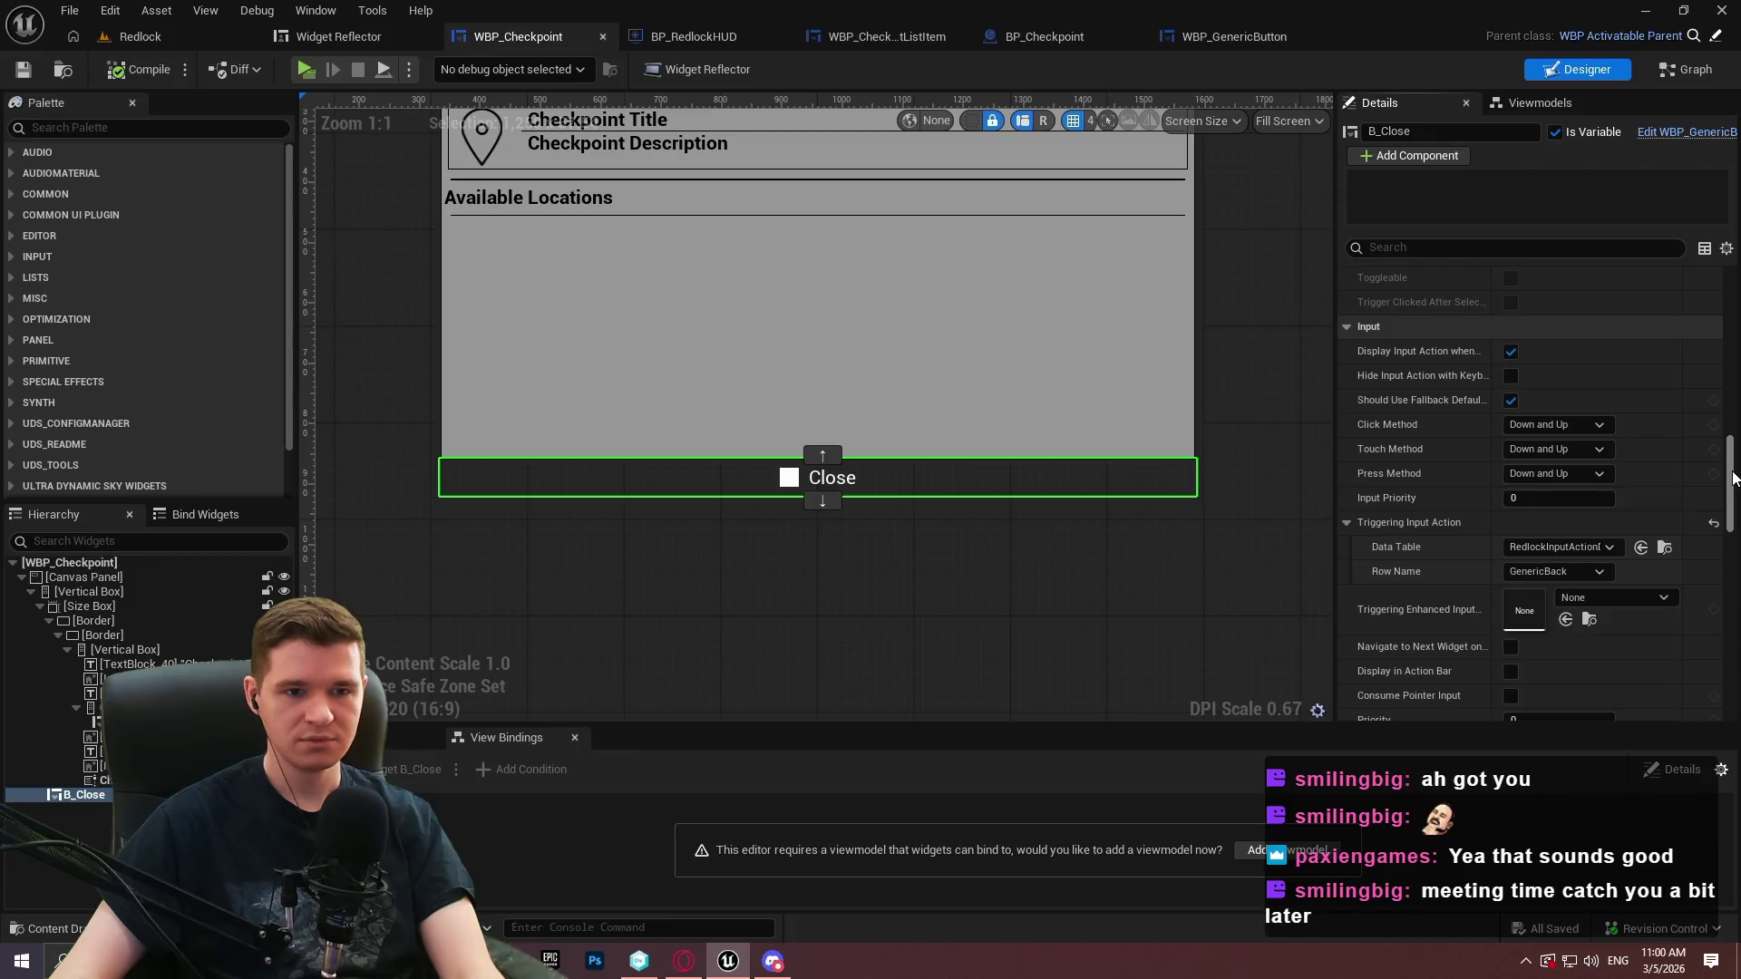
Tick Is Focusable on the B_Close button in WBP_Checkpoint and launch the Play preview
{"action": "left_click_drag", "start_coordinate": [1734, 478], "coordinate": [1734, 482]}
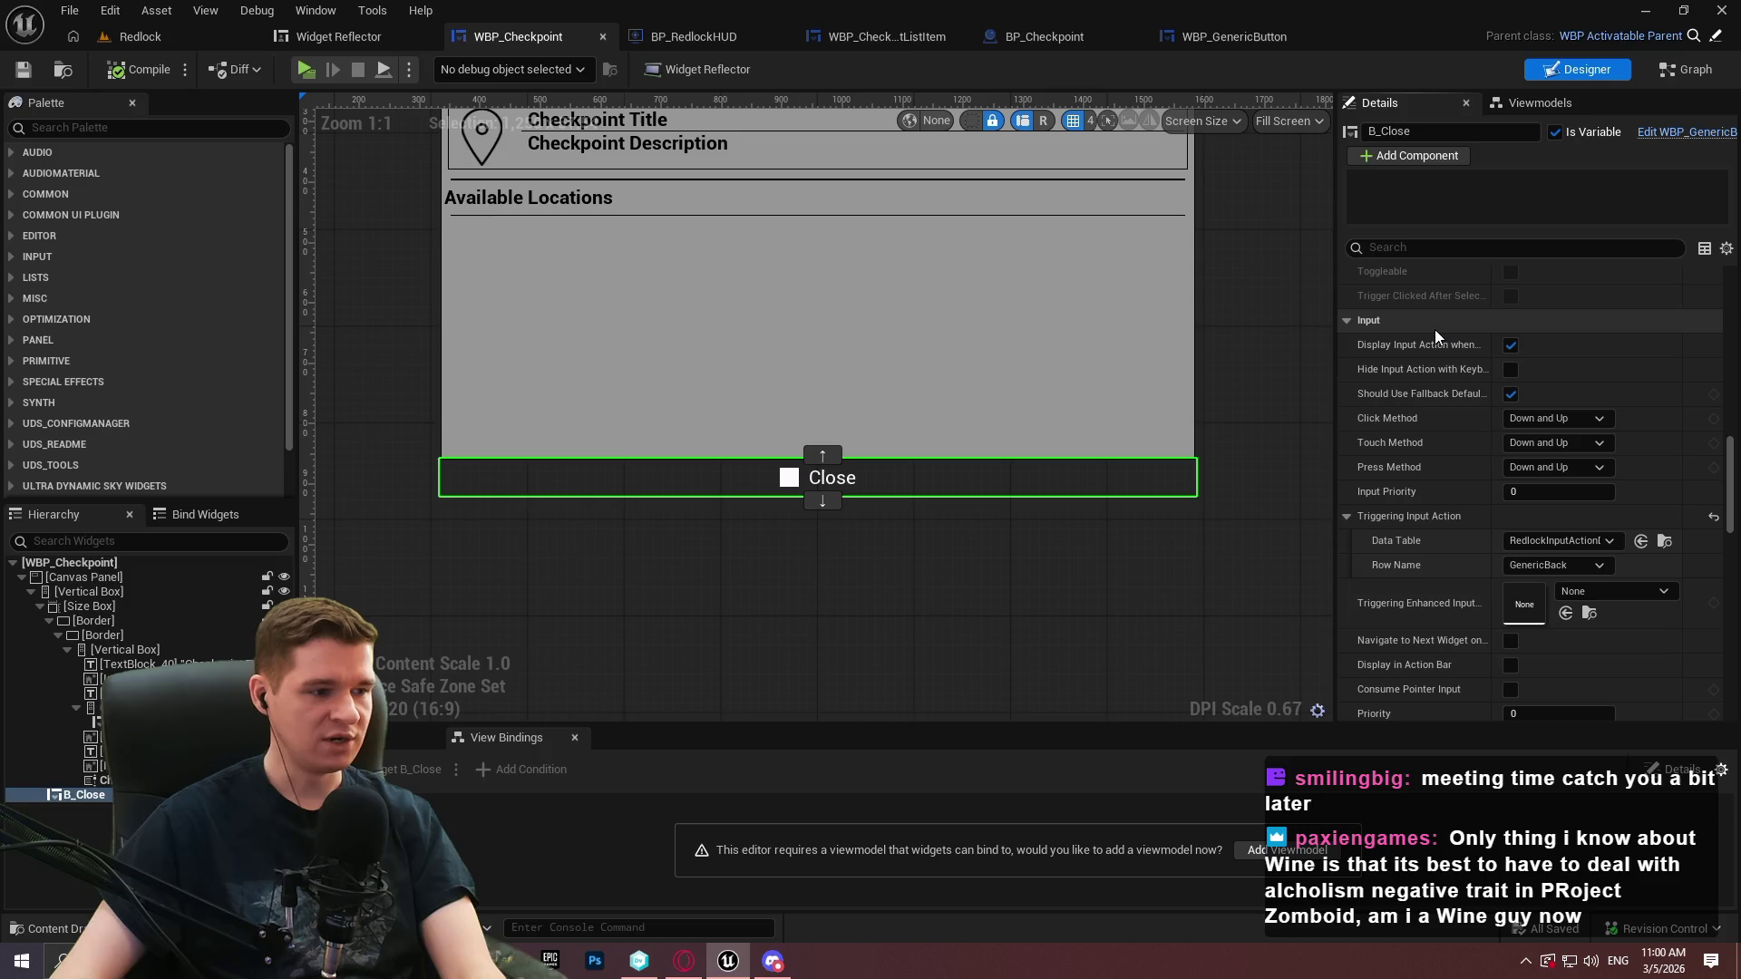
{"action": "scroll", "coordinate": [1450, 515], "scroll_direction": "down", "scroll_amount": 3}
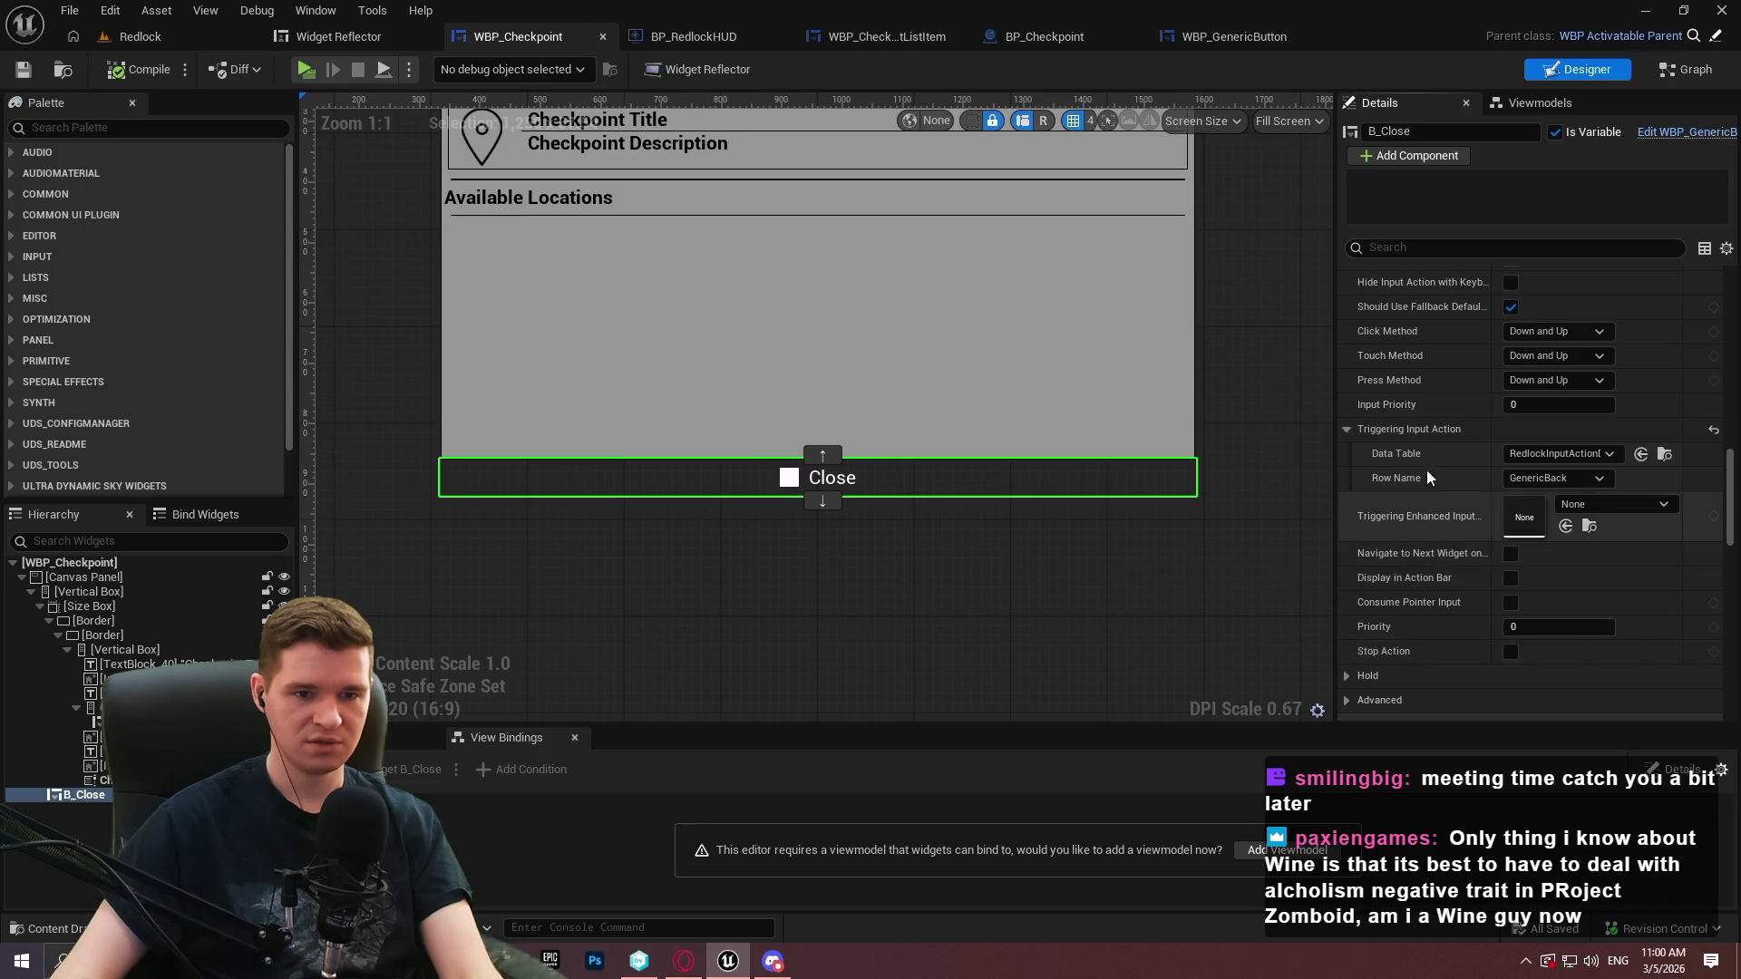
{"action": "scroll", "coordinate": [1406, 450], "scroll_direction": "down", "scroll_amount": 3}
{"action": "scroll", "coordinate": [1405, 449], "scroll_direction": "down", "scroll_amount": 5}
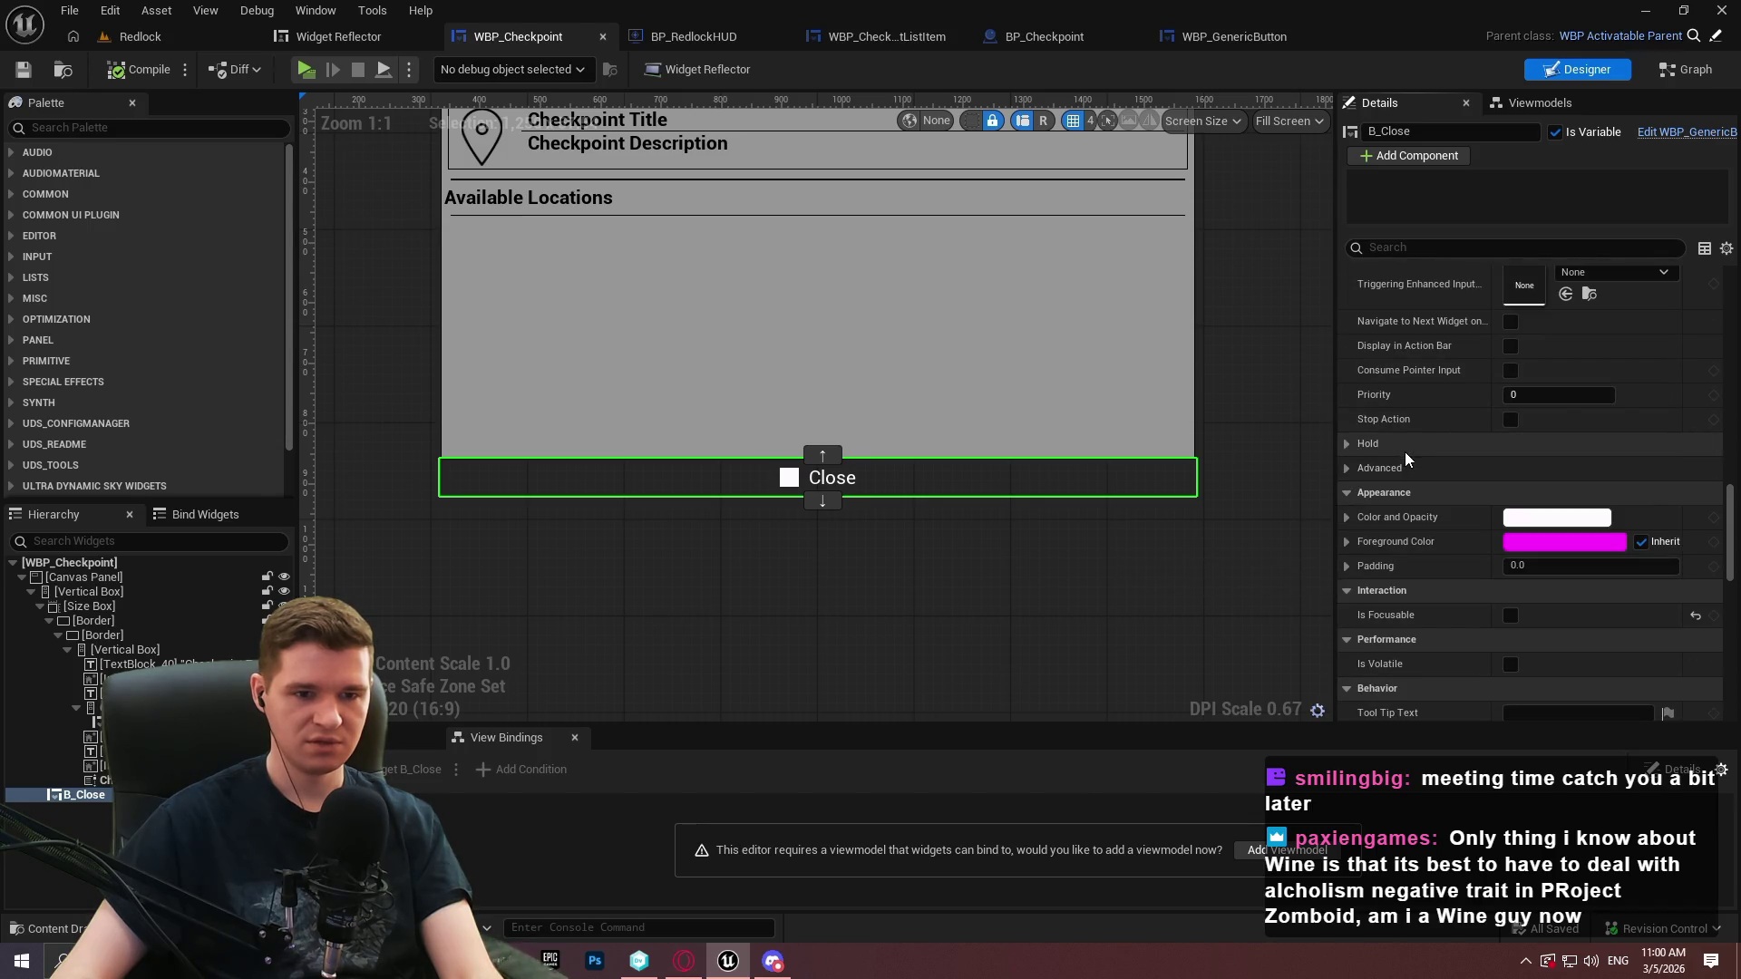
{"action": "left_click", "coordinate": [1511, 615]}
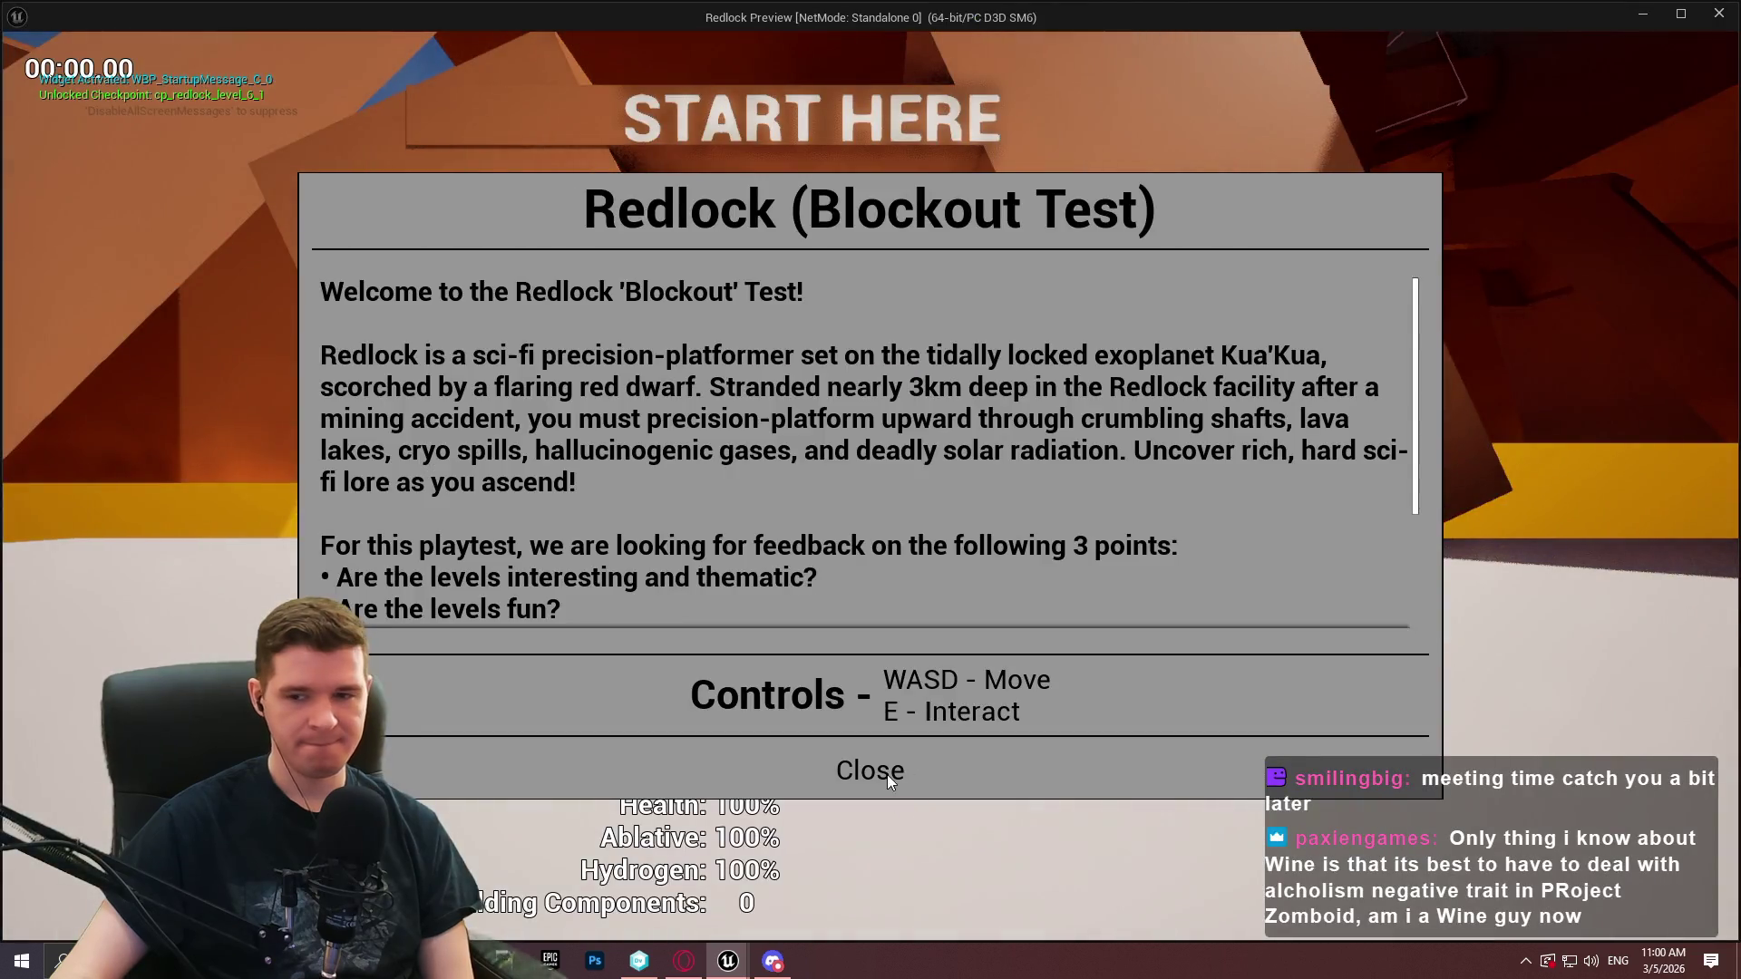
{"action": "left_click", "coordinate": [886, 774]}
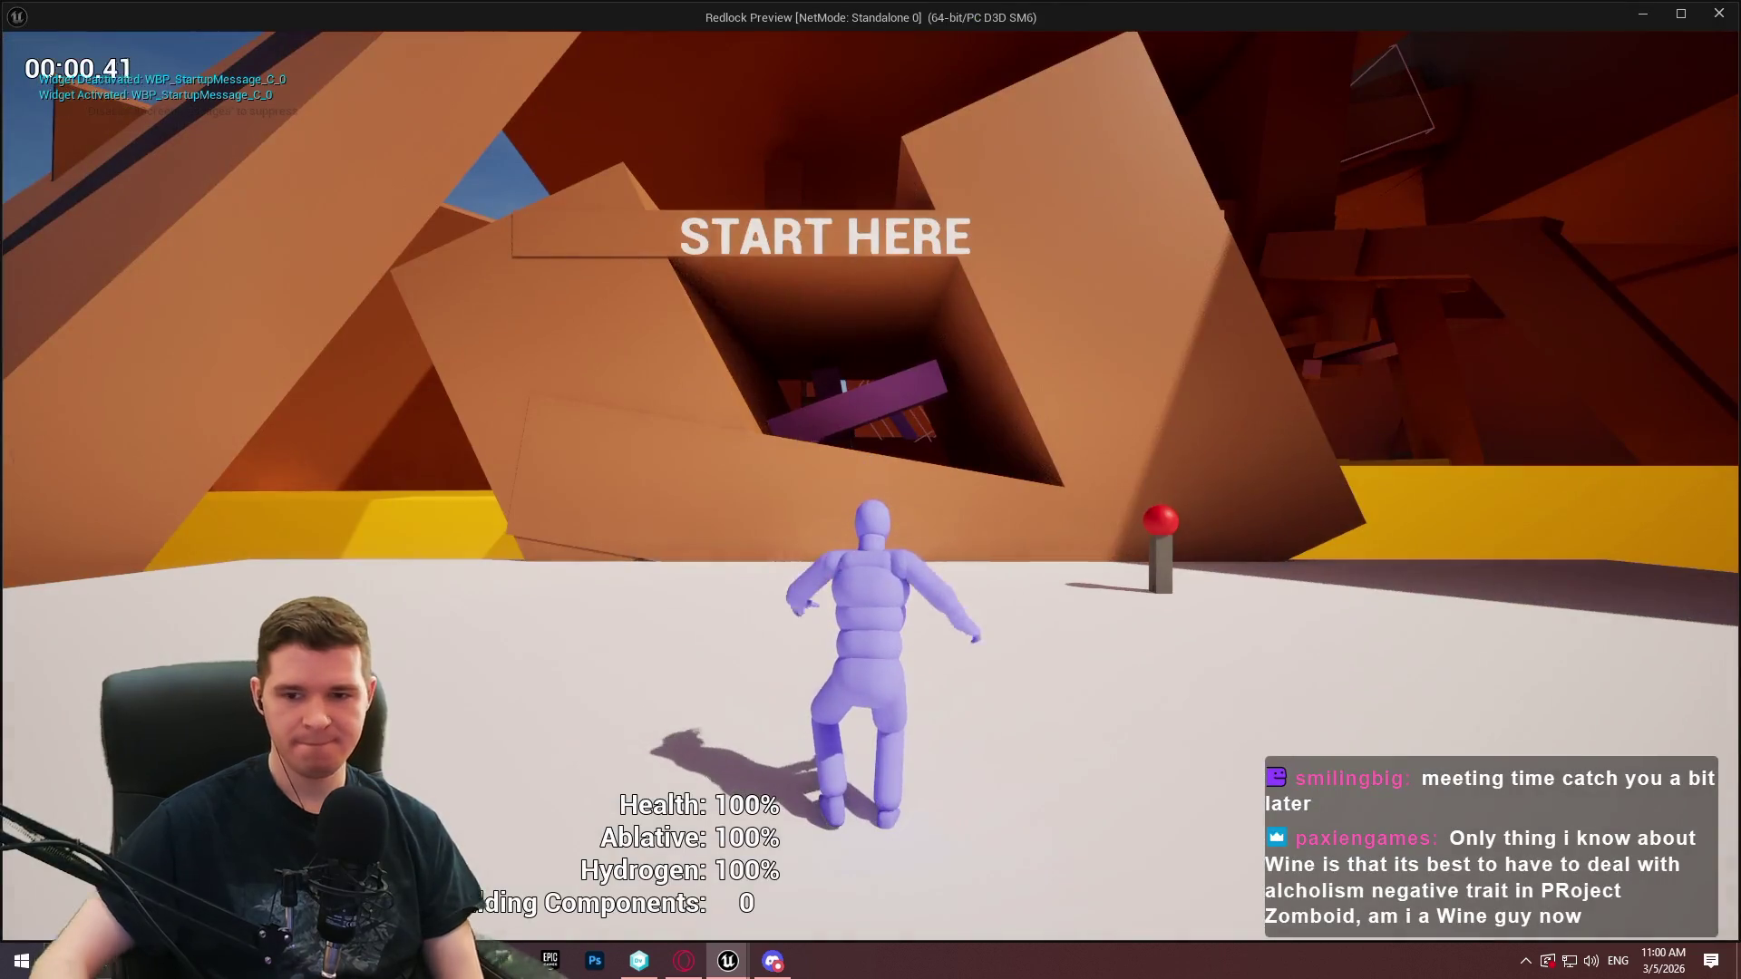
Walk up to the red checkpoint, open its teleport menu, then close it
{"action": "key", "text": "w"}
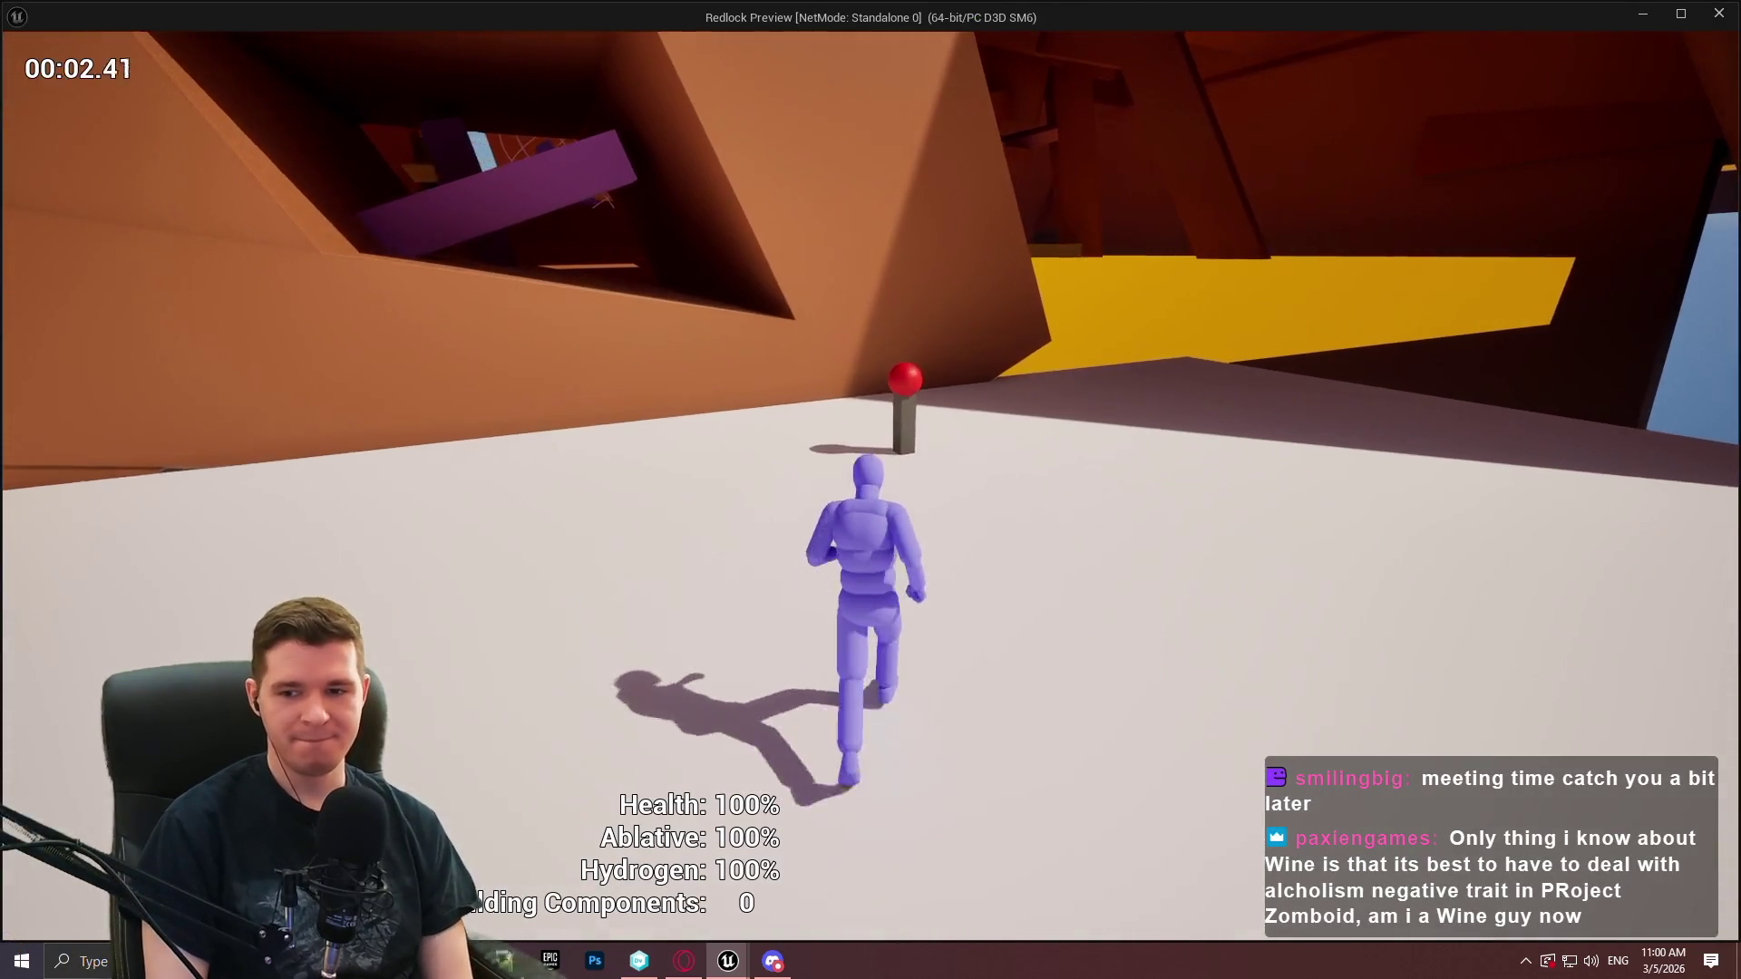
{"action": "key", "text": "e"}
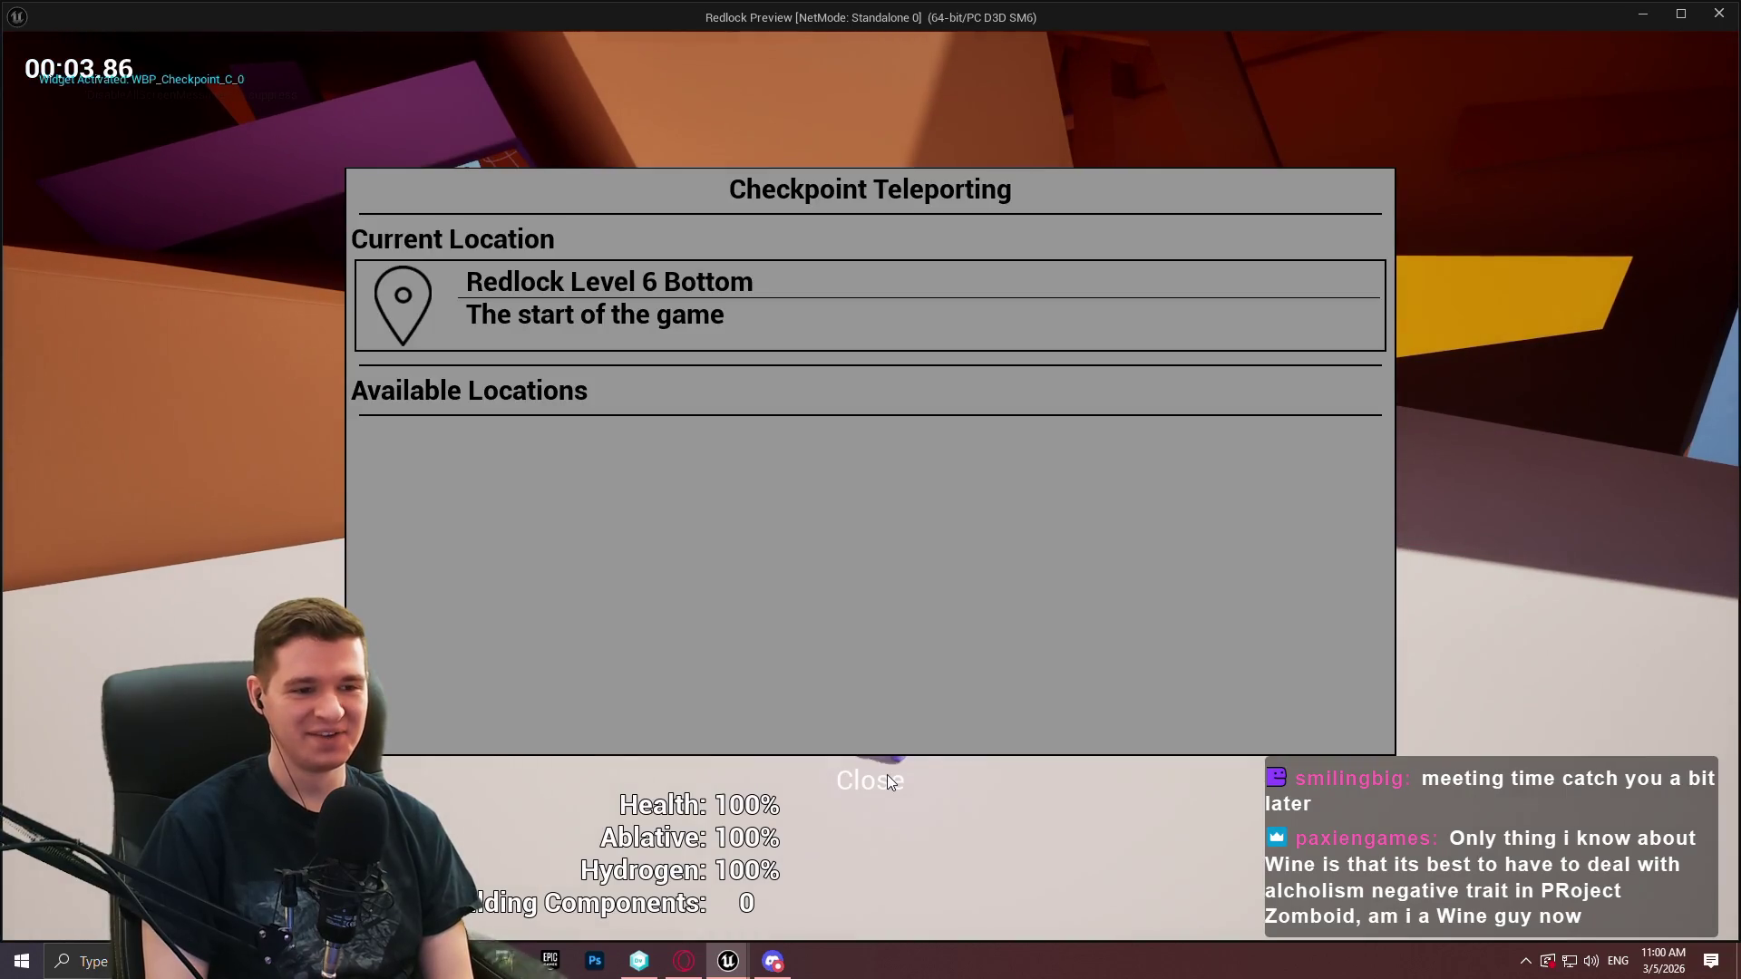
{"action": "left_click", "coordinate": [887, 775]}
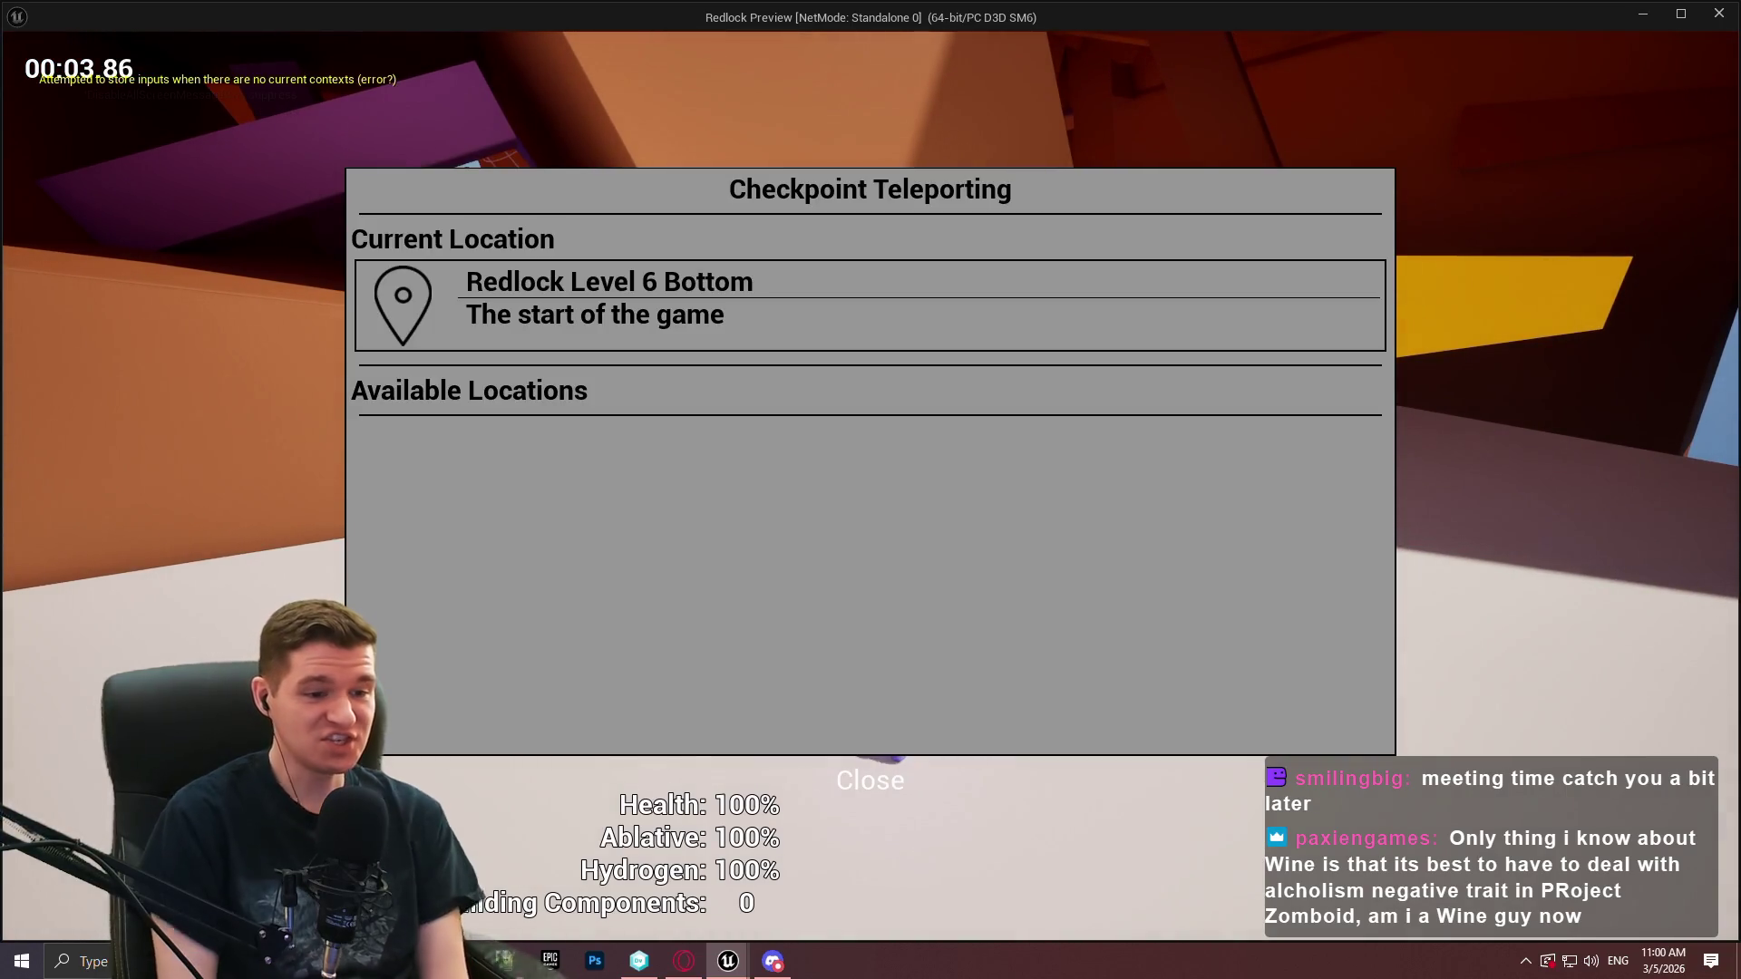
{"action": "key", "text": "Escape"}
Toggle the checkpoint teleport menu open and closed repeatedly with E and Escape
{"action": "key", "text": "w"}
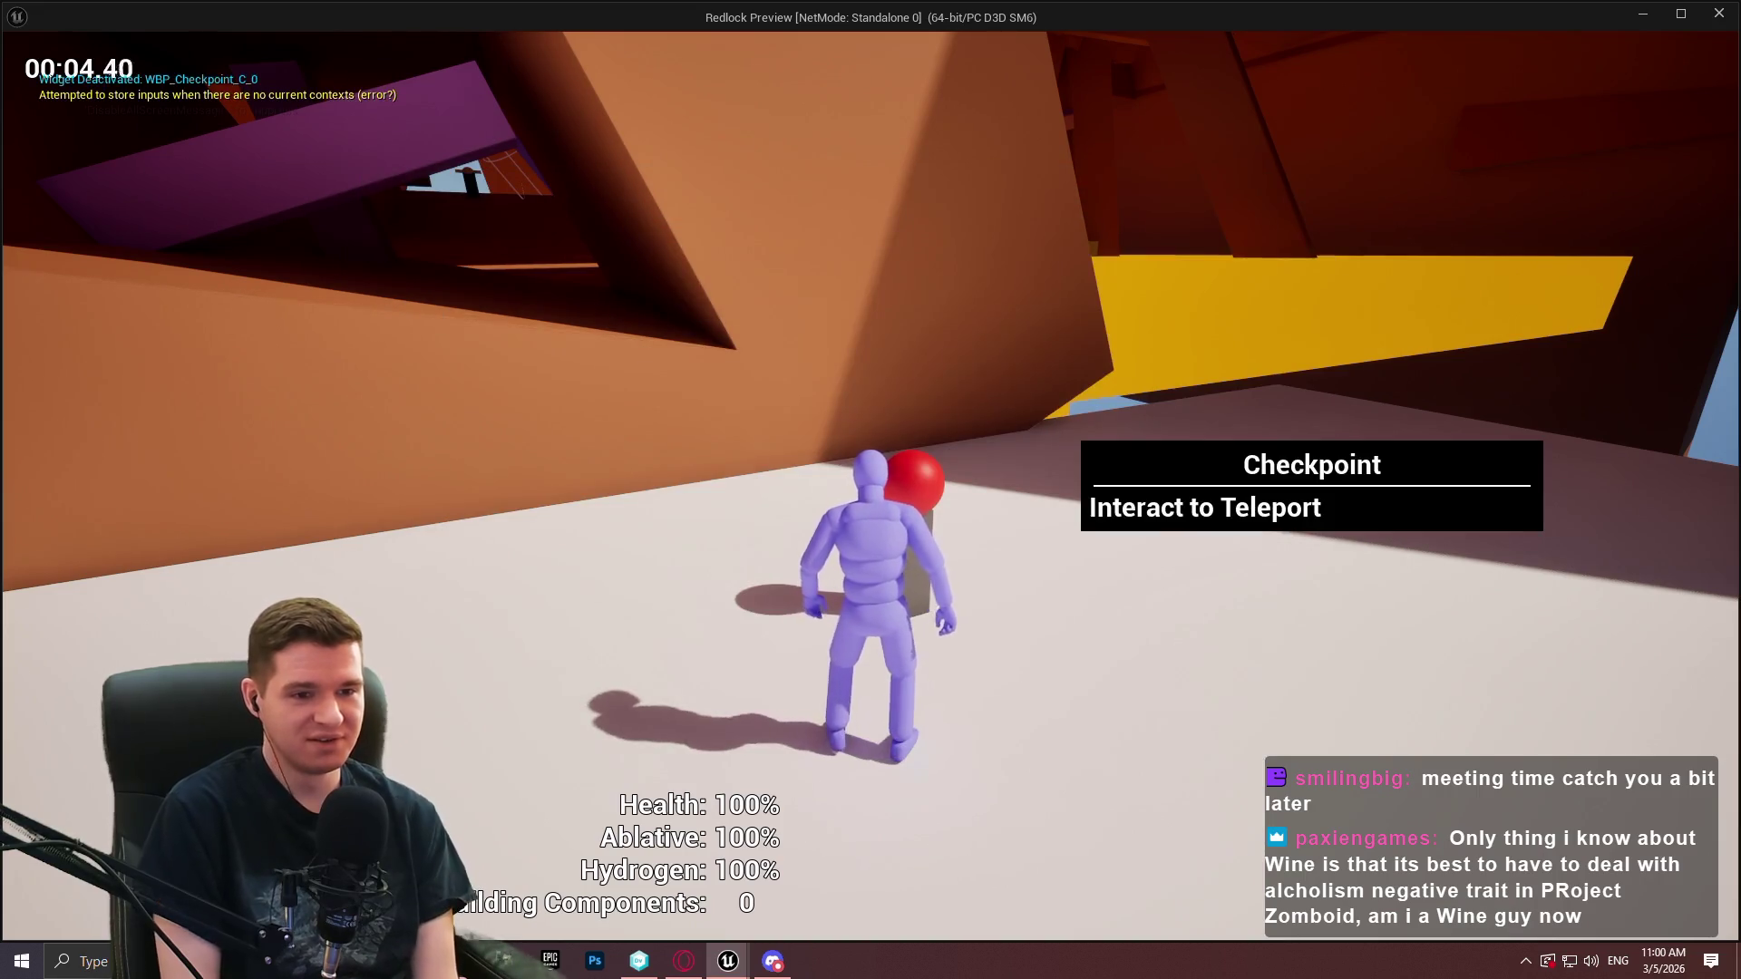
{"action": "key", "text": "e"}
{"action": "key", "text": "Escape"}
{"action": "key", "text": "e"}
{"action": "key", "text": "Escape"}
{"action": "key", "text": "e"}
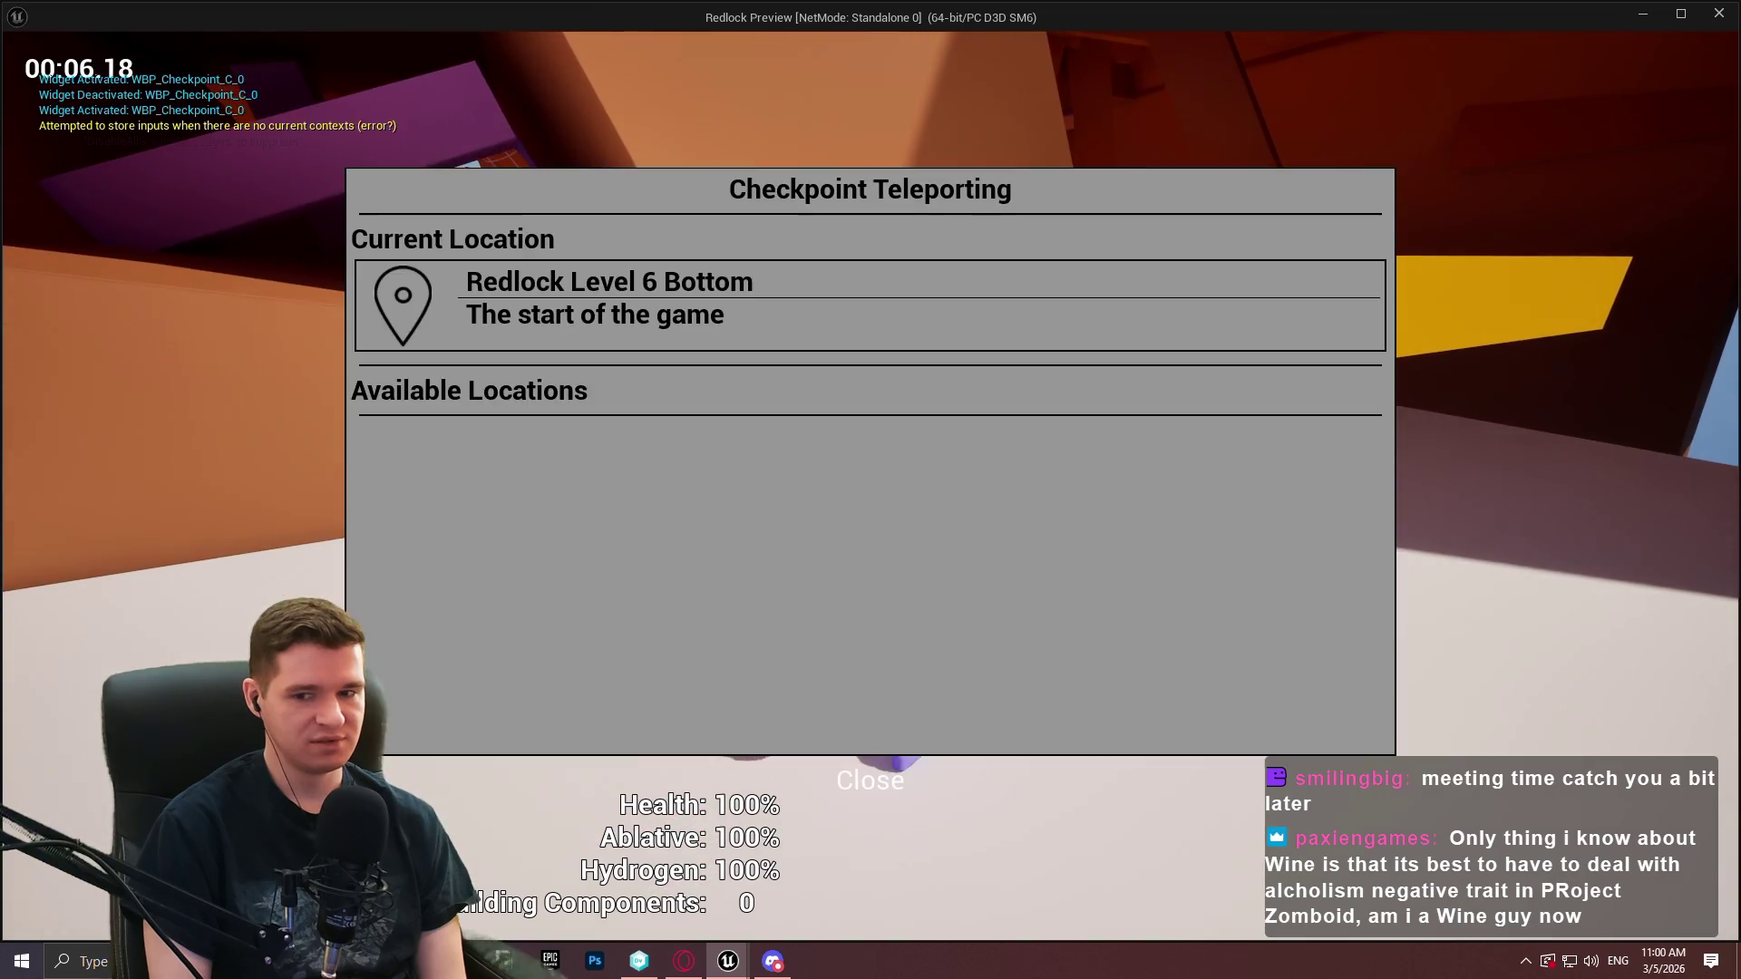
{"action": "key", "text": "Escape"}
{"action": "key", "text": "e"}
{"action": "key", "text": "Escape"}
{"action": "key", "text": "e"}
{"action": "key", "text": "Escape"}
{"action": "key", "text": "e"}
Keep toggling the teleport menu until it stays closed, then pause the game
{"action": "key", "text": "Escape"}
{"action": "key", "text": "e"}
{"action": "key", "text": "Escape"}
{"action": "key", "text": "e"}
{"action": "key", "text": "Escape"}
{"action": "key", "text": "e"}
{"action": "key", "text": "Escape"}
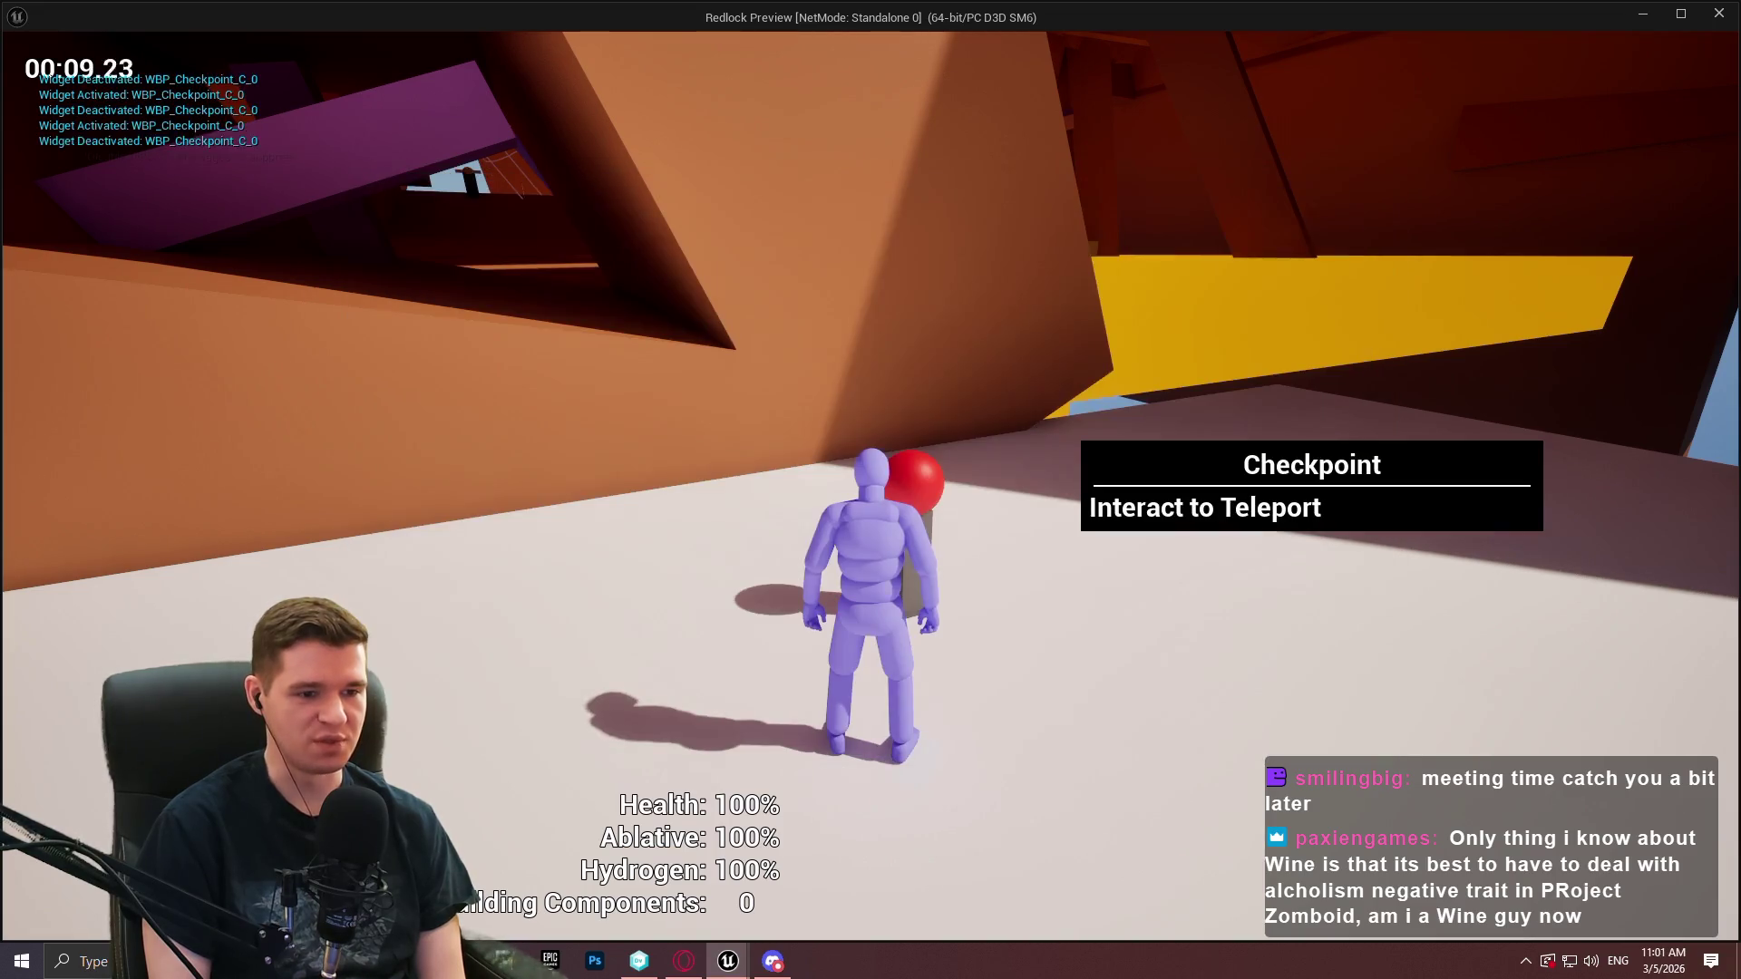
{"action": "key", "text": "e"}
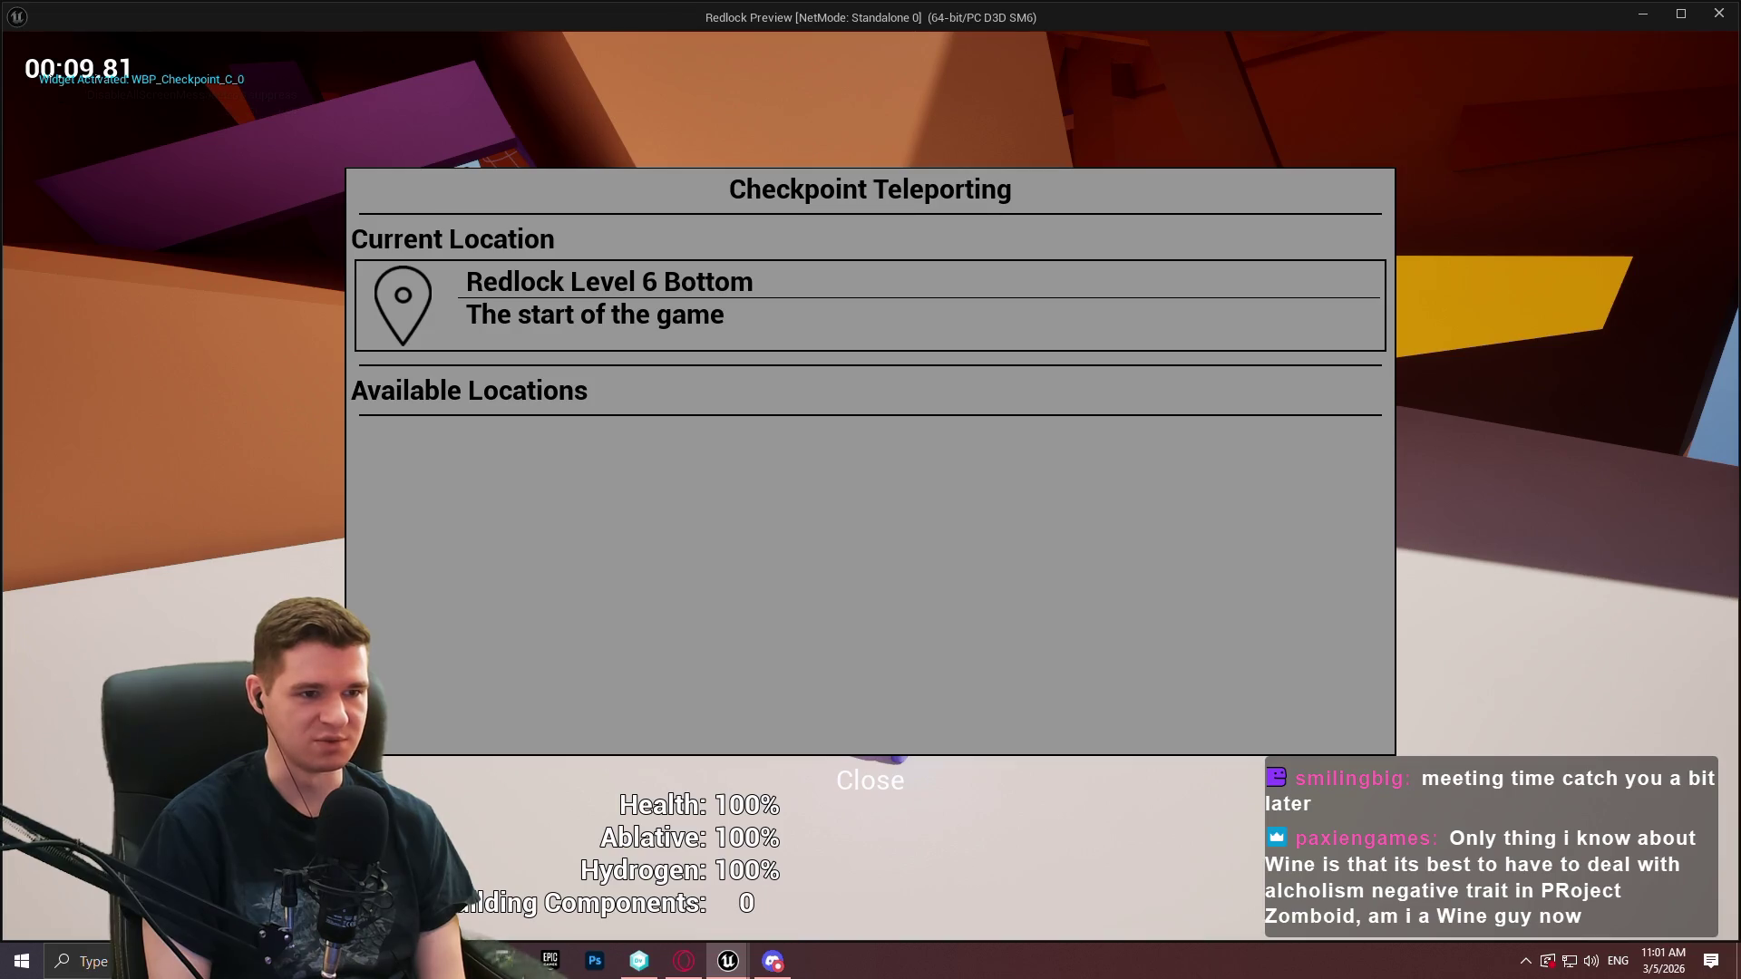
{"action": "key", "text": "Escape"}
{"action": "key", "text": "e"}
{"action": "key", "text": "Escape"}
{"action": "key", "text": "Escape"}
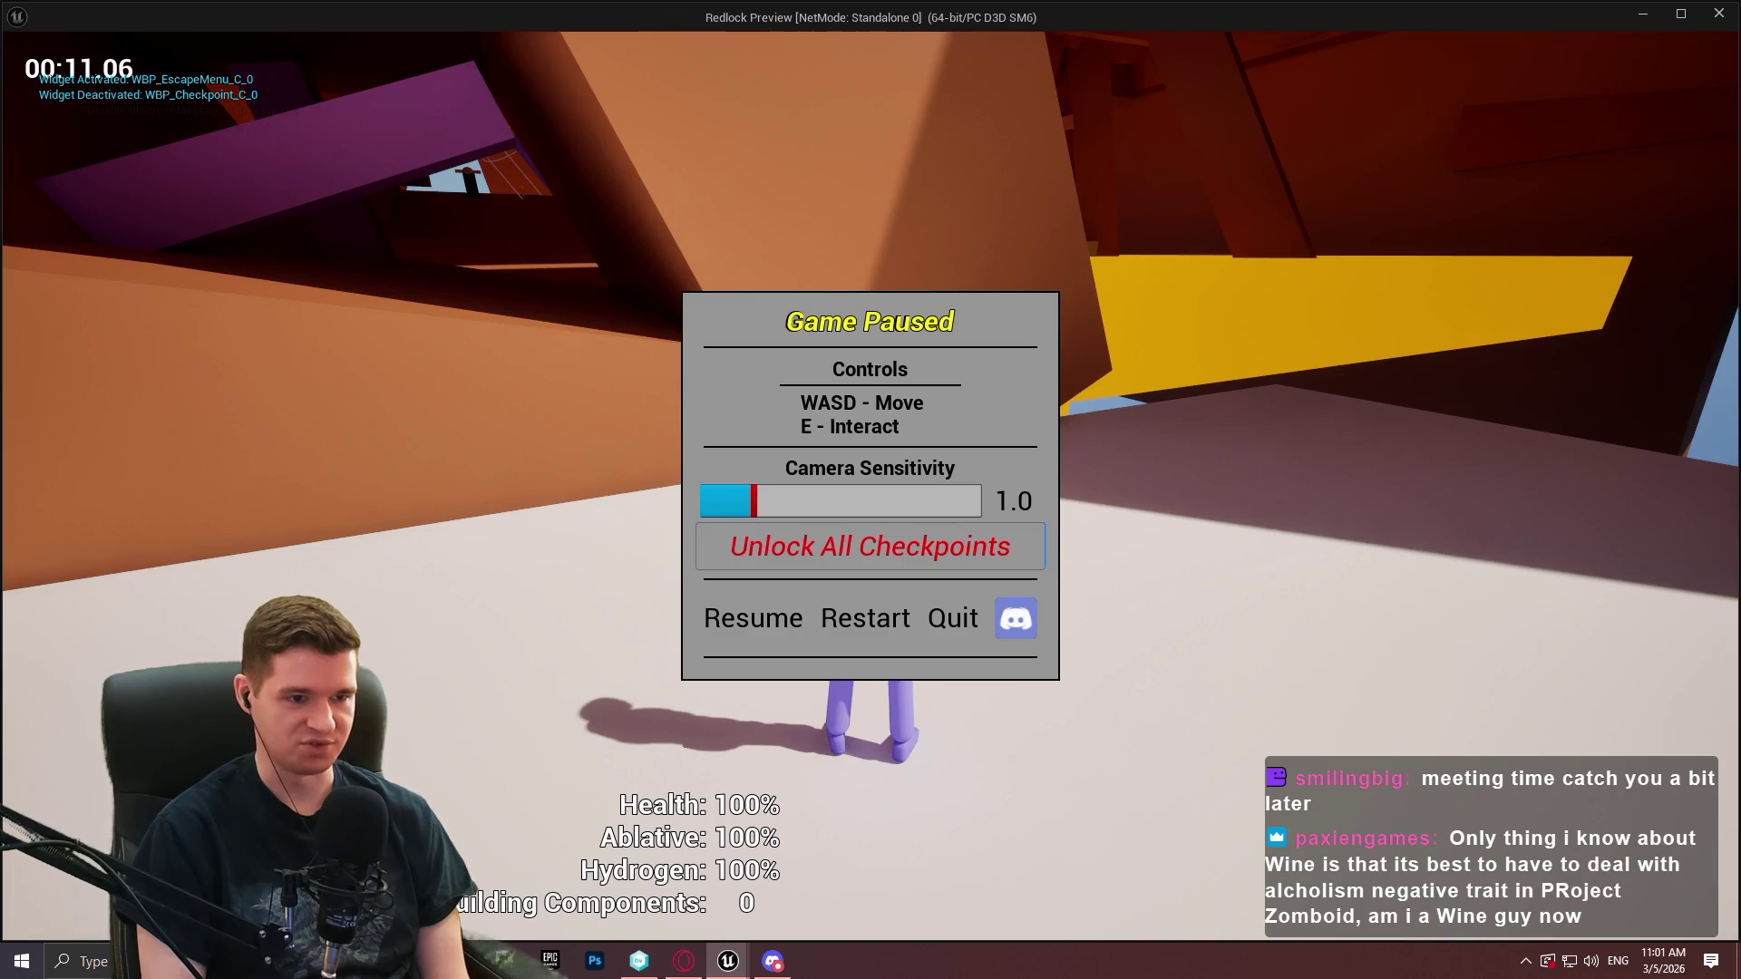
{"action": "key", "text": "Escape"}
Unlock all checkpoints, reopen the teleport menu, and move focus between the Mid and Top entries
{"action": "key", "text": "e"}
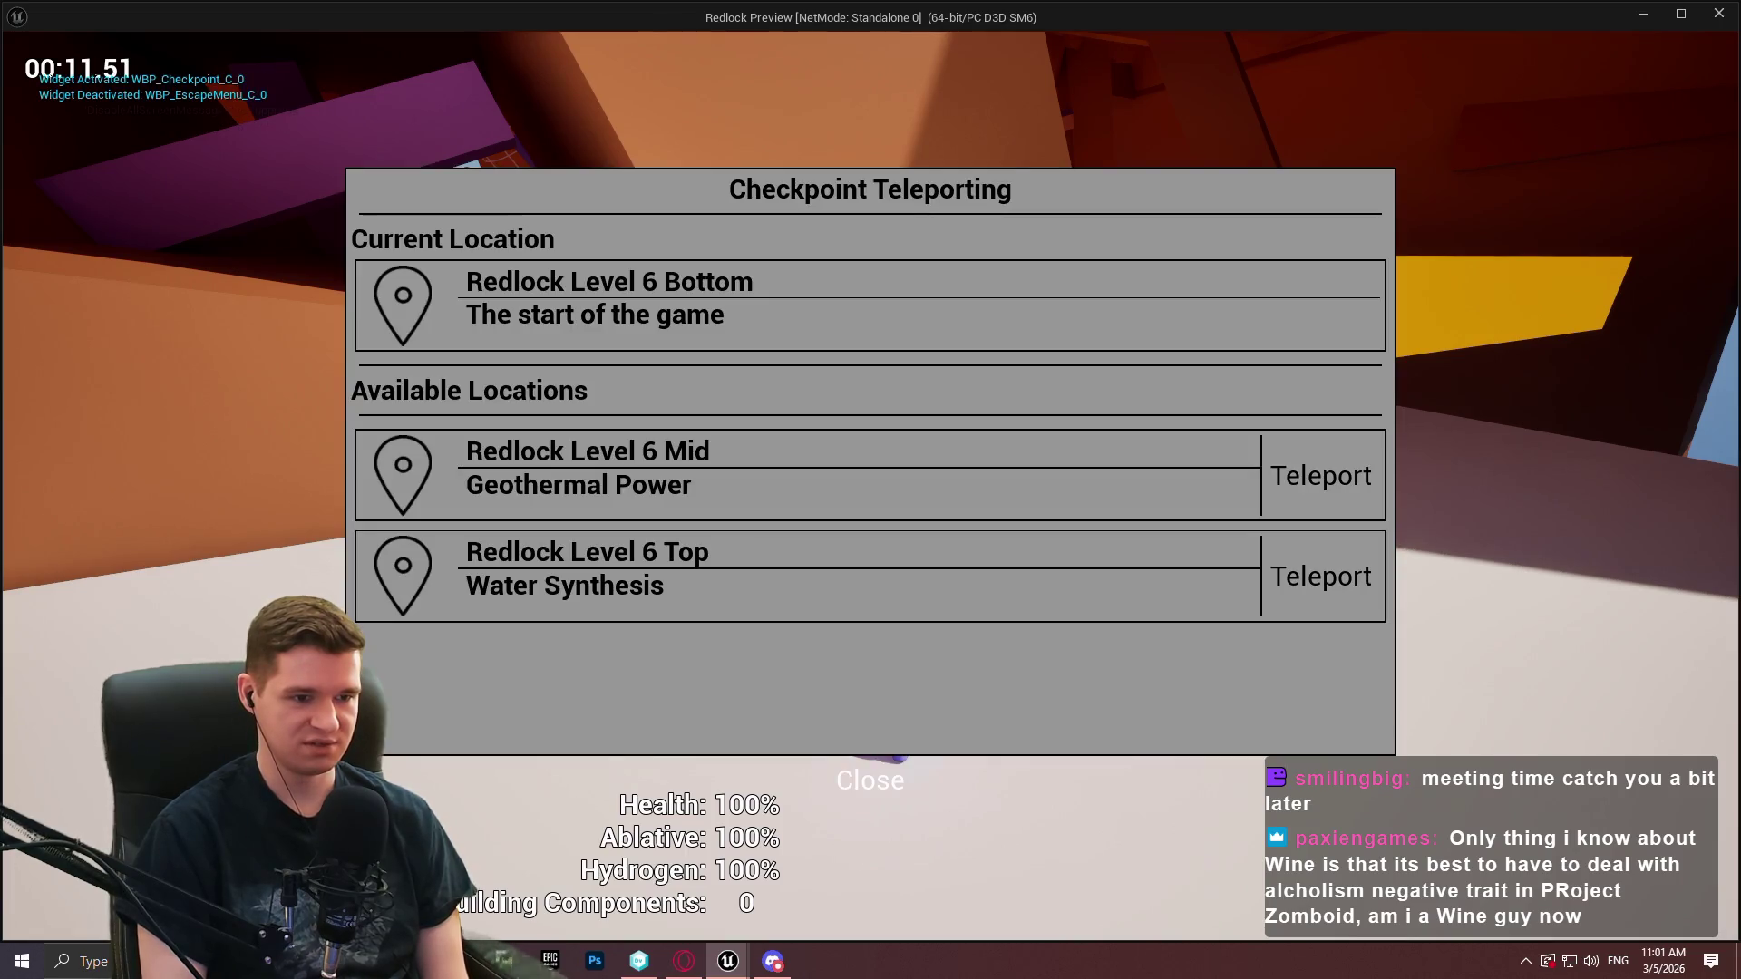
{"action": "key", "text": "Up"}
{"action": "key", "text": "Down"}
{"action": "key", "text": "Down"}
{"action": "key", "text": "Up"}
{"action": "key", "text": "Up"}
{"action": "key", "text": "Down"}
{"action": "key", "text": "Down"}
{"action": "key", "text": "Up"}
{"action": "key", "text": "Up"}
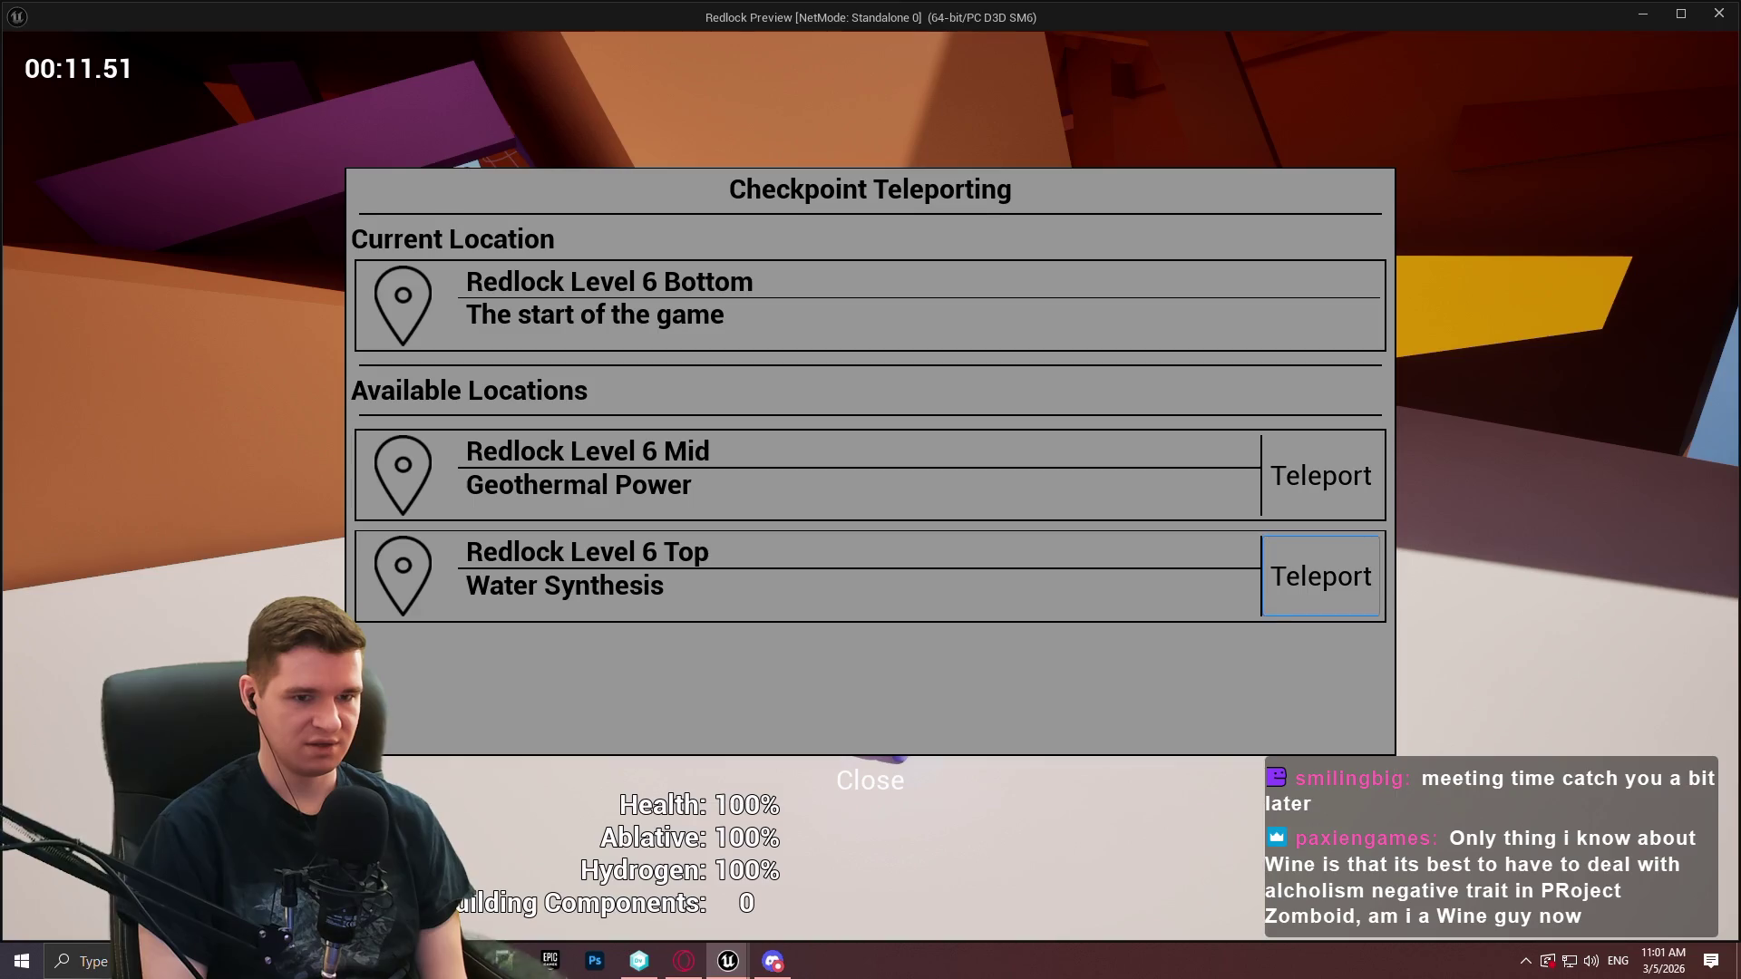
{"action": "key", "text": "Down"}
{"action": "key", "text": "Up"}
{"action": "key", "text": "Down"}
{"action": "key", "text": "Down"}
{"action": "key", "text": "Up"}
{"action": "key", "text": "Up"}
Shift focus to the Top entry's teleport action and cycle focus around the menu
{"action": "key", "text": "Down"}
{"action": "key", "text": "Down"}
{"action": "key", "text": "Up"}
{"action": "key", "text": "Up"}
{"action": "key", "text": "Down"}
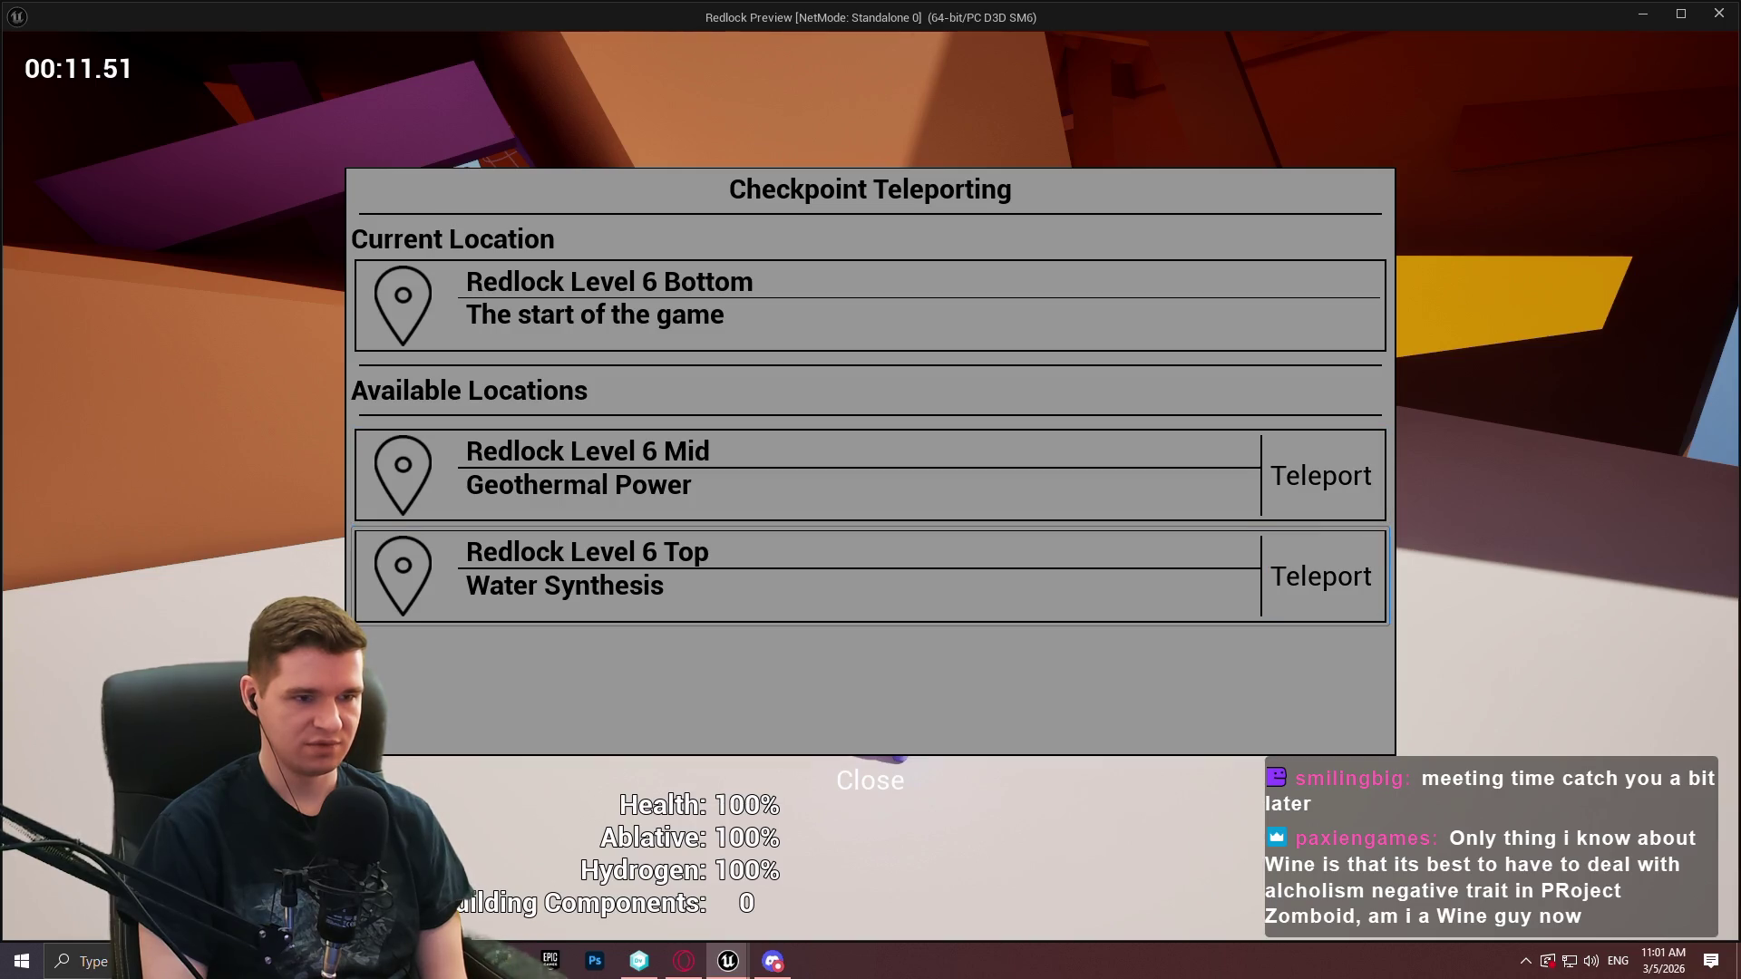
{"action": "key", "text": "Right"}
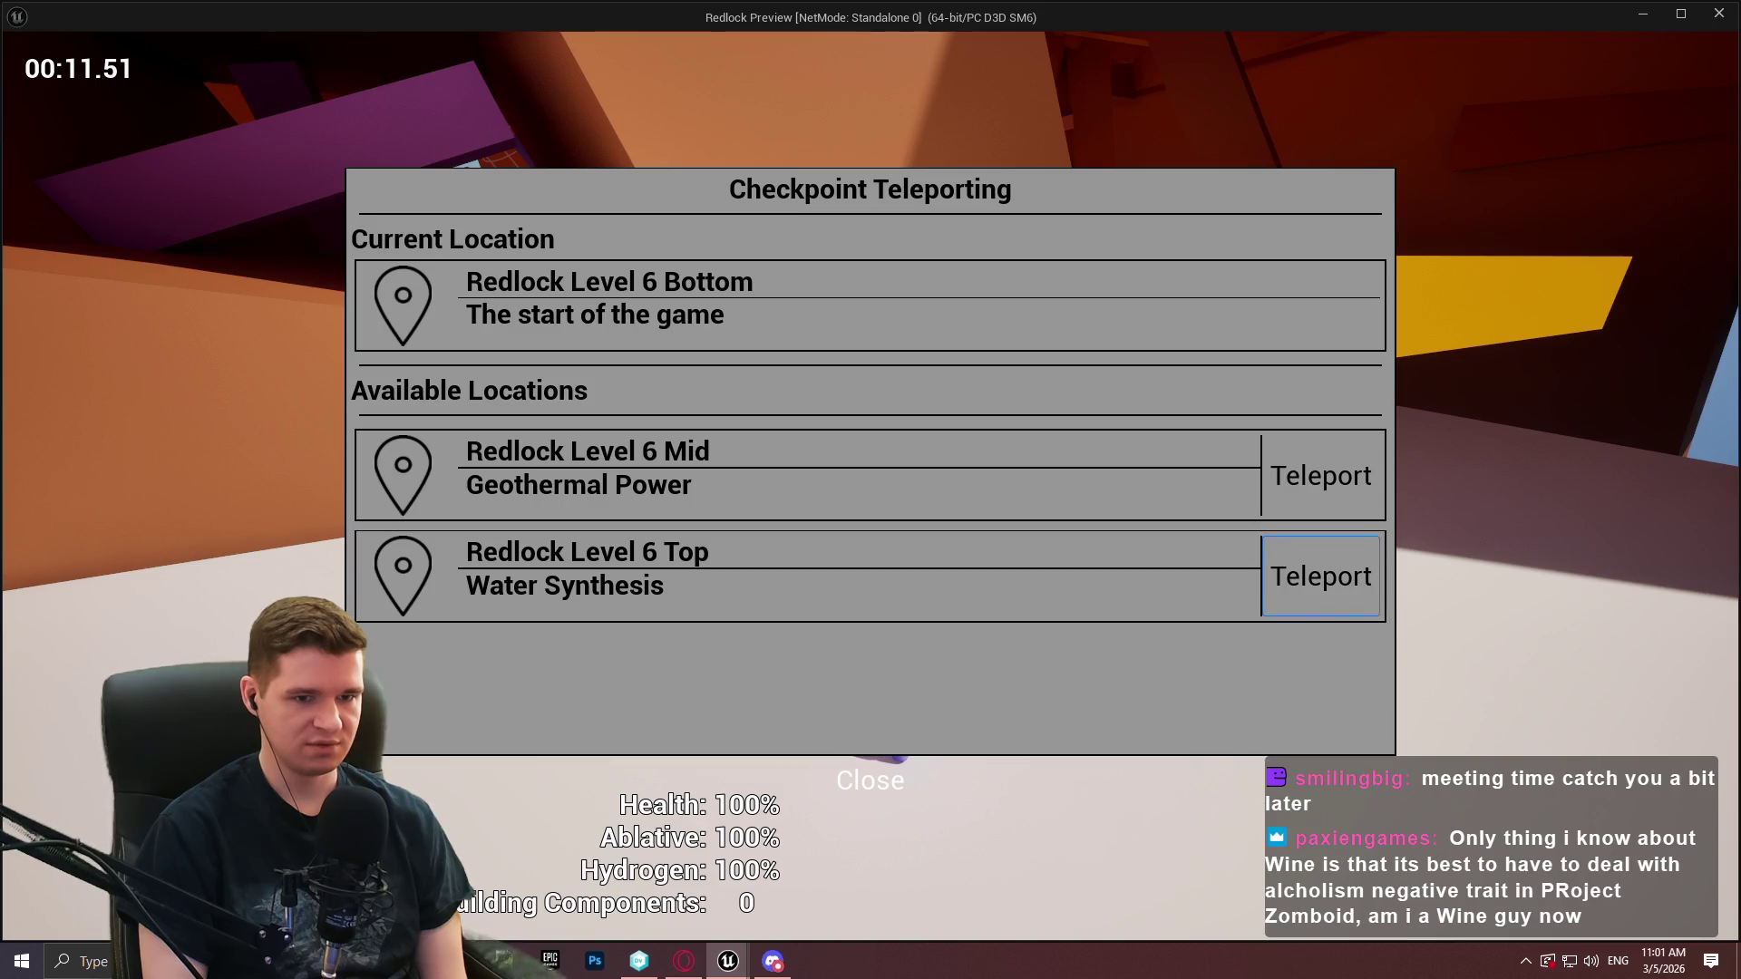
{"action": "key", "text": "Up"}
{"action": "key", "text": "Down"}
{"action": "key", "text": "Down"}
{"action": "key", "text": "Up"}
{"action": "key", "text": "Up"}
{"action": "key", "text": "Down"}
{"action": "key", "text": "Up"}
{"action": "key", "text": "Down"}
{"action": "key", "text": "Down"}
{"action": "key", "text": "Up"}
Finish cycling focus between Mid and Top, close the teleport menu, and stop the play preview
{"action": "key", "text": "Up"}
{"action": "key", "text": "Down"}
{"action": "key", "text": "Down"}
{"action": "key", "text": "Up"}
{"action": "key", "text": "Up"}
{"action": "key", "text": "Down"}
{"action": "key", "text": "Down"}
{"action": "key", "text": "Up"}
{"action": "key", "text": "Down"}
{"action": "key", "text": "Up"}
{"action": "key", "text": "Up"}
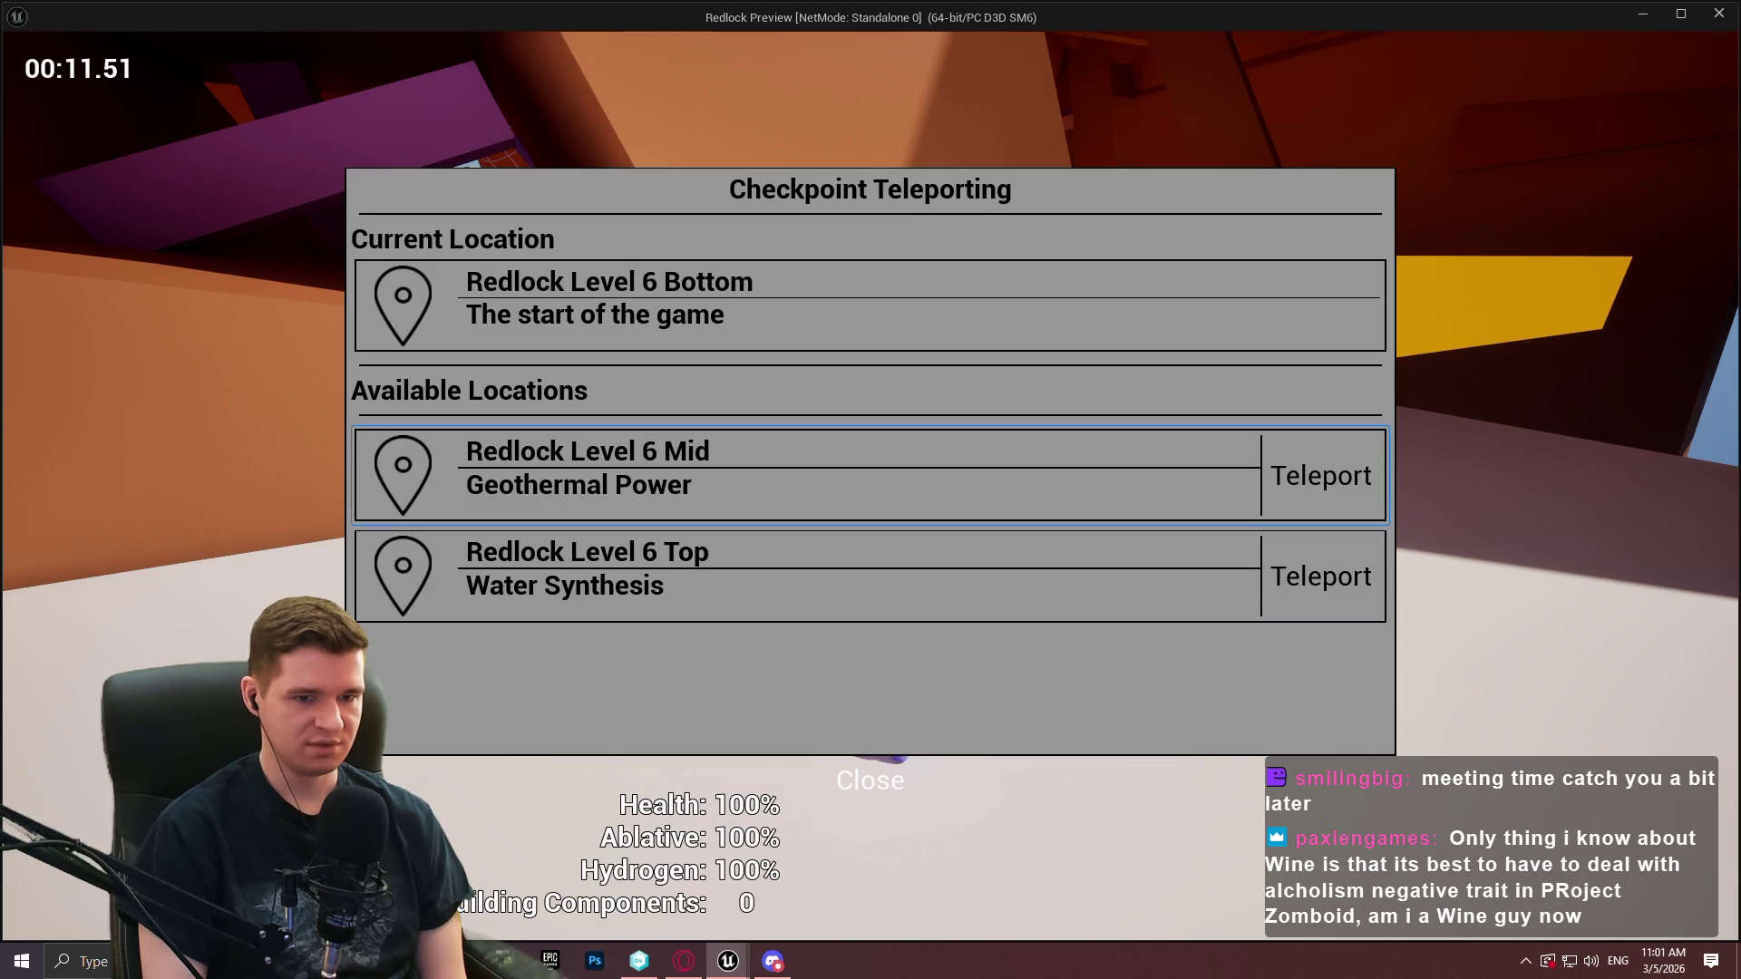
{"action": "key", "text": "Down"}
{"action": "key", "text": "Down"}
{"action": "key", "text": "Up"}
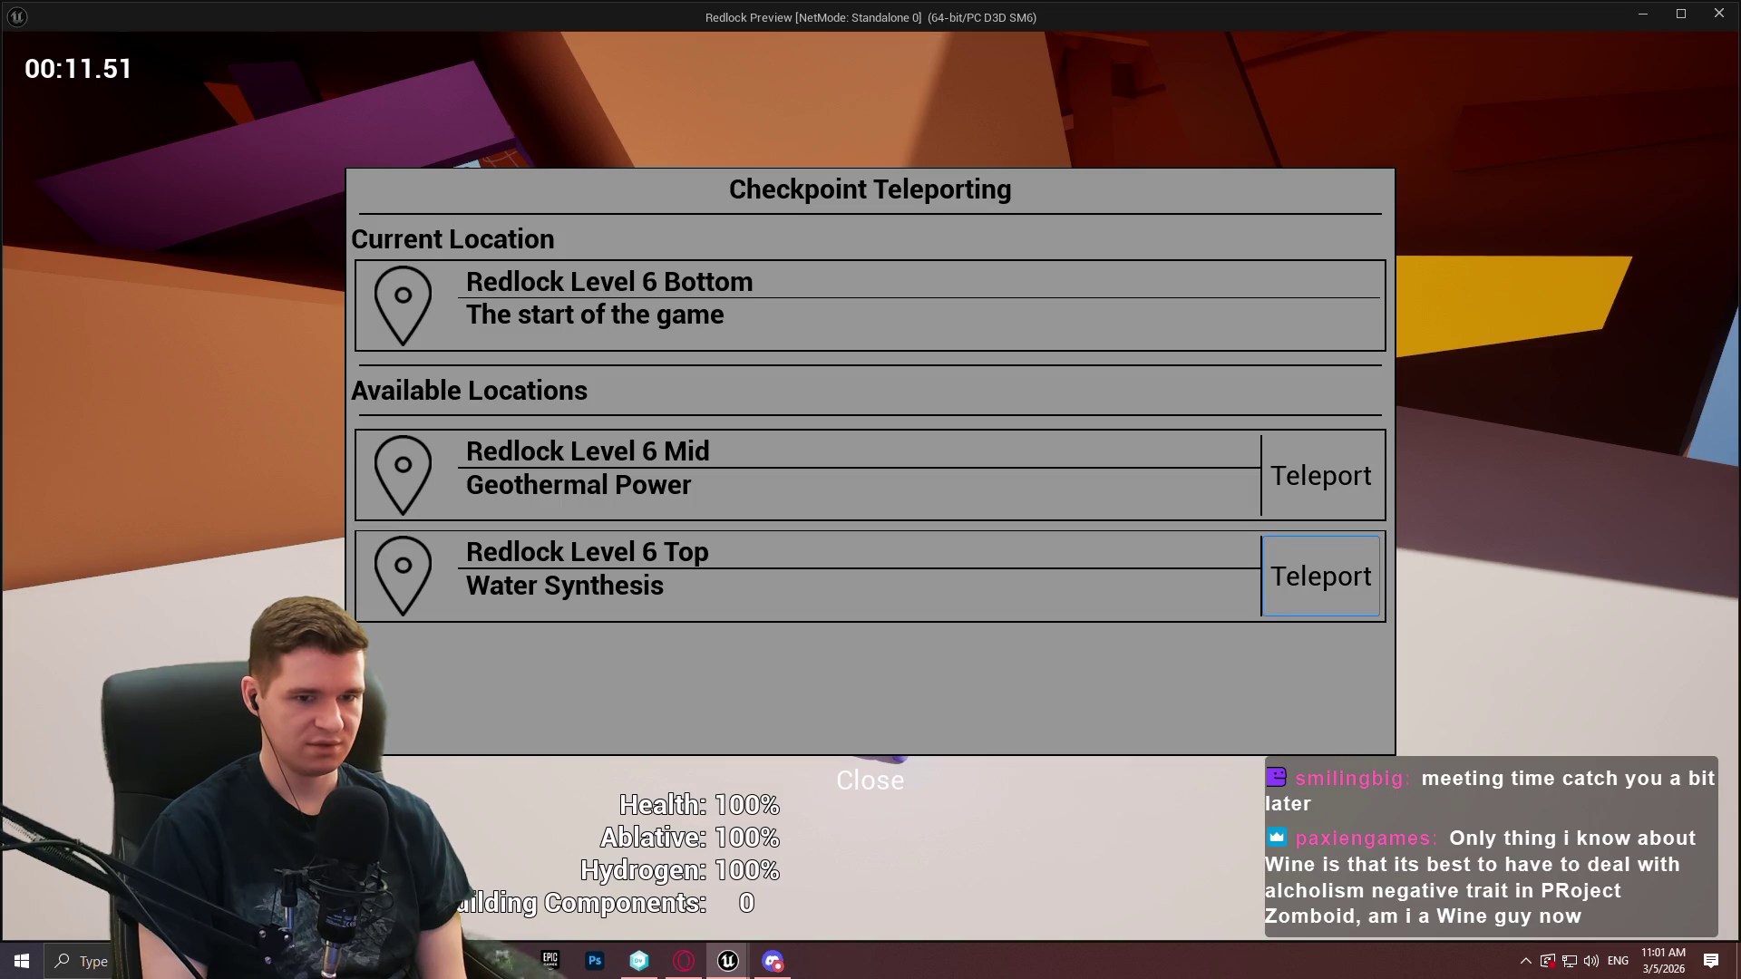
{"action": "key", "text": "Up"}
{"action": "key", "text": "Down"}
{"action": "key", "text": "Down"}
{"action": "key", "text": "Up"}
{"action": "key", "text": "Escape"}
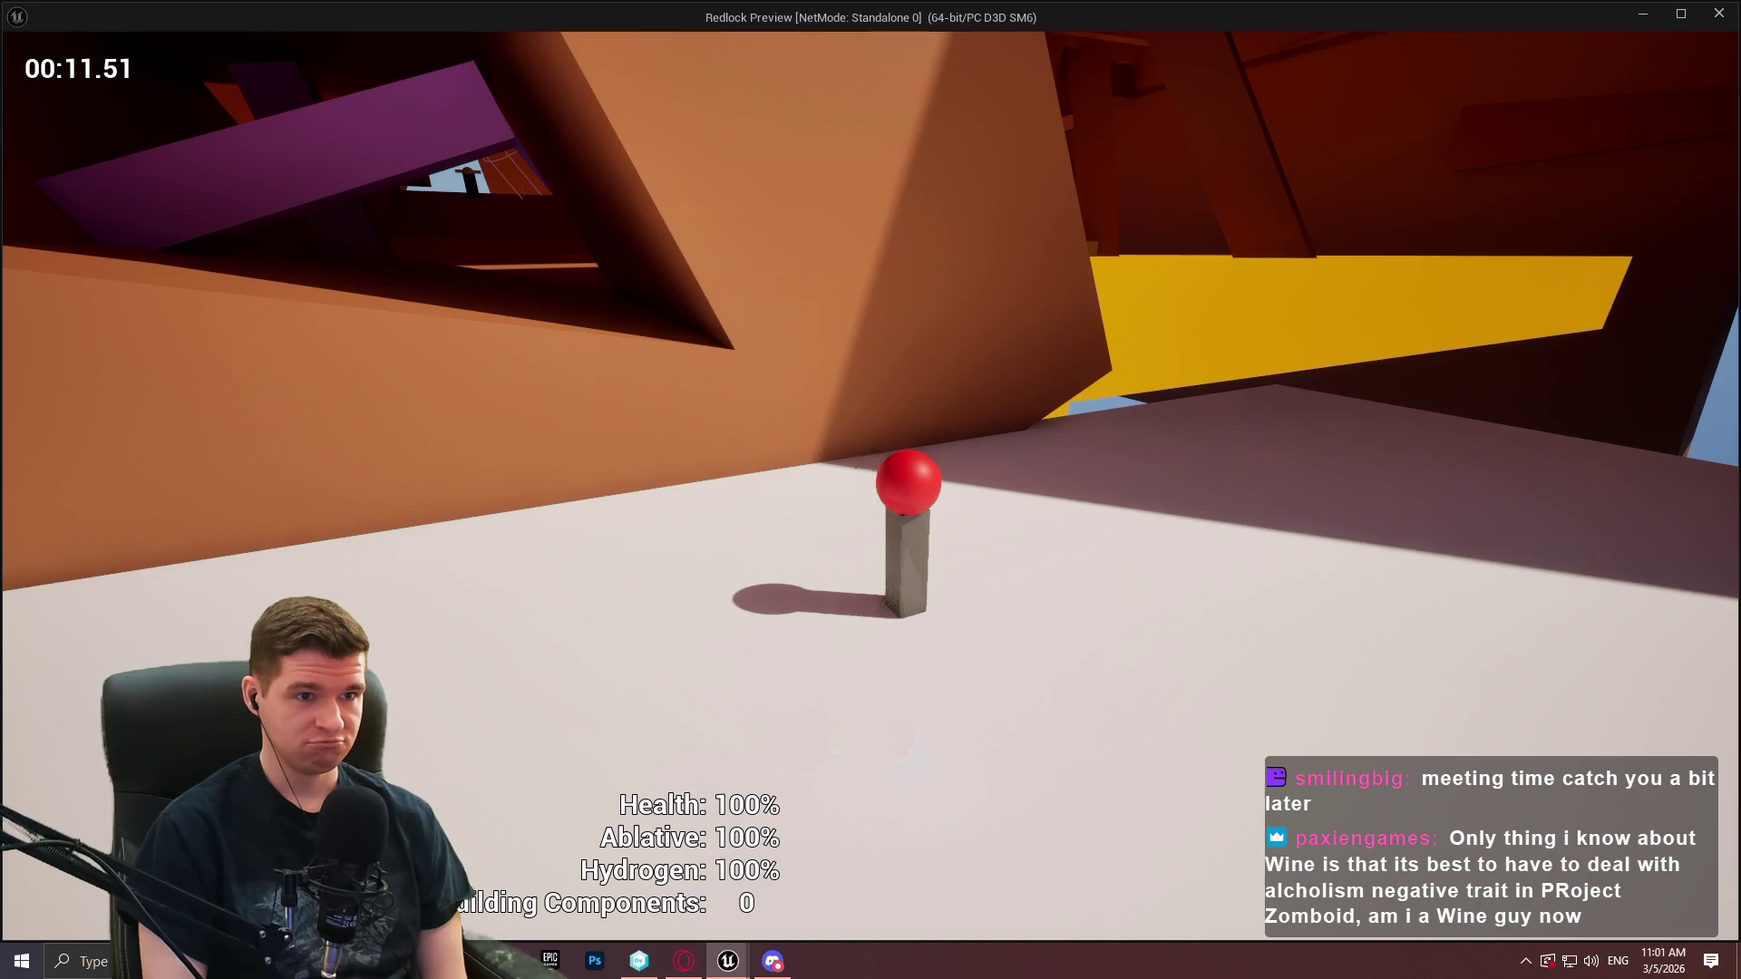
{"action": "key", "text": "Escape"}
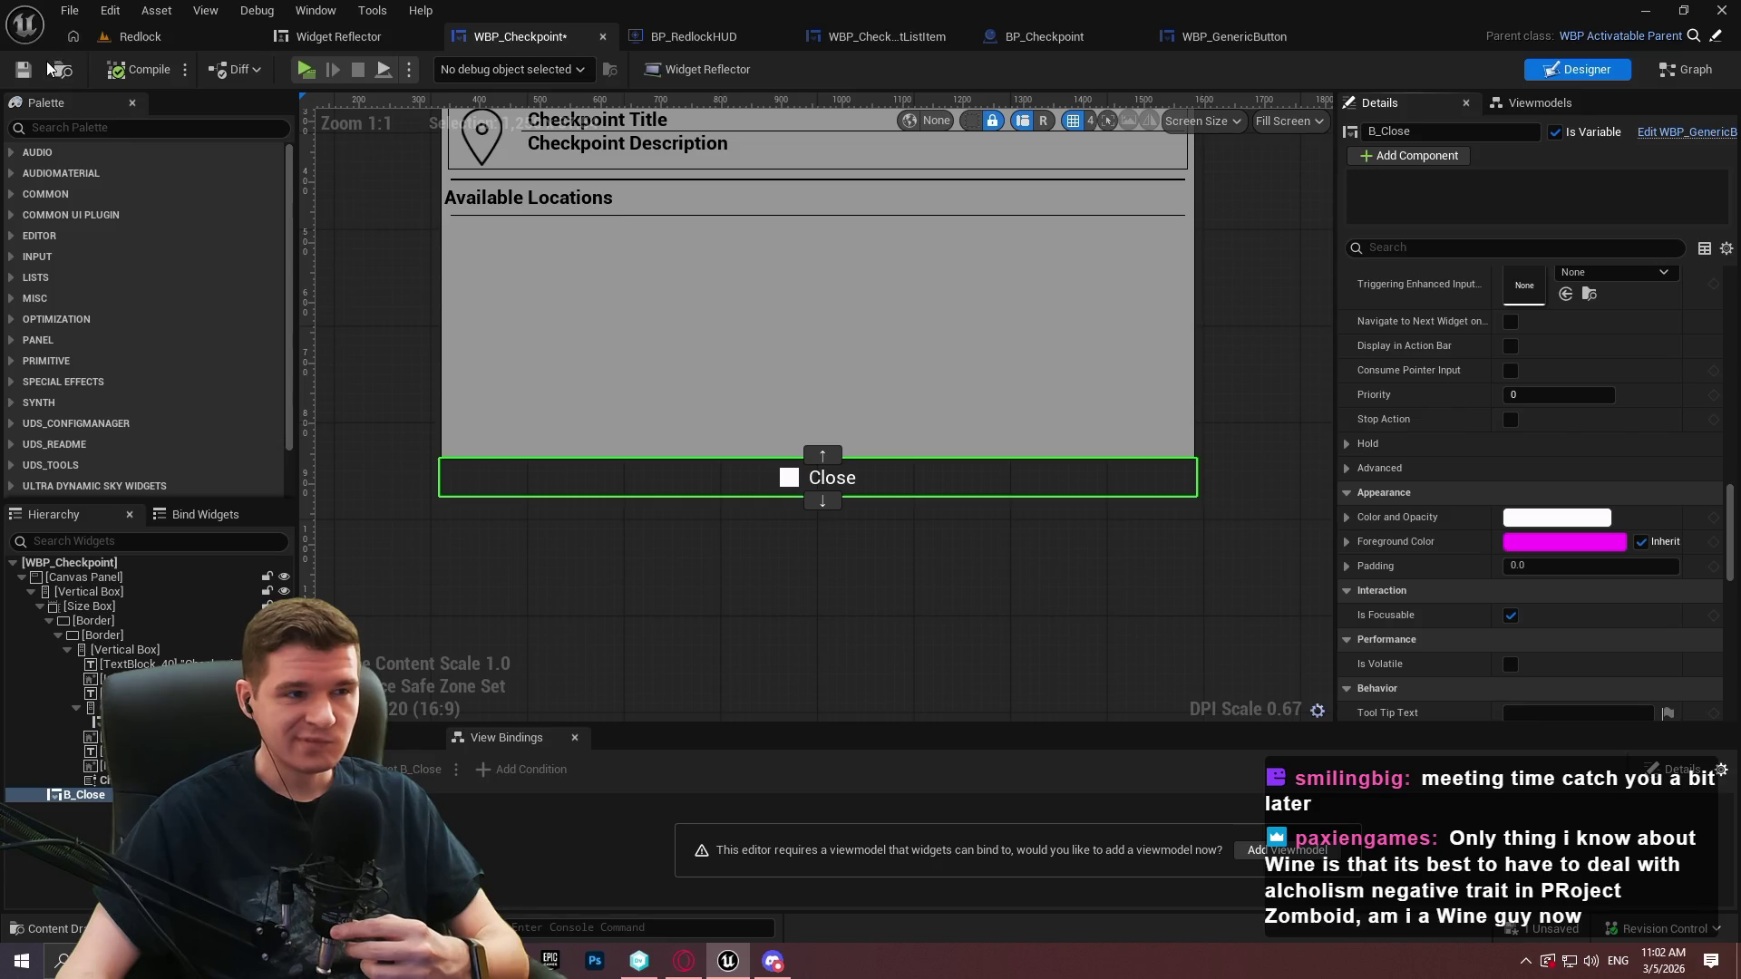
Set WBP_CheckpointListItem's Desired Focus Widget to B_Teleport in the Designer and compile it
{"action": "left_click", "coordinate": [850, 38]}
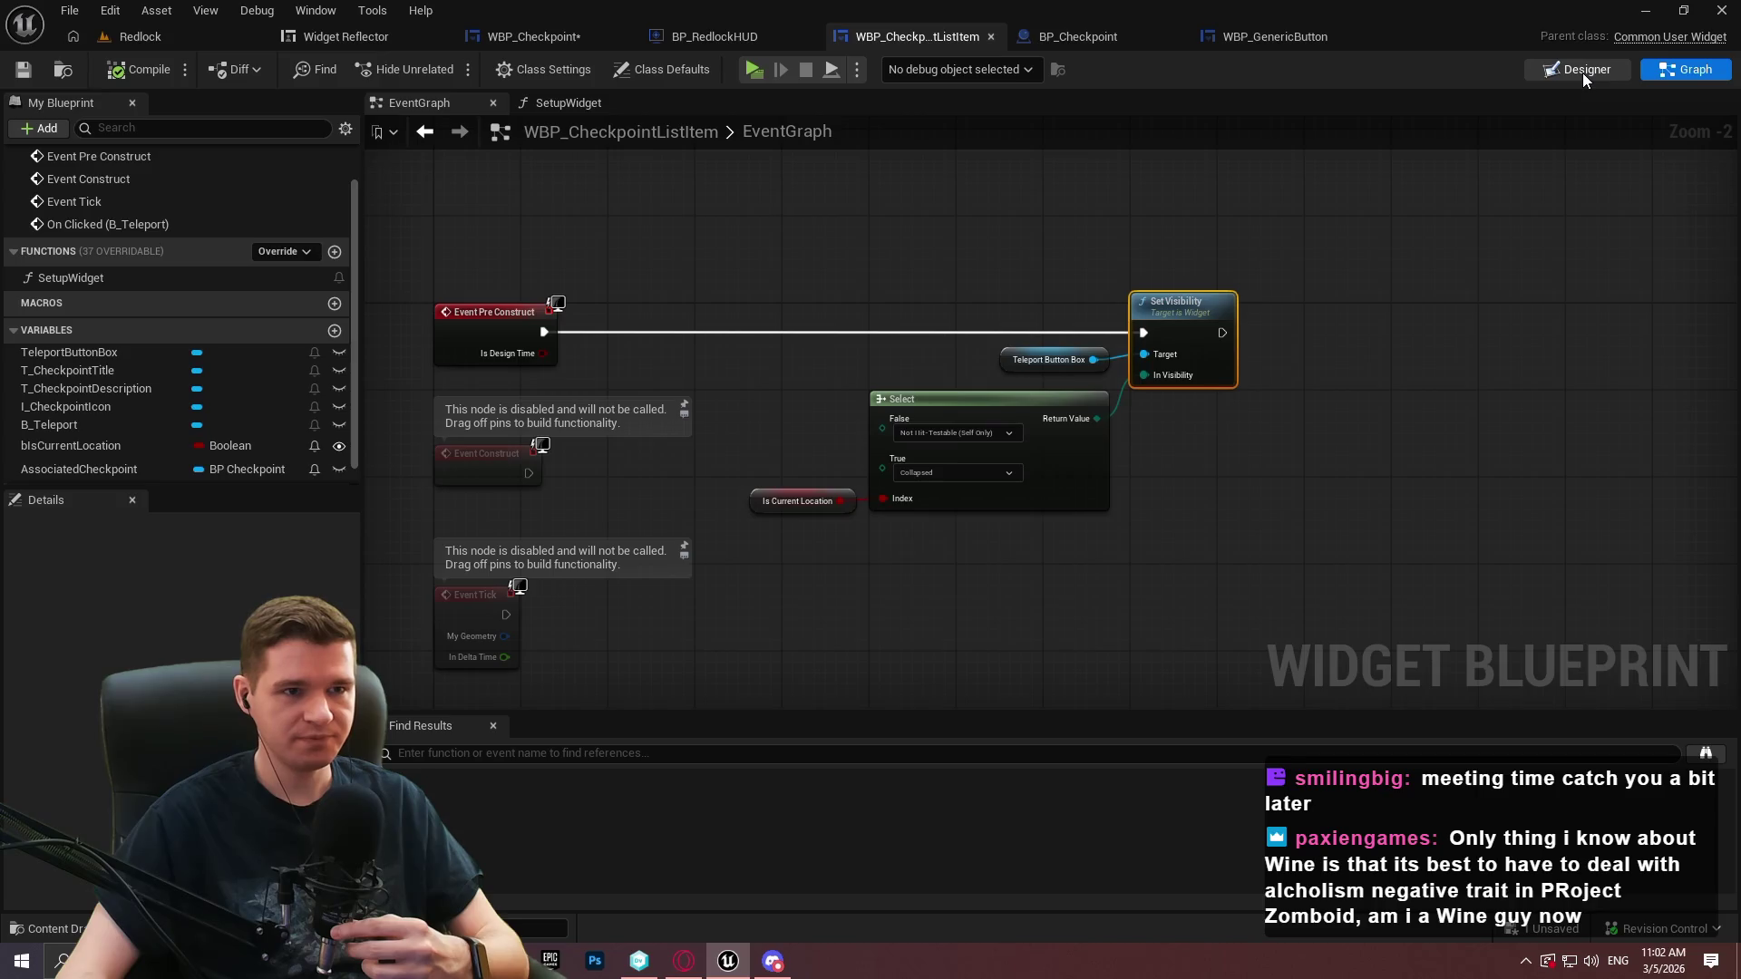
{"action": "left_click", "coordinate": [1581, 71]}
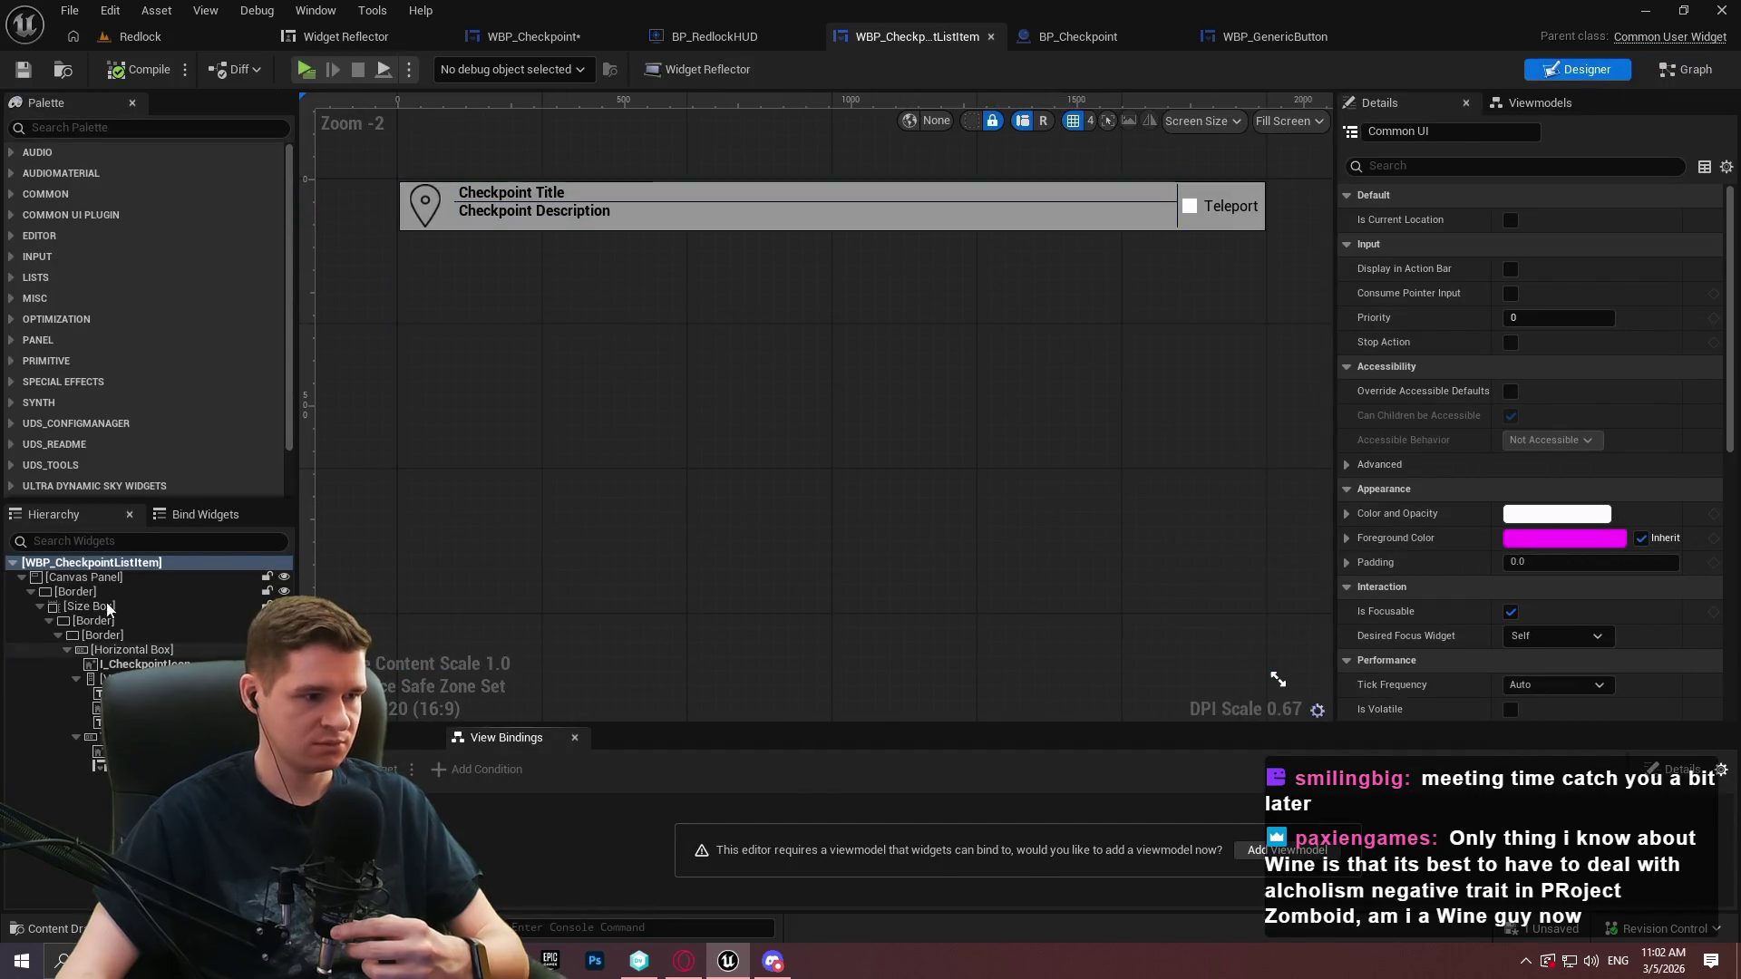
{"action": "scroll", "coordinate": [1679, 329], "scroll_direction": "down", "scroll_amount": 5}
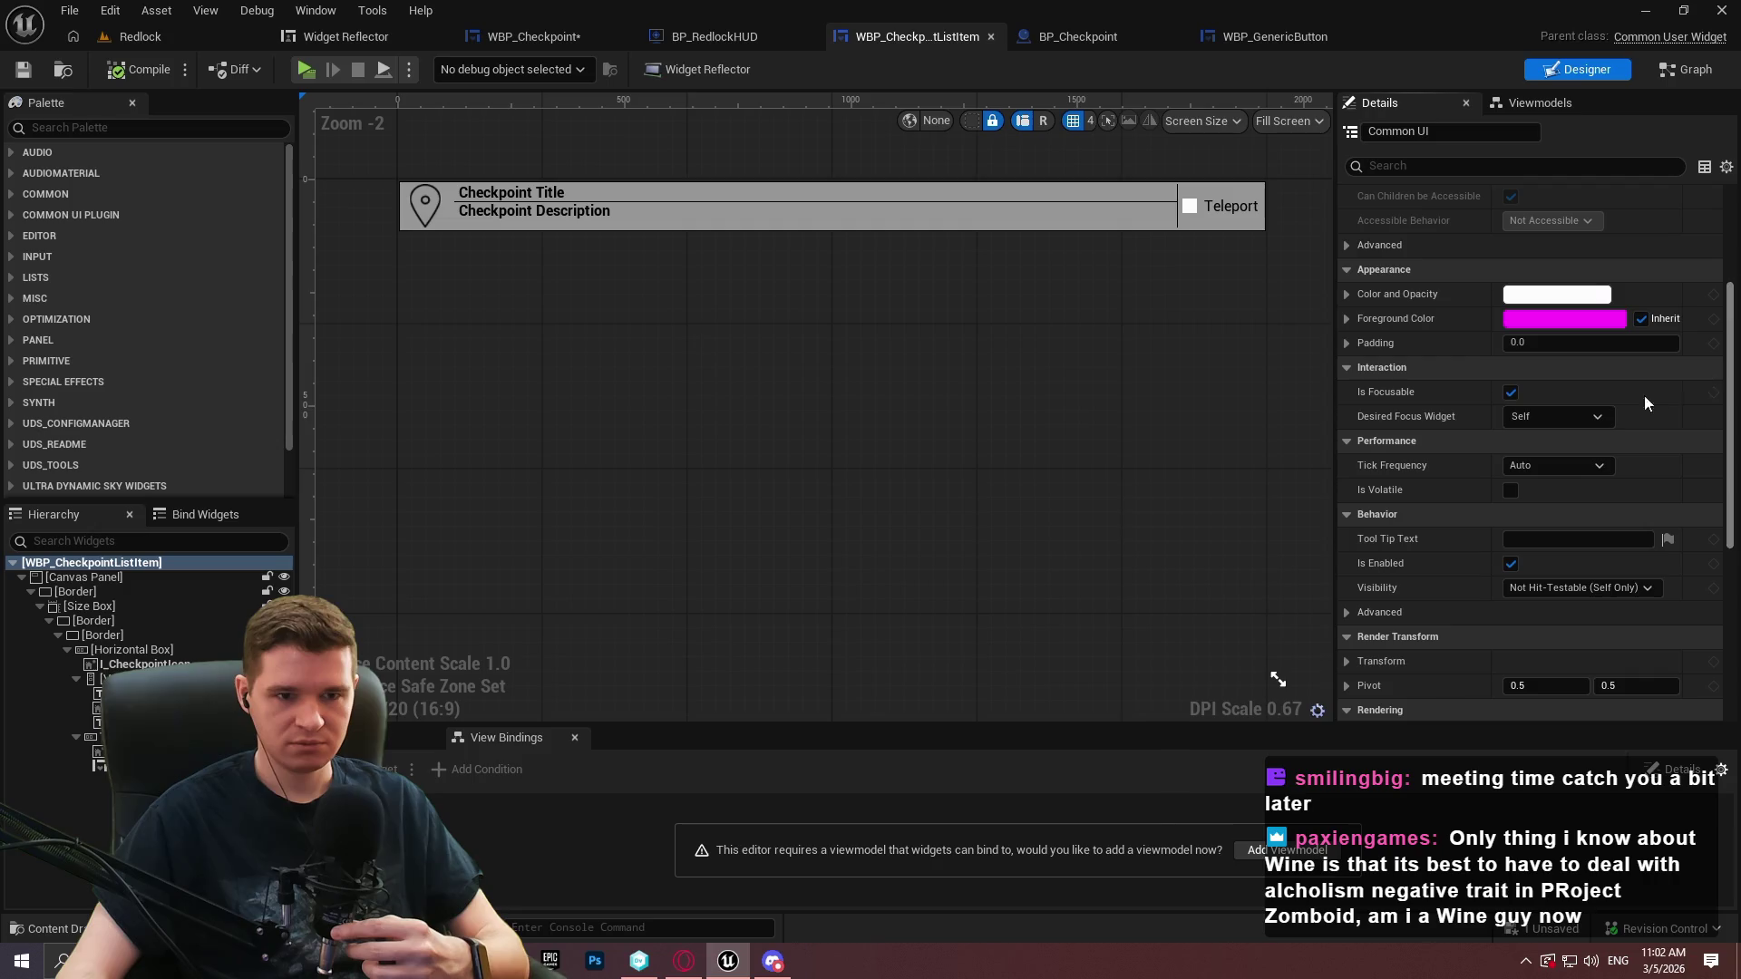
{"action": "left_click", "coordinate": [1583, 417]}
{"action": "left_click", "coordinate": [1556, 734]}
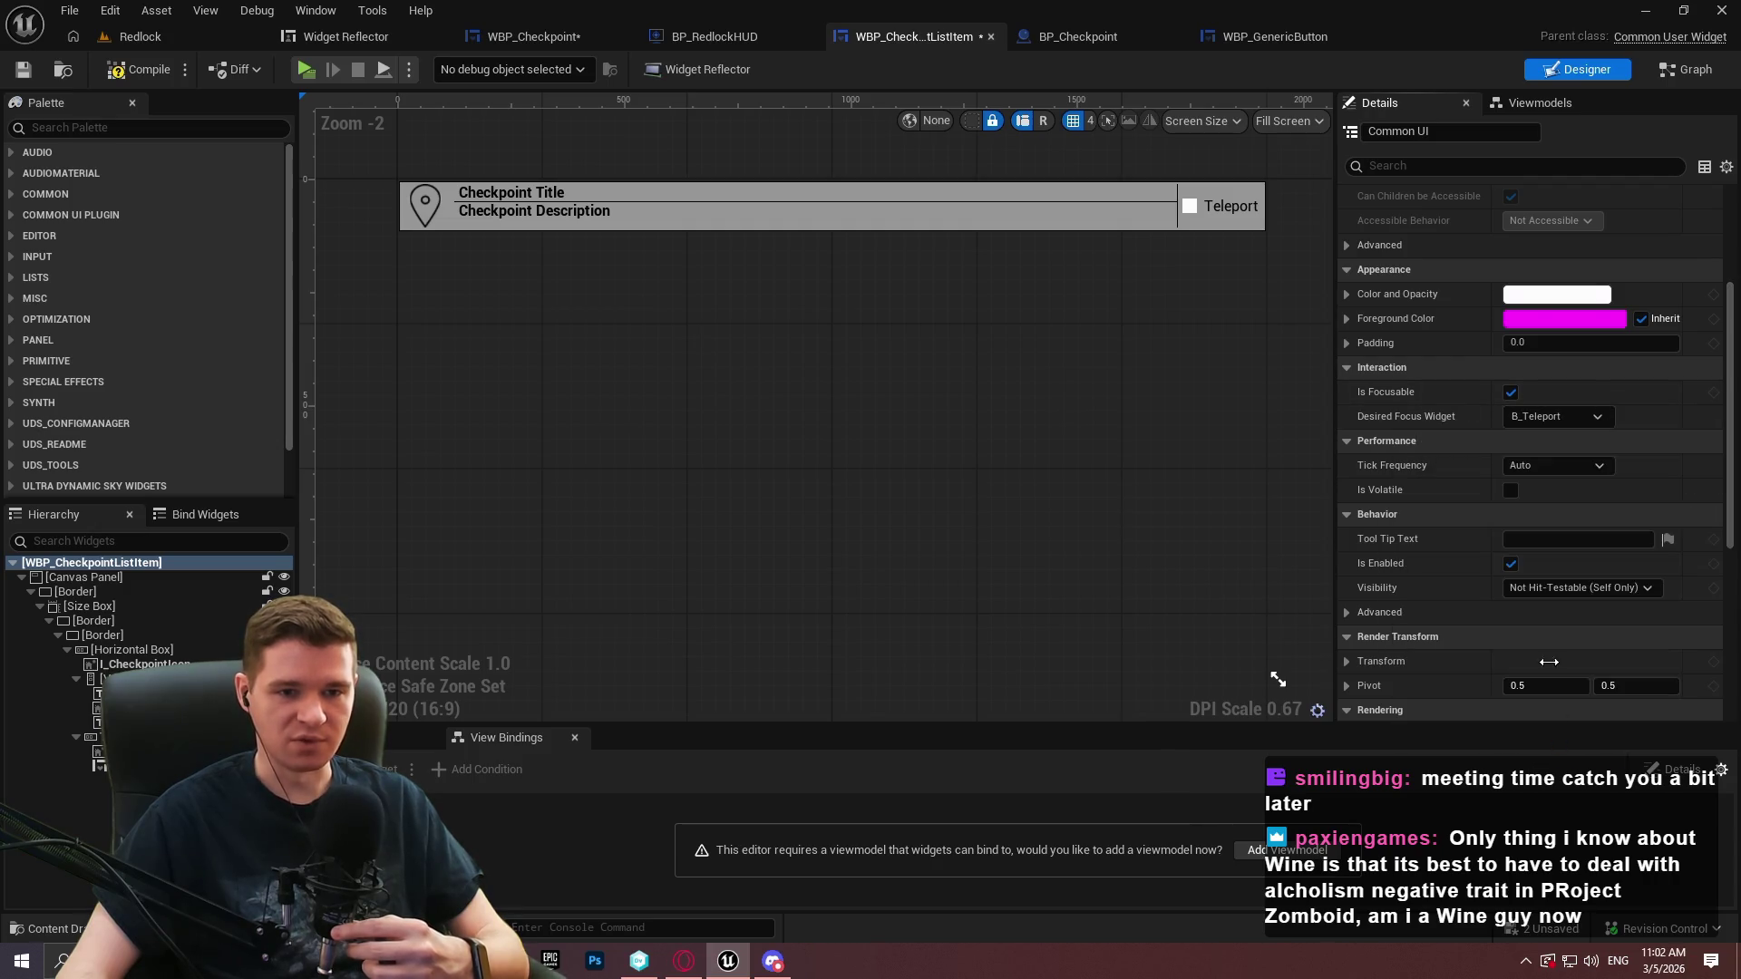
{"action": "left_click", "coordinate": [136, 69]}
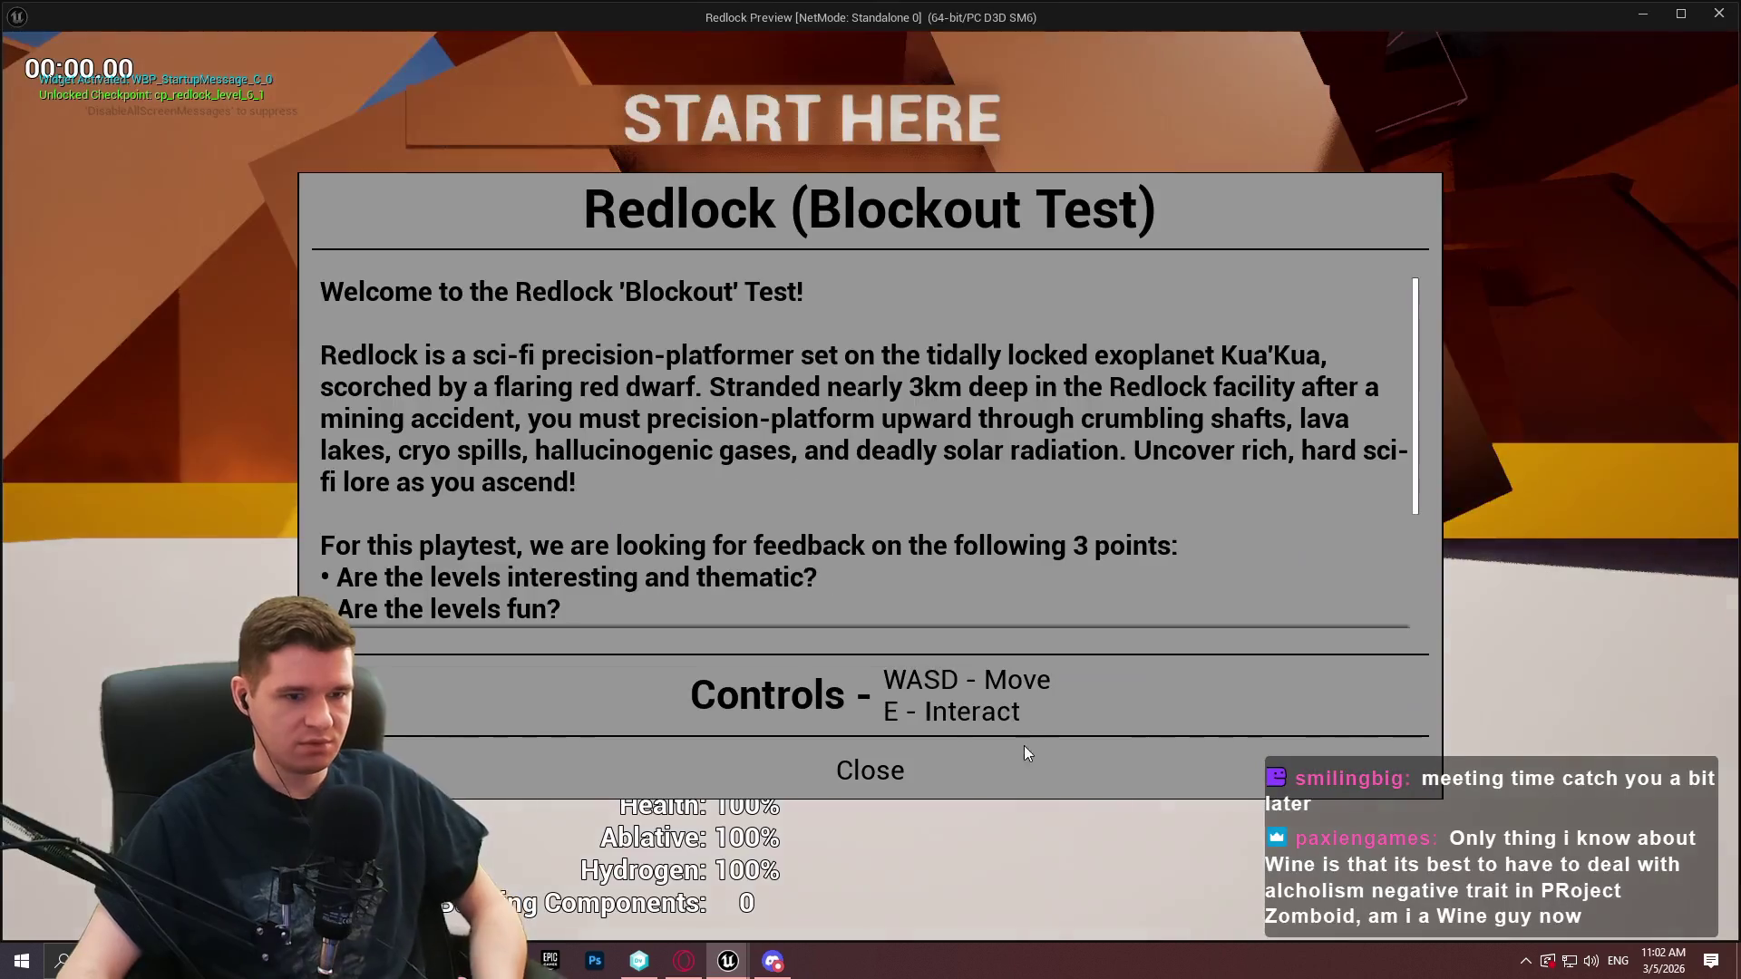
Start playing, pause and resume, then walk to the checkpoint and open its teleport menu
{"action": "left_click", "coordinate": [886, 773]}
{"action": "key", "text": "Escape"}
{"action": "key", "text": "Tab"}
{"action": "key", "text": "Tab"}
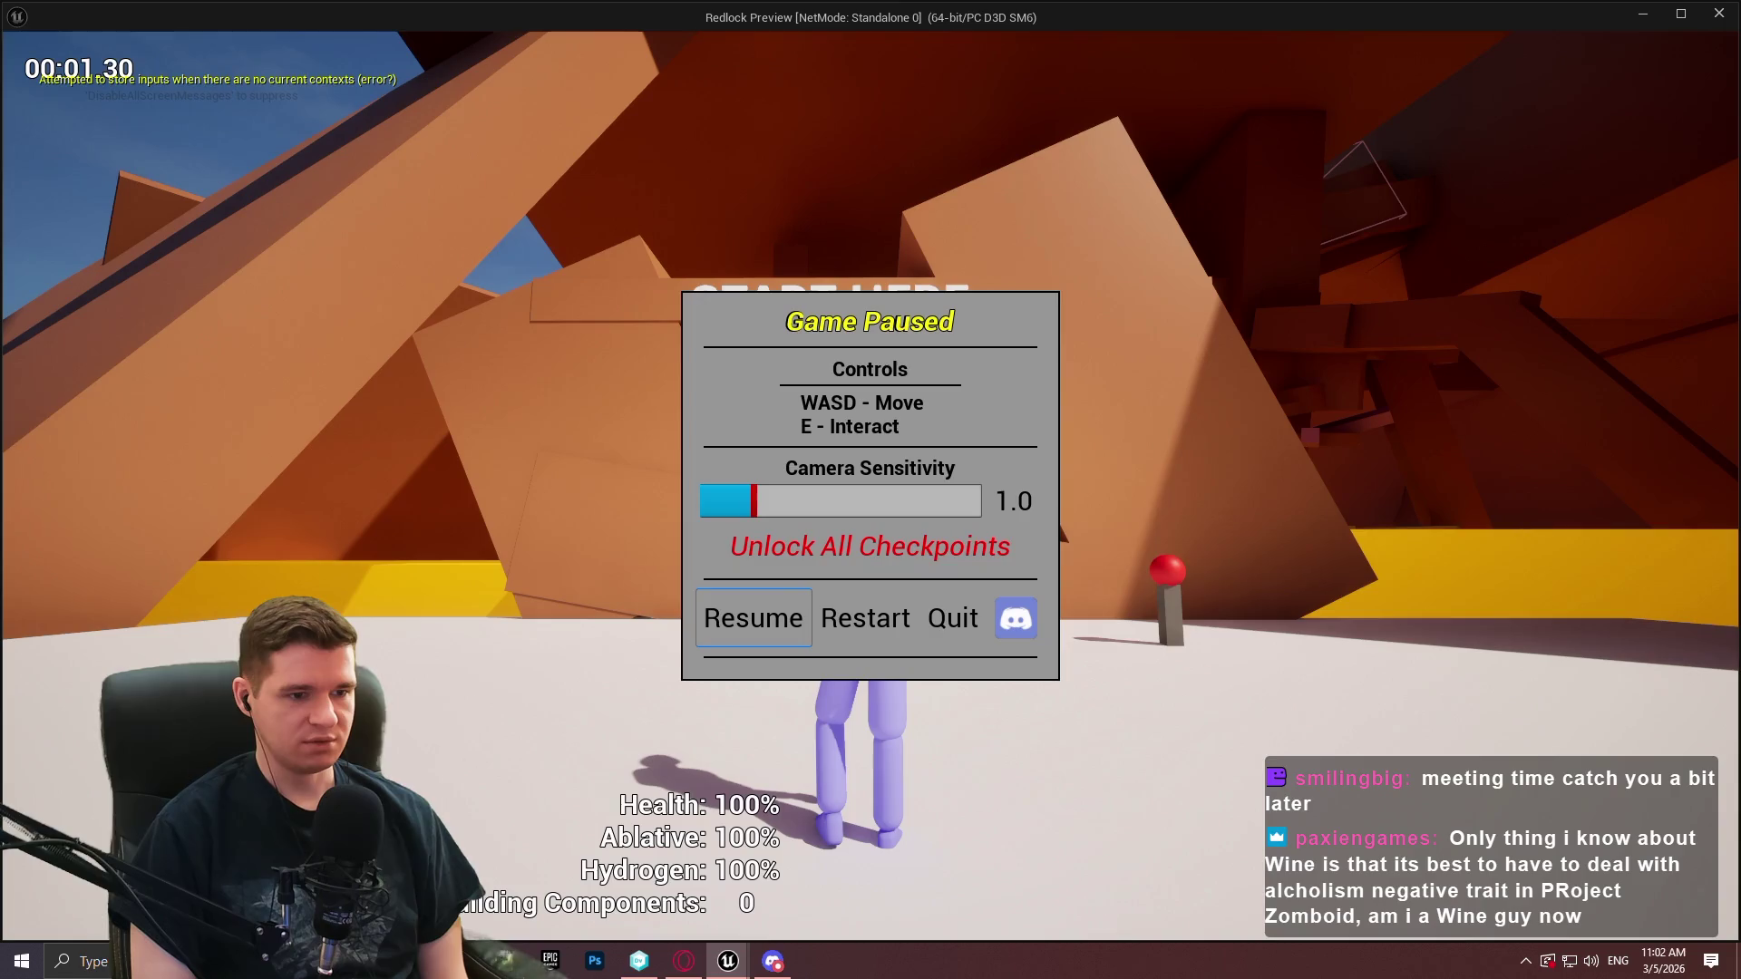
{"action": "key", "text": "Return"}
{"action": "key", "text": "w"}
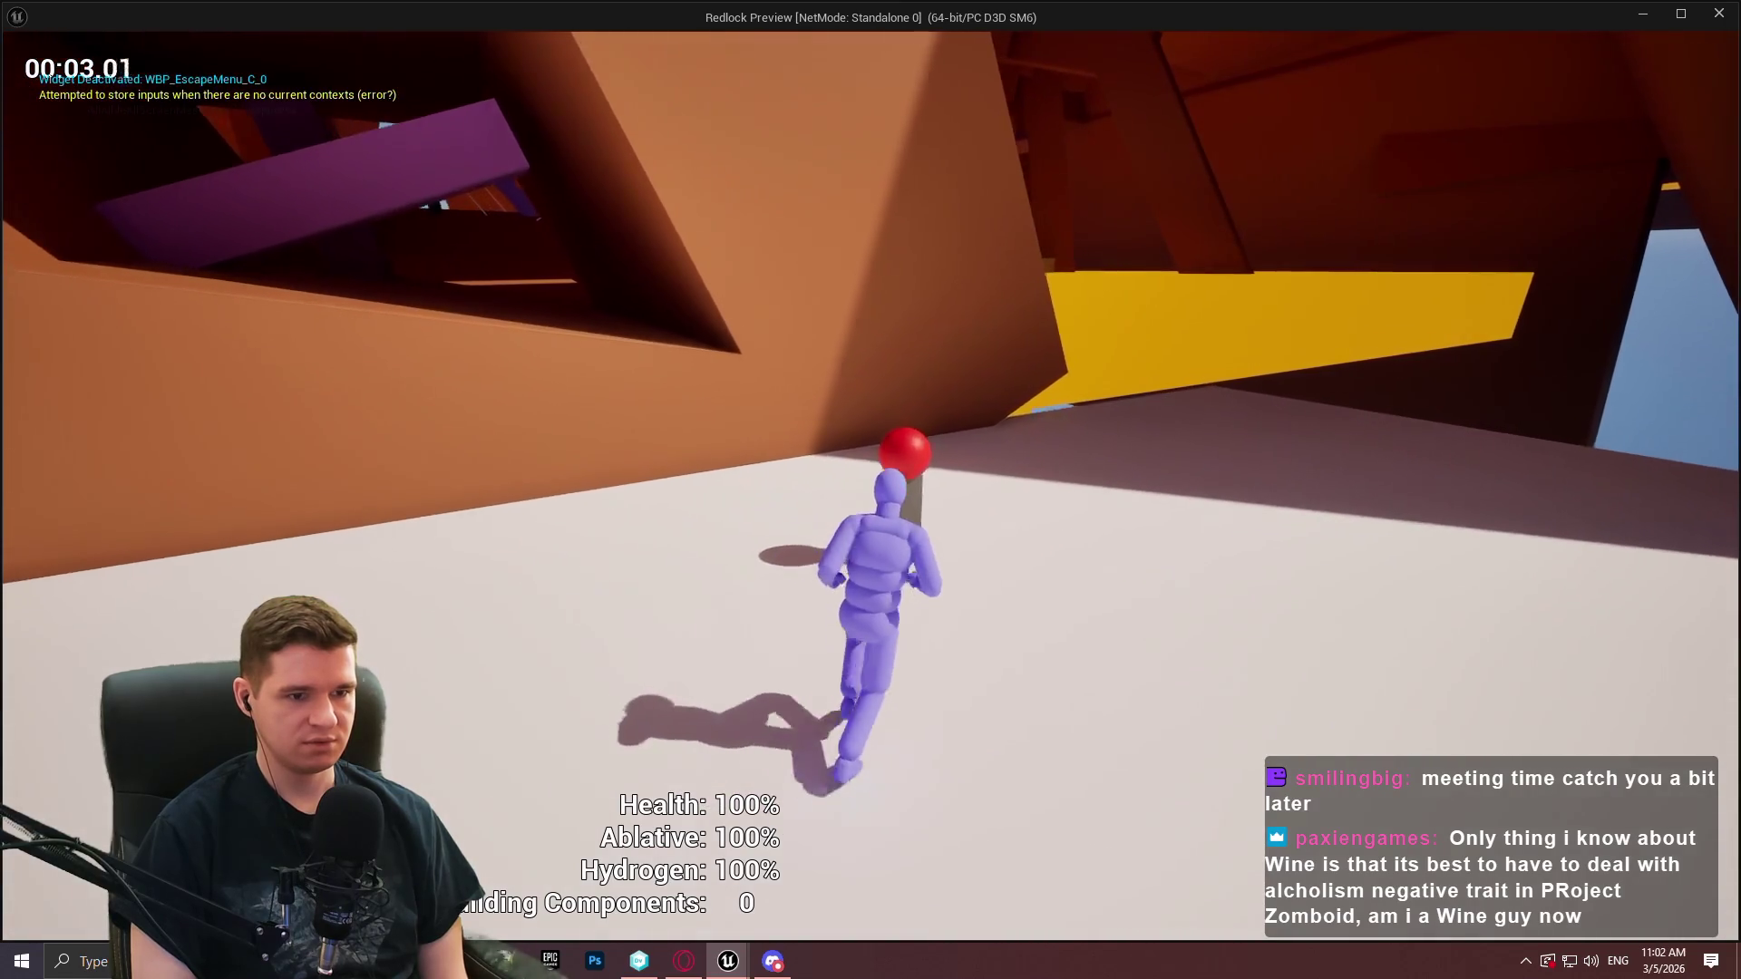
{"action": "key", "text": "e"}
Move focus between the Mid and Top teleport actions and on toward Close
{"action": "key", "text": "Down"}
{"action": "key", "text": "Up"}
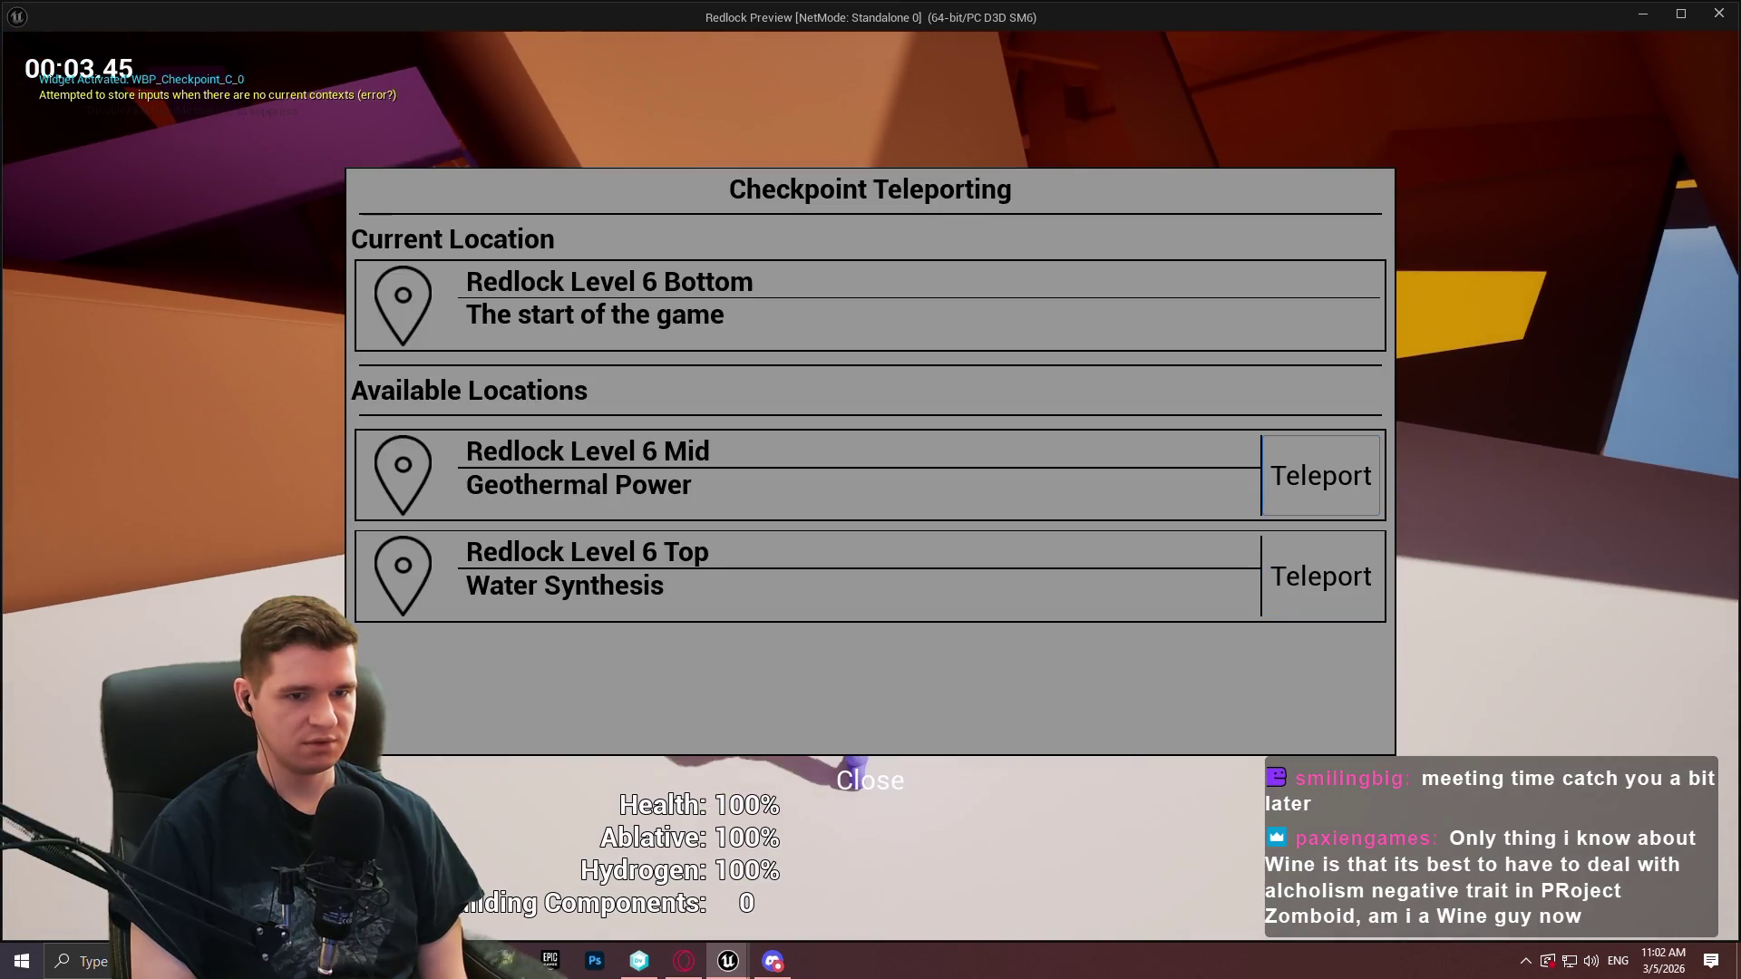
{"action": "key", "text": "Down"}
{"action": "key", "text": "Up"}
{"action": "key", "text": "Down"}
{"action": "key", "text": "Up"}
{"action": "key", "text": "Down"}
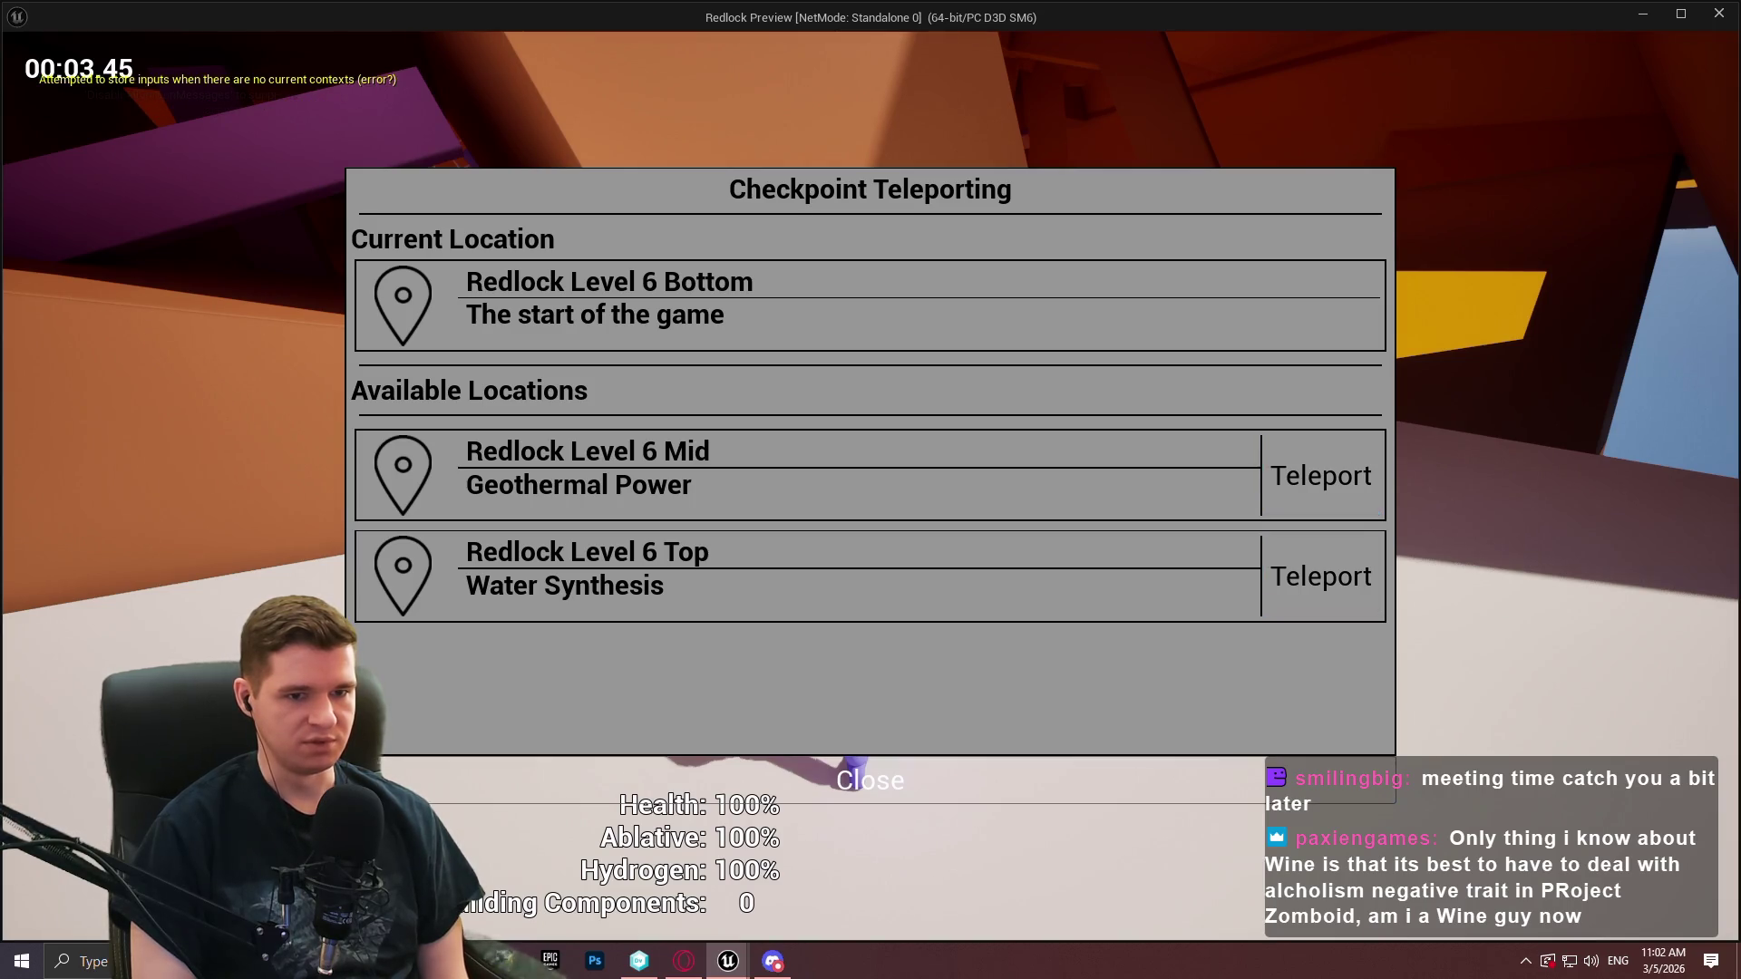
{"action": "key", "text": "Up"}
{"action": "key", "text": "Down"}
{"action": "key", "text": "Down"}
{"action": "key", "text": "Up"}
{"action": "key", "text": "Up"}
{"action": "key", "text": "Down"}
{"action": "key", "text": "Down"}
Cycle focus among the Water Synthesis and Geothermal Power Teleport options and Close
{"action": "key", "text": "Up"}
{"action": "key", "text": "Up"}
{"action": "key", "text": "Down"}
{"action": "key", "text": "Up"}
{"action": "key", "text": "Down"}
{"action": "key", "text": "Down"}
{"action": "key", "text": "Up"}
{"action": "key", "text": "Down"}
{"action": "key", "text": "Down"}
{"action": "key", "text": "Up"}
{"action": "key", "text": "Down"}
{"action": "key", "text": "Up"}
{"action": "key", "text": "Up"}
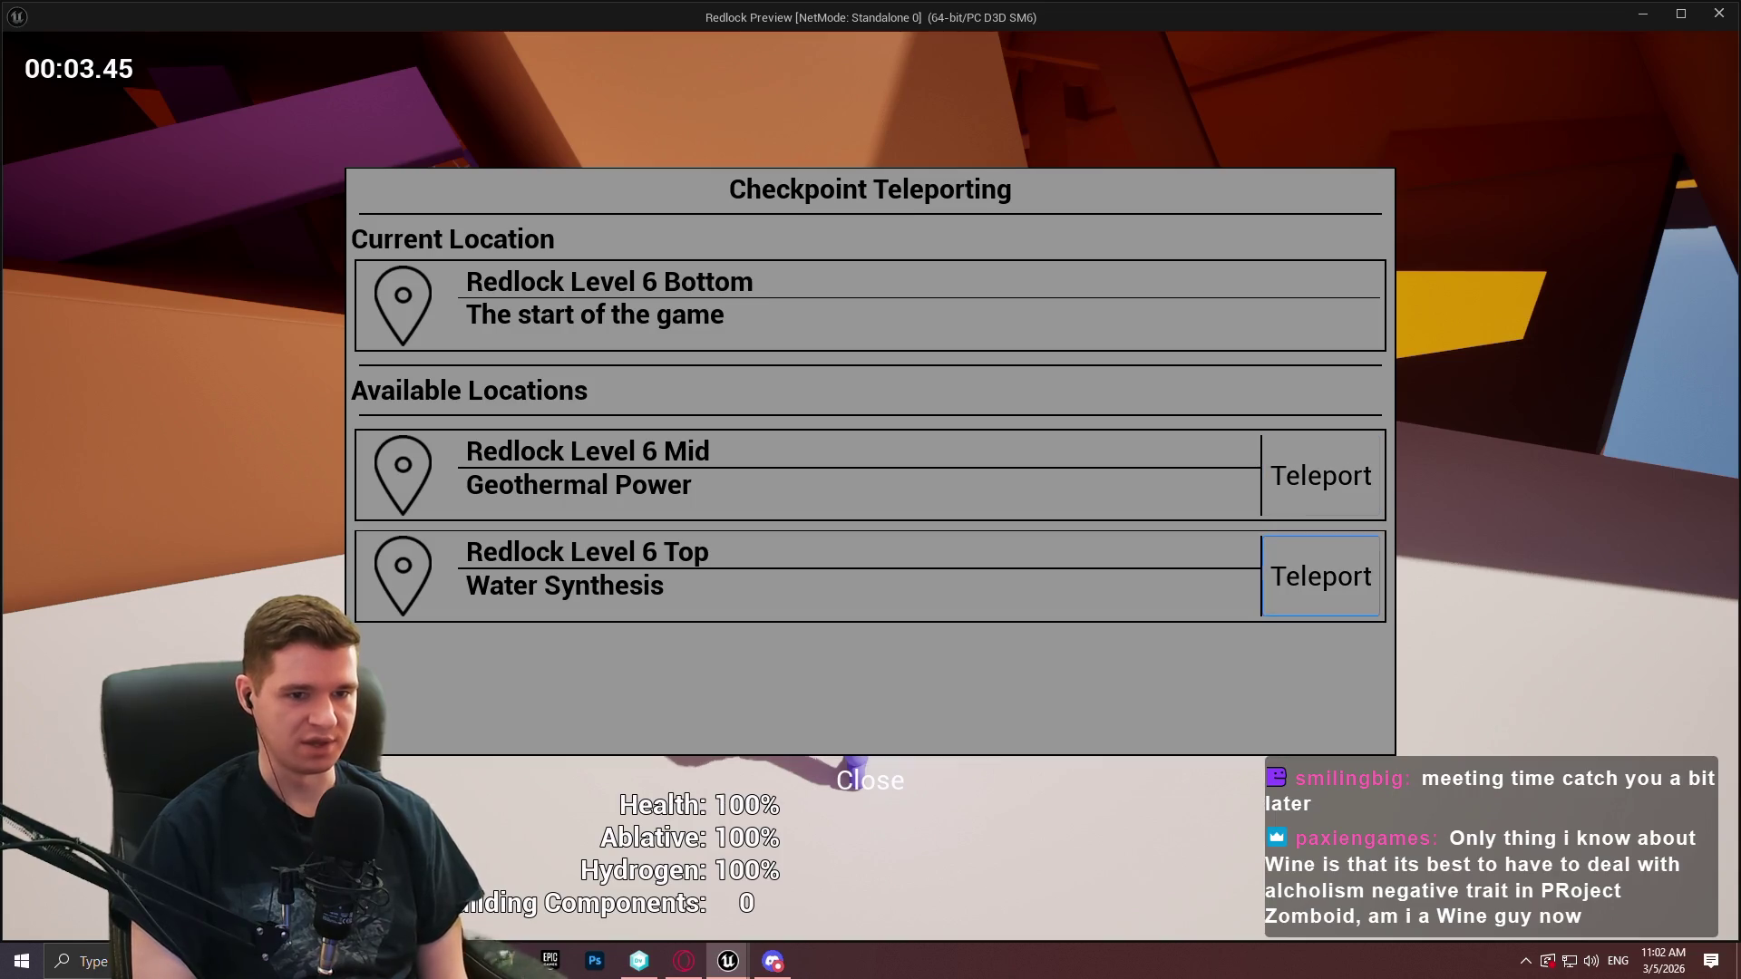
{"action": "key", "text": "Down"}
{"action": "key", "text": "Up"}
{"action": "key", "text": "Up"}
{"action": "key", "text": "Down"}
{"action": "key", "text": "Down"}
{"action": "key", "text": "Up"}
{"action": "key", "text": "Up"}
{"action": "key", "text": "Down"}
Keep cycling focus through every option, confirming it moves between both Teleport buttons
{"action": "key", "text": "Down"}
{"action": "key", "text": "Up"}
{"action": "key", "text": "Up"}
{"action": "key", "text": "Down"}
{"action": "key", "text": "Down"}
{"action": "key", "text": "Up"}
{"action": "key", "text": "Down"}
{"action": "key", "text": "Up"}
{"action": "key", "text": "Down"}
{"action": "key", "text": "Up"}
{"action": "key", "text": "Up"}
{"action": "key", "text": "Down"}
{"action": "key", "text": "Up"}
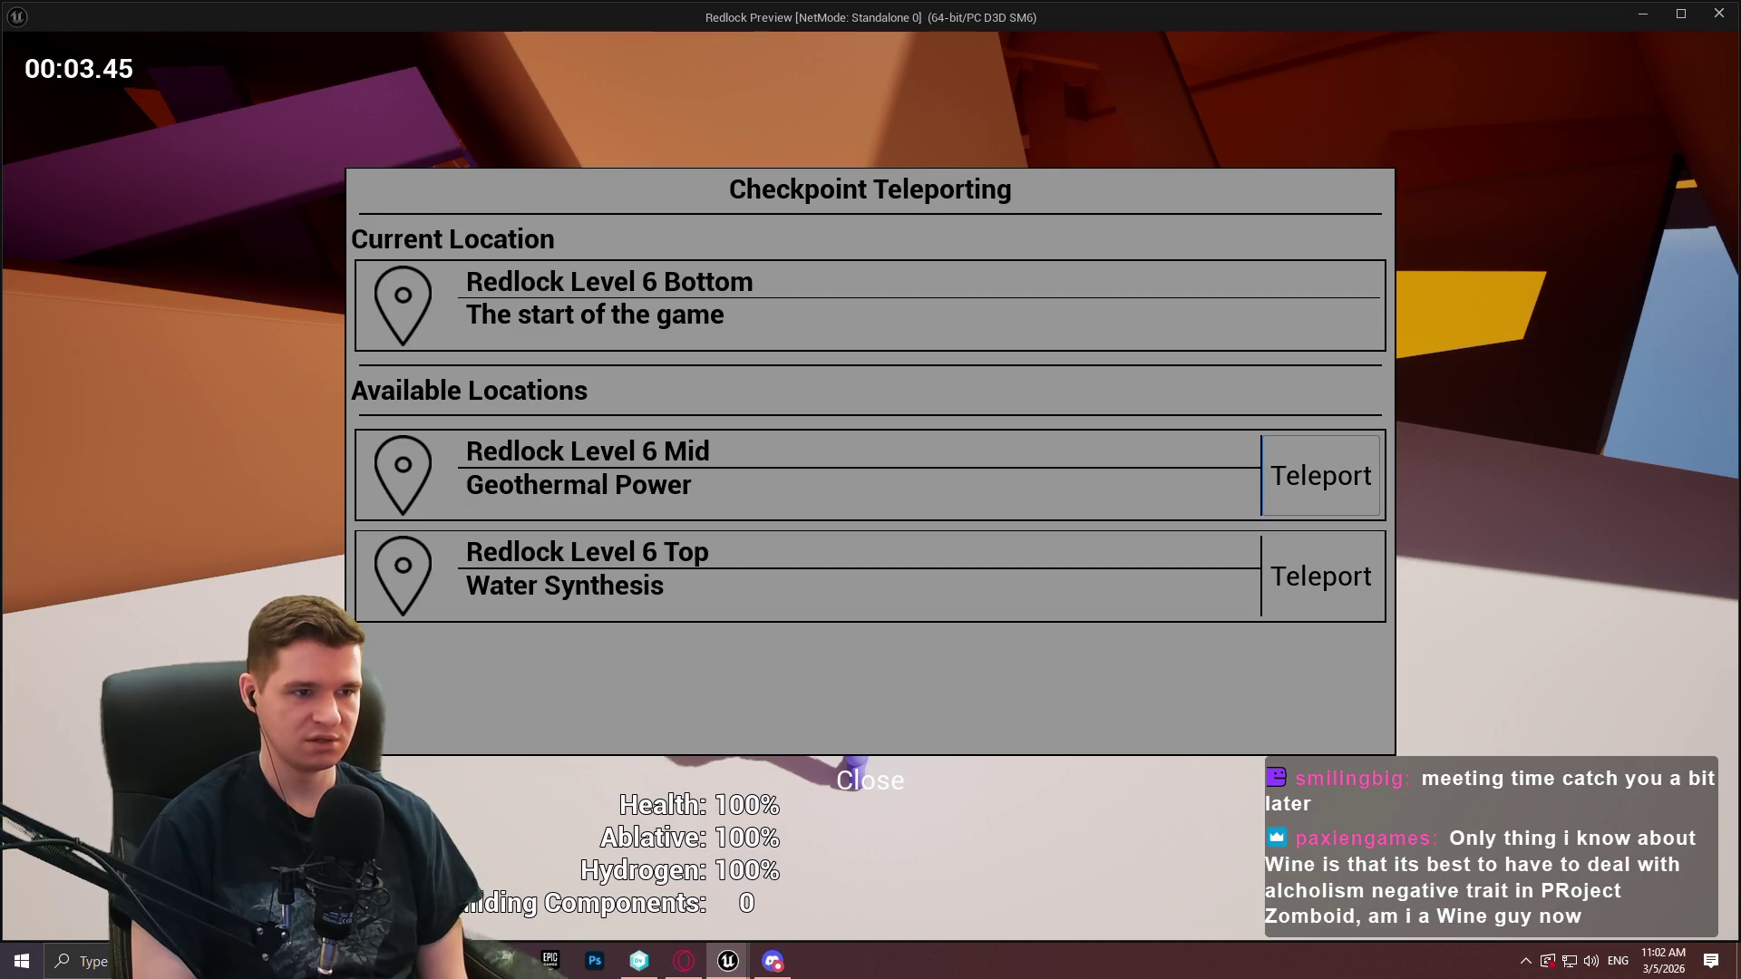
{"action": "key", "text": "Down"}
{"action": "key", "text": "Down"}
{"action": "key", "text": "Up"}
{"action": "key", "text": "Up"}
{"action": "key", "text": "Down"}
{"action": "key", "text": "Up"}
{"action": "key", "text": "Down"}
{"action": "key", "text": "Down"}
{"action": "key", "text": "Up"}
{"action": "key", "text": "Down"}
Close the teleport menu, open and dismiss the pause menu's quit confirmation, then stop the preview
{"action": "key", "text": "Return"}
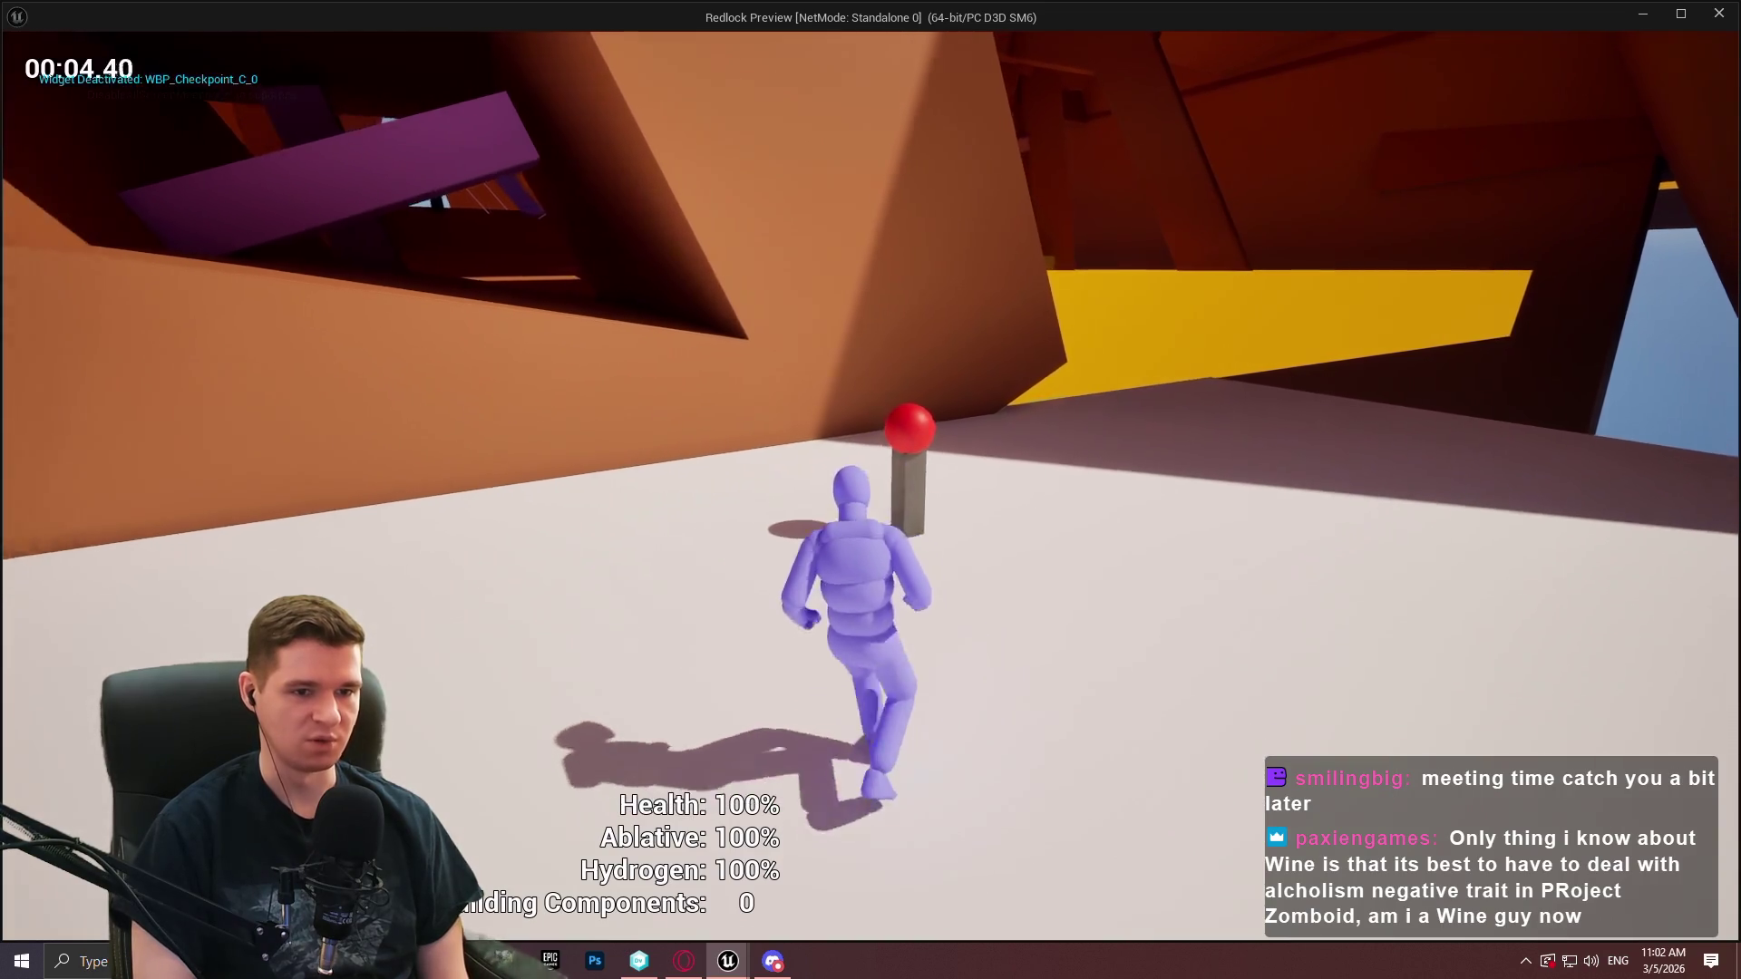
{"action": "key", "text": "Escape"}
{"action": "key", "text": "Right"}
{"action": "key", "text": "Return"}
{"action": "key", "text": "Escape"}
{"action": "key", "text": "Return"}
{"action": "key", "text": "Escape"}
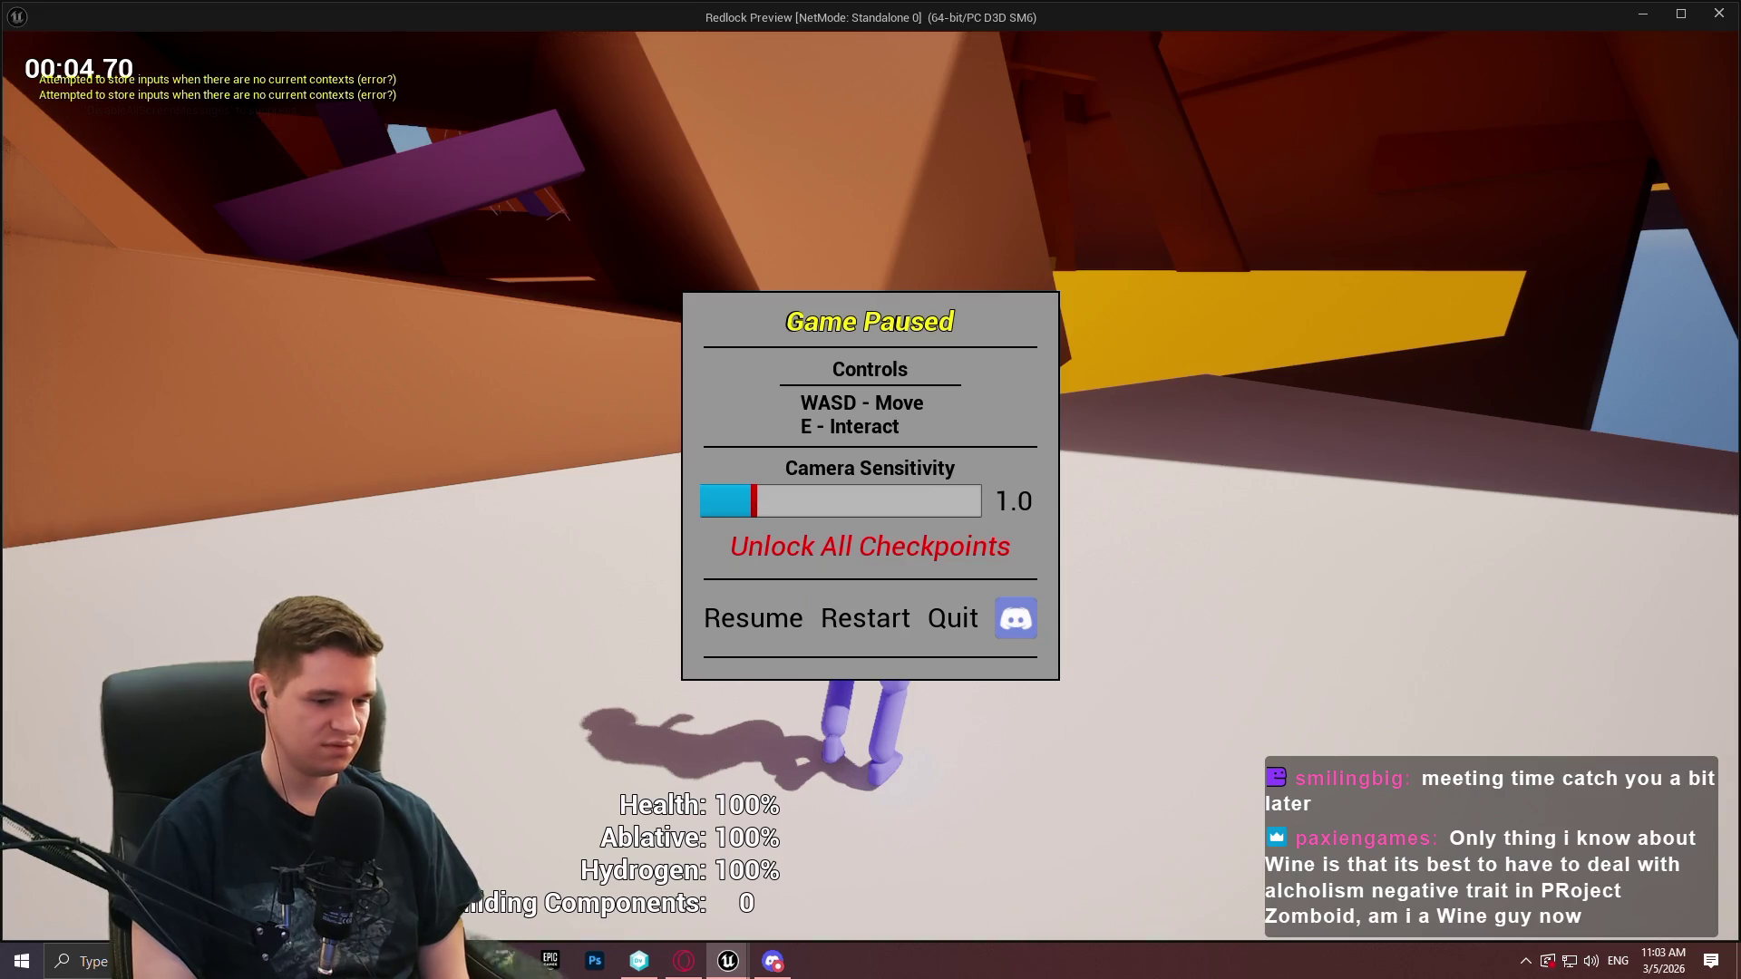
{"action": "key", "text": "Escape"}
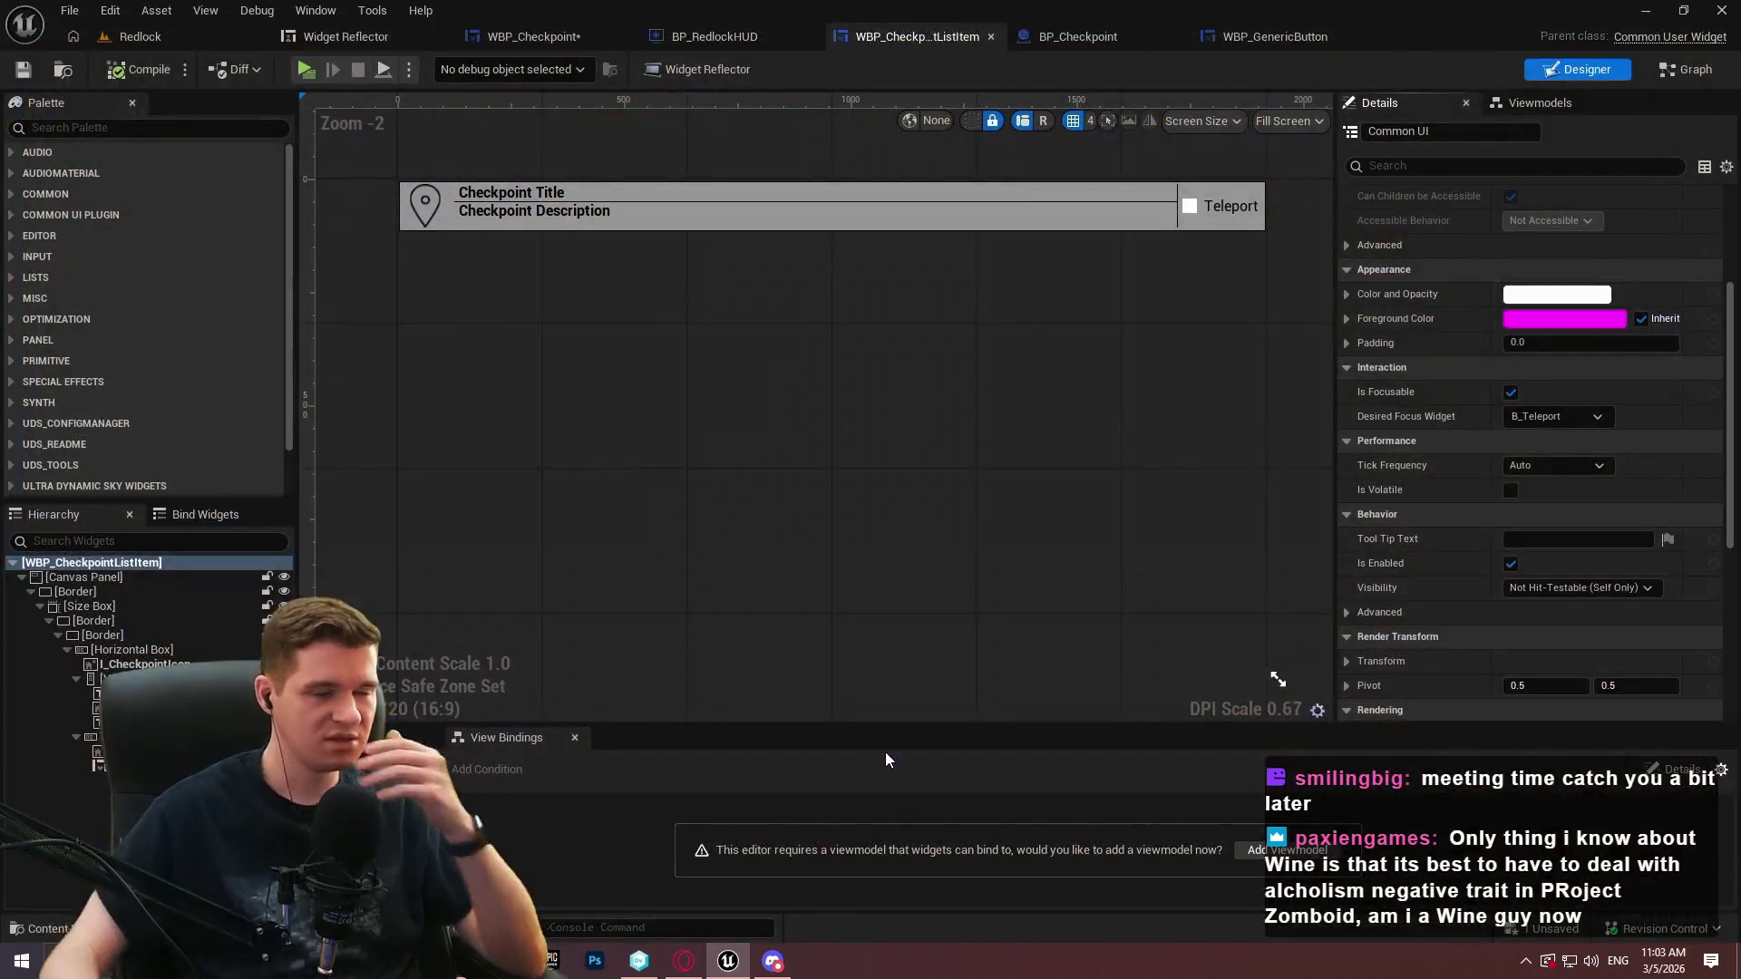
Untick Is Focusable on WBP_Checkpoint's B_Close button
{"action": "left_click", "coordinate": [574, 38]}
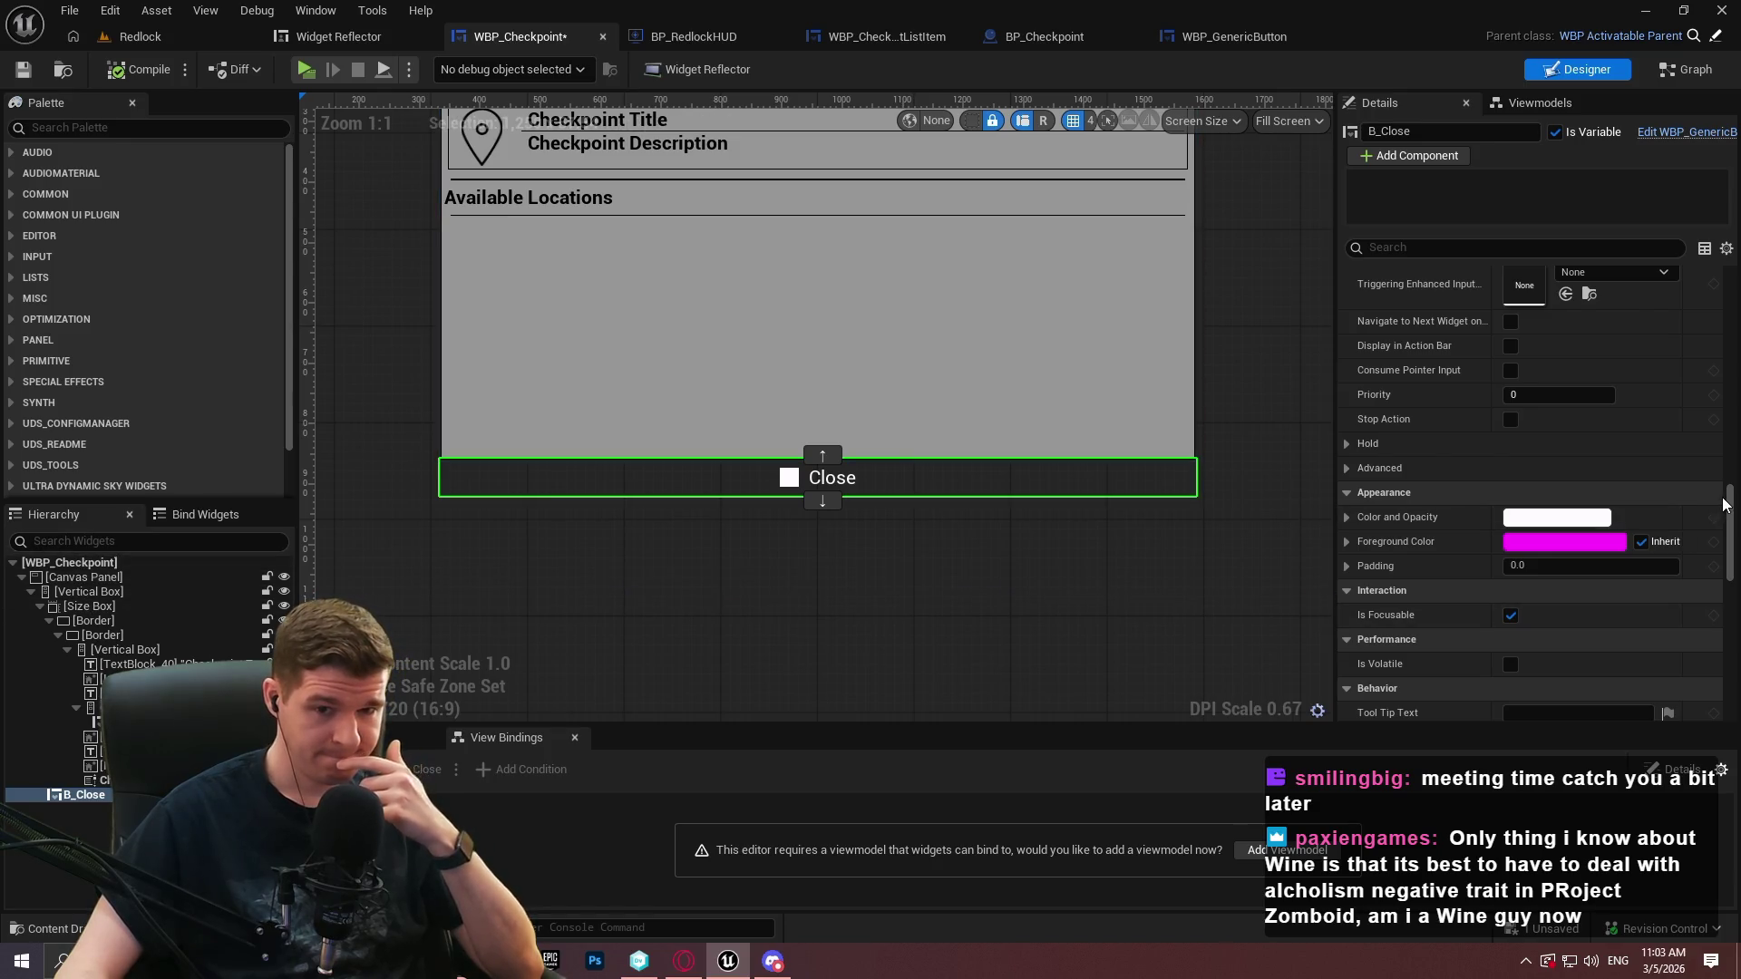
{"action": "left_click_drag", "start_coordinate": [1732, 509], "coordinate": [1739, 529]}
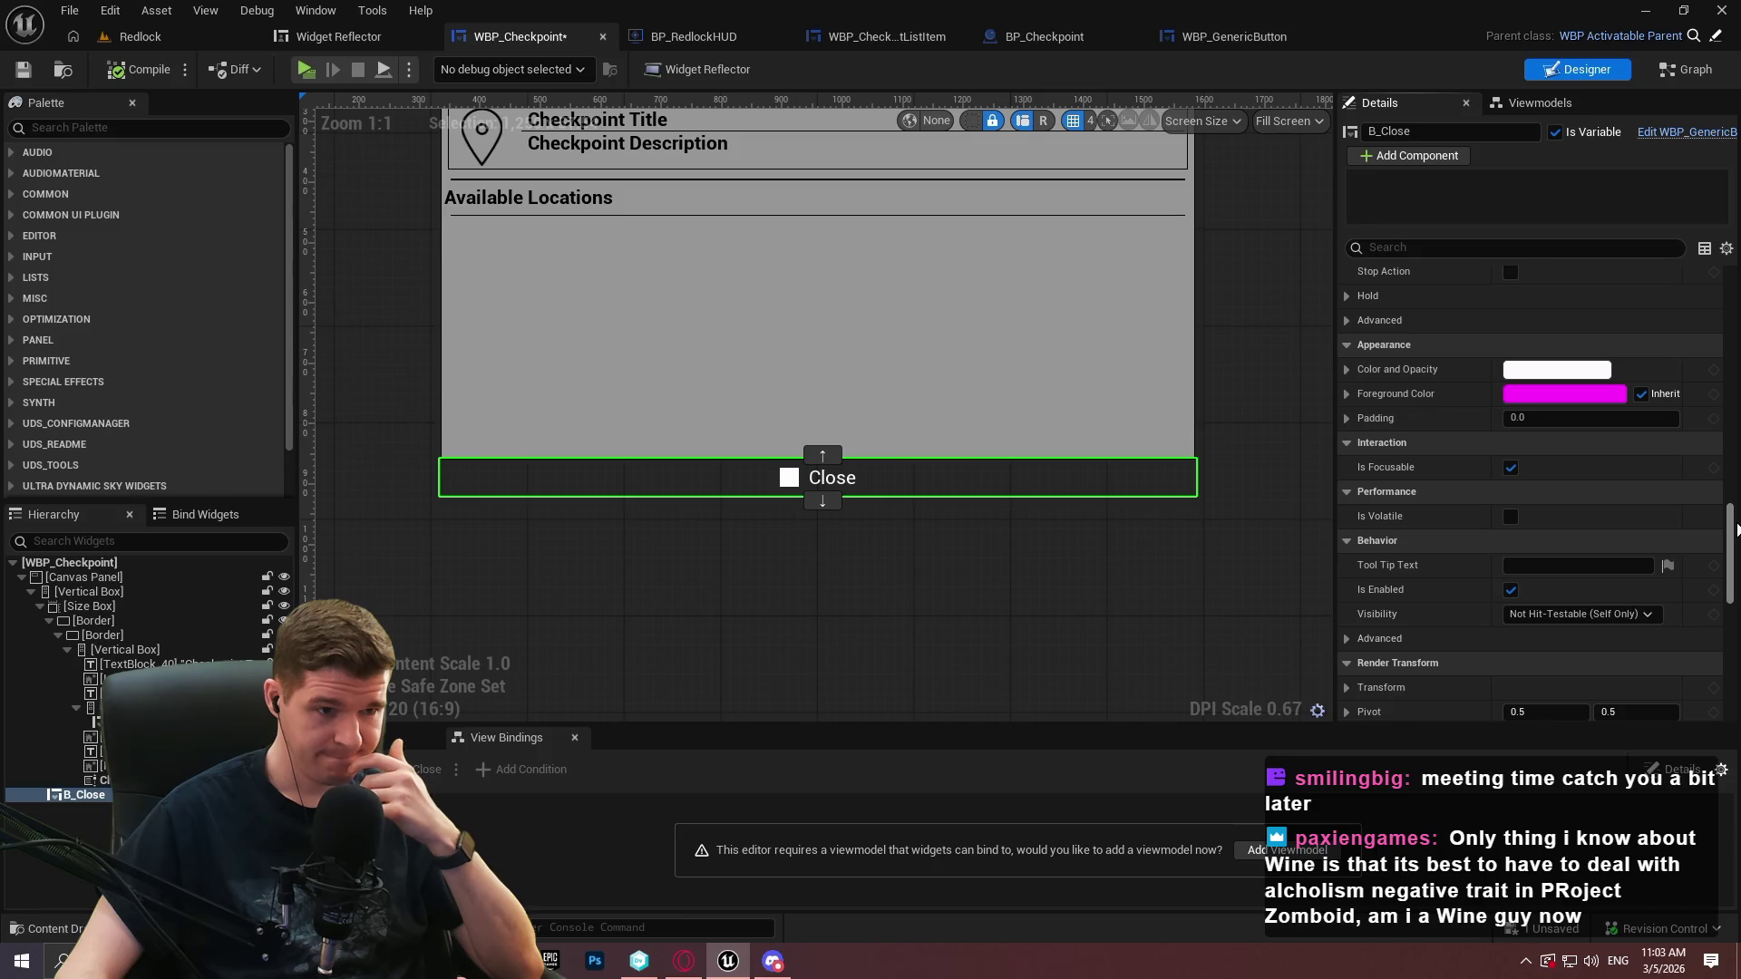
{"action": "left_click", "coordinate": [1509, 468]}
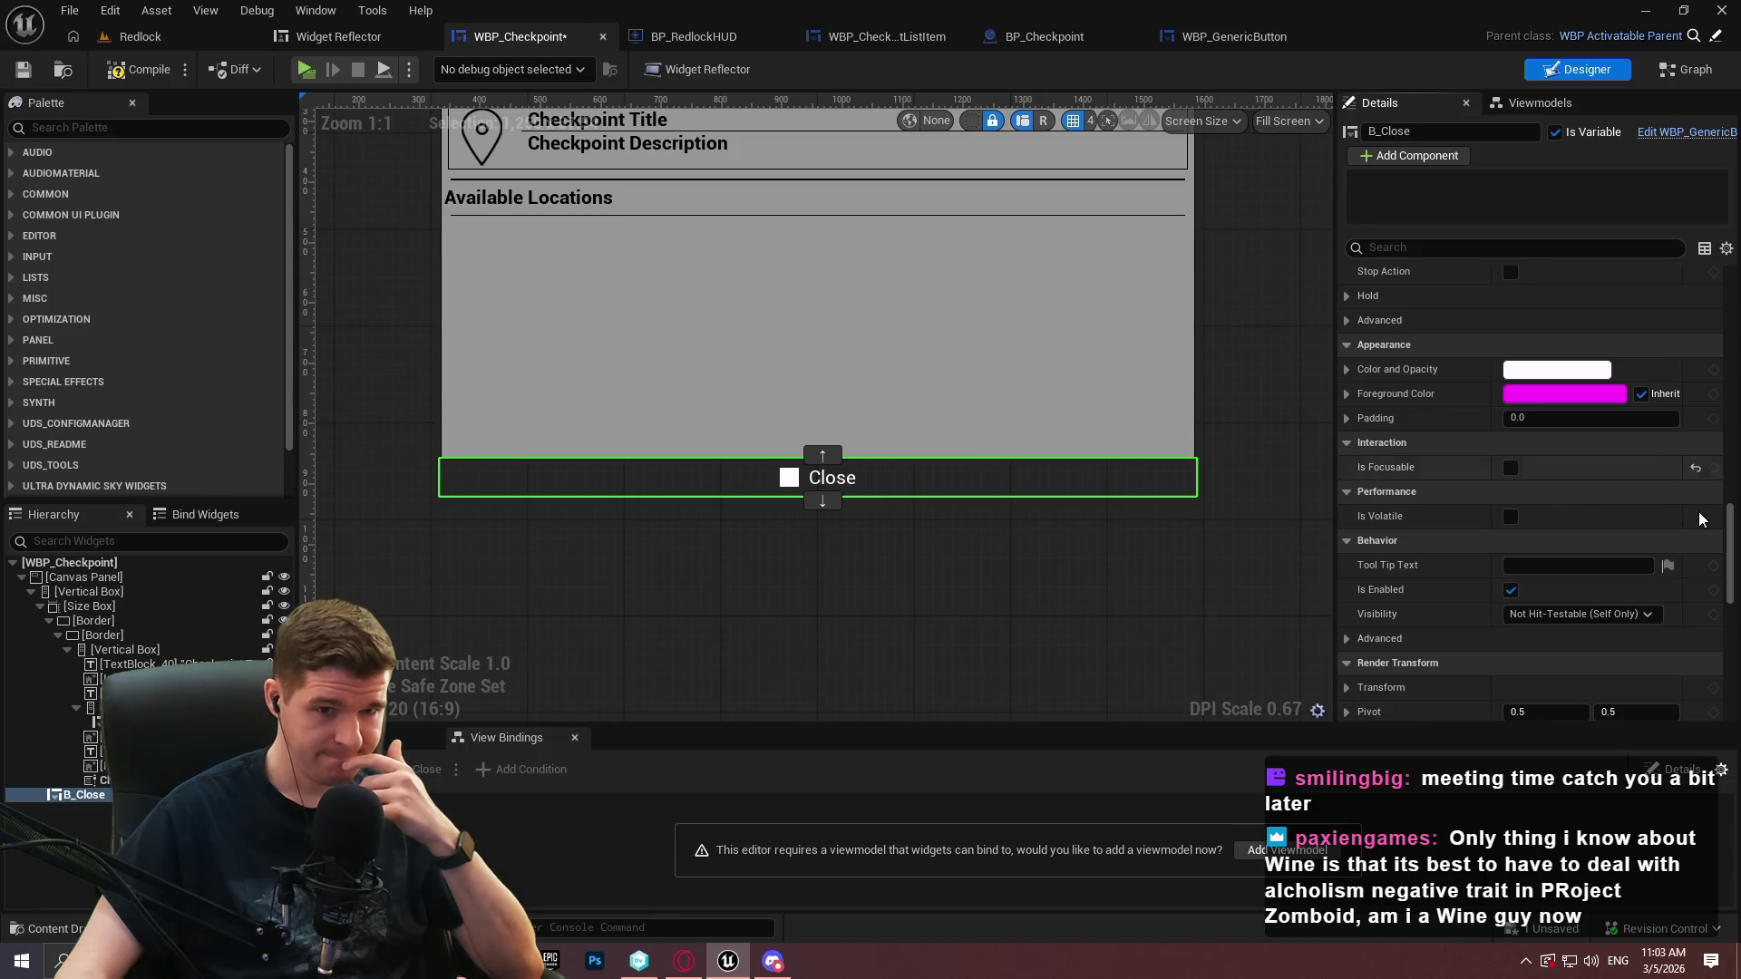
Set B_Close's input action override to the RedlockInputAction table's GenericBack row
{"action": "scroll", "coordinate": [1733, 533], "scroll_direction": "up", "scroll_amount": 5}
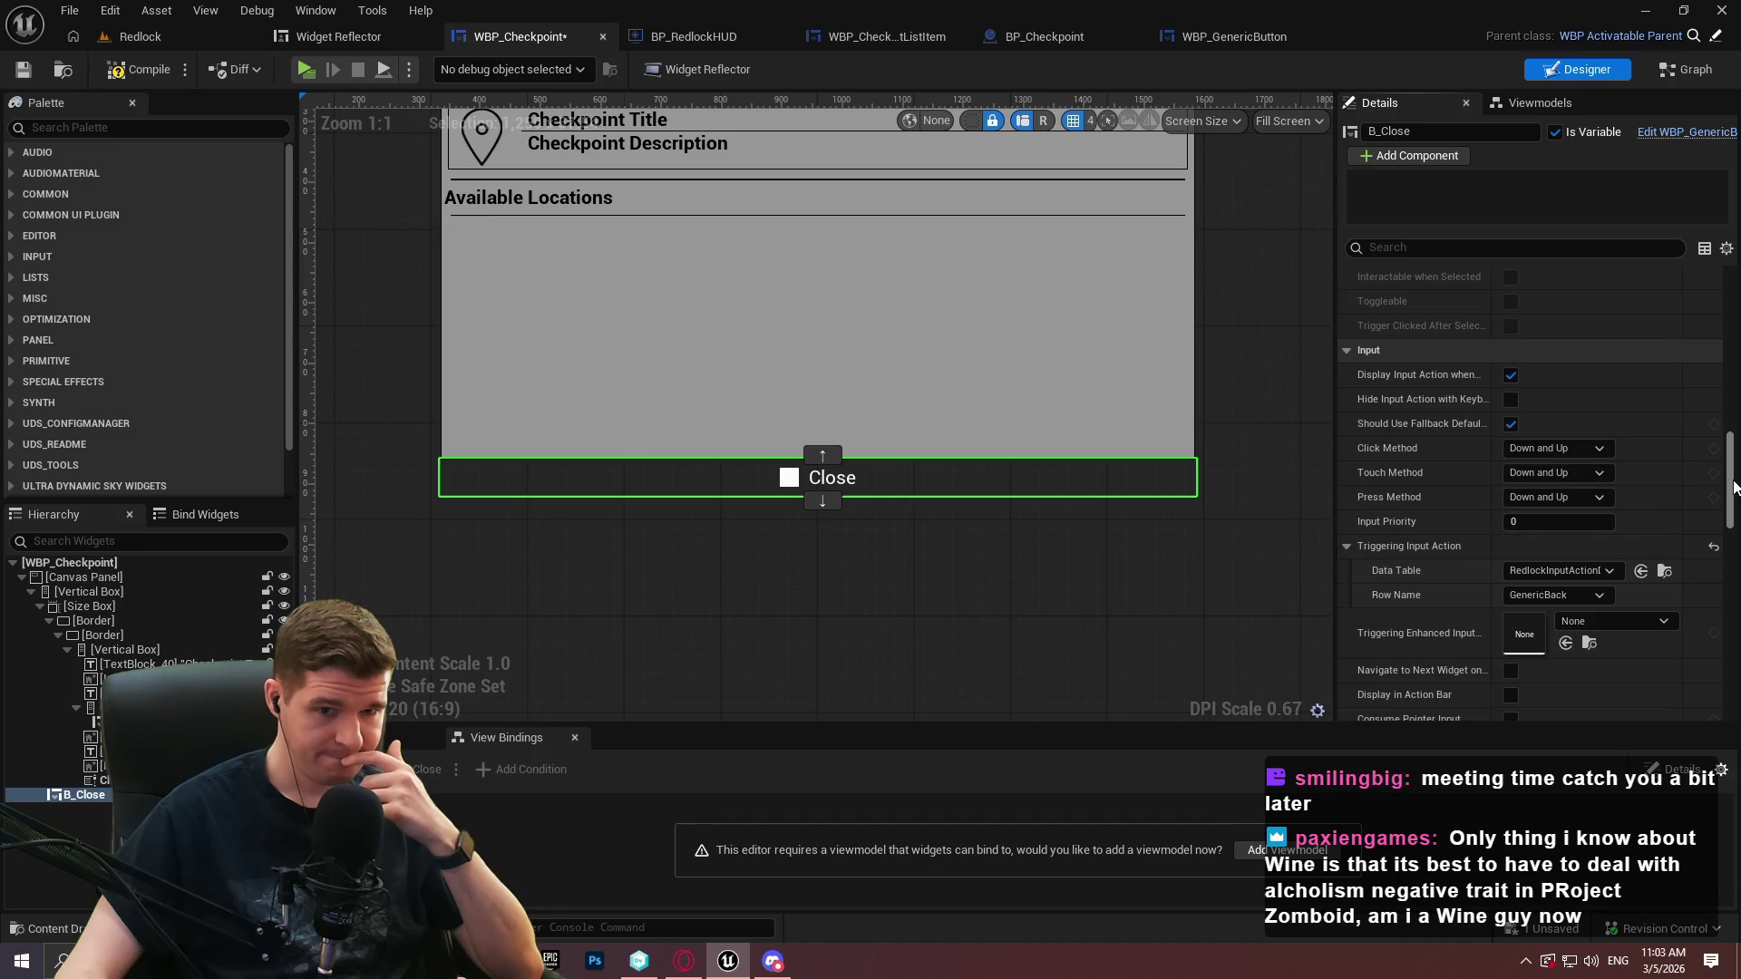
{"action": "left_click_drag", "start_coordinate": [1732, 457], "coordinate": [1735, 292]}
{"action": "scroll", "coordinate": [1537, 547], "scroll_direction": "down", "scroll_amount": 3}
{"action": "left_click", "coordinate": [1531, 547]}
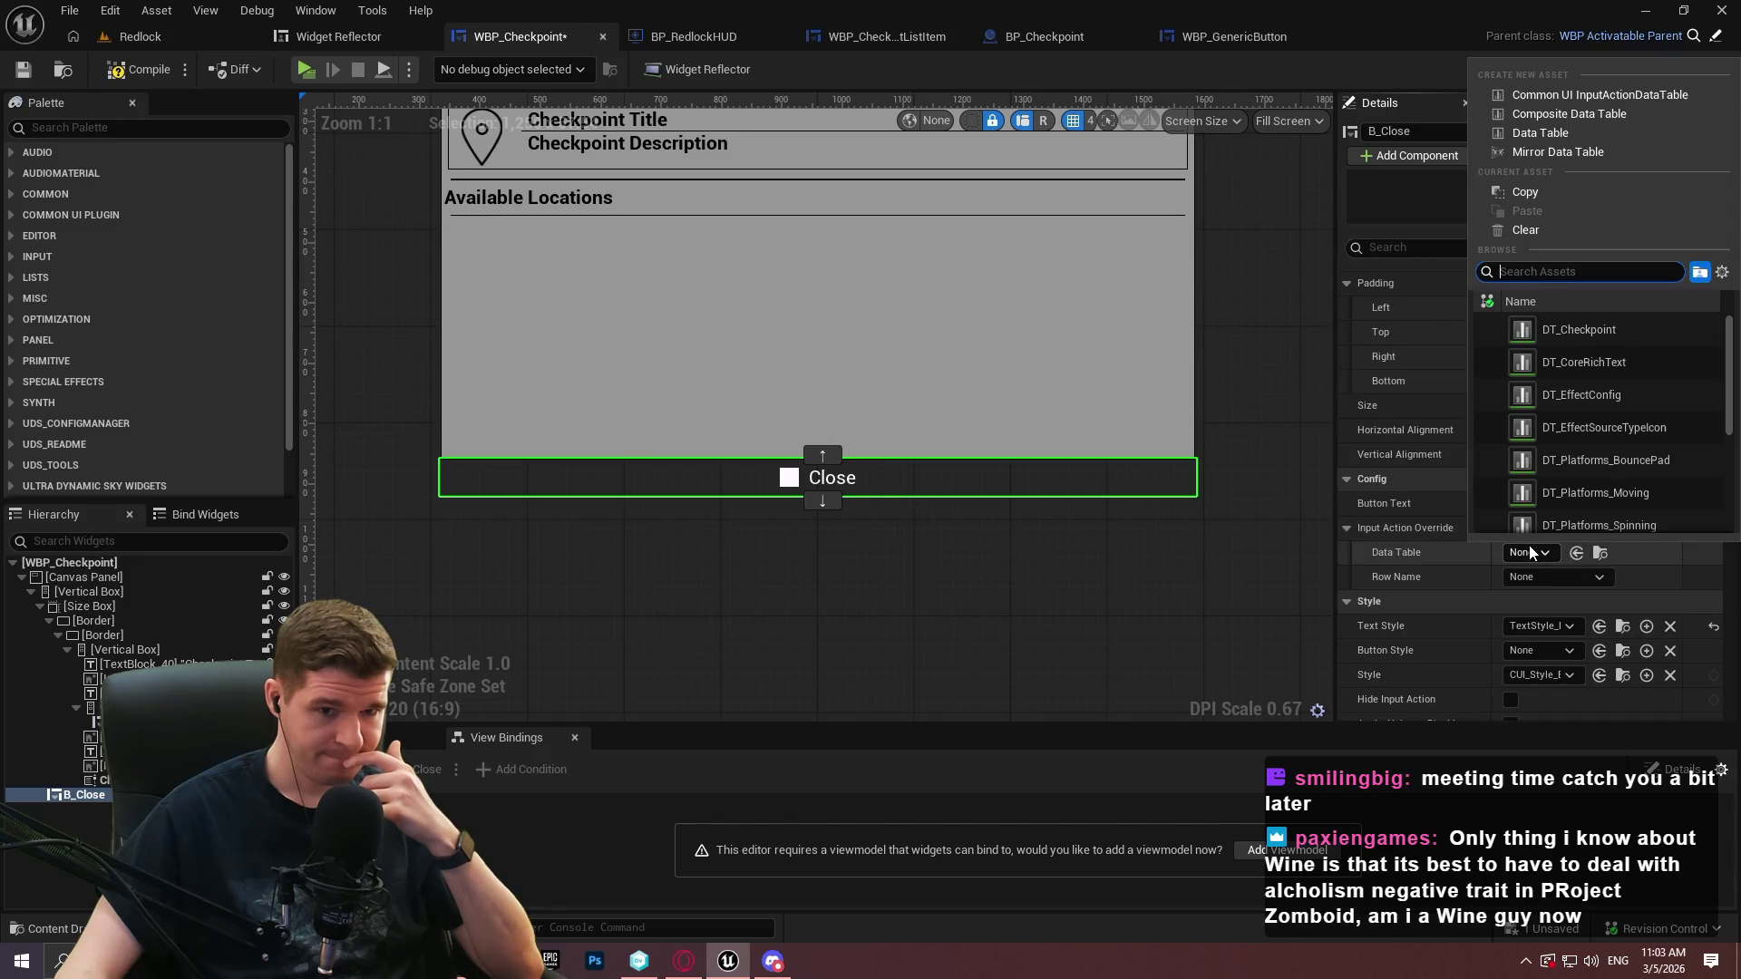
{"action": "scroll", "coordinate": [1623, 426], "scroll_direction": "down", "scroll_amount": 5}
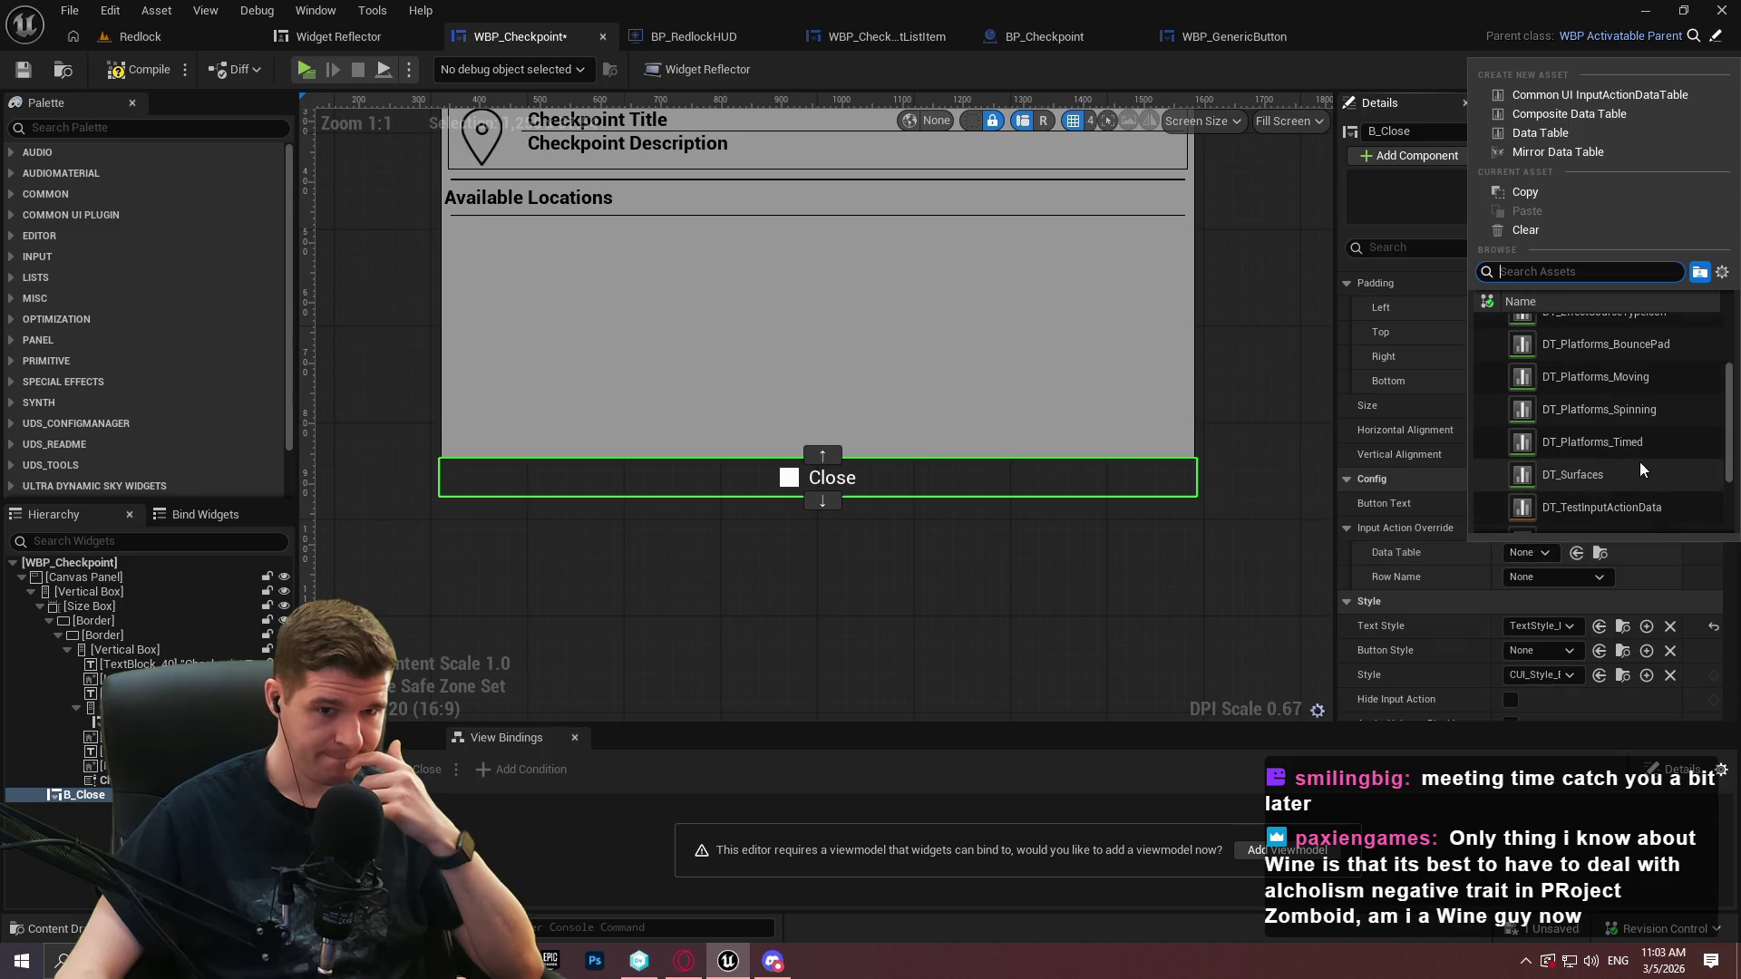
{"action": "left_click", "coordinate": [1618, 457]}
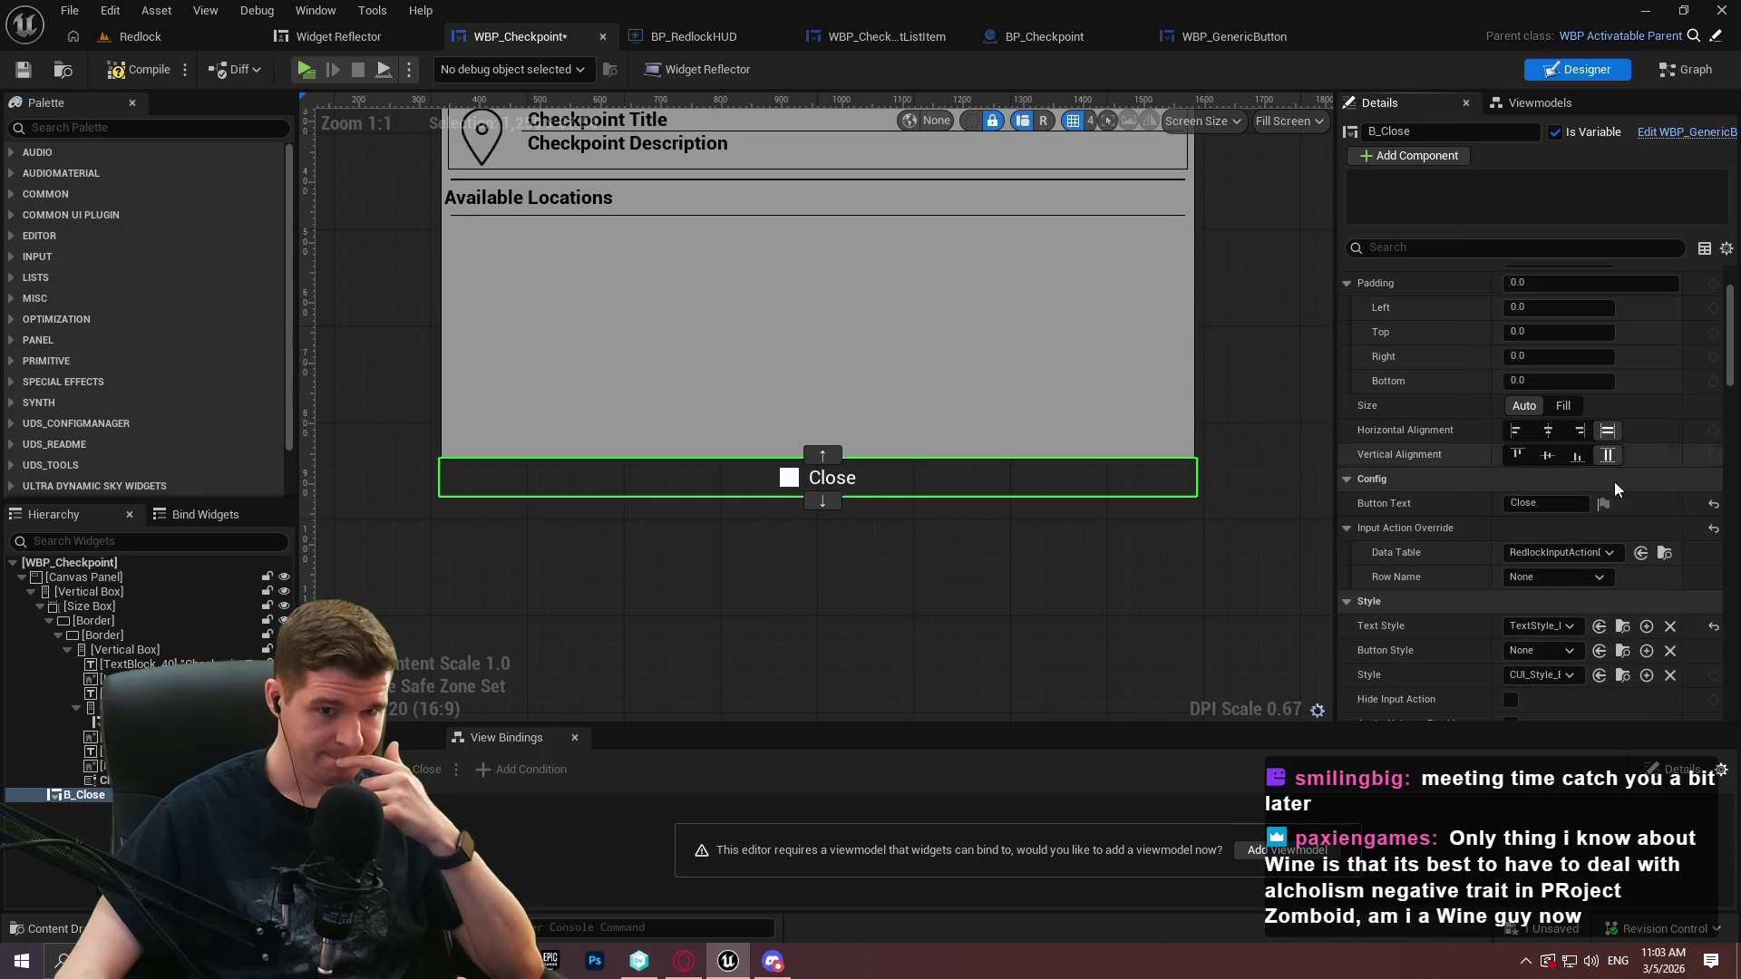
{"action": "left_click", "coordinate": [1575, 577]}
{"action": "left_click", "coordinate": [1581, 203]}
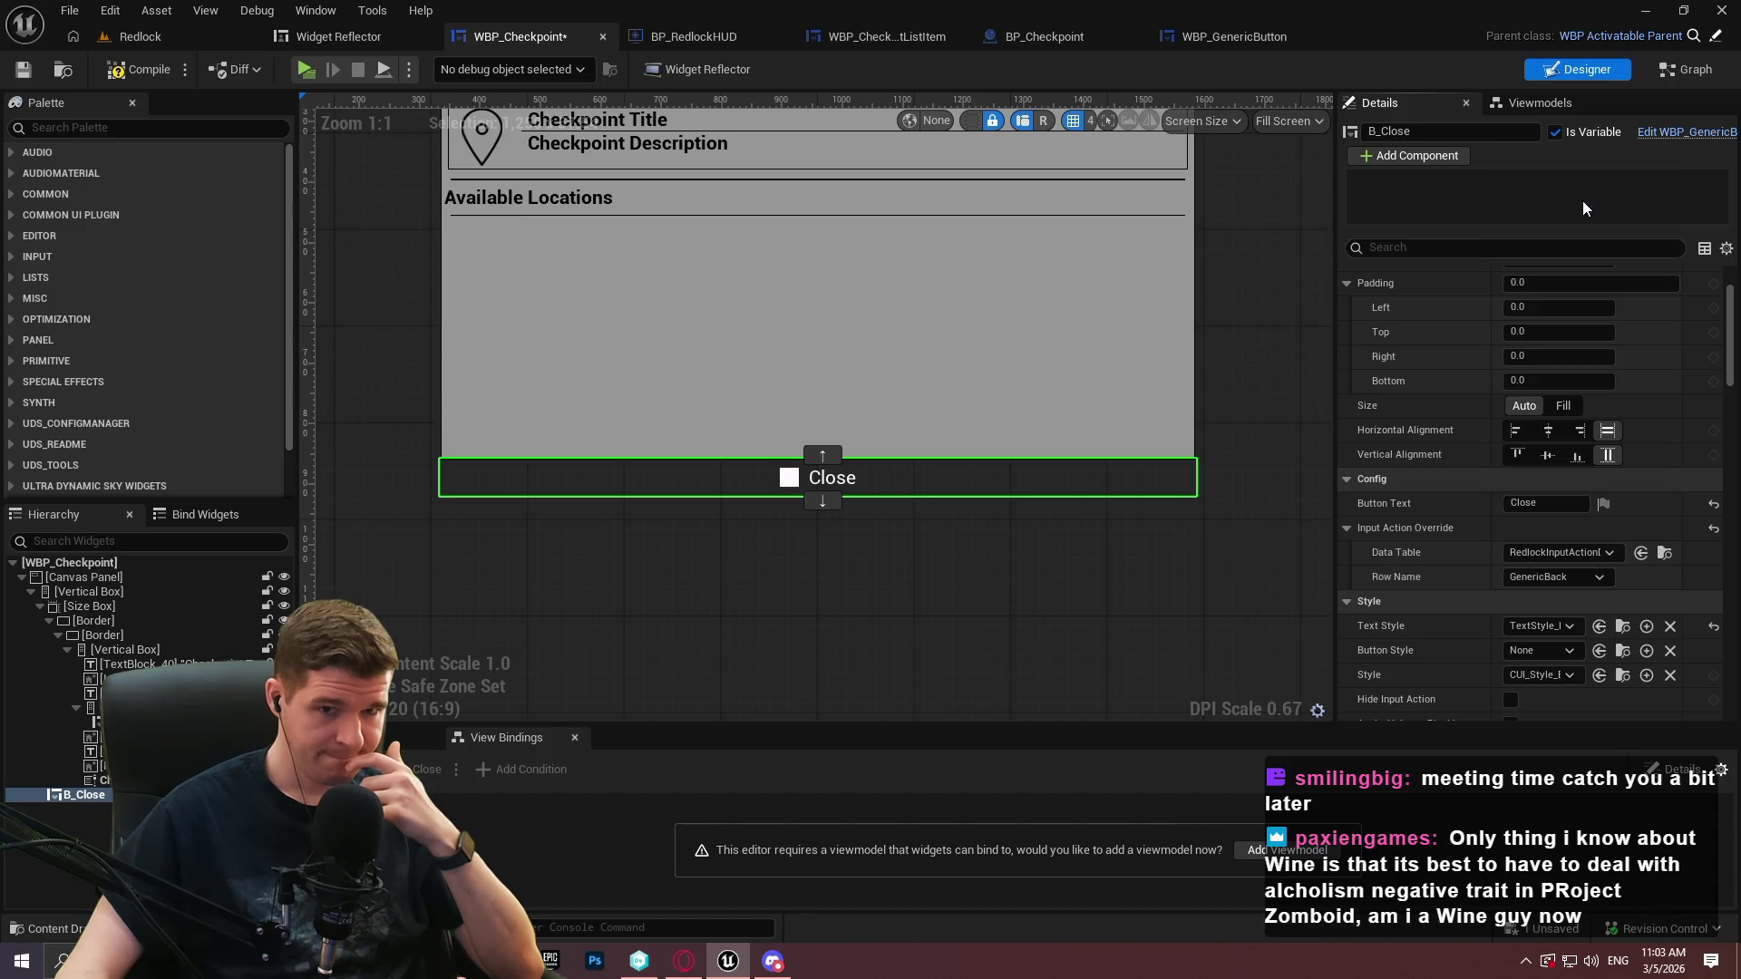
Save the checkpoint menu, start a play preview and open the teleport menu at the checkpoint
{"action": "left_click", "coordinate": [31, 72]}
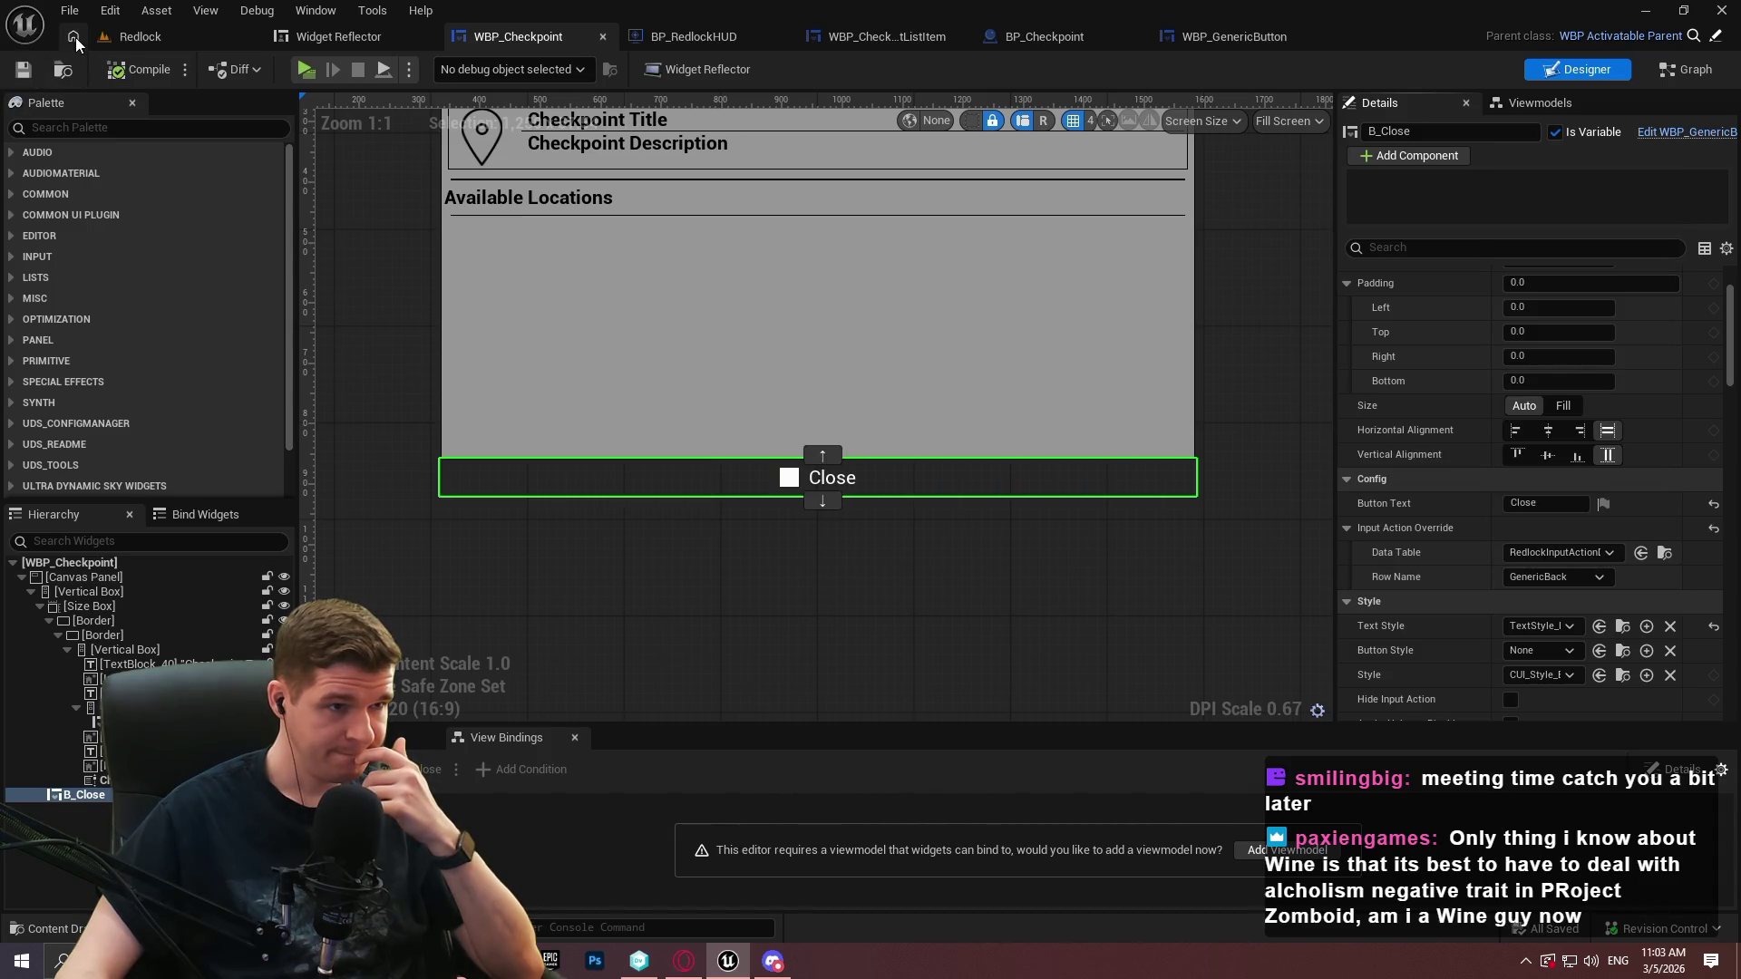
{"action": "key", "text": "alt+p"}
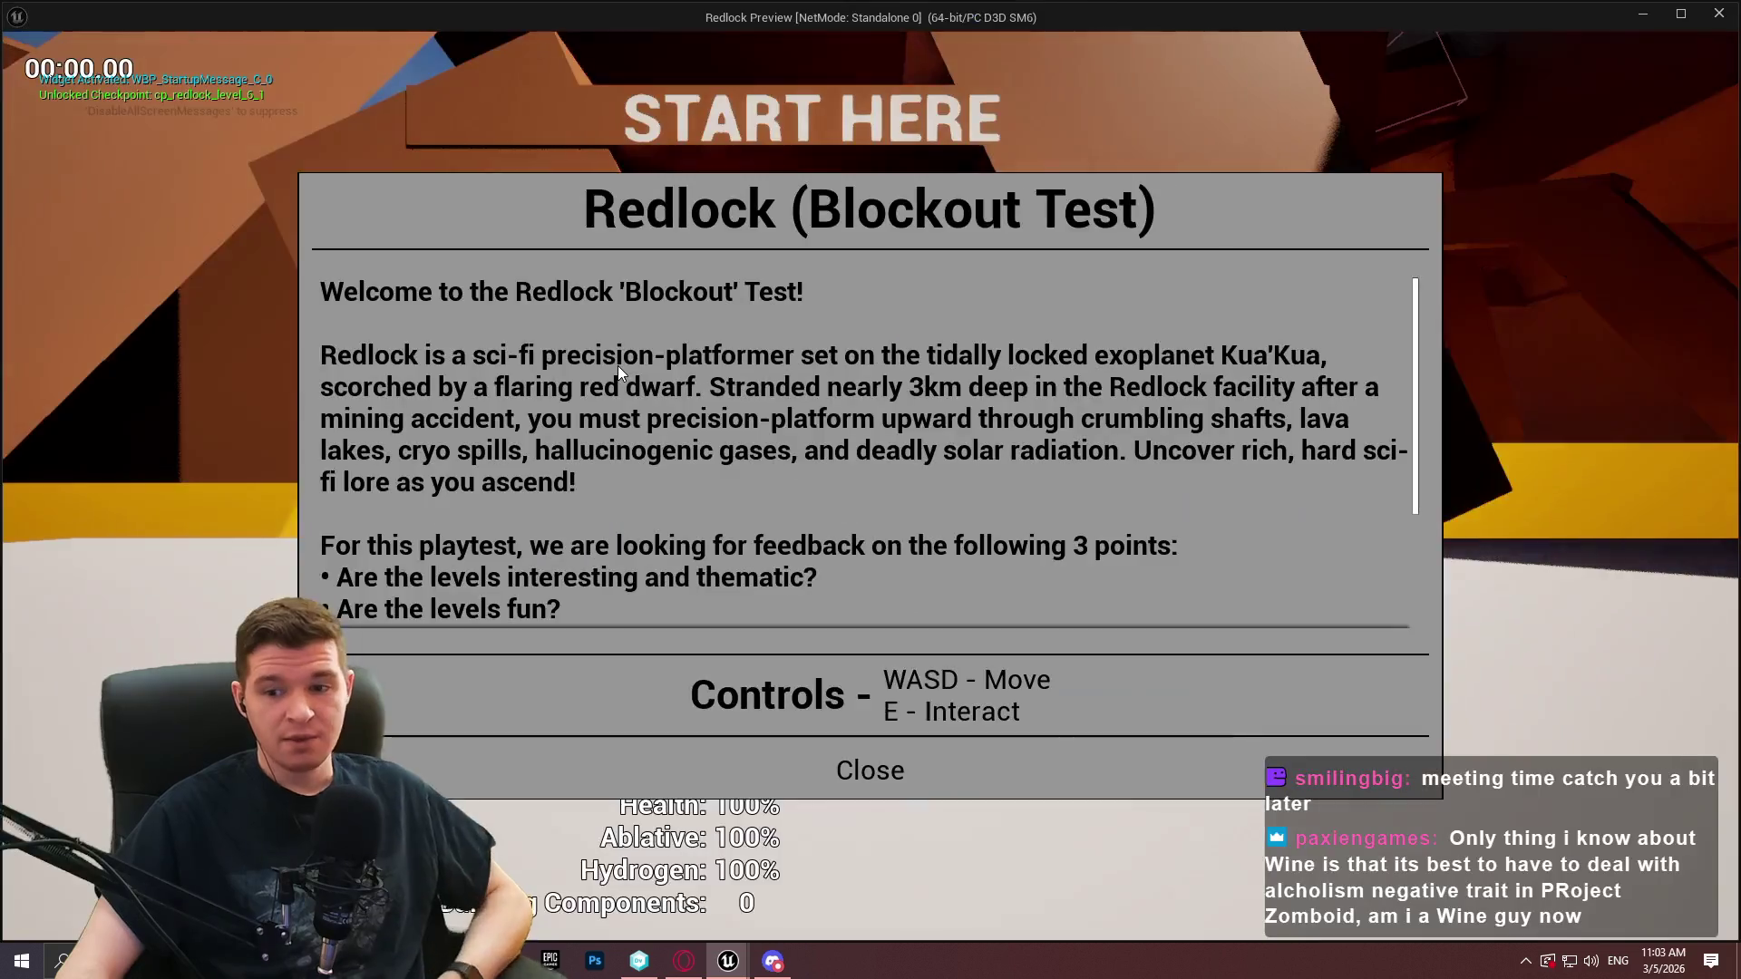
{"action": "key", "text": "Escape"}
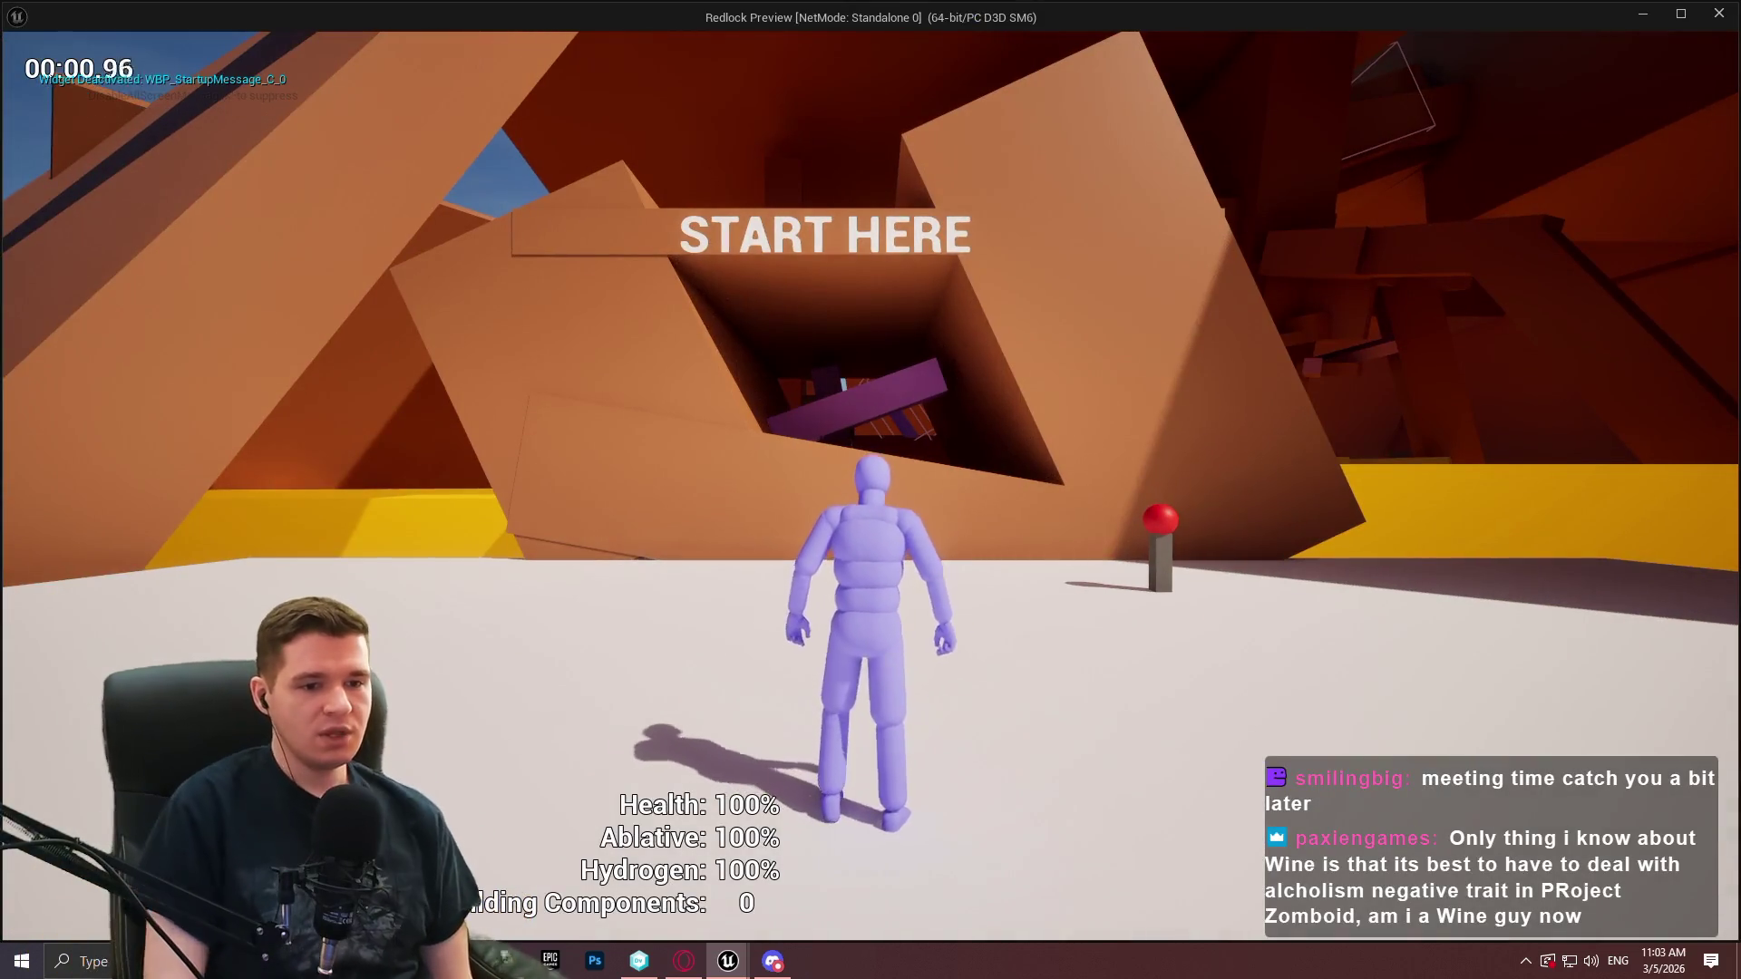
{"action": "key", "text": "w"}
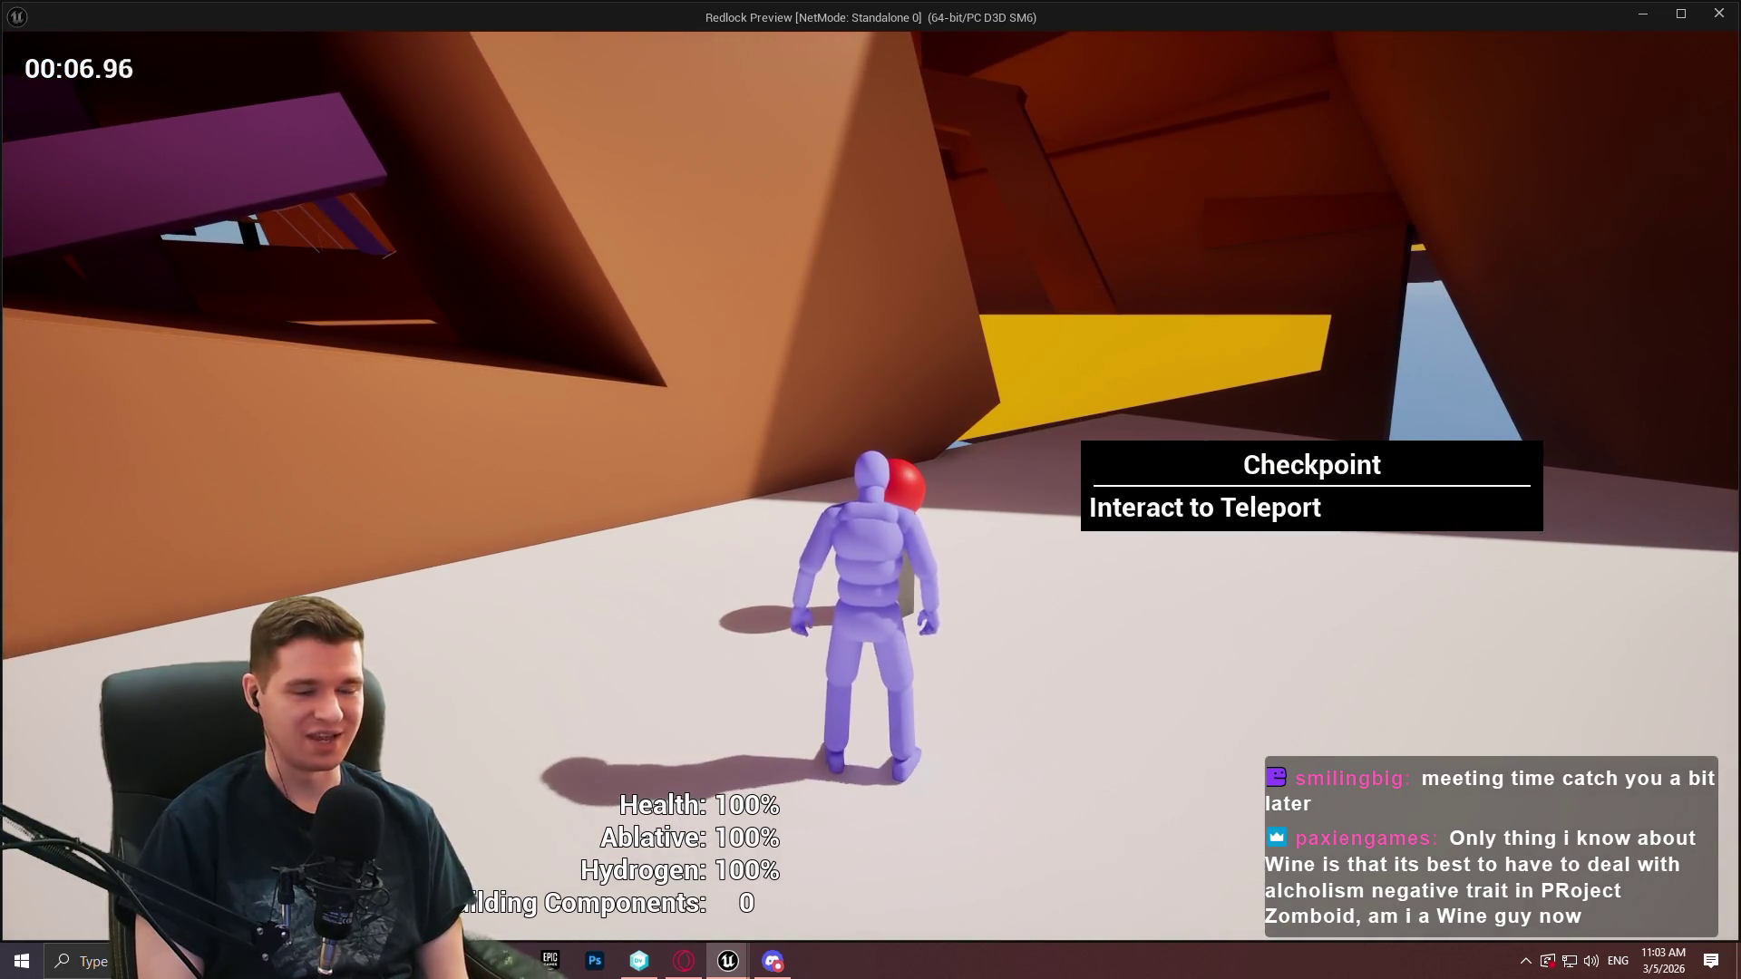
{"action": "key", "text": "e"}
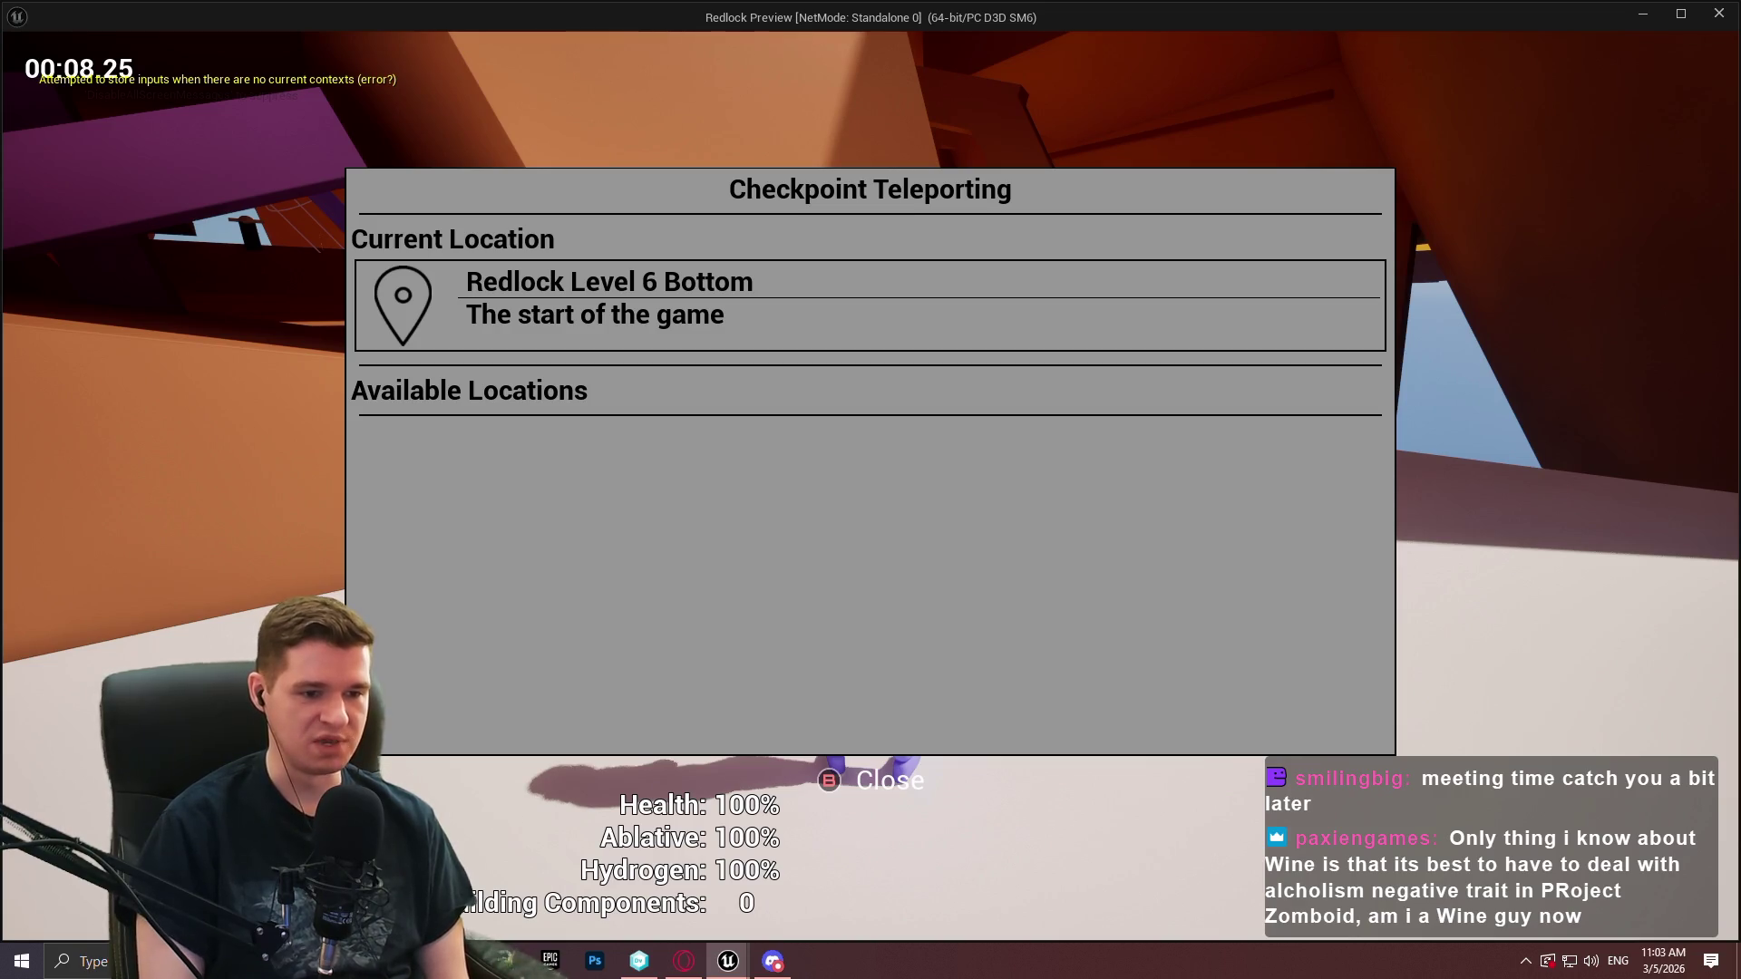
Unlock all checkpoints from the pause menu, reopen the teleport menu, then stop the preview
{"action": "key", "text": "Escape"}
{"action": "key", "text": "Escape"}
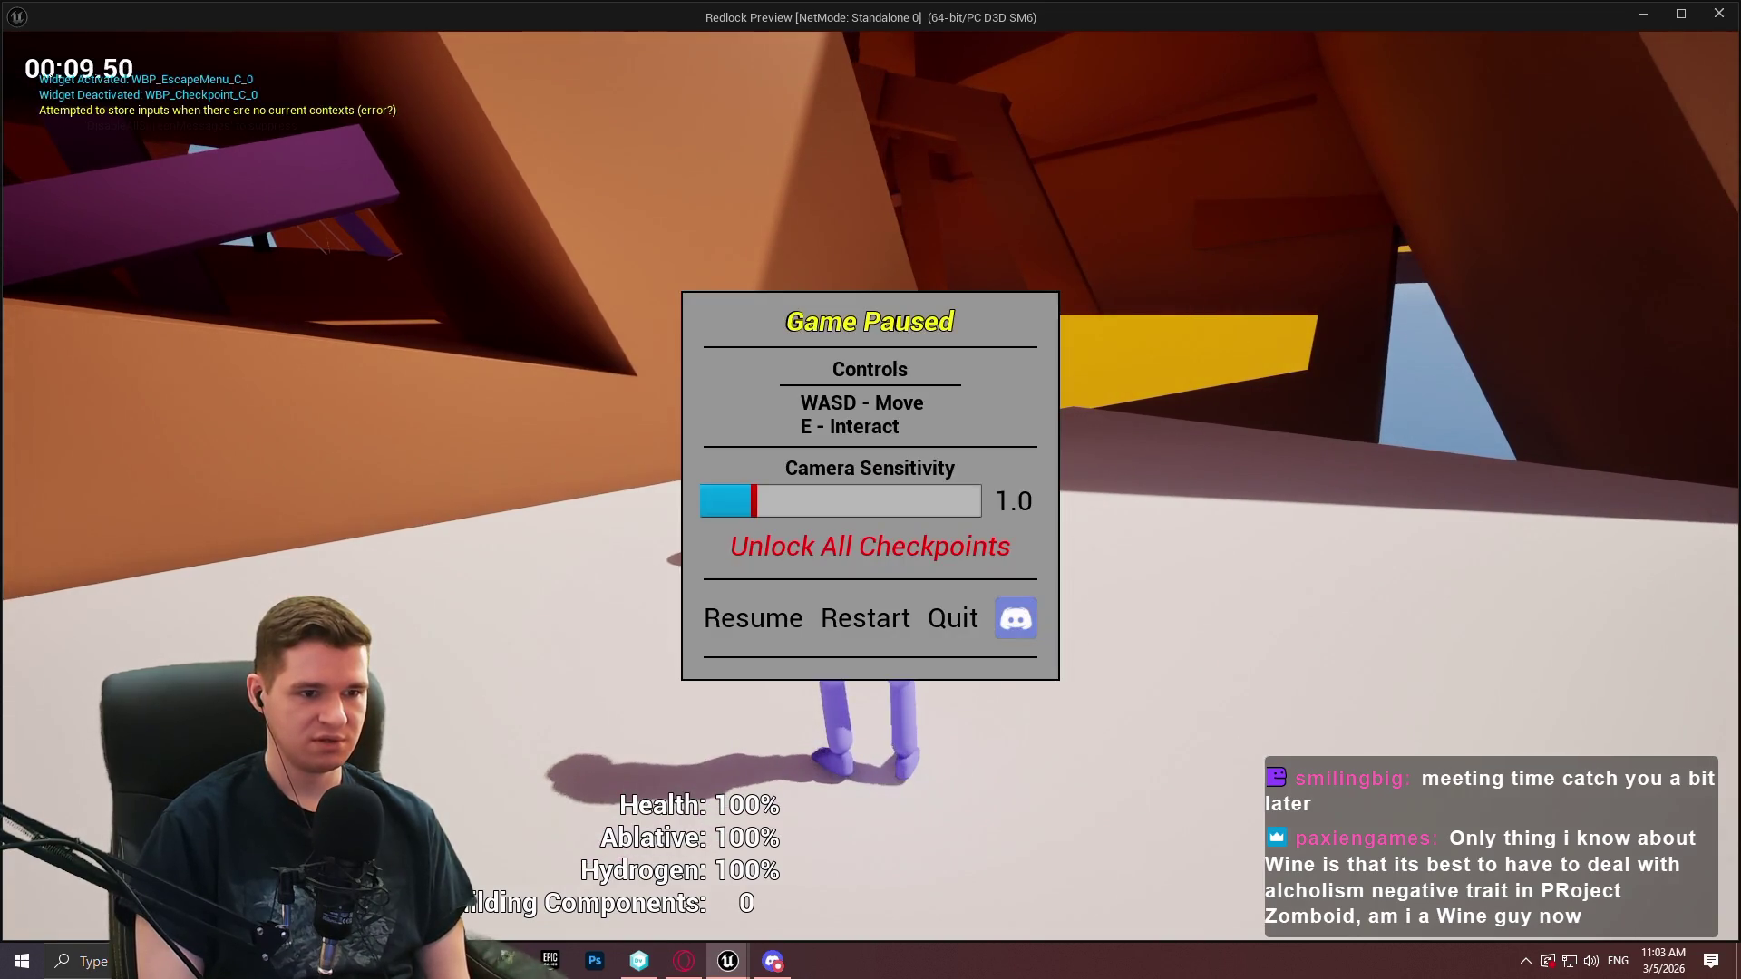
{"action": "left_click", "coordinate": [870, 546]}
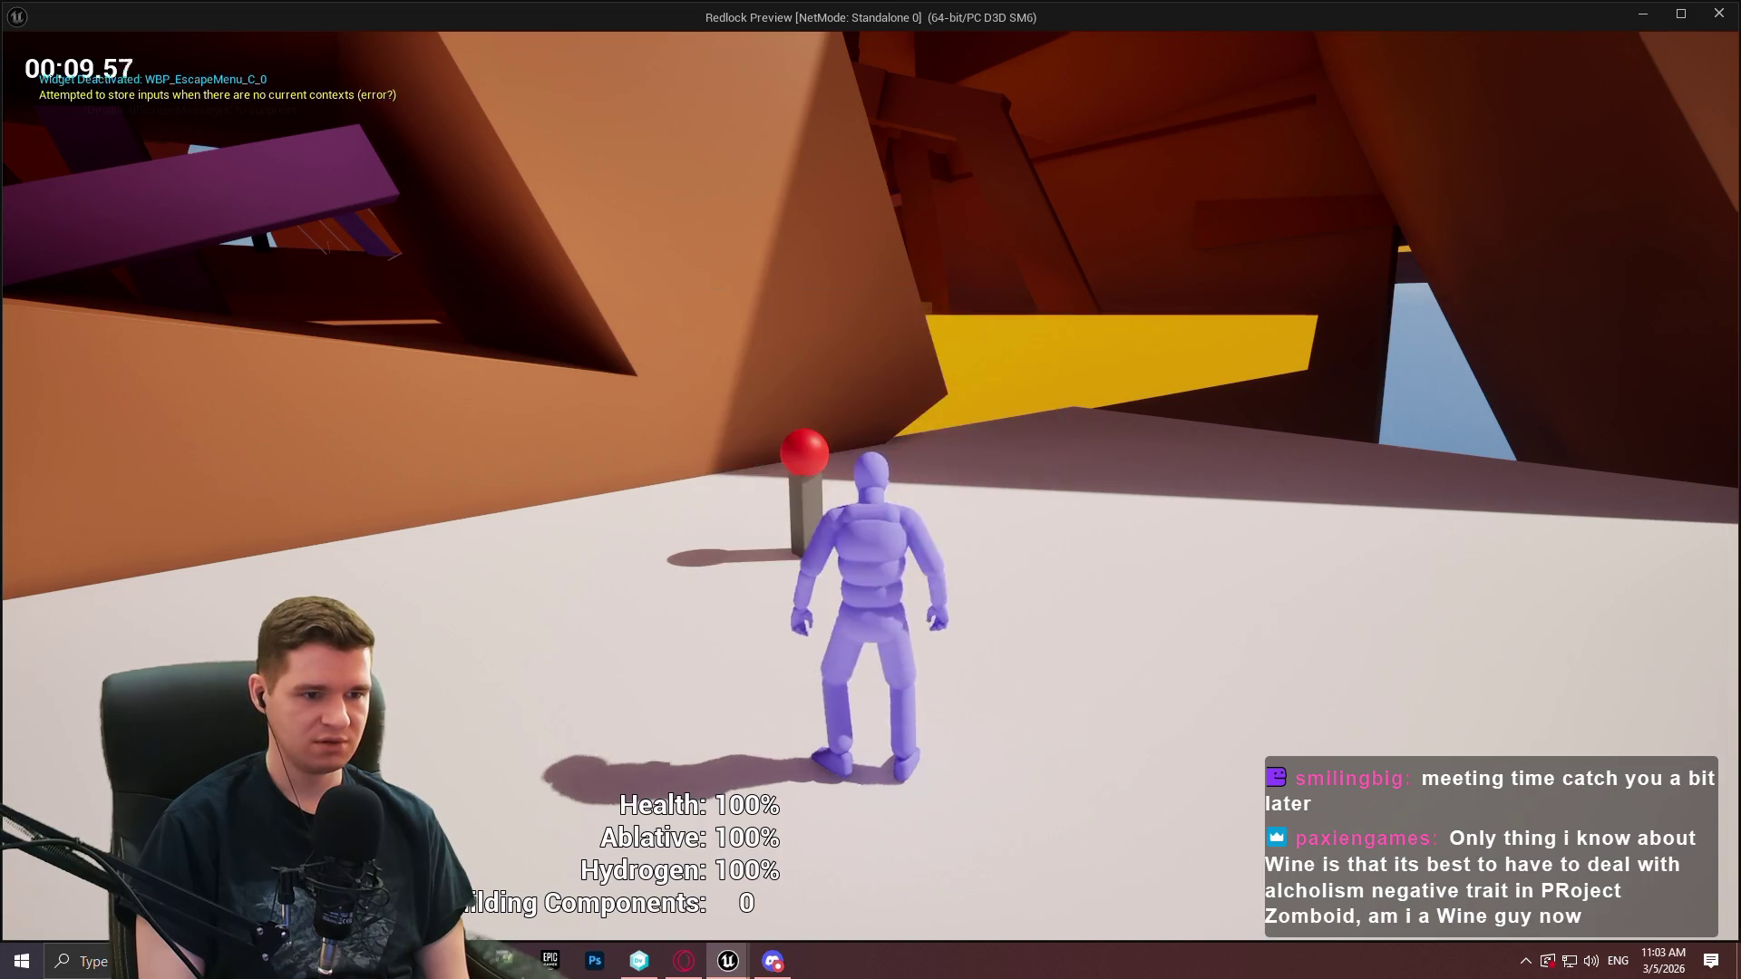
{"action": "key", "text": "e"}
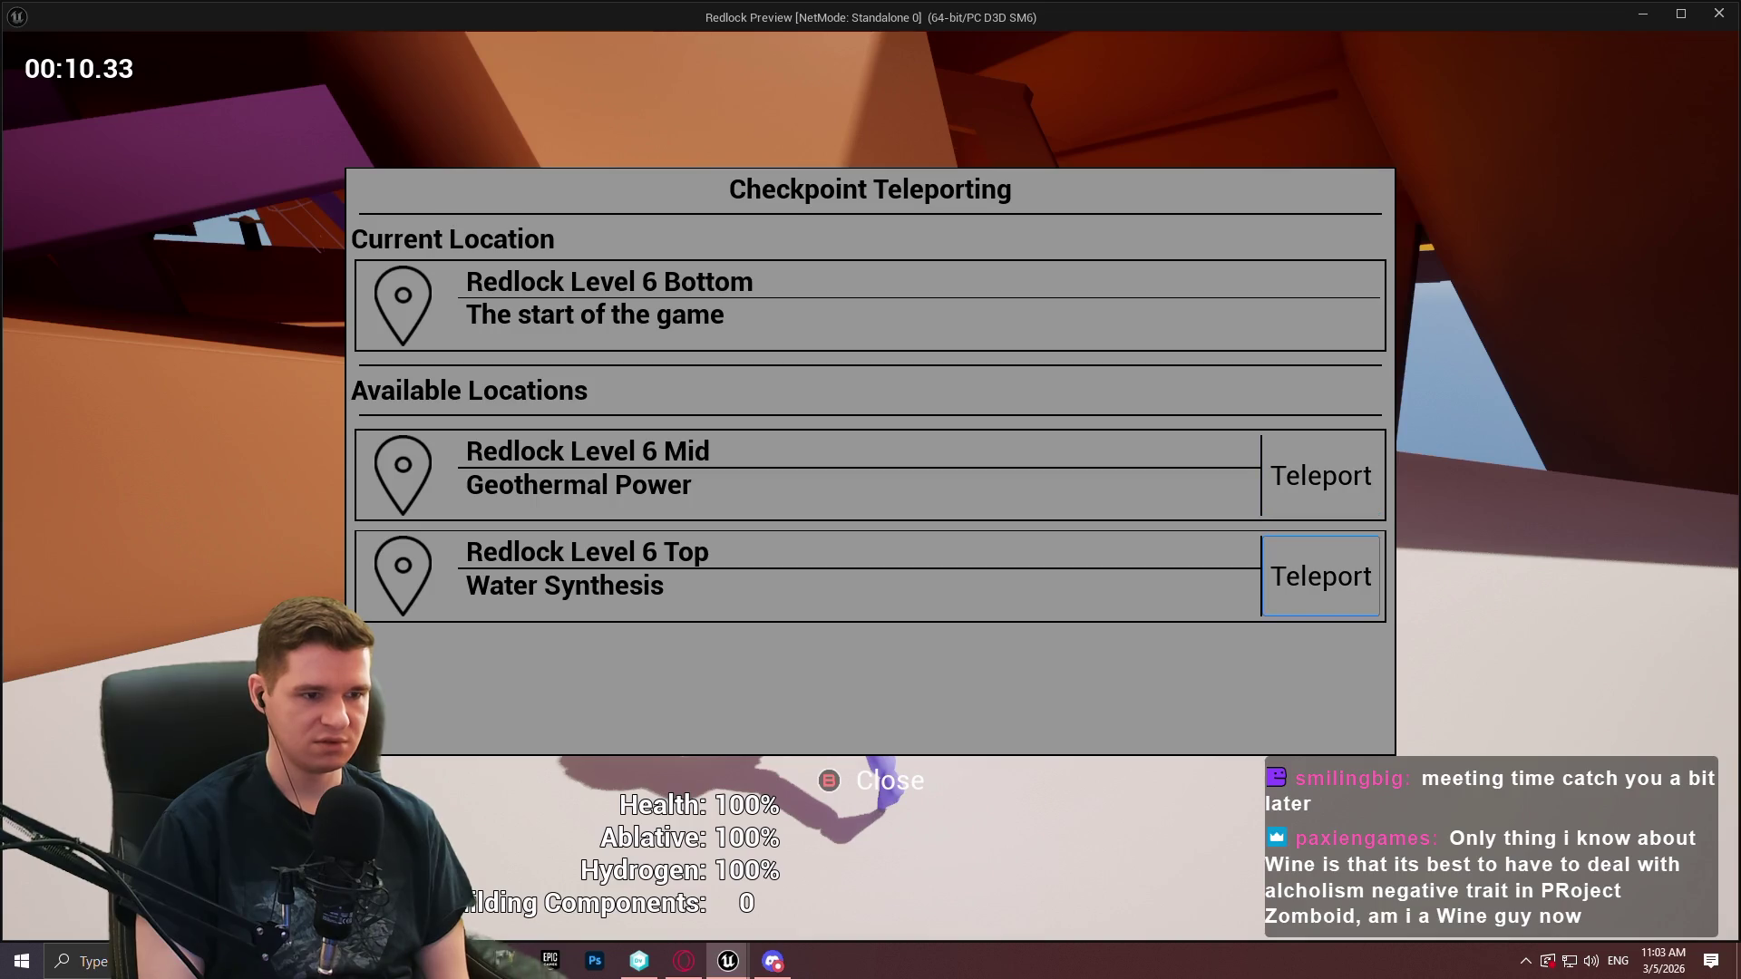
{"action": "key", "text": "Escape"}
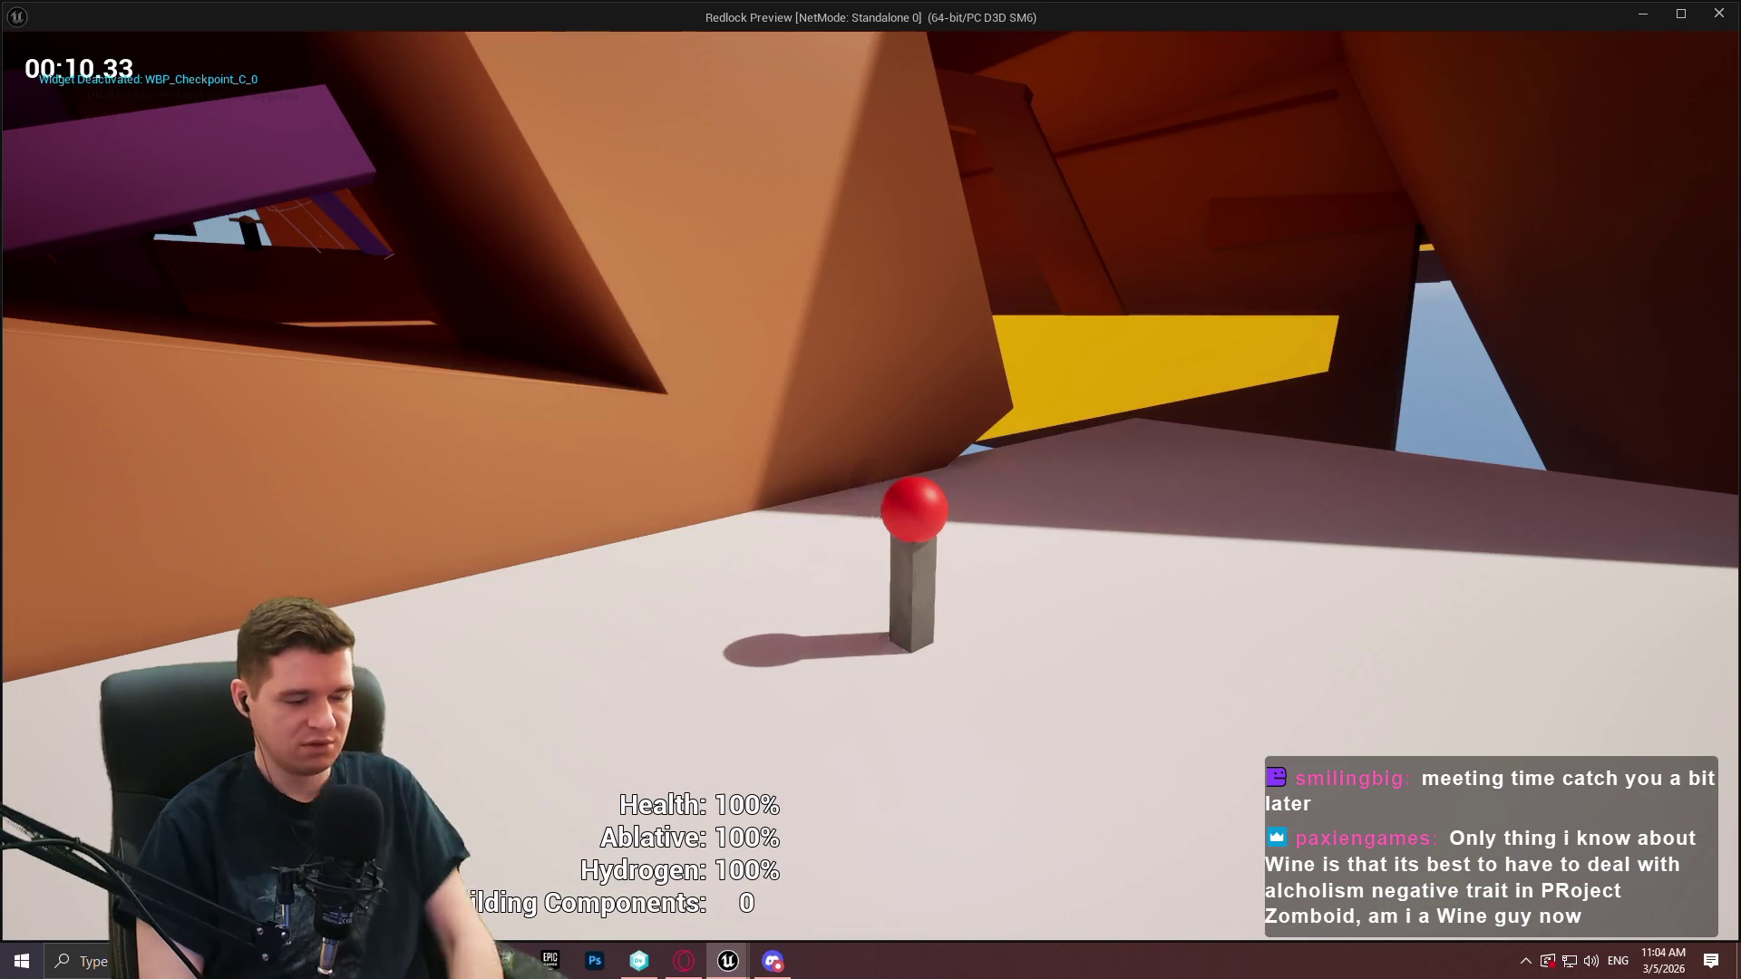
{"action": "key", "text": "Escape"}
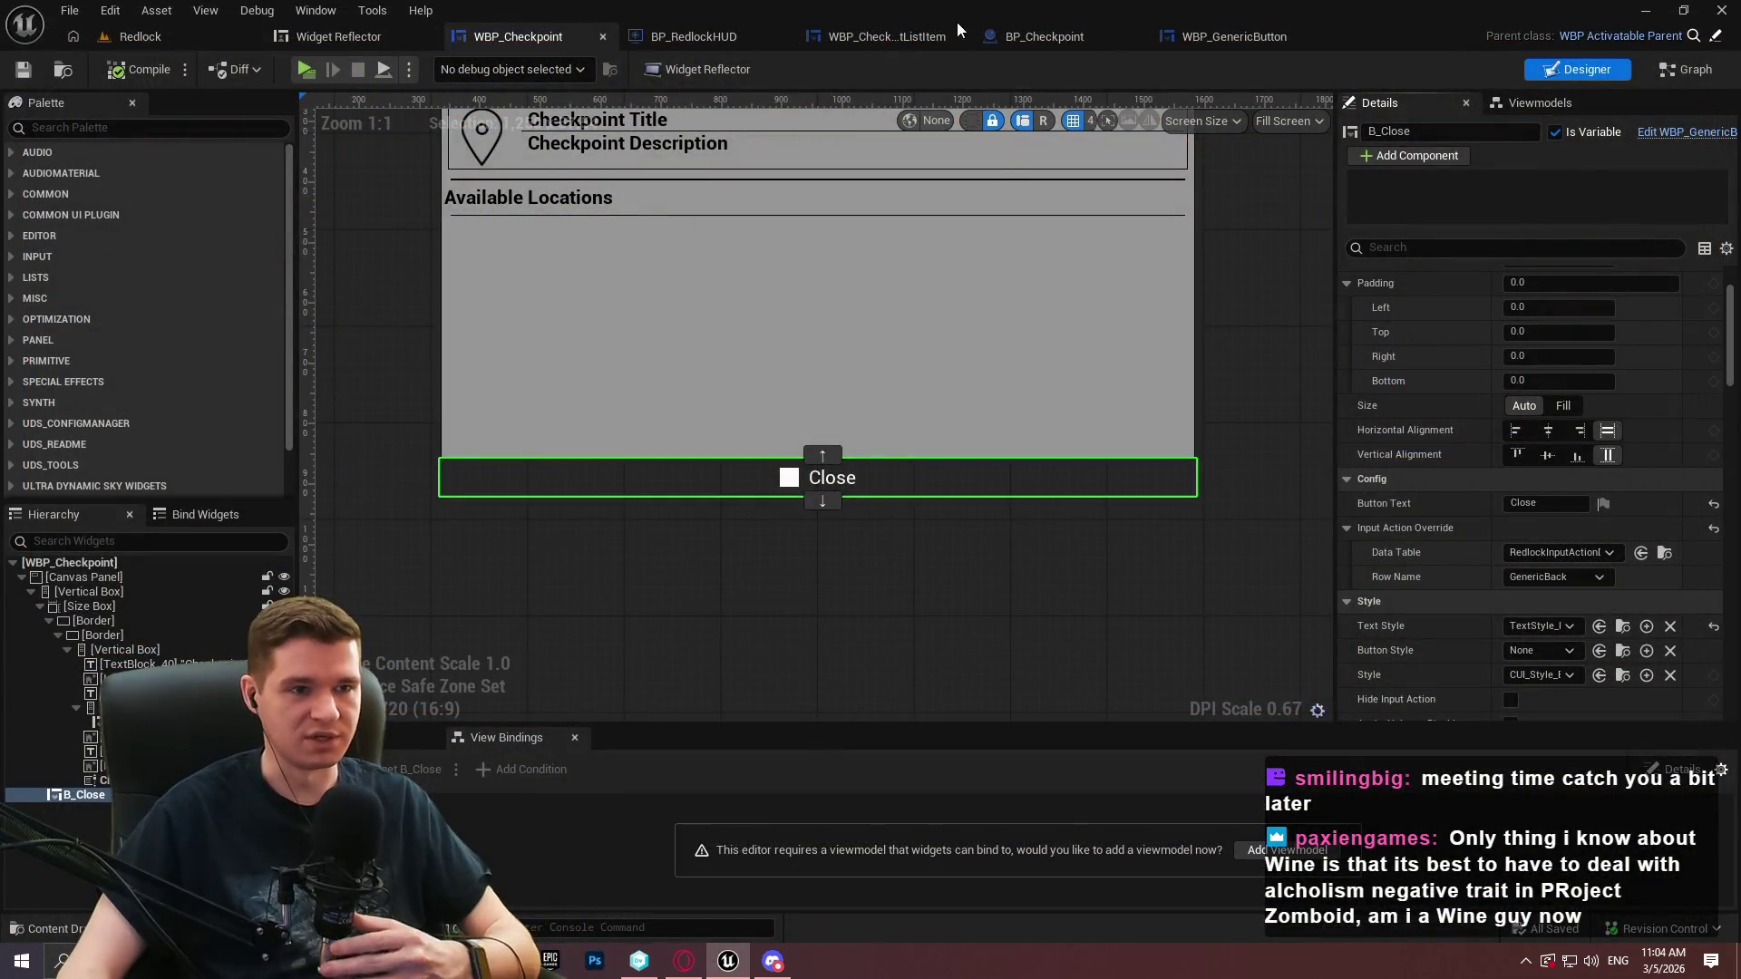
Add a Set Game Paused node near the Teleport click logic in WBP_CheckpointListItem's graph
{"action": "left_click", "coordinate": [933, 37]}
{"action": "left_click", "coordinate": [1684, 69]}
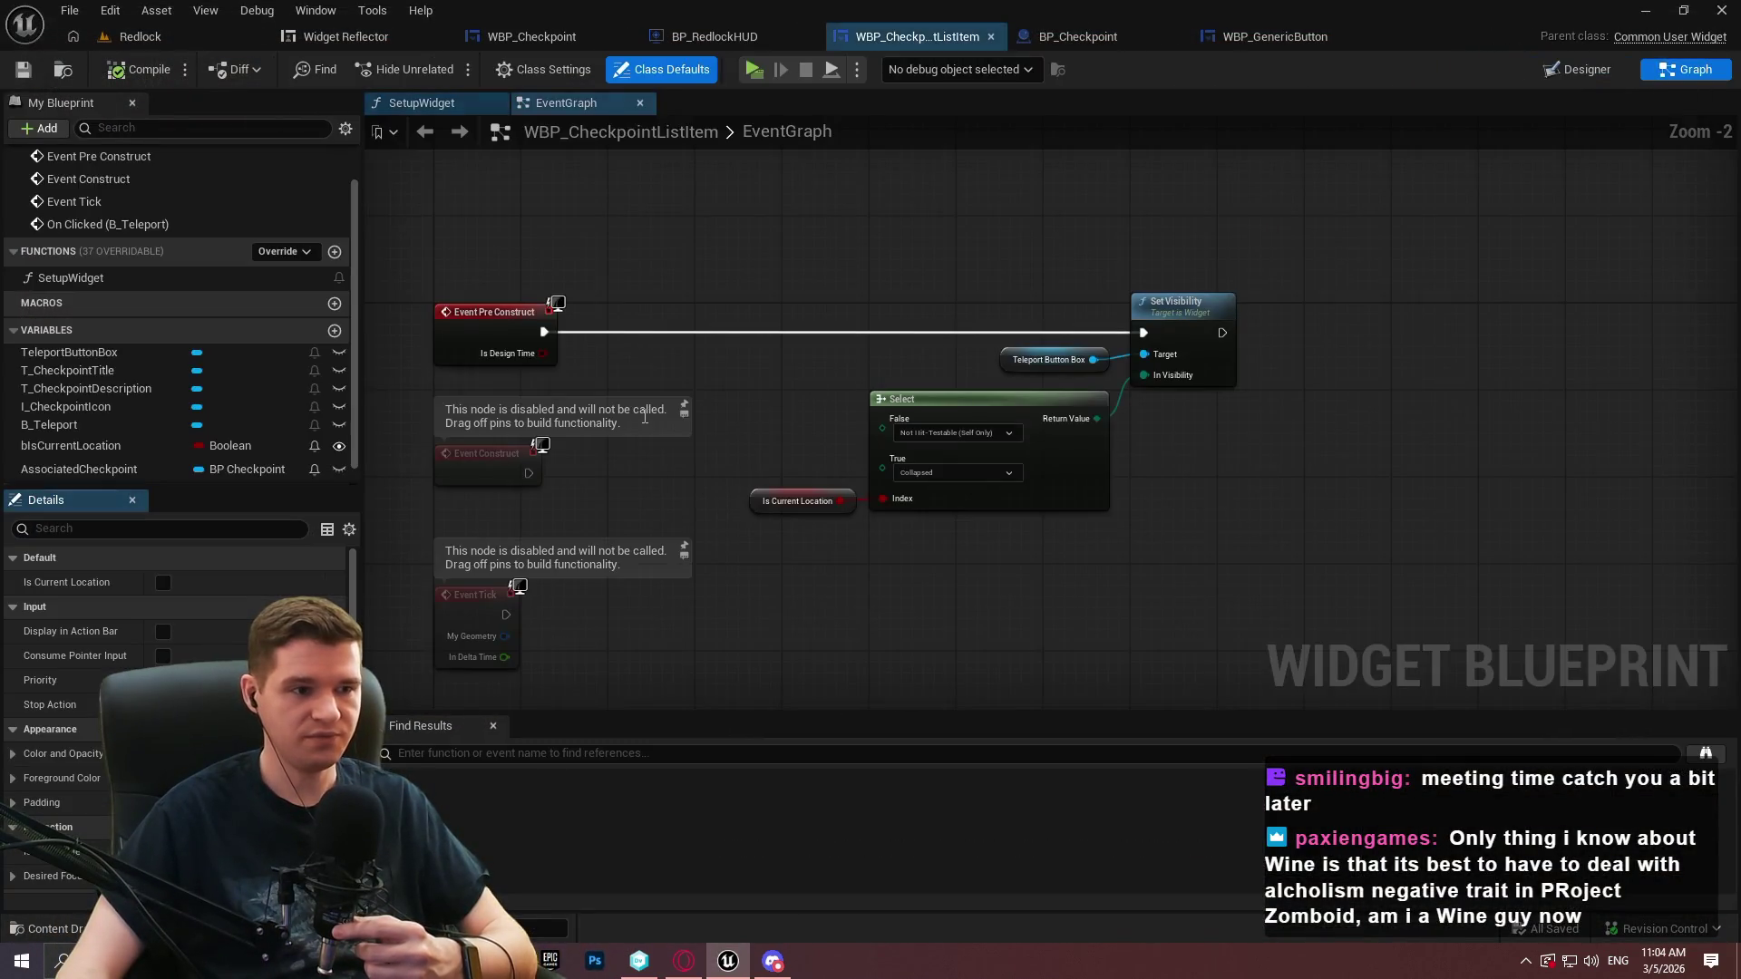
{"action": "left_click_drag", "start_coordinate": [676, 293], "coordinate": [768, 181]}
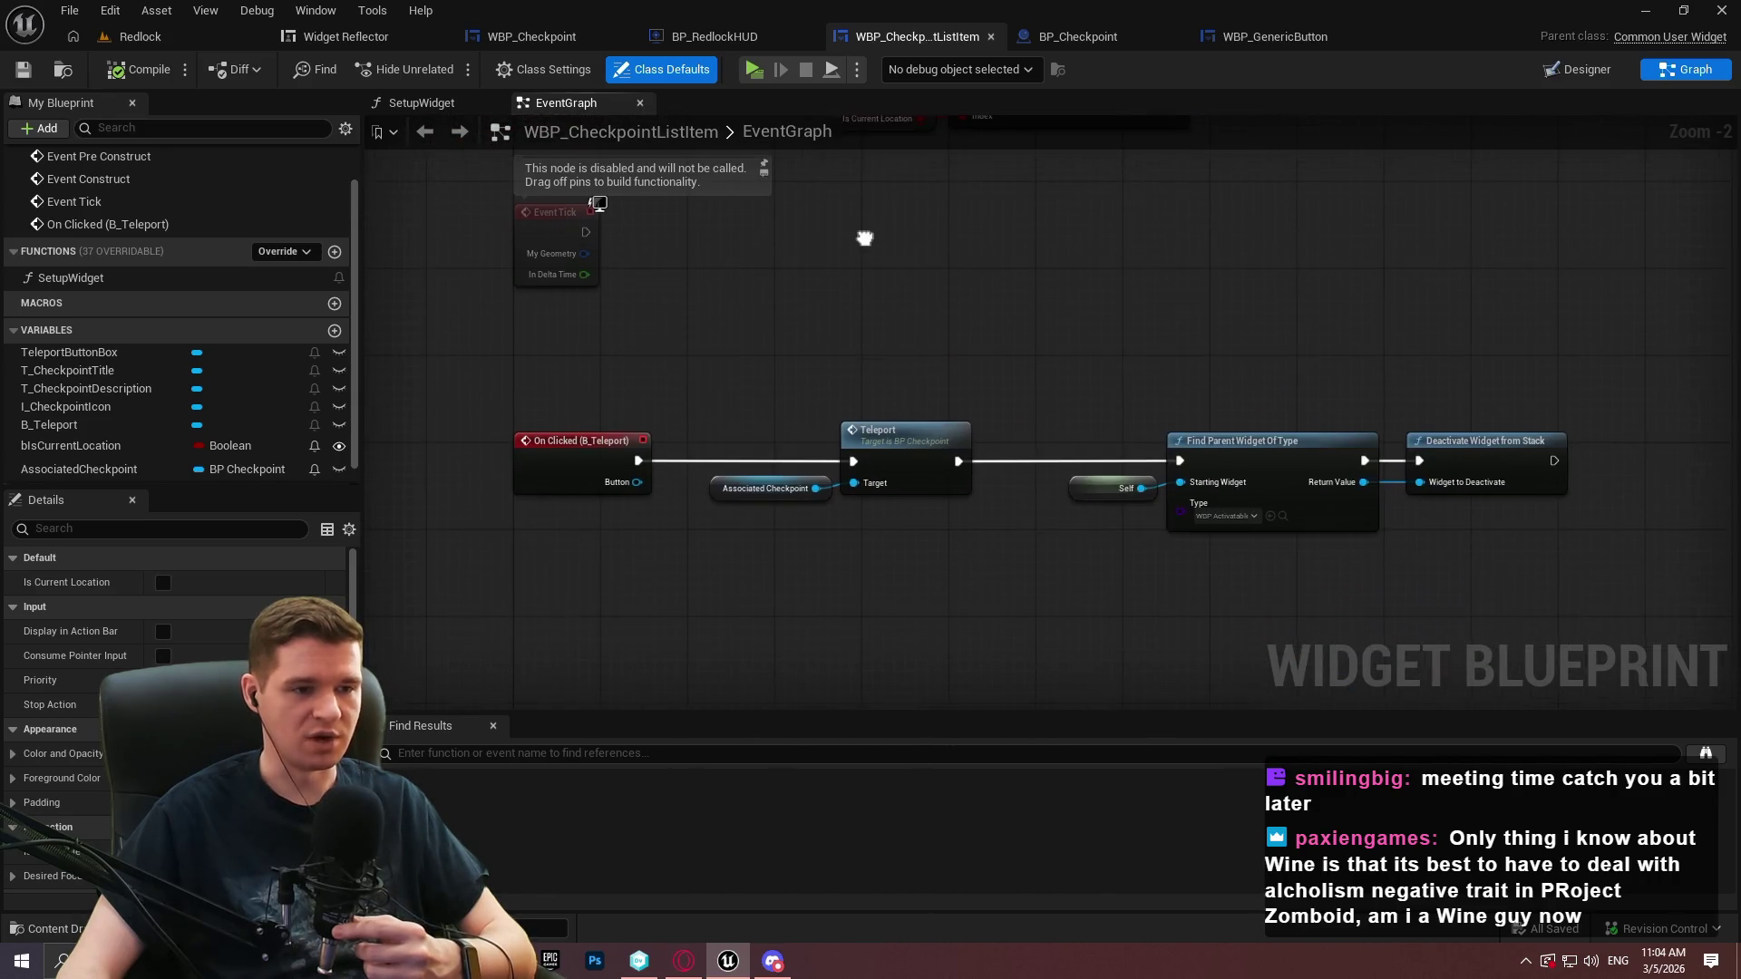
{"action": "right_click", "coordinate": [727, 566]}
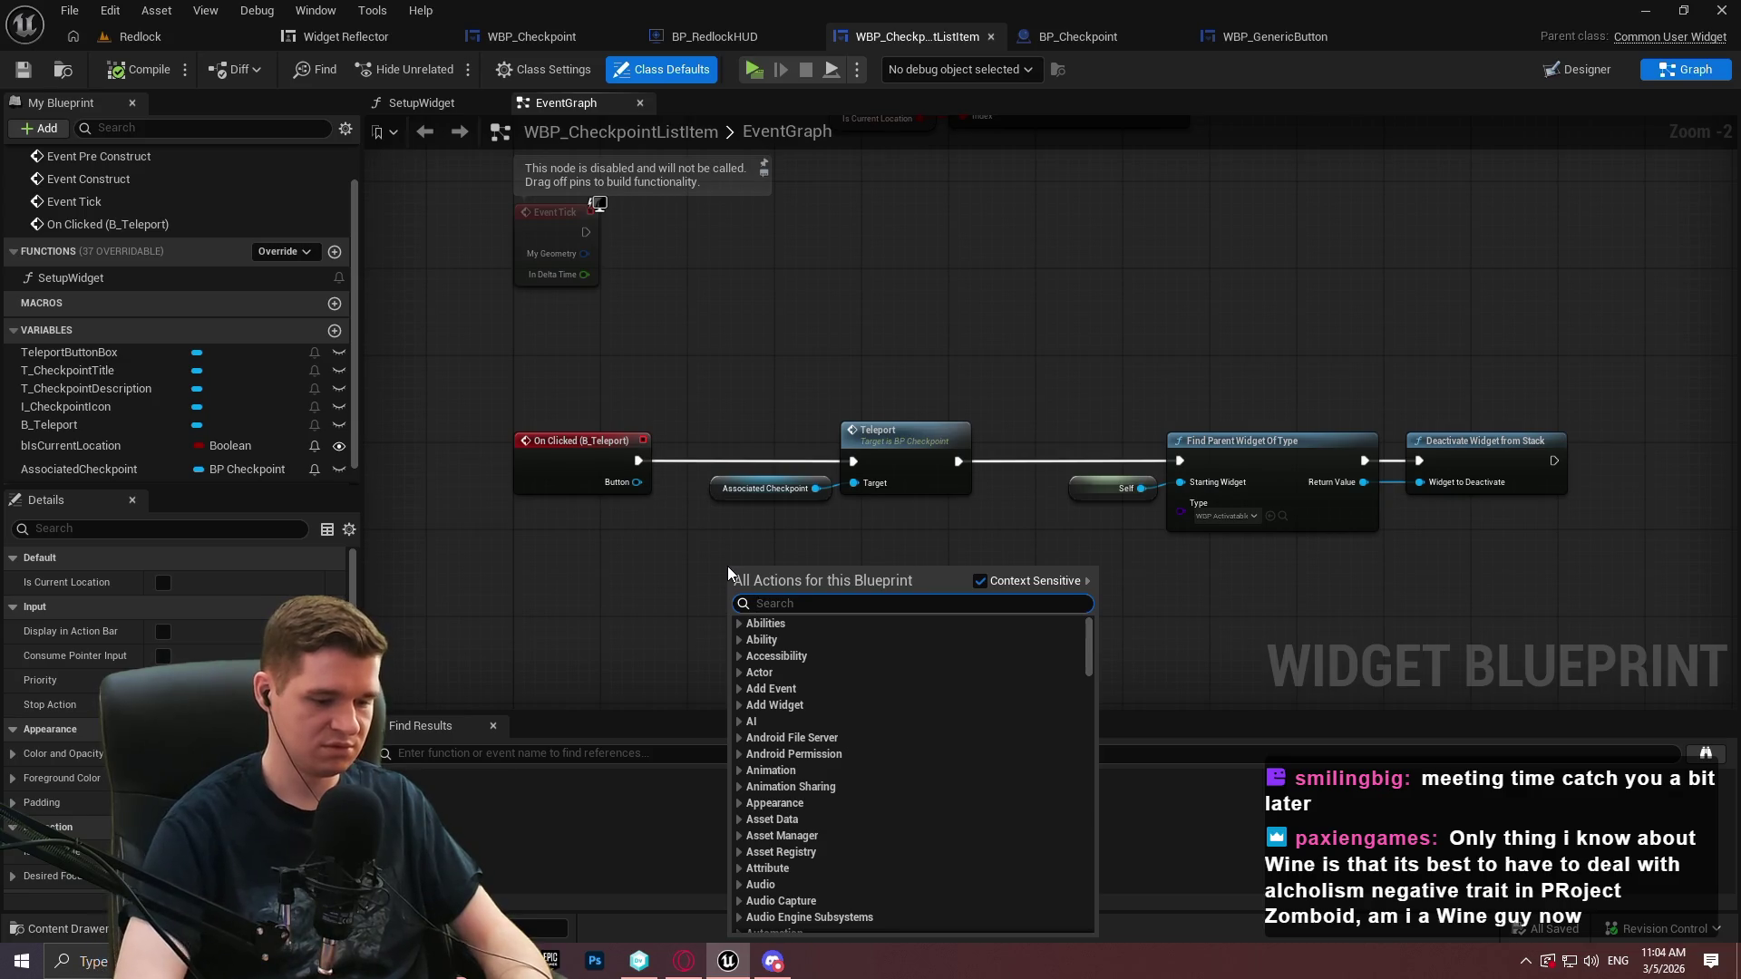
{"action": "type", "text": "set game pa"}
{"action": "key", "text": "Return"}
Wire Set Game Paused between On Clicked (B_Teleport) and Teleport, and align the node chain
{"action": "mouse_move", "coordinate": [733, 591]}
{"action": "left_mouse_down"}
{"action": "mouse_move", "coordinate": [695, 480]}
{"action": "mouse_move", "coordinate": [639, 482]}
{"action": "mouse_move", "coordinate": [637, 460]}
{"action": "left_mouse_up"}
{"action": "left_click_drag", "start_coordinate": [864, 591], "coordinate": [849, 466]}
{"action": "left_click_drag", "start_coordinate": [927, 532], "coordinate": [789, 453]}
{"action": "mouse_move", "coordinate": [912, 466]}
{"action": "left_mouse_down"}
{"action": "mouse_move", "coordinate": [1041, 586]}
{"action": "mouse_move", "coordinate": [1030, 595]}
{"action": "mouse_move", "coordinate": [1119, 595]}
{"action": "left_mouse_up"}
{"action": "mouse_move", "coordinate": [1552, 578]}
{"action": "left_mouse_down"}
{"action": "mouse_move", "coordinate": [1269, 453]}
{"action": "mouse_move", "coordinate": [1148, 431]}
{"action": "mouse_move", "coordinate": [1383, 564]}
{"action": "left_mouse_up"}
{"action": "left_click_drag", "start_coordinate": [825, 500], "coordinate": [1723, 716]}
{"action": "mouse_move", "coordinate": [769, 526]}
{"action": "left_mouse_down"}
{"action": "mouse_move", "coordinate": [765, 410]}
{"action": "mouse_move", "coordinate": [786, 408]}
{"action": "left_mouse_up"}
{"action": "left_click", "coordinate": [778, 502]}
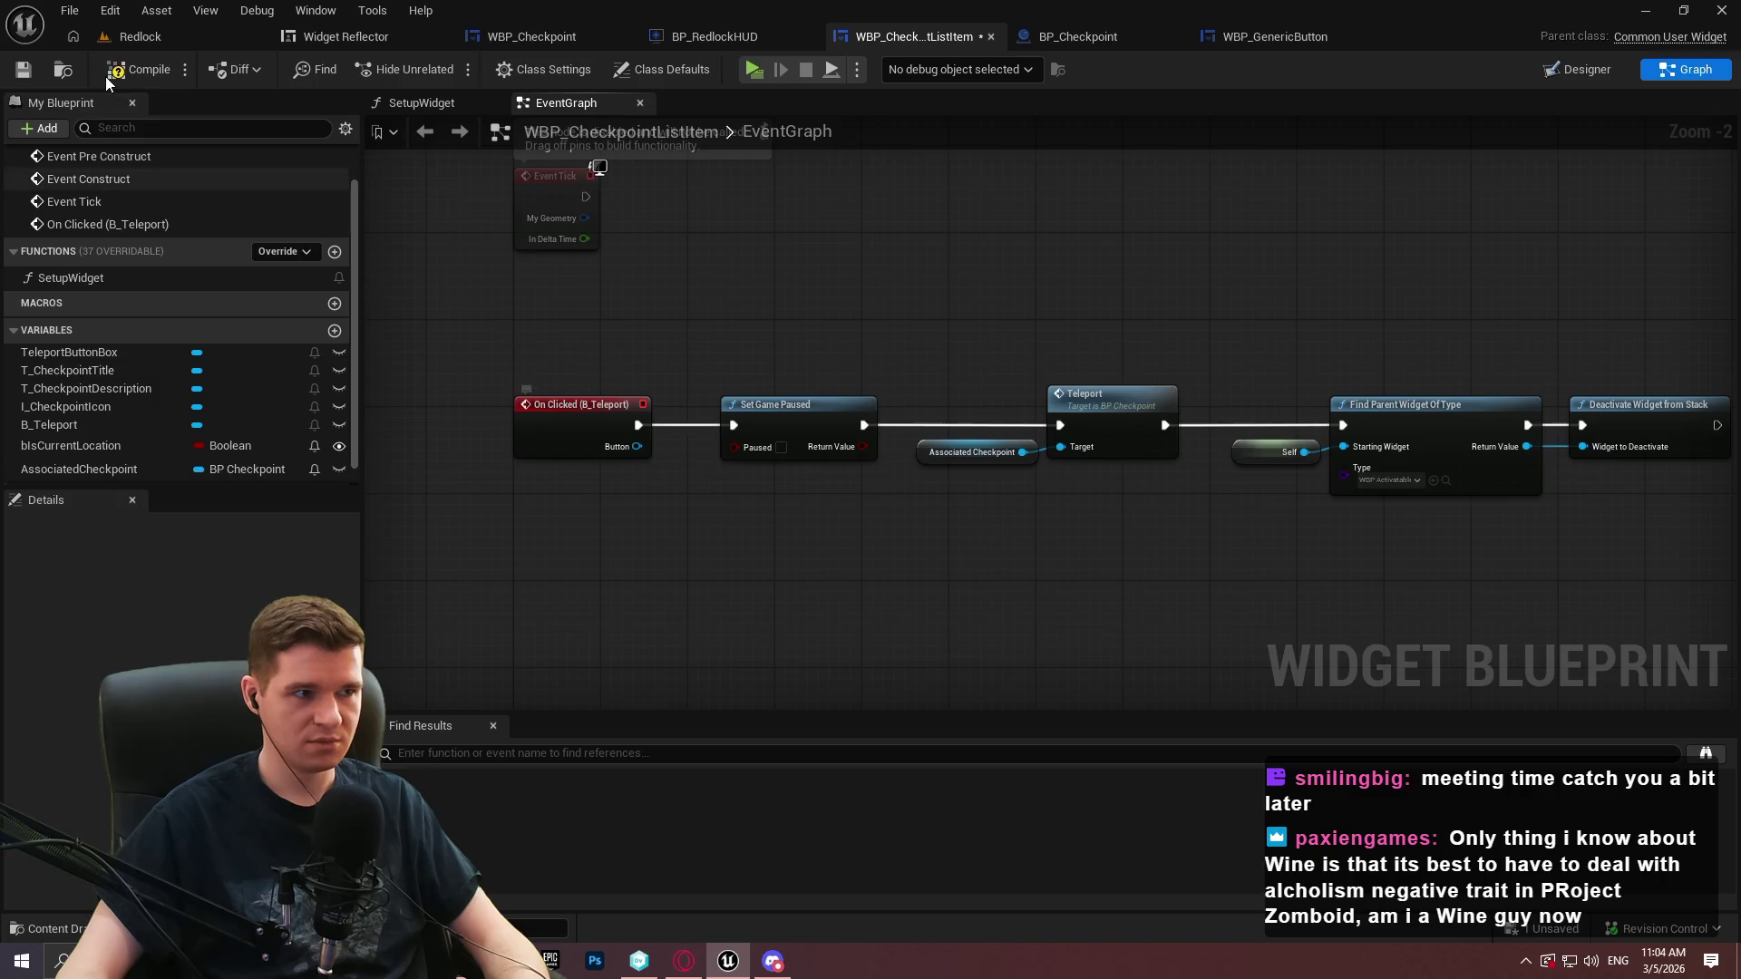
Compile and save the list item blueprint along with all modified assets
{"action": "left_click", "coordinate": [24, 69]}
{"action": "left_click", "coordinate": [69, 10]}
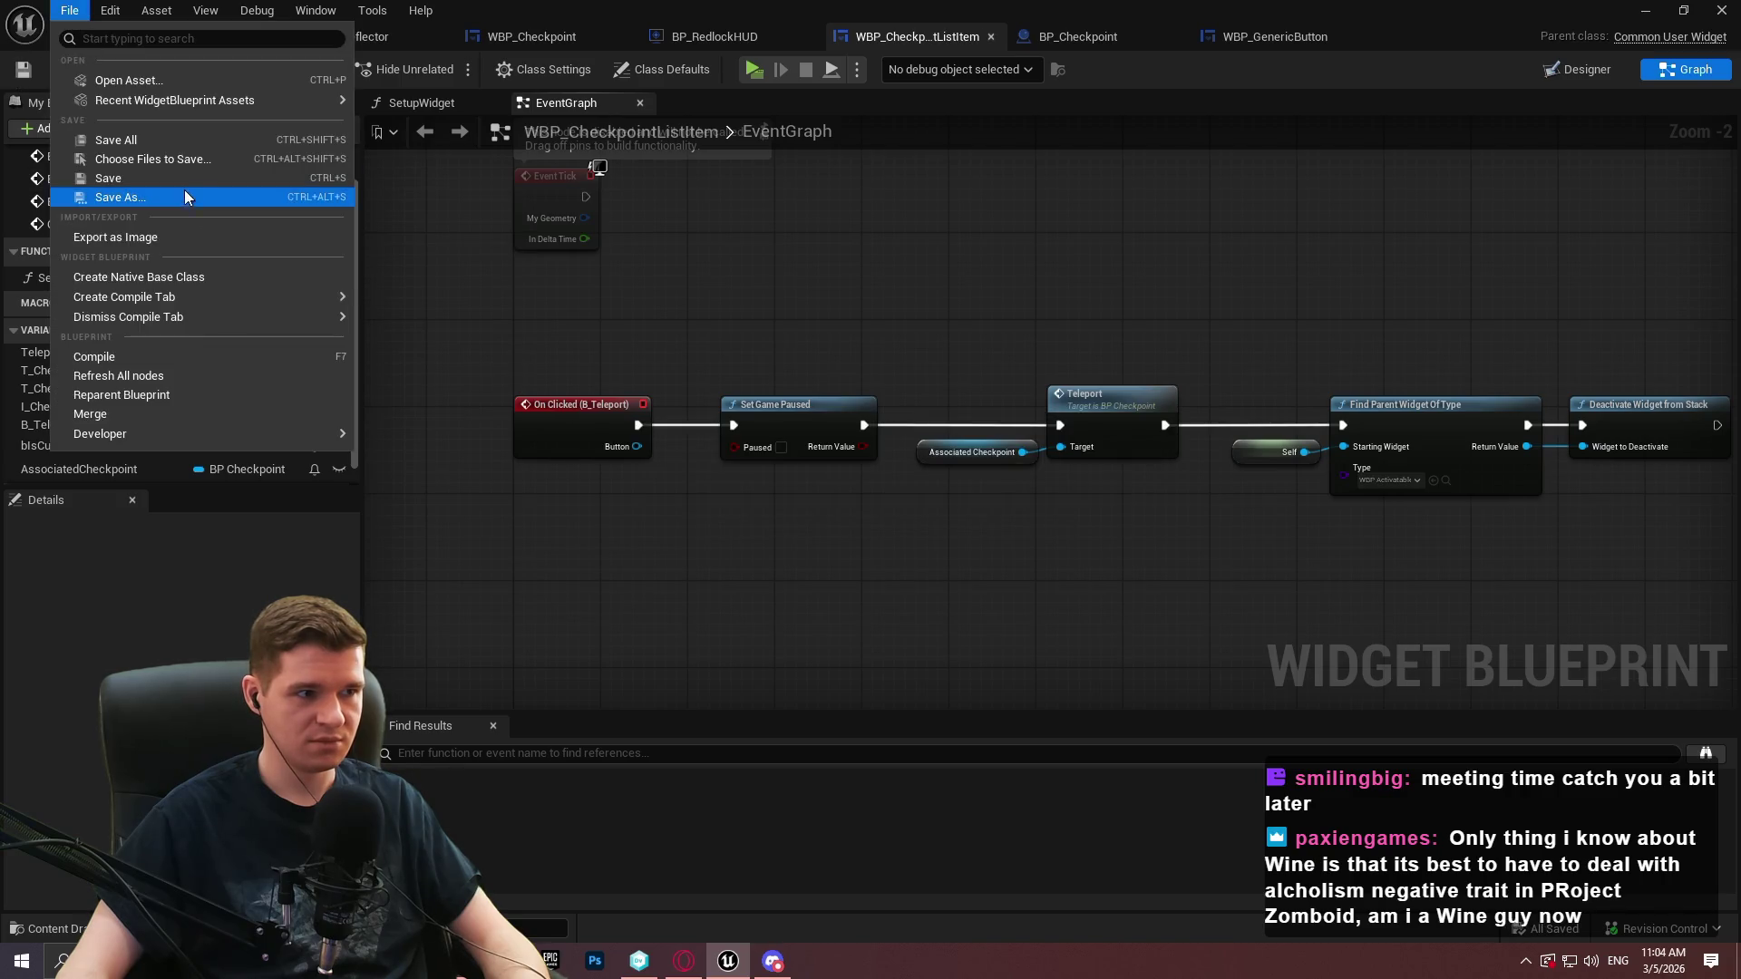
{"action": "left_click", "coordinate": [179, 143]}
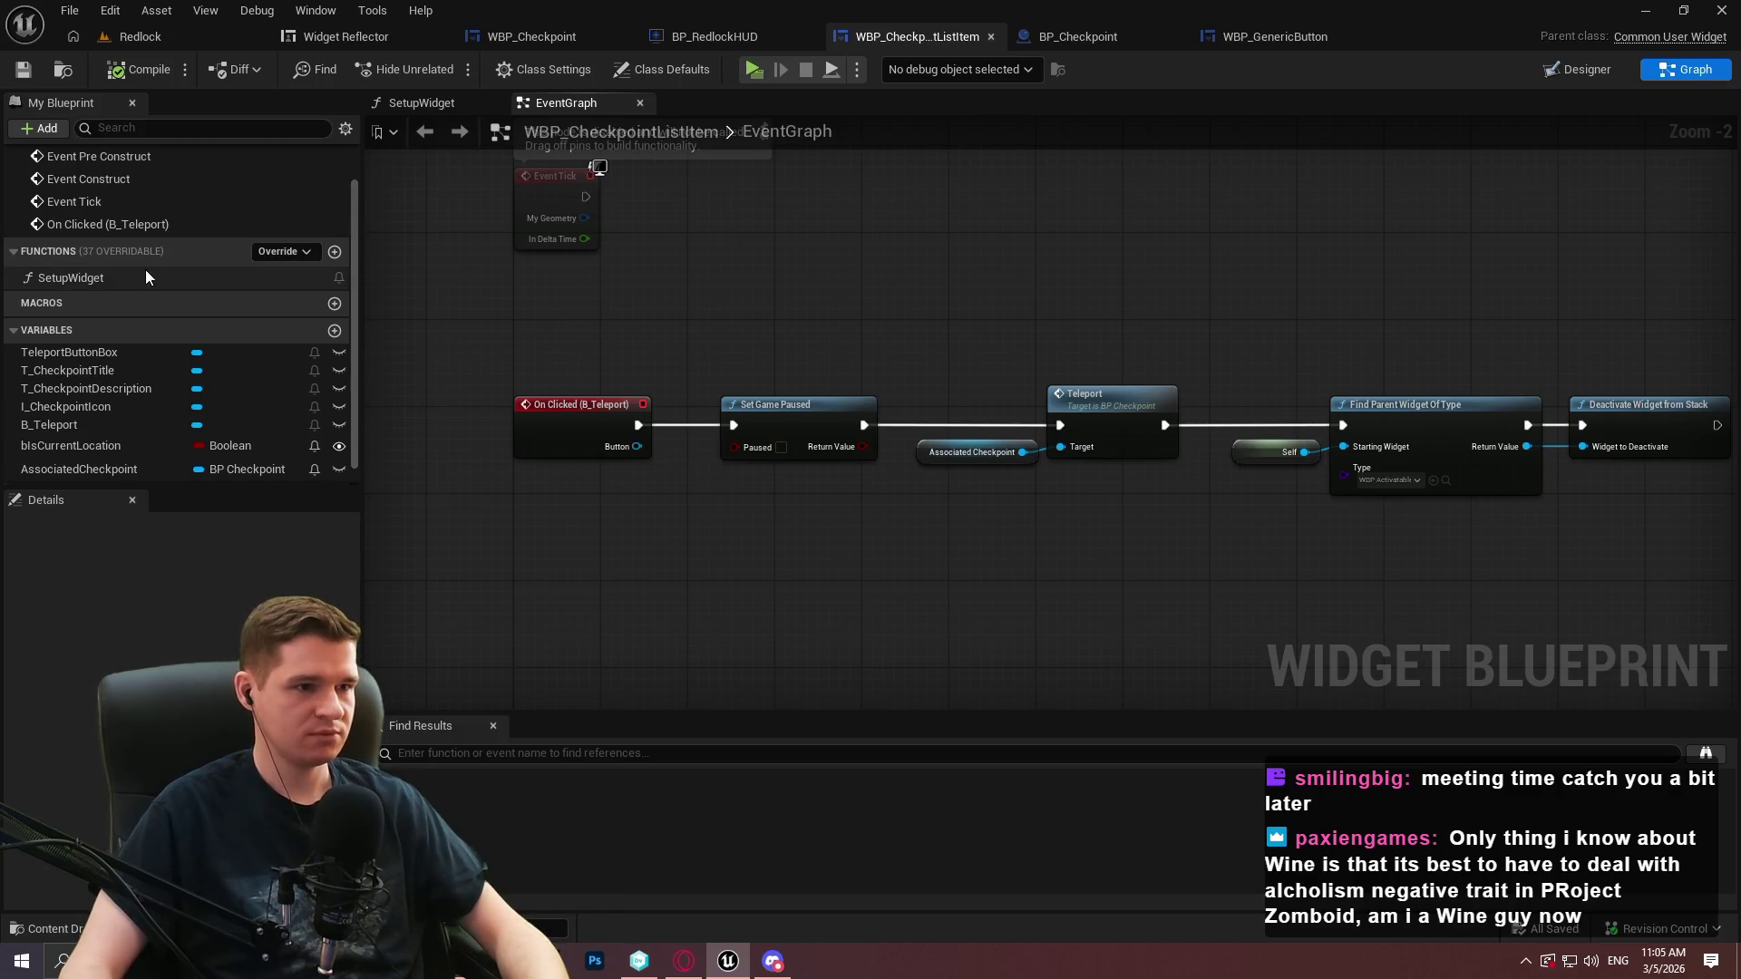
Untick In Is Focusable for B_Close in WBP_Checkpoint's Get Desired Focus Target, then start Play
{"action": "left_click_drag", "start_coordinate": [1029, 263], "coordinate": [1029, 335]}
{"action": "mouse_move", "coordinate": [725, 154]}
{"action": "left_mouse_down"}
{"action": "mouse_move", "coordinate": [726, 216]}
{"action": "mouse_move", "coordinate": [910, 330]}
{"action": "left_mouse_up"}
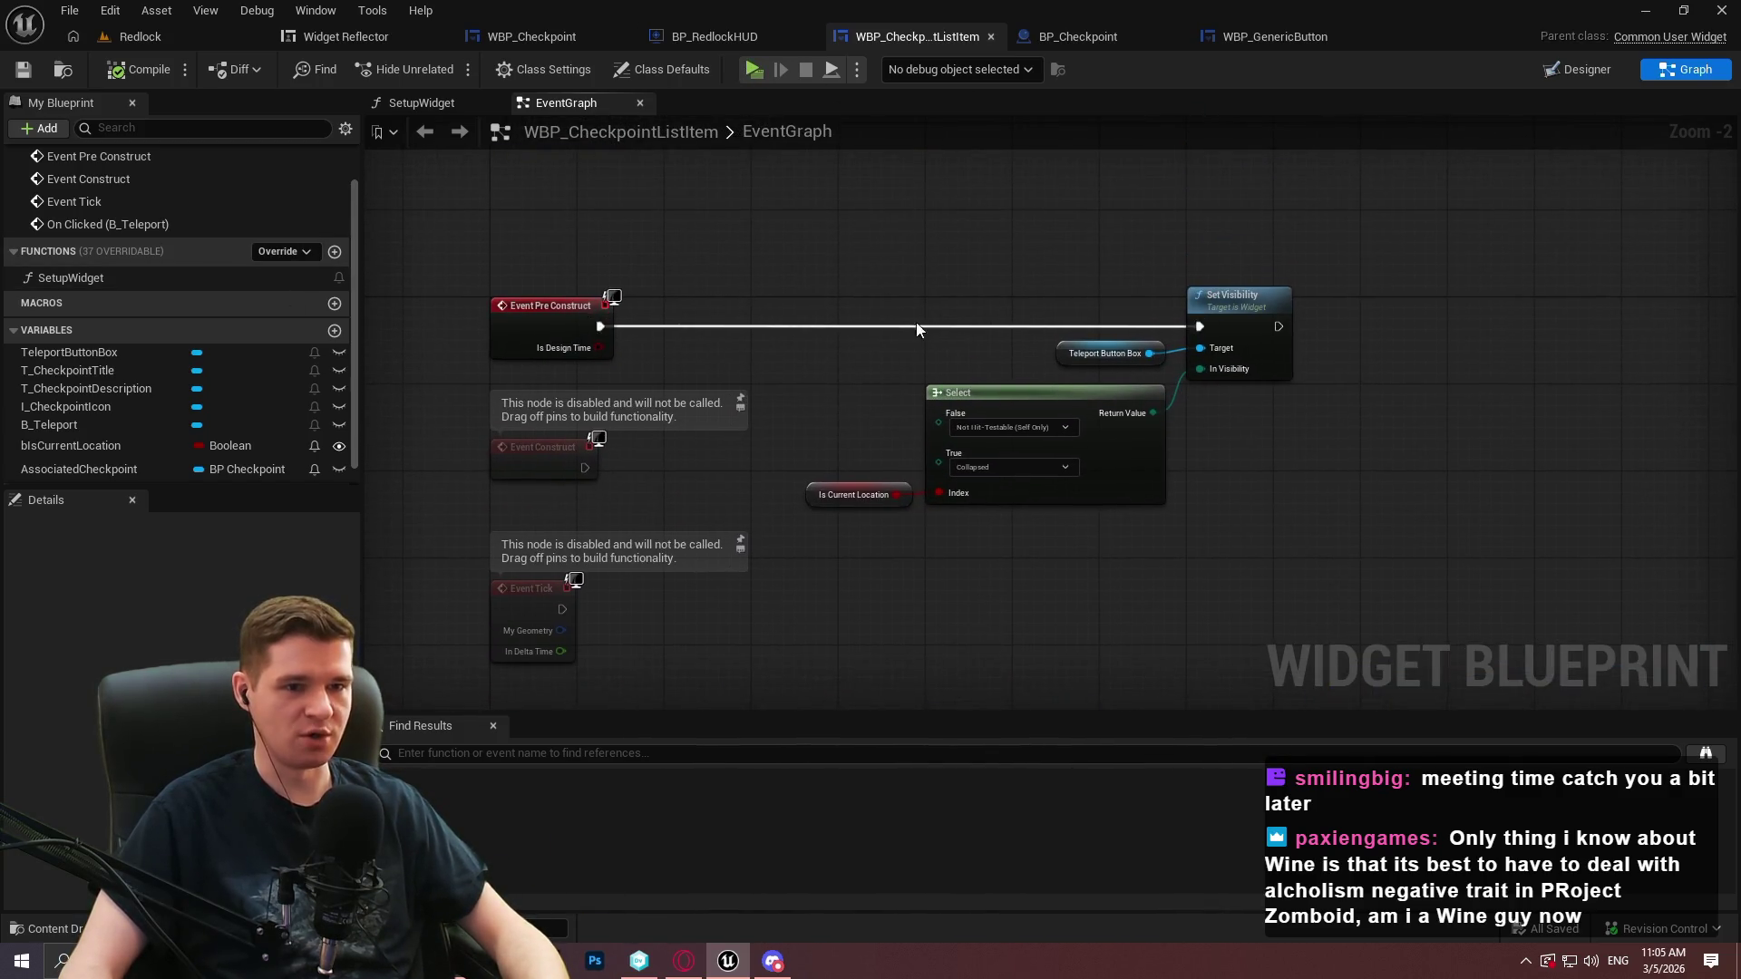
{"action": "left_click", "coordinate": [532, 37]}
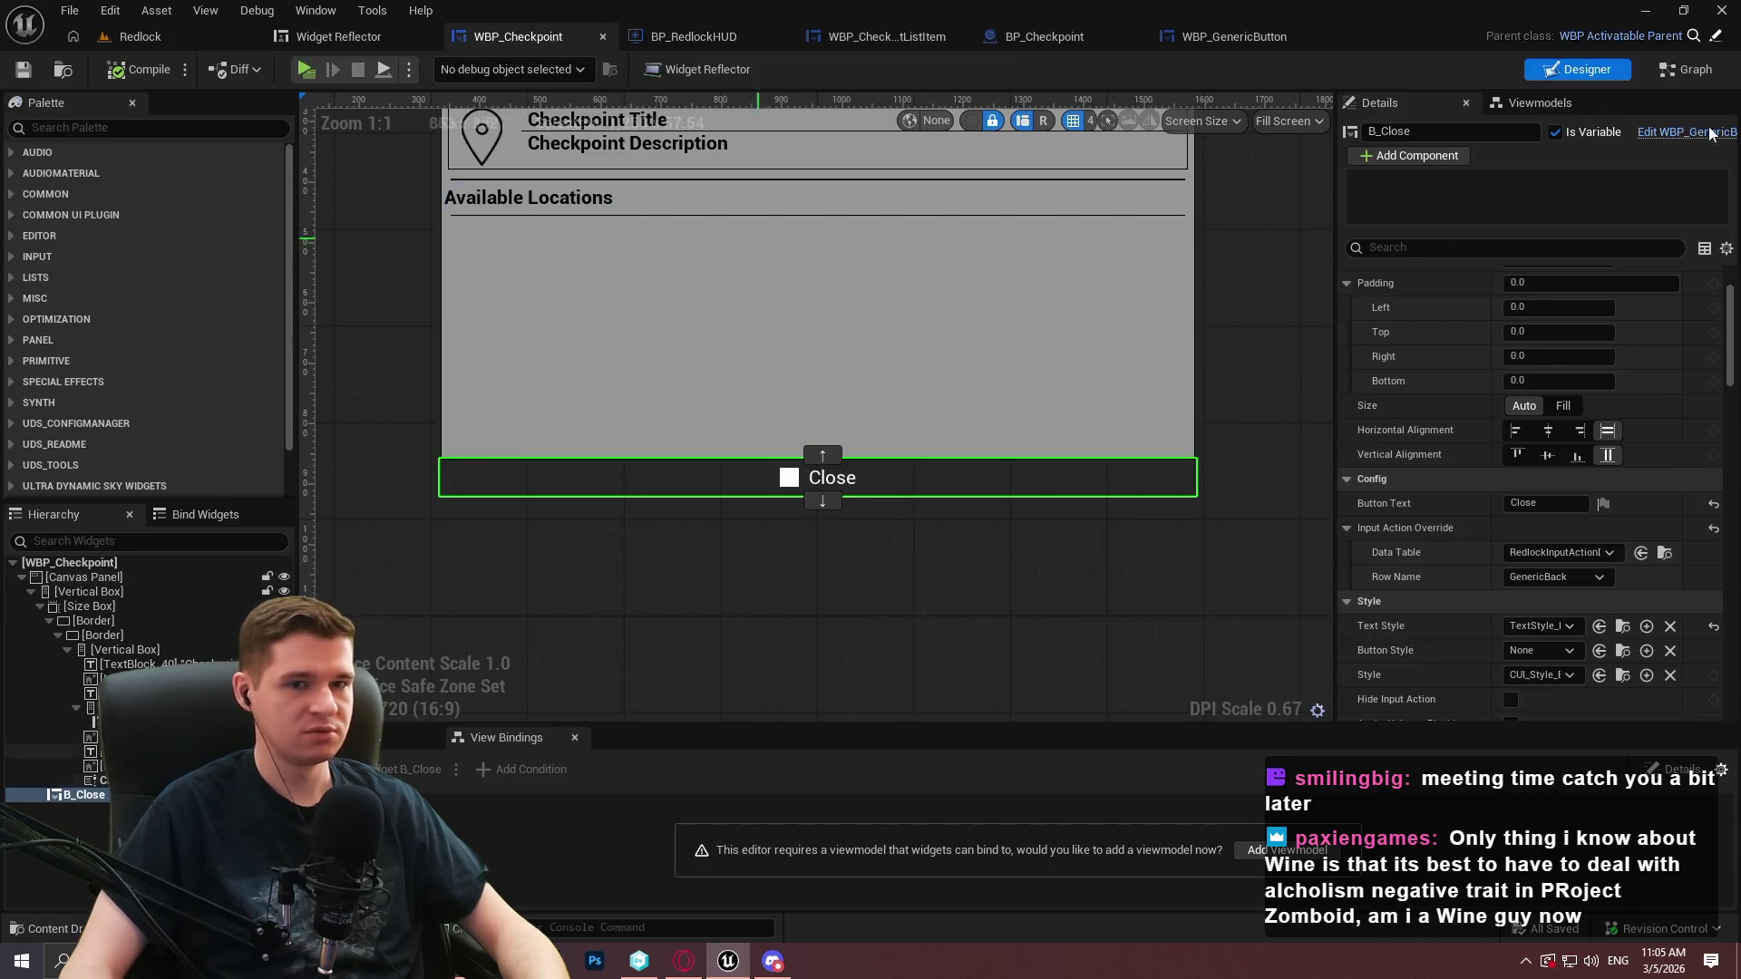
{"action": "left_click", "coordinate": [1686, 69]}
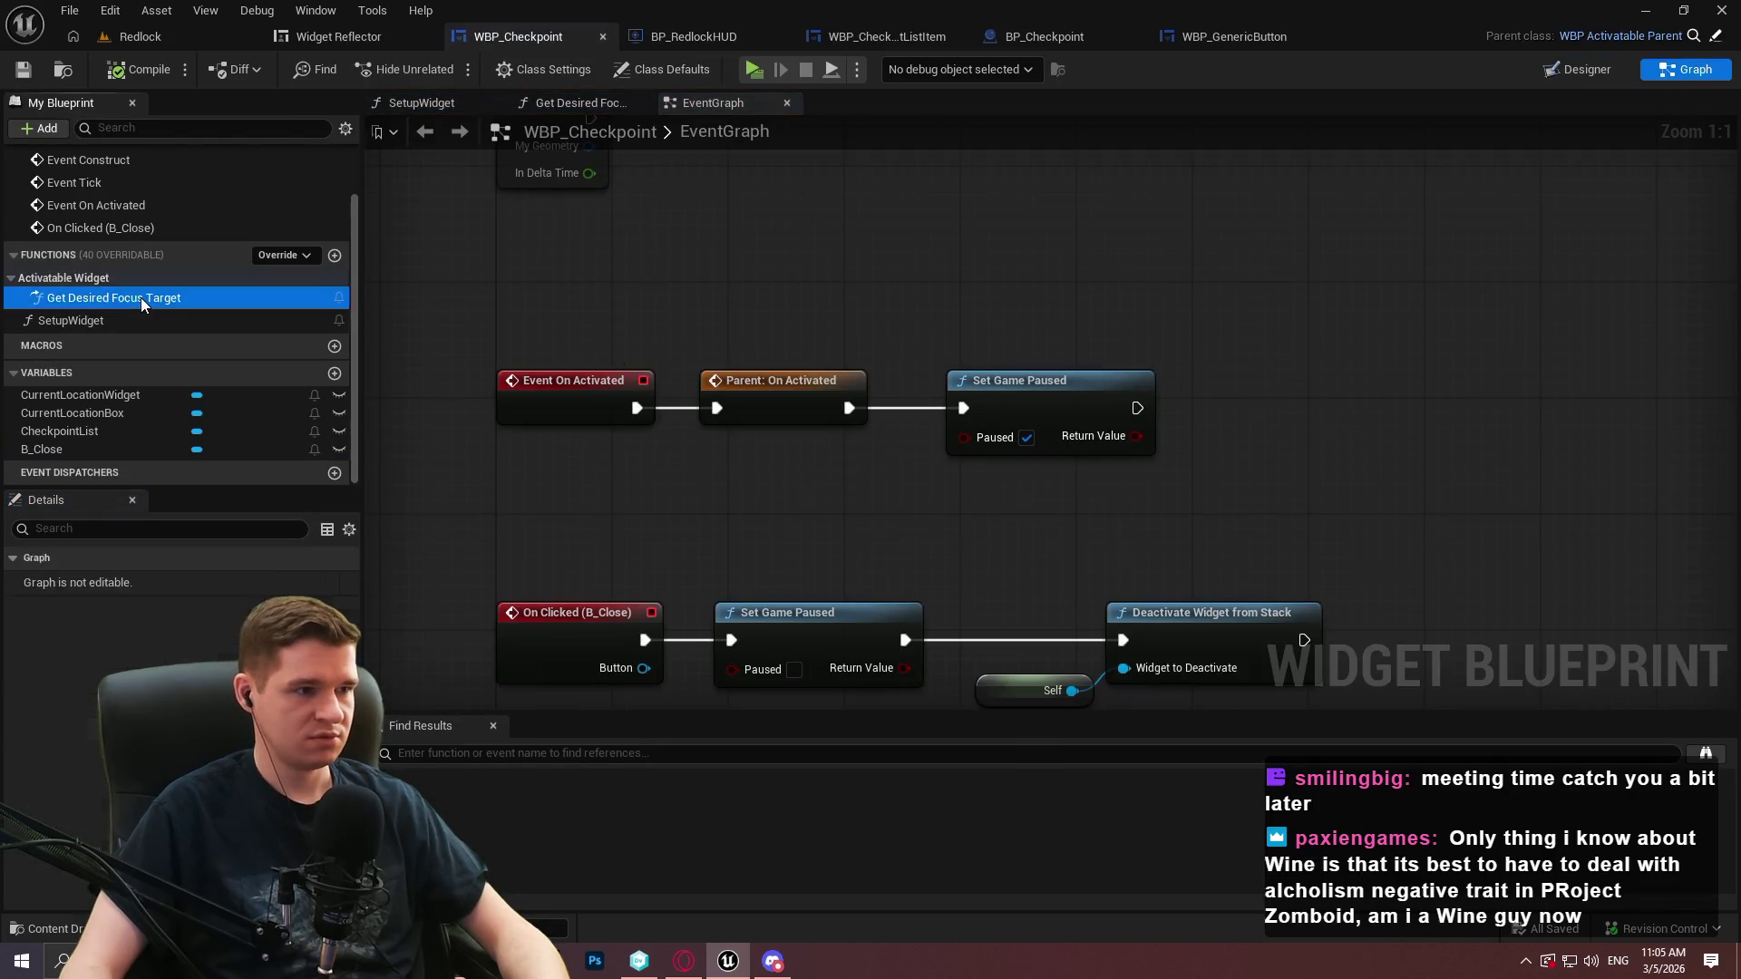
{"action": "double_click", "coordinate": [136, 298]}
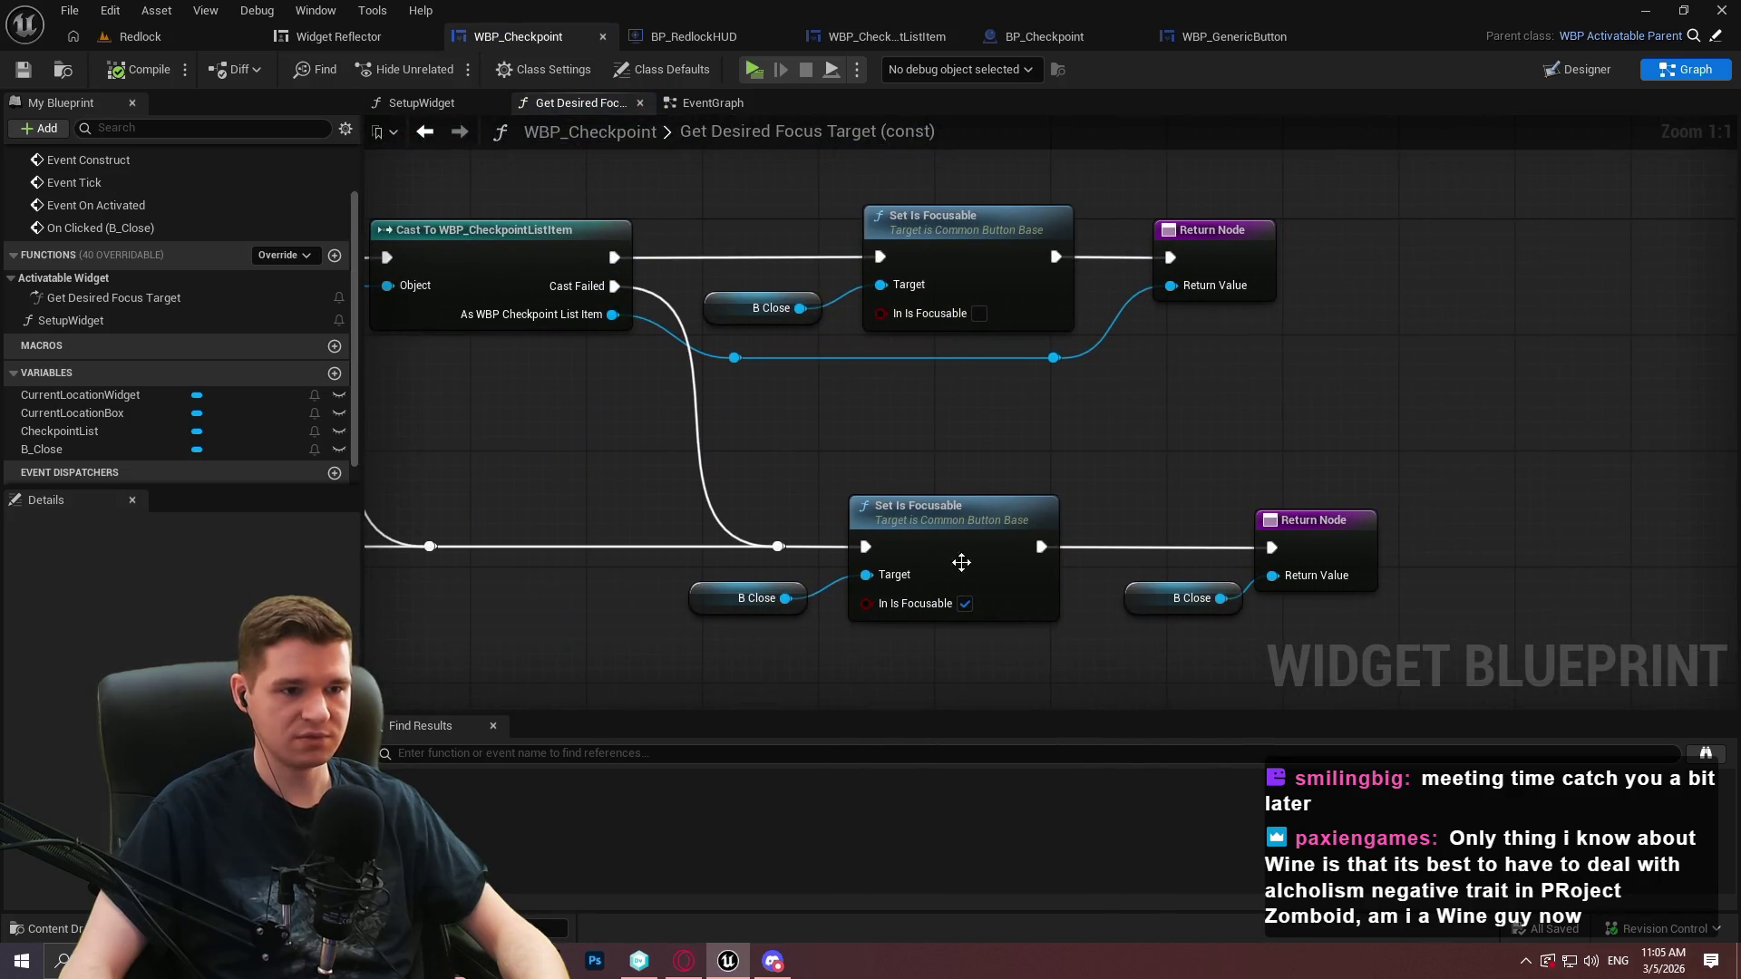
{"action": "left_click", "coordinate": [965, 604]}
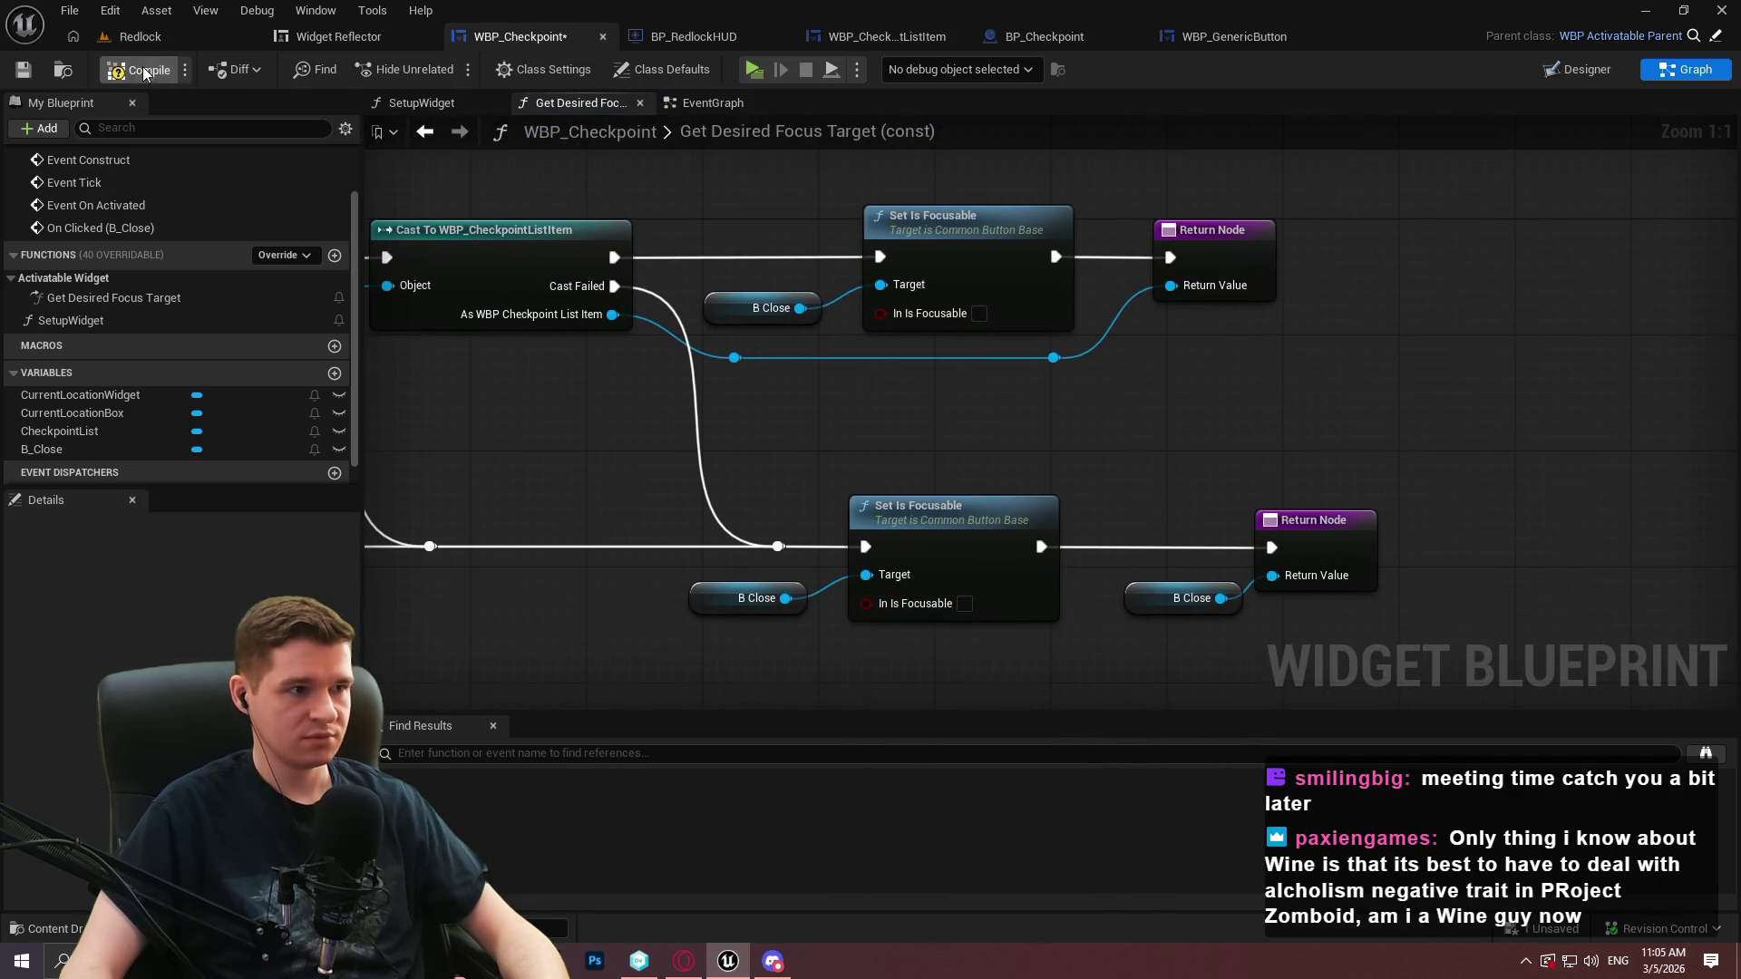
{"action": "left_click", "coordinate": [743, 73]}
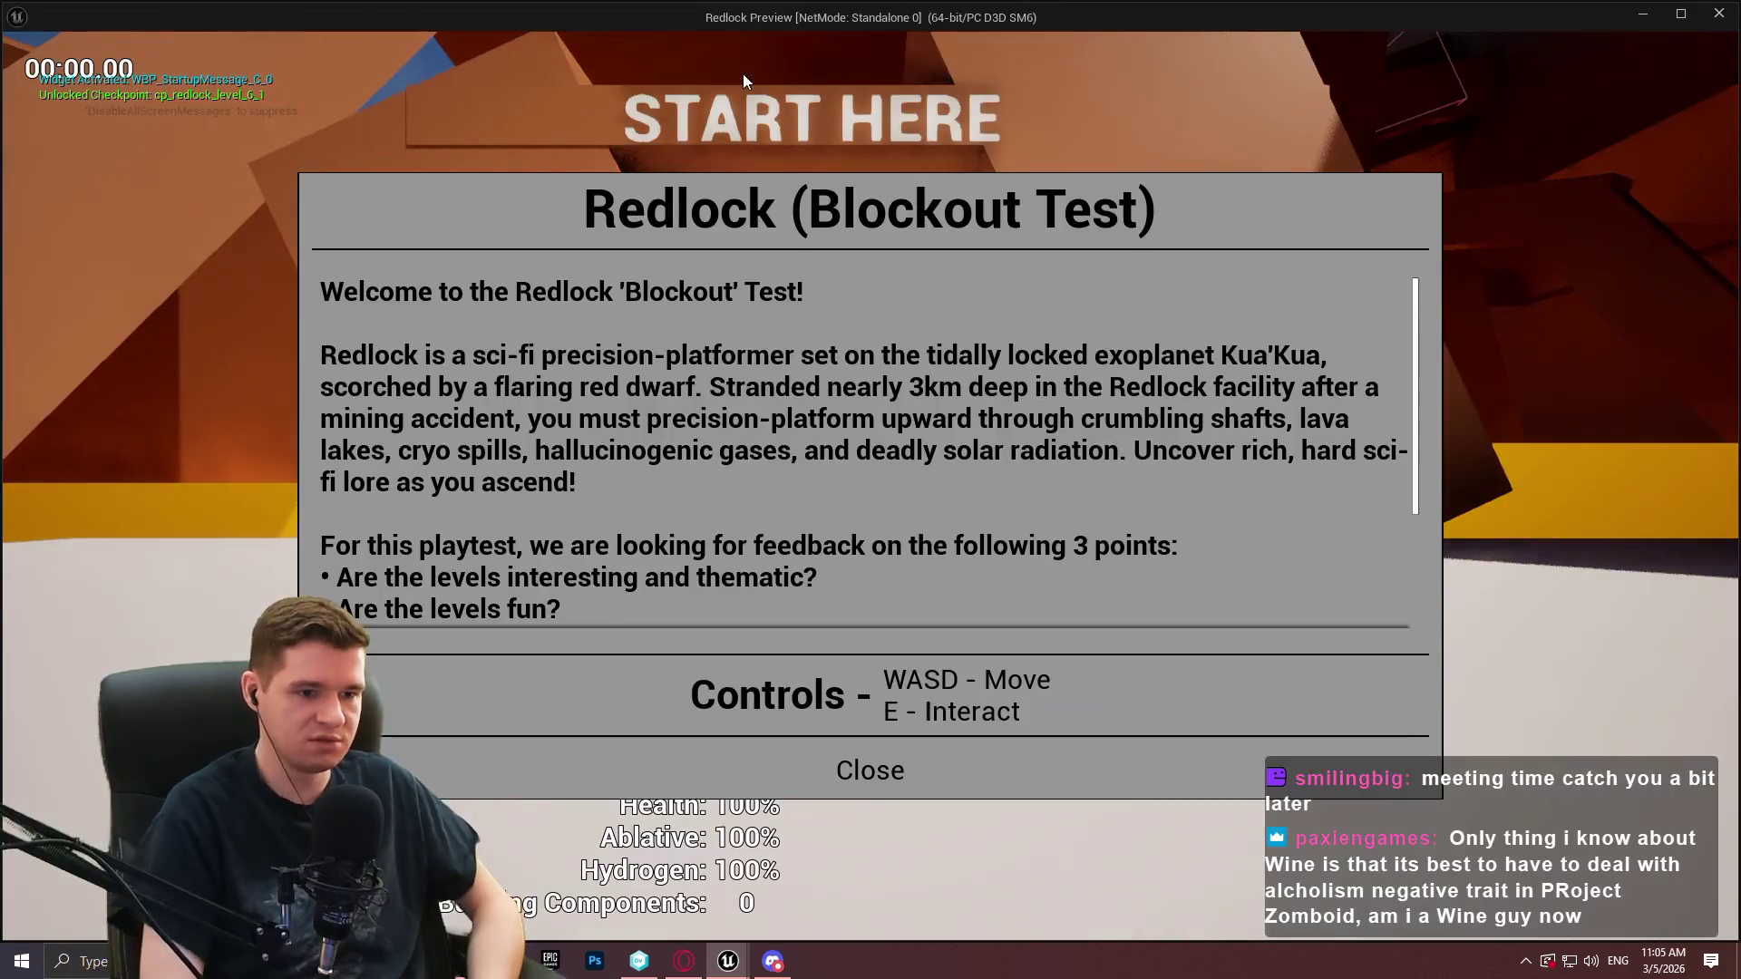
Walk to the checkpoint and open the menu showing only Redlock Level 6 Bottom, then stop the preview
{"action": "key", "text": "Escape"}
{"action": "key", "text": "w"}
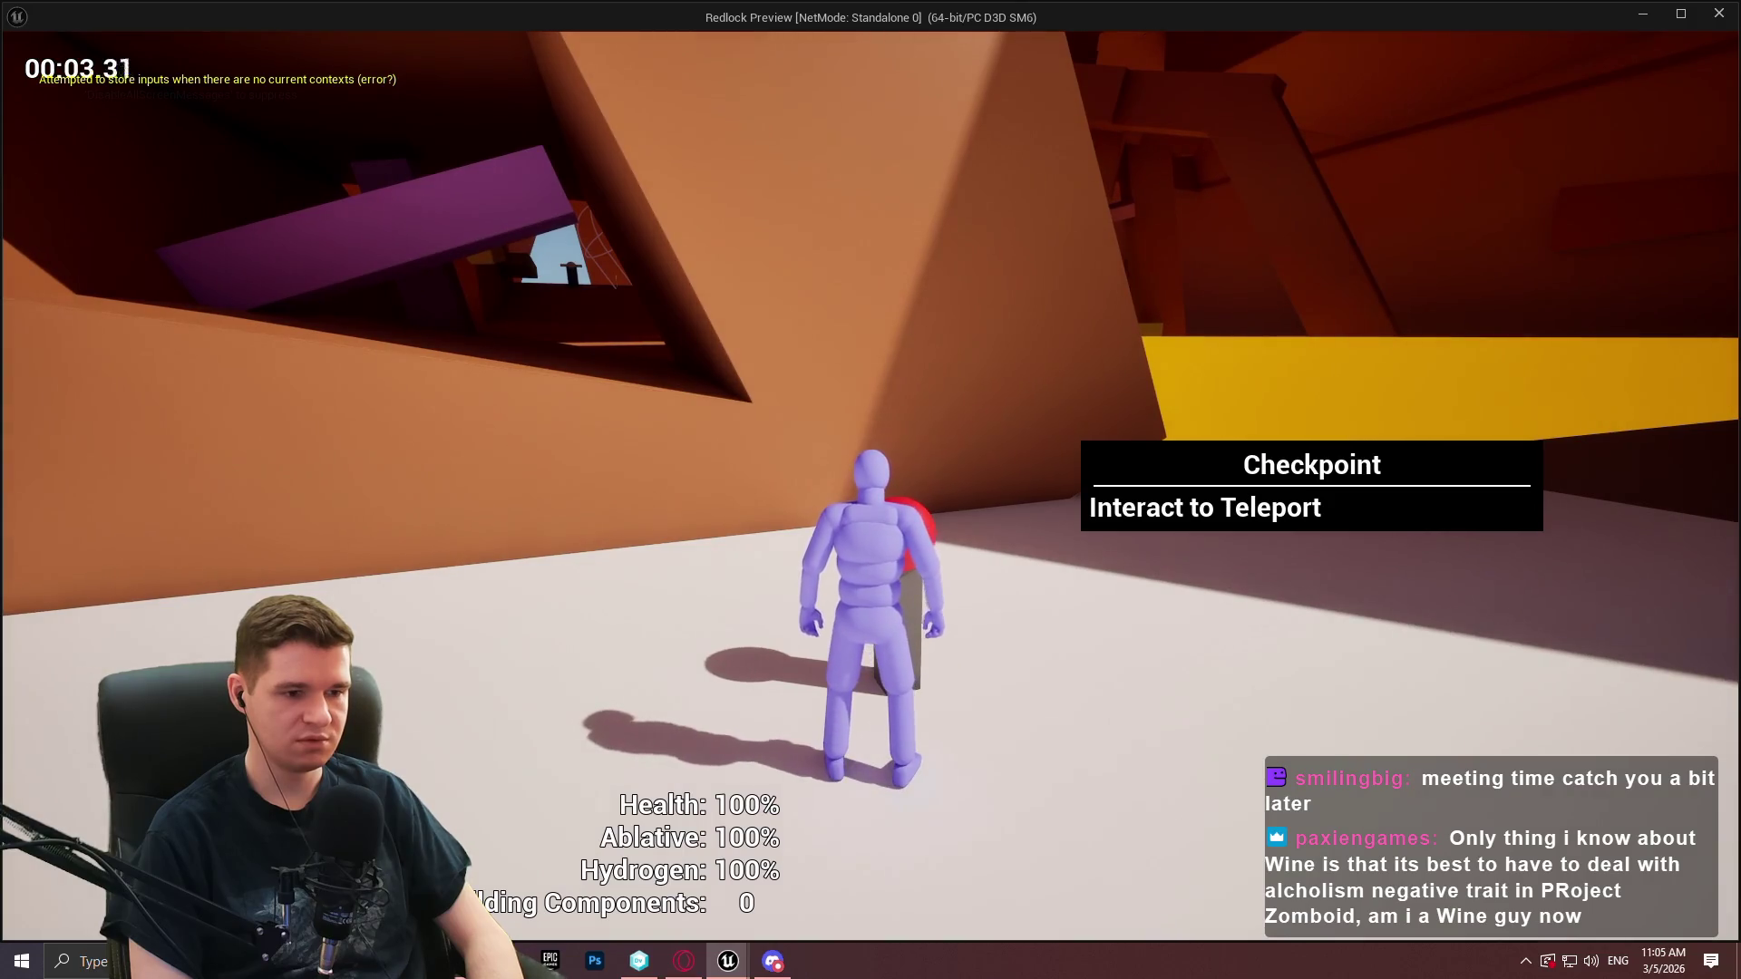
{"action": "key", "text": "e"}
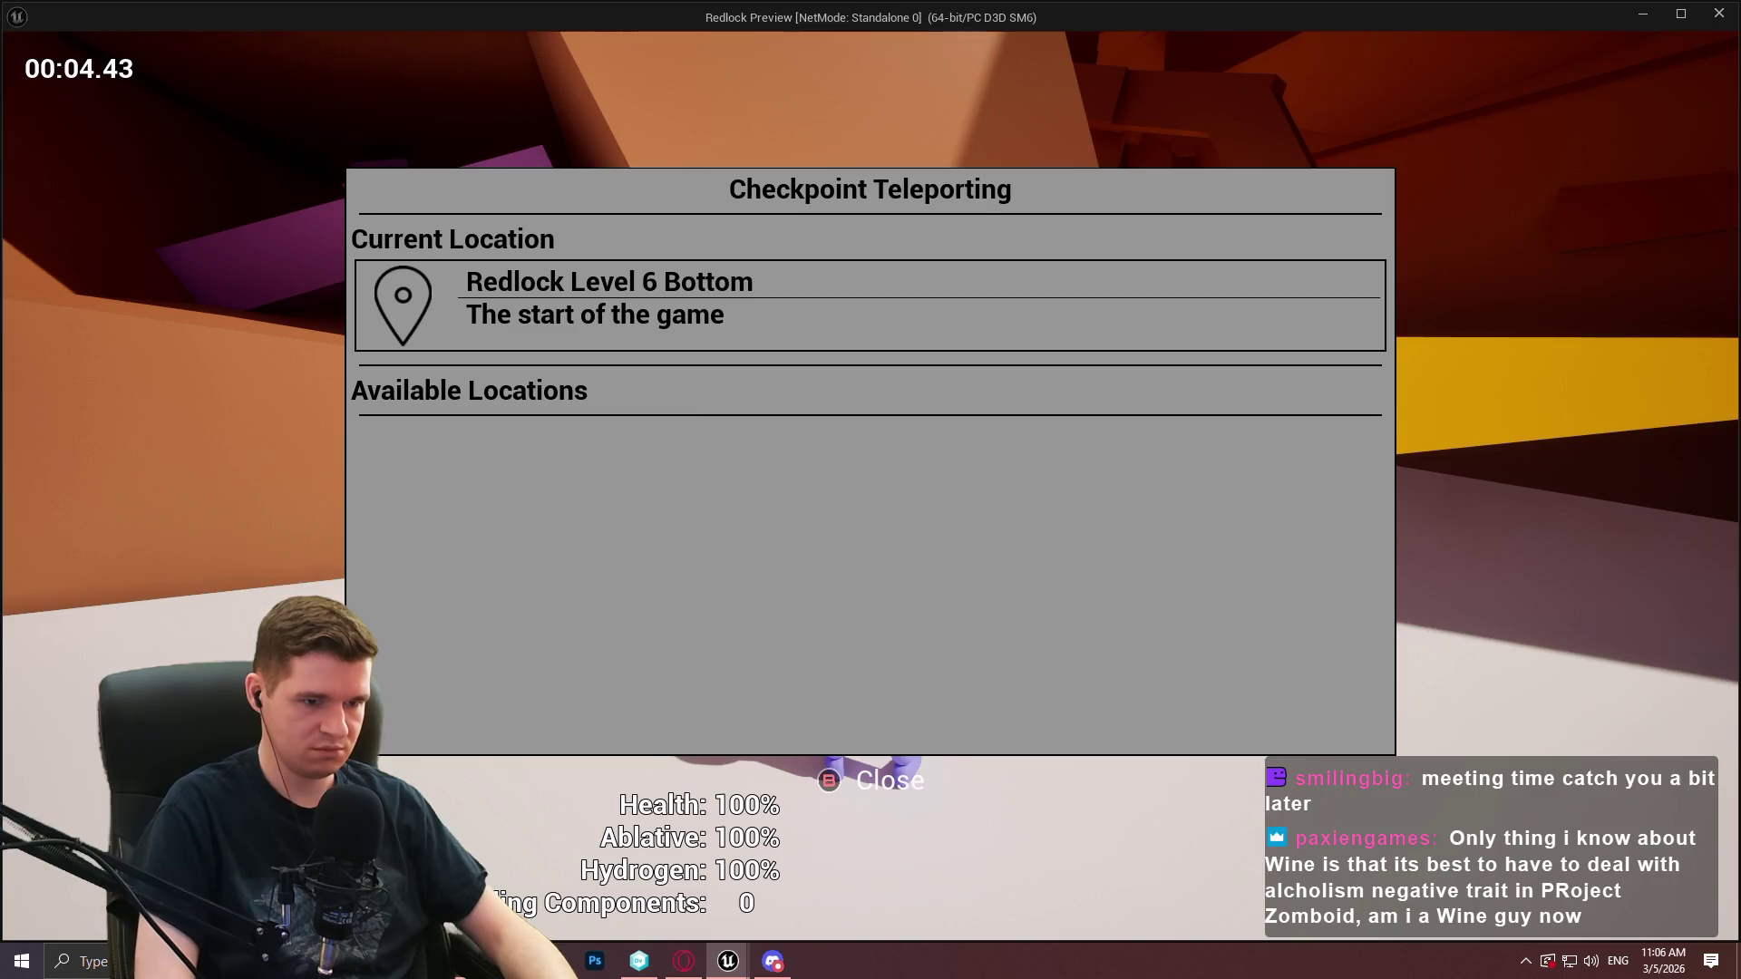
{"action": "key", "text": "Escape"}
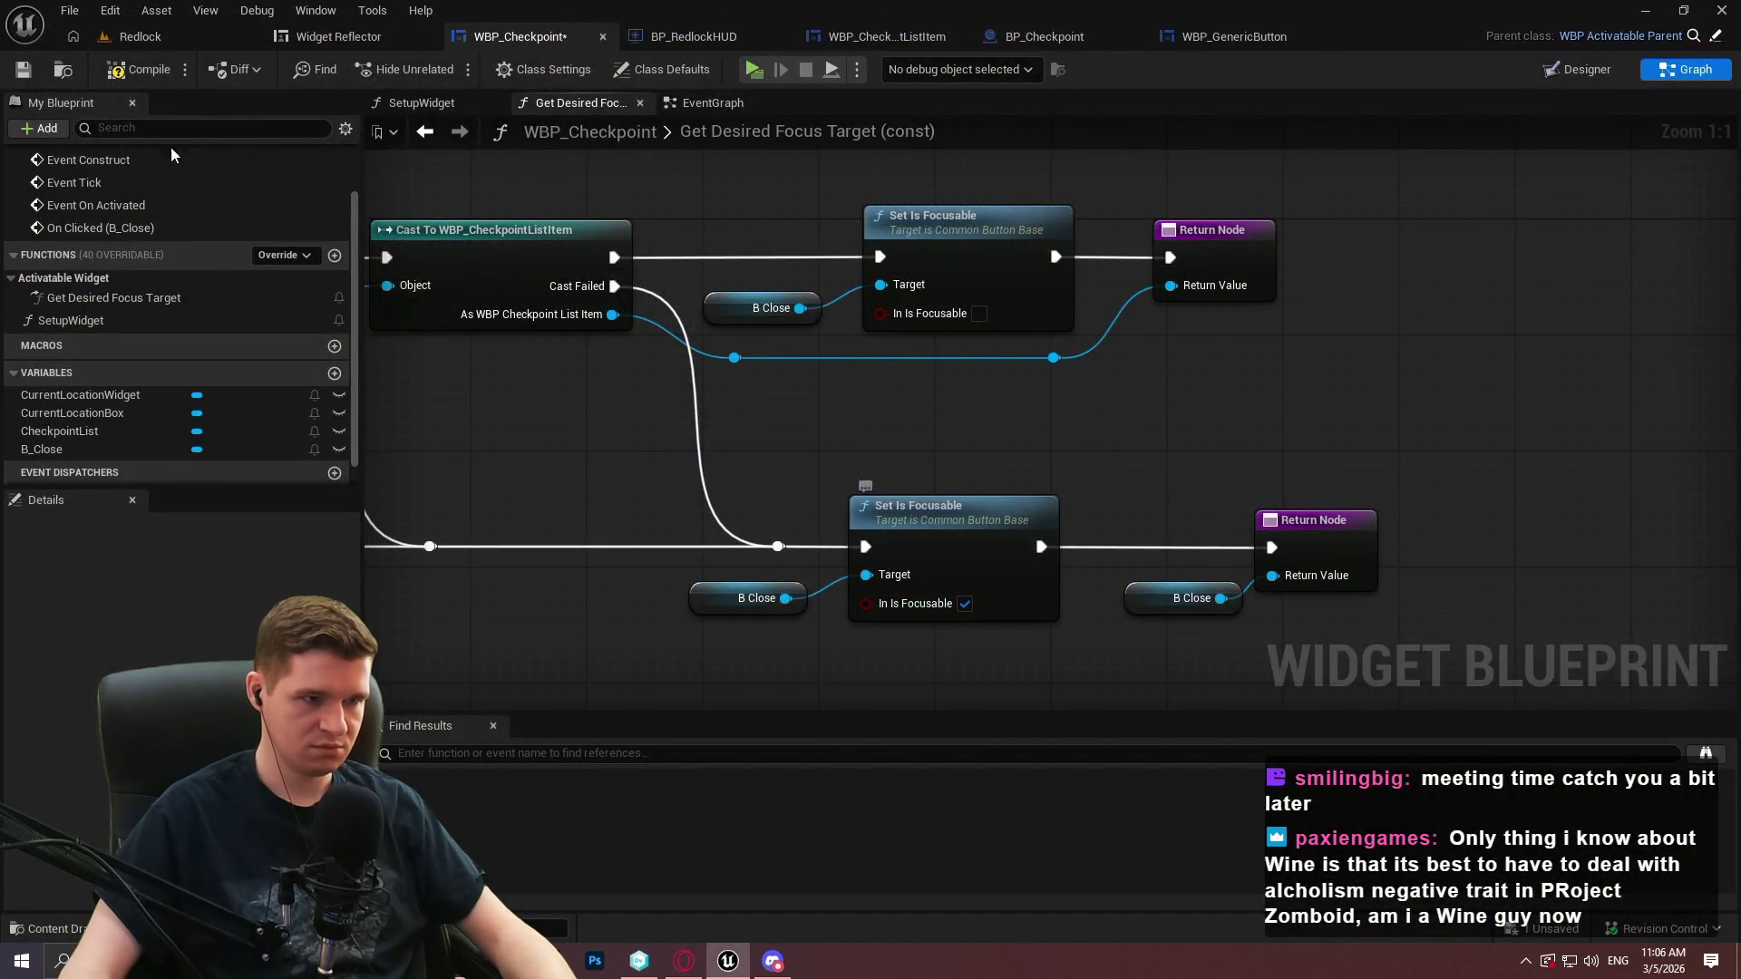
Relaunch the preview, walk to the checkpoint and toggle the teleport menu a few times
{"action": "left_click", "coordinate": [744, 70]}
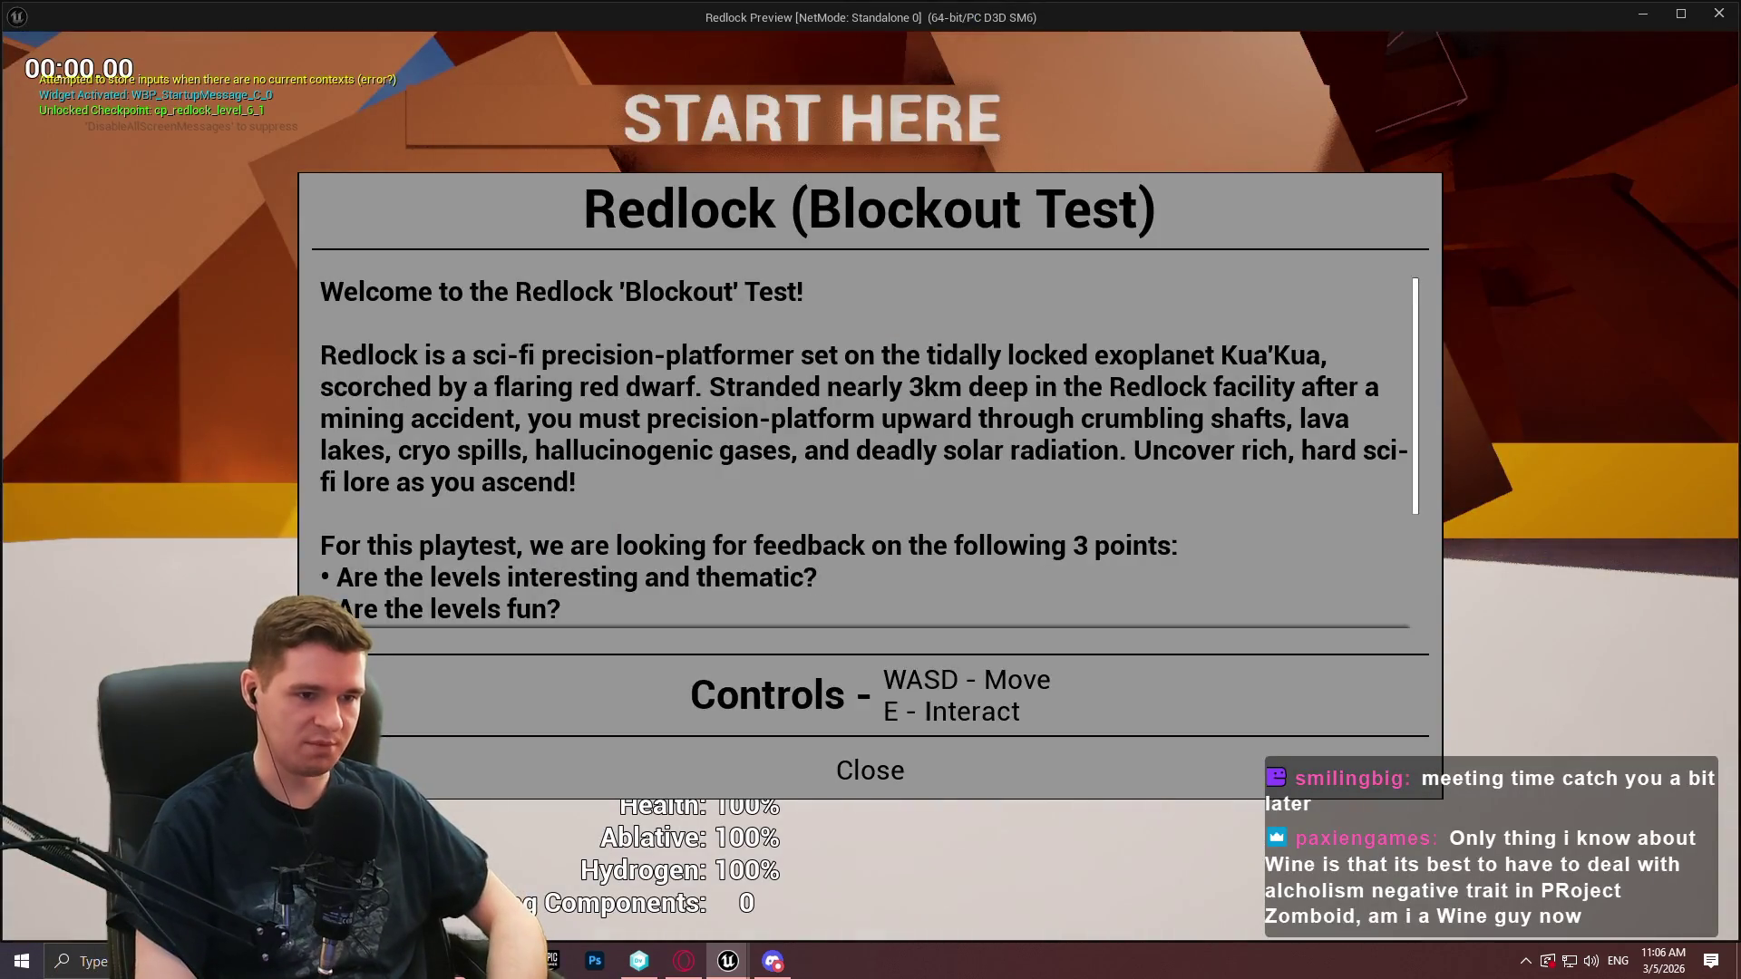
{"action": "key", "text": "Escape"}
{"action": "key", "text": "w"}
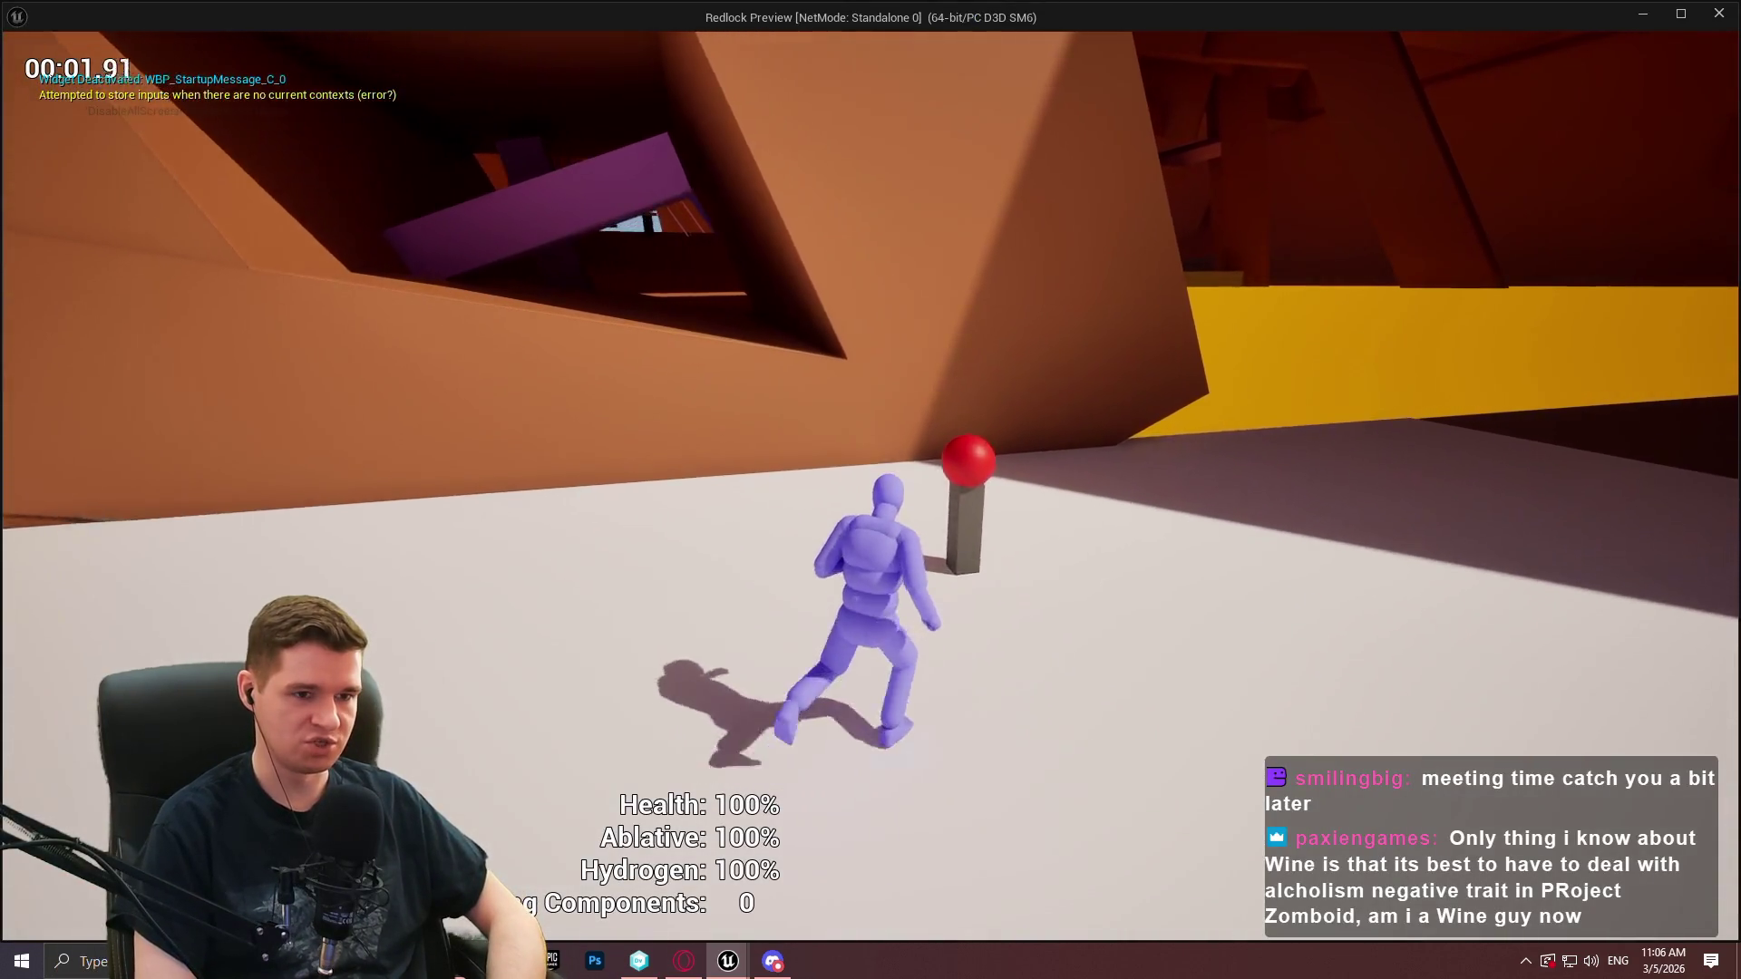
{"action": "key", "text": "e"}
{"action": "key", "text": "Escape"}
{"action": "key", "text": "e"}
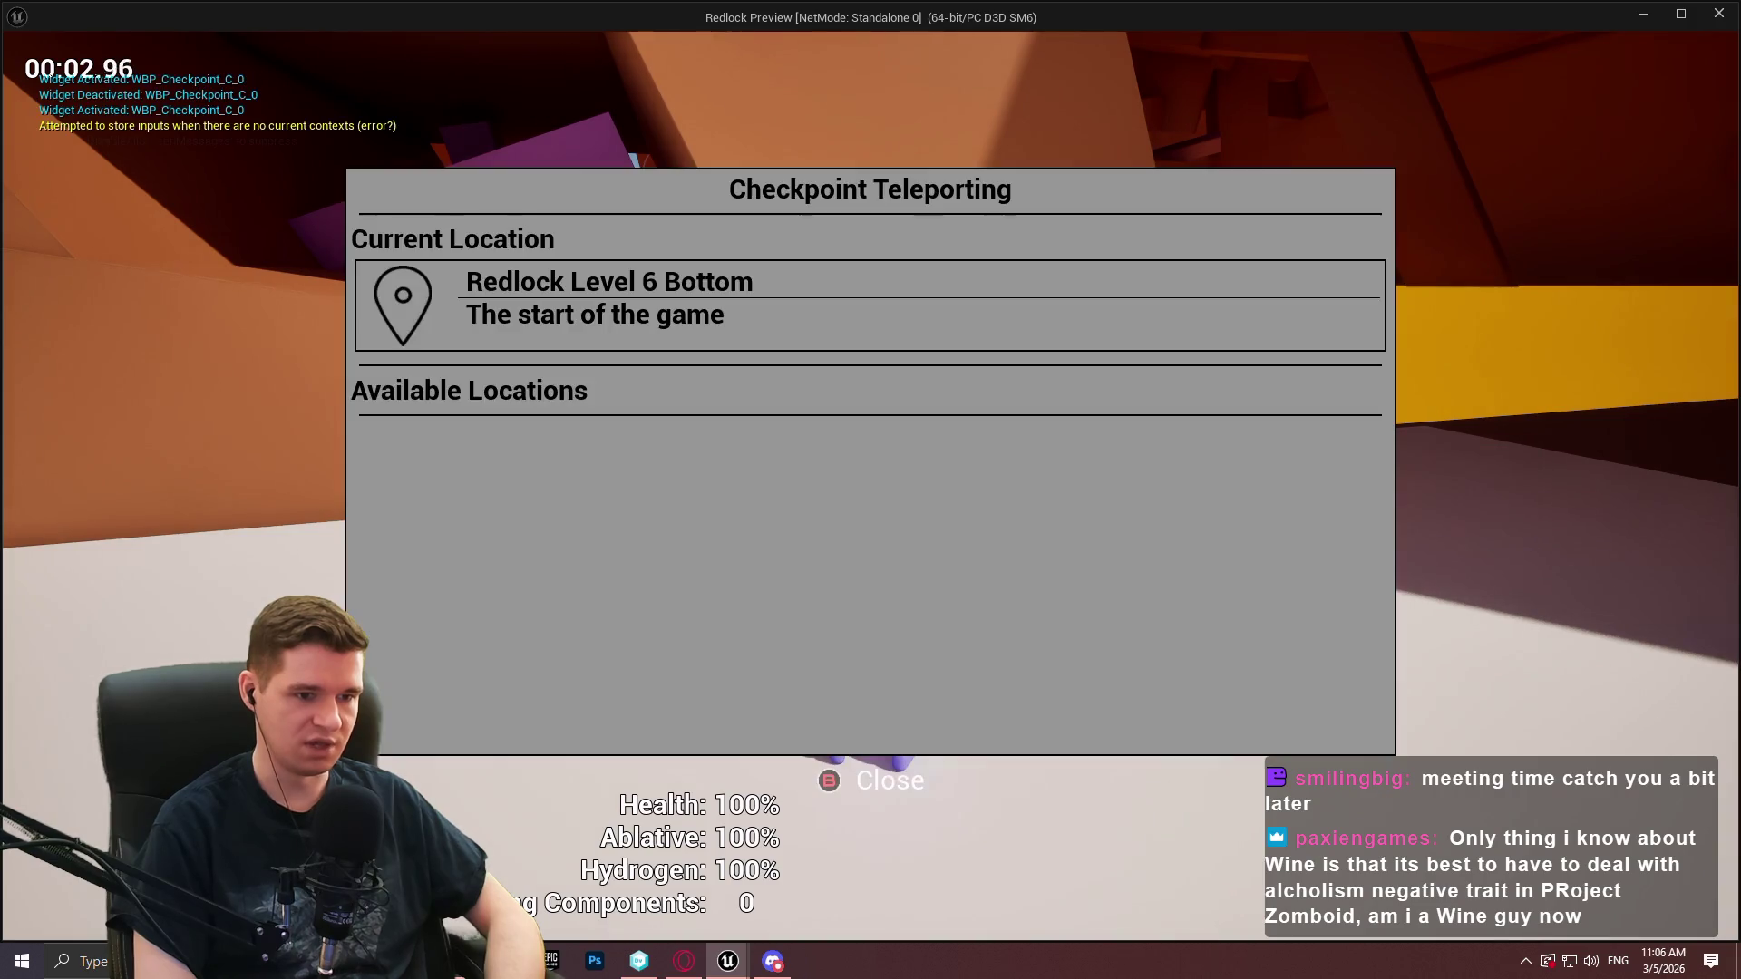
{"action": "key", "text": "Escape"}
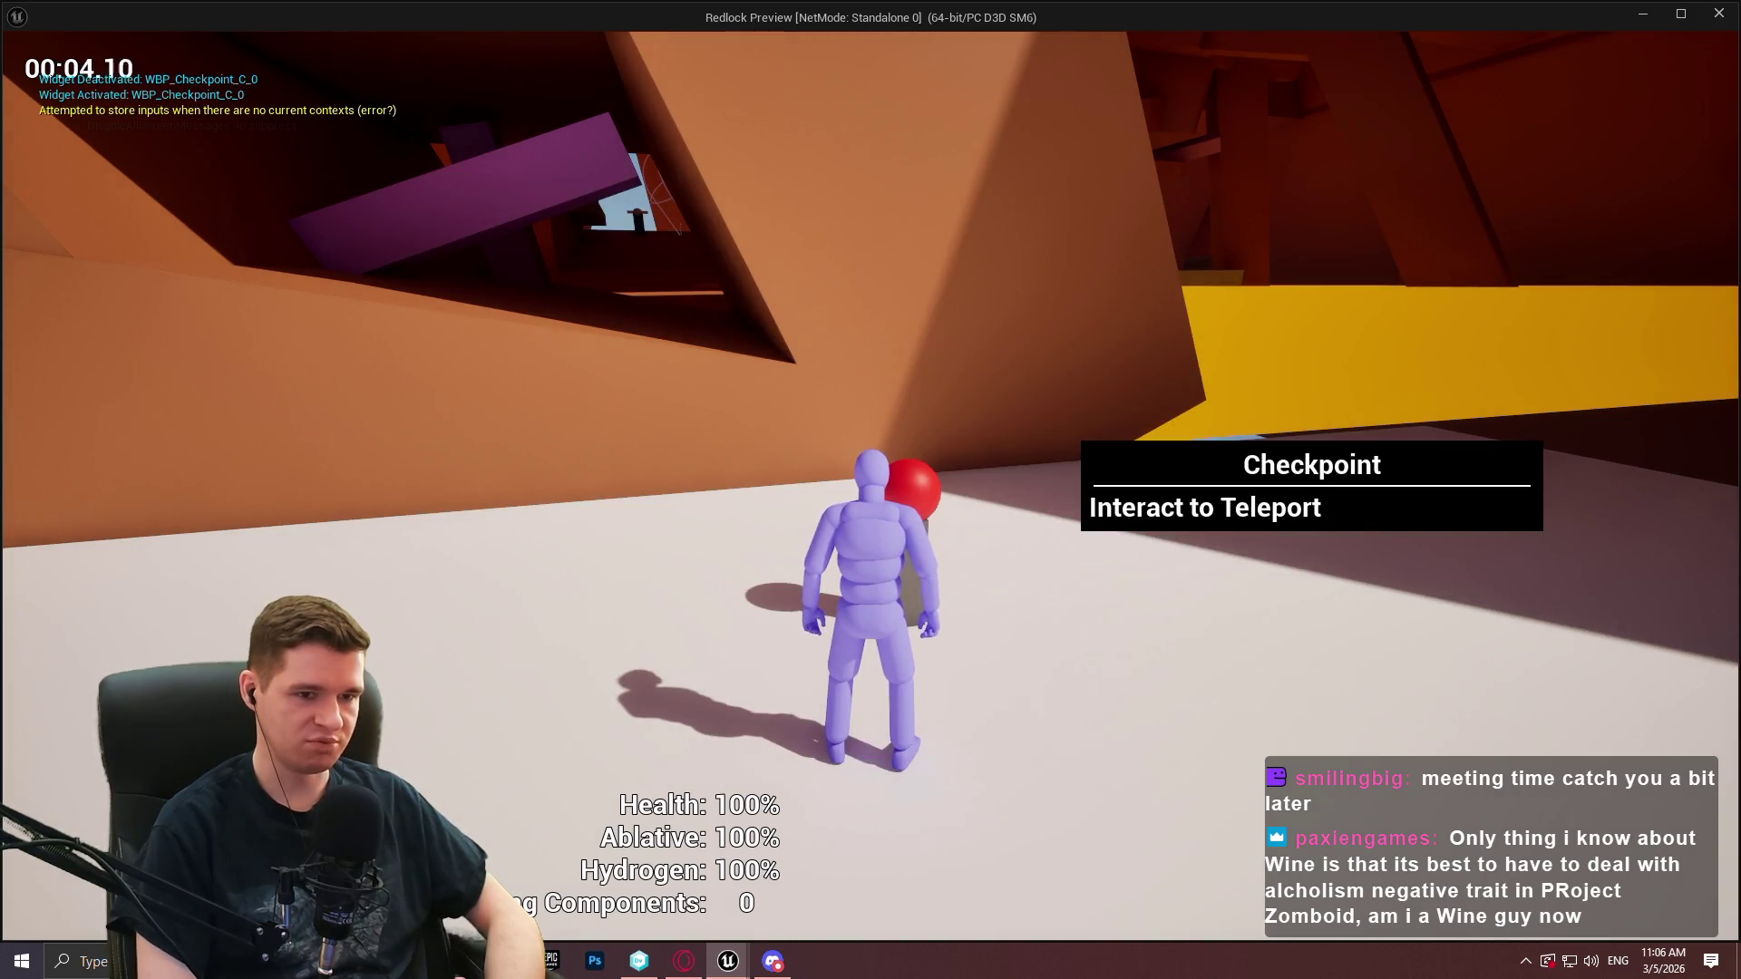
{"action": "key", "text": "e"}
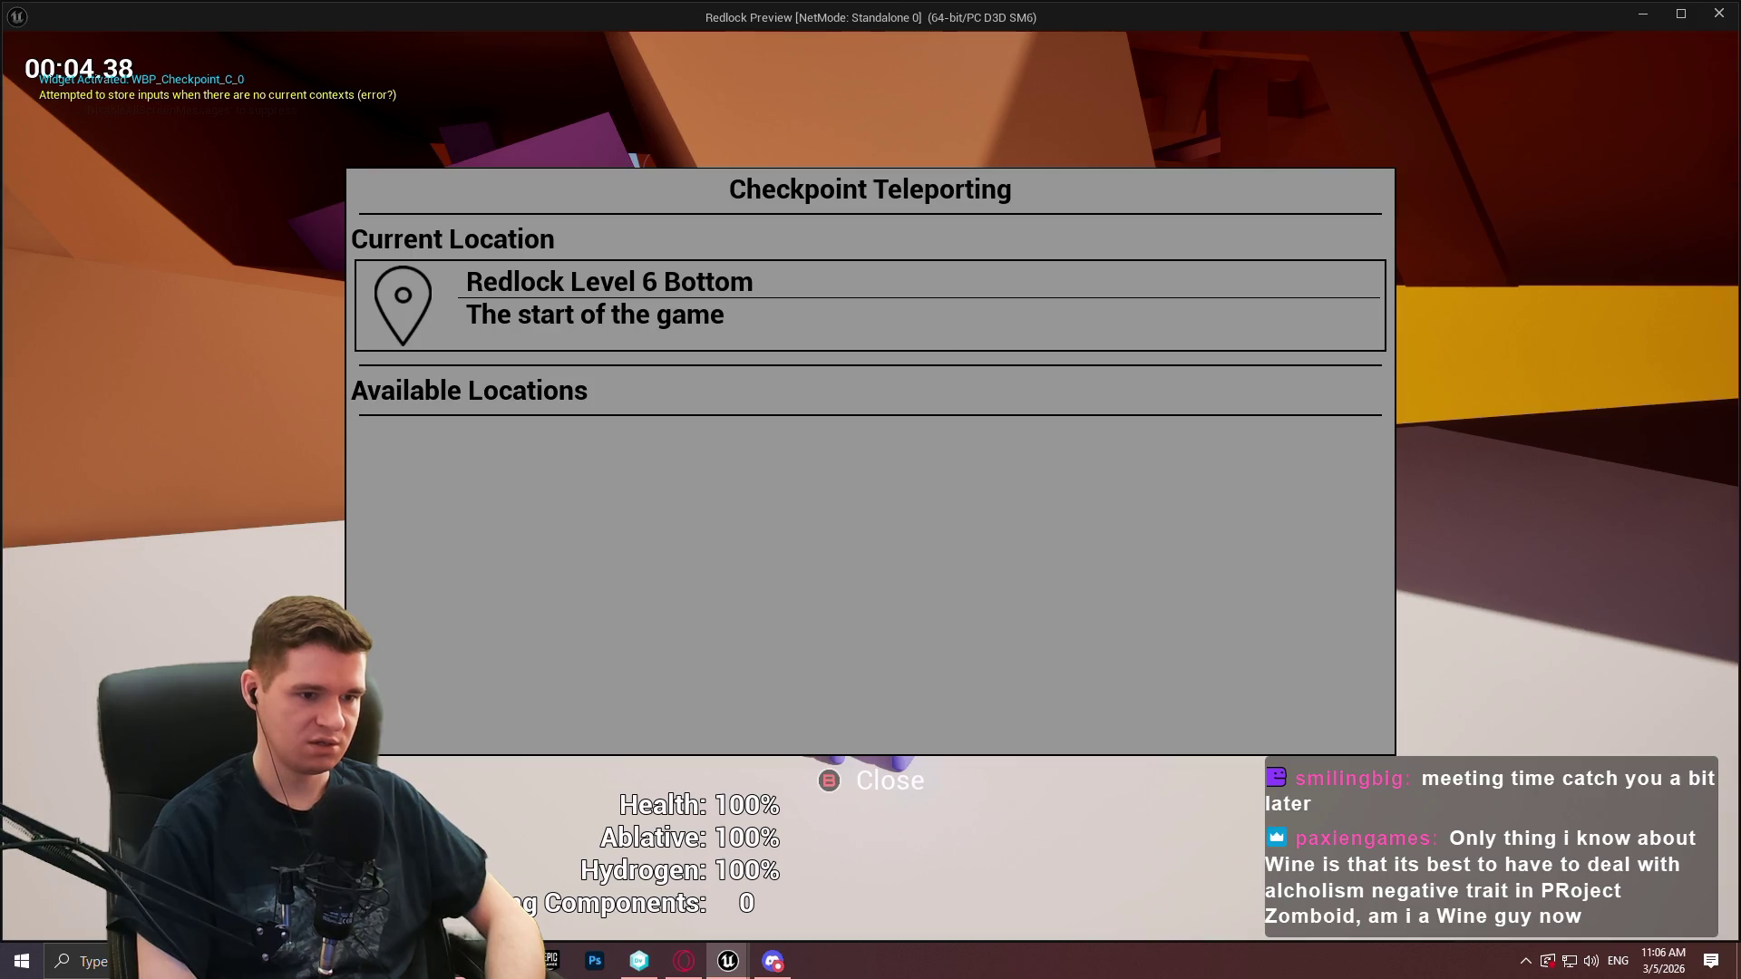
Unlock all checkpoints from the pause menu and reopen the teleport menu to see the new locations
{"action": "key", "text": "Escape"}
{"action": "key", "text": "Escape"}
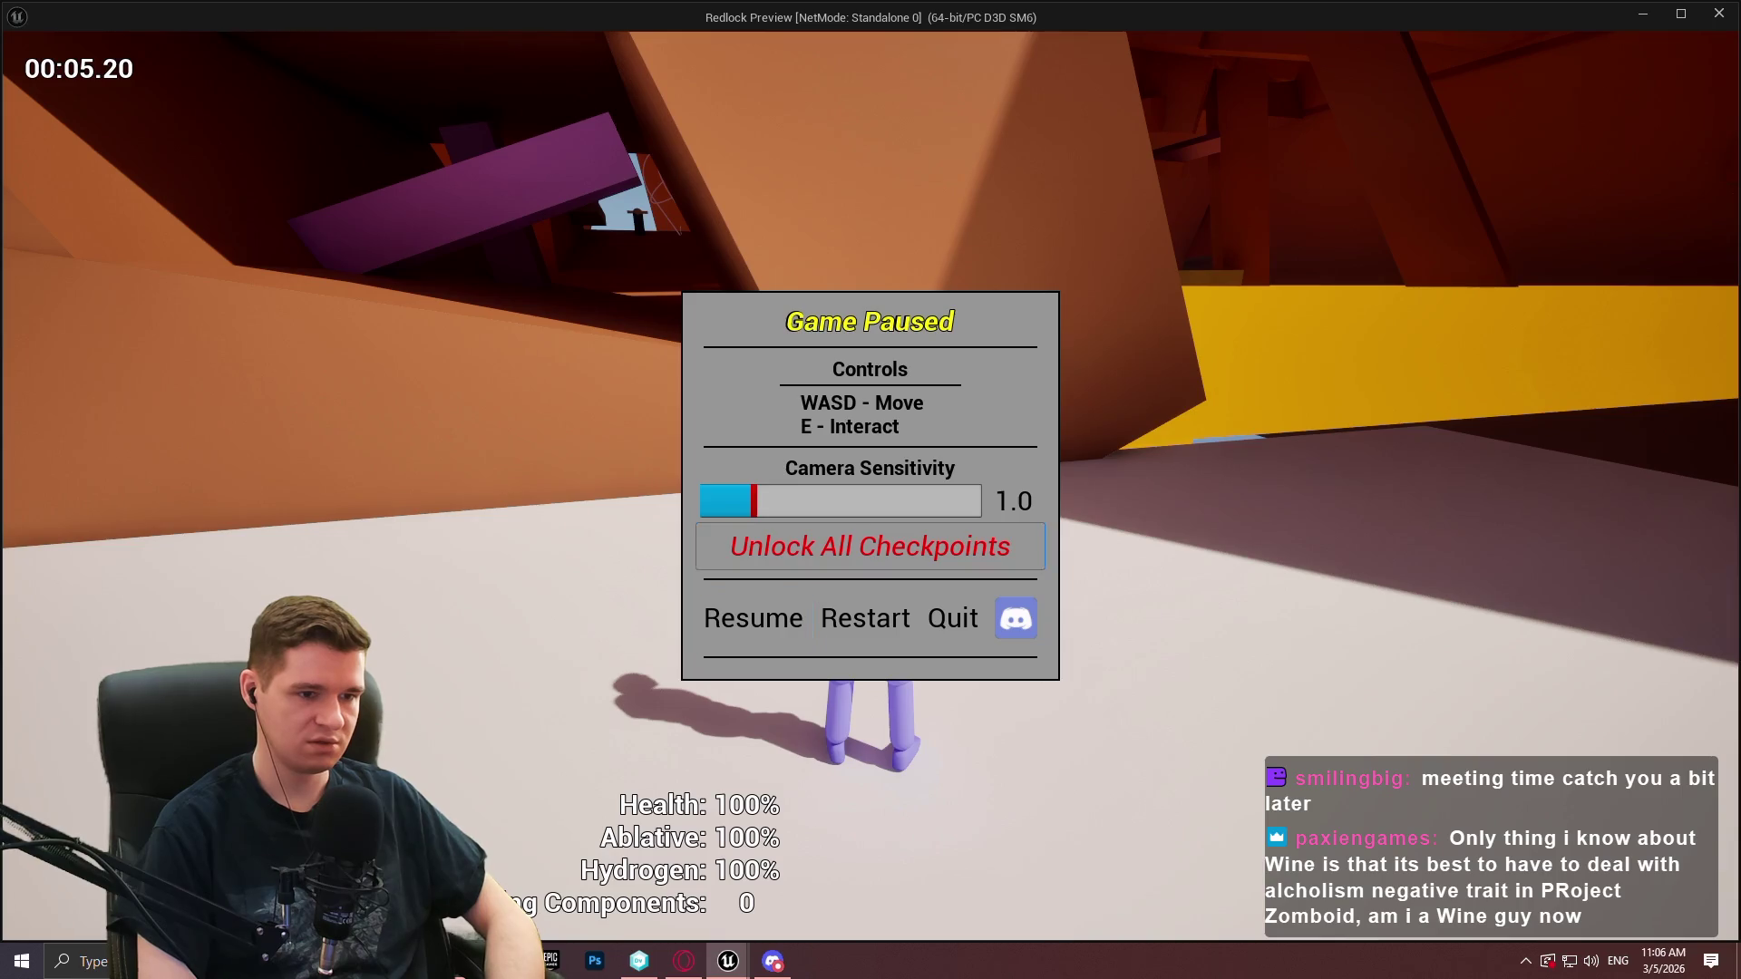
{"action": "key", "text": "Escape"}
{"action": "key", "text": "e"}
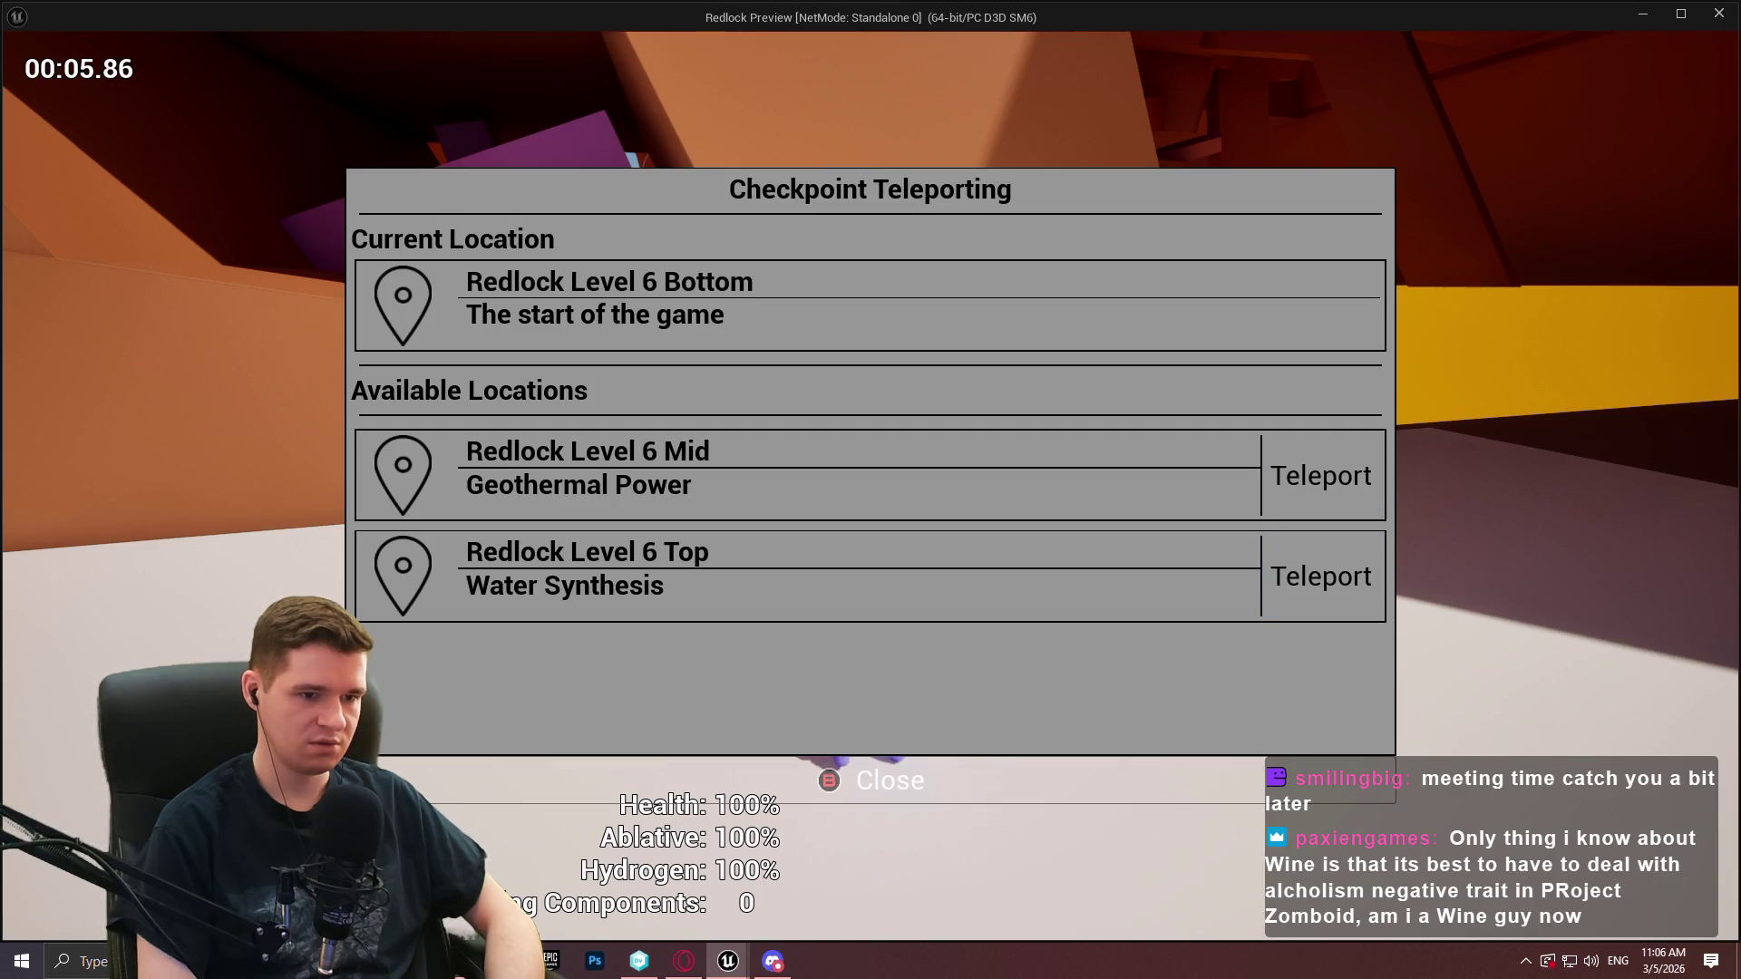
{"action": "key", "text": "Escape"}
{"action": "key", "text": "e"}
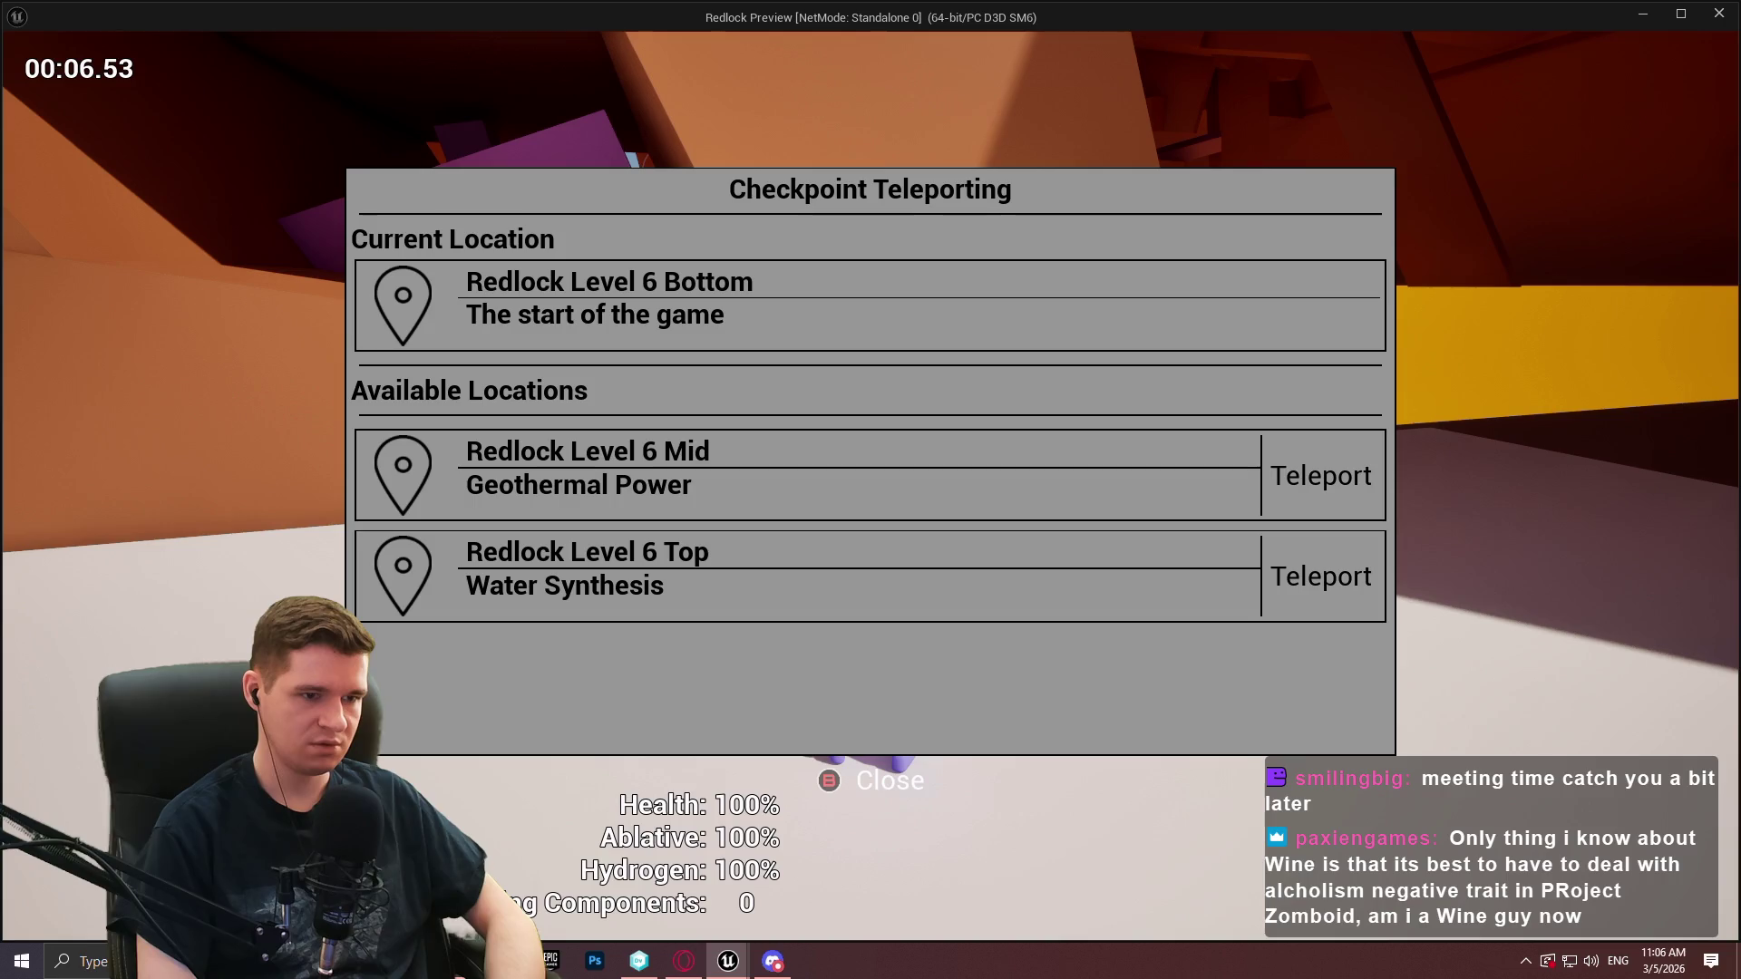
Teleport to Redlock Level 6 Mid, then Top, then back to Level 6 Bottom
{"action": "left_click", "coordinate": [1321, 475]}
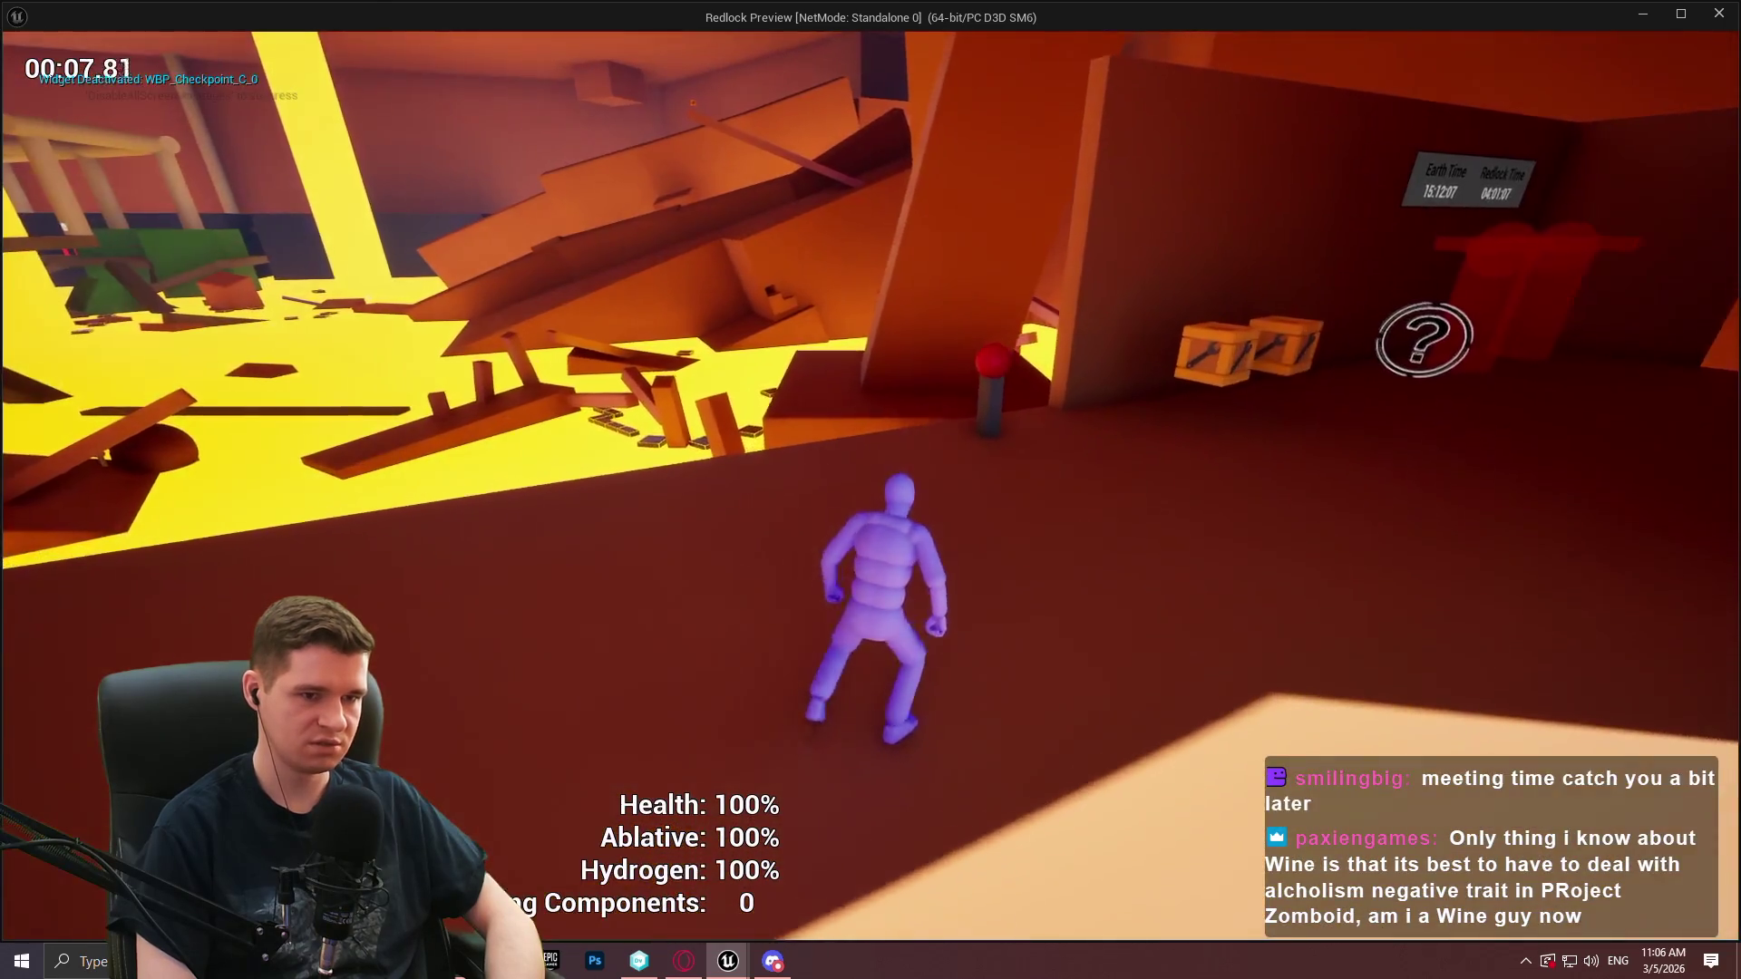
{"action": "key", "text": "w"}
{"action": "key", "text": "e"}
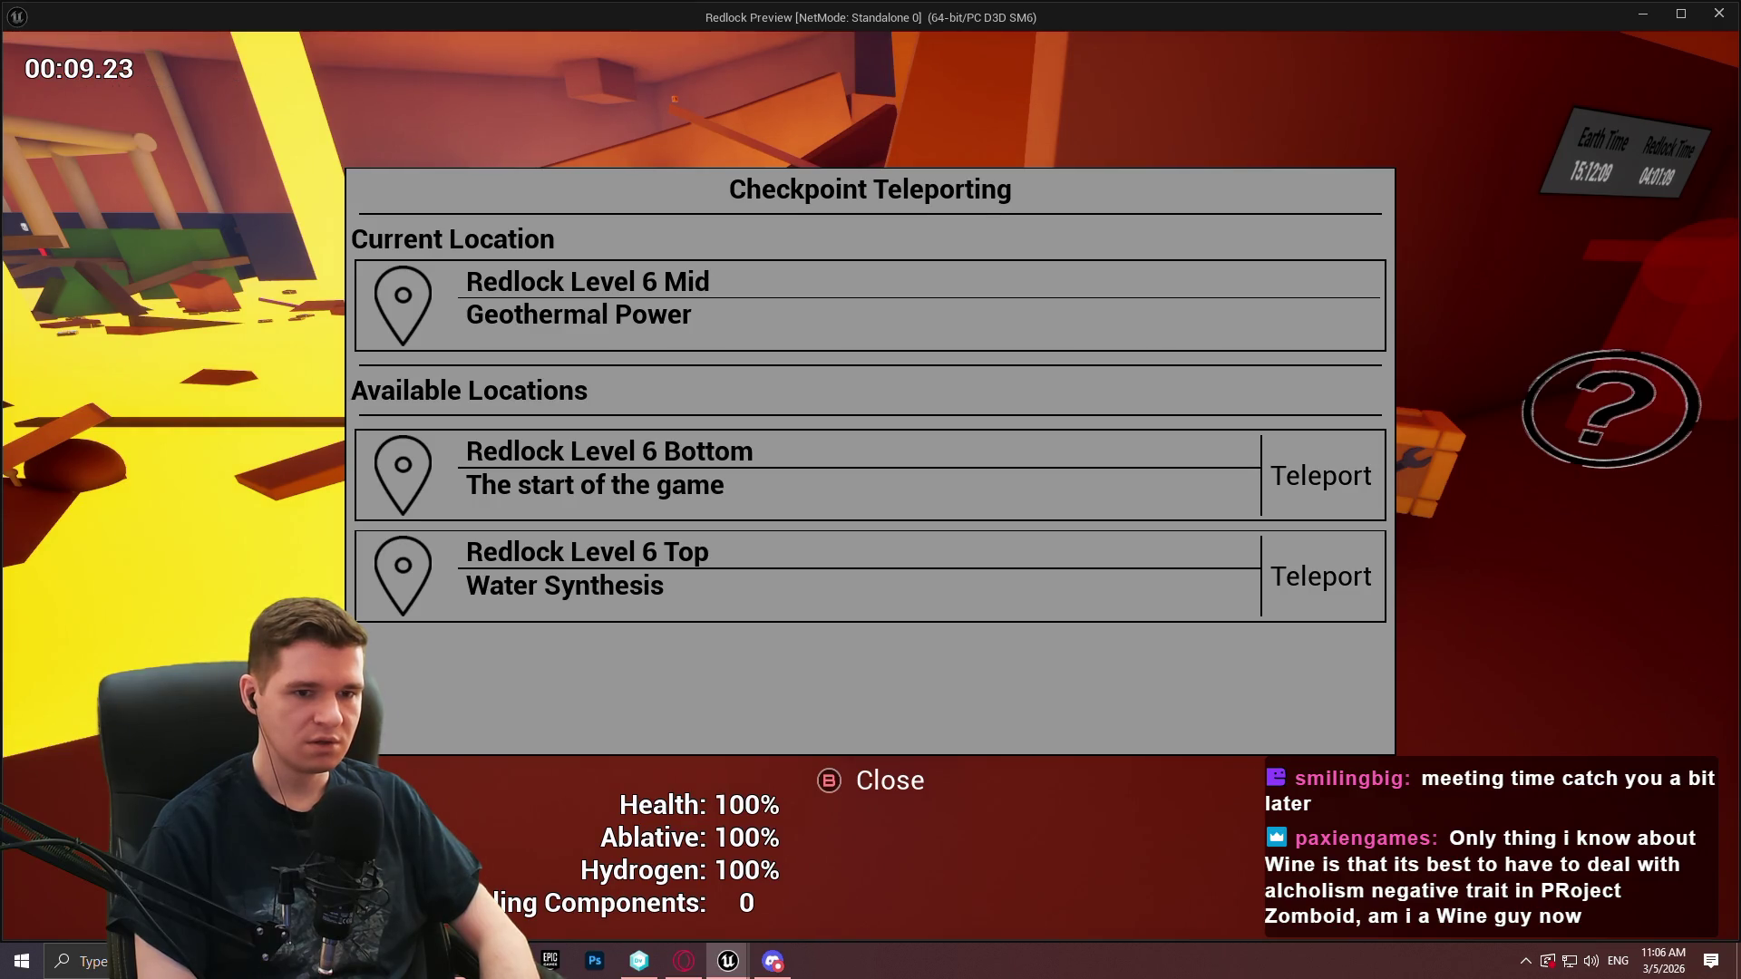
{"action": "left_click", "coordinate": [1321, 576]}
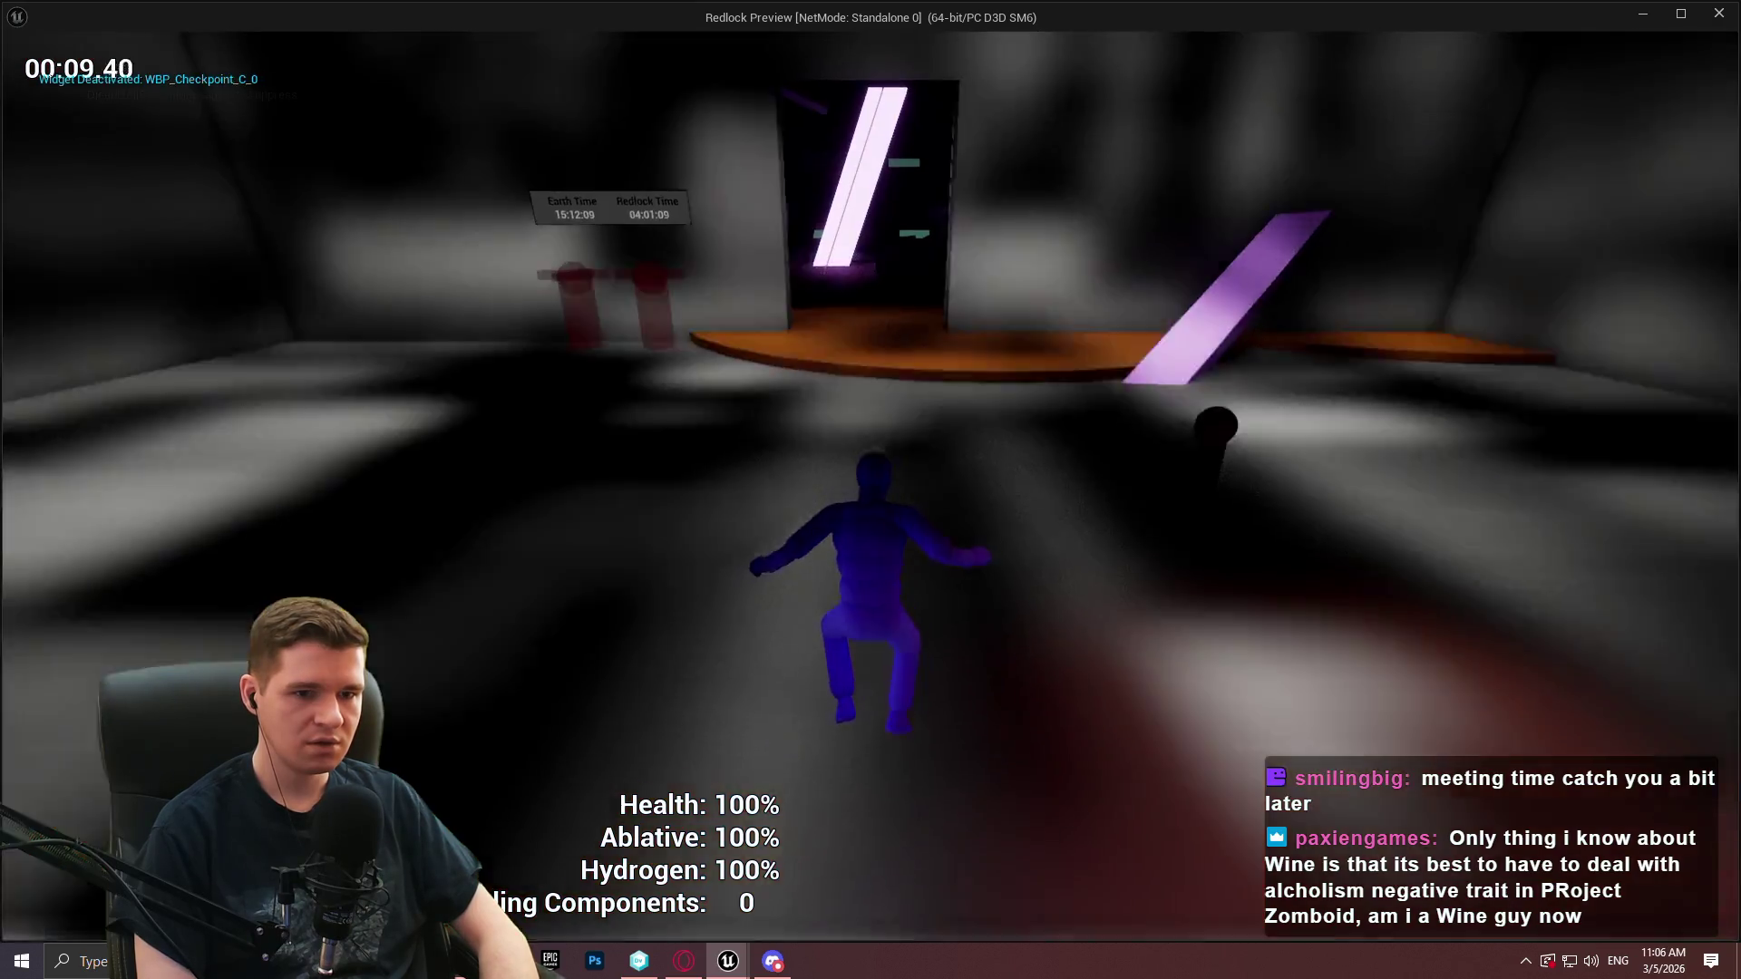
{"action": "key", "text": "w"}
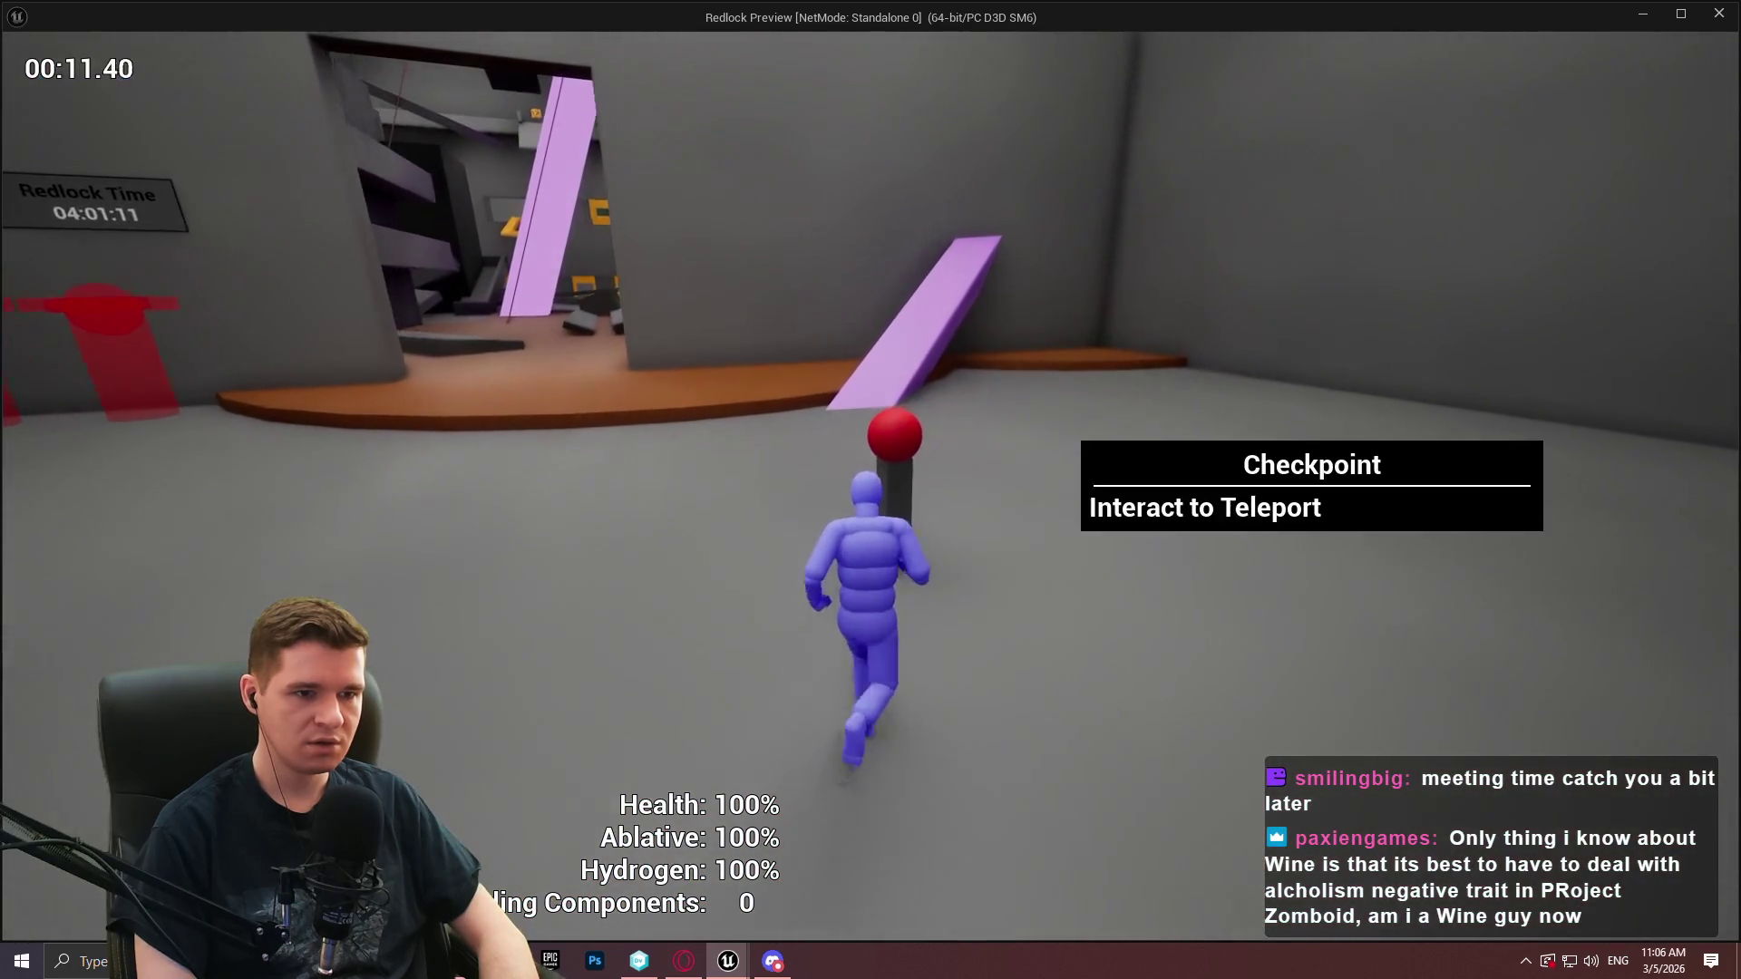
{"action": "key", "text": "e"}
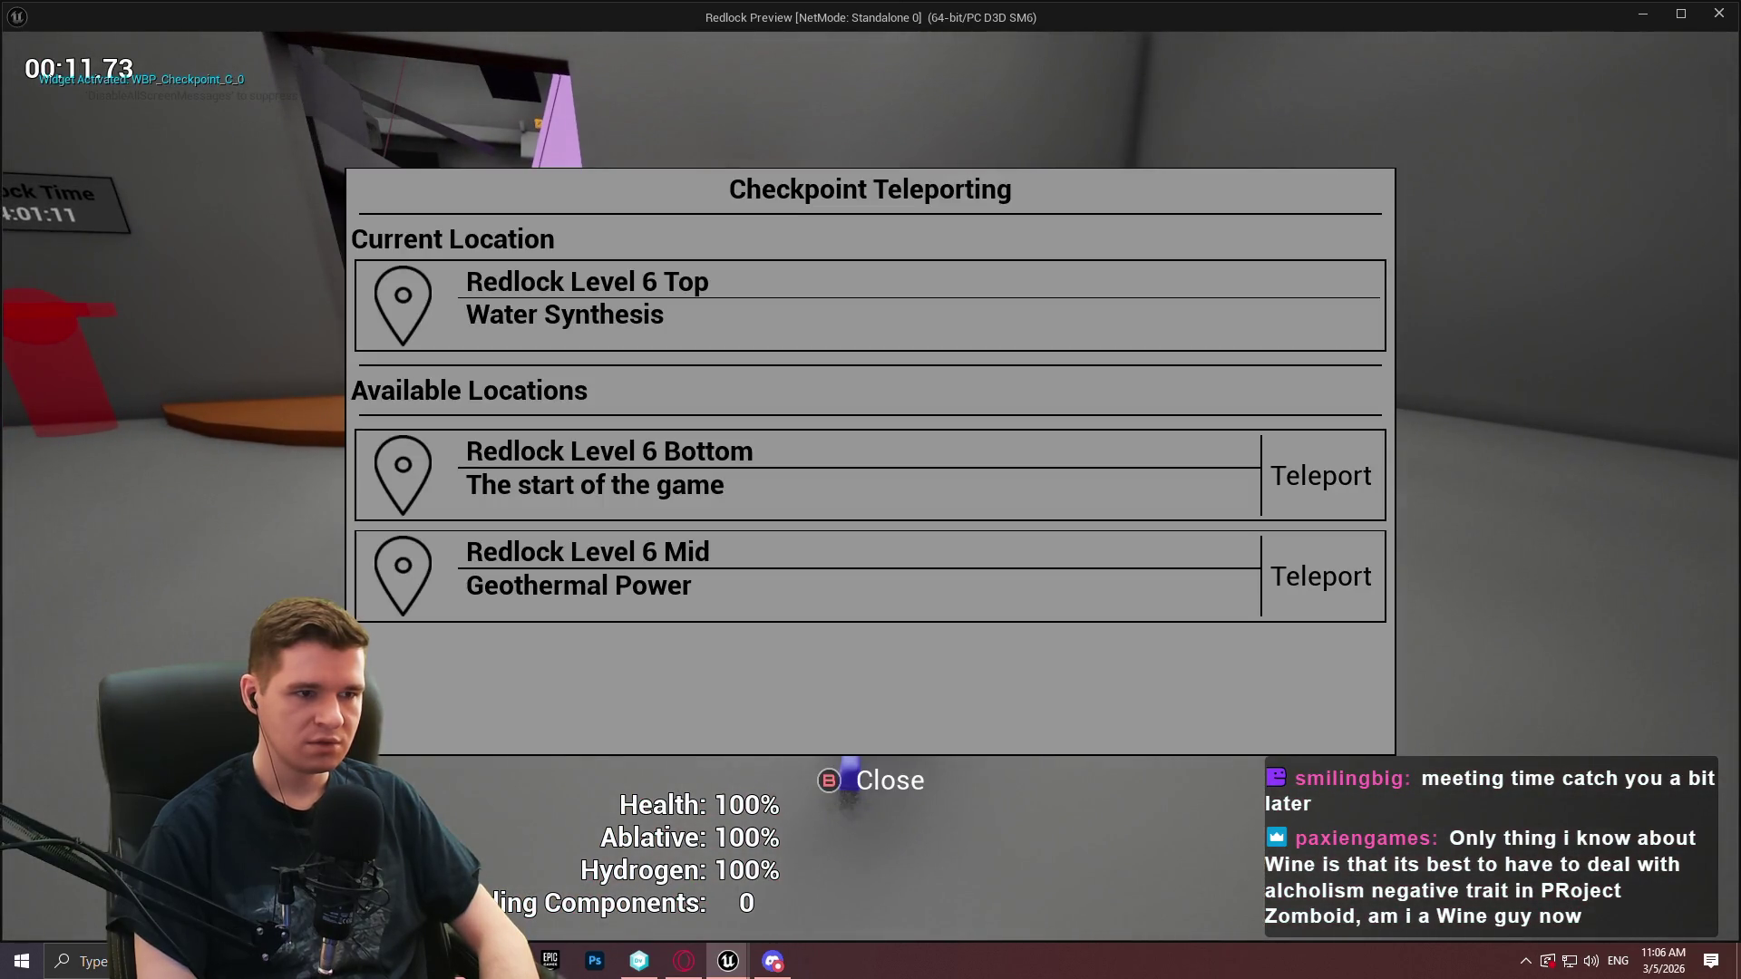
{"action": "key", "text": "Return"}
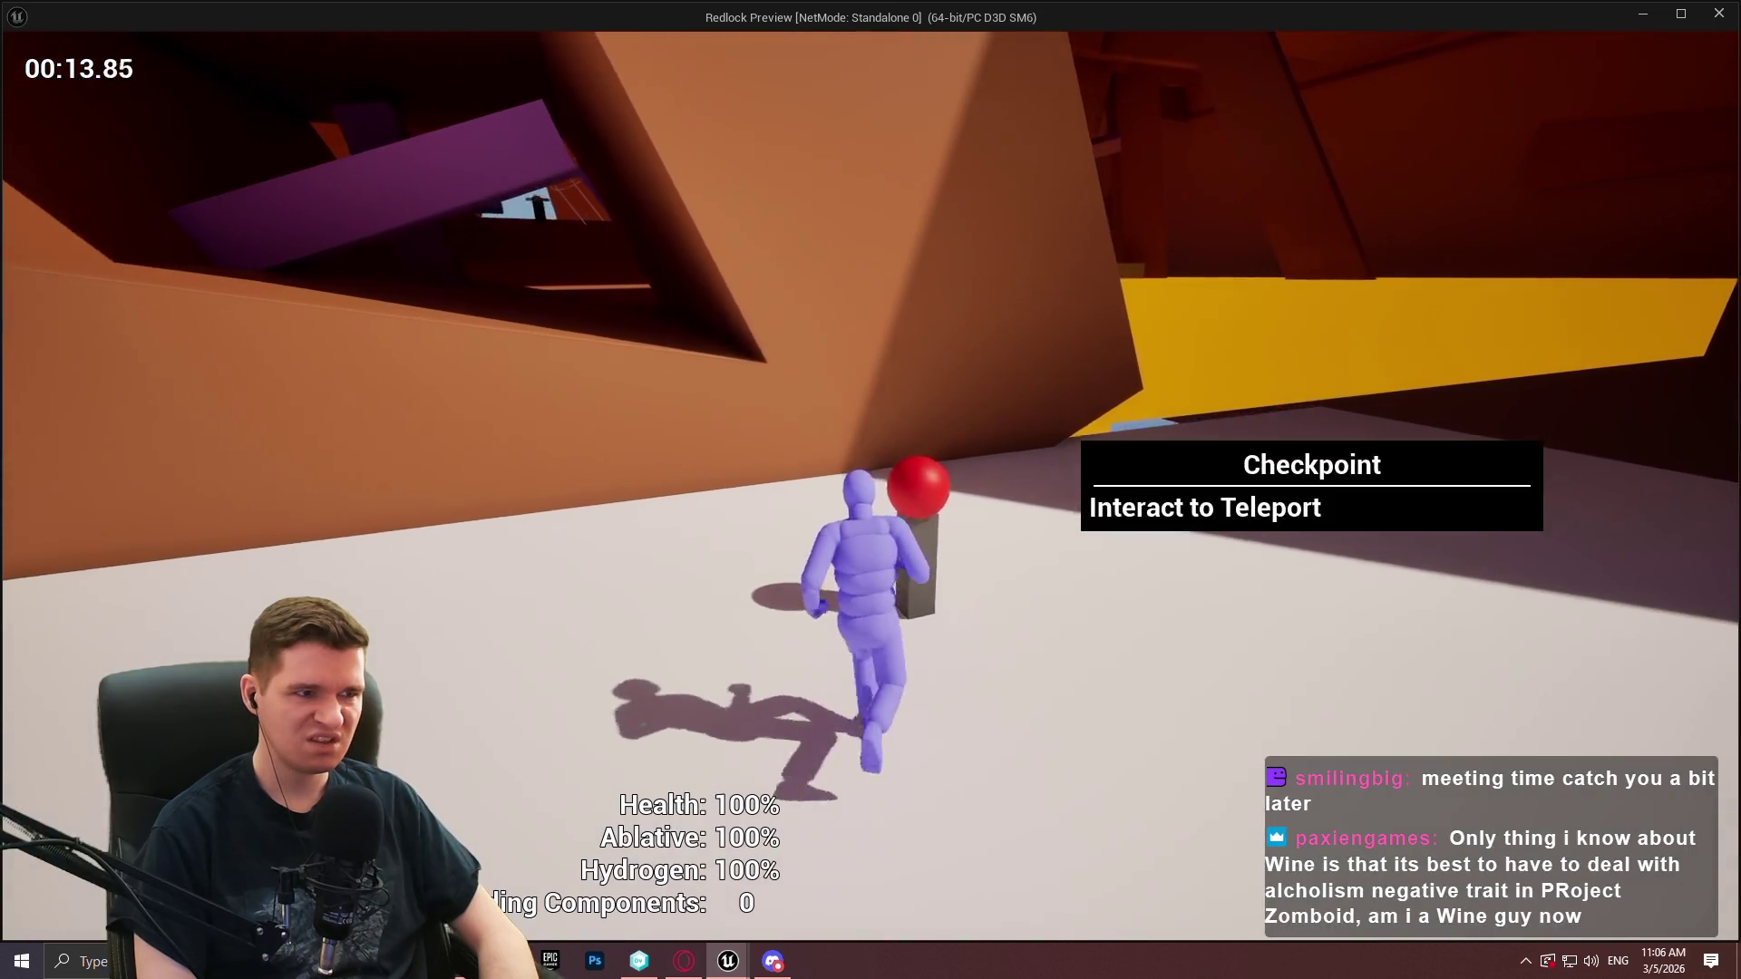
Open and close the teleport menu several times at the starting checkpoint
{"action": "key", "text": "e"}
{"action": "key", "text": "Escape"}
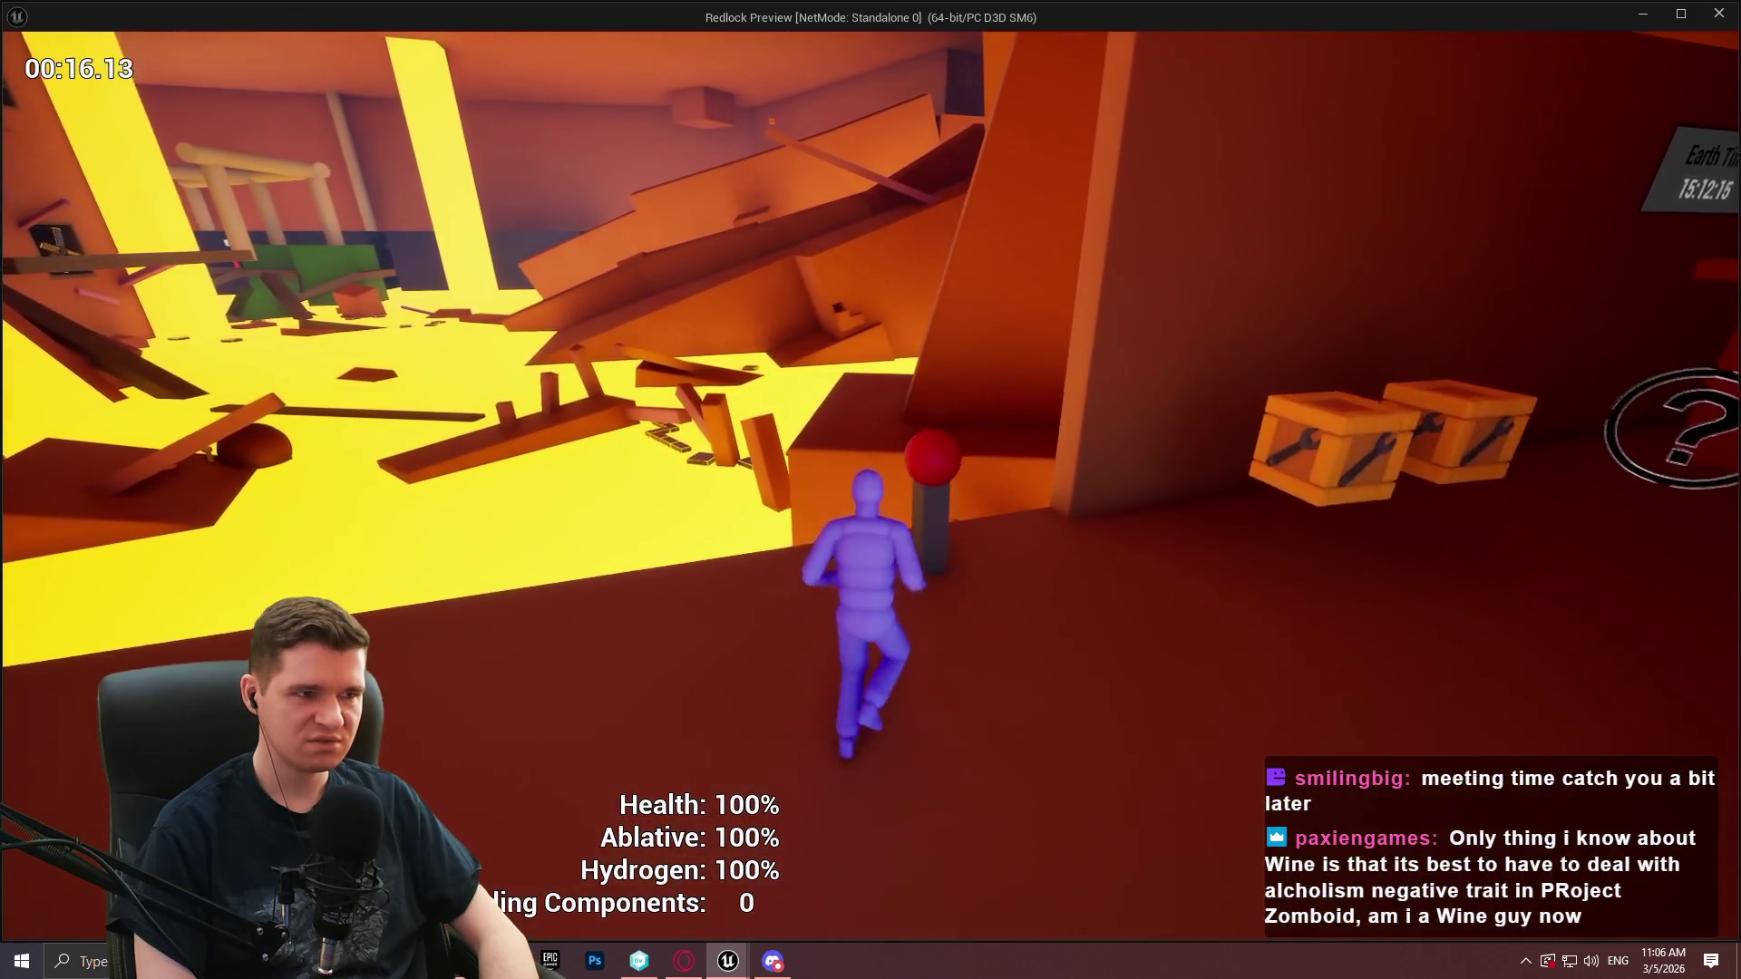
{"action": "key", "text": "e"}
{"action": "key", "text": "Escape"}
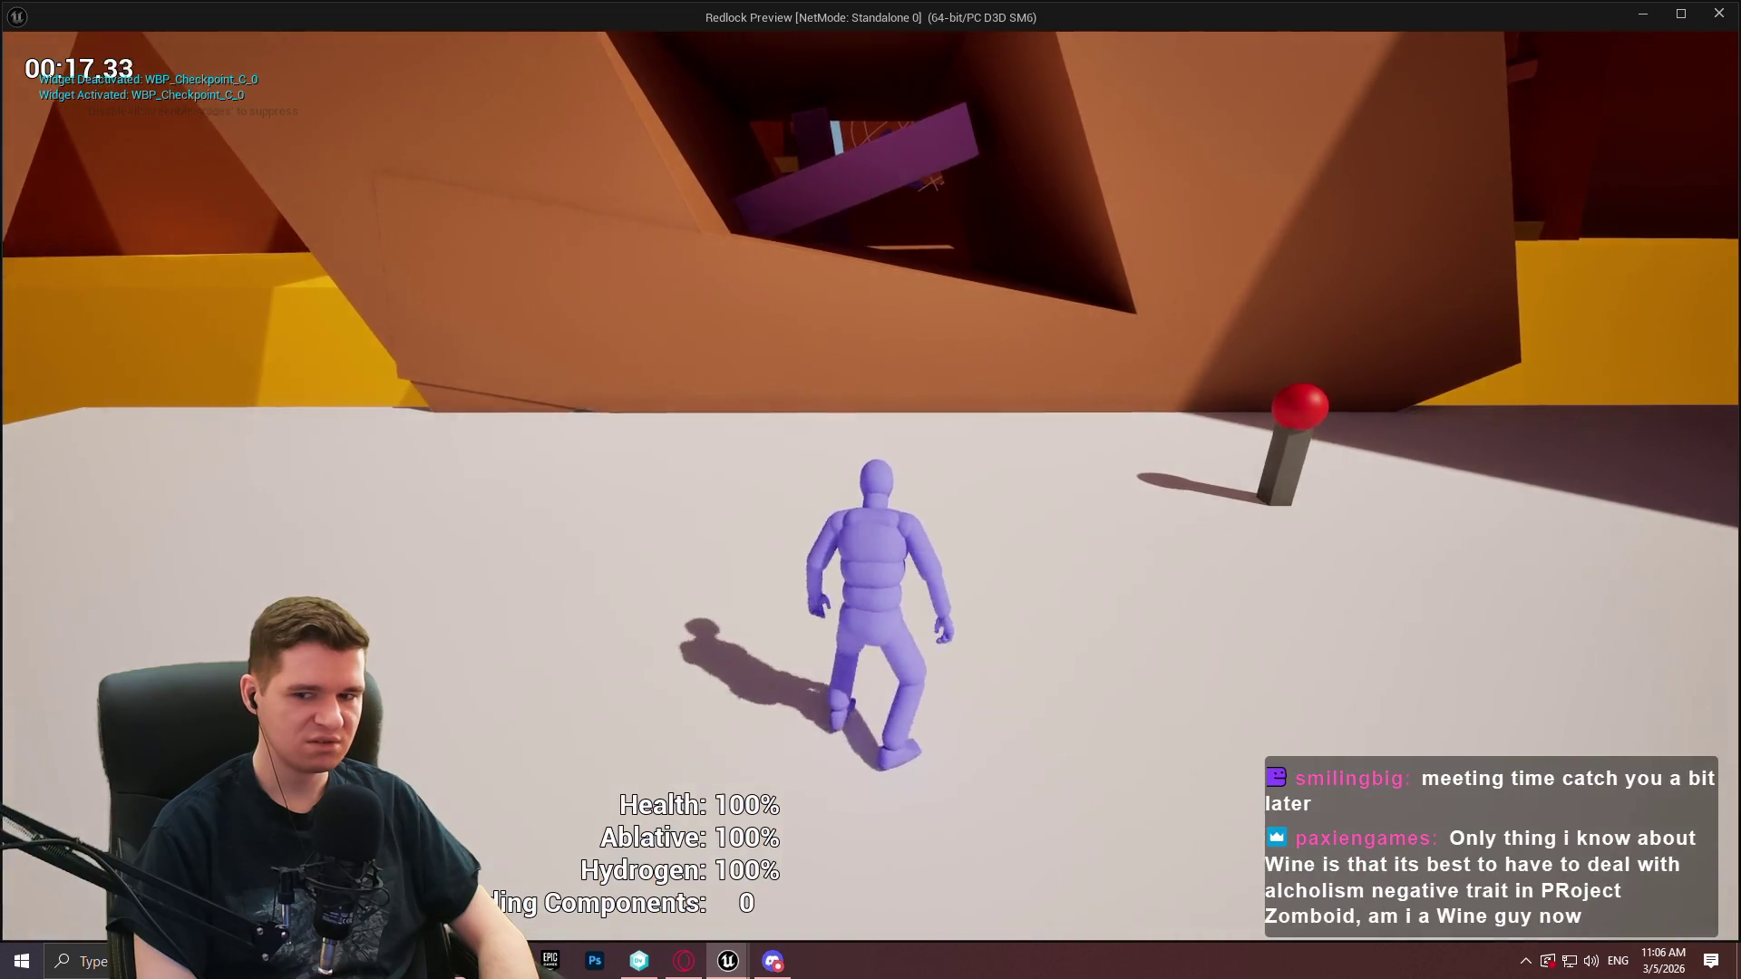
{"action": "key", "text": "e"}
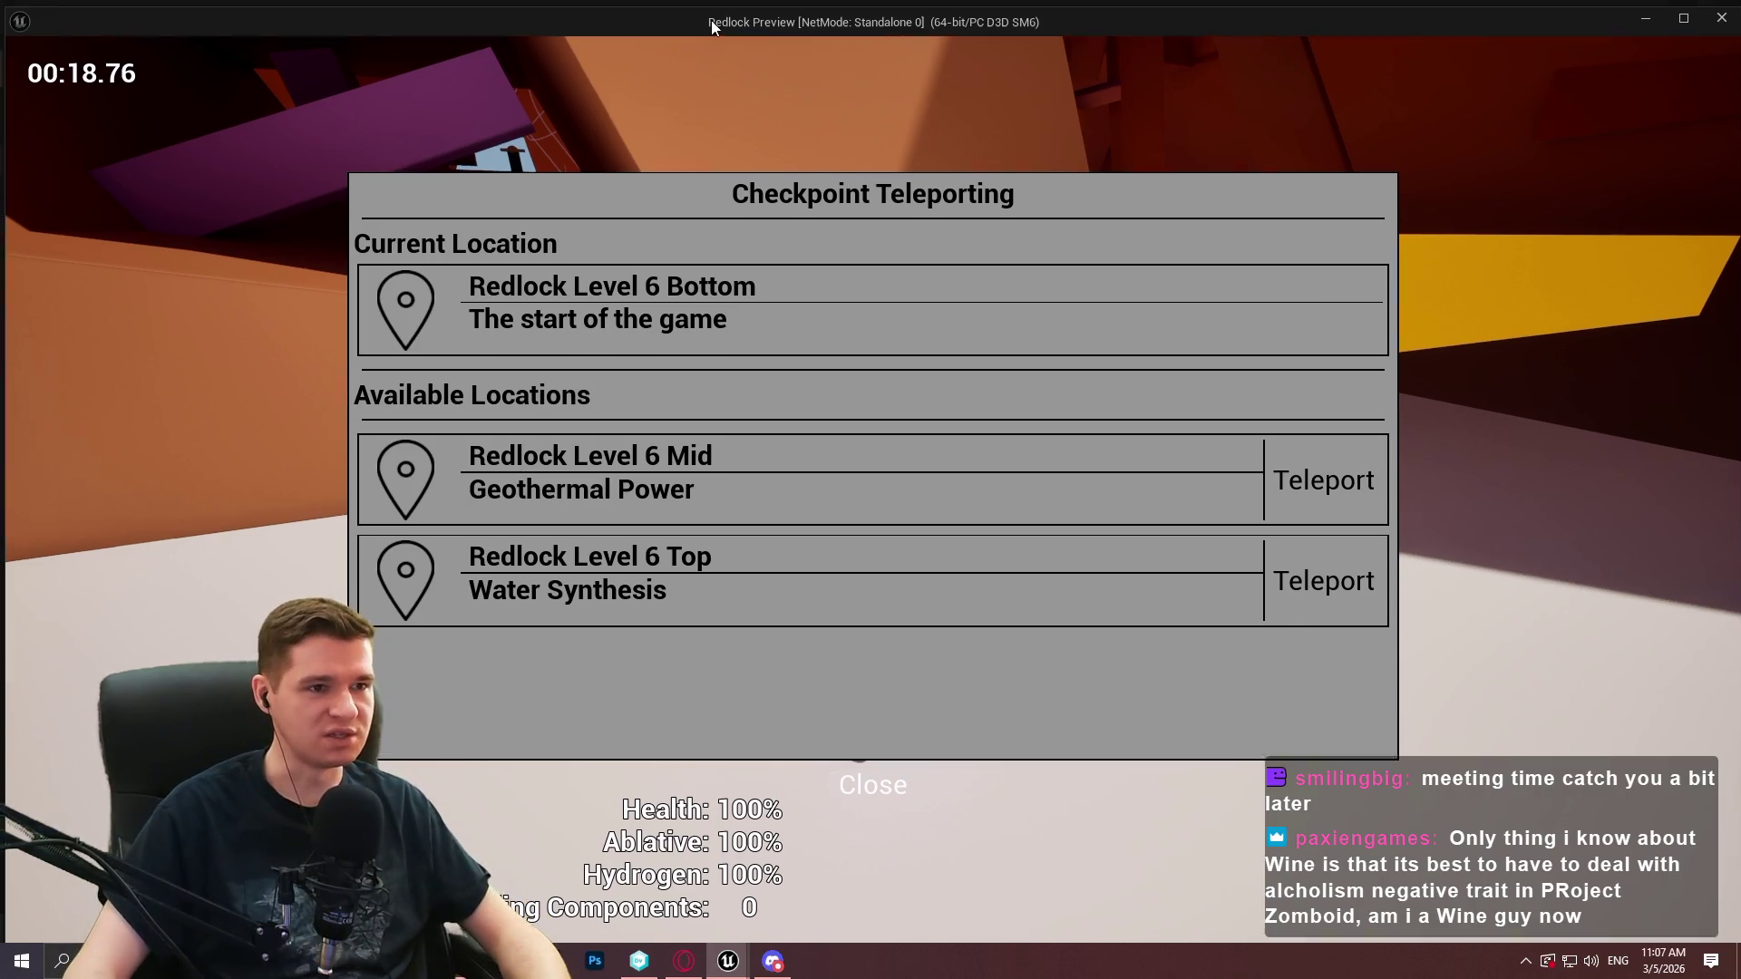
Return to the editor's WBP_CheckpointListItem blueprint and open its debug object selector
{"action": "key", "text": "alt+Tab"}
{"action": "left_click", "coordinate": [889, 40]}
{"action": "left_click", "coordinate": [922, 70]}
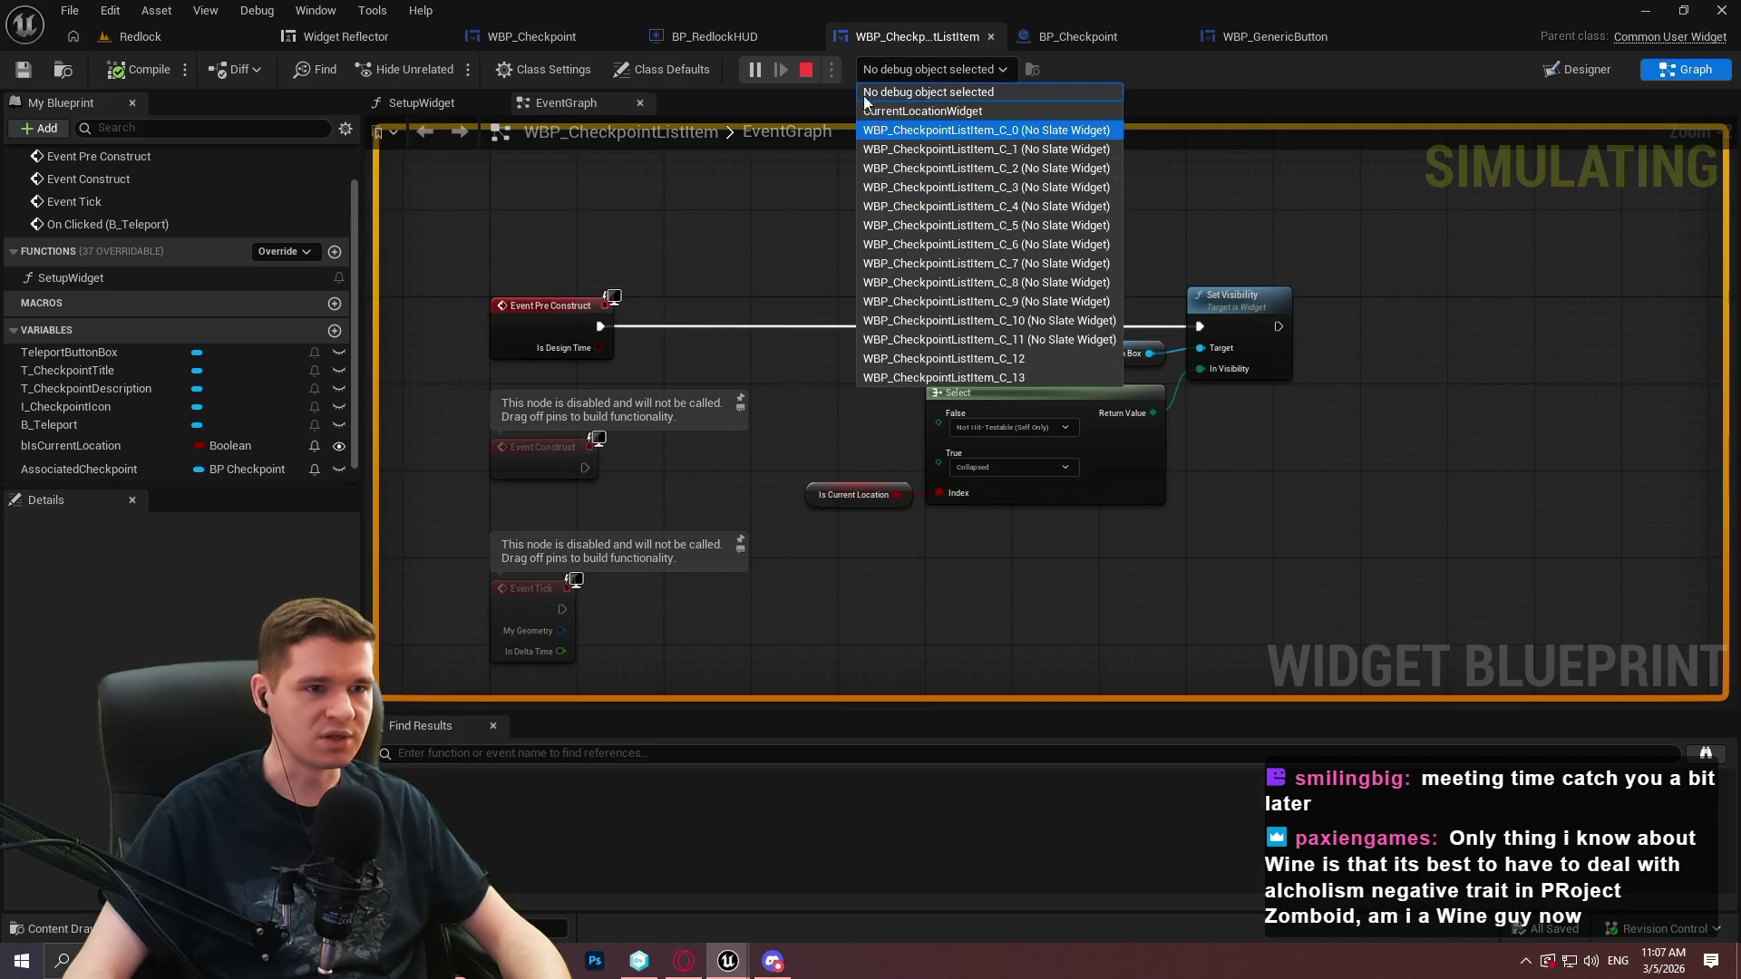
{"action": "left_click", "coordinate": [807, 74]}
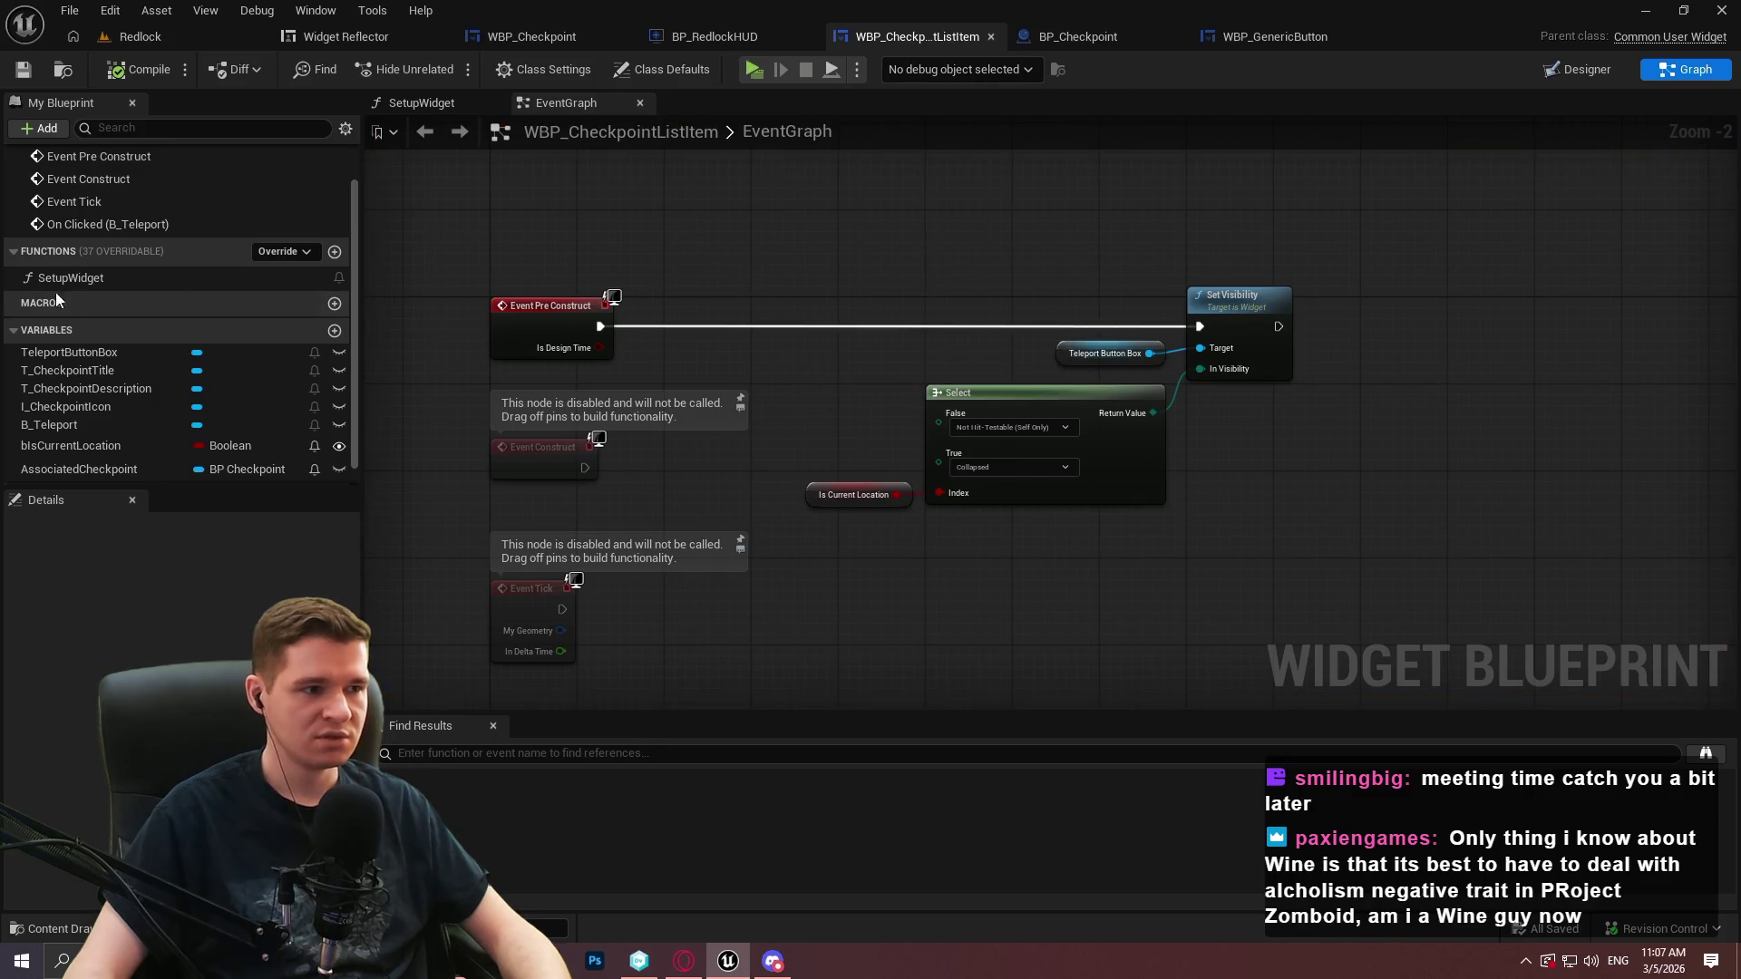
{"action": "left_click", "coordinate": [522, 40]}
{"action": "double_click", "coordinate": [113, 298]}
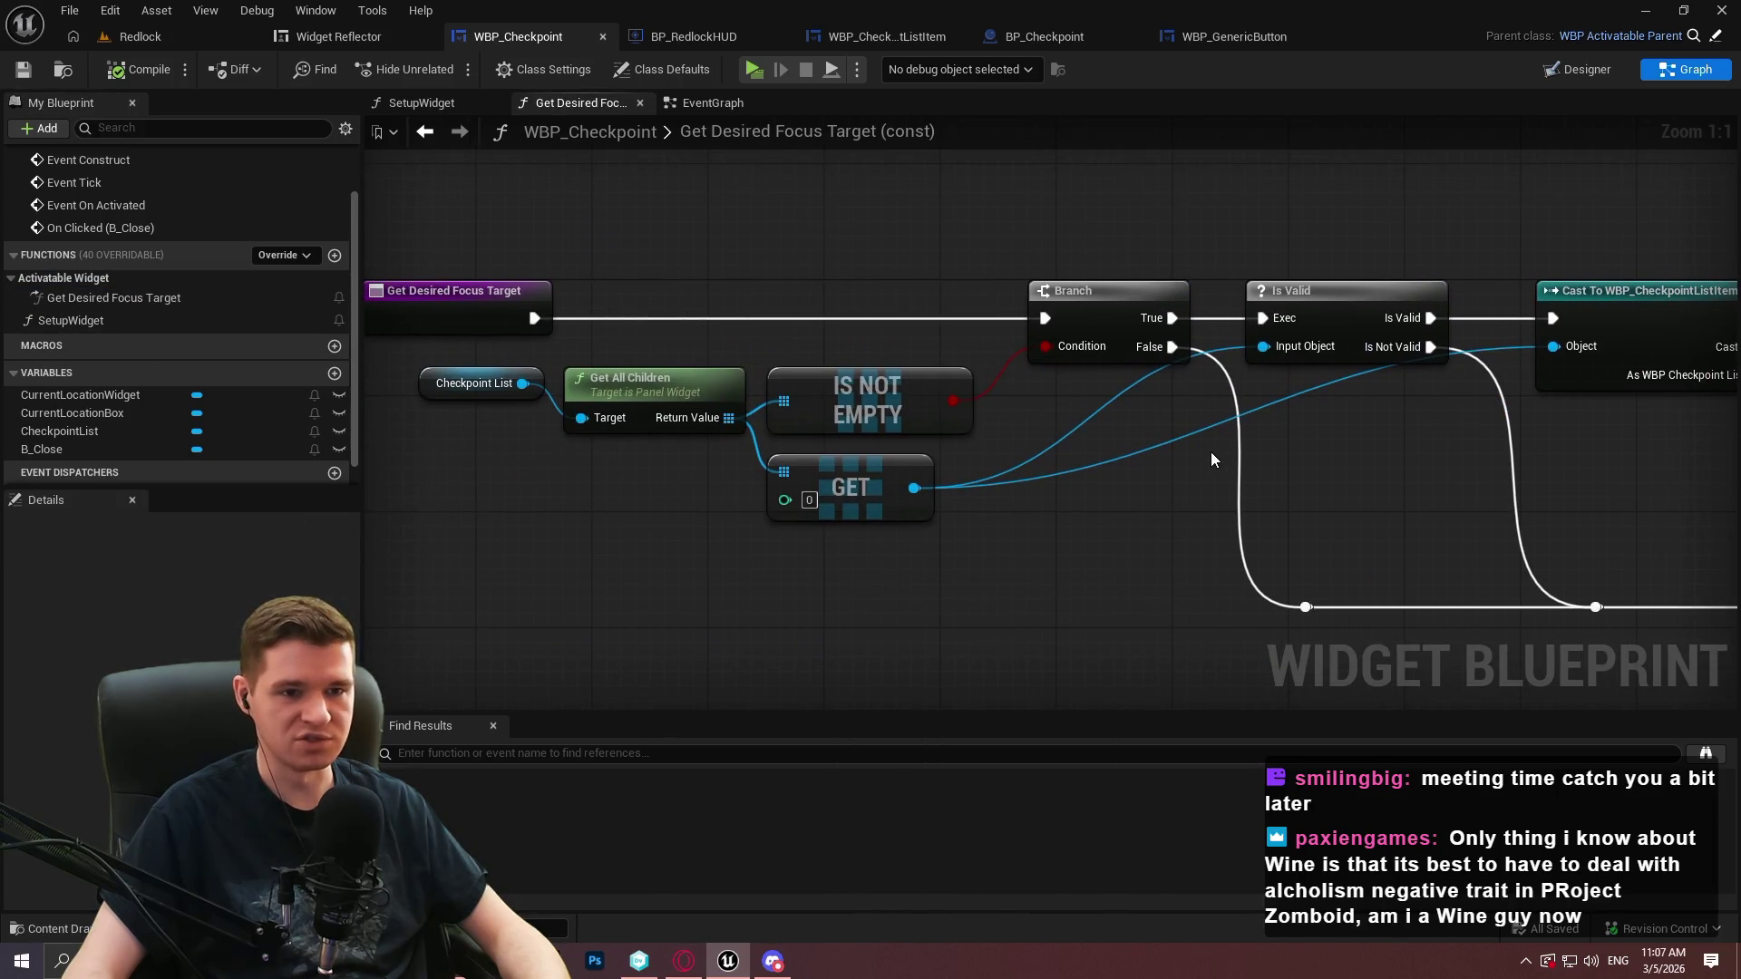
{"action": "mouse_move", "coordinate": [1104, 448]}
{"action": "left_mouse_down"}
{"action": "mouse_move", "coordinate": [259, 453]}
{"action": "mouse_move", "coordinate": [1120, 429]}
{"action": "left_mouse_up"}
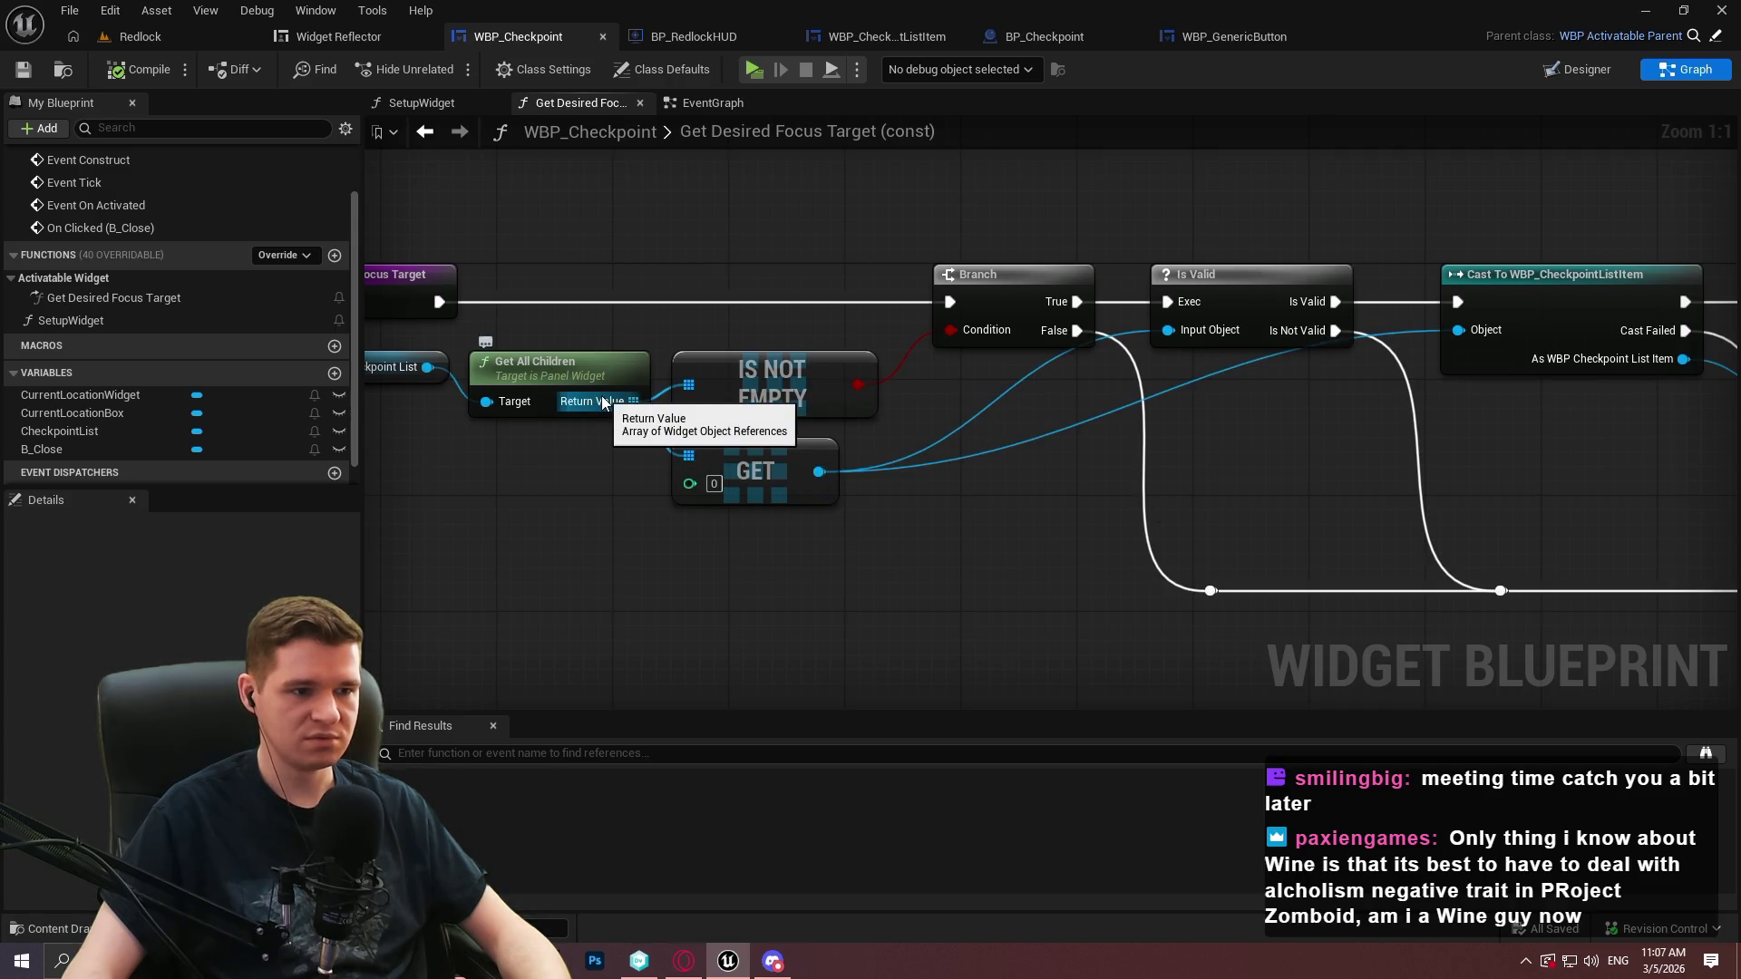
{"action": "mouse_move", "coordinate": [616, 302]}
{"action": "left_mouse_down"}
{"action": "mouse_move", "coordinate": [897, 337]}
{"action": "mouse_move", "coordinate": [616, 380]}
{"action": "left_mouse_up"}
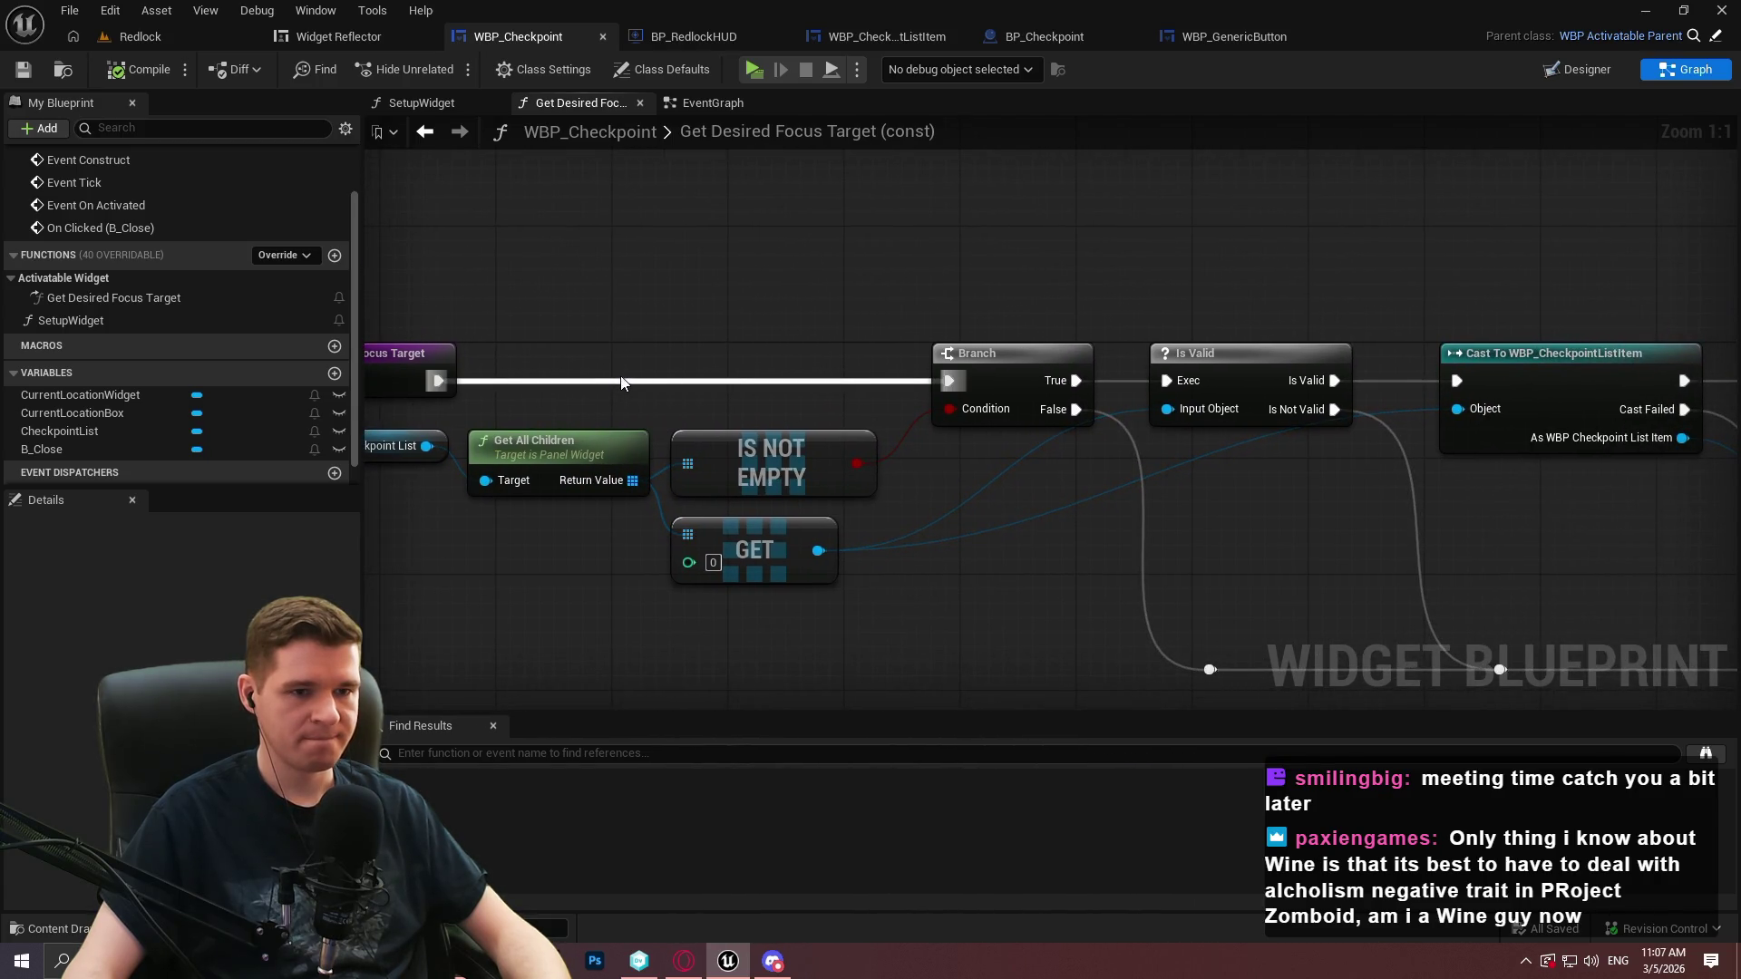
{"action": "mouse_move", "coordinate": [610, 372]}
{"action": "left_mouse_down"}
{"action": "mouse_move", "coordinate": [1118, 378]}
{"action": "mouse_move", "coordinate": [876, 376]}
{"action": "left_mouse_up"}
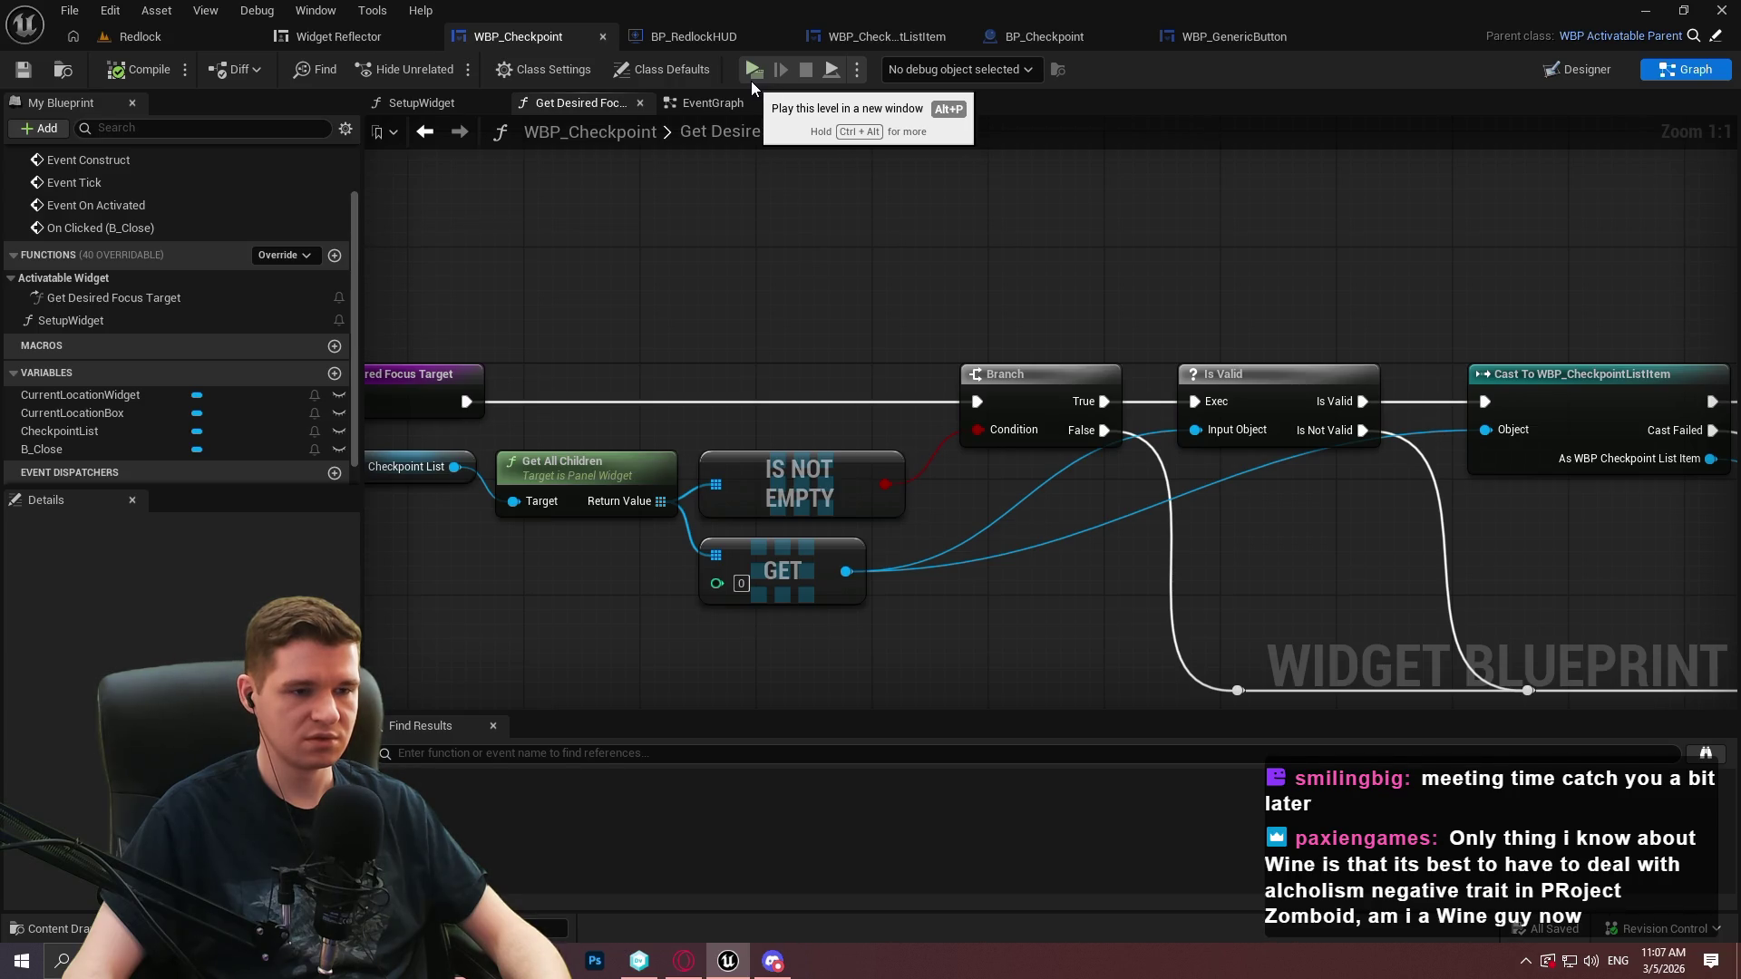
{"action": "left_click_drag", "start_coordinate": [457, 467], "coordinate": [499, 644]}
{"action": "key", "text": "Escape"}
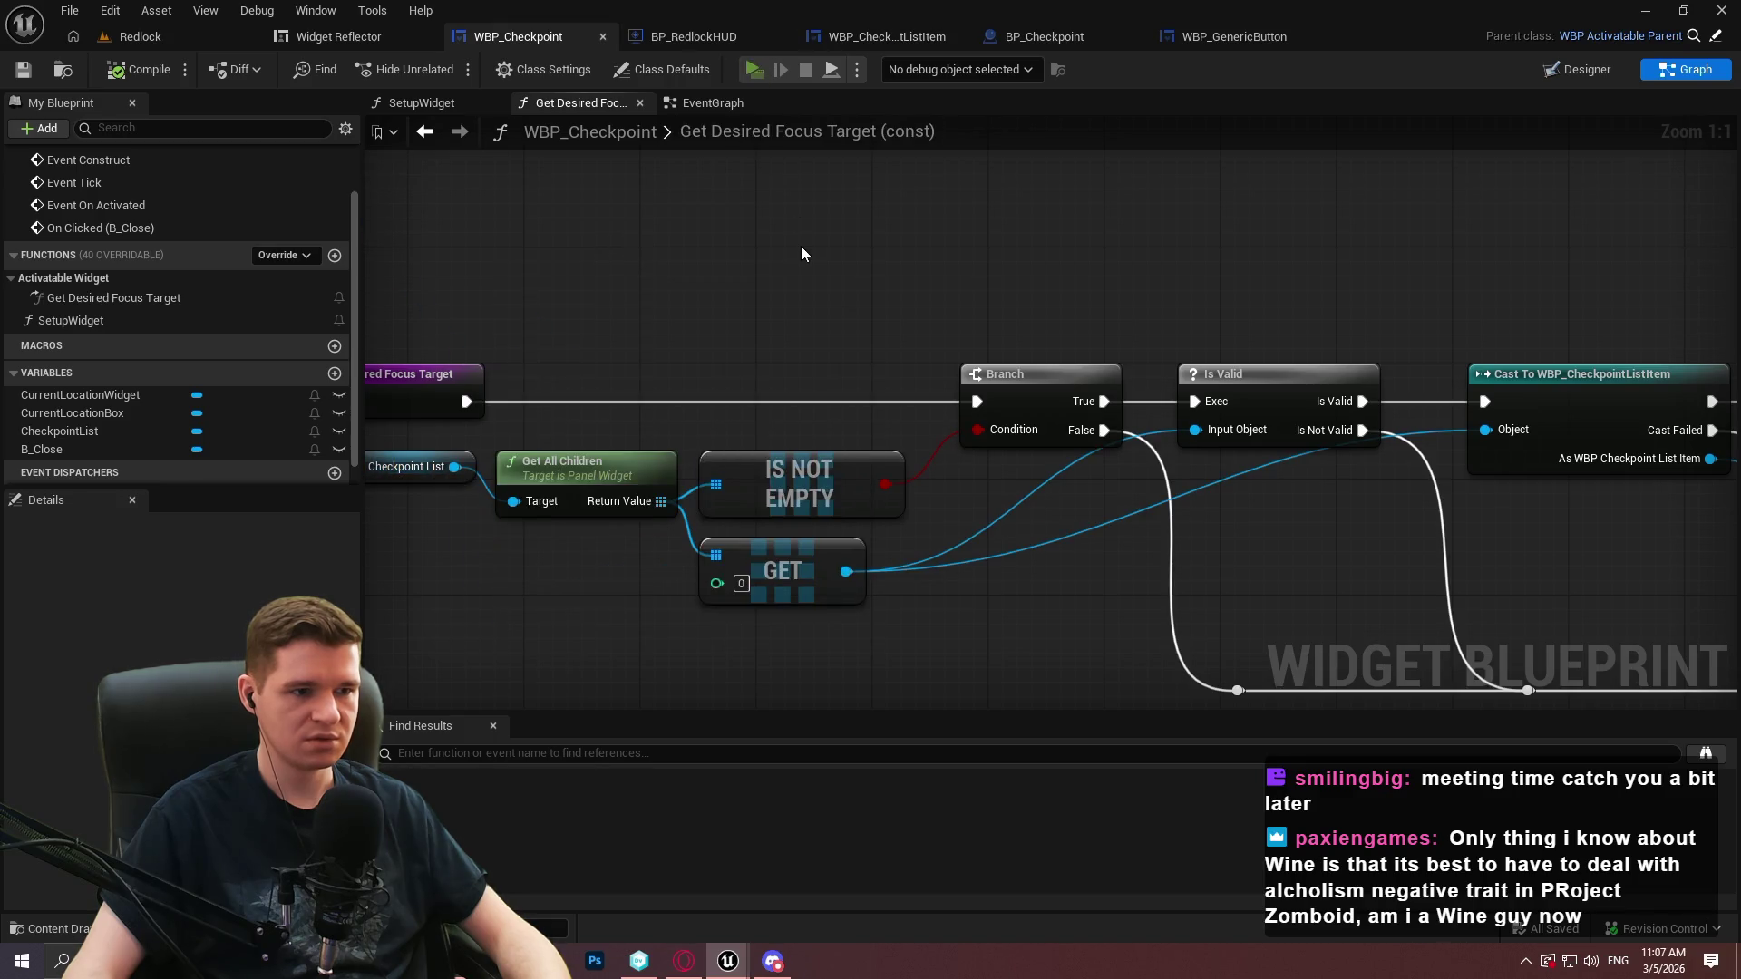
{"action": "key", "text": "alt+p"}
Dismiss the startup message, walk to the first checkpoint and open the teleport menu
{"action": "left_click", "coordinate": [868, 767]}
{"action": "key", "text": "w"}
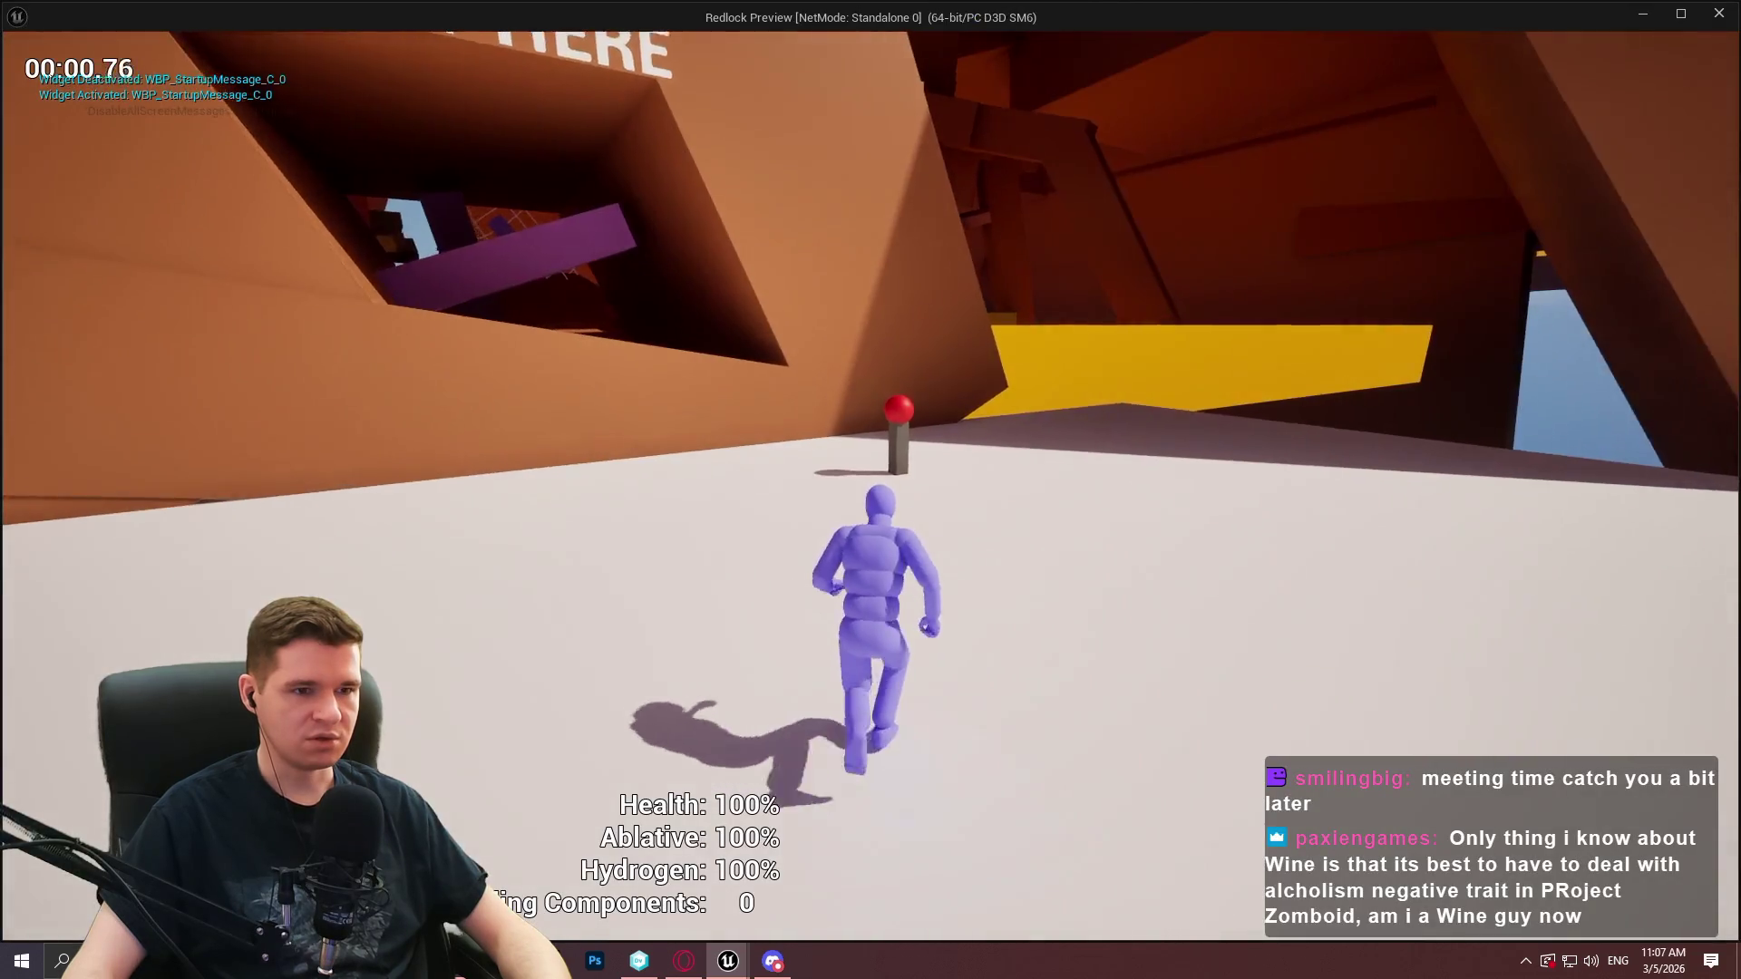
{"action": "key", "text": "d"}
{"action": "key", "text": "w"}
{"action": "key", "text": "e"}
Toggle the Checkpoint Teleporting menu closed and open several times
{"action": "left_click", "coordinate": [866, 777]}
{"action": "key", "text": "e"}
{"action": "left_click", "coordinate": [867, 787]}
{"action": "key", "text": "e"}
{"action": "left_click", "coordinate": [866, 787]}
{"action": "key", "text": "e"}
{"action": "left_click", "coordinate": [867, 787]}
{"action": "key", "text": "e"}
{"action": "left_click", "coordinate": [867, 787]}
Pause and resume, reopen the menu listing Level 6 Mid and Top, then return to the editor
{"action": "key", "text": "Escape"}
{"action": "left_click", "coordinate": [790, 546]}
{"action": "left_click", "coordinate": [765, 626]}
{"action": "key", "text": "e"}
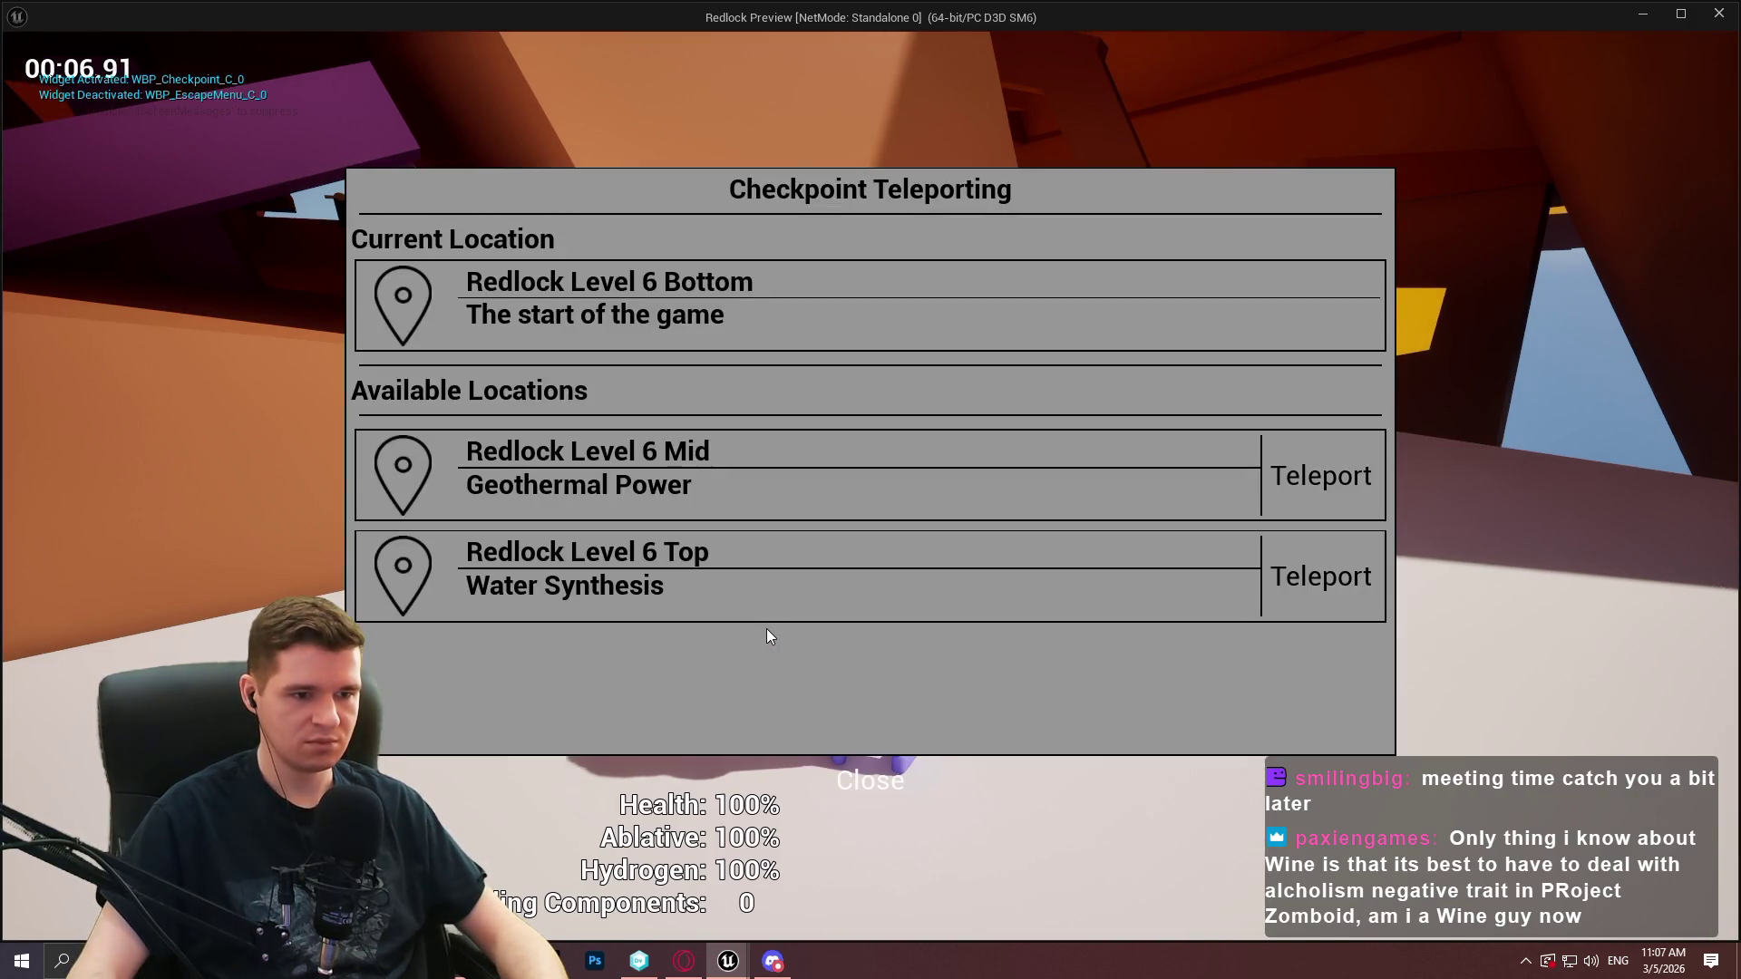
{"action": "key", "text": "e"}
{"action": "key", "text": "e"}
{"action": "key", "text": "e"}
{"action": "key", "text": "e"}
{"action": "key", "text": "e"}
{"action": "key", "text": "e"}
{"action": "key", "text": "e"}
{"action": "key", "text": "e"}
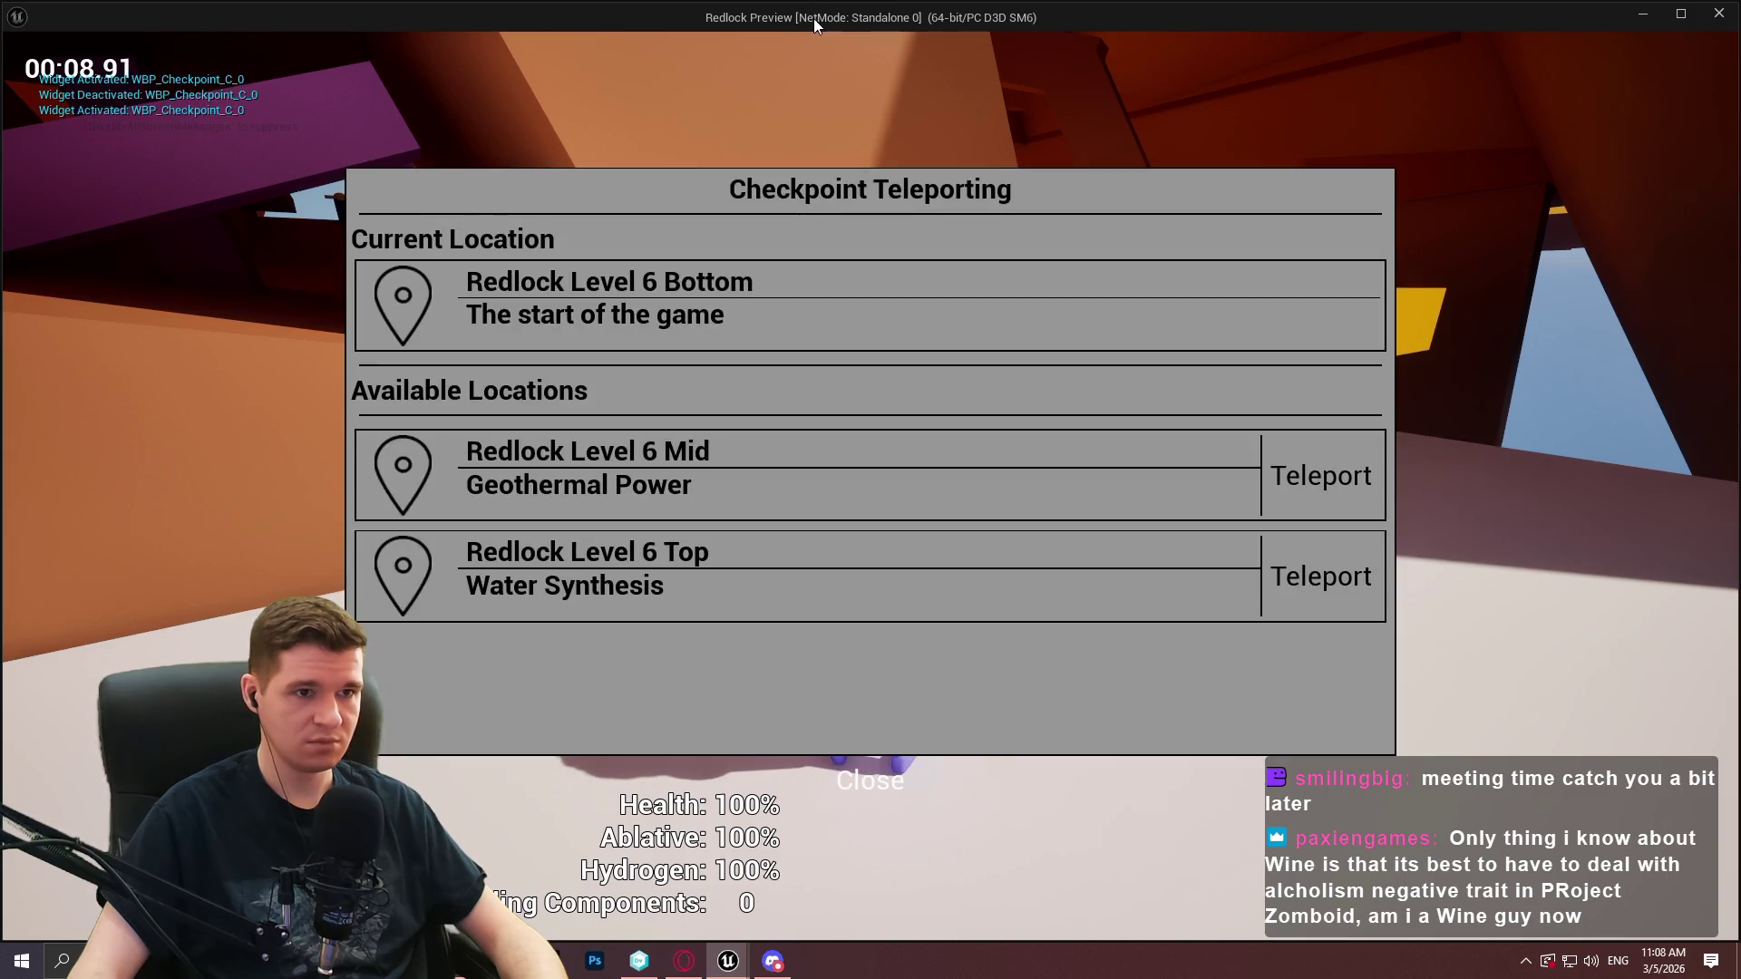
{"action": "key", "text": "alt+Tab"}
Set a breakpoint on Get Desired Focus Target and reopen the checkpoint menu in game to hit it
{"action": "right_click", "coordinate": [453, 378]}
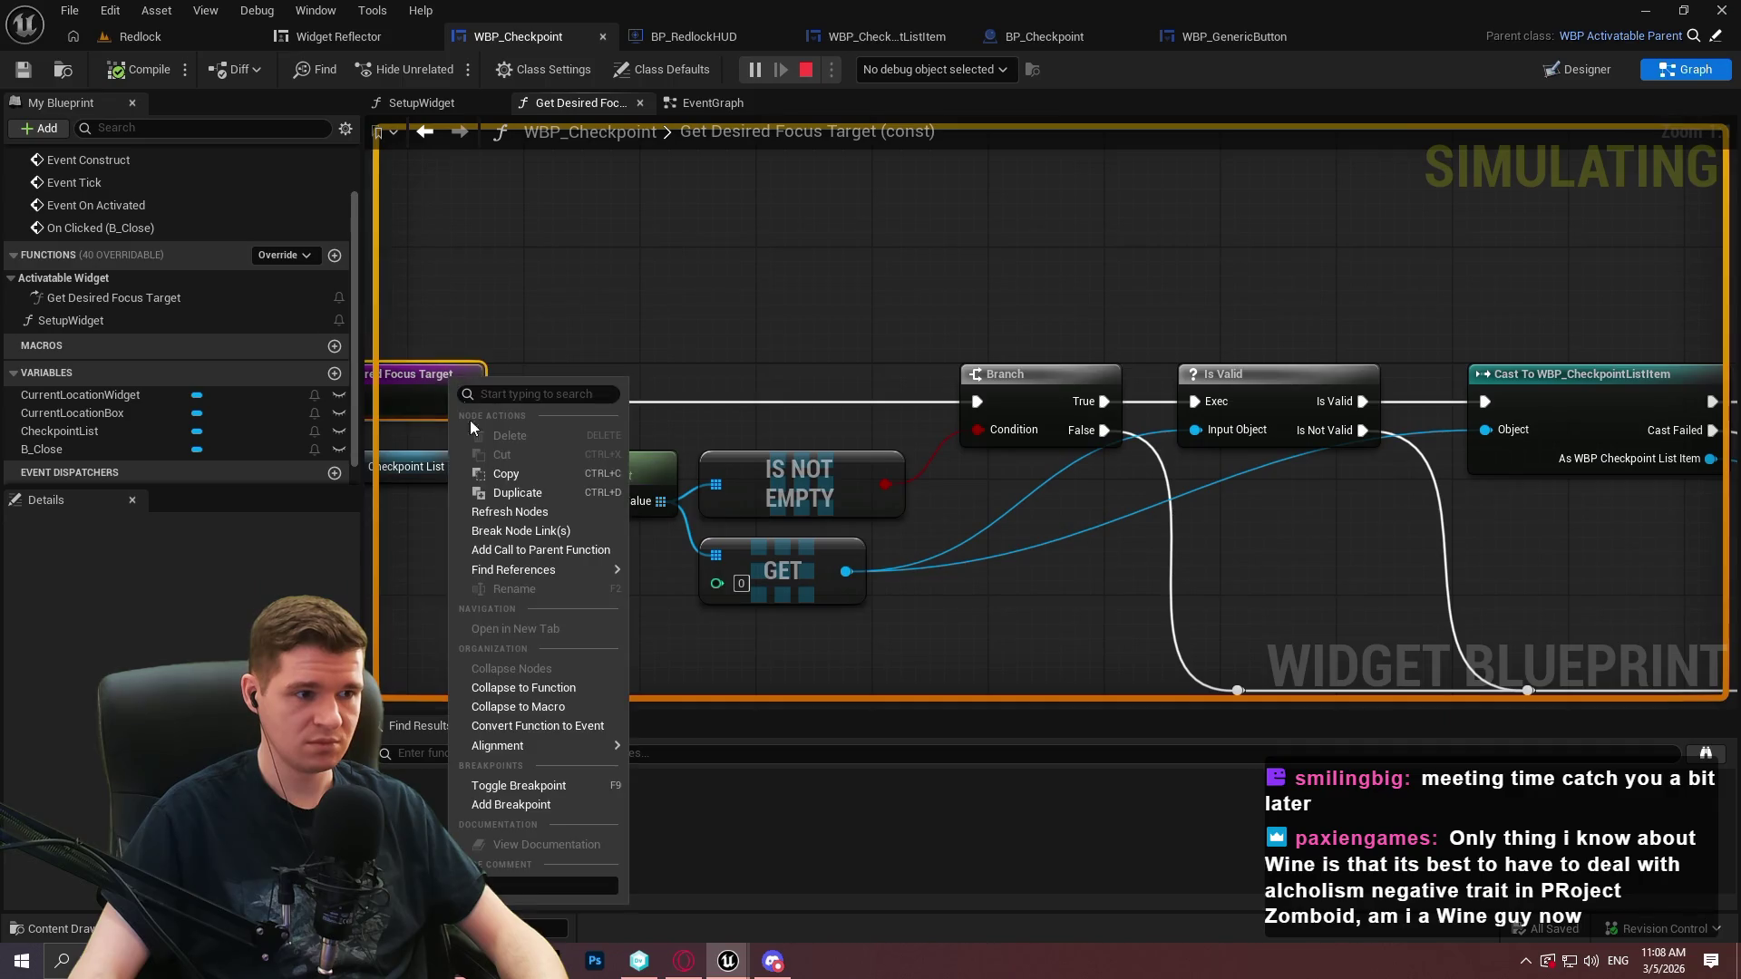
{"action": "left_click", "coordinate": [584, 795]}
{"action": "key", "text": "alt+Tab"}
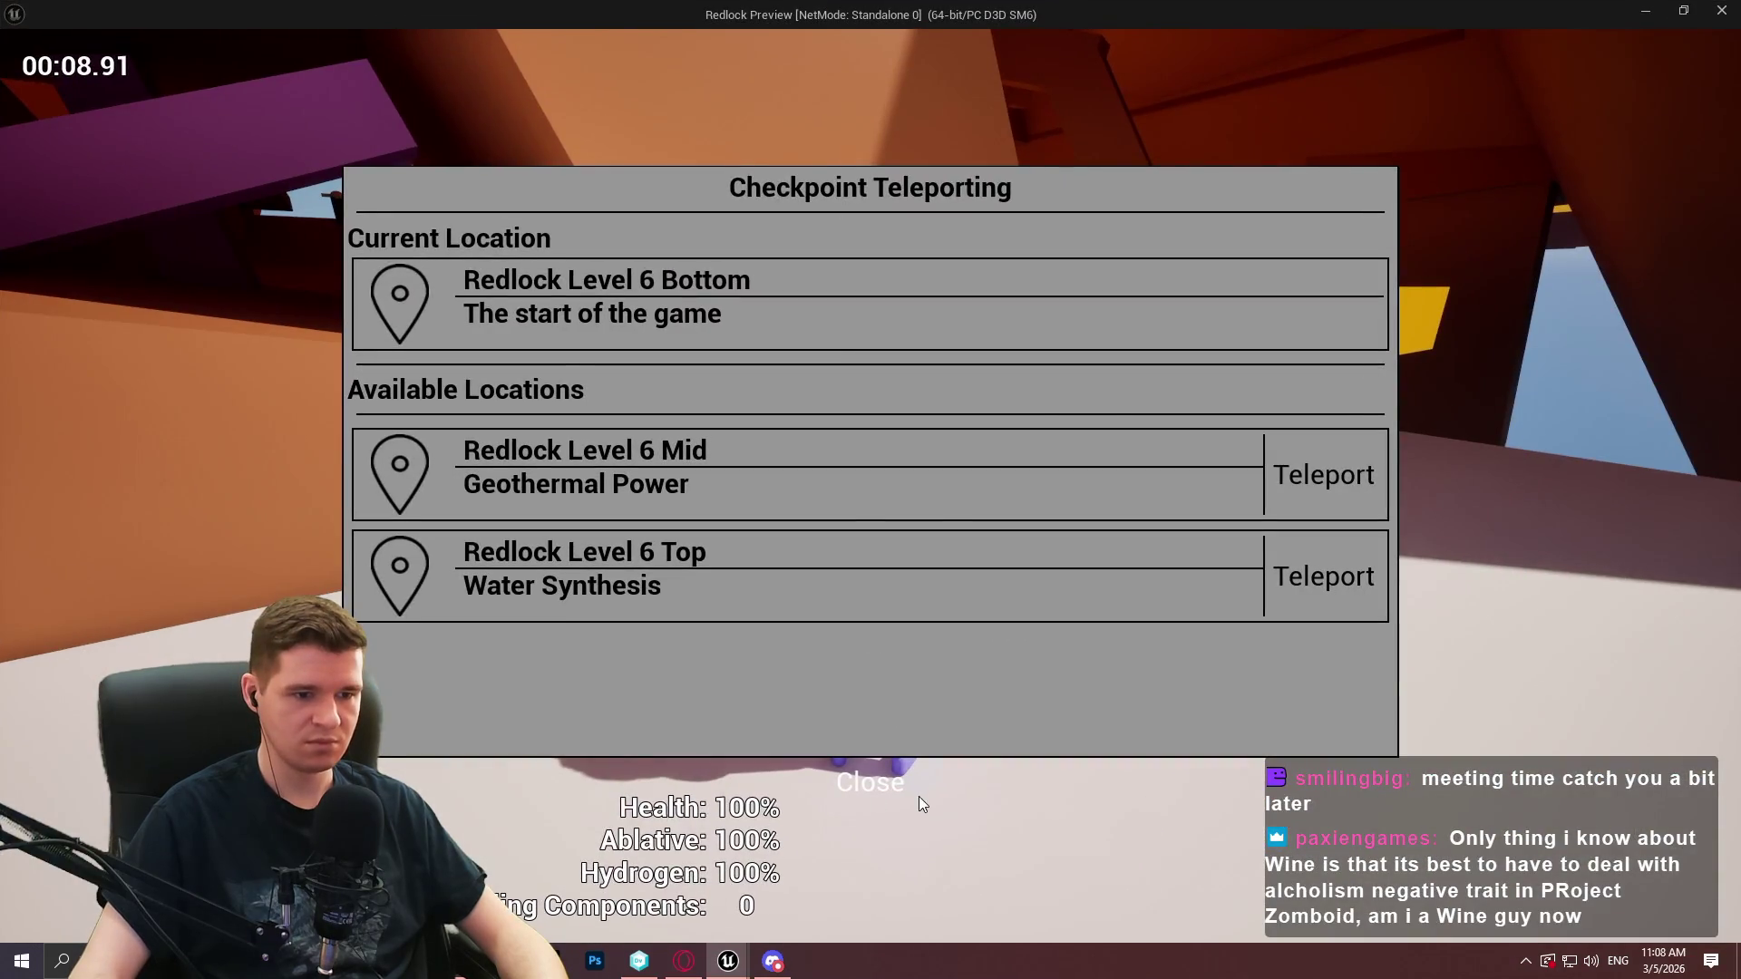
{"action": "left_click", "coordinate": [917, 796]}
{"action": "key", "text": "e"}
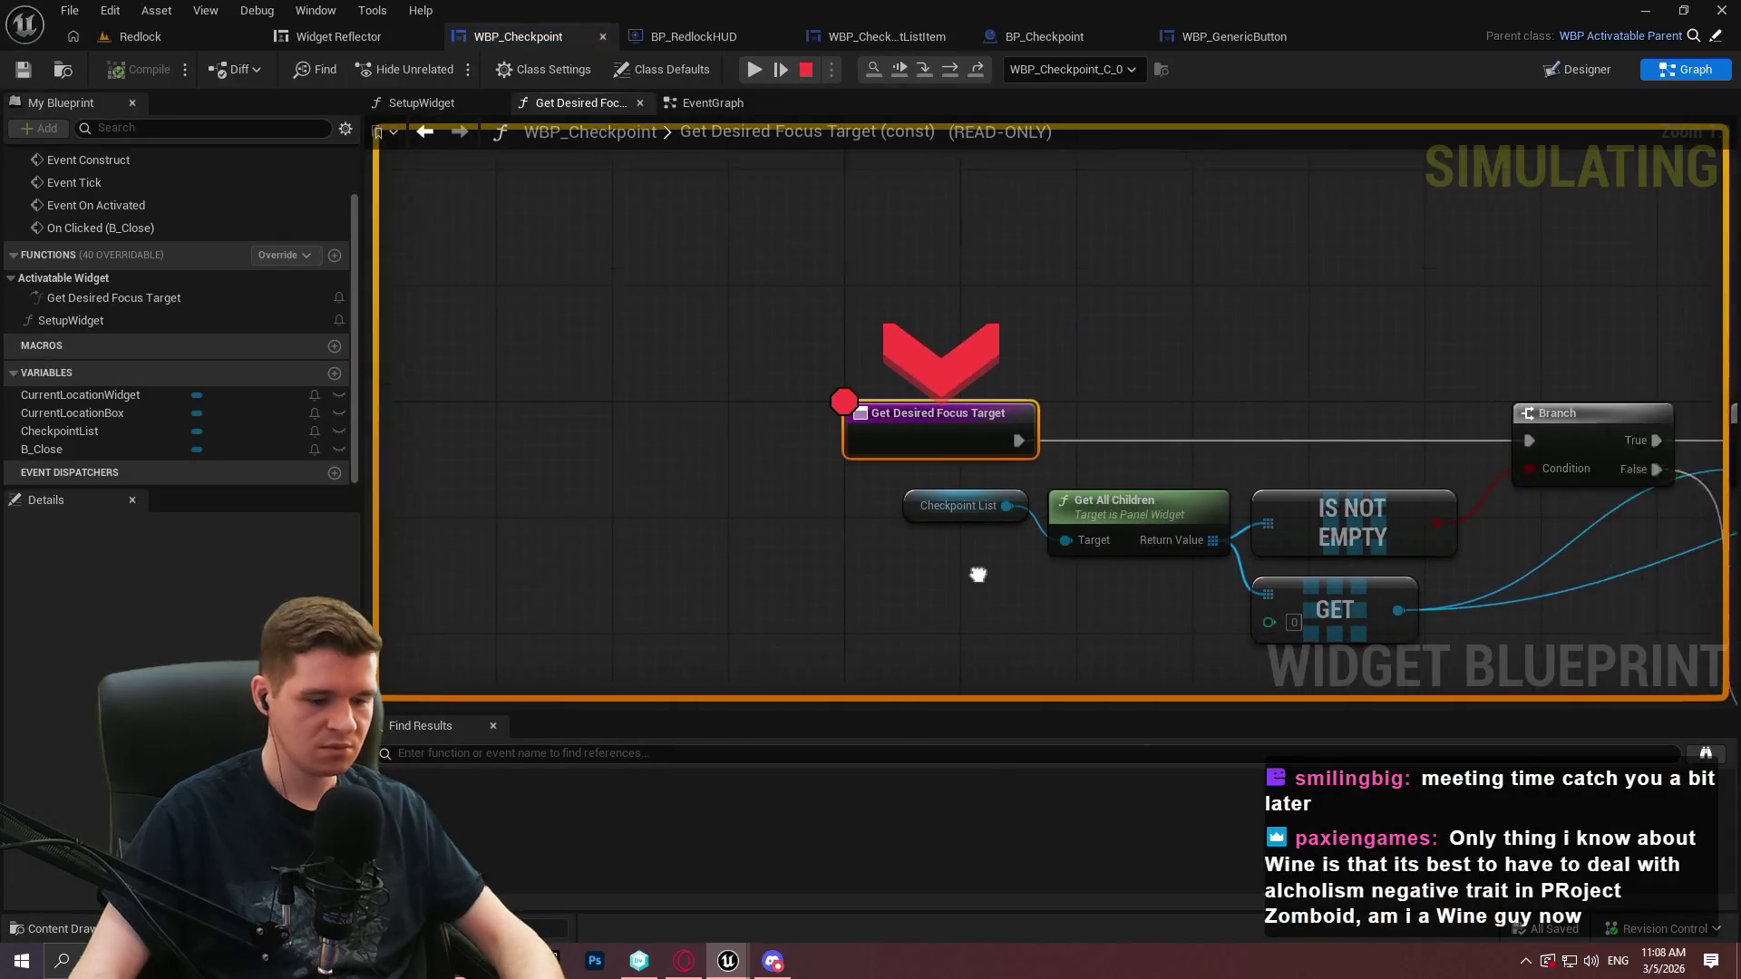
Step through Is Valid, the cast and Set Is Focusable, into the focus input function, to Store Inputs
{"action": "key", "text": "F10"}
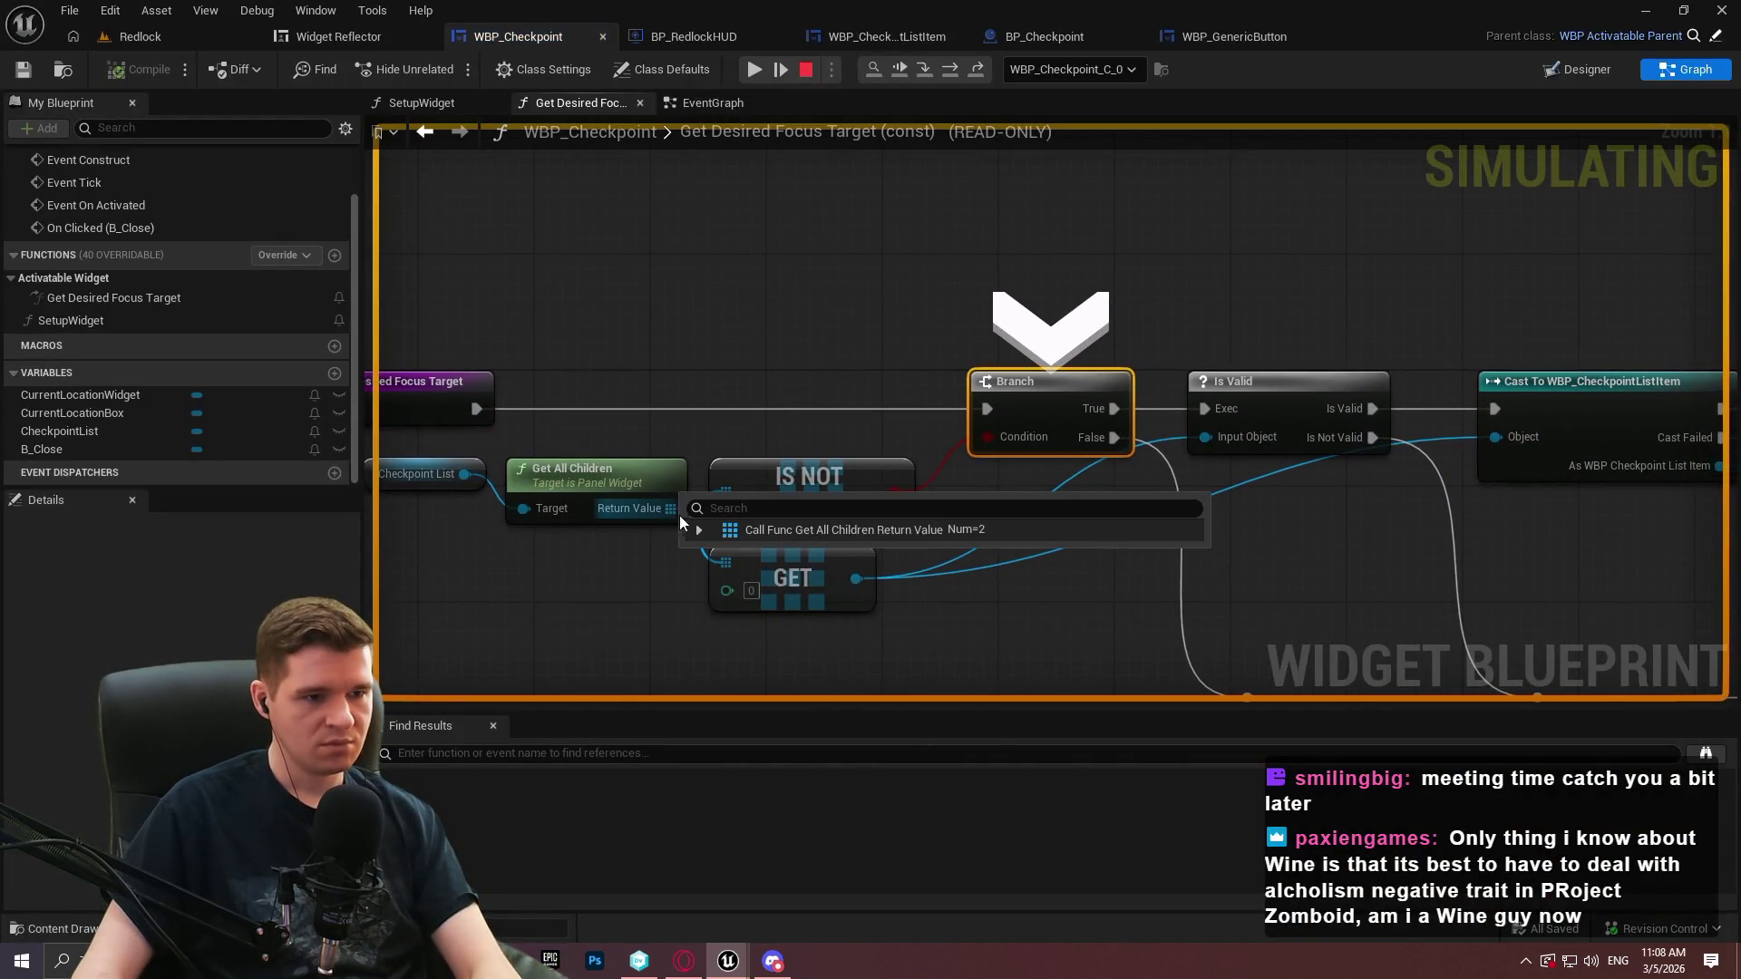
{"action": "left_click", "coordinate": [702, 531]}
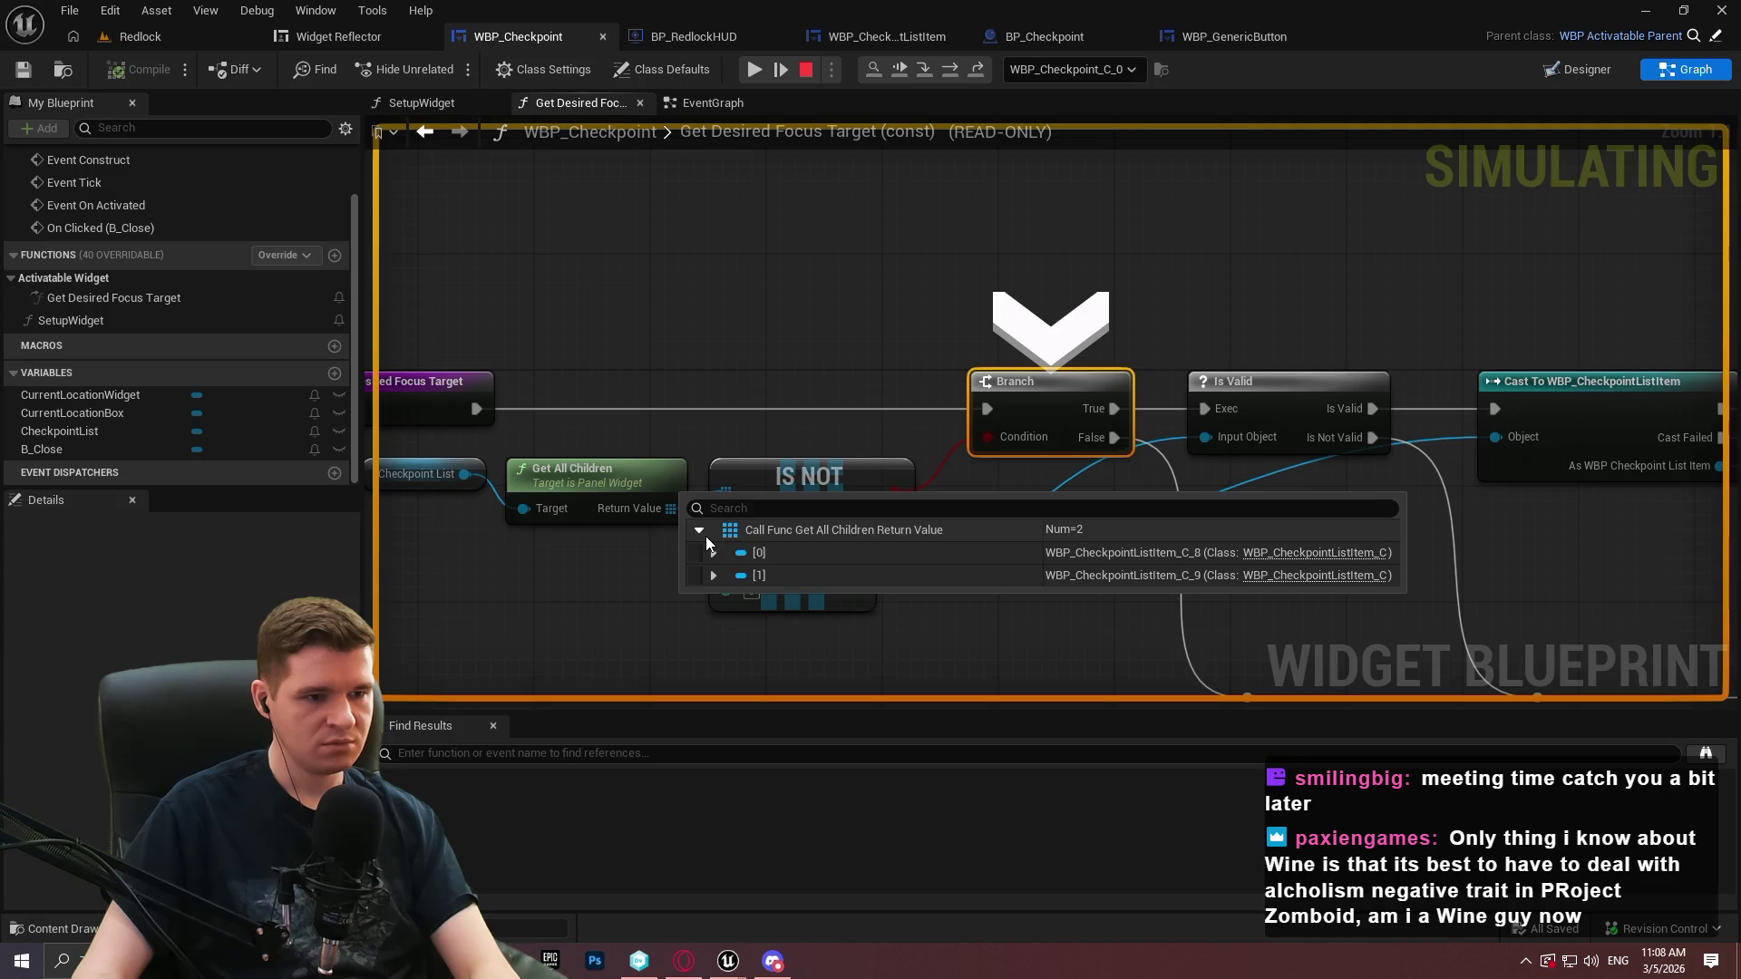
{"action": "key", "text": "F10"}
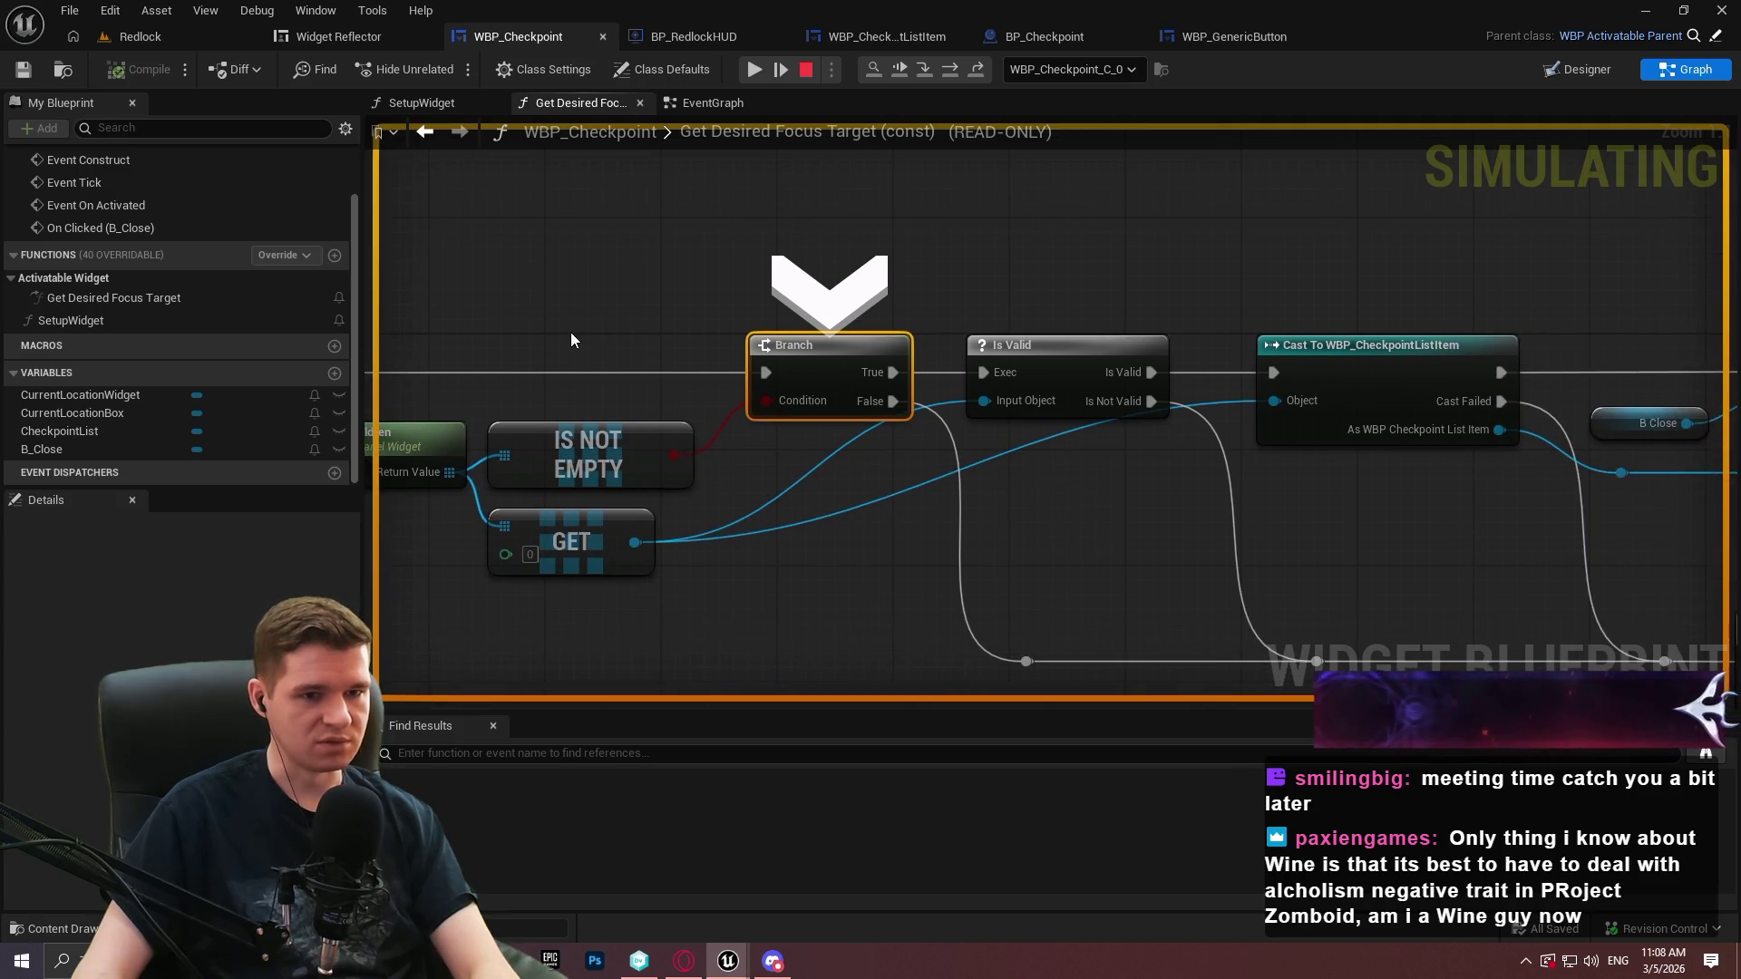
{"action": "key", "text": "F10"}
{"action": "key", "text": "F10"}
{"action": "key", "text": "F10"}
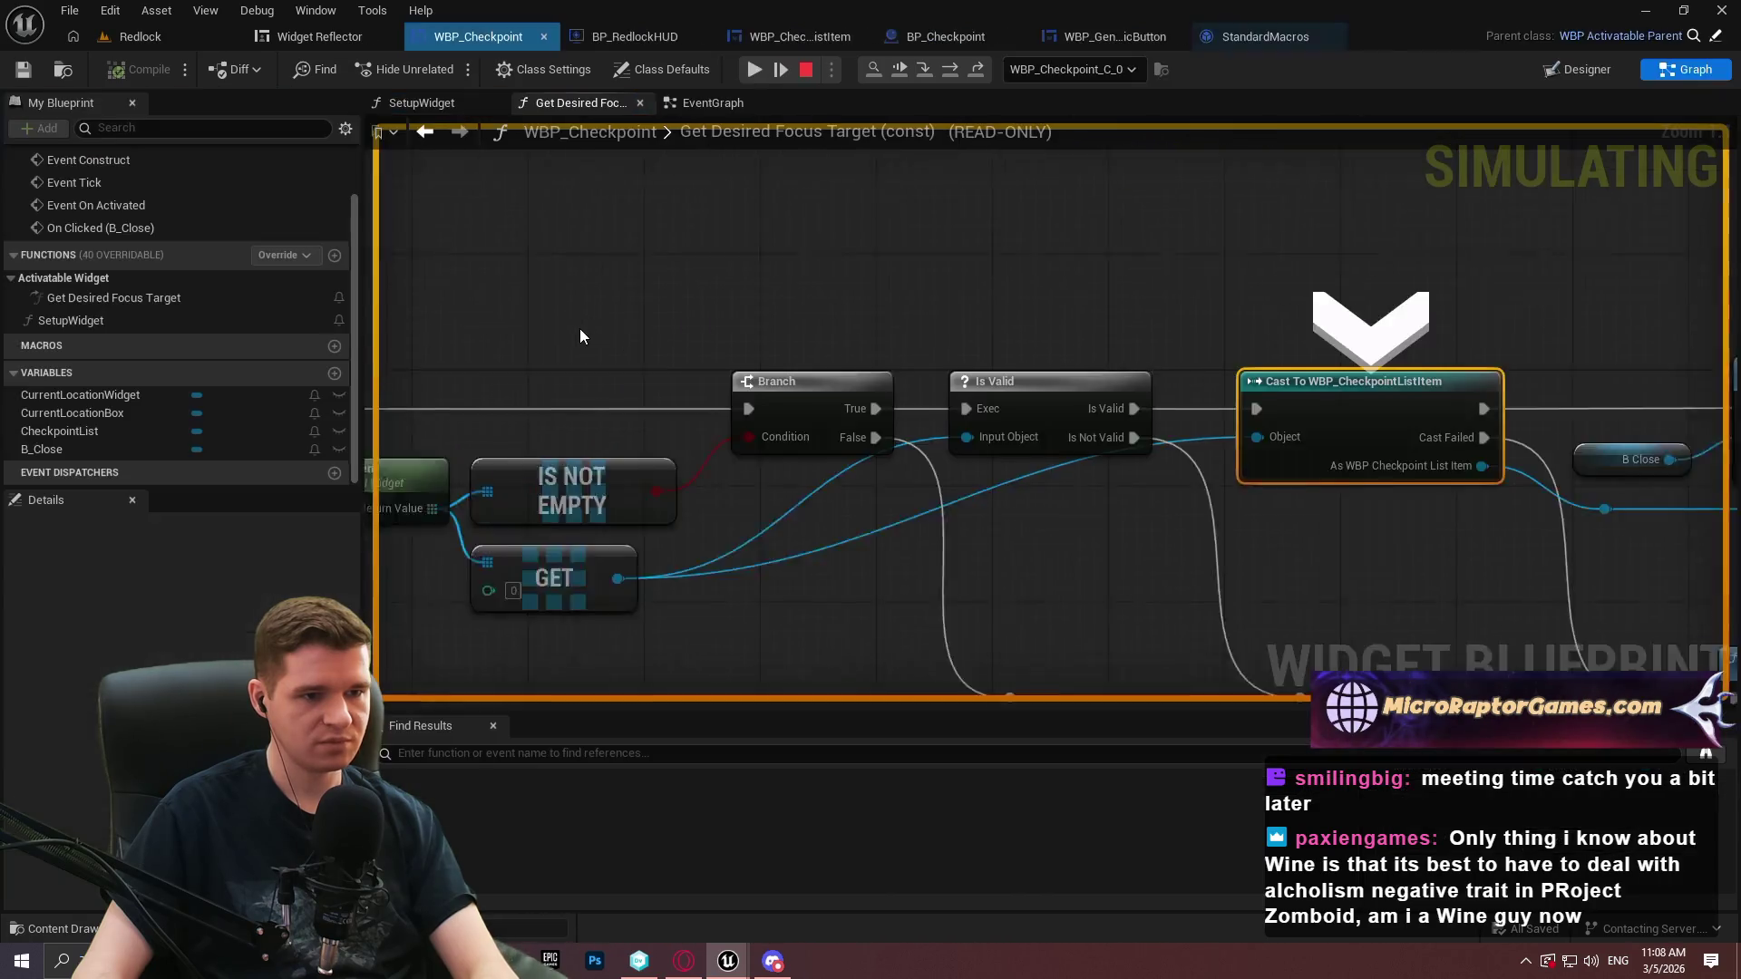
{"action": "key", "text": "F10"}
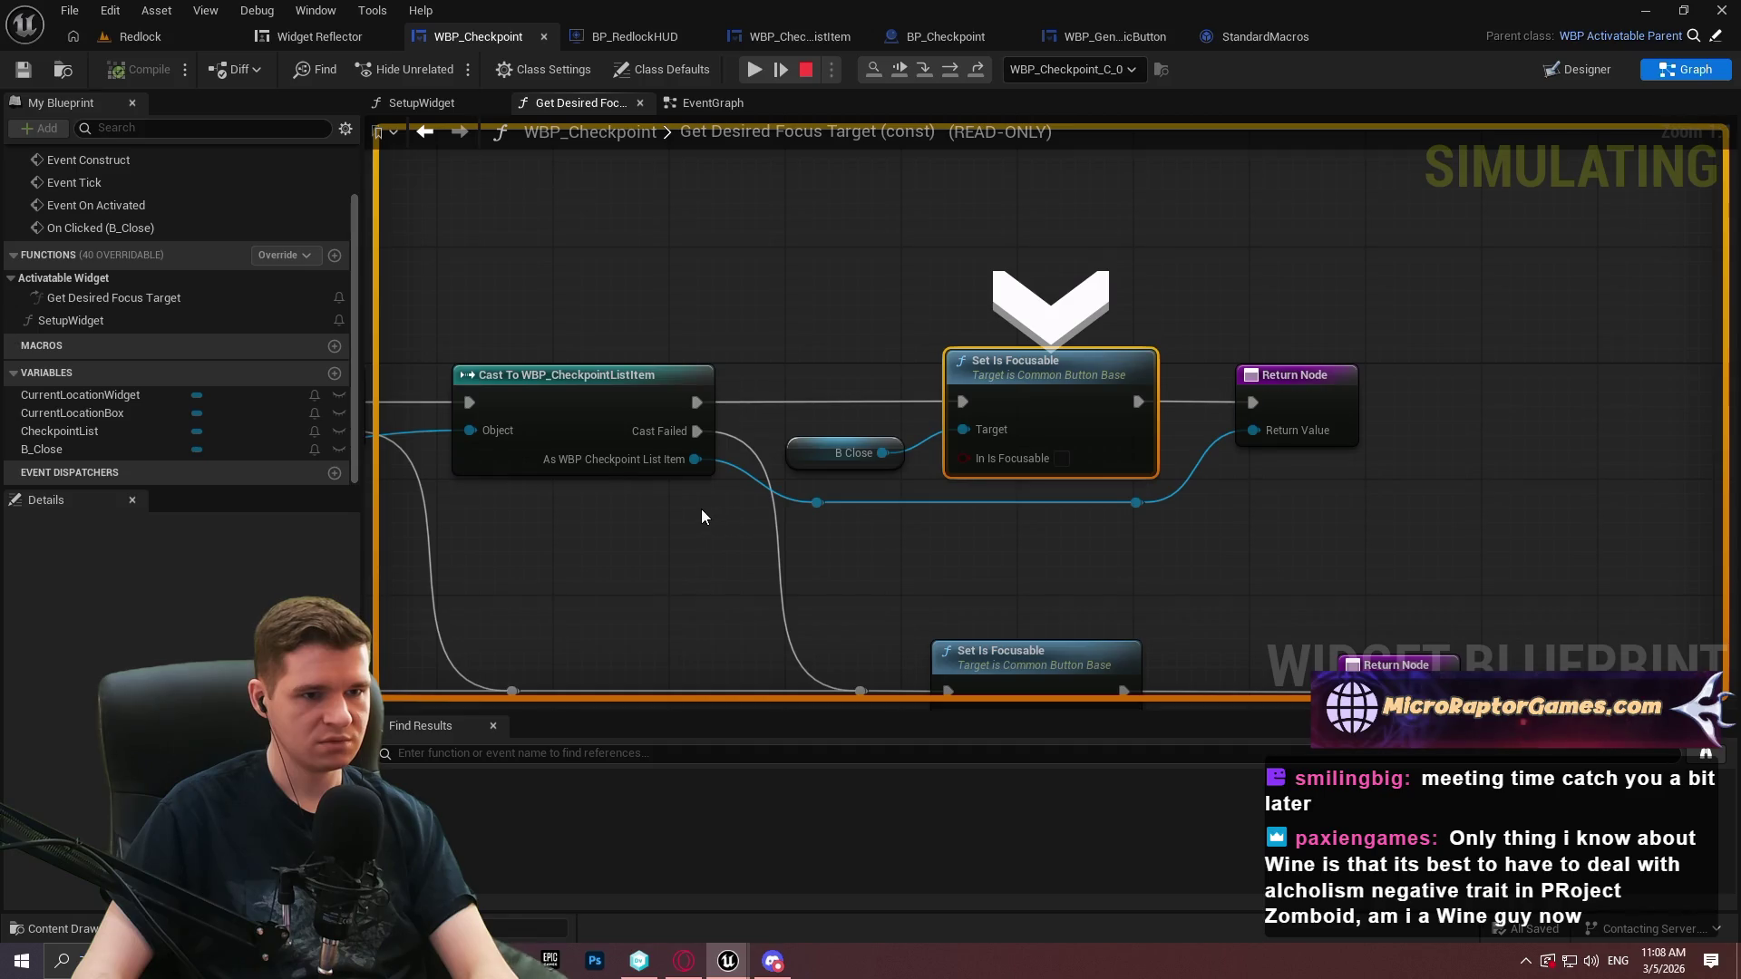
{"action": "key", "text": "F10"}
{"action": "key", "text": "F10"}
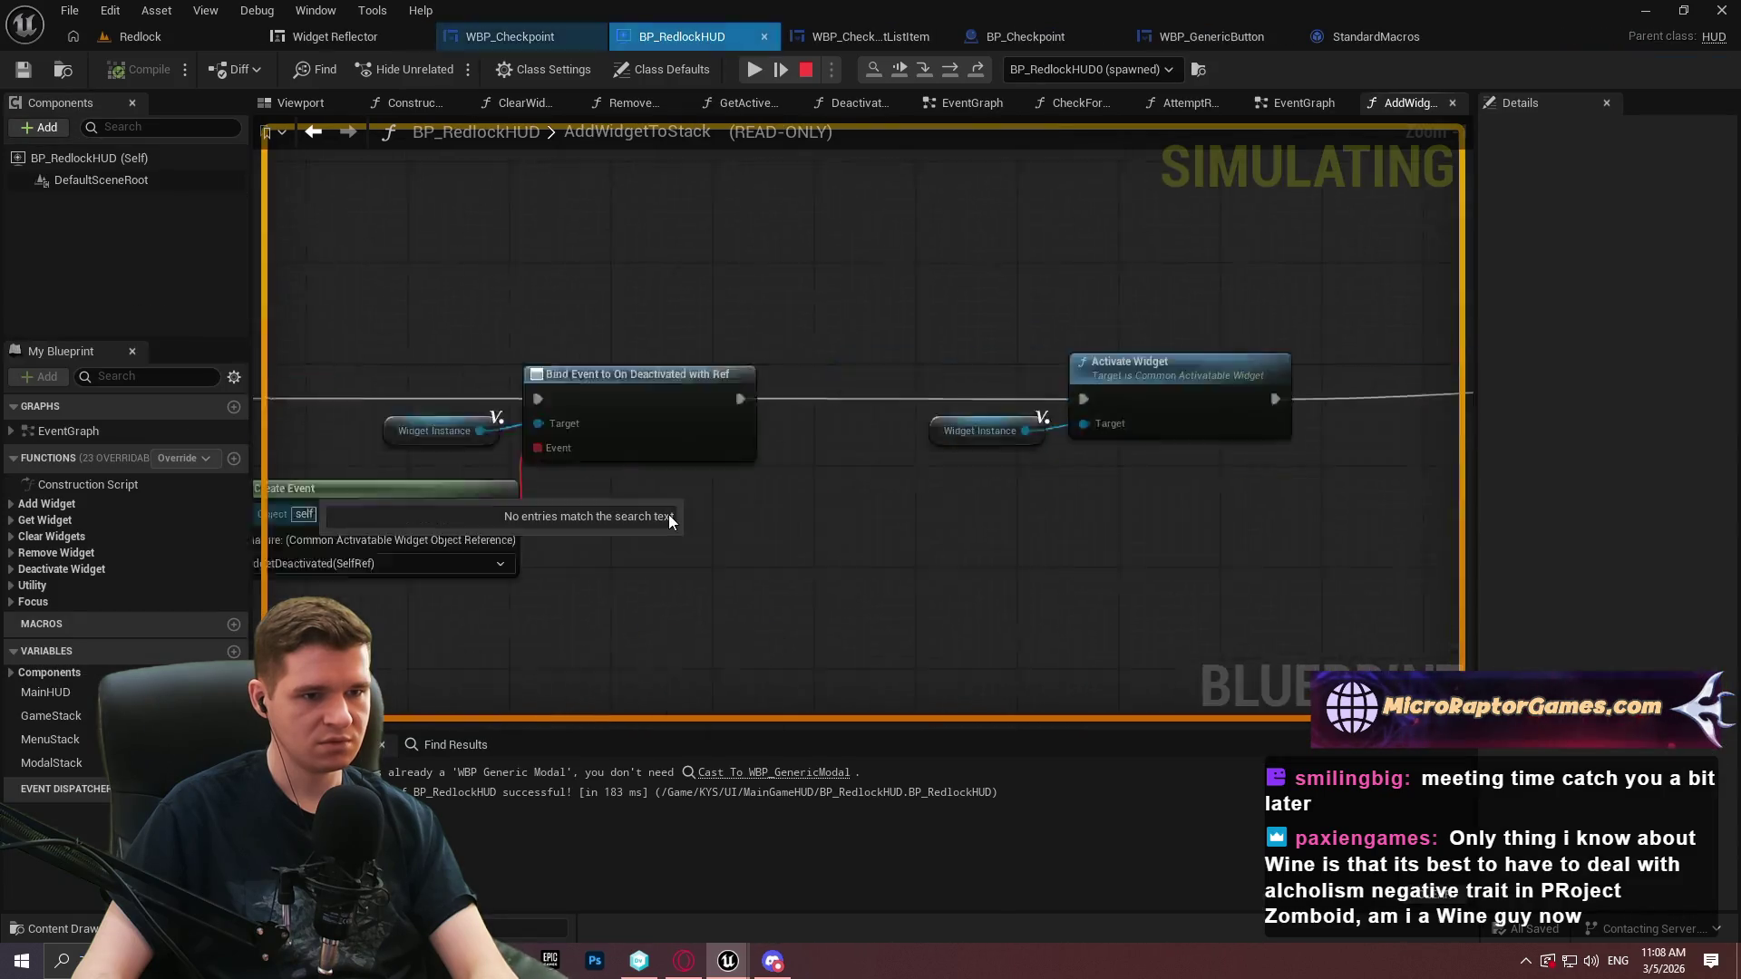
{"action": "mouse_move", "coordinate": [718, 488]}
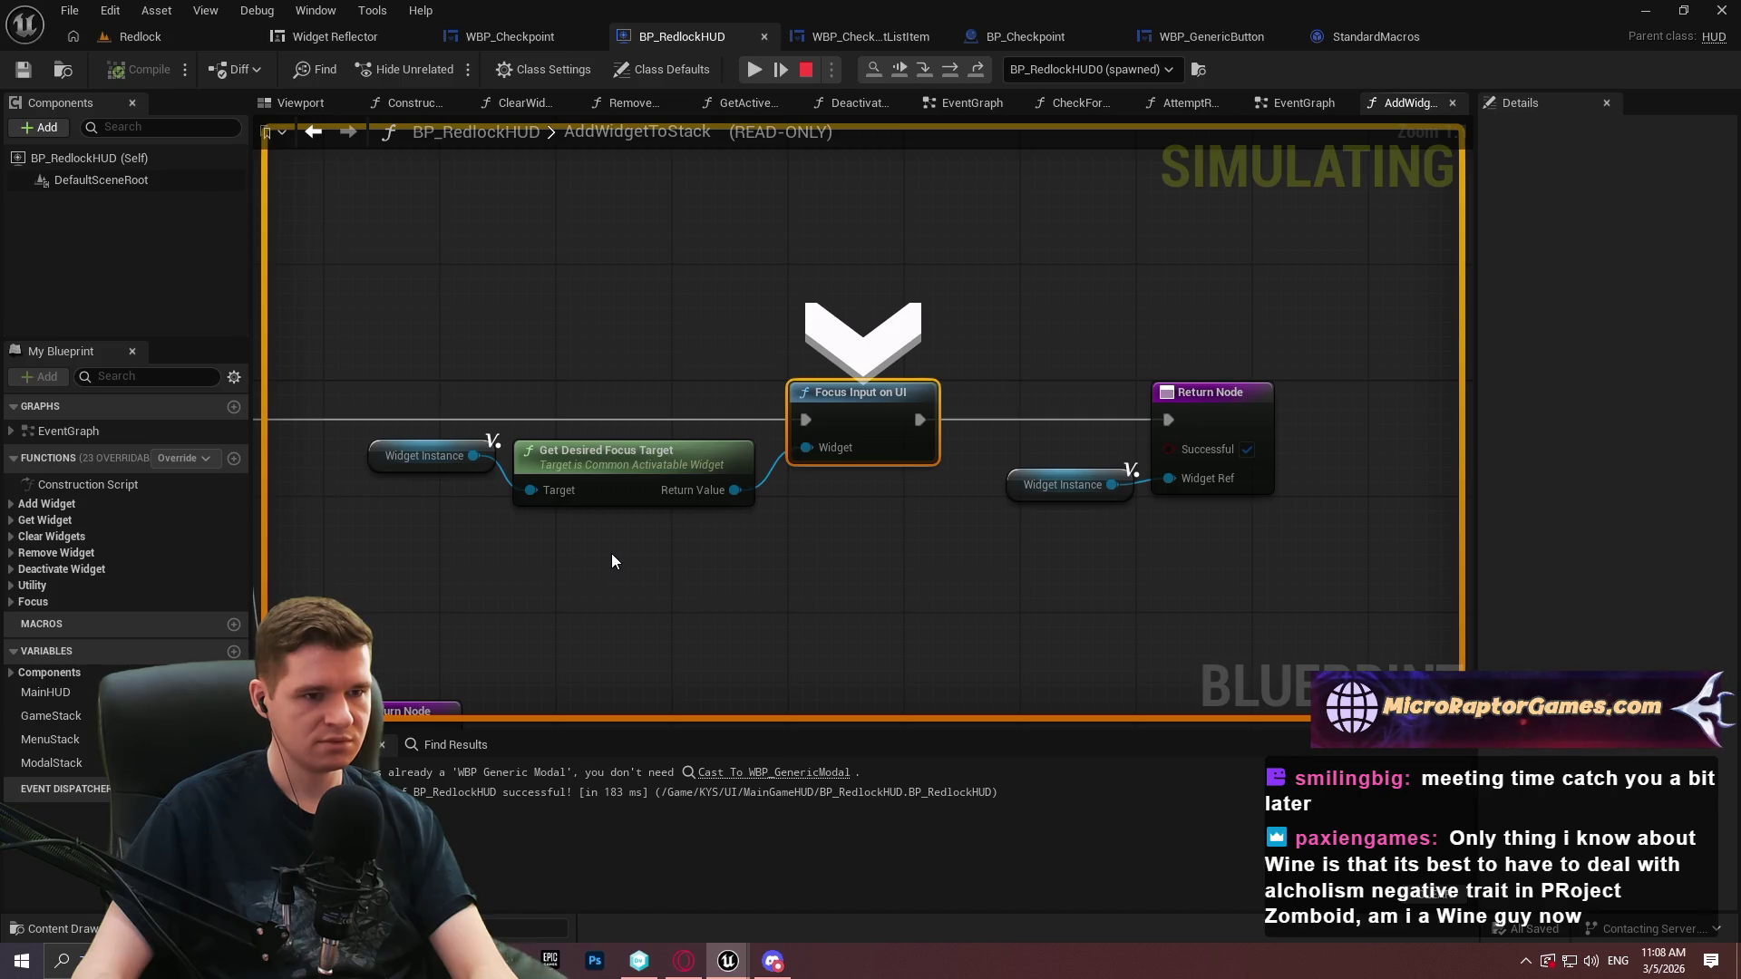
{"action": "key", "text": "F11"}
{"action": "key", "text": "F10"}
{"action": "key", "text": "F10"}
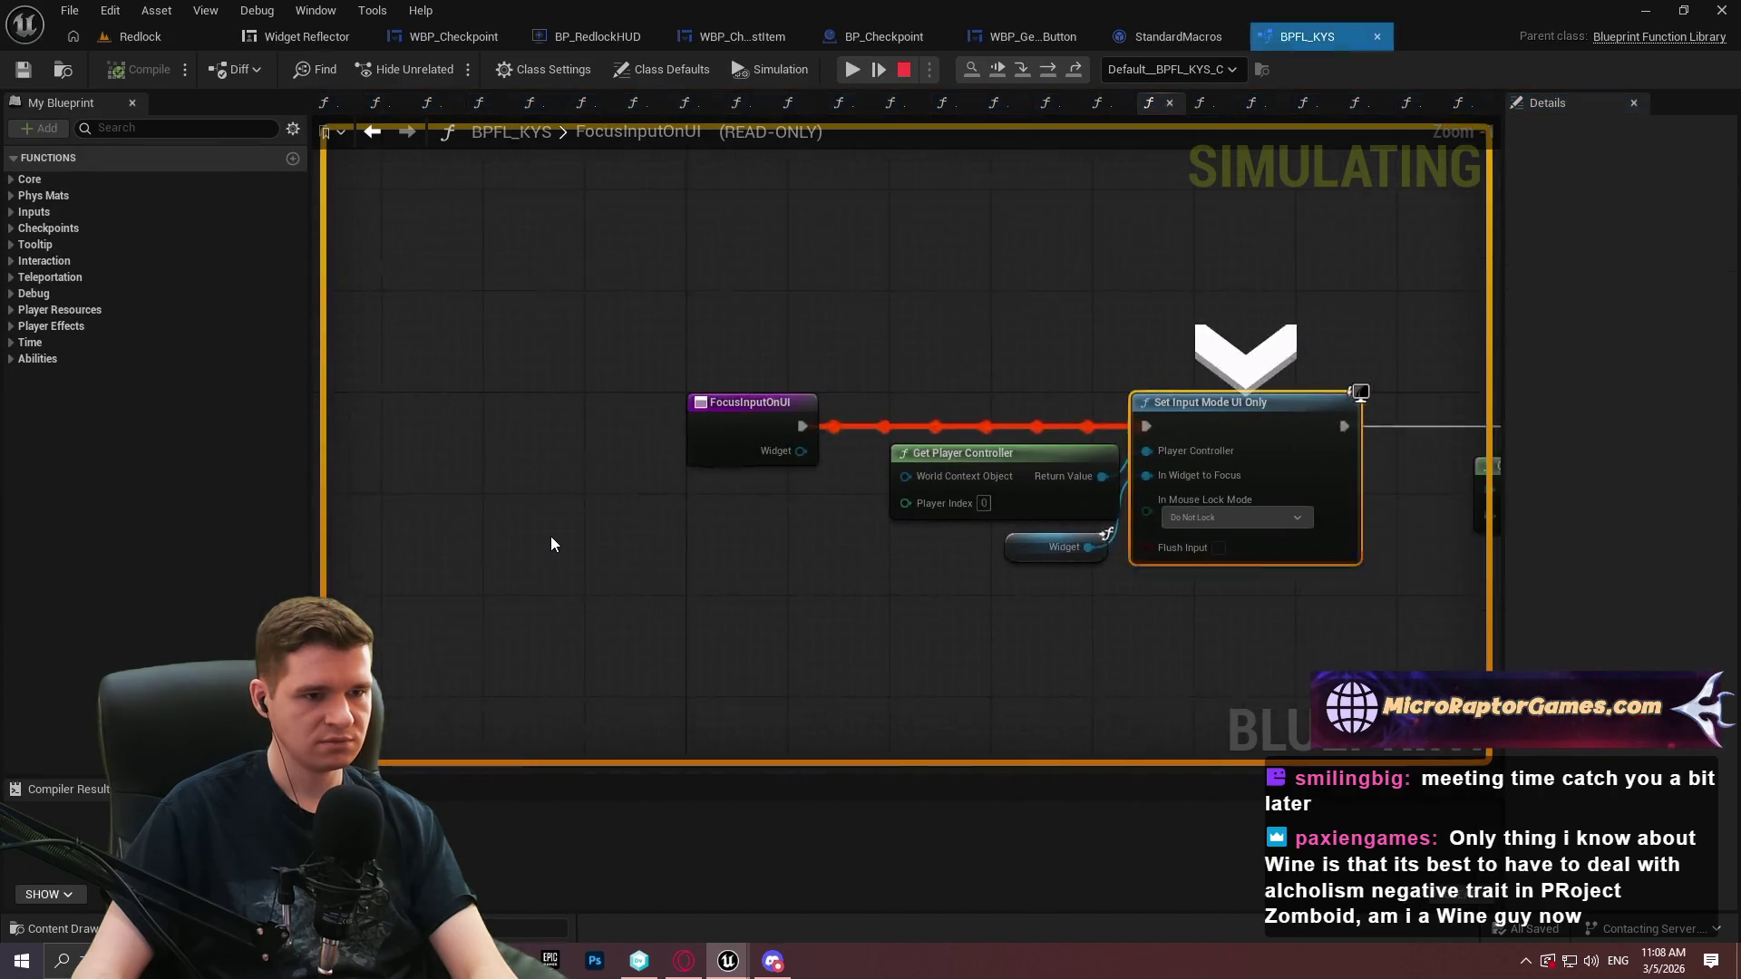
{"action": "key", "text": "F10"}
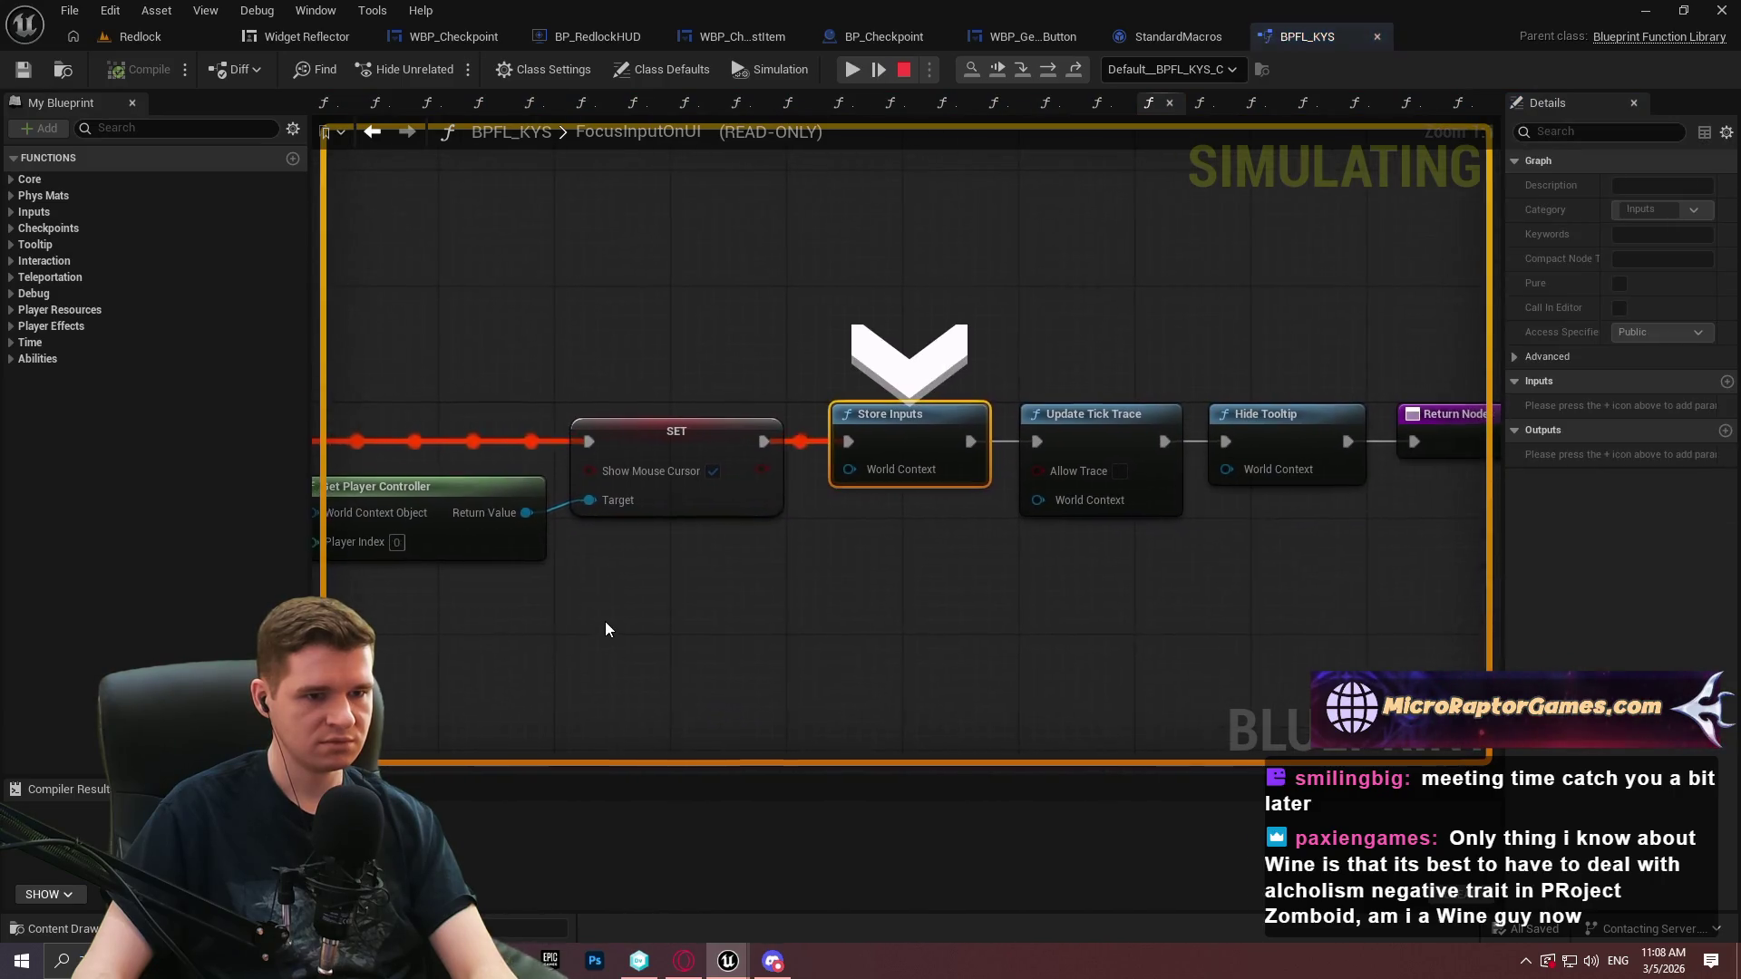
Resume execution and remove the breakpoint from Get Desired Focus Target
{"action": "left_click", "coordinate": [846, 69]}
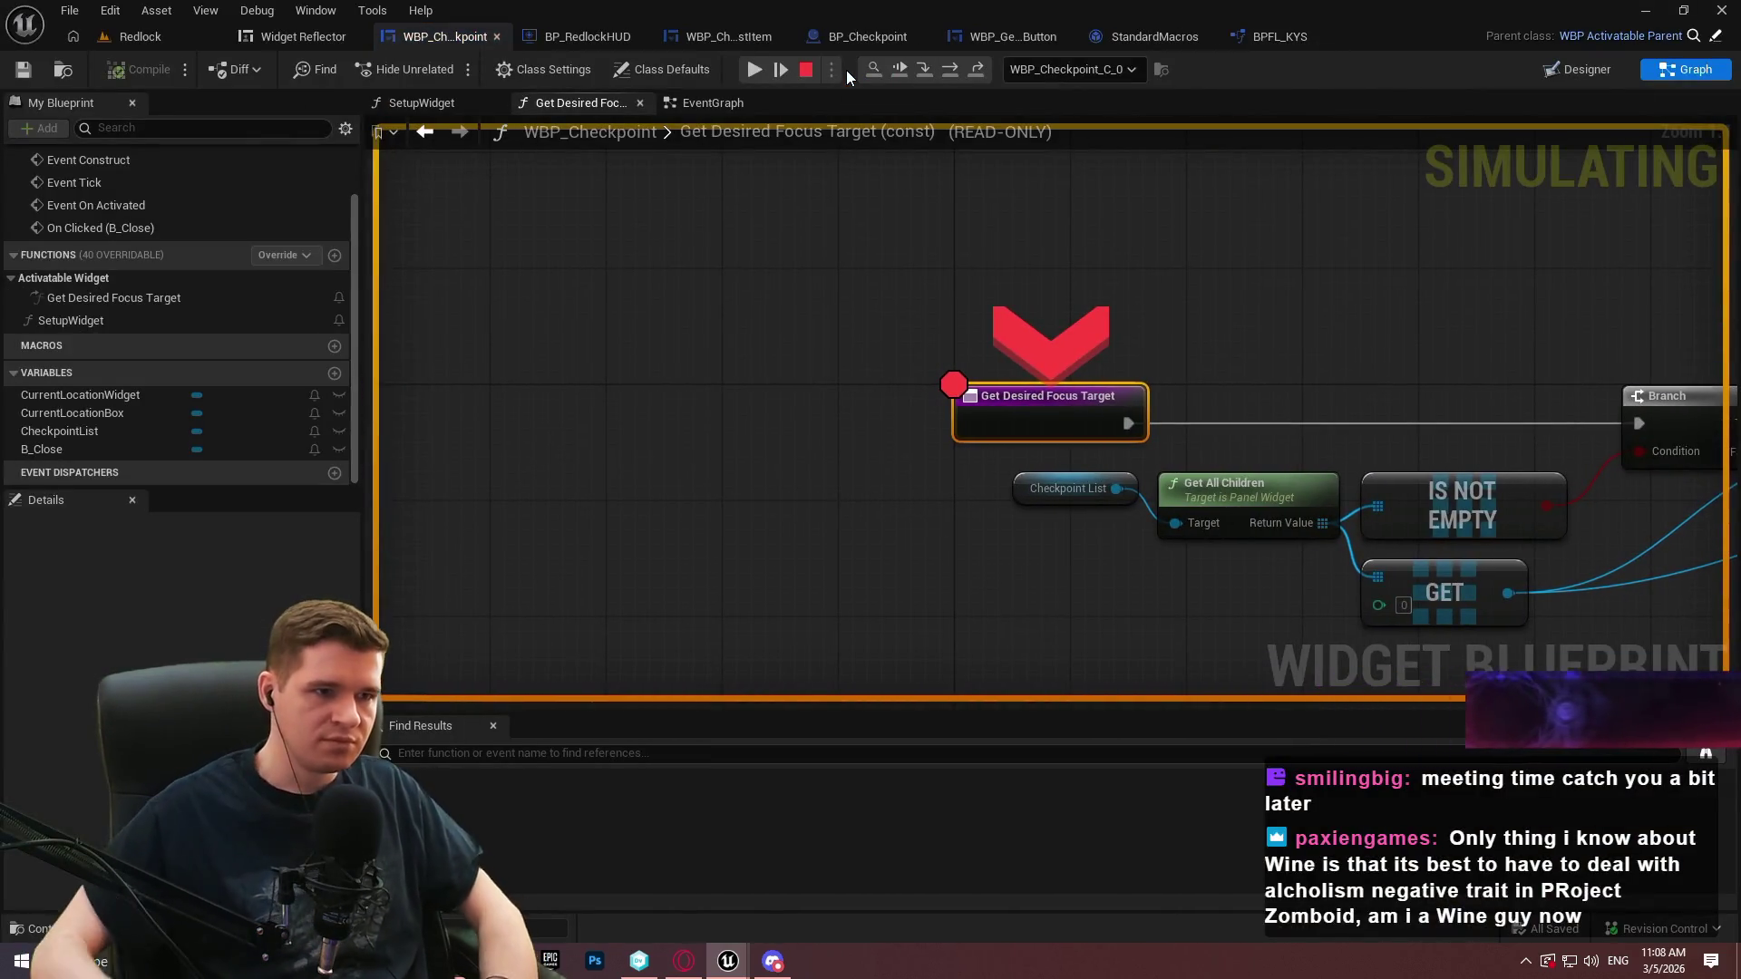
{"action": "key", "text": "F5"}
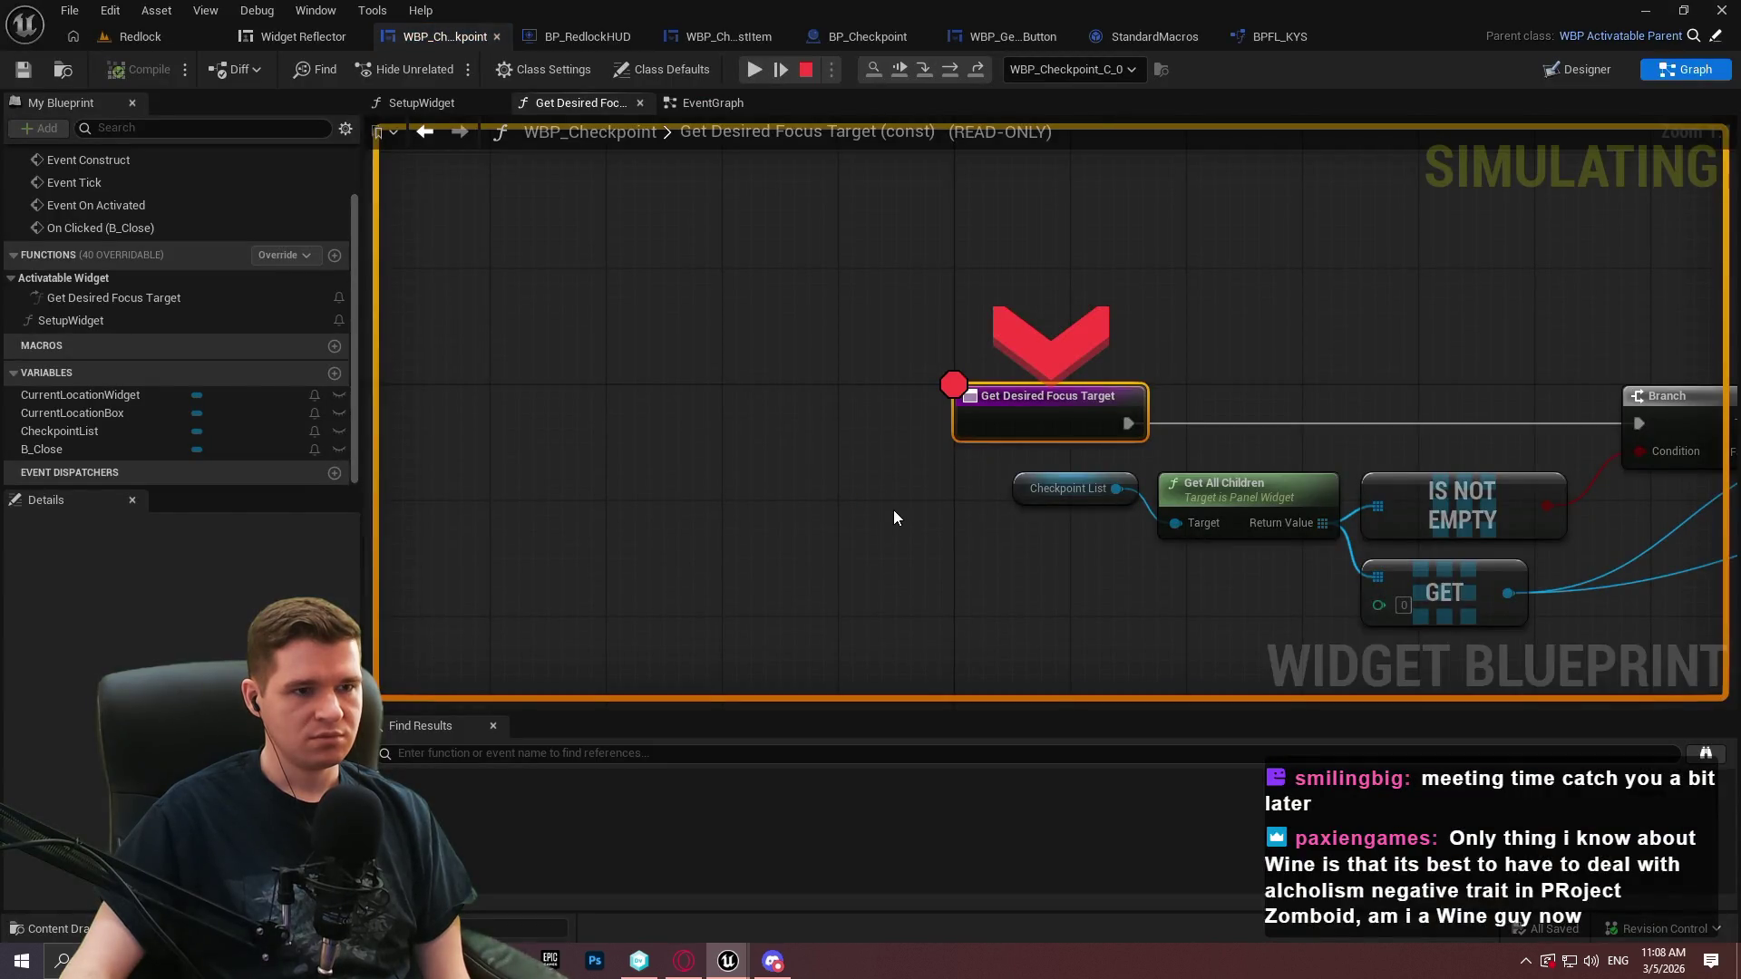
{"action": "right_click", "coordinate": [1056, 413]}
{"action": "left_click", "coordinate": [1175, 592]}
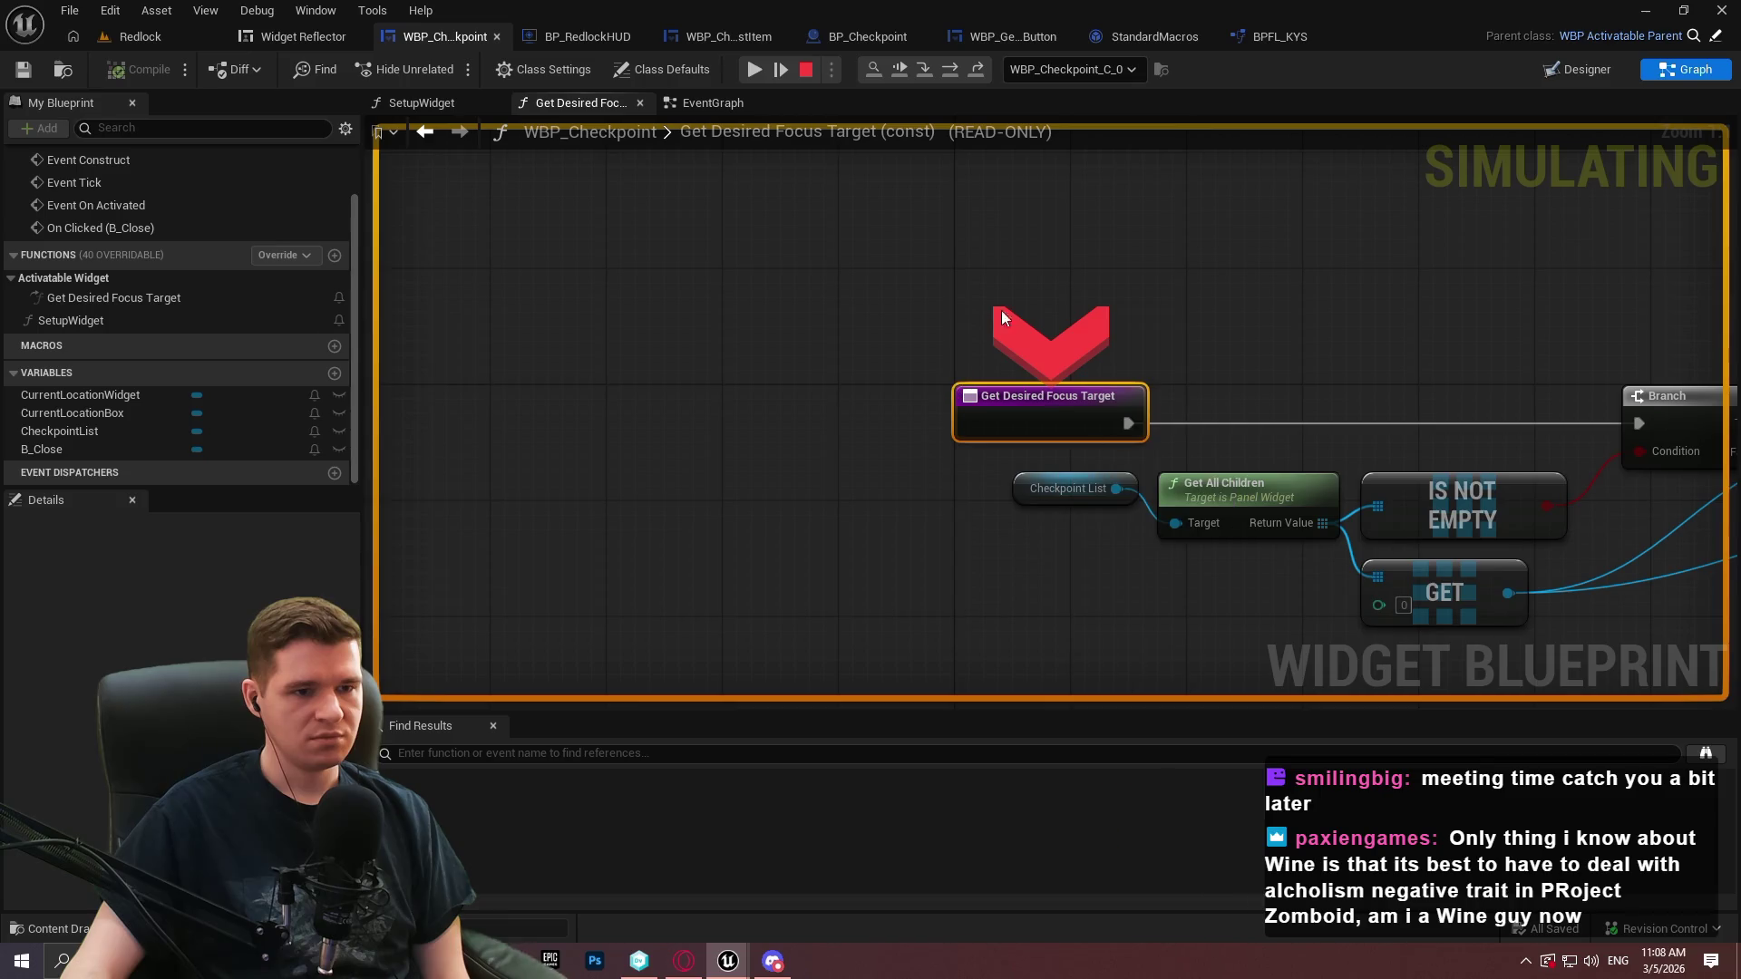
Resume the preview and teleport the player to Redlock Level 6 Mid
{"action": "left_click", "coordinate": [754, 70]}
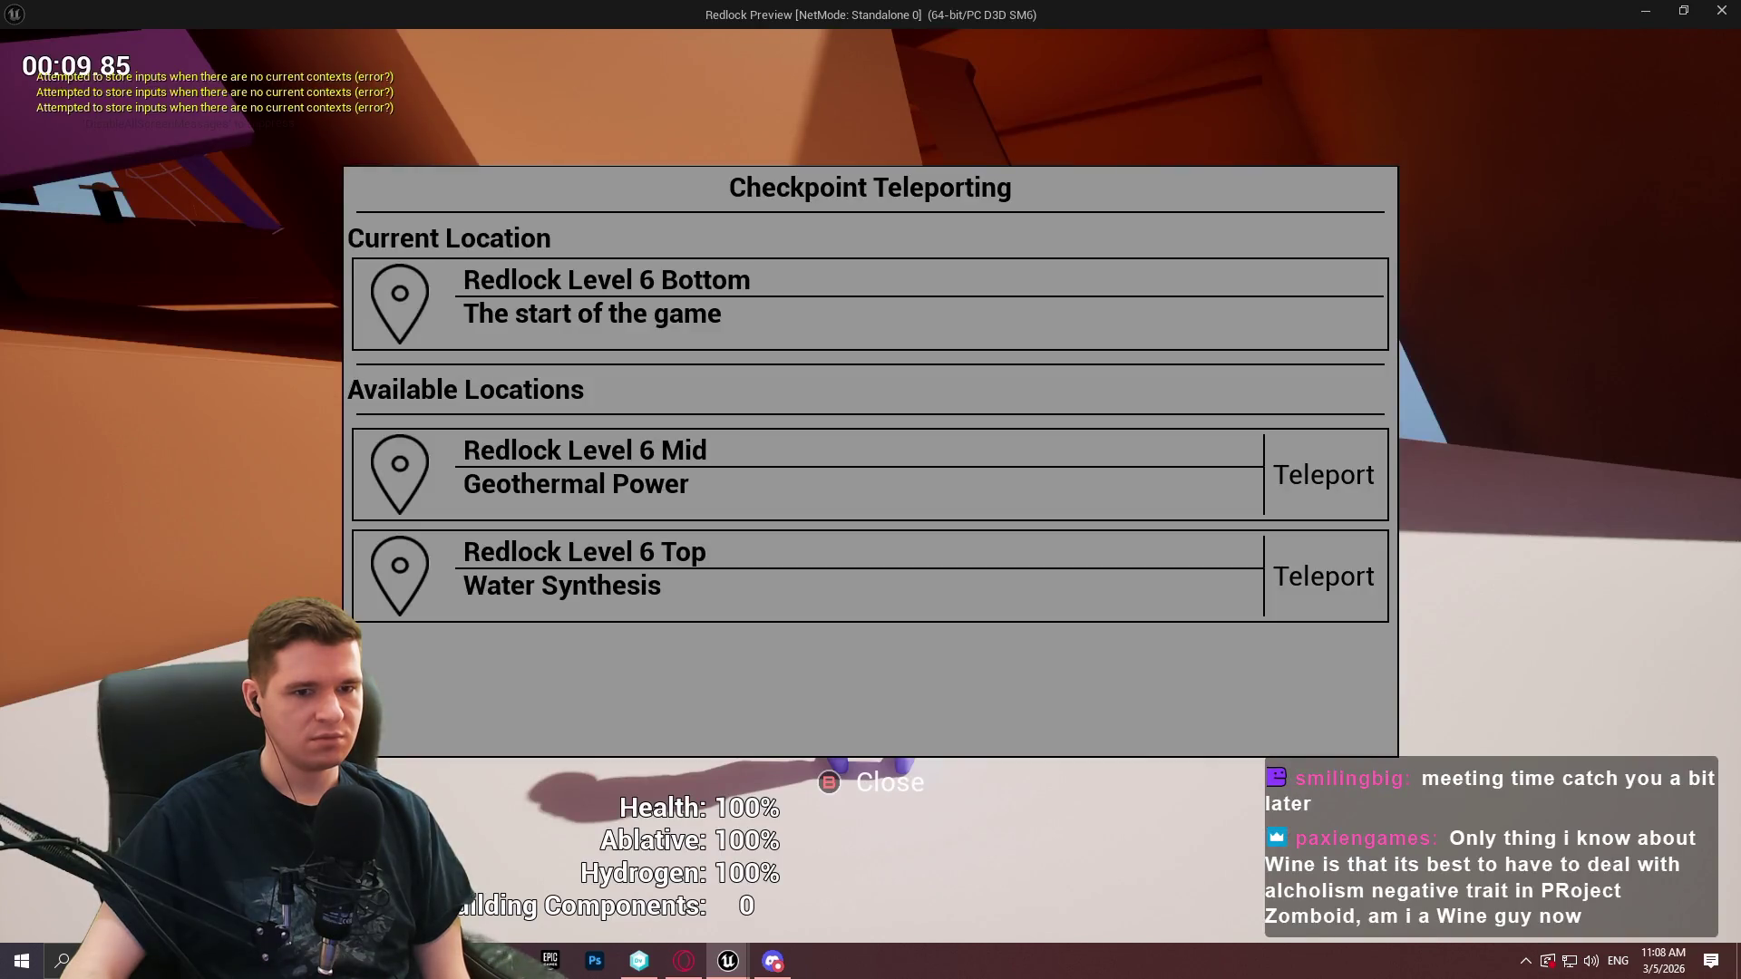
{"action": "left_click", "coordinate": [1324, 475]}
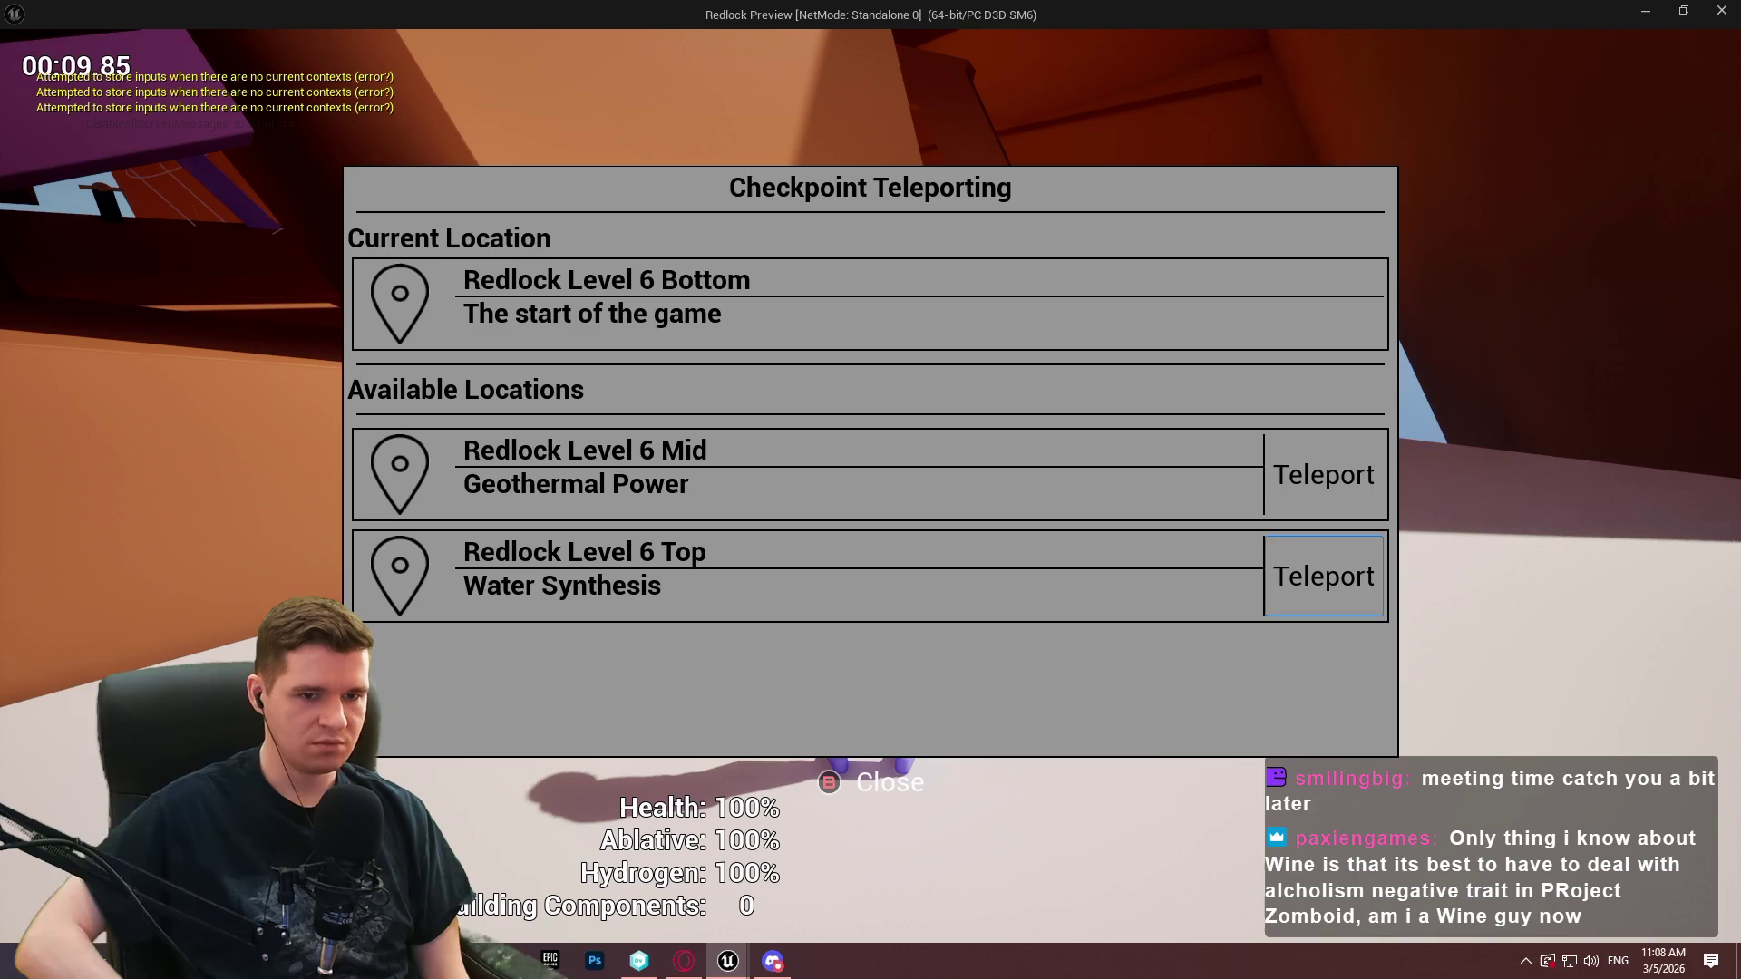
{"action": "left_click", "coordinate": [1324, 576]}
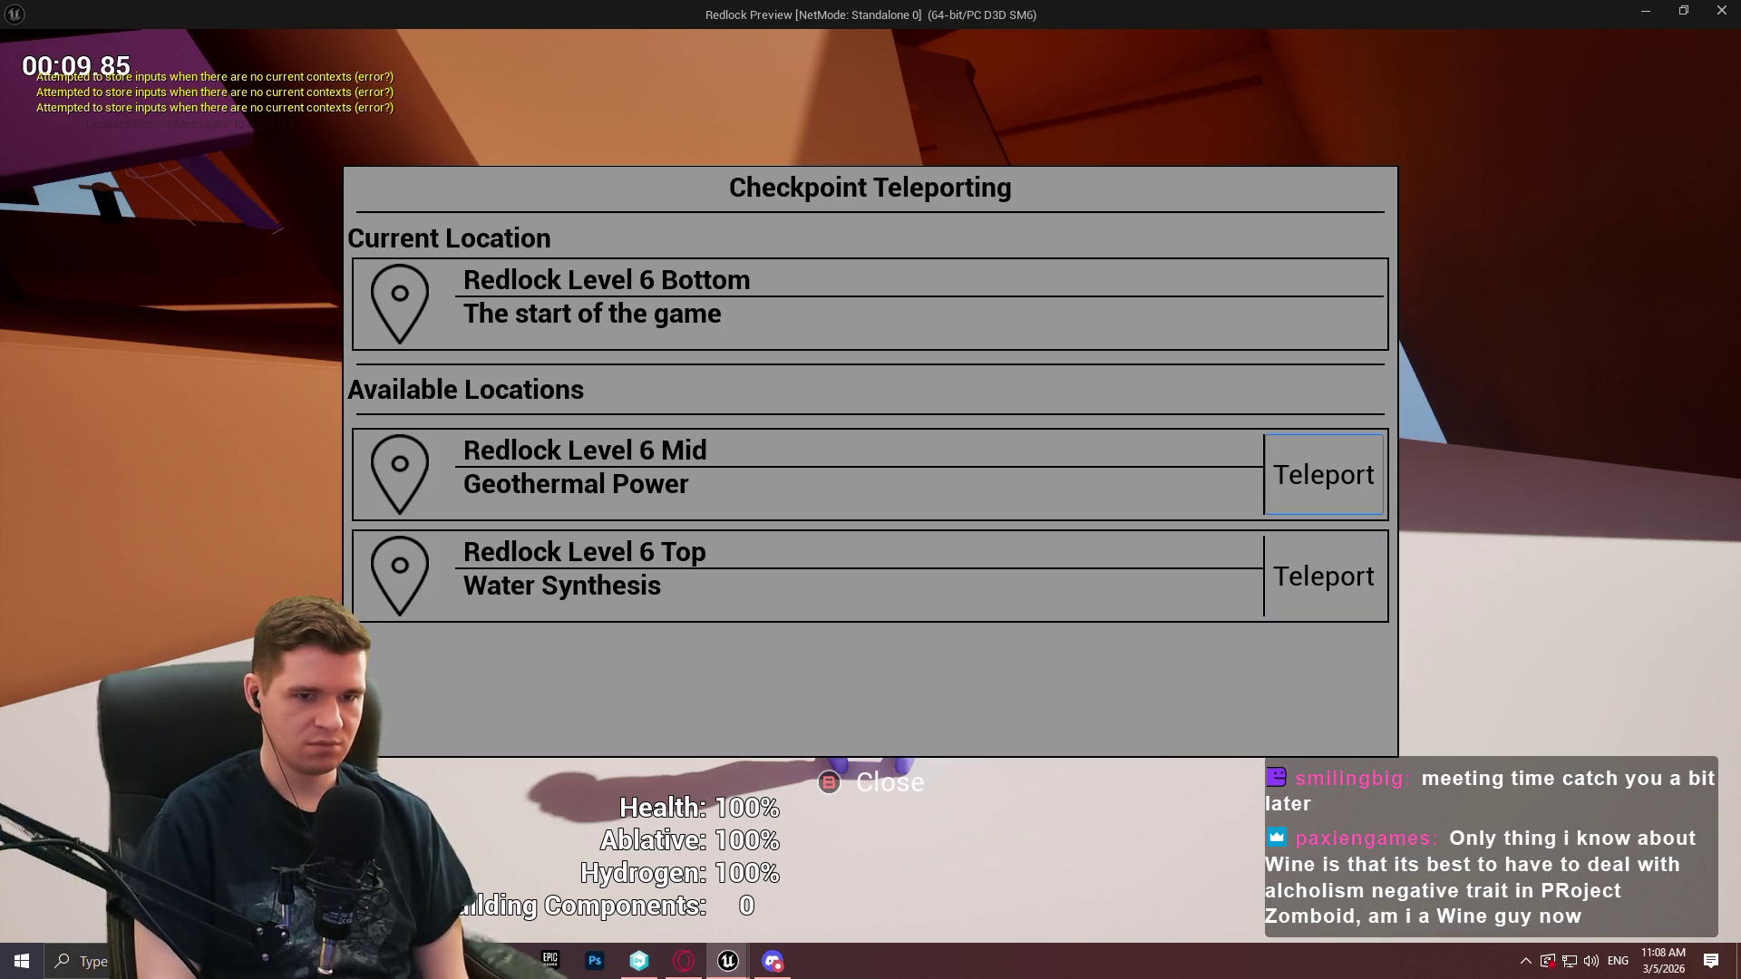
{"action": "key", "text": "Return"}
Reopen the teleport menu at the Mid checkpoint, focus Top's Teleport option, then move the game window aside
{"action": "key", "text": "w"}
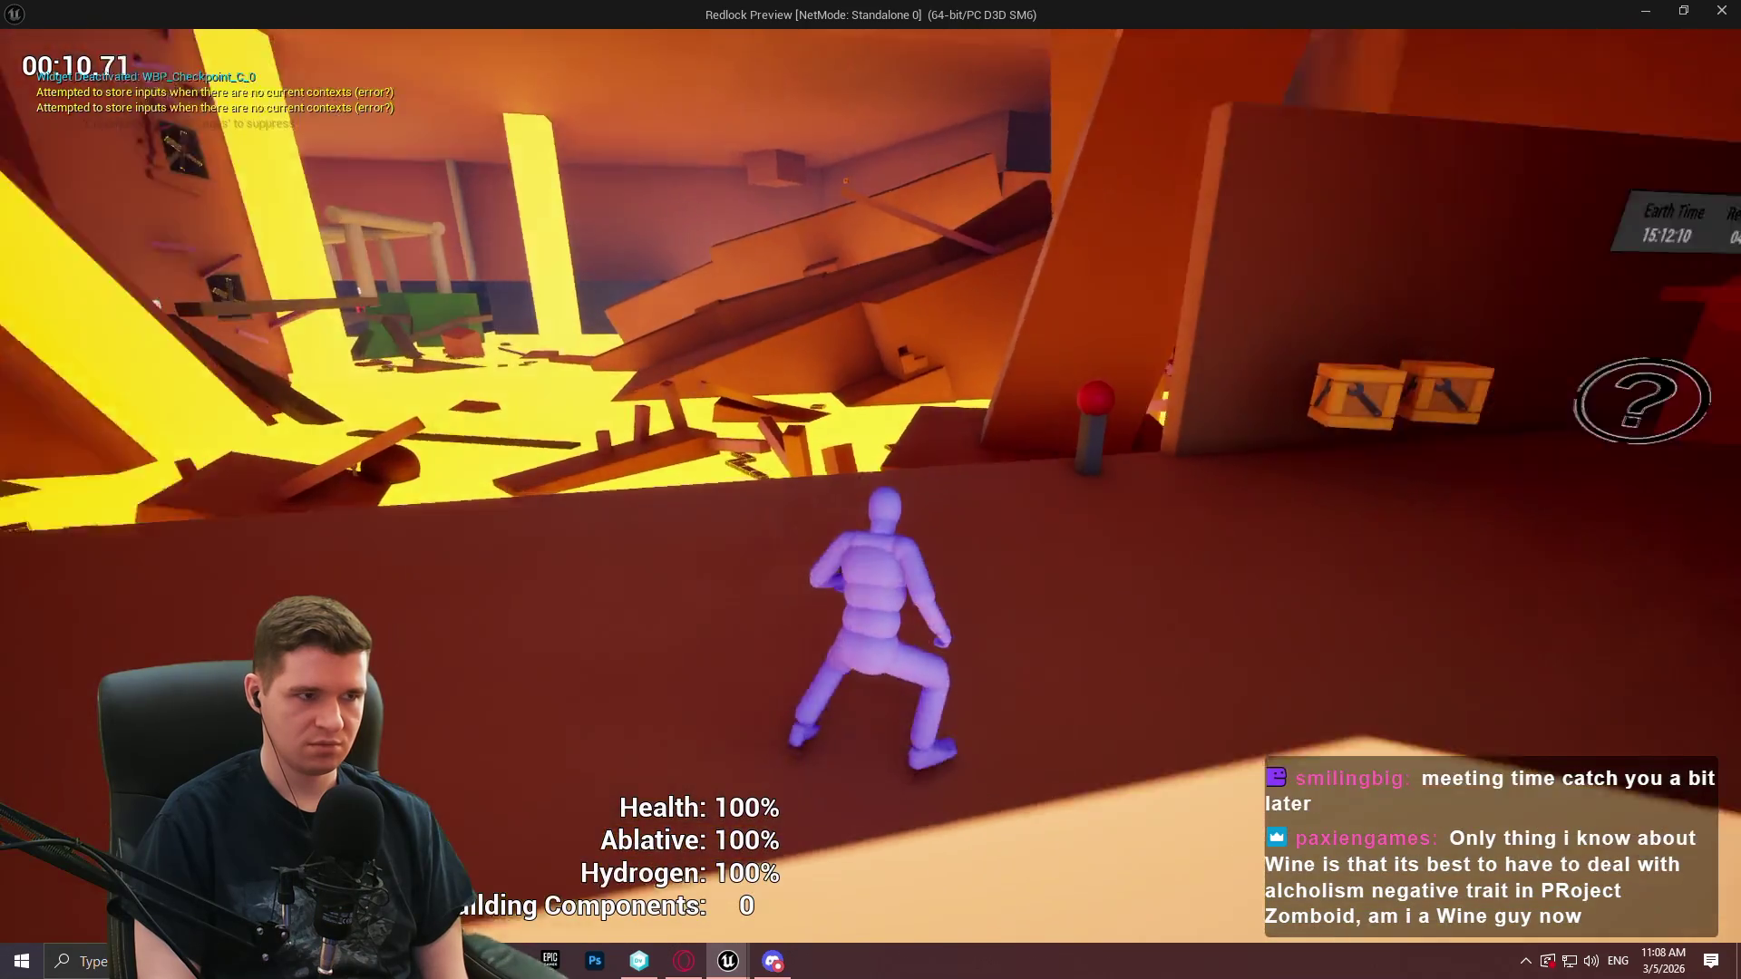
{"action": "key", "text": "e"}
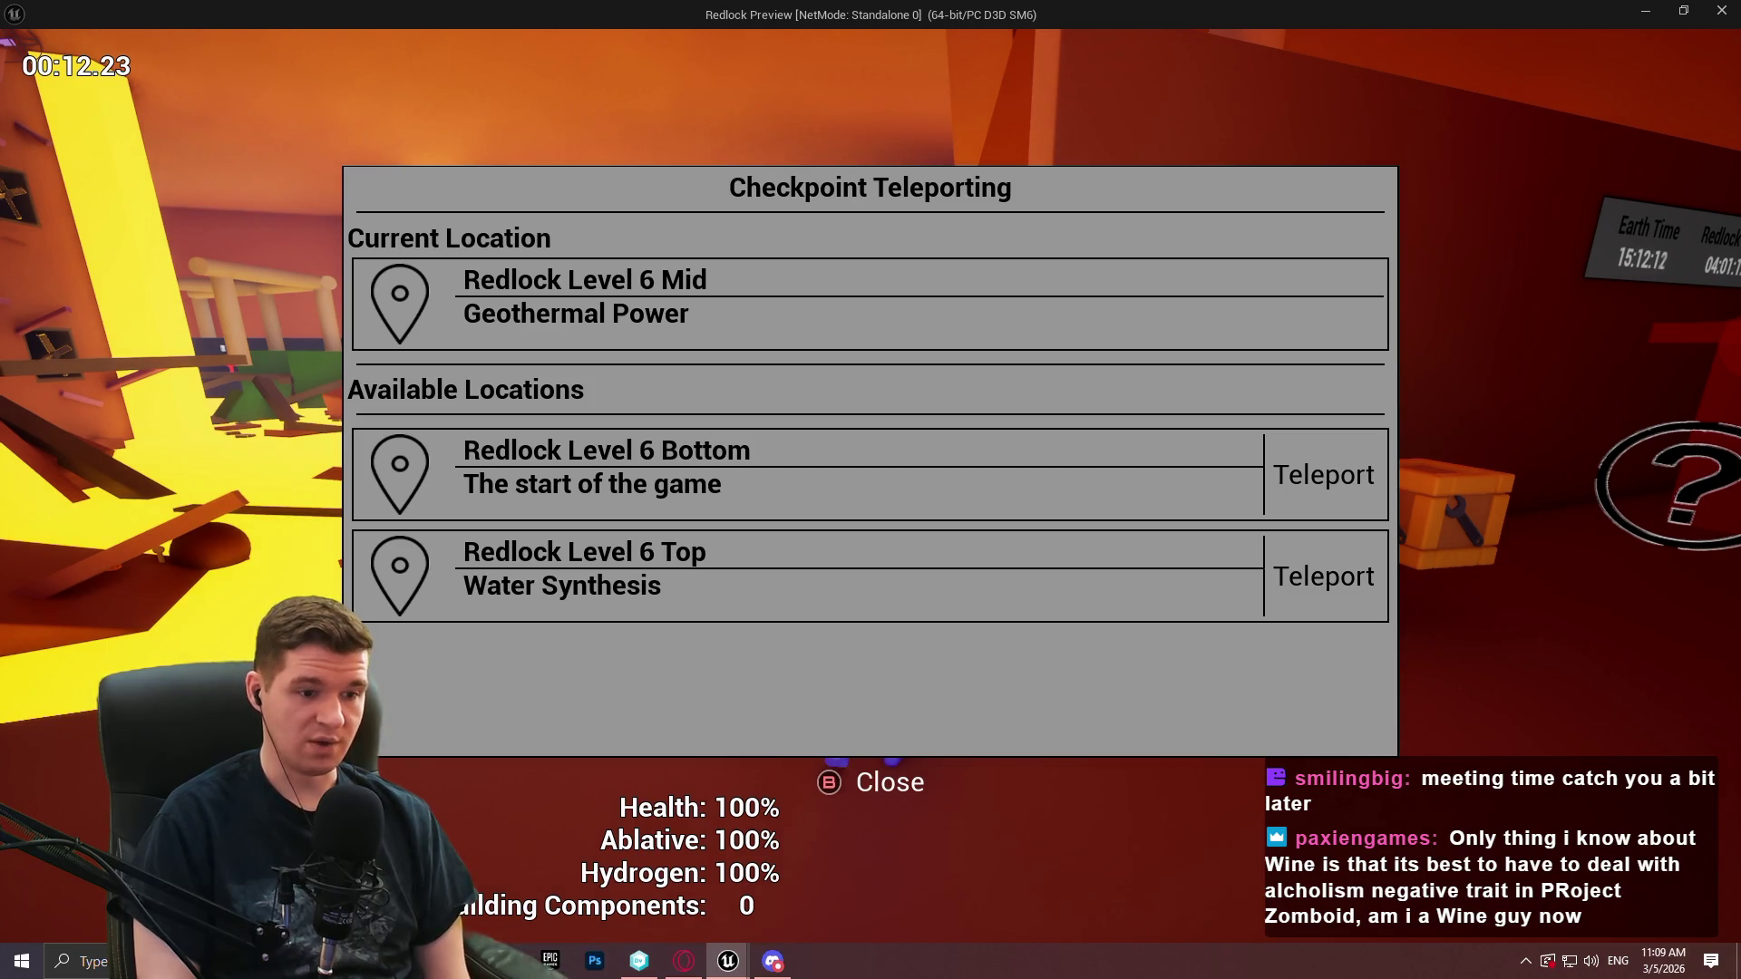
{"action": "left_click", "coordinate": [1324, 576]}
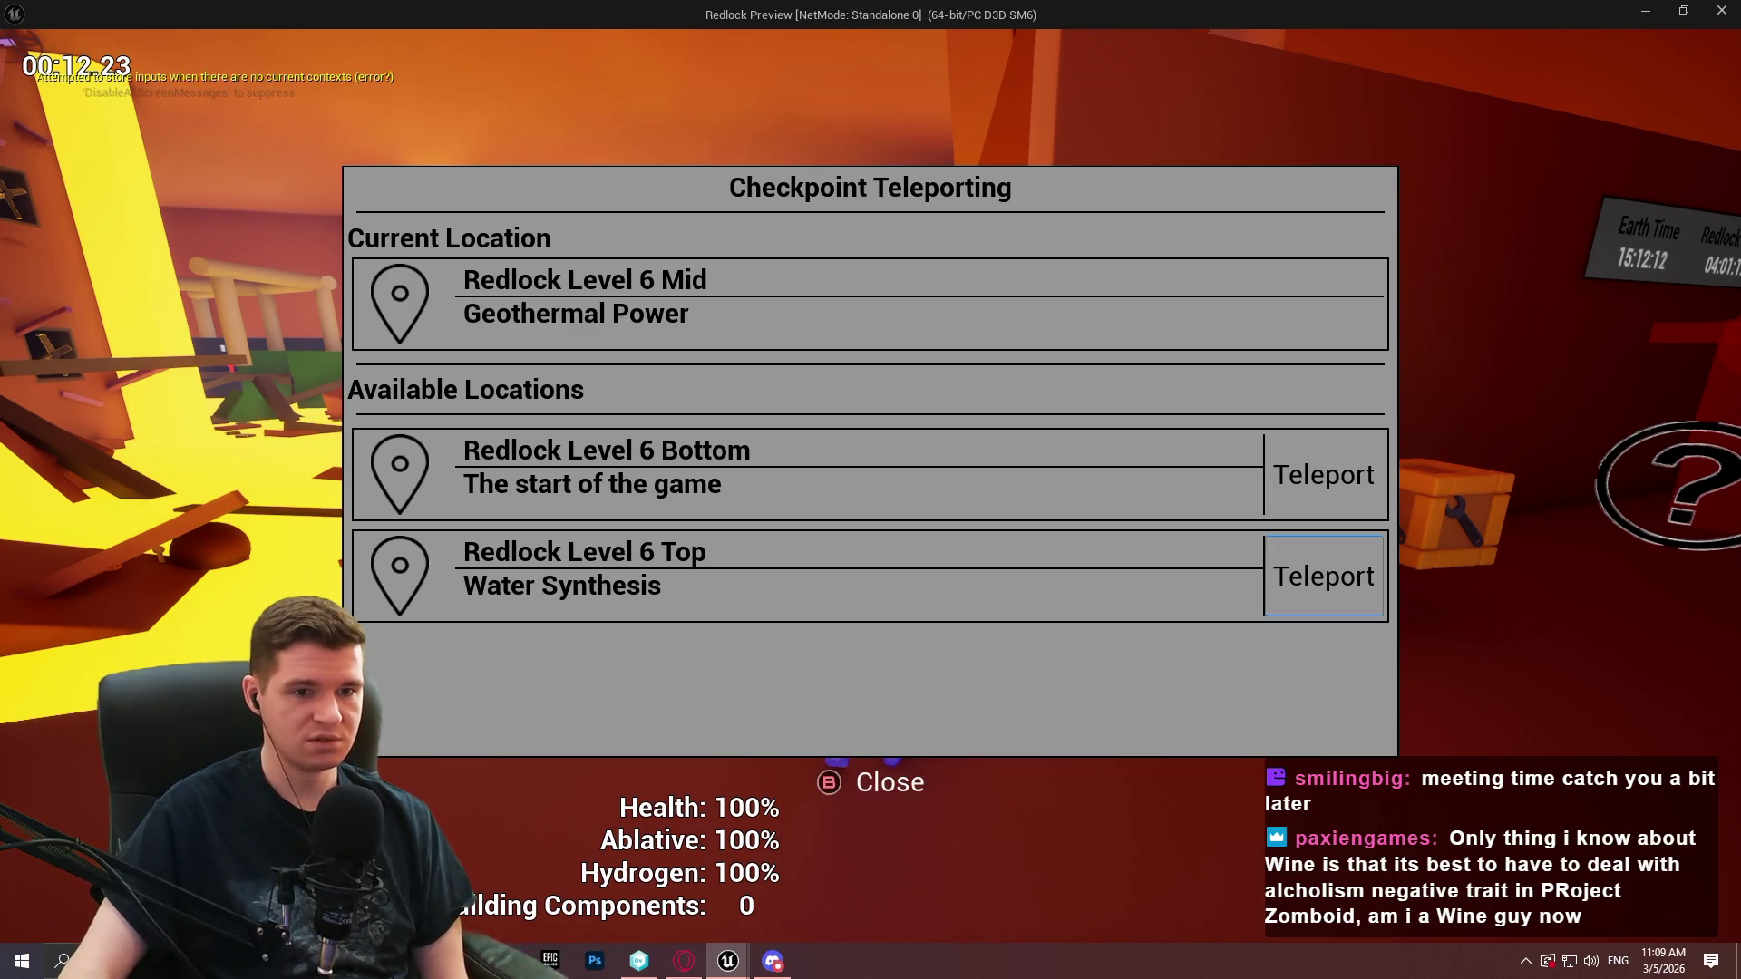
{"action": "key", "text": "Return"}
{"action": "key", "text": "Return"}
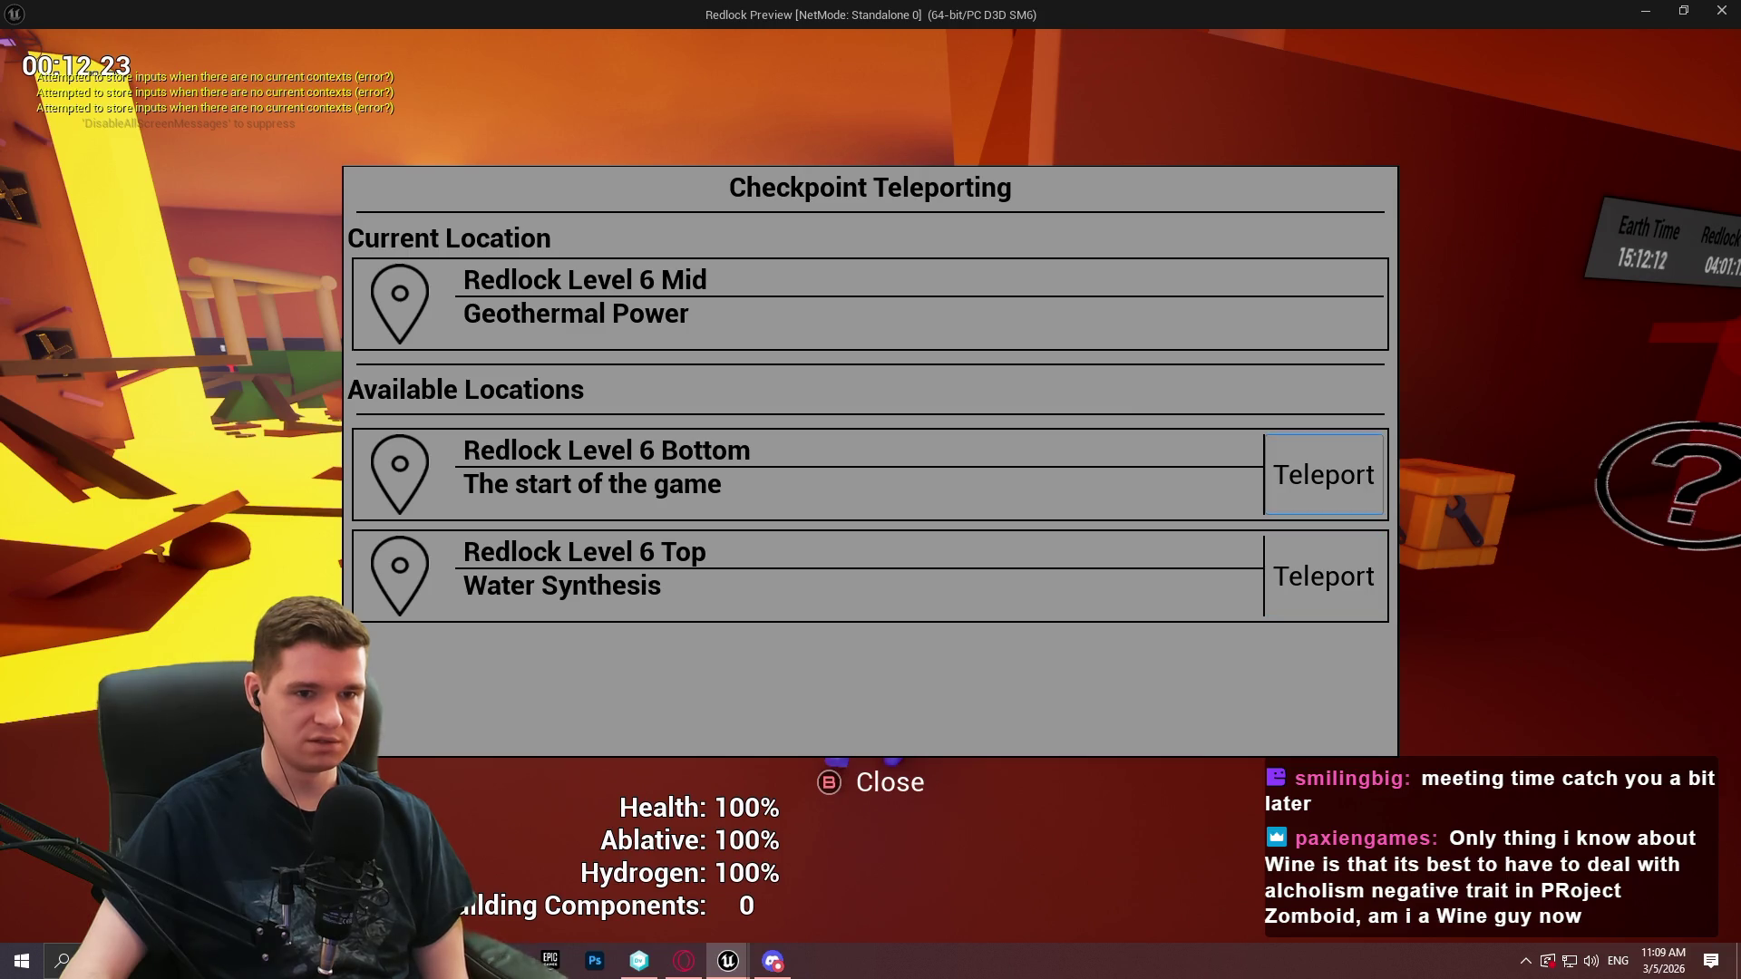
{"action": "left_click_drag", "start_coordinate": [977, 29], "coordinate": [1740, 29]}
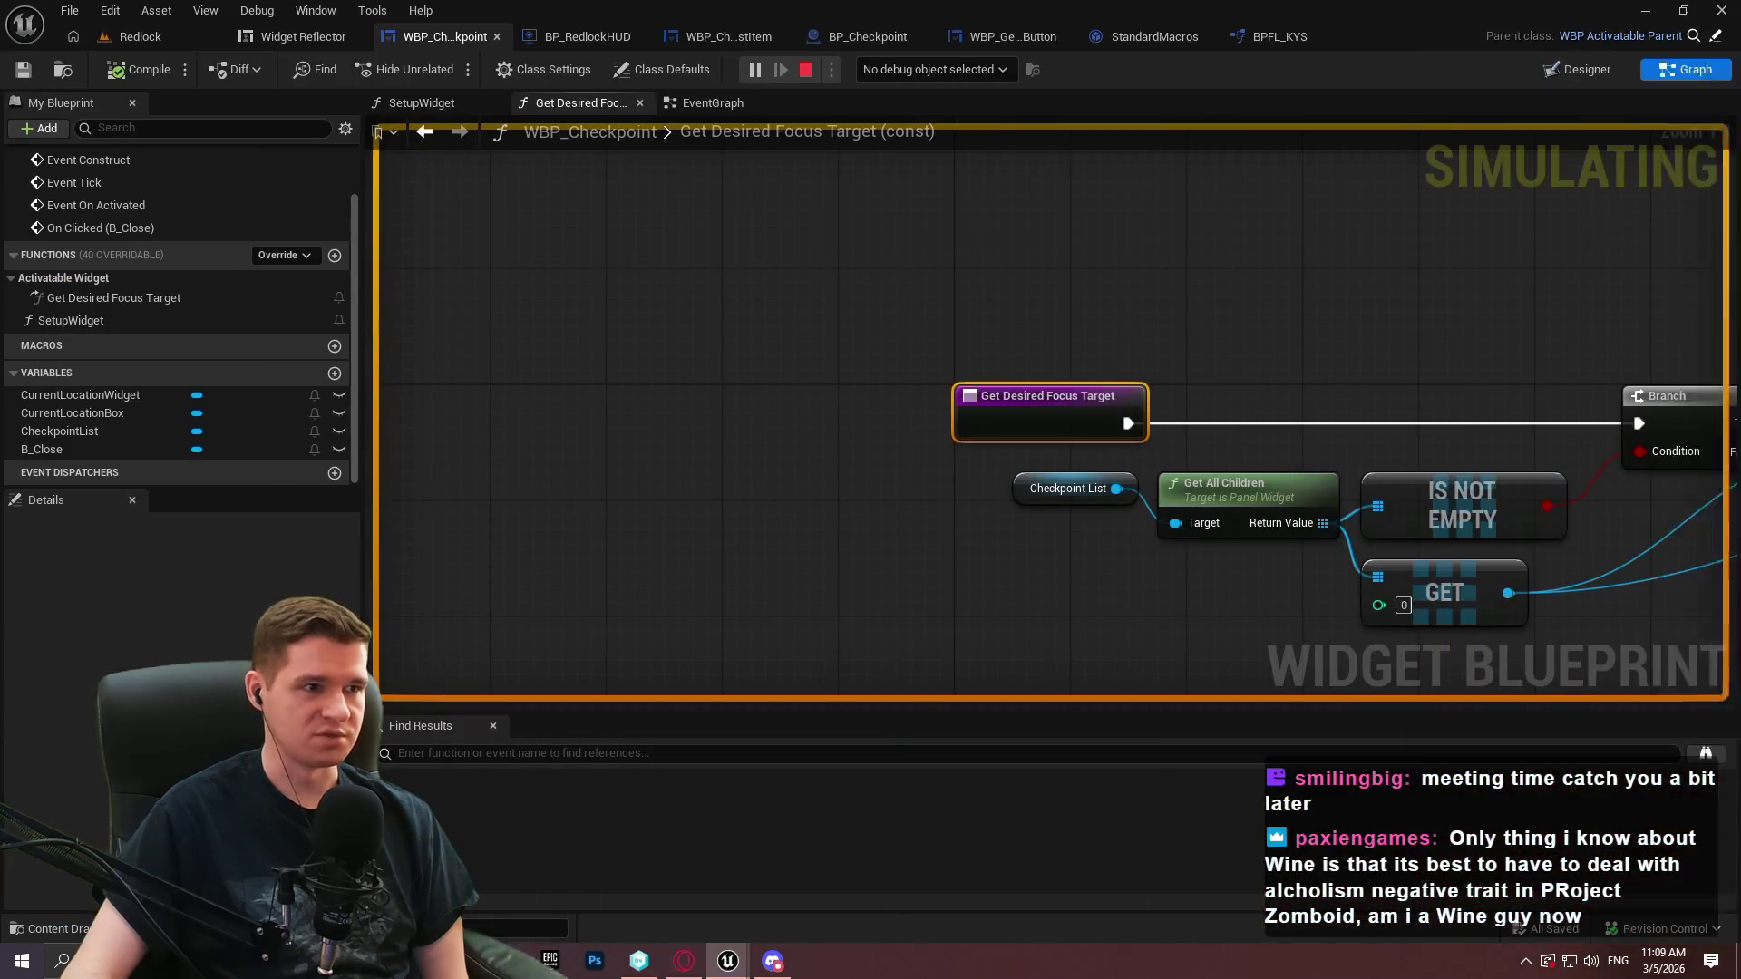
Open the Widget Reflector, pick in-game widgets, and widen the Widget Name, Clipping and Visibility columns
{"action": "left_click", "coordinate": [288, 38]}
{"action": "left_click", "coordinate": [90, 141]}
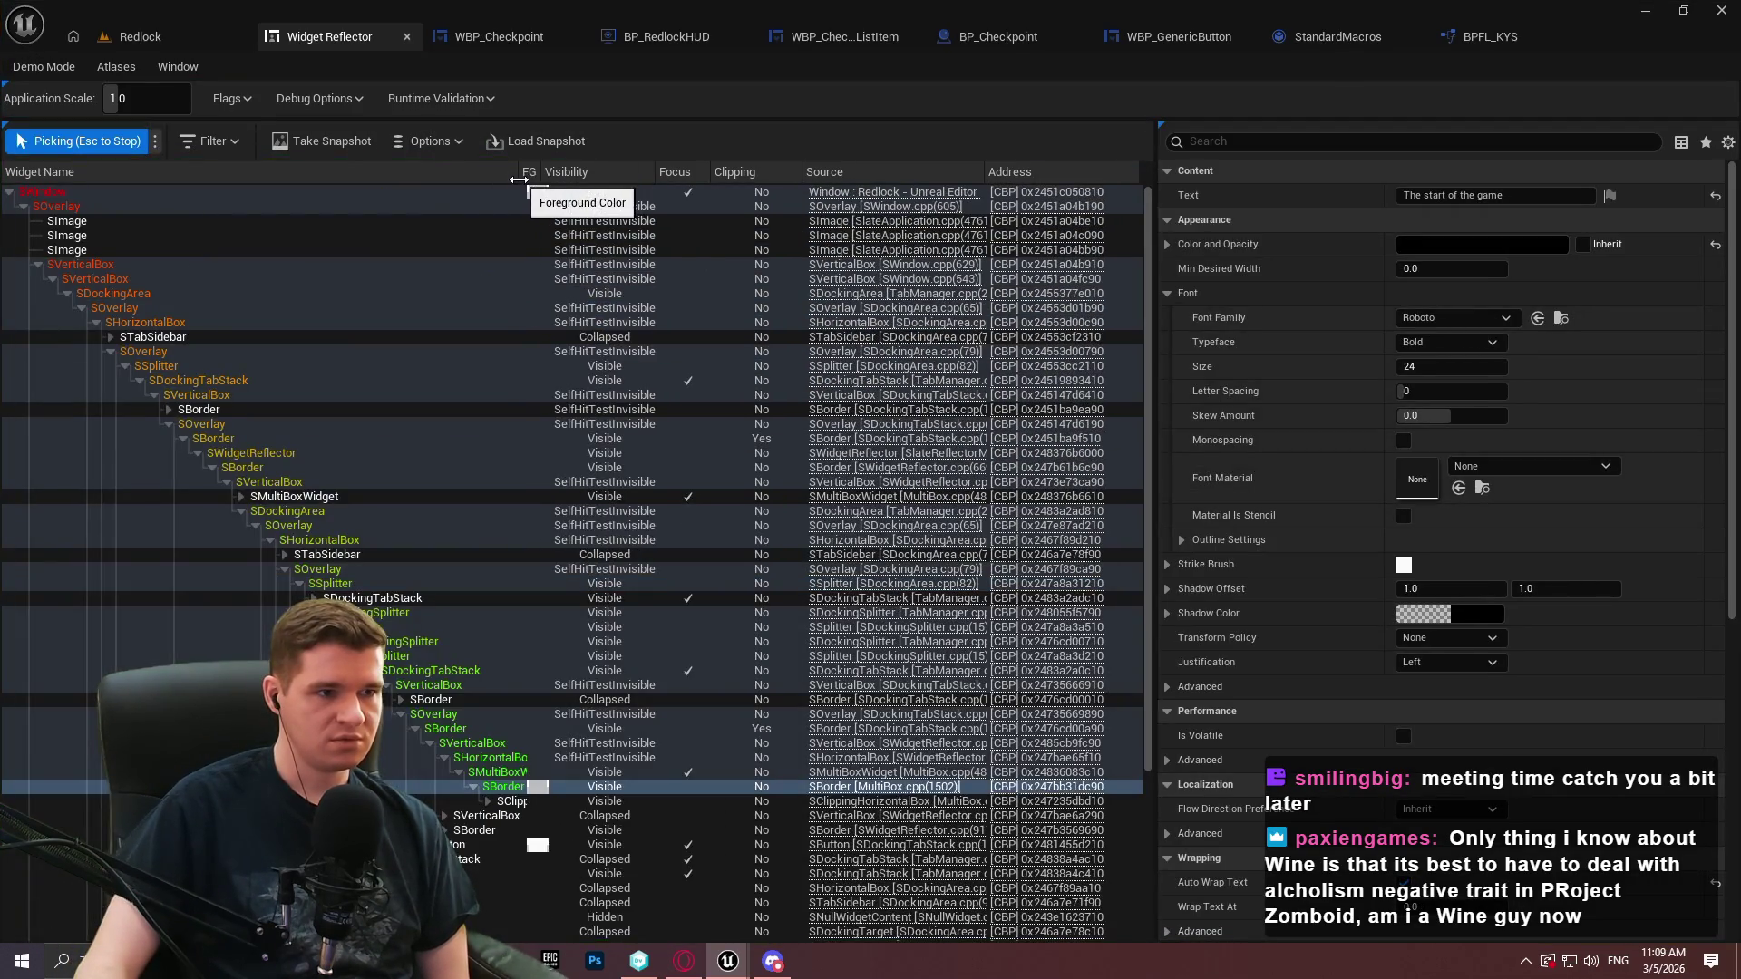
{"action": "mouse_move", "coordinate": [523, 172]}
{"action": "left_mouse_down"}
{"action": "mouse_move", "coordinate": [725, 195]}
{"action": "mouse_move", "coordinate": [779, 221]}
{"action": "mouse_move", "coordinate": [730, 247]}
{"action": "left_mouse_up"}
{"action": "mouse_move", "coordinate": [887, 173]}
{"action": "left_mouse_down"}
{"action": "mouse_move", "coordinate": [1039, 181]}
{"action": "mouse_move", "coordinate": [949, 195]}
{"action": "mouse_move", "coordinate": [929, 178]}
{"action": "mouse_move", "coordinate": [986, 177]}
{"action": "mouse_move", "coordinate": [949, 174]}
{"action": "left_mouse_up"}
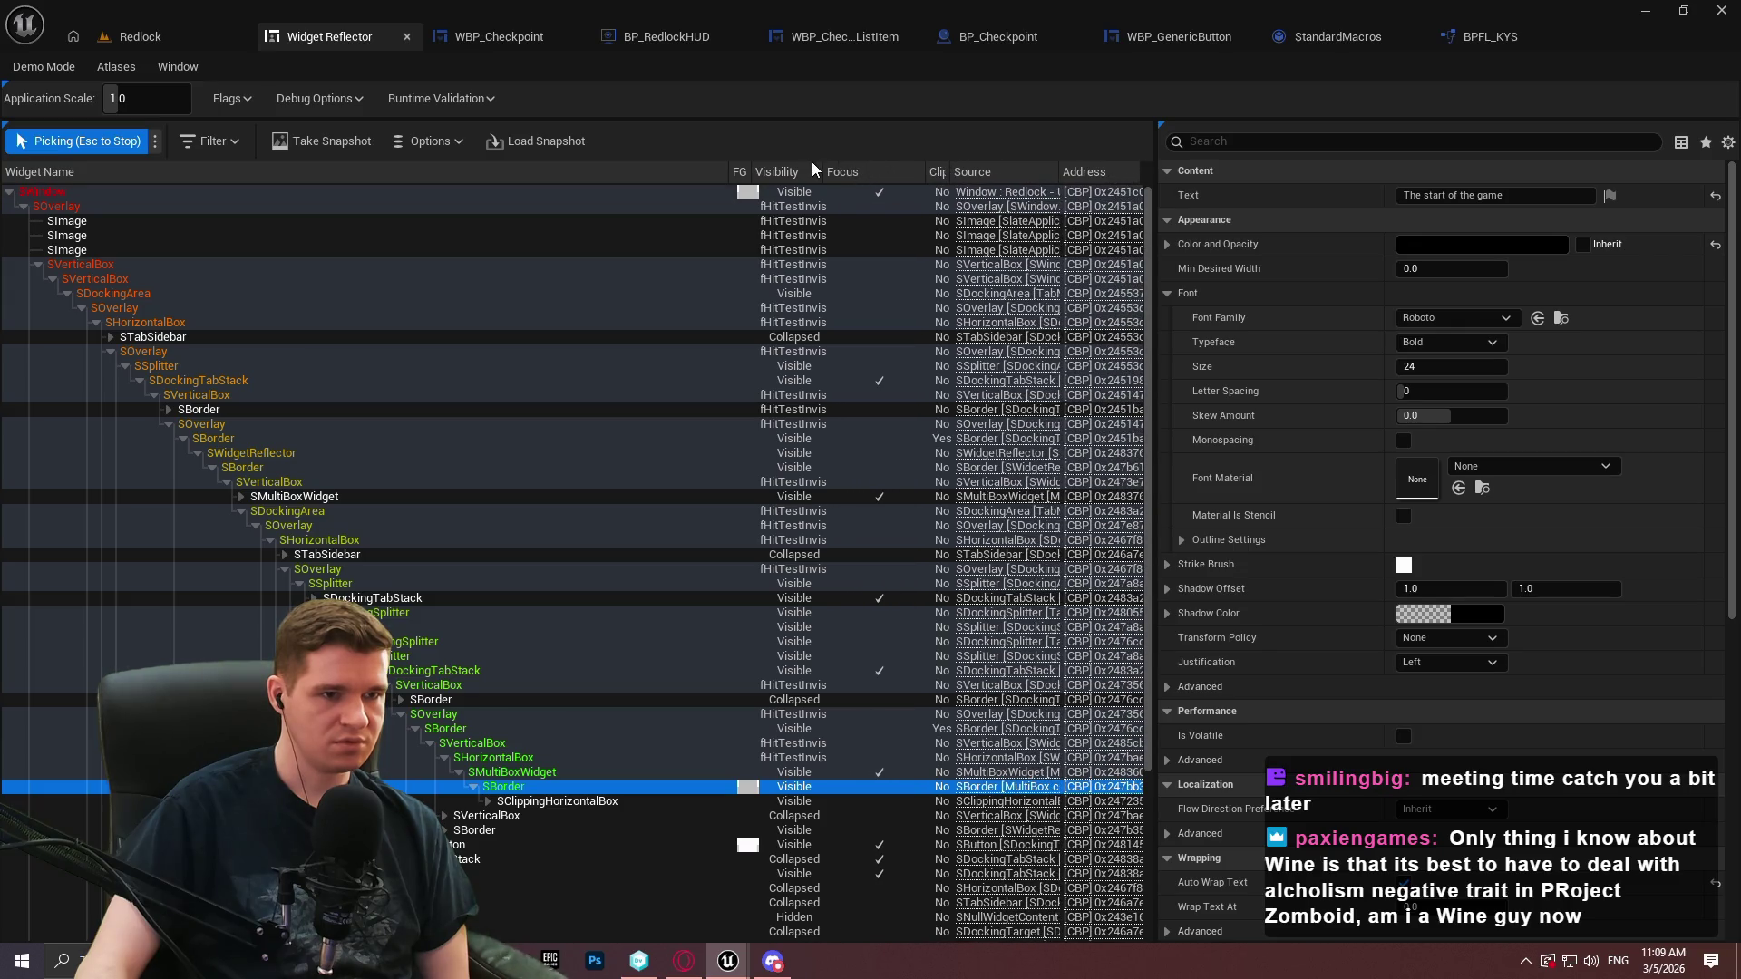
{"action": "left_click_drag", "start_coordinate": [820, 172], "coordinate": [851, 186]}
{"action": "left_click_drag", "start_coordinate": [736, 176], "coordinate": [756, 186]}
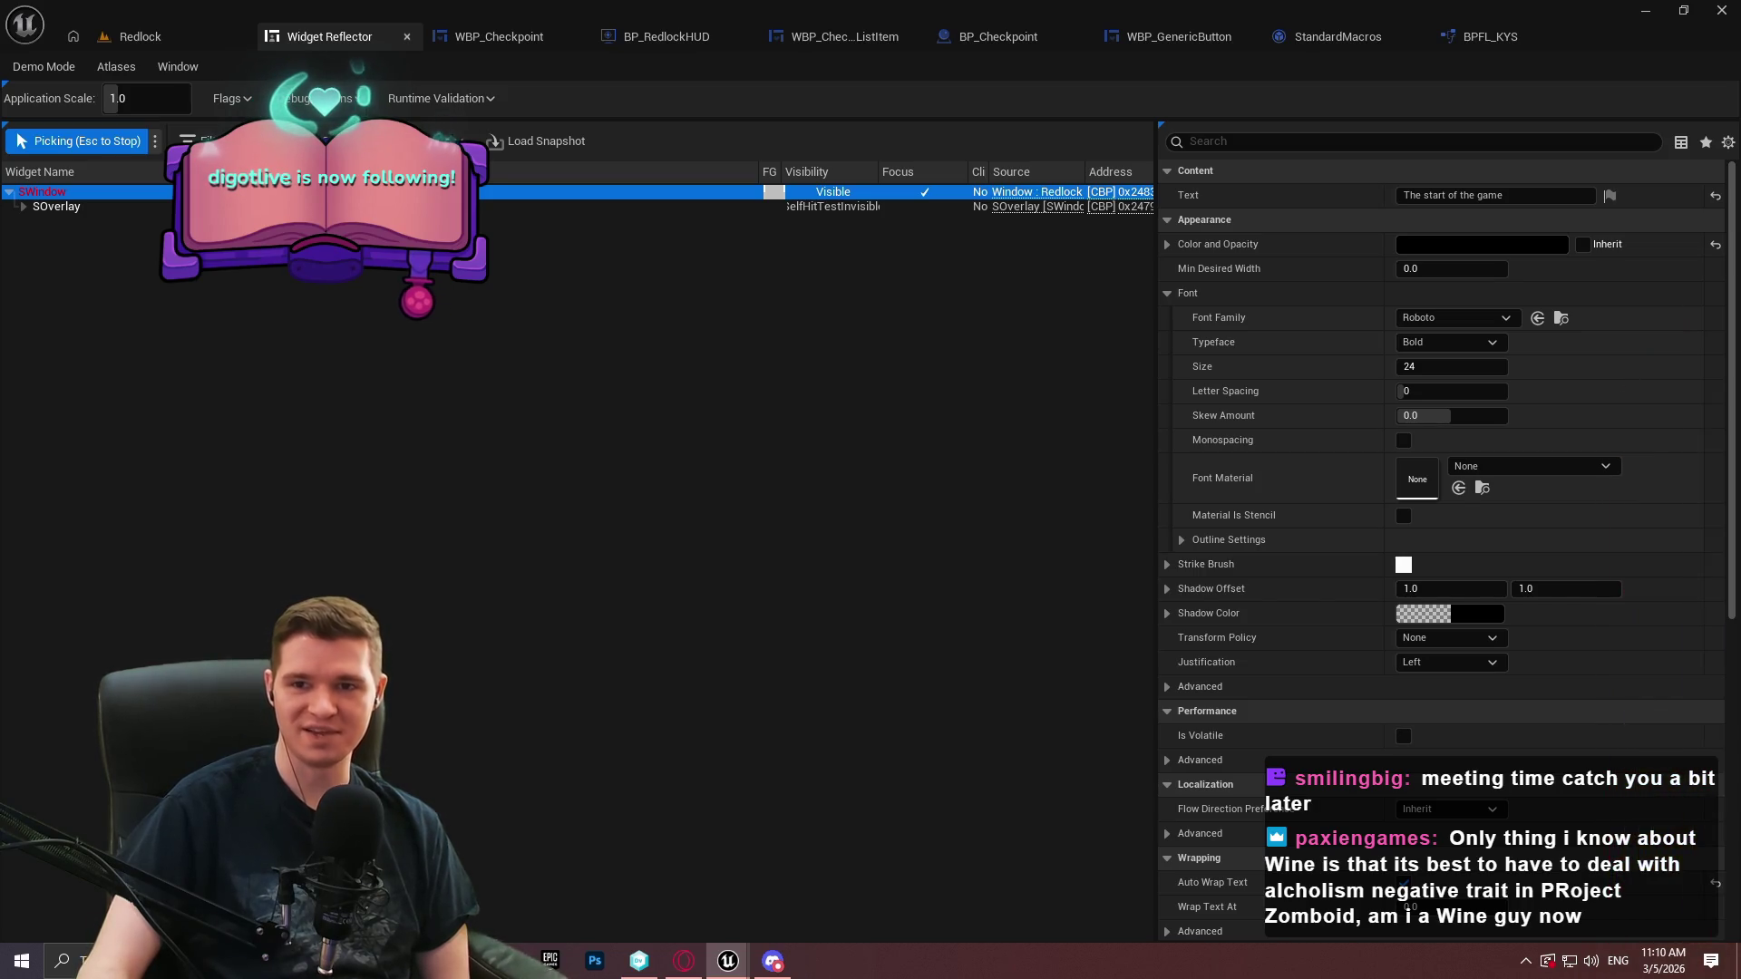
Inspect the picked checkpoint list widgets, stop picking, and return to the WBP_Checkpoint tab
{"action": "mouse_move", "coordinate": [1176, 142]}
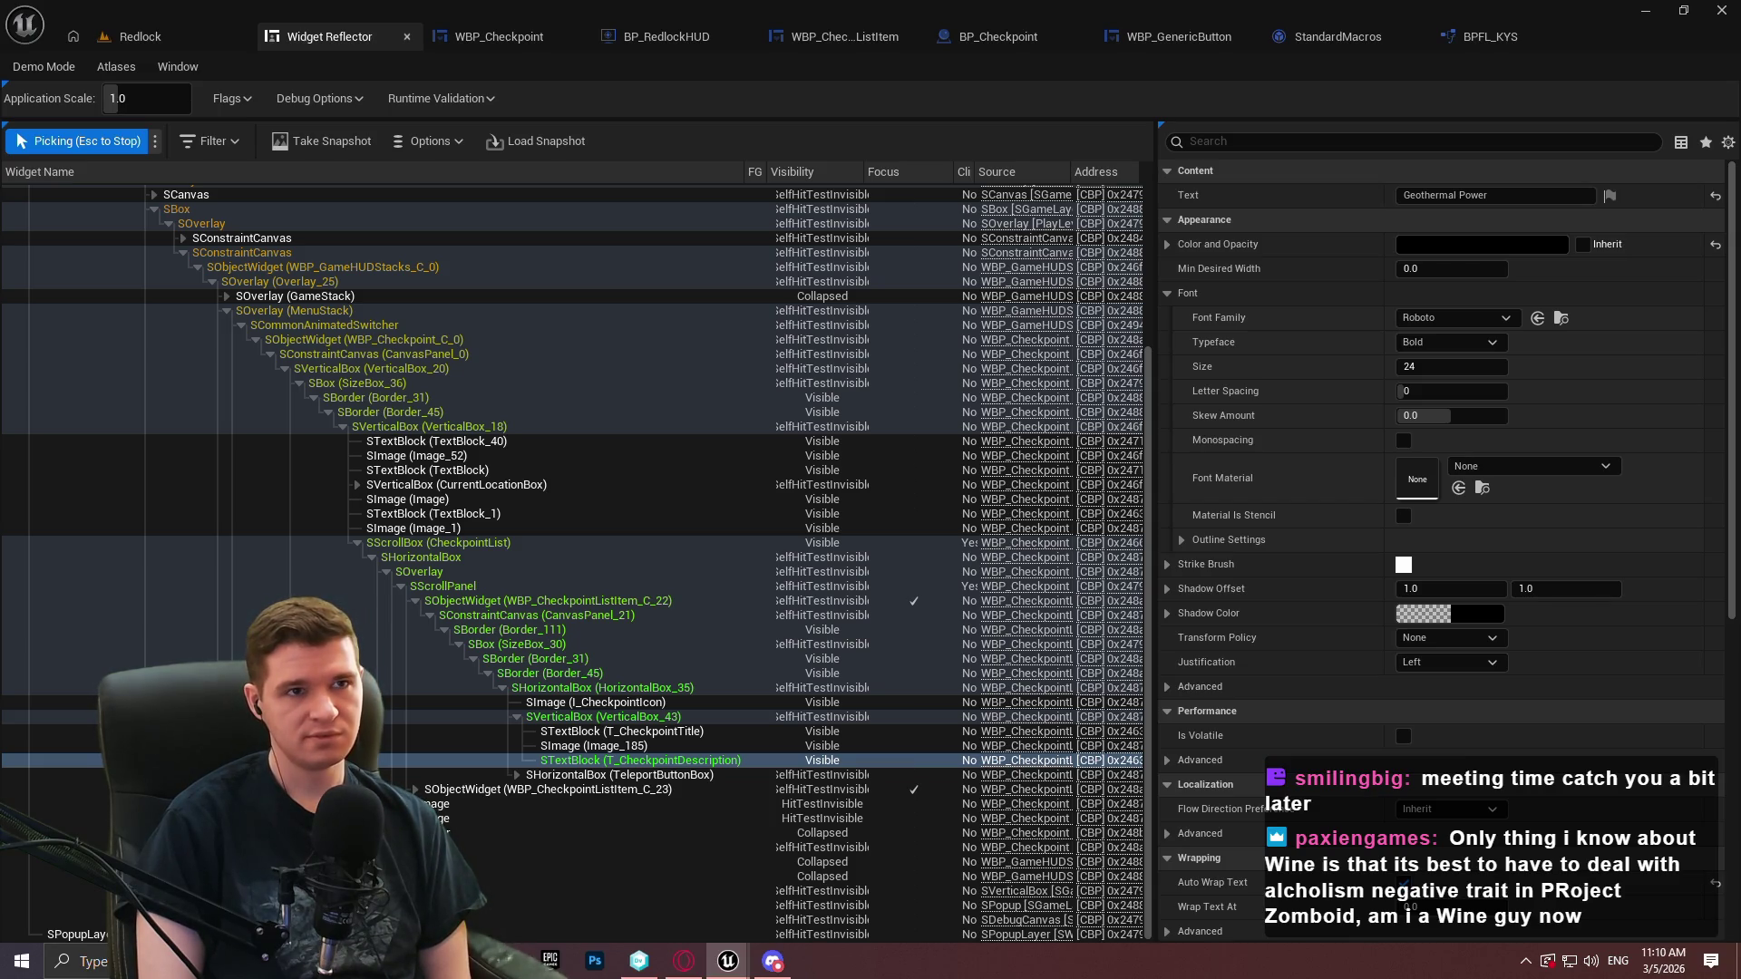
{"action": "key", "text": "Escape"}
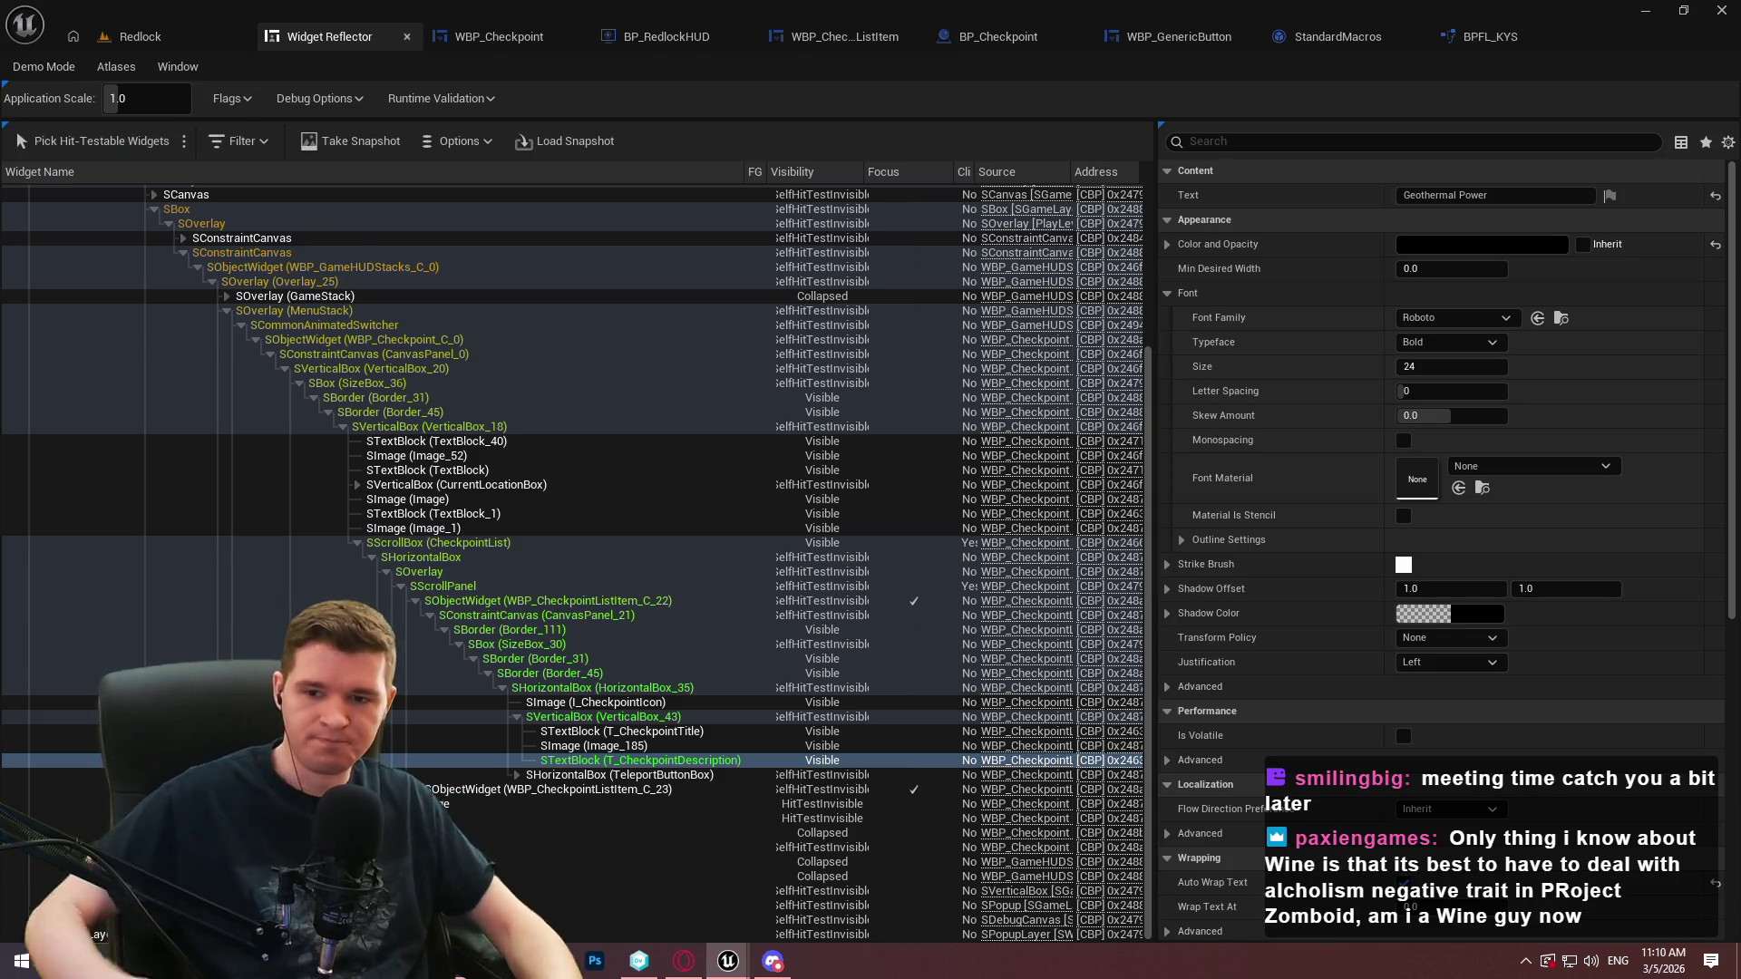
{"action": "left_click", "coordinate": [508, 35]}
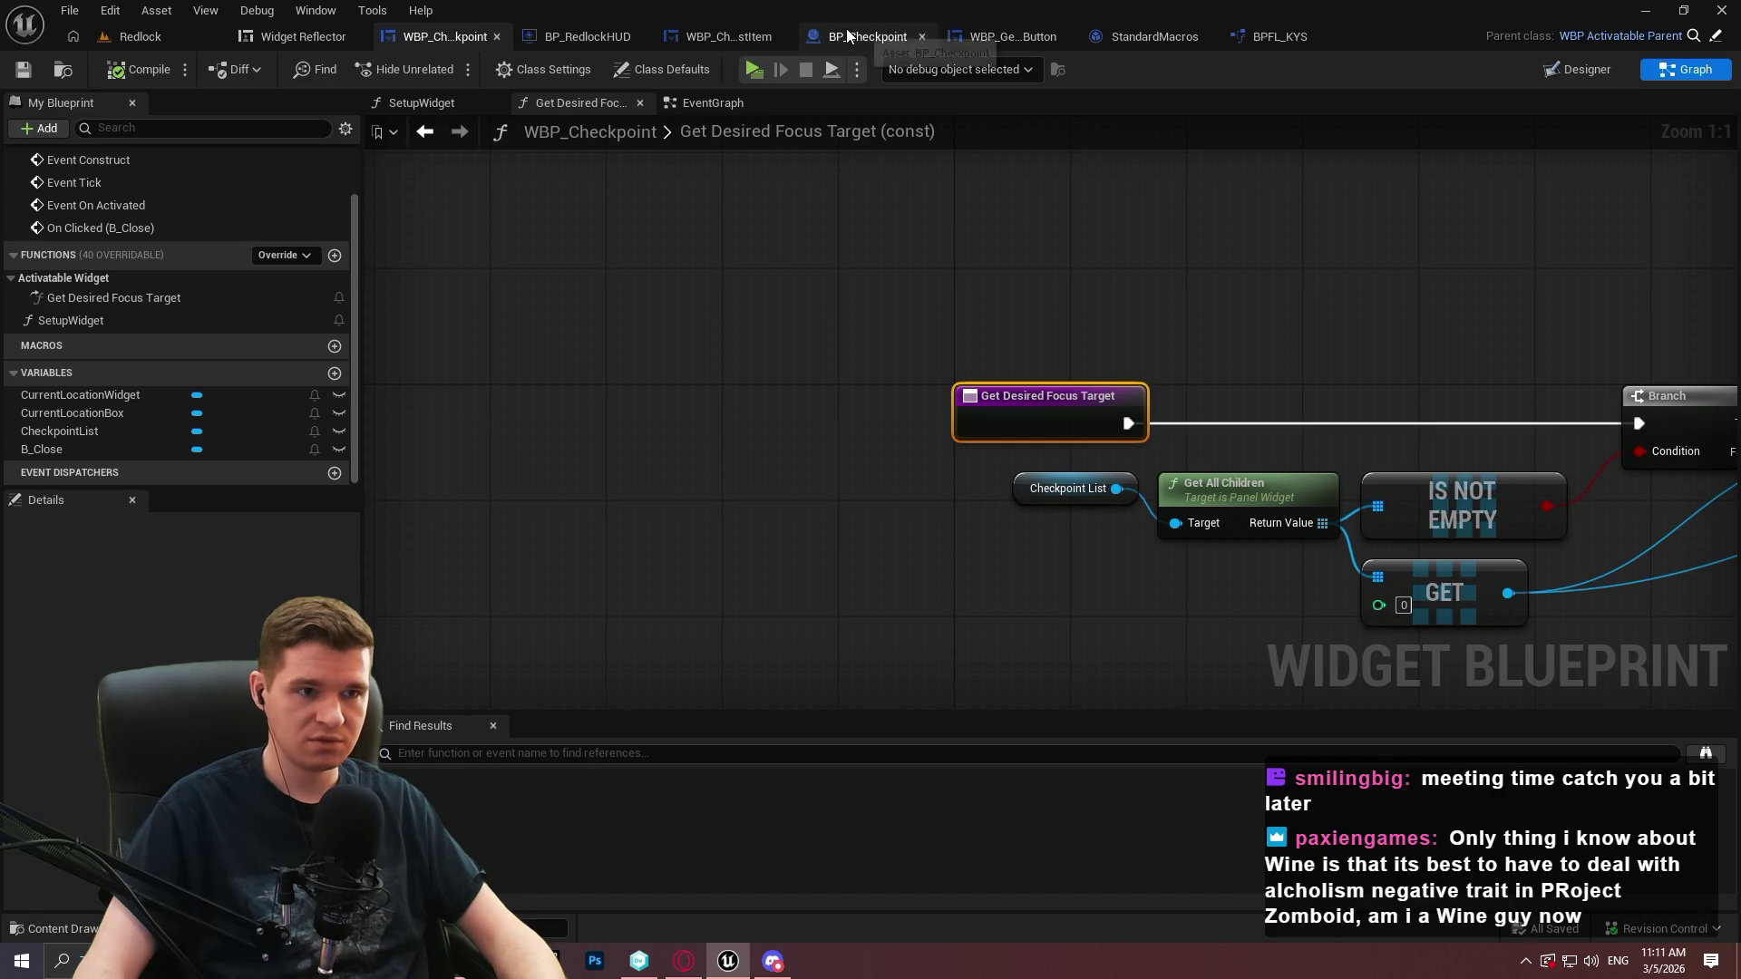
In WBP_CheckpointListItem, add a Parent: Pre Construct call after Event Pre Construct and wire it into Set Visibility
{"action": "left_click", "coordinate": [727, 38]}
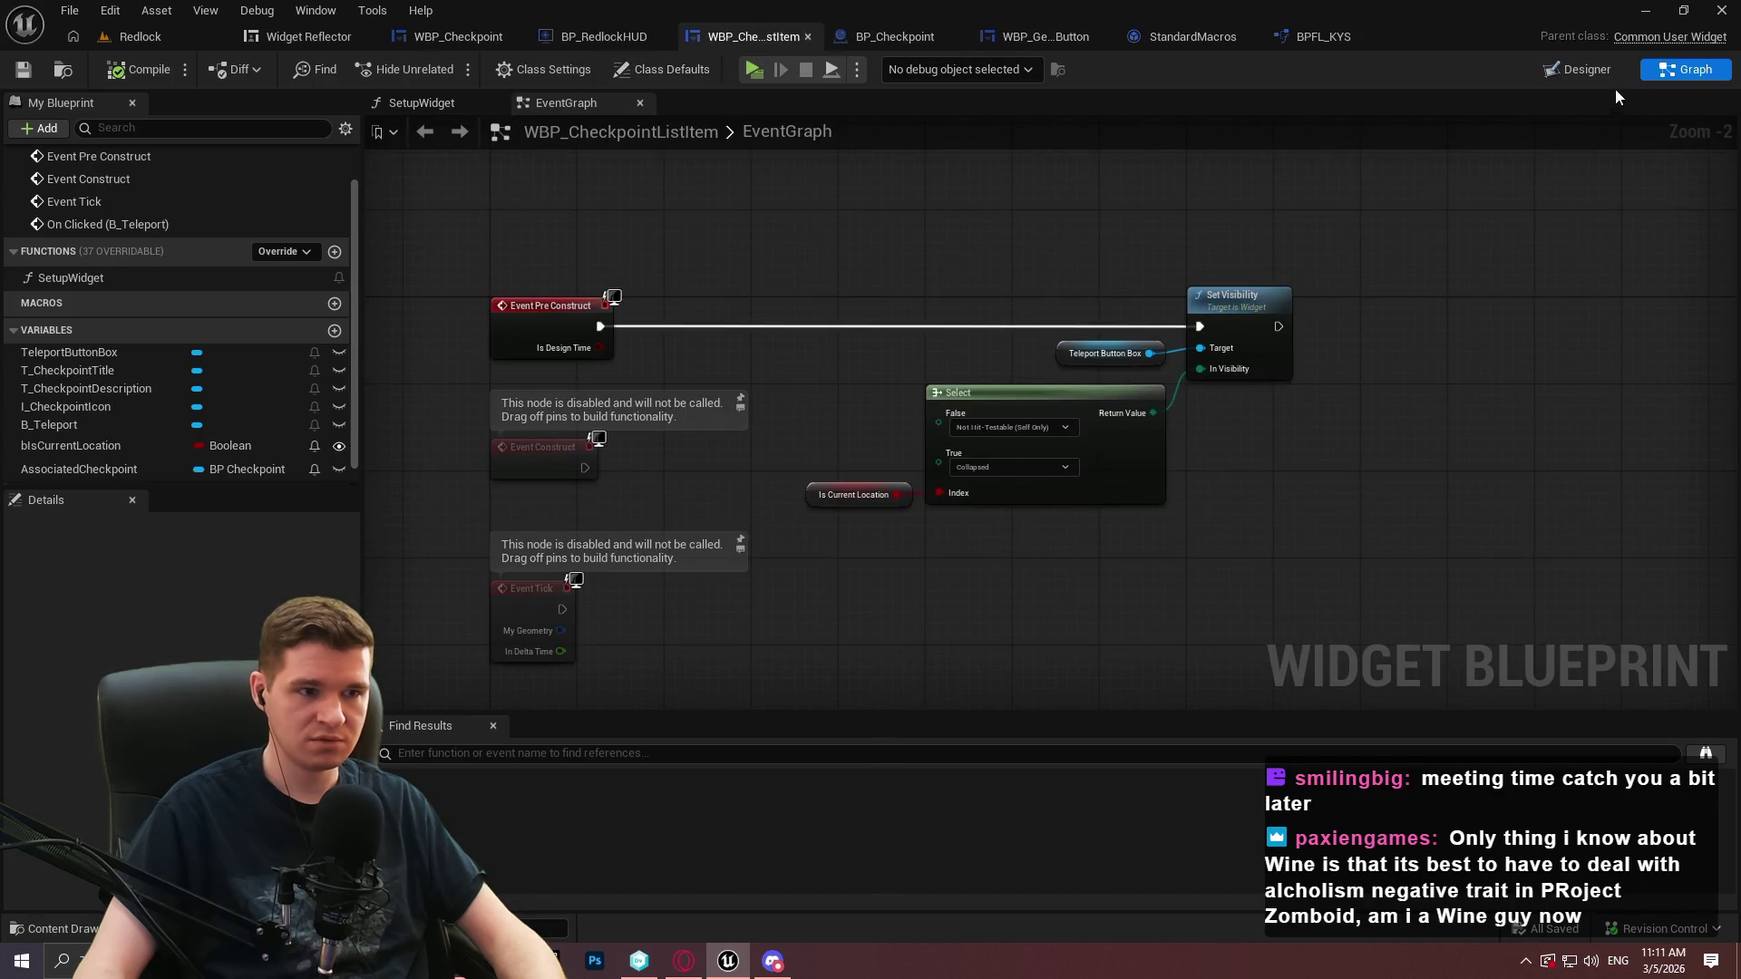
{"action": "right_click", "coordinate": [536, 314]}
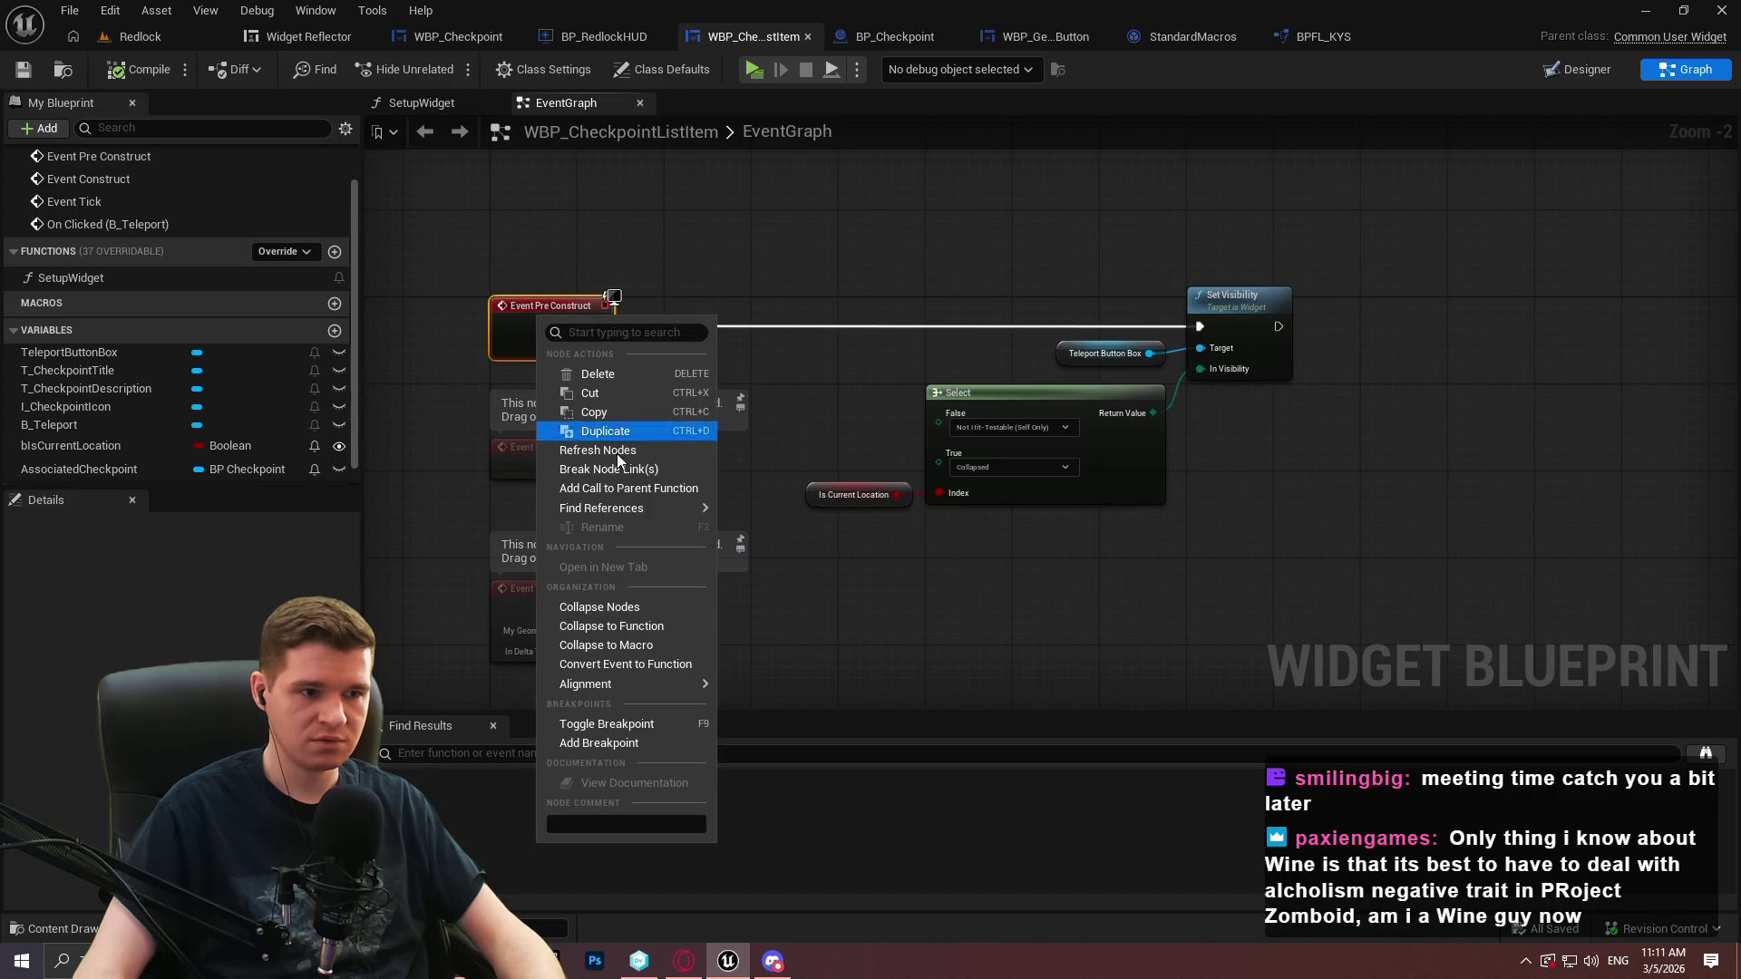
{"action": "left_click", "coordinate": [635, 483]}
{"action": "left_click_drag", "start_coordinate": [580, 379], "coordinate": [733, 306]}
{"action": "mouse_move", "coordinate": [600, 327]}
{"action": "left_mouse_down"}
{"action": "mouse_move", "coordinate": [655, 327]}
{"action": "mouse_move", "coordinate": [662, 342]}
{"action": "left_mouse_up"}
{"action": "left_click_drag", "start_coordinate": [762, 327], "coordinate": [1201, 325]}
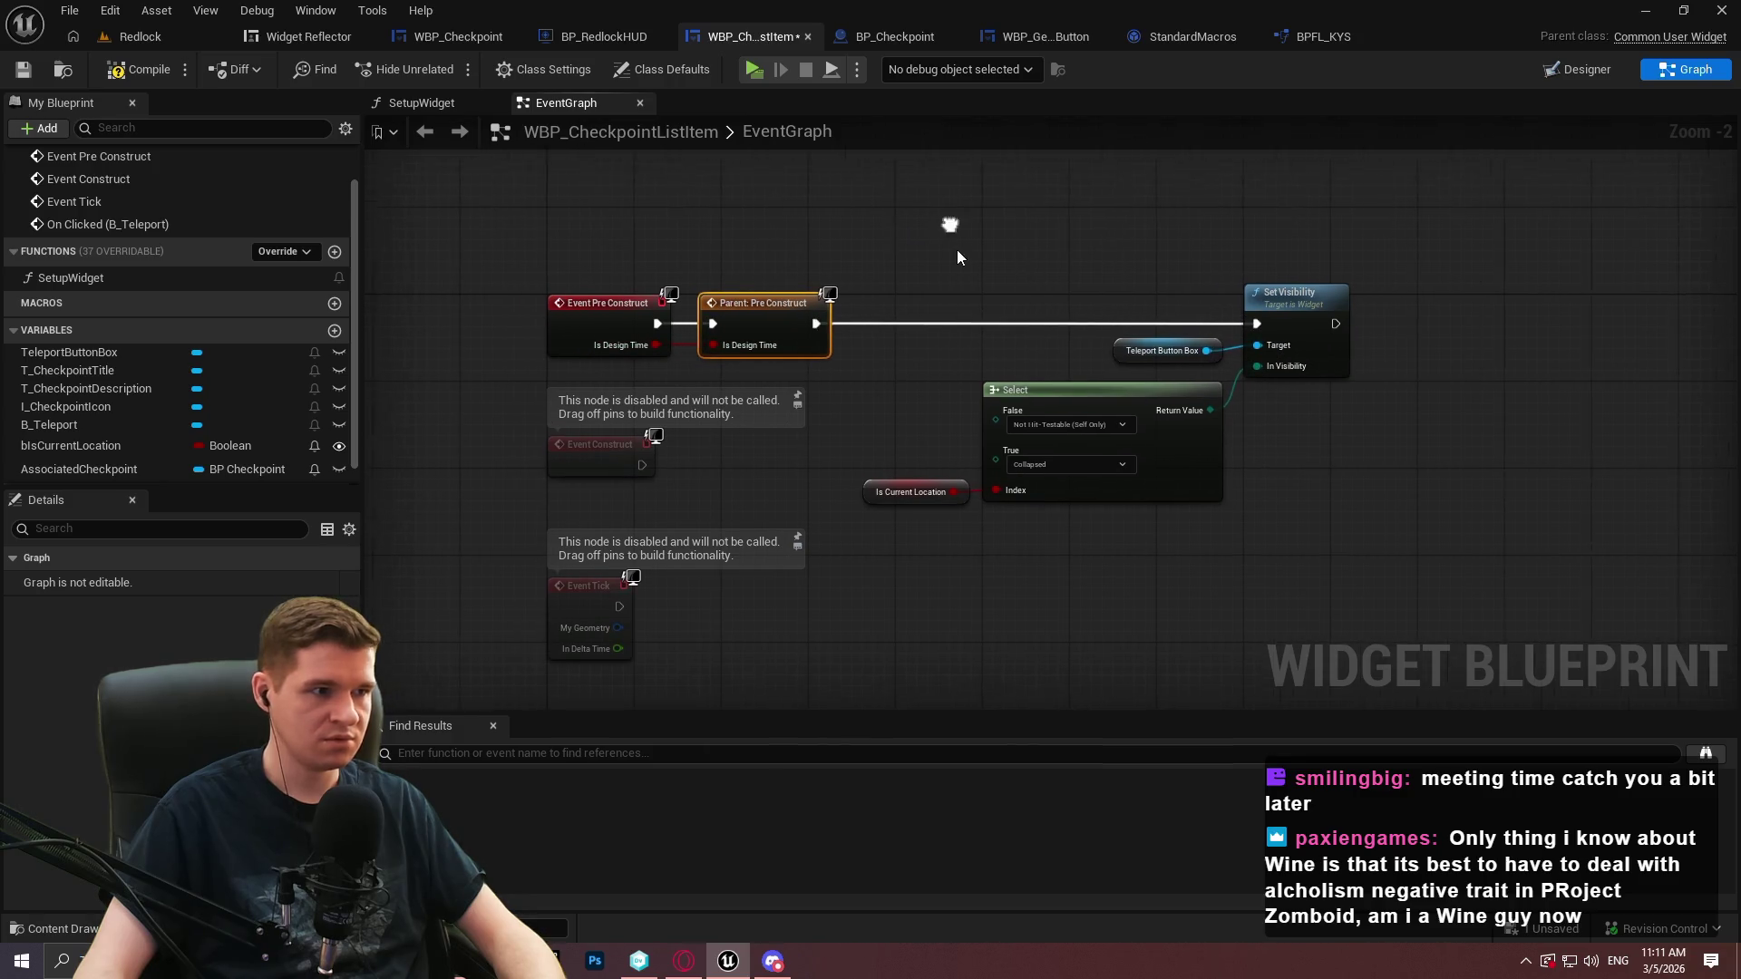
{"action": "left_click", "coordinate": [1573, 70]}
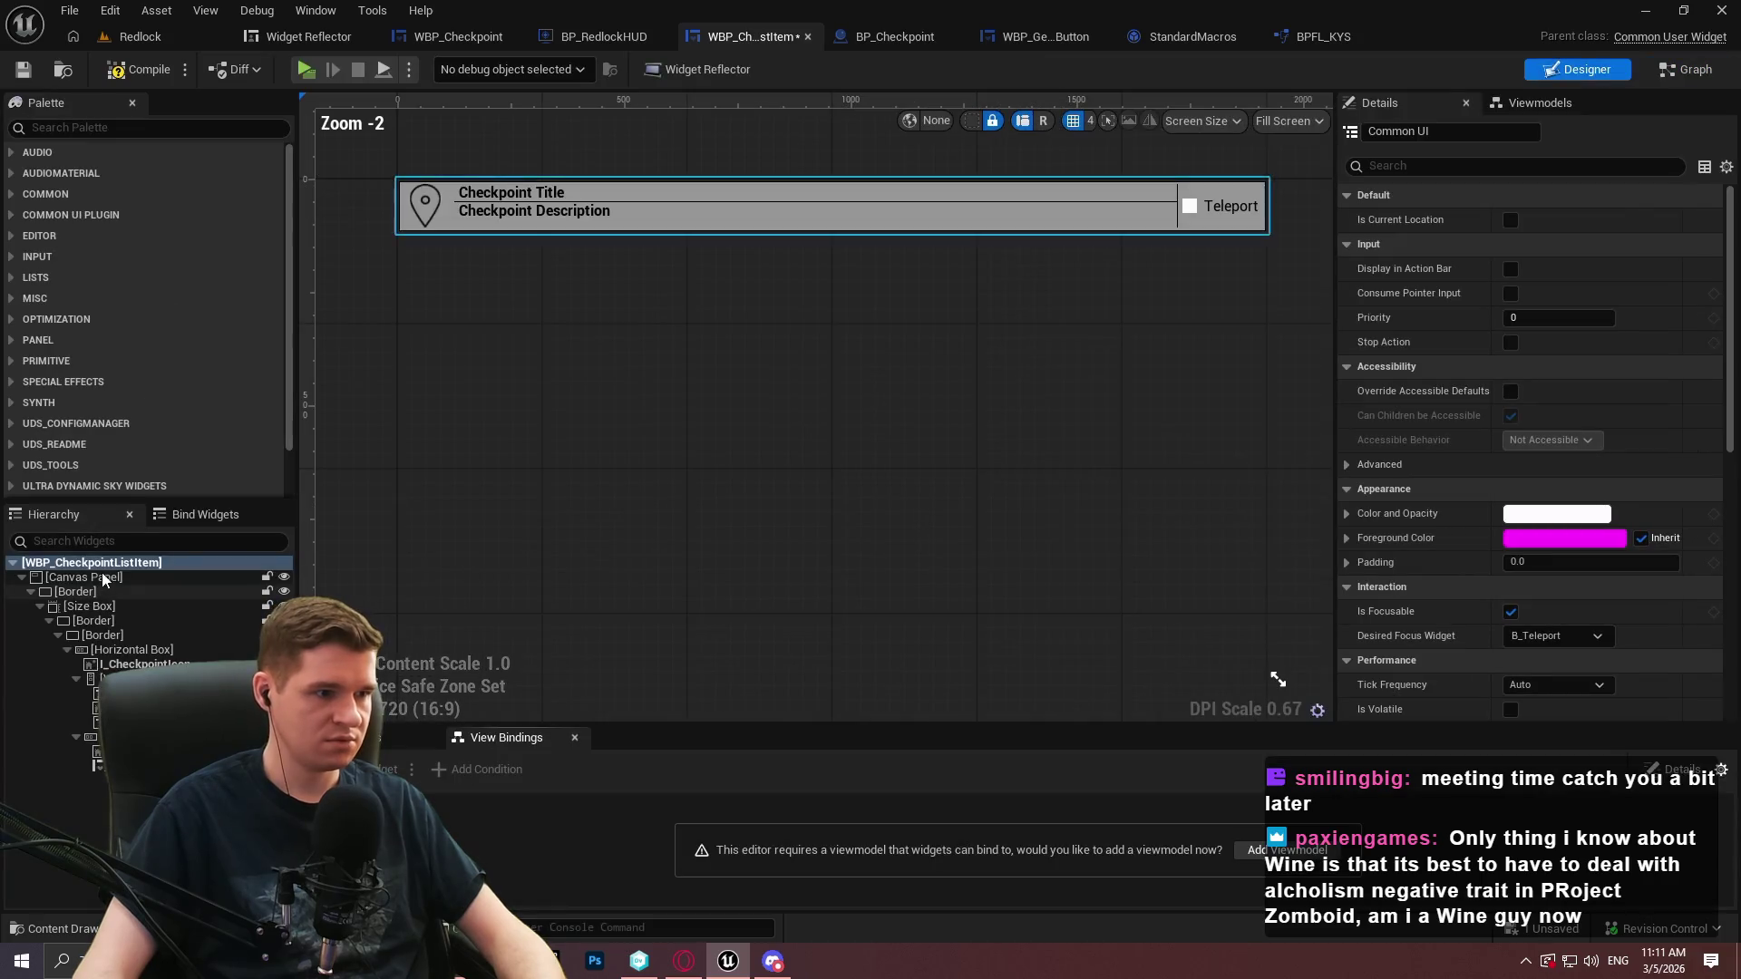
Uncheck Is Focusable on the list item root, keeping B_Teleport as its Desired Focus Widget
{"action": "scroll", "coordinate": [1460, 306], "scroll_direction": "down", "scroll_amount": 5}
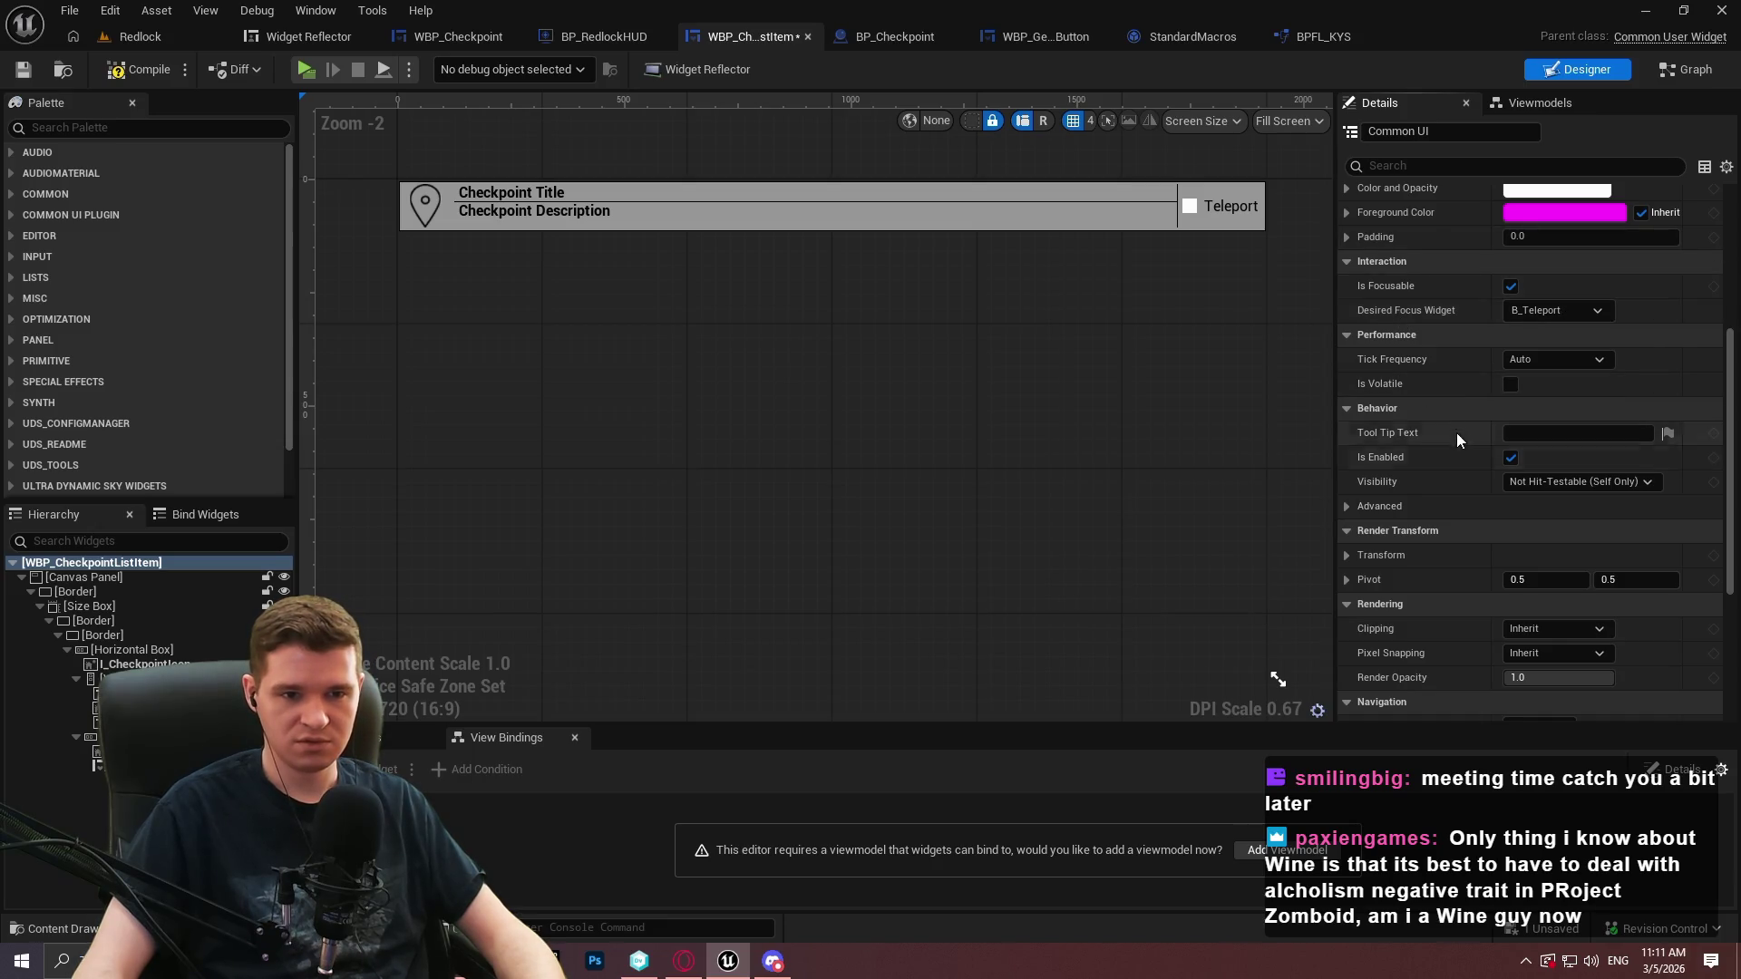
{"action": "scroll", "coordinate": [1454, 433], "scroll_direction": "down", "scroll_amount": 2}
{"action": "left_click", "coordinate": [1219, 207]}
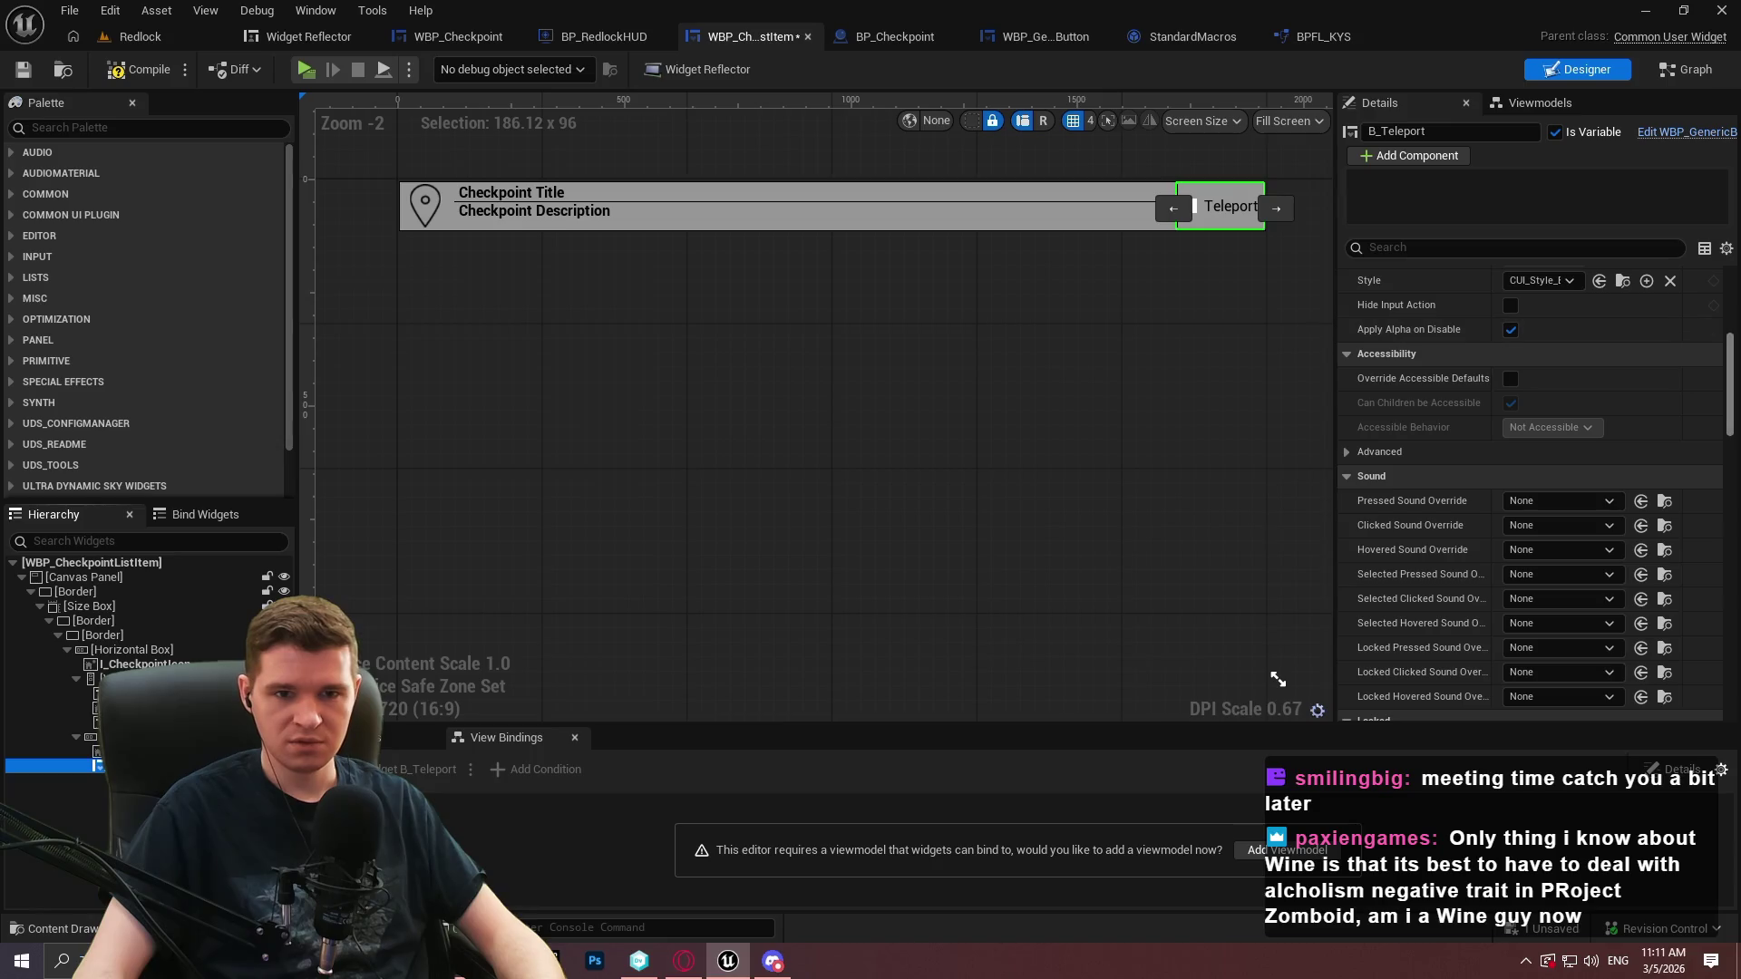
{"action": "mouse_move", "coordinate": [1733, 372]}
{"action": "left_mouse_down"}
{"action": "mouse_move", "coordinate": [1723, 635]}
{"action": "mouse_move", "coordinate": [1728, 299]}
{"action": "left_mouse_up"}
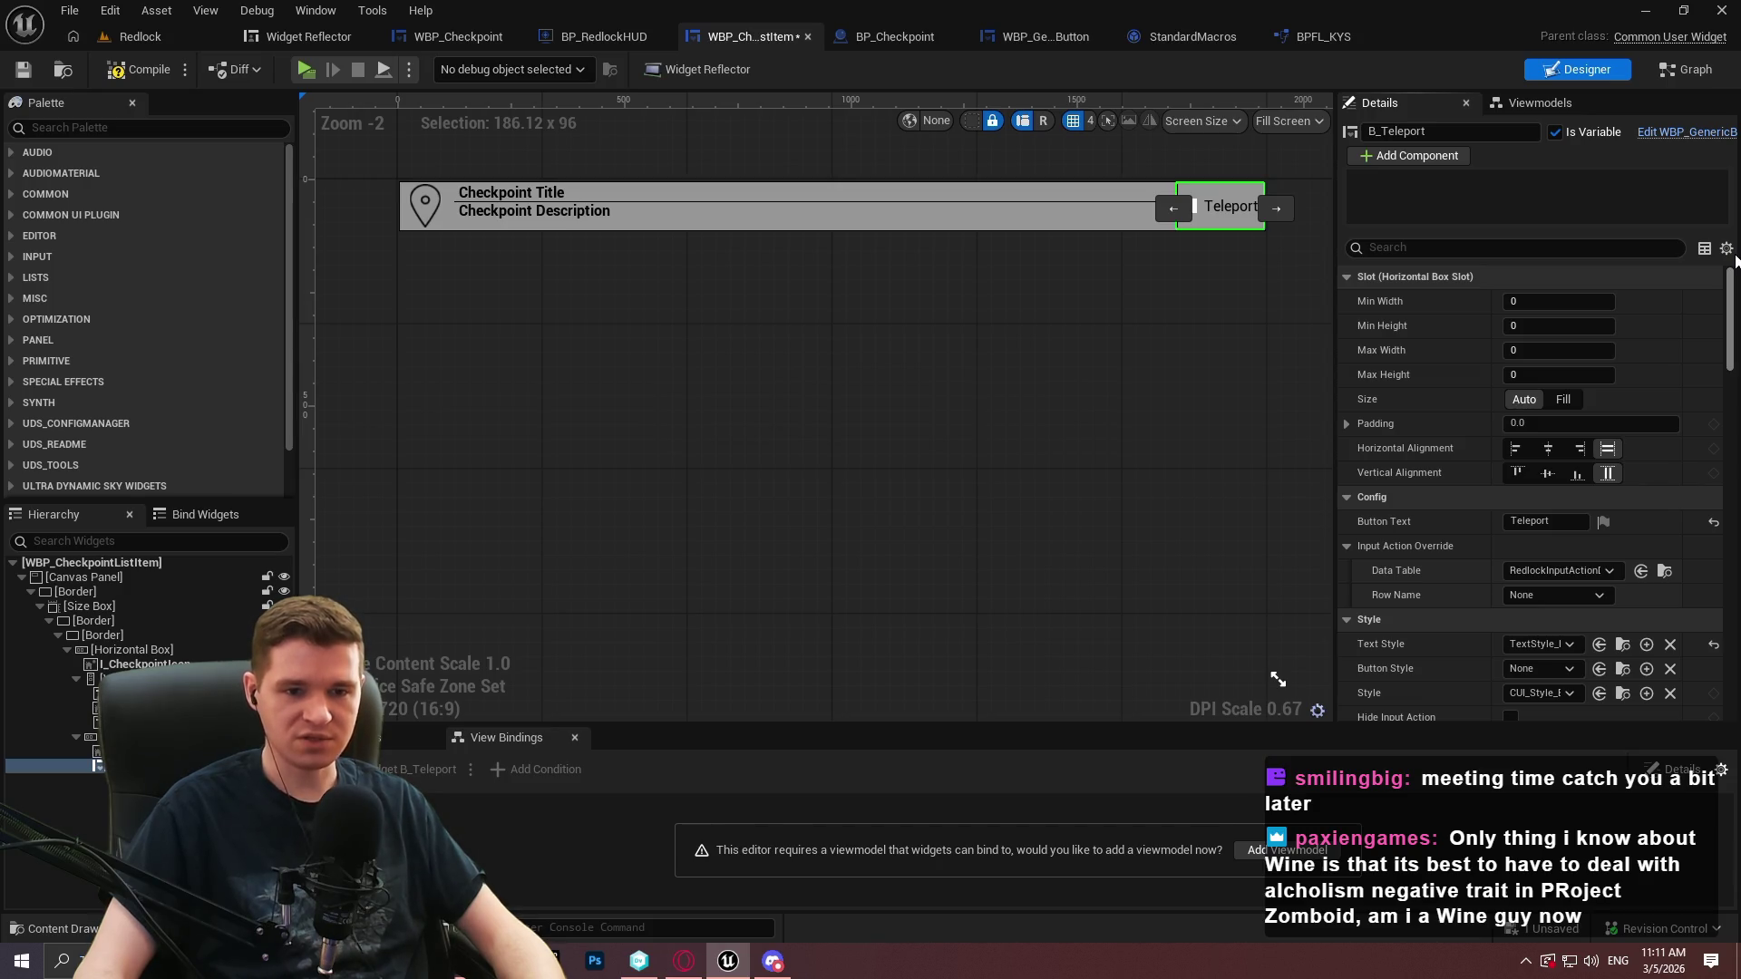
{"action": "scroll", "coordinate": [1727, 353], "scroll_direction": "down", "scroll_amount": 3}
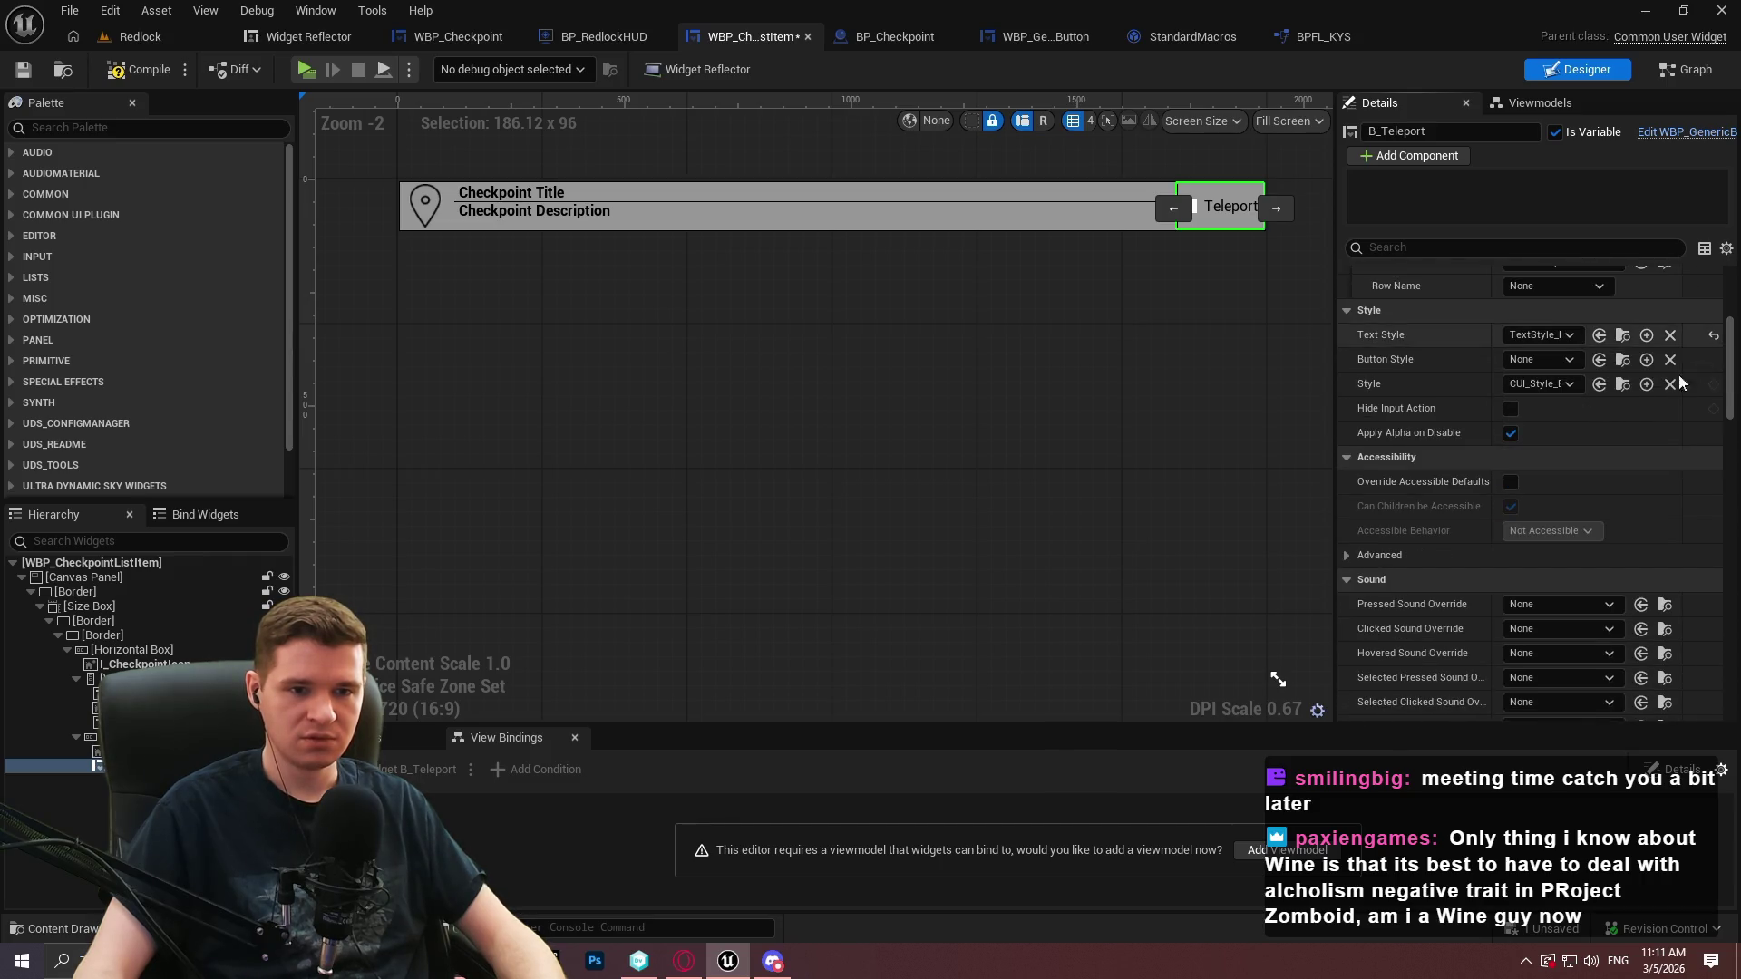
{"action": "left_click", "coordinate": [117, 563]}
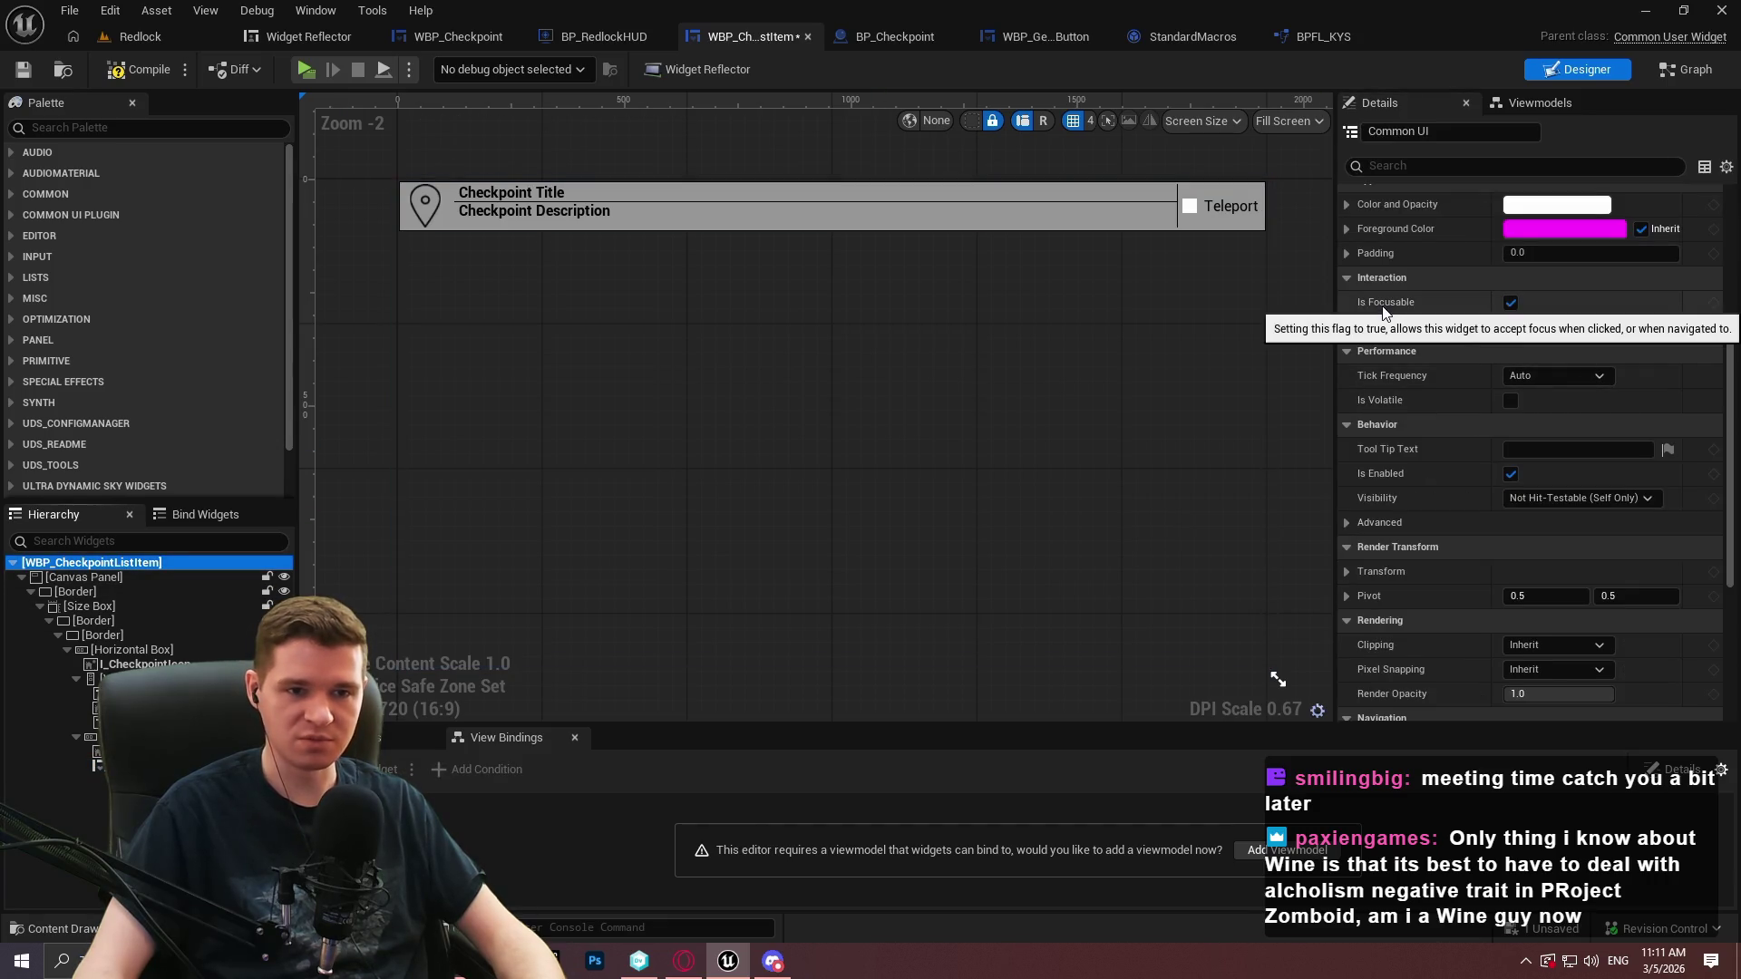
{"action": "left_click", "coordinate": [1510, 302]}
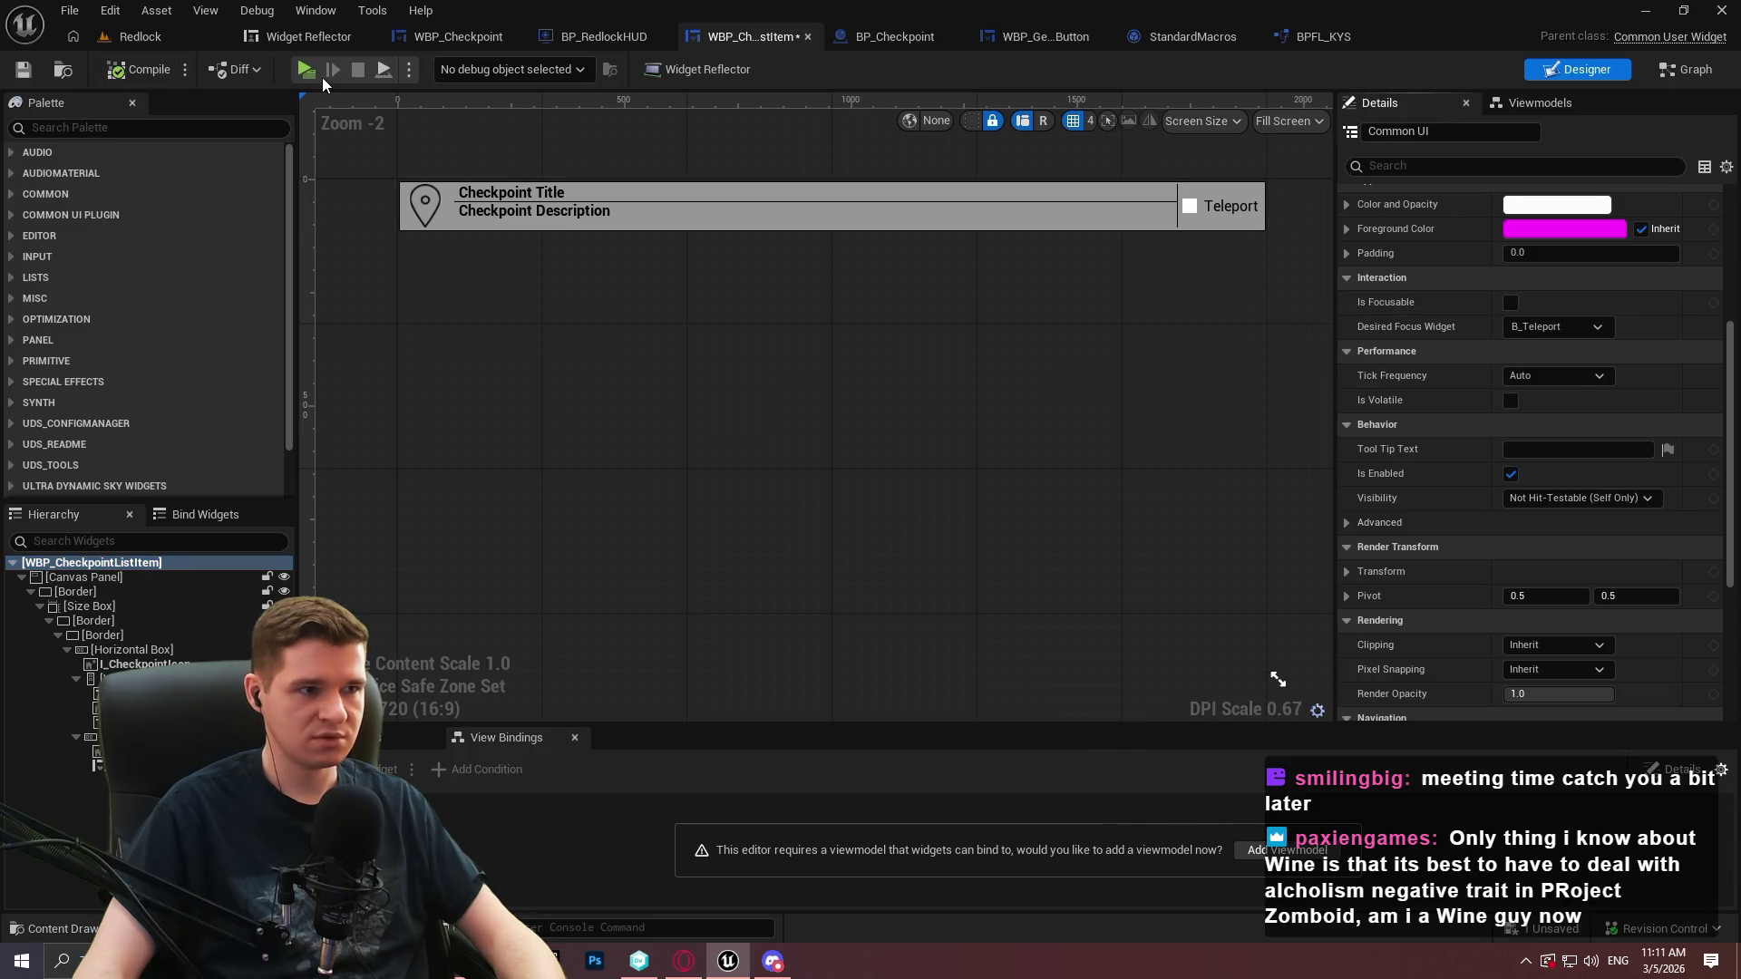
{"action": "key", "text": "alt+p"}
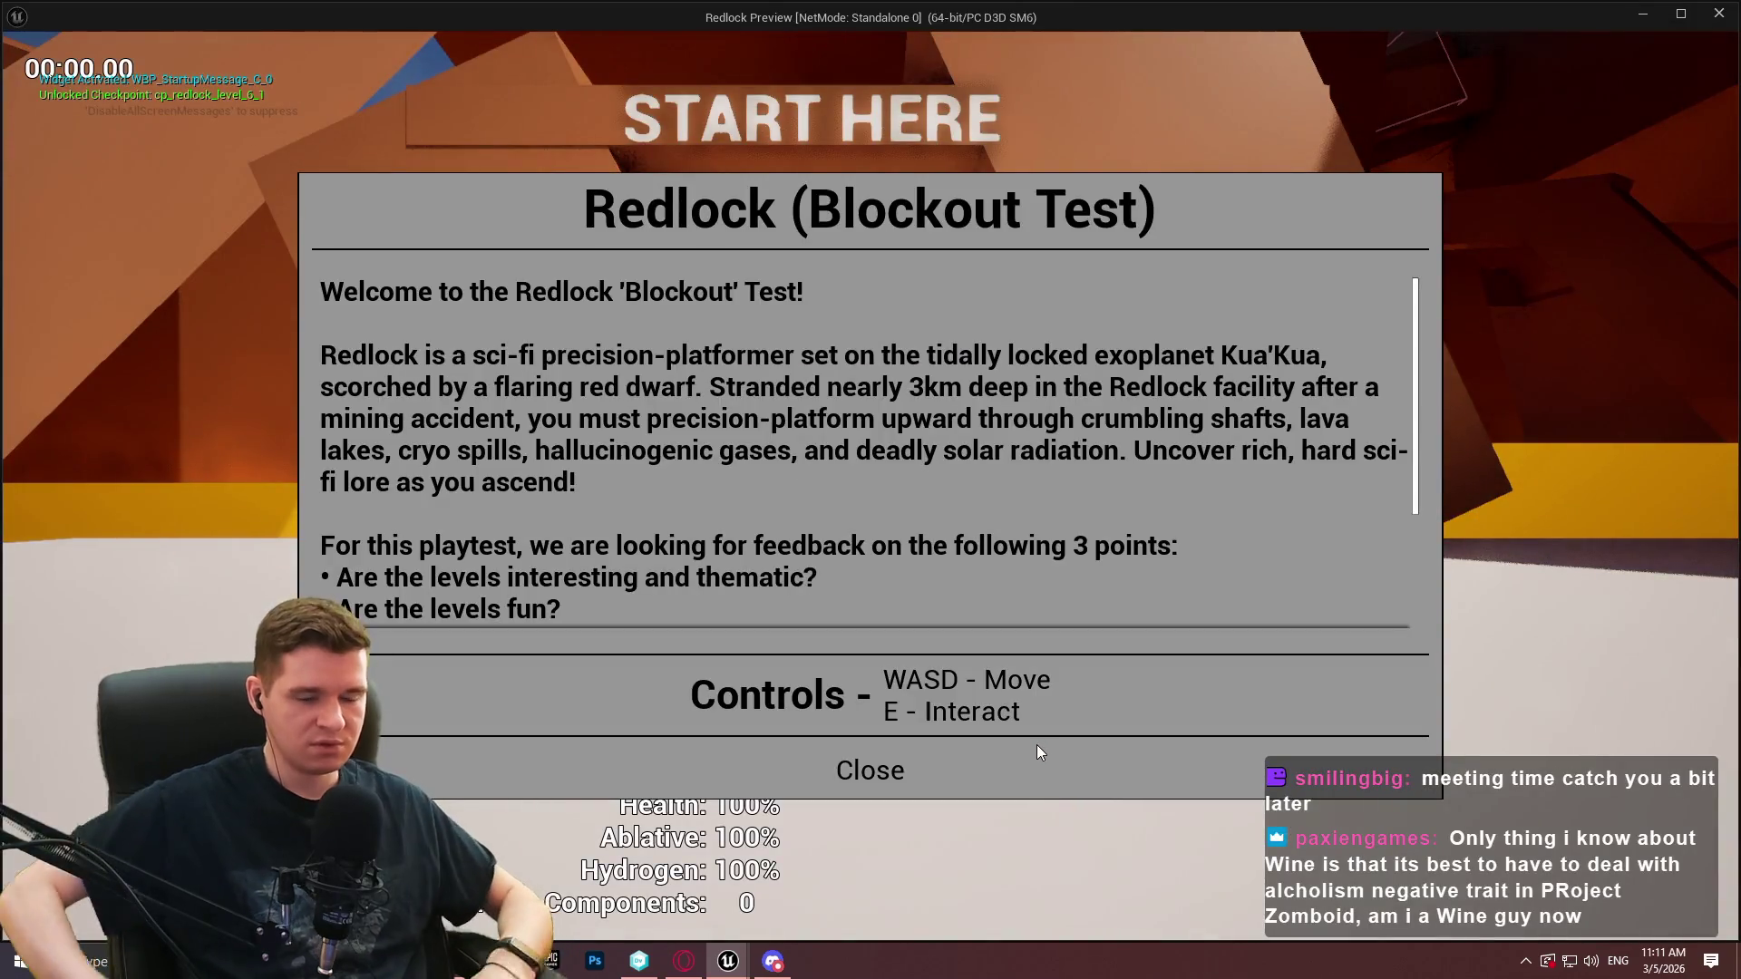
{"action": "key", "text": "Return"}
{"action": "key", "text": "w"}
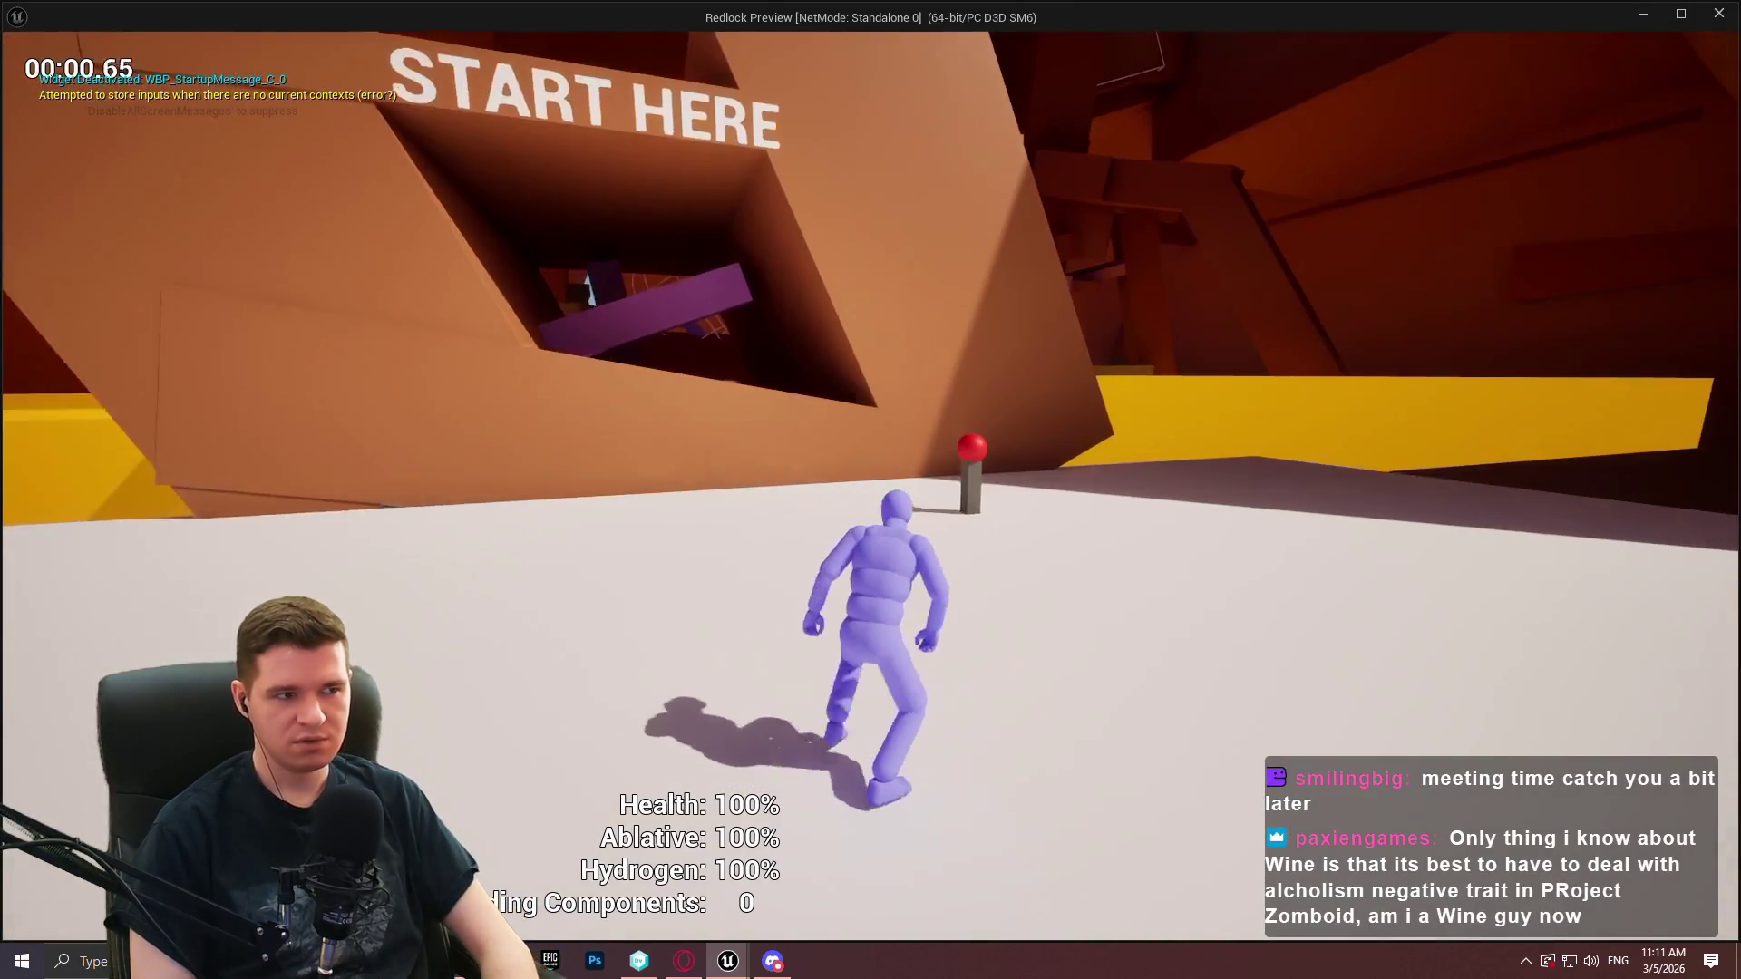
{"action": "key", "text": "Escape"}
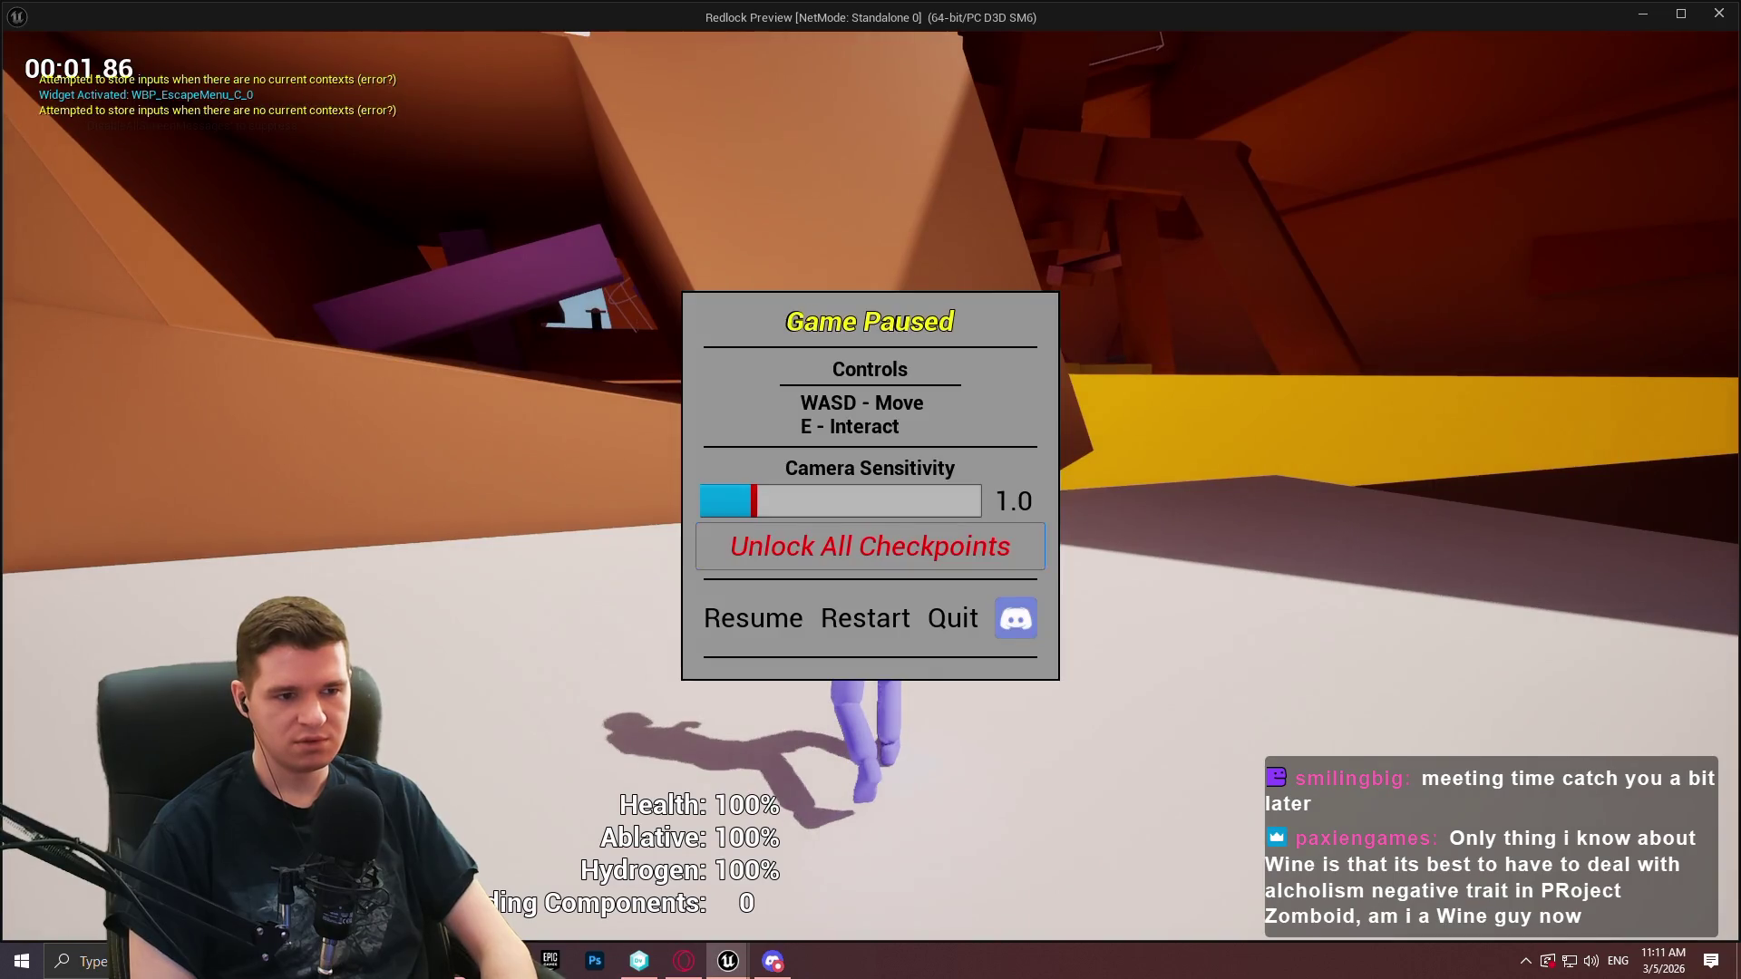
{"action": "key", "text": "Escape"}
{"action": "key", "text": "e"}
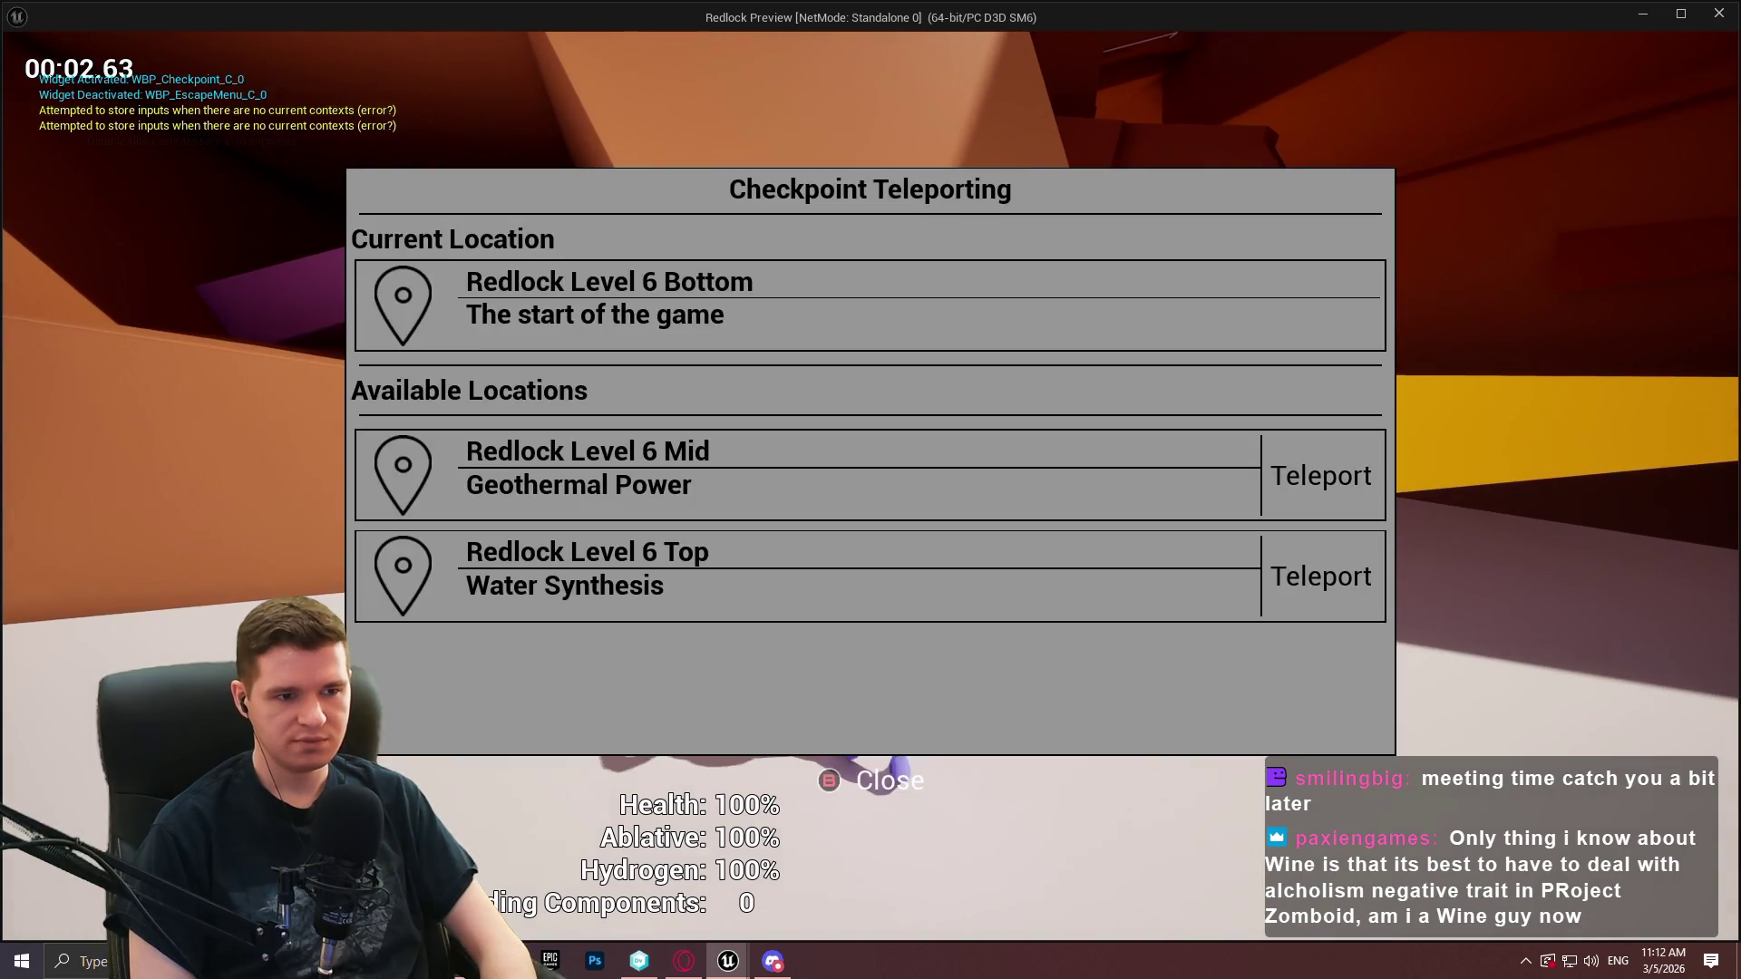
{"action": "key", "text": "Up"}
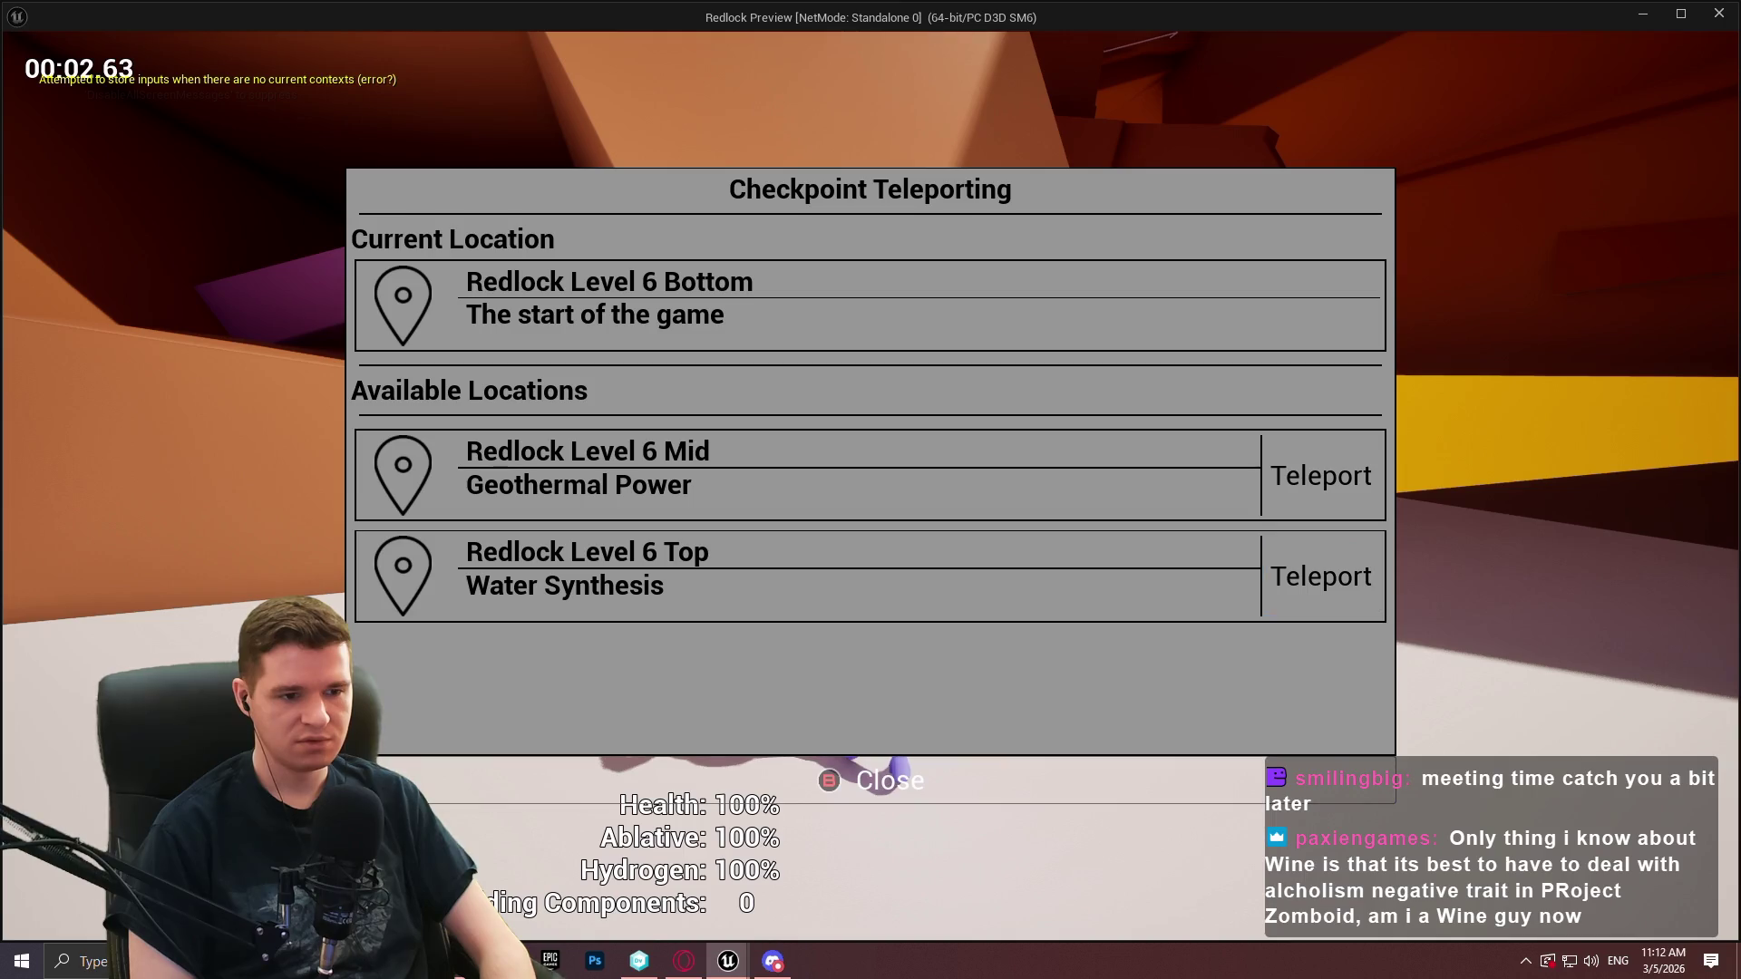
{"action": "key", "text": "Escape"}
{"action": "key", "text": "e"}
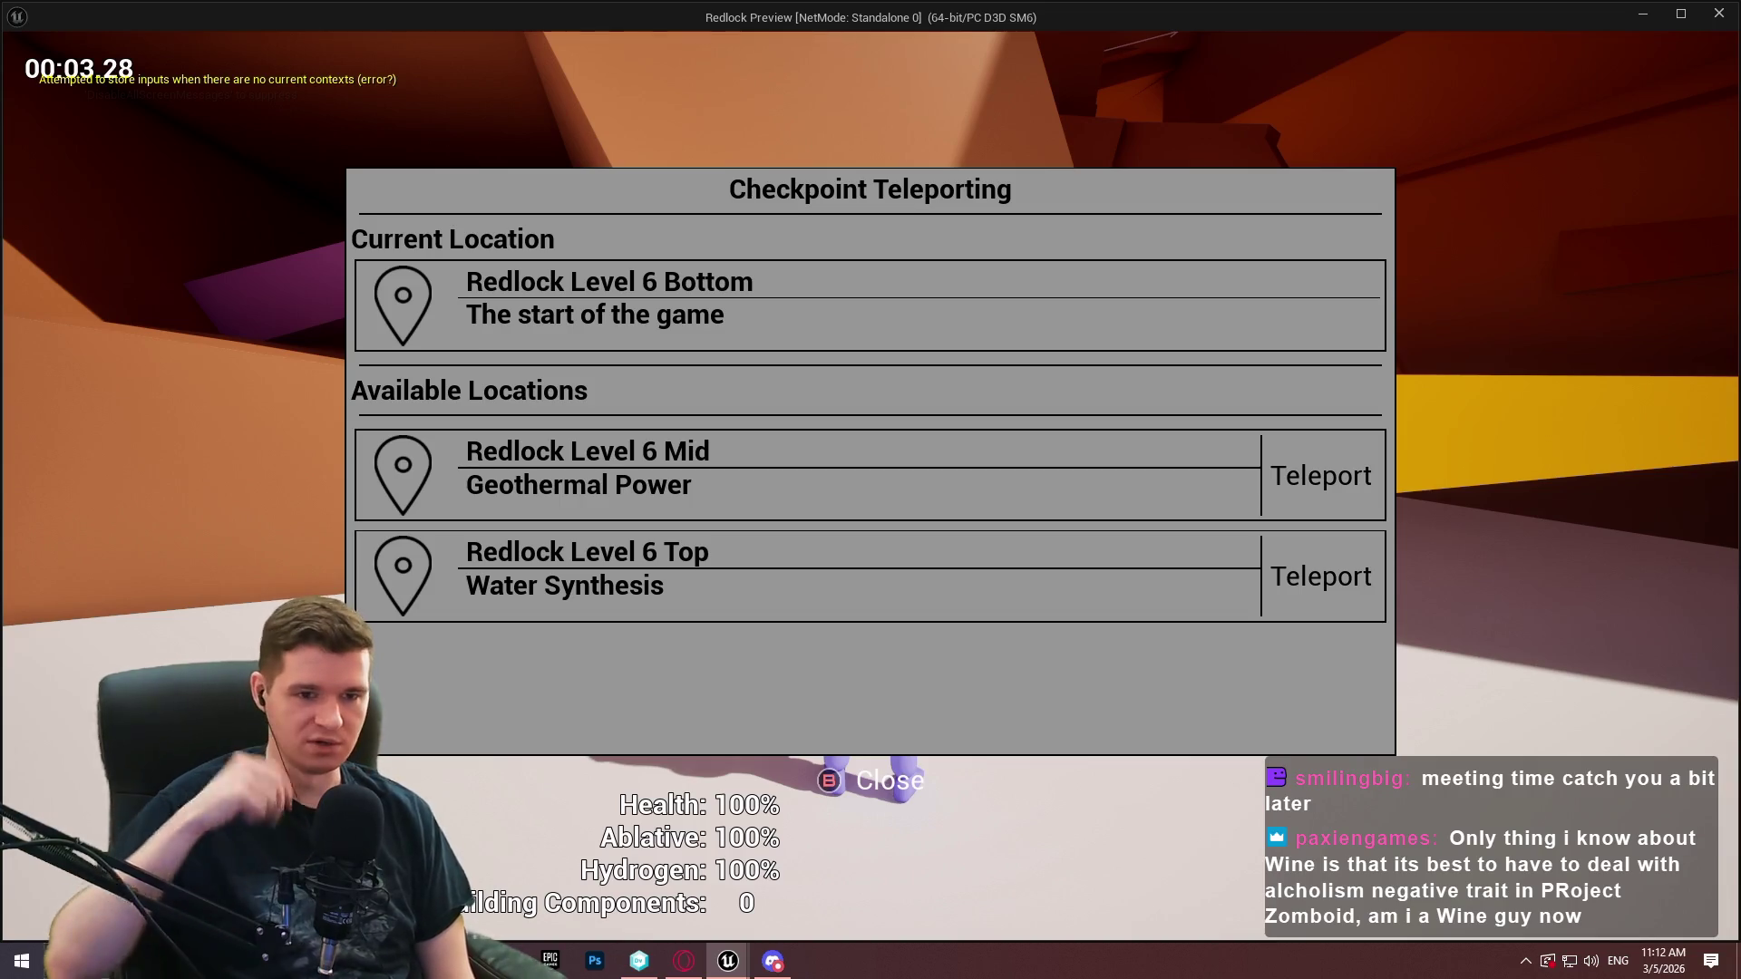
{"action": "left_click", "coordinate": [1719, 15]}
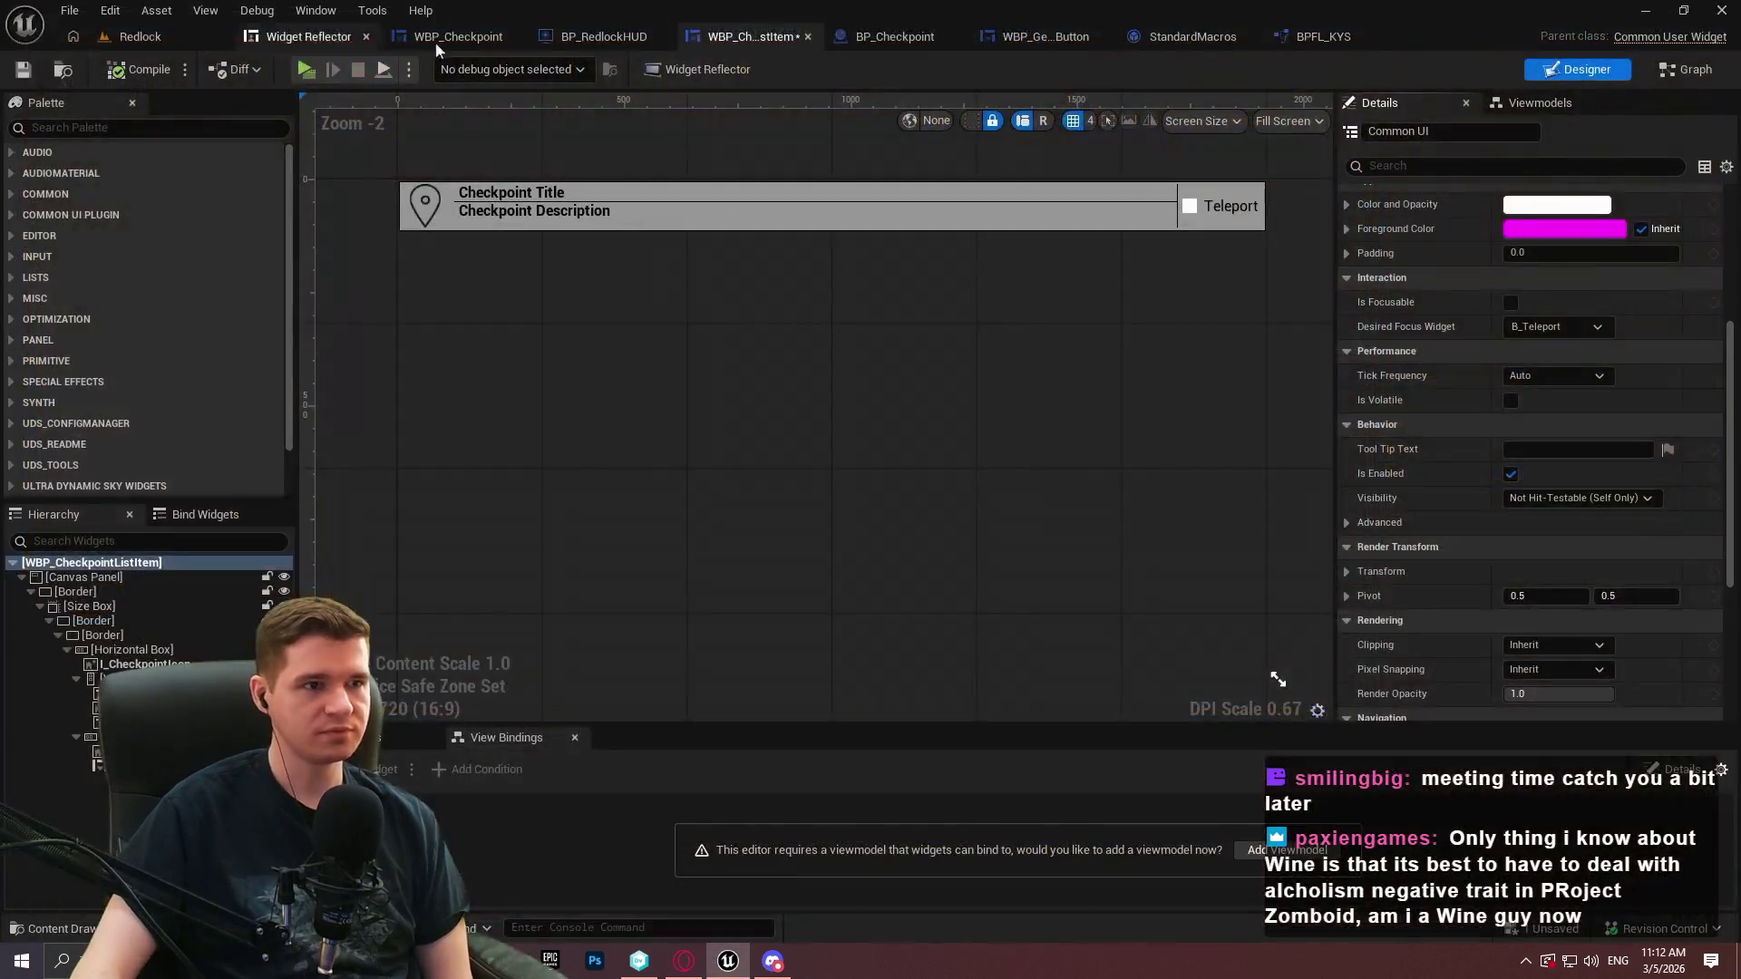
Open WBP_Checkpoint's EventGraph and bring the On Activated and B_Close On Clicked nodes into view
{"action": "left_click", "coordinate": [1582, 69]}
{"action": "scroll", "coordinate": [916, 322], "scroll_direction": "down", "scroll_amount": 2}
{"action": "left_click", "coordinate": [1689, 69]}
{"action": "left_click", "coordinate": [563, 103]}
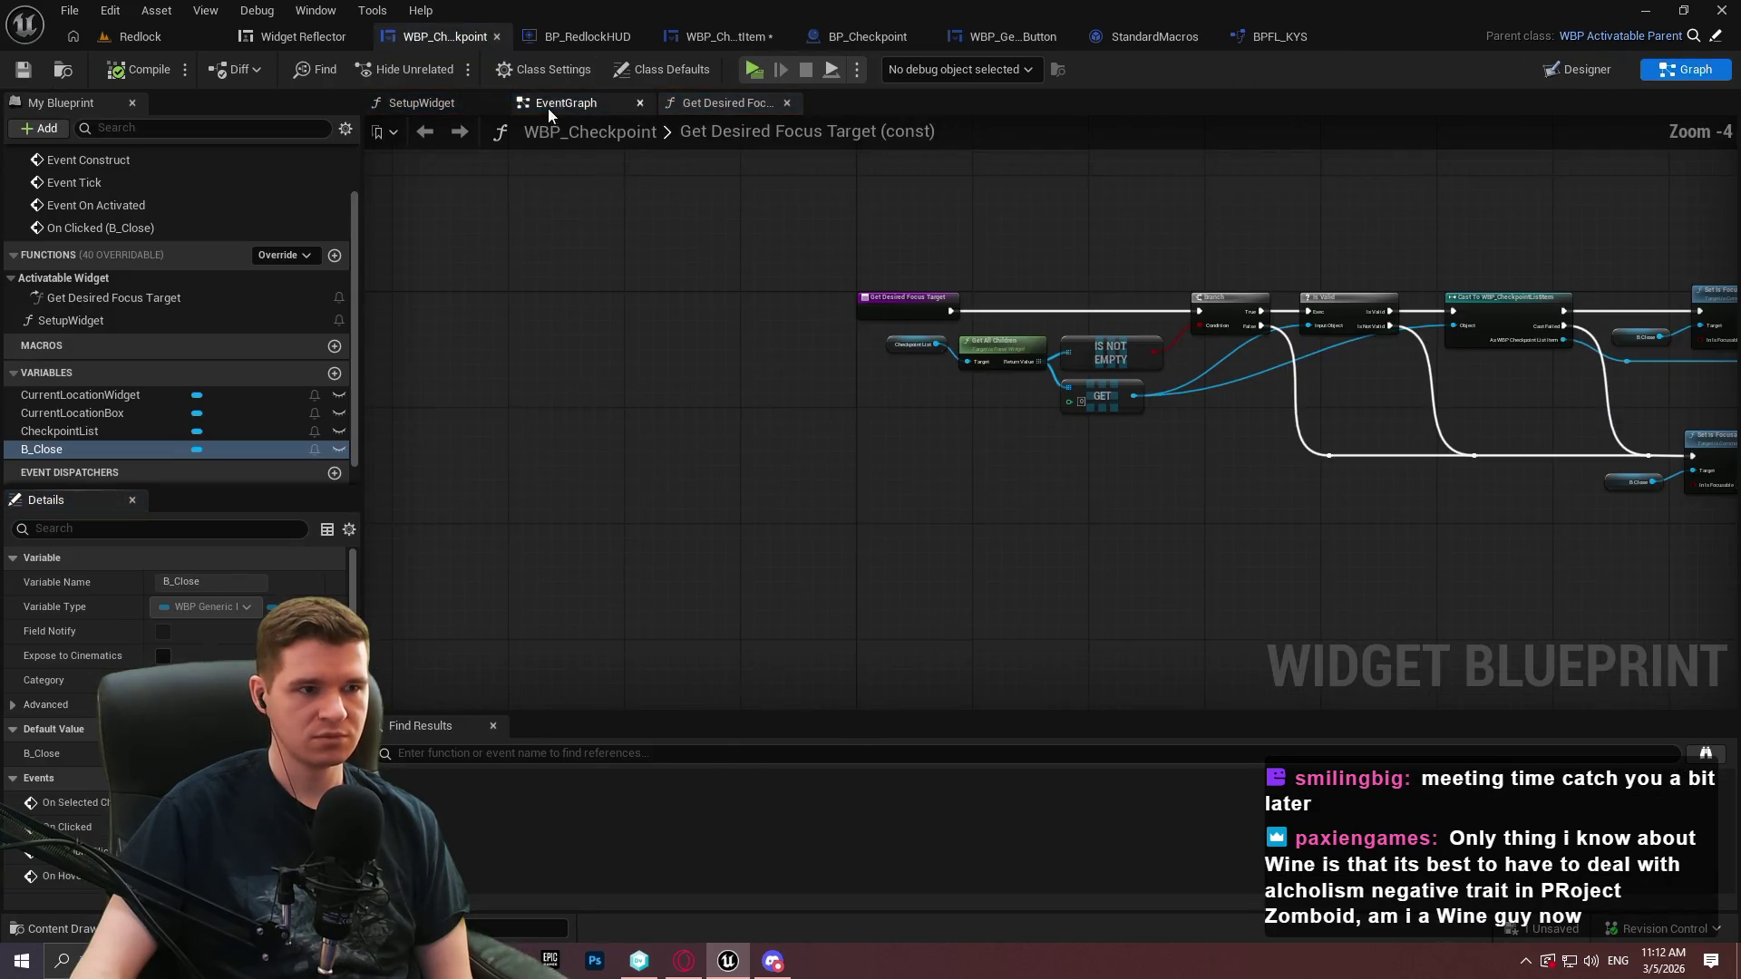
{"action": "left_click_drag", "start_coordinate": [727, 272], "coordinate": [769, 193]}
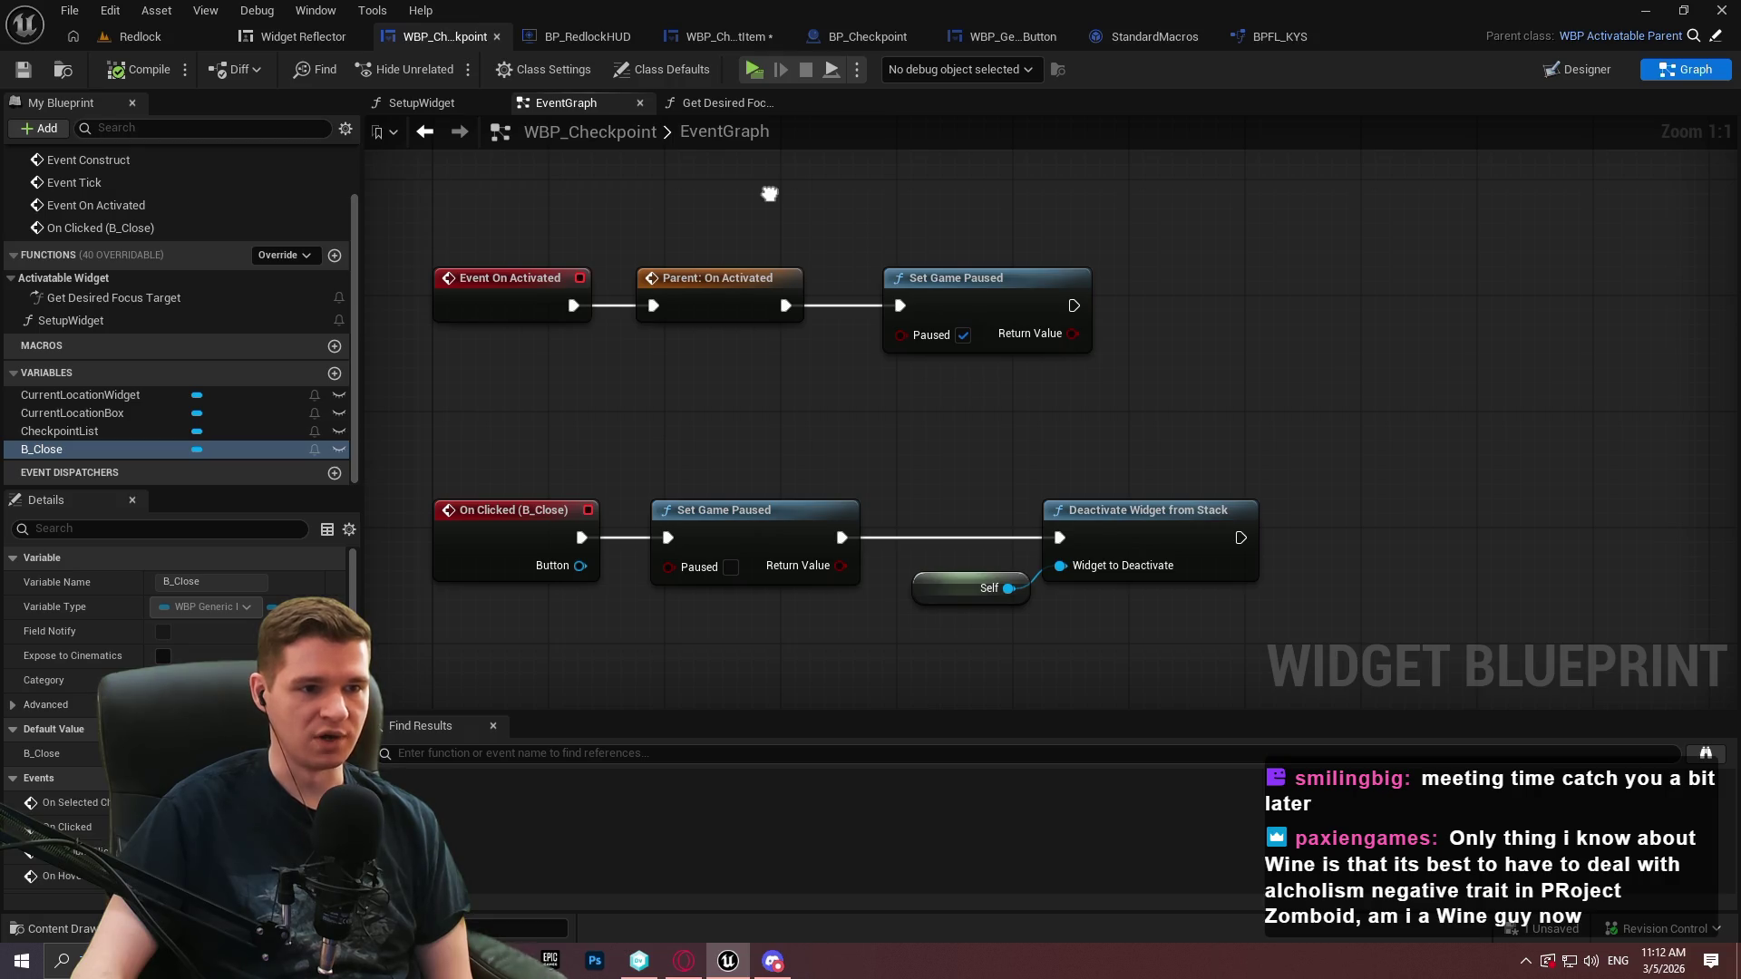
{"action": "left_click_drag", "start_coordinate": [768, 193], "coordinate": [765, 209]}
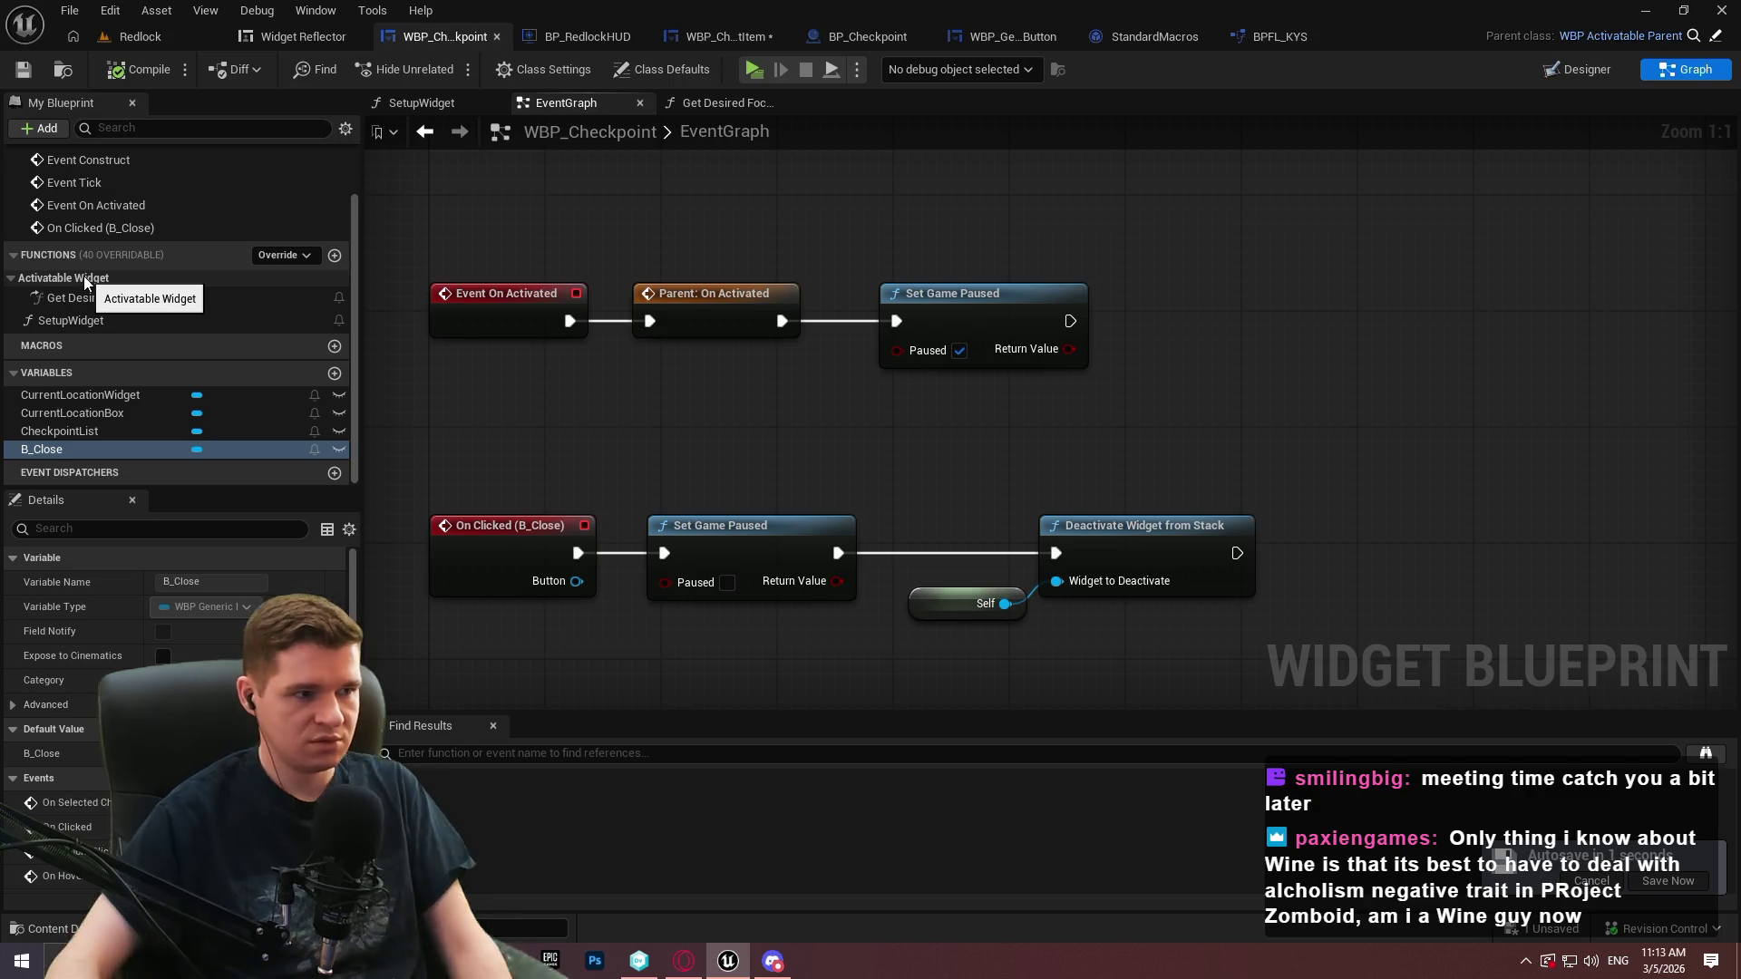
{"action": "mouse_move", "coordinate": [152, 298]}
{"action": "left_mouse_down"}
{"action": "mouse_move", "coordinate": [1232, 374]}
{"action": "mouse_move", "coordinate": [1179, 379]}
{"action": "left_mouse_up"}
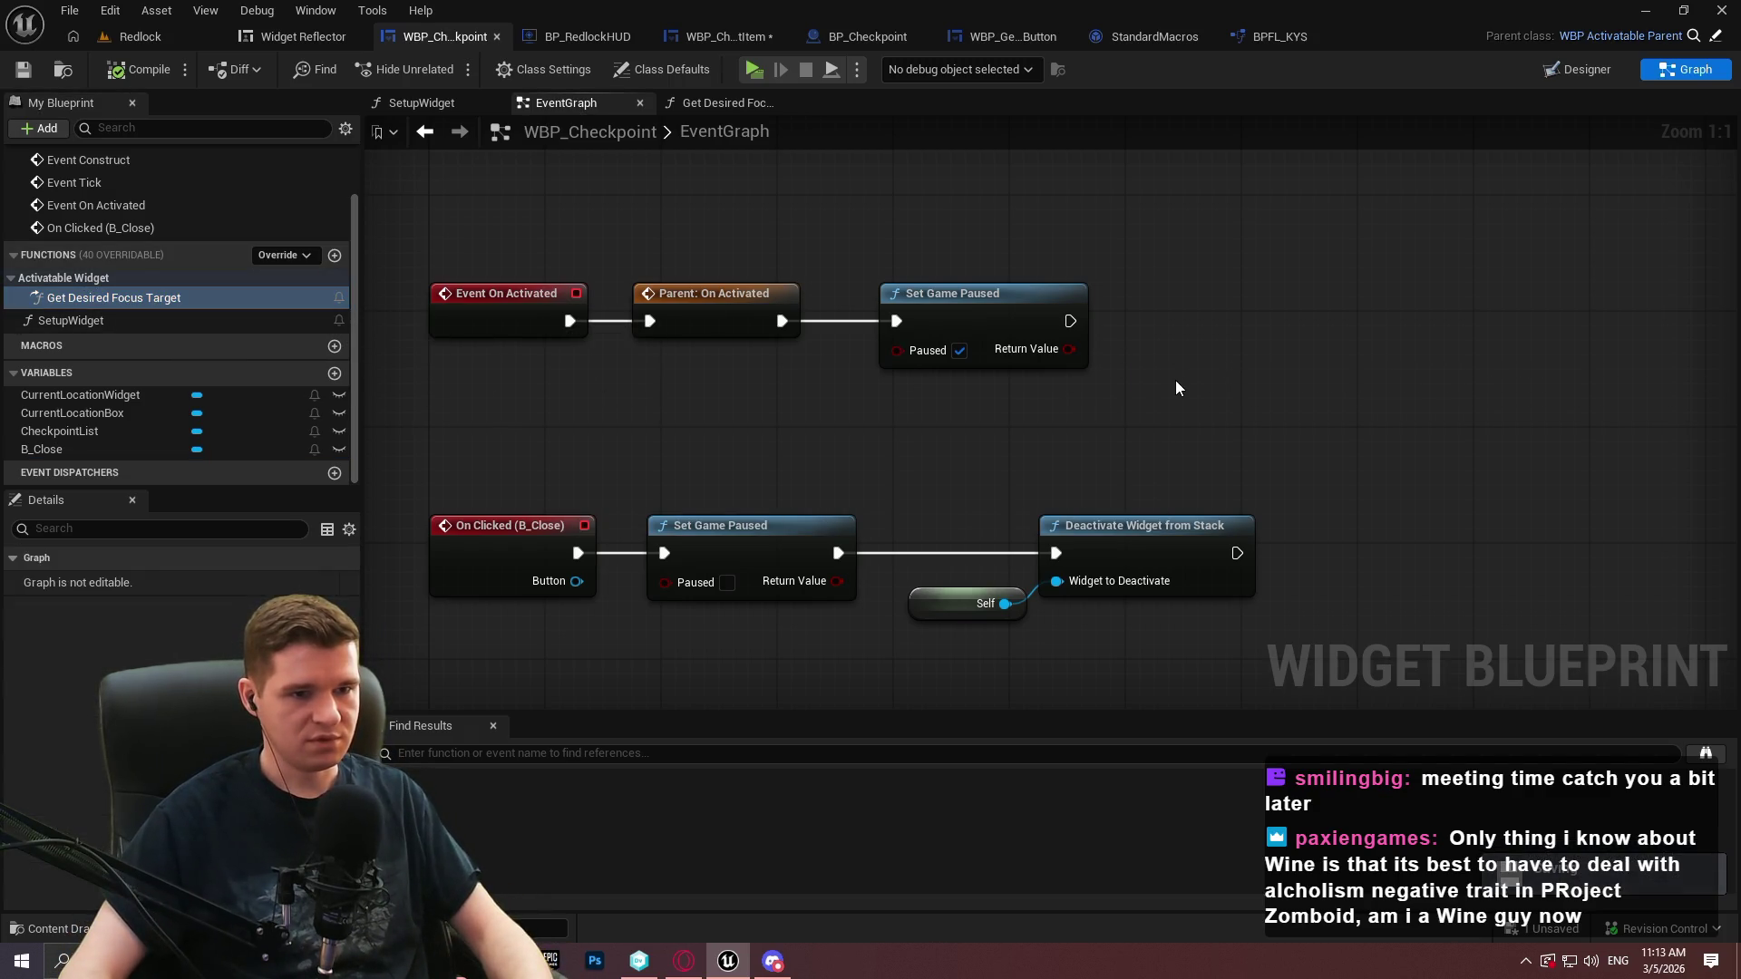
{"action": "right_click", "coordinate": [1069, 365]}
Add a Get Desired Focus Target node beneath Set Game Paused
{"action": "type", "text": "get desired fo"}
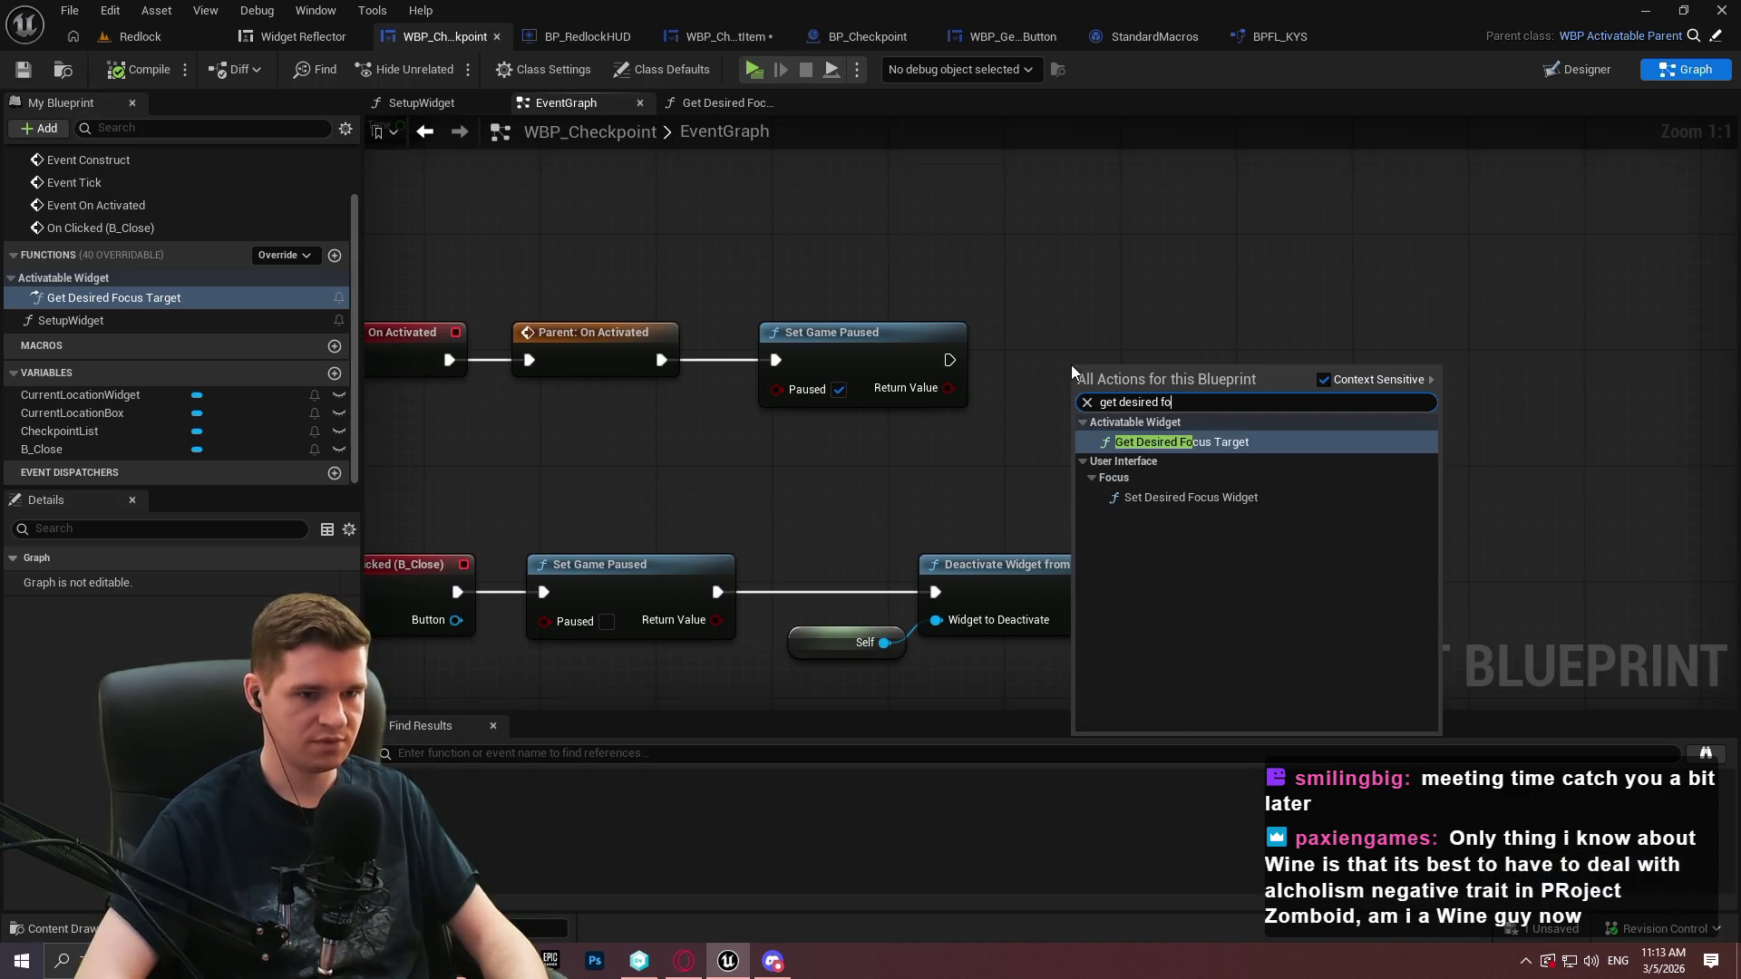
{"action": "key", "text": "Escape"}
{"action": "left_click_drag", "start_coordinate": [1150, 370], "coordinate": [1084, 414]}
{"action": "left_click", "coordinate": [1178, 362]}
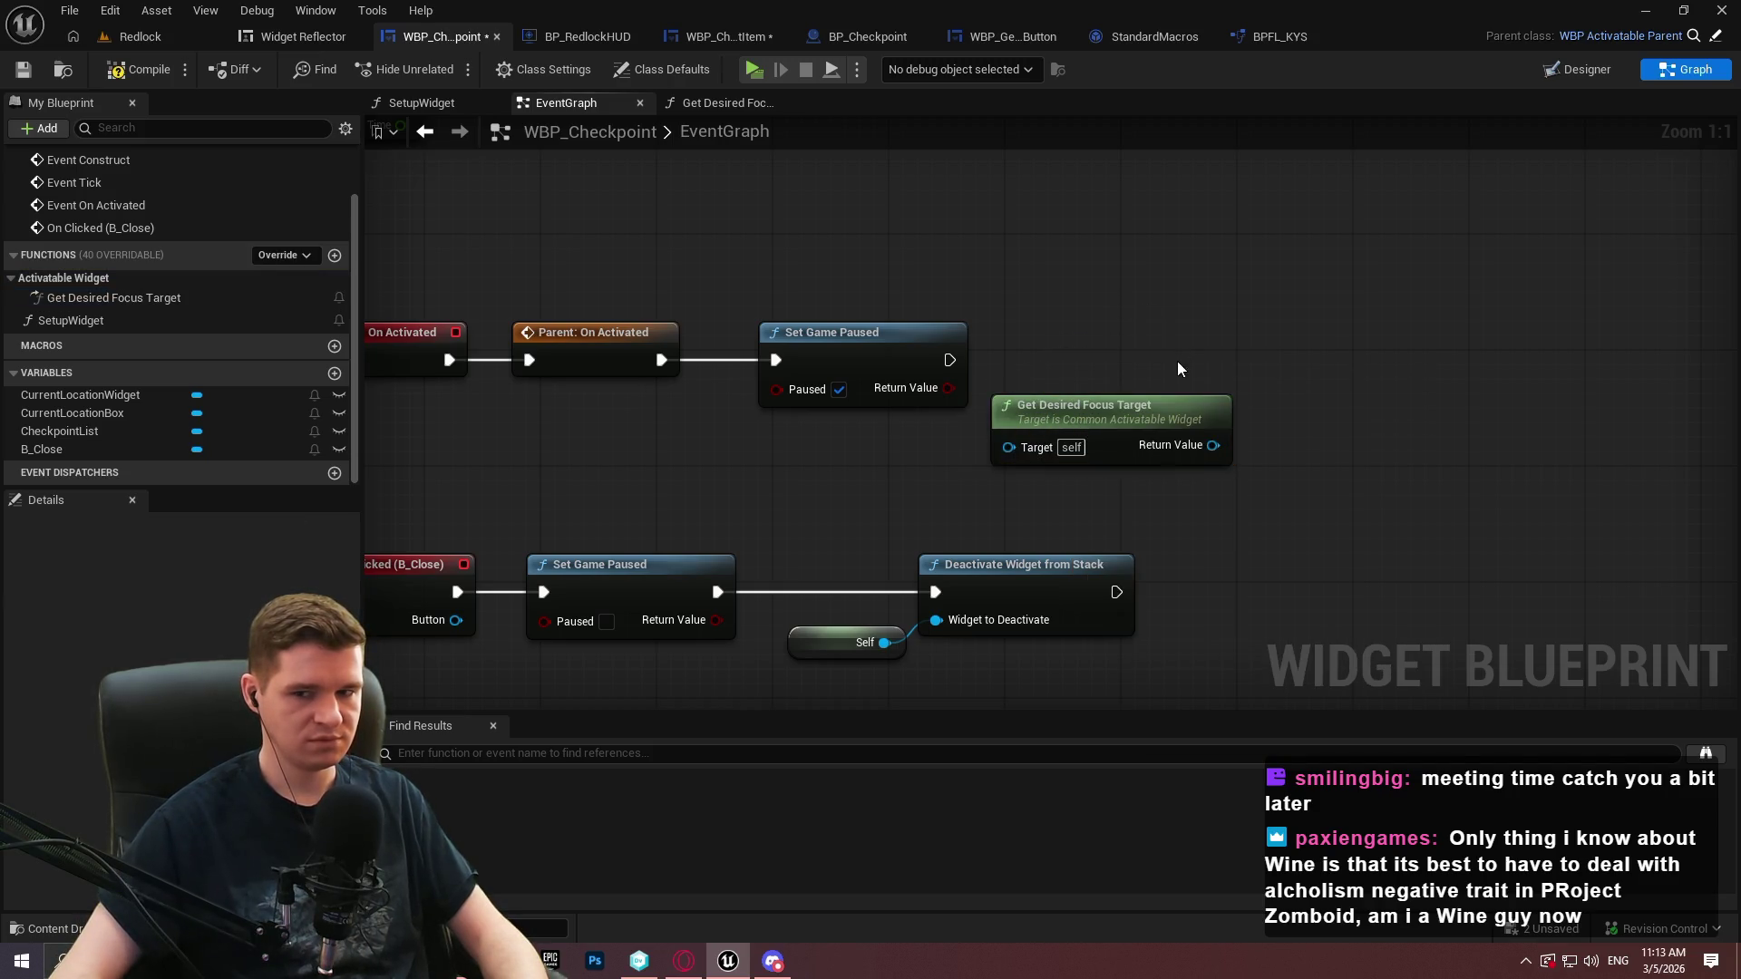
{"action": "left_click_drag", "start_coordinate": [1179, 363], "coordinate": [1167, 469]}
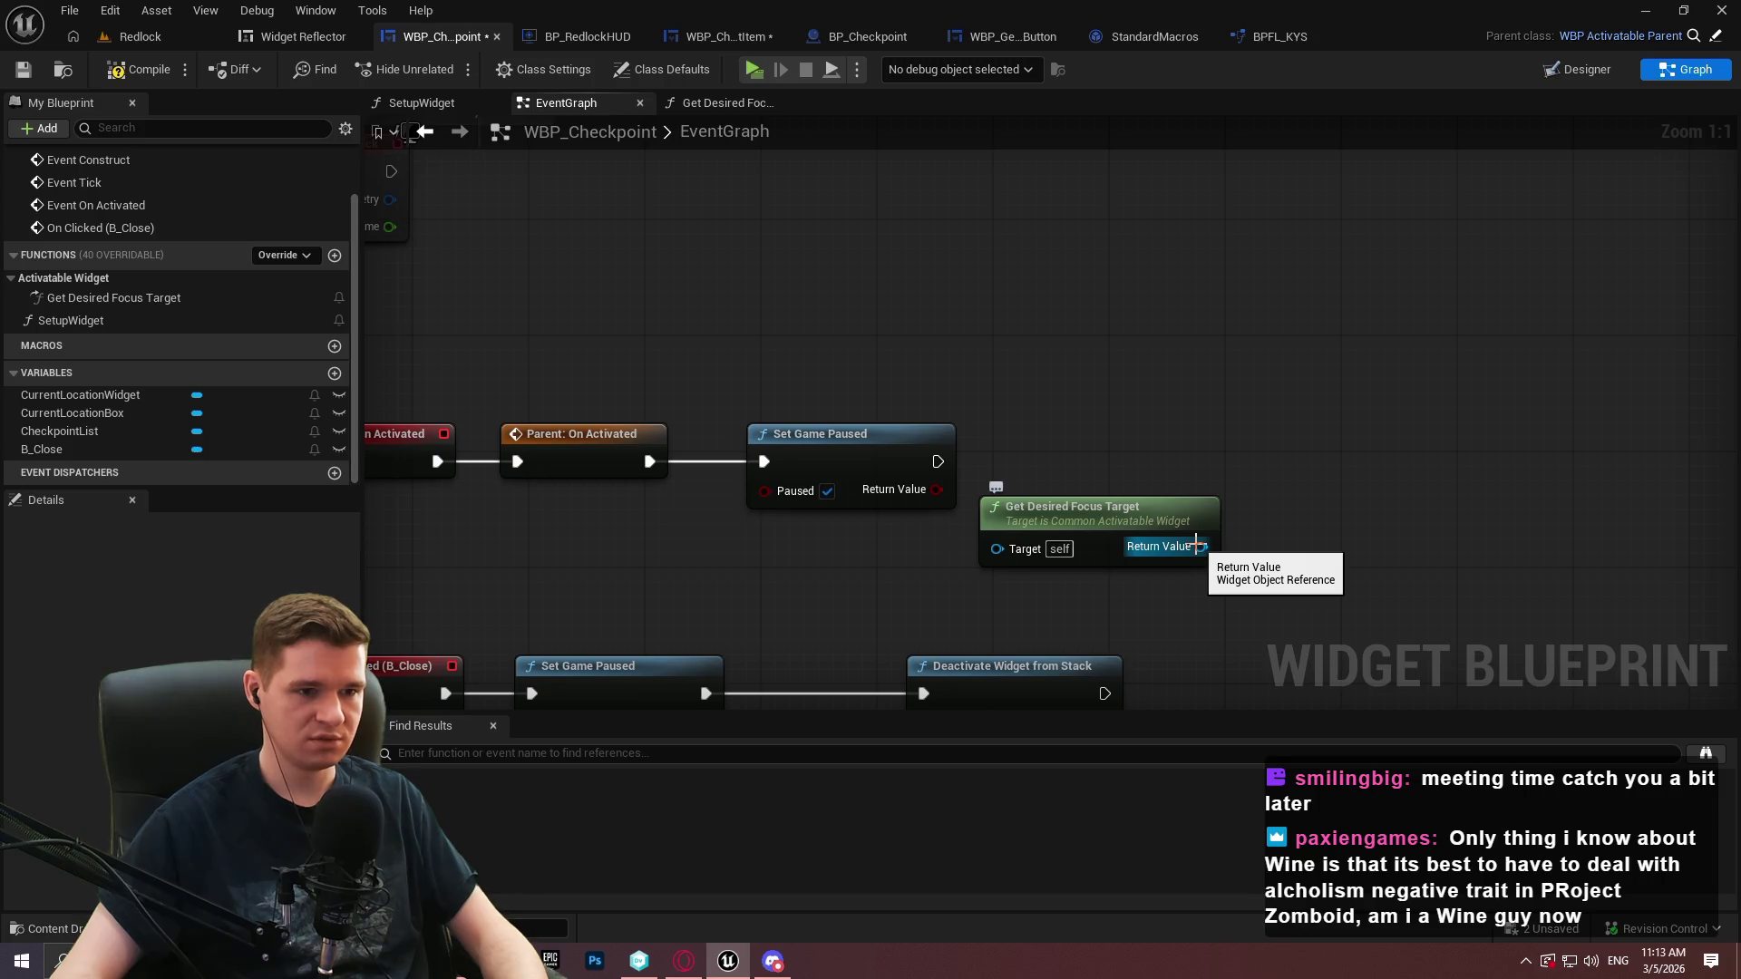
Add Set Focus on its Return Value after Set Game Paused, tidy the nodes and compile
{"action": "left_click_drag", "start_coordinate": [1198, 546], "coordinate": [1303, 426]}
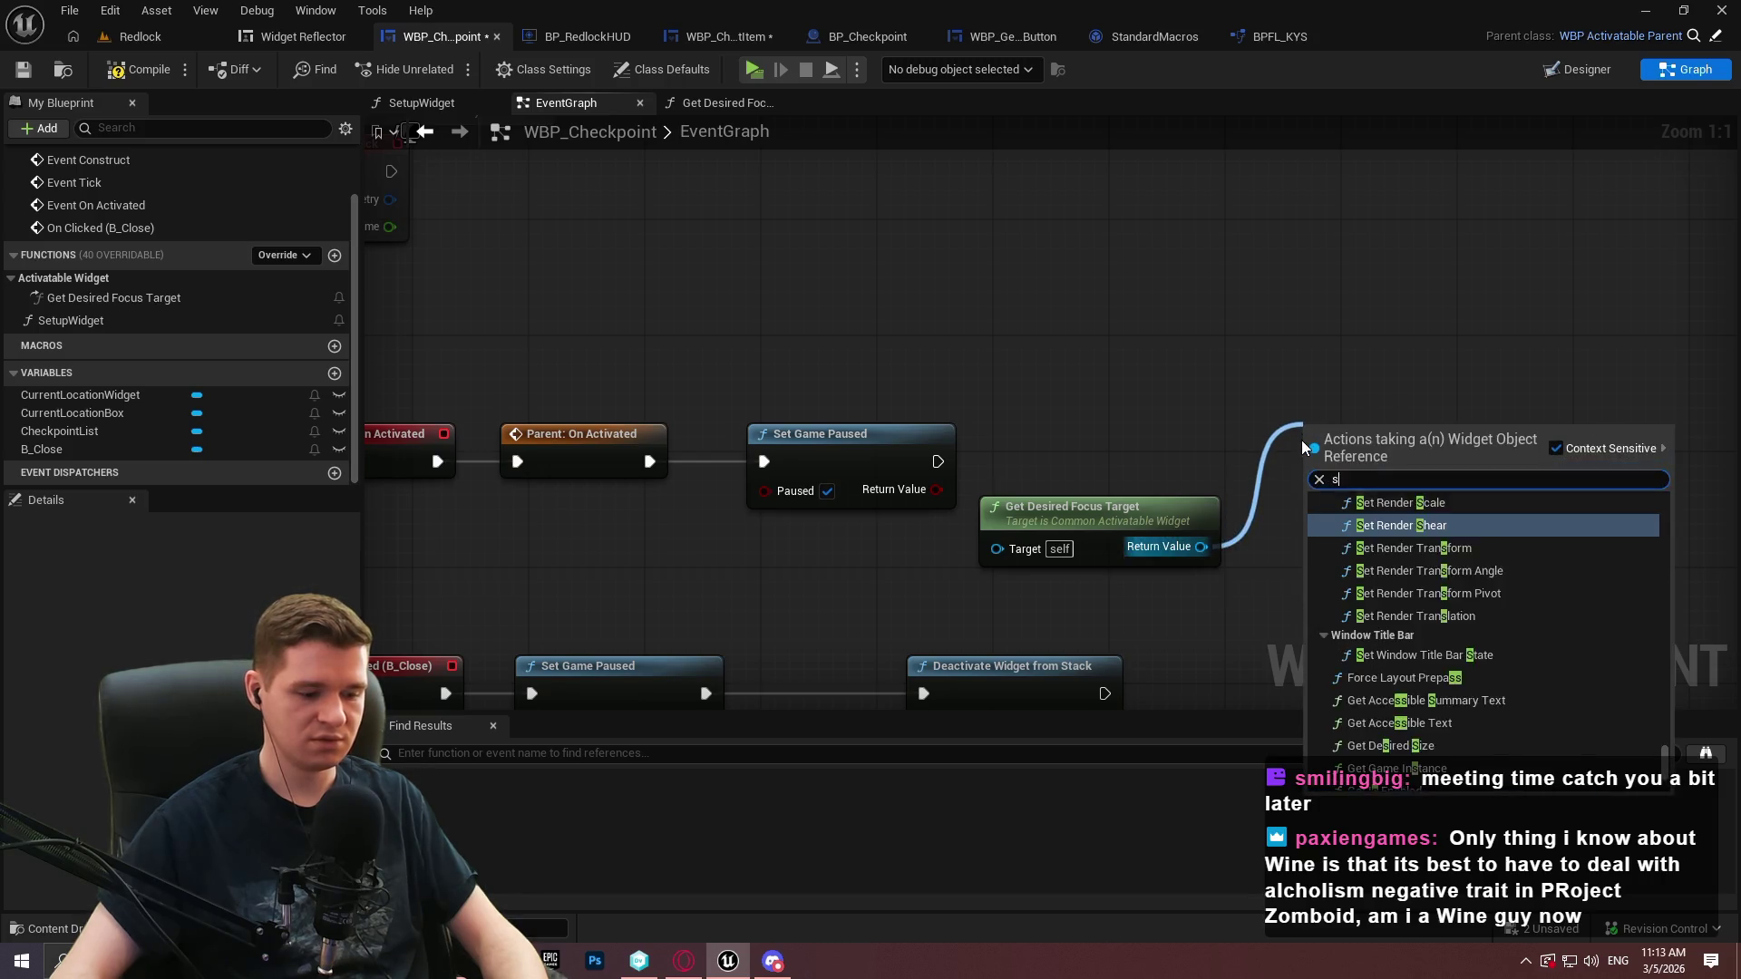
{"action": "type", "text": "set user"}
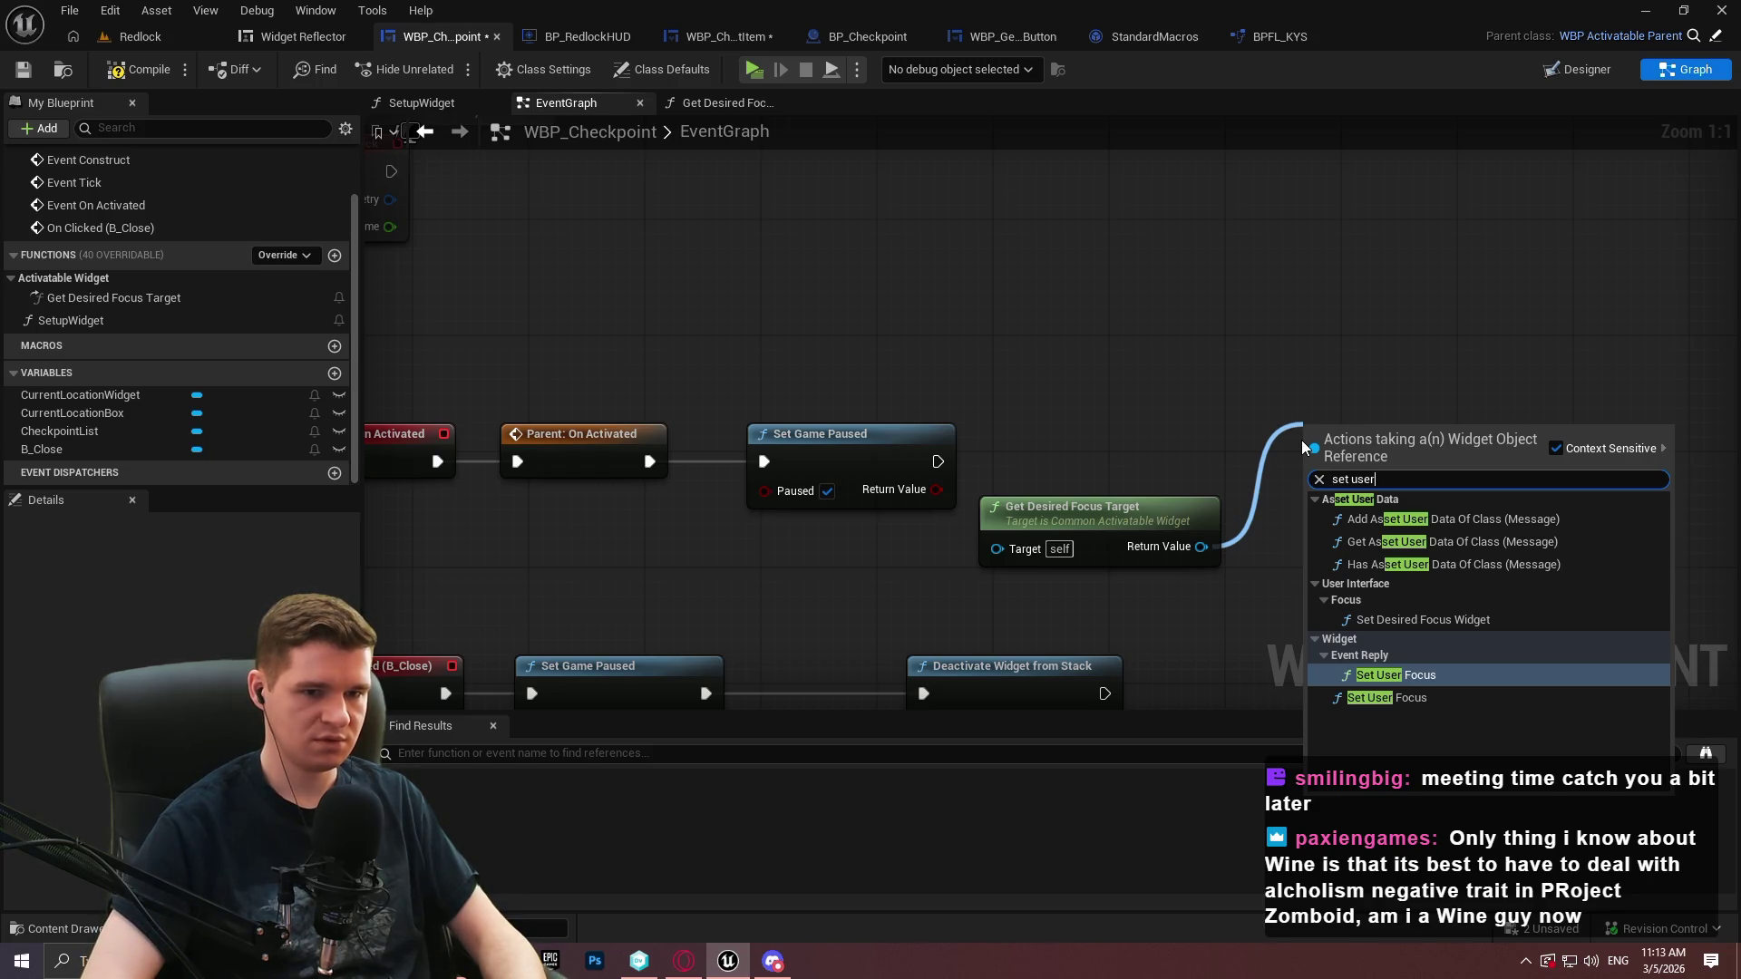
{"action": "key", "text": "Down"}
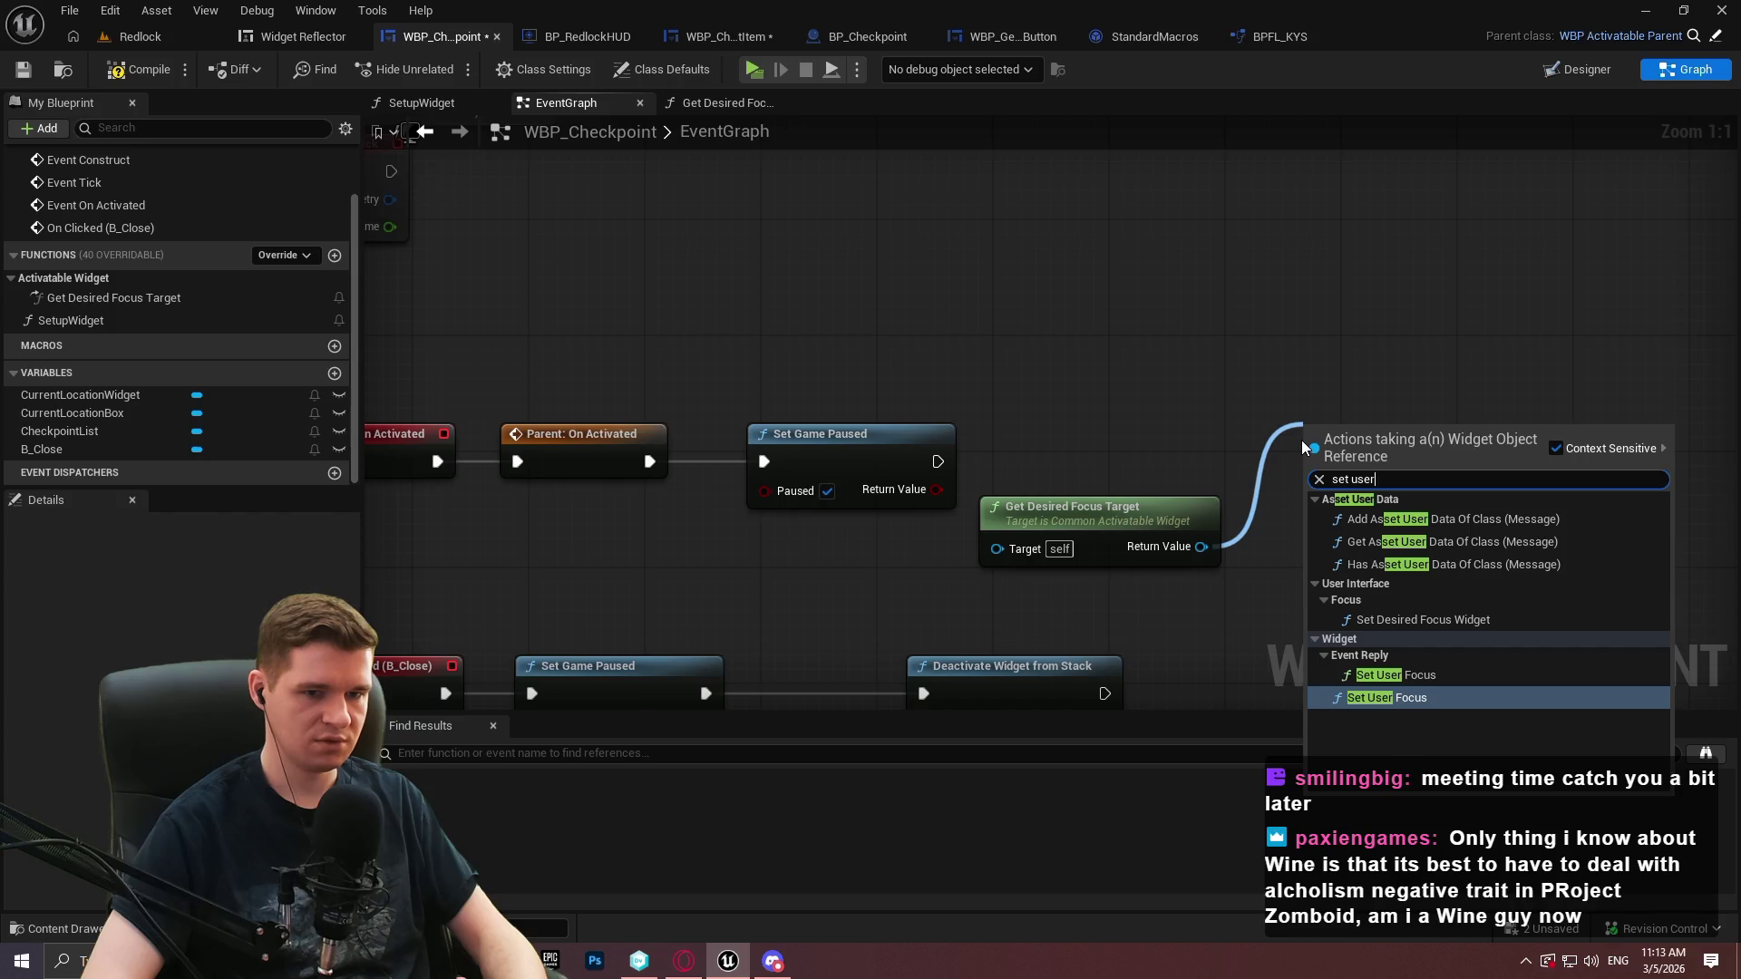
{"action": "key", "text": "ctrl+a"}
{"action": "type", "text": "focus"}
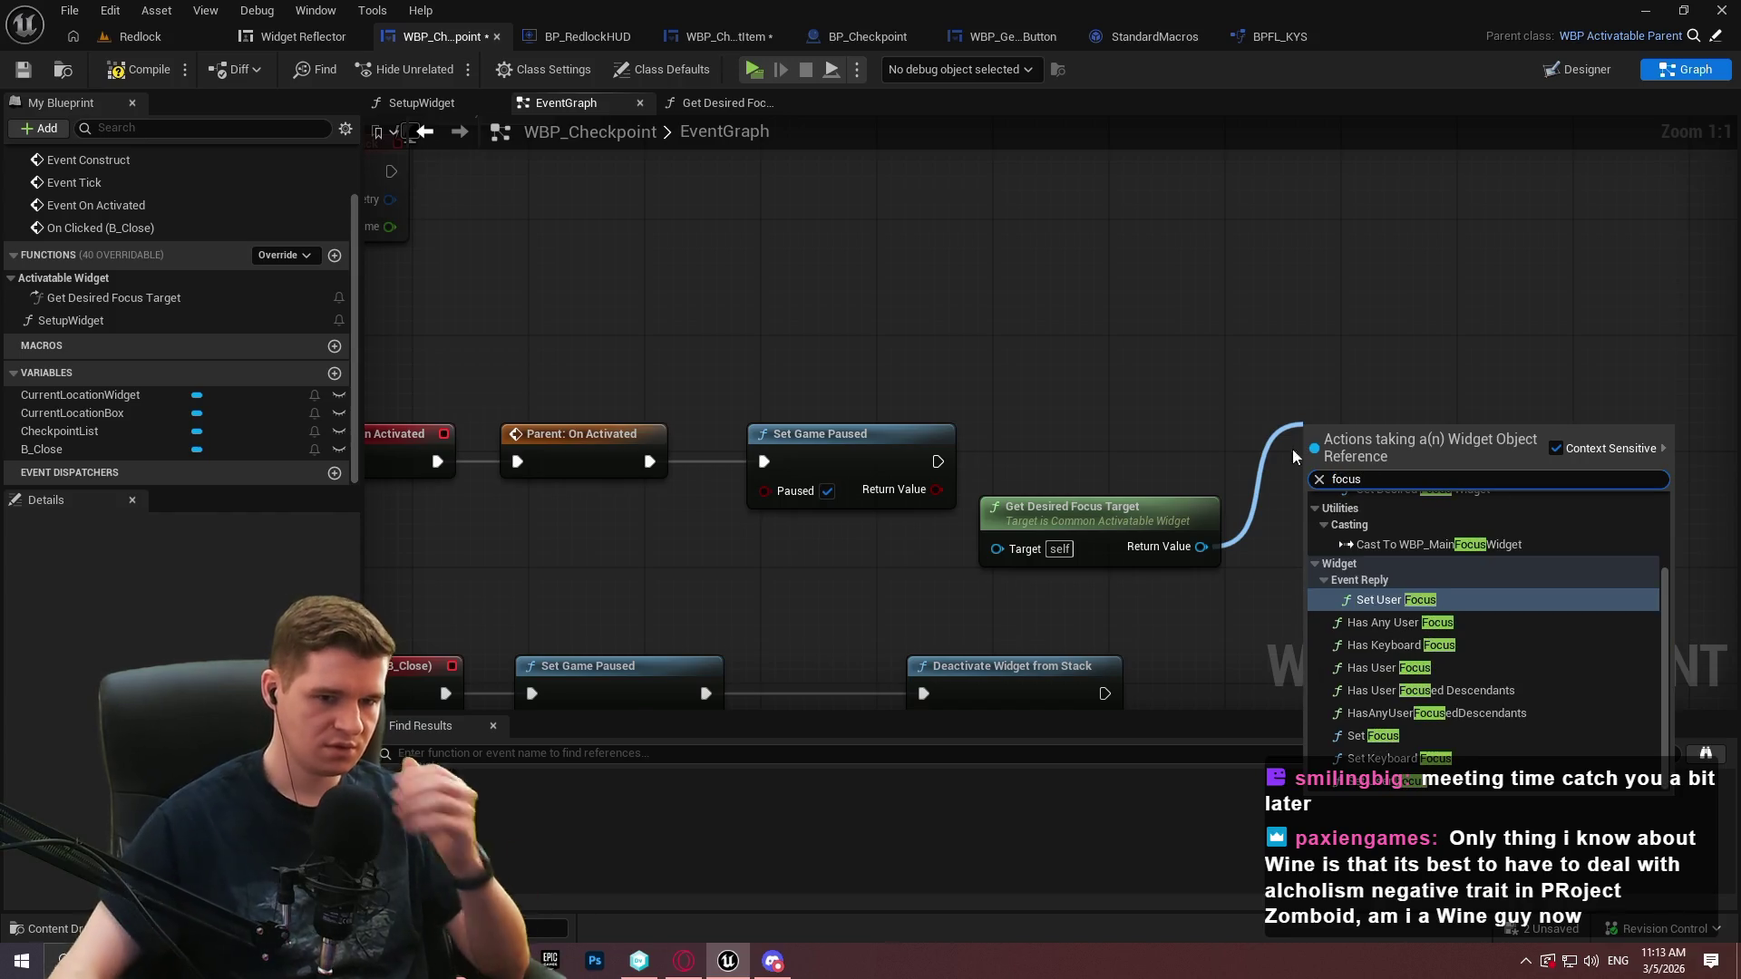
{"action": "left_click", "coordinate": [1373, 736]}
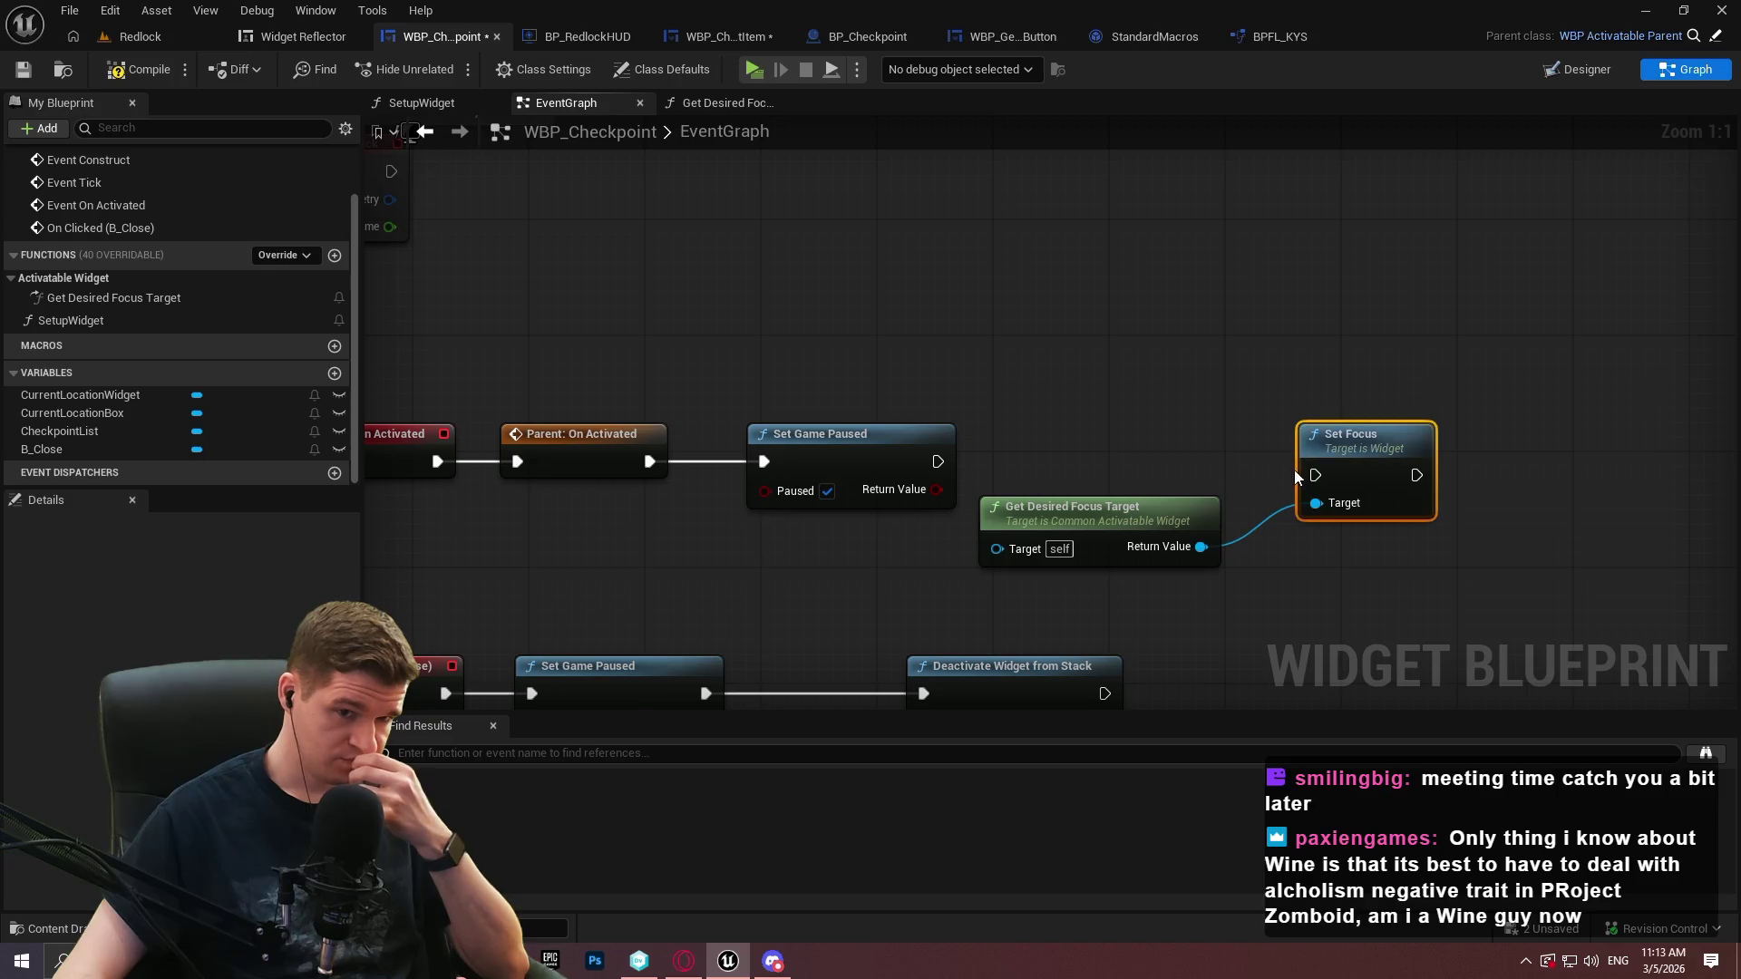
{"action": "left_click_drag", "start_coordinate": [1302, 478], "coordinate": [937, 461]}
{"action": "left_click_drag", "start_coordinate": [1323, 453], "coordinate": [1366, 444]}
{"action": "left_click_drag", "start_coordinate": [1194, 514], "coordinate": [1295, 499]}
{"action": "left_click", "coordinate": [177, 69]}
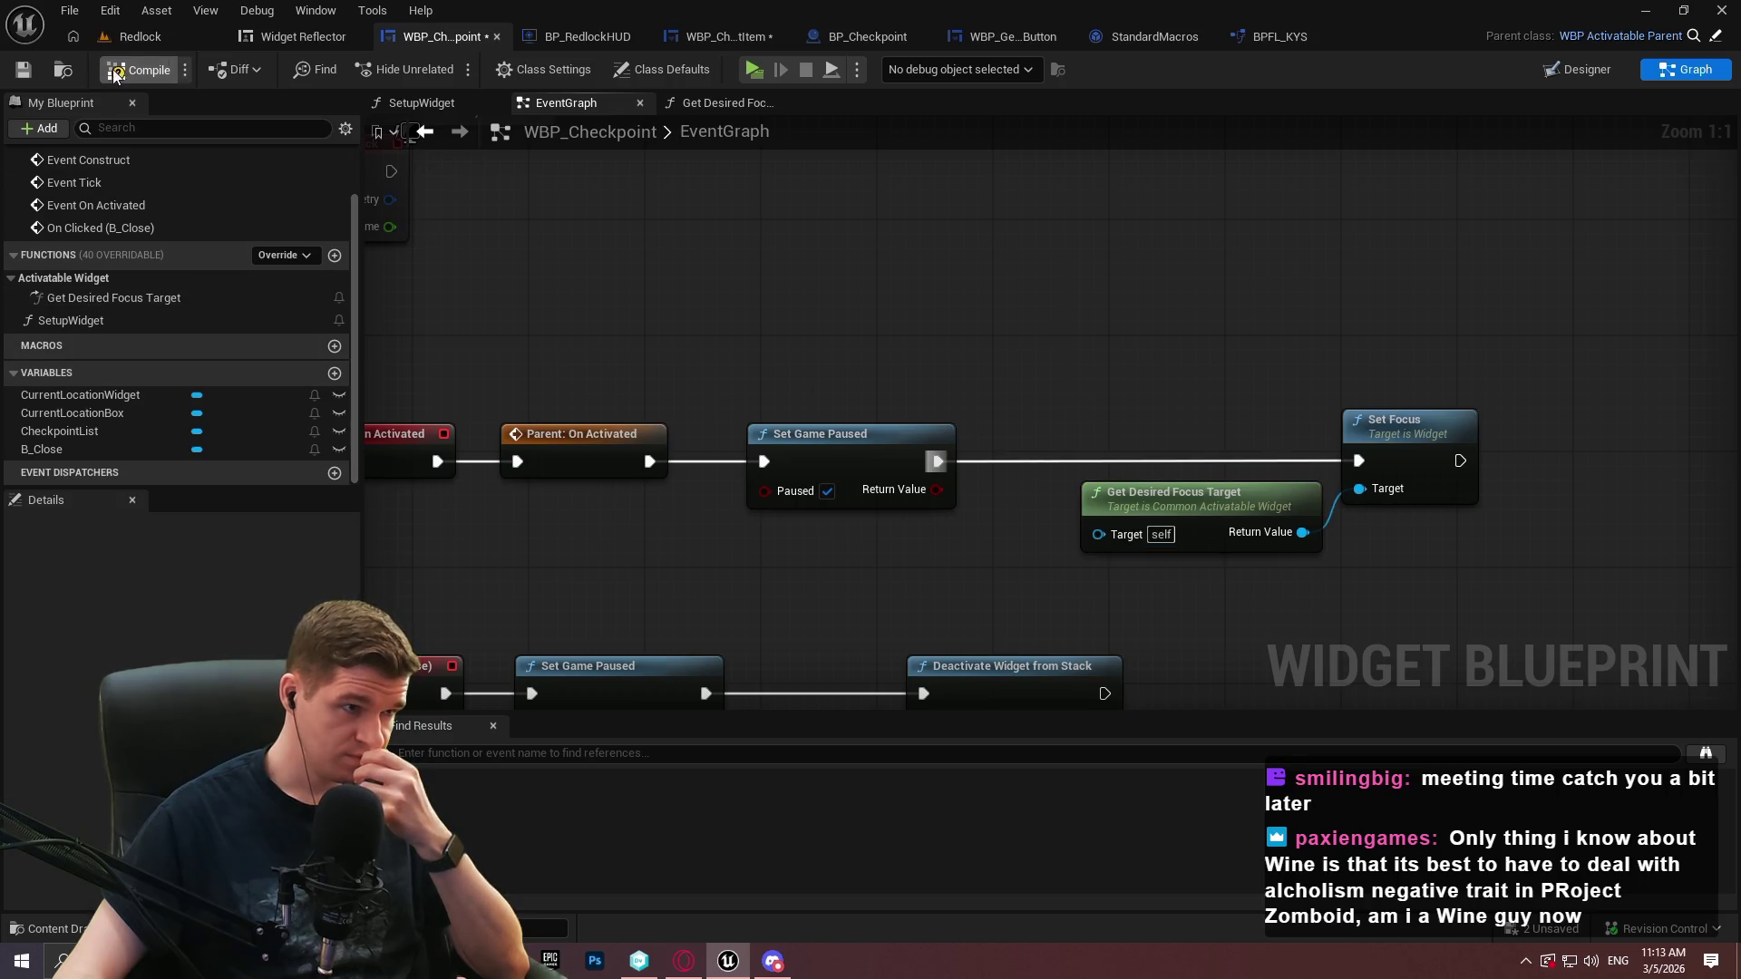
{"action": "left_click", "coordinate": [23, 69]}
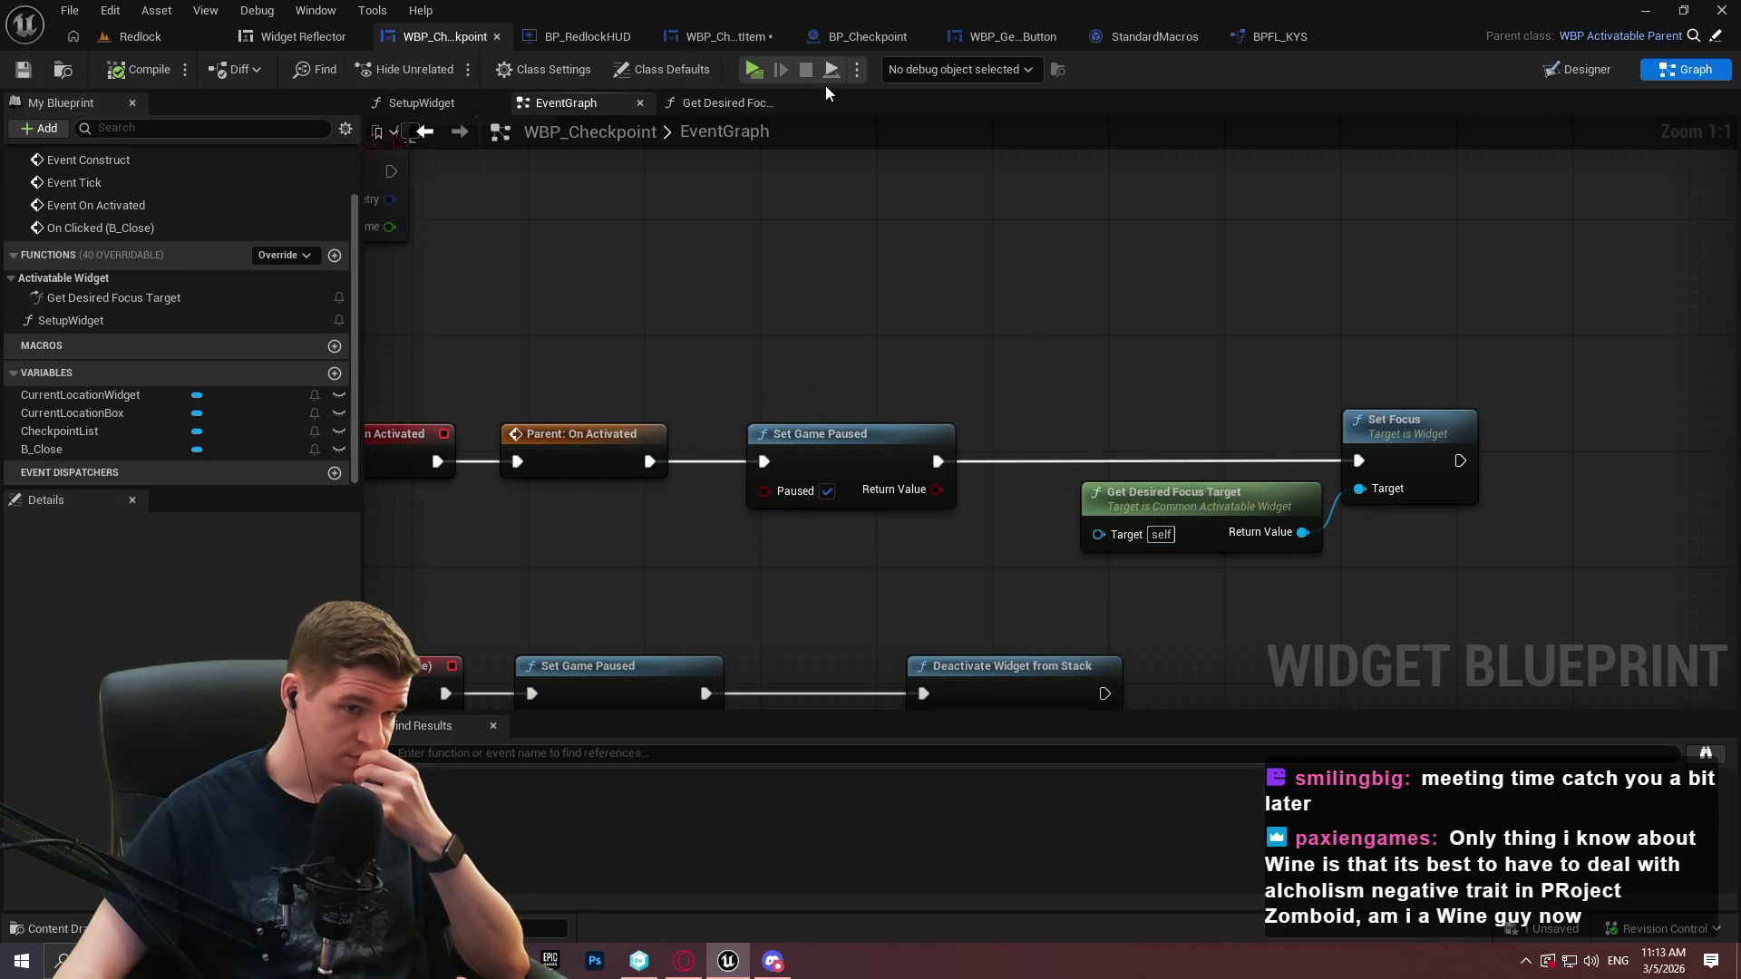
Play, run to the checkpoint, open the teleport list and teleport to Redlock Level 6 Top
{"action": "left_click", "coordinate": [757, 69]}
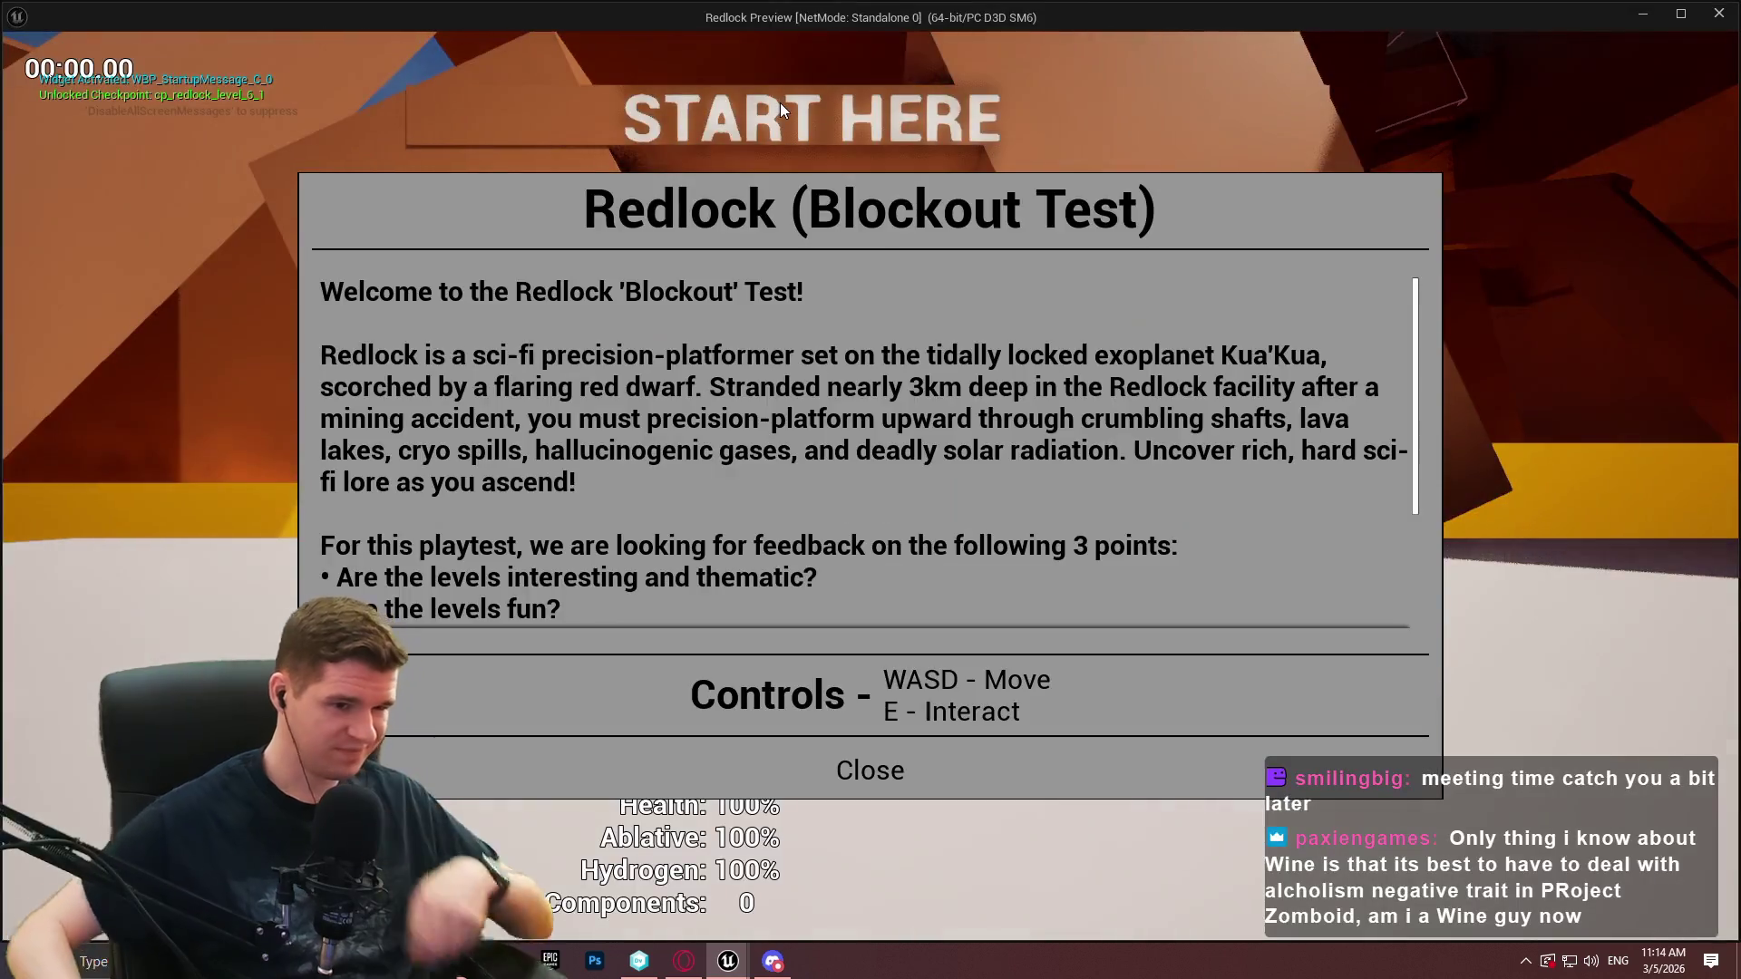
{"action": "left_click", "coordinate": [869, 770]}
{"action": "key", "text": "w"}
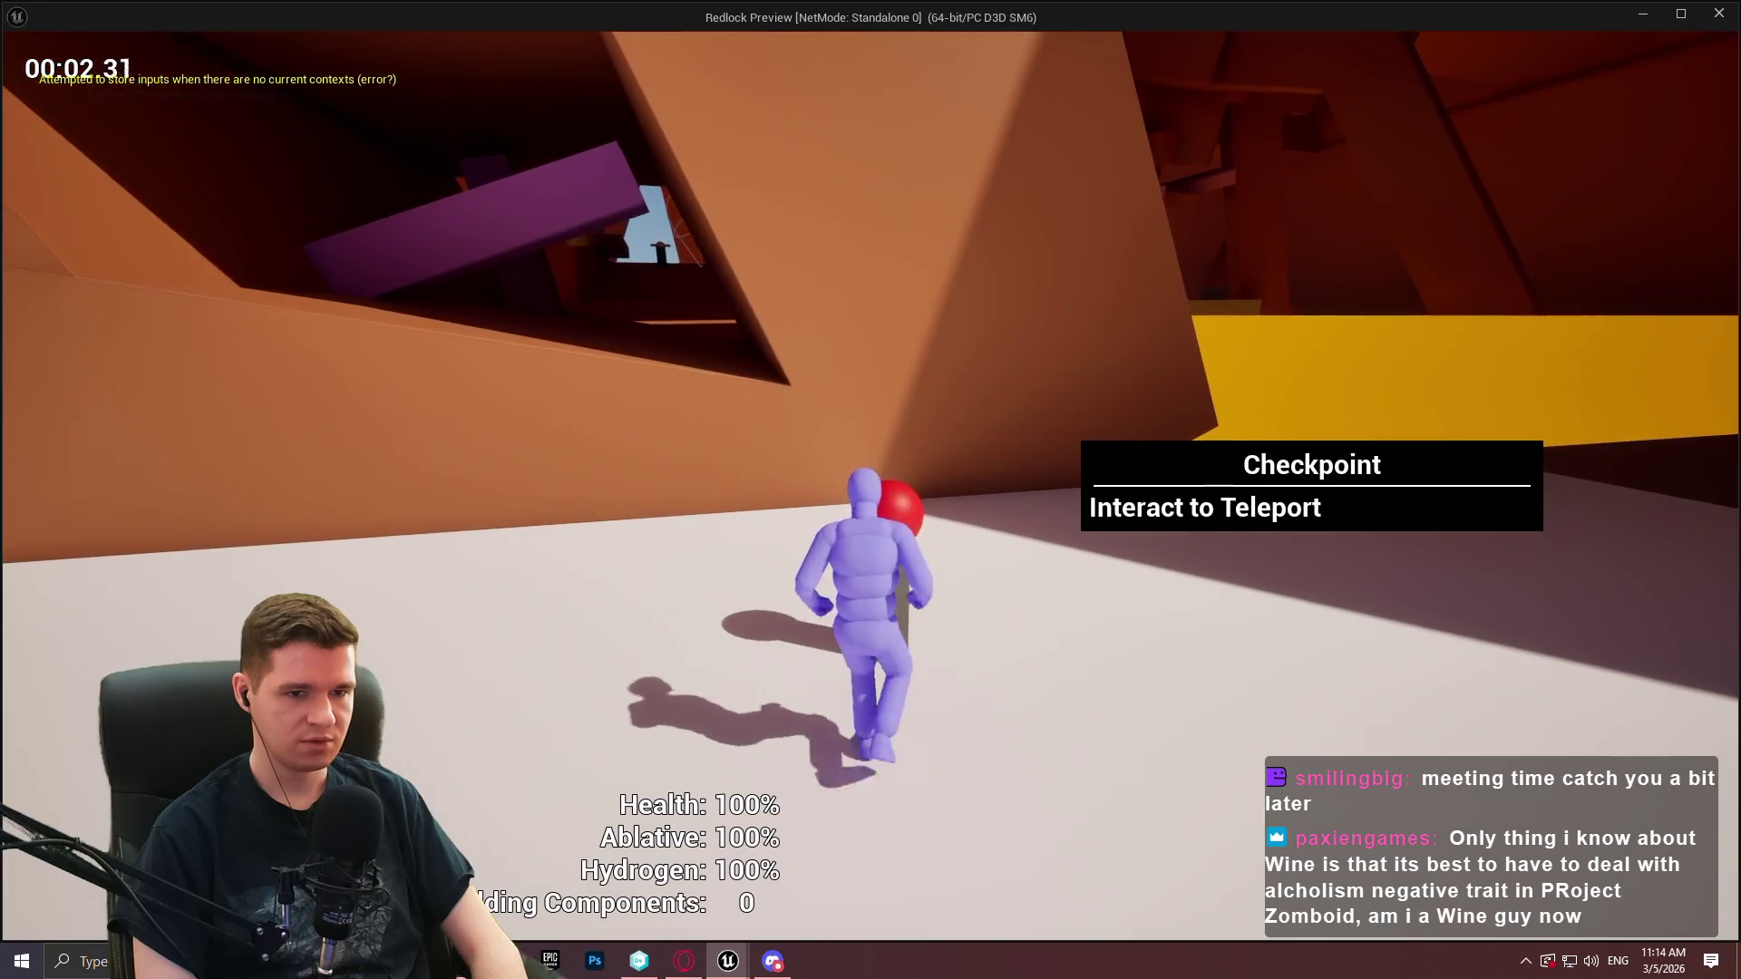
{"action": "key", "text": "Escape"}
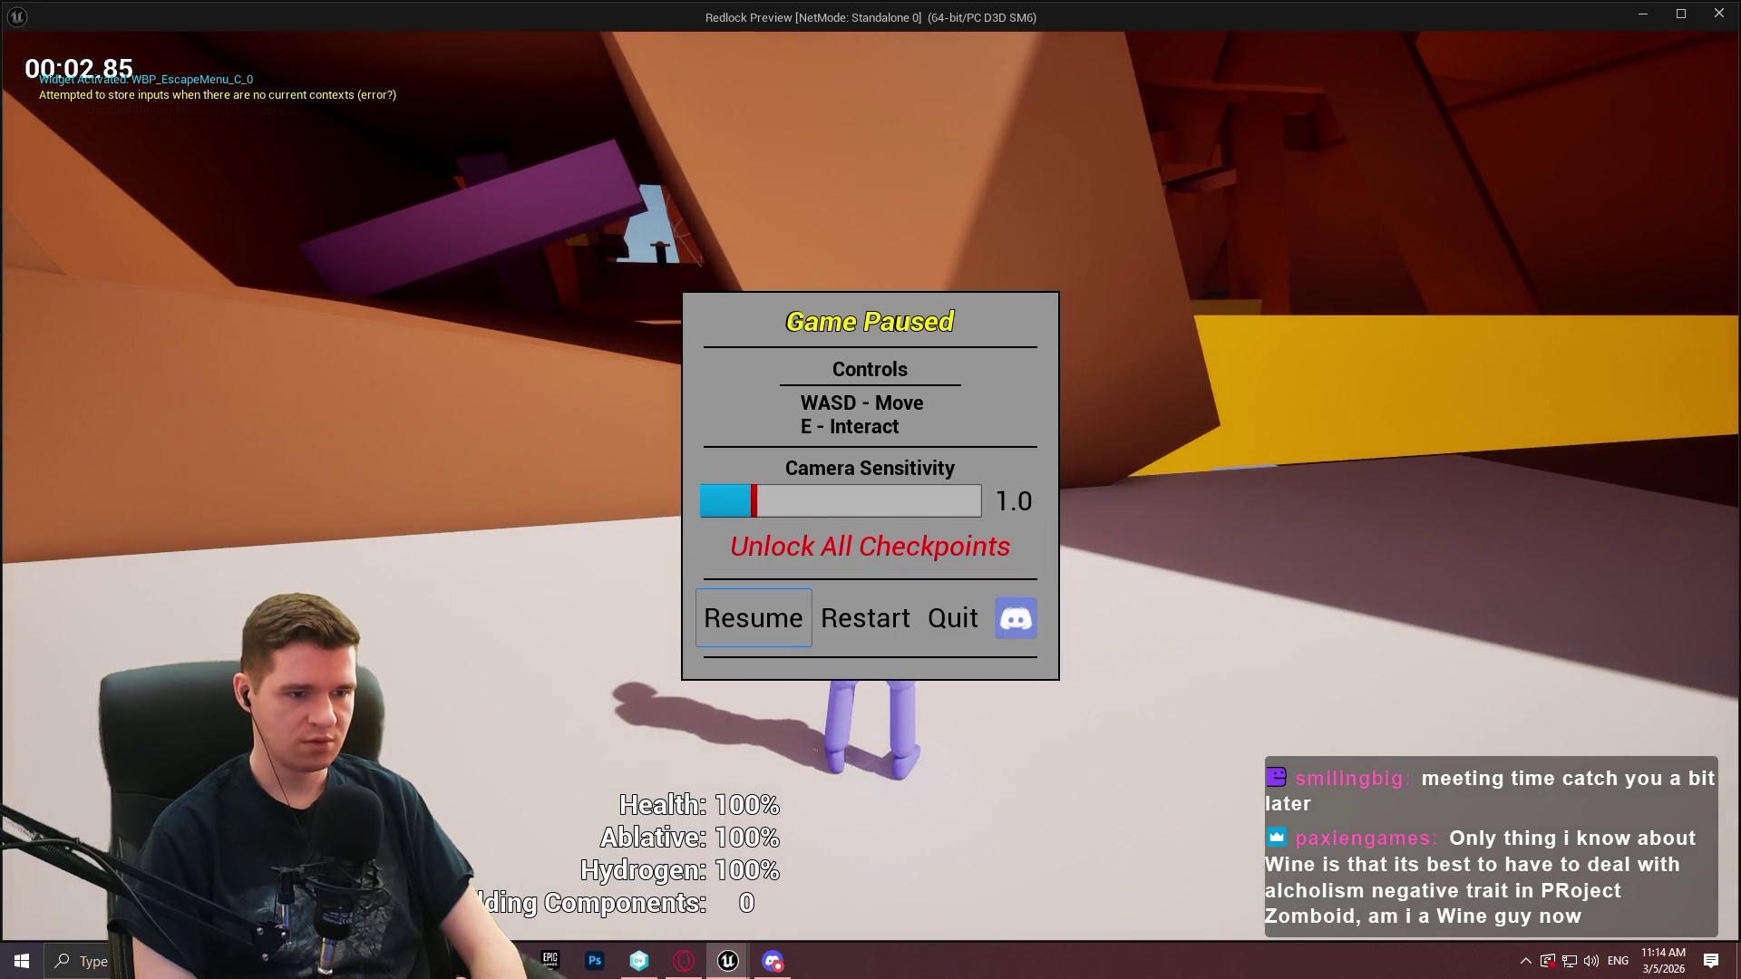
{"action": "left_click", "coordinate": [870, 546]}
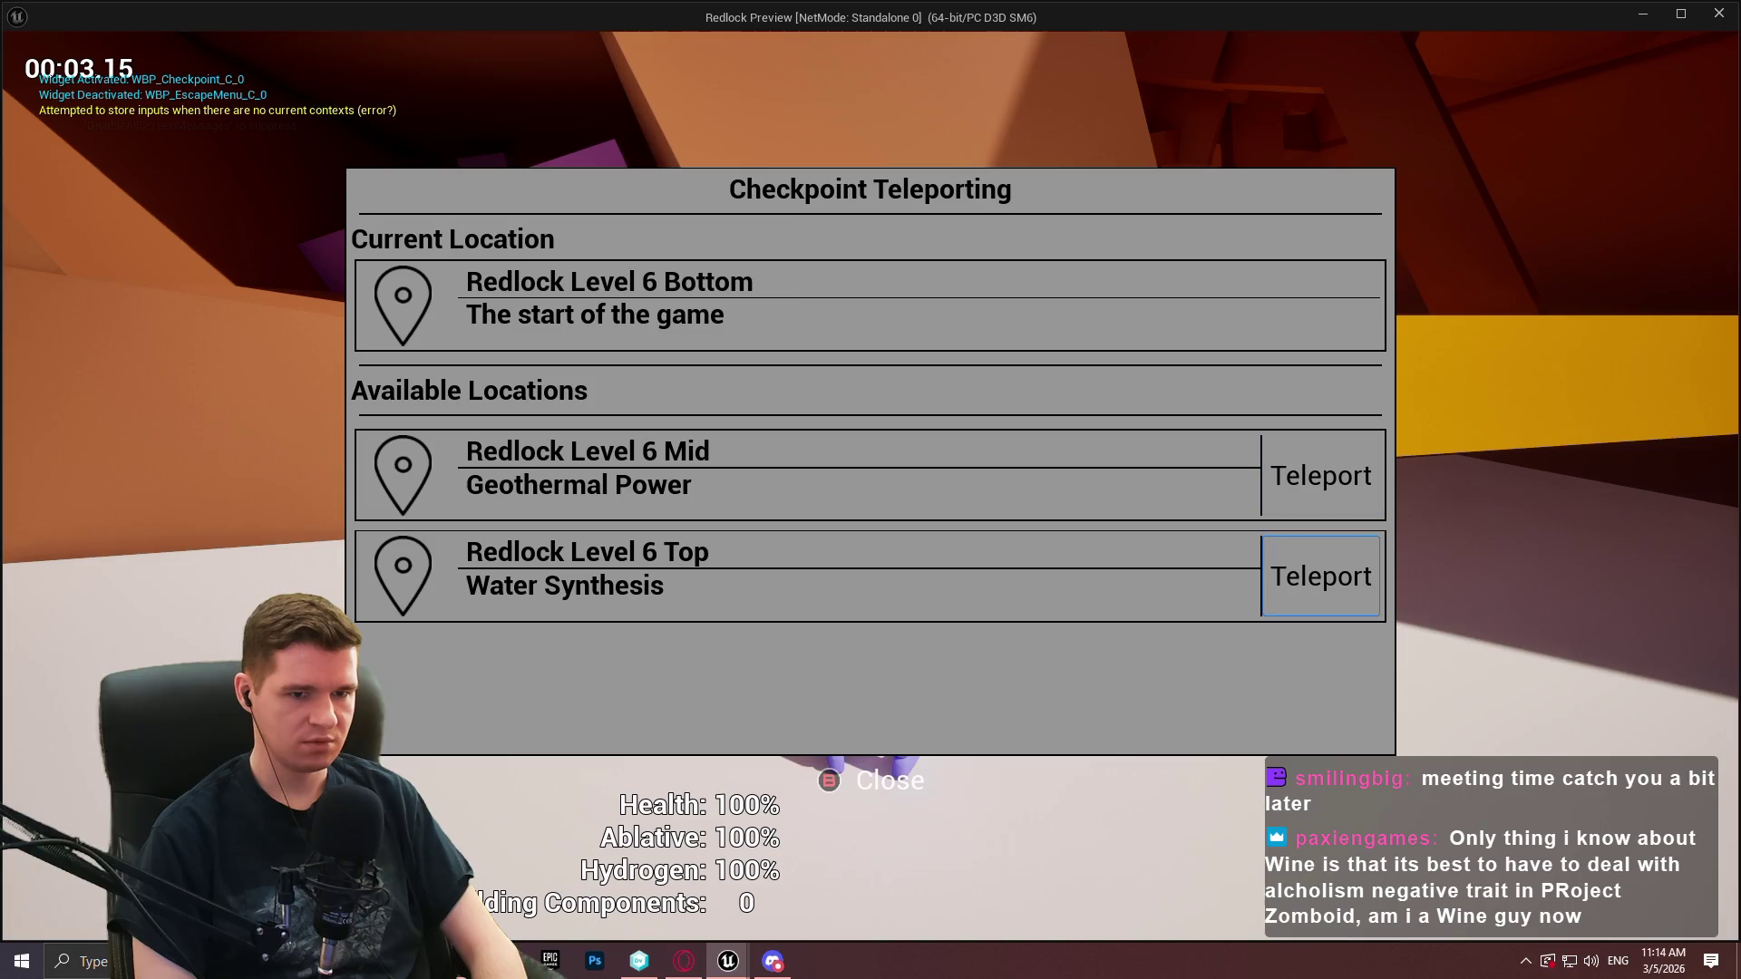
{"action": "key", "text": "Down"}
{"action": "key", "text": "Return"}
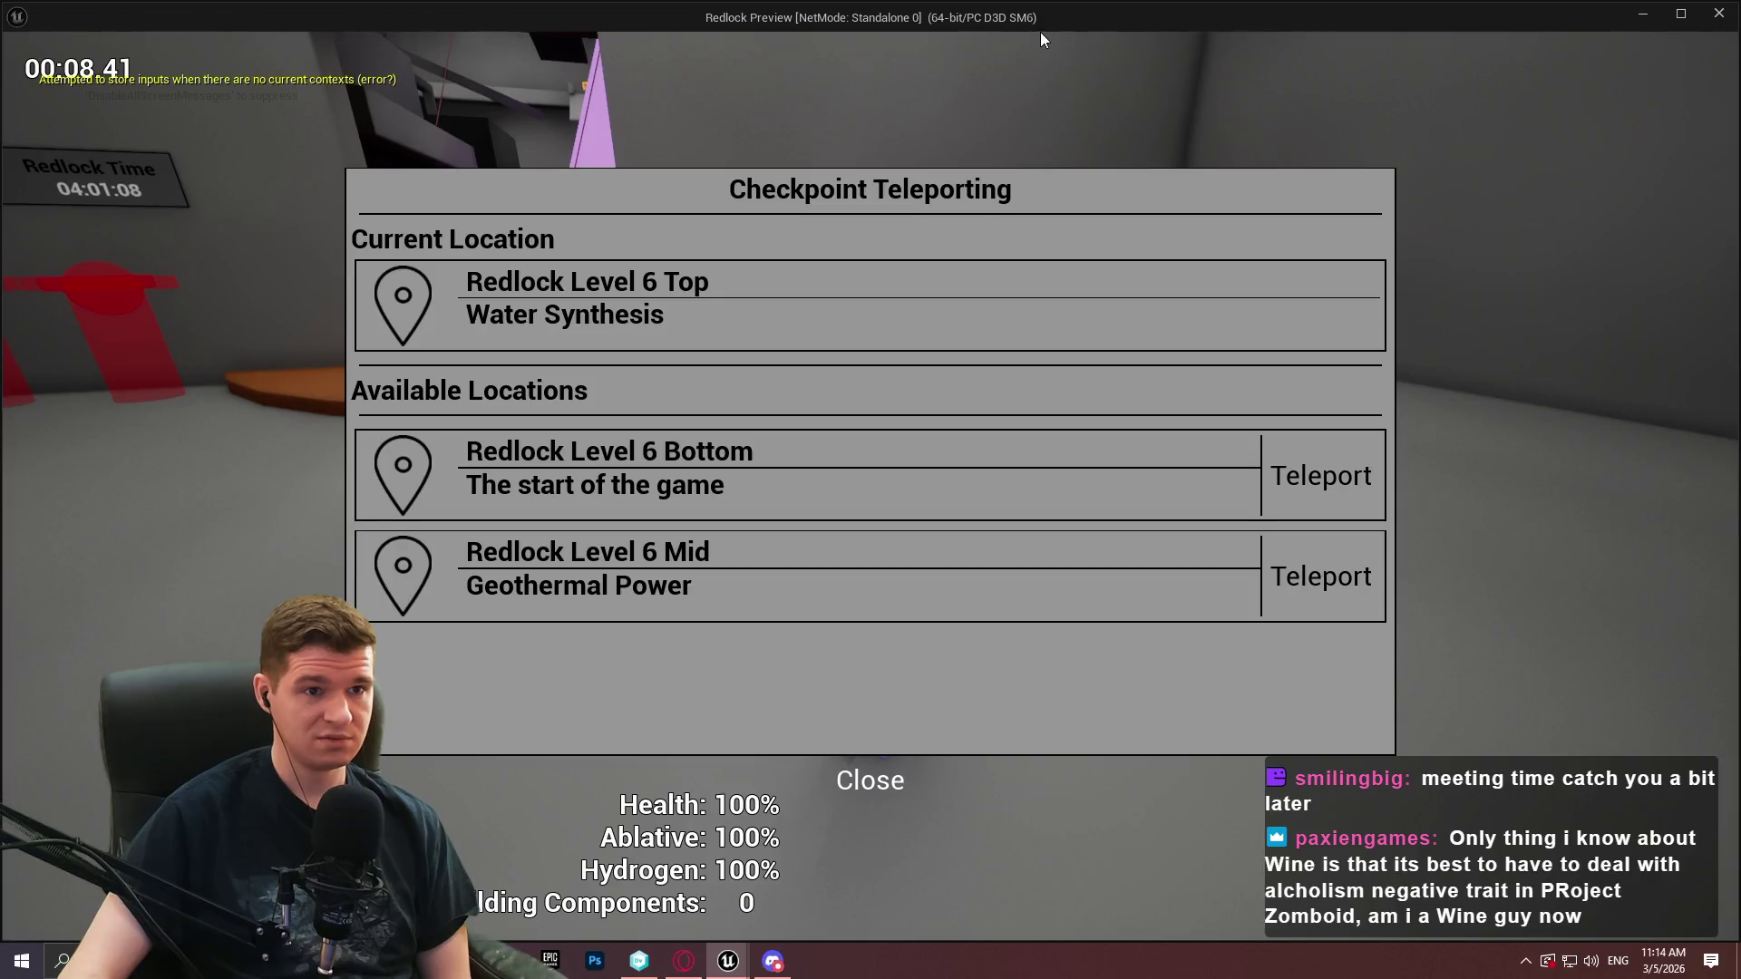
{"action": "key", "text": "alt+Tab"}
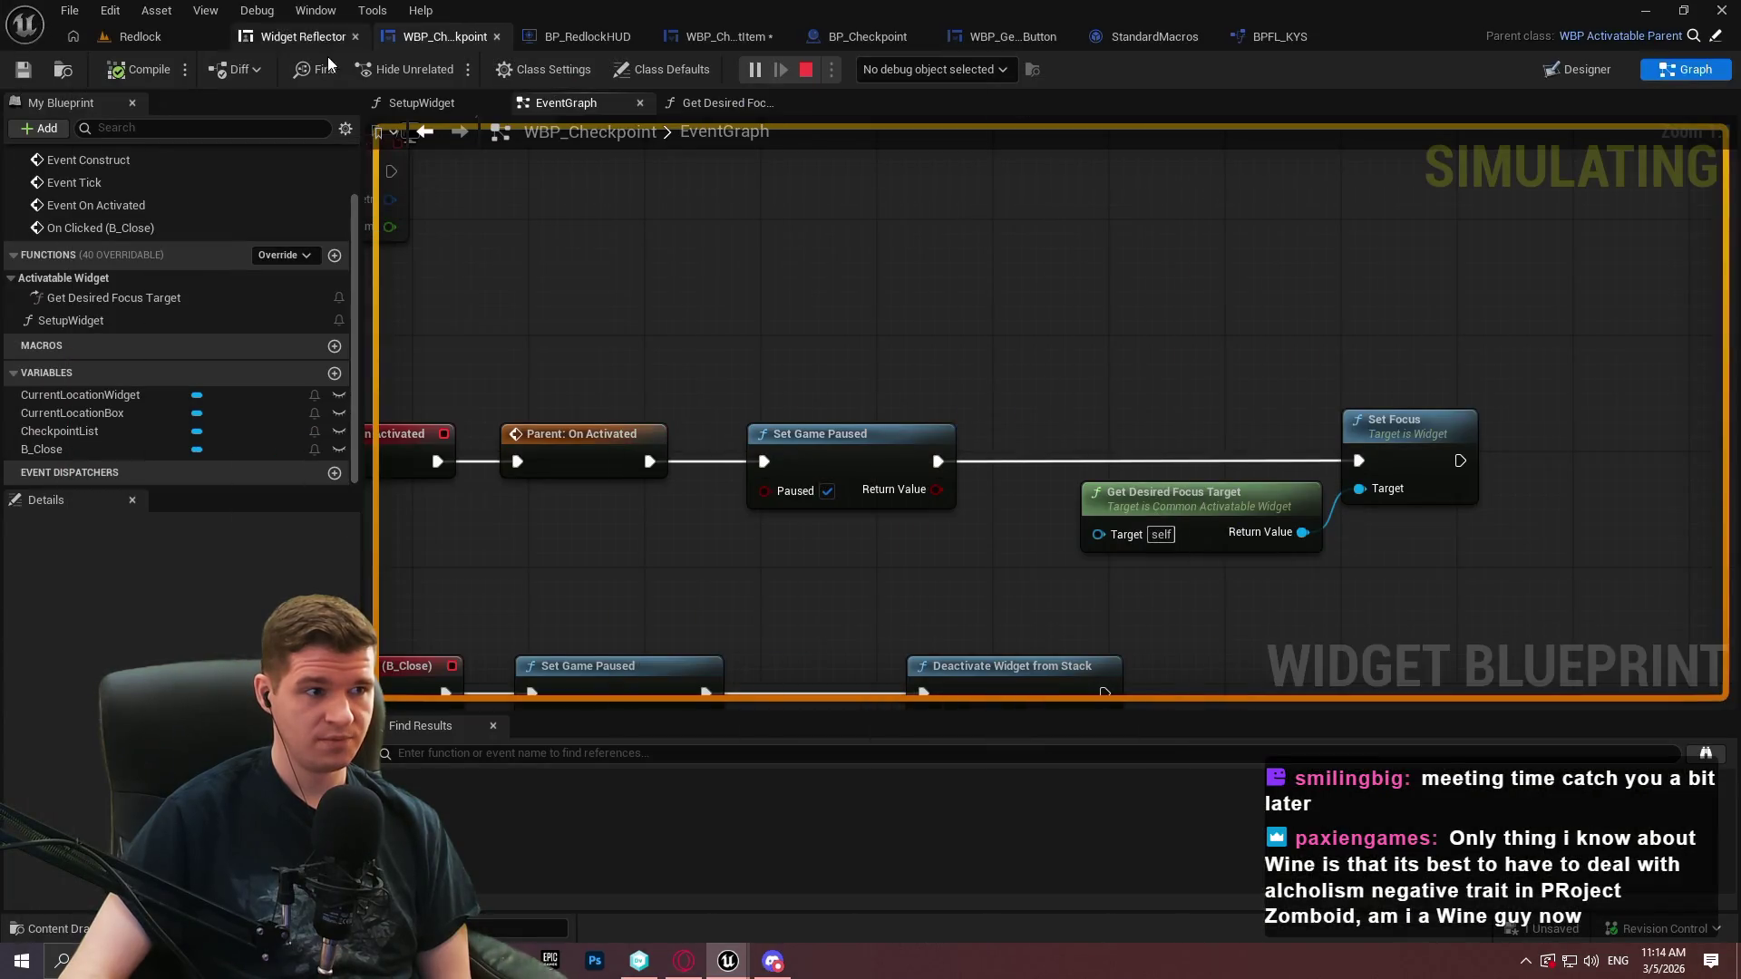
Pick widgets with the Widget Reflector, review the Message Log focus warnings, then reopen WBP_CheckpointListItem
{"action": "left_click", "coordinate": [330, 37]}
{"action": "left_click", "coordinate": [55, 143]}
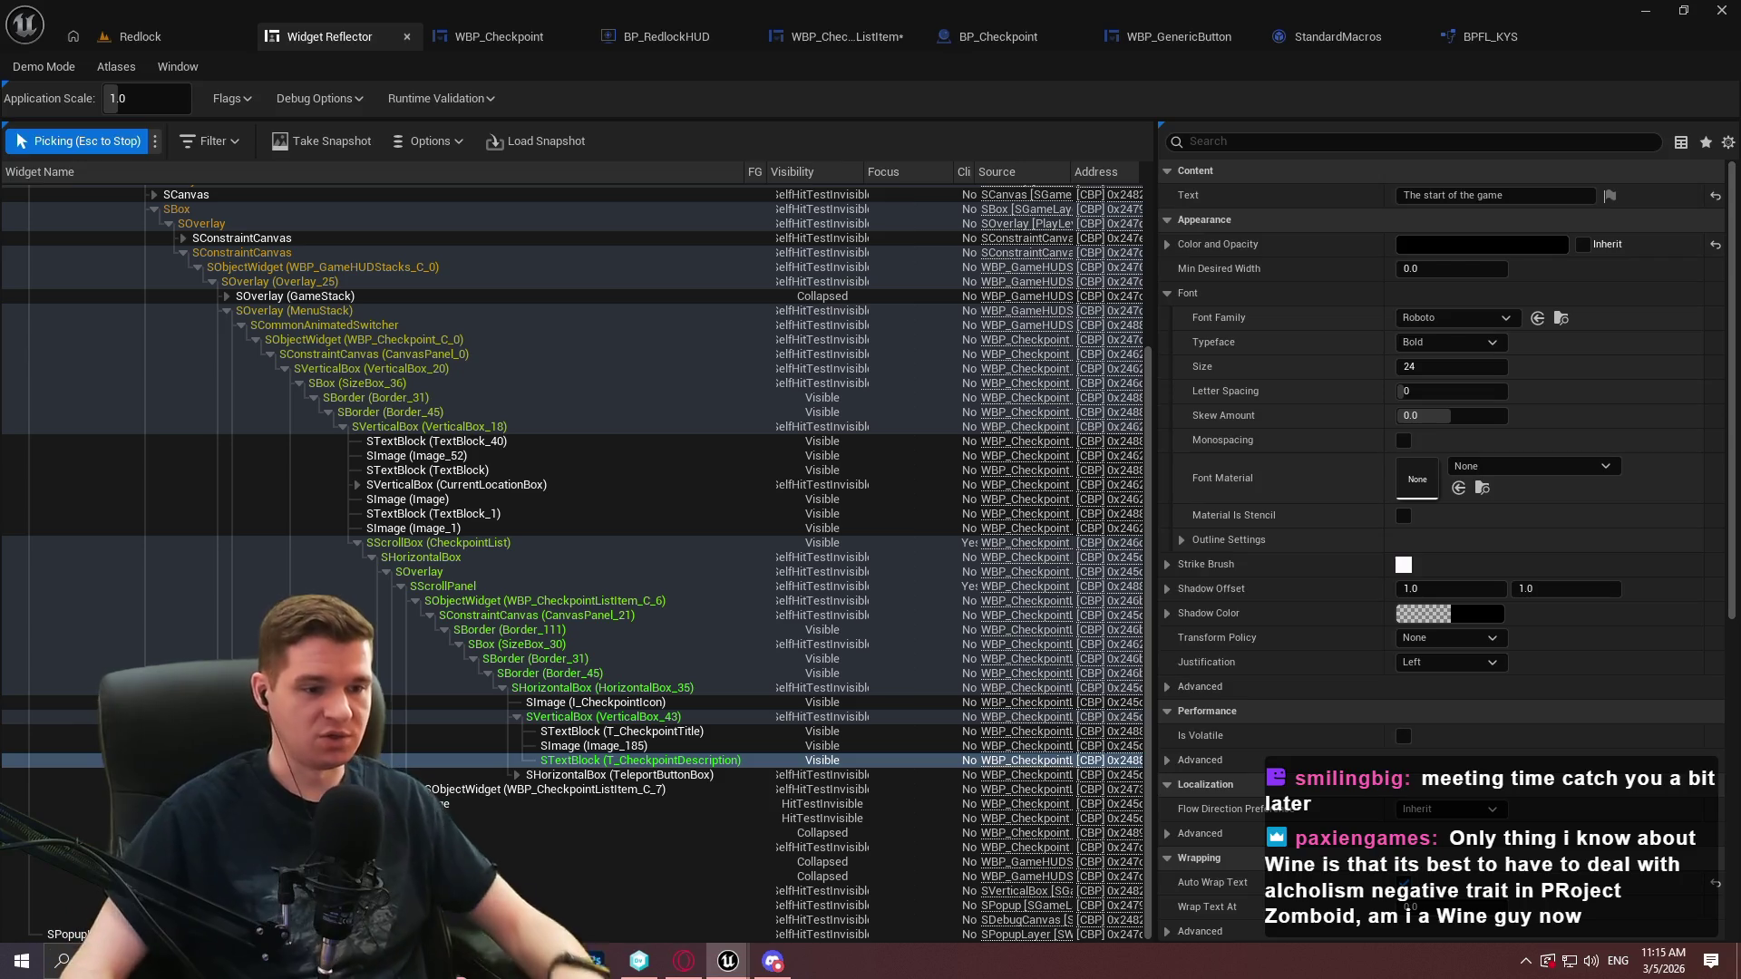
{"action": "key", "text": "Escape"}
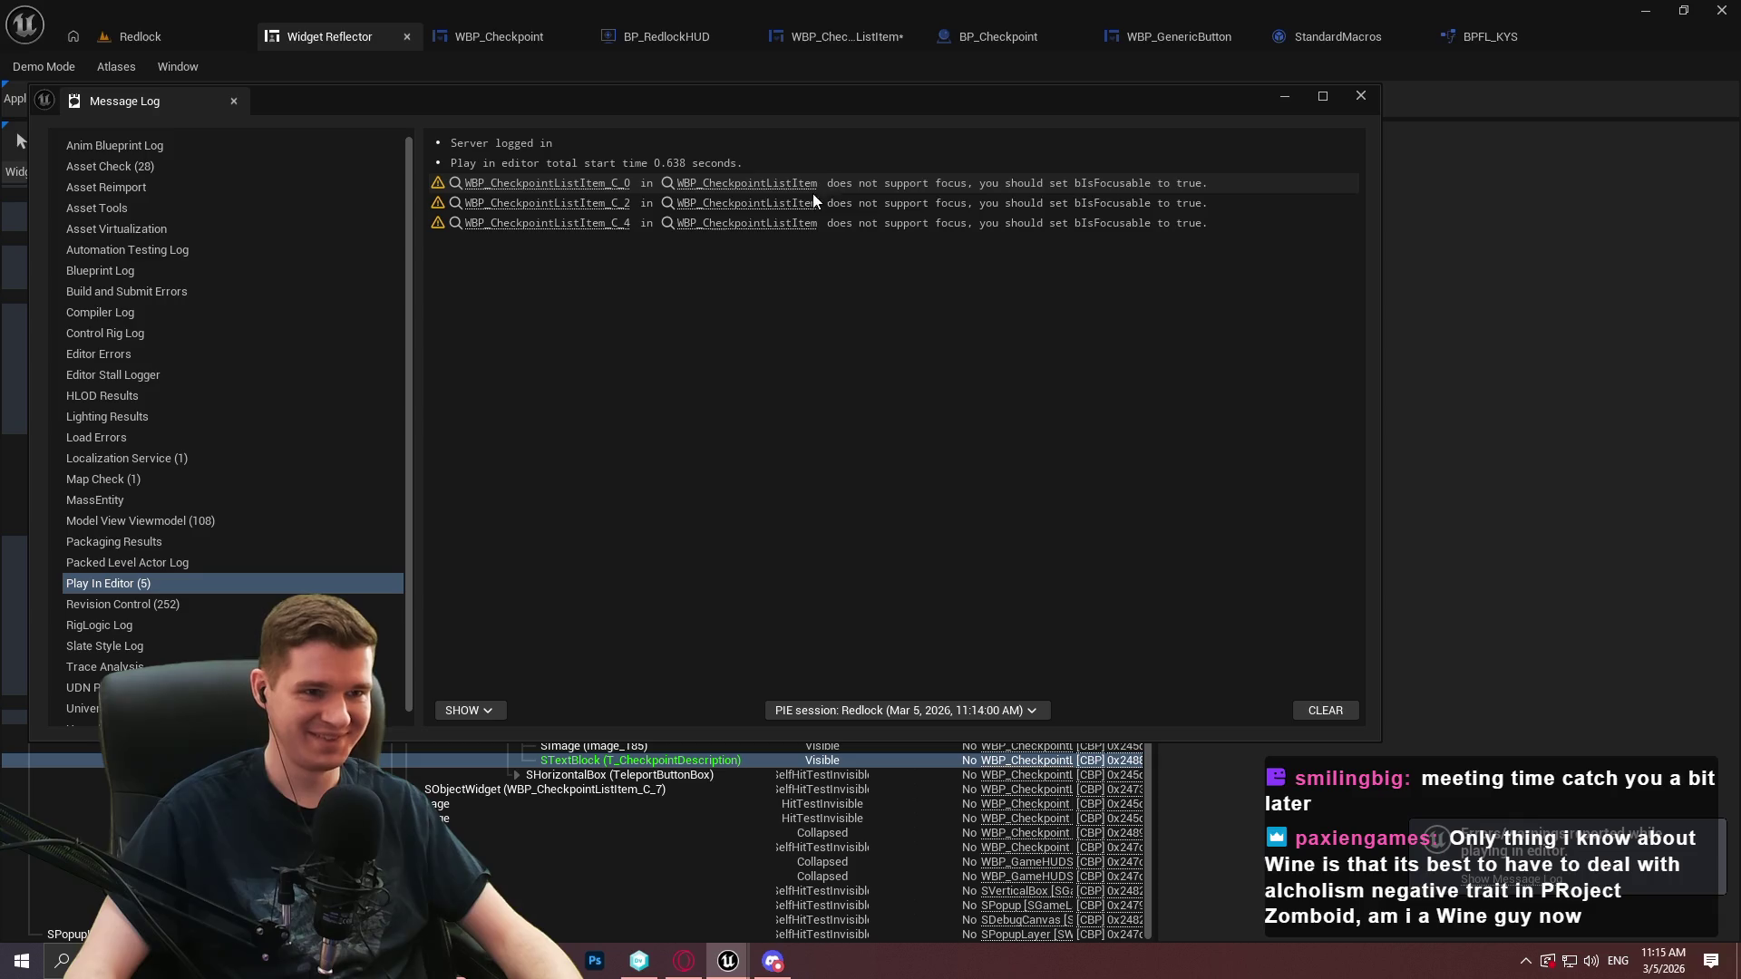
{"action": "left_click", "coordinate": [1369, 95]}
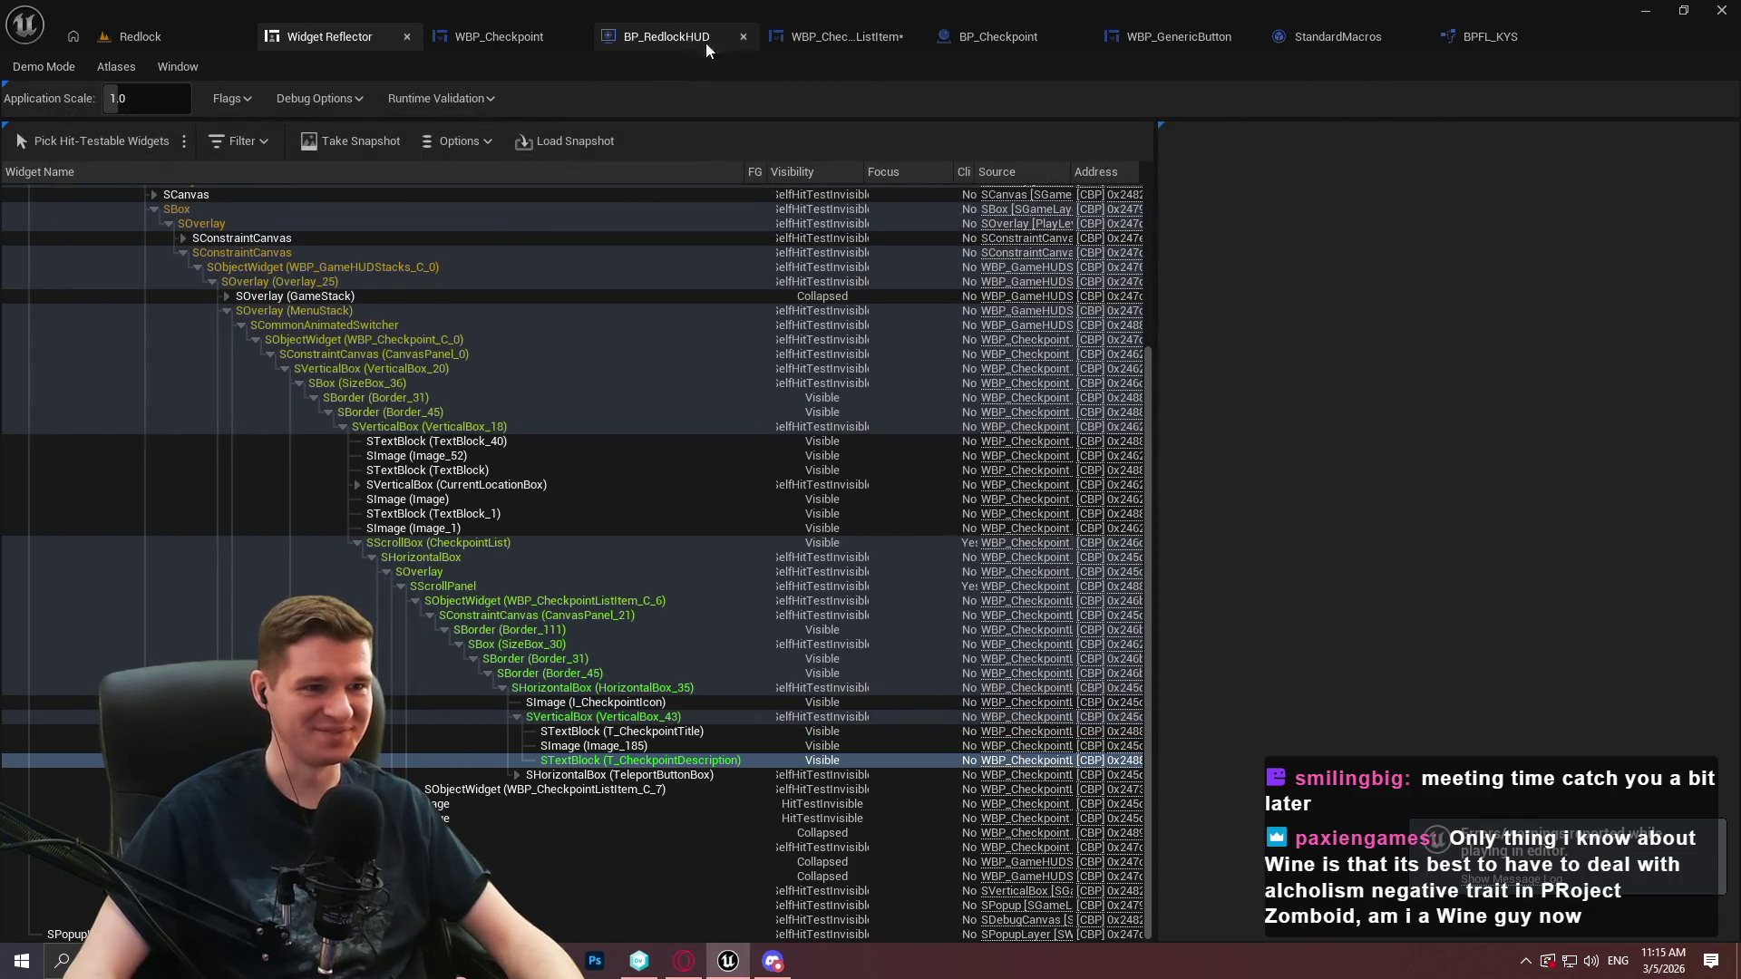
{"action": "left_click", "coordinate": [845, 34]}
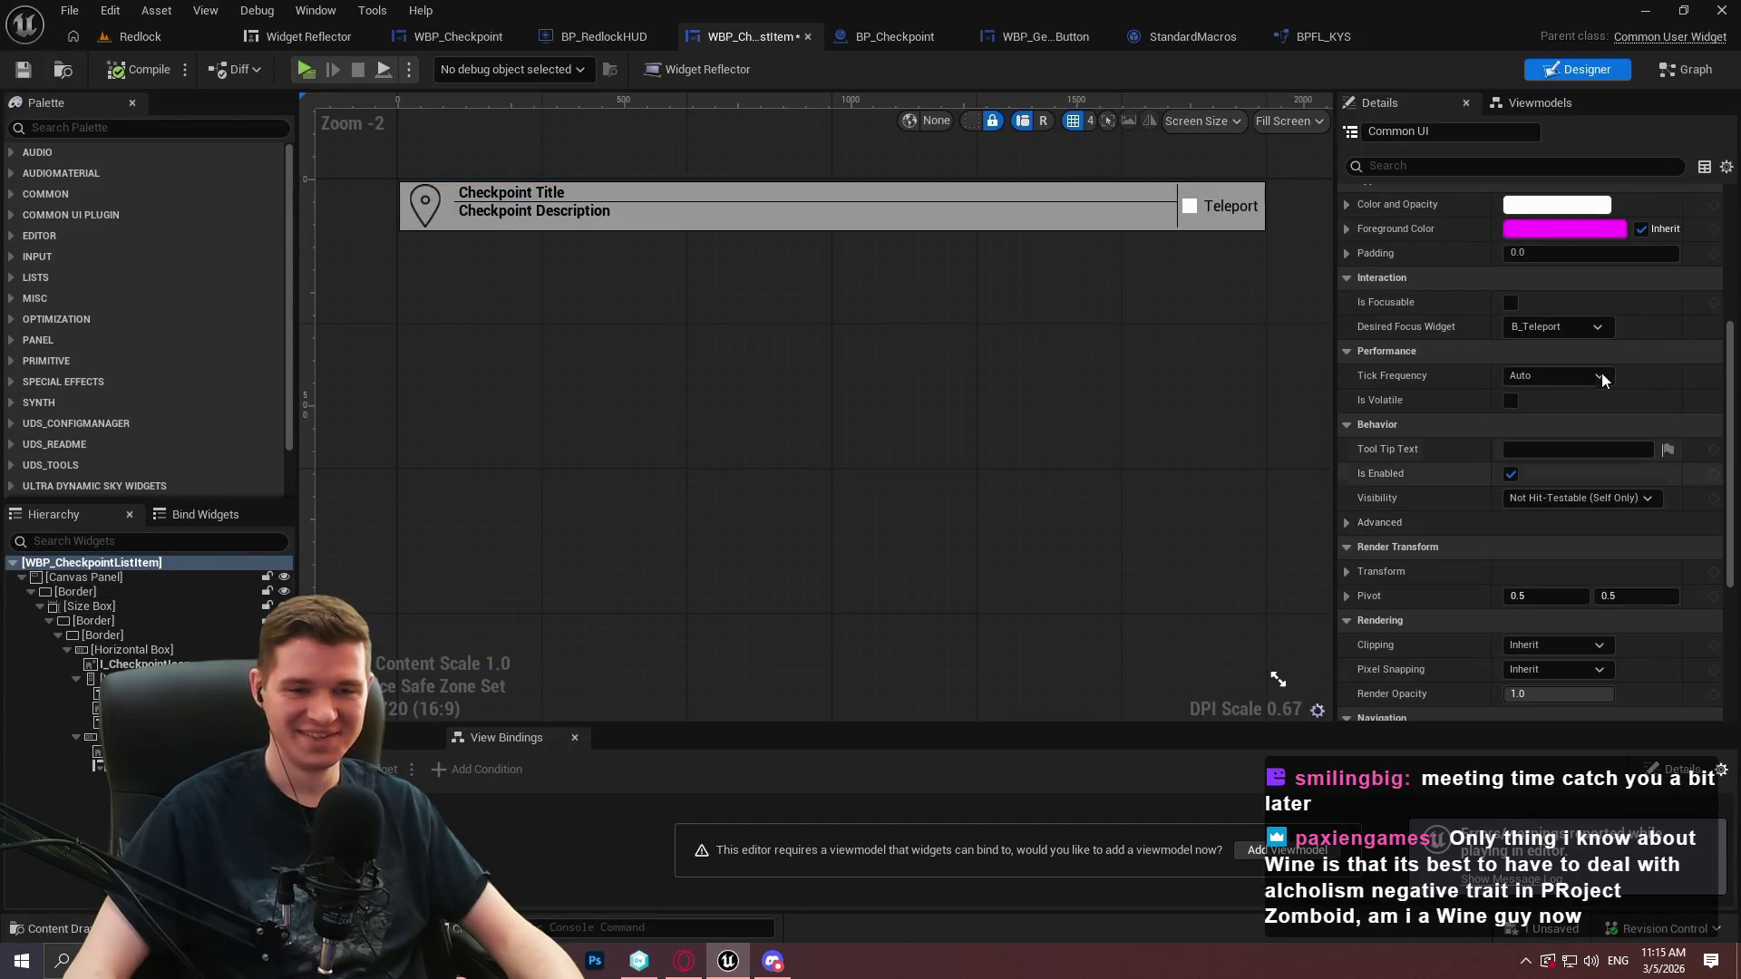
Make WBP_CheckpointListItem focusable again and compile it
{"action": "left_click", "coordinate": [1510, 301]}
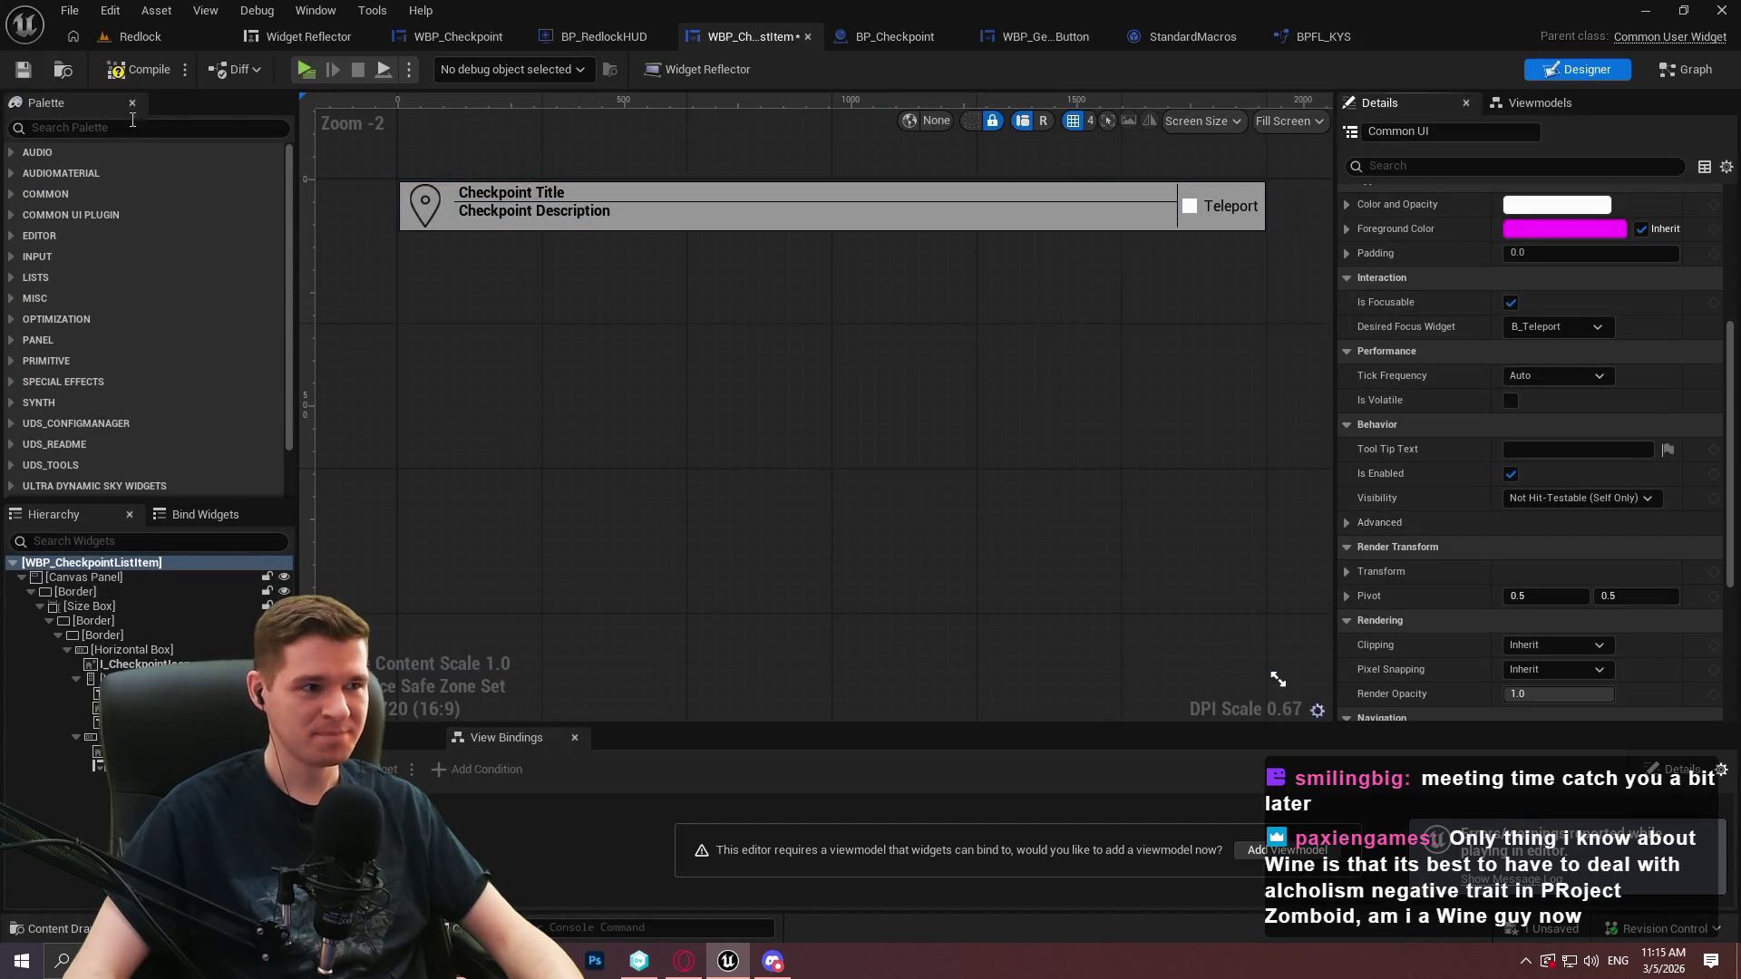
{"action": "left_click", "coordinate": [135, 81]}
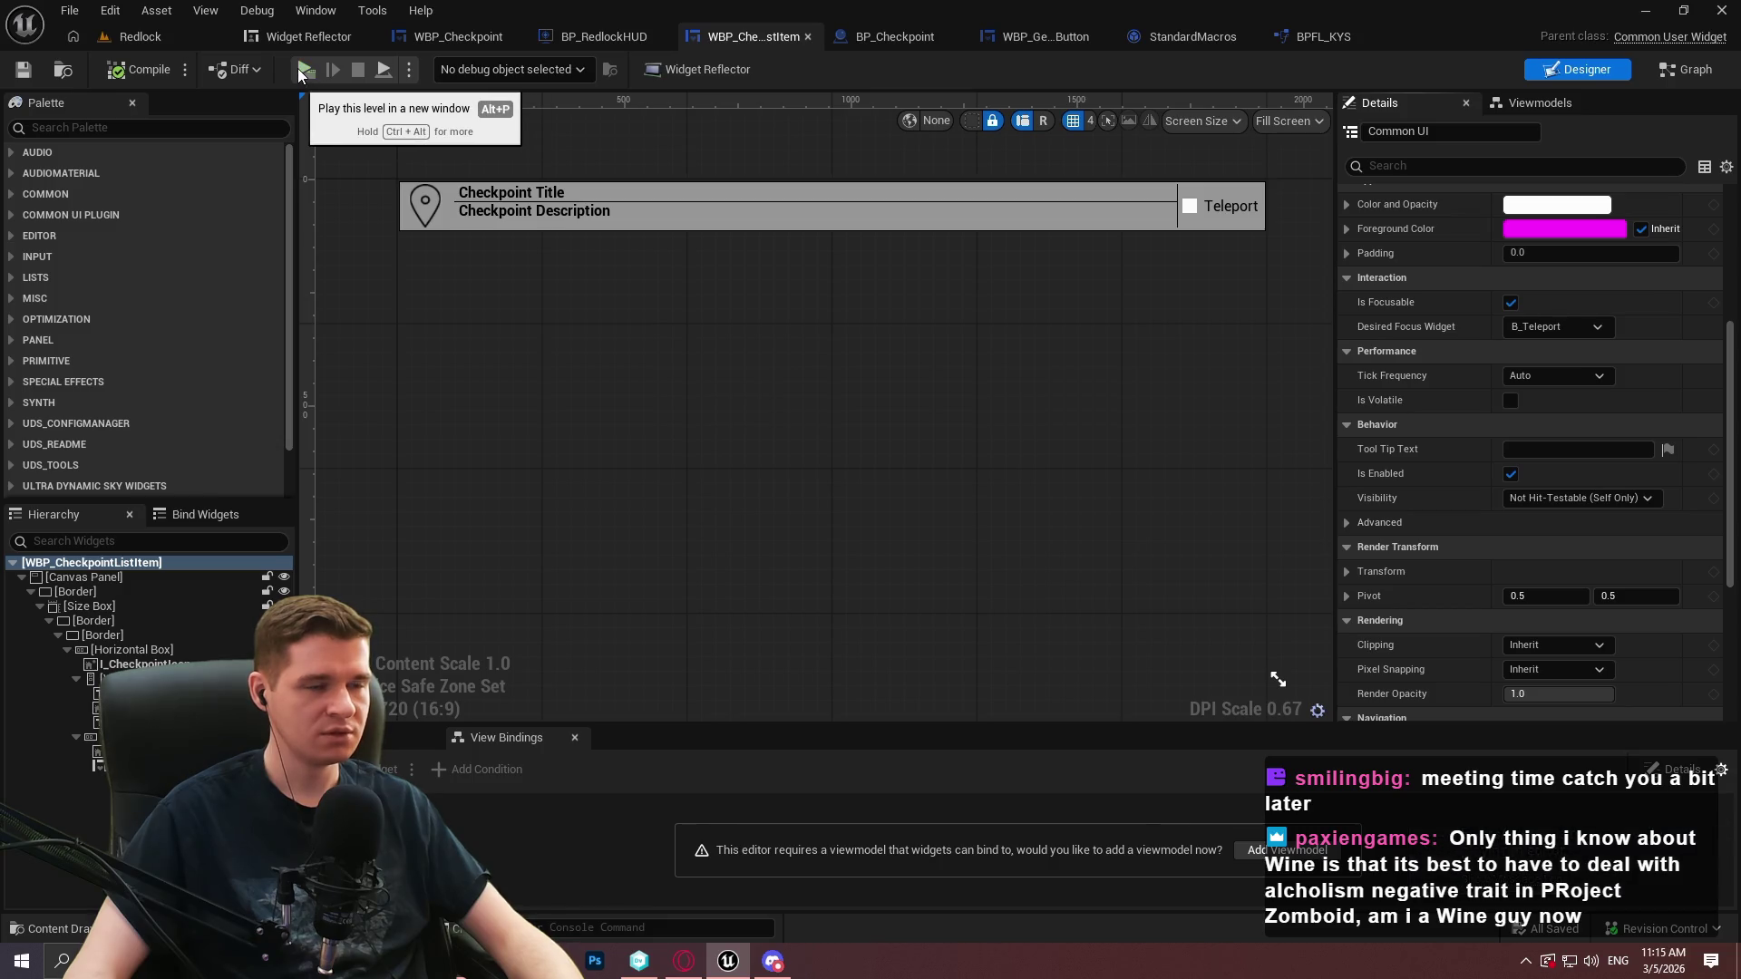
{"action": "left_click", "coordinate": [486, 36]}
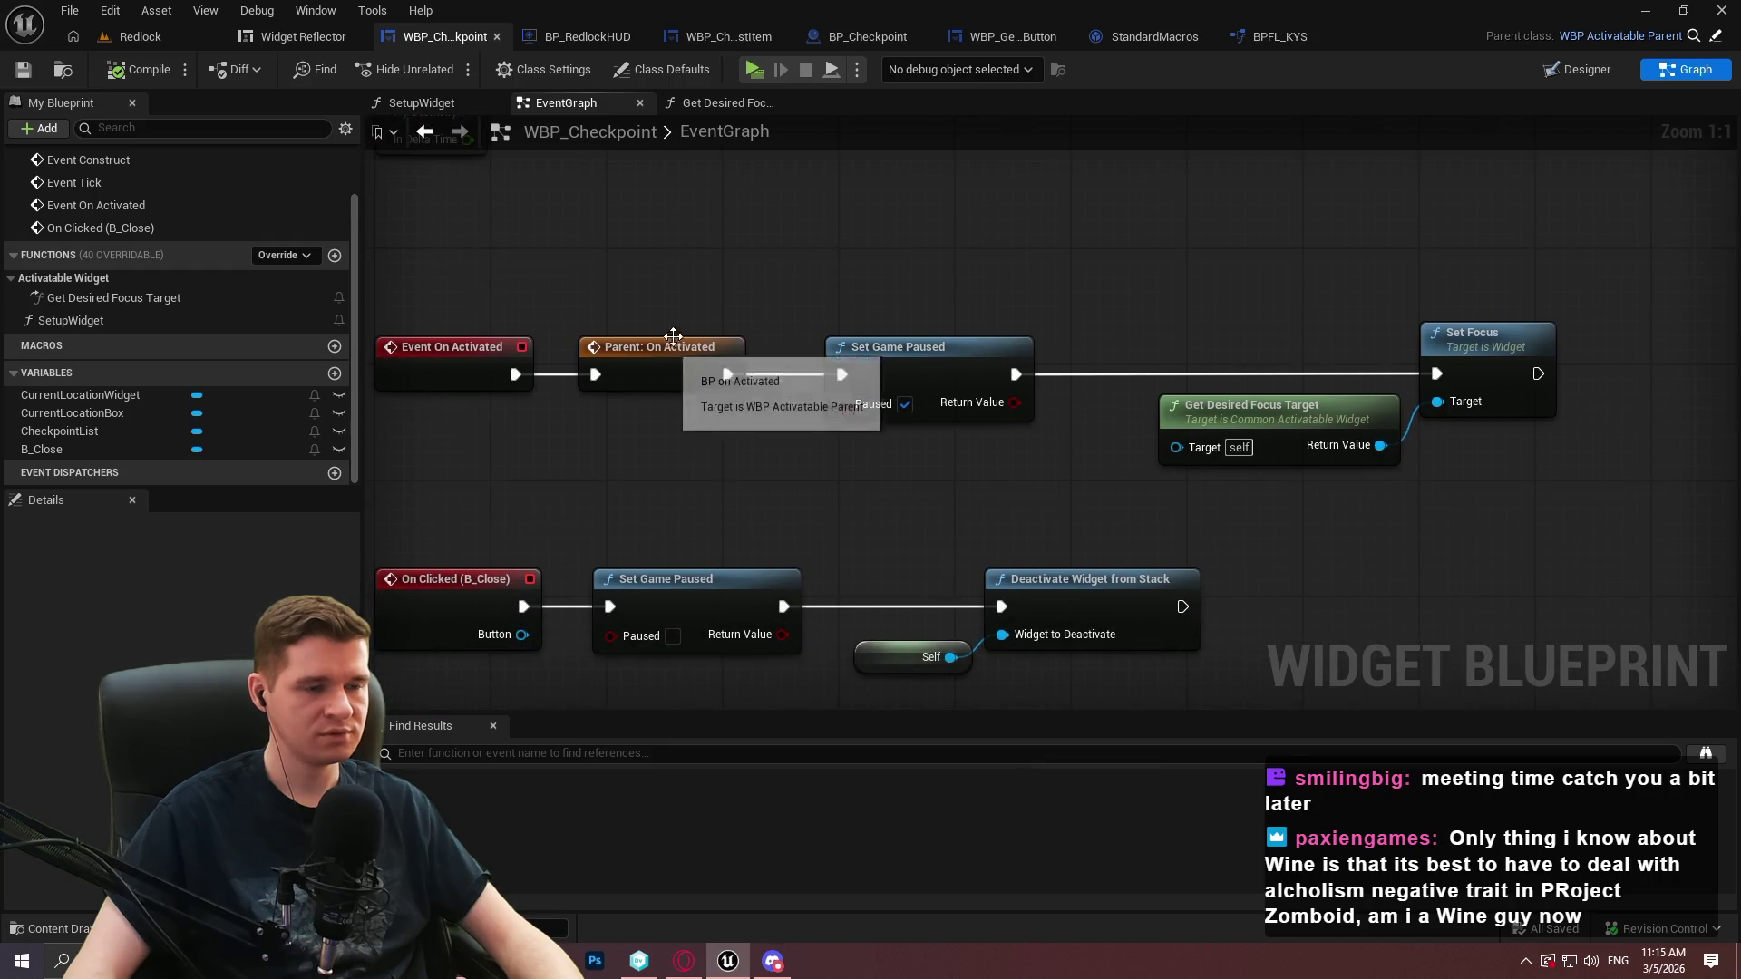
Move Parent: On Activated to run after Set Focus, compile and save WBP_Checkpoint, then start play preview
{"action": "left_click", "coordinate": [595, 374], "text": "alt"}
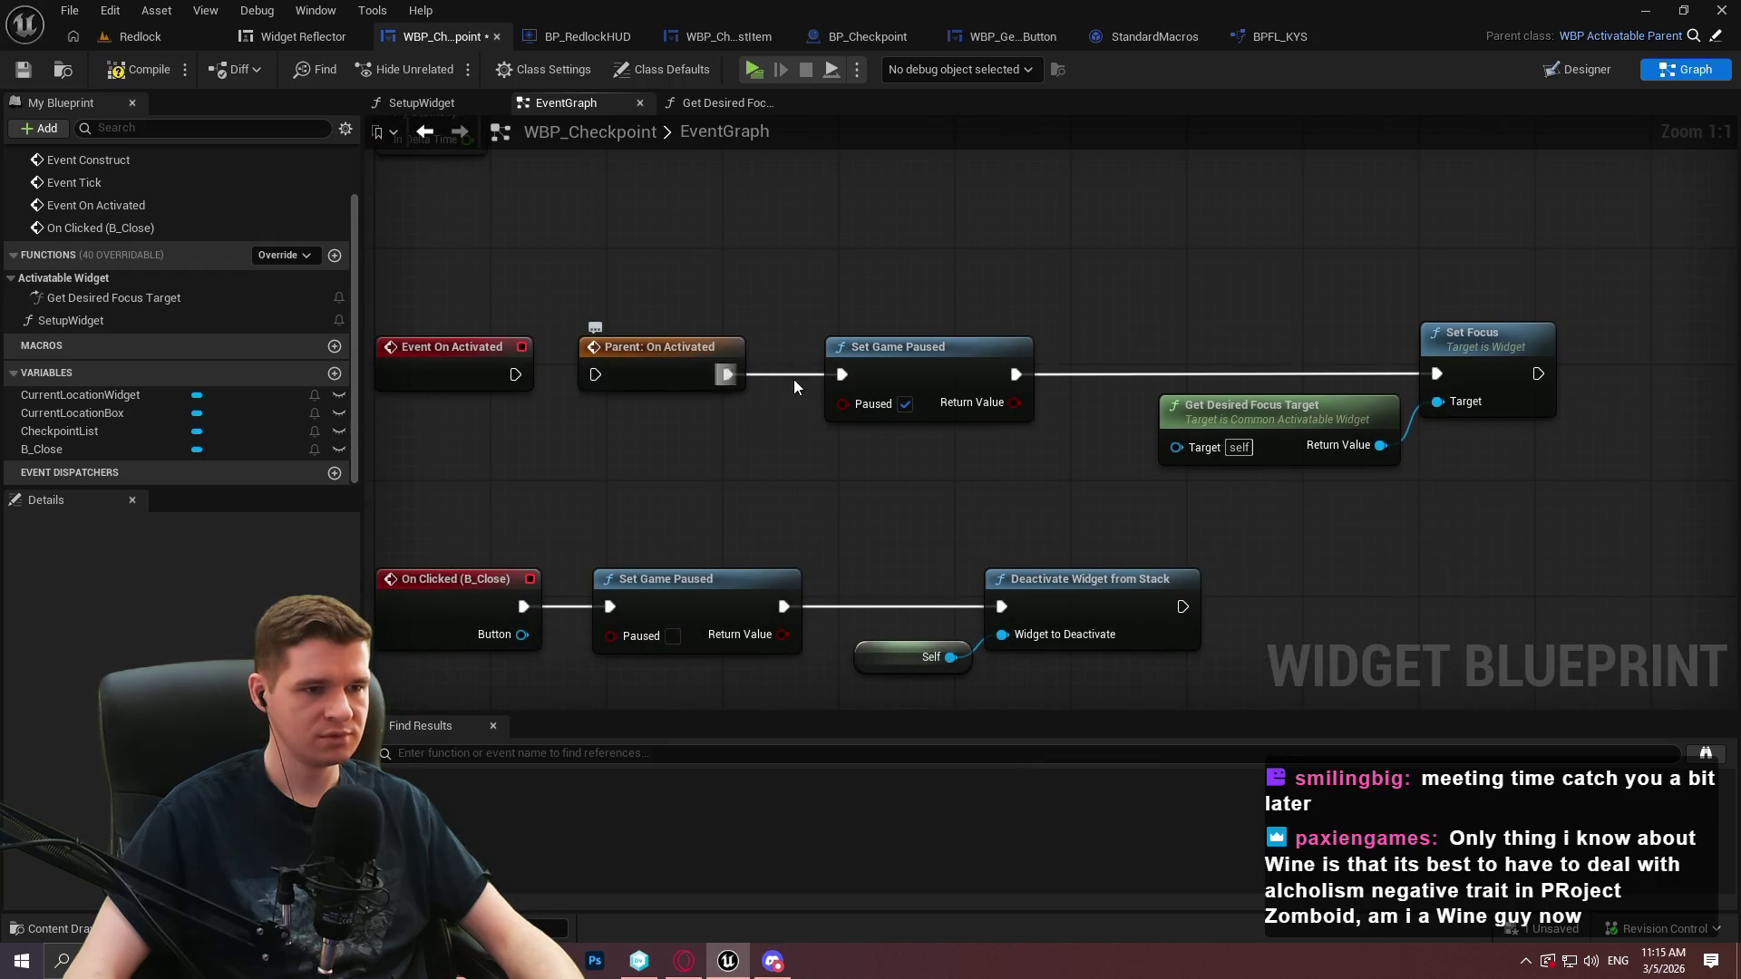
{"action": "mouse_move", "coordinate": [649, 374]}
{"action": "left_mouse_down"}
{"action": "mouse_move", "coordinate": [1345, 258]}
{"action": "mouse_move", "coordinate": [1619, 257]}
{"action": "mouse_move", "coordinate": [1538, 374]}
{"action": "left_mouse_up"}
{"action": "left_click_drag", "start_coordinate": [833, 374], "coordinate": [515, 375]}
{"action": "mouse_move", "coordinate": [1454, 483]}
{"action": "left_mouse_down"}
{"action": "mouse_move", "coordinate": [889, 379]}
{"action": "mouse_move", "coordinate": [672, 381]}
{"action": "left_mouse_up"}
{"action": "mouse_move", "coordinate": [1685, 238]}
{"action": "left_mouse_down"}
{"action": "mouse_move", "coordinate": [1522, 272]}
{"action": "mouse_move", "coordinate": [1451, 344]}
{"action": "mouse_move", "coordinate": [1480, 356]}
{"action": "left_mouse_up"}
{"action": "left_click", "coordinate": [556, 227]}
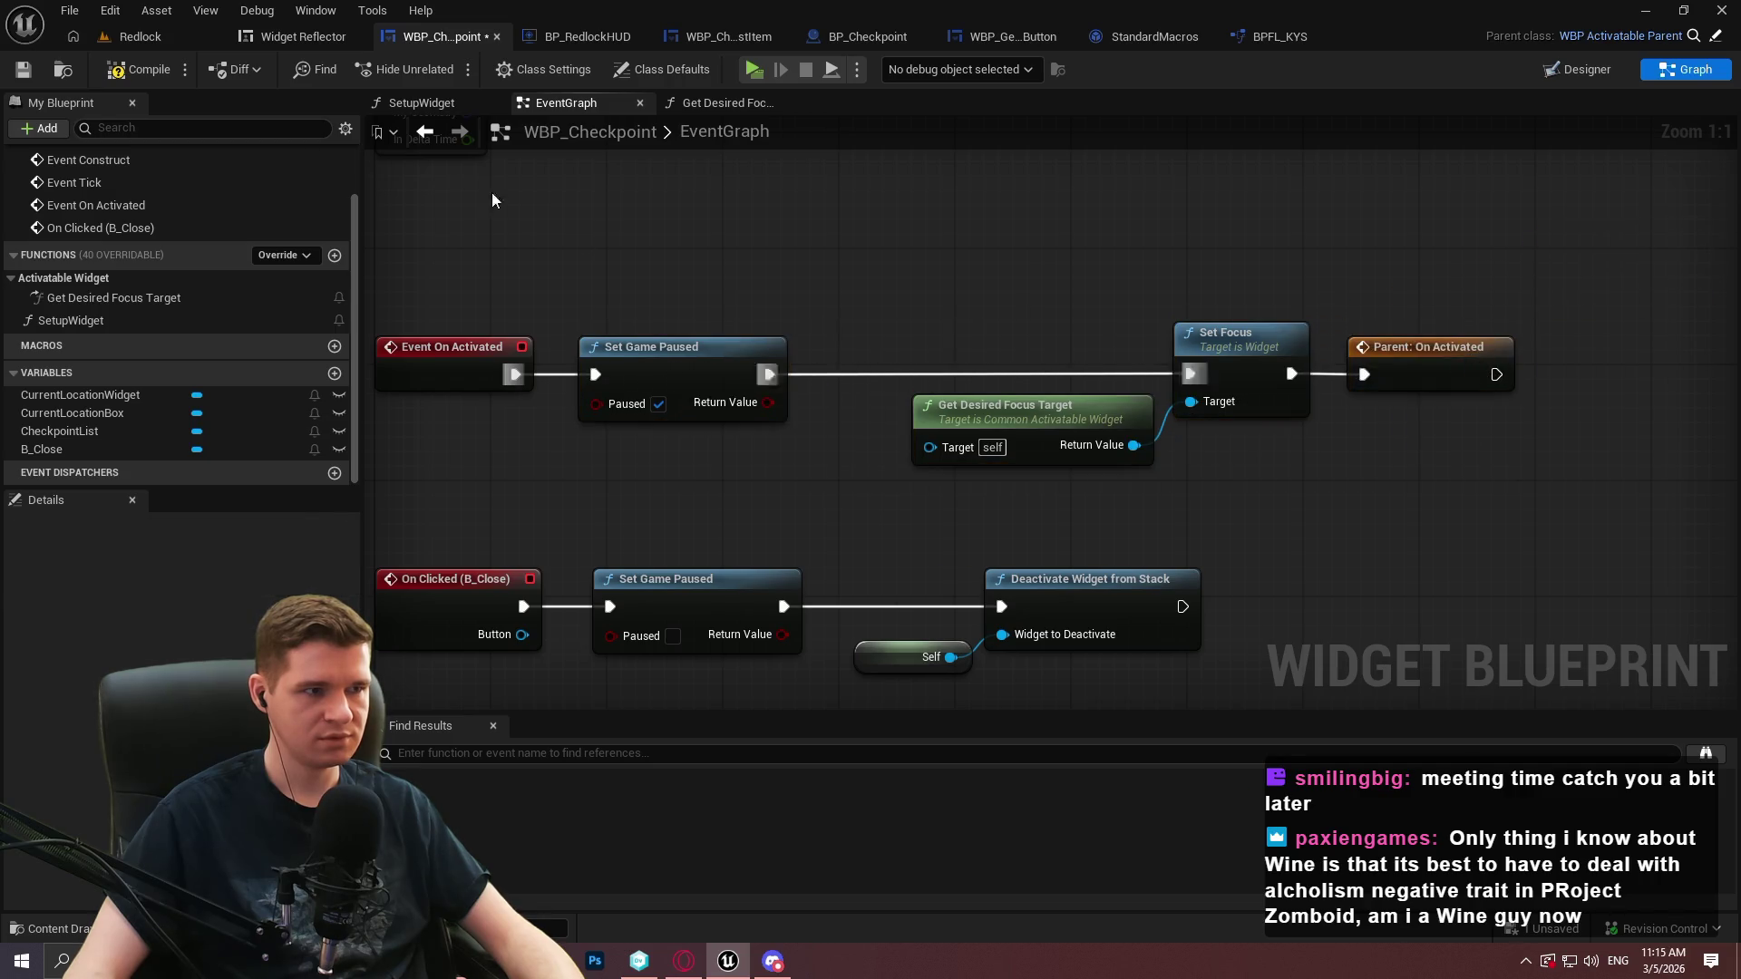
{"action": "left_click", "coordinate": [127, 75]}
{"action": "key", "text": "ctrl+s"}
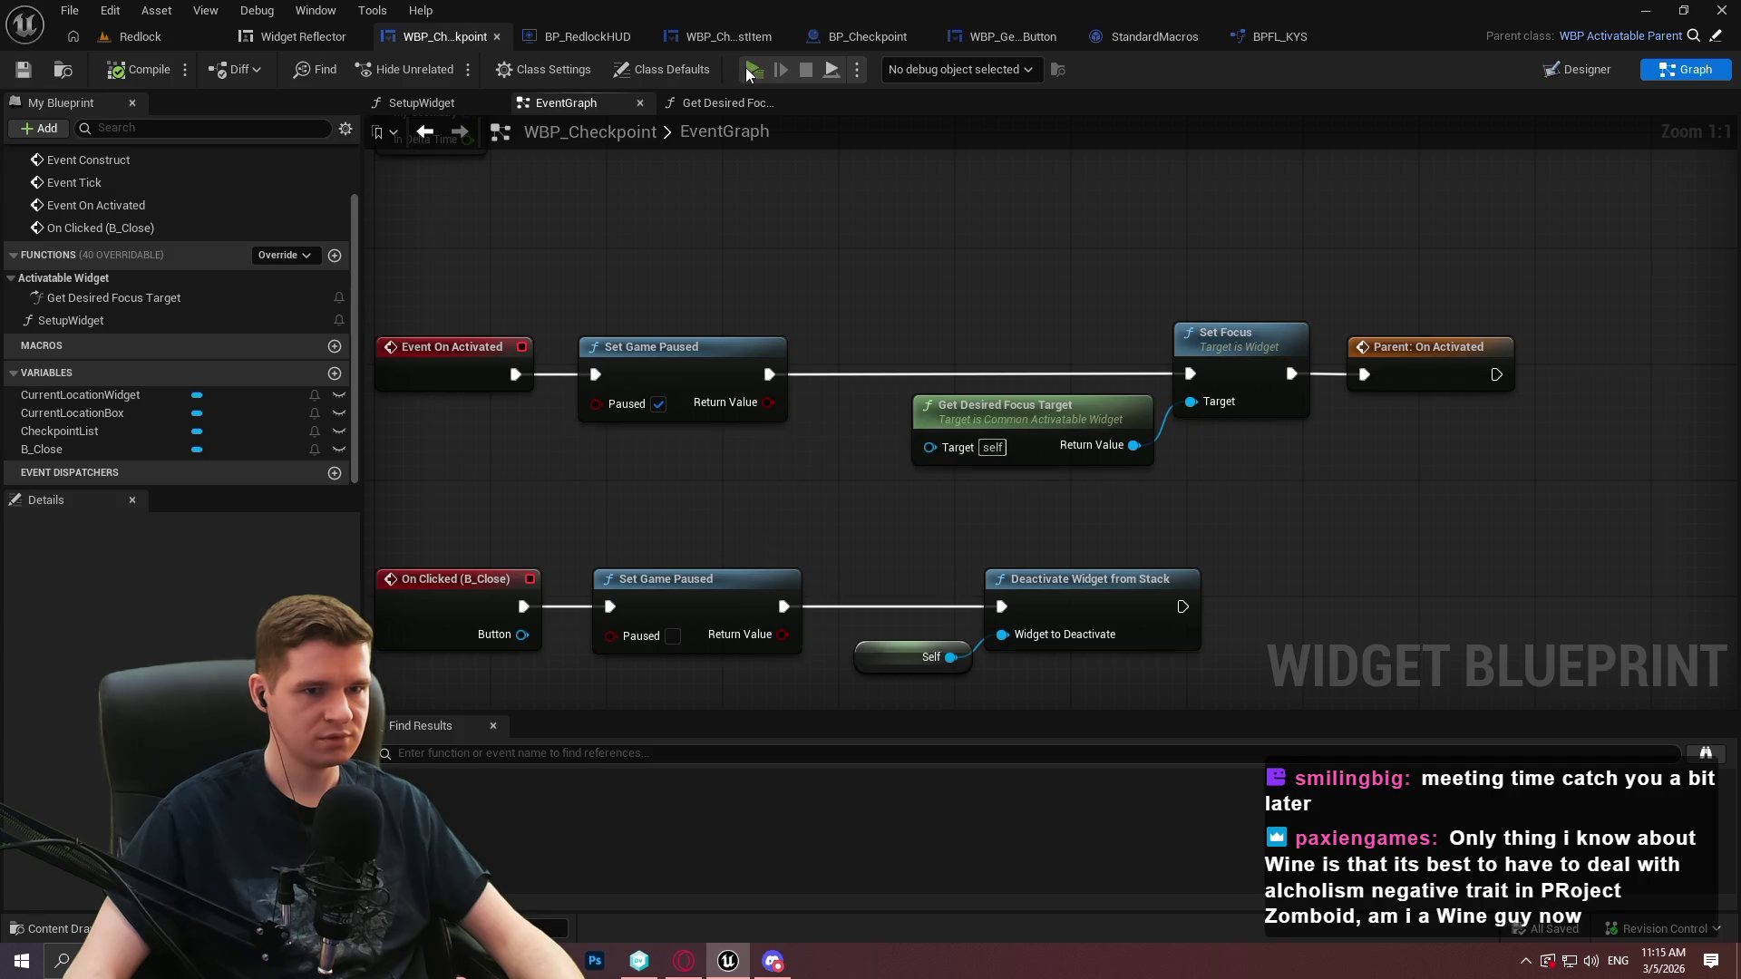
{"action": "key", "text": "alt+p"}
{"action": "left_click", "coordinate": [884, 770]}
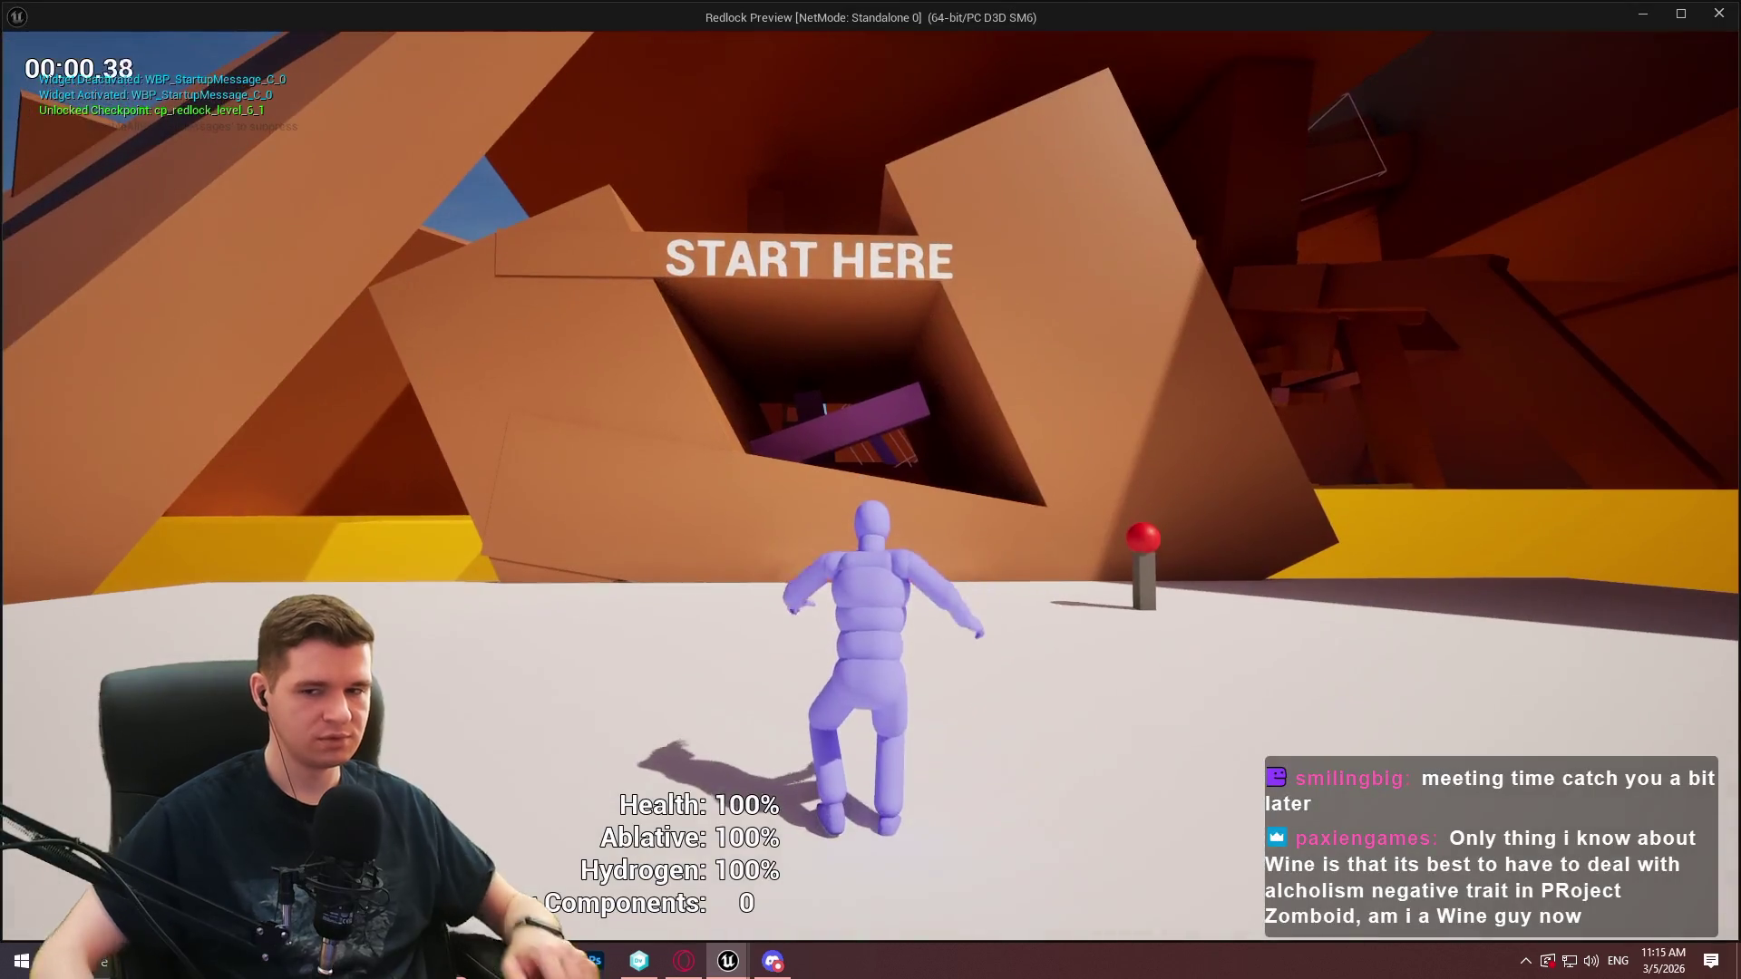
Run to the checkpoint, open its teleport menu with E, and unlock every checkpoint from the pause menu
{"action": "key", "text": "w"}
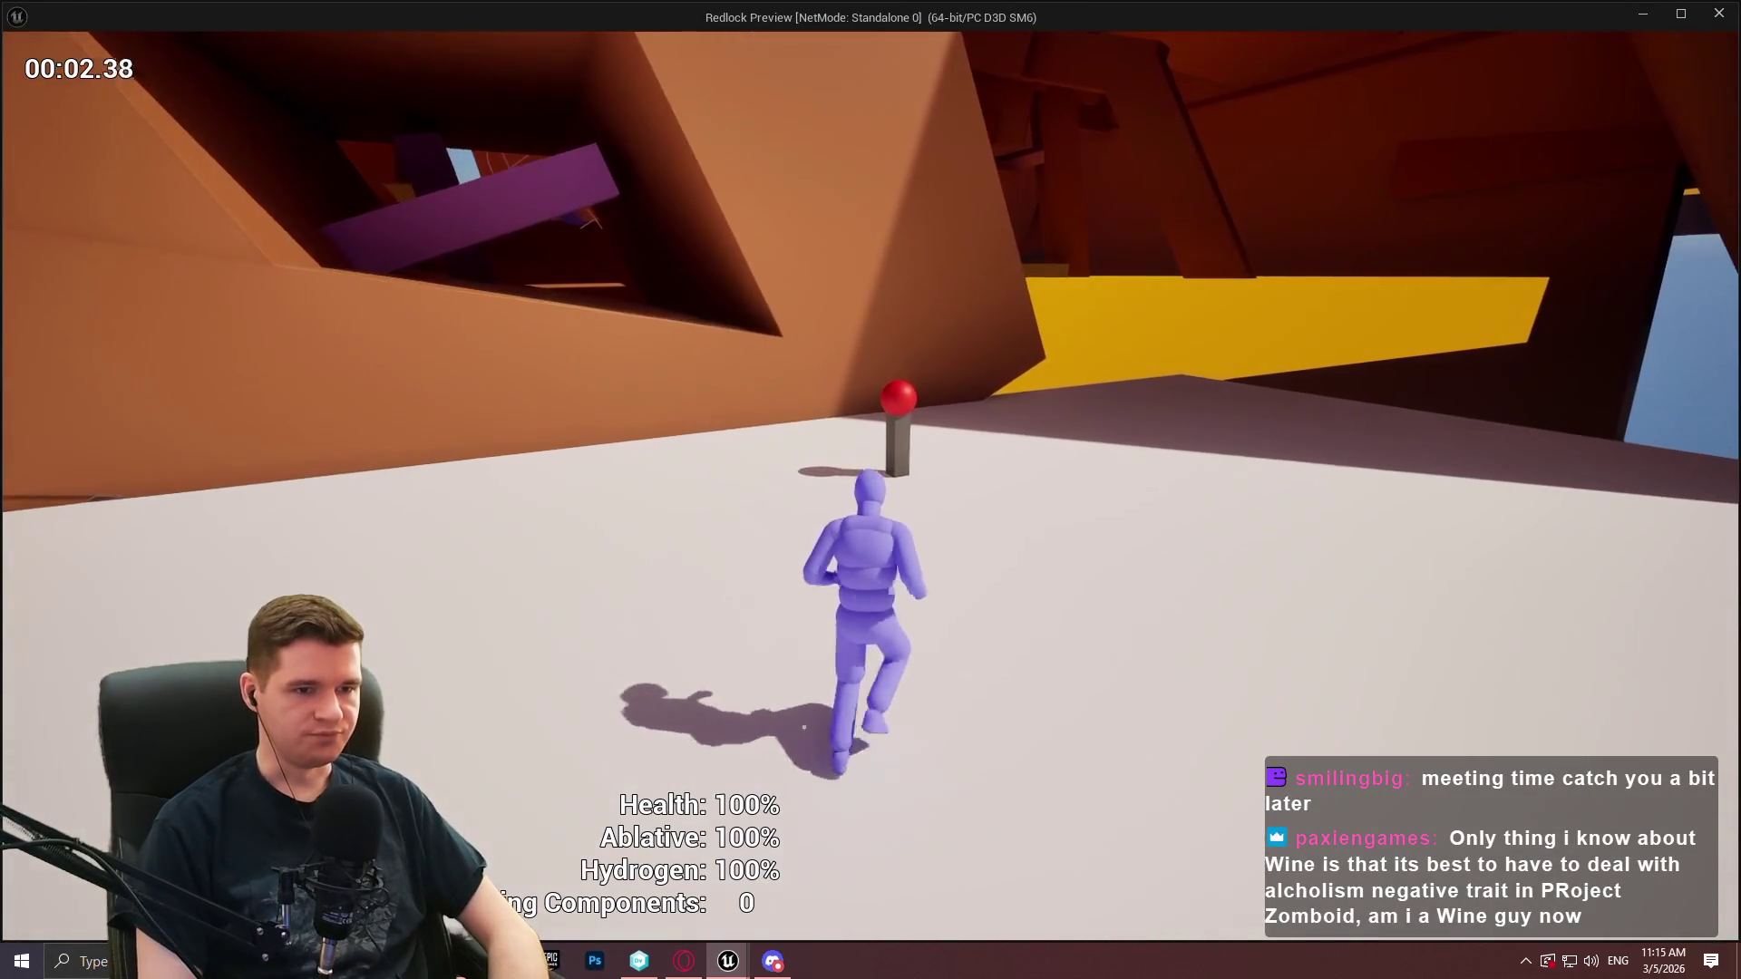
{"action": "key", "text": "e"}
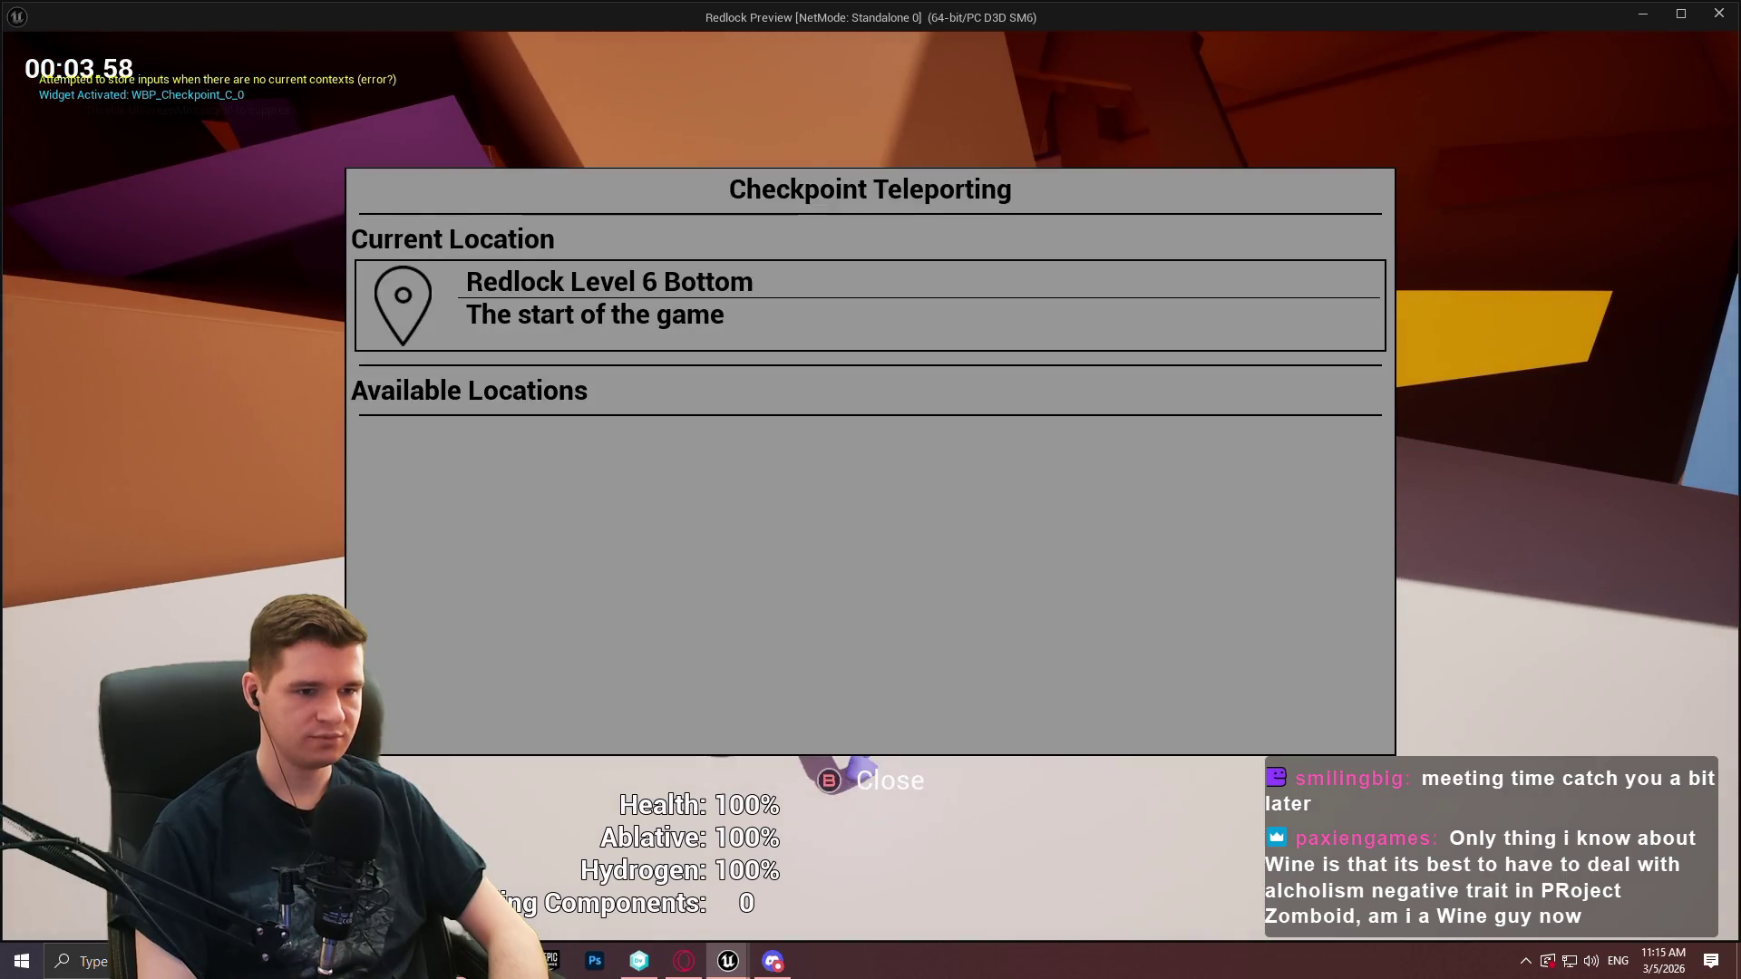
{"action": "key", "text": "Escape"}
{"action": "key", "text": "s"}
{"action": "key", "text": "Escape"}
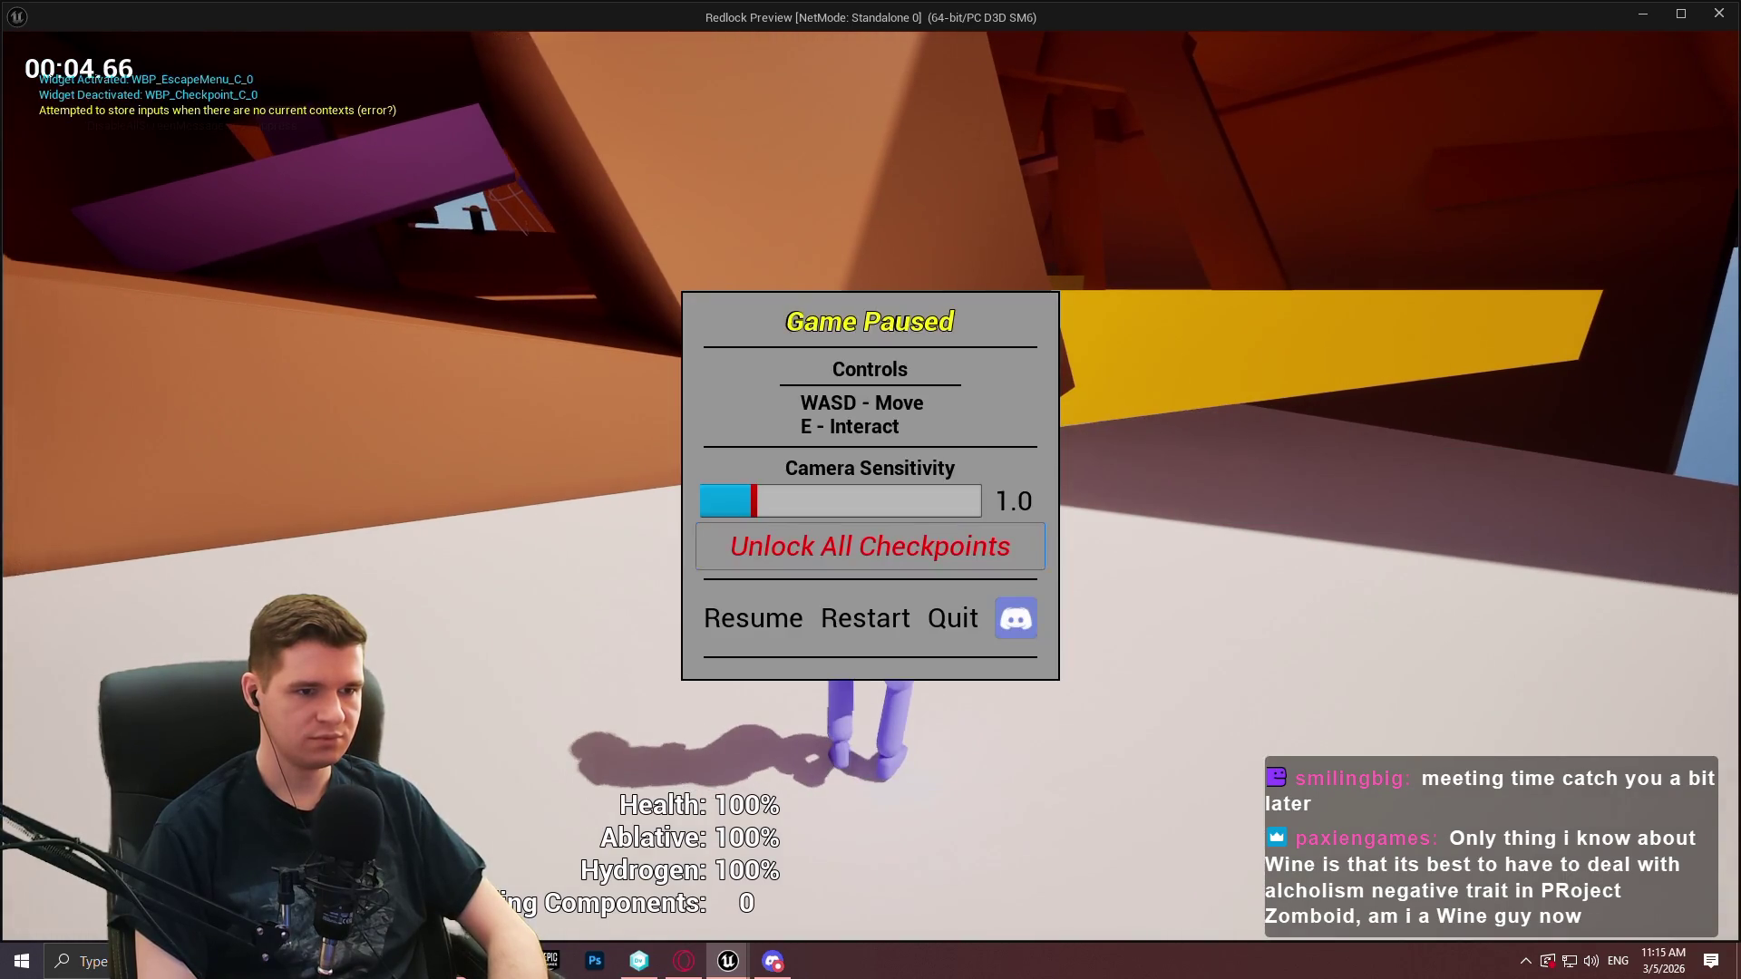
{"action": "key", "text": "Return"}
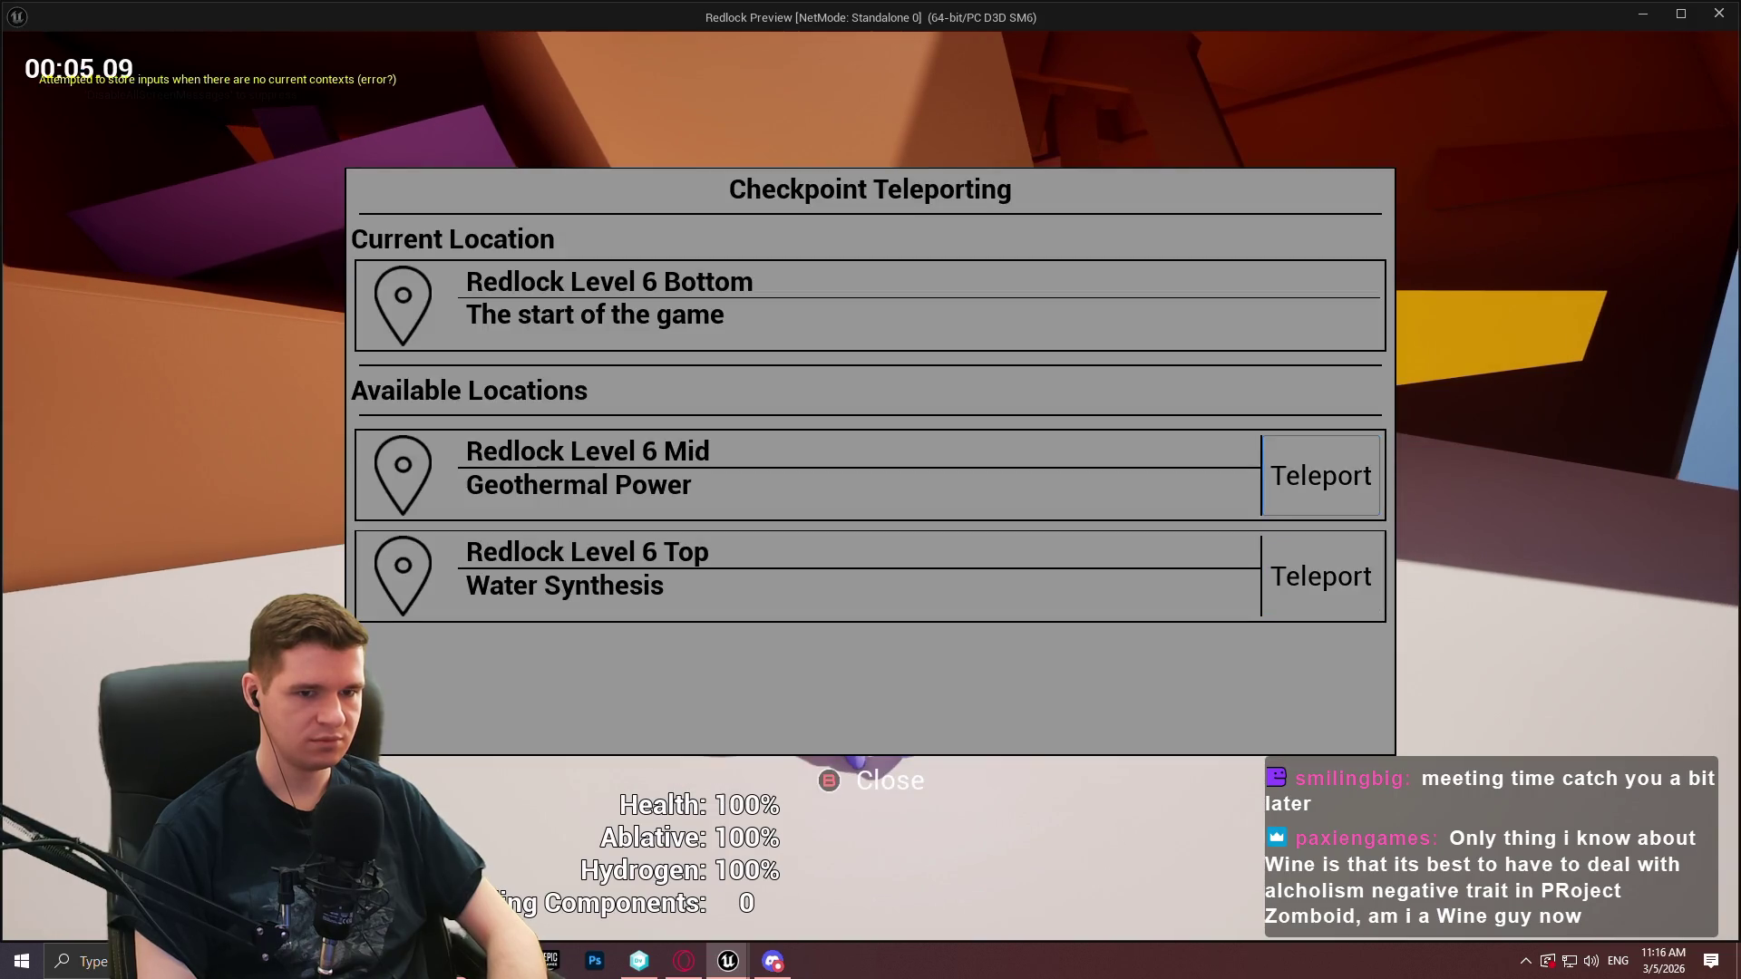
{"action": "key", "text": "Down"}
{"action": "key", "text": "Down"}
{"action": "key", "text": "Return"}
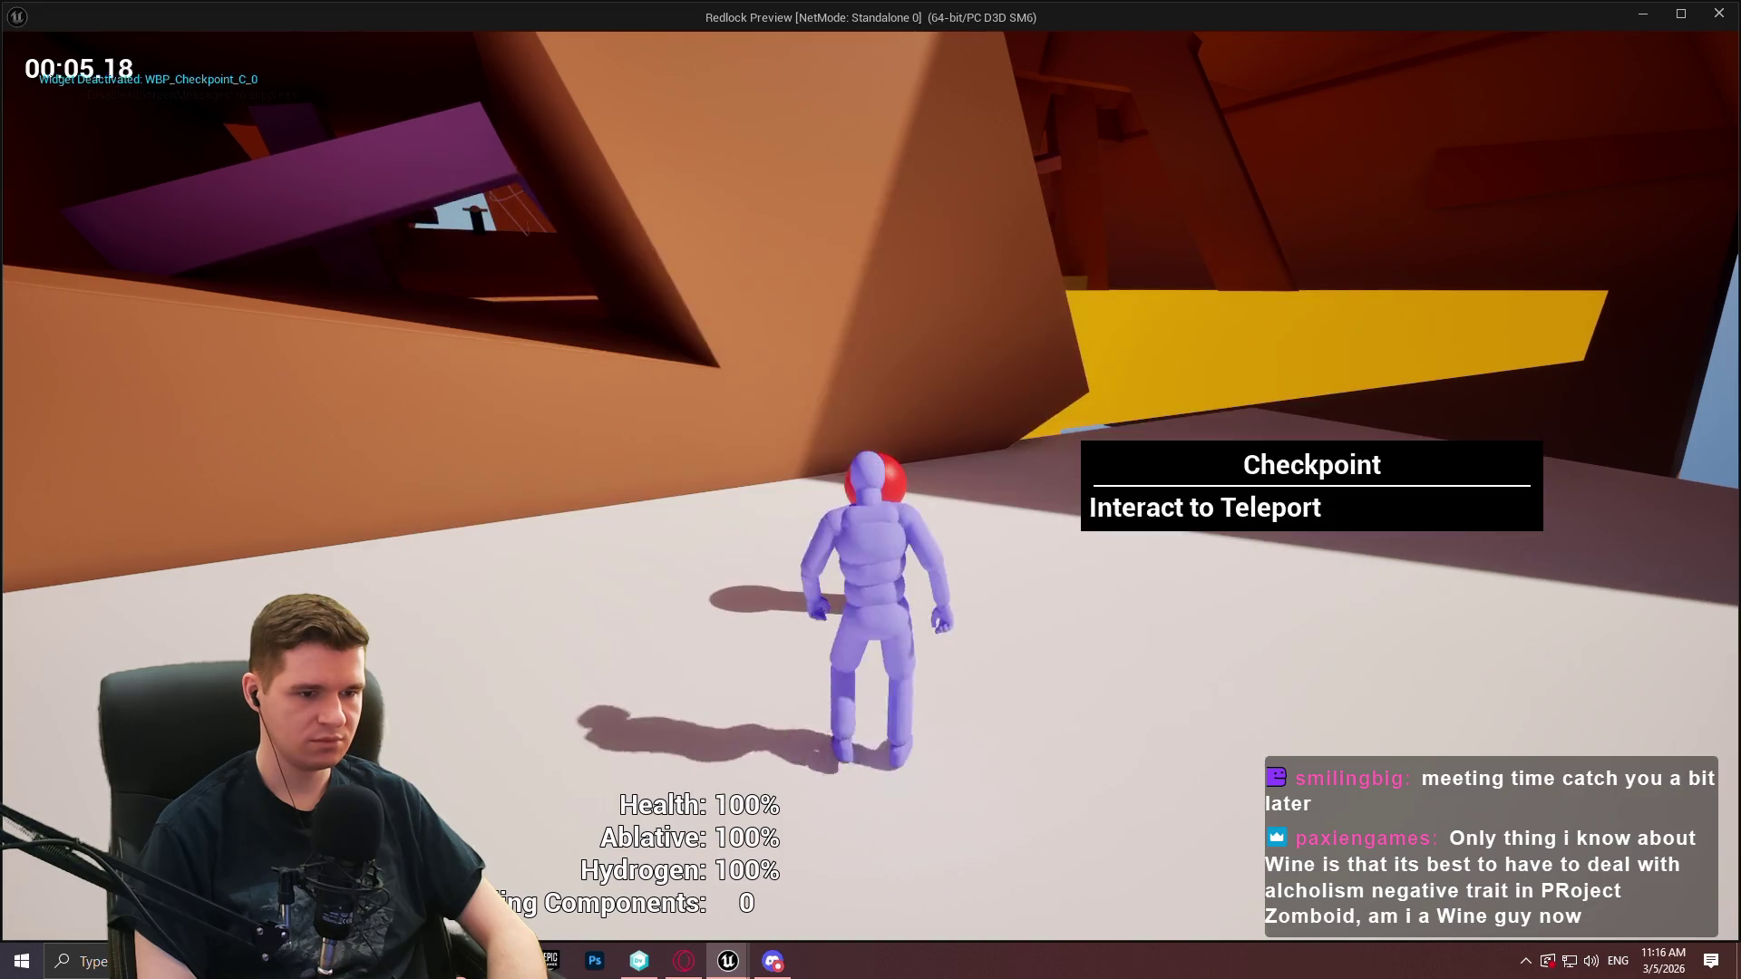
{"action": "key", "text": "e"}
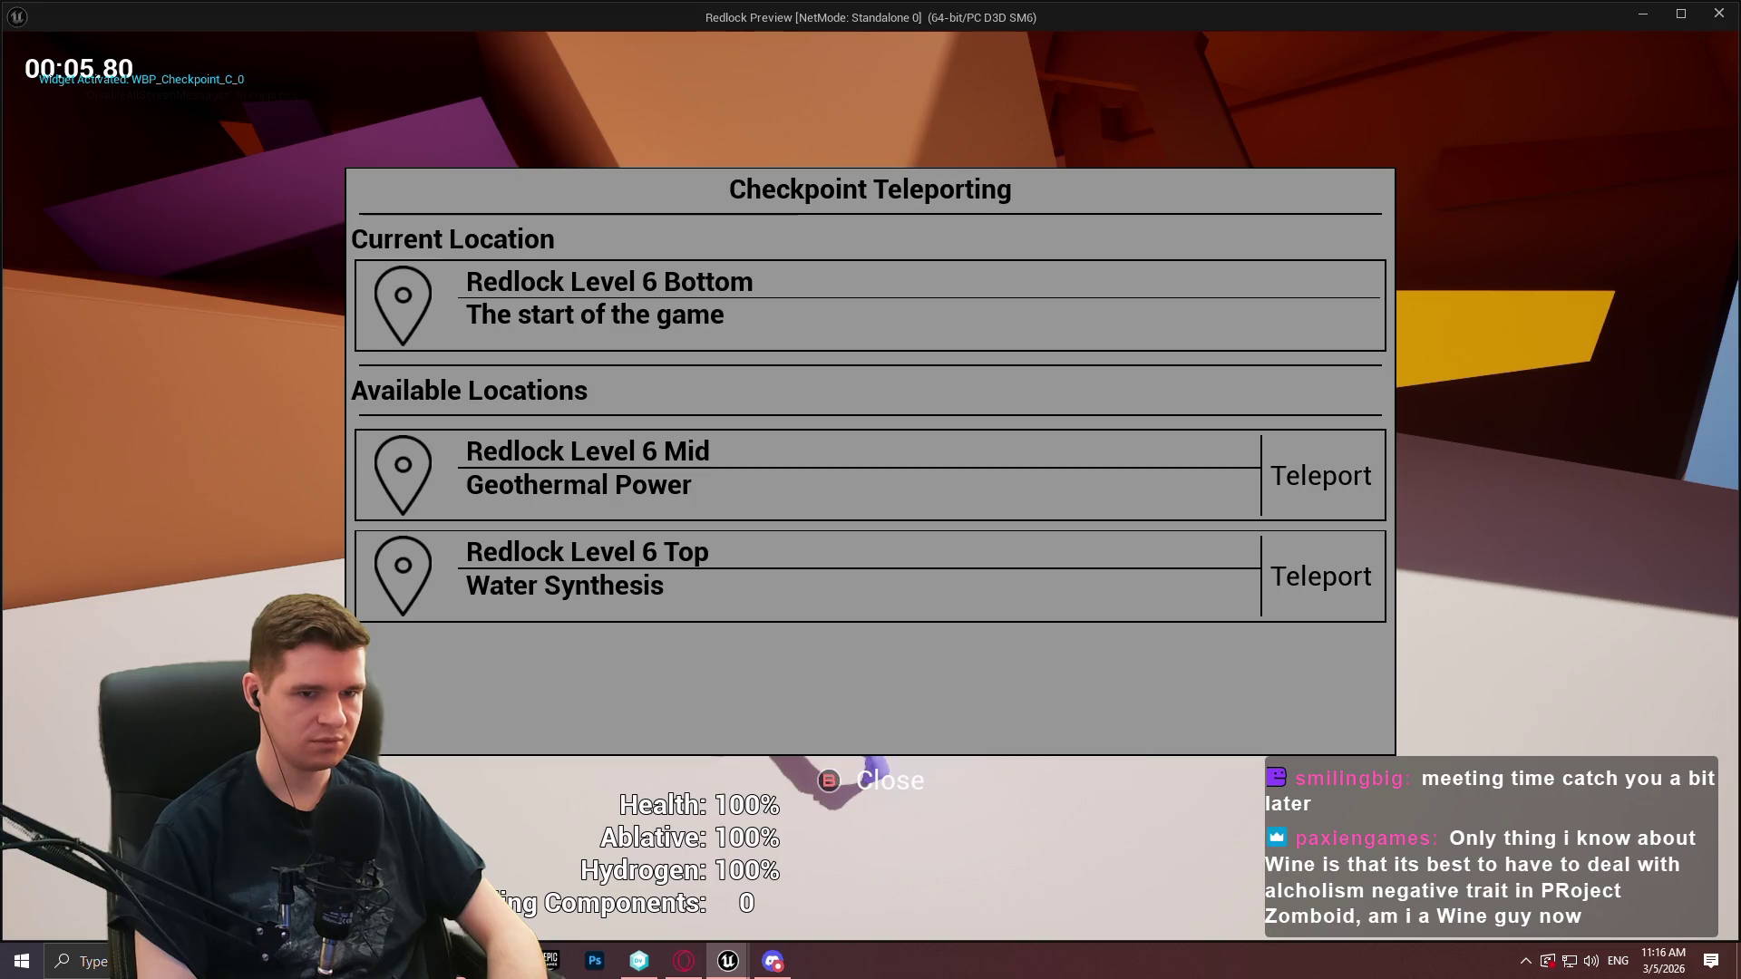
{"action": "key", "text": "Escape"}
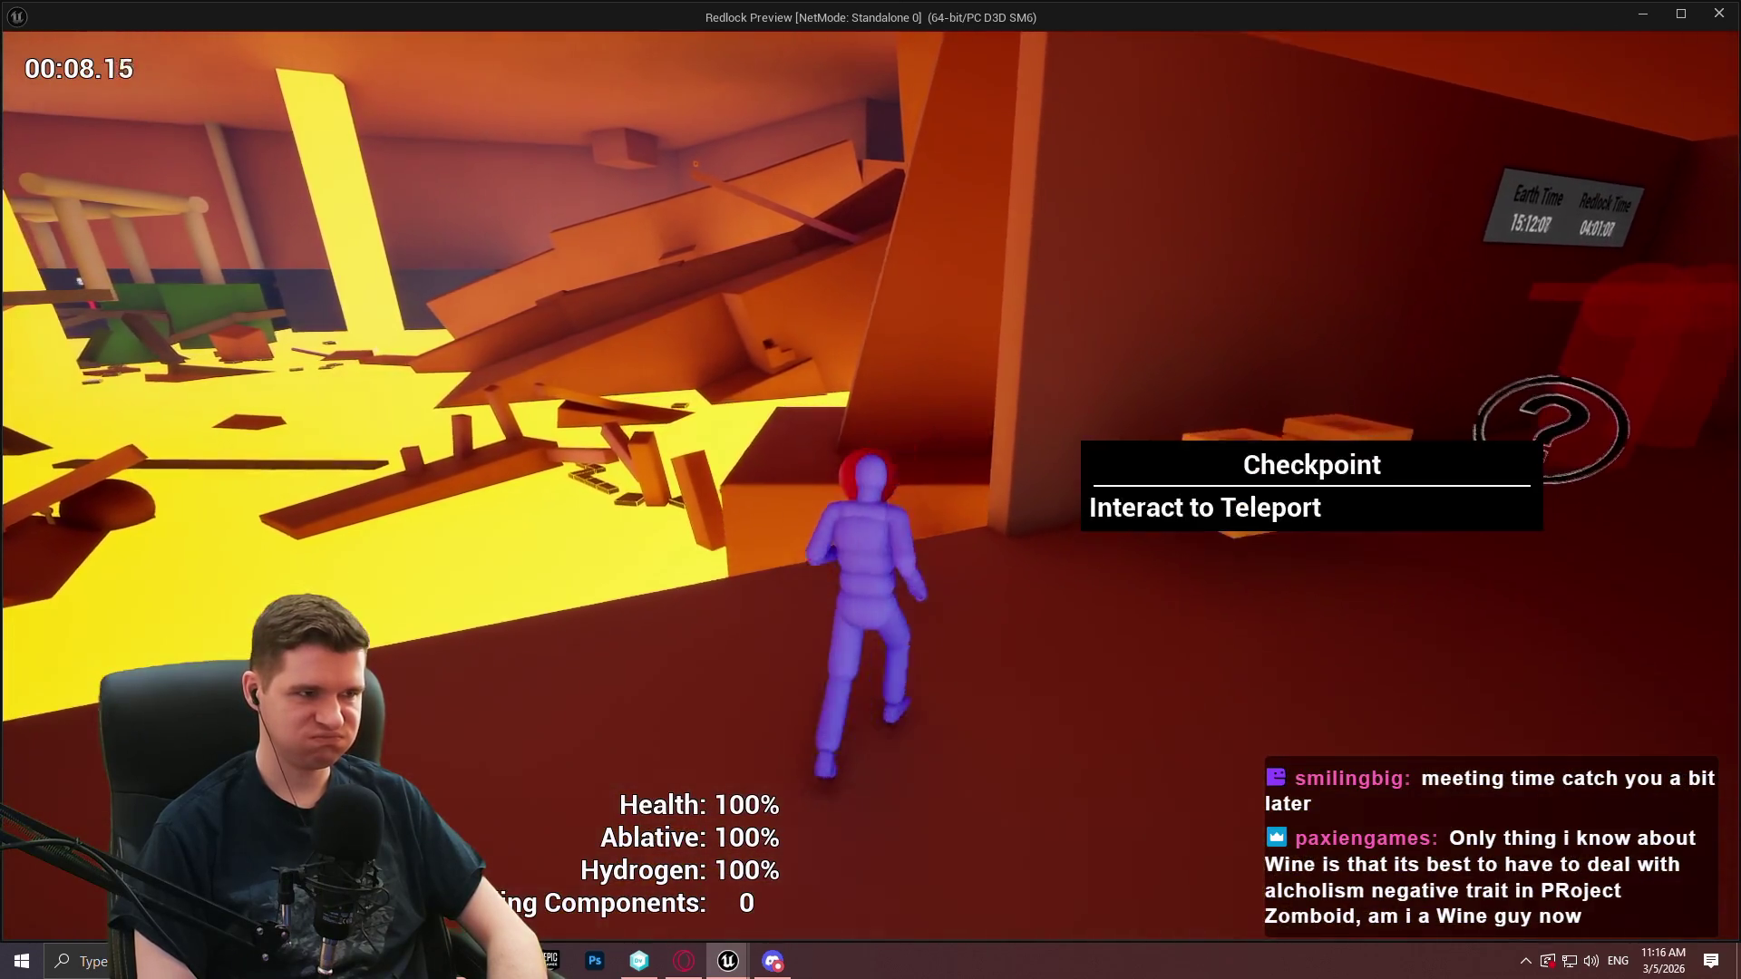
Teleport back and forth between Redlock Level 6 Bottom and Mid via the checkpoint menu
{"action": "key", "text": "e"}
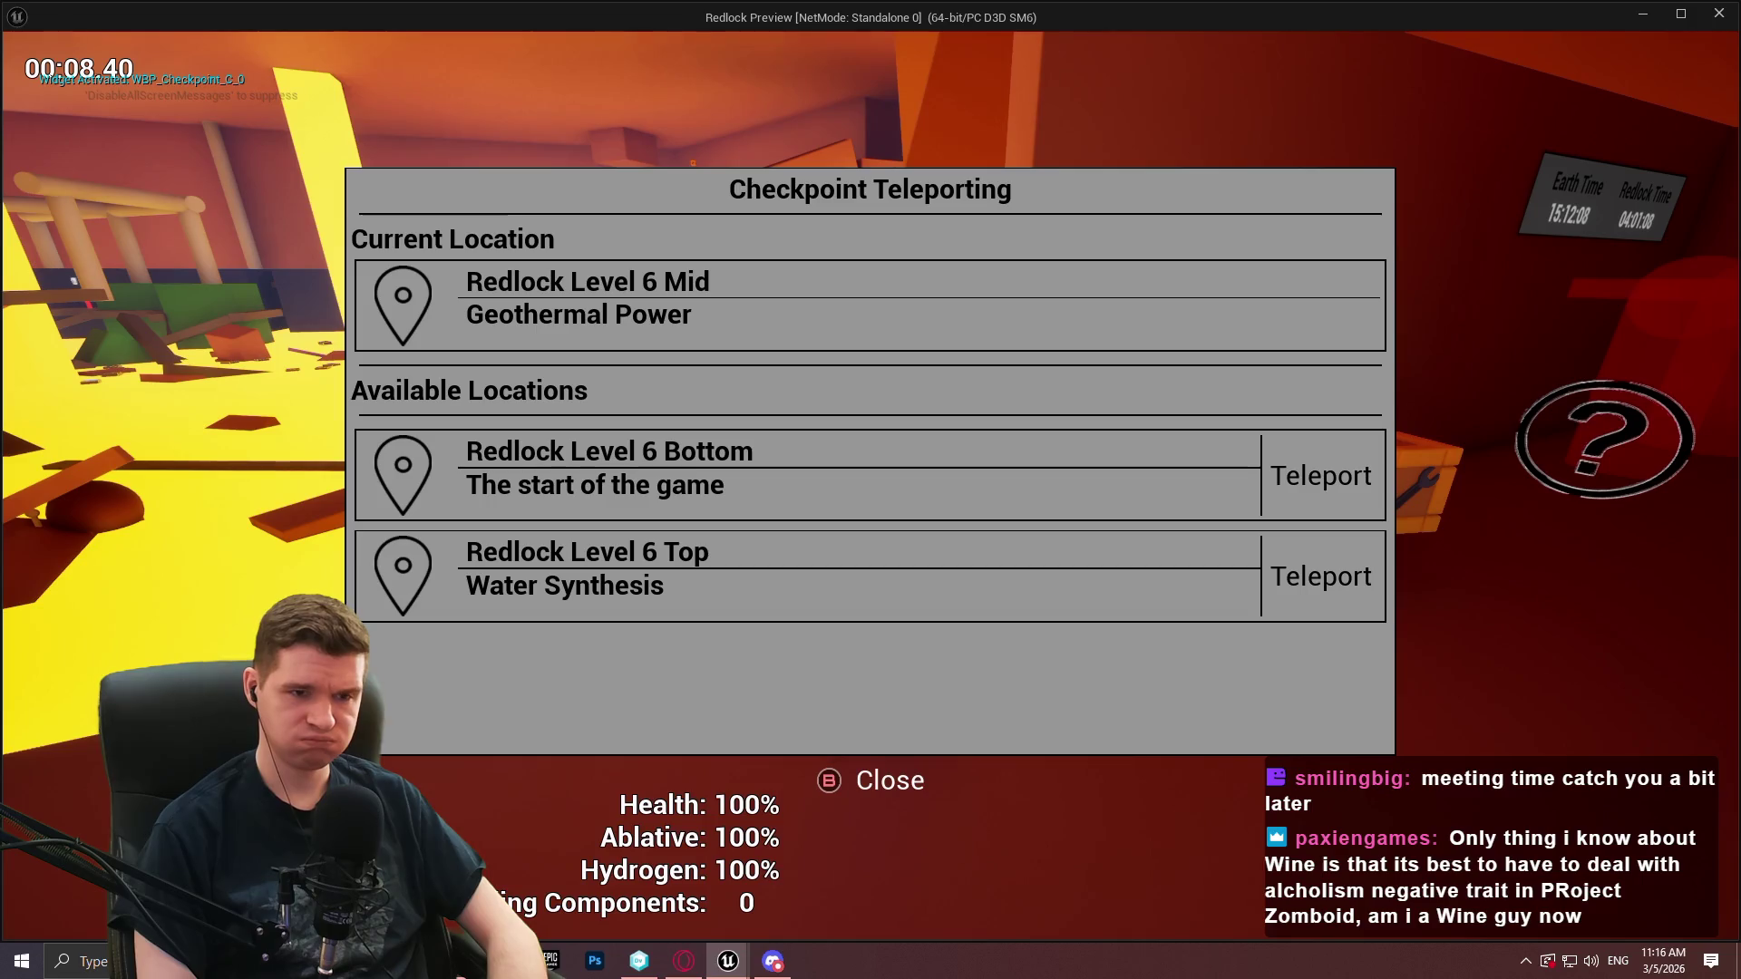
{"action": "key", "text": "Escape"}
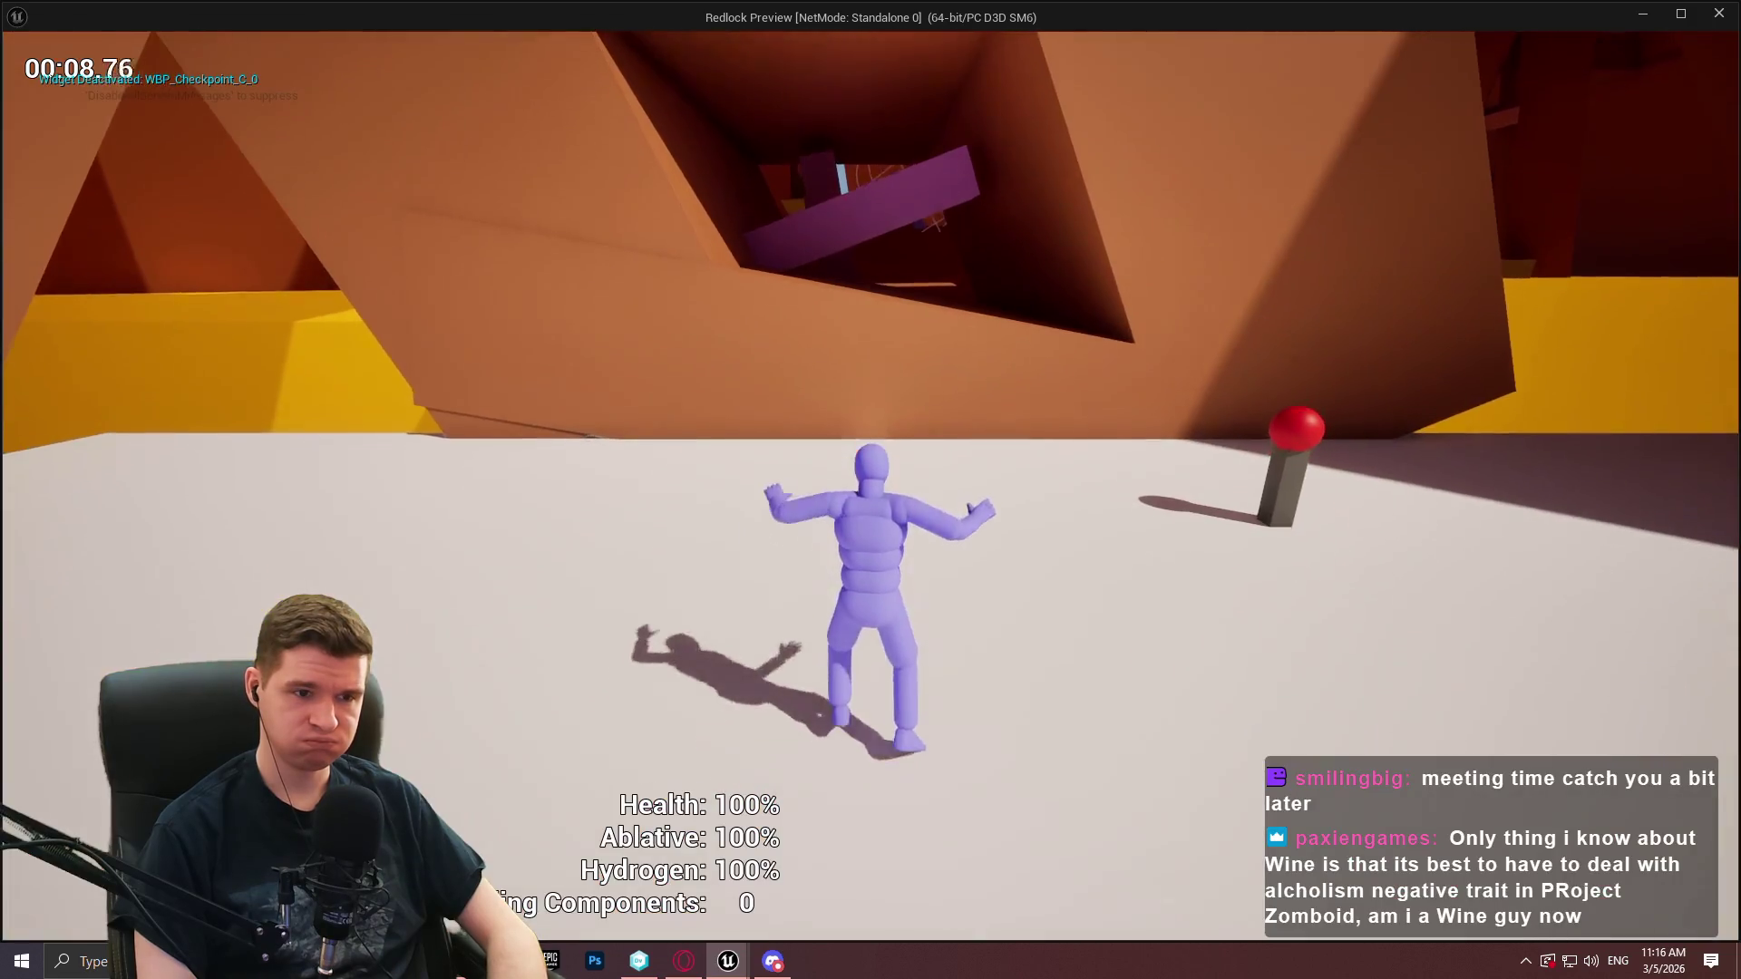
{"action": "key", "text": "e"}
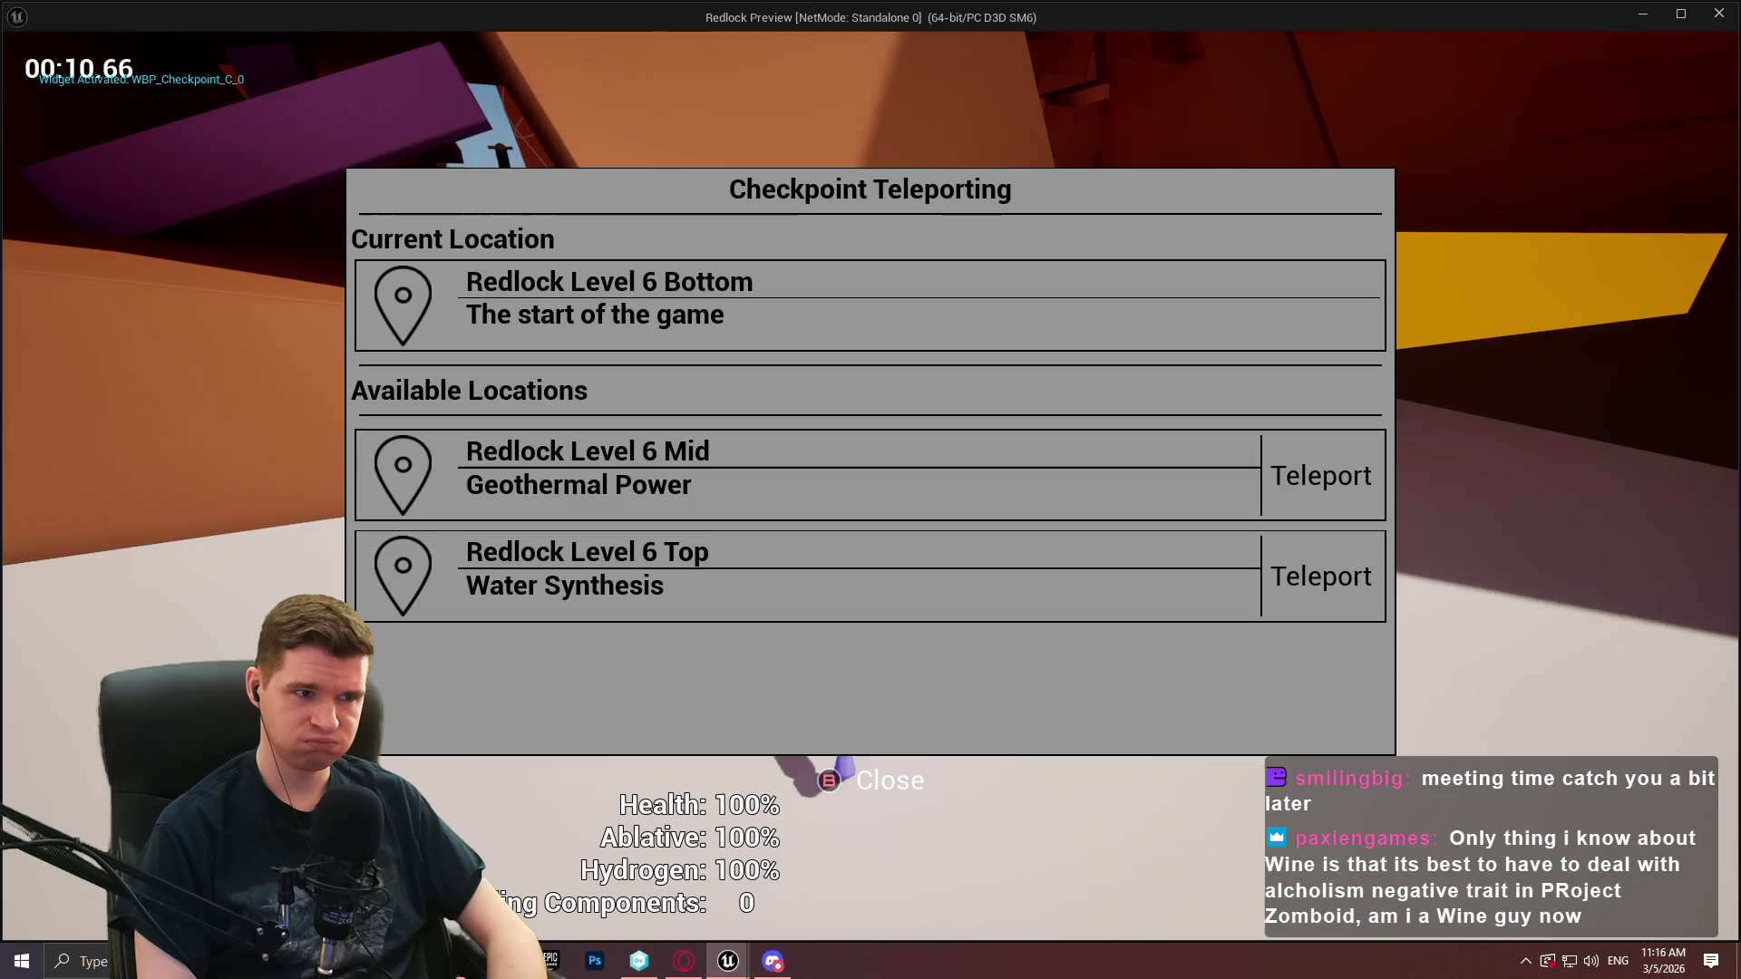
{"action": "key", "text": "Escape"}
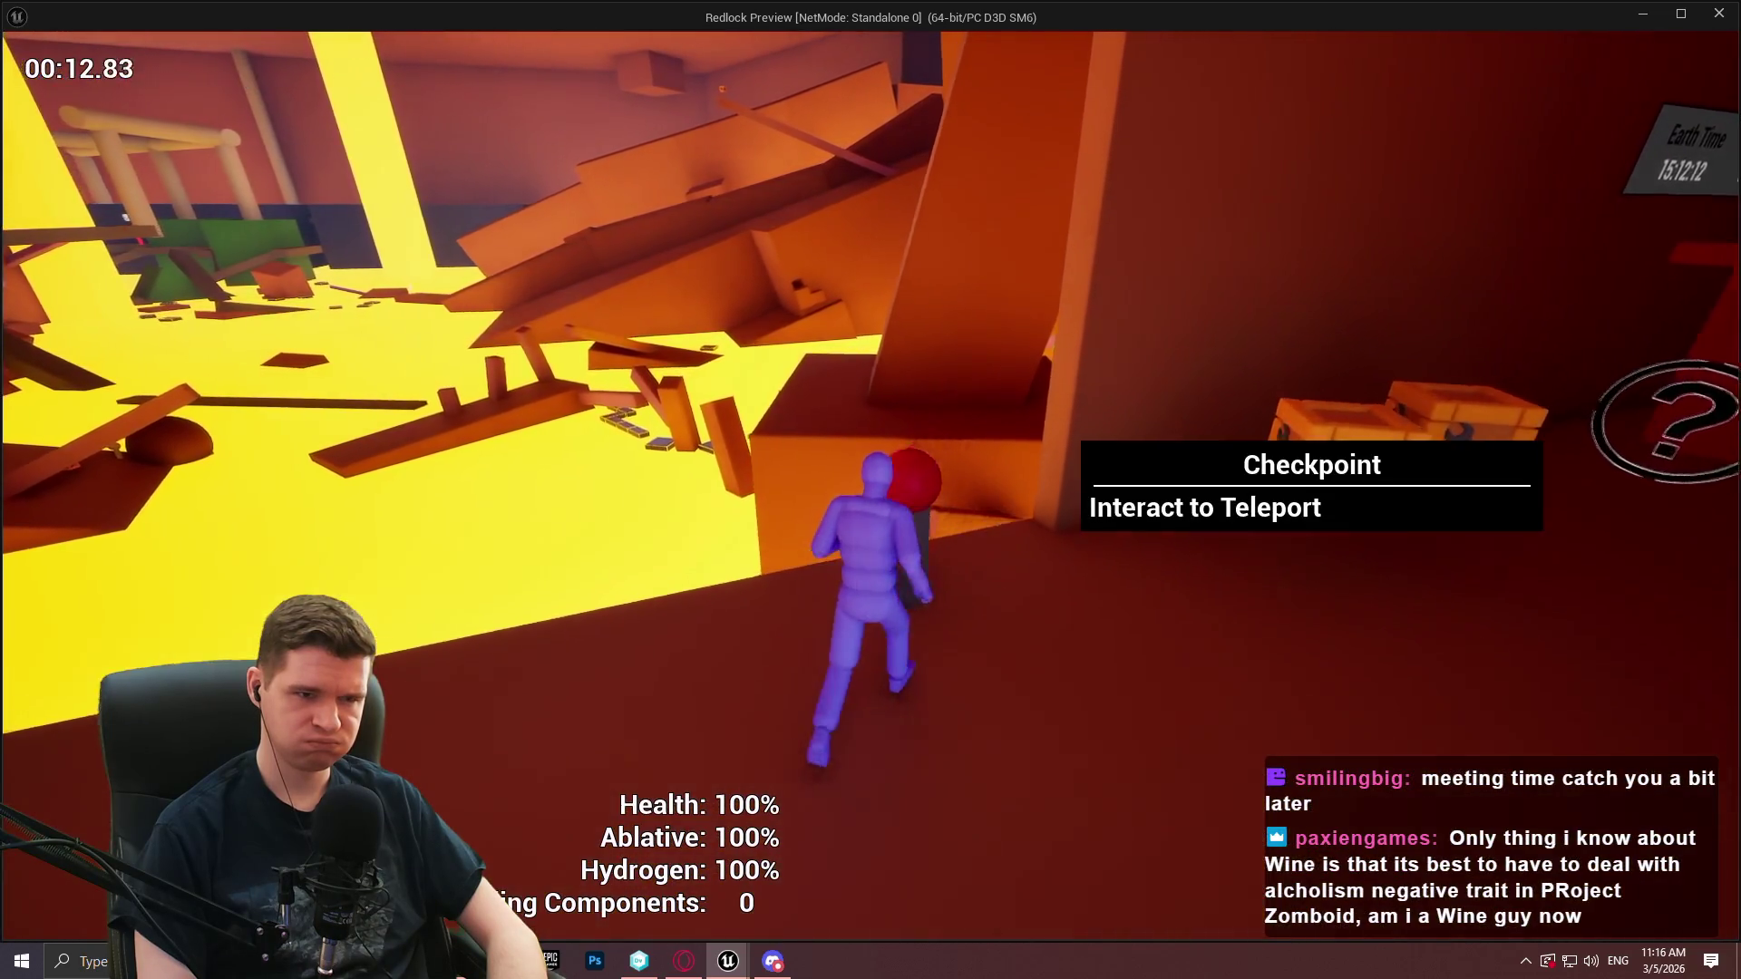
{"action": "key", "text": "e"}
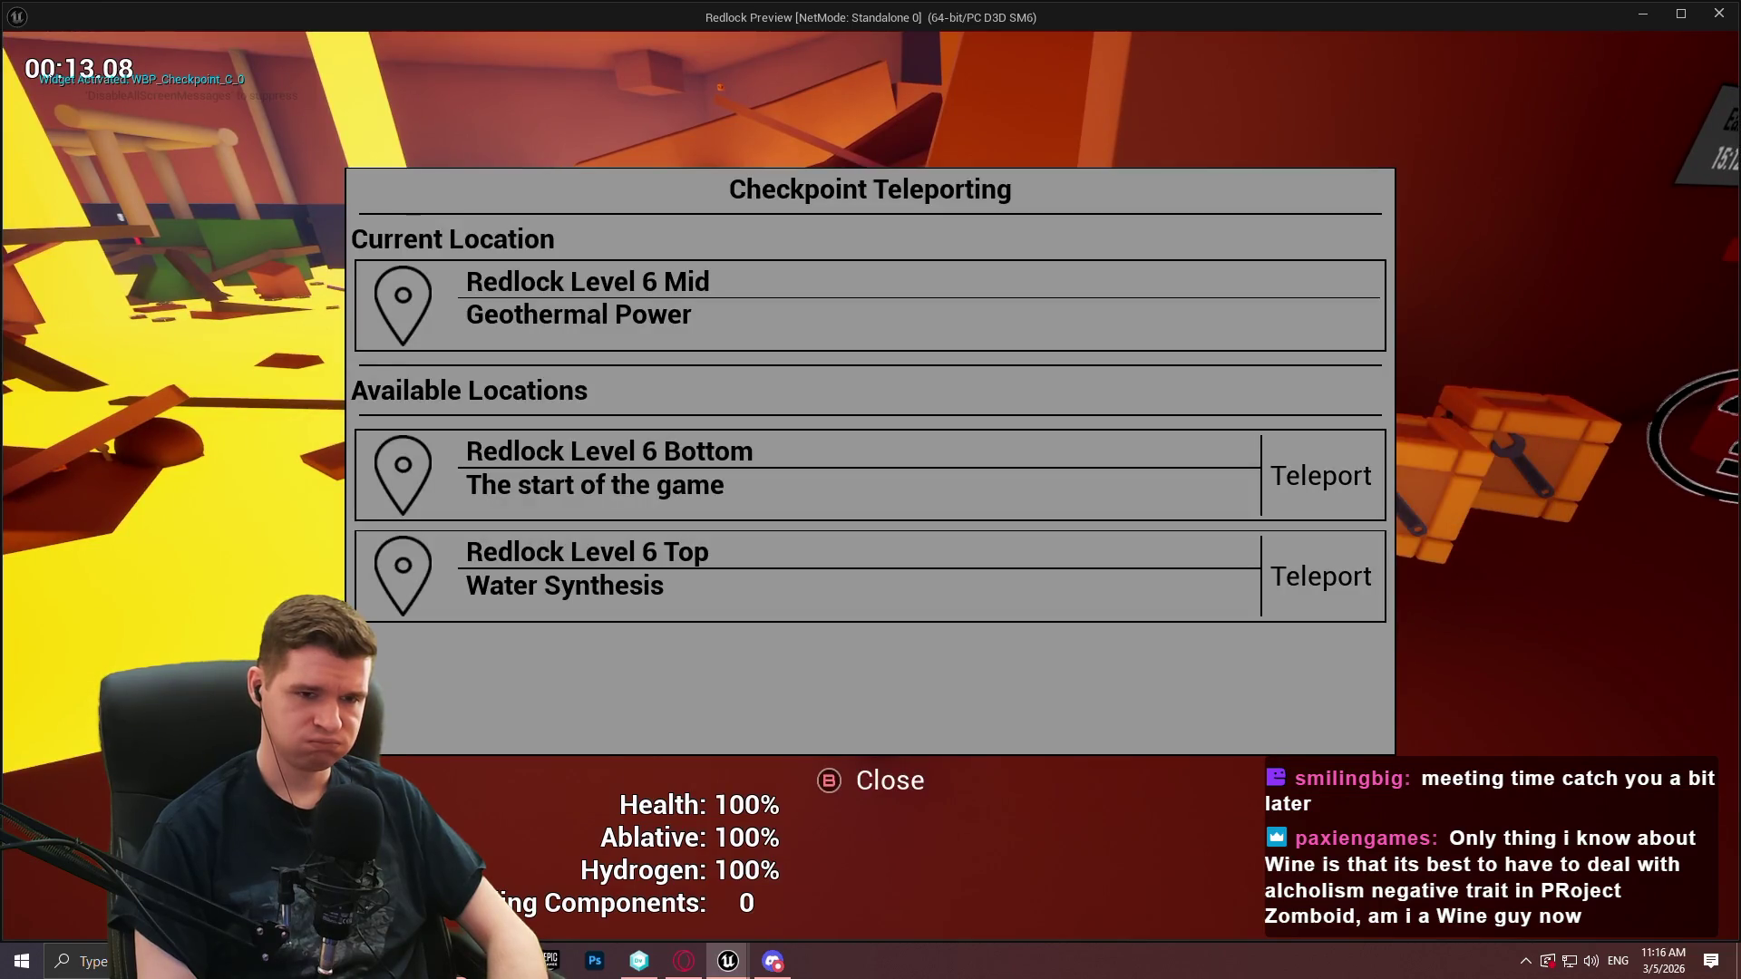
{"action": "key", "text": "Escape"}
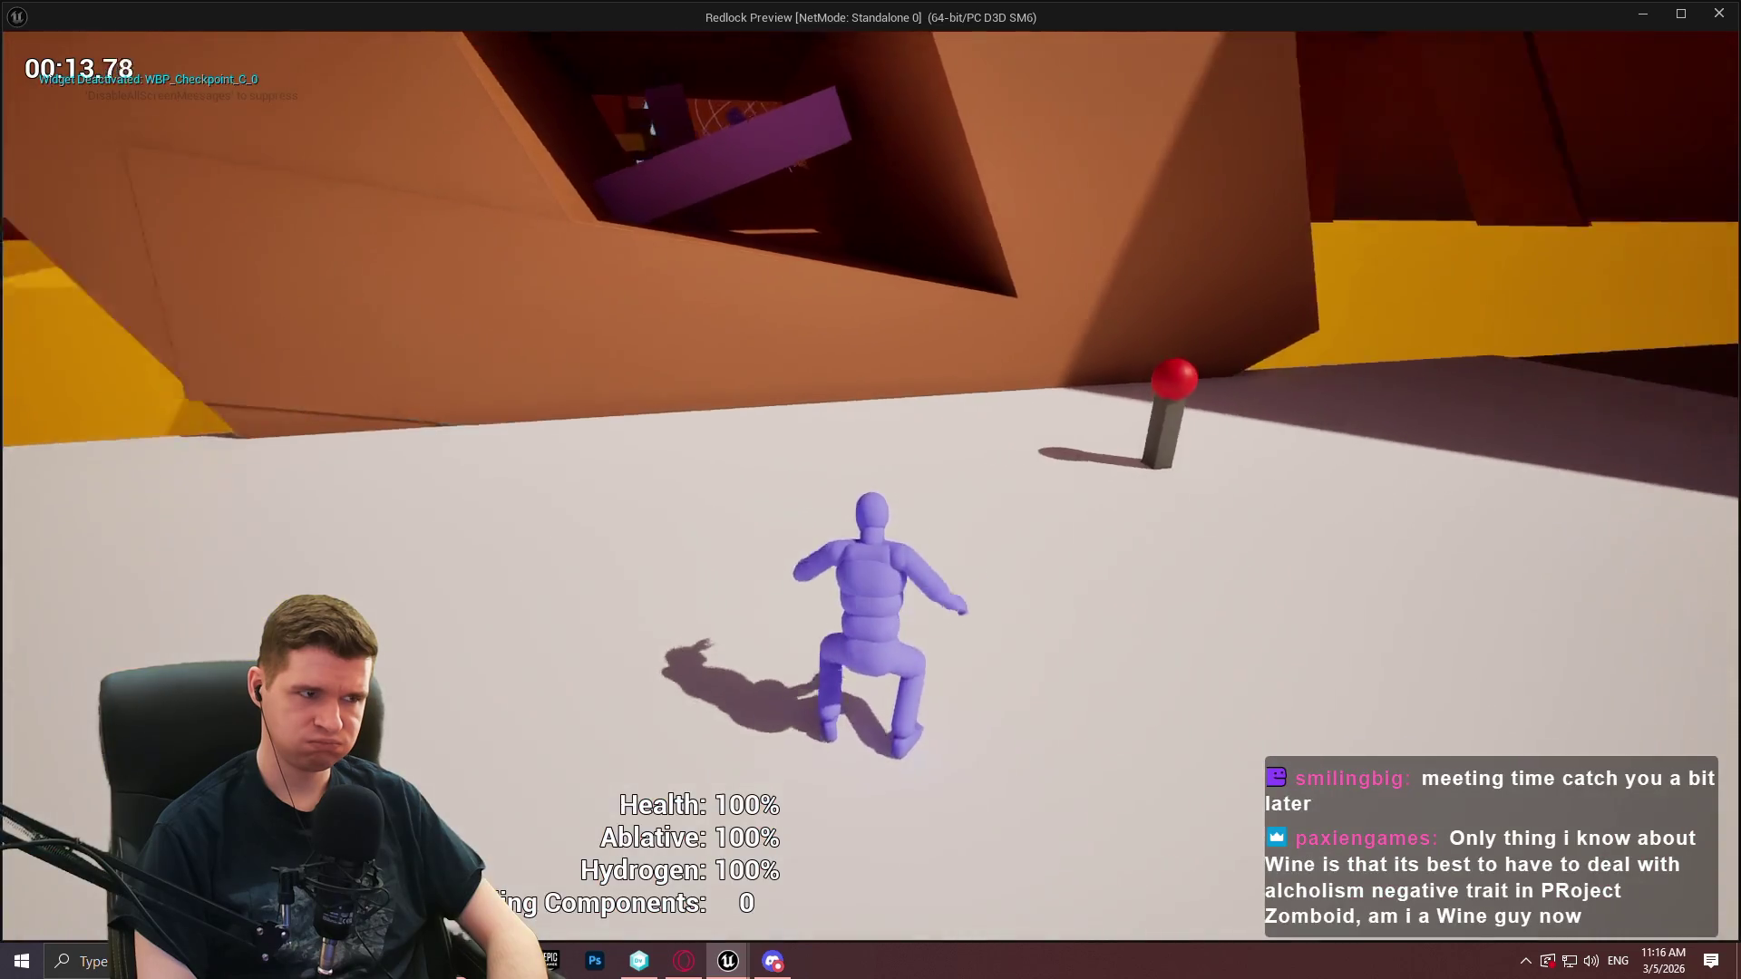
{"action": "key", "text": "e"}
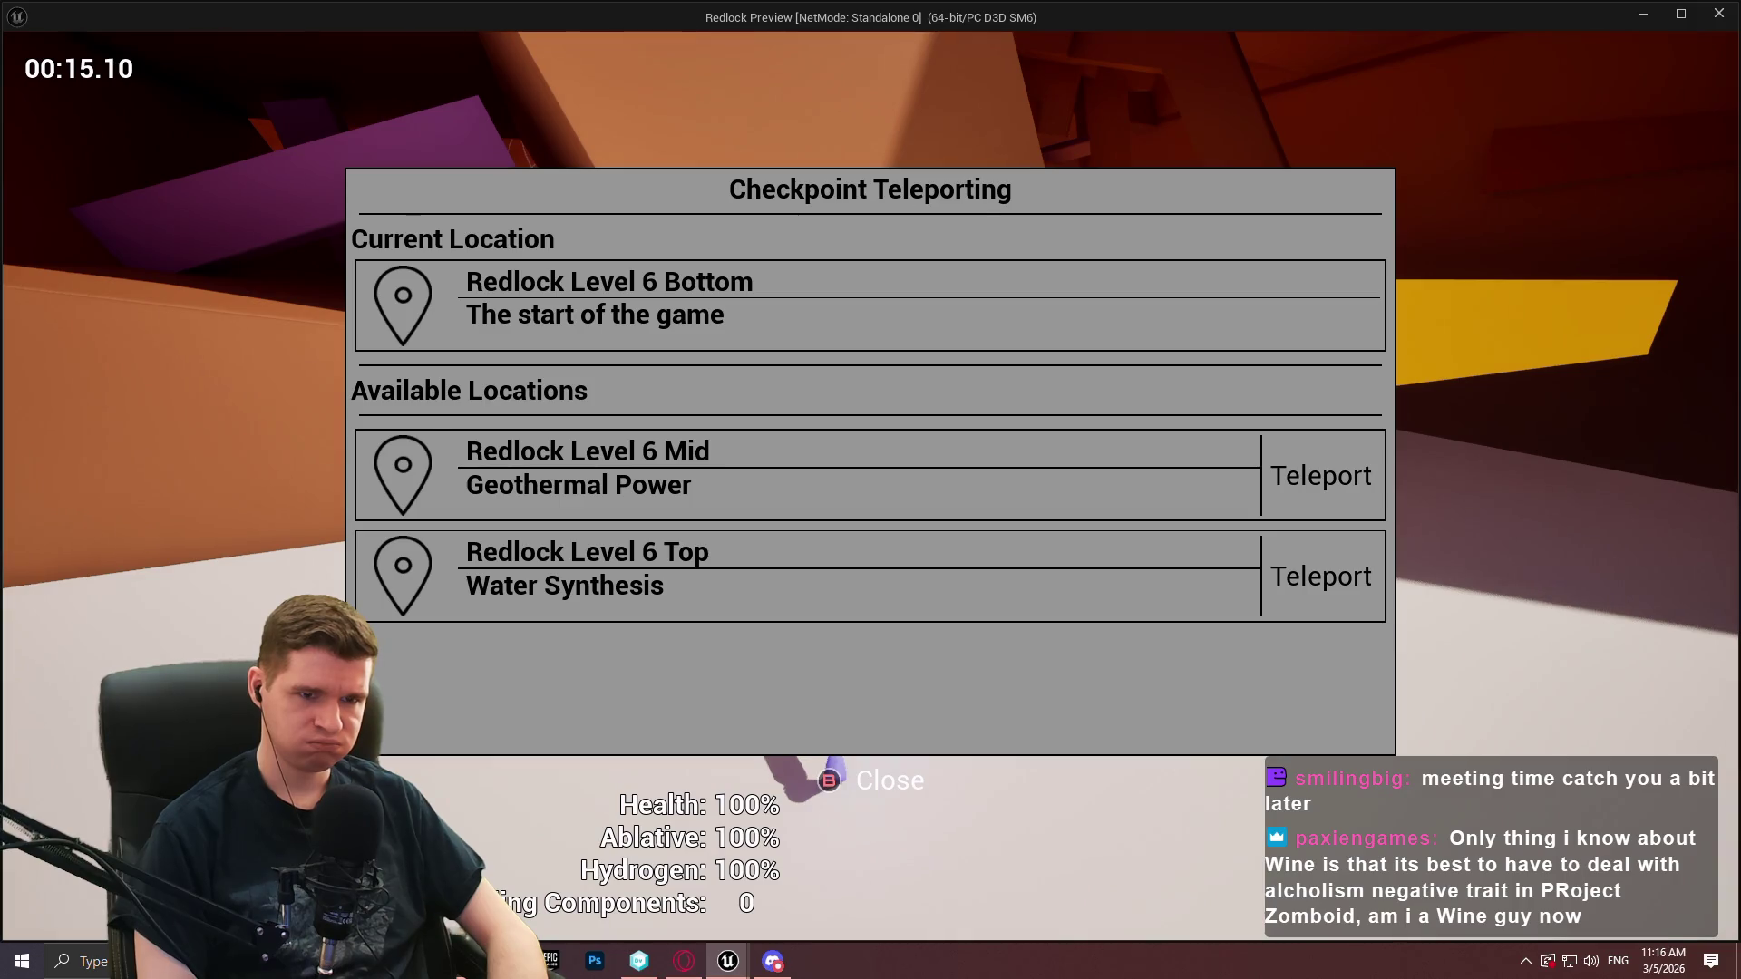
{"action": "key", "text": "Escape"}
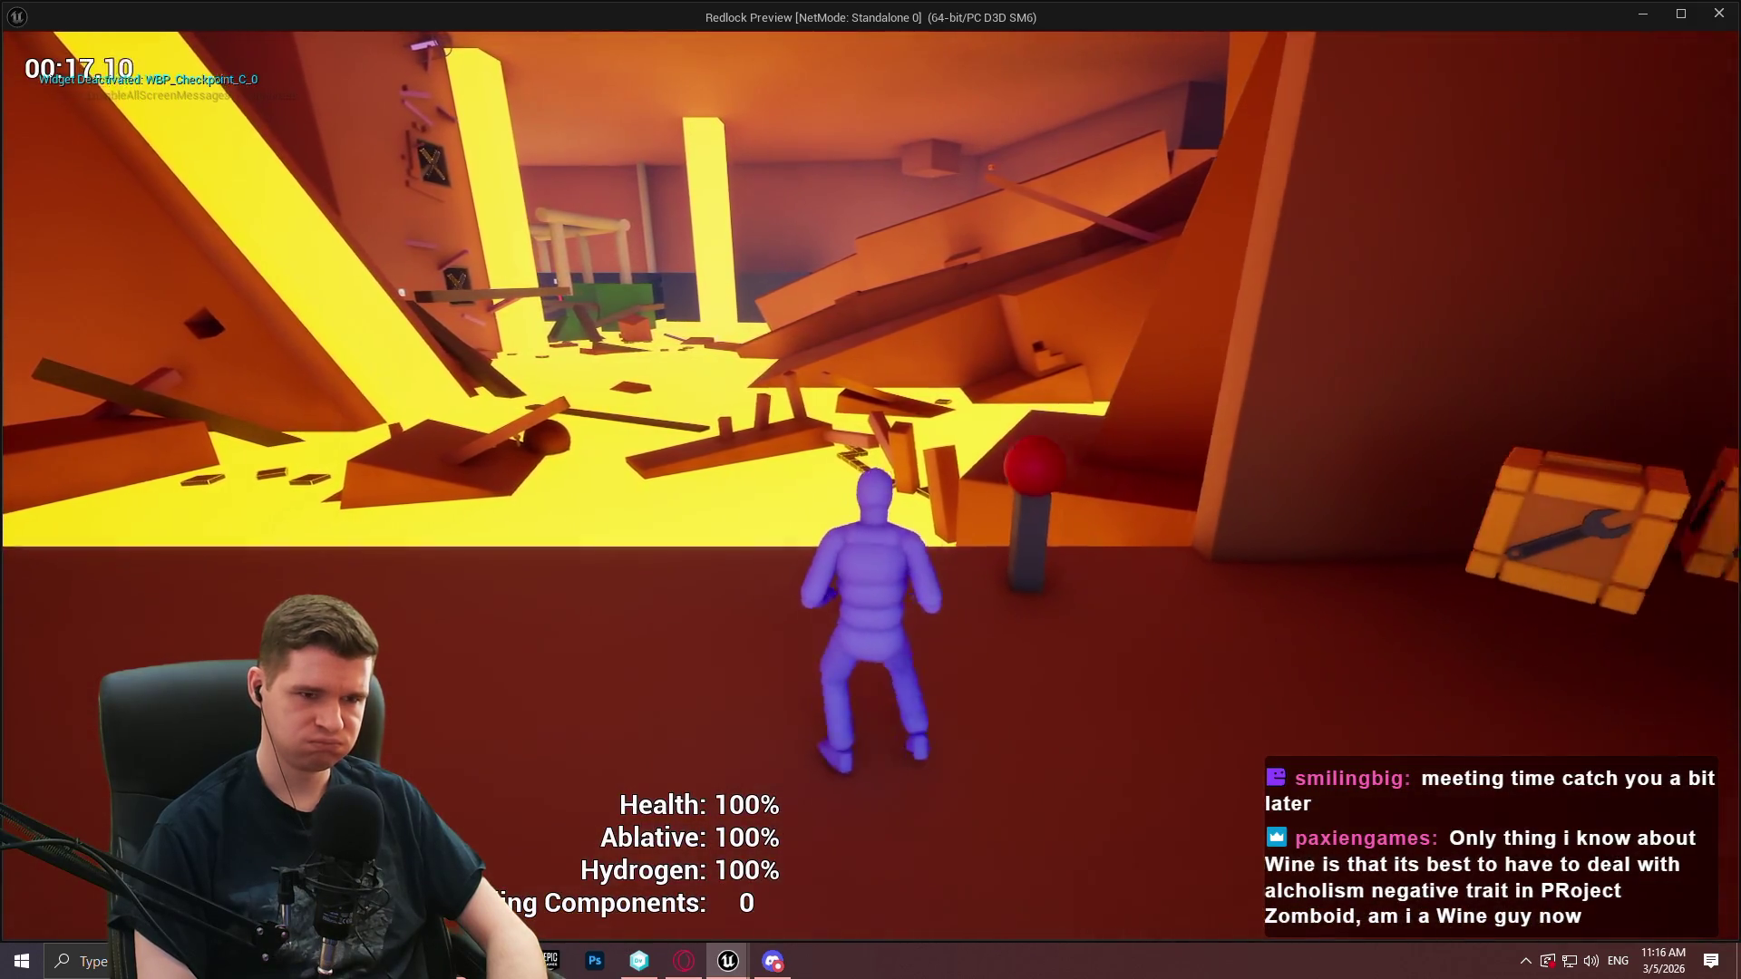
Walk on building restoration stations, teleport to Redlock Level 6 Bottom, then stop the preview
{"action": "key", "text": "w"}
{"action": "key", "text": "w"}
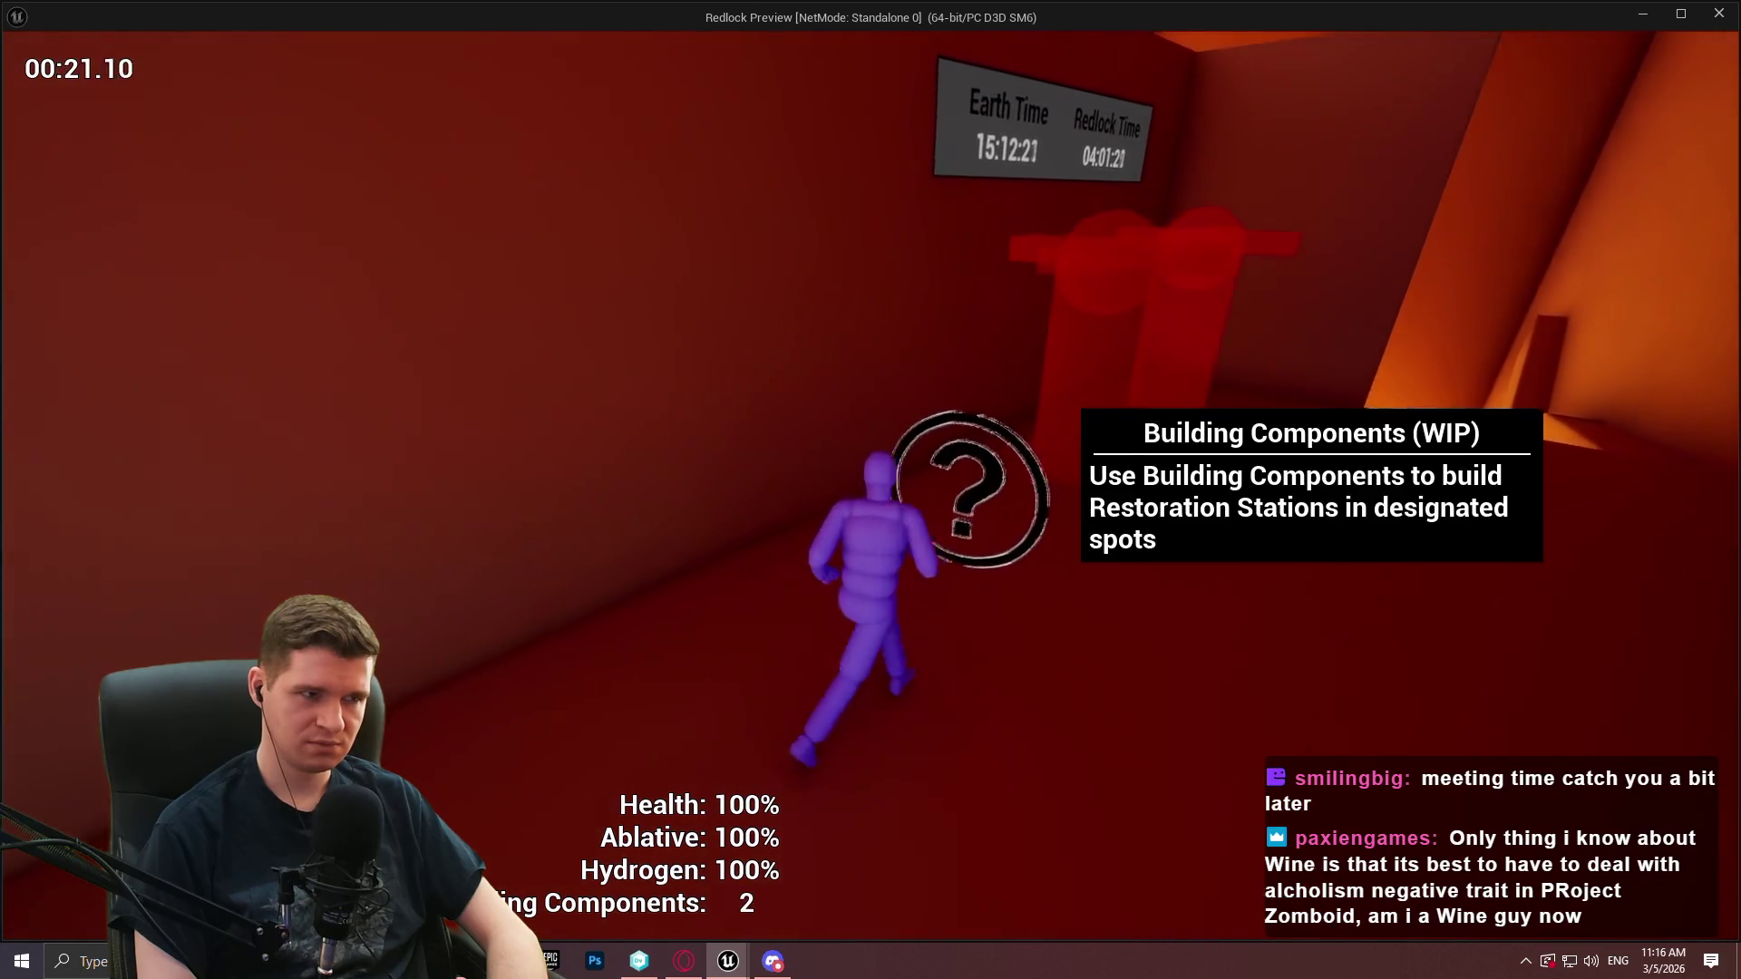
{"action": "key", "text": "w"}
{"action": "key", "text": "e"}
{"action": "key", "text": "e"}
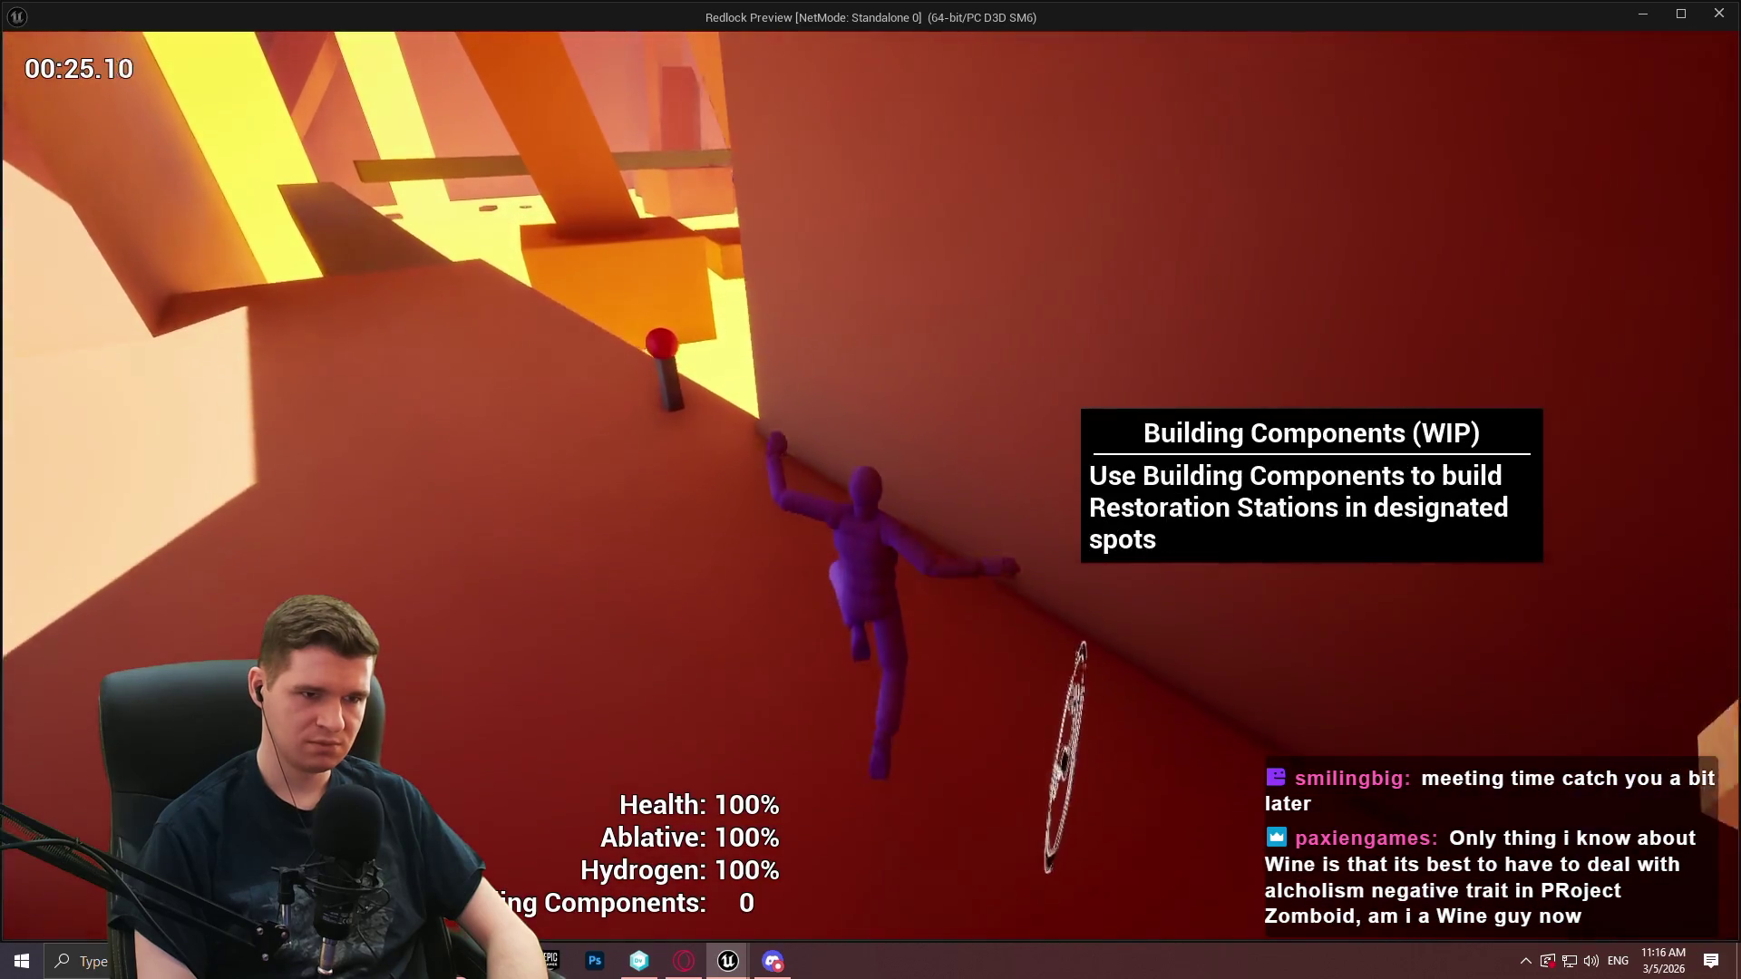
{"action": "key", "text": "w"}
{"action": "key", "text": "e"}
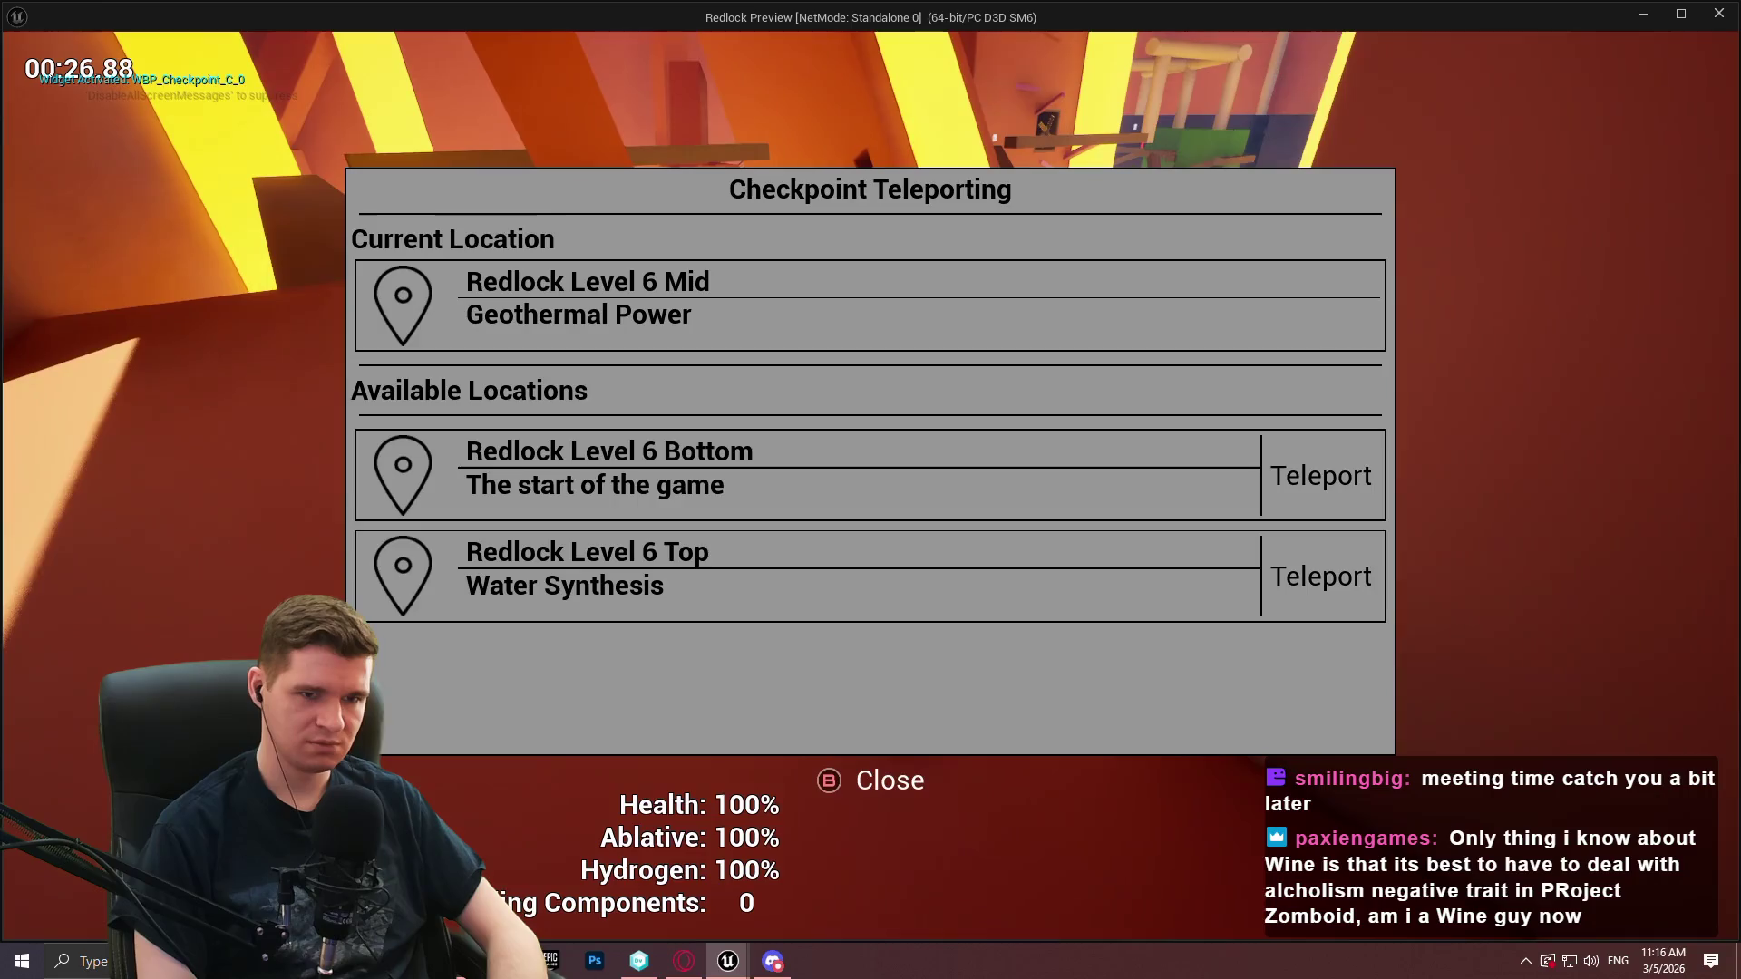
{"action": "key", "text": "Return"}
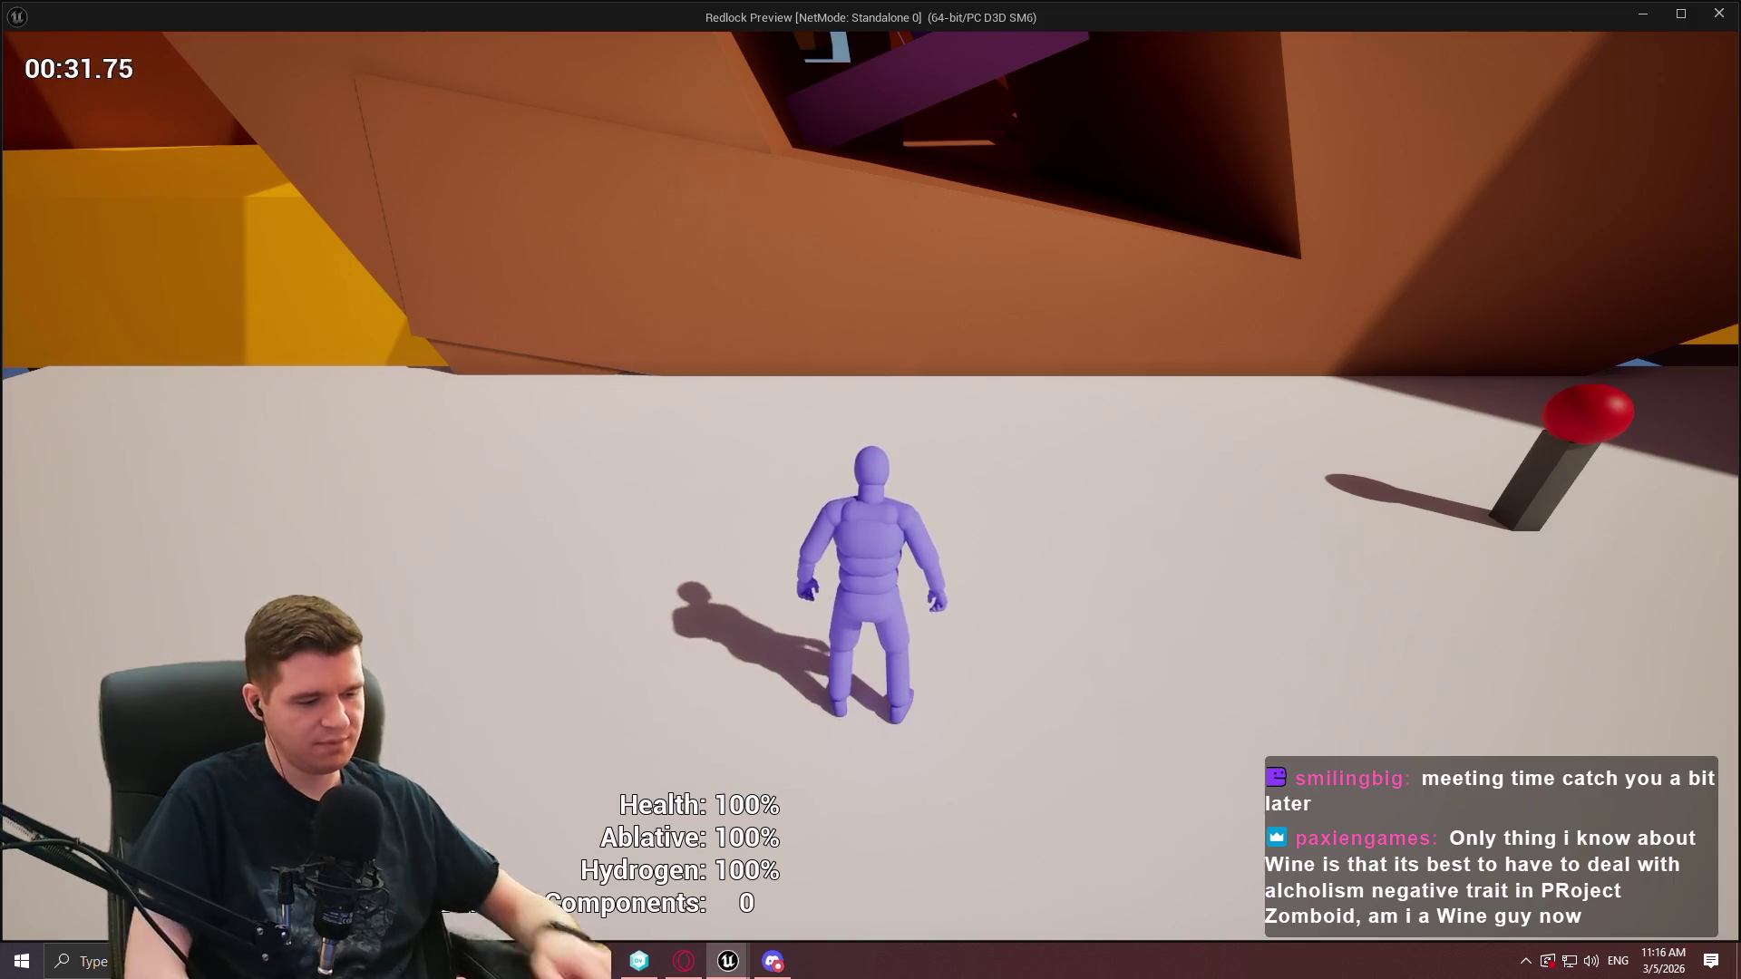
{"action": "key", "text": "Escape"}
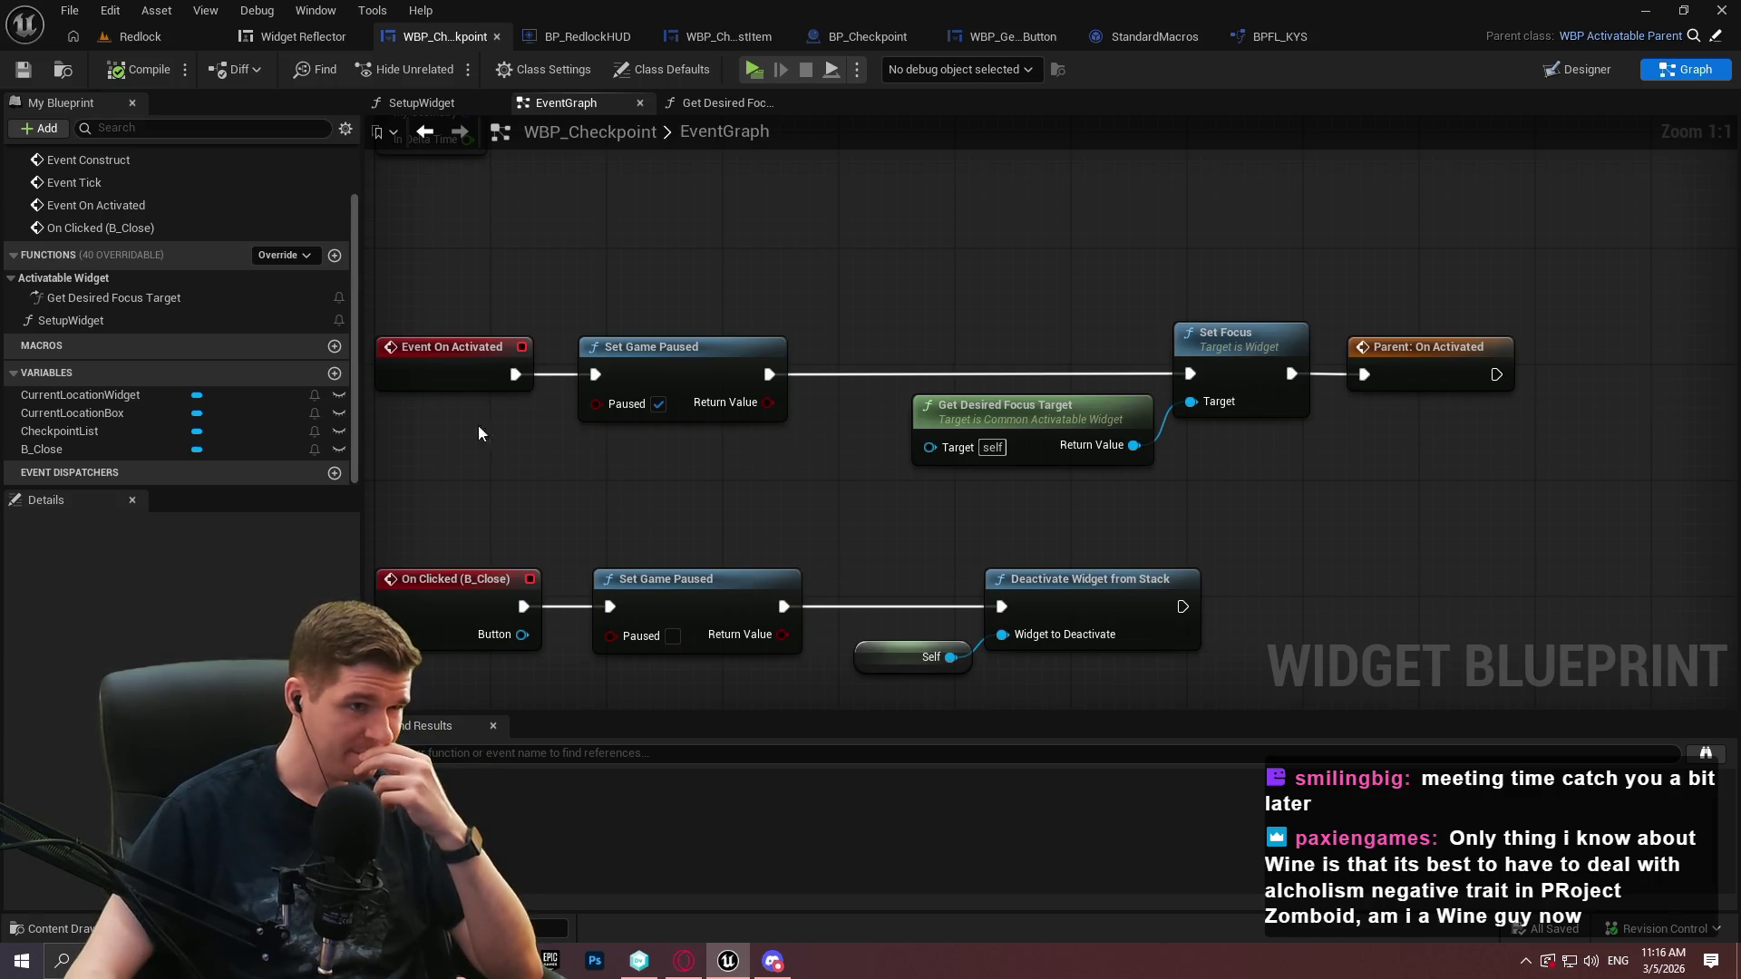
Open the Get Desired Focus Target function graph and add a Return Node from its entry
{"action": "left_click", "coordinate": [114, 297]}
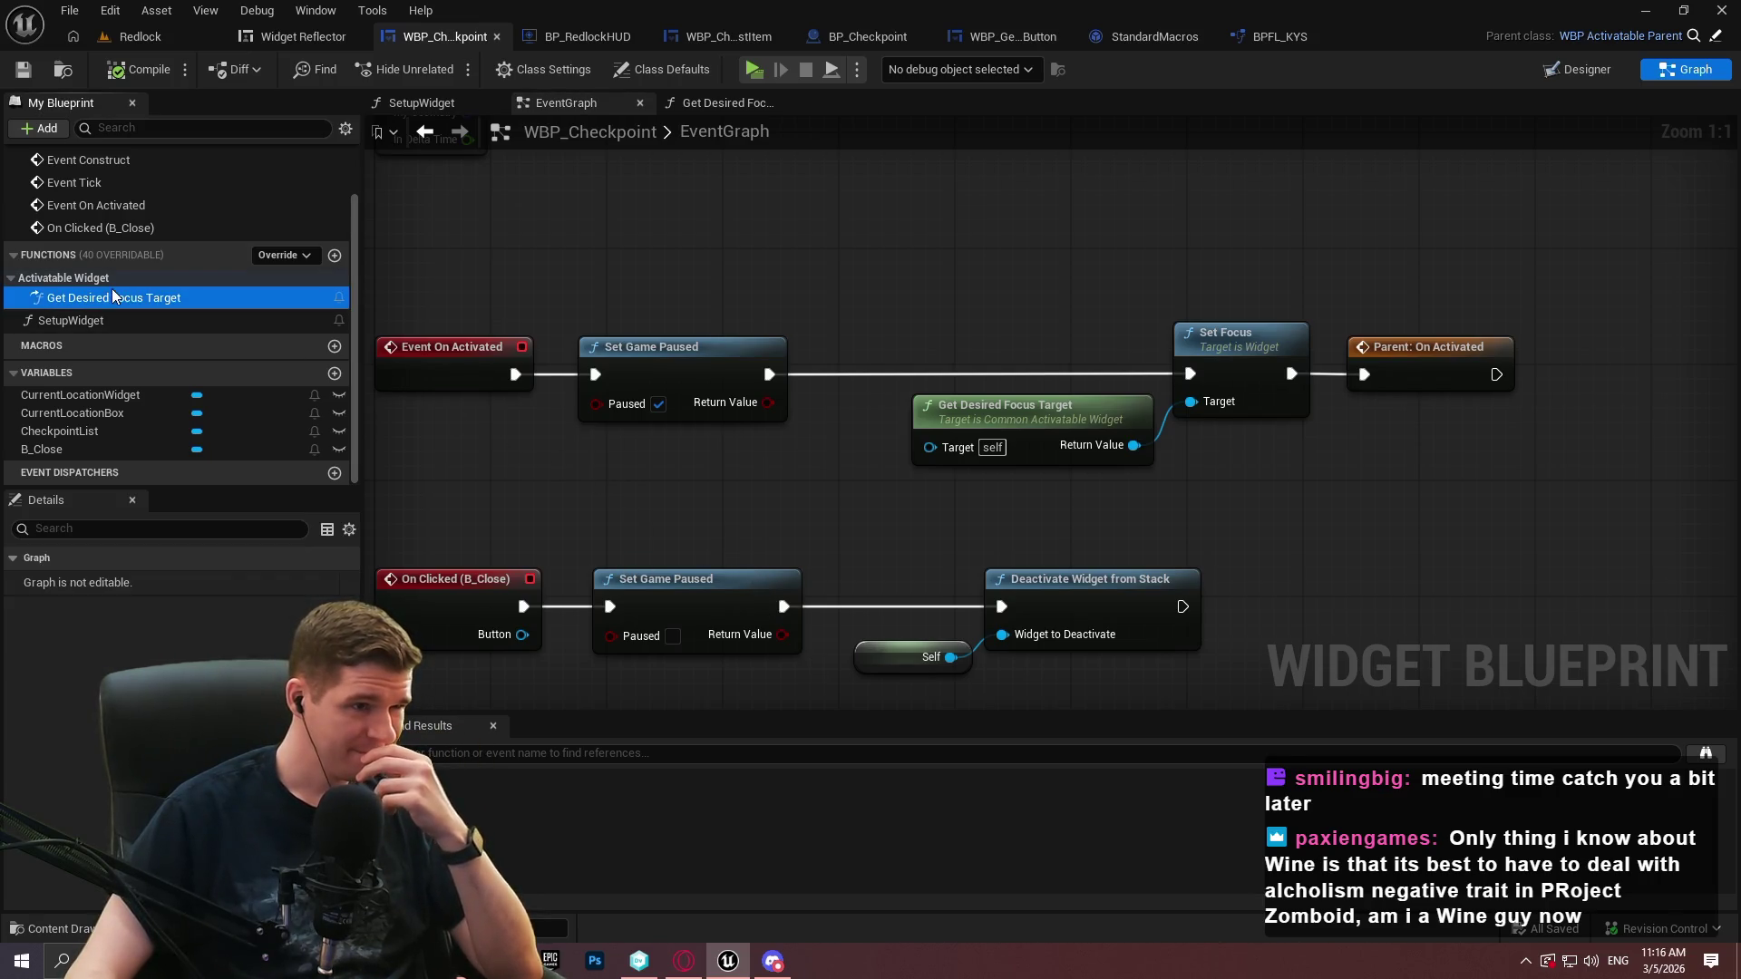
{"action": "double_click", "coordinate": [115, 296]}
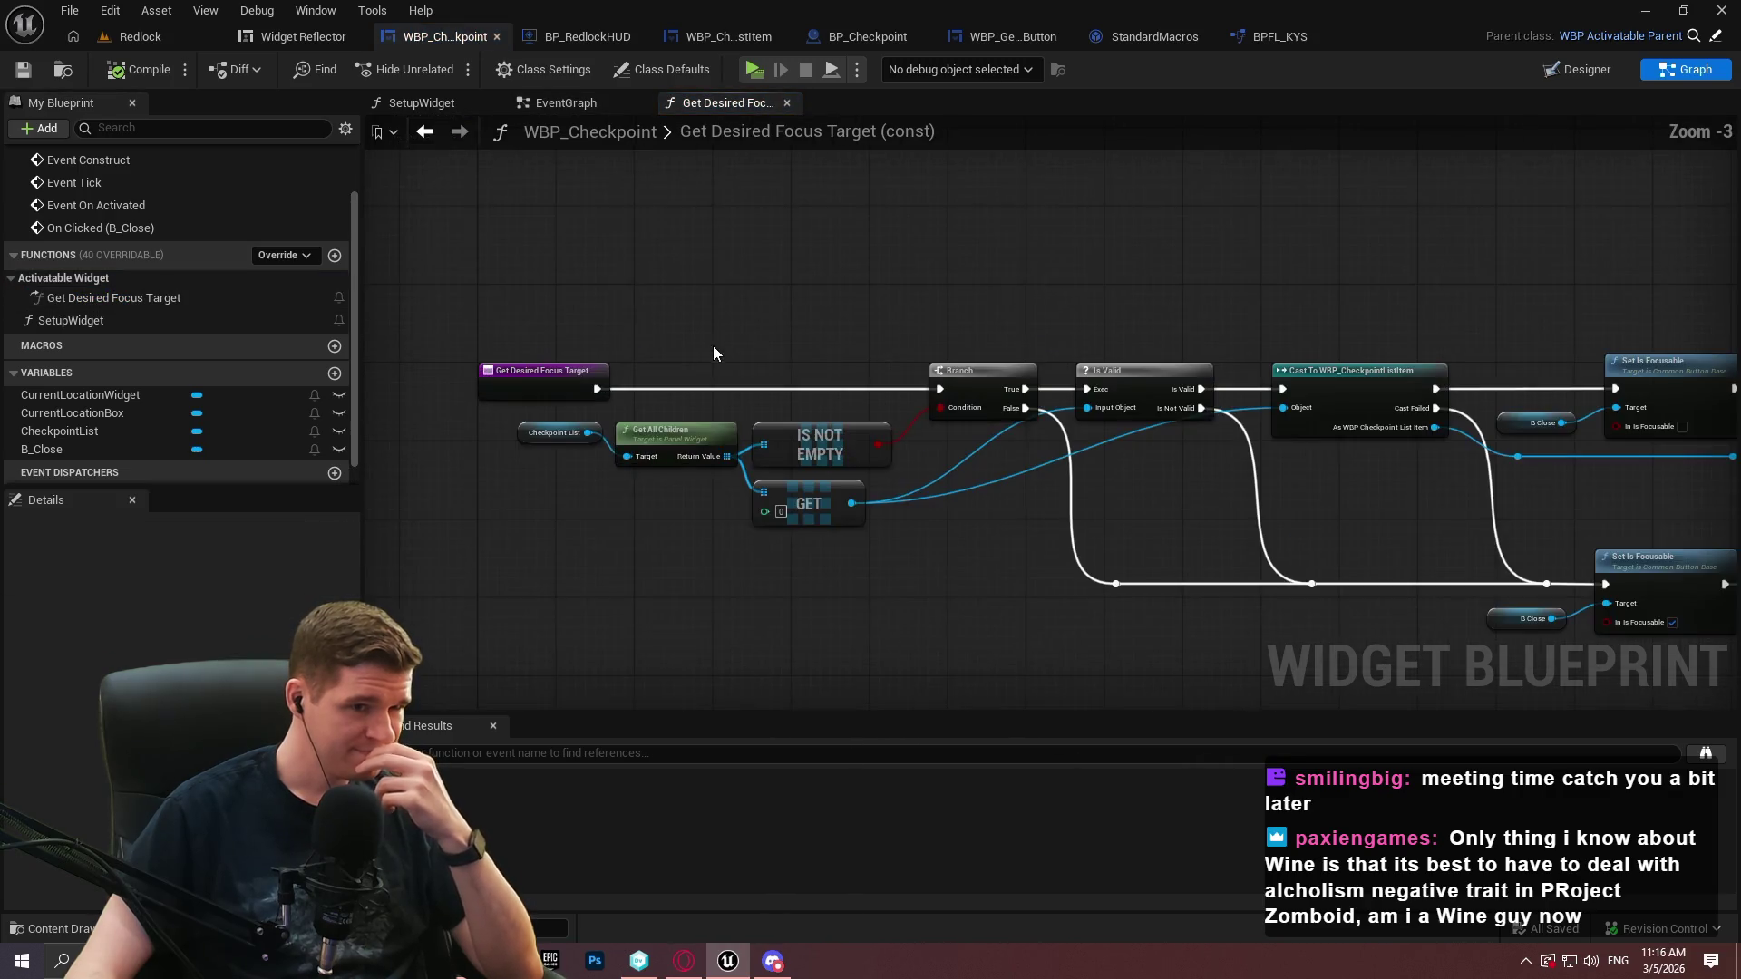
{"action": "mouse_move", "coordinate": [598, 386]}
{"action": "left_mouse_down"}
{"action": "mouse_move", "coordinate": [1623, 535]}
{"action": "mouse_move", "coordinate": [1396, 624]}
{"action": "mouse_move", "coordinate": [1467, 591]}
{"action": "mouse_move", "coordinate": [372, 408]}
{"action": "mouse_move", "coordinate": [1025, 274]}
{"action": "mouse_move", "coordinate": [984, 382]}
{"action": "left_mouse_up"}
{"action": "type", "text": "return"}
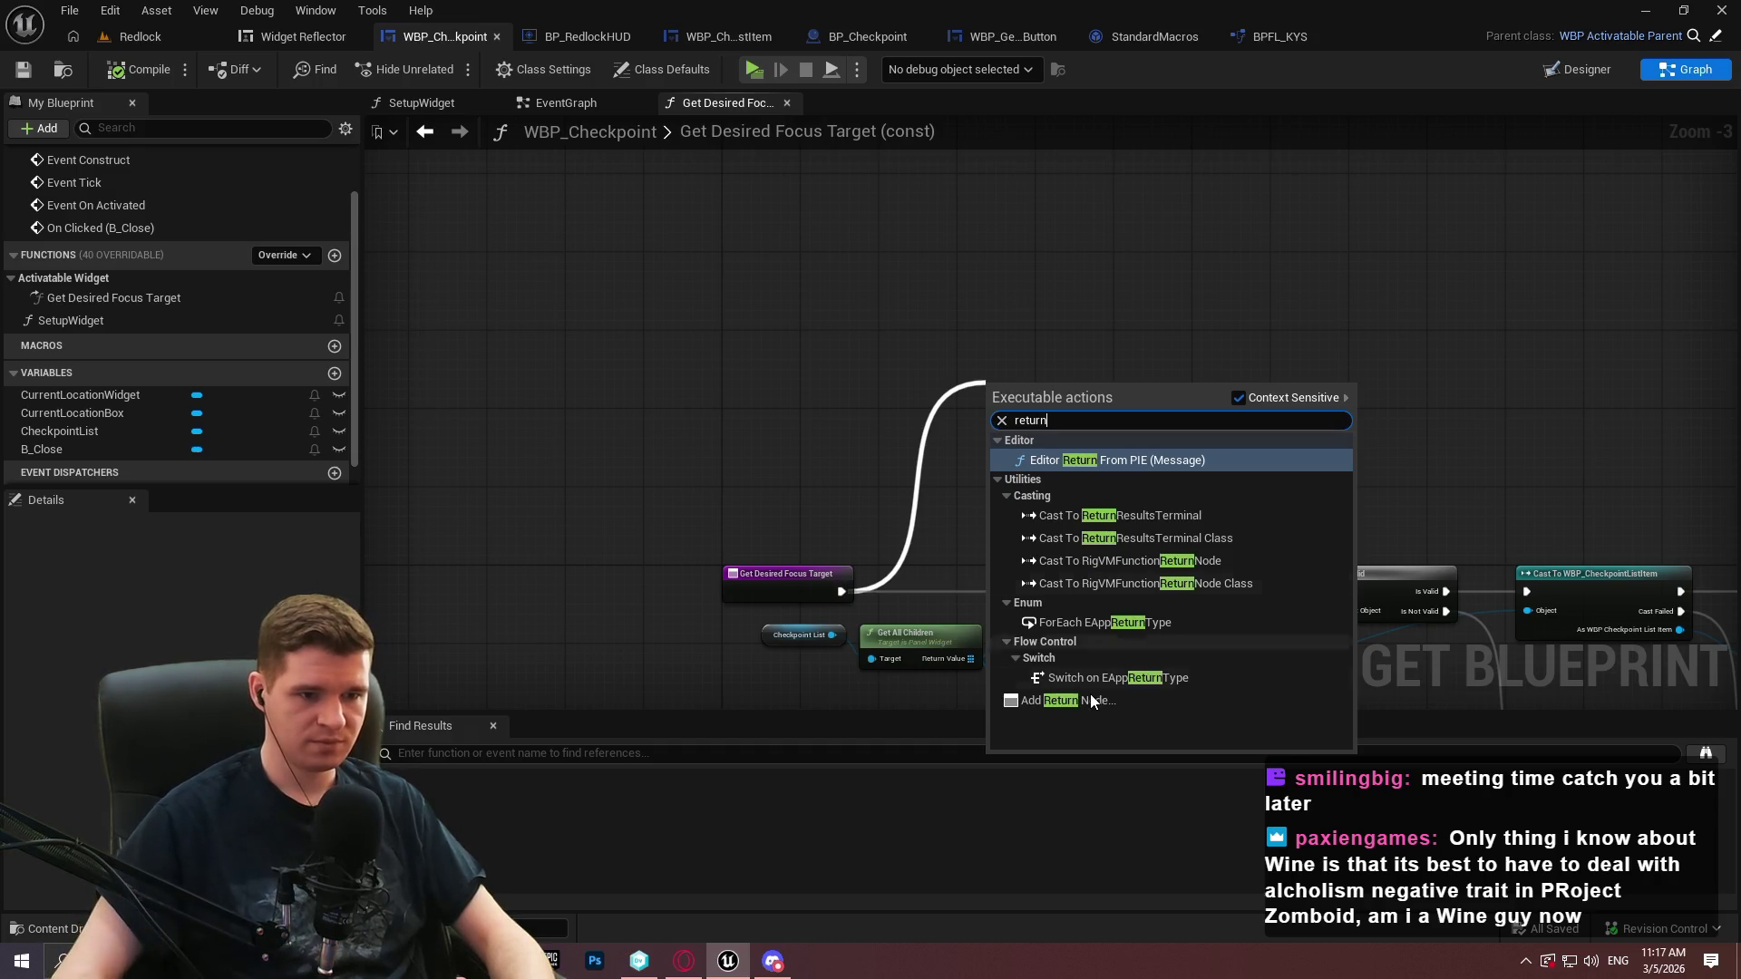
{"action": "left_click", "coordinate": [1092, 700]}
Feed a parent Get Desired Focus Target call into the Return Value and launch play preview
{"action": "scroll", "coordinate": [1021, 470], "scroll_direction": "up", "scroll_amount": 1}
{"action": "left_click_drag", "start_coordinate": [987, 432], "coordinate": [786, 490]}
{"action": "type", "text": "des"}
{"action": "key", "text": "Return"}
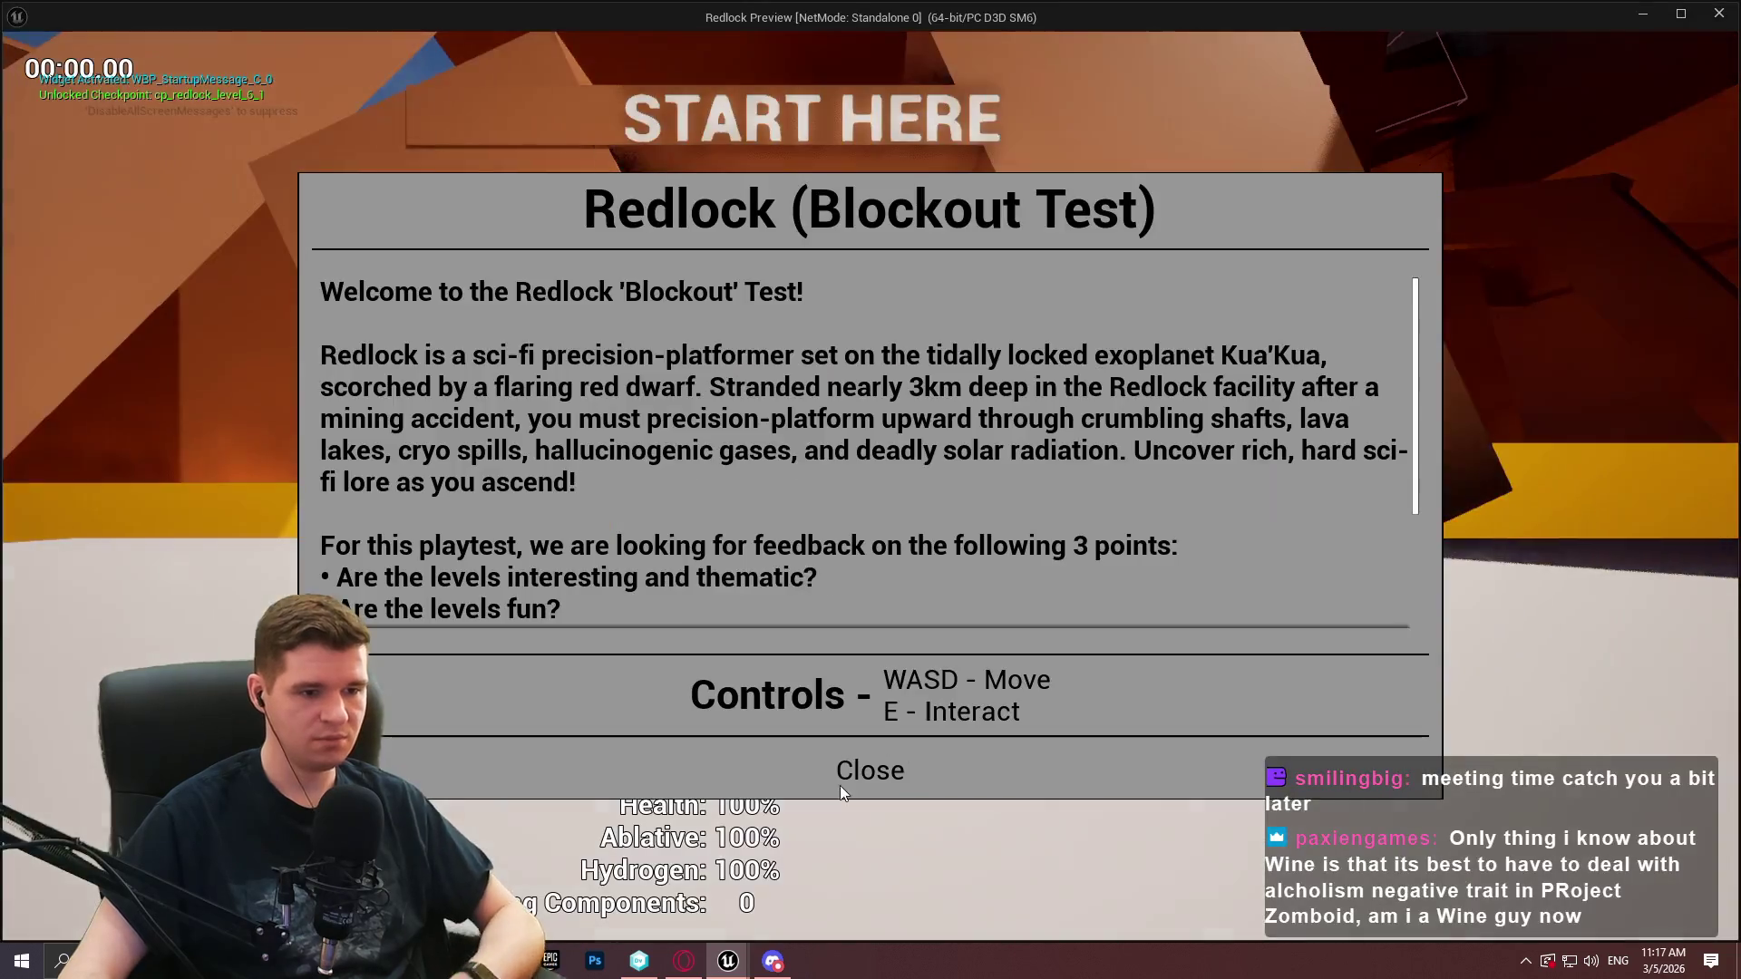
{"action": "left_click", "coordinate": [840, 781]}
Run to the checkpoint and interact to test the menu, then dismiss the infinite-loop error log
{"action": "key", "text": "w"}
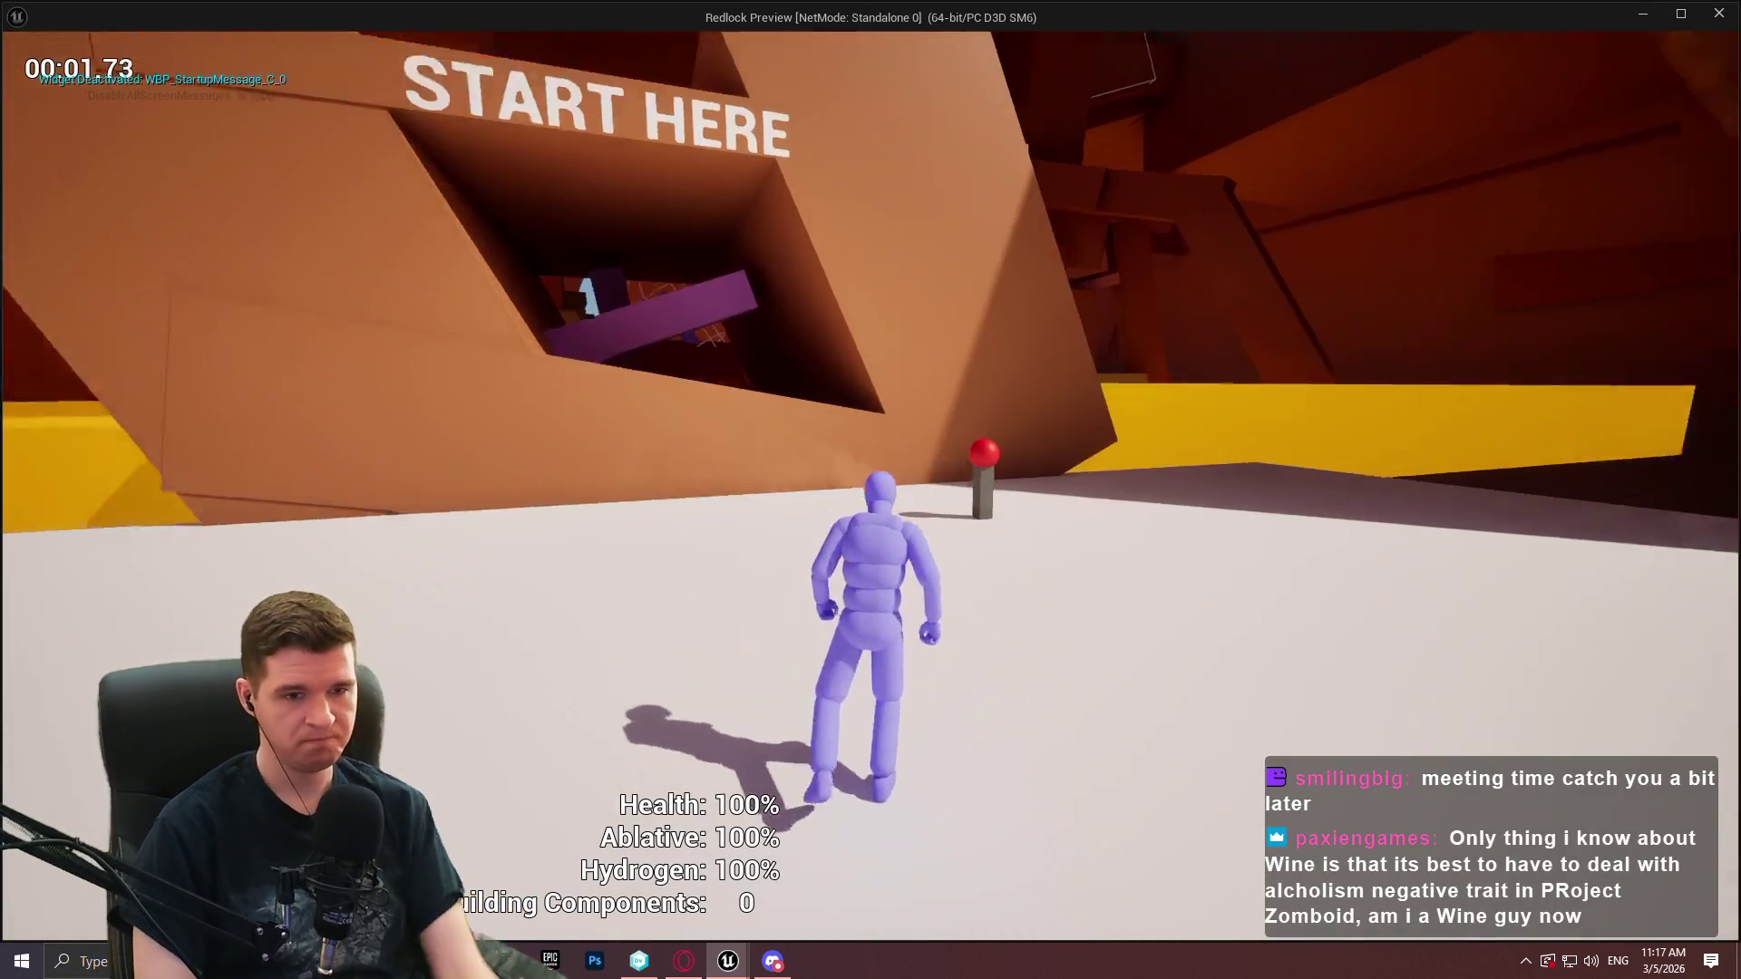
{"action": "key", "text": "e"}
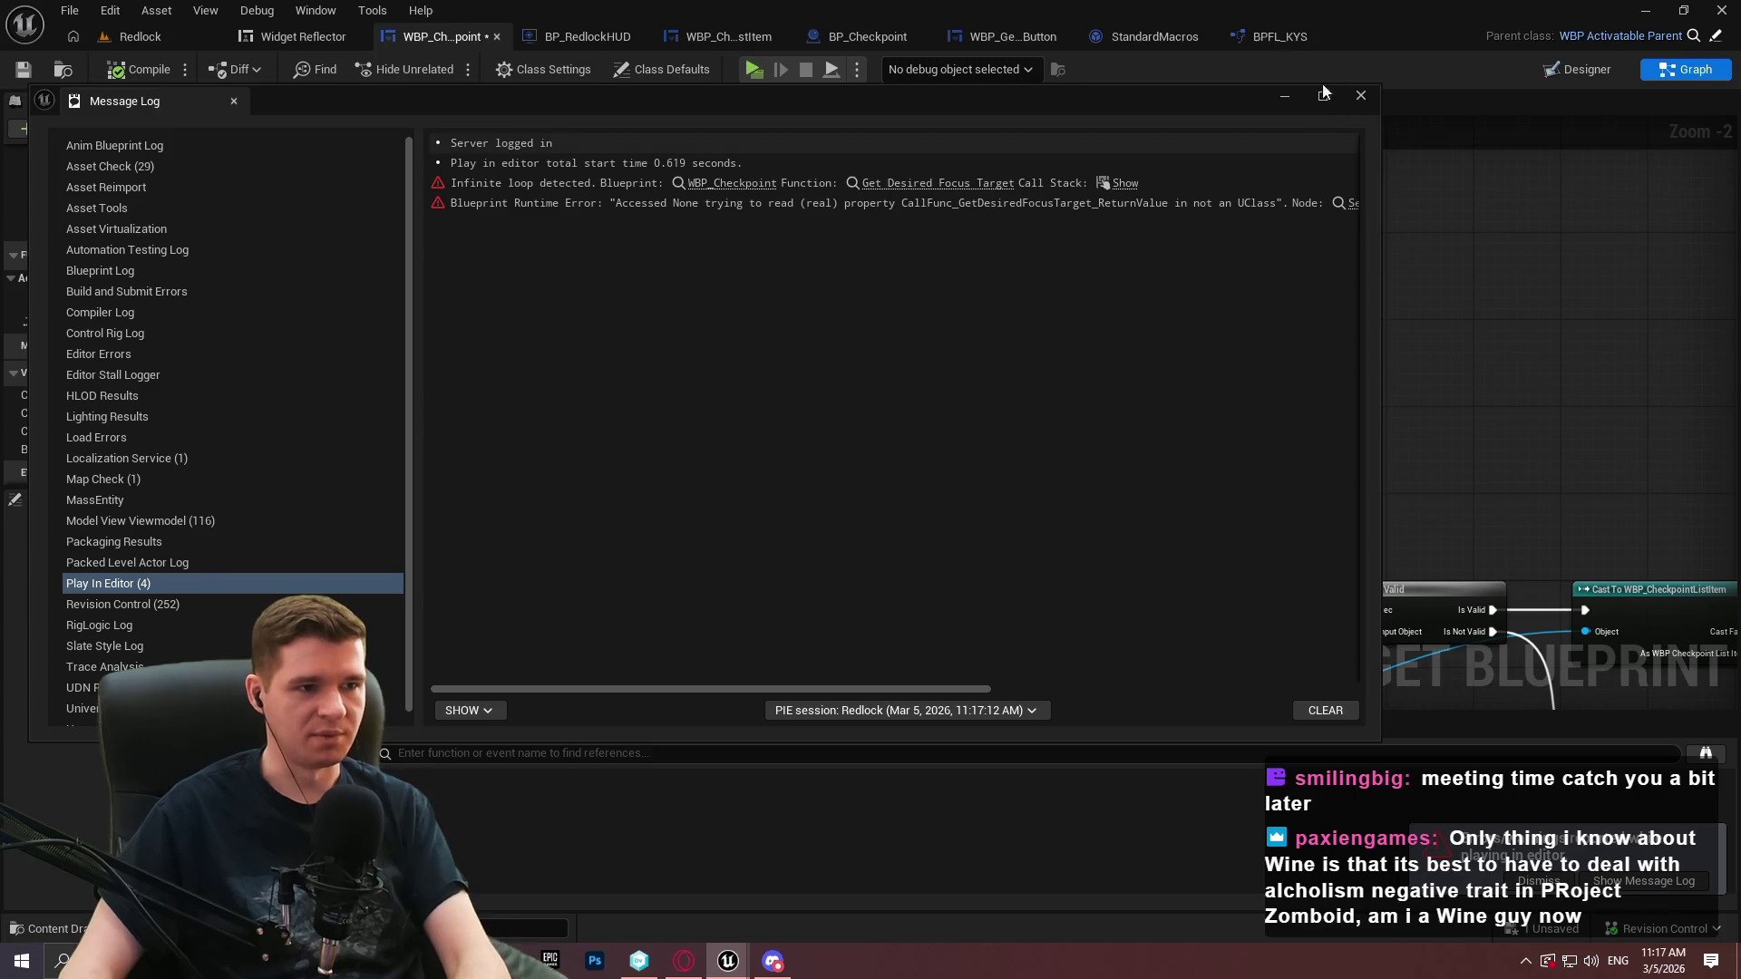
{"action": "left_click", "coordinate": [1360, 96]}
Delete the Get Desired Focus Target call and return a B_Close getter instead
{"action": "left_click", "coordinate": [880, 466]}
{"action": "key", "text": "Delete"}
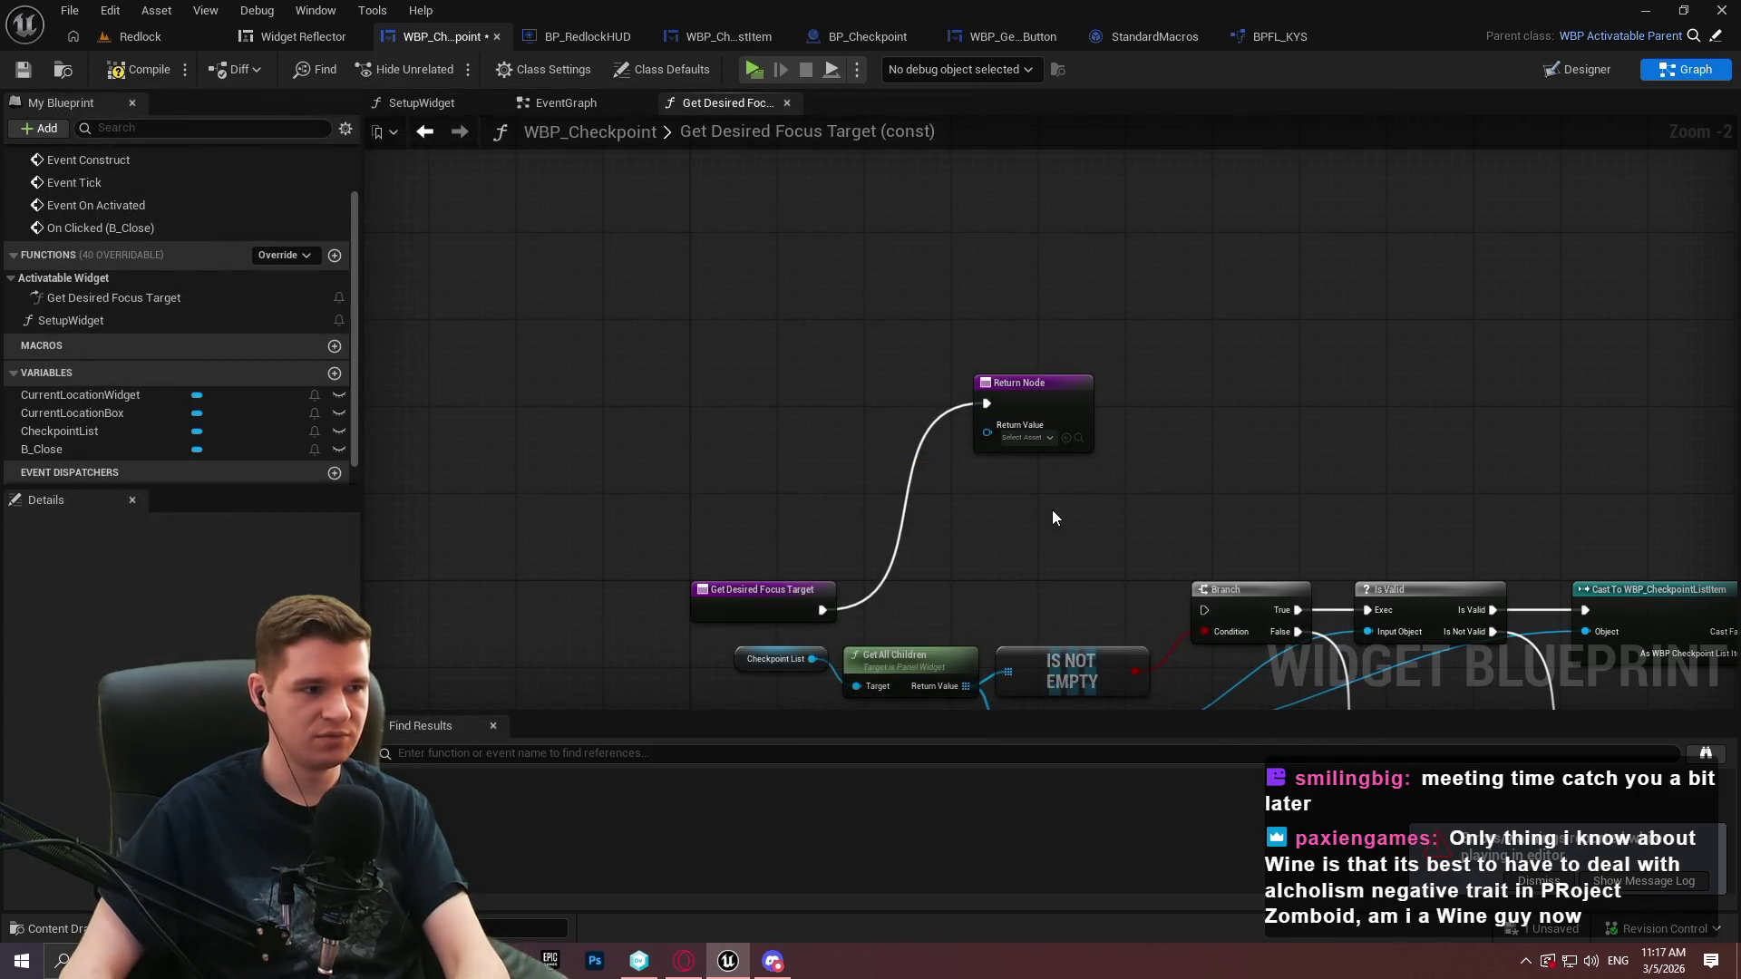
{"action": "left_click_drag", "start_coordinate": [1223, 508], "coordinate": [1004, 428]}
{"action": "left_click_drag", "start_coordinate": [41, 449], "coordinate": [778, 323]}
Compile WBP_Checkpoint, tick Is Focusable on B_Close in the Designer, and launch play preview
{"action": "left_click", "coordinate": [127, 71]}
{"action": "left_click", "coordinate": [1578, 69]}
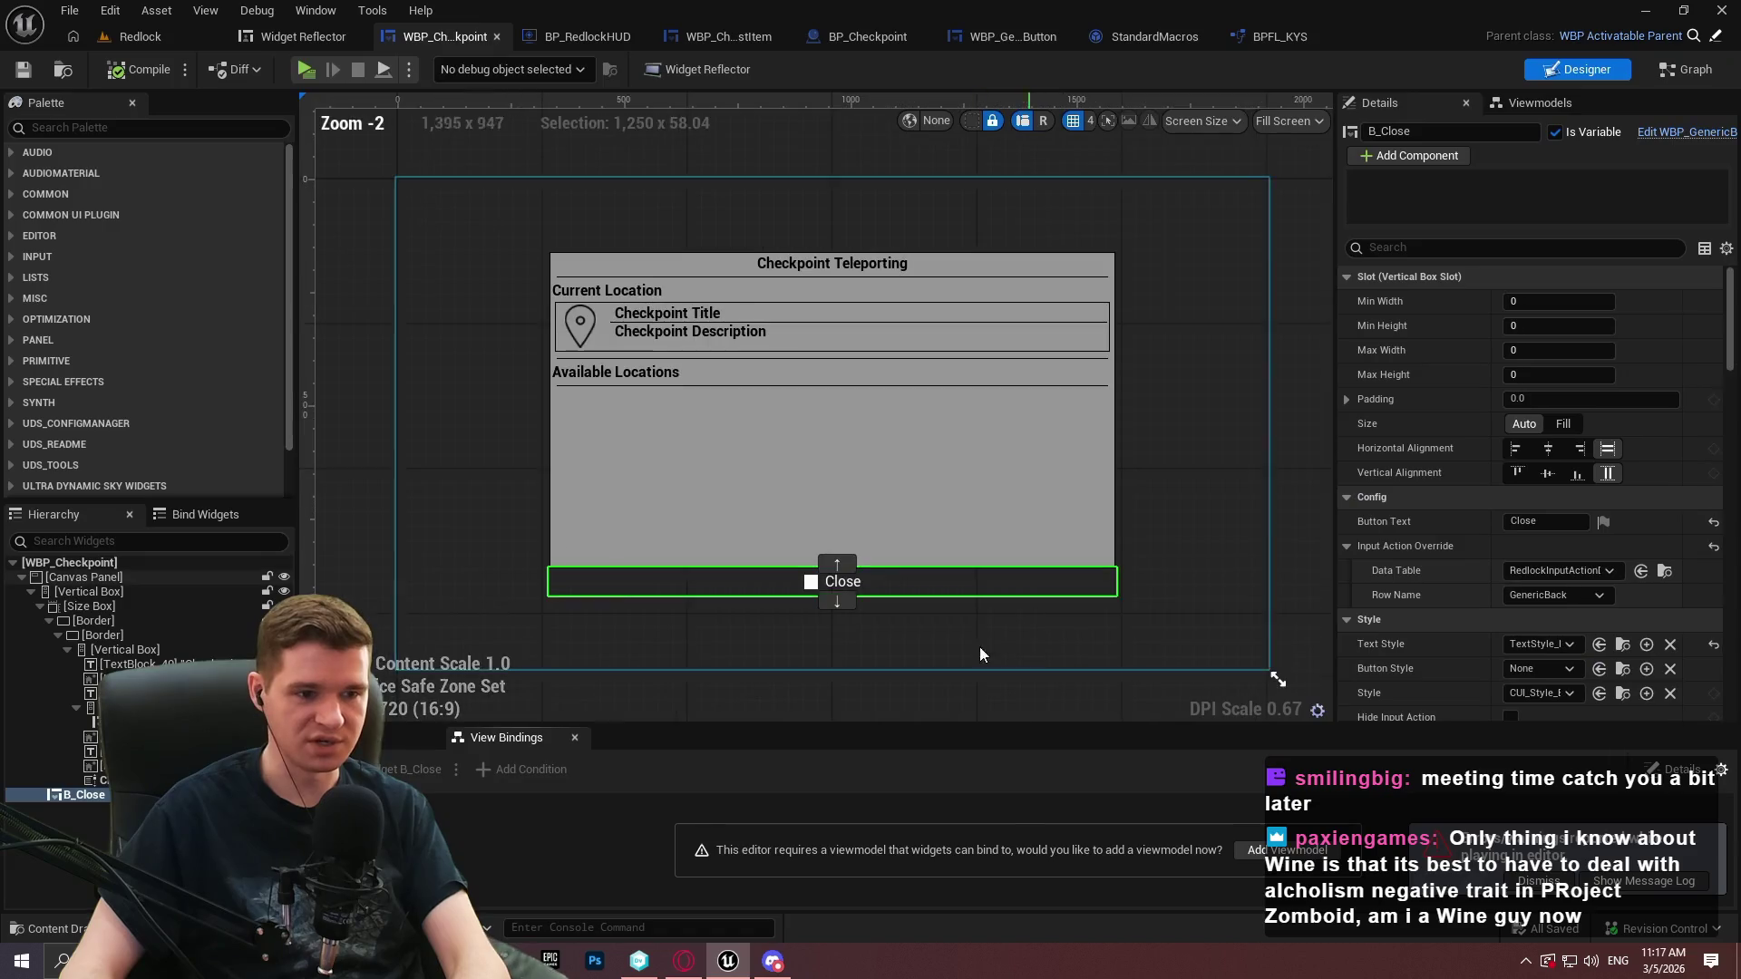
{"action": "scroll", "coordinate": [1467, 503], "scroll_direction": "down", "scroll_amount": 4}
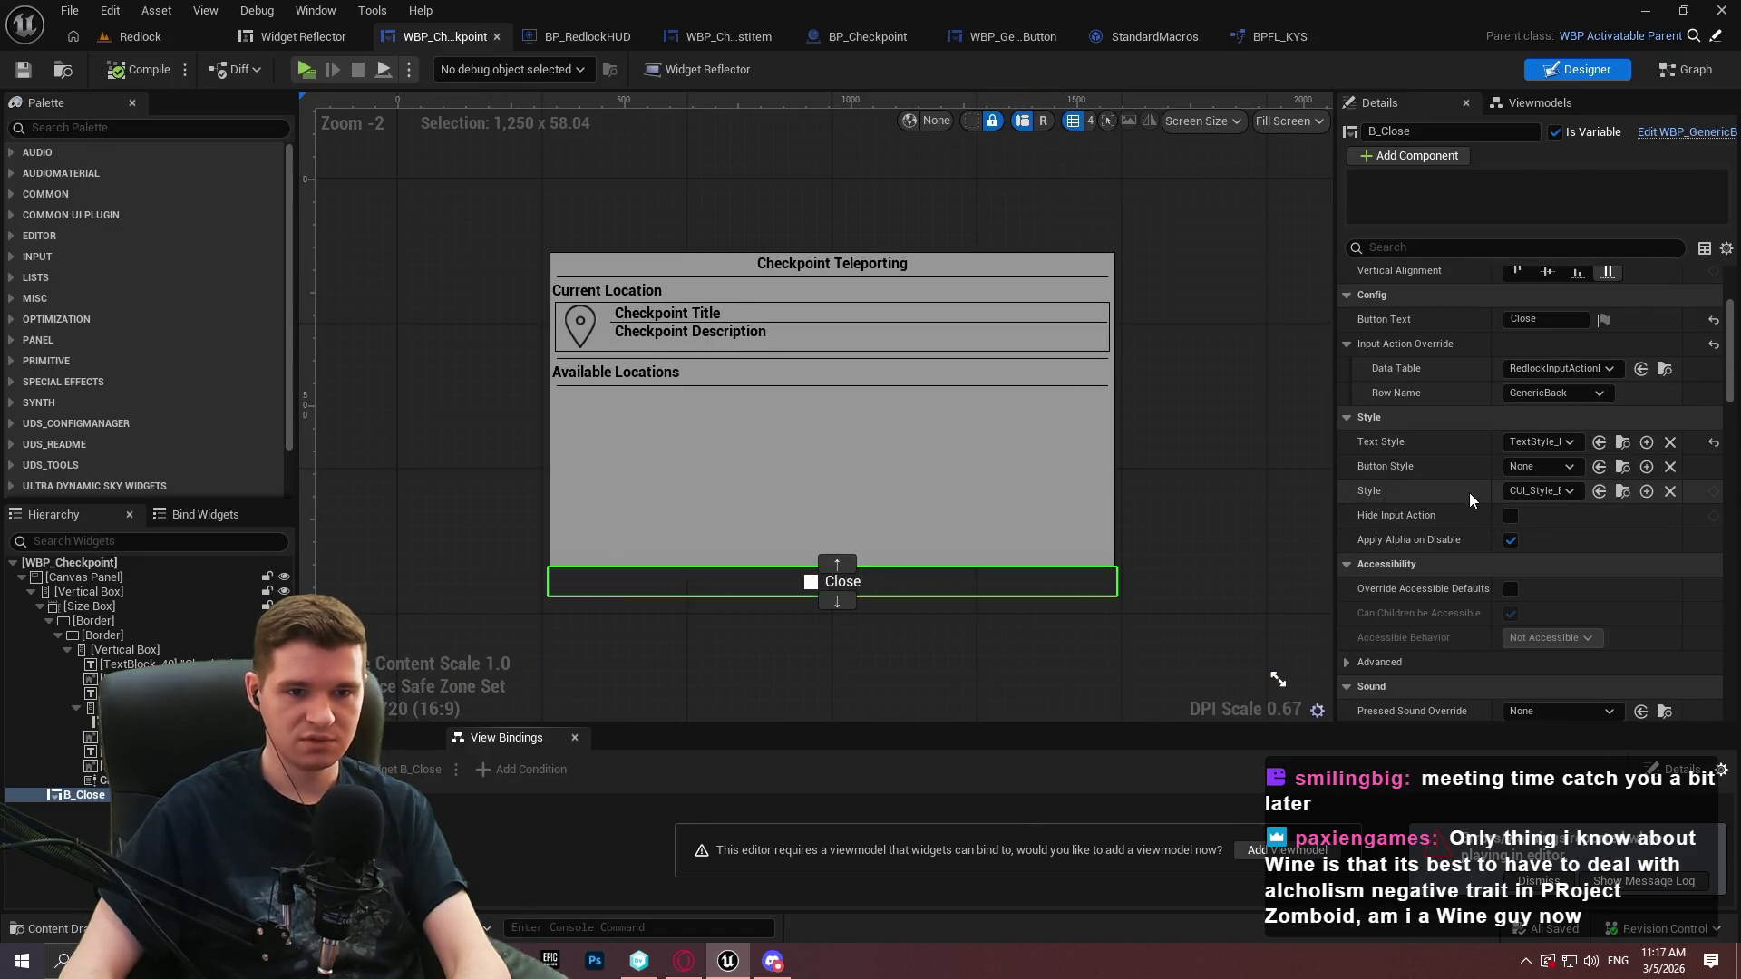
{"action": "scroll", "coordinate": [1469, 499], "scroll_direction": "down", "scroll_amount": 10}
{"action": "scroll", "coordinate": [1728, 475], "scroll_direction": "down", "scroll_amount": 10}
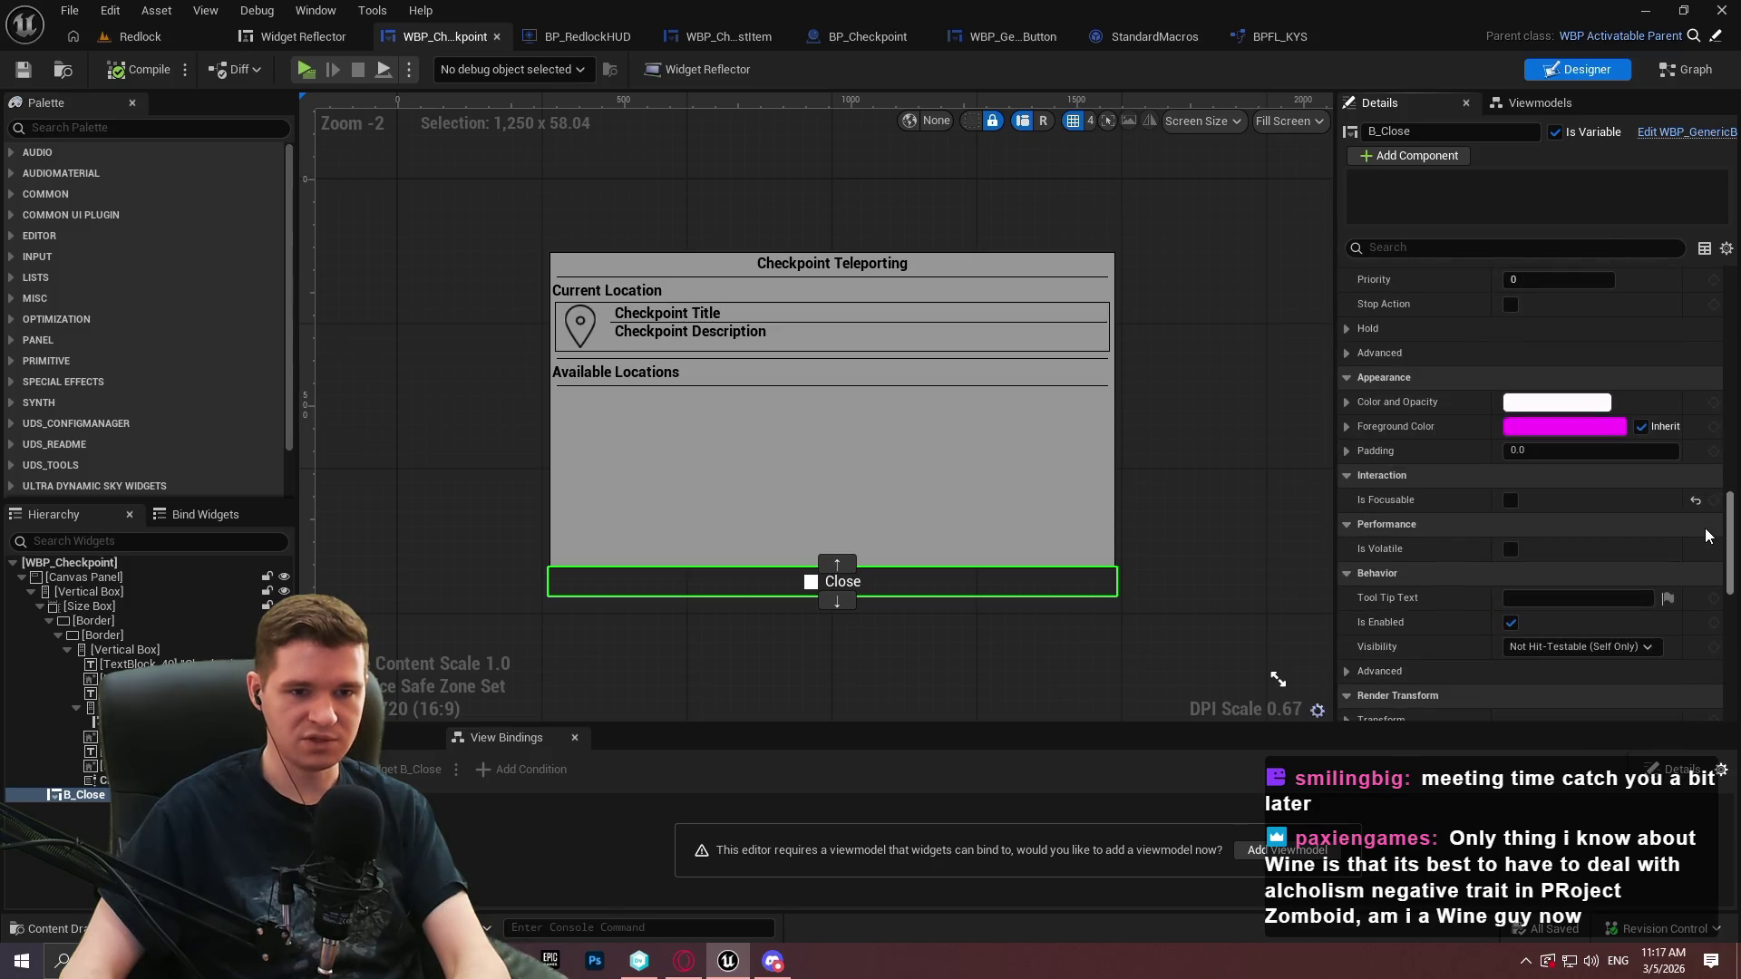
{"action": "left_click", "coordinate": [1511, 500]}
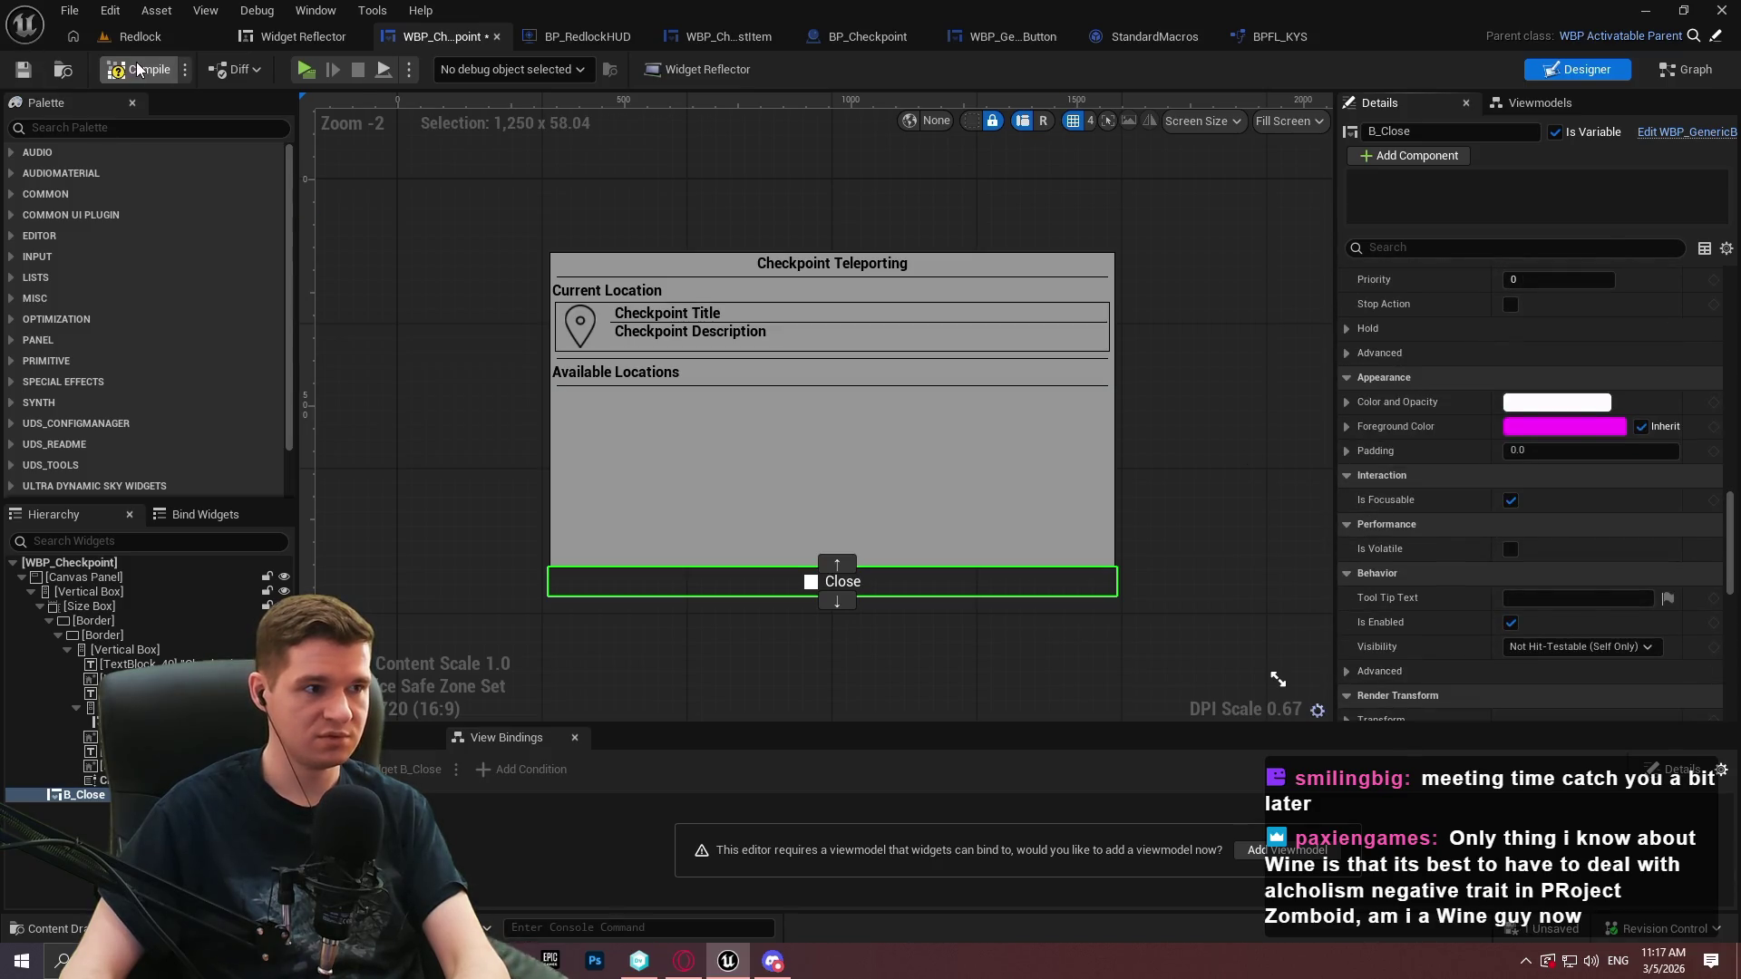
{"action": "key", "text": "alt+p"}
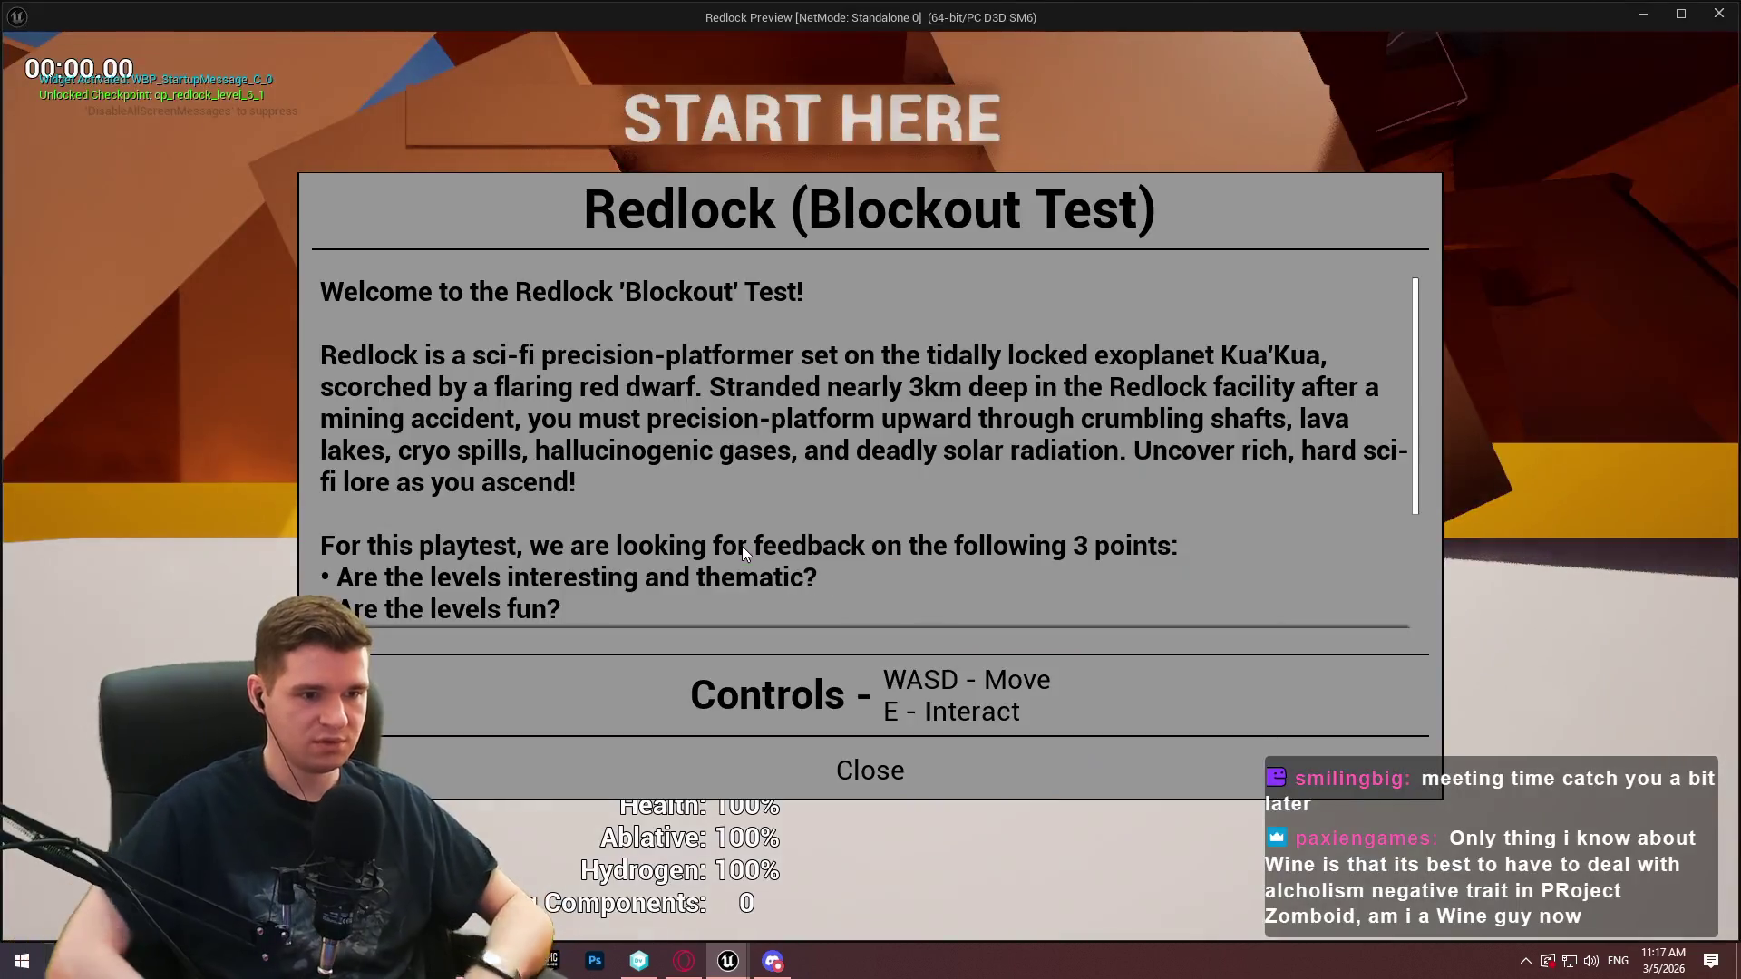
Run to the checkpoint and open and close the teleport menu a few times
{"action": "key", "text": "Return"}
{"action": "key", "text": "w"}
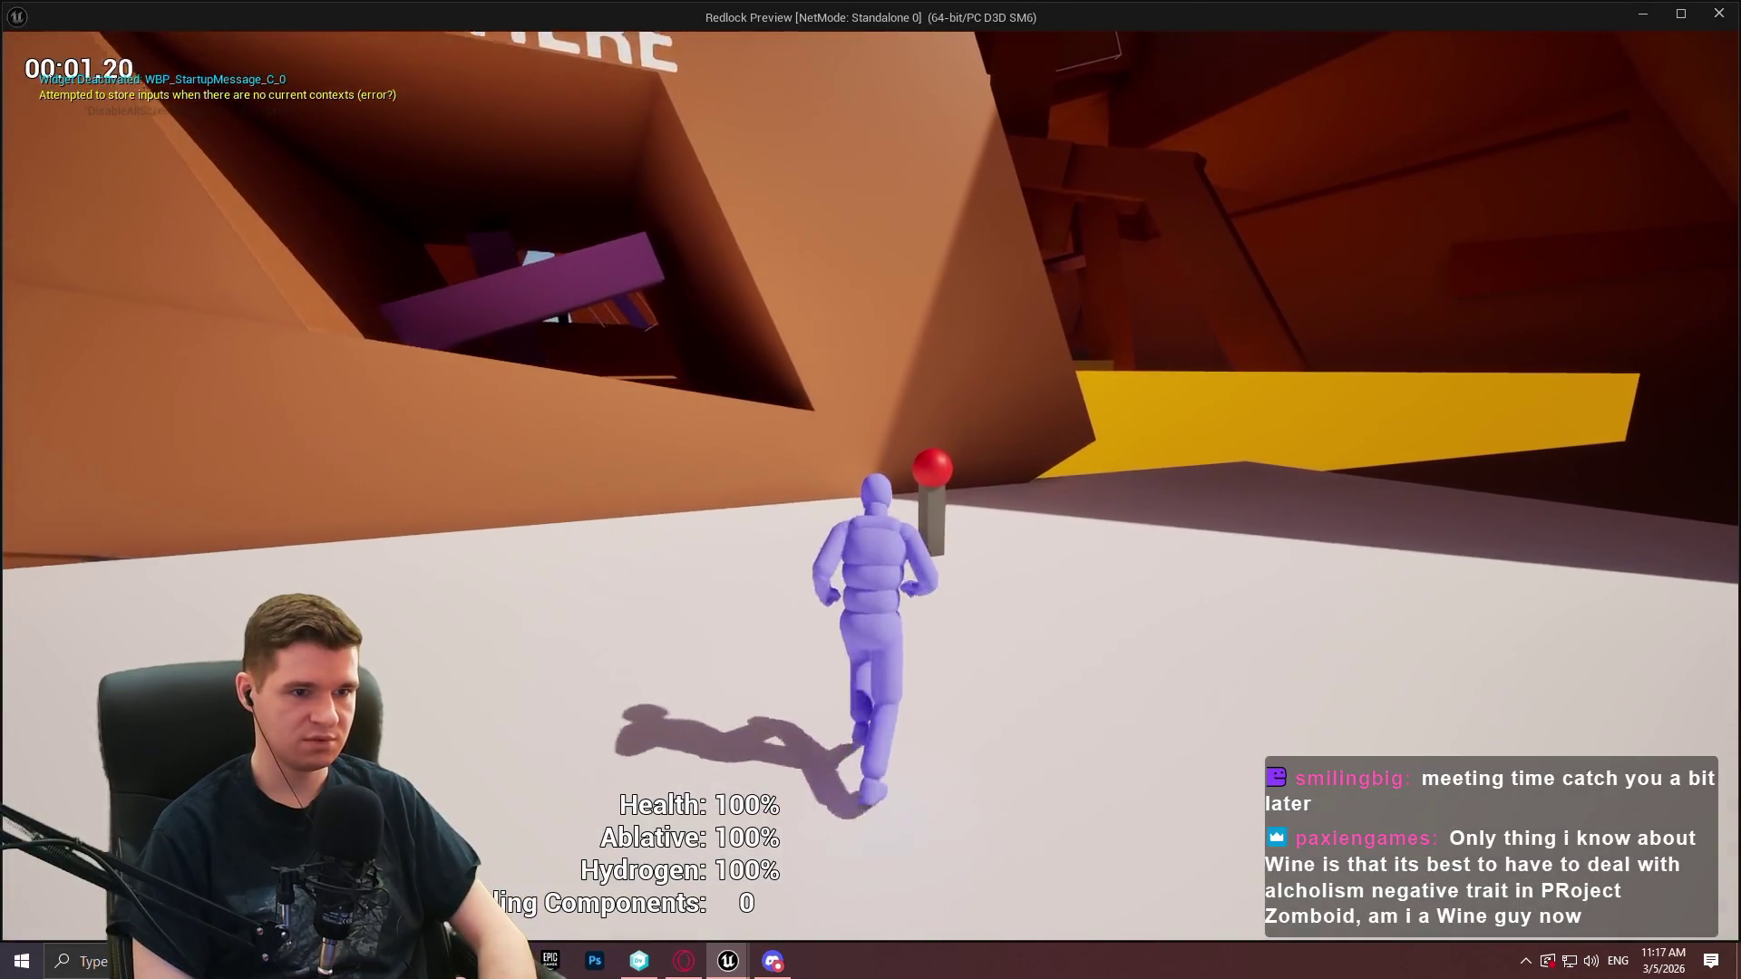
{"action": "key", "text": "e"}
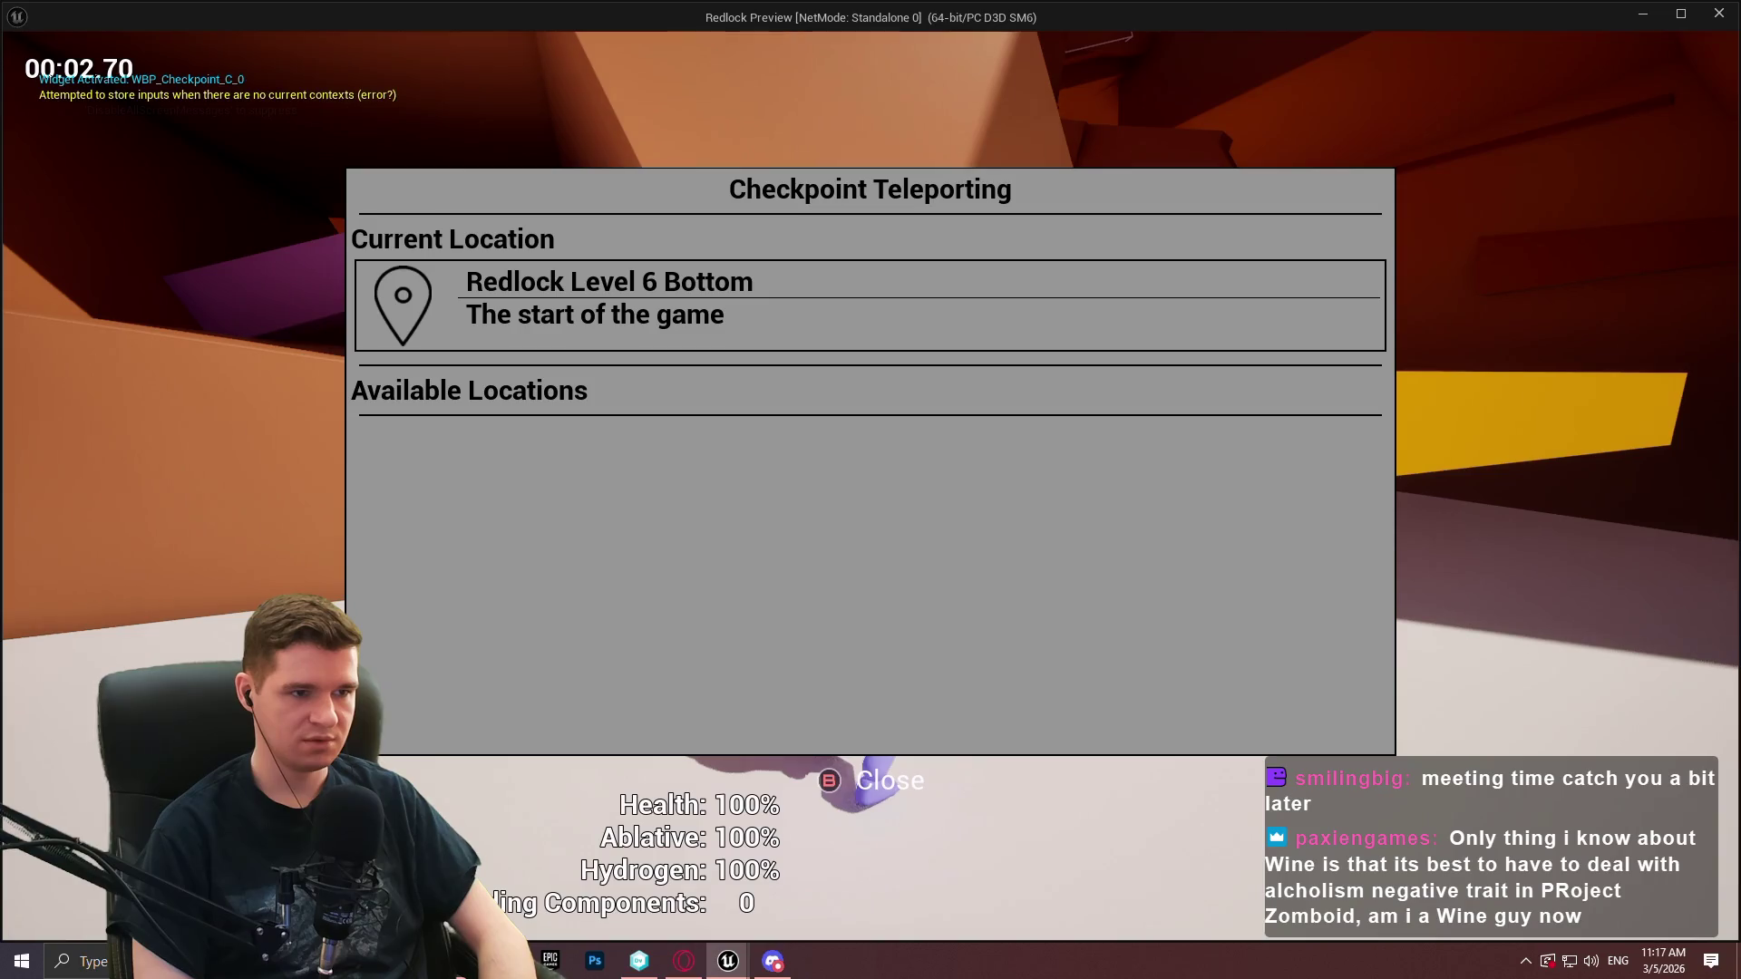
{"action": "key", "text": "Escape"}
{"action": "key", "text": "e"}
{"action": "key", "text": "Escape"}
{"action": "key", "text": "Escape"}
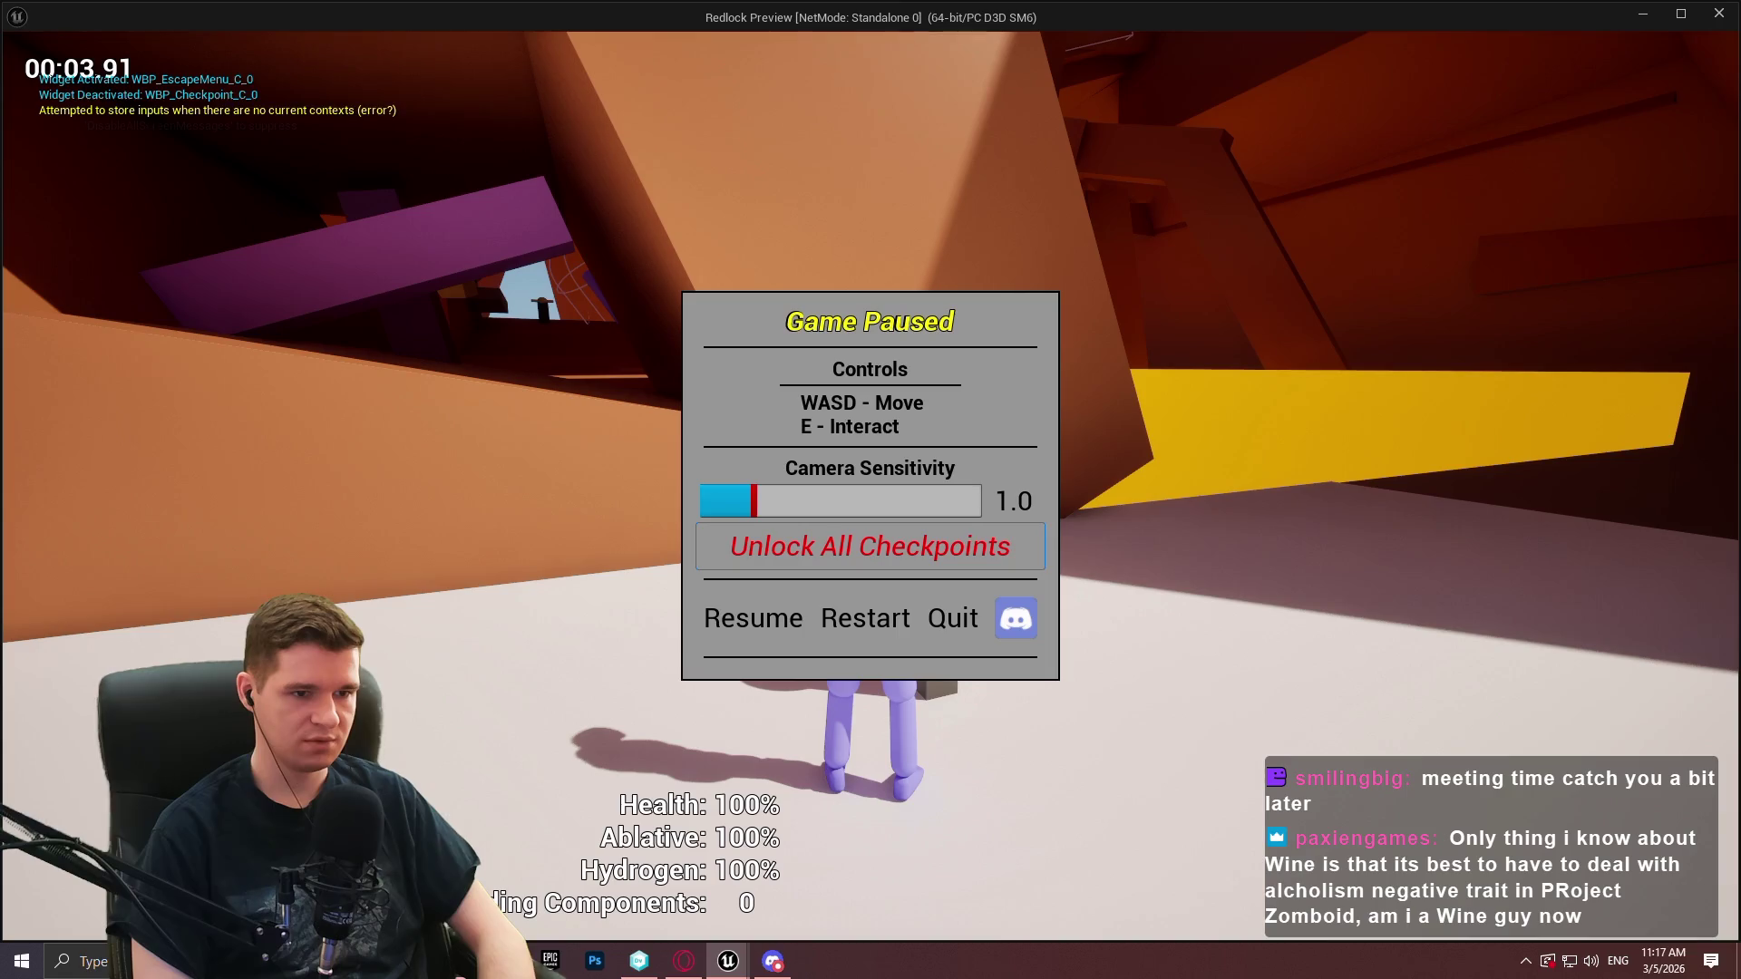
{"action": "key", "text": "Escape"}
{"action": "key", "text": "e"}
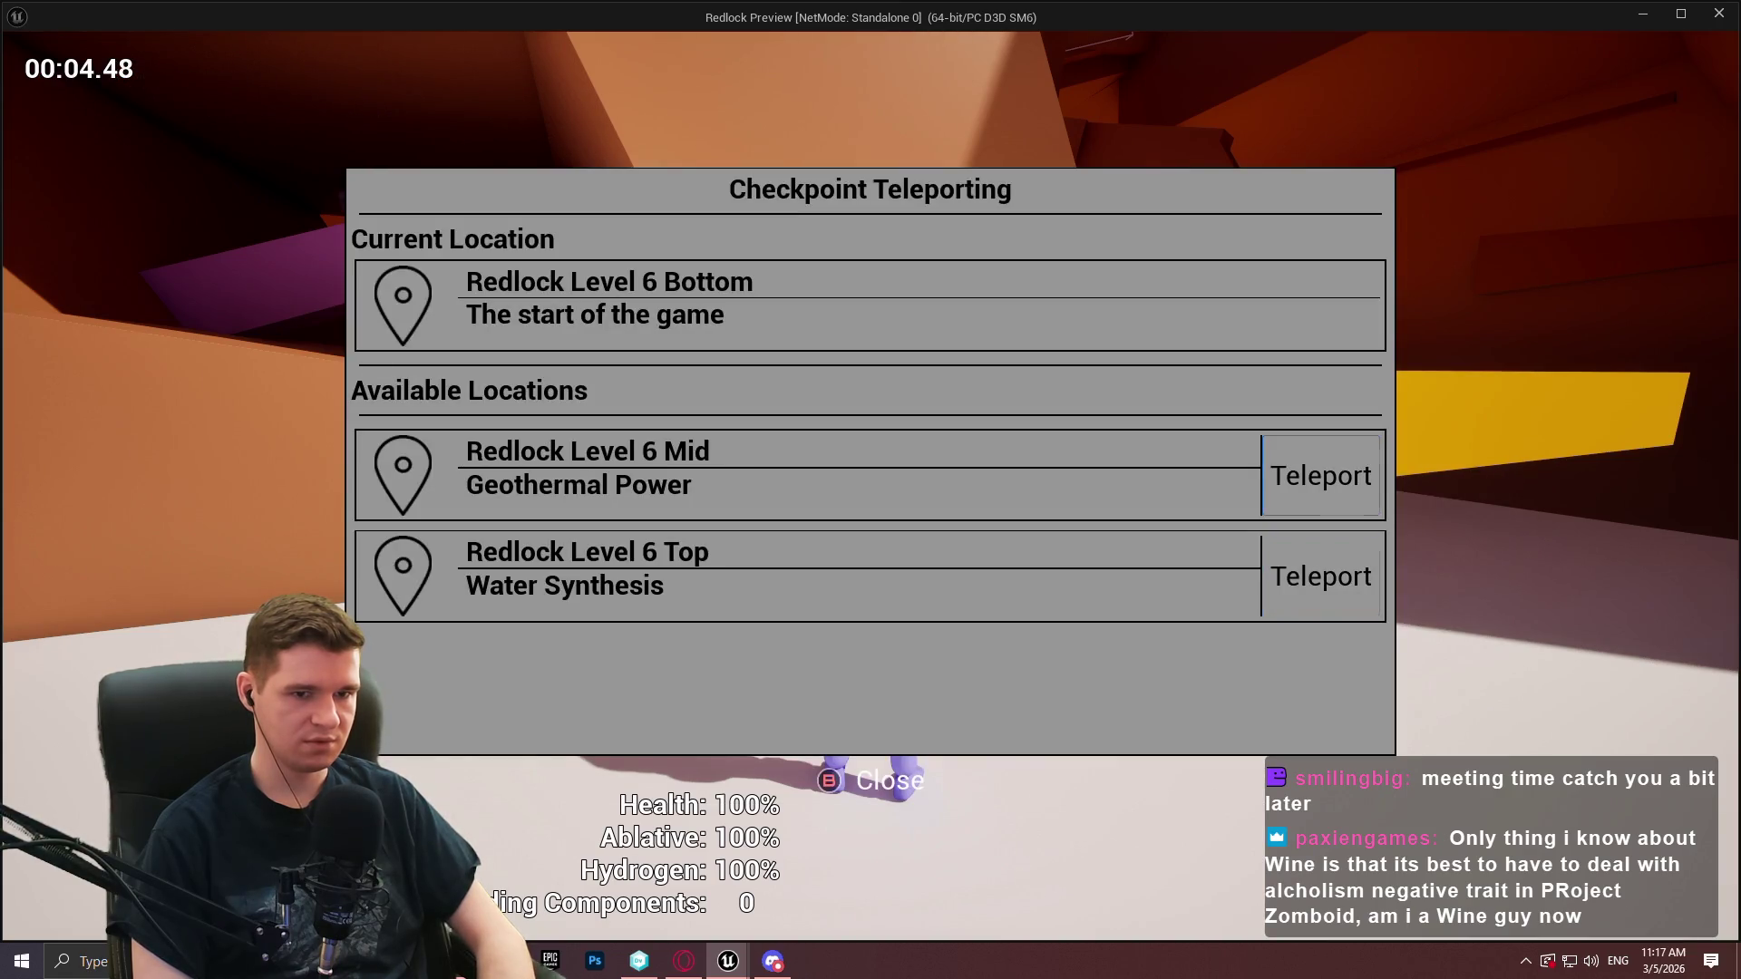
Teleport to Redlock Level 6 Mid and reopen the menu to check its initial focus
{"action": "key", "text": "Escape"}
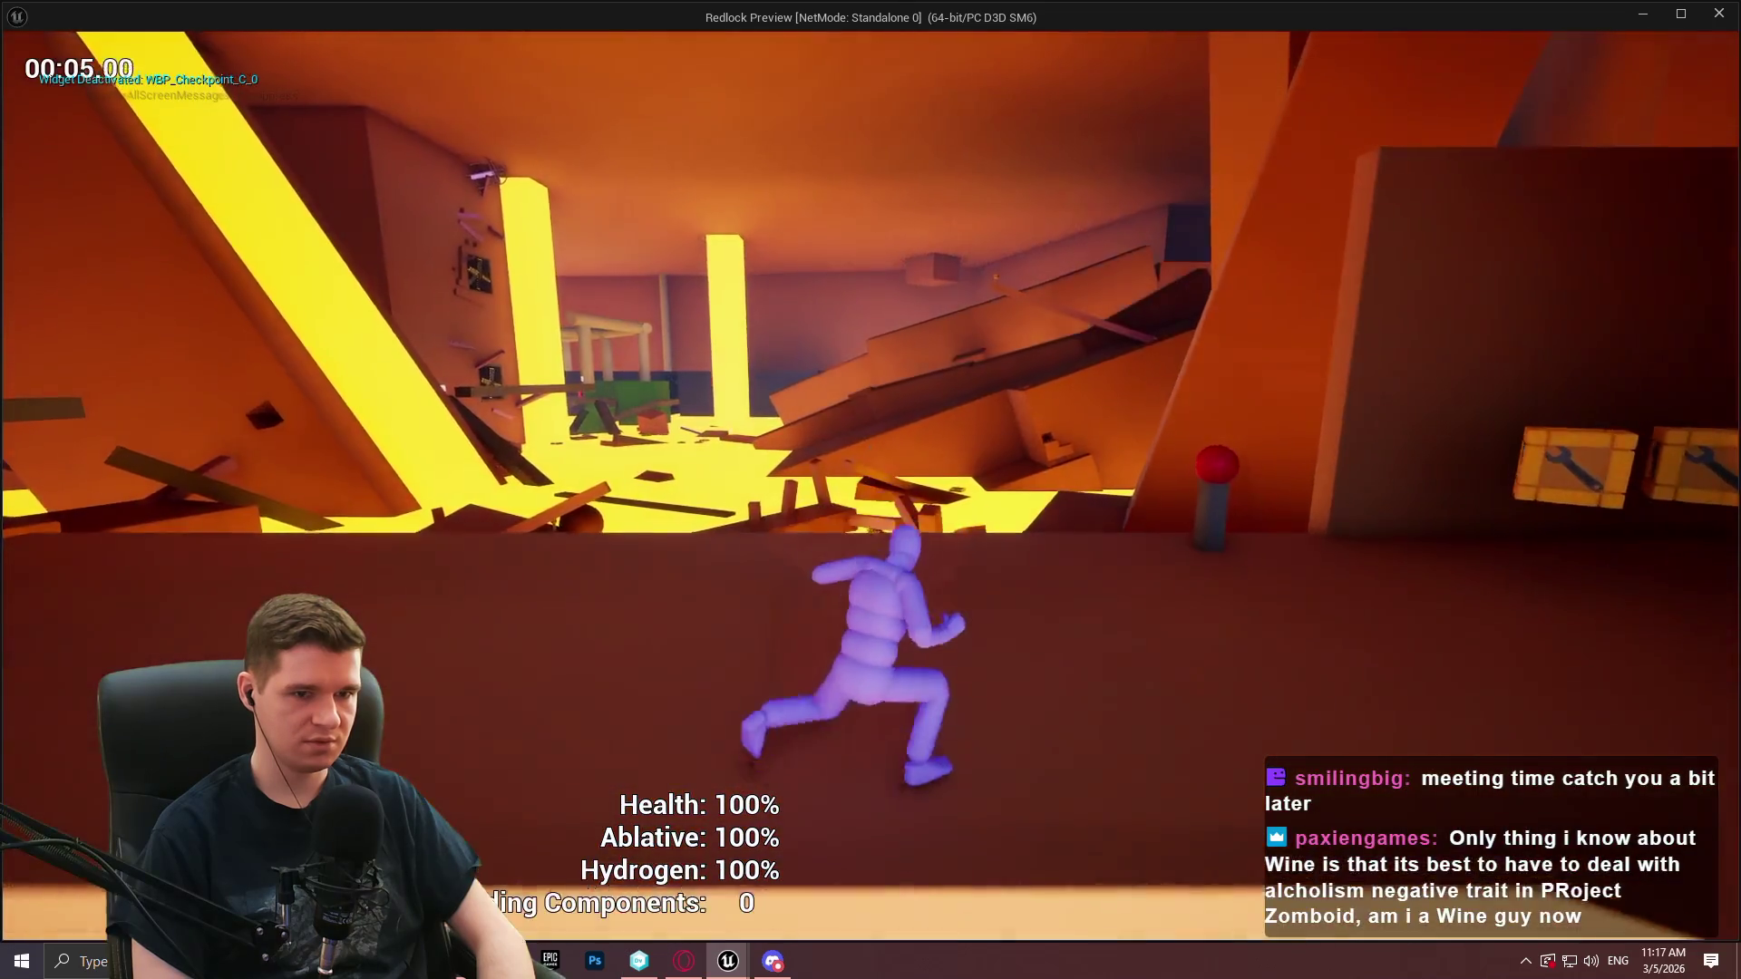
{"action": "key", "text": "e"}
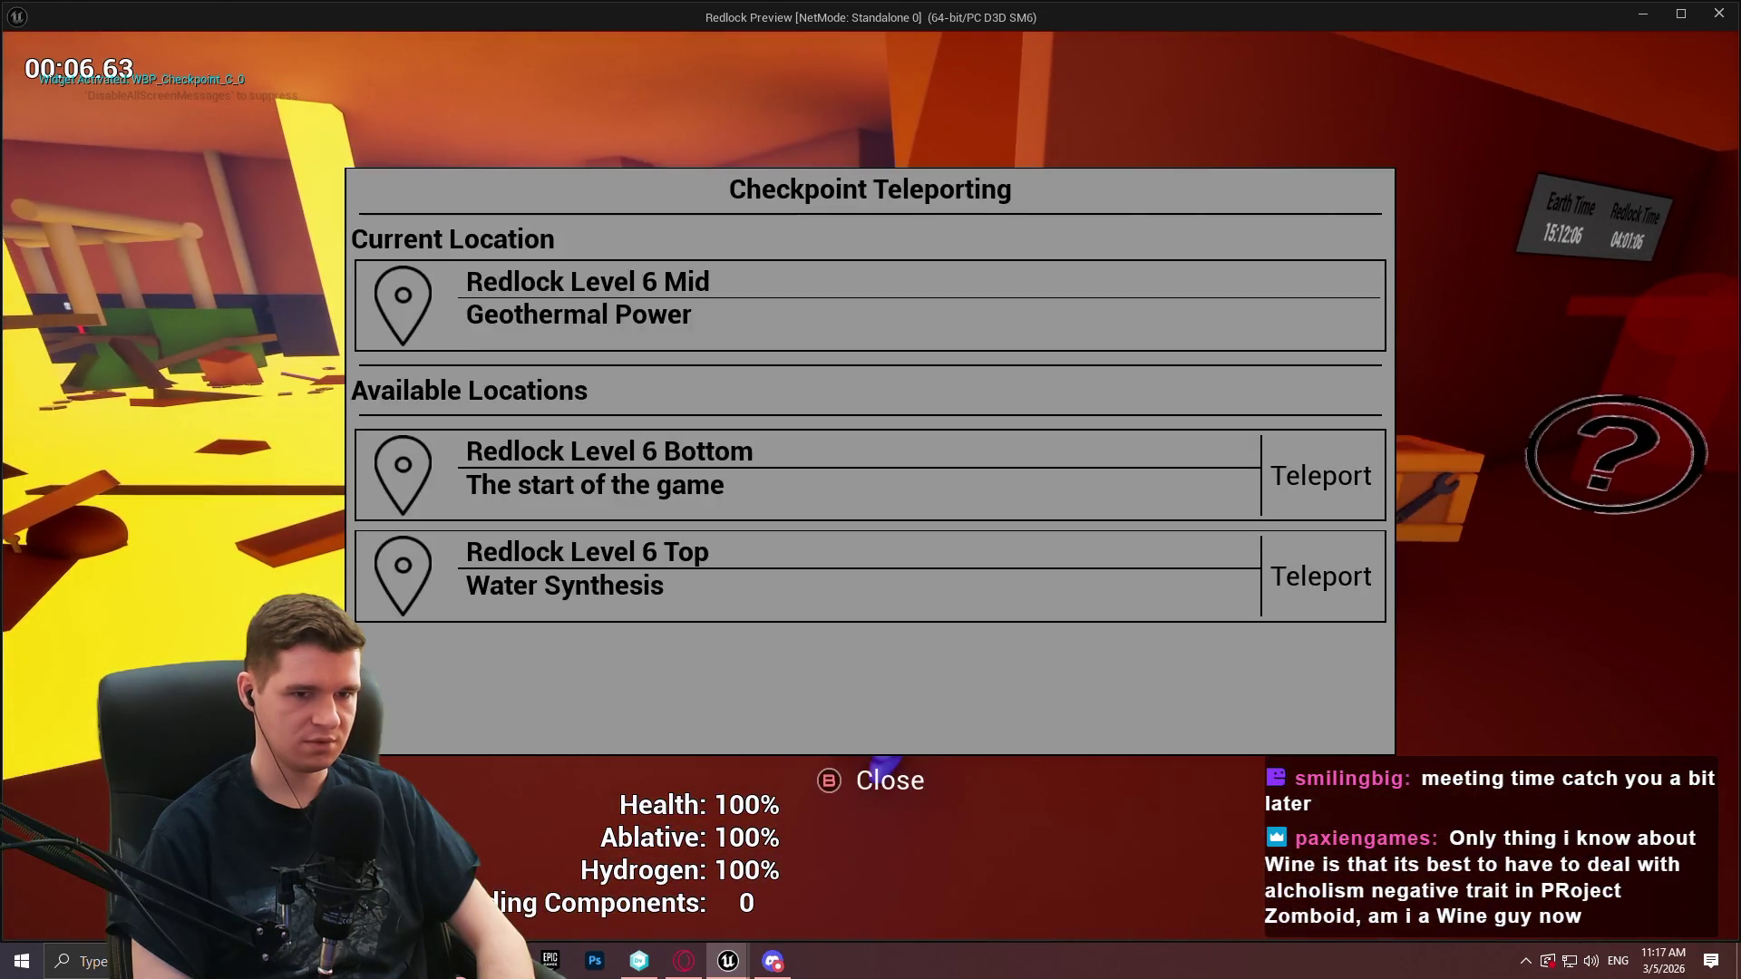
{"action": "key", "text": "Escape"}
{"action": "key", "text": "e"}
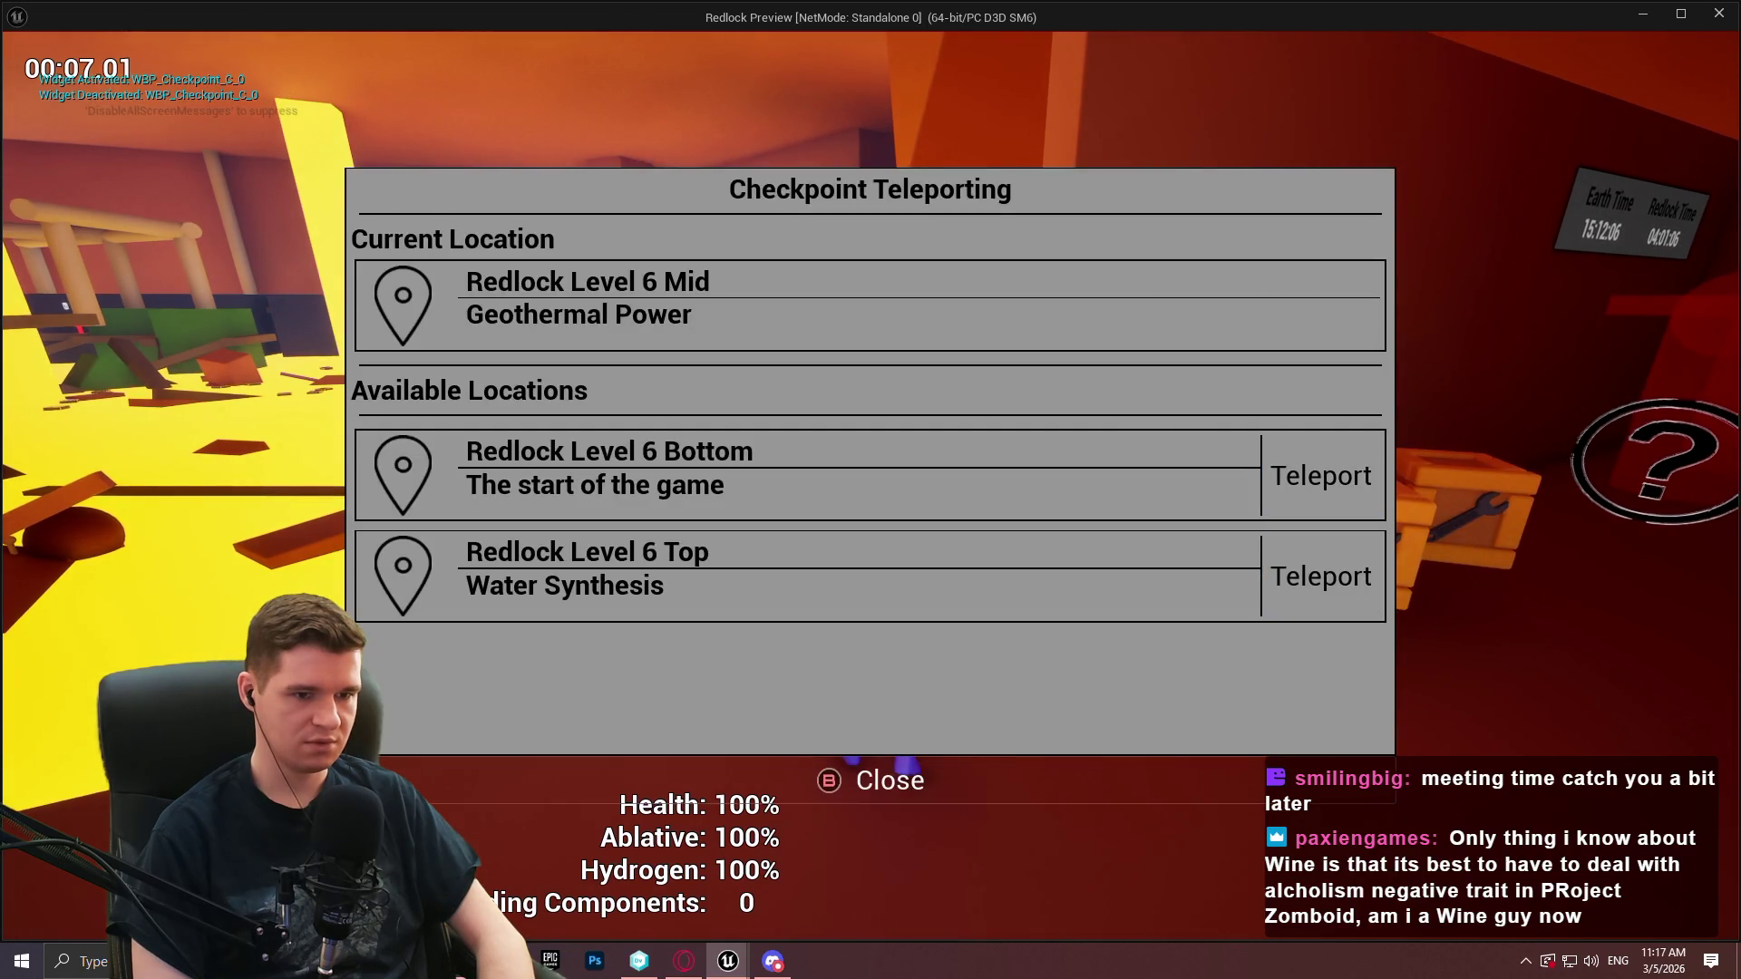
{"action": "key", "text": "Escape"}
{"action": "key", "text": "e"}
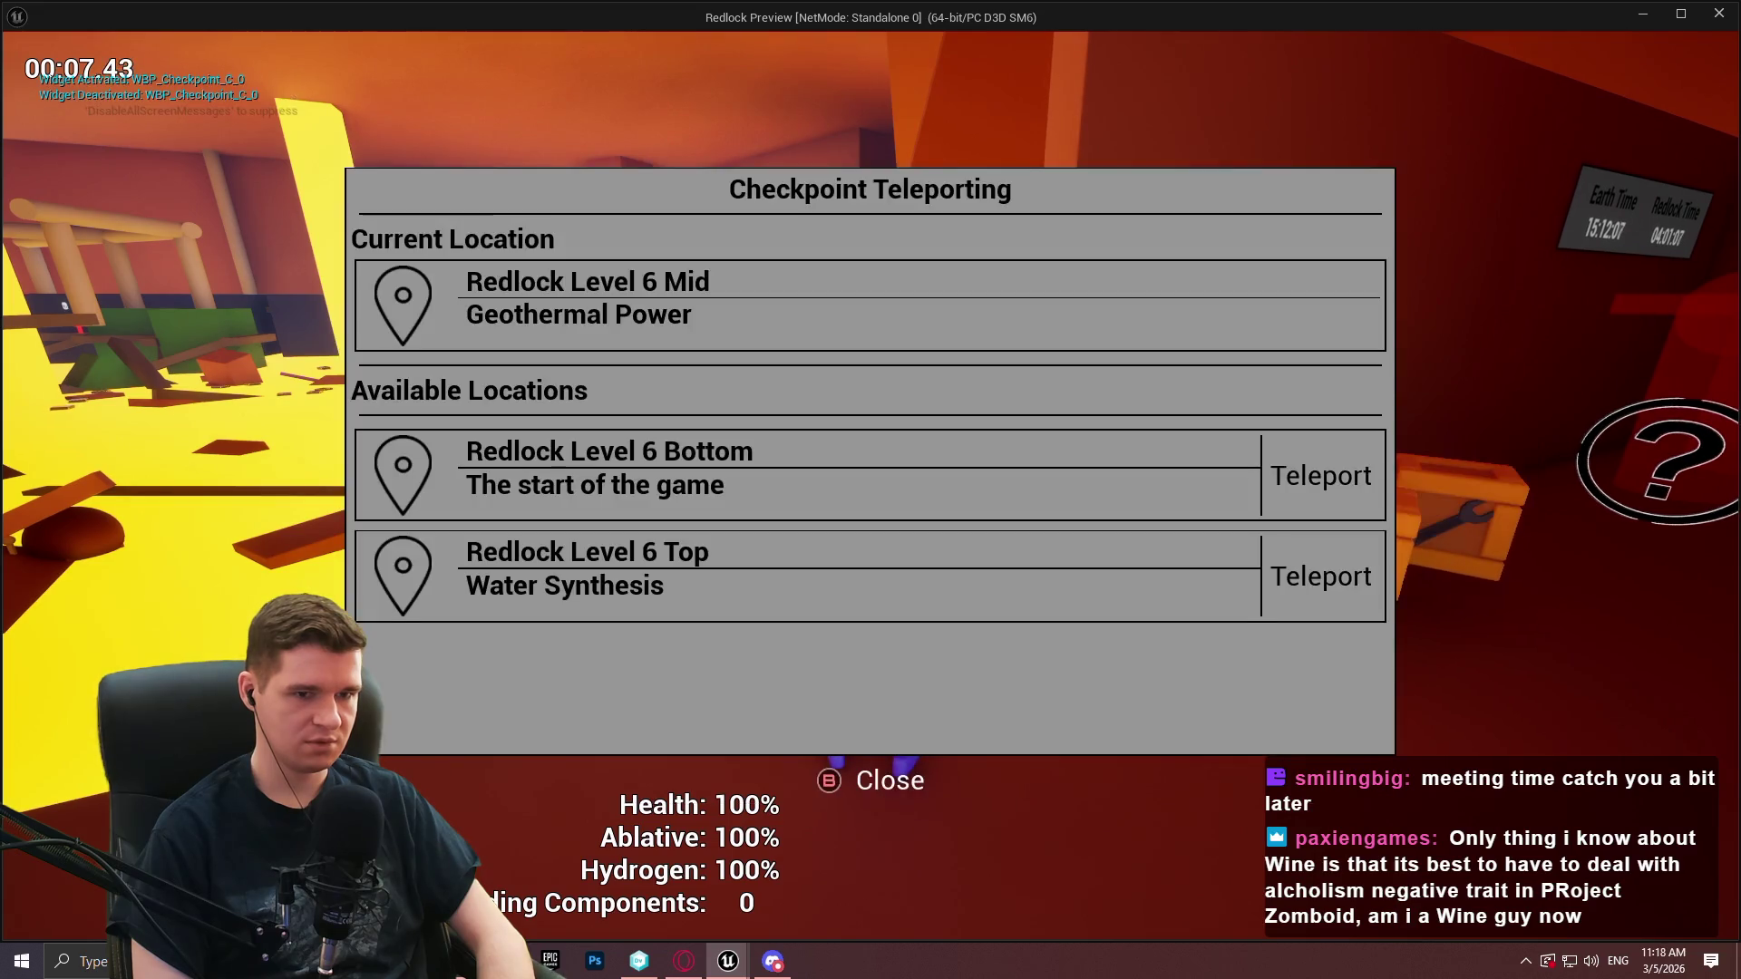
{"action": "key", "text": "Escape"}
{"action": "key", "text": "e"}
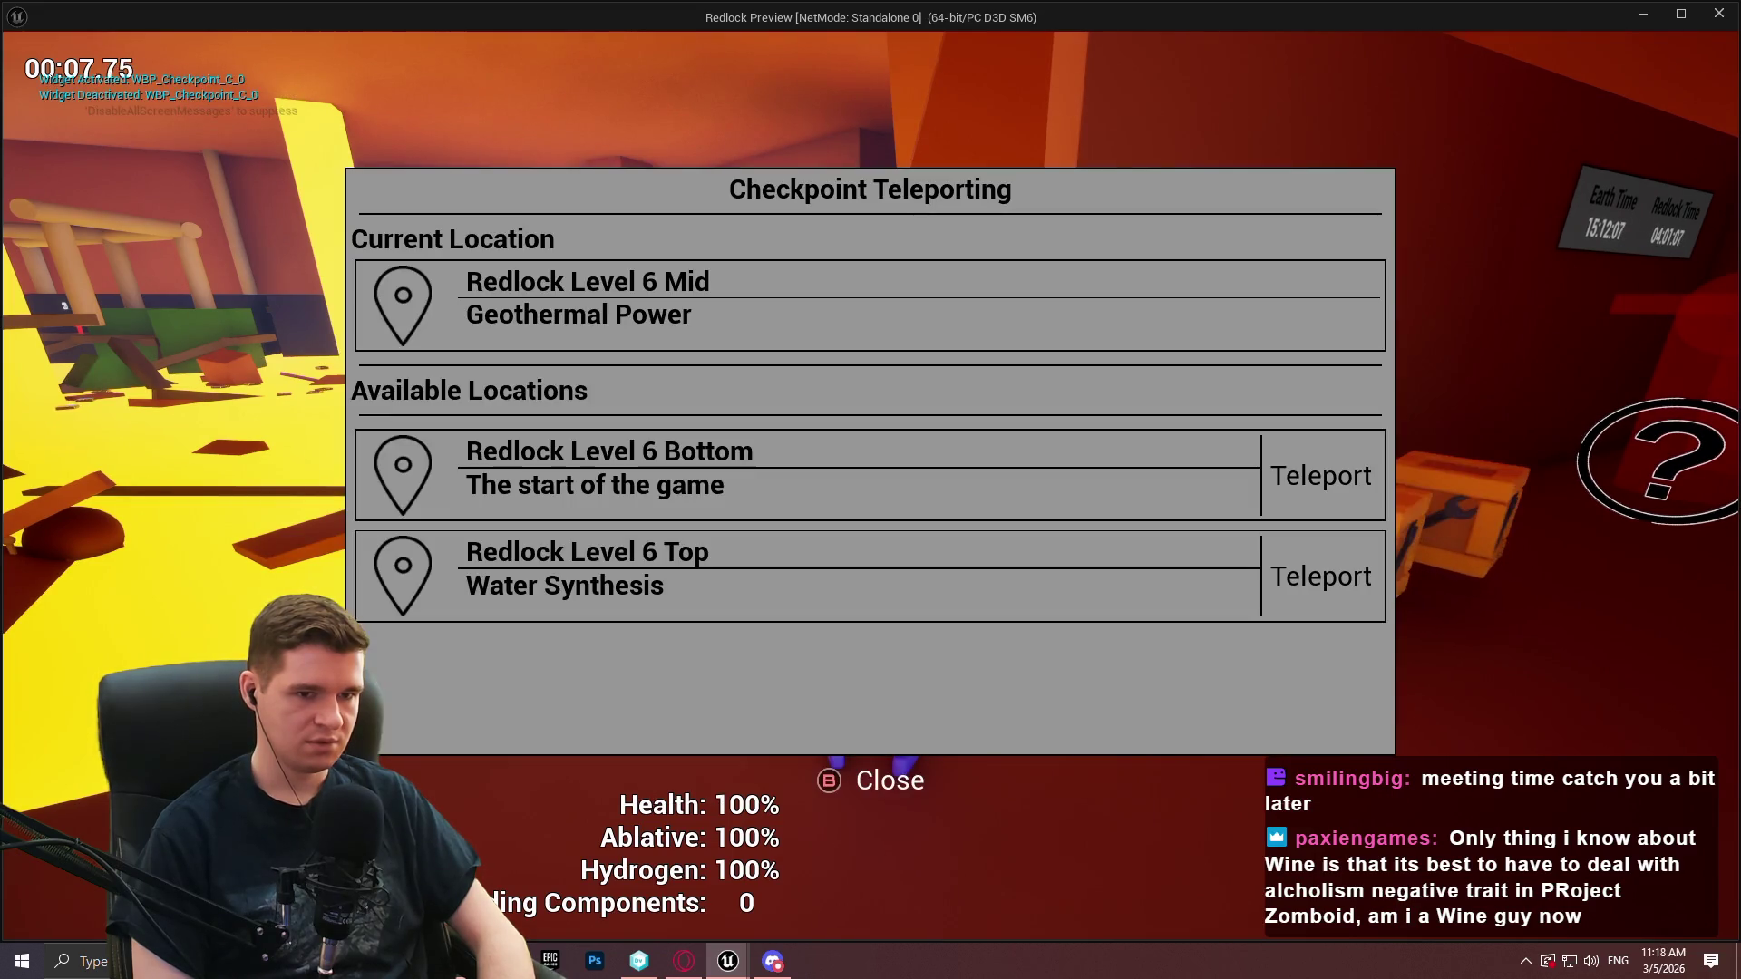
Keep checking which entry gets focus, then teleport to Redlock Level 6 Bottom
{"action": "key", "text": "Escape"}
{"action": "key", "text": "e"}
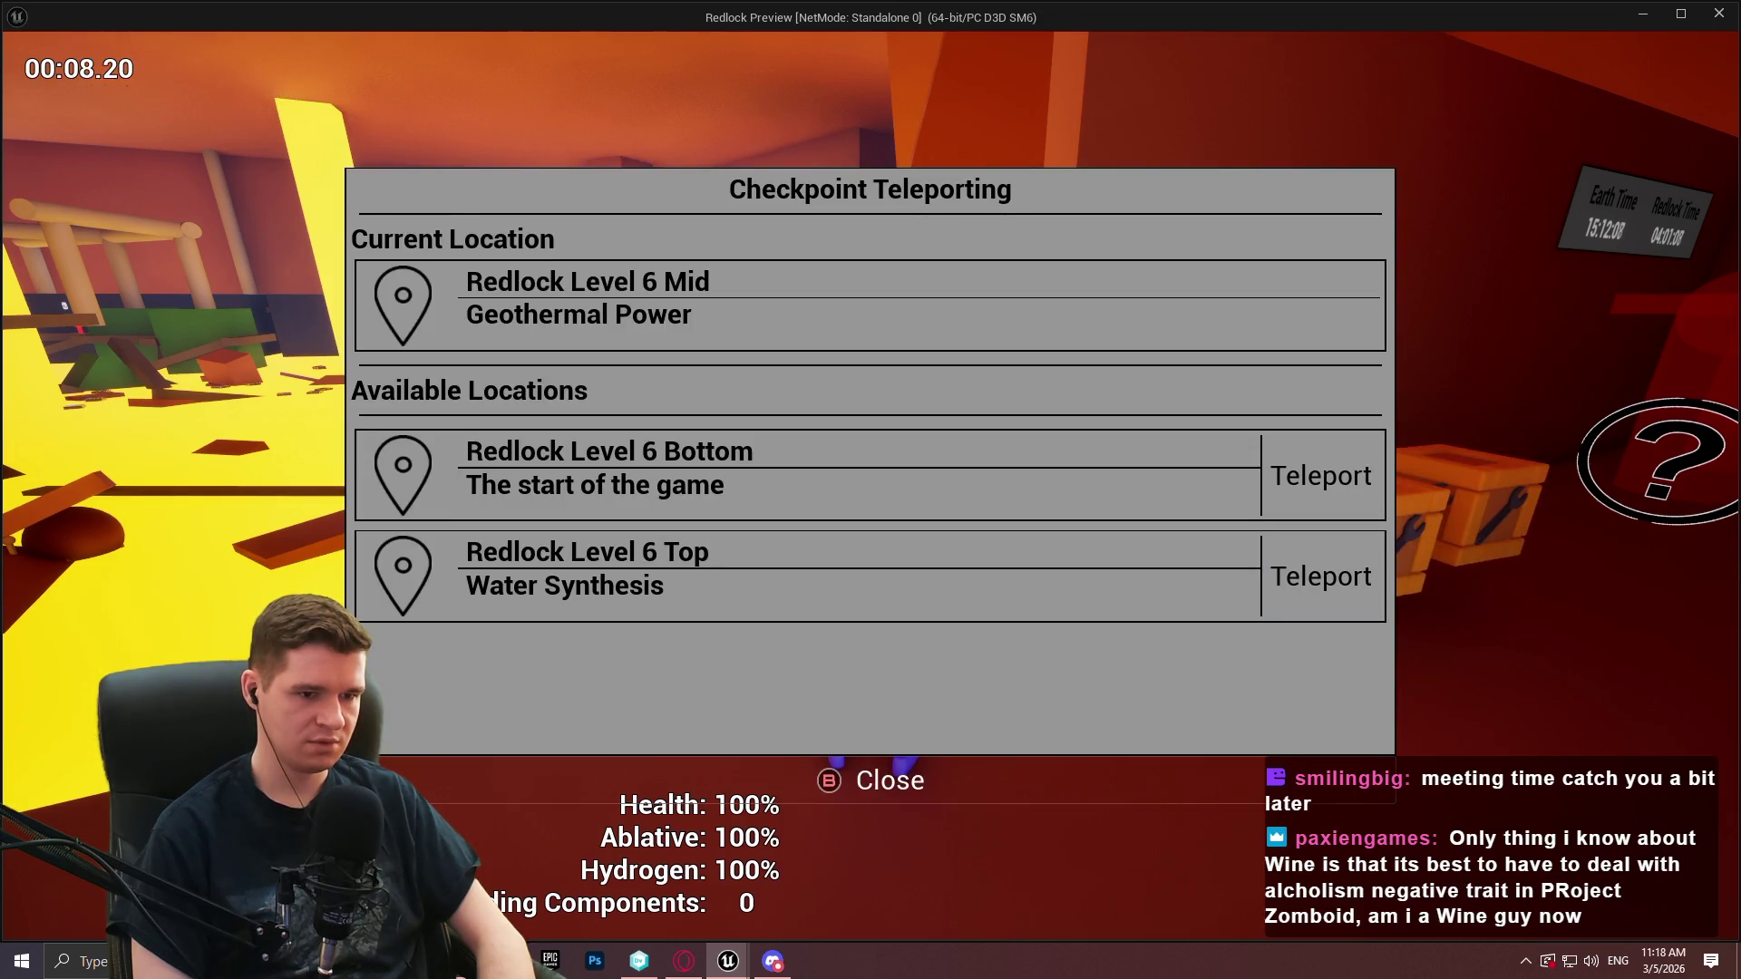
{"action": "key", "text": "Escape"}
{"action": "key", "text": "e"}
{"action": "key", "text": "Escape"}
{"action": "key", "text": "e"}
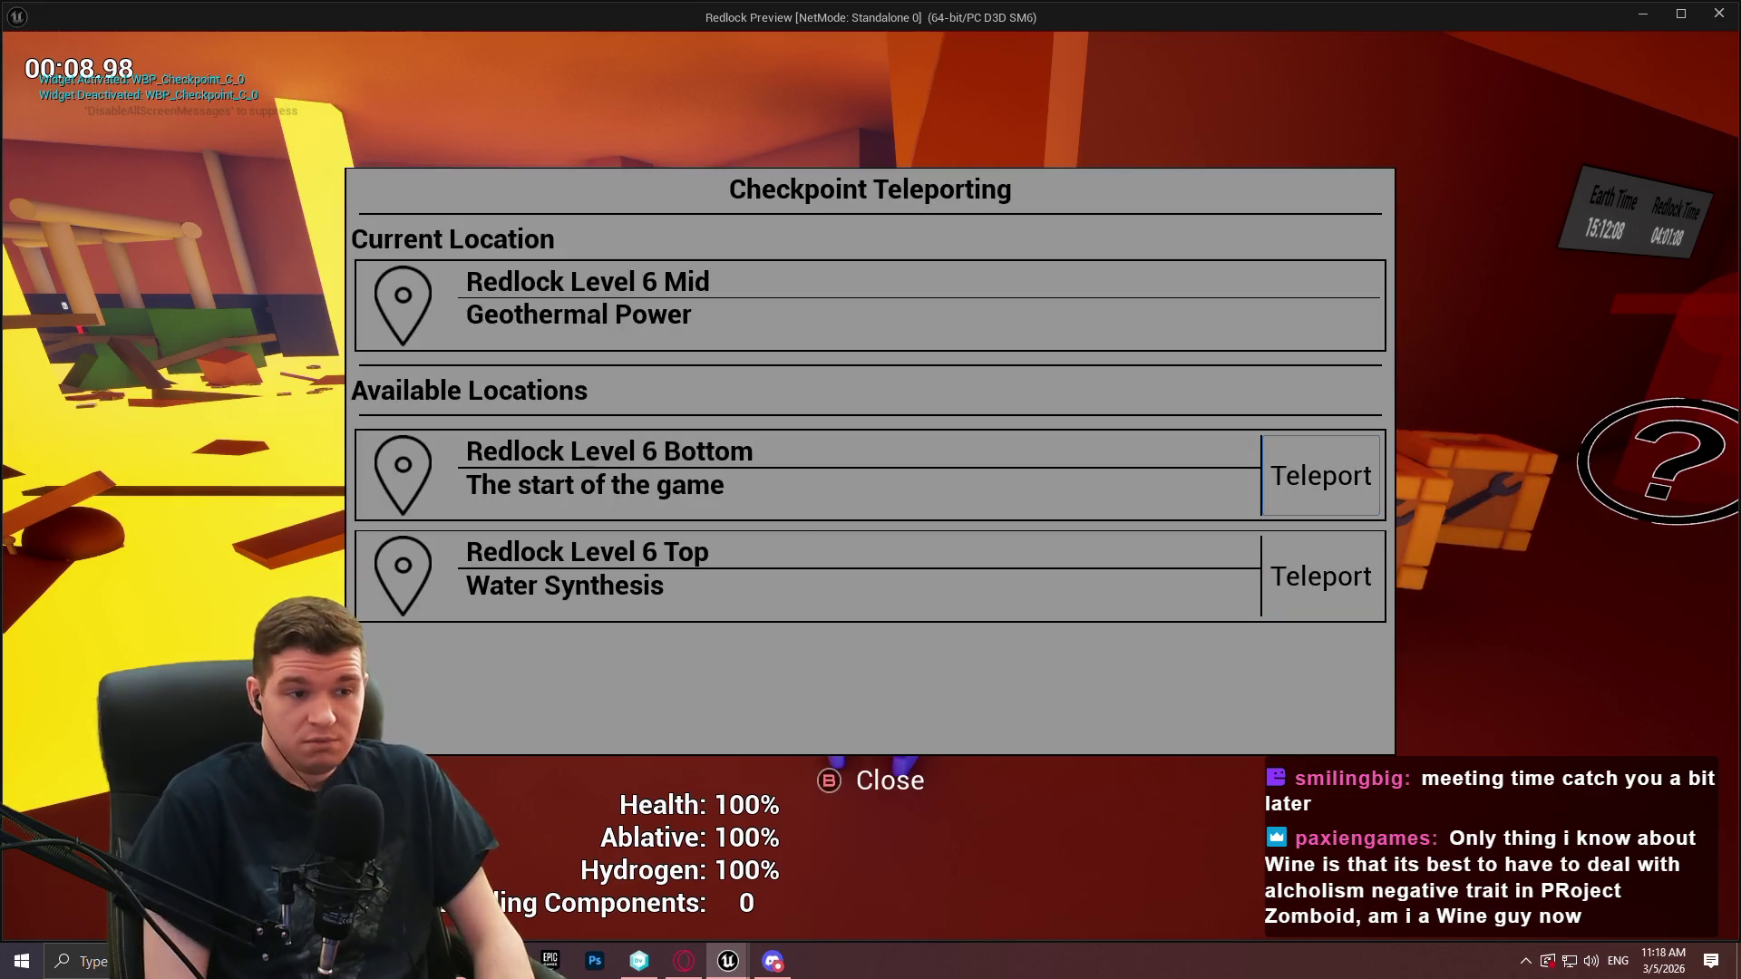
{"action": "key", "text": "Return"}
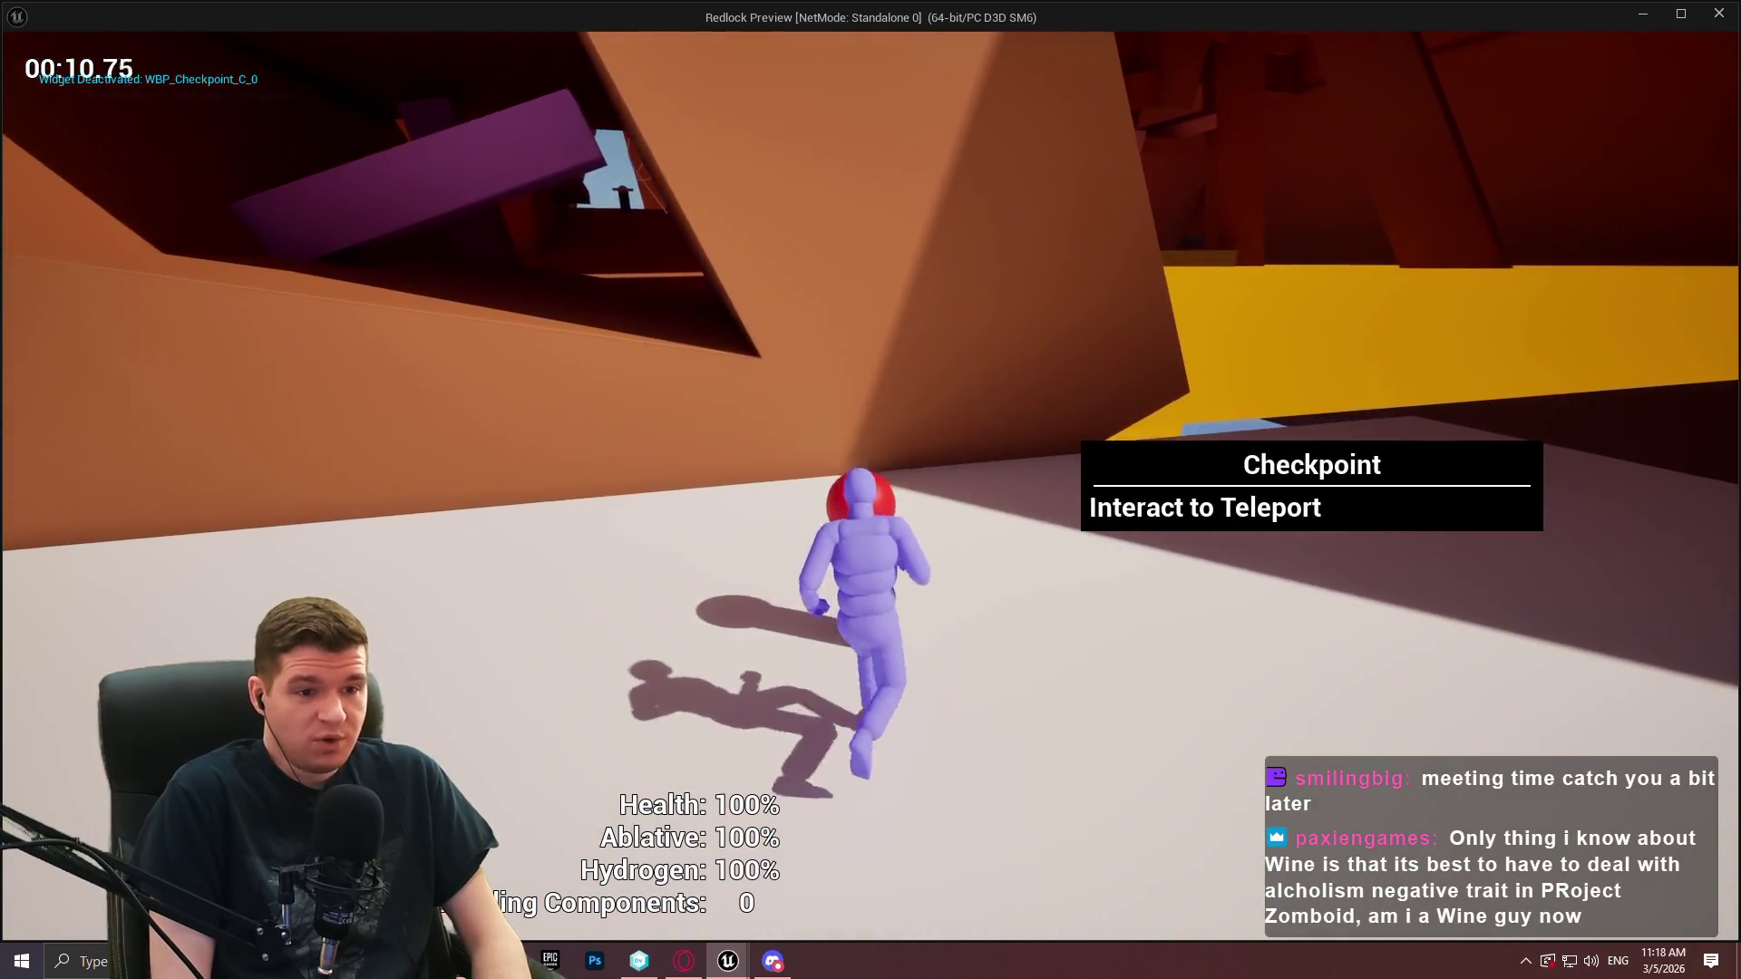
Focus the Redlock Level 6 Top entry, teleport there, and reopen the menu at that checkpoint
{"action": "key", "text": "e"}
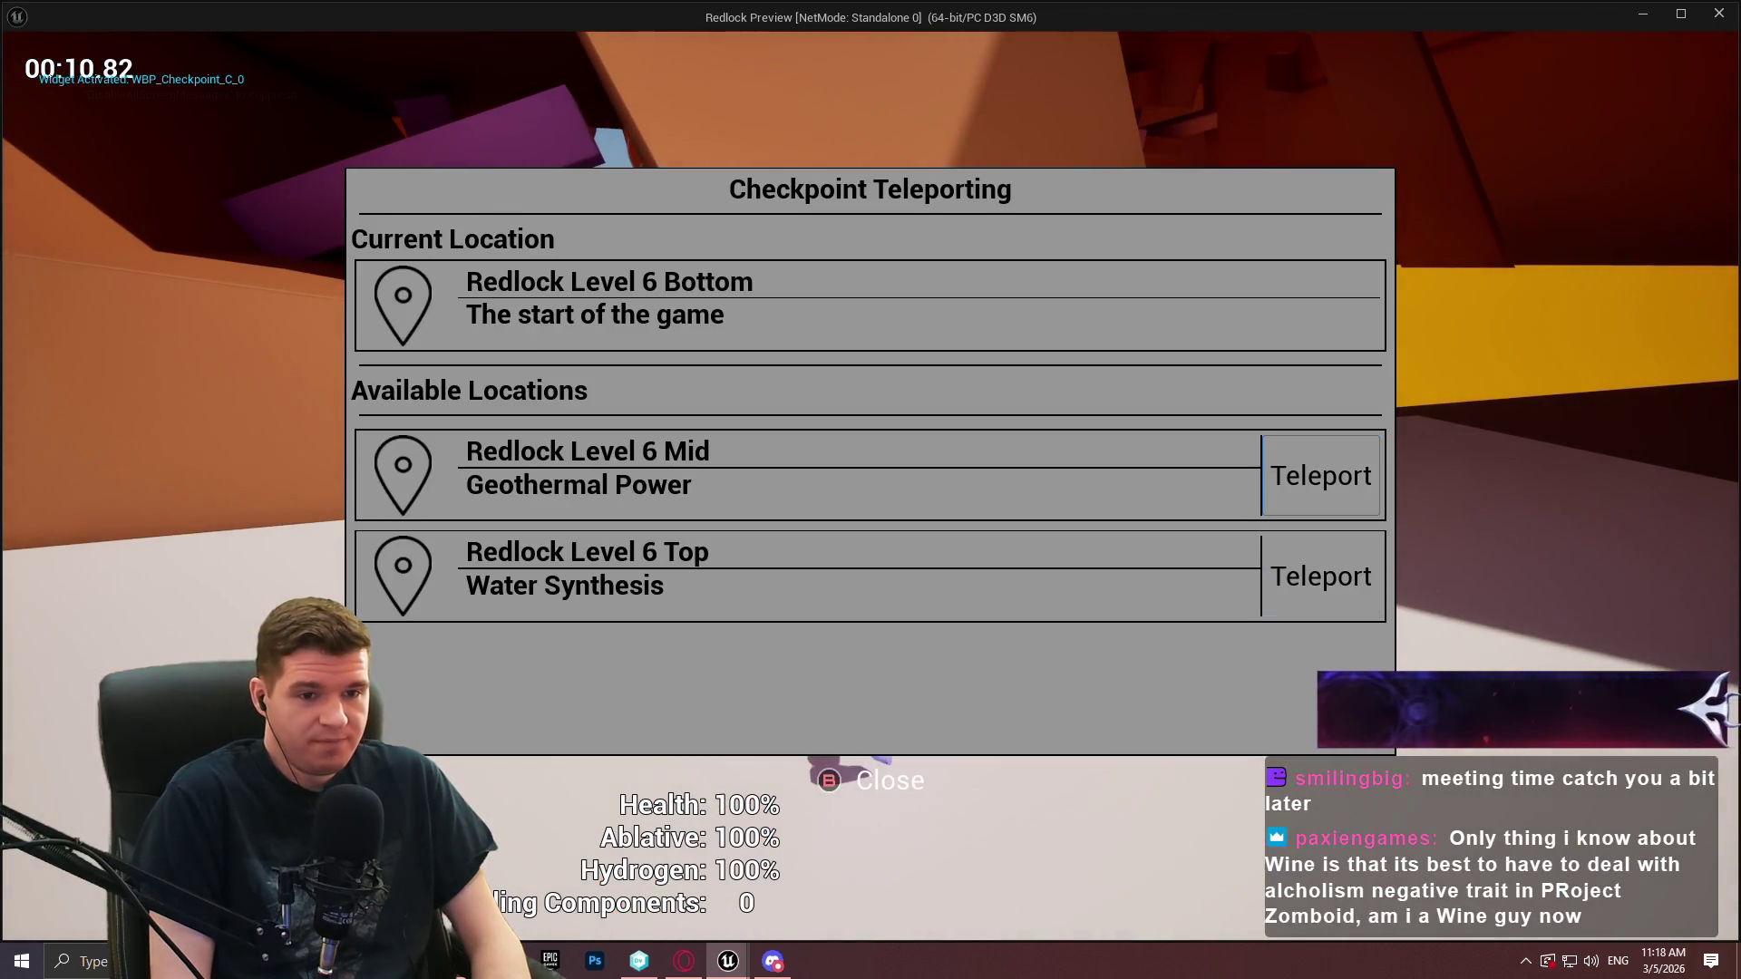
{"action": "key", "text": "Down"}
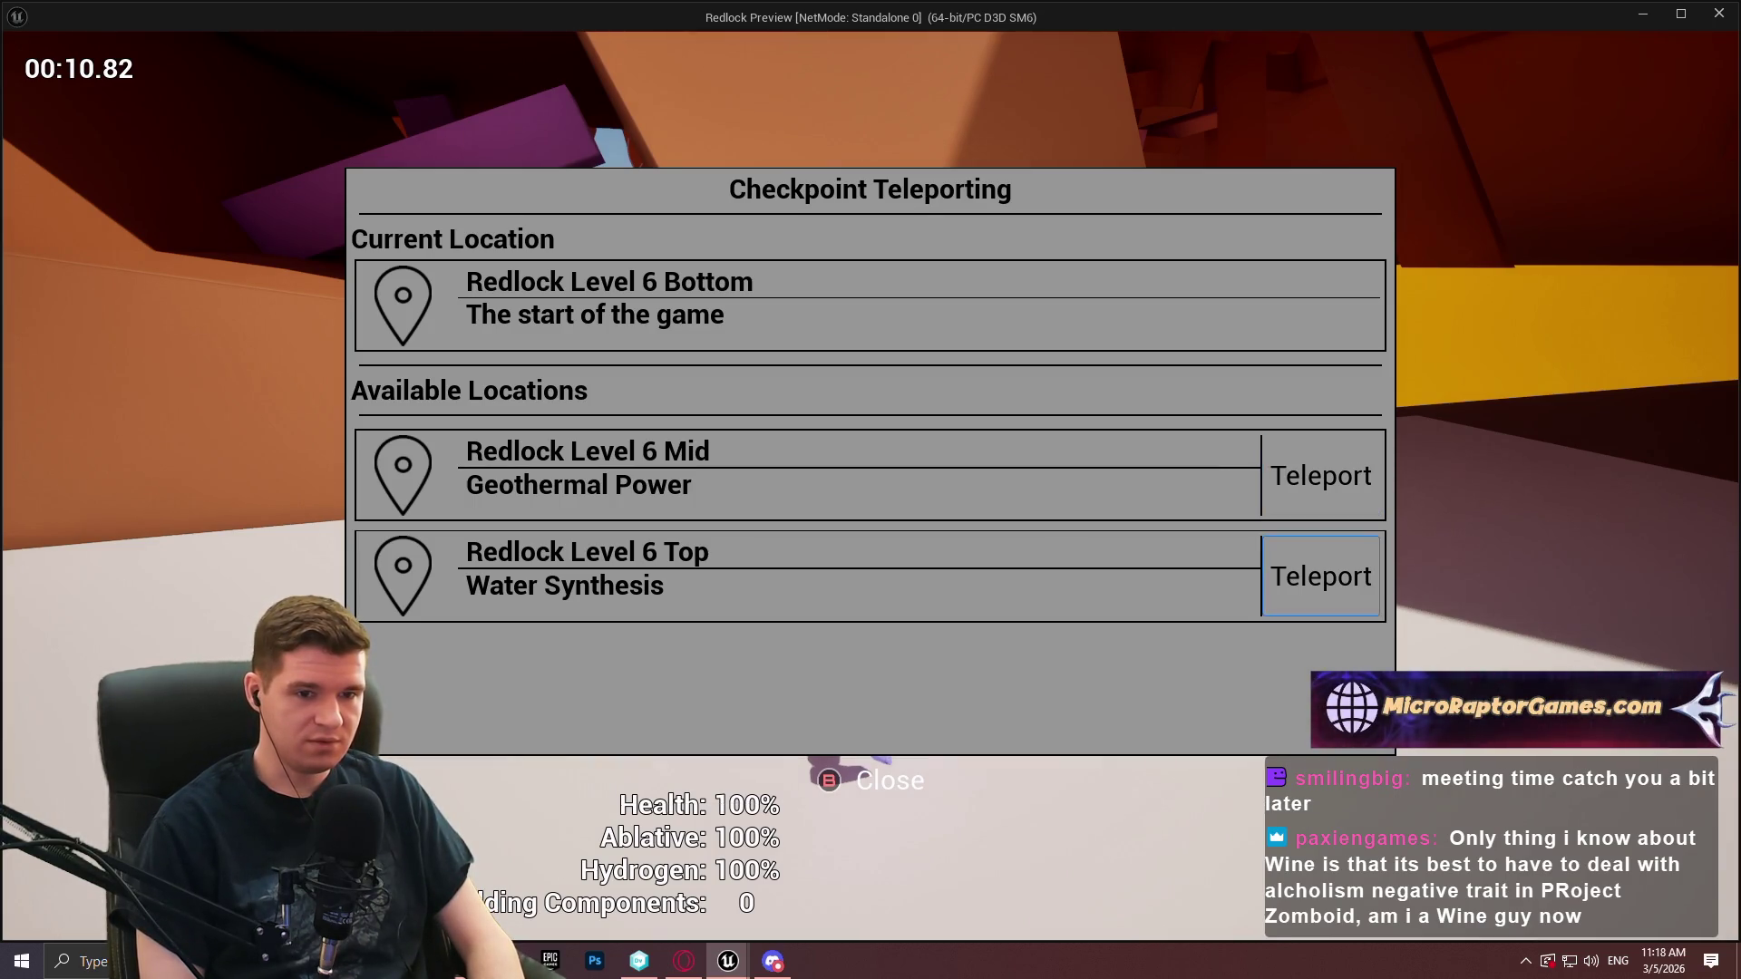
{"action": "key", "text": "Return"}
{"action": "key", "text": "w"}
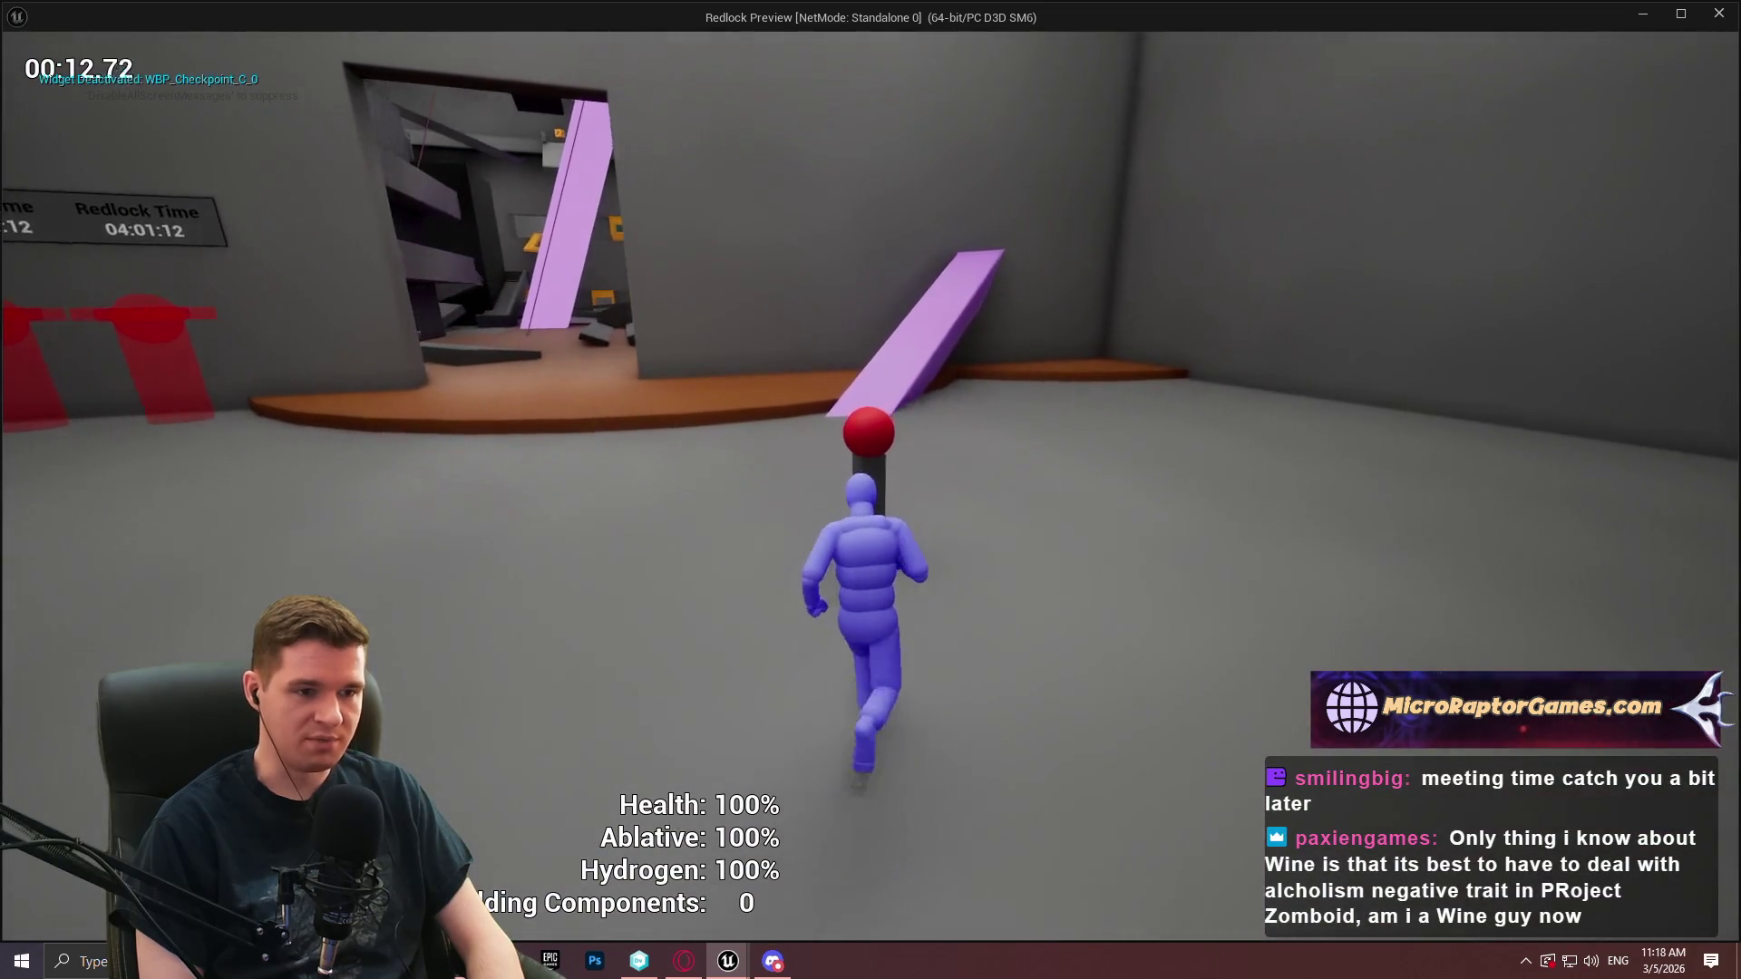
{"action": "key", "text": "e"}
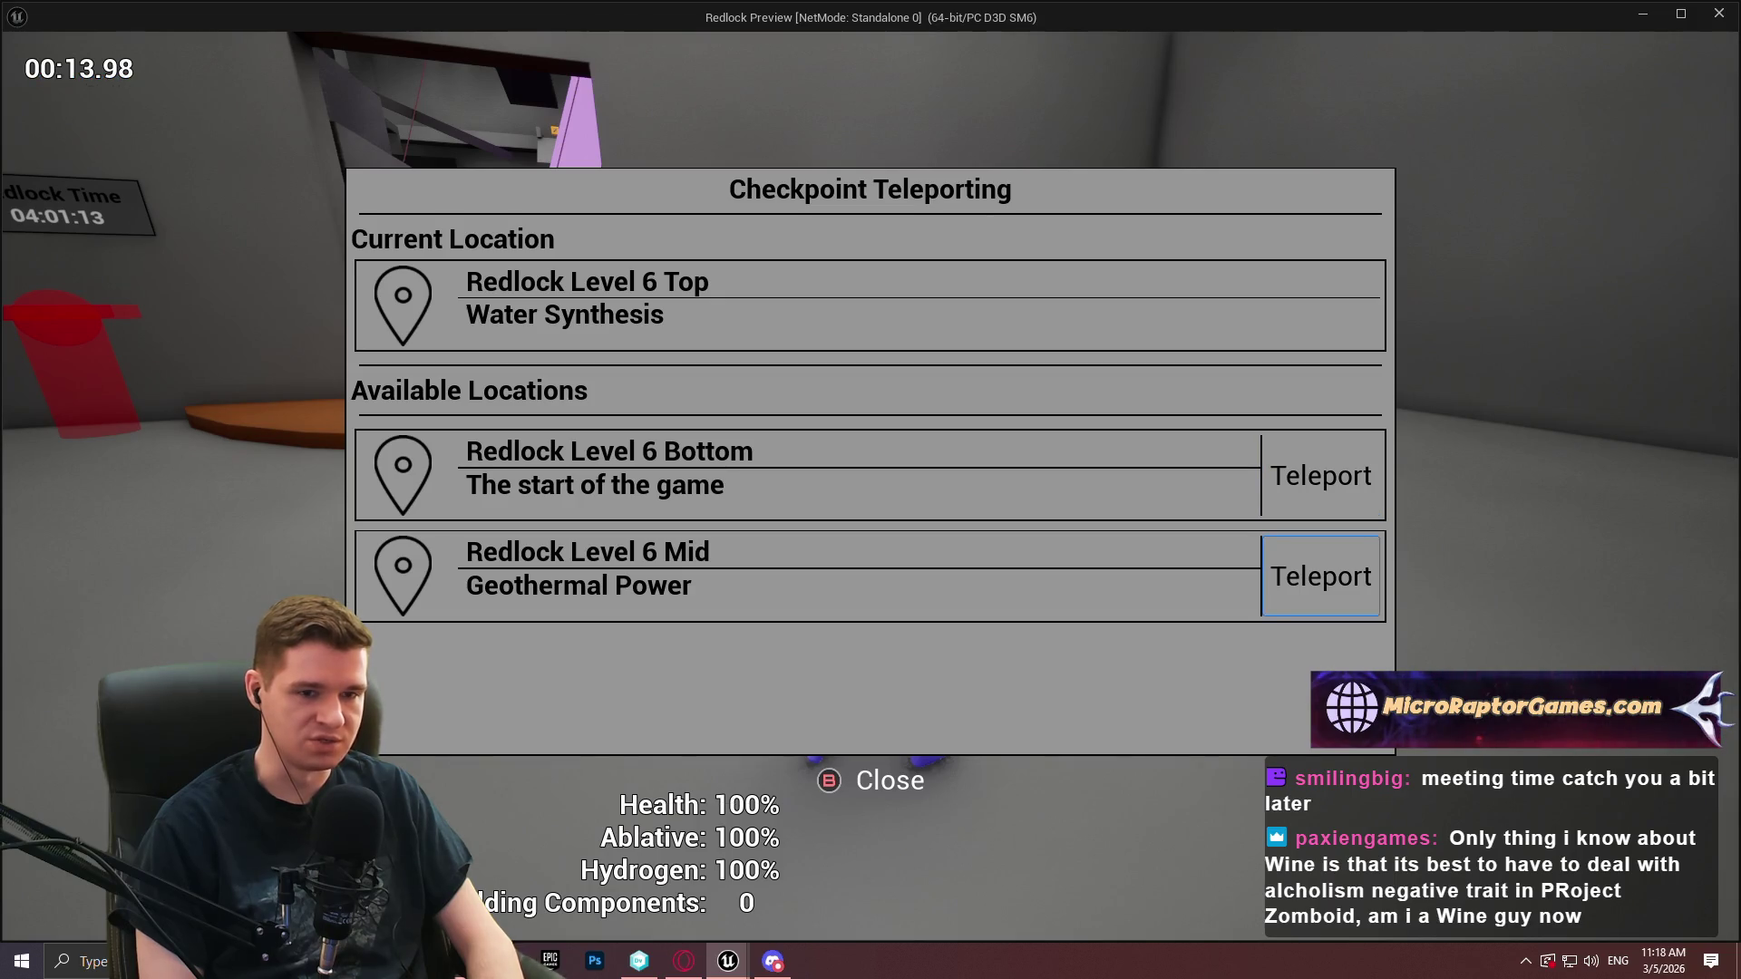
{"action": "key", "text": "Escape"}
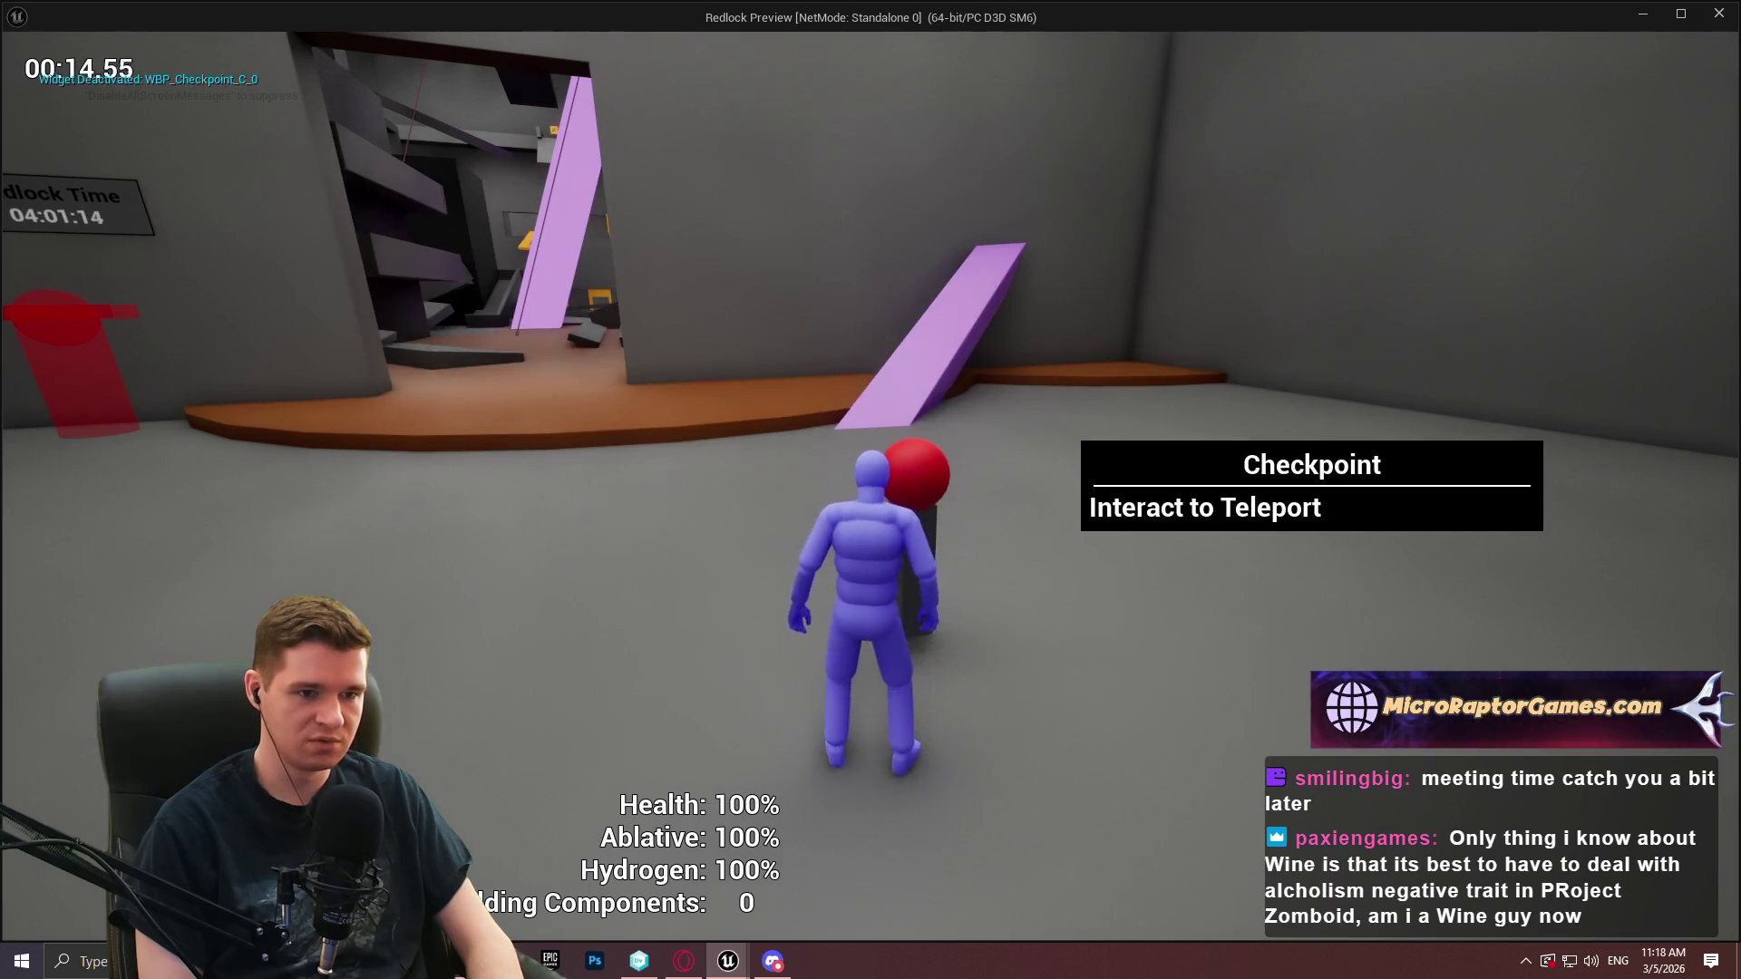
{"action": "key", "text": "e"}
Return to Redlock Level 6 Bottom, close the menu, and stop the play preview
{"action": "key", "text": "Escape"}
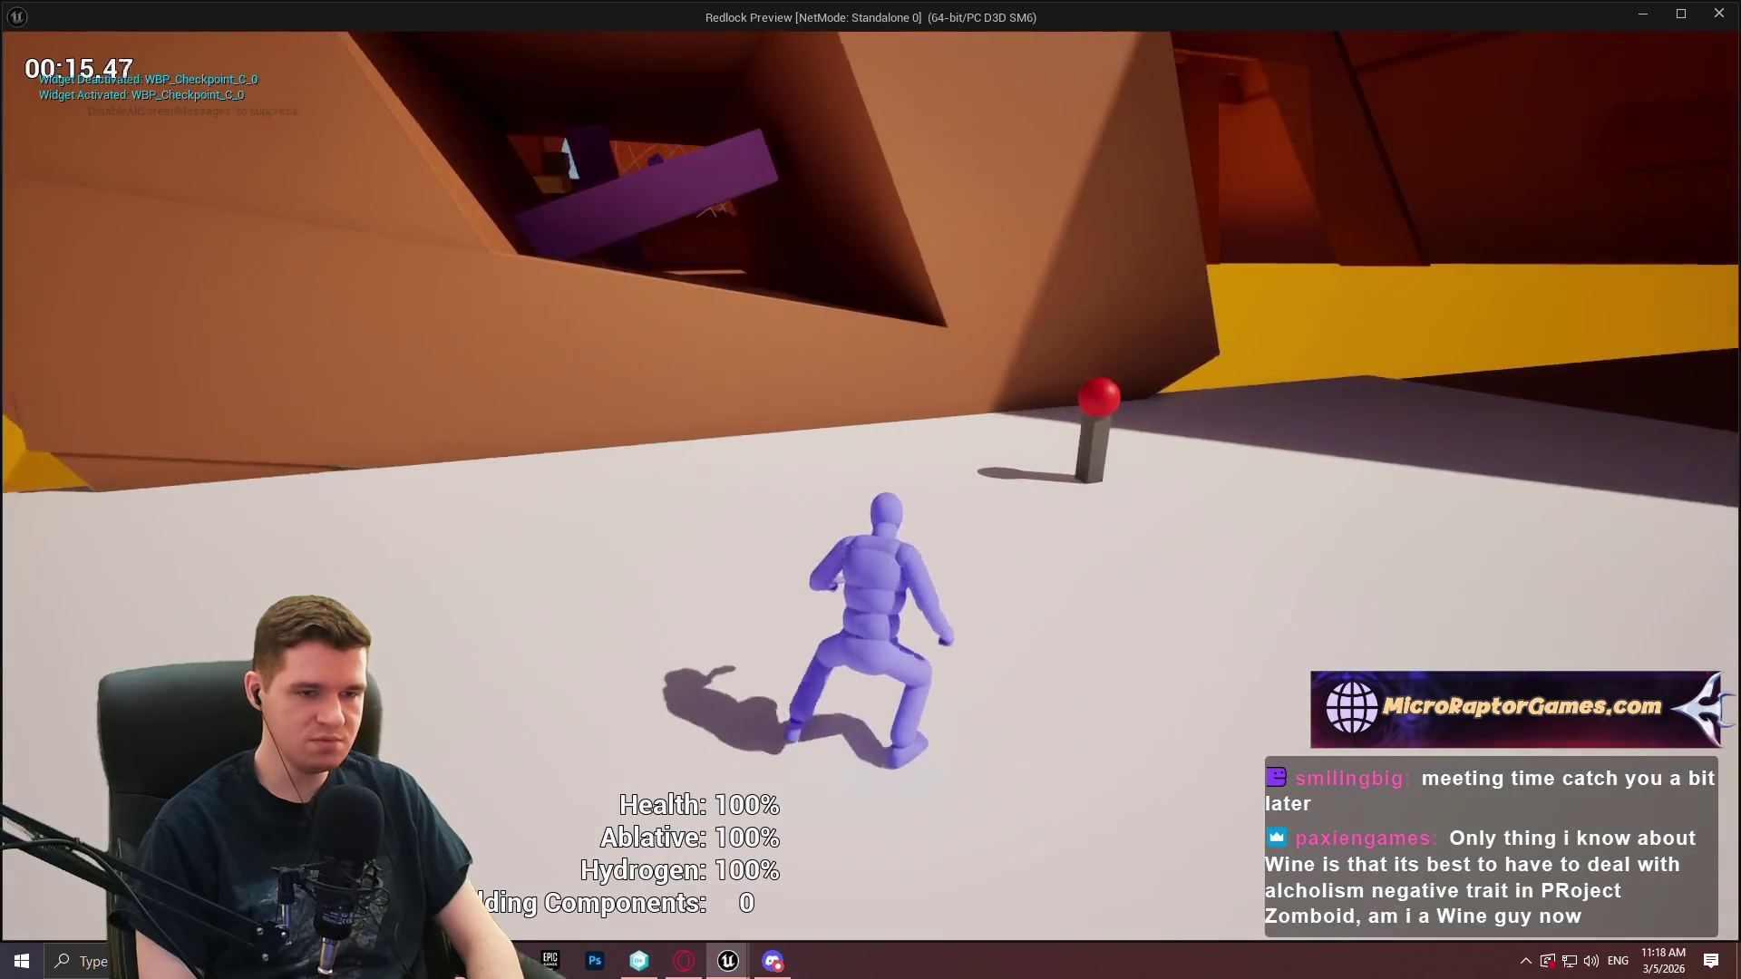
{"action": "key", "text": "e"}
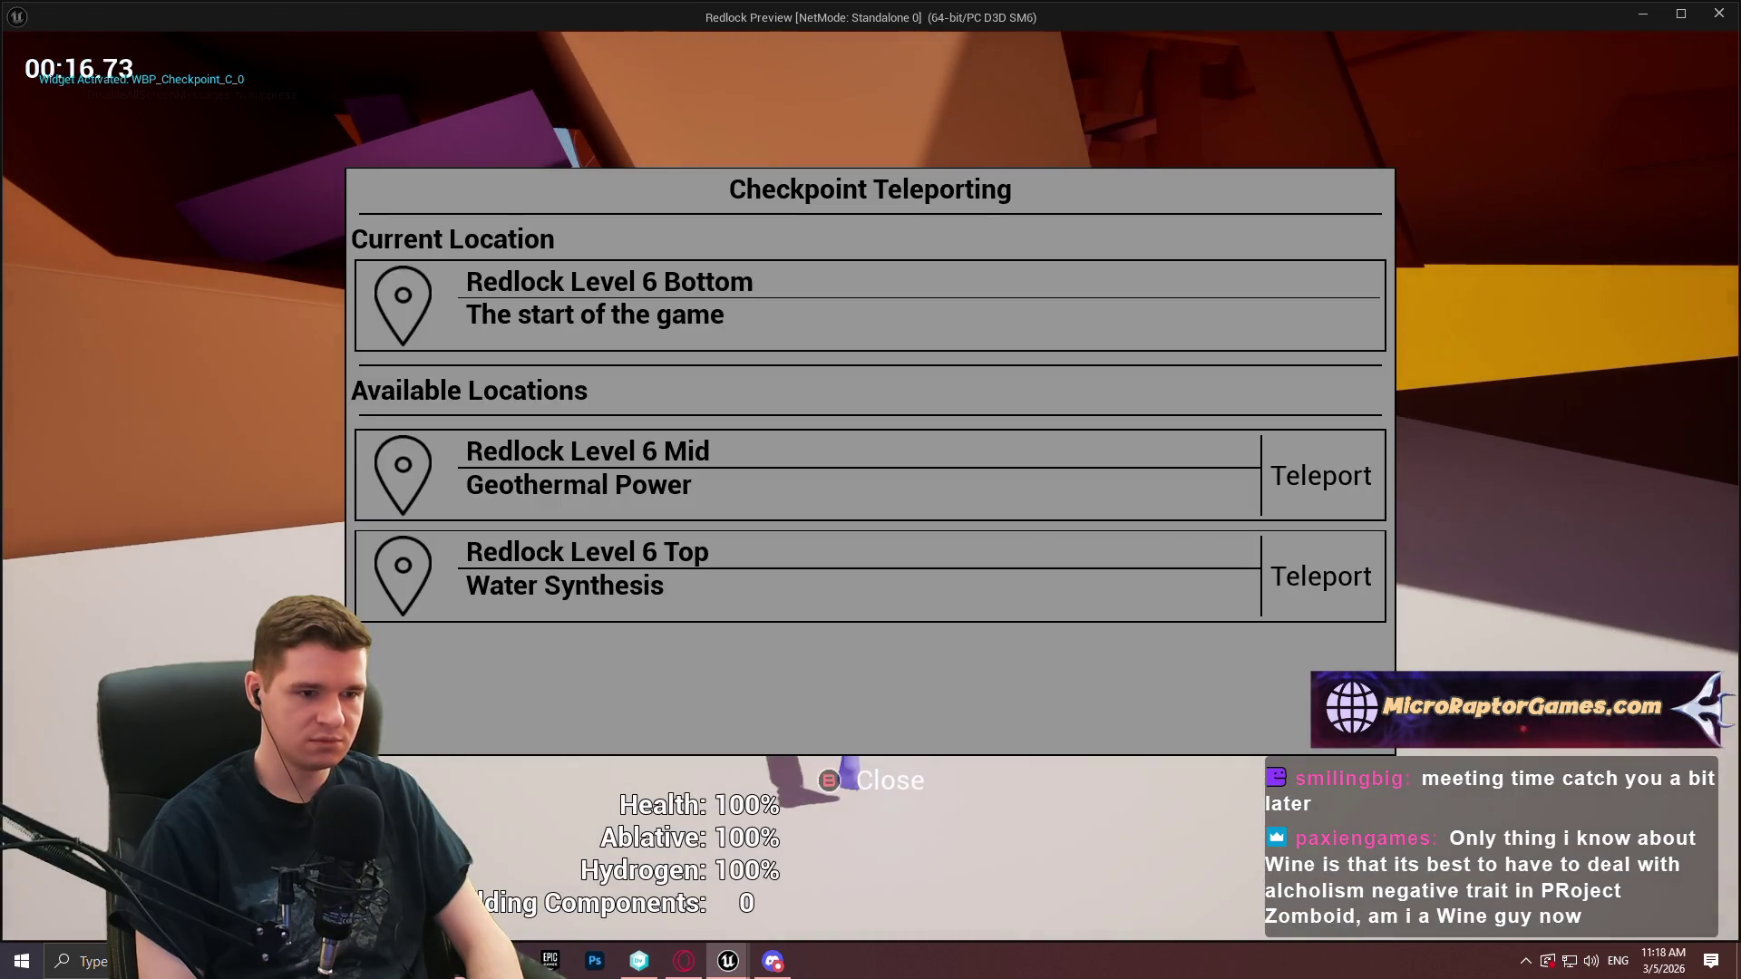
{"action": "key", "text": "Escape"}
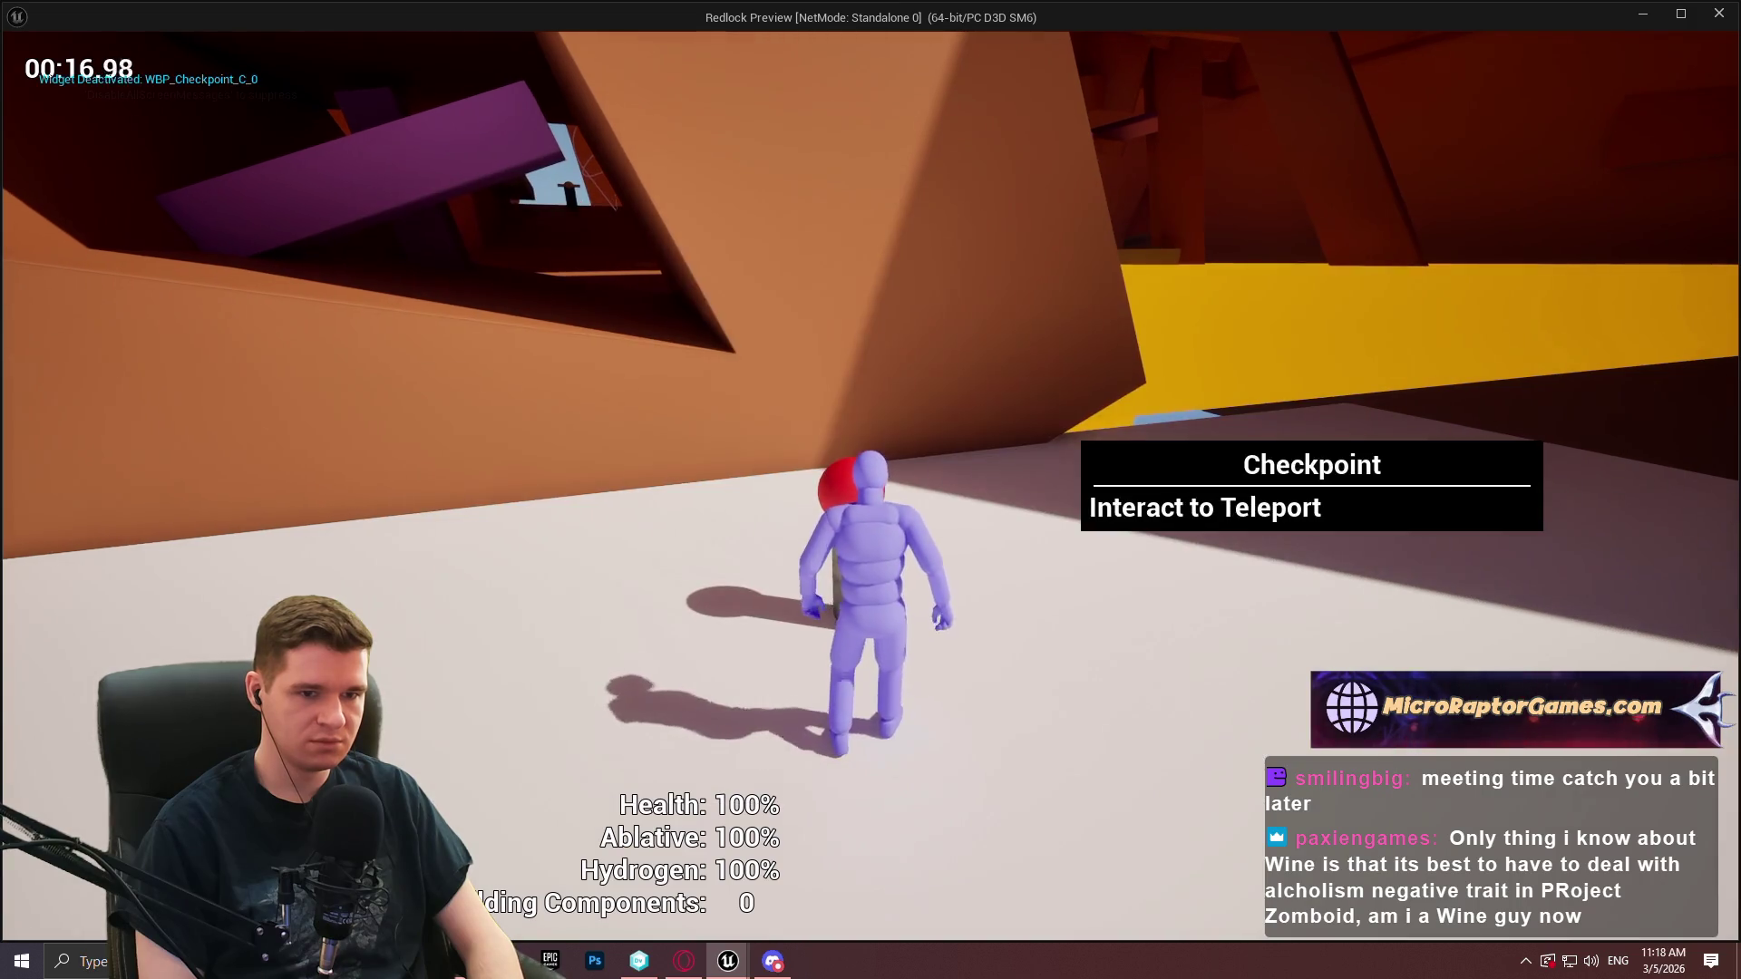
{"action": "key", "text": "Escape"}
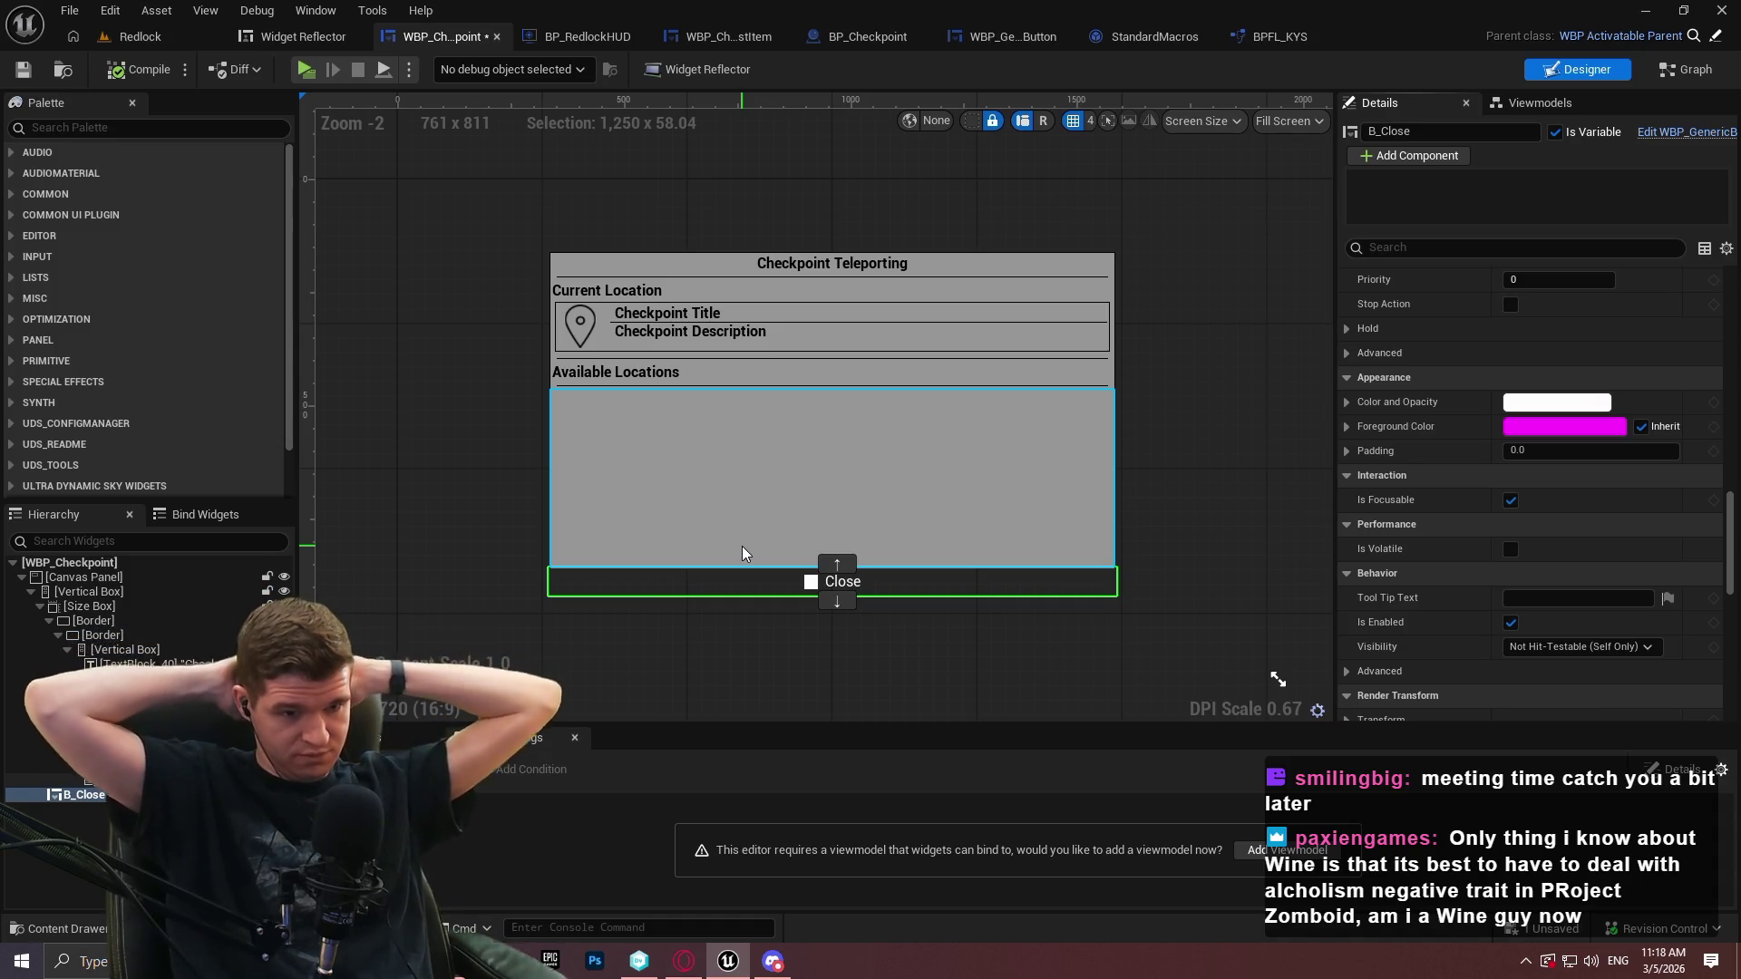
Review the HUD's add-widget graph, then wire Get Desired Focus Target into the Branch and save
{"action": "left_click", "coordinate": [566, 40]}
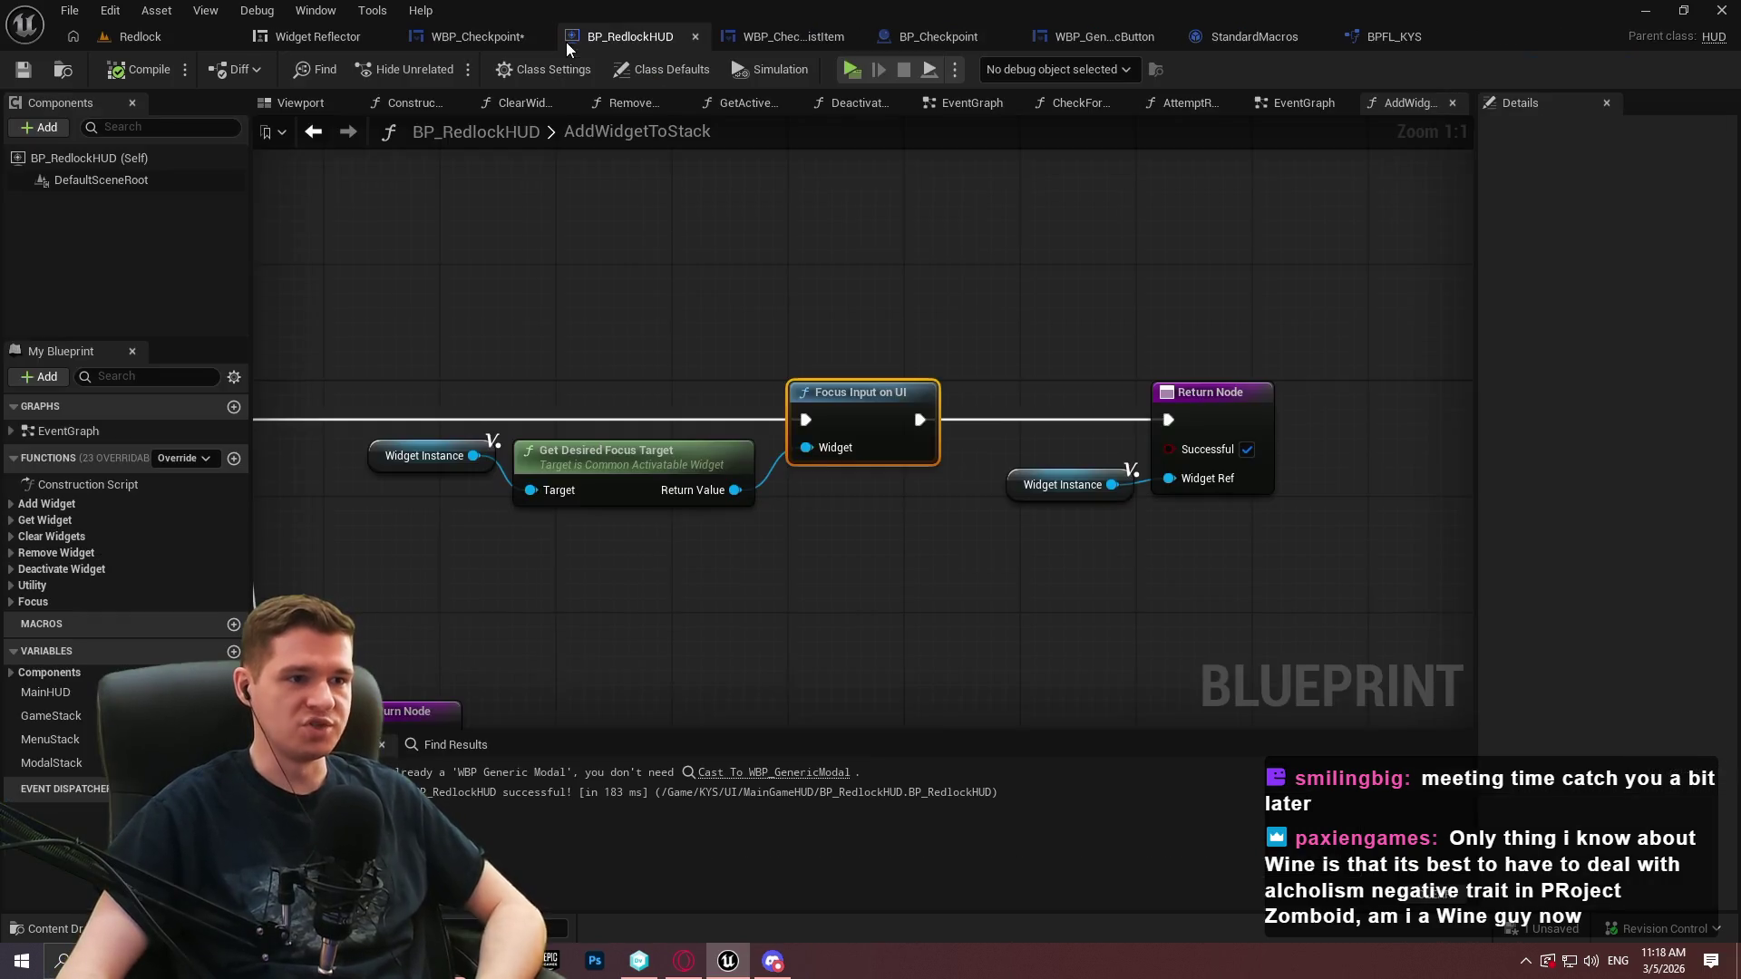
{"action": "mouse_move", "coordinate": [556, 401]}
{"action": "left_mouse_down"}
{"action": "mouse_move", "coordinate": [618, 562]}
{"action": "mouse_move", "coordinate": [1022, 589]}
{"action": "left_mouse_up"}
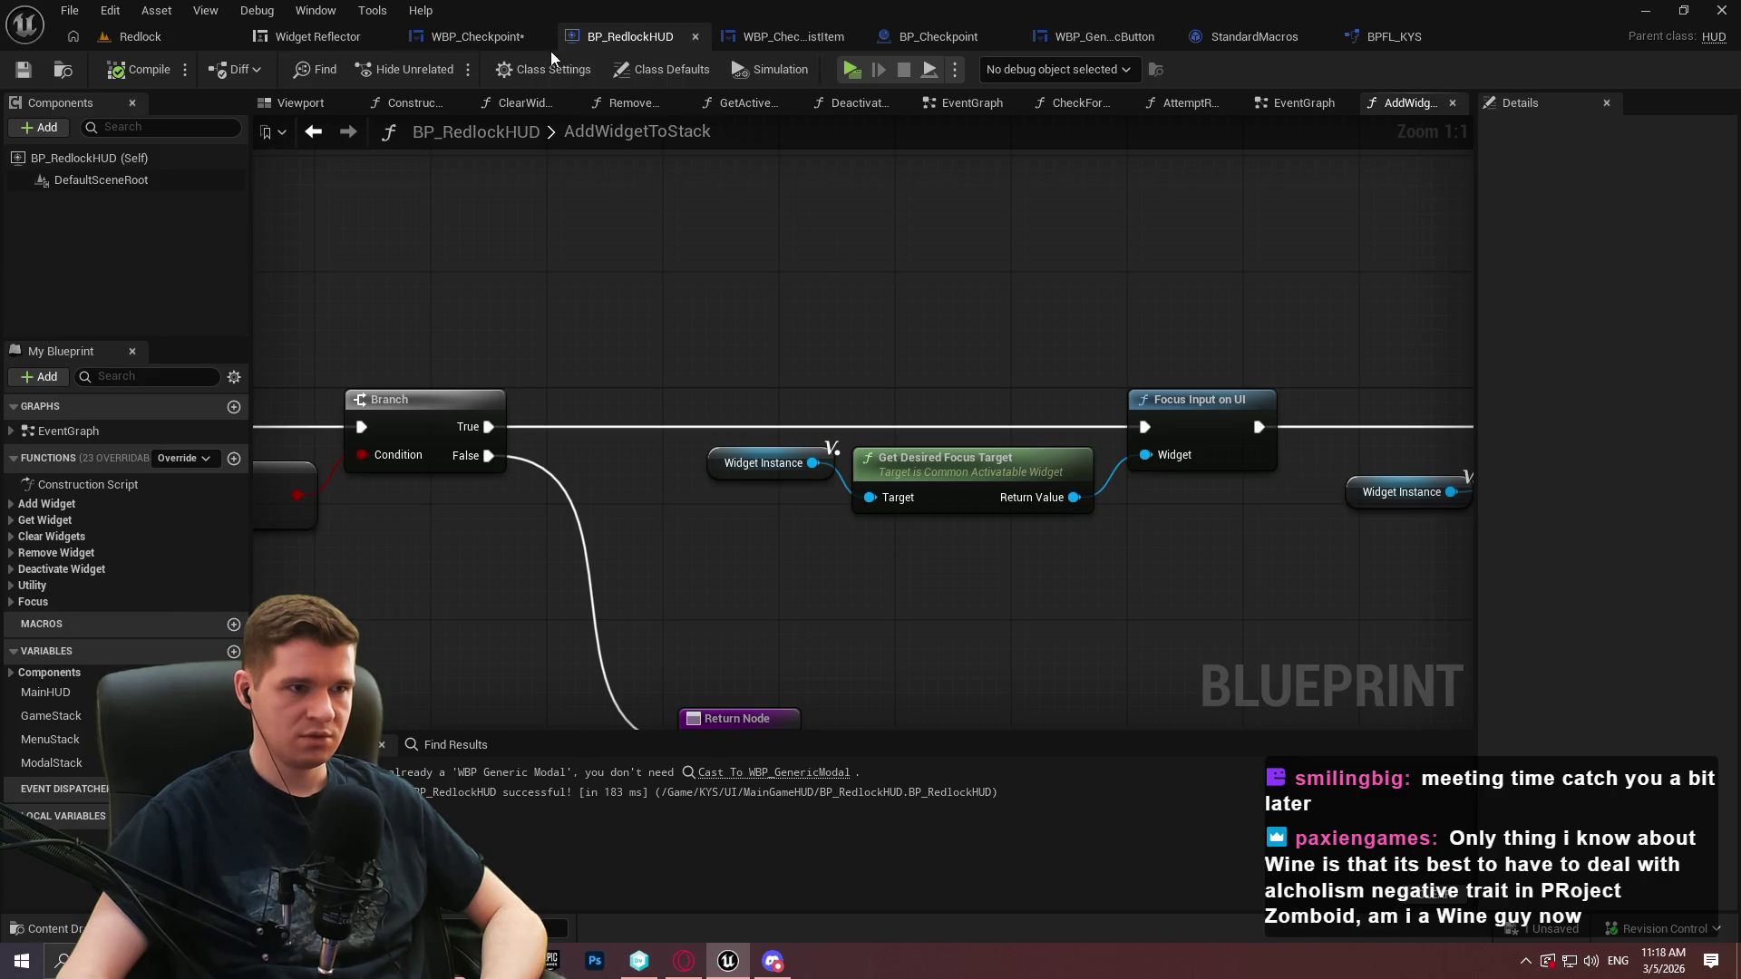
{"action": "left_click", "coordinate": [499, 37]}
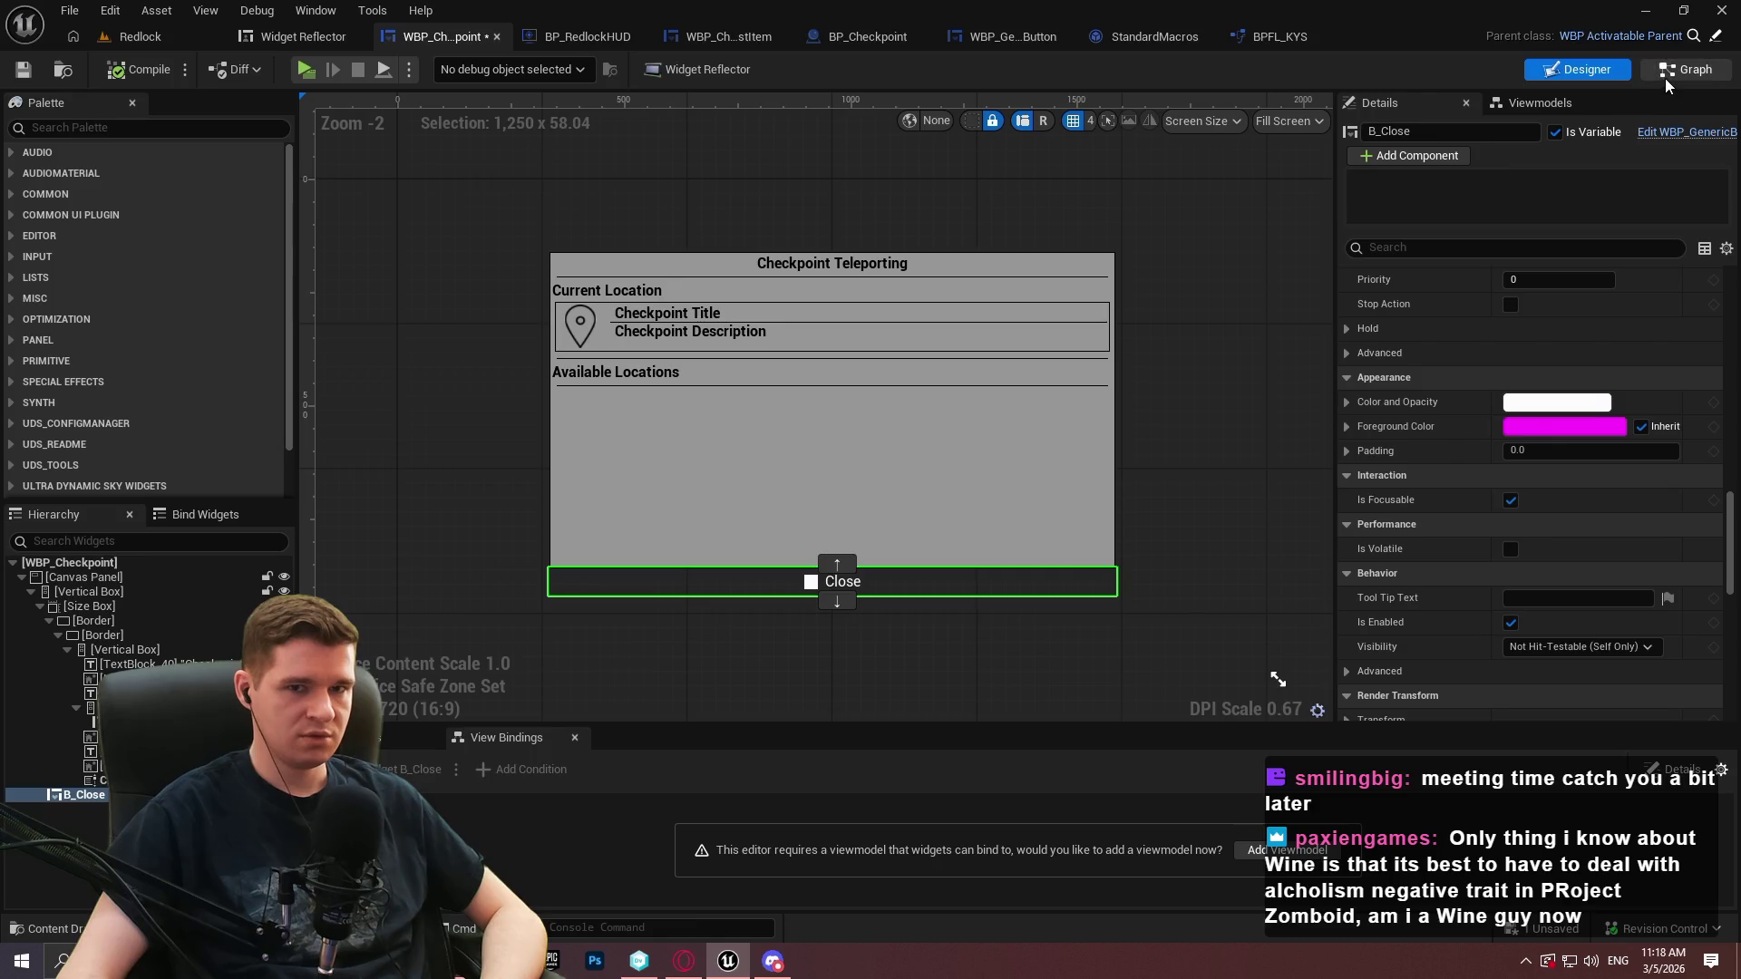
{"action": "left_click", "coordinate": [1665, 78]}
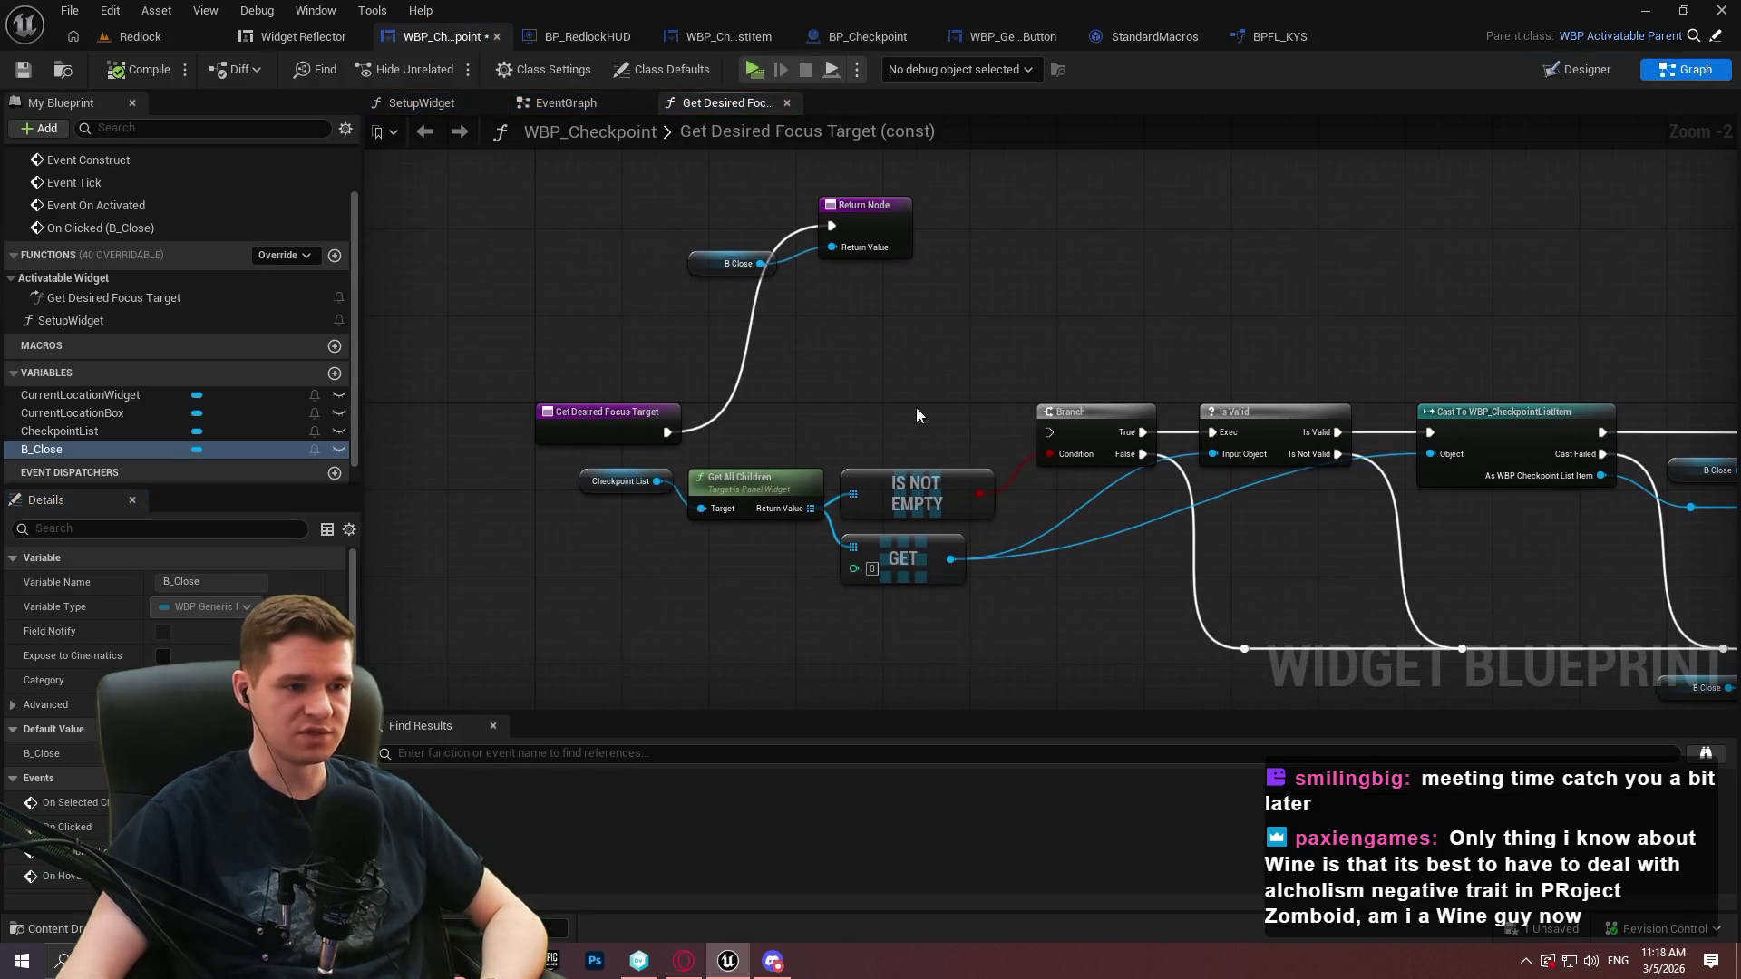
{"action": "left_click_drag", "start_coordinate": [667, 433], "coordinate": [1054, 437]}
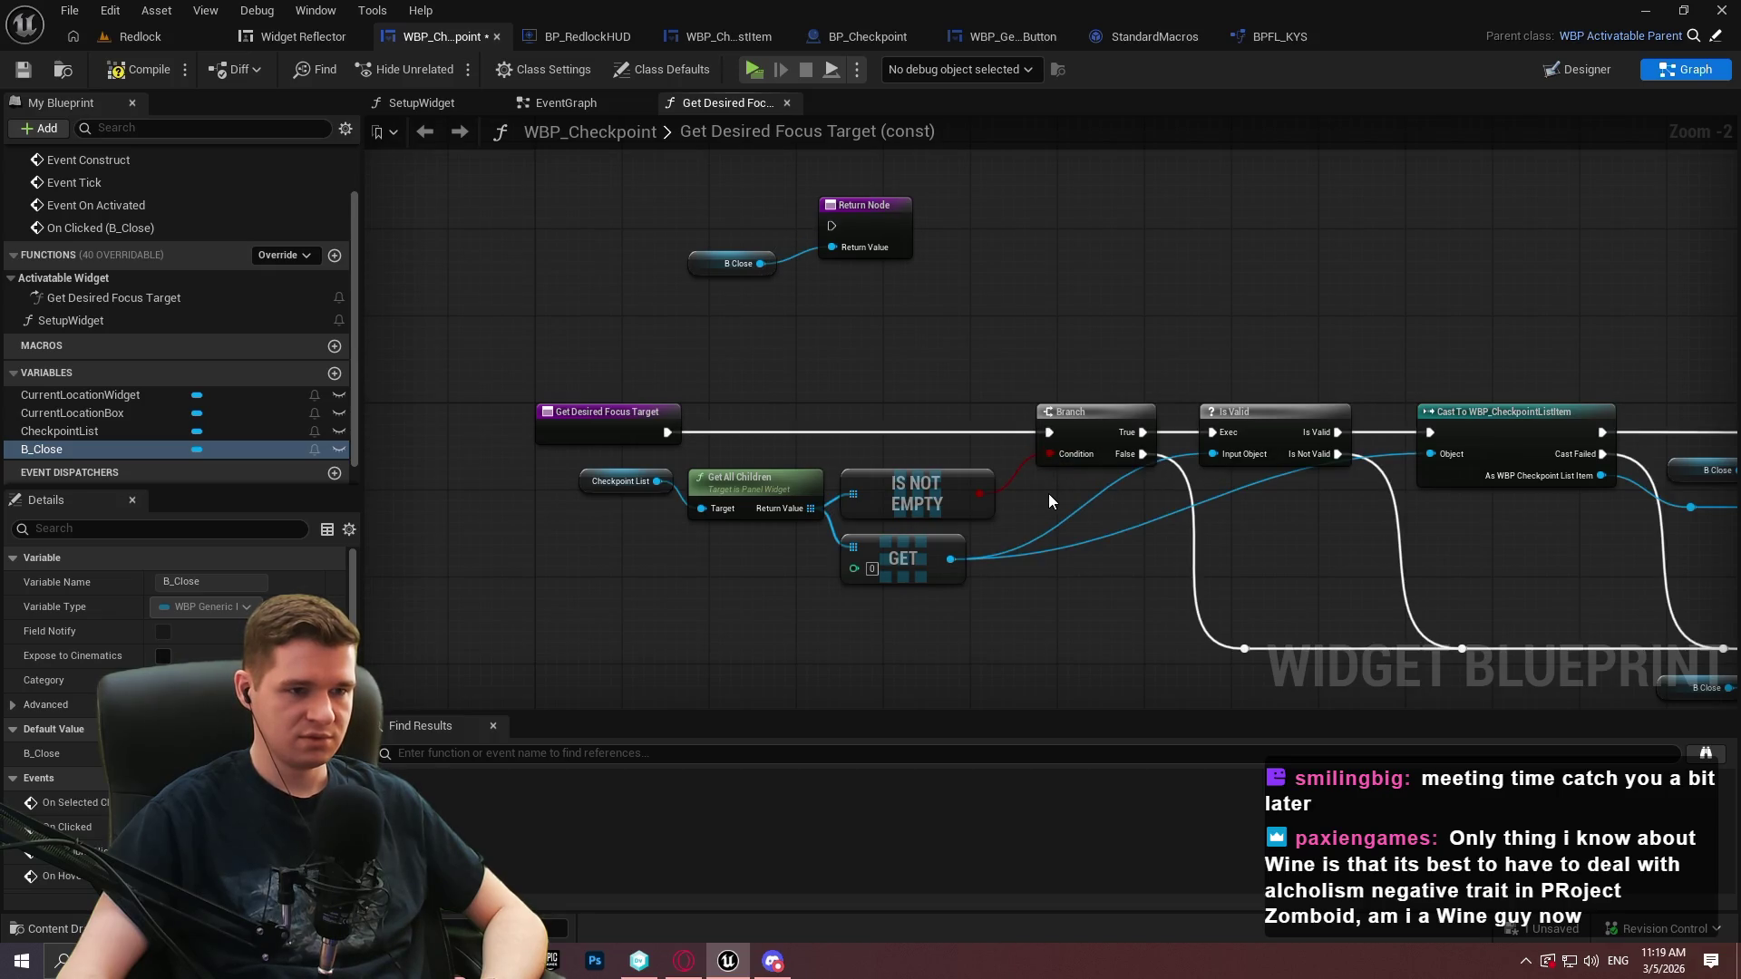
{"action": "left_click", "coordinate": [23, 69]}
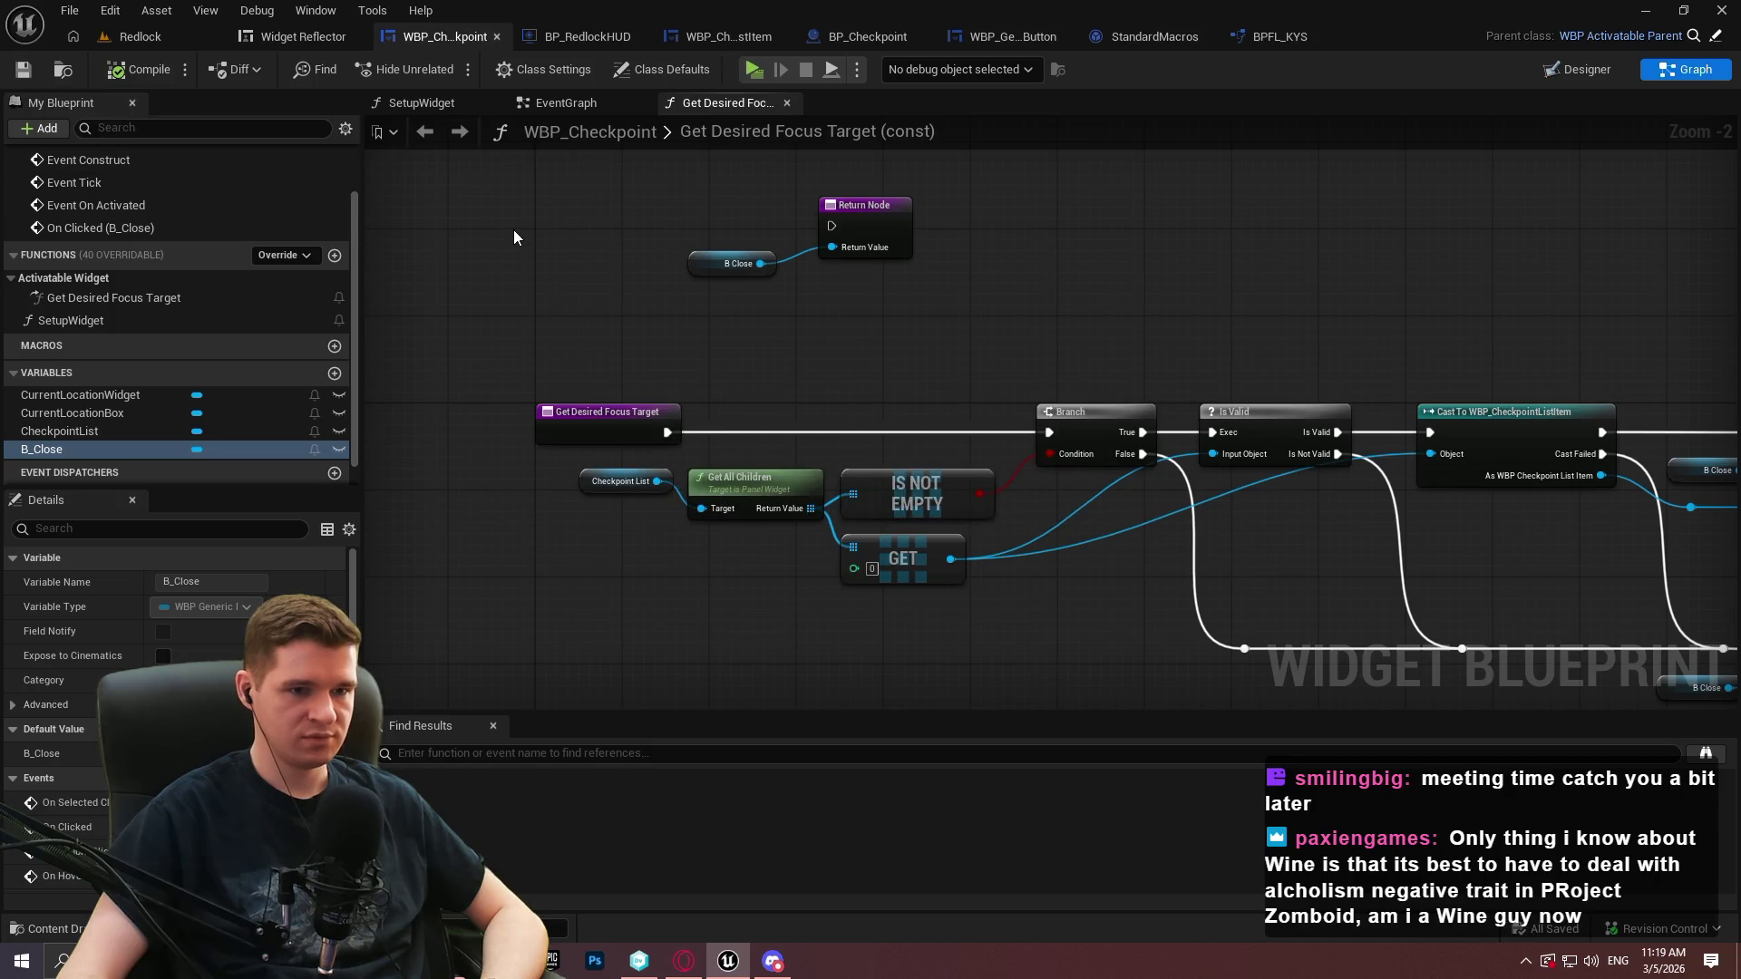
Inspect the BP_RedlockHUD graph and select its Focus Input on UI node
{"action": "left_click", "coordinate": [574, 40]}
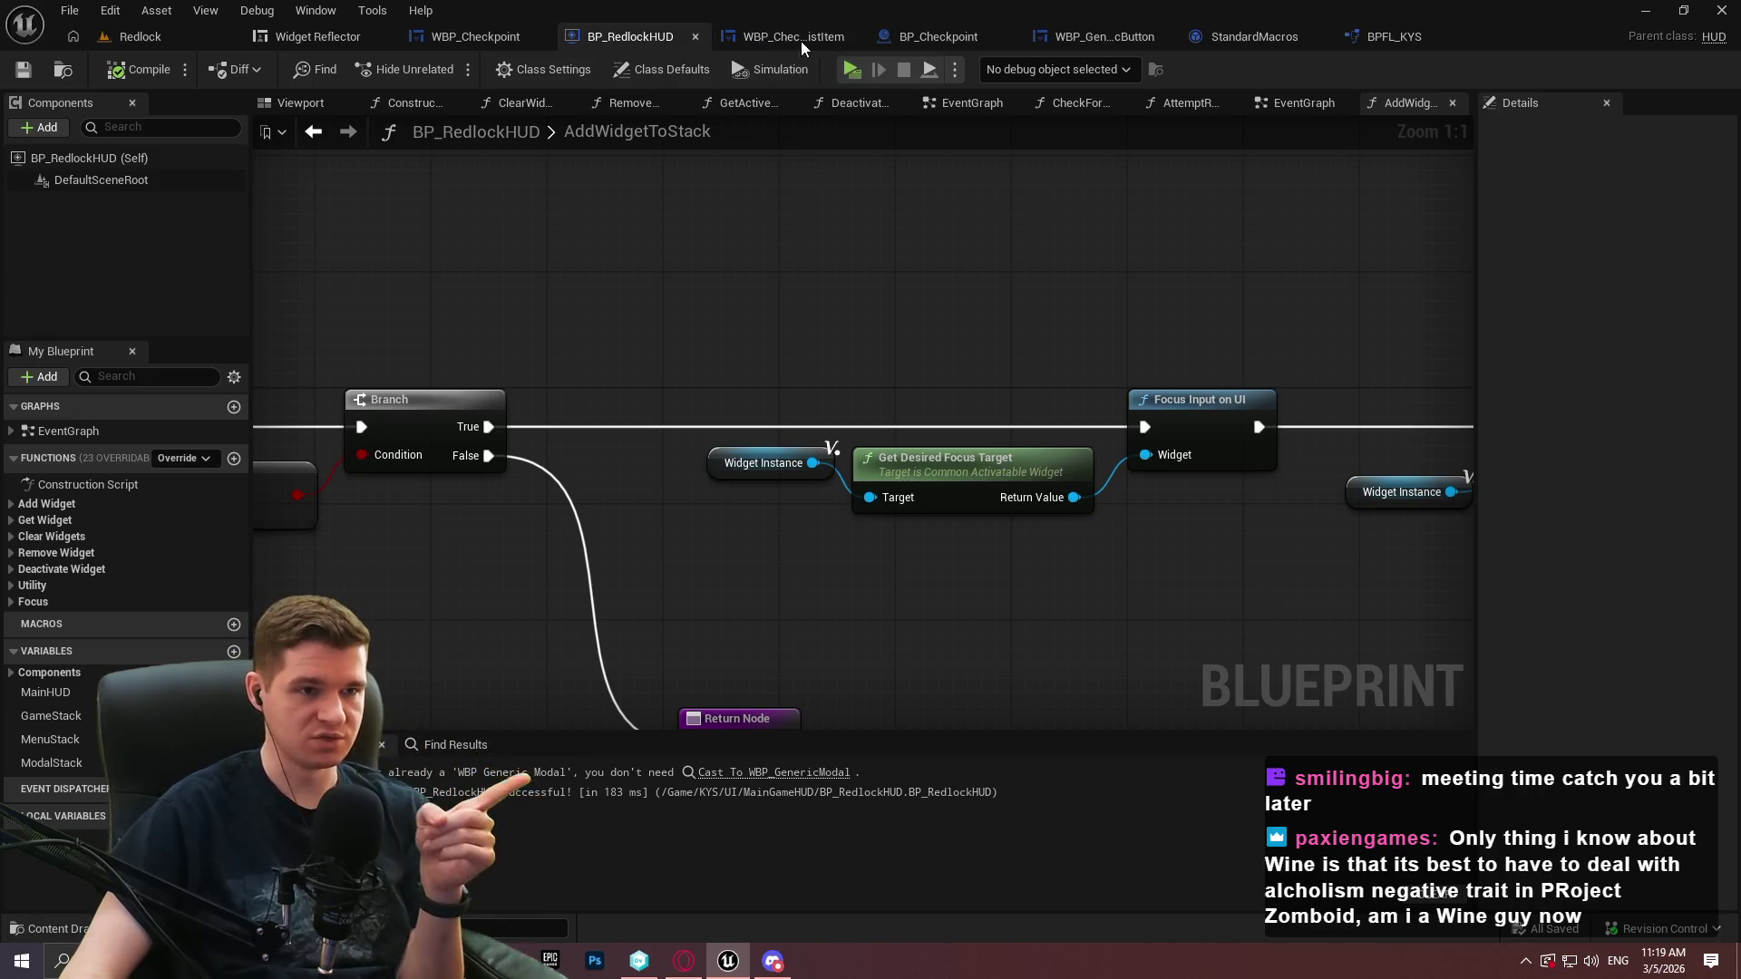
{"action": "left_click_drag", "start_coordinate": [990, 538], "coordinate": [1048, 563]}
{"action": "left_click", "coordinate": [1052, 556]}
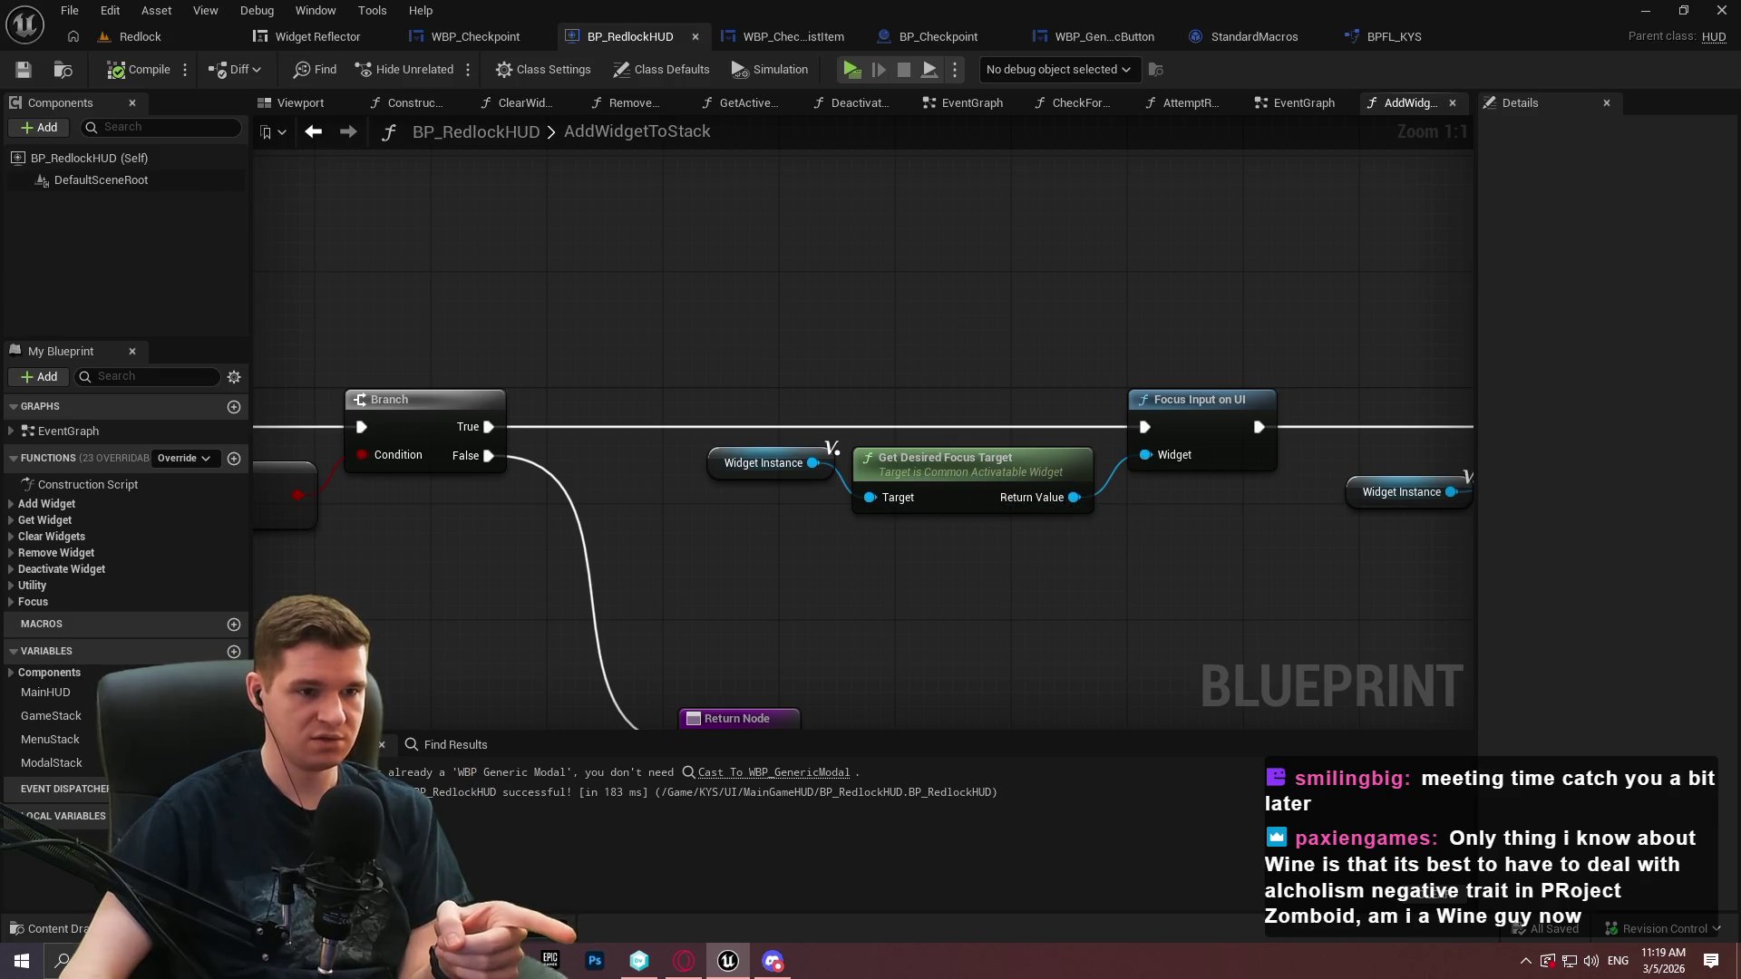
{"action": "left_click_drag", "start_coordinate": [1141, 513], "coordinate": [933, 487]}
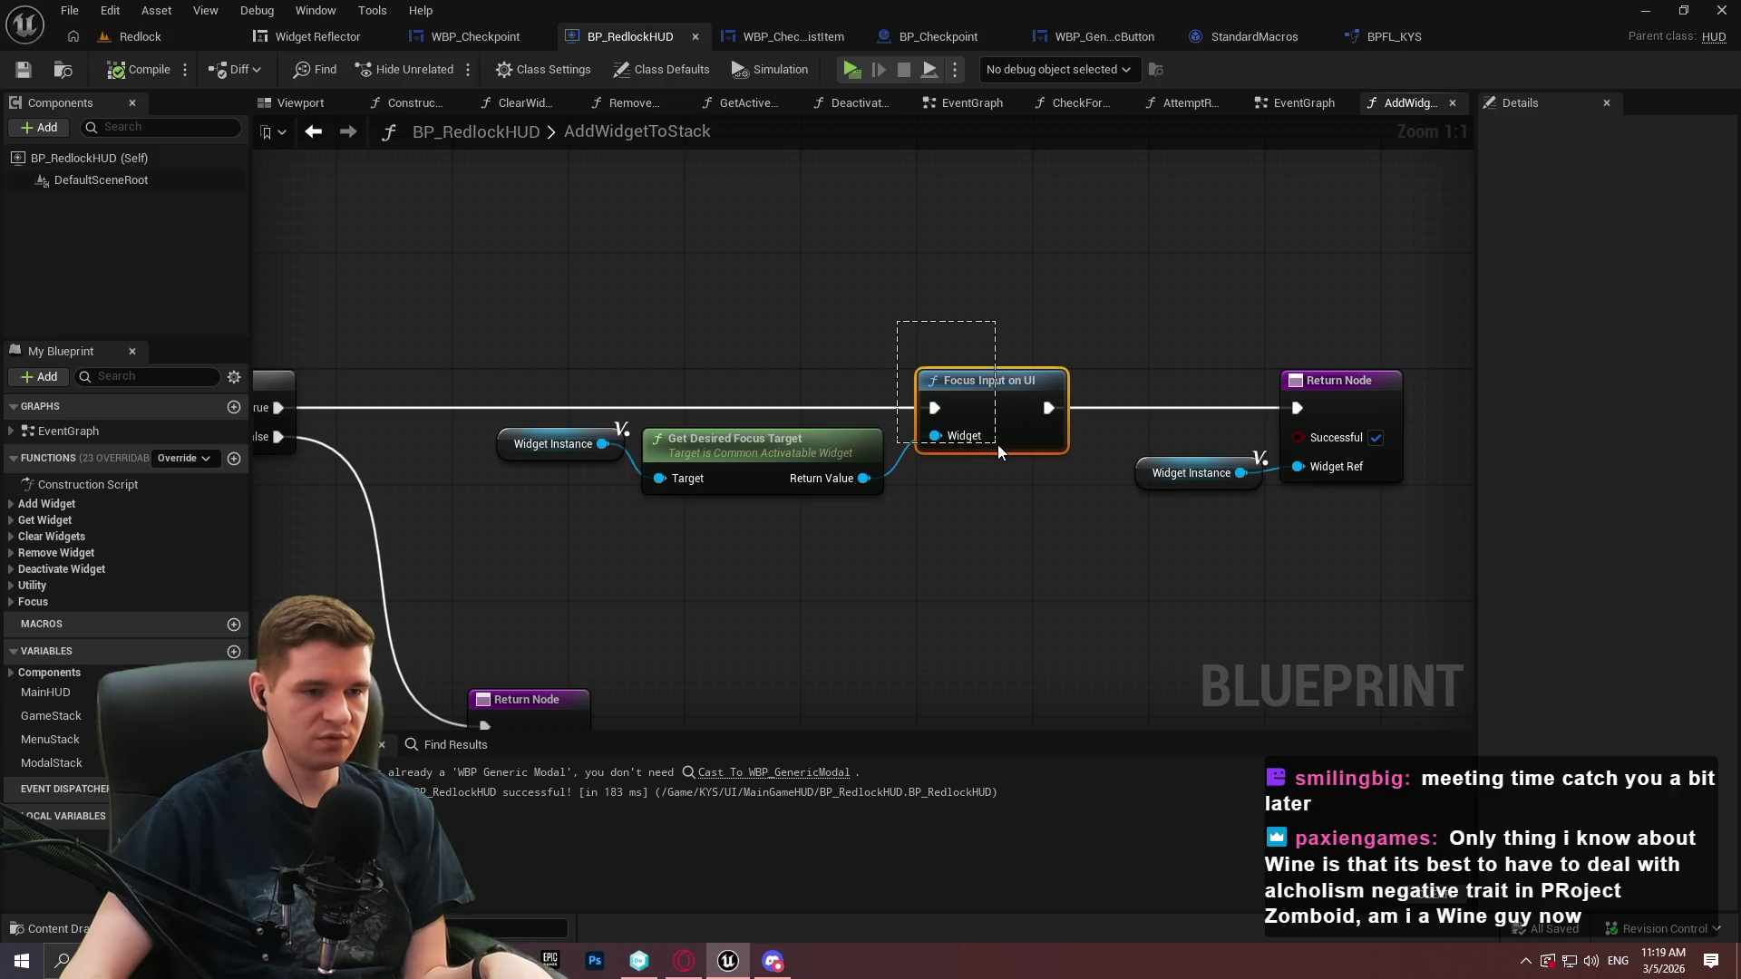
{"action": "mouse_move", "coordinate": [998, 444]}
{"action": "left_mouse_down"}
{"action": "mouse_move", "coordinate": [841, 319]}
{"action": "mouse_move", "coordinate": [1018, 436]}
{"action": "left_mouse_up"}
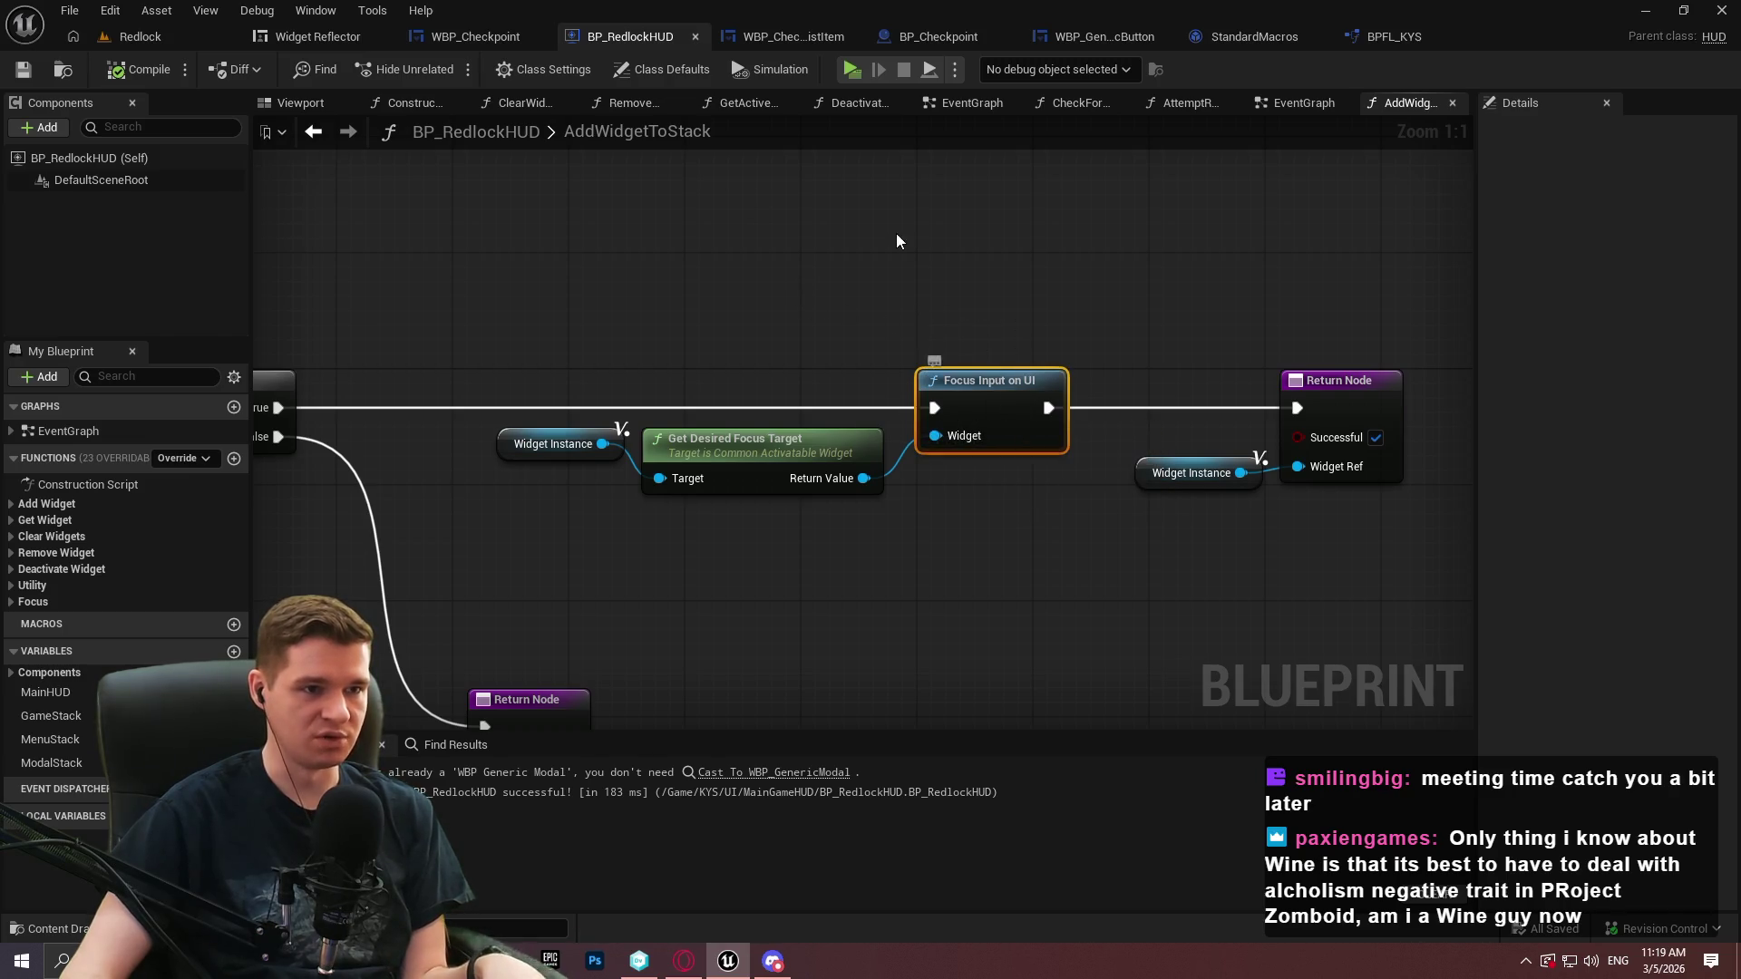
{"action": "left_click", "coordinate": [502, 38]}
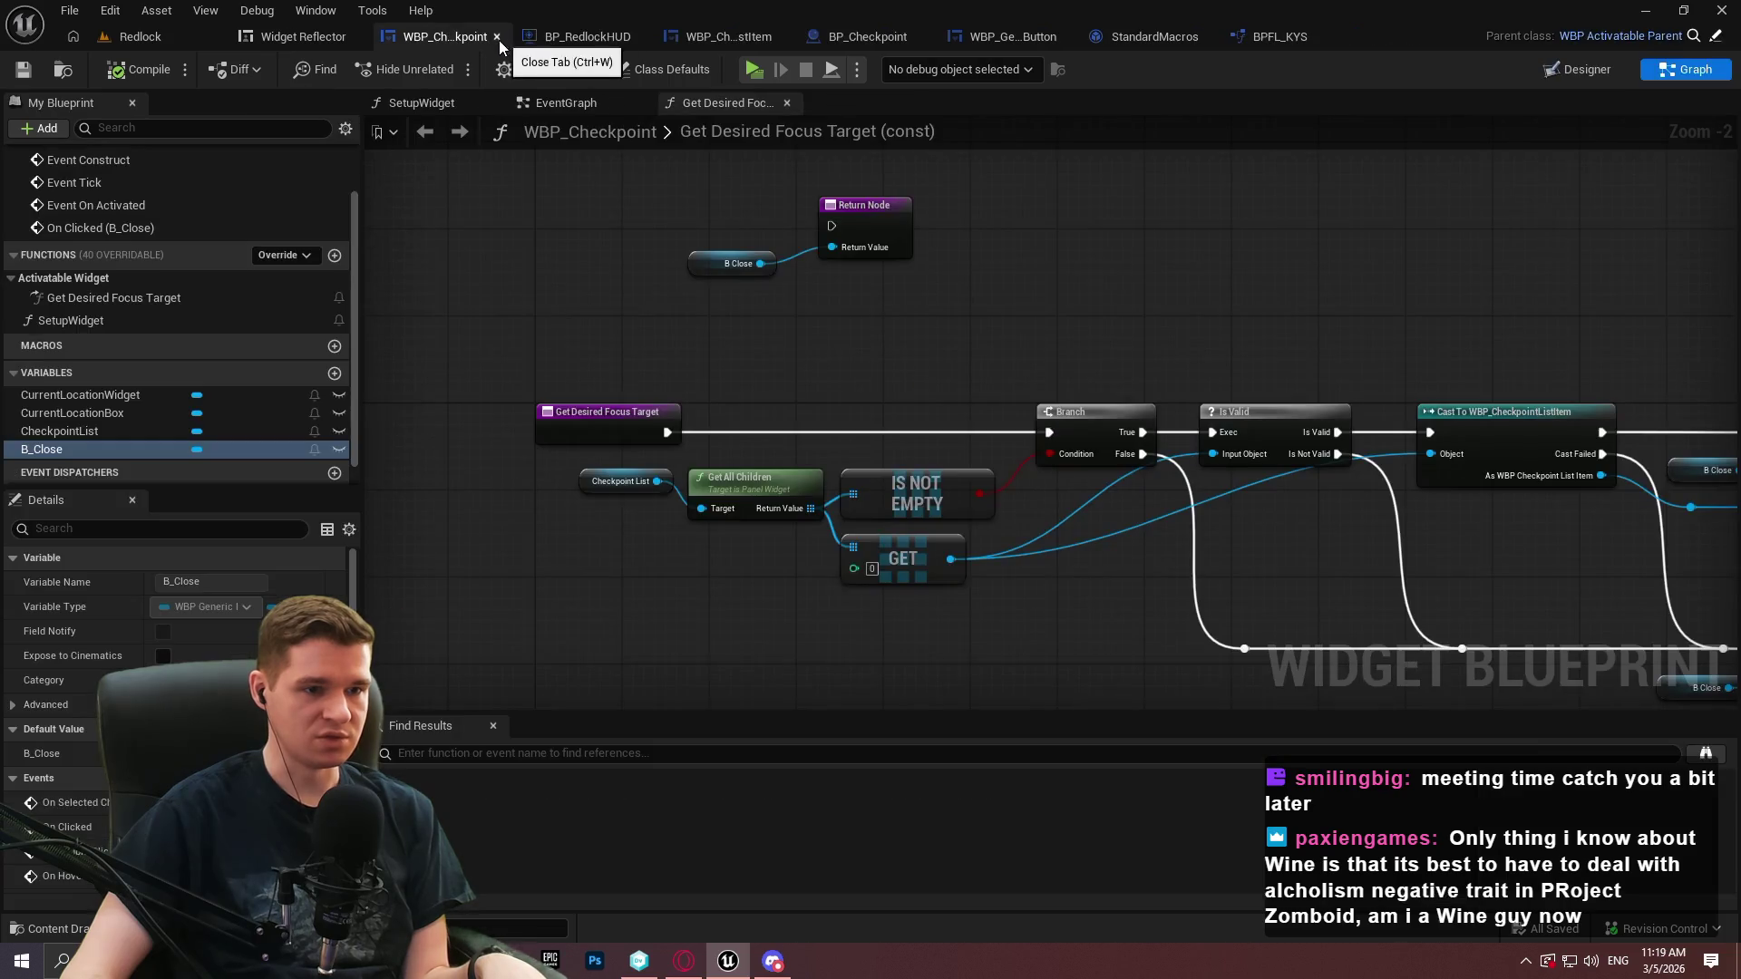
In BP_Checkpoint, call Focus Input on UI after Setup Widget with Get Desired Focus Target, and compile
{"action": "left_click", "coordinate": [868, 37]}
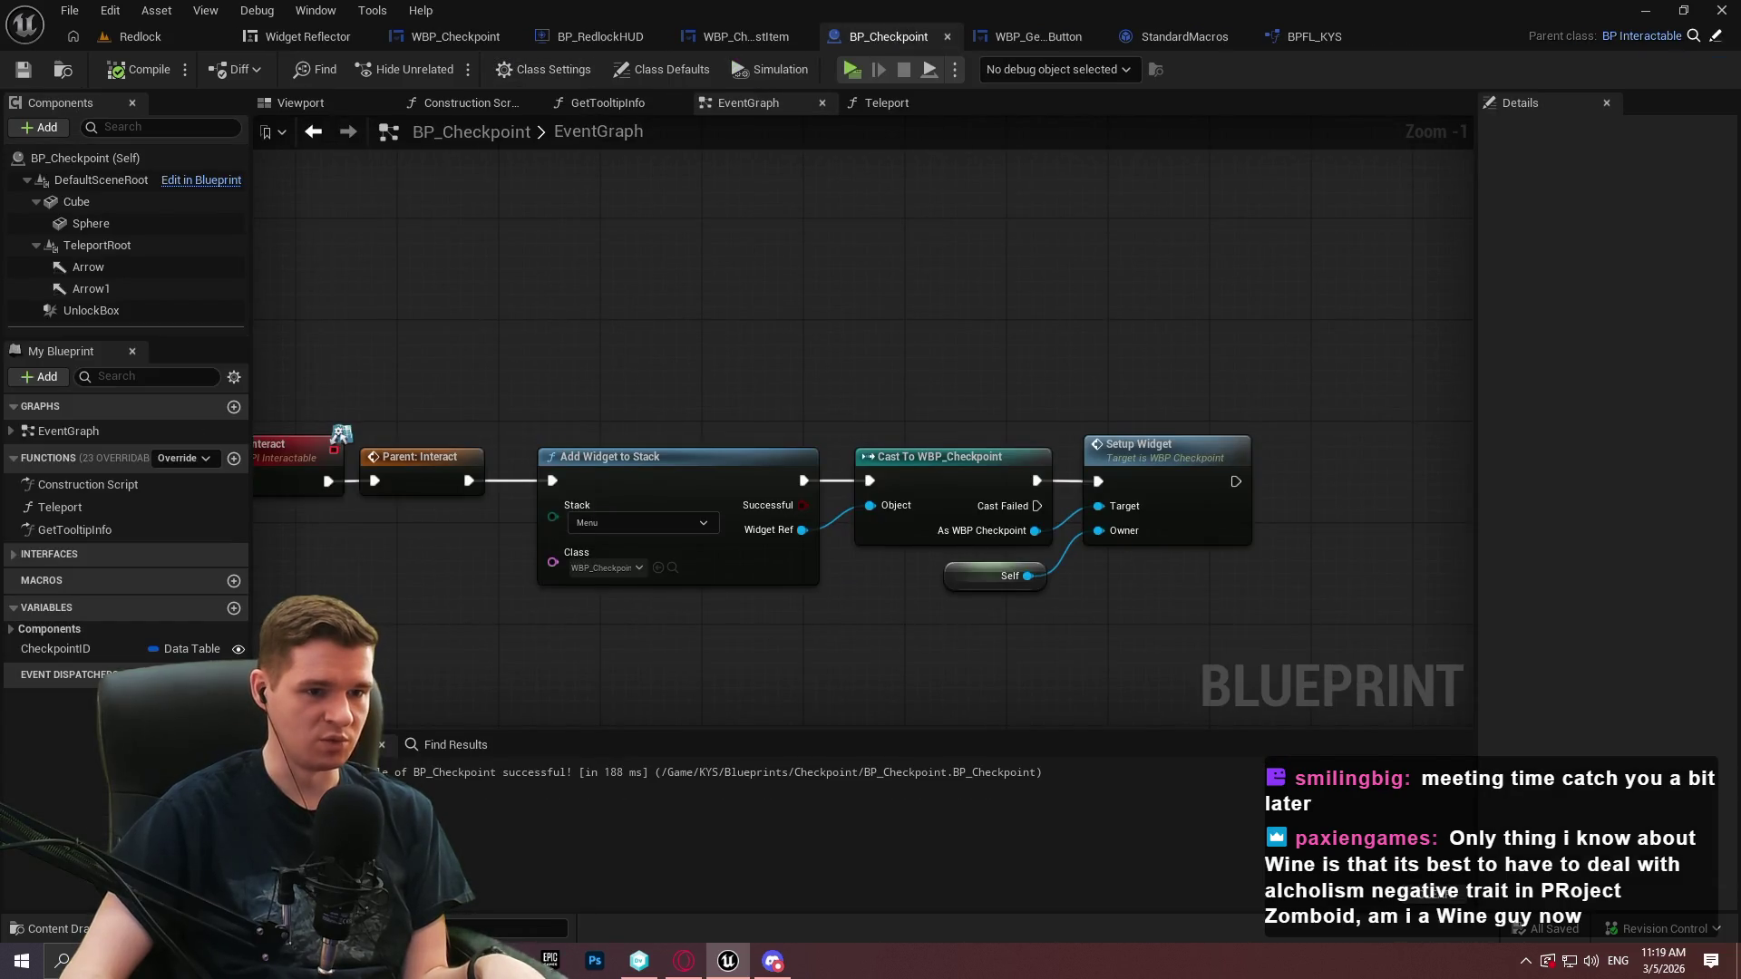
{"action": "left_click_drag", "start_coordinate": [1162, 336], "coordinate": [979, 264]}
{"action": "key", "text": "ctrl+v"}
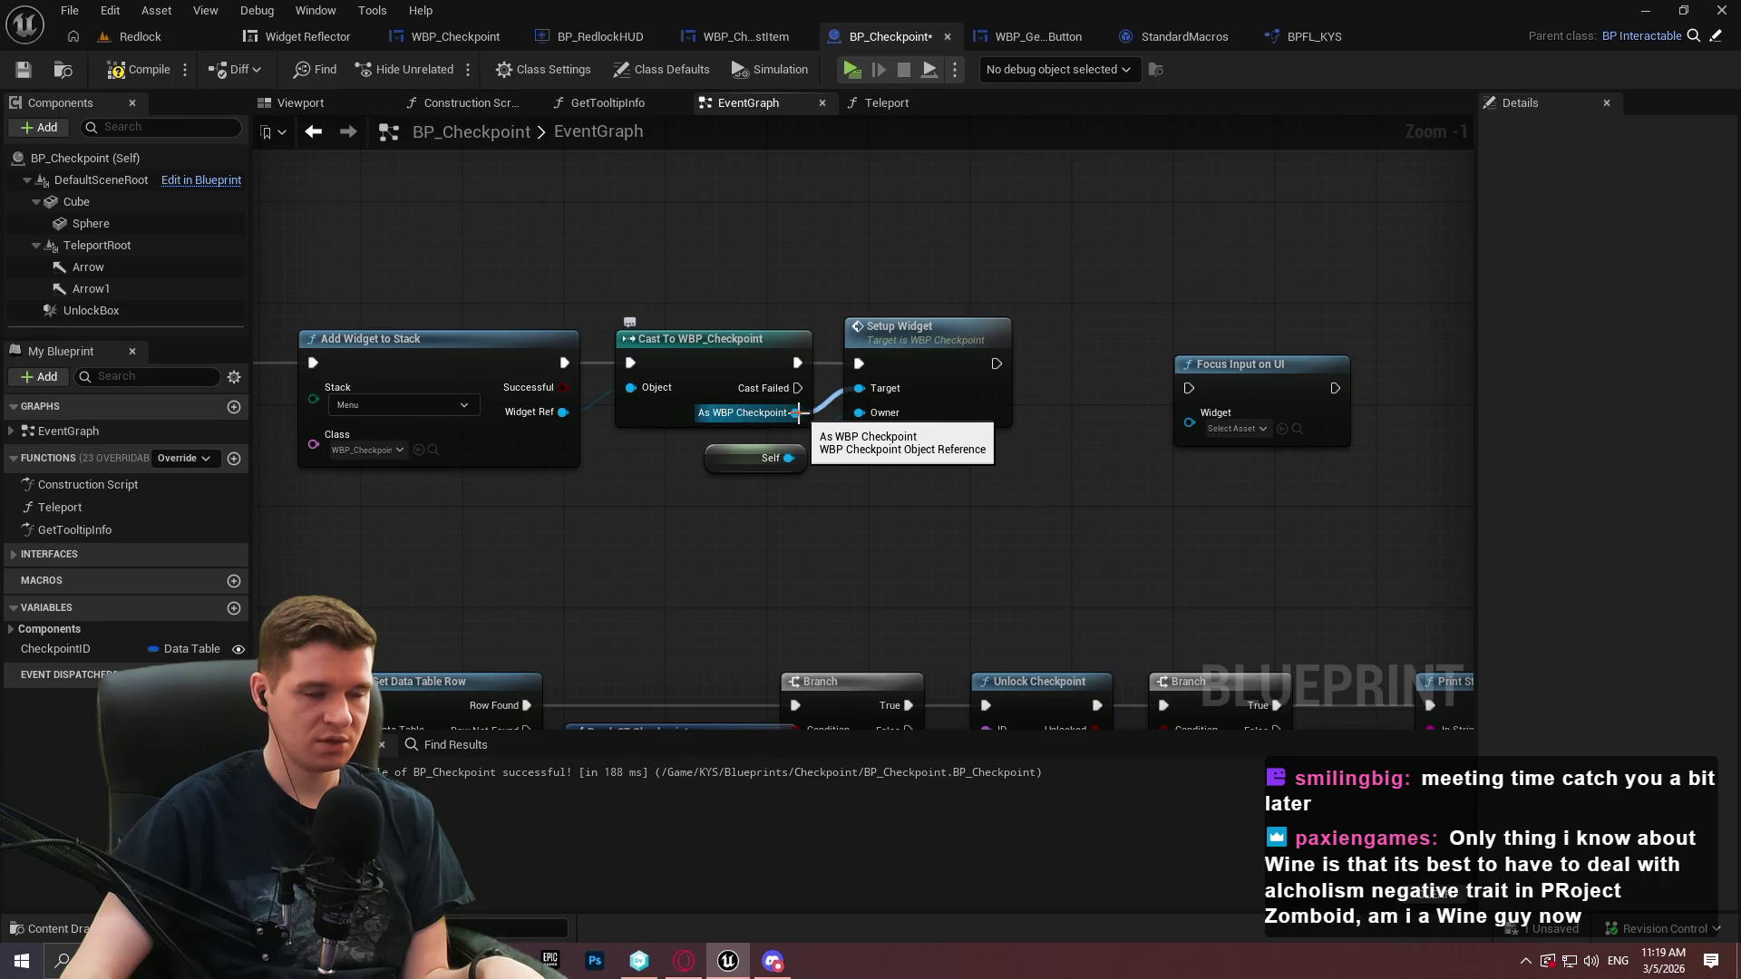
{"action": "left_click_drag", "start_coordinate": [797, 413], "coordinate": [868, 488]}
{"action": "type", "text": "get des"}
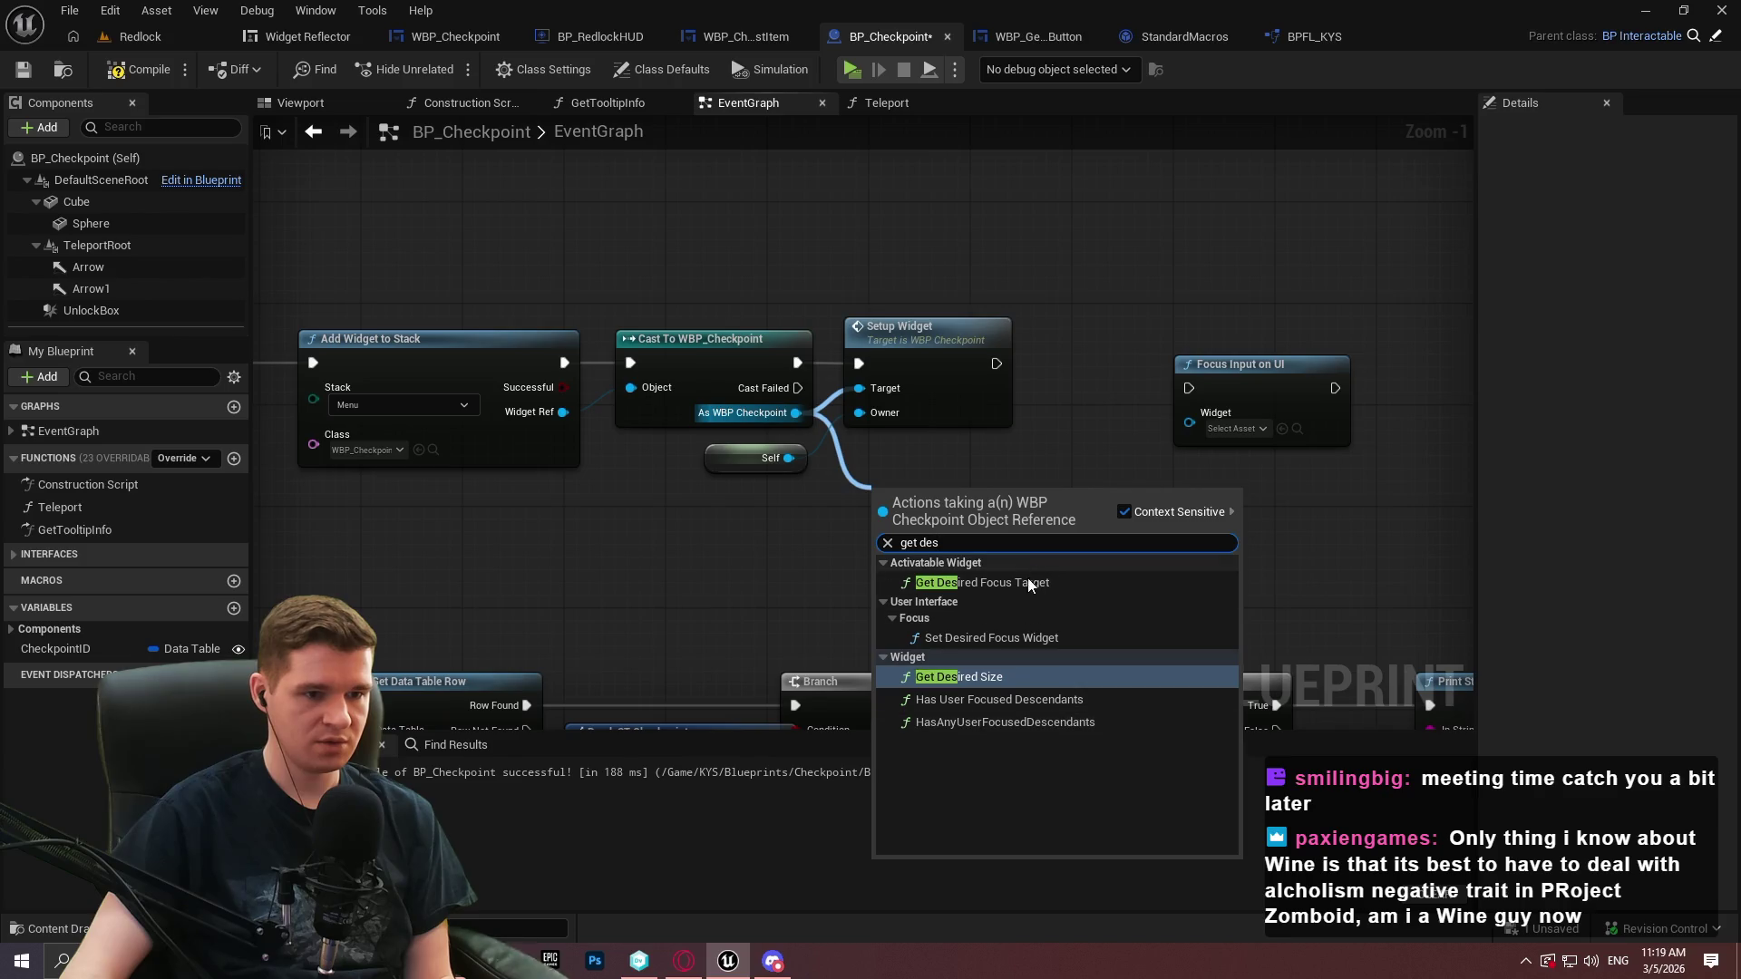
{"action": "left_click", "coordinate": [1020, 582]}
{"action": "mouse_move", "coordinate": [973, 499]}
{"action": "left_mouse_down"}
{"action": "mouse_move", "coordinate": [963, 461]}
{"action": "mouse_move", "coordinate": [949, 468]}
{"action": "left_mouse_up"}
{"action": "left_click_drag", "start_coordinate": [1063, 484], "coordinate": [1188, 413]}
{"action": "mouse_move", "coordinate": [995, 363]}
{"action": "left_mouse_down"}
{"action": "mouse_move", "coordinate": [1190, 388]}
{"action": "mouse_move", "coordinate": [1175, 346]}
{"action": "left_mouse_up"}
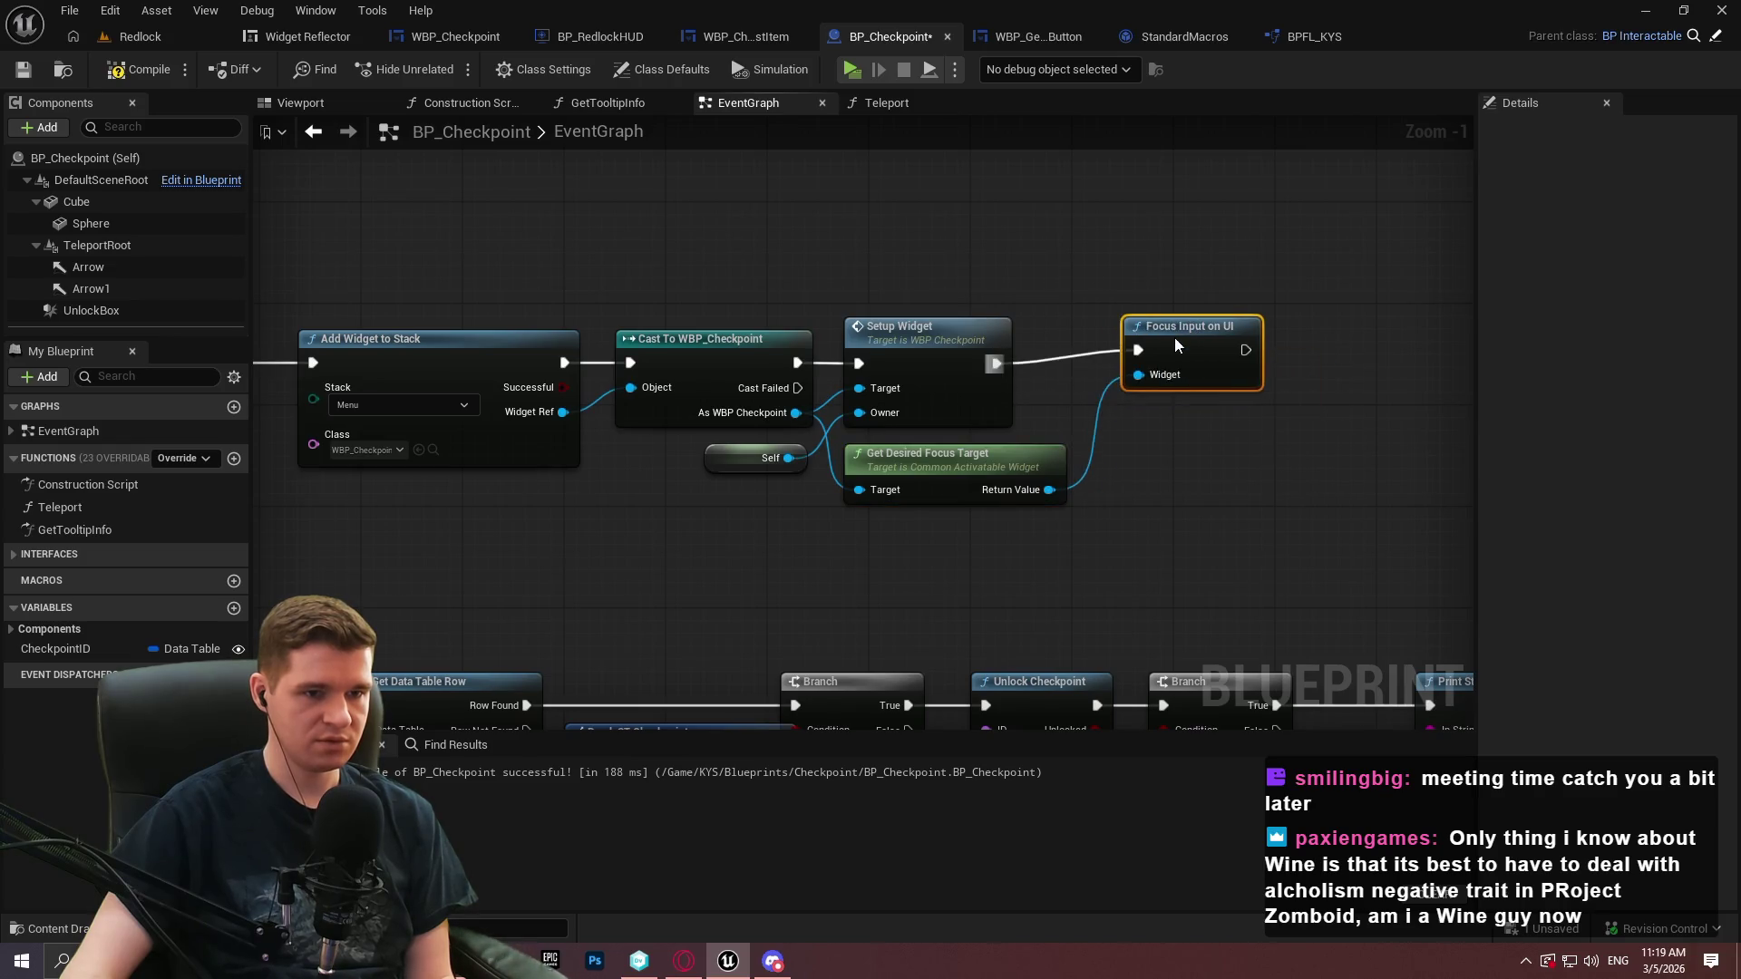
{"action": "left_click", "coordinate": [1134, 272]}
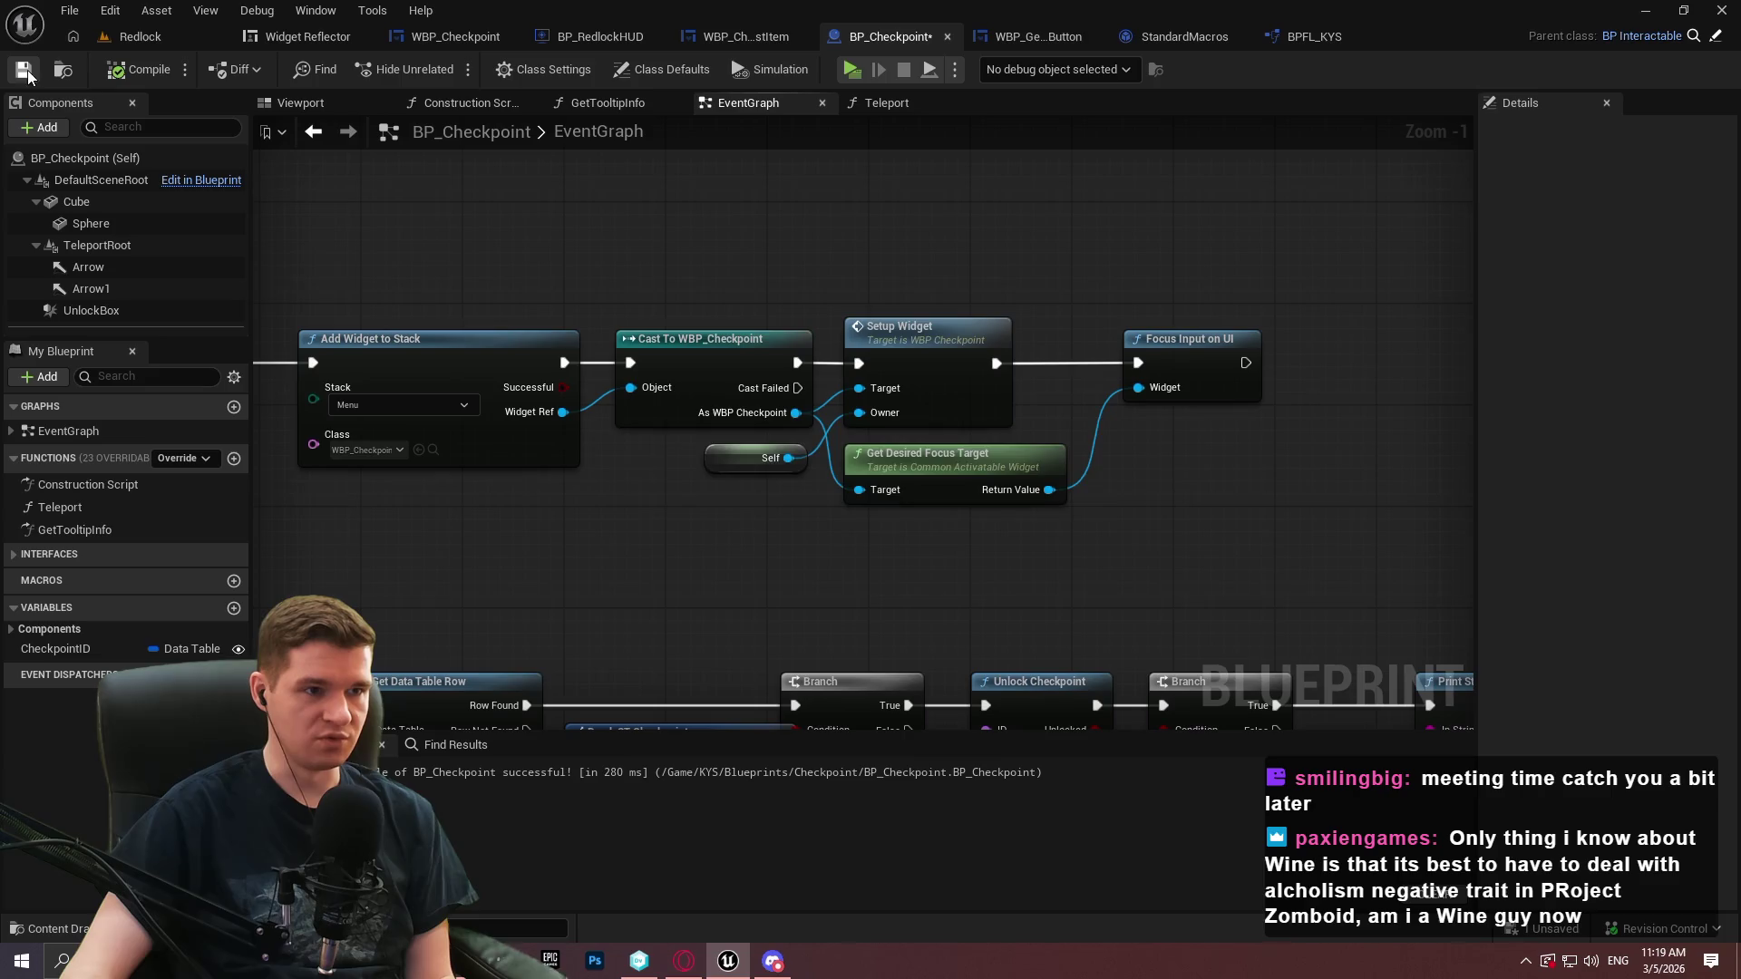
Delete the stray Return Node and B Close in Get Desired Focus Target and compile WBP_Checkpoint
{"action": "left_click", "coordinate": [732, 36]}
{"action": "left_click", "coordinate": [444, 37]}
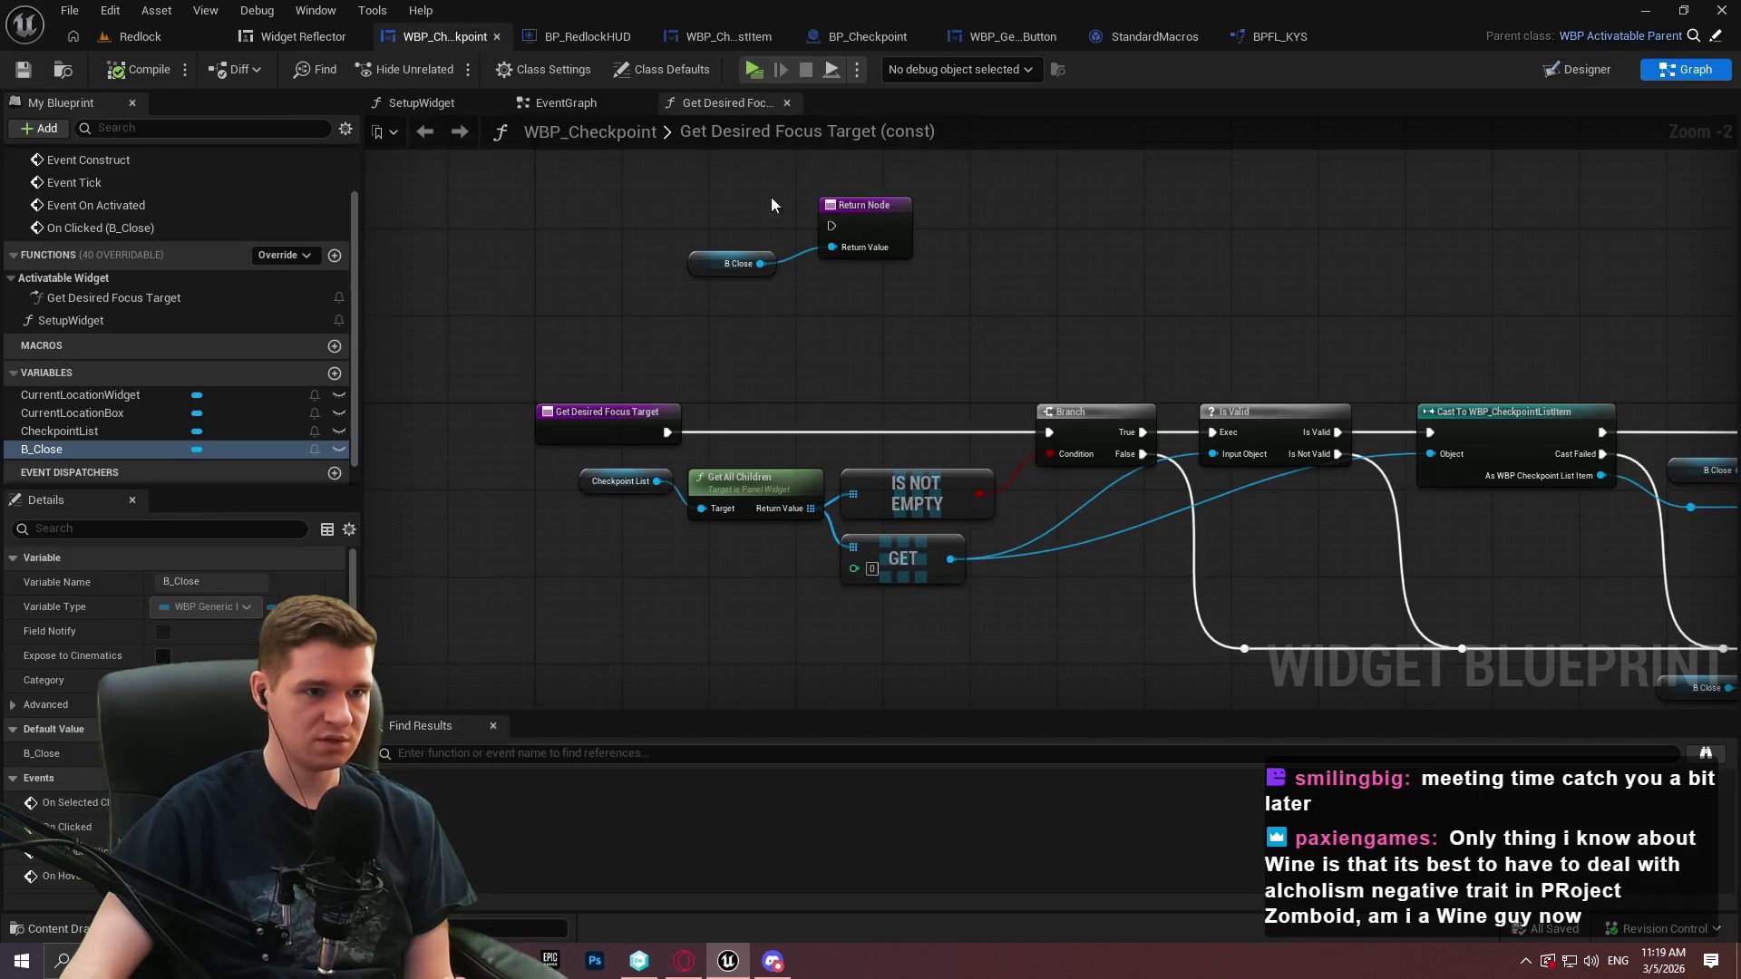
{"action": "left_click_drag", "start_coordinate": [713, 214], "coordinate": [1058, 260]}
{"action": "key", "text": "Delete"}
{"action": "key", "text": "Home"}
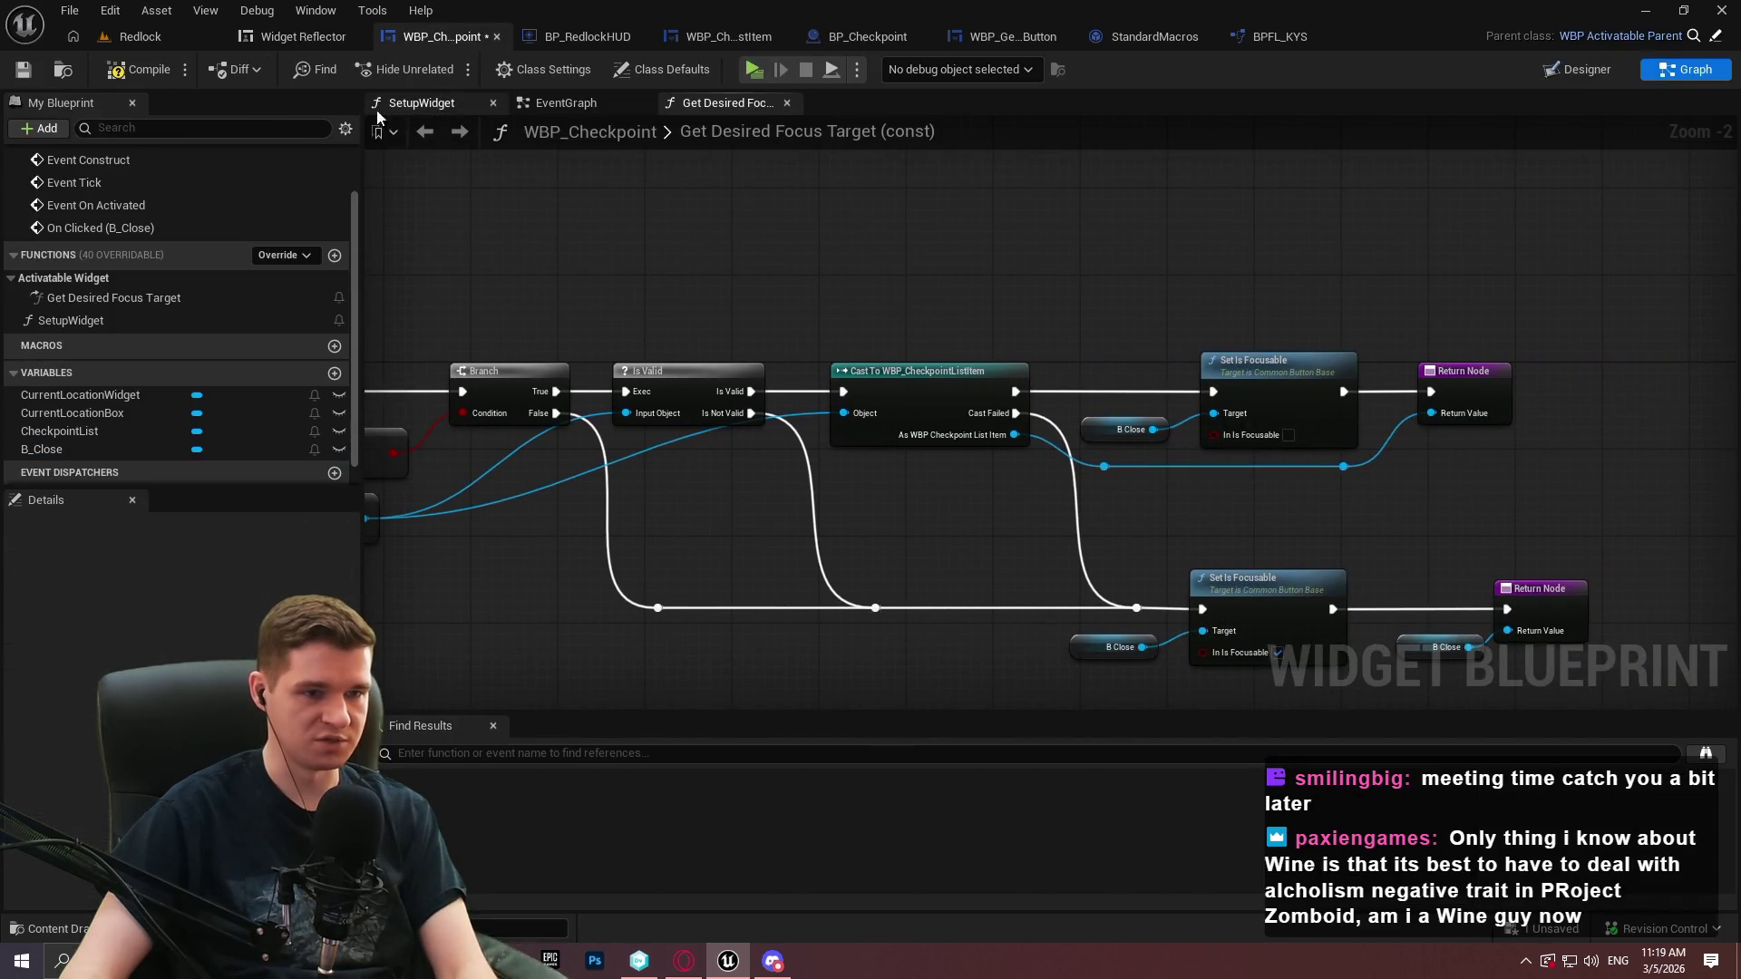
{"action": "left_click", "coordinate": [140, 66]}
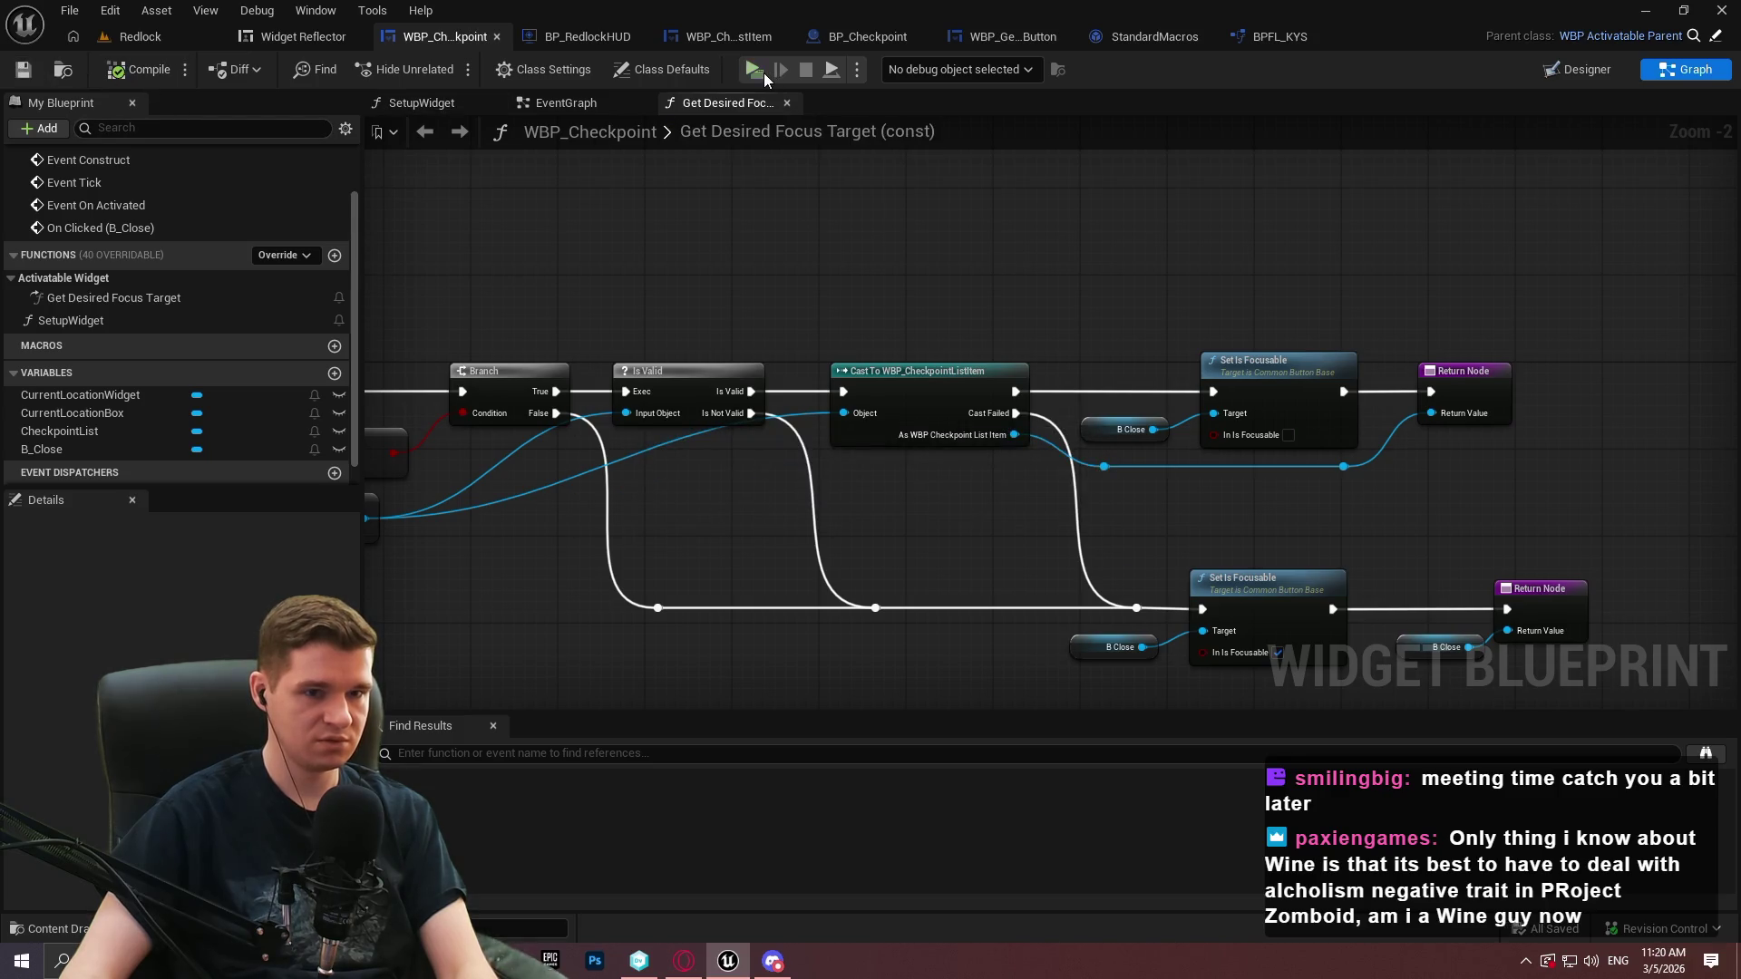
{"action": "left_click", "coordinate": [754, 70]}
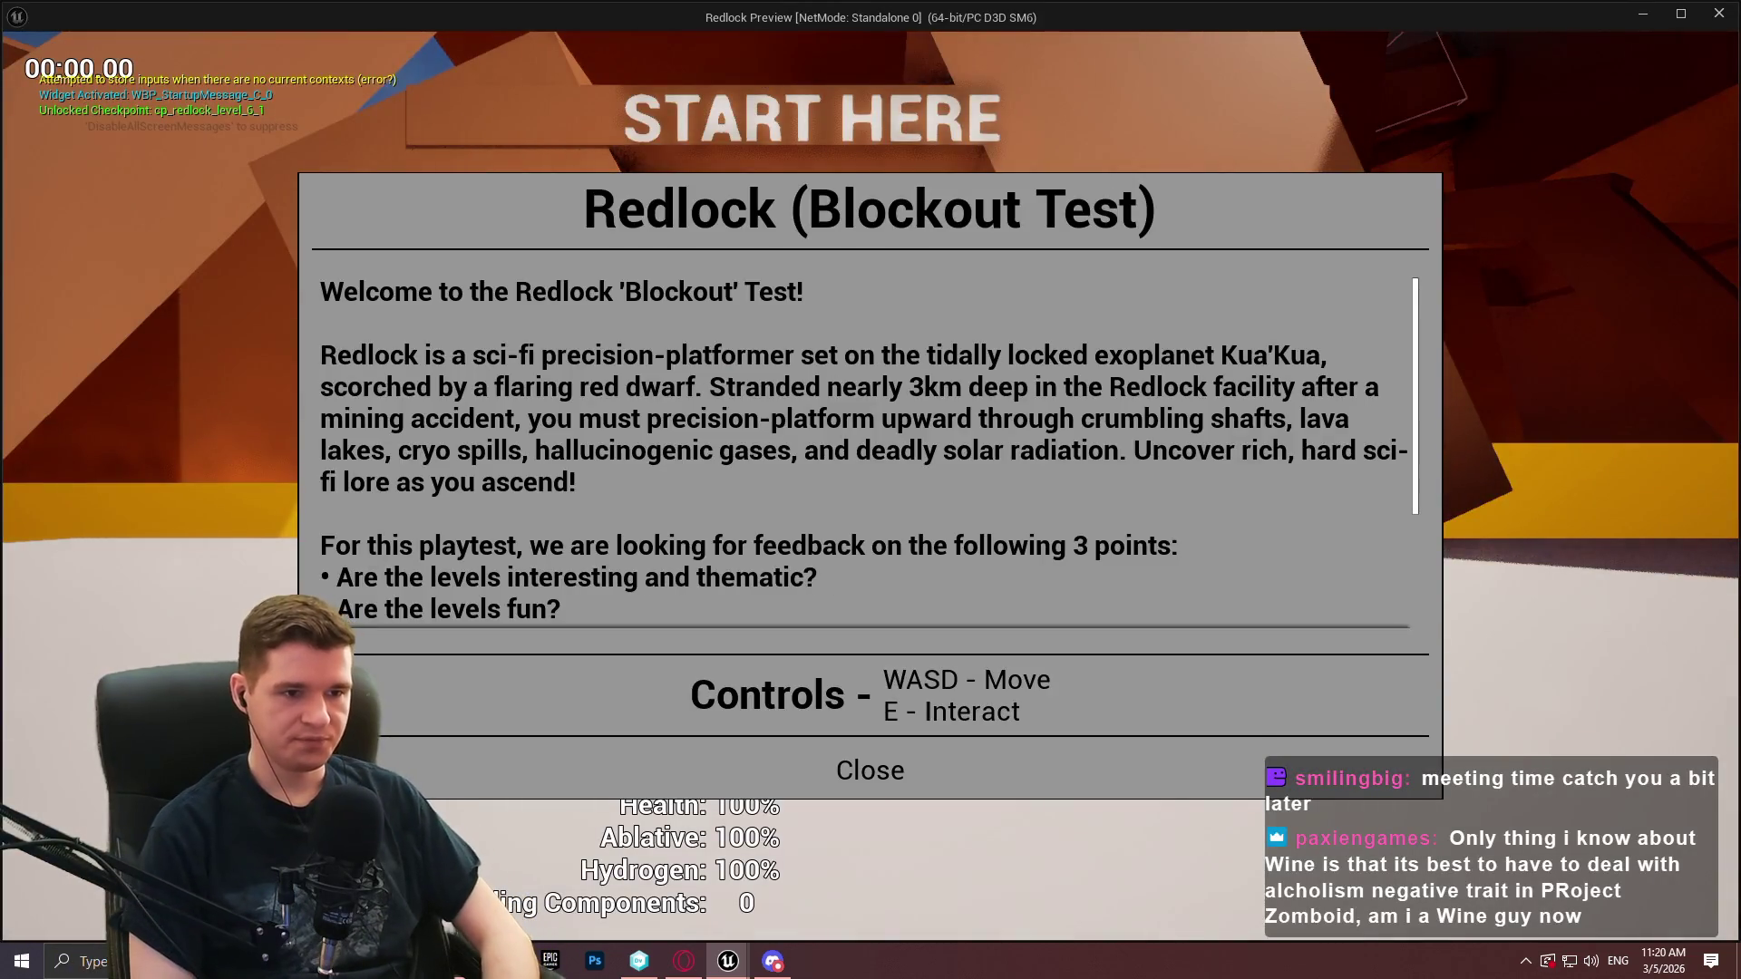
Walk to the red checkpoint and teleport to Redlock Level 6 Mid from the menu
{"action": "key", "text": "Escape"}
{"action": "key", "text": "Escape"}
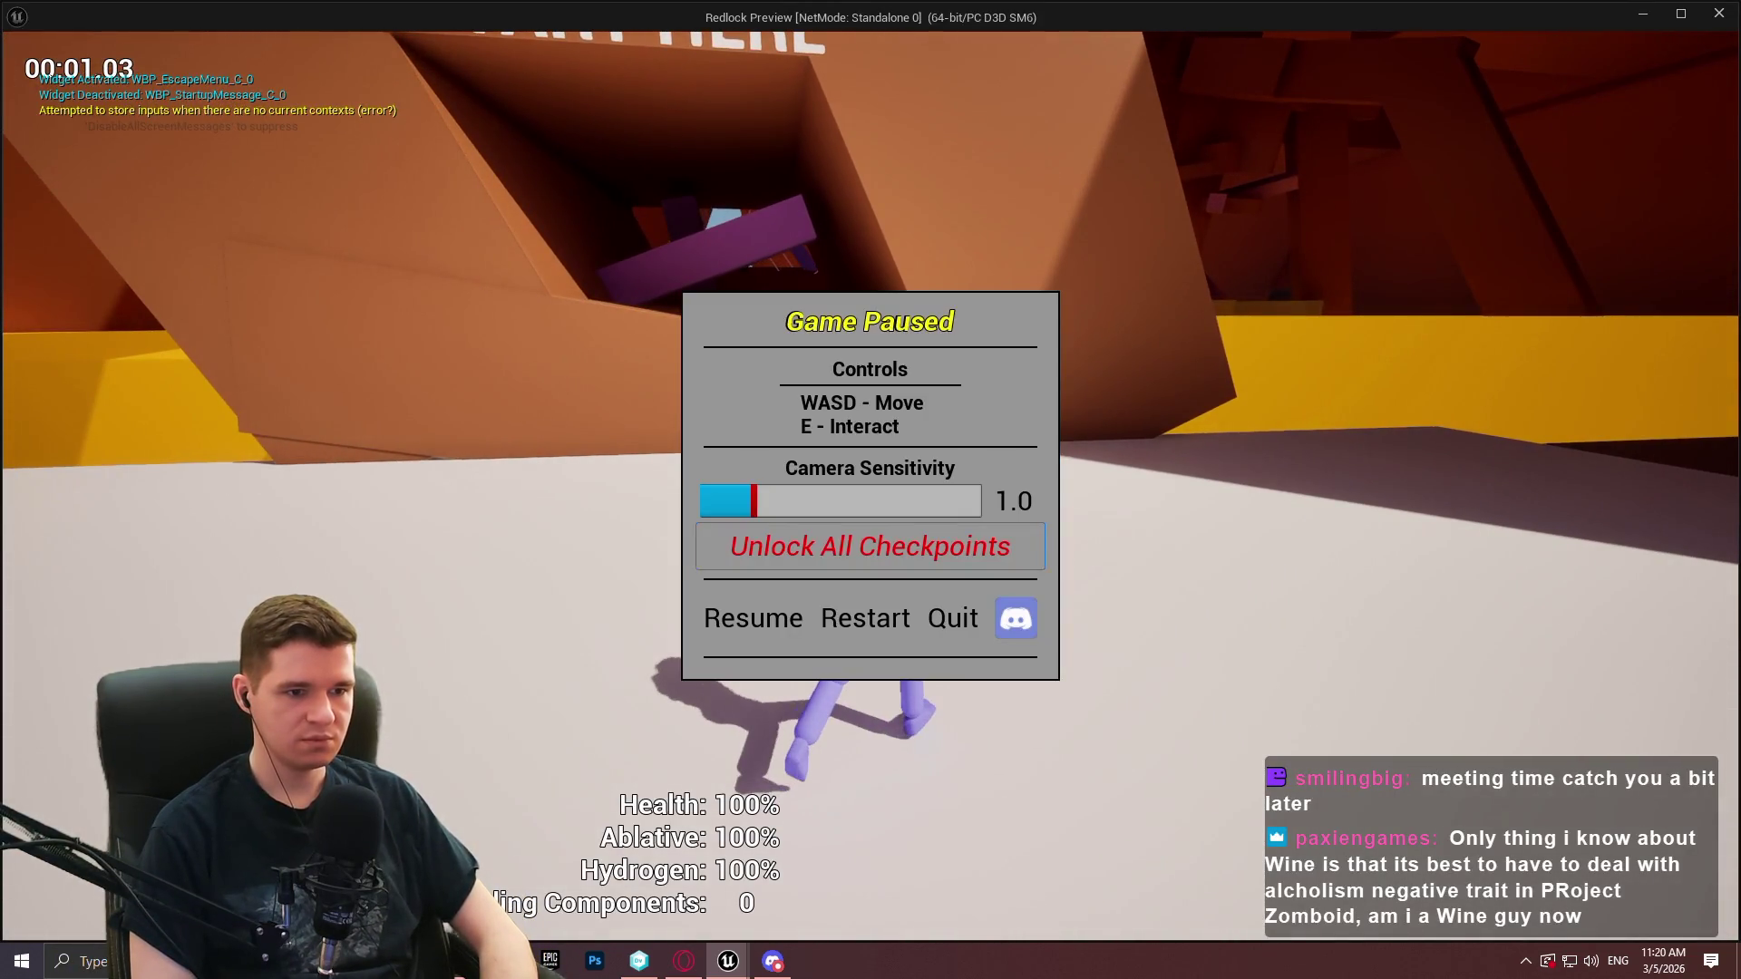
{"action": "left_click", "coordinate": [753, 618]}
{"action": "key", "text": "w"}
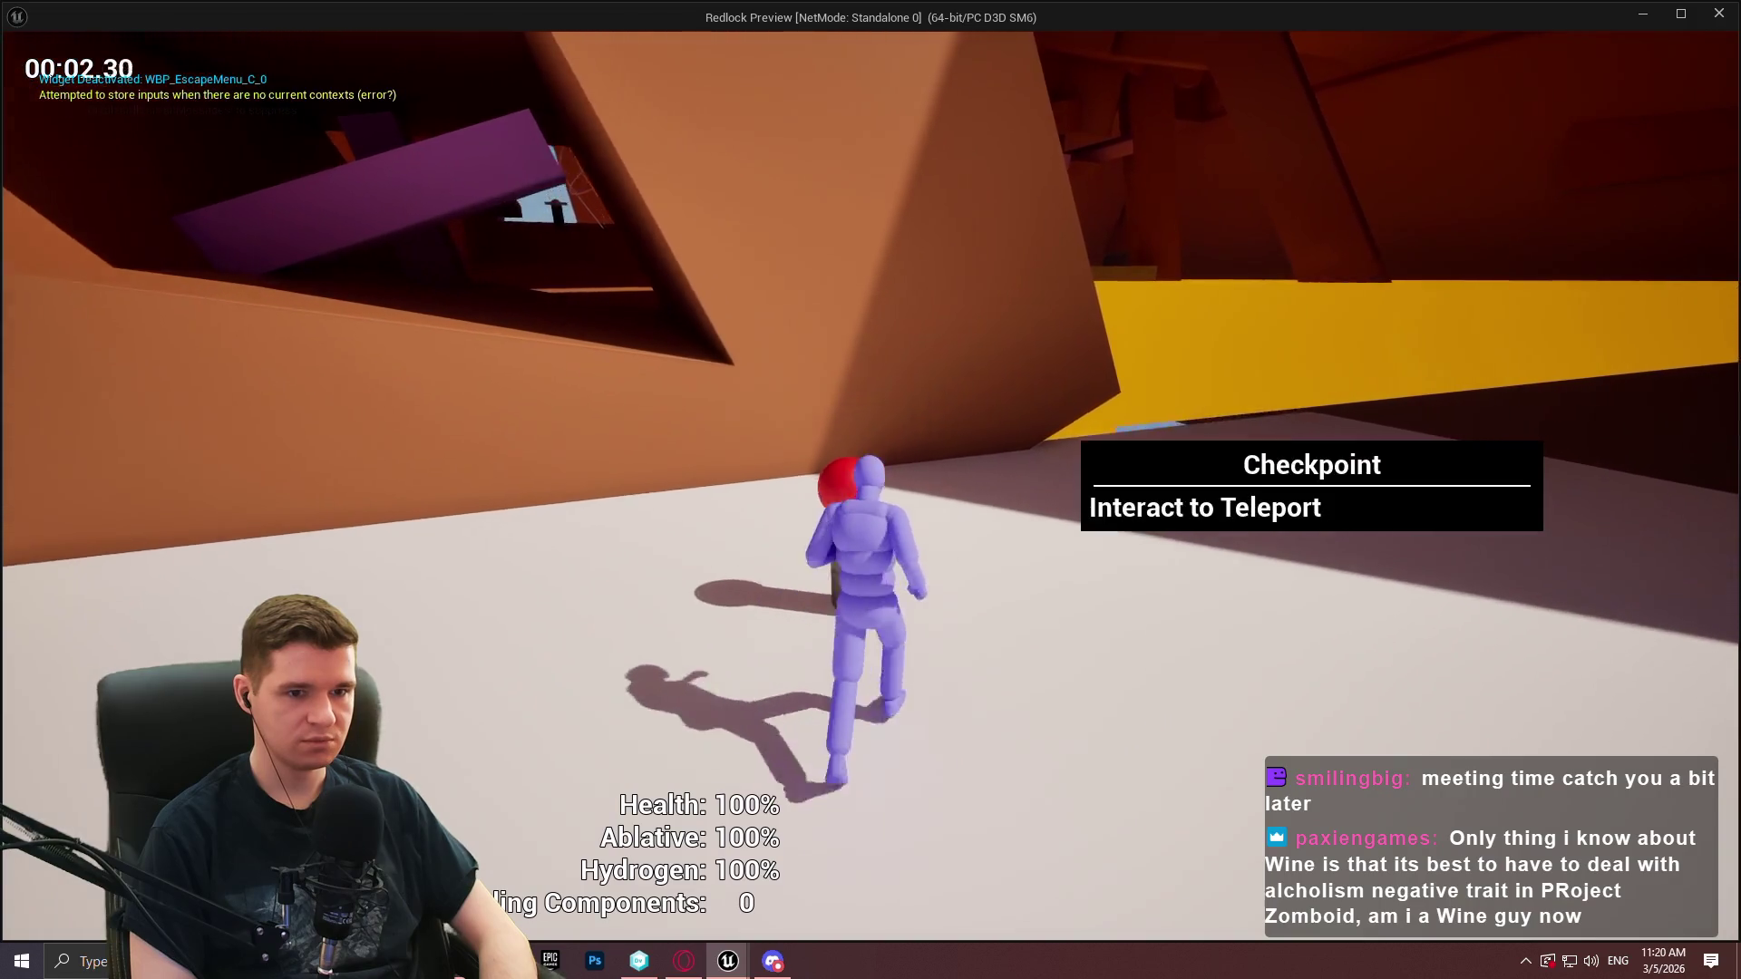
{"action": "key", "text": "e"}
{"action": "key", "text": "Up"}
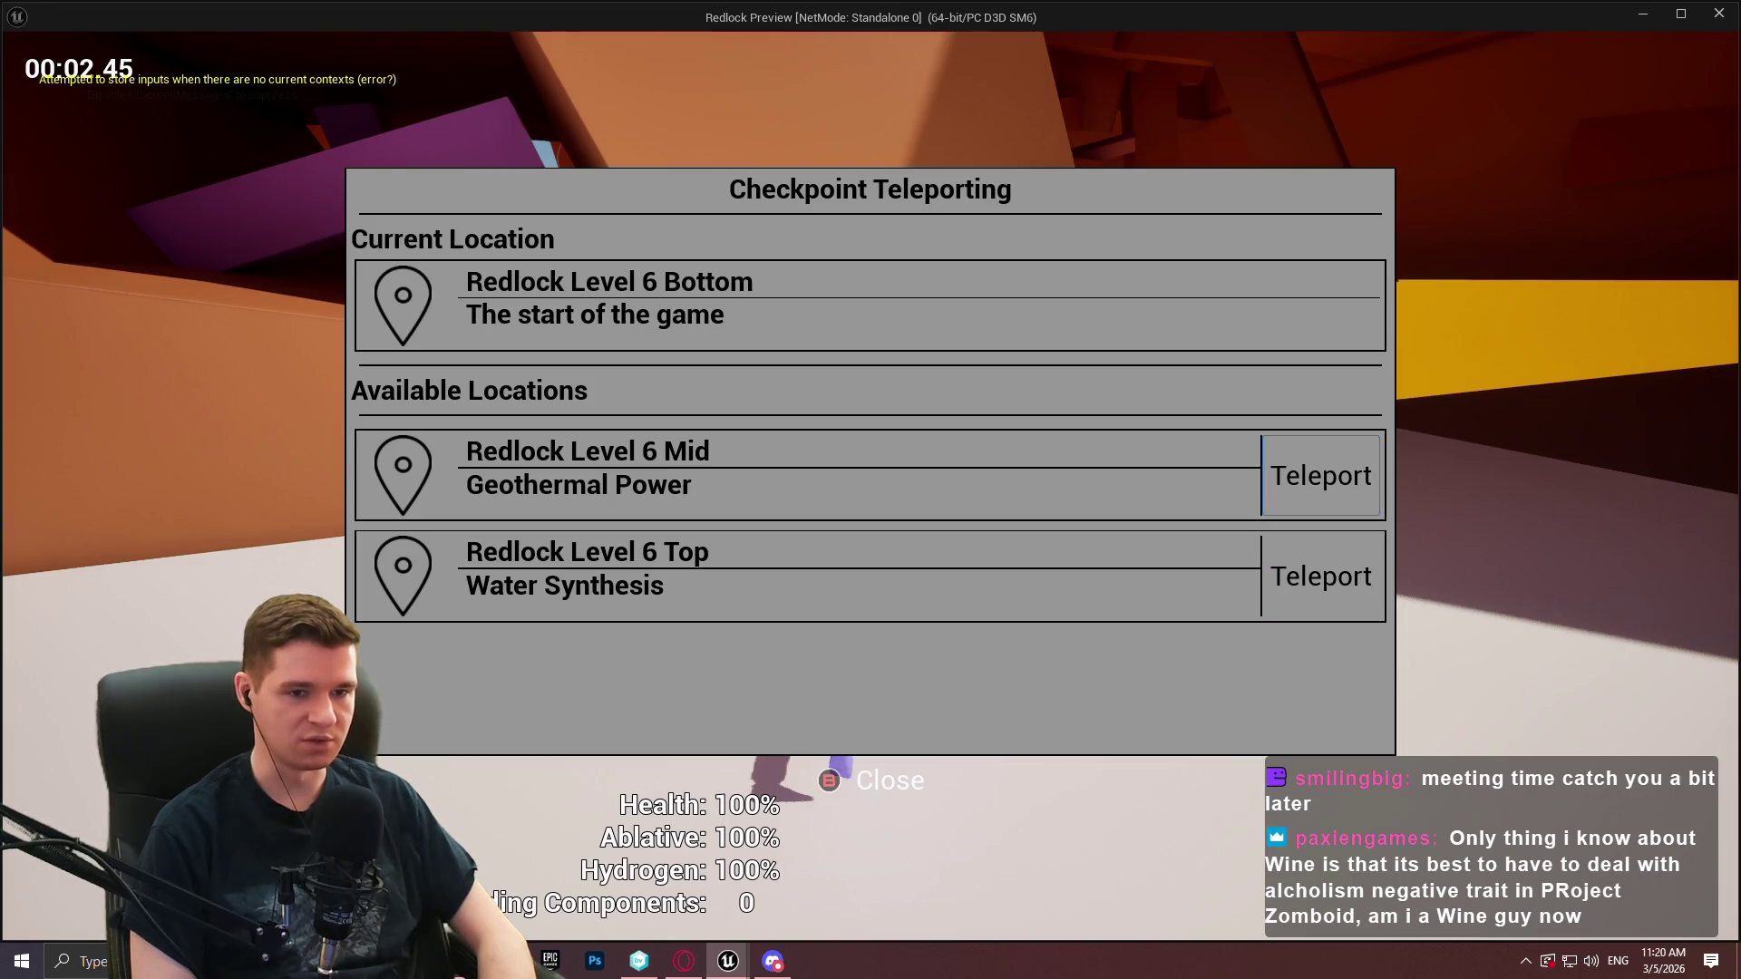
{"action": "key", "text": "Return"}
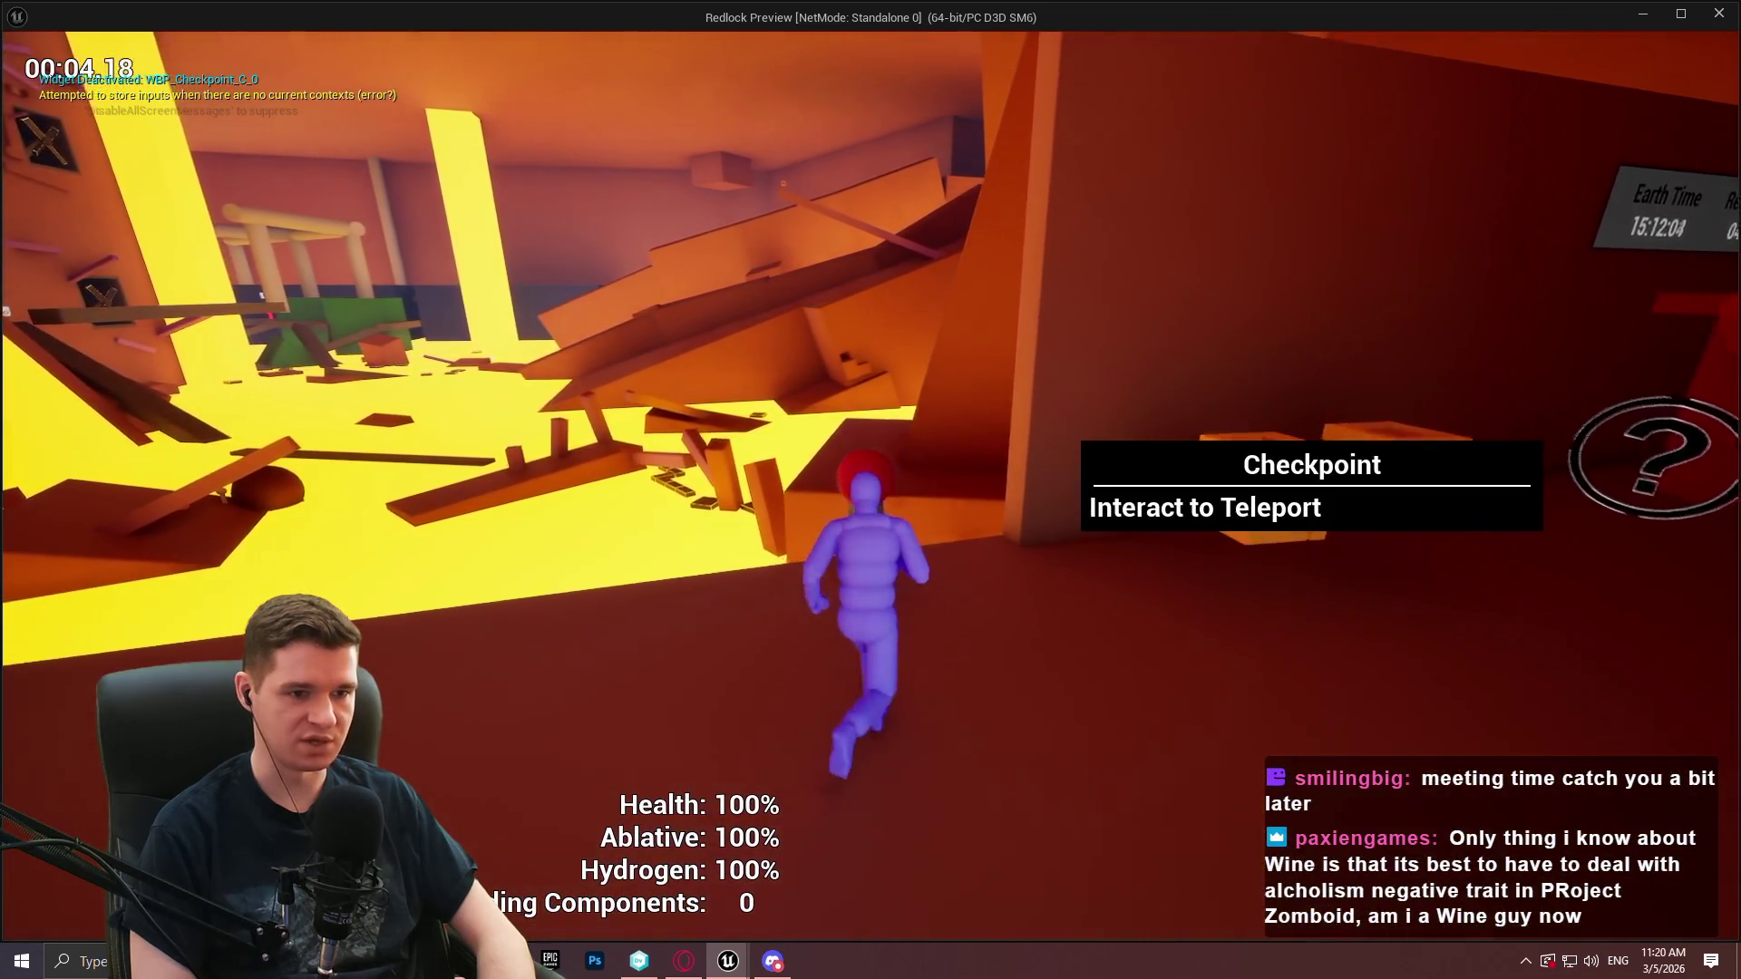
Teleport through Level 6 Bottom, Top and Mid, then focus the Top entry and stop the preview
{"action": "key", "text": "e"}
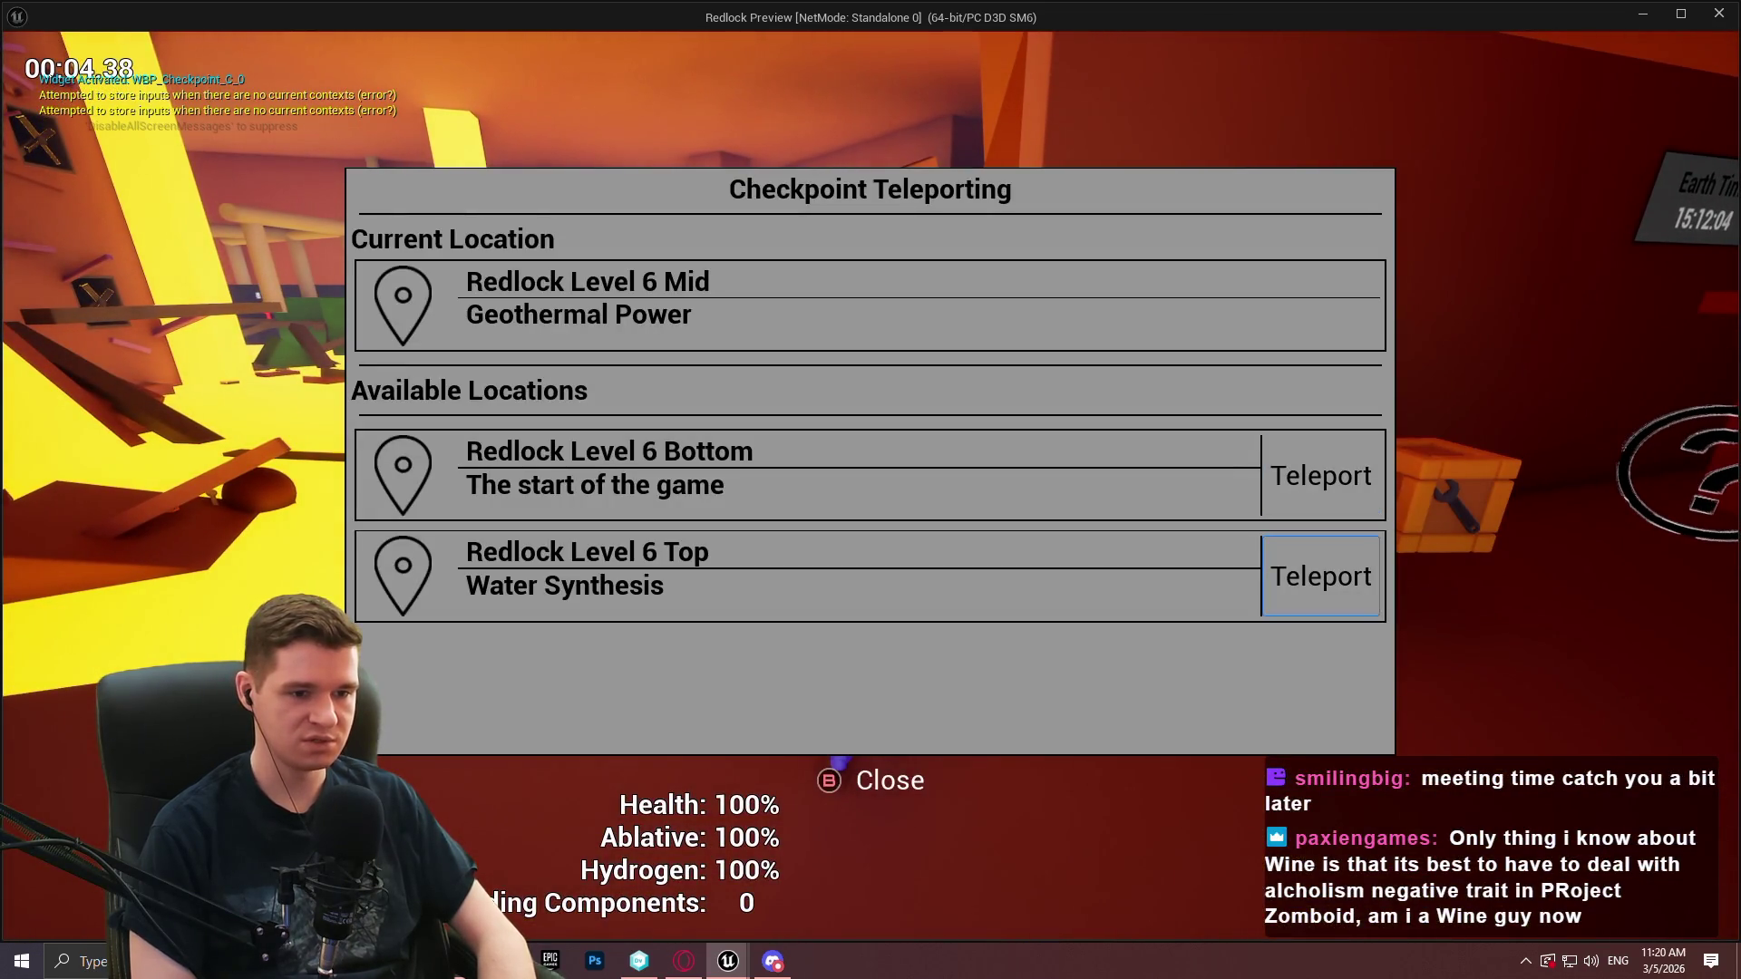
{"action": "key", "text": "Return"}
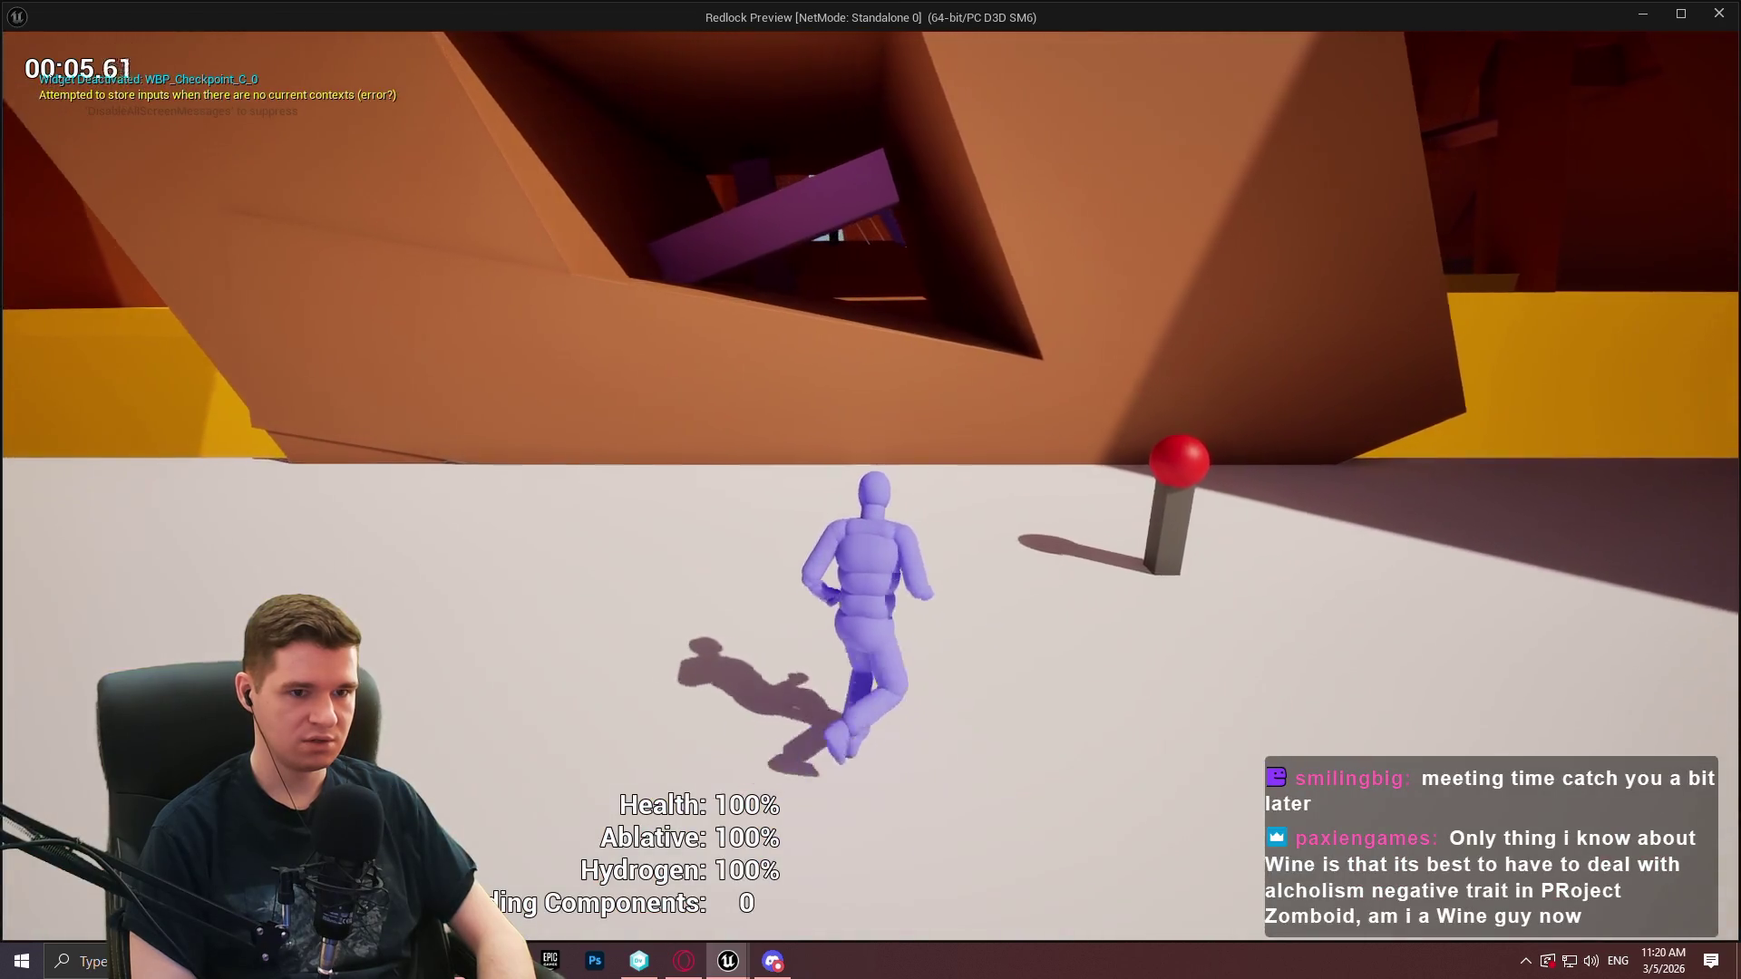
{"action": "key", "text": "e"}
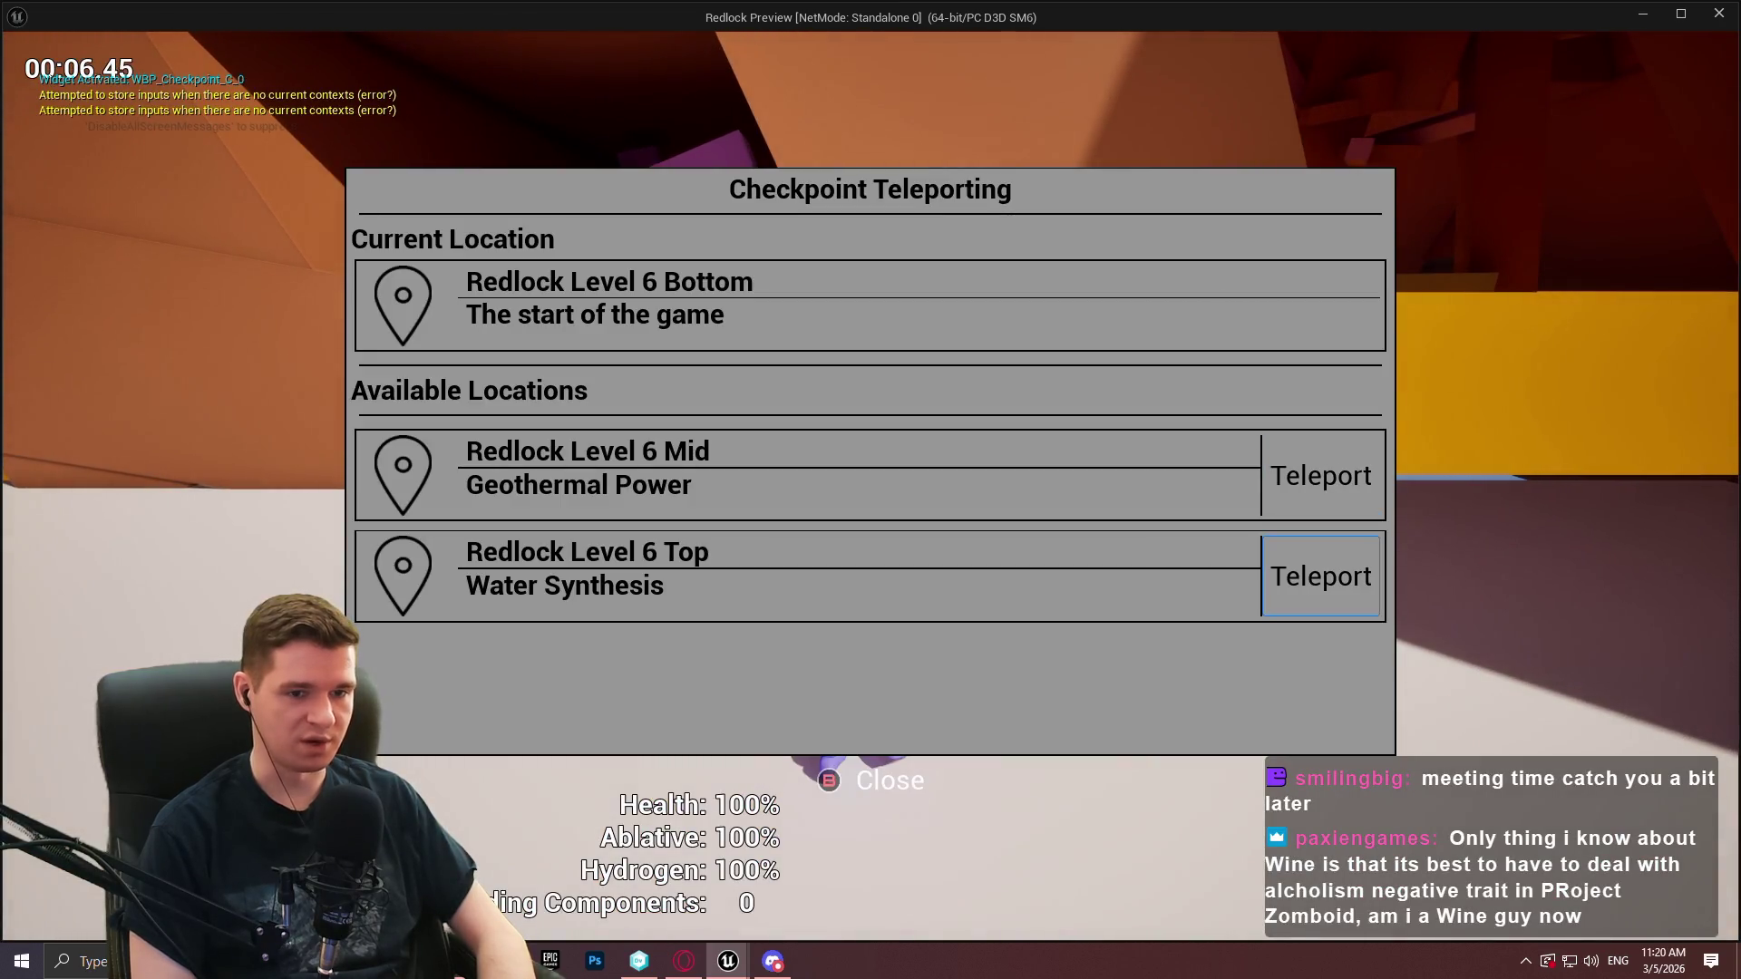
{"action": "key", "text": "Return"}
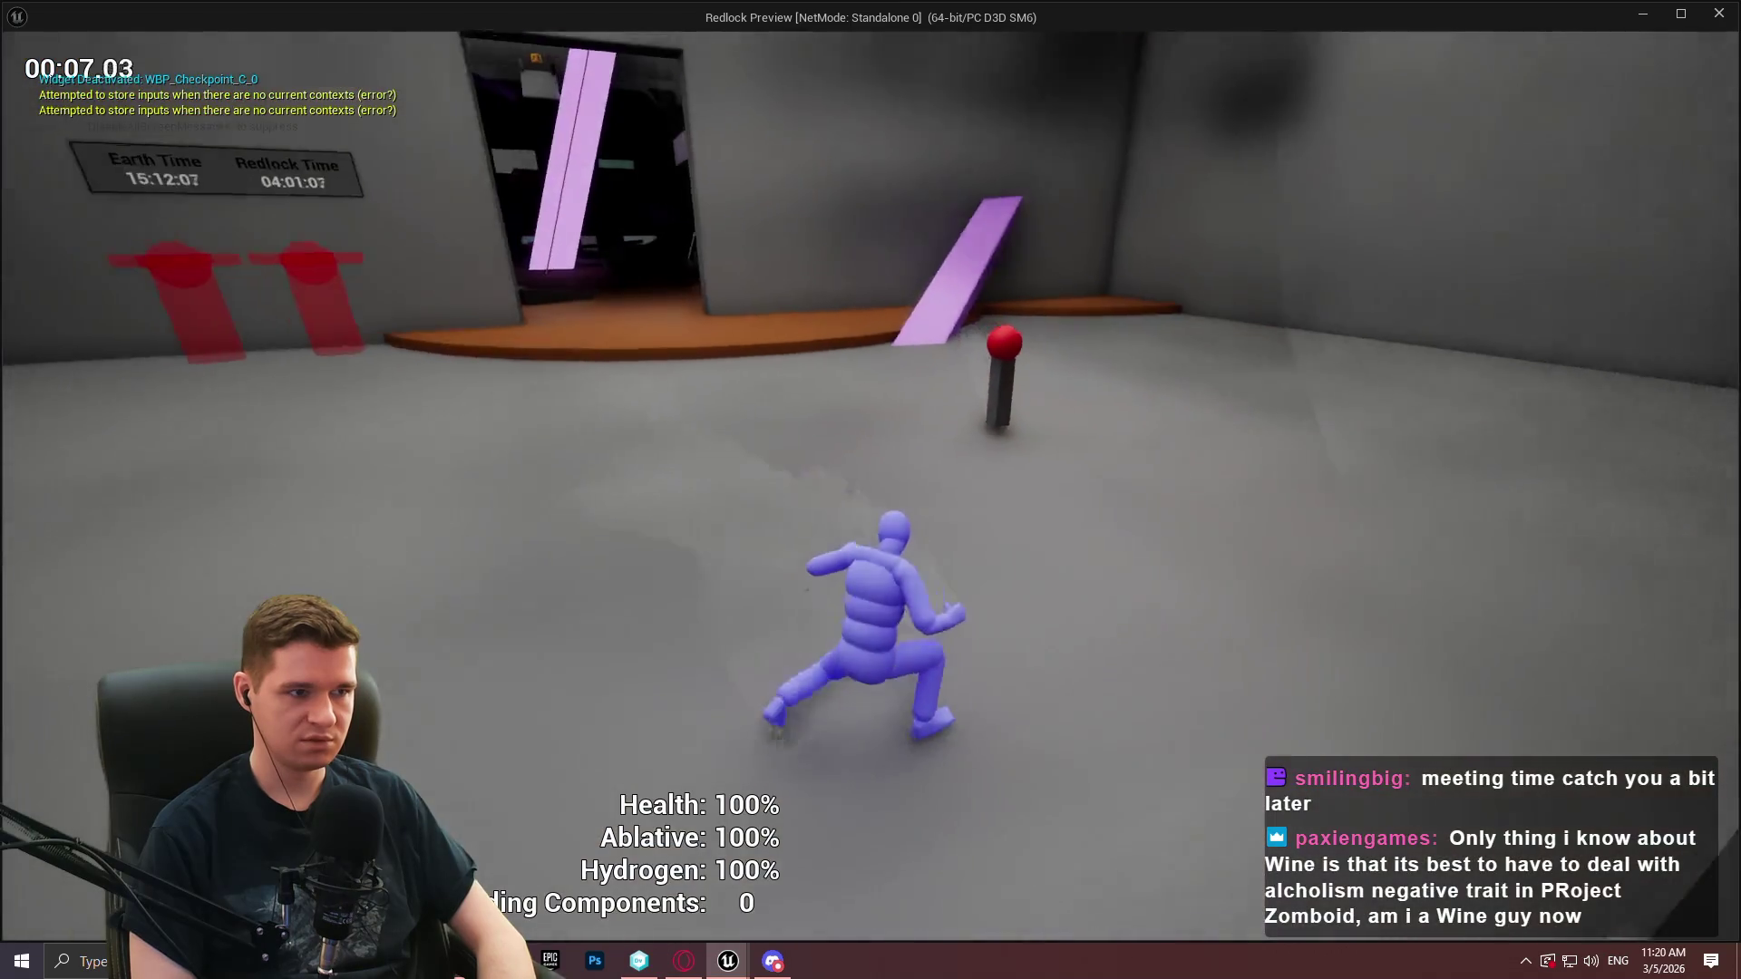
{"action": "key", "text": "e"}
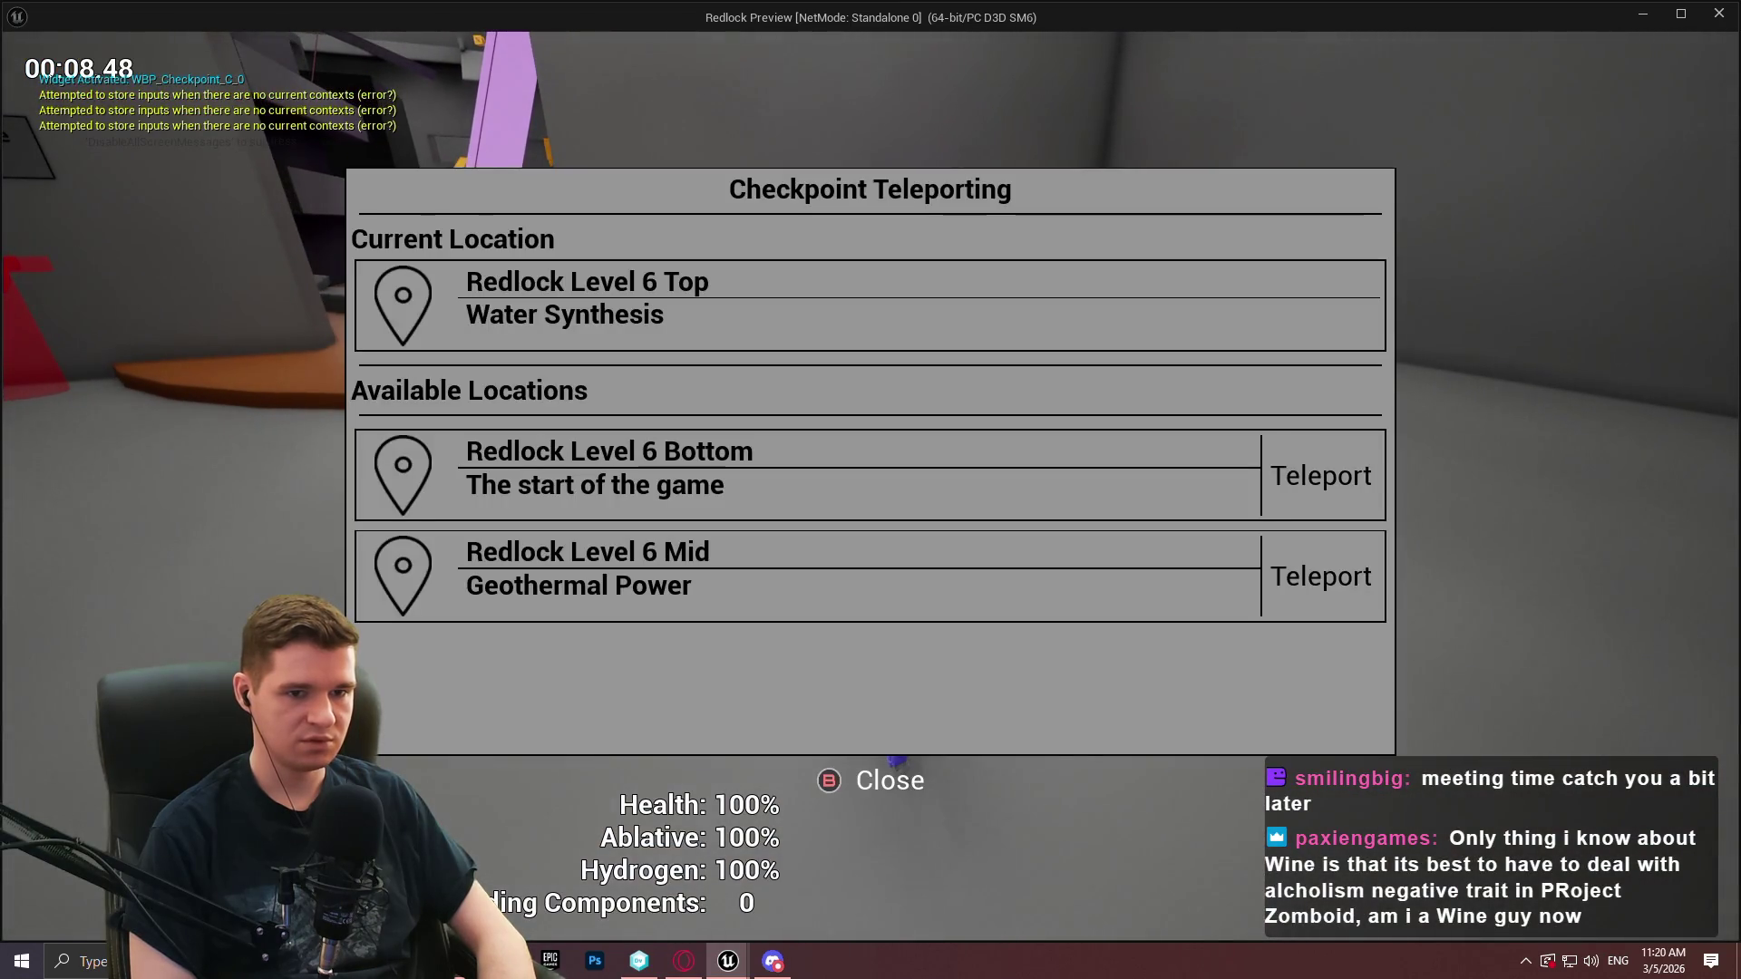
{"action": "key", "text": "Down"}
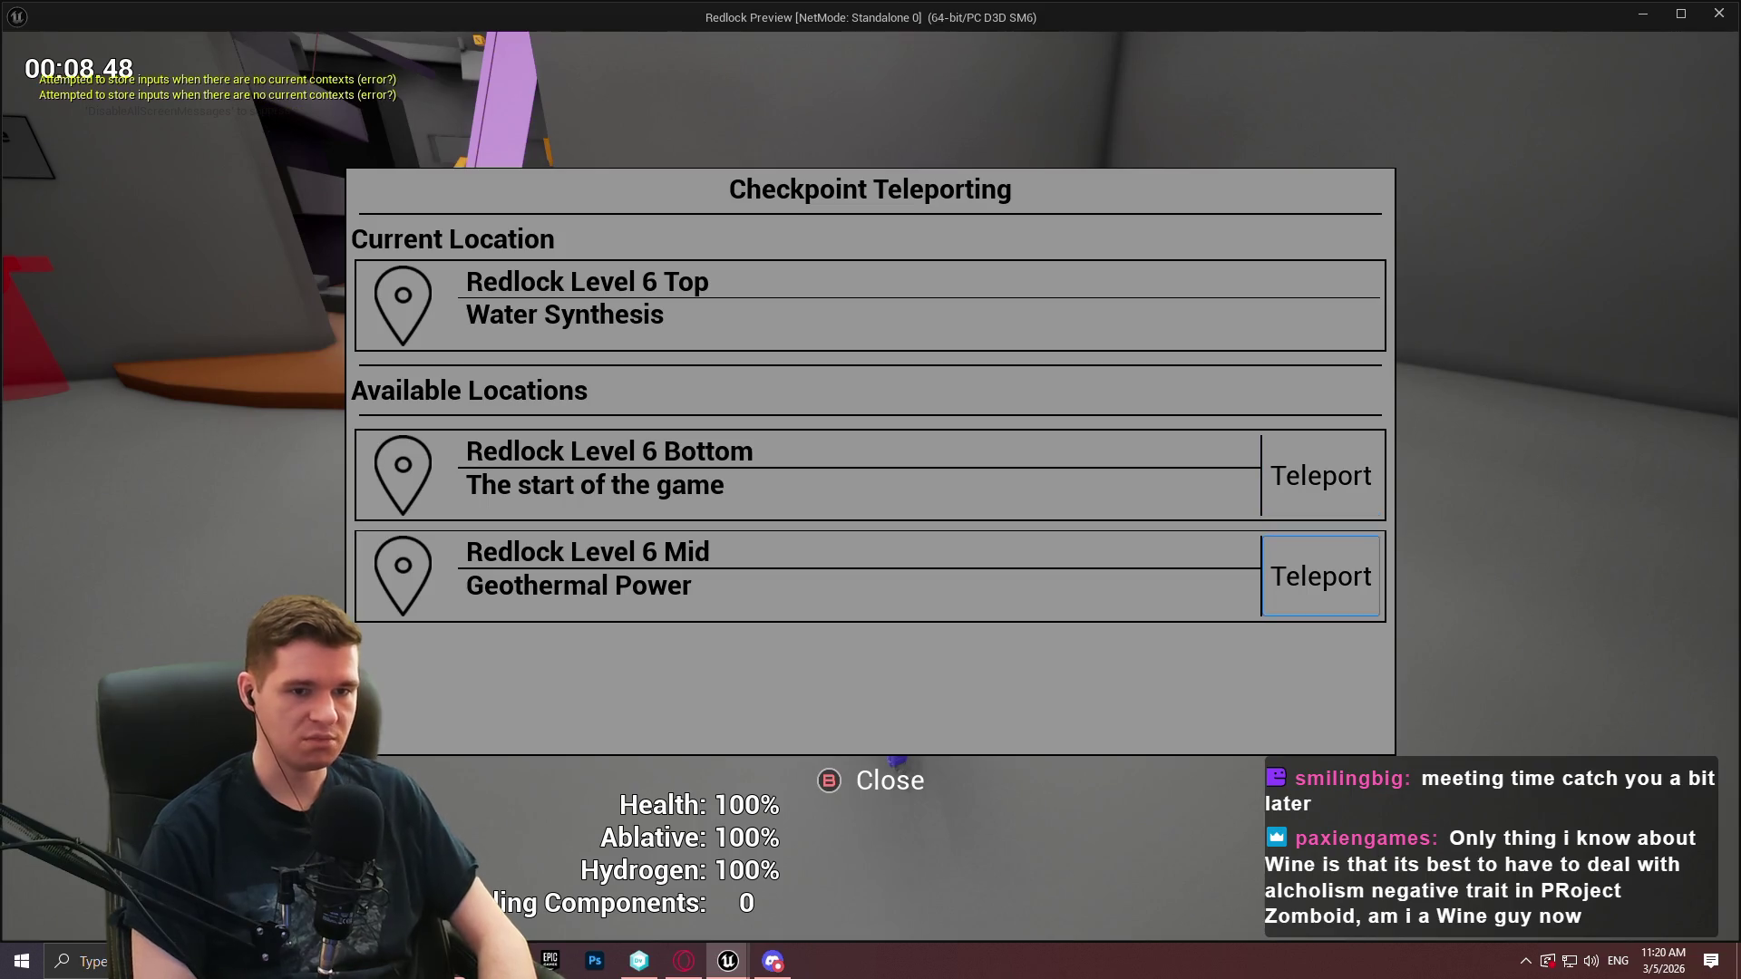
{"action": "key", "text": "Return"}
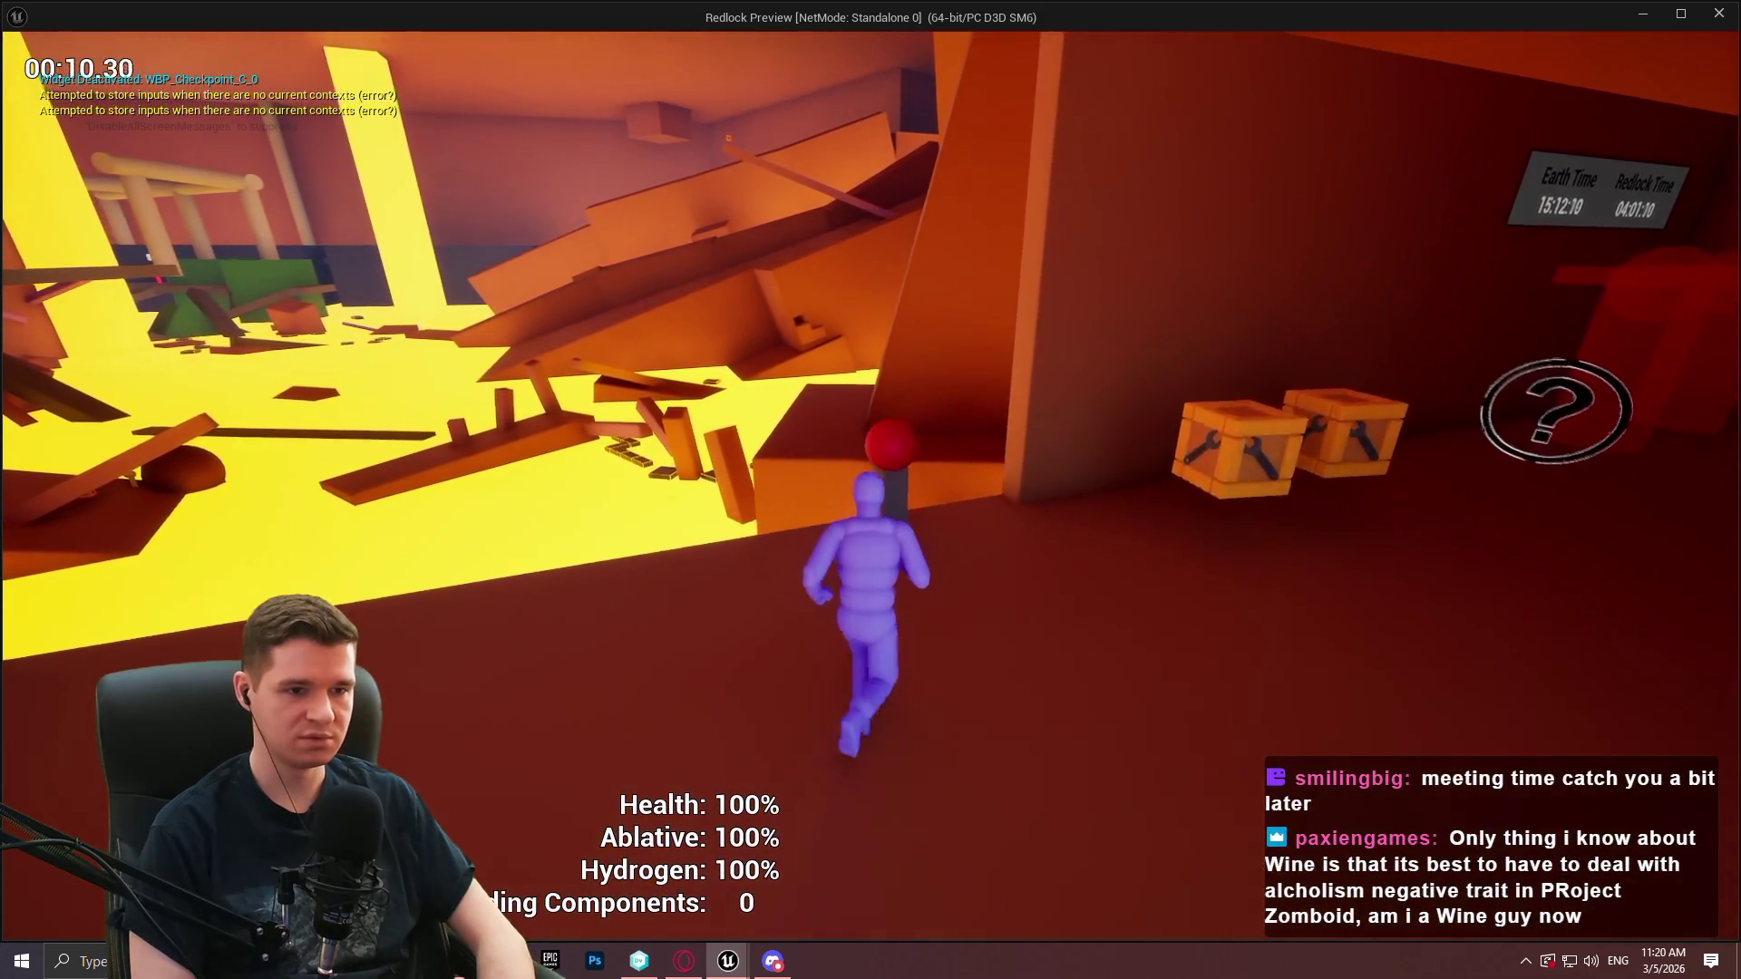
{"action": "key", "text": "e"}
{"action": "key", "text": "Down"}
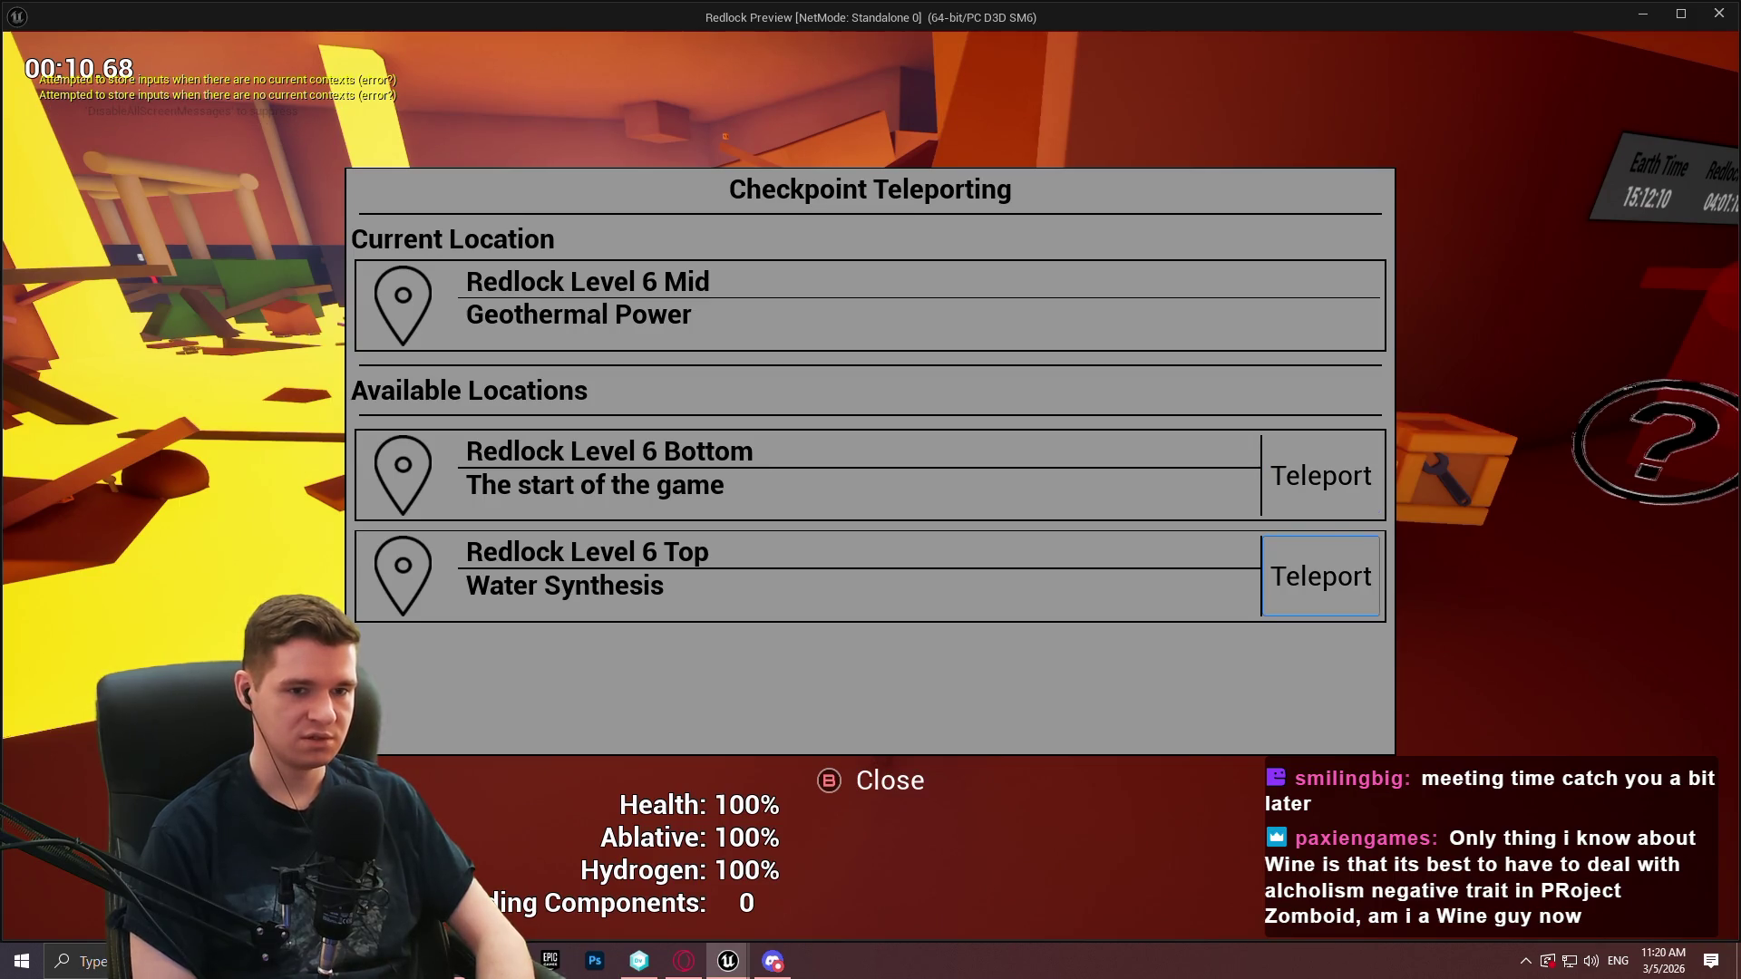
{"action": "key", "text": "Escape"}
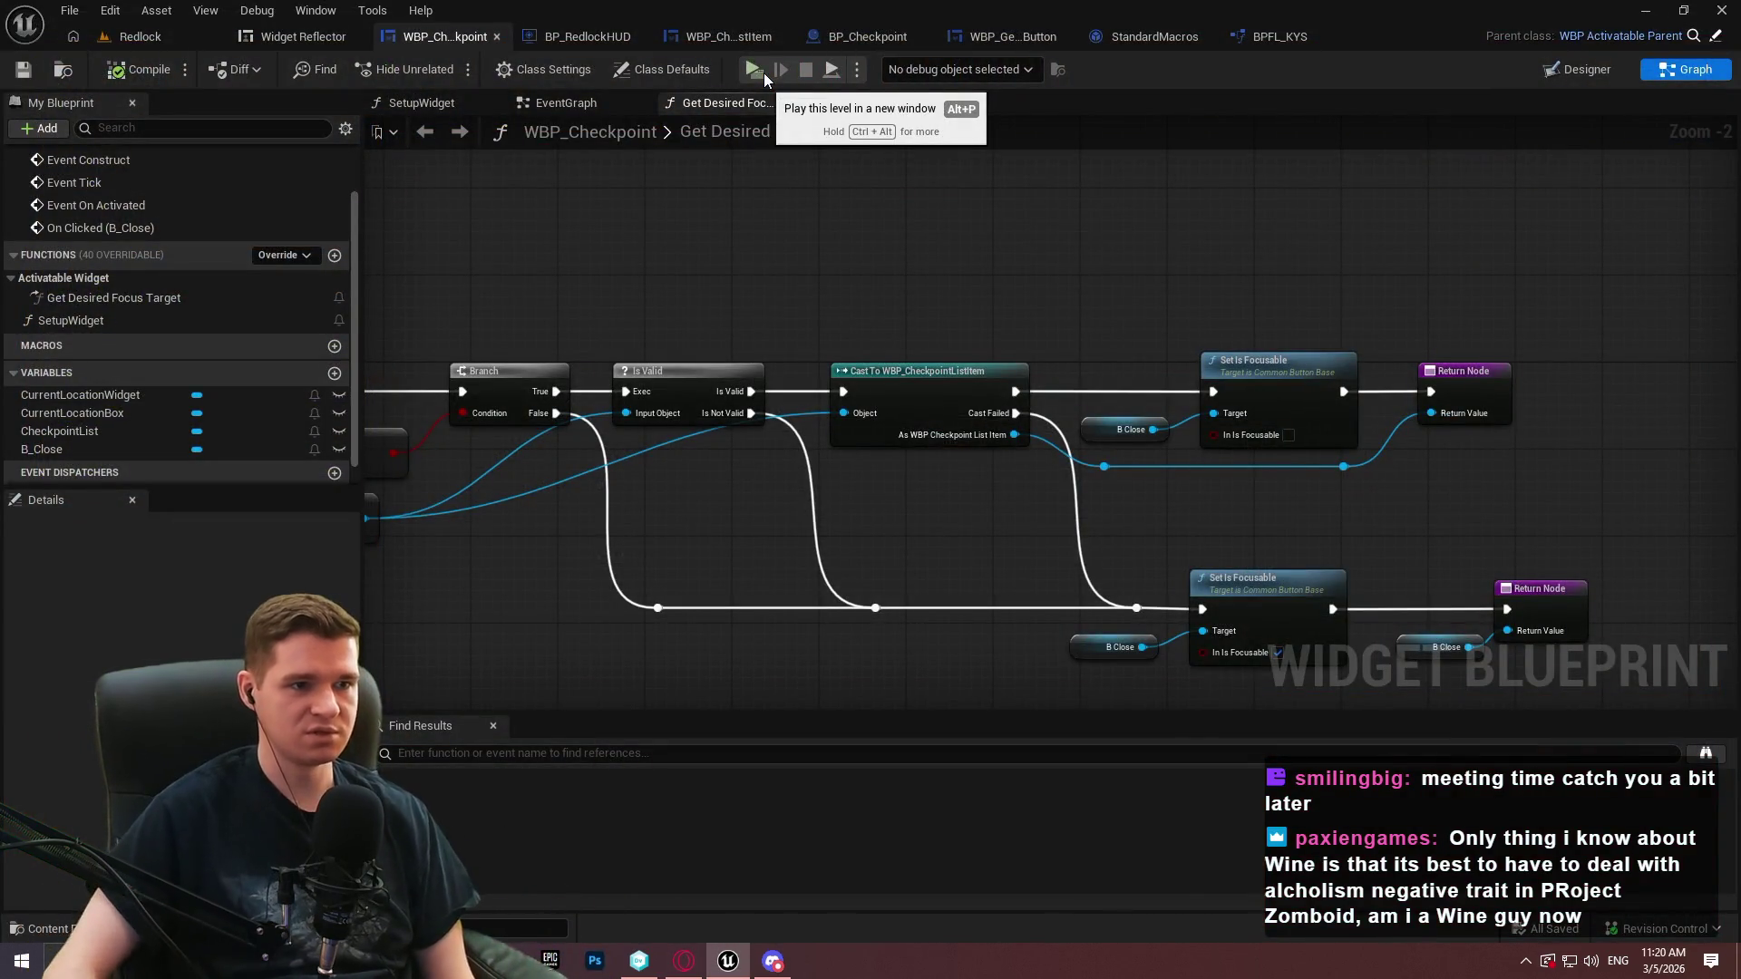
Relaunch the preview, walk to the checkpoint, and repeatedly open and close the teleport menu
{"action": "left_click", "coordinate": [753, 70]}
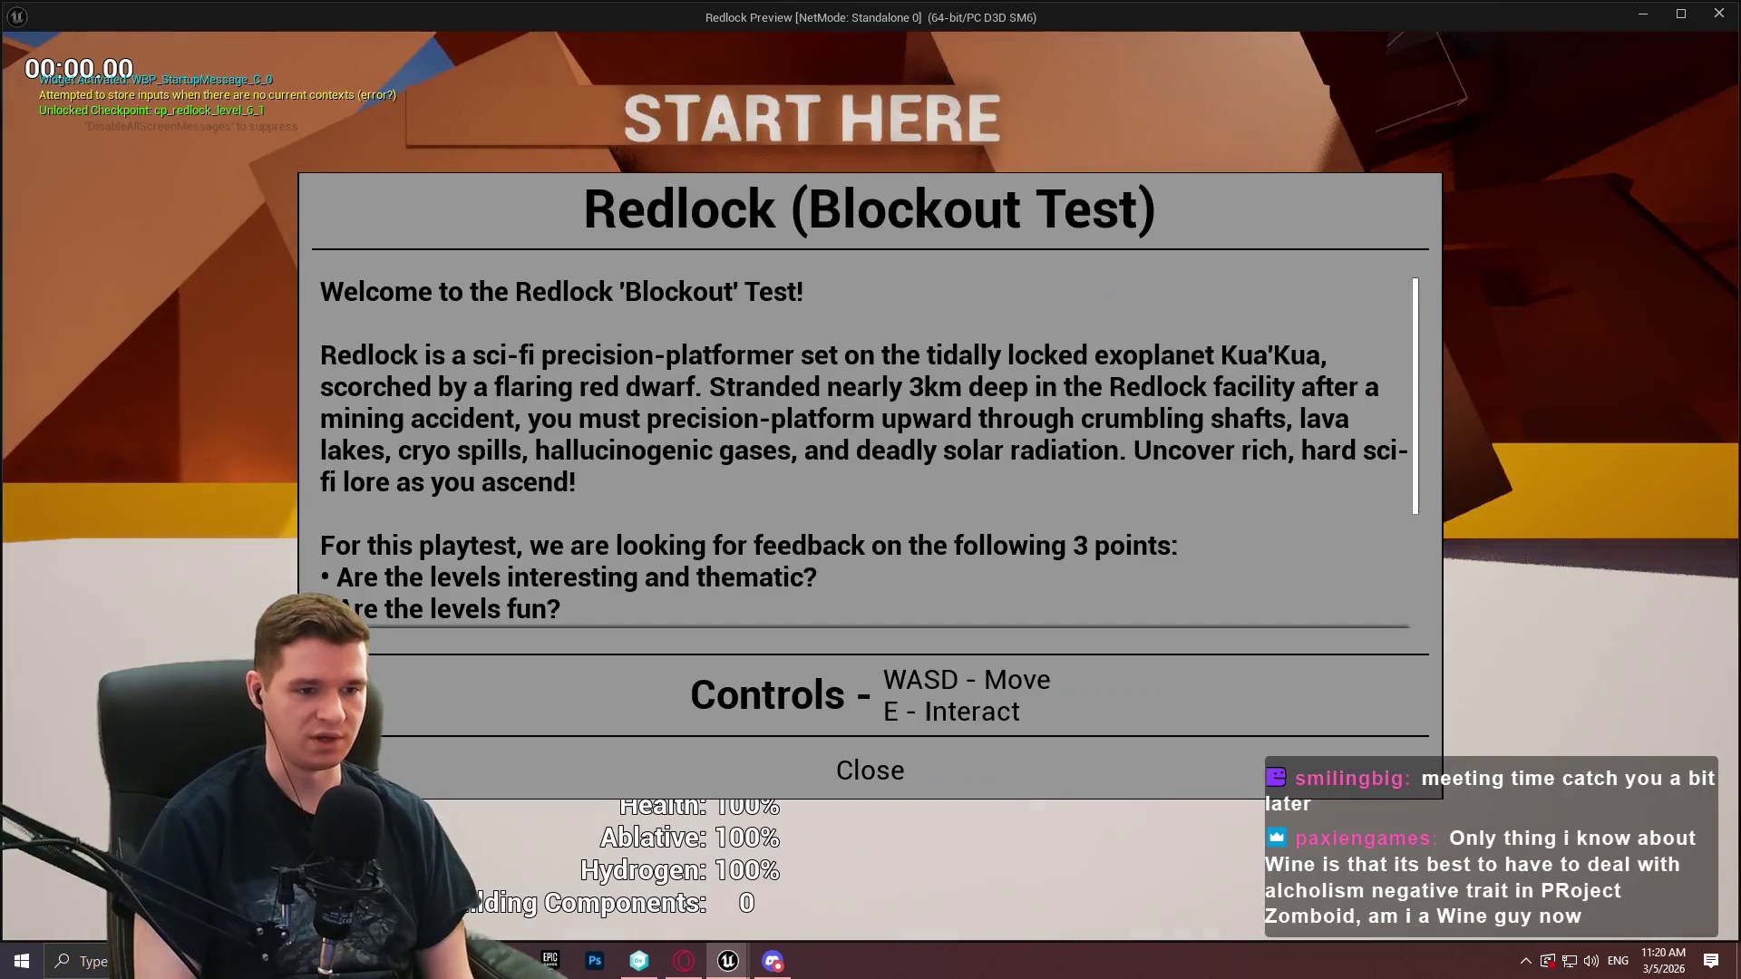
{"action": "left_click", "coordinate": [869, 770]}
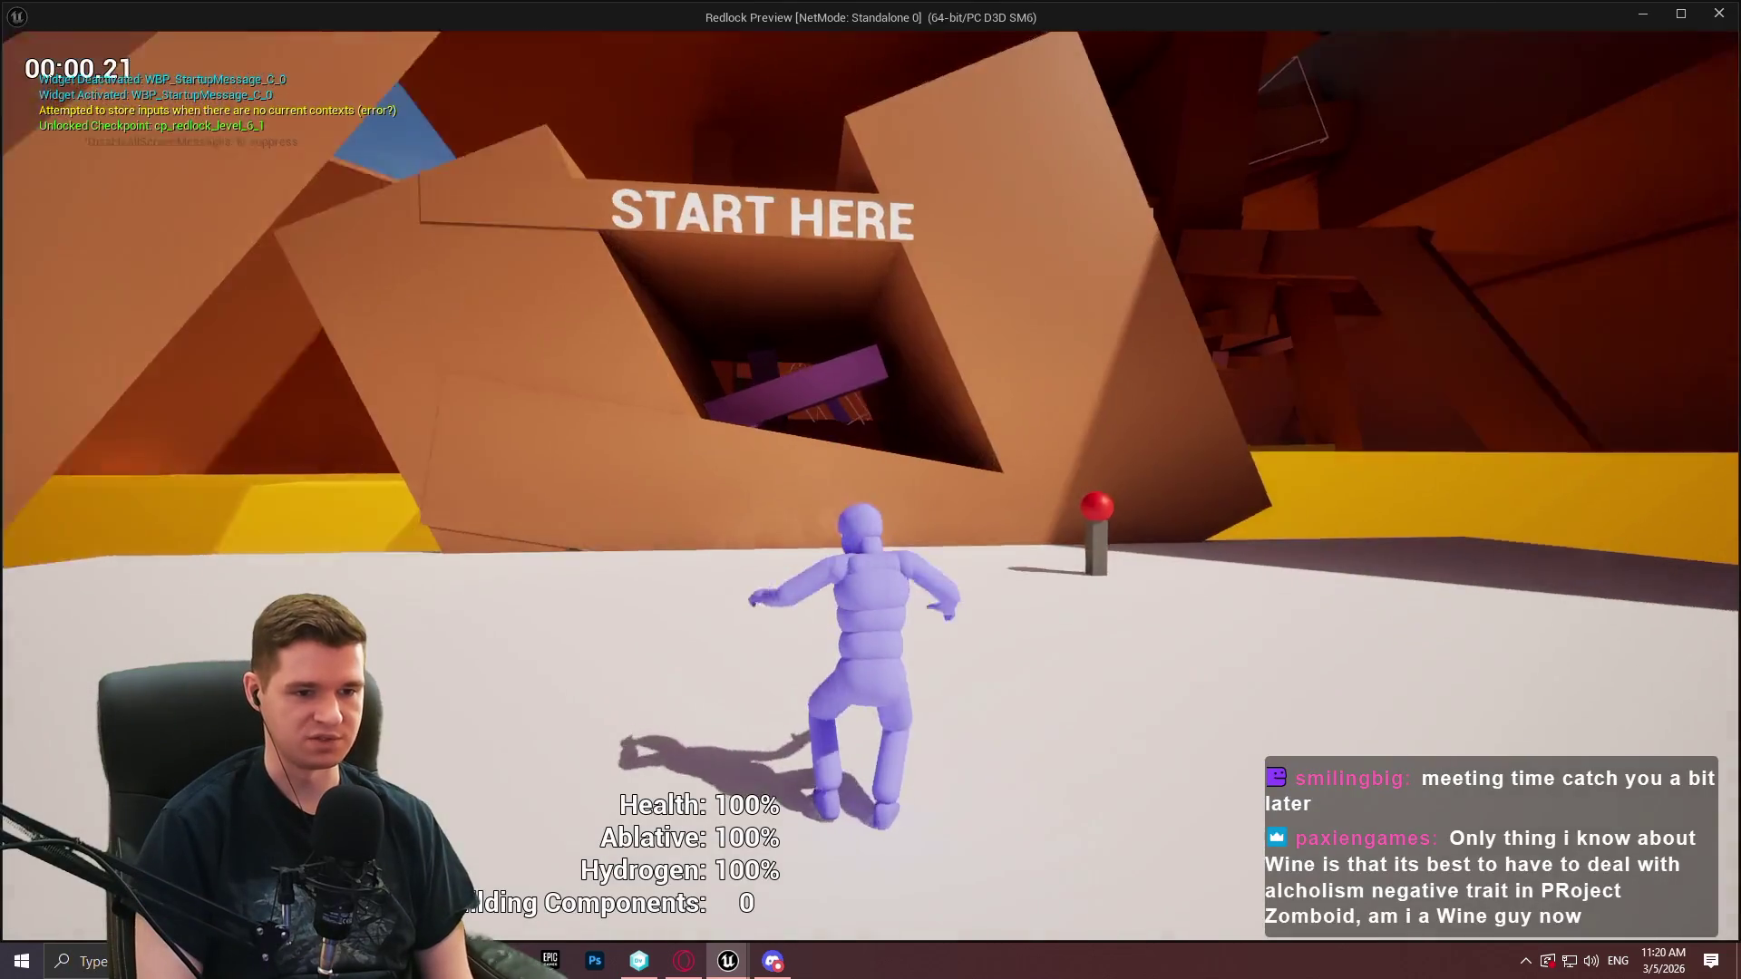
{"action": "key", "text": "w"}
{"action": "key", "text": "e"}
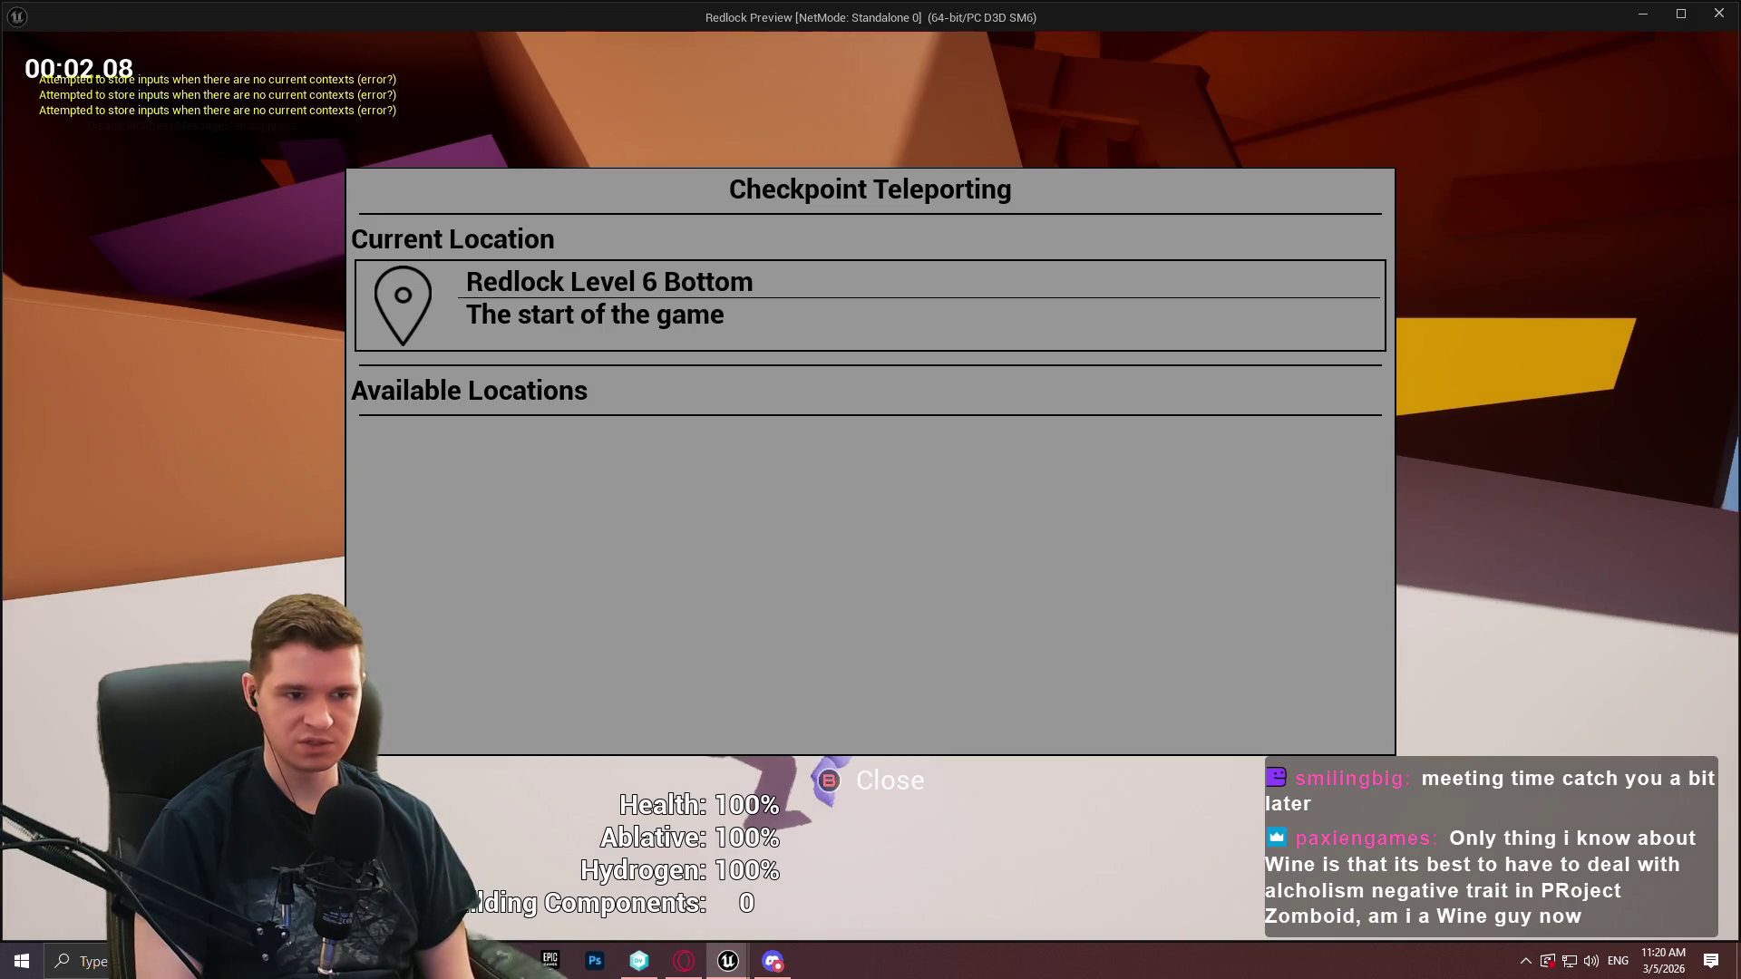
{"action": "key", "text": "Escape"}
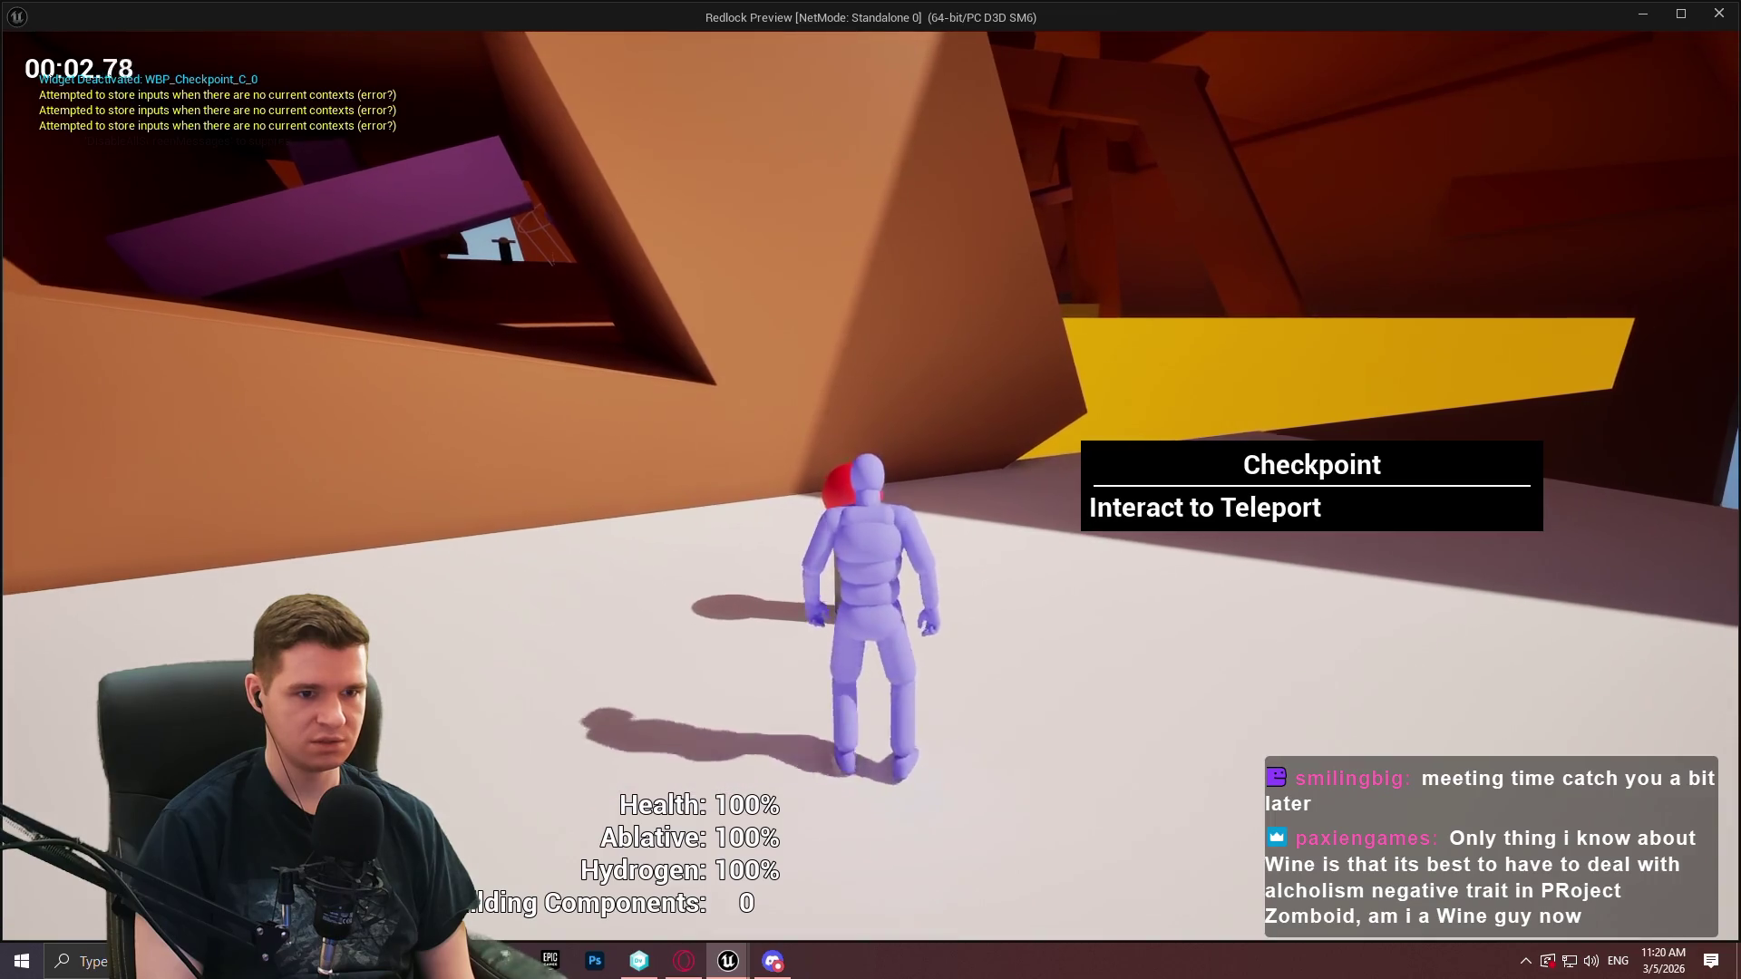
{"action": "key", "text": "e"}
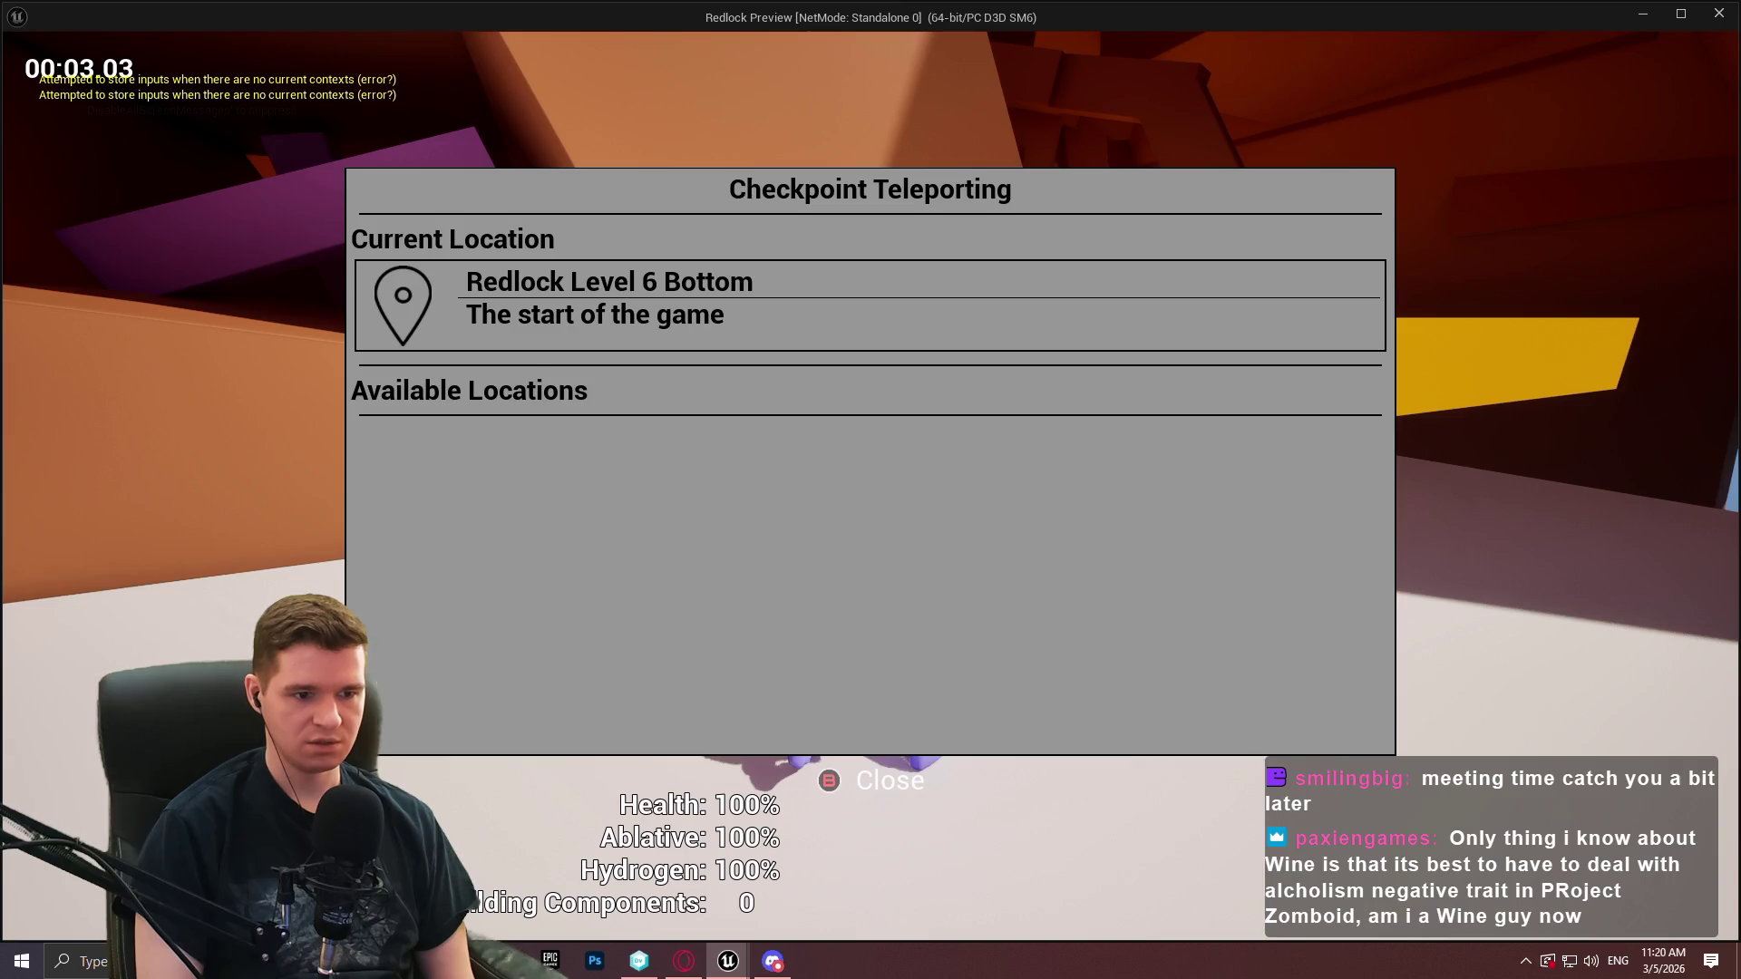
{"action": "key", "text": "Escape"}
{"action": "key", "text": "e"}
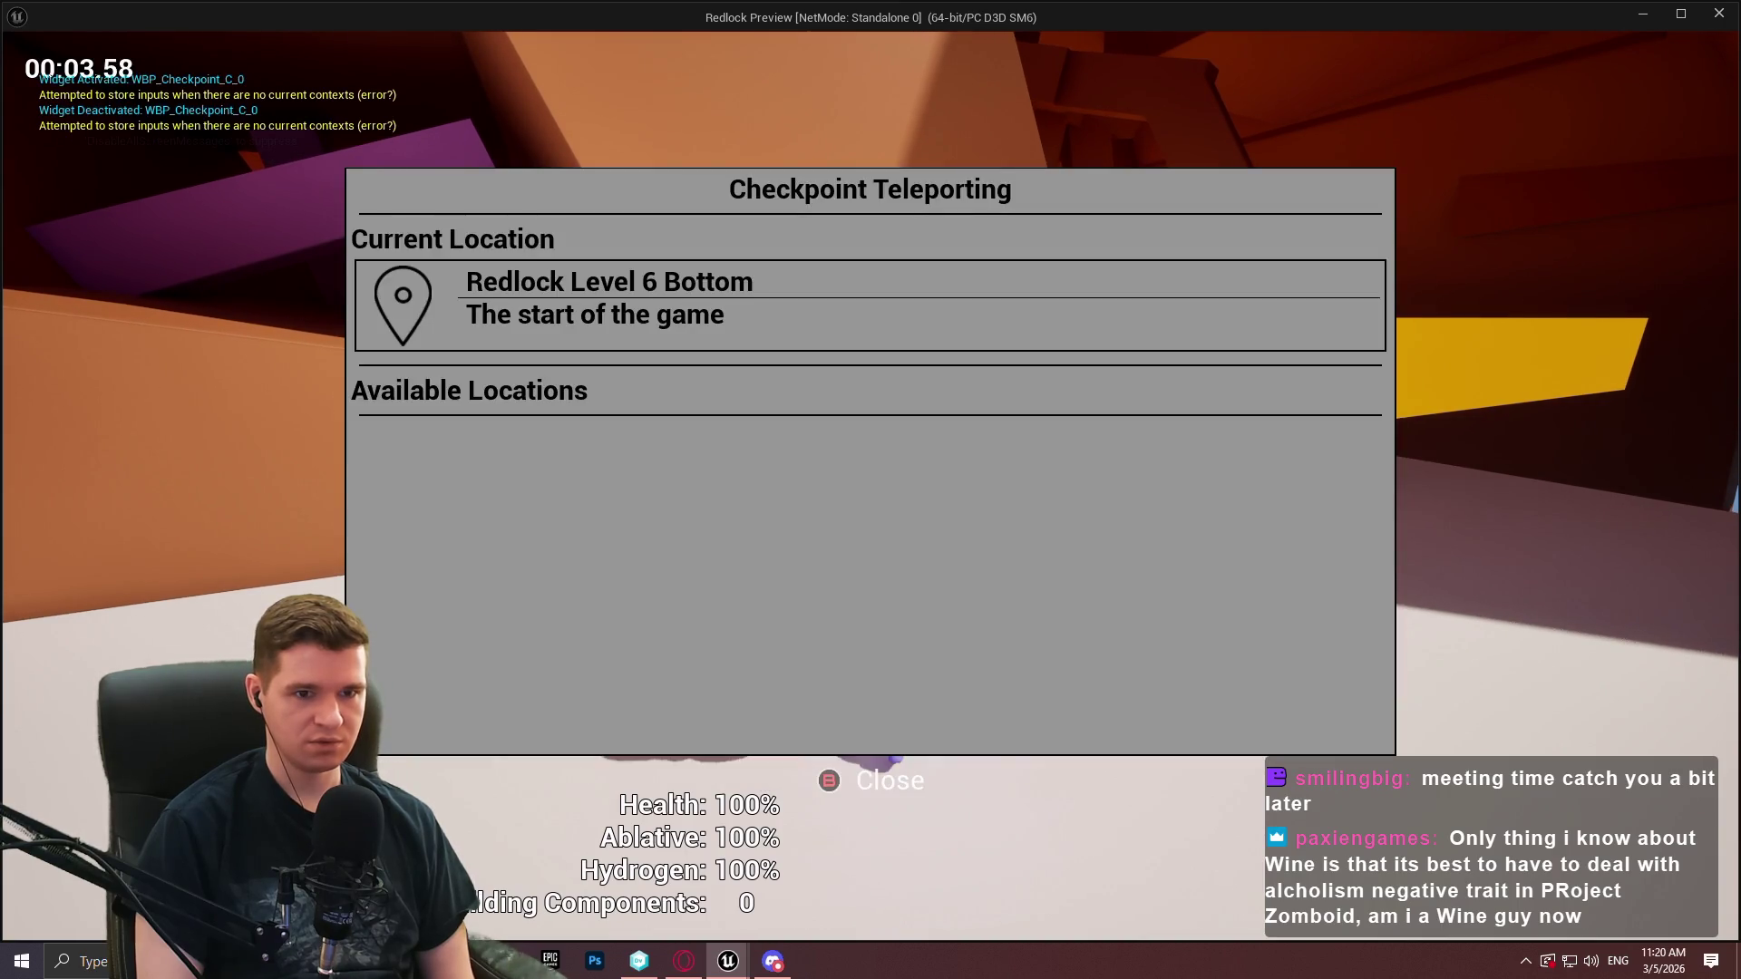
{"action": "key", "text": "Escape"}
{"action": "key", "text": "e"}
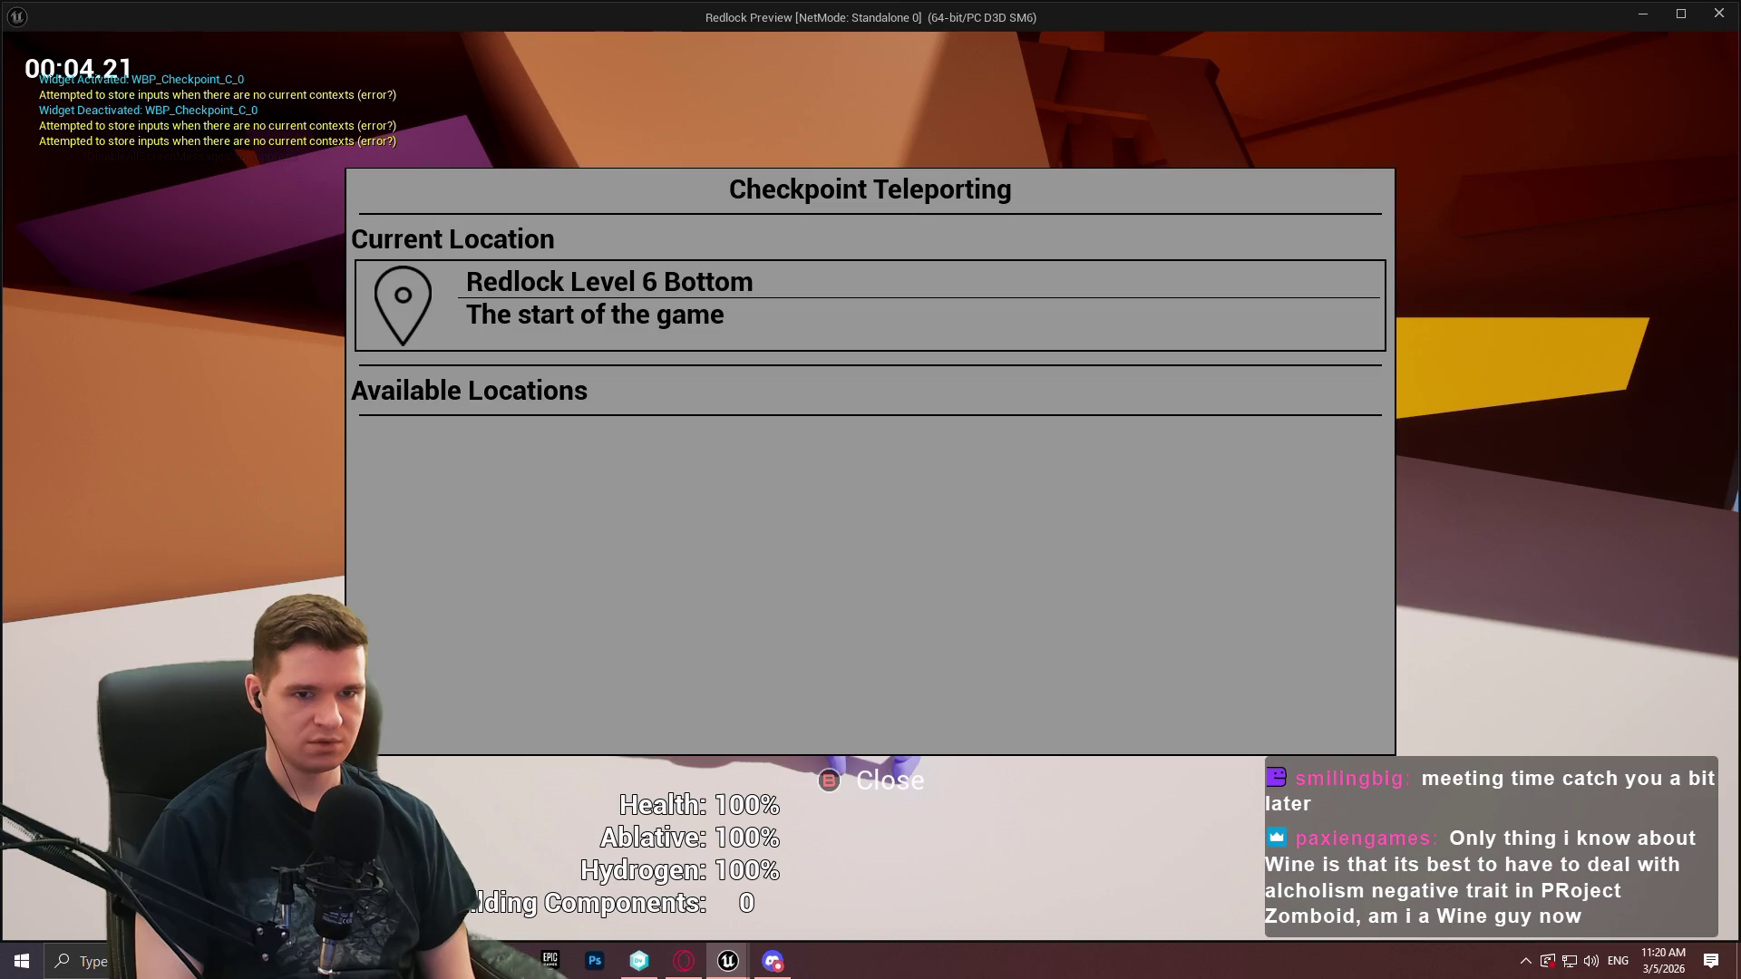
{"action": "key", "text": "Escape"}
{"action": "key", "text": "w"}
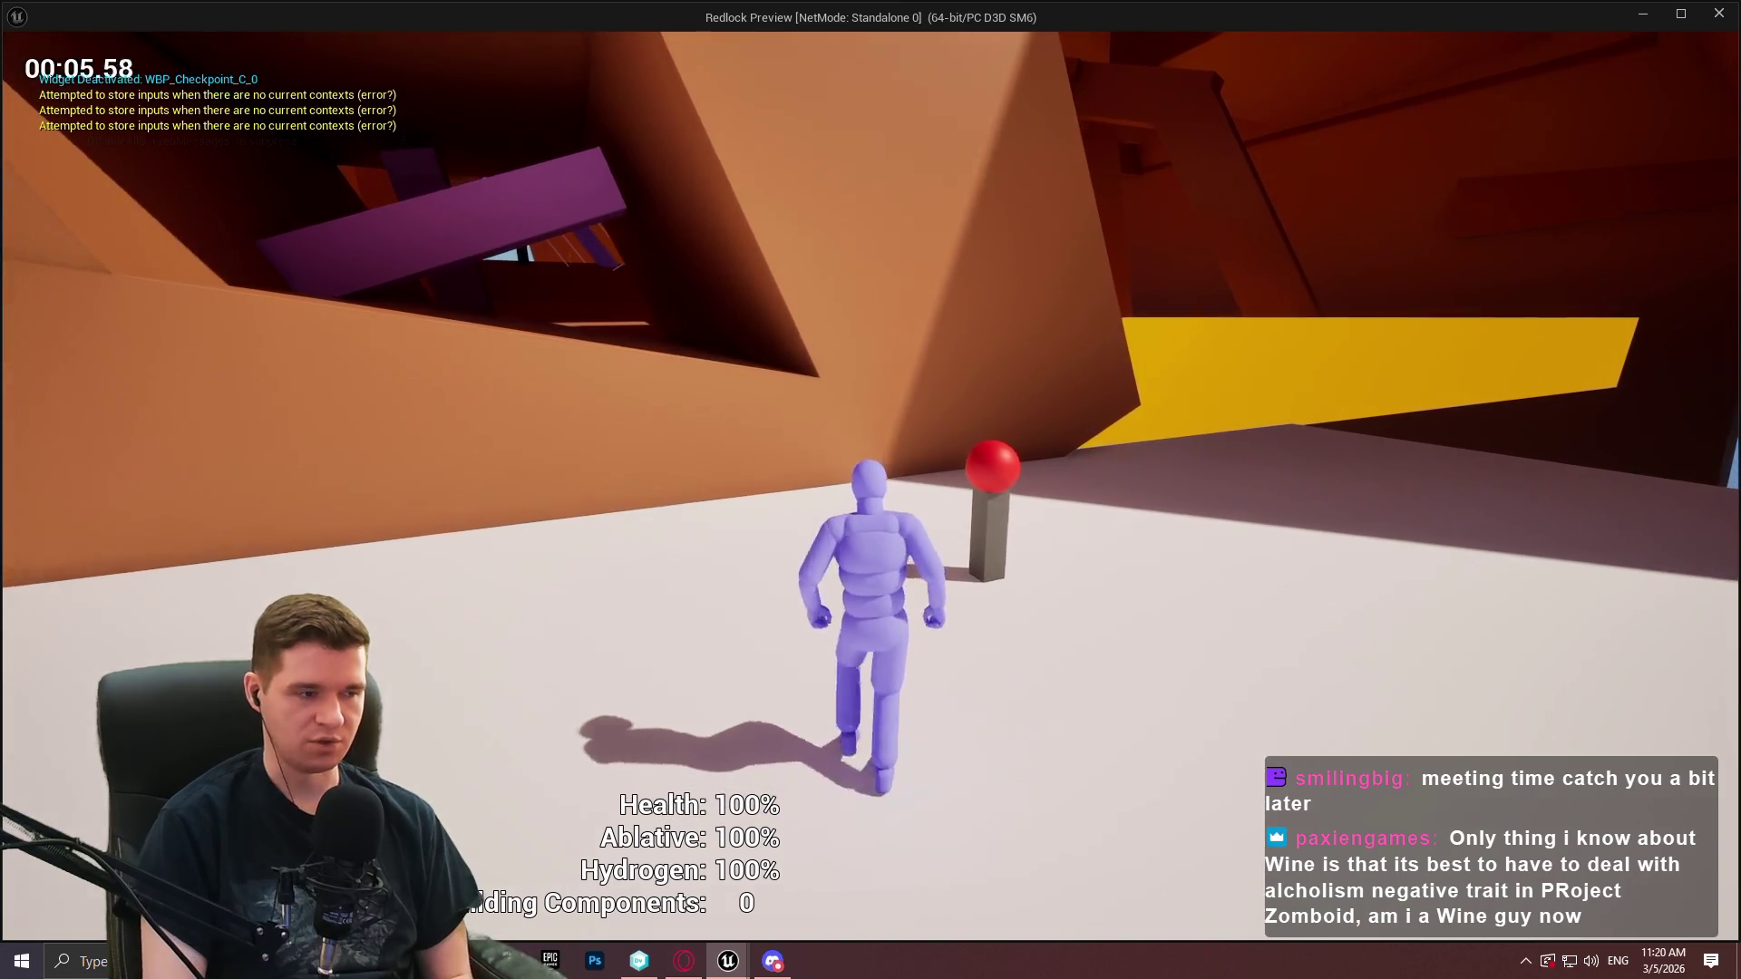
{"action": "key", "text": "Escape"}
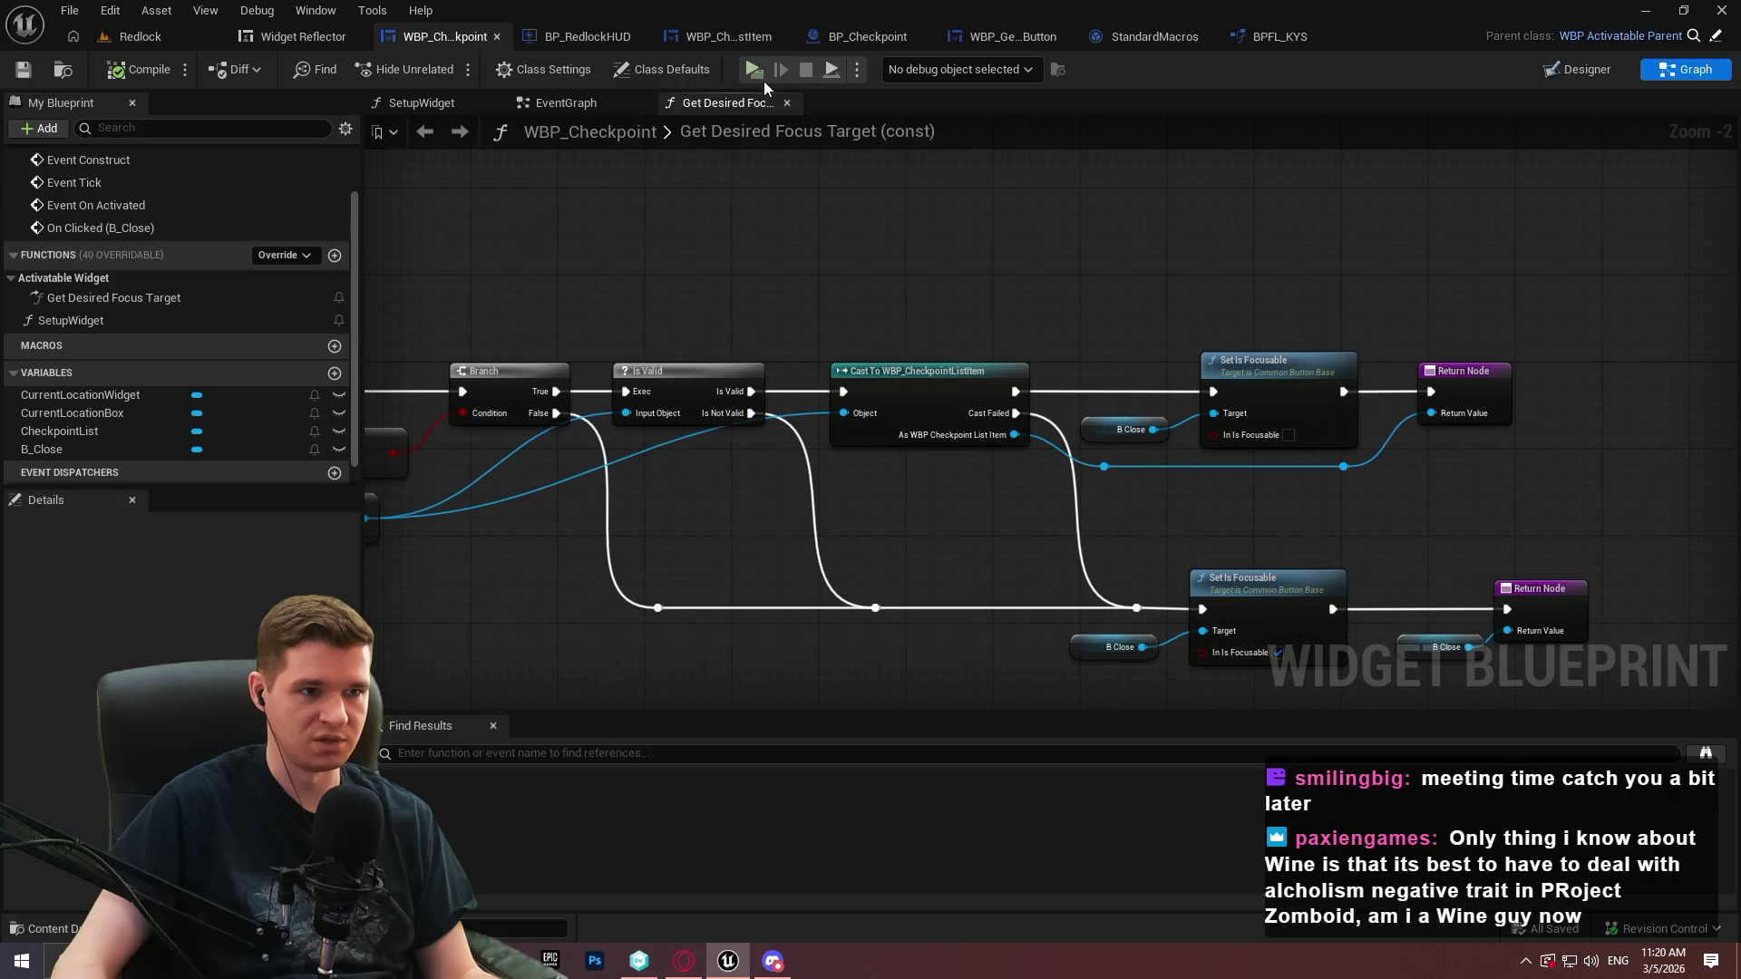
Run a third preview, toggling the teleport menu several times before stopping the session
{"action": "left_click", "coordinate": [763, 79]}
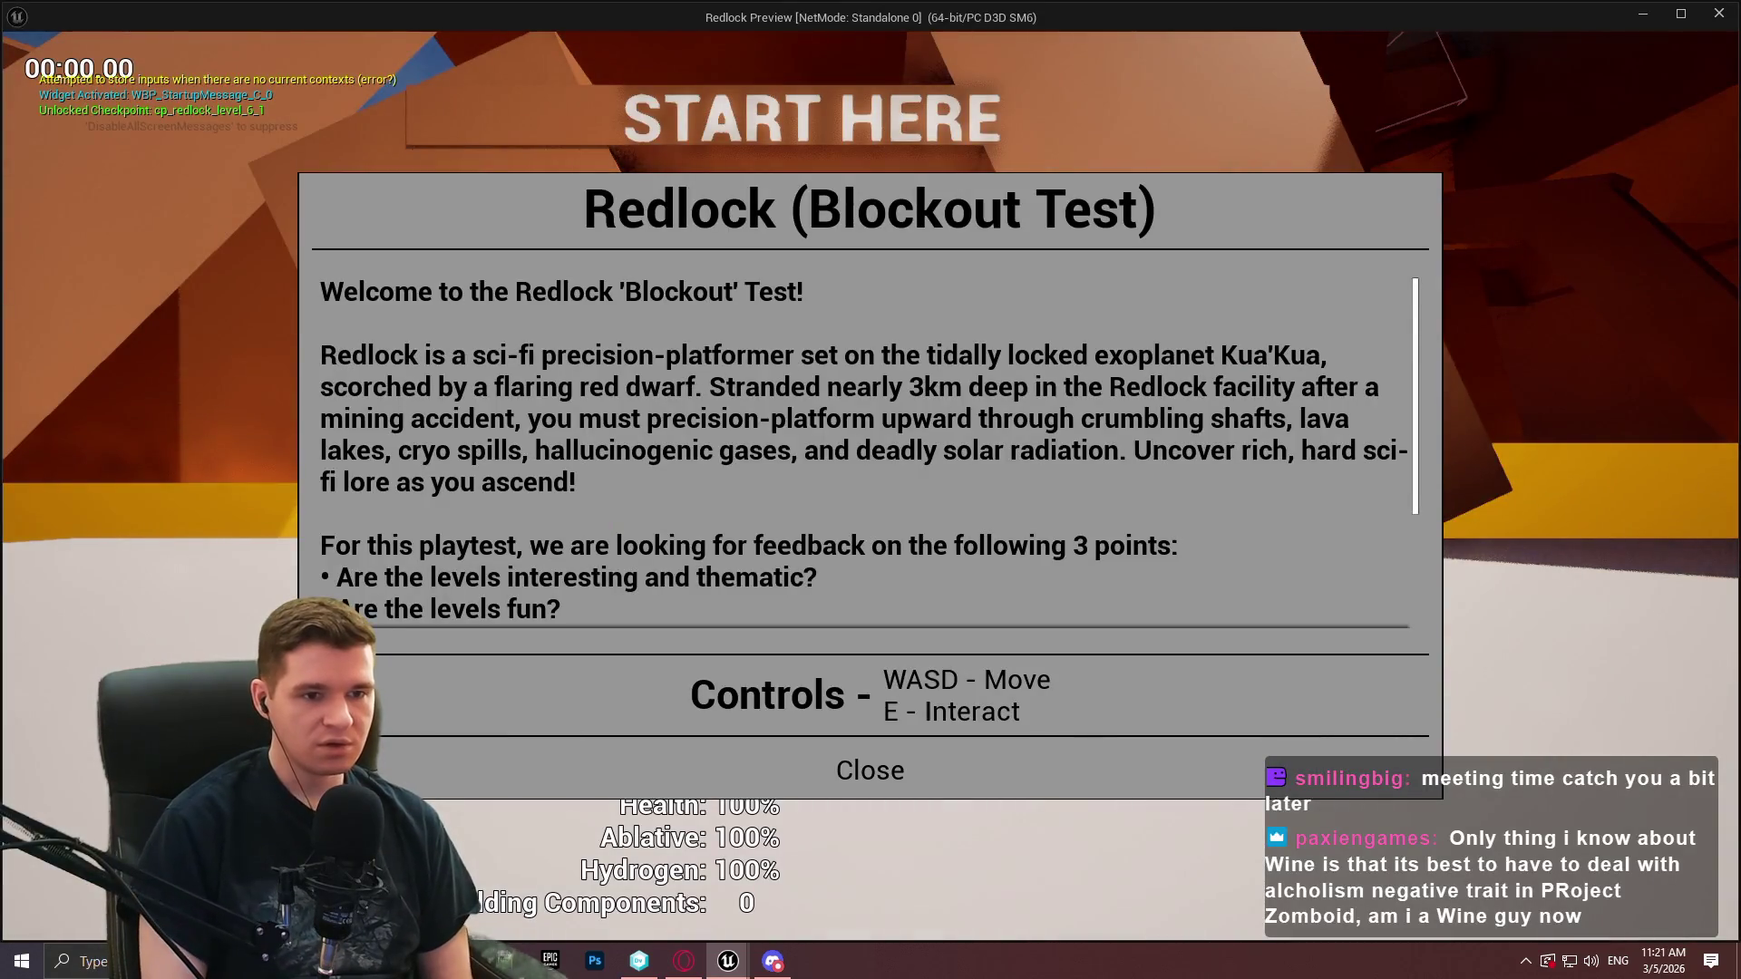
{"action": "key", "text": "Escape"}
{"action": "key", "text": "w"}
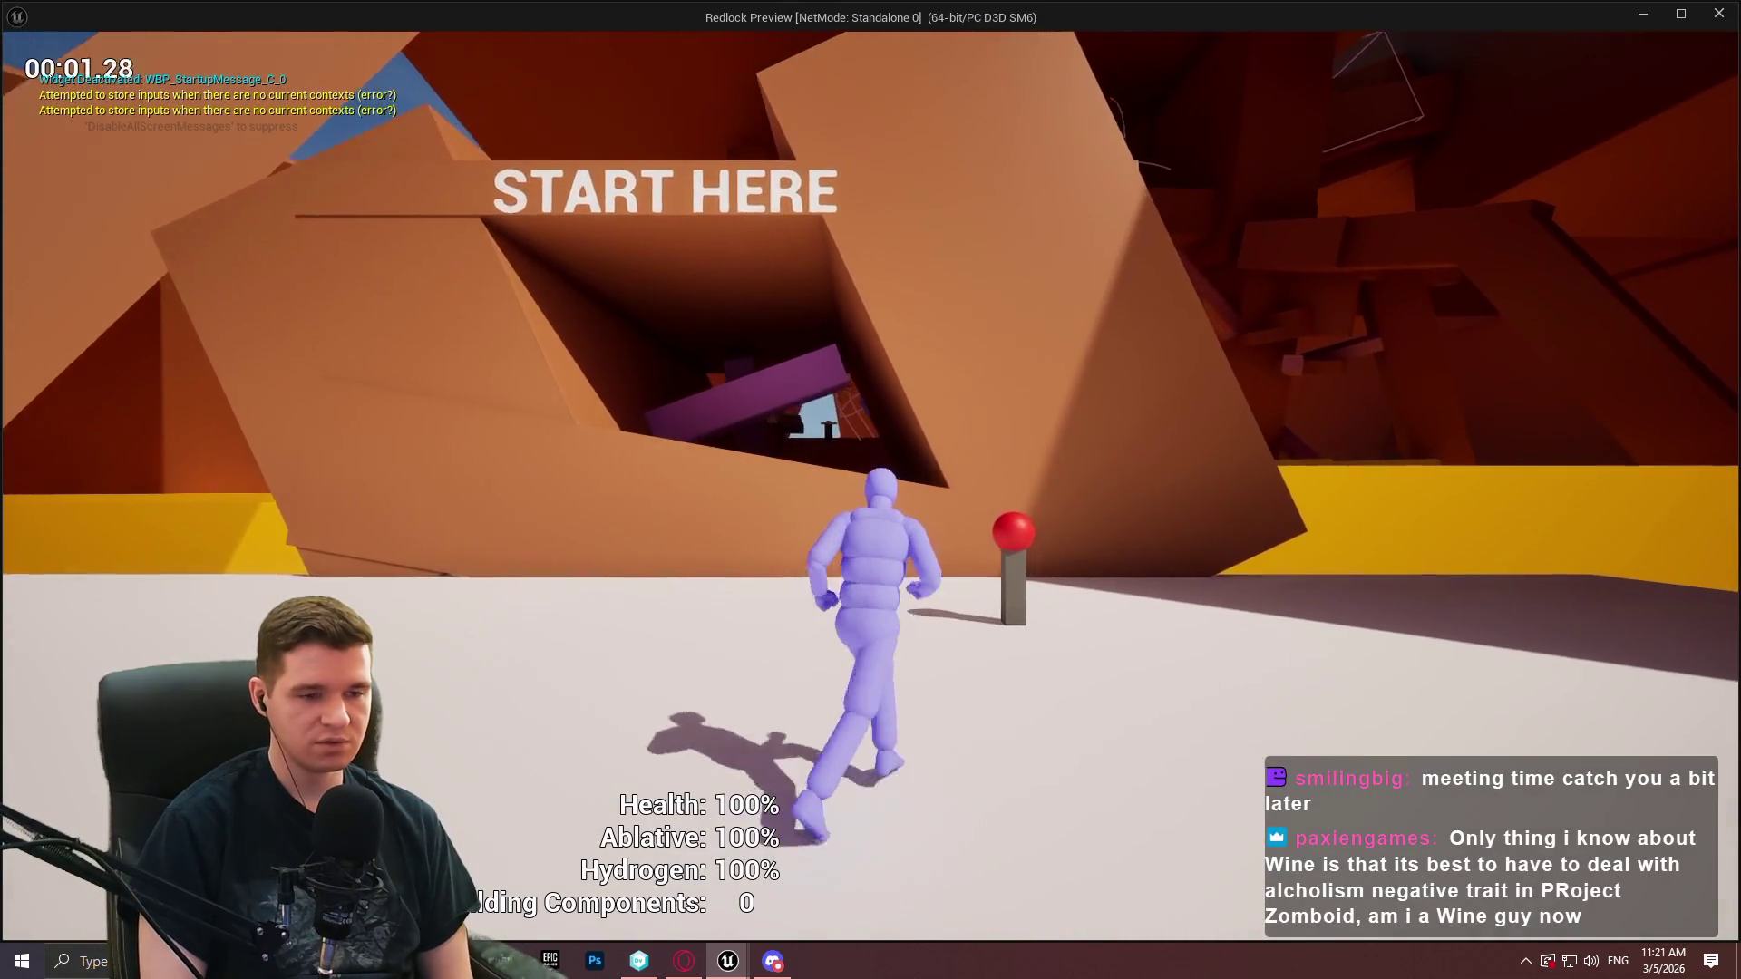
{"action": "key", "text": "e"}
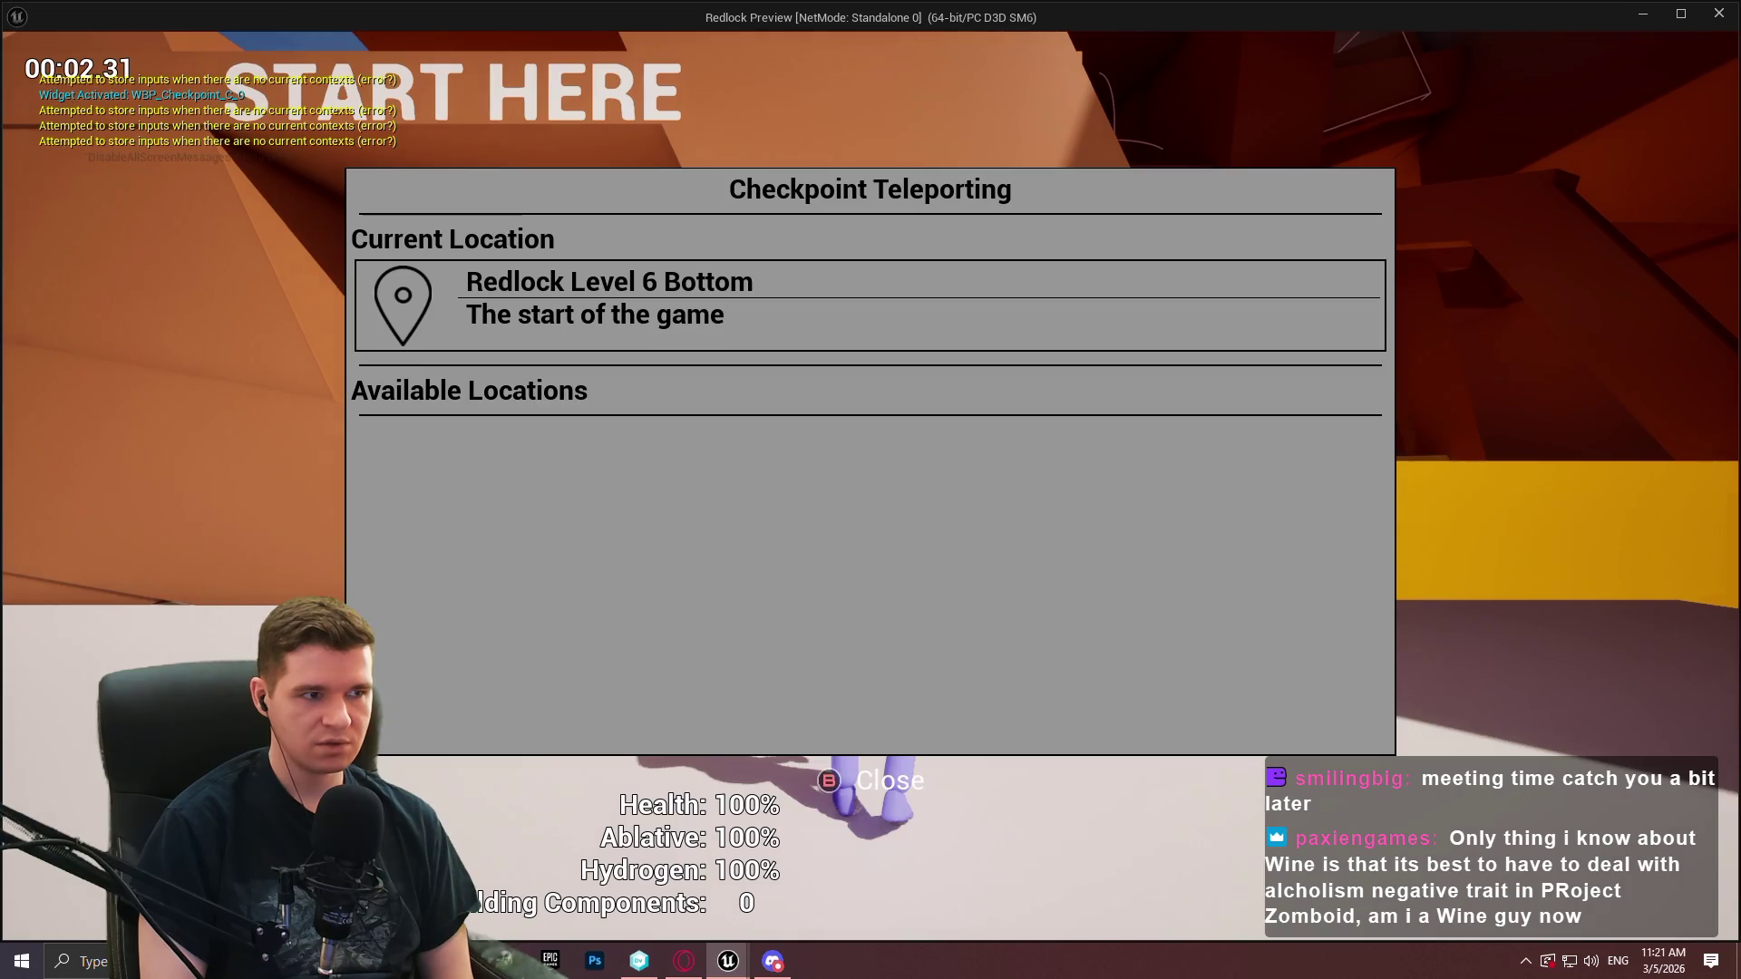
{"action": "key", "text": "Escape"}
{"action": "key", "text": "e"}
{"action": "key", "text": "Escape"}
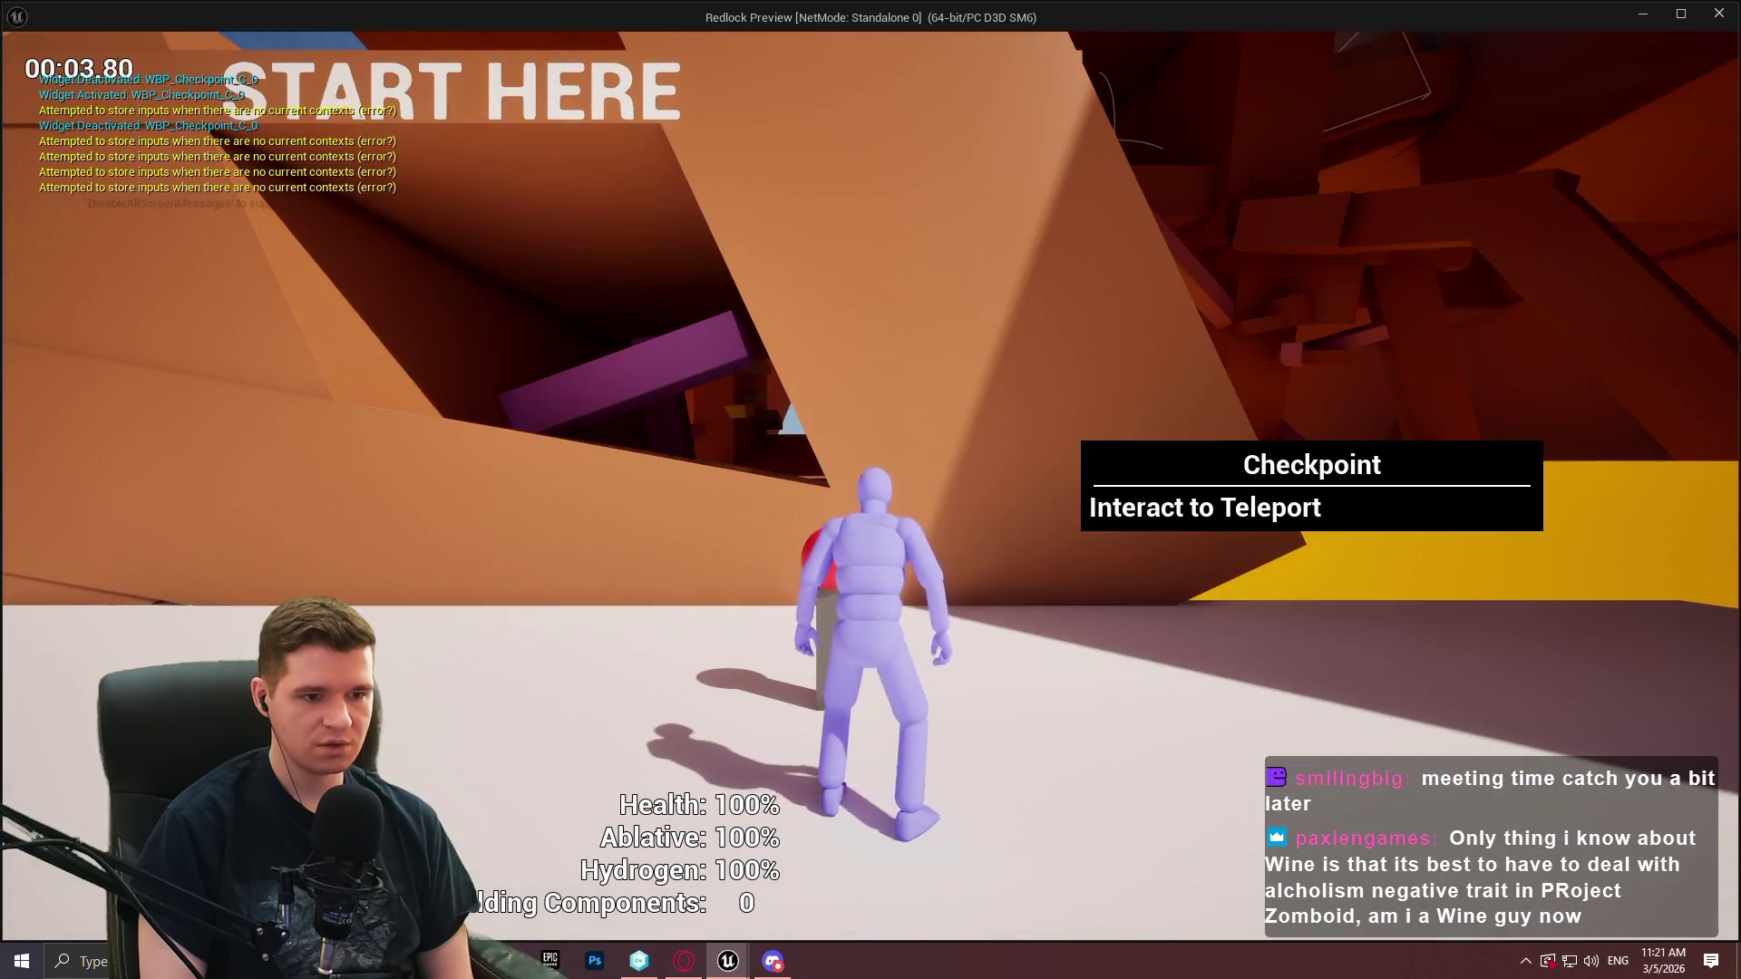
{"action": "key", "text": "e"}
{"action": "key", "text": "Escape"}
{"action": "key", "text": "e"}
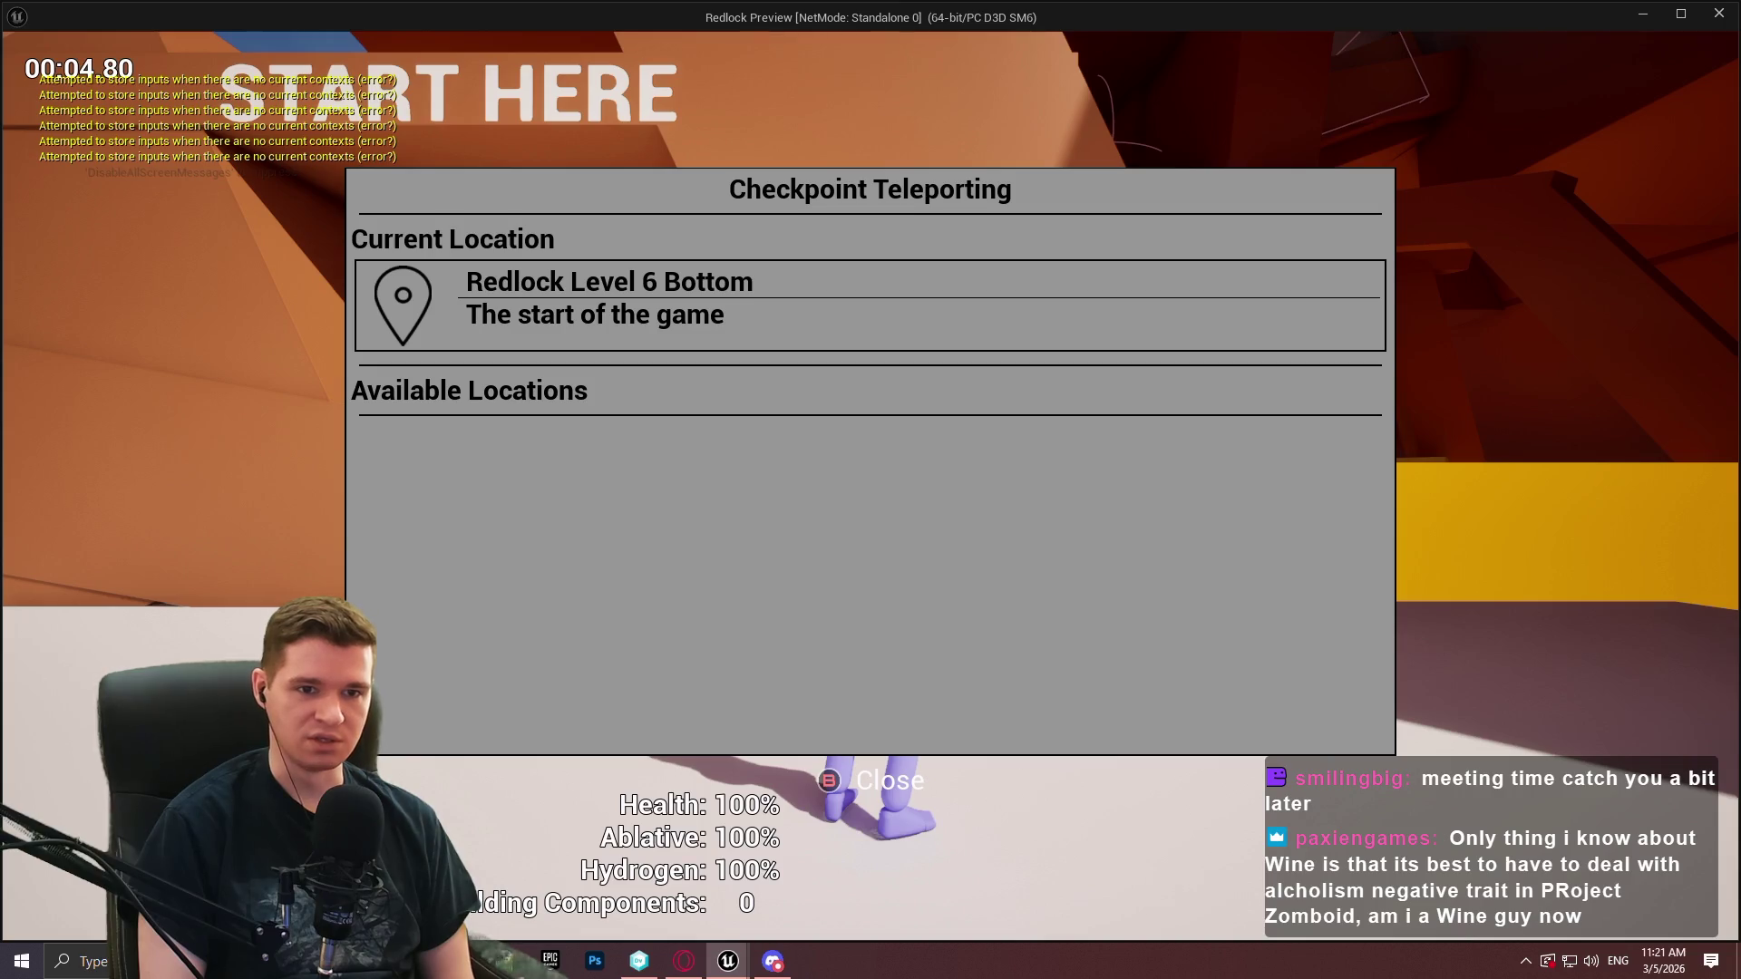
{"action": "key", "text": "Escape"}
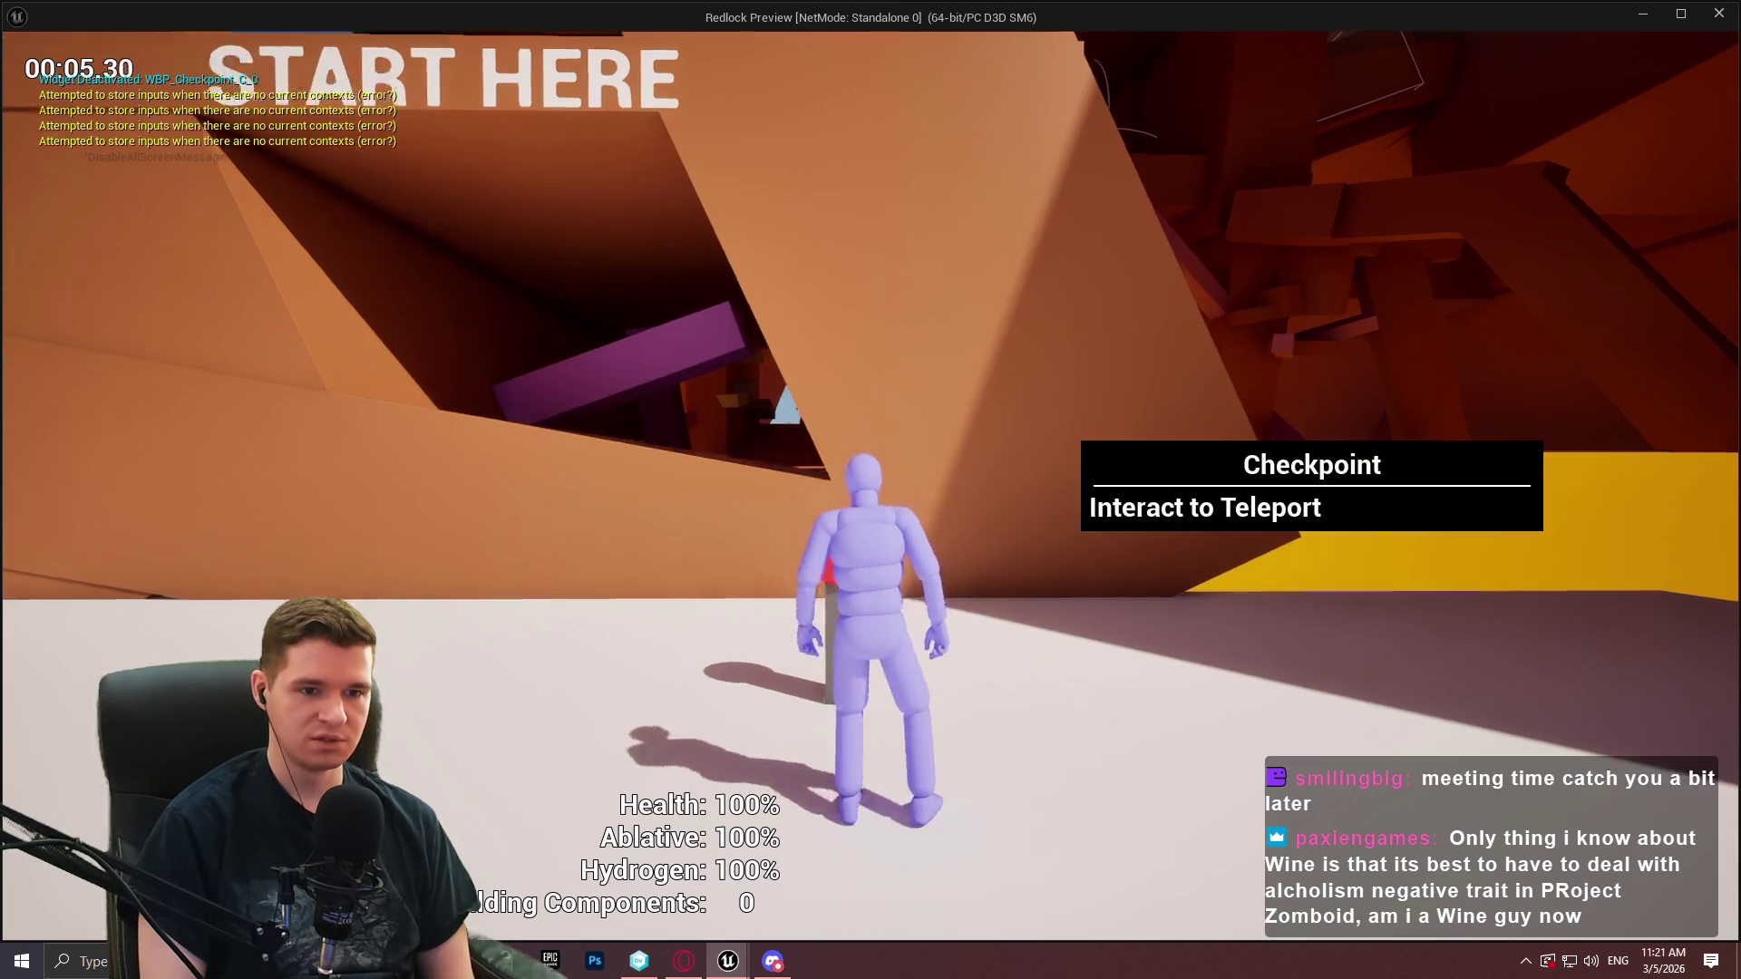
{"action": "key", "text": "e"}
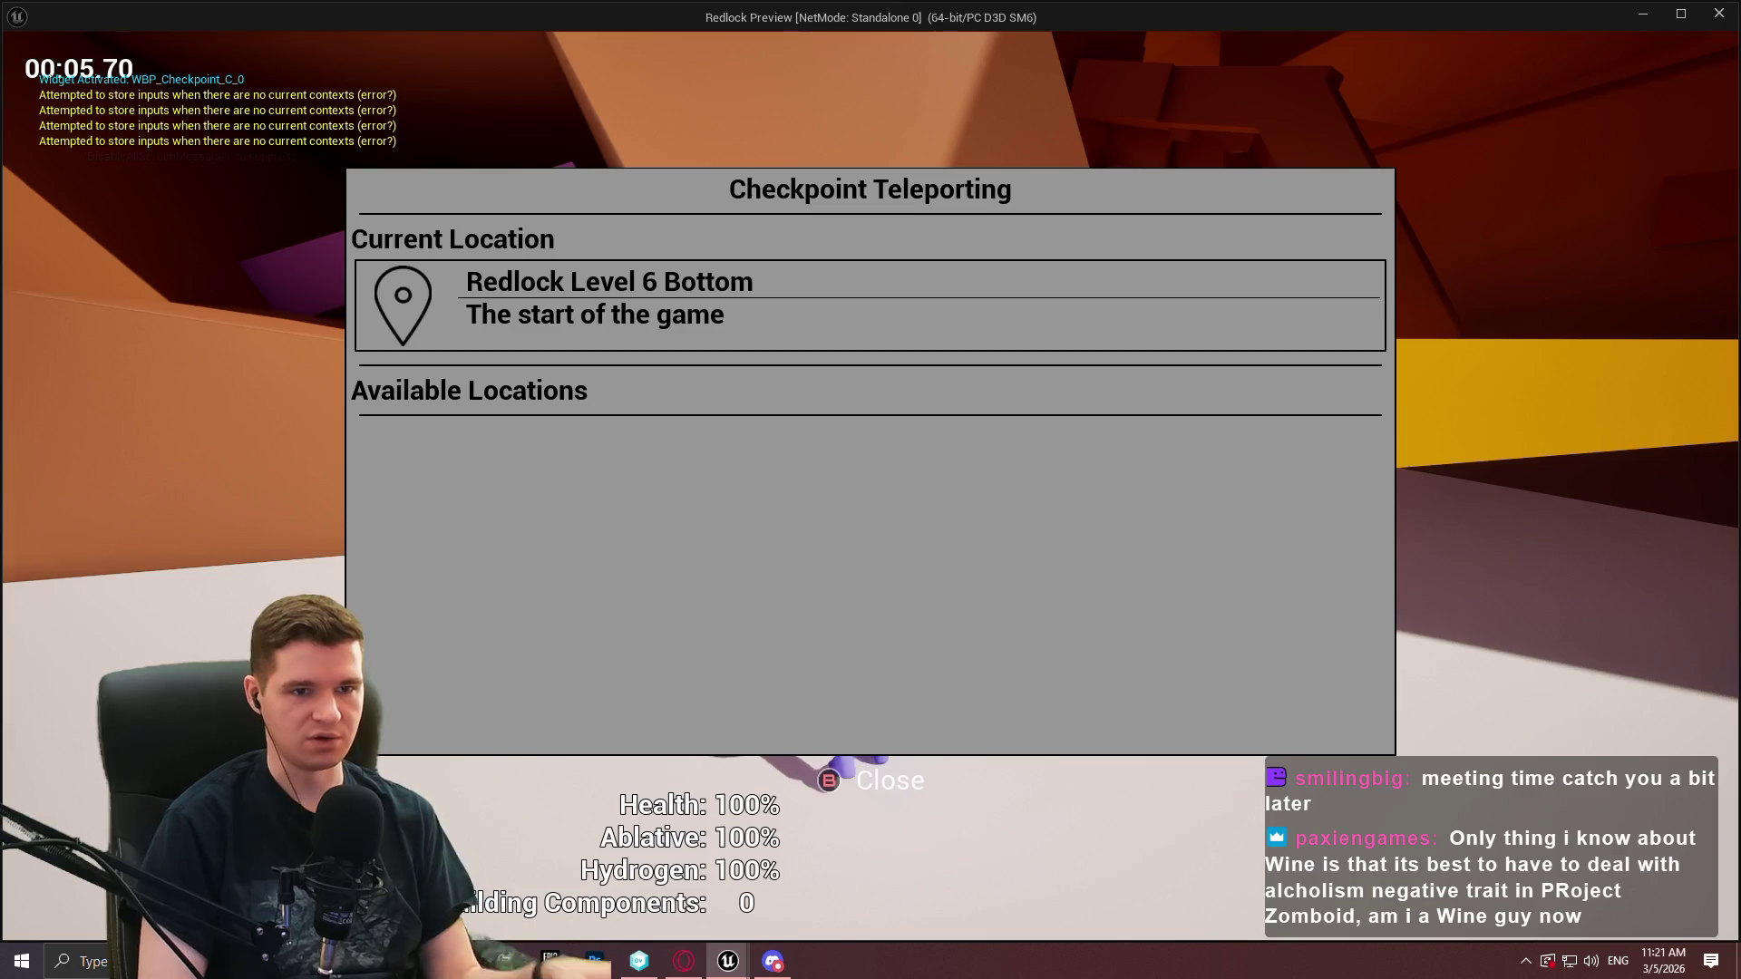
{"action": "key", "text": "Escape"}
{"action": "key", "text": "alt+Tab"}
{"action": "left_click", "coordinate": [806, 69]}
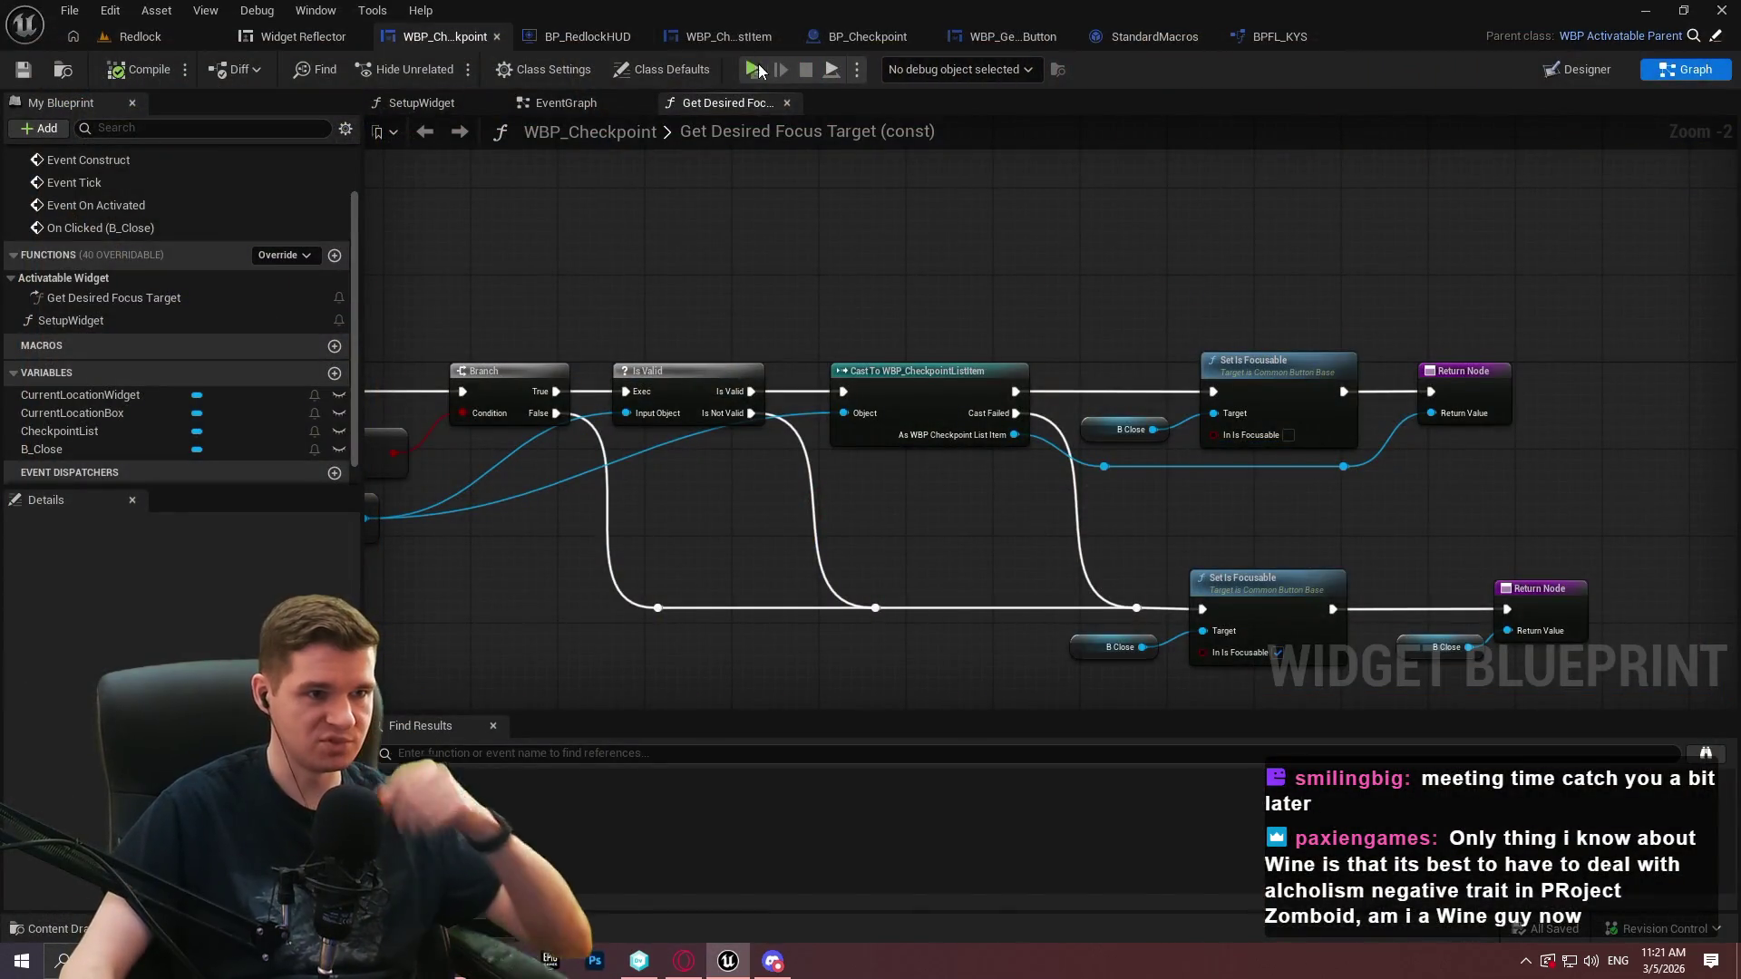
Start one more preview, rapidly toggle the checkpoint teleport menu, then end the preview
{"action": "left_click", "coordinate": [754, 69]}
{"action": "key", "text": "Escape"}
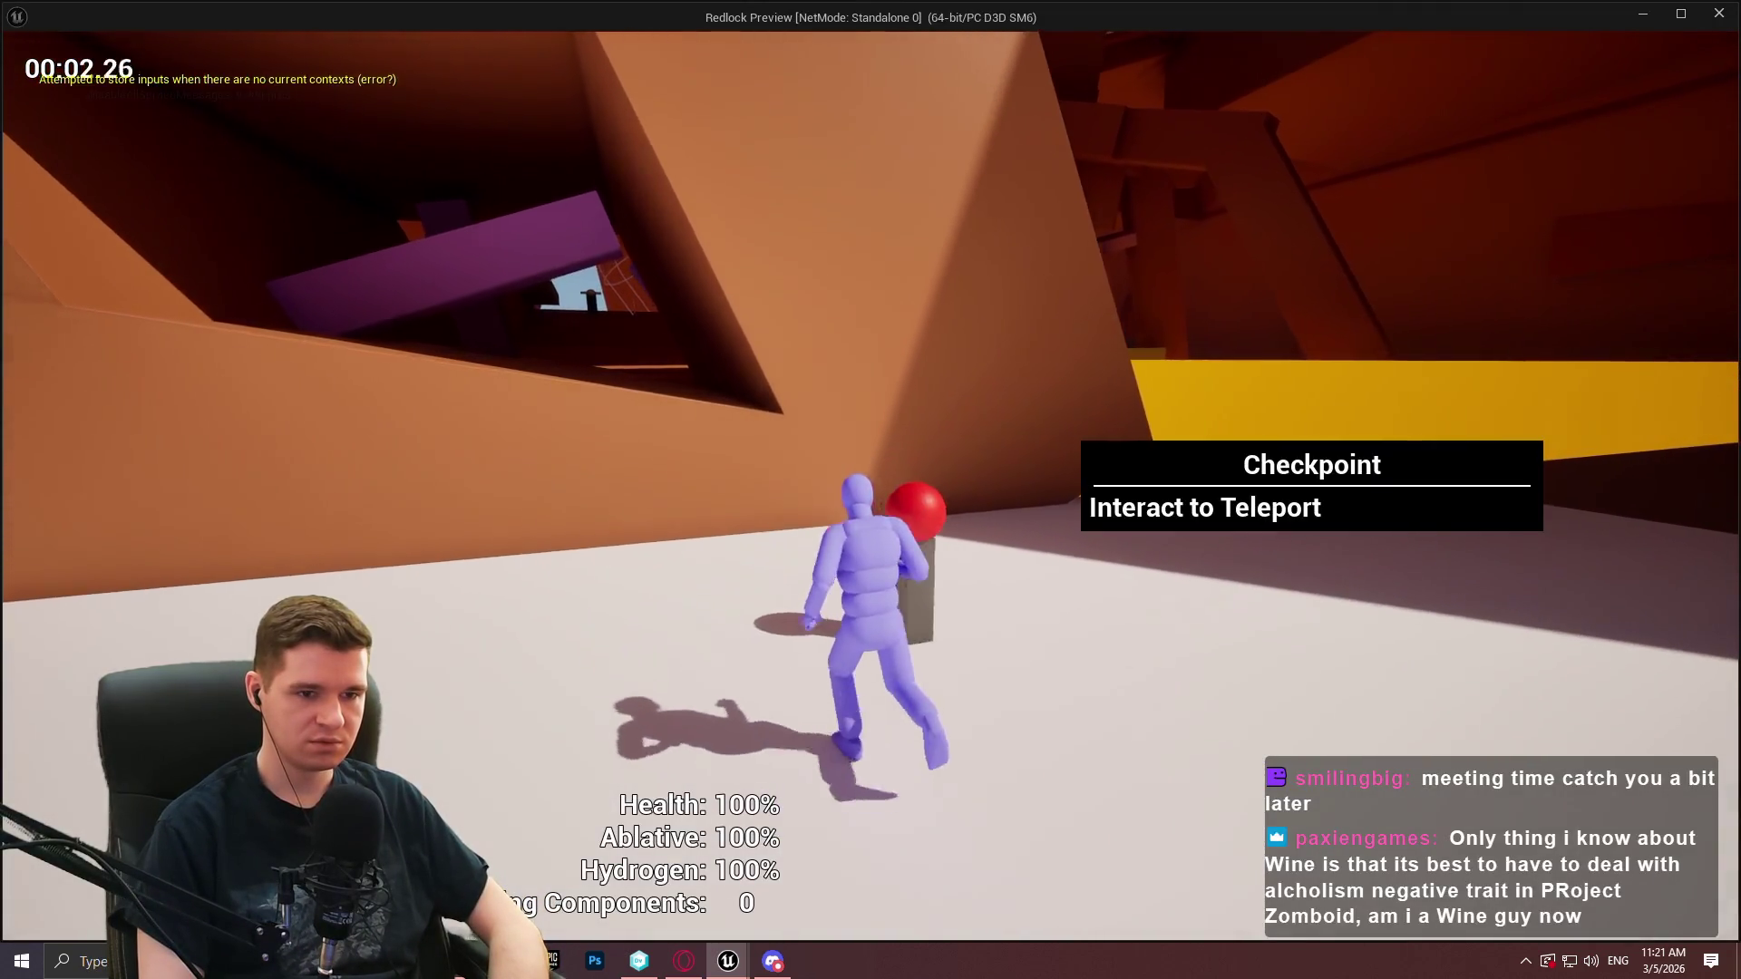
{"action": "key", "text": "e"}
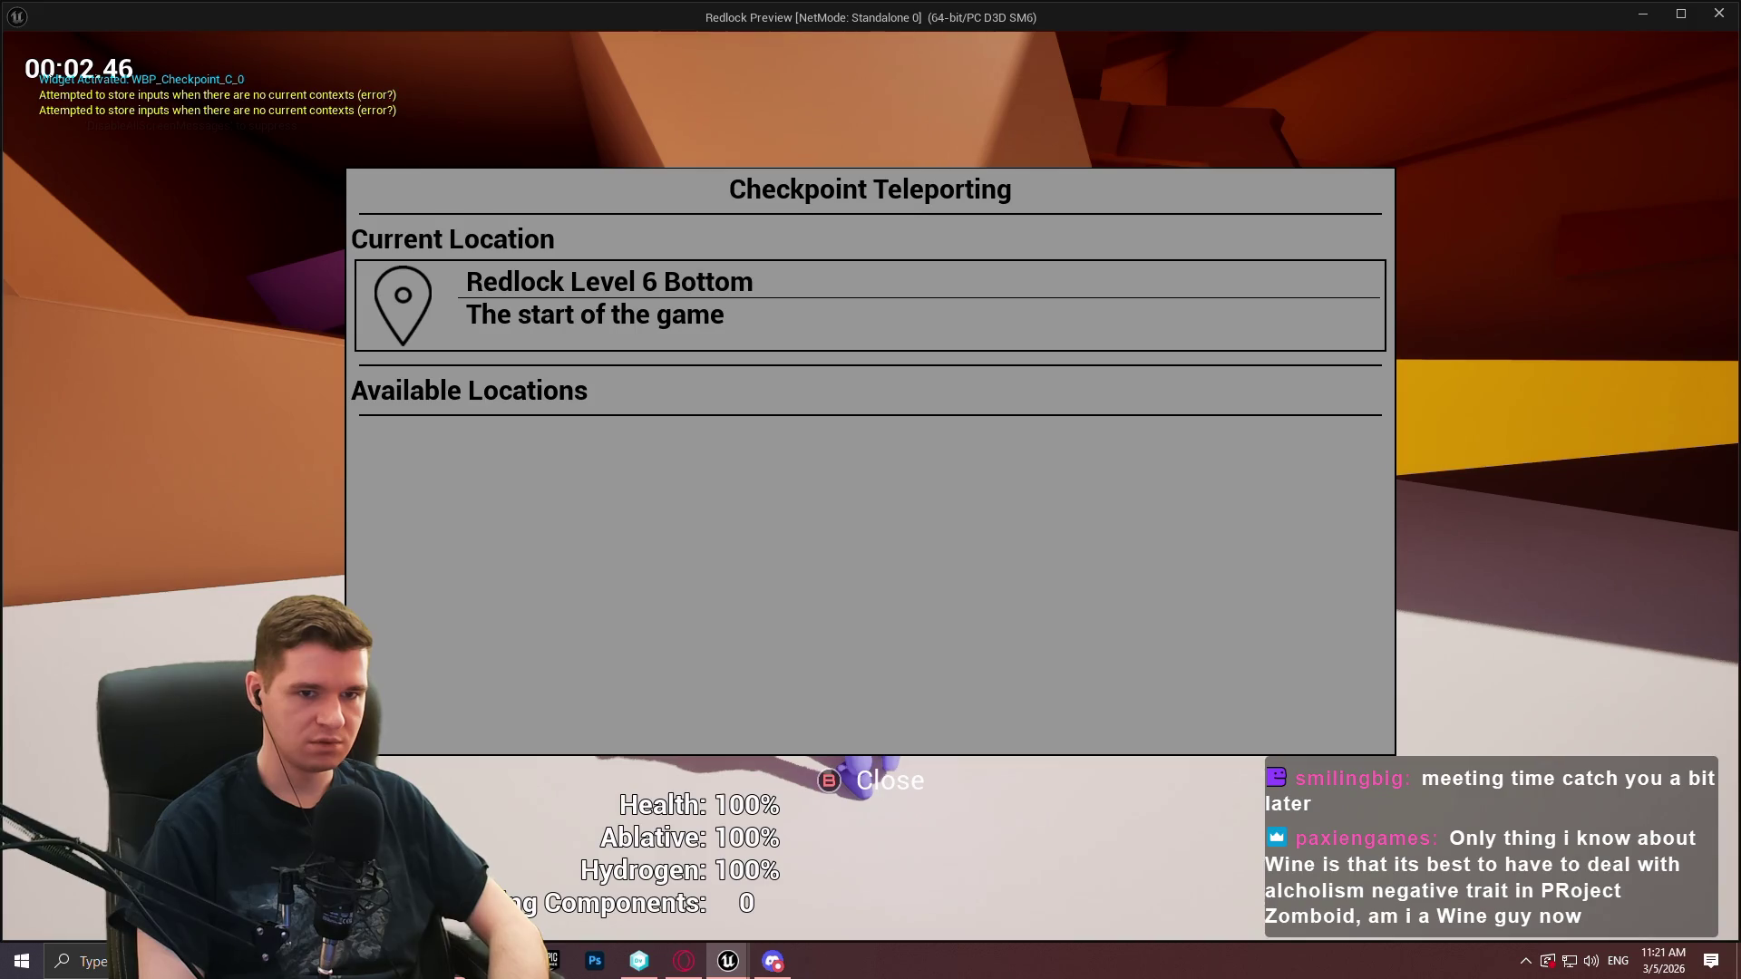
{"action": "key", "text": "Escape"}
{"action": "key", "text": "e"}
{"action": "key", "text": "Escape"}
{"action": "key", "text": "e"}
{"action": "key", "text": "Escape"}
{"action": "key", "text": "e"}
{"action": "key", "text": "Escape"}
{"action": "key", "text": "e"}
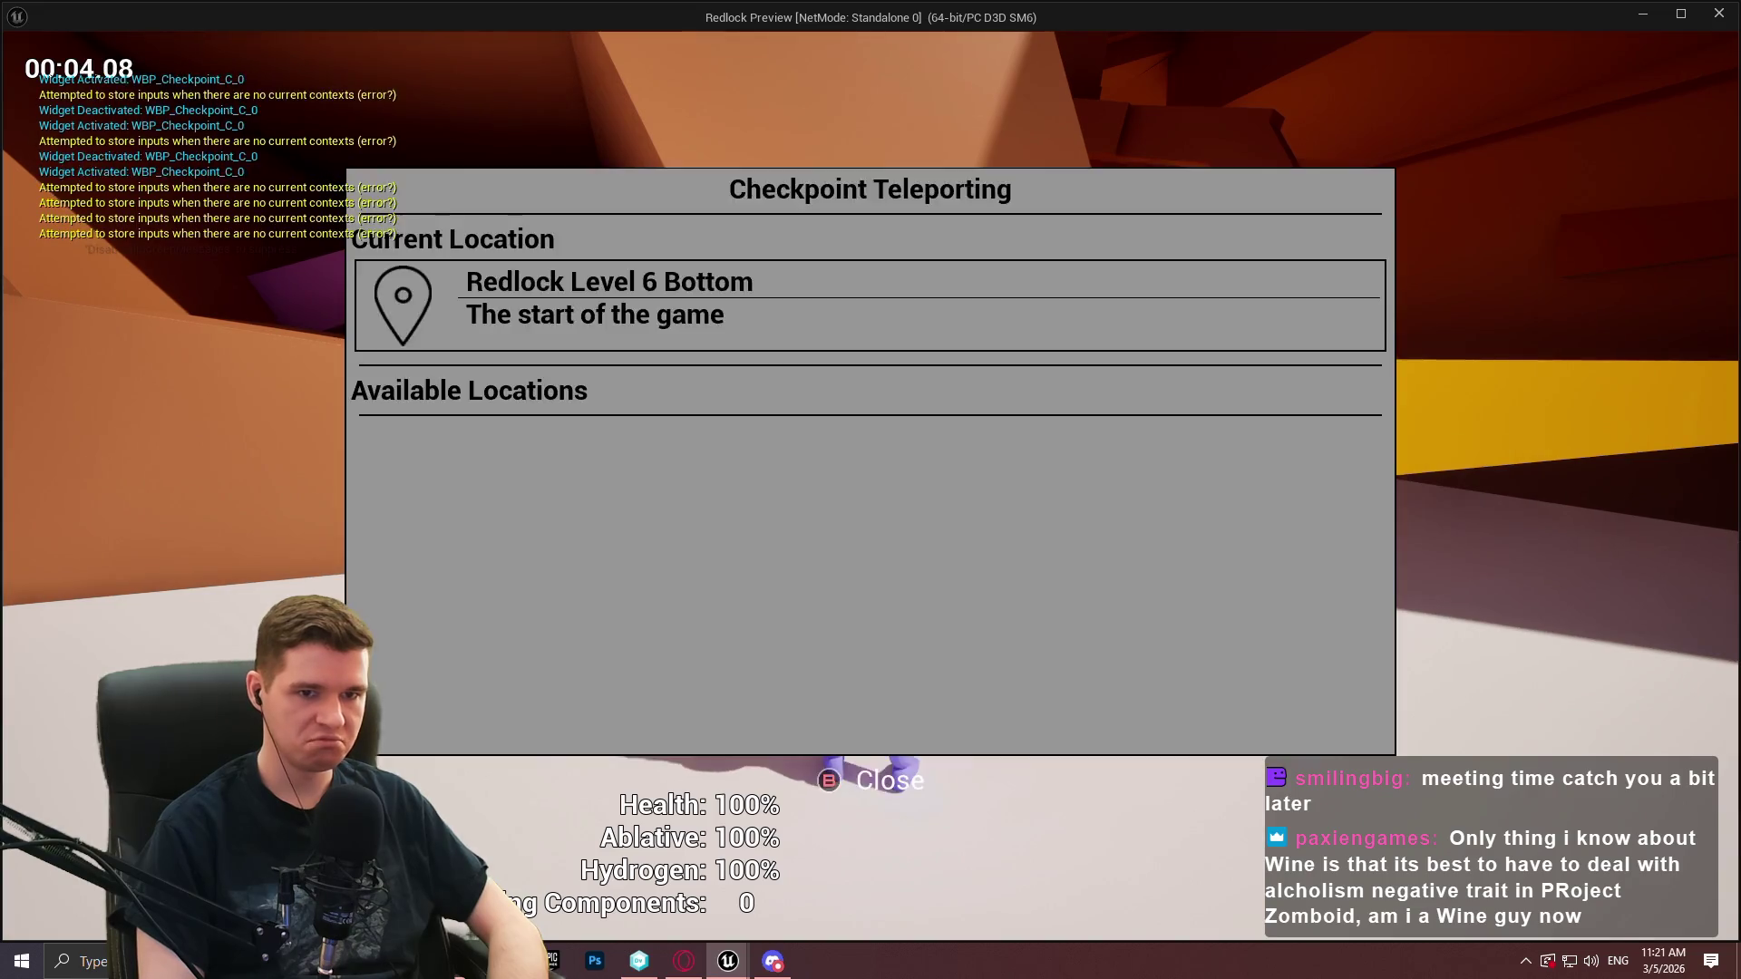
{"action": "key", "text": "Escape"}
{"action": "key", "text": "e"}
{"action": "key", "text": "Escape"}
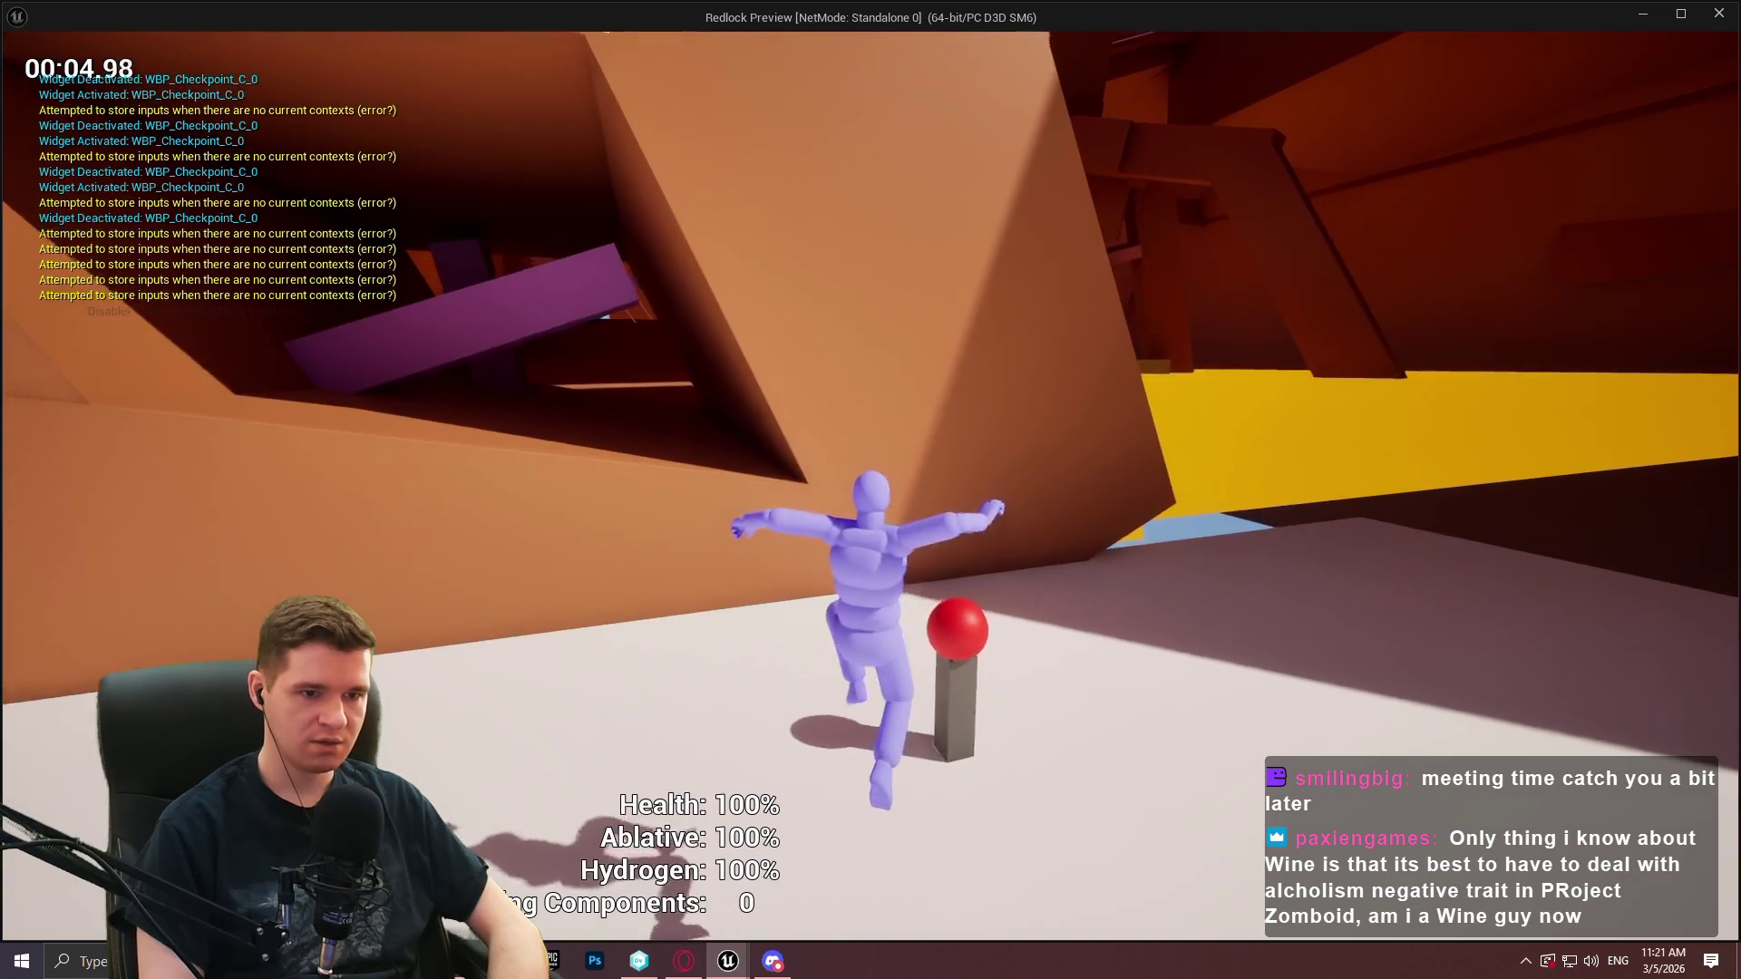
{"action": "key", "text": "w"}
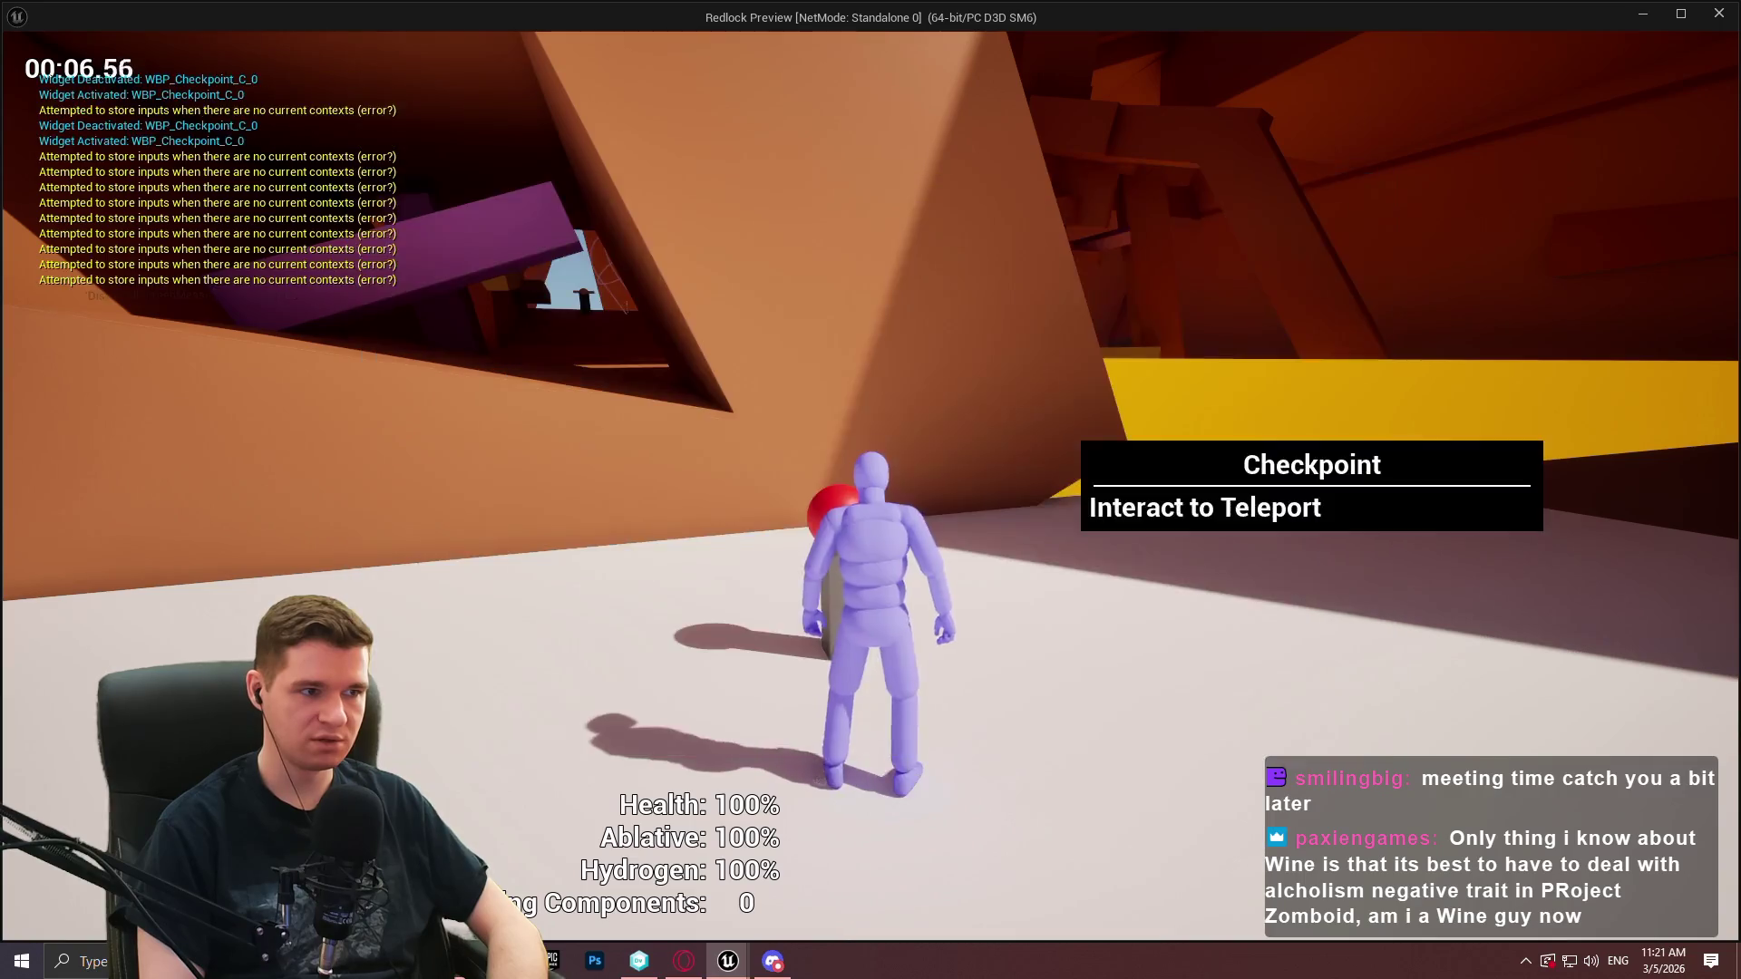
{"action": "key", "text": "e"}
{"action": "key", "text": "Escape"}
{"action": "key", "text": "Escape"}
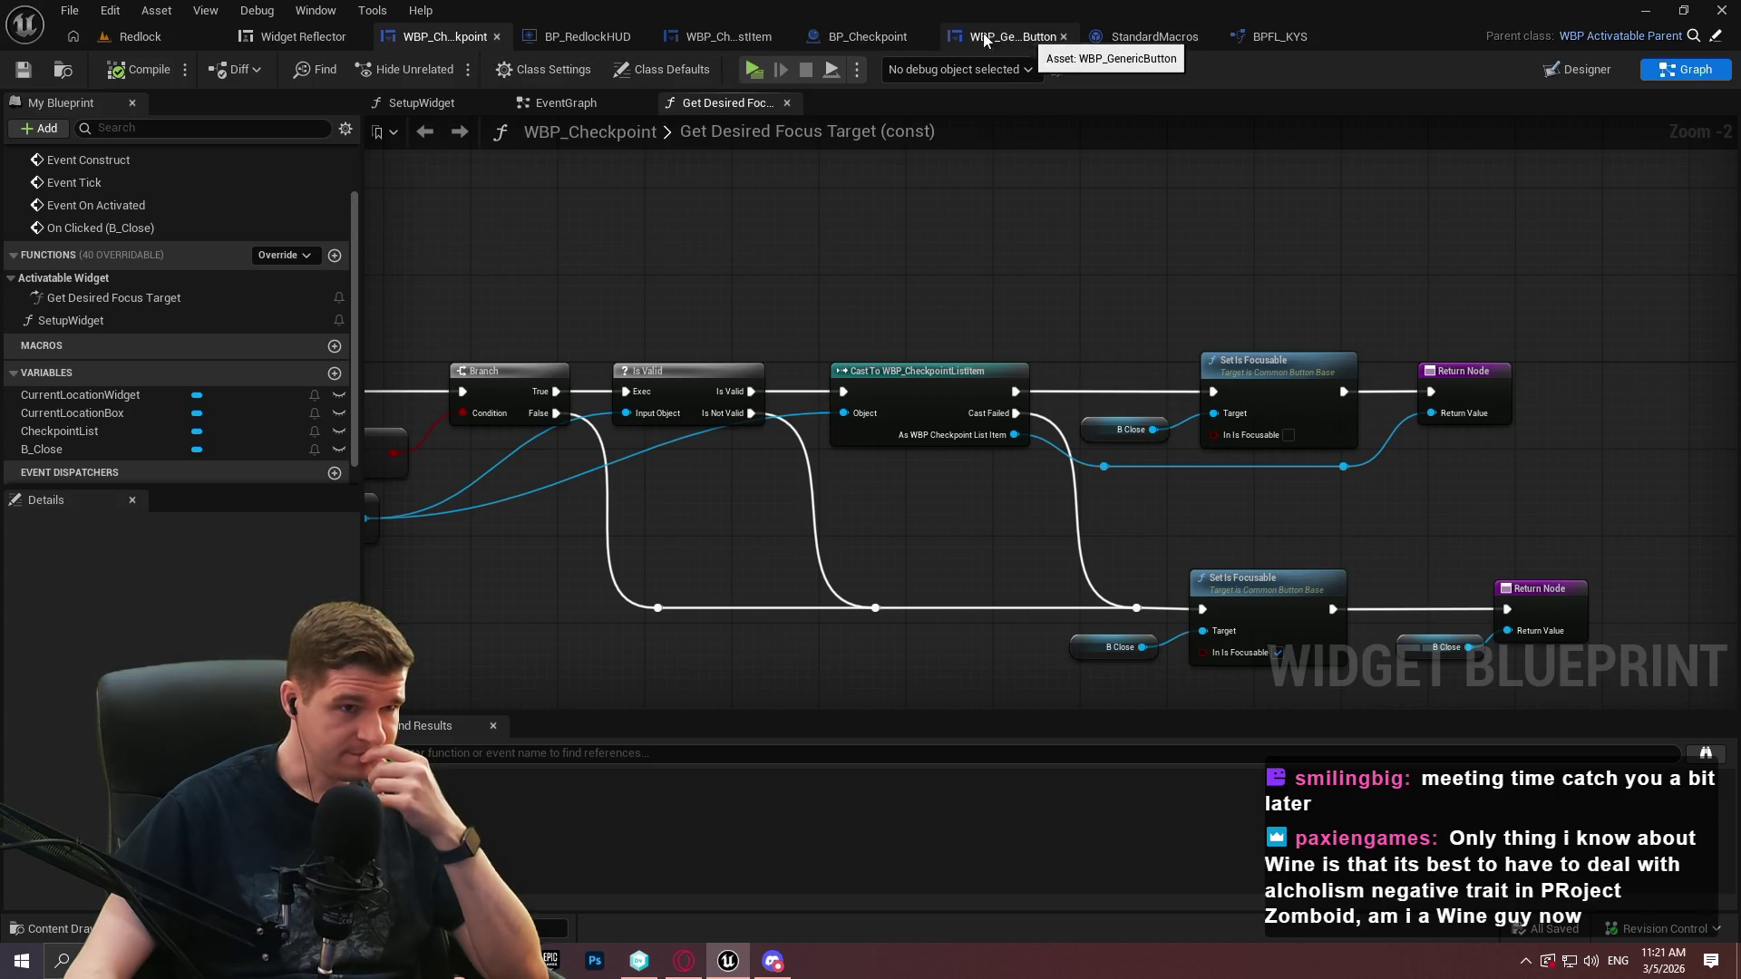
In WBP_CheckpointListItem's event graph, add a B_Teleport getter node
{"action": "left_click", "coordinate": [735, 36]}
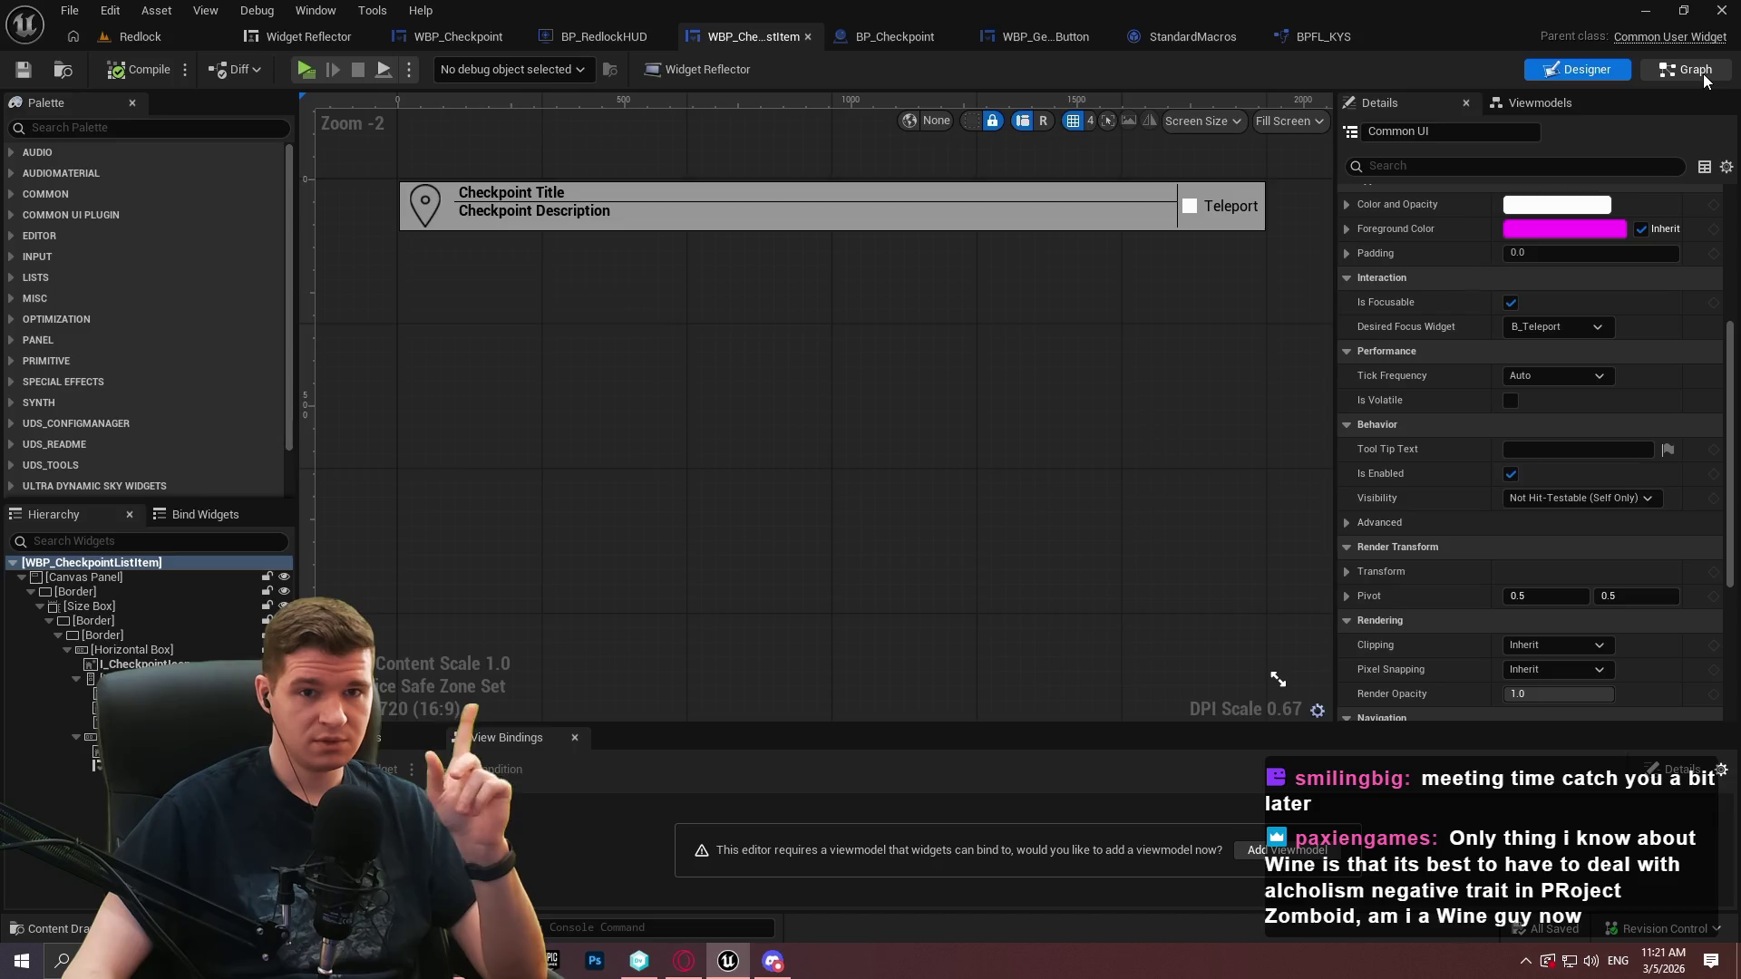
{"action": "left_click", "coordinate": [1686, 69]}
{"action": "left_click_drag", "start_coordinate": [1201, 490], "coordinate": [1195, 488]}
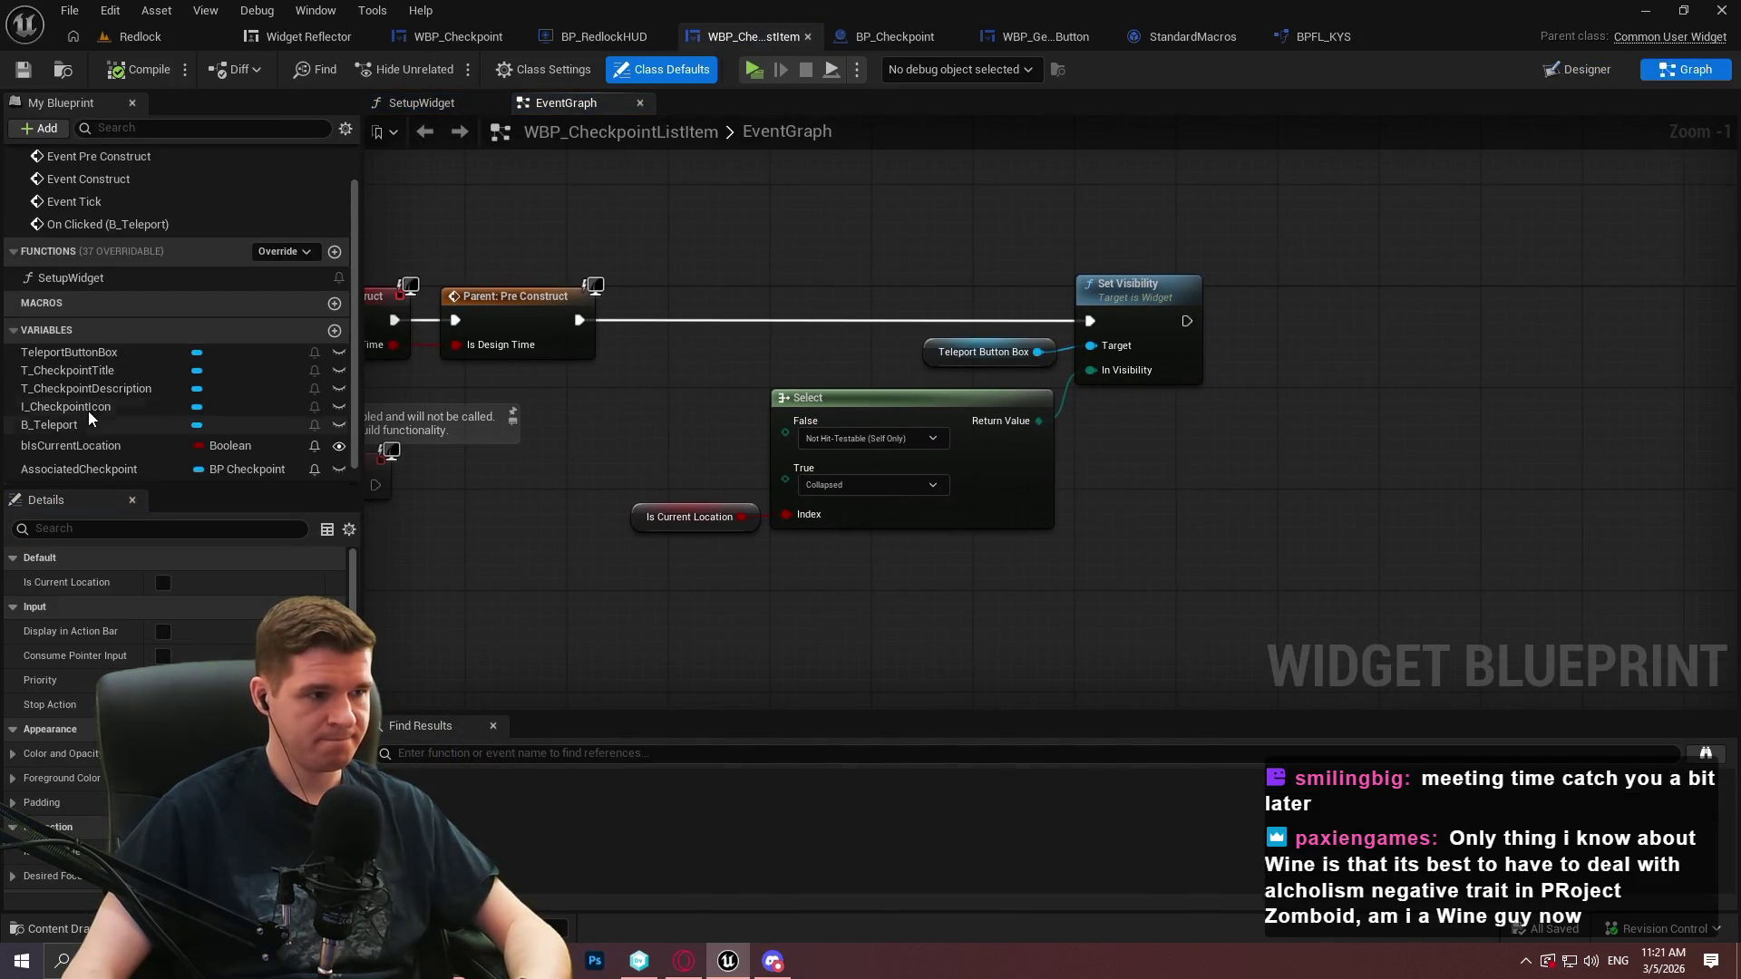
{"action": "left_click_drag", "start_coordinate": [60, 426], "coordinate": [1041, 510]}
{"action": "left_click_drag", "start_coordinate": [1086, 450], "coordinate": [1088, 451]}
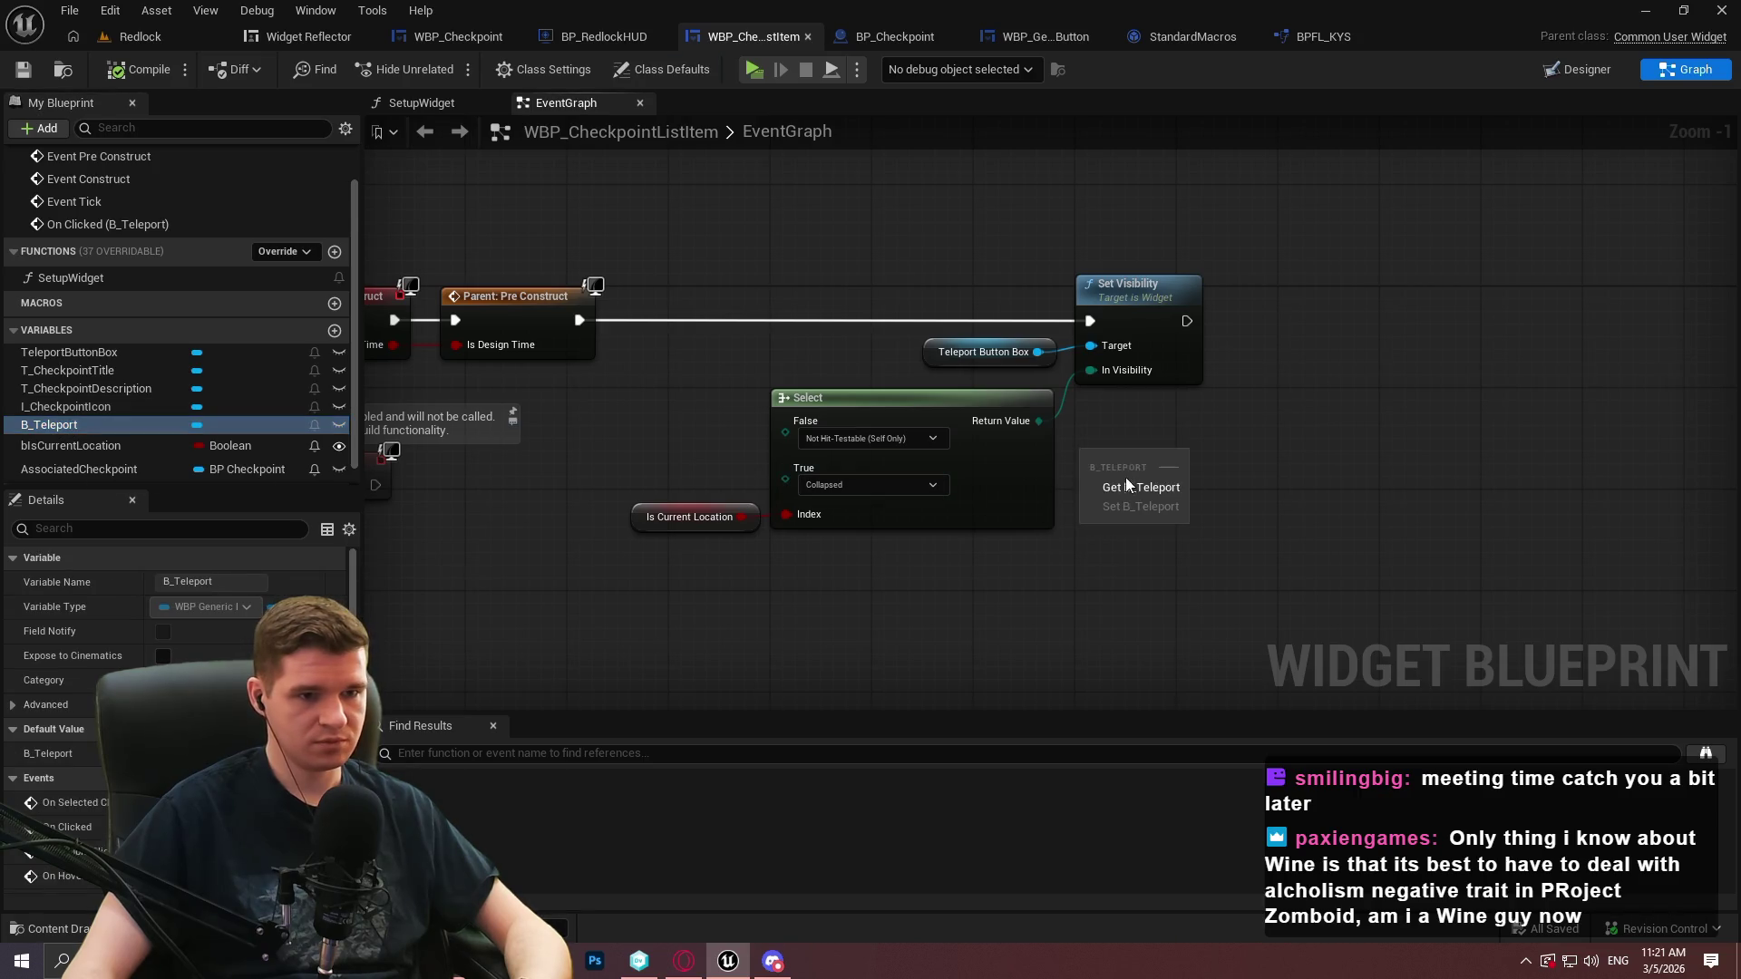
{"action": "left_click", "coordinate": [1124, 475]}
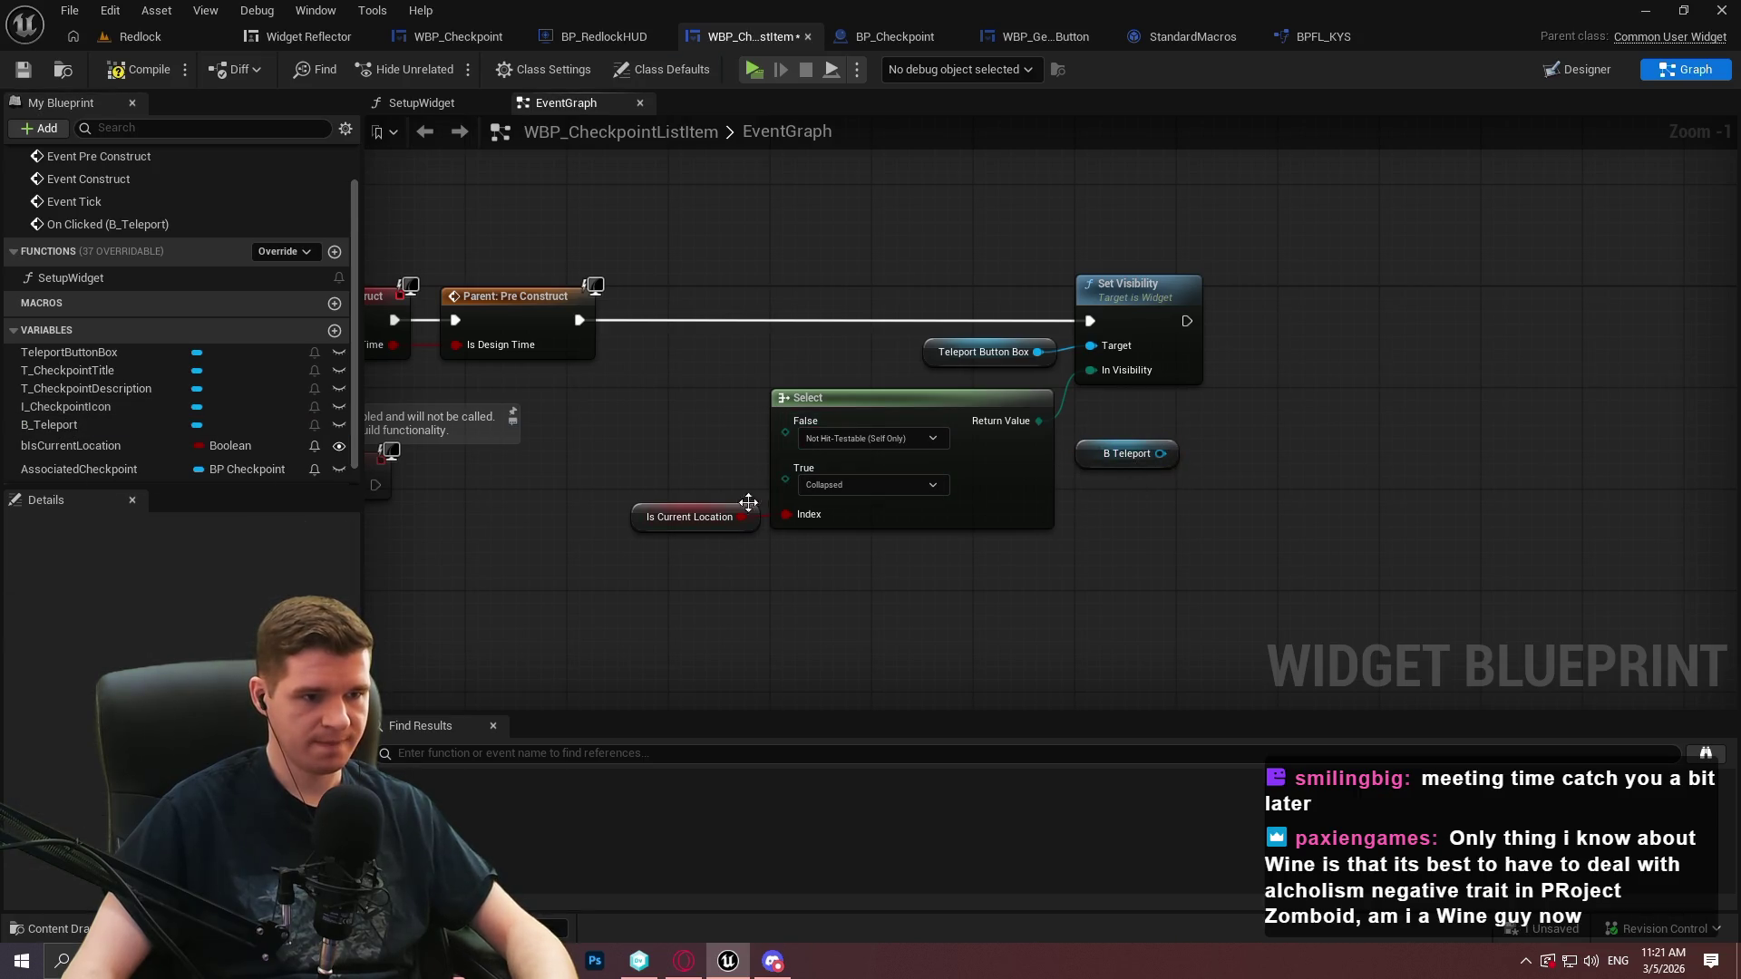
{"action": "left_click_drag", "start_coordinate": [1202, 436], "coordinate": [1193, 480]}
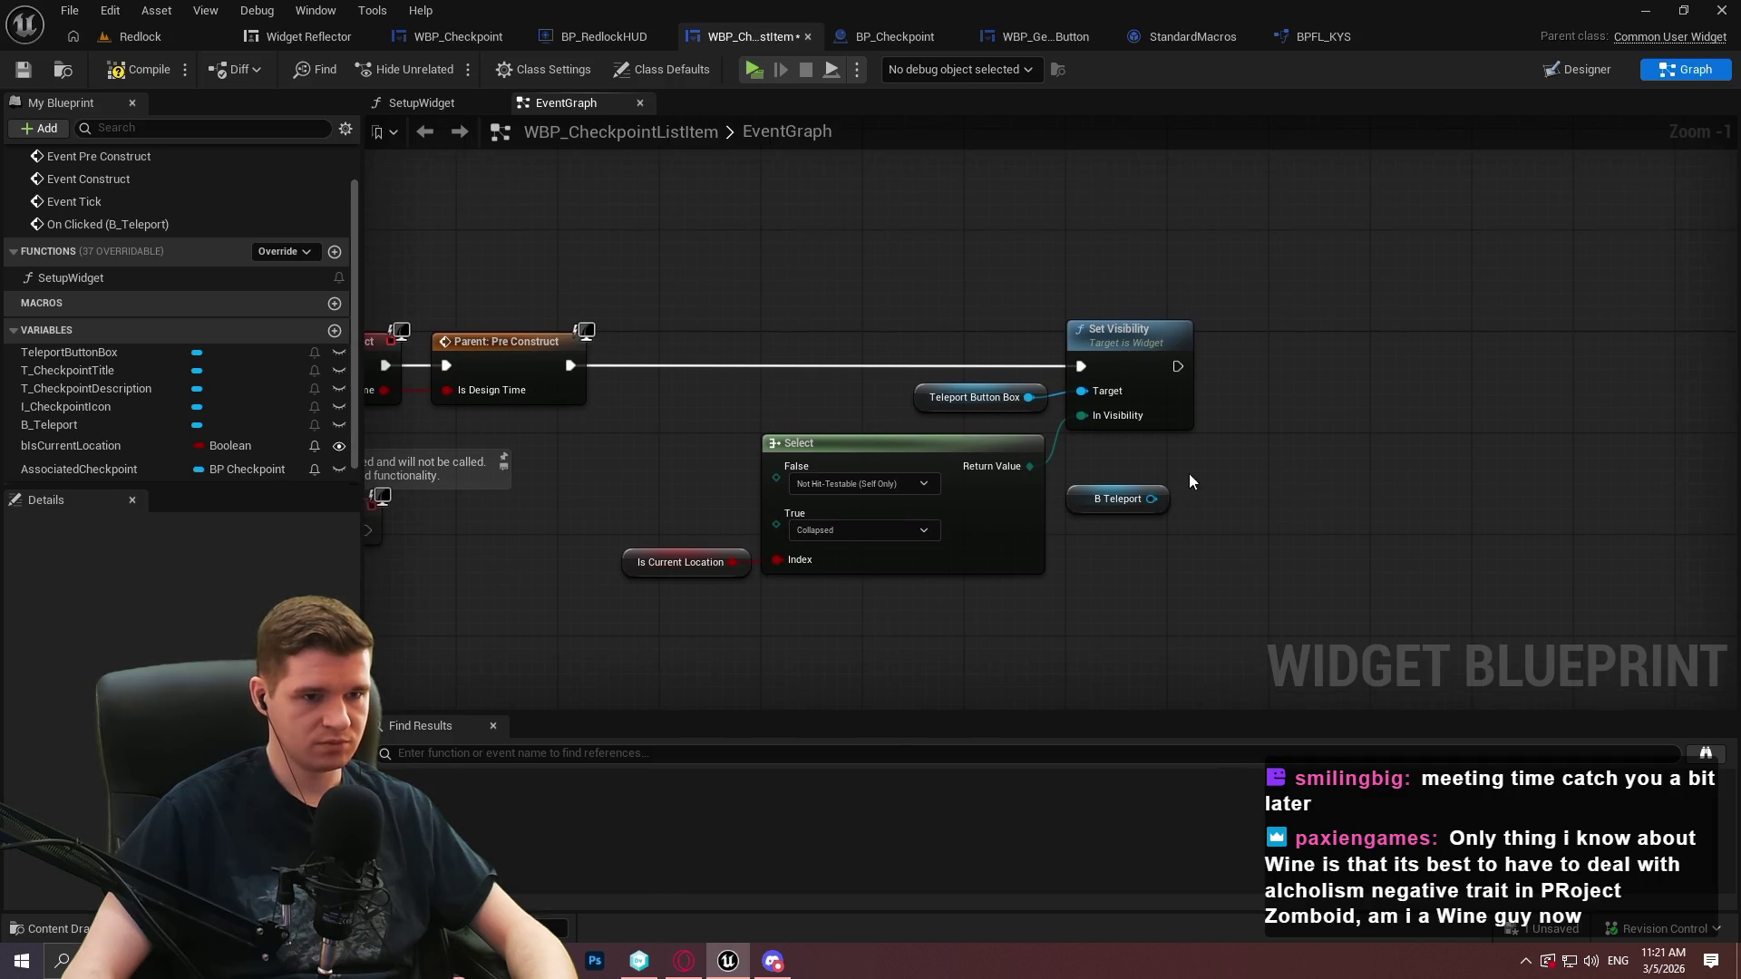
Duplicate the Is Current Location getter and add a Set Is Focusable node for B_Teleport
{"action": "left_click", "coordinate": [680, 562]}
{"action": "key", "text": "ctrl+c"}
{"action": "key", "text": "ctrl+v"}
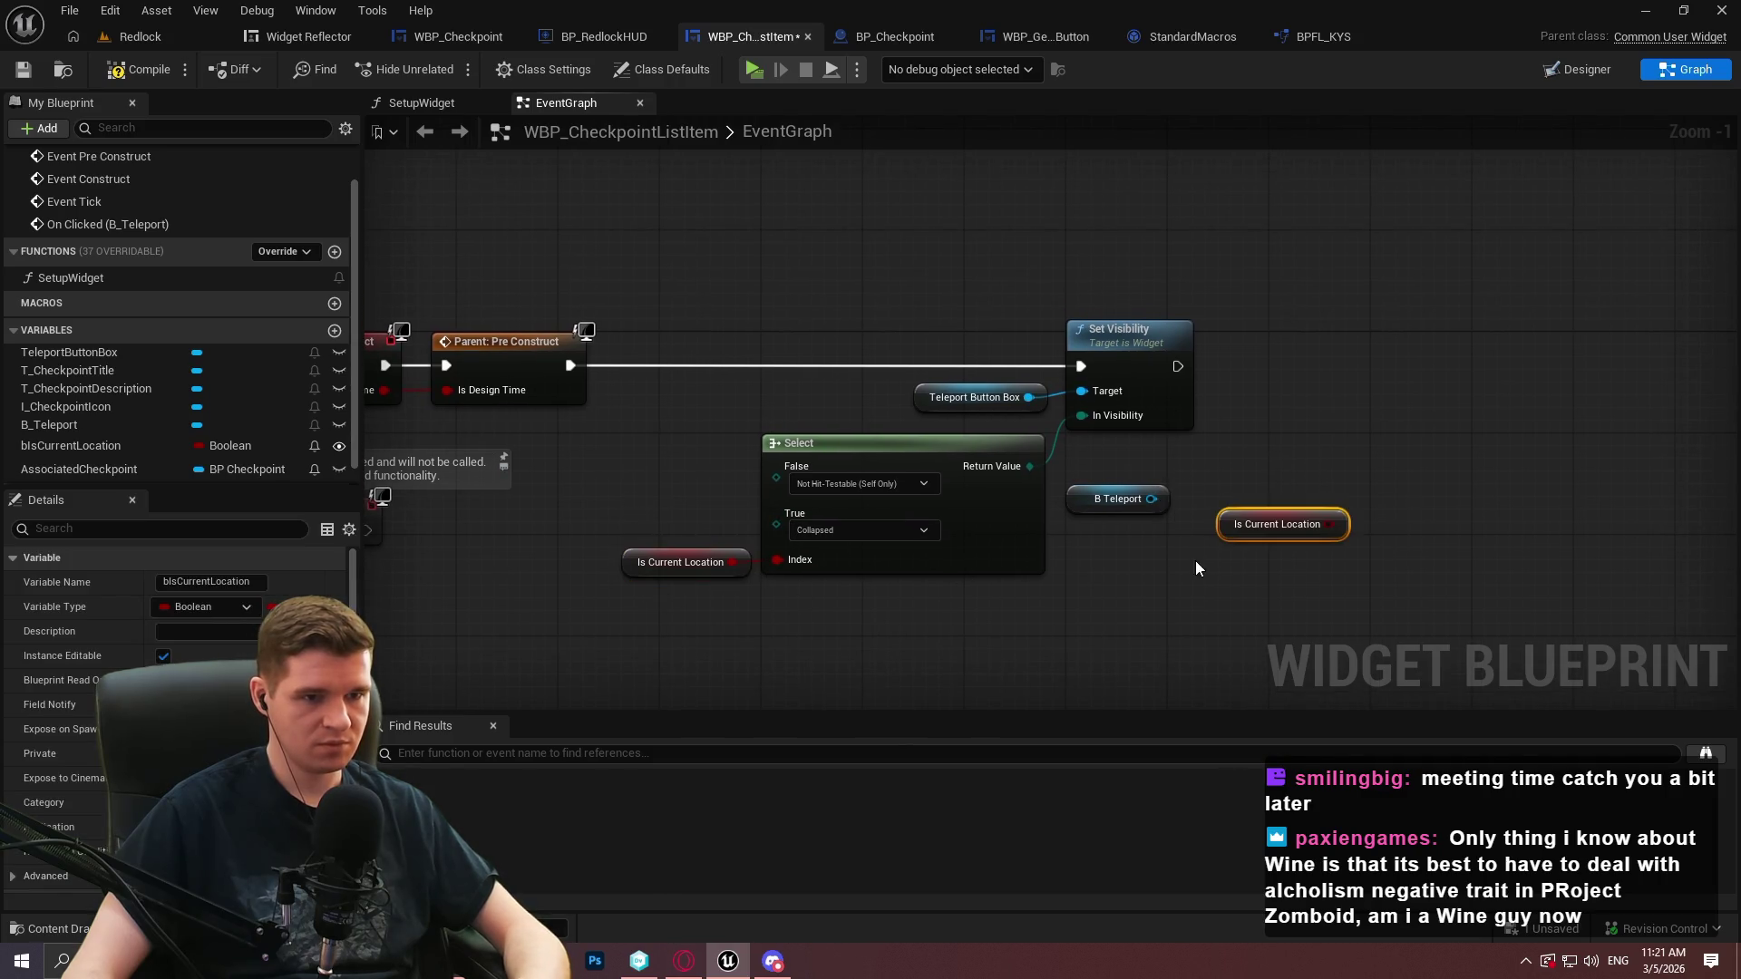
{"action": "left_click_drag", "start_coordinate": [1153, 499], "coordinate": [1299, 383]}
{"action": "type", "text": "focus"}
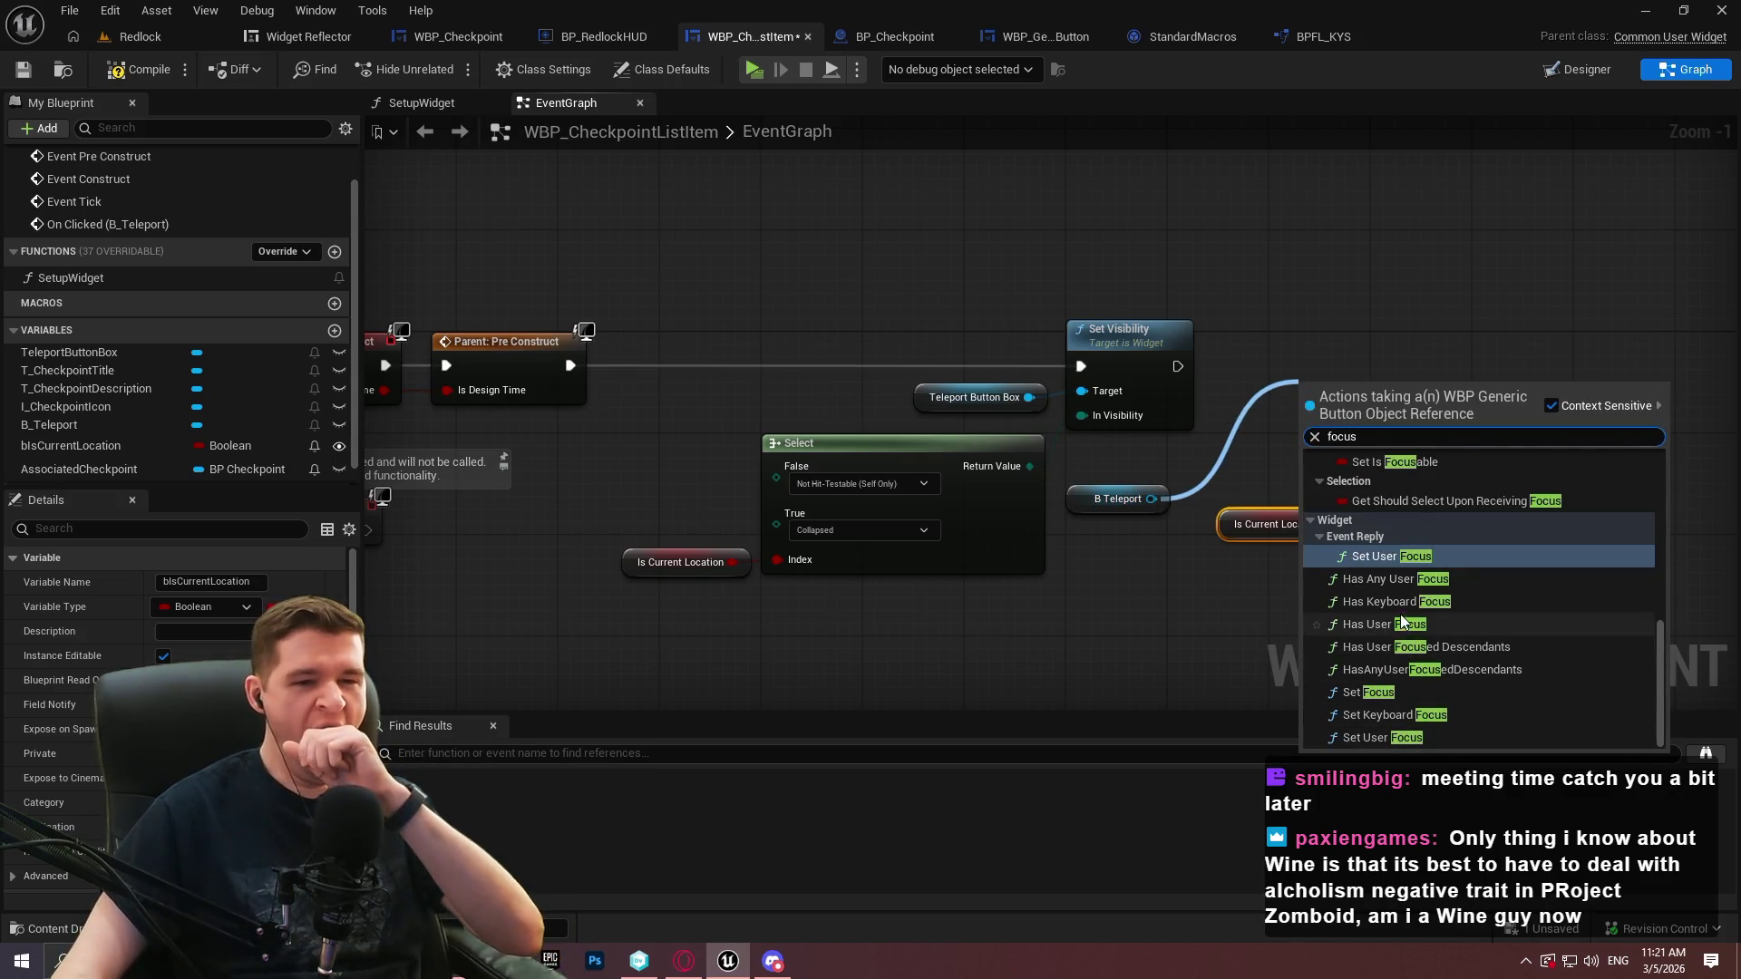
{"action": "scroll", "coordinate": [1440, 583], "scroll_direction": "up", "scroll_amount": 1}
{"action": "scroll", "coordinate": [1439, 583], "scroll_direction": "up", "scroll_amount": 9}
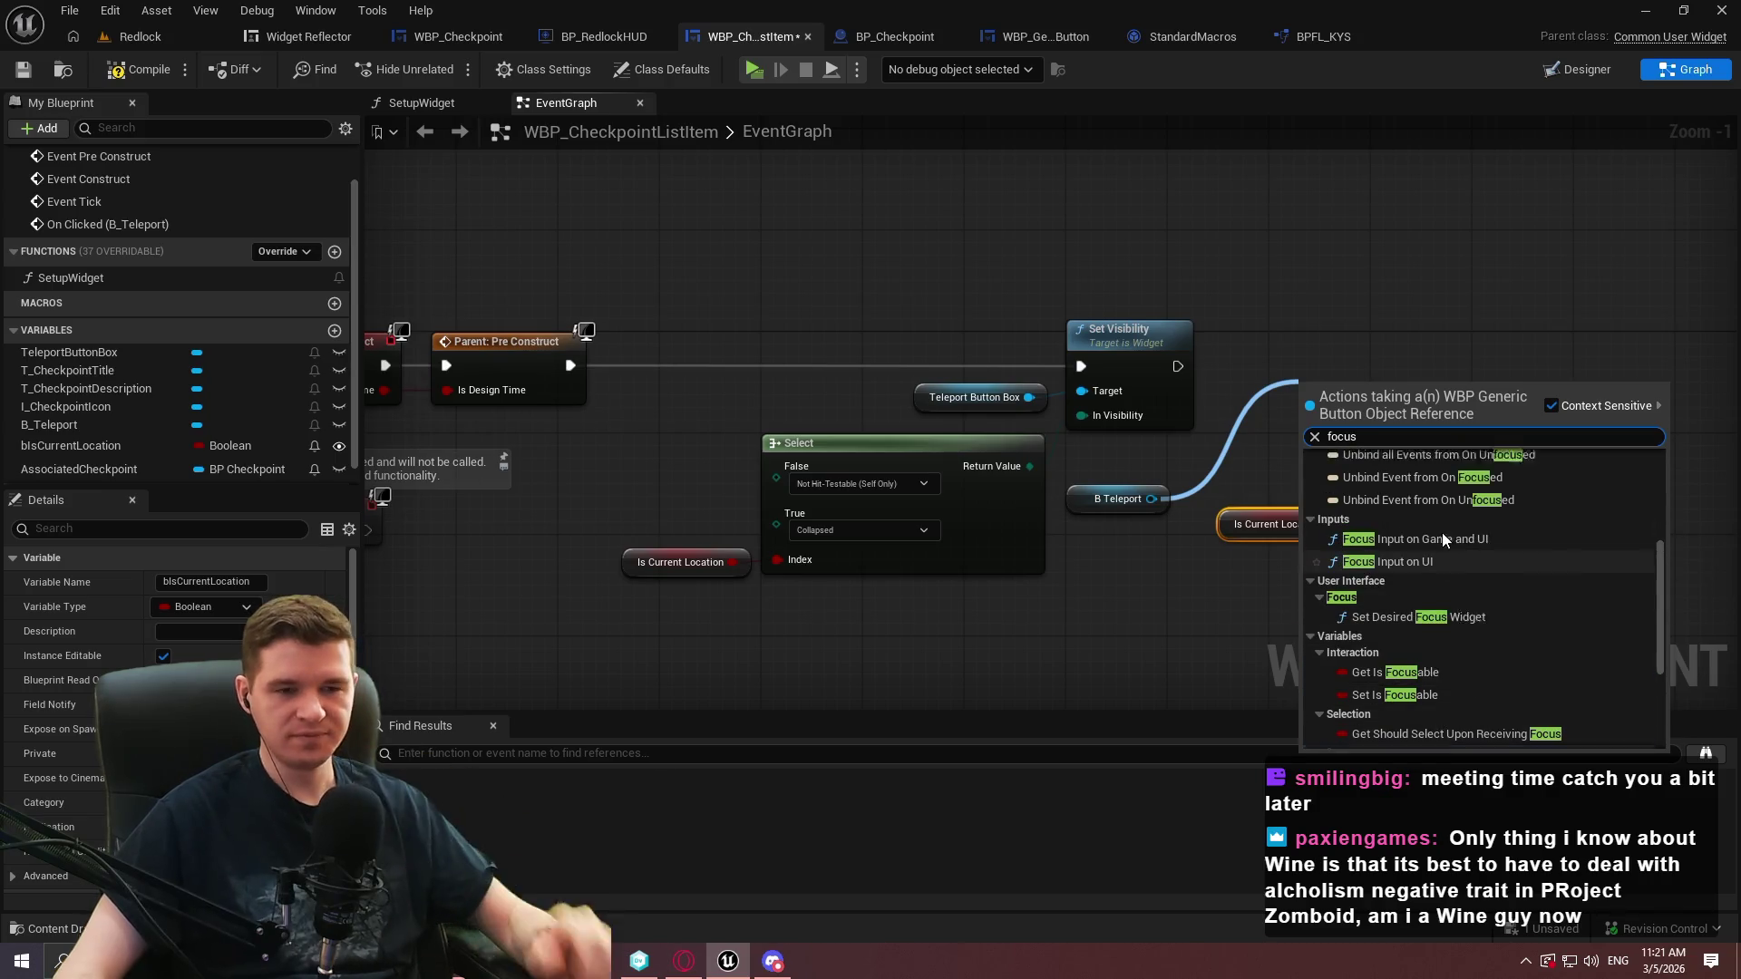
{"action": "scroll", "coordinate": [1662, 583], "scroll_direction": "down", "scroll_amount": 3}
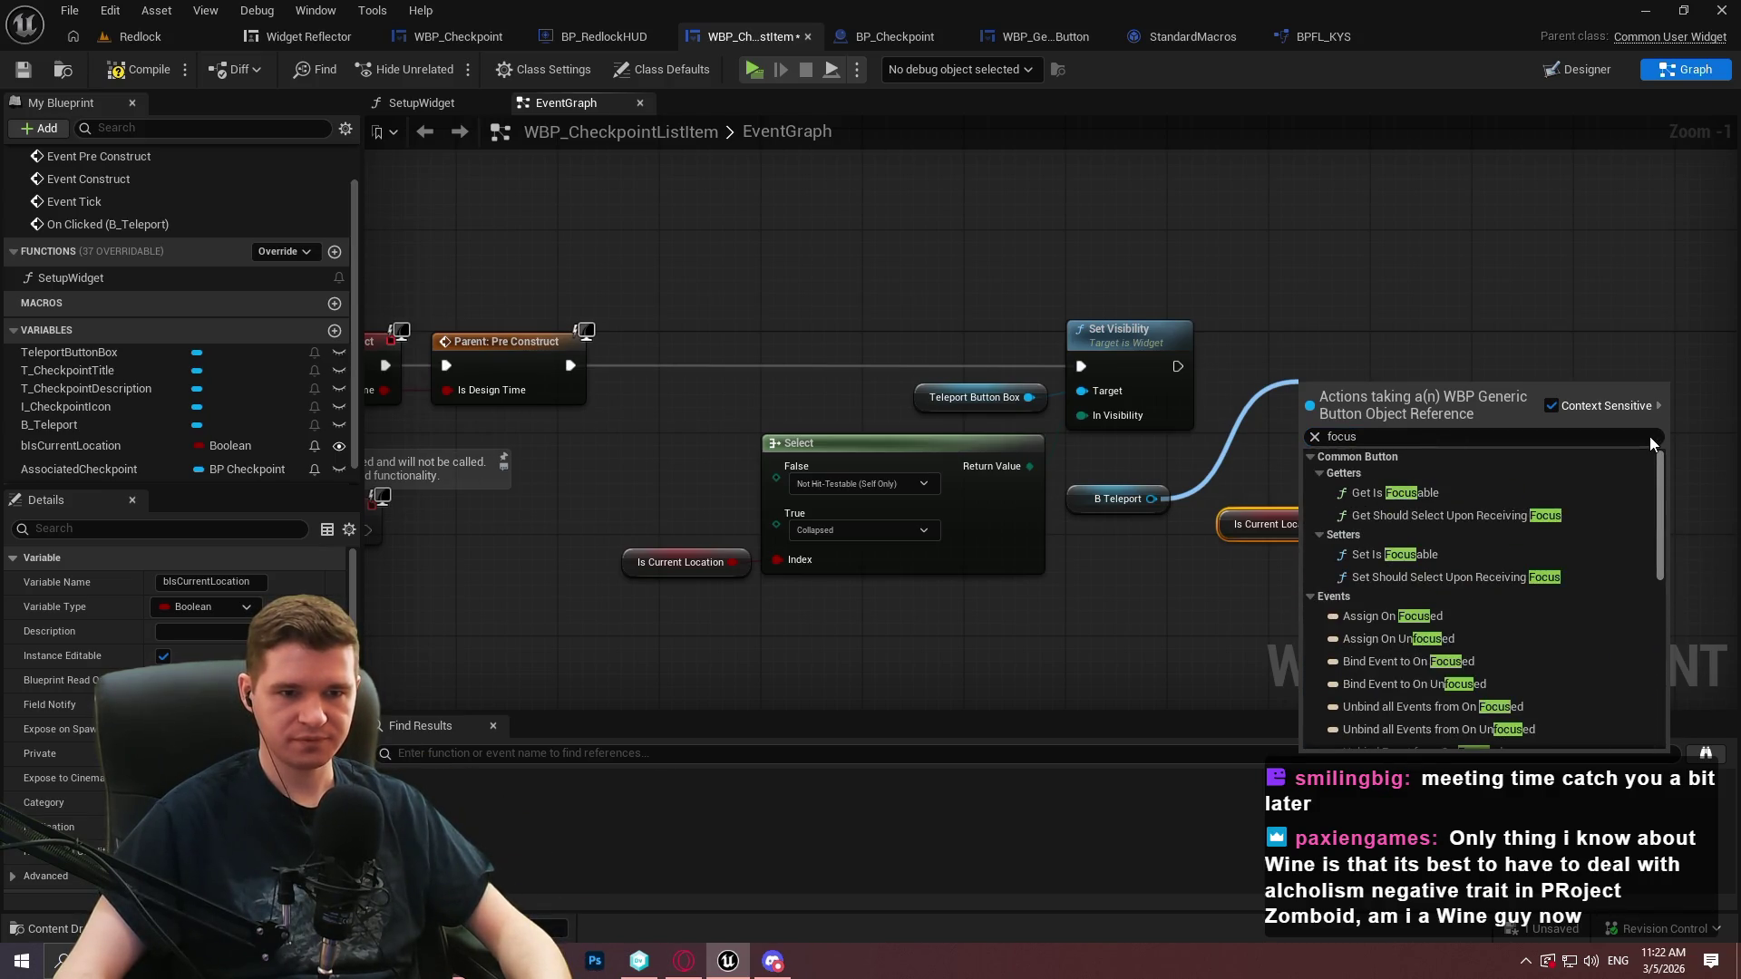
{"action": "left_click", "coordinate": [1396, 571]}
Feed NOT Is Current Location into In Is Focusable and run it after Set Visibility
{"action": "mouse_move", "coordinate": [1347, 522]}
{"action": "left_mouse_down"}
{"action": "mouse_move", "coordinate": [1261, 546]}
{"action": "mouse_move", "coordinate": [1264, 531]}
{"action": "mouse_move", "coordinate": [1311, 540]}
{"action": "left_mouse_up"}
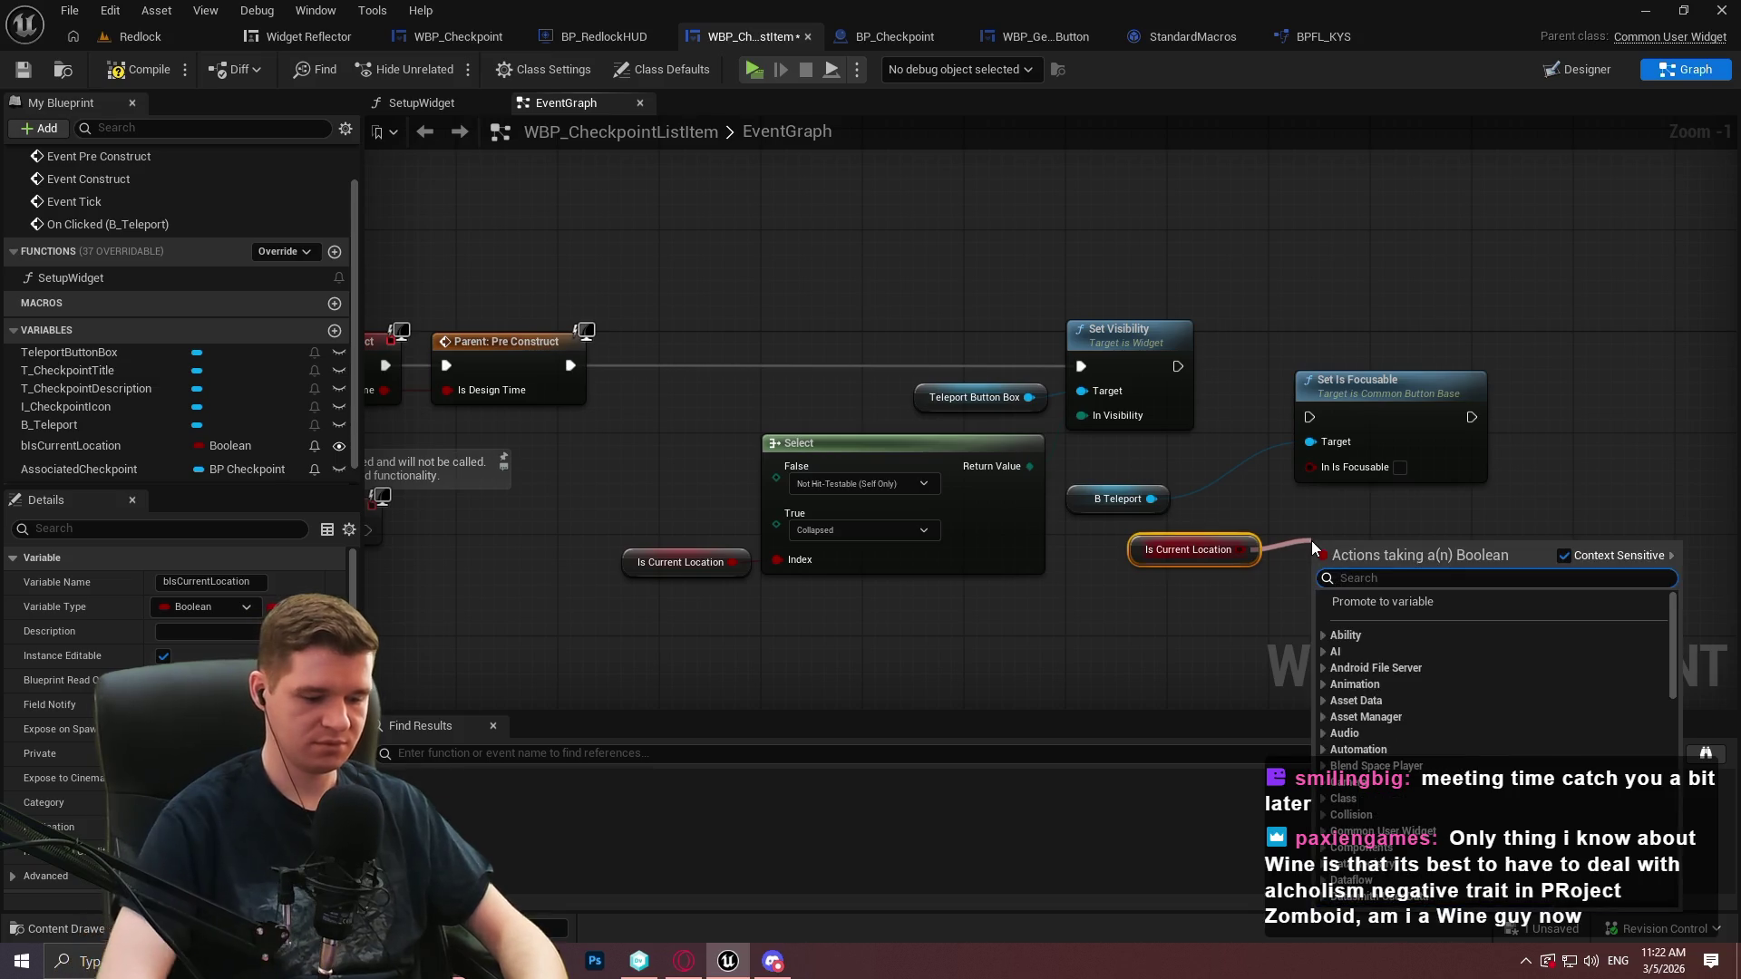
{"action": "type", "text": "not"}
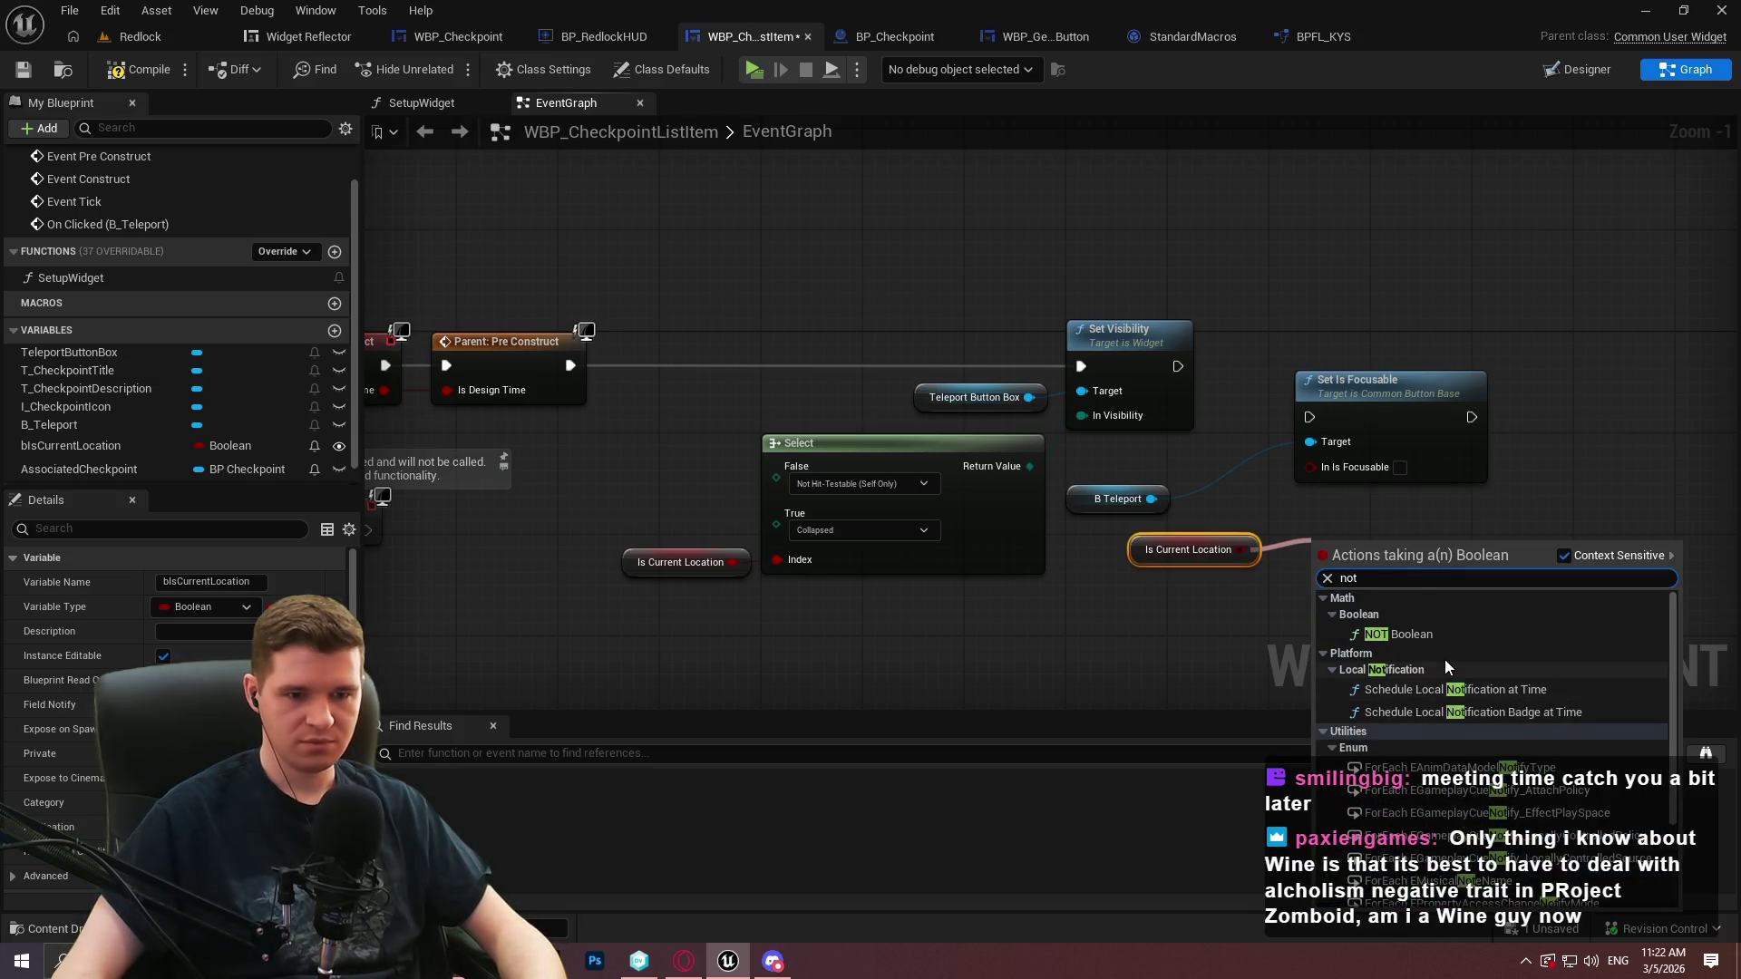
{"action": "left_click", "coordinate": [1422, 634]}
{"action": "mouse_move", "coordinate": [1422, 548]}
{"action": "left_mouse_down"}
{"action": "mouse_move", "coordinate": [1310, 466]}
{"action": "mouse_move", "coordinate": [1243, 381]}
{"action": "mouse_move", "coordinate": [1177, 366]}
{"action": "left_mouse_up"}
{"action": "mouse_move", "coordinate": [1351, 390]}
{"action": "left_mouse_down"}
{"action": "mouse_move", "coordinate": [1579, 366]}
{"action": "mouse_move", "coordinate": [1591, 340]}
{"action": "left_mouse_up"}
Tidy the B_Teleport, NOT and Is Current Location nodes, then compile the widget
{"action": "left_click", "coordinate": [1108, 489]}
{"action": "mouse_move", "coordinate": [1170, 488]}
{"action": "left_mouse_down"}
{"action": "mouse_move", "coordinate": [1496, 385]}
{"action": "mouse_move", "coordinate": [1515, 400]}
{"action": "left_mouse_up"}
{"action": "mouse_move", "coordinate": [1376, 547]}
{"action": "left_mouse_down"}
{"action": "mouse_move", "coordinate": [1331, 554]}
{"action": "mouse_move", "coordinate": [1437, 451]}
{"action": "left_mouse_up"}
{"action": "left_click", "coordinate": [1188, 549], "text": "ctrl"}
{"action": "left_click", "coordinate": [1560, 502]}
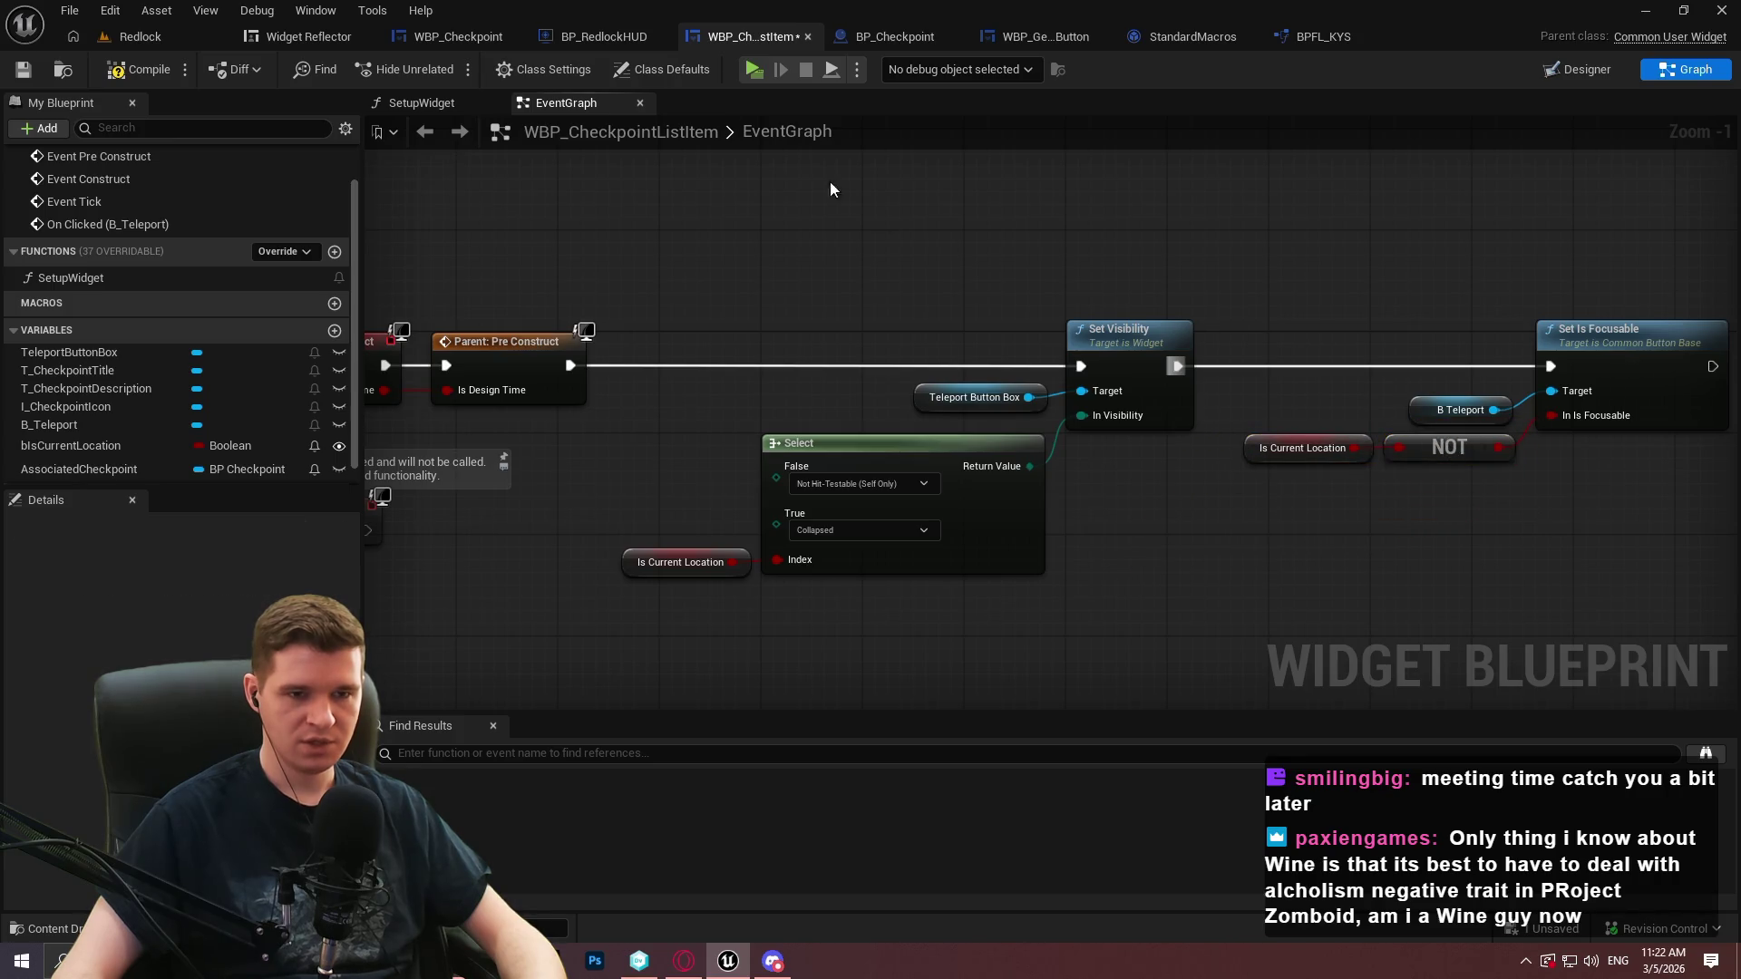
{"action": "left_click", "coordinate": [137, 69]}
Save all modified assets and close the StandardMacros tab
{"action": "left_click", "coordinate": [56, 70]}
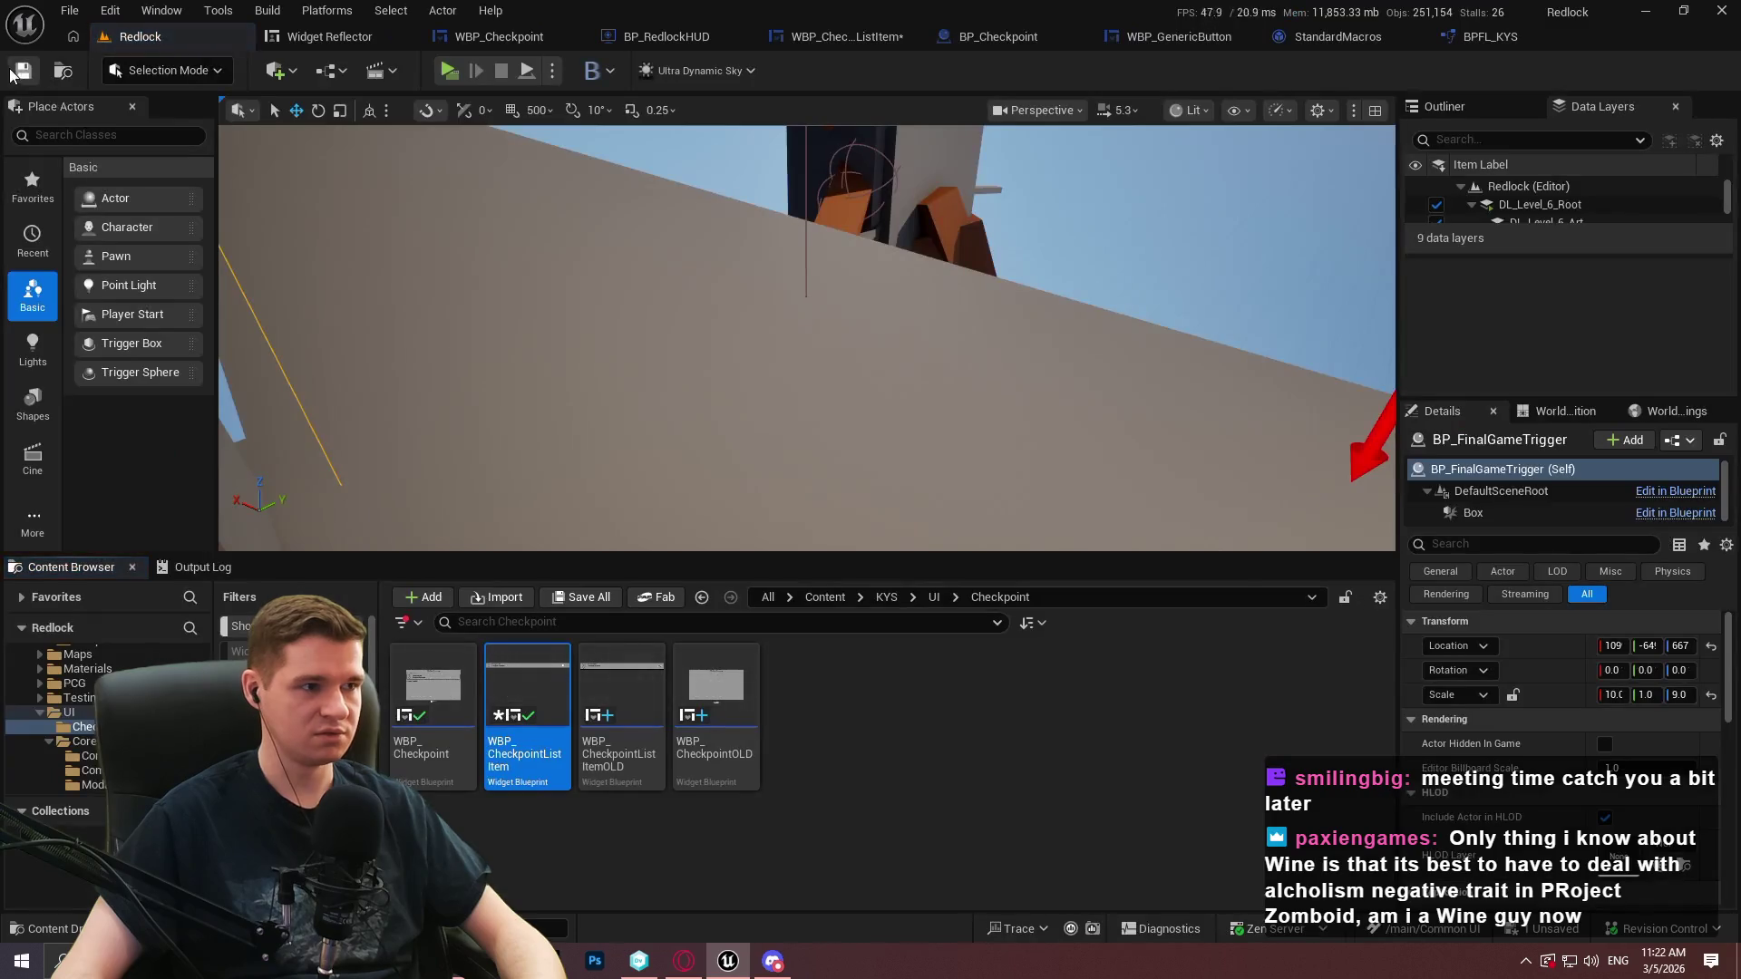
{"action": "left_click", "coordinate": [1416, 40]}
{"action": "left_click", "coordinate": [861, 36]}
{"action": "left_click", "coordinate": [23, 70]}
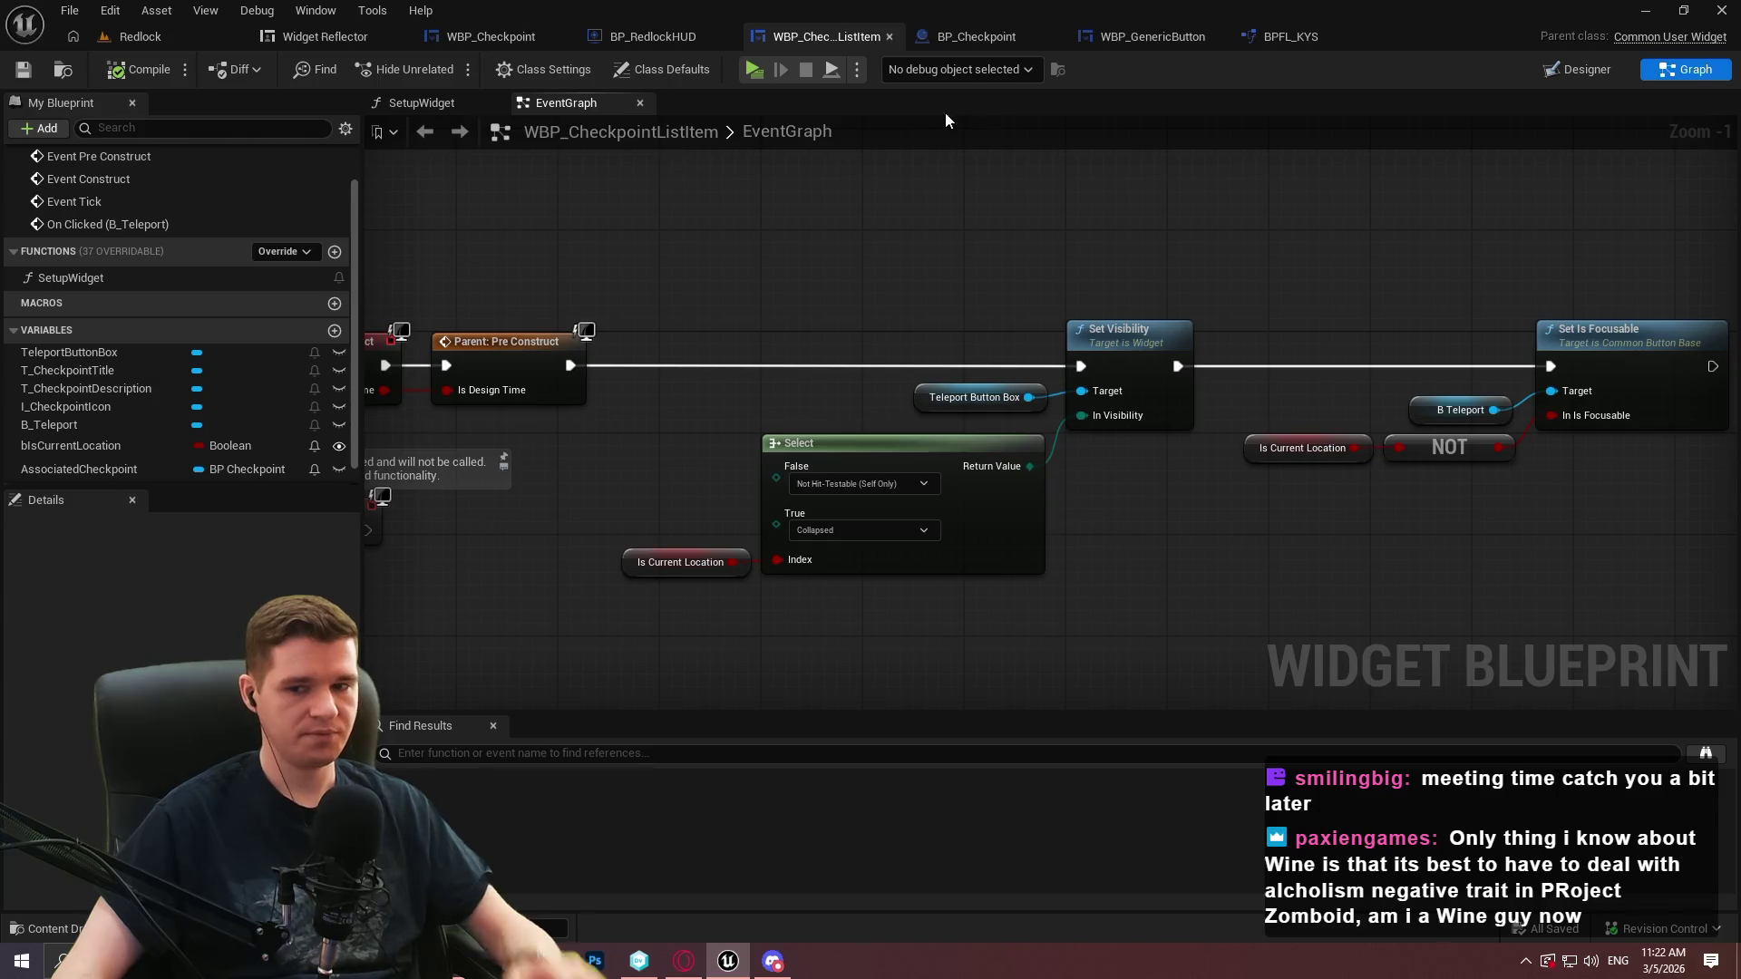
{"action": "left_click", "coordinate": [136, 36]}
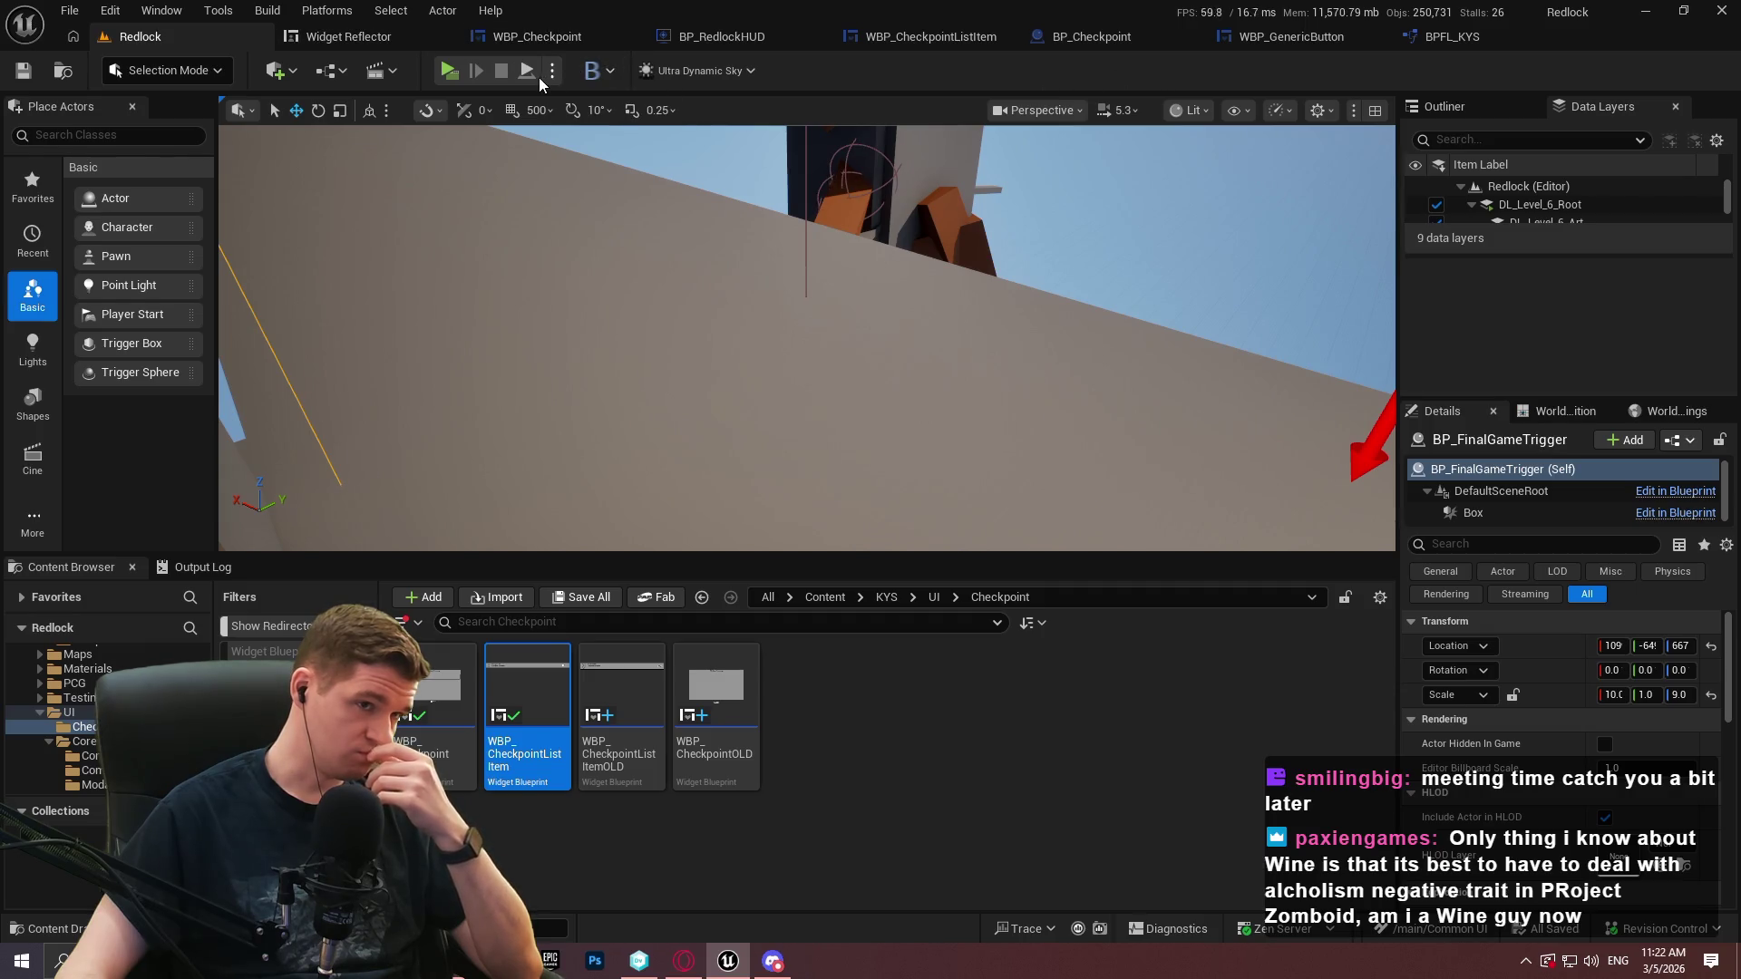
Review the WBP_Checkpoint and WBP_GenericButton graphs, then return to the Redlock level
{"action": "left_click", "coordinate": [549, 42]}
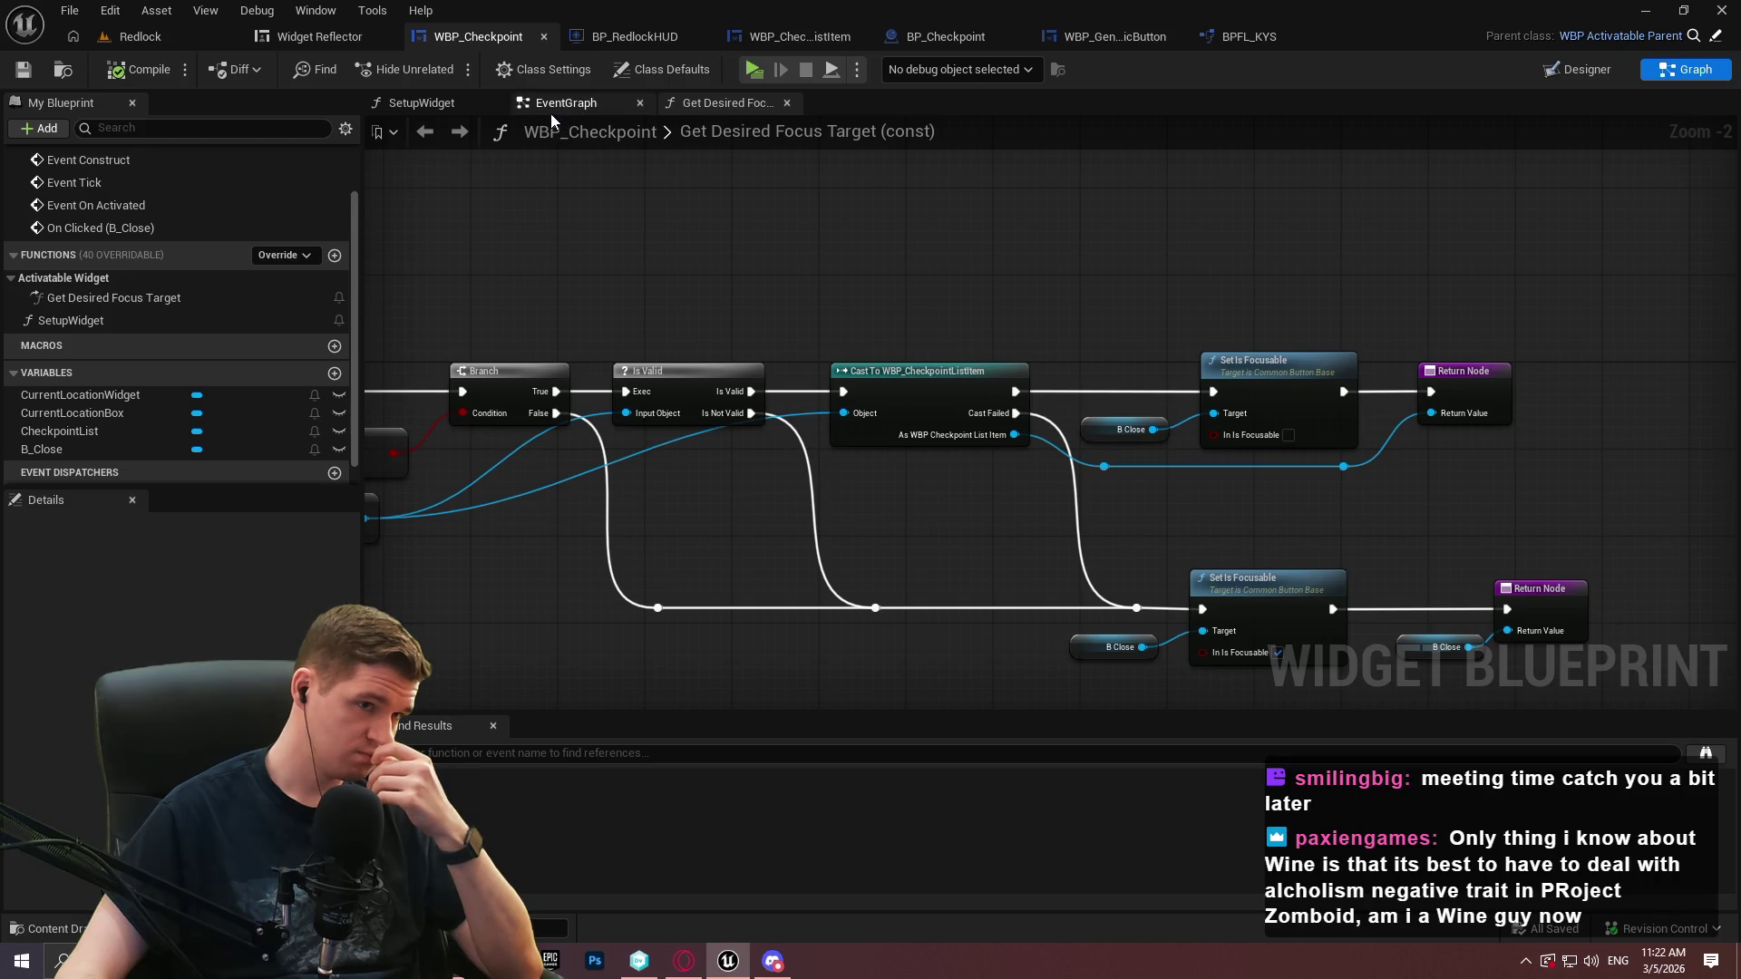
{"action": "left_click", "coordinate": [1117, 38]}
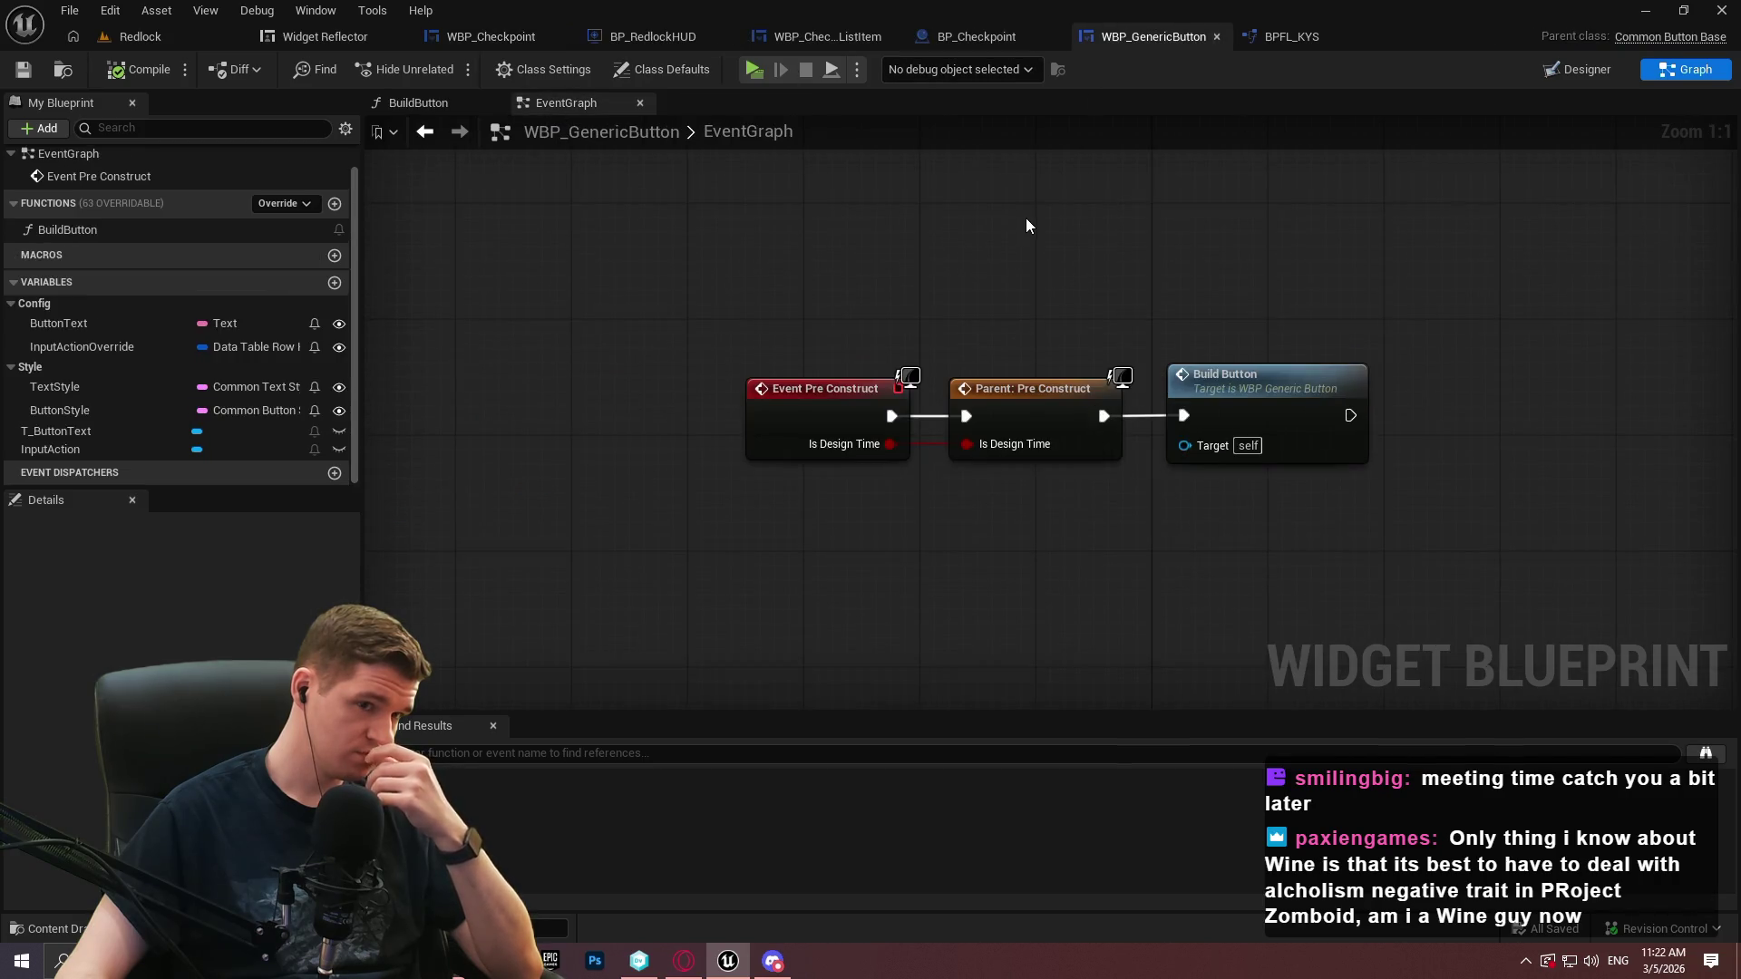
{"action": "left_click", "coordinate": [176, 31]}
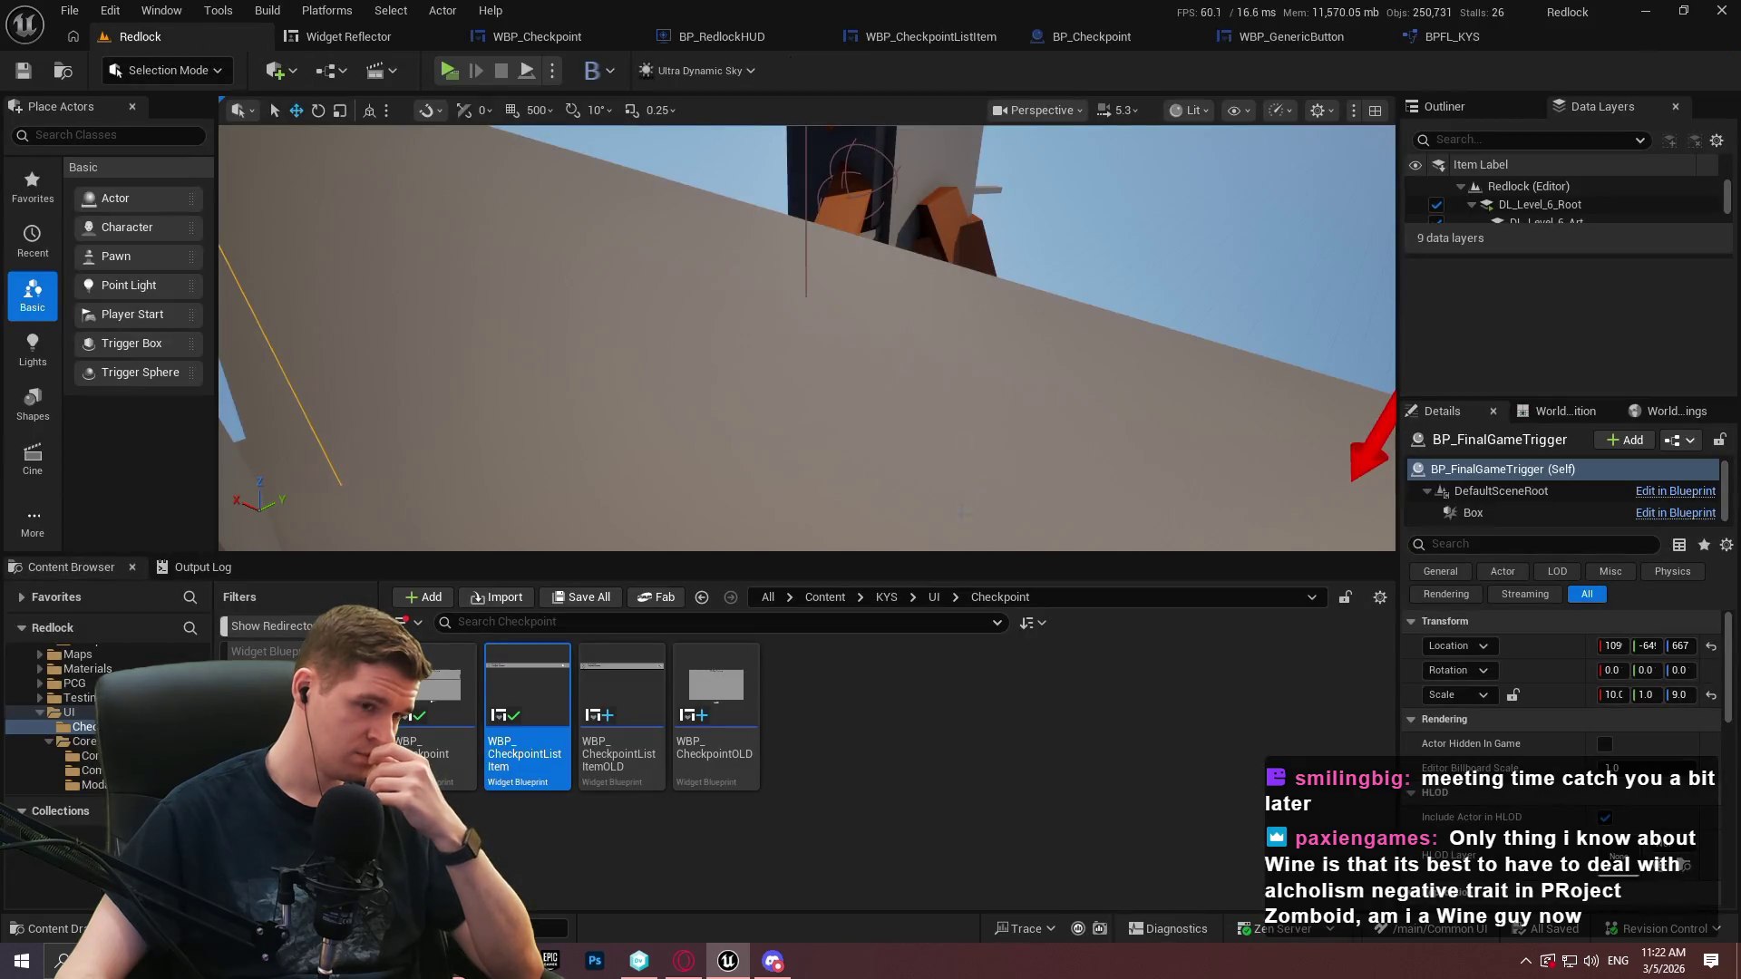
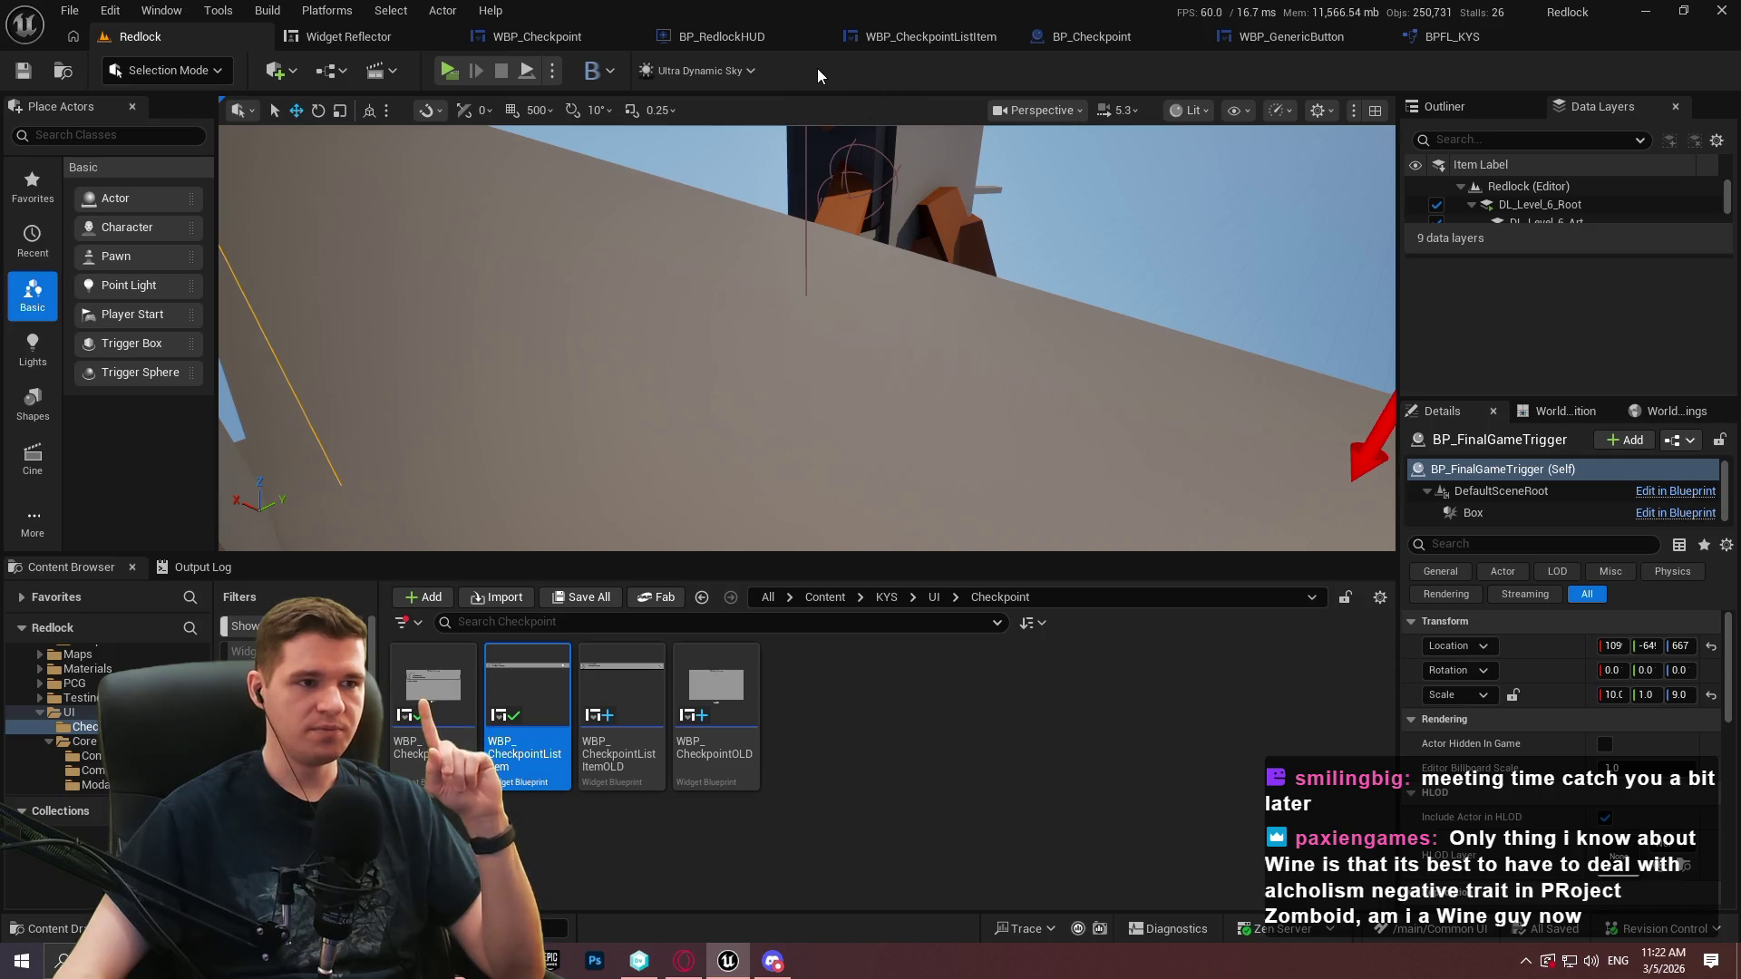
Switch to BP_Checkpoint's event graph showing the Event Interact and Parent: Interact nodes
{"action": "left_click", "coordinate": [562, 44]}
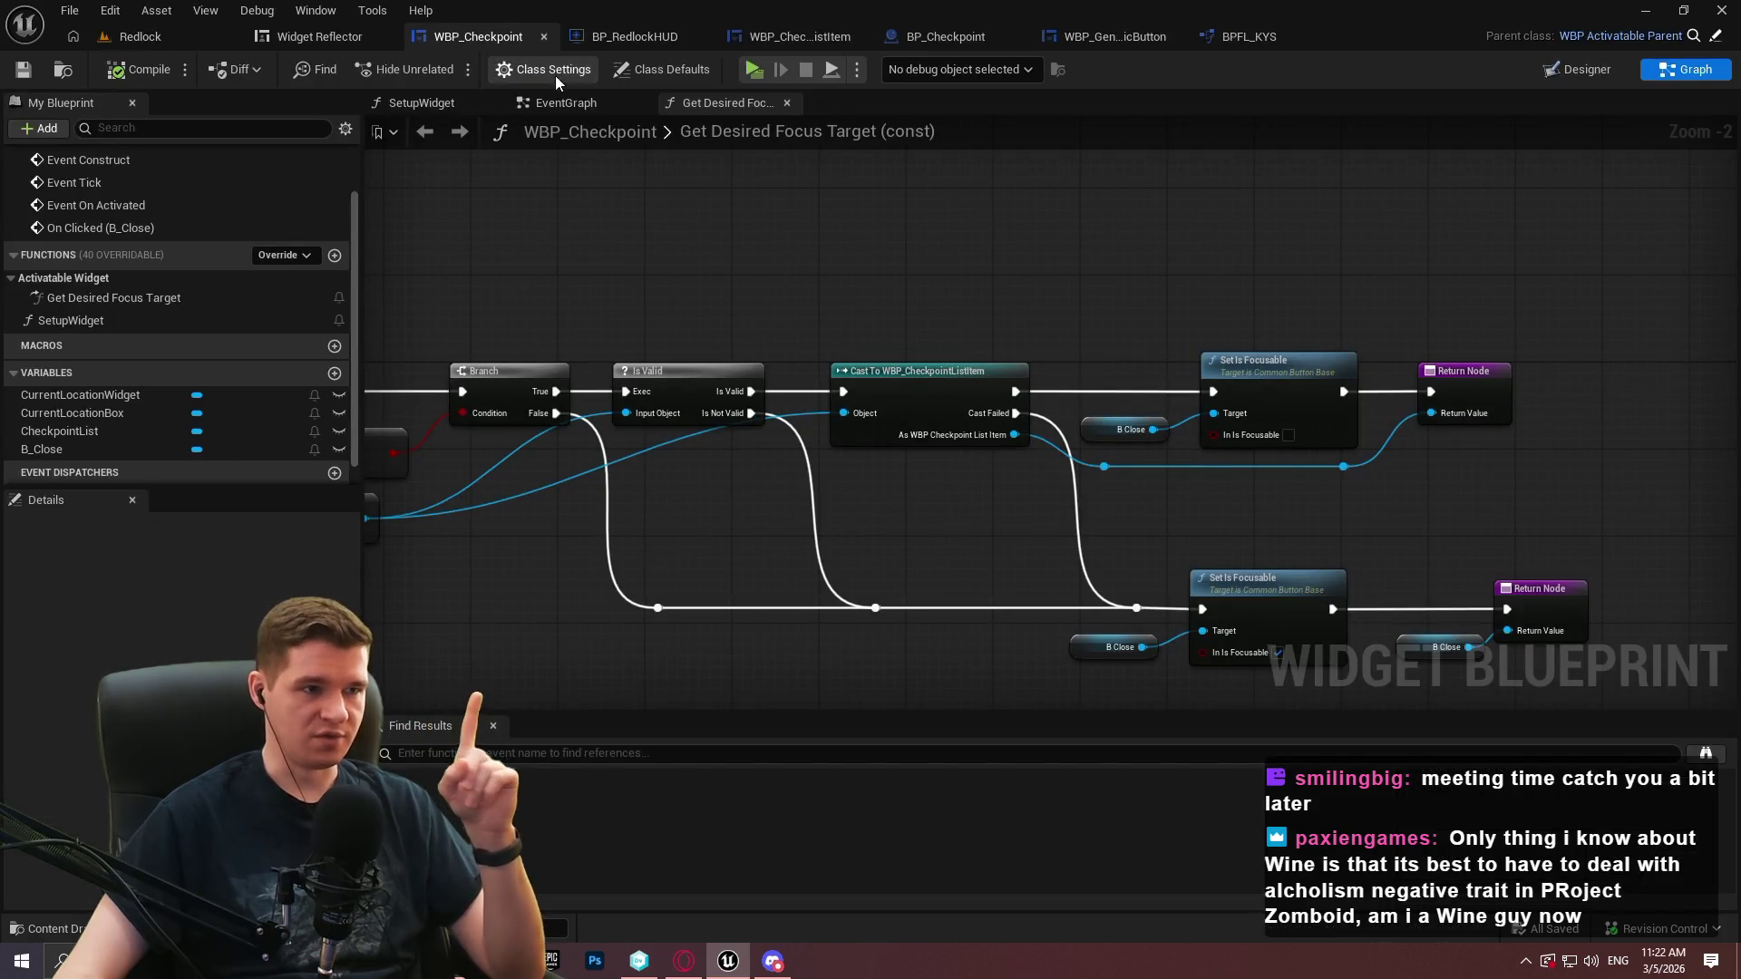
{"action": "left_click", "coordinate": [932, 36]}
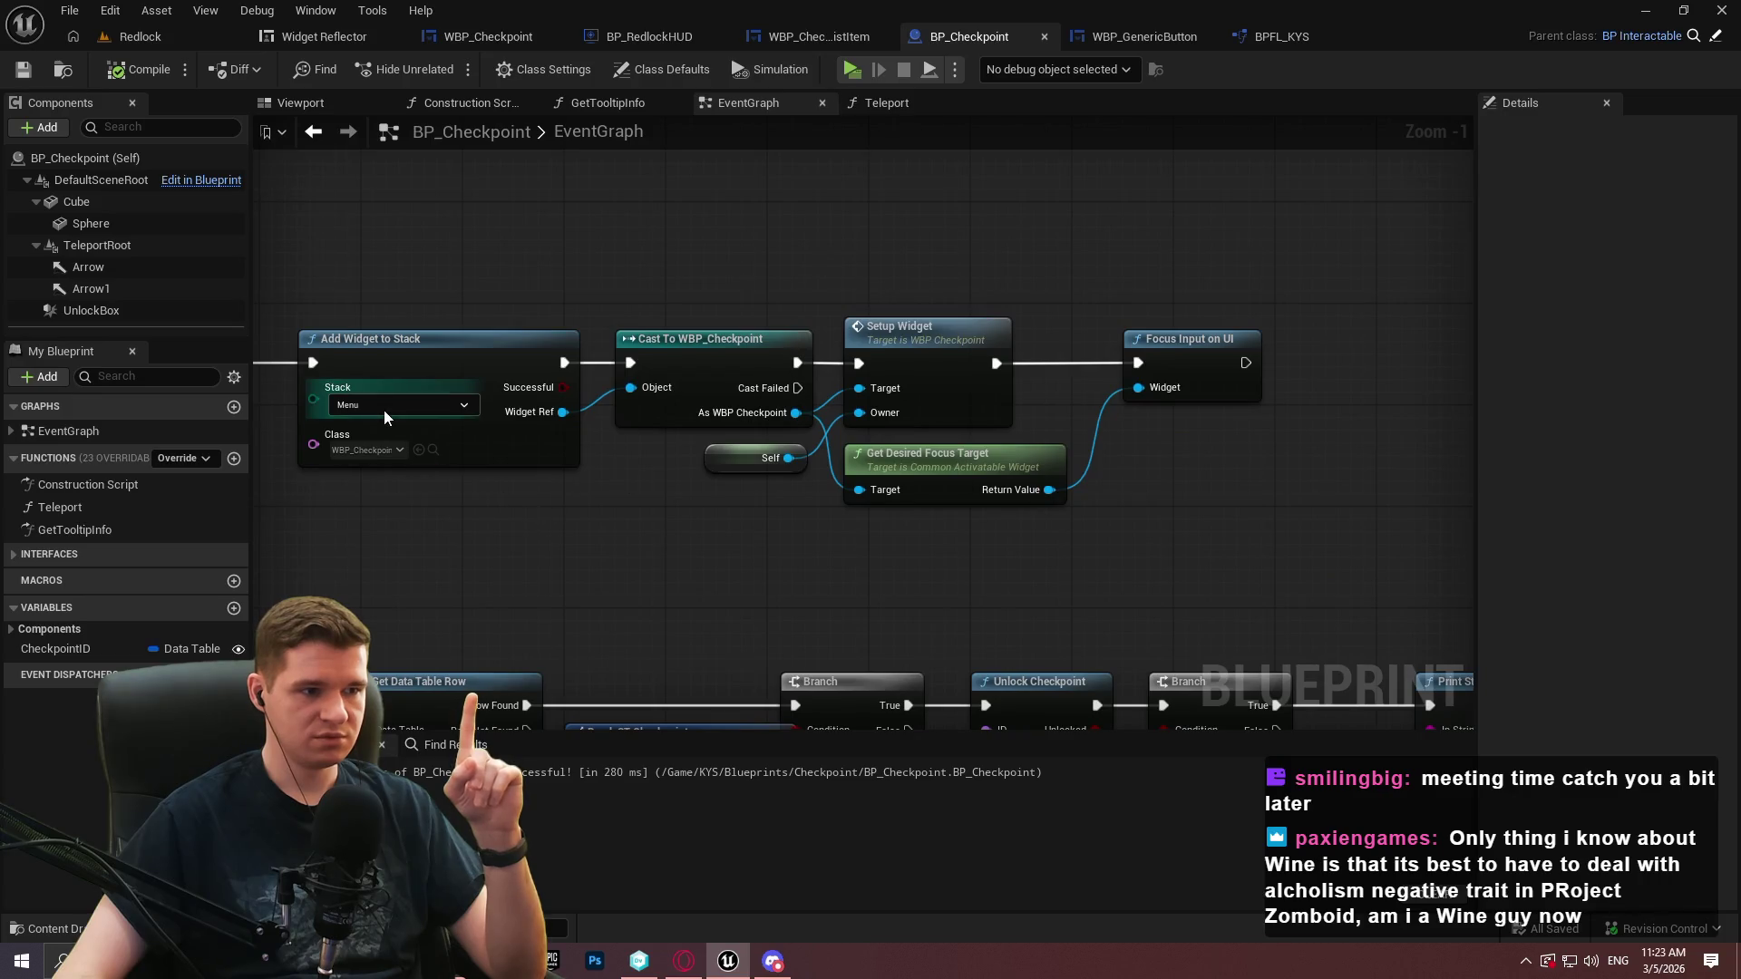
{"action": "left_click_drag", "start_coordinate": [440, 461], "coordinate": [769, 533]}
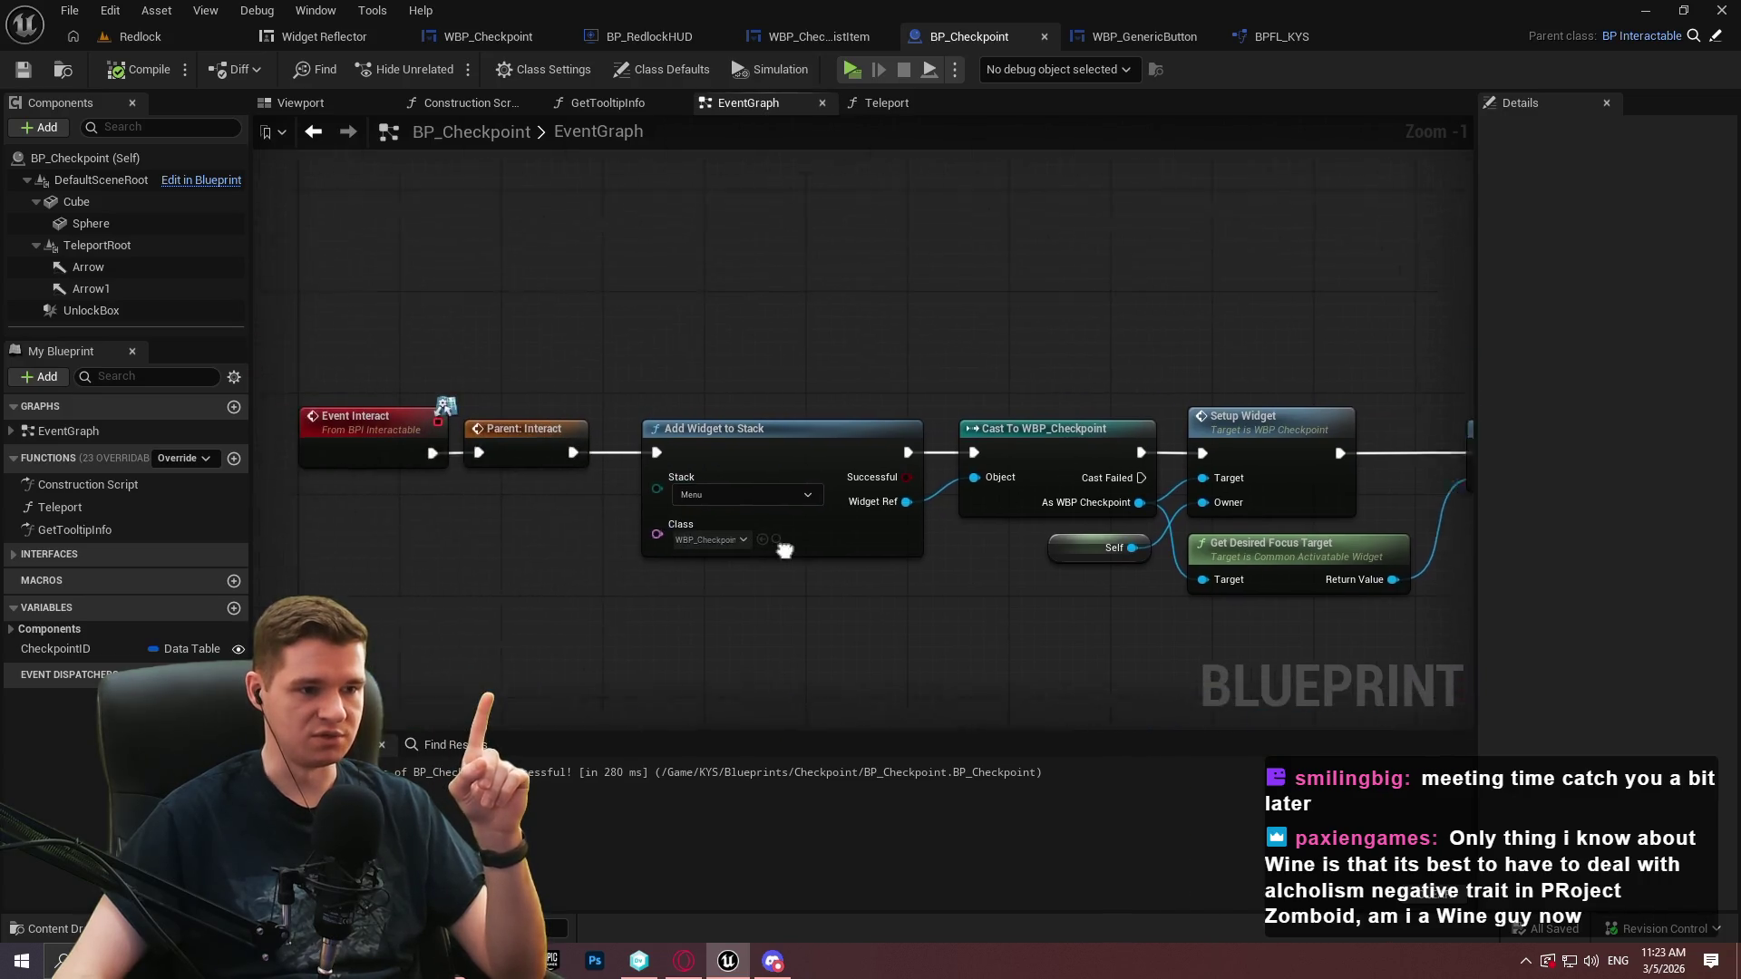
Add an Add Modal to Stack node, inspect its class list, then delete it
{"action": "right_click", "coordinate": [732, 314]}
{"action": "type", "text": "add modal"}
{"action": "key", "text": "Return"}
{"action": "left_click_drag", "start_coordinate": [818, 341], "coordinate": [911, 186]}
{"action": "left_click", "coordinate": [878, 230]}
{"action": "left_click", "coordinate": [1220, 257]}
{"action": "left_click", "coordinate": [1016, 272]}
{"action": "key", "text": "Delete"}
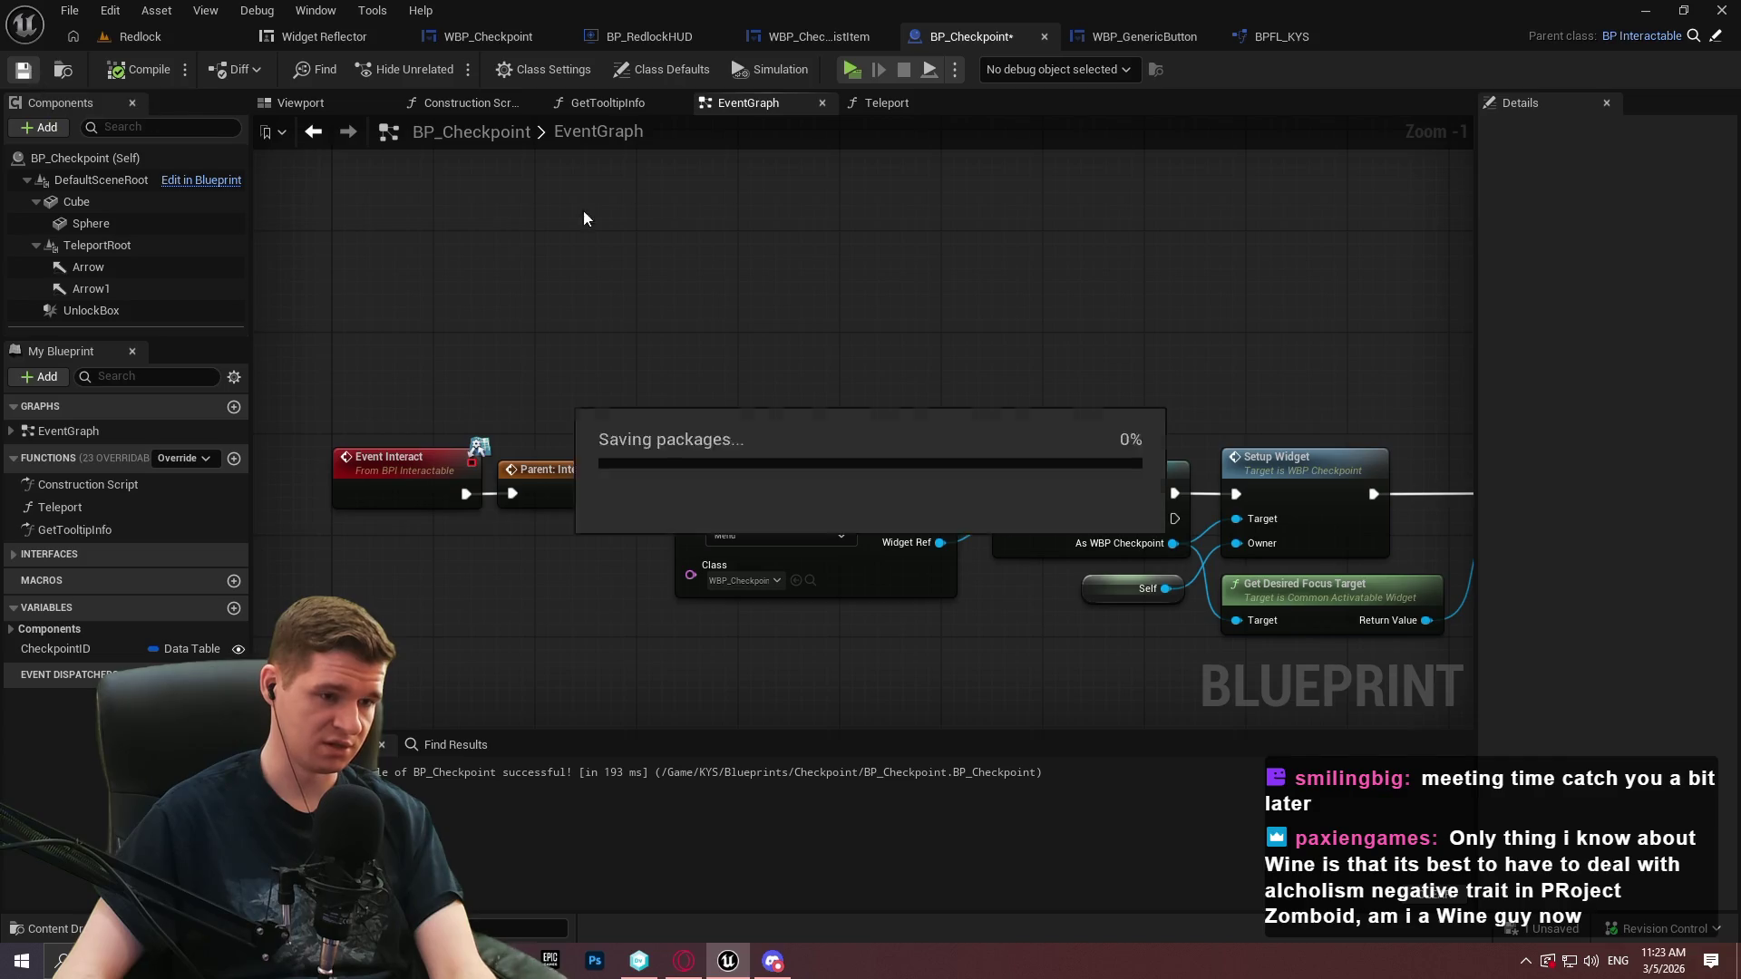
Pan across the Focus Input on UI, Add Widget to Stack and Parent: Interact nodes
{"action": "left_click_drag", "start_coordinate": [1043, 315], "coordinate": [482, 221]}
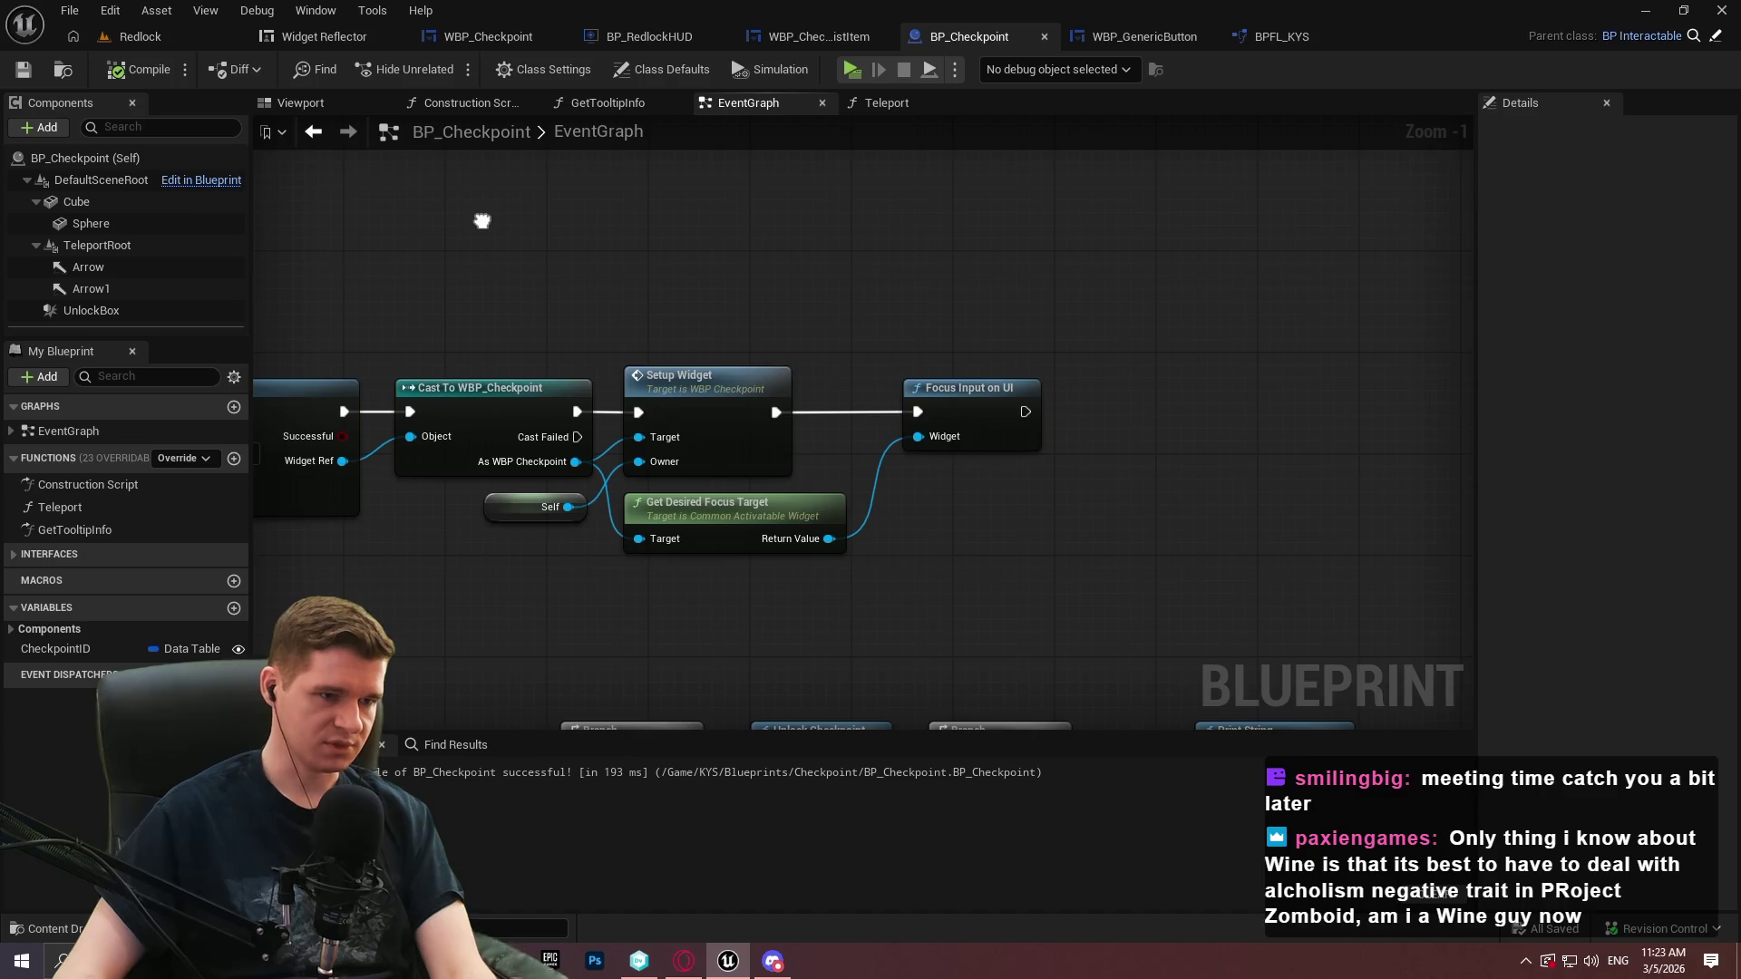
{"action": "left_click_drag", "start_coordinate": [481, 221], "coordinate": [478, 222]}
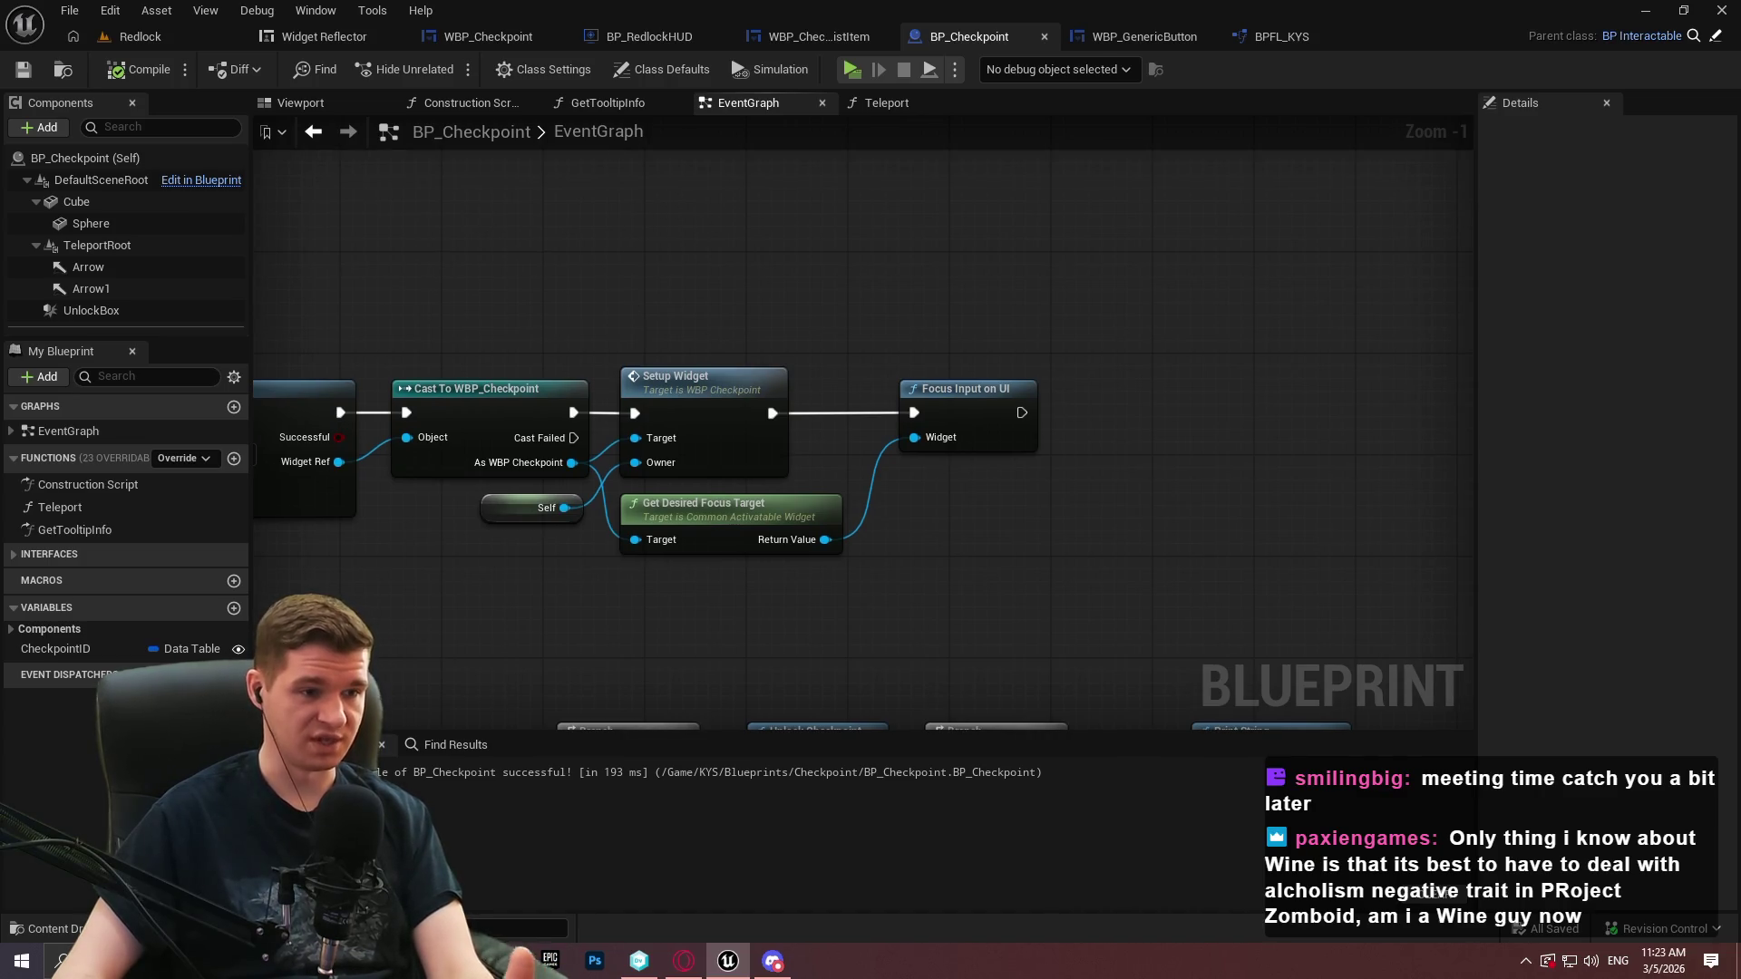
{"action": "left_click_drag", "start_coordinate": [628, 304], "coordinate": [773, 355]}
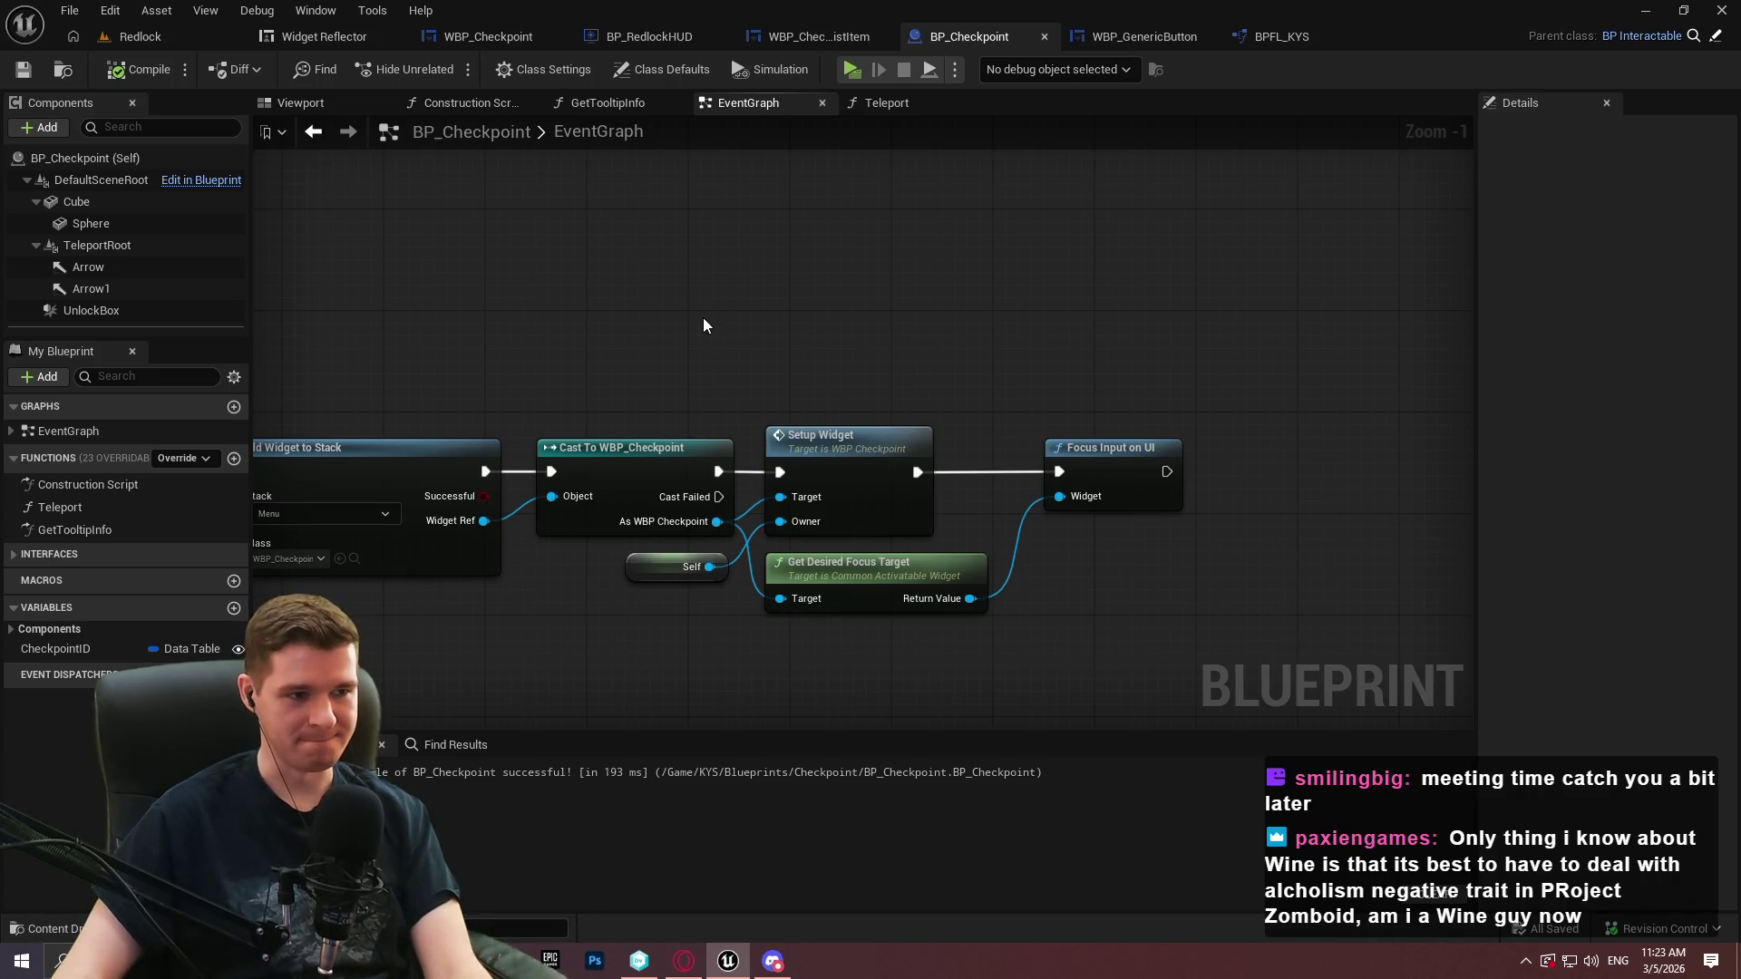
{"action": "left_click_drag", "start_coordinate": [699, 334], "coordinate": [988, 293]}
Review WBP_GenericButton's designer and graph, then return to WBP_Checkpoint's focus target function
{"action": "left_click", "coordinate": [1147, 36]}
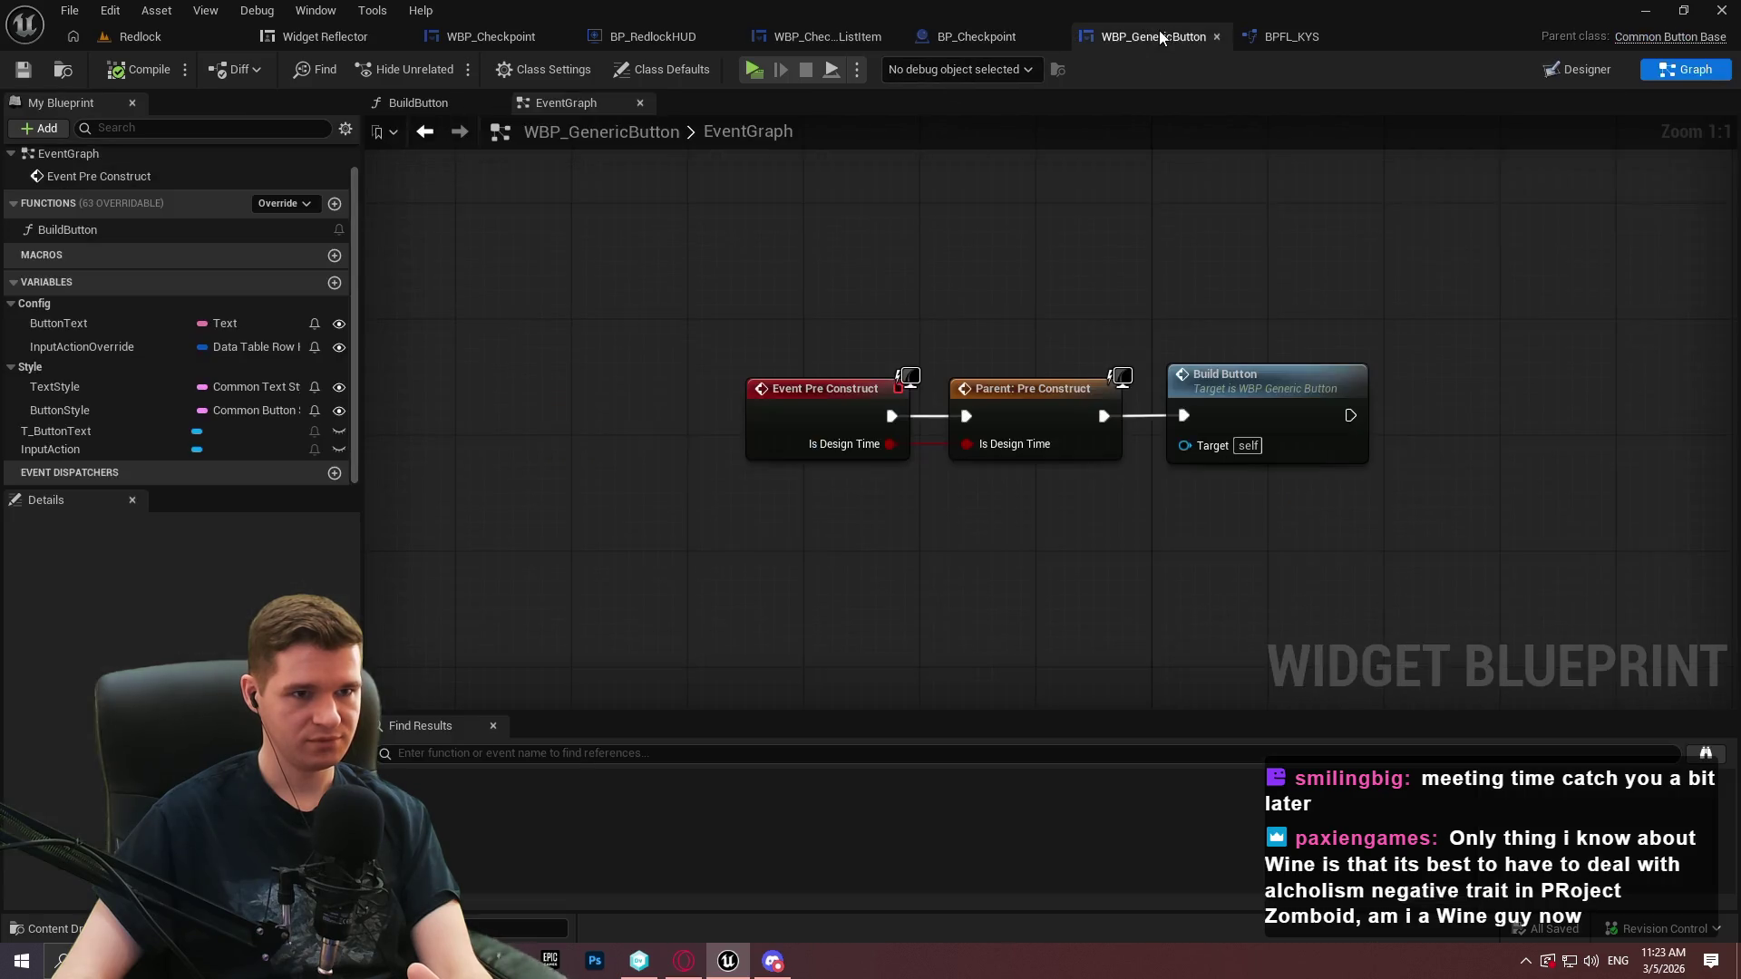
{"action": "left_click", "coordinate": [1608, 64]}
{"action": "left_click", "coordinate": [1679, 68]}
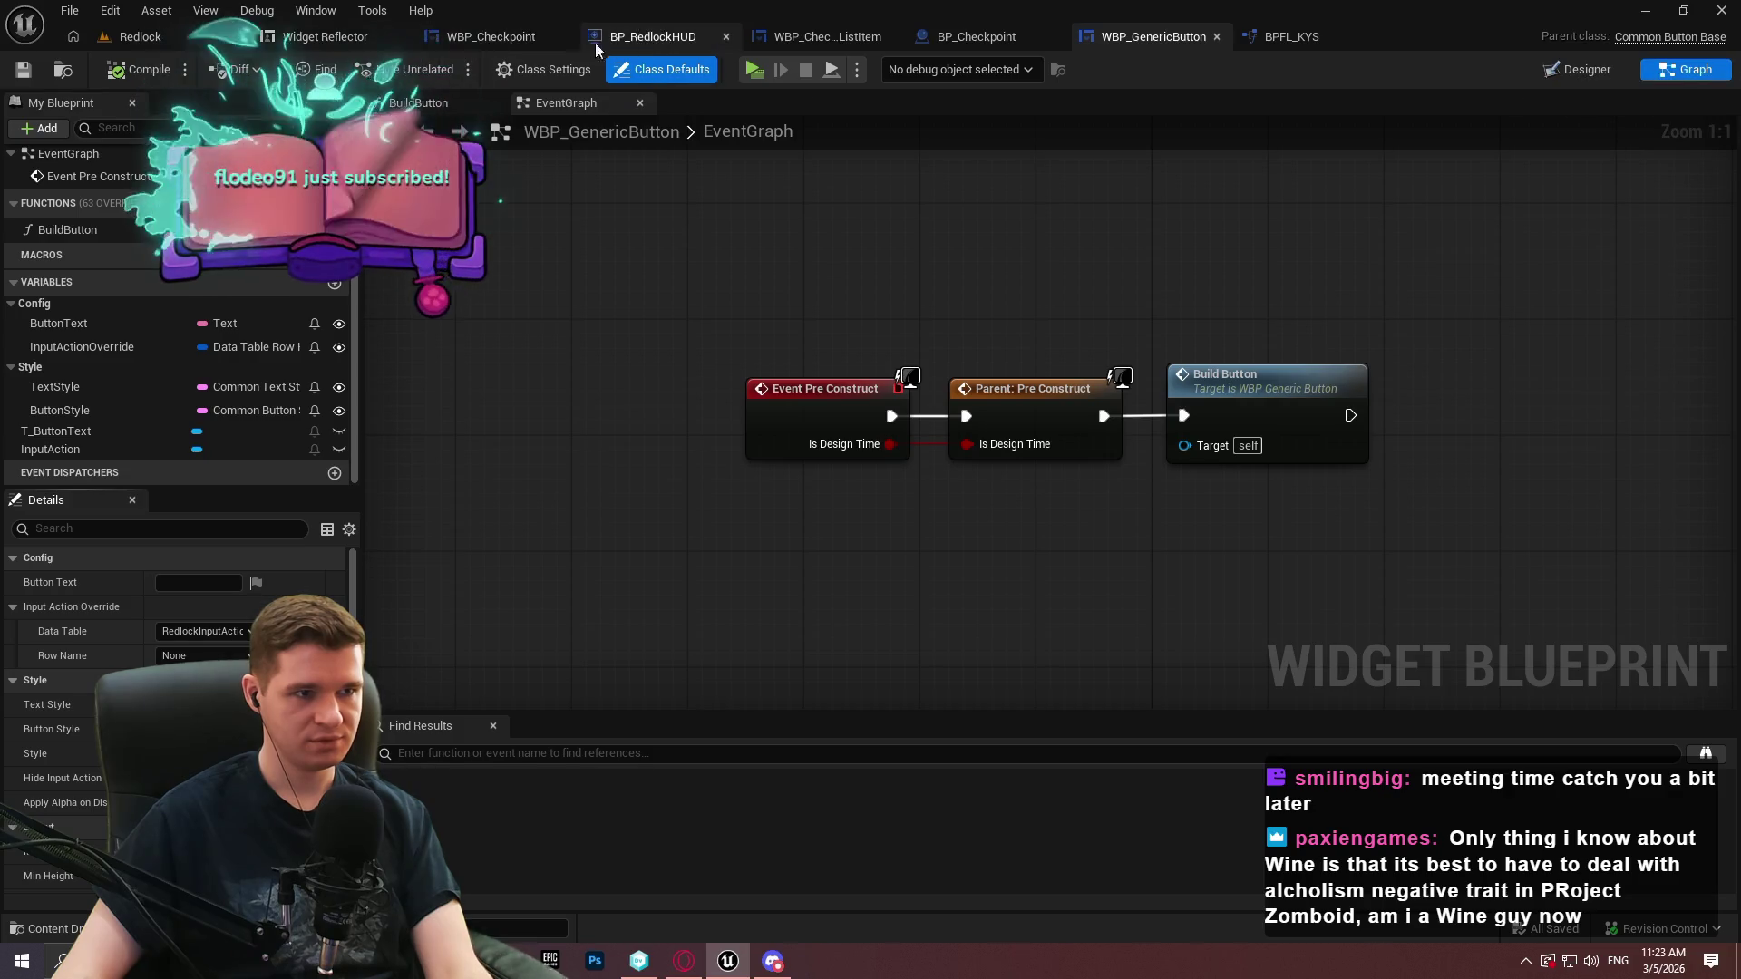
{"action": "left_click", "coordinate": [493, 38]}
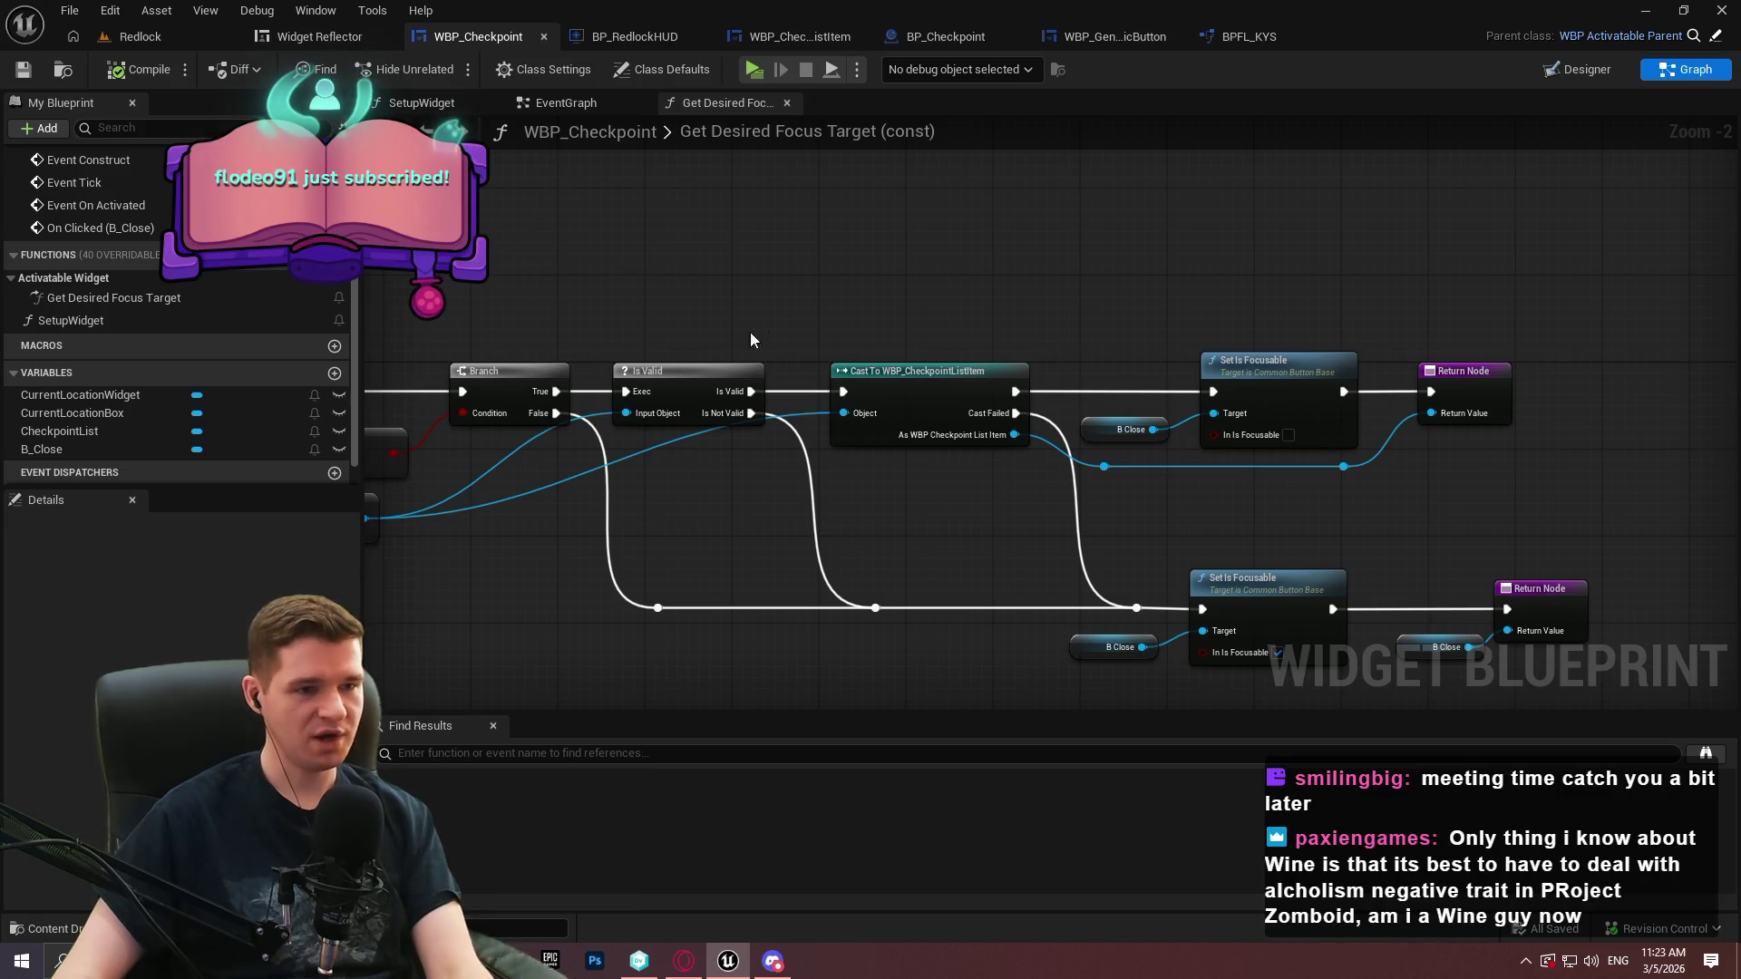
Pan through Get Desired Focus Target from the entry node to Set Is Focusable and Return Nodes
{"action": "mouse_move", "coordinate": [633, 263]}
{"action": "left_mouse_down"}
{"action": "mouse_move", "coordinate": [1166, 291]}
{"action": "mouse_move", "coordinate": [932, 317]}
{"action": "left_mouse_up"}
{"action": "left_click_drag", "start_coordinate": [721, 283], "coordinate": [937, 245]}
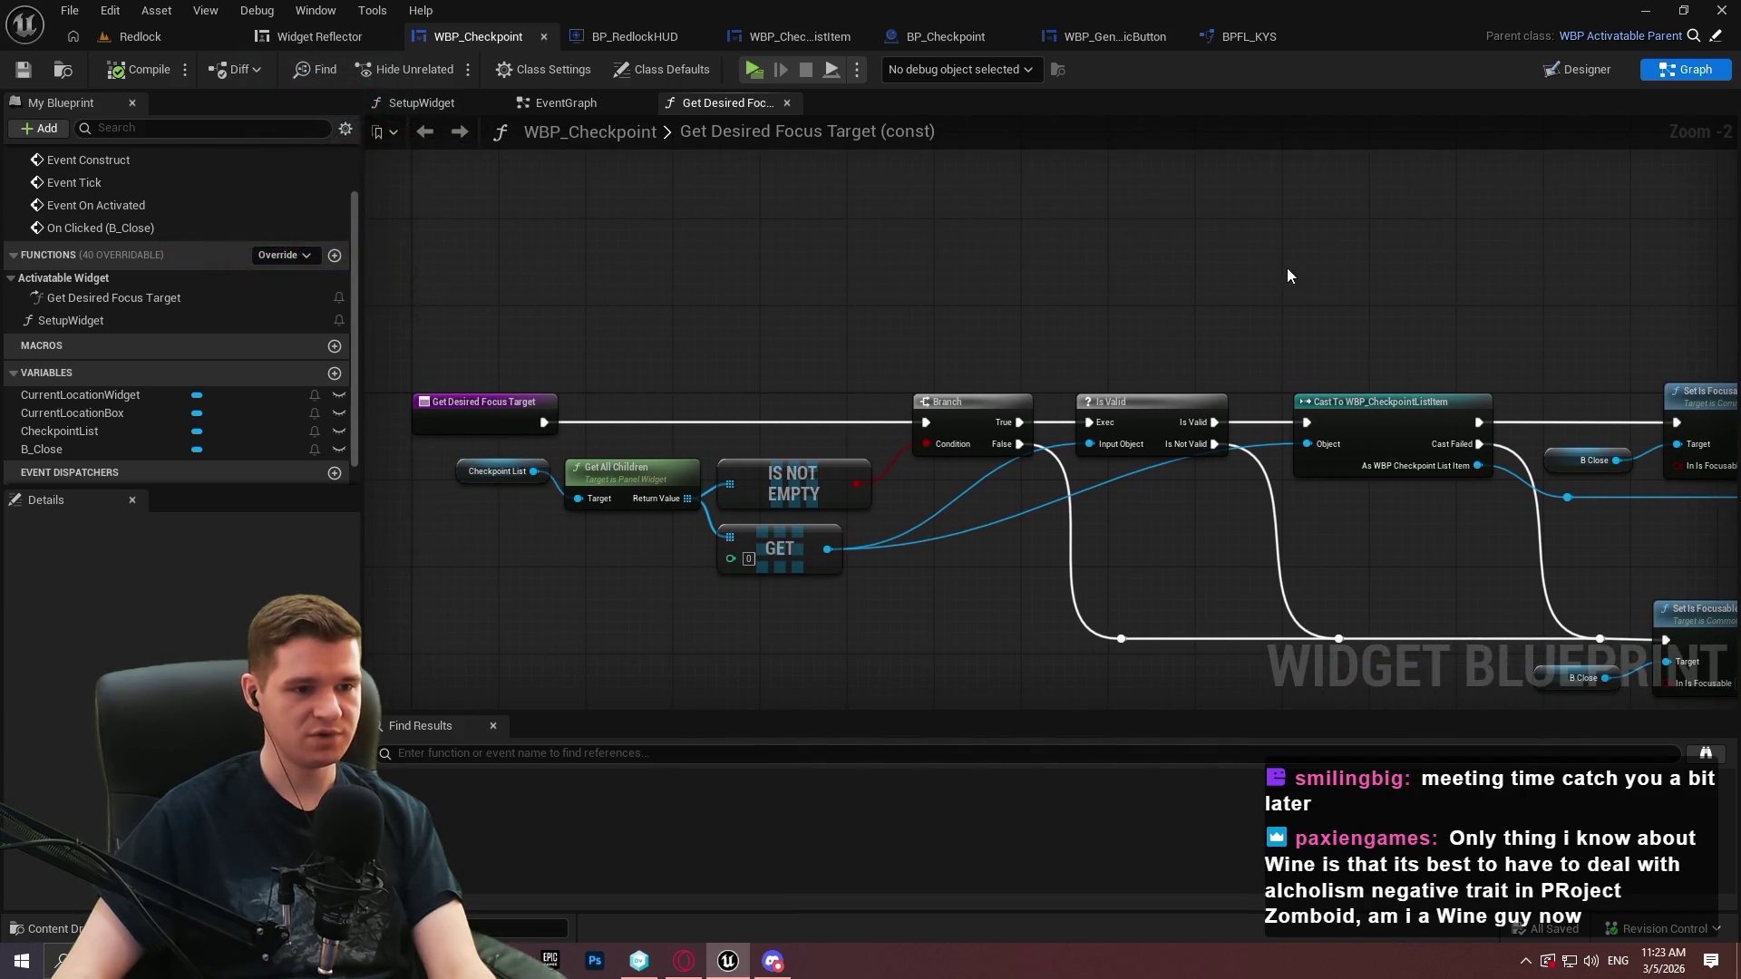
{"action": "left_click_drag", "start_coordinate": [1288, 270], "coordinate": [1029, 268]}
{"action": "left_click_drag", "start_coordinate": [1539, 528], "coordinate": [1226, 529]}
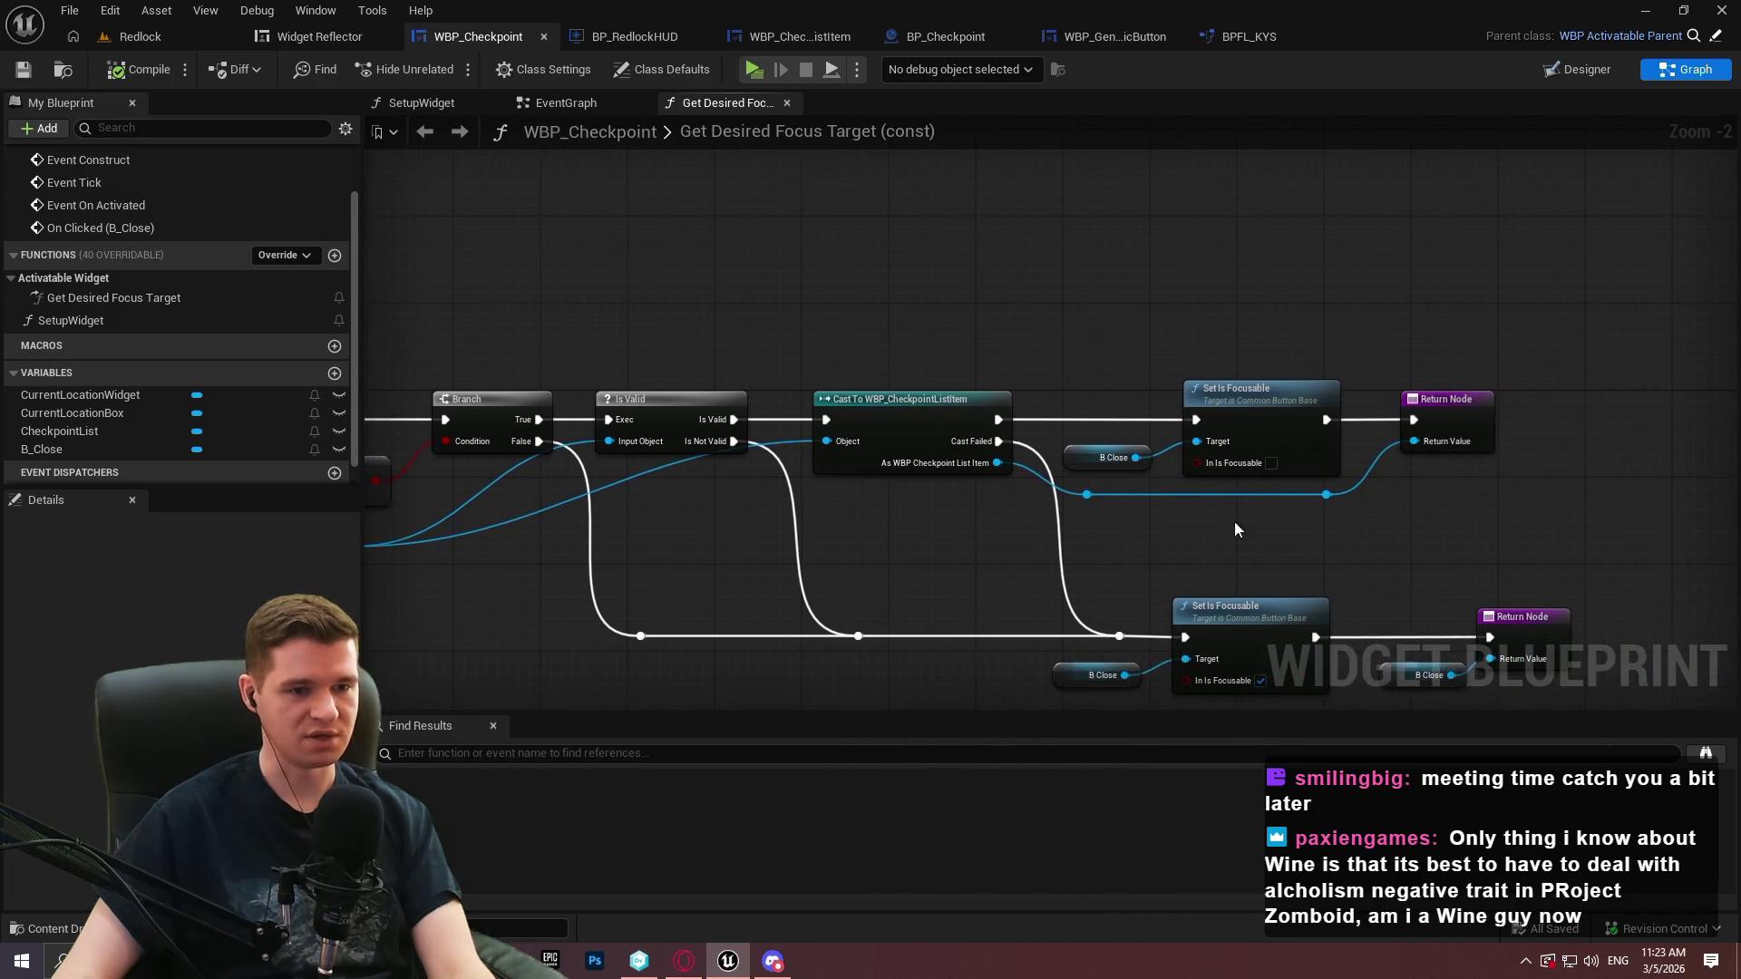
Close the Widget Reflector and glance at AddWidgetToStack, WBP_CheckpointListItem and BPFL_KYS before returning to BP_Checkpoint
{"action": "left_click", "coordinate": [330, 44]}
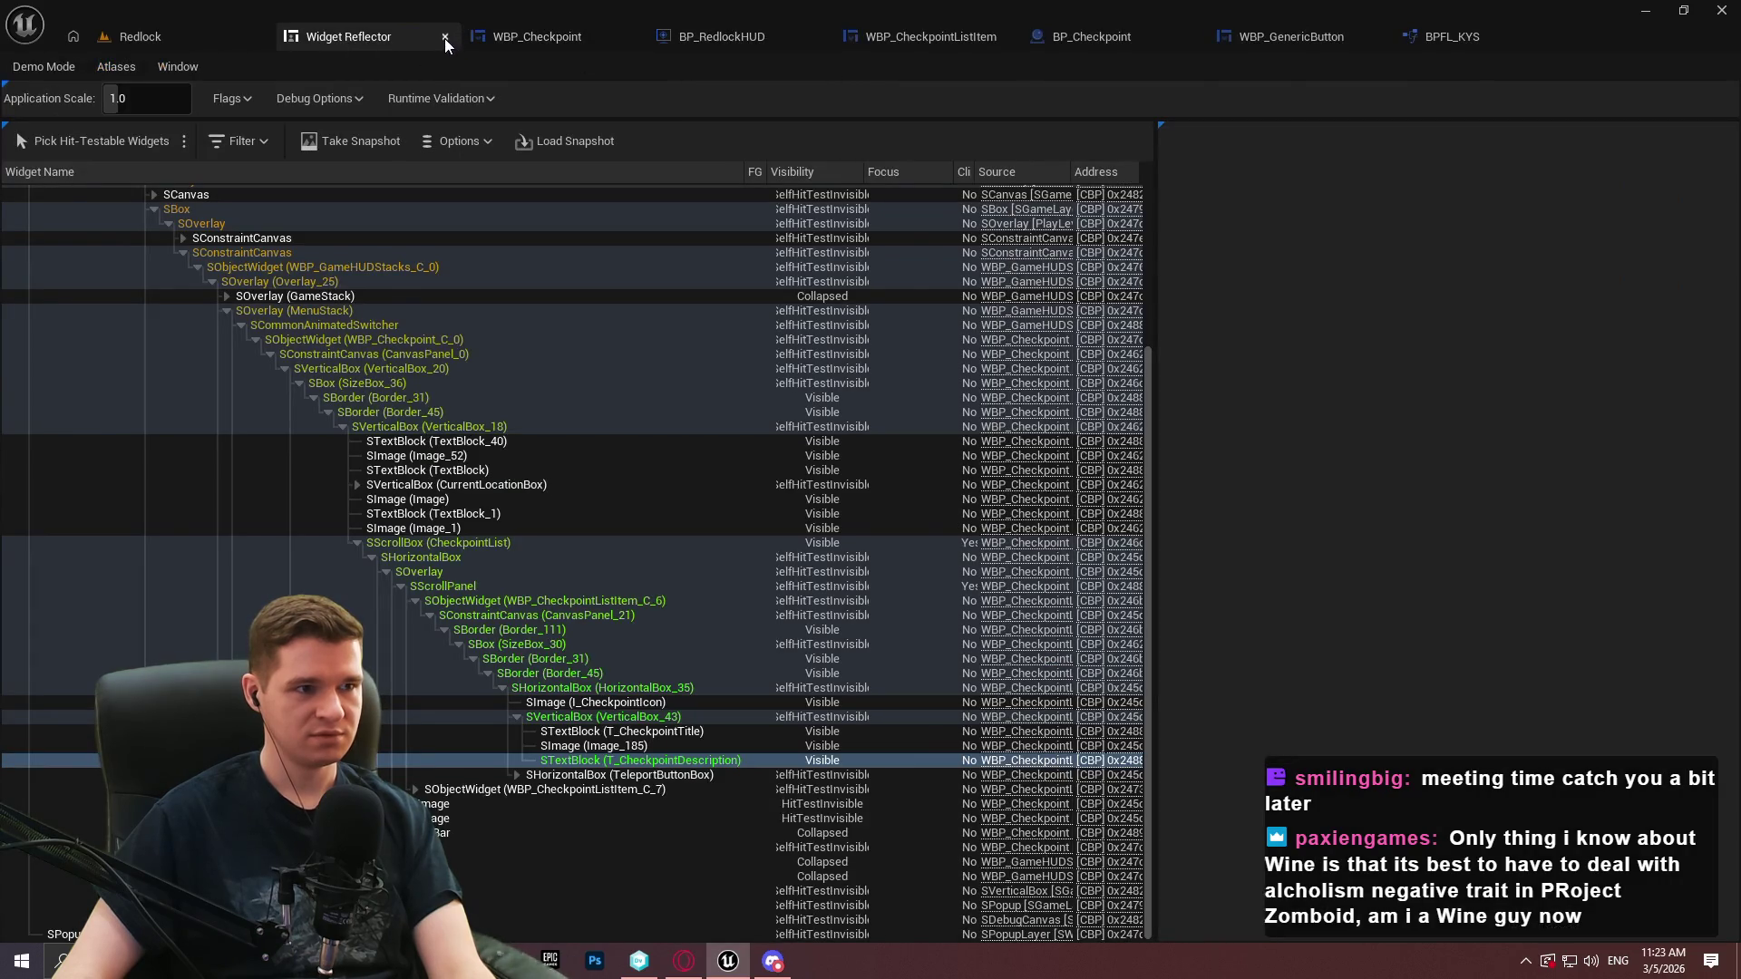
{"action": "left_click", "coordinate": [444, 38]}
{"action": "left_click", "coordinate": [548, 29]}
{"action": "mouse_move", "coordinate": [830, 288]}
{"action": "left_mouse_down"}
{"action": "mouse_move", "coordinate": [1319, 179]}
{"action": "mouse_move", "coordinate": [1100, 204]}
{"action": "mouse_move", "coordinate": [1097, 231]}
{"action": "mouse_move", "coordinate": [997, 180]}
{"action": "left_mouse_up"}
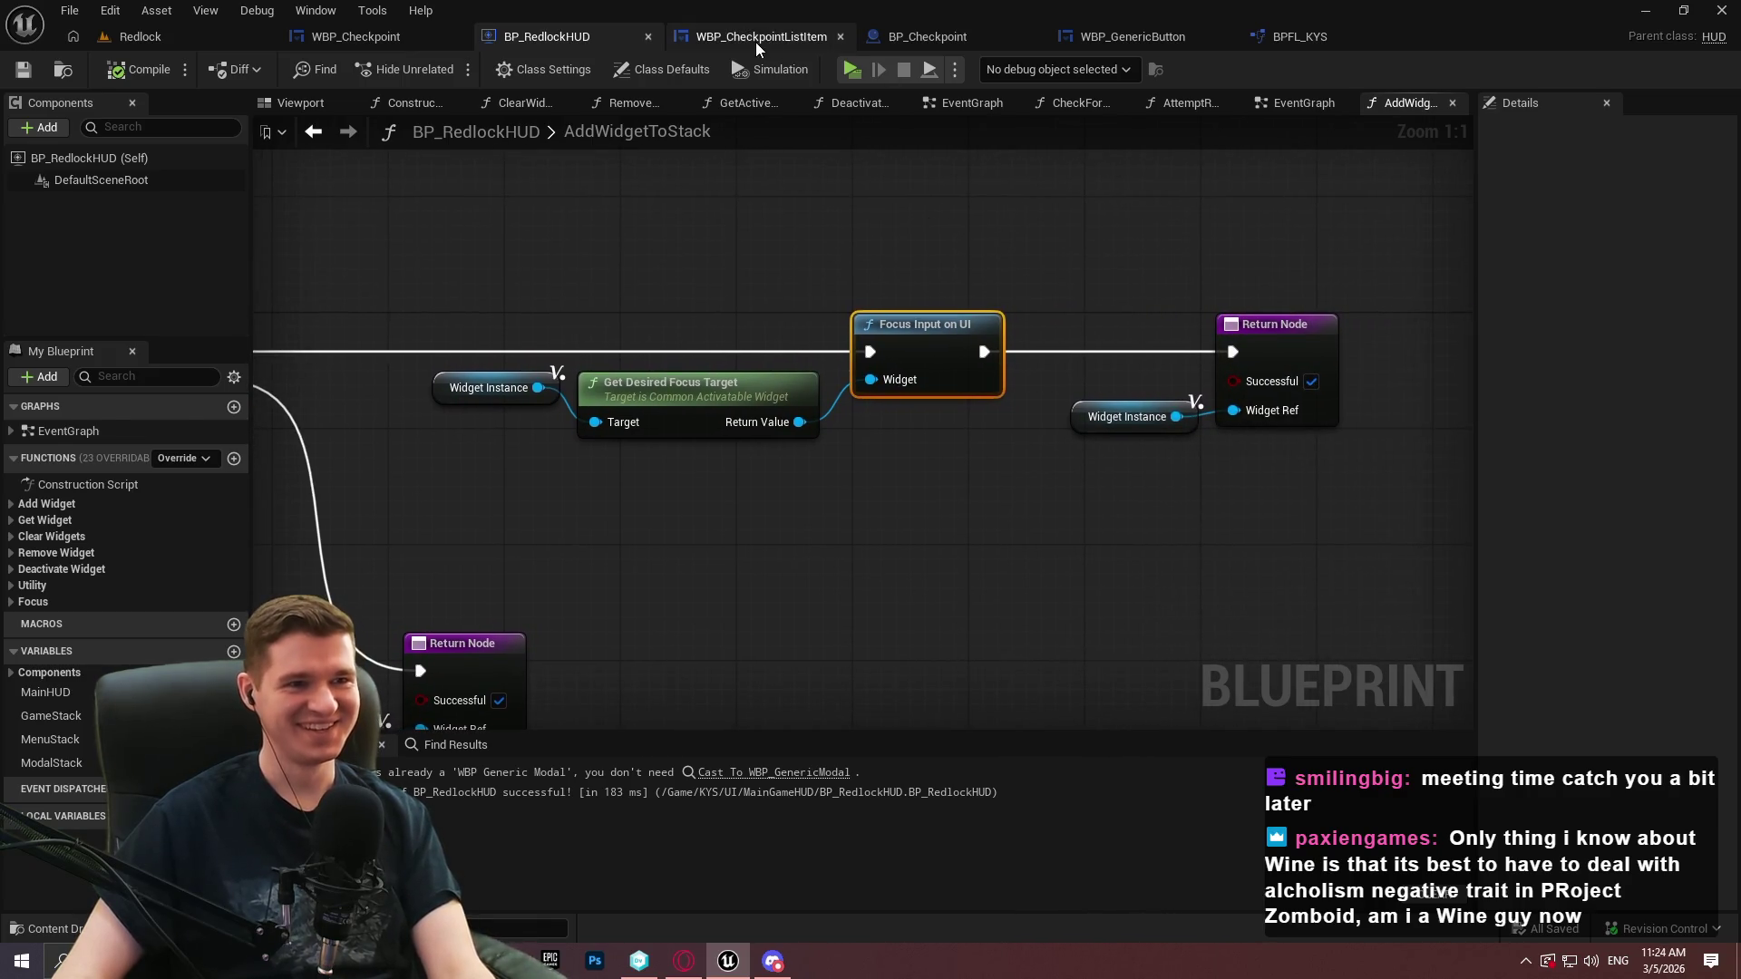
{"action": "left_click", "coordinate": [756, 39]}
{"action": "left_click", "coordinate": [1269, 37]}
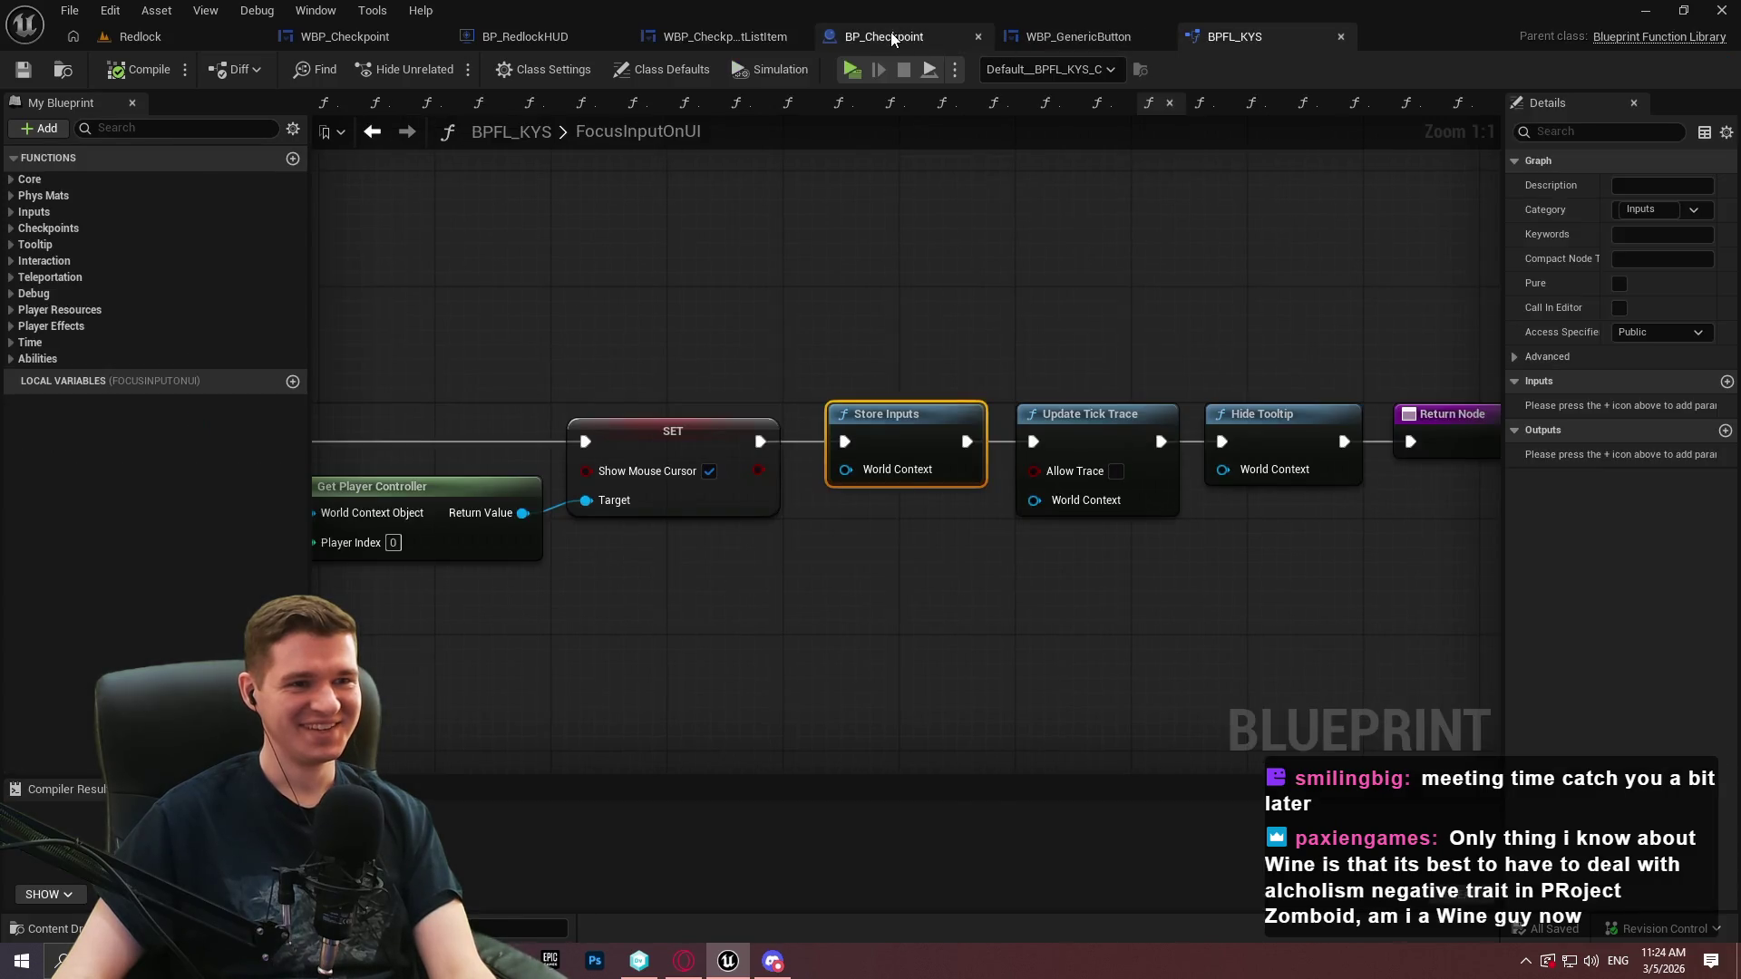
{"action": "left_click", "coordinate": [902, 37]}
Move the Branch, Unlock Checkpoint and Print String nodes of the BeginPlay chain further right
{"action": "left_click_drag", "start_coordinate": [1093, 376], "coordinate": [894, 264]}
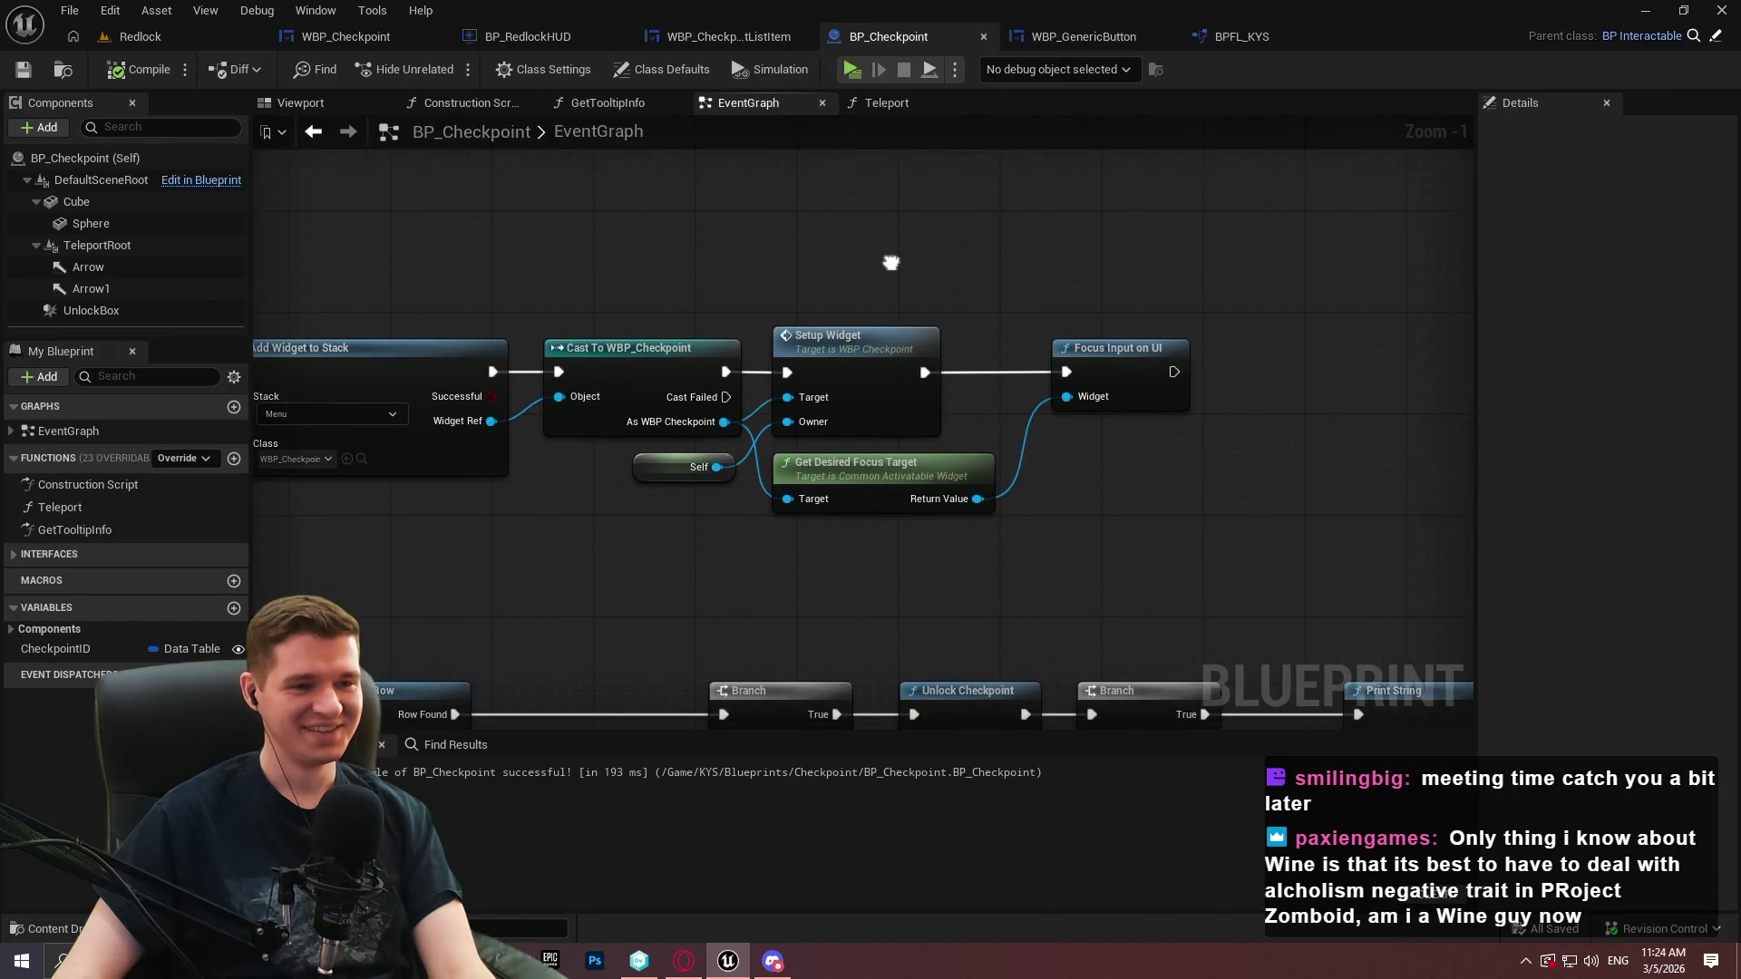
{"action": "mouse_move", "coordinate": [1134, 486]}
{"action": "left_mouse_down"}
{"action": "mouse_move", "coordinate": [1119, 505]}
{"action": "mouse_move", "coordinate": [1315, 308]}
{"action": "left_mouse_up"}
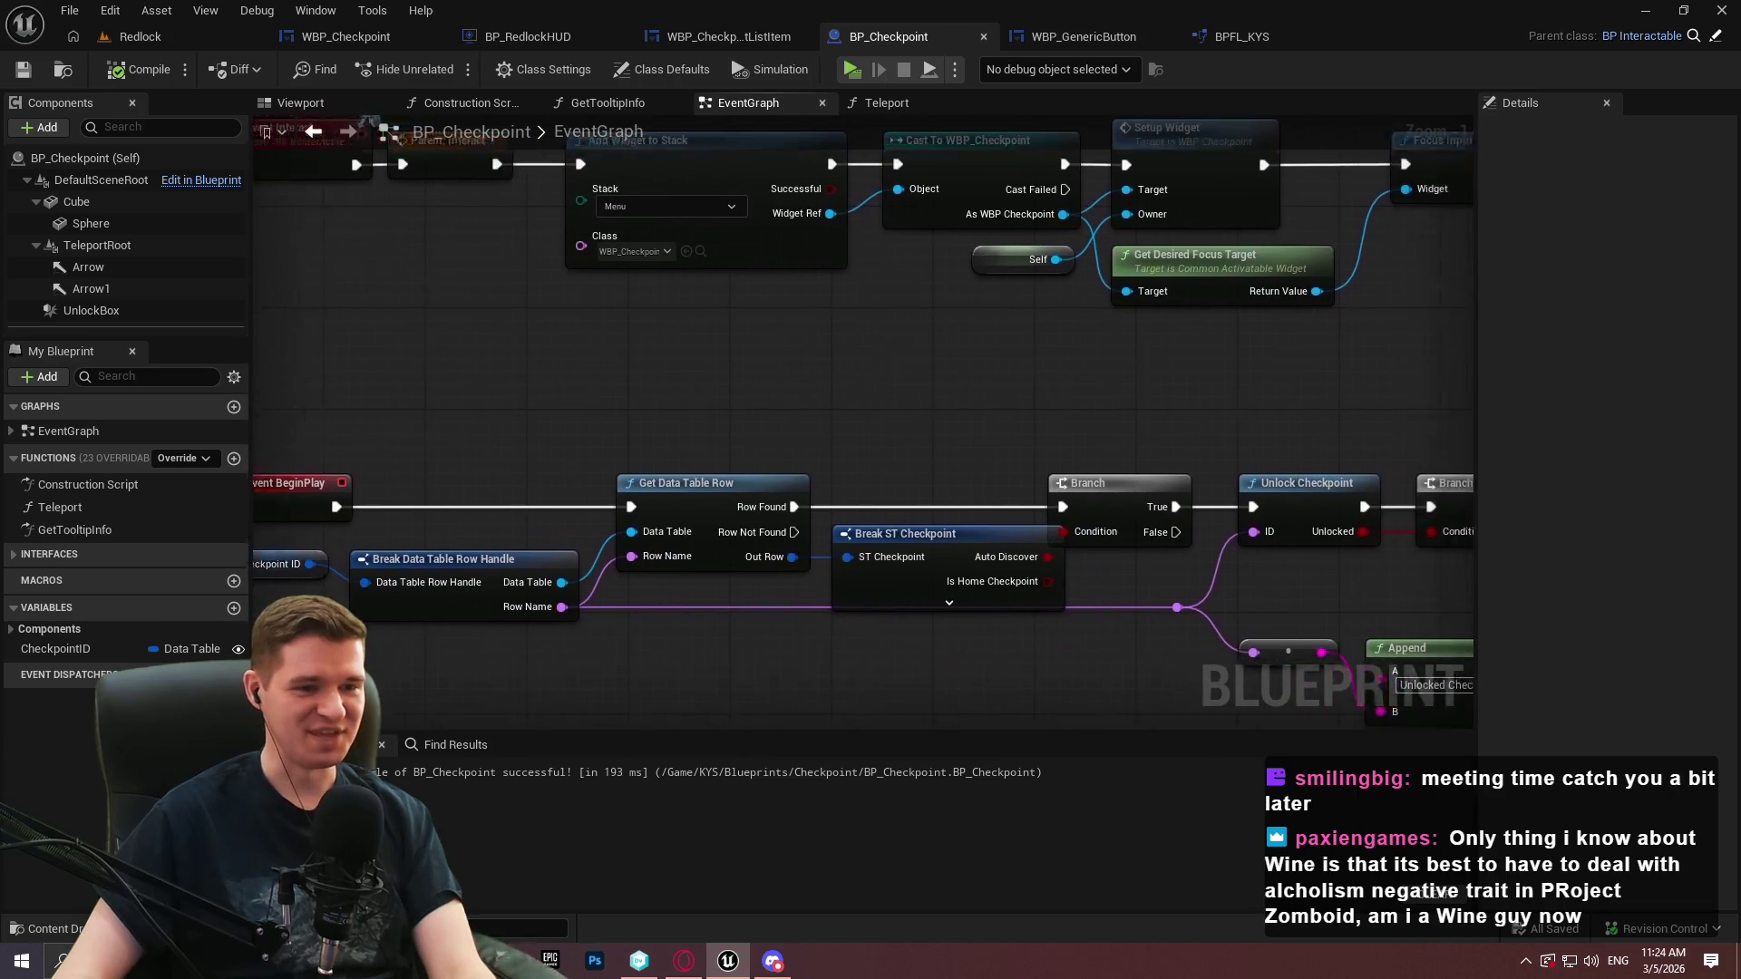
{"action": "left_click_drag", "start_coordinate": [1269, 563], "coordinate": [567, 317]}
{"action": "left_click_drag", "start_coordinate": [1249, 599], "coordinate": [454, 259]}
{"action": "left_click_drag", "start_coordinate": [455, 259], "coordinate": [994, 286]}
{"action": "left_click", "coordinate": [907, 272]}
Hide the Is Home Checkpoint pin on Break ST Checkpoint and recompile BP_Checkpoint
{"action": "left_click", "coordinate": [808, 341]}
{"action": "left_click", "coordinate": [1603, 234]}
{"action": "mouse_move", "coordinate": [1030, 280]}
{"action": "left_mouse_down"}
{"action": "mouse_move", "coordinate": [1254, 346]}
{"action": "mouse_move", "coordinate": [1309, 466]}
{"action": "mouse_move", "coordinate": [336, 122]}
{"action": "left_mouse_up"}
{"action": "left_click", "coordinate": [141, 69]}
{"action": "mouse_move", "coordinate": [1197, 311]}
{"action": "left_mouse_down"}
{"action": "mouse_move", "coordinate": [823, 318]}
{"action": "mouse_move", "coordinate": [1272, 549]}
{"action": "left_mouse_up"}
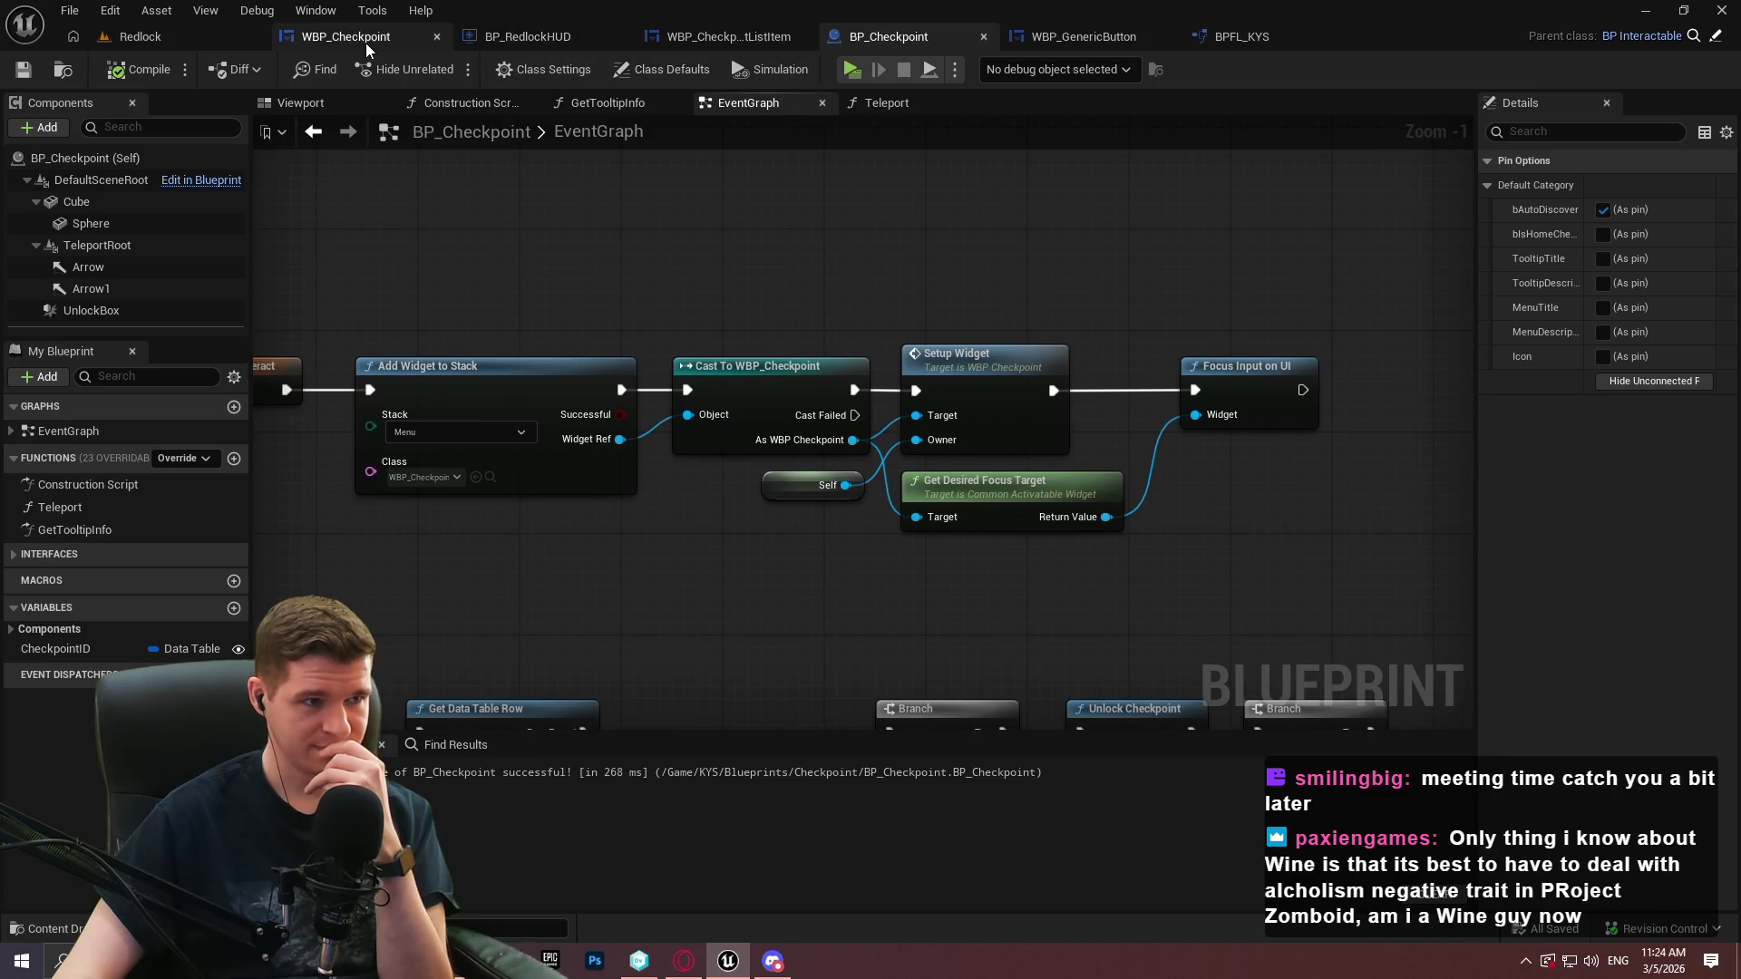
Show WBP_Checkpoint's designer with the Close button centred on the canvas
{"action": "left_click", "coordinate": [365, 42]}
{"action": "left_click", "coordinate": [1578, 70]}
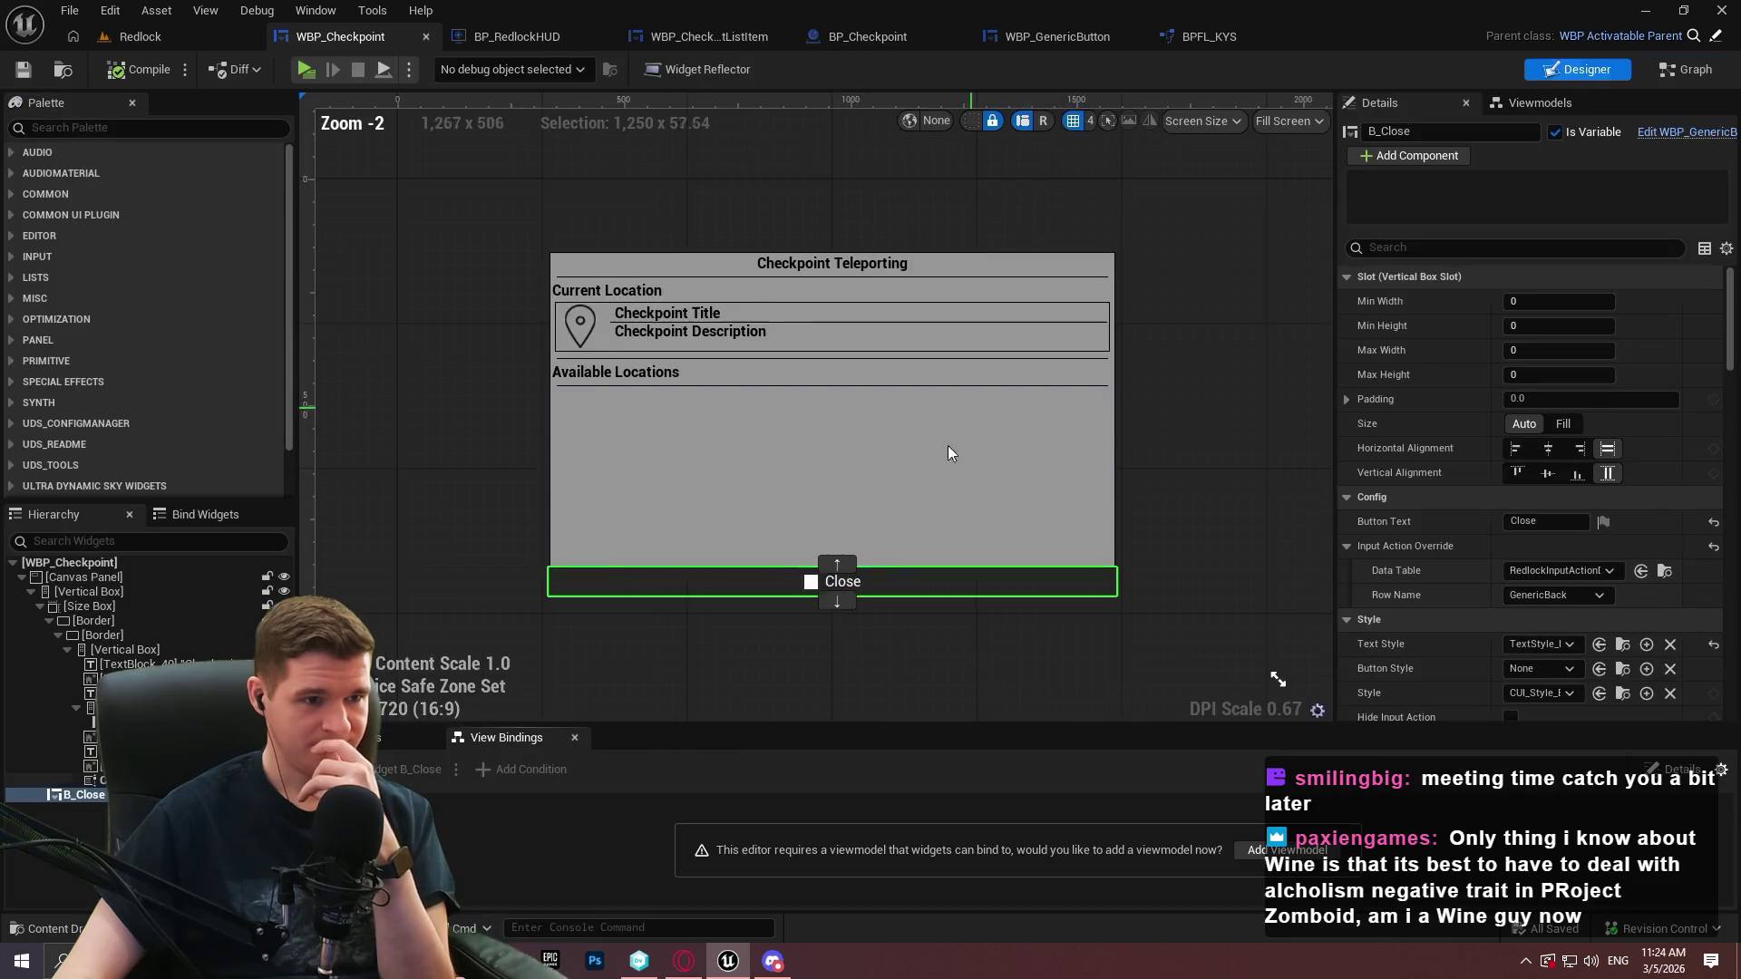
{"action": "scroll", "coordinate": [1146, 437], "scroll_direction": "up", "scroll_amount": 4}
{"action": "left_click_drag", "start_coordinate": [1012, 546], "coordinate": [1294, 321]}
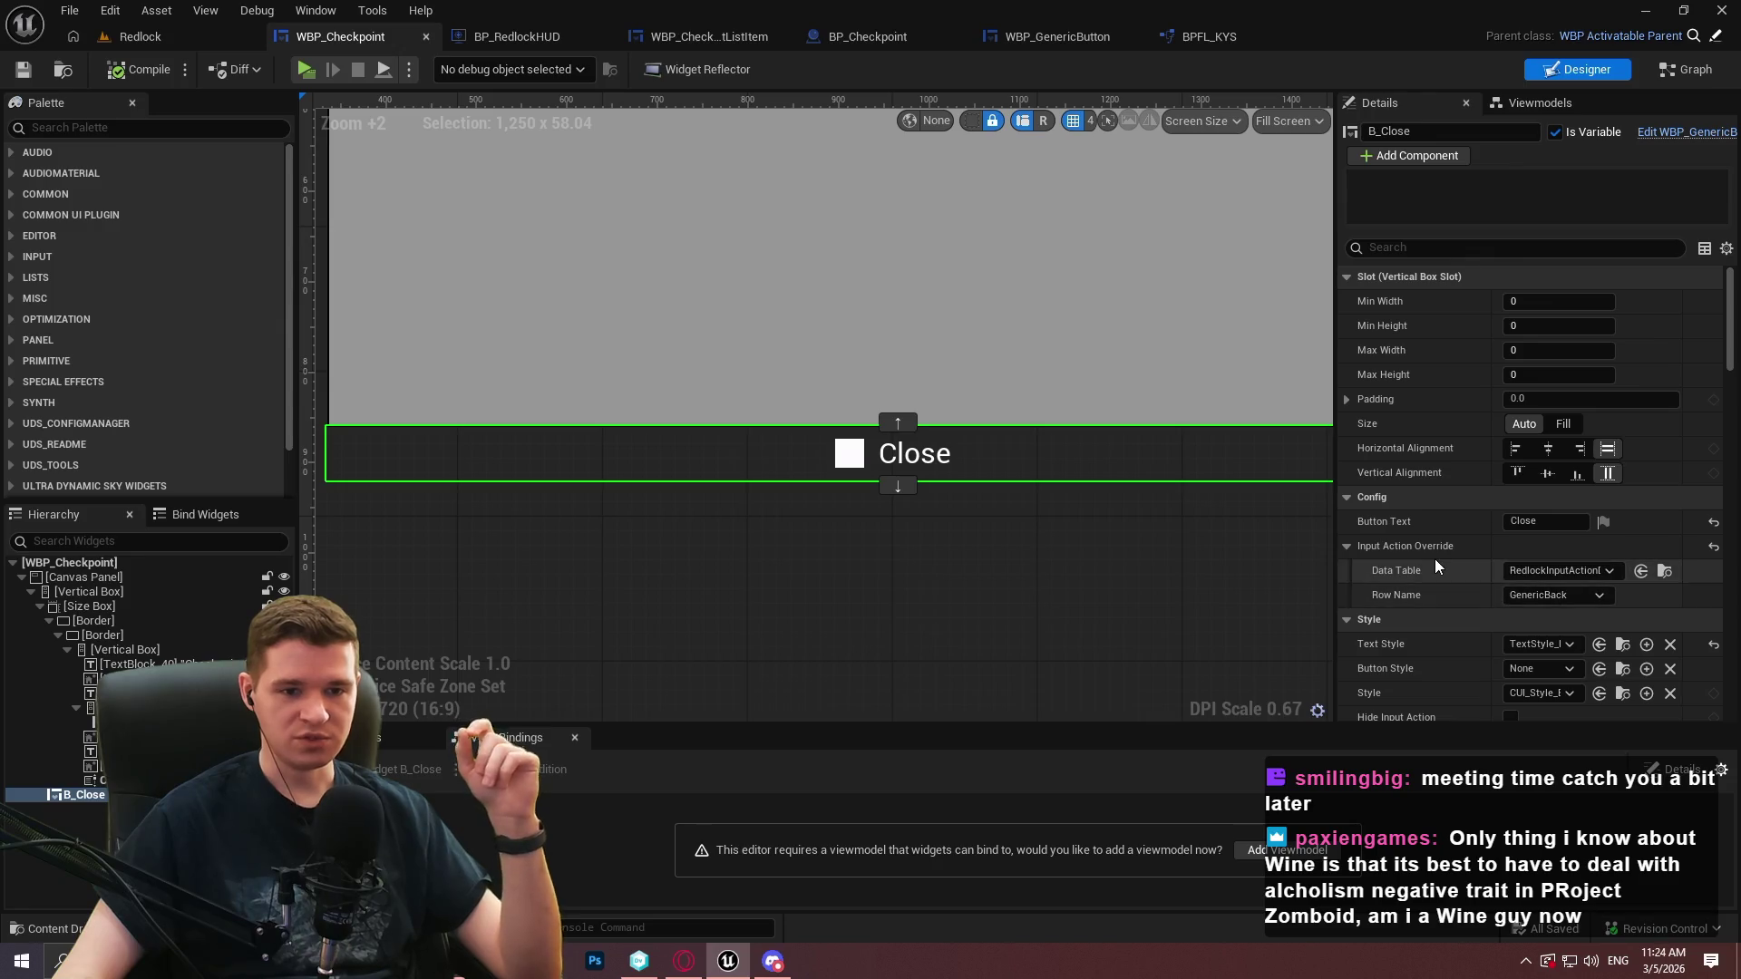
Compare against the WBP_GenericButton blueprint while zooming the checkpoint menu layout
{"action": "left_click", "coordinate": [1056, 36]}
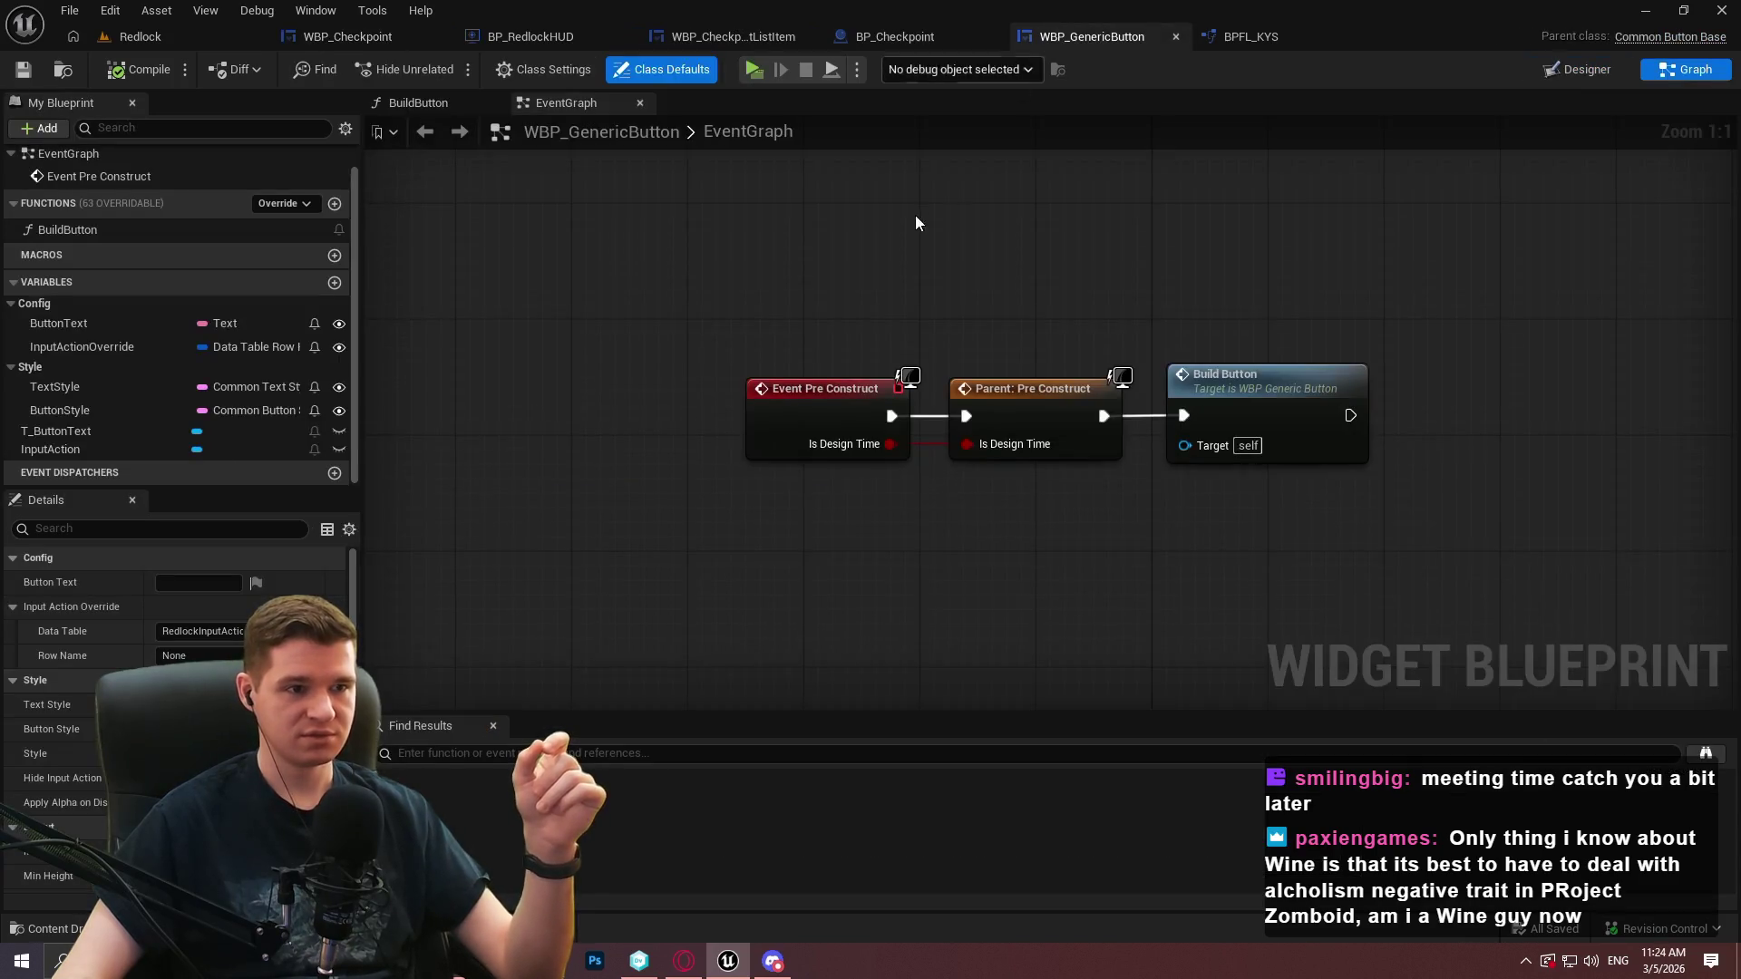
{"action": "left_click", "coordinate": [376, 40]}
{"action": "scroll", "coordinate": [1439, 497], "scroll_direction": "down", "scroll_amount": 2}
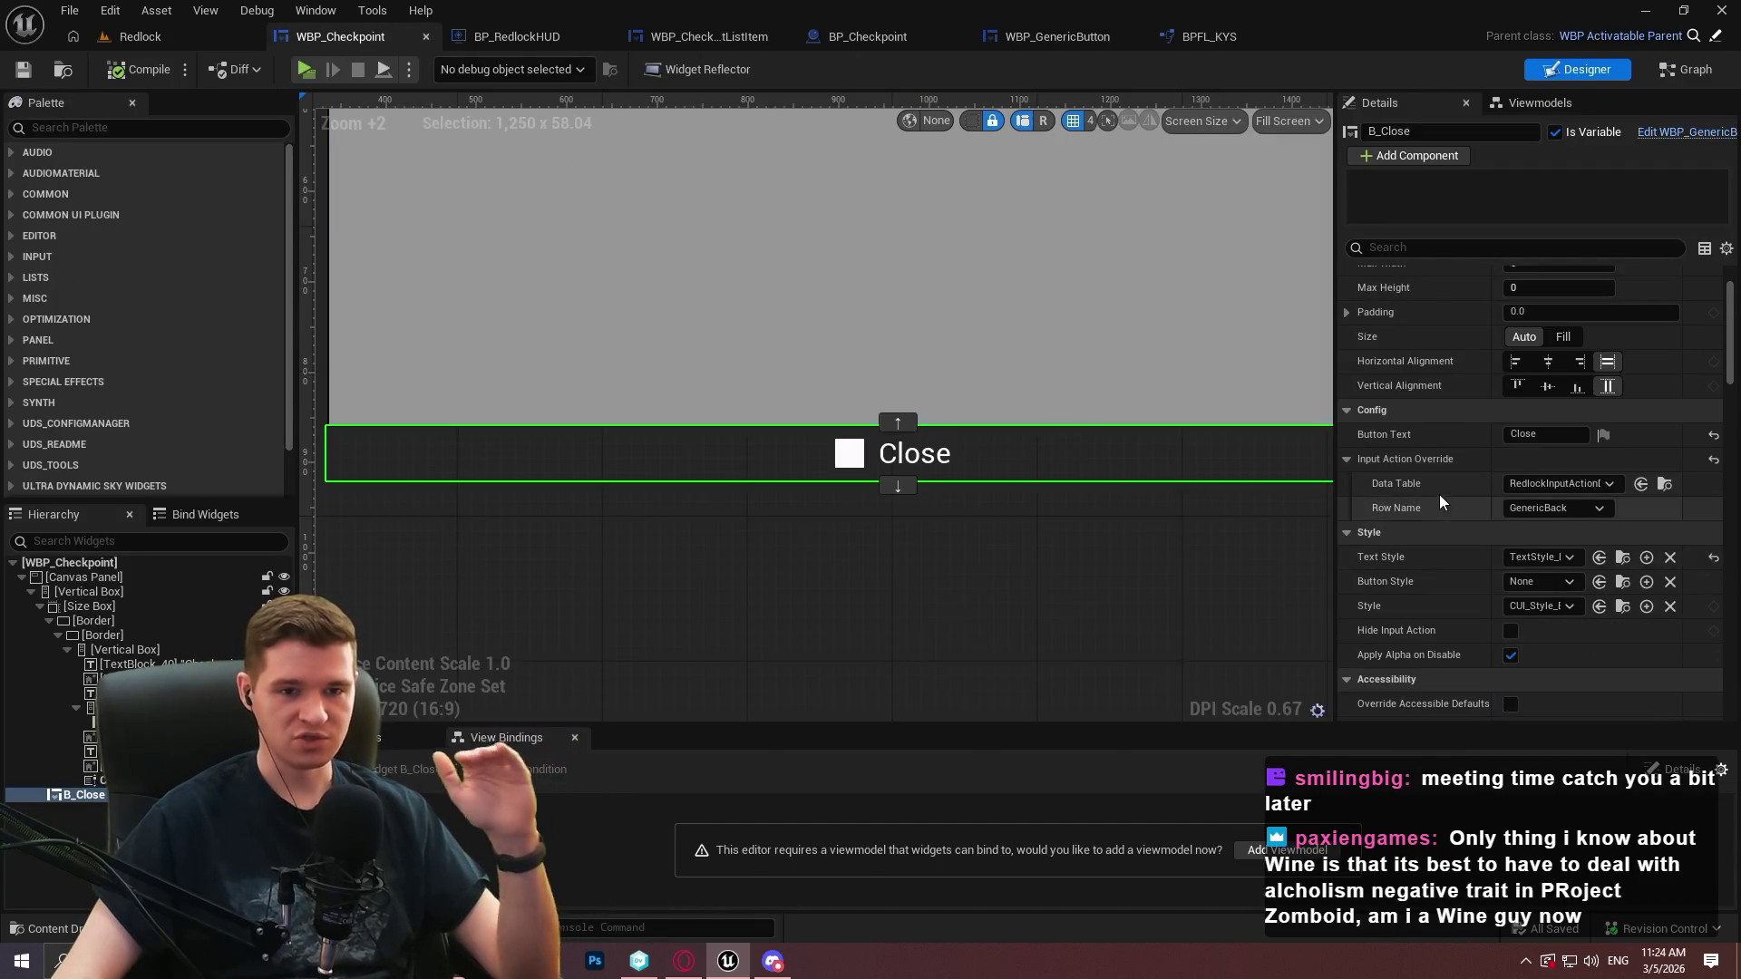
{"action": "scroll", "coordinate": [1445, 475], "scroll_direction": "down", "scroll_amount": 1}
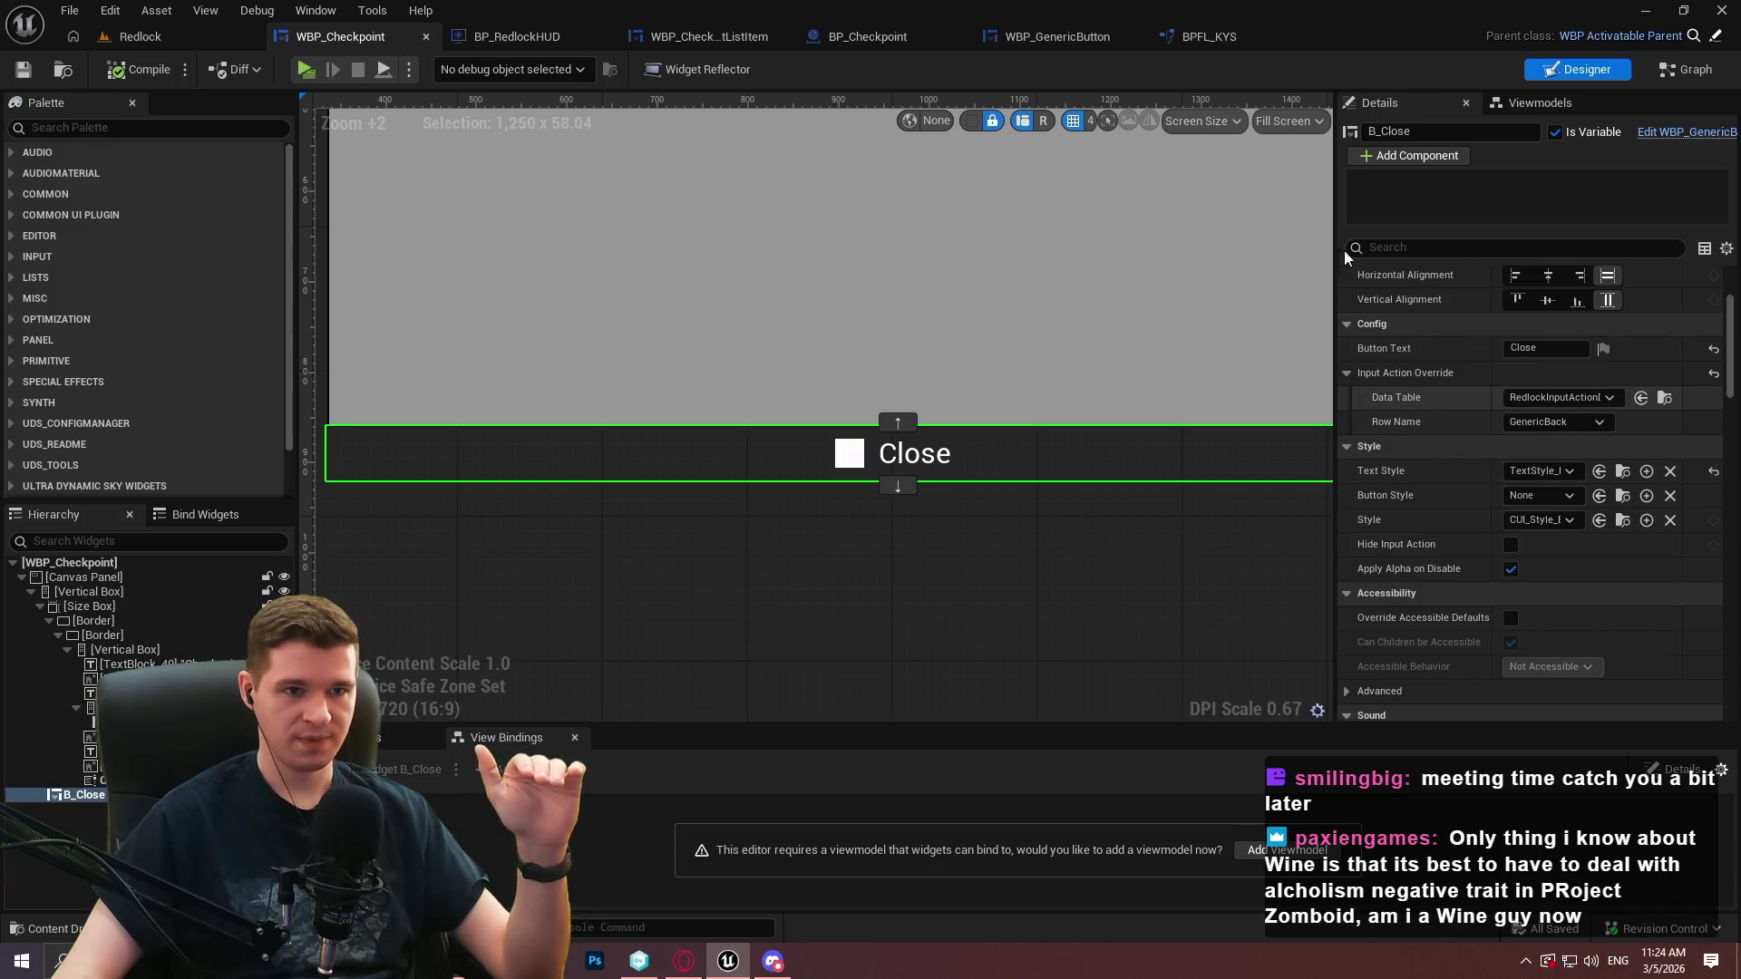
{"action": "left_click", "coordinate": [1061, 37]}
{"action": "left_click", "coordinate": [390, 38]}
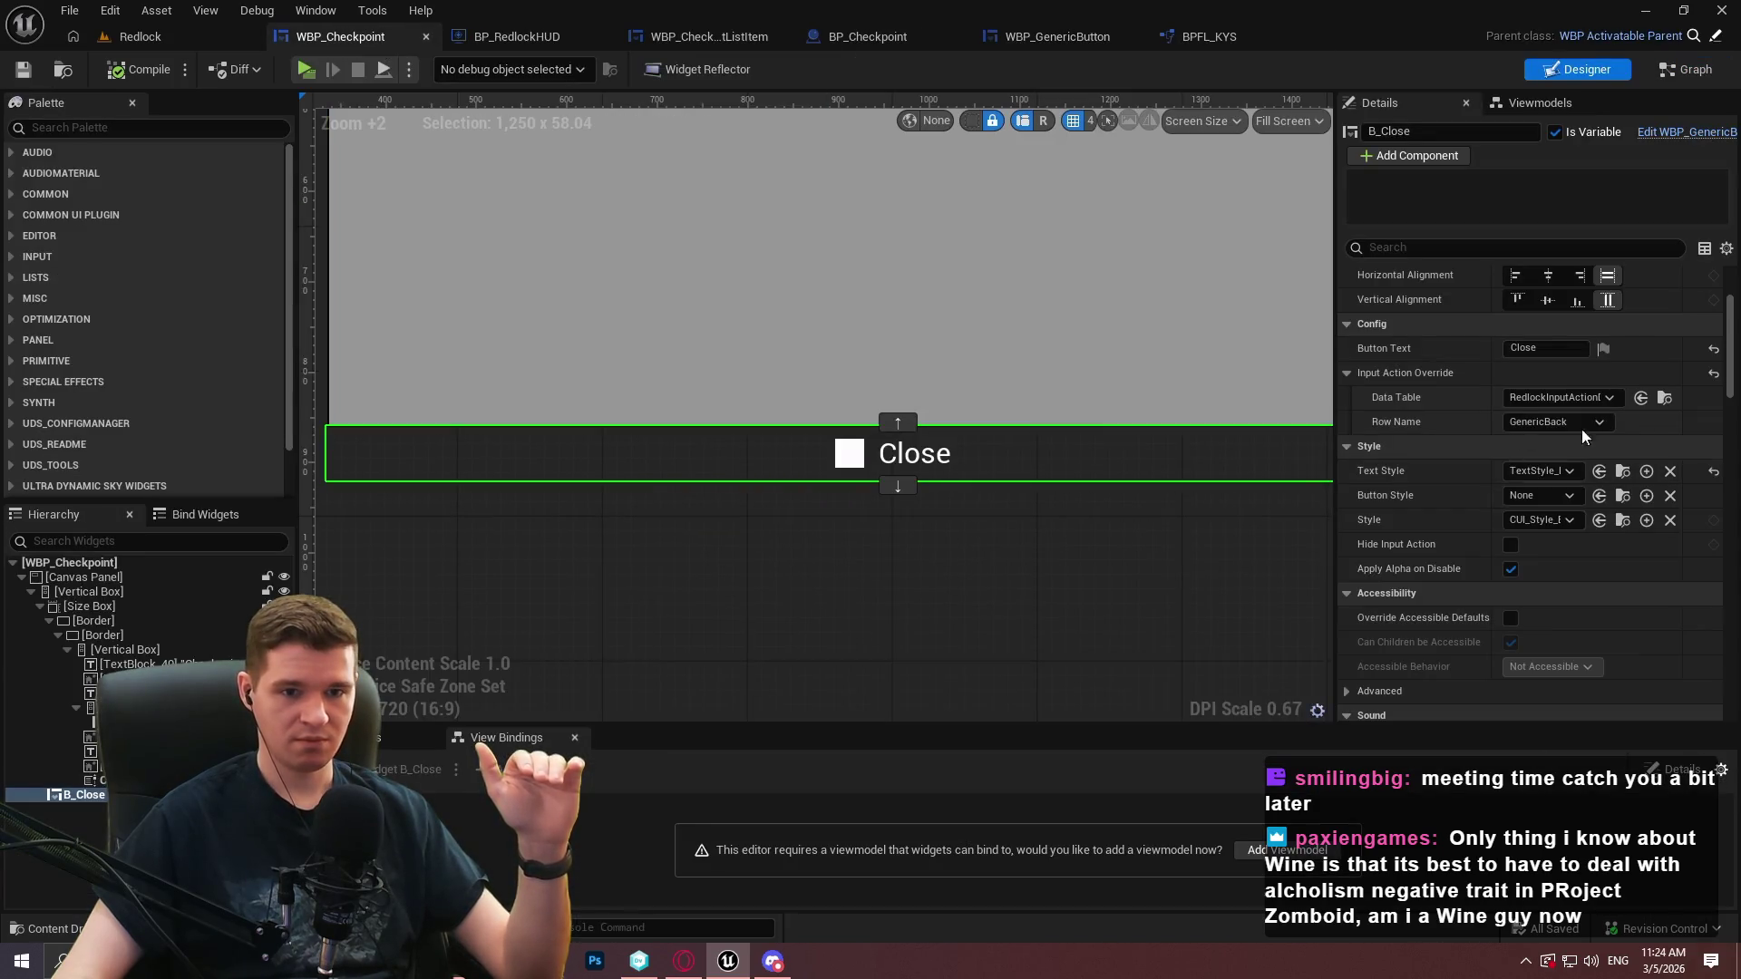
{"action": "scroll", "coordinate": [1730, 320], "scroll_direction": "down", "scroll_amount": 1}
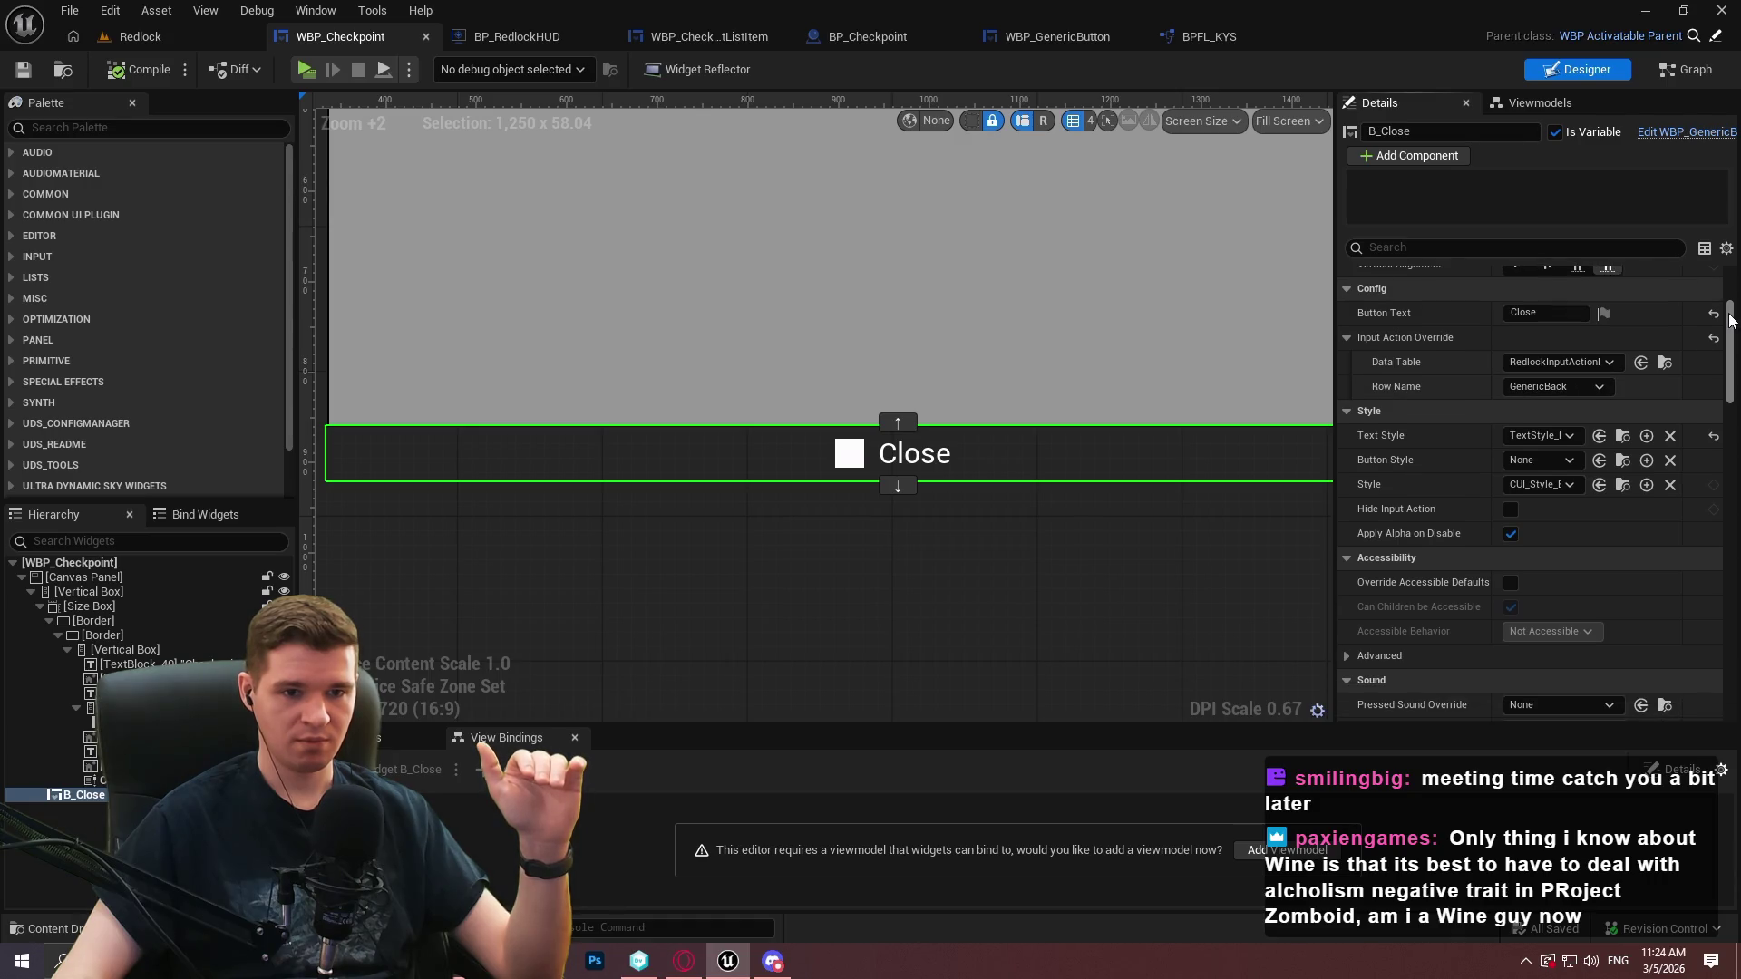
{"action": "scroll", "coordinate": [1730, 325], "scroll_direction": "down", "scroll_amount": 1}
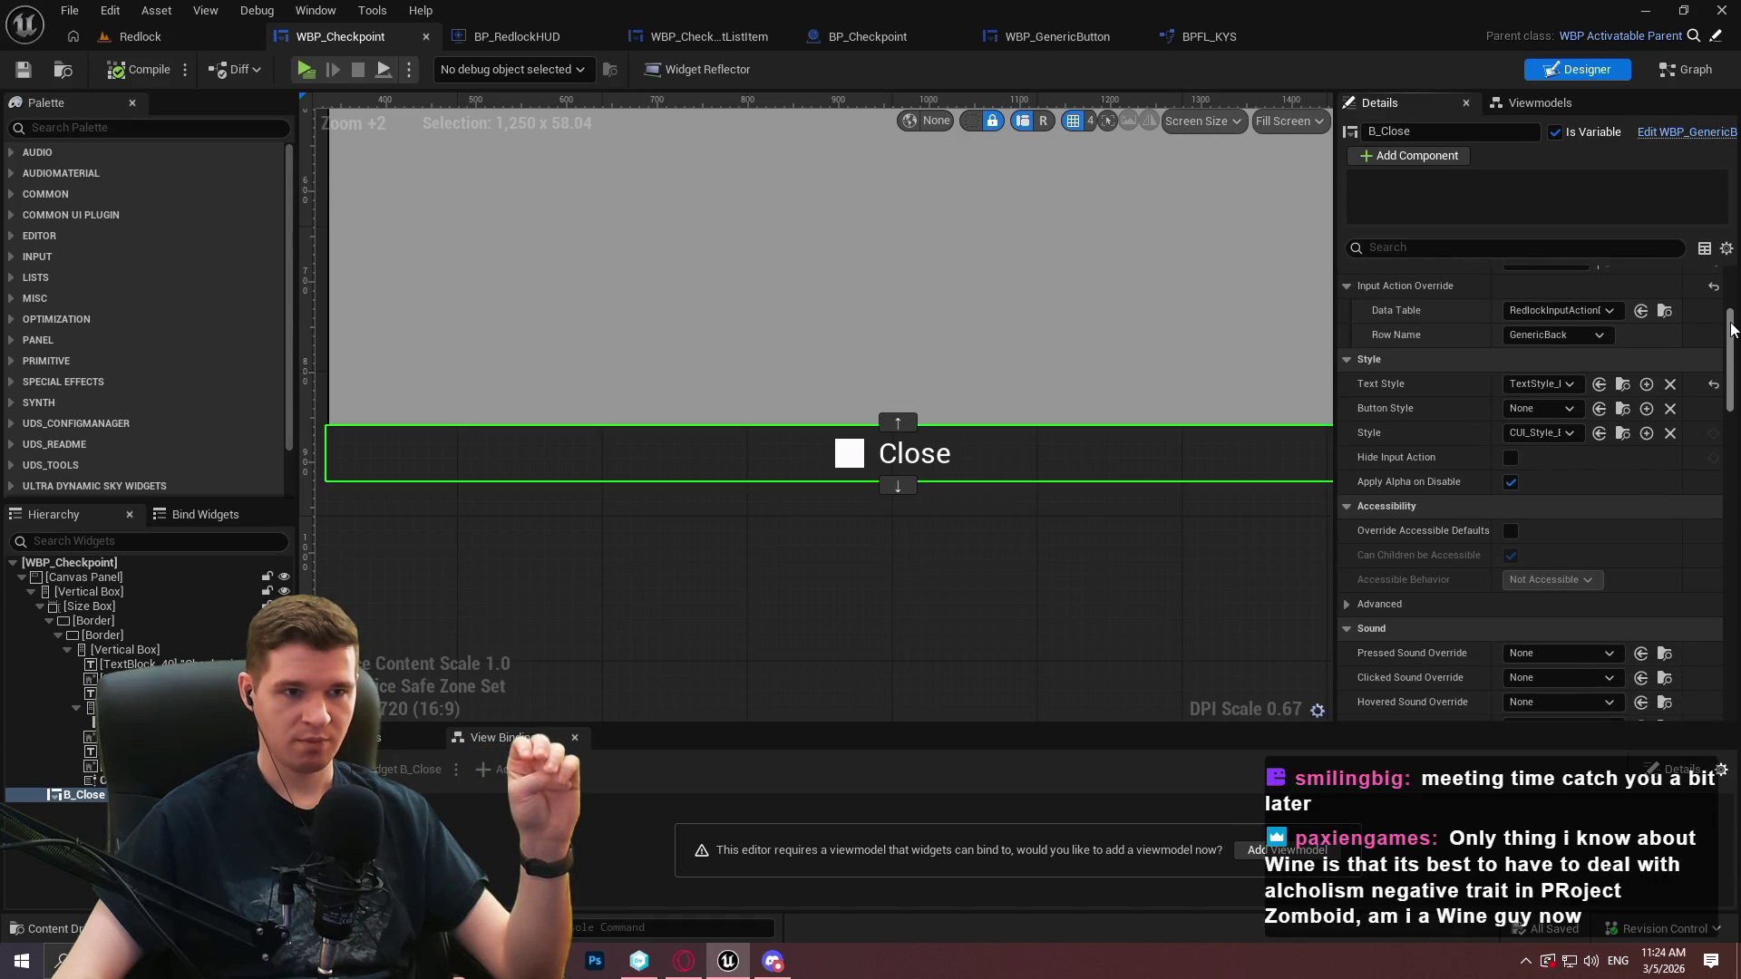
Browse UI > Core > Modals and briefly open WBP_GenericModal, then close it
{"action": "left_click", "coordinate": [136, 37]}
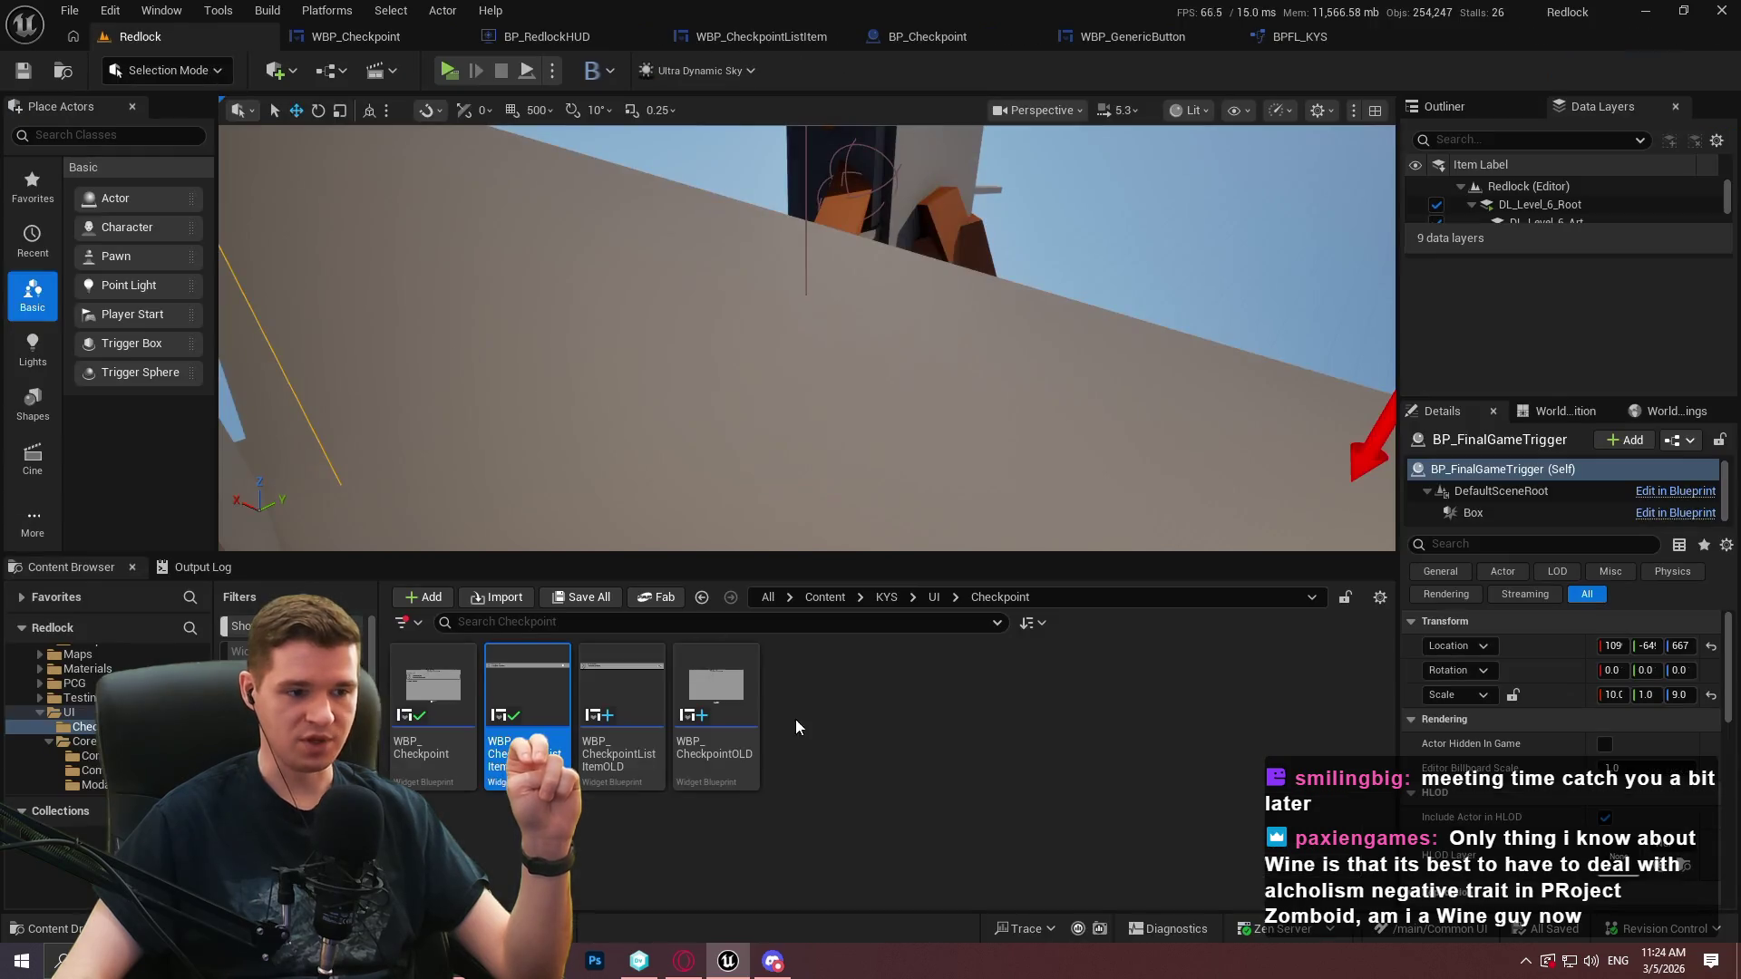
{"action": "left_click", "coordinate": [933, 596]}
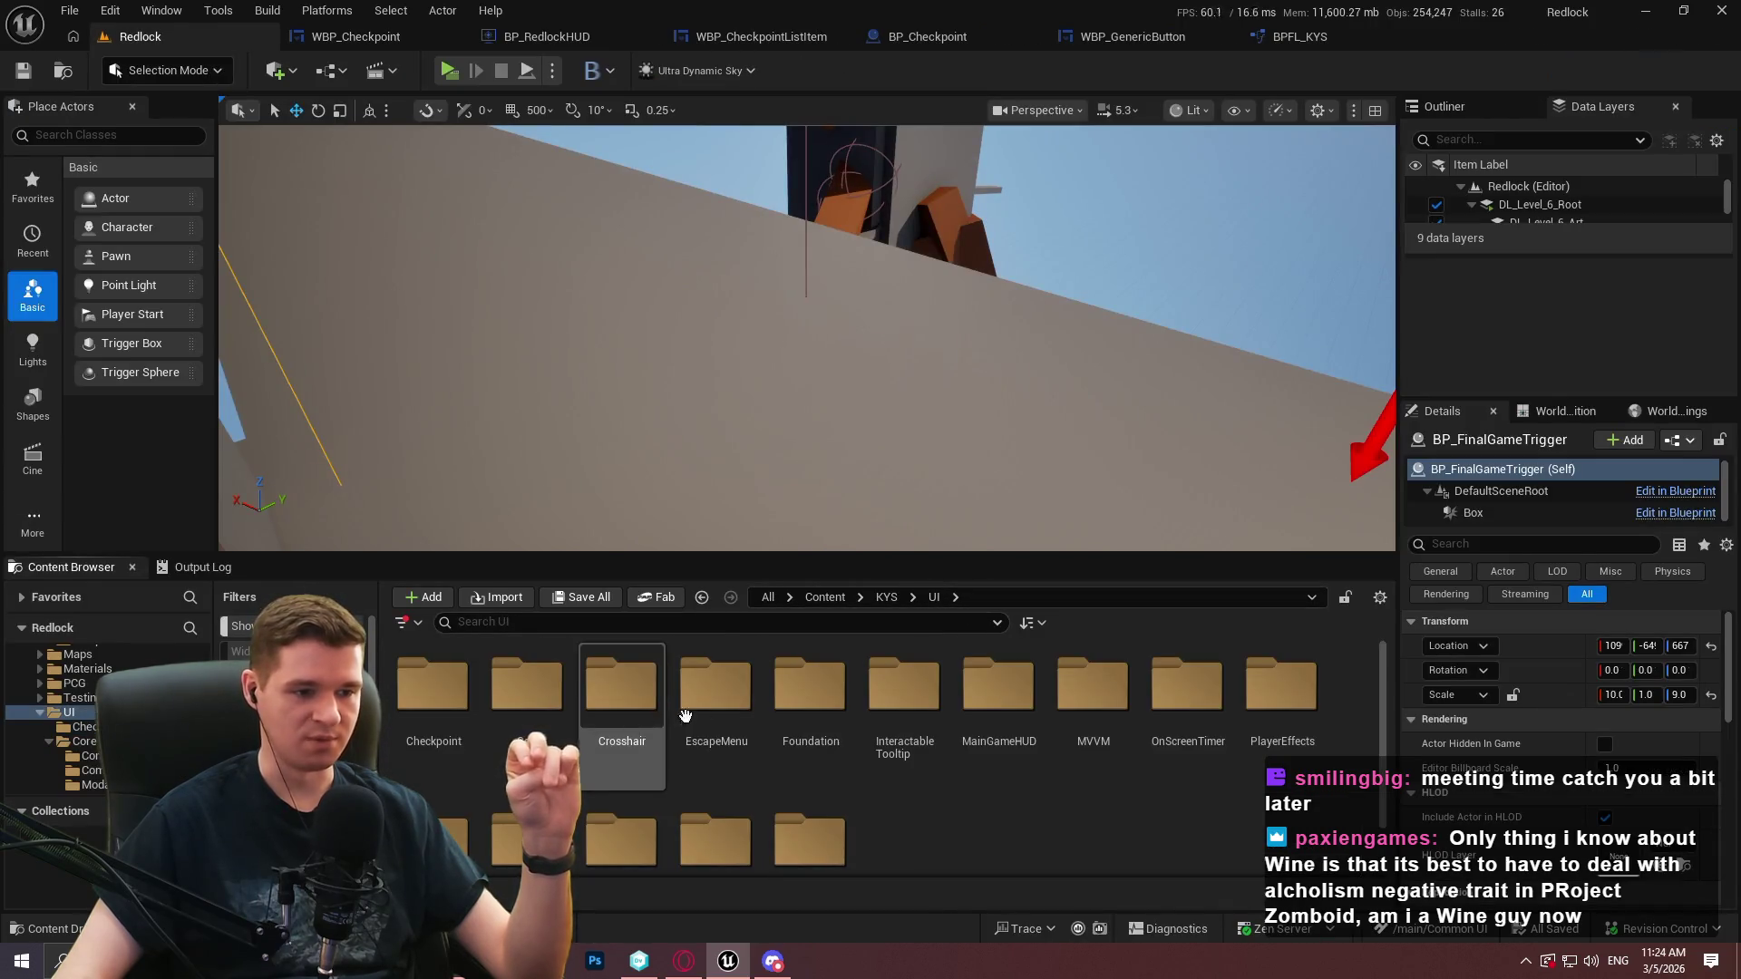
{"action": "double_click", "coordinate": [544, 716]}
{"action": "double_click", "coordinate": [620, 686]}
{"action": "double_click", "coordinate": [433, 687]}
{"action": "left_click", "coordinate": [1330, 37]}
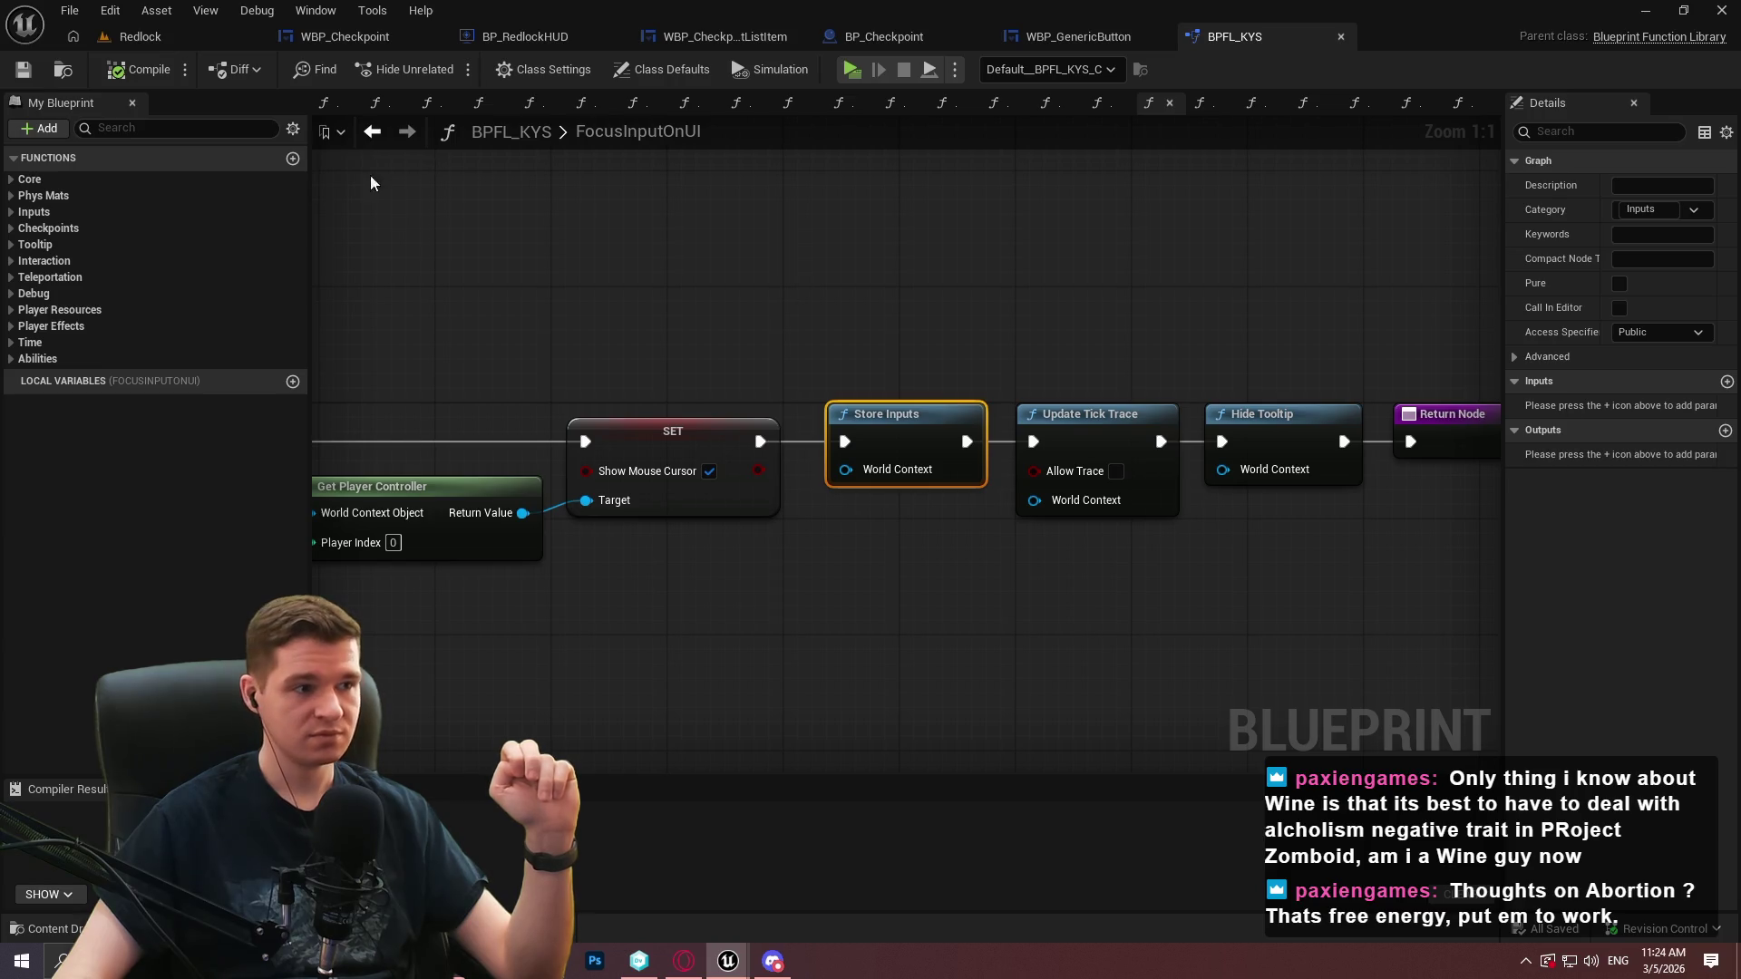
Enable Is Modal on the root WBP_Checkpoint widget and launch a play session
{"action": "left_click", "coordinate": [349, 36]}
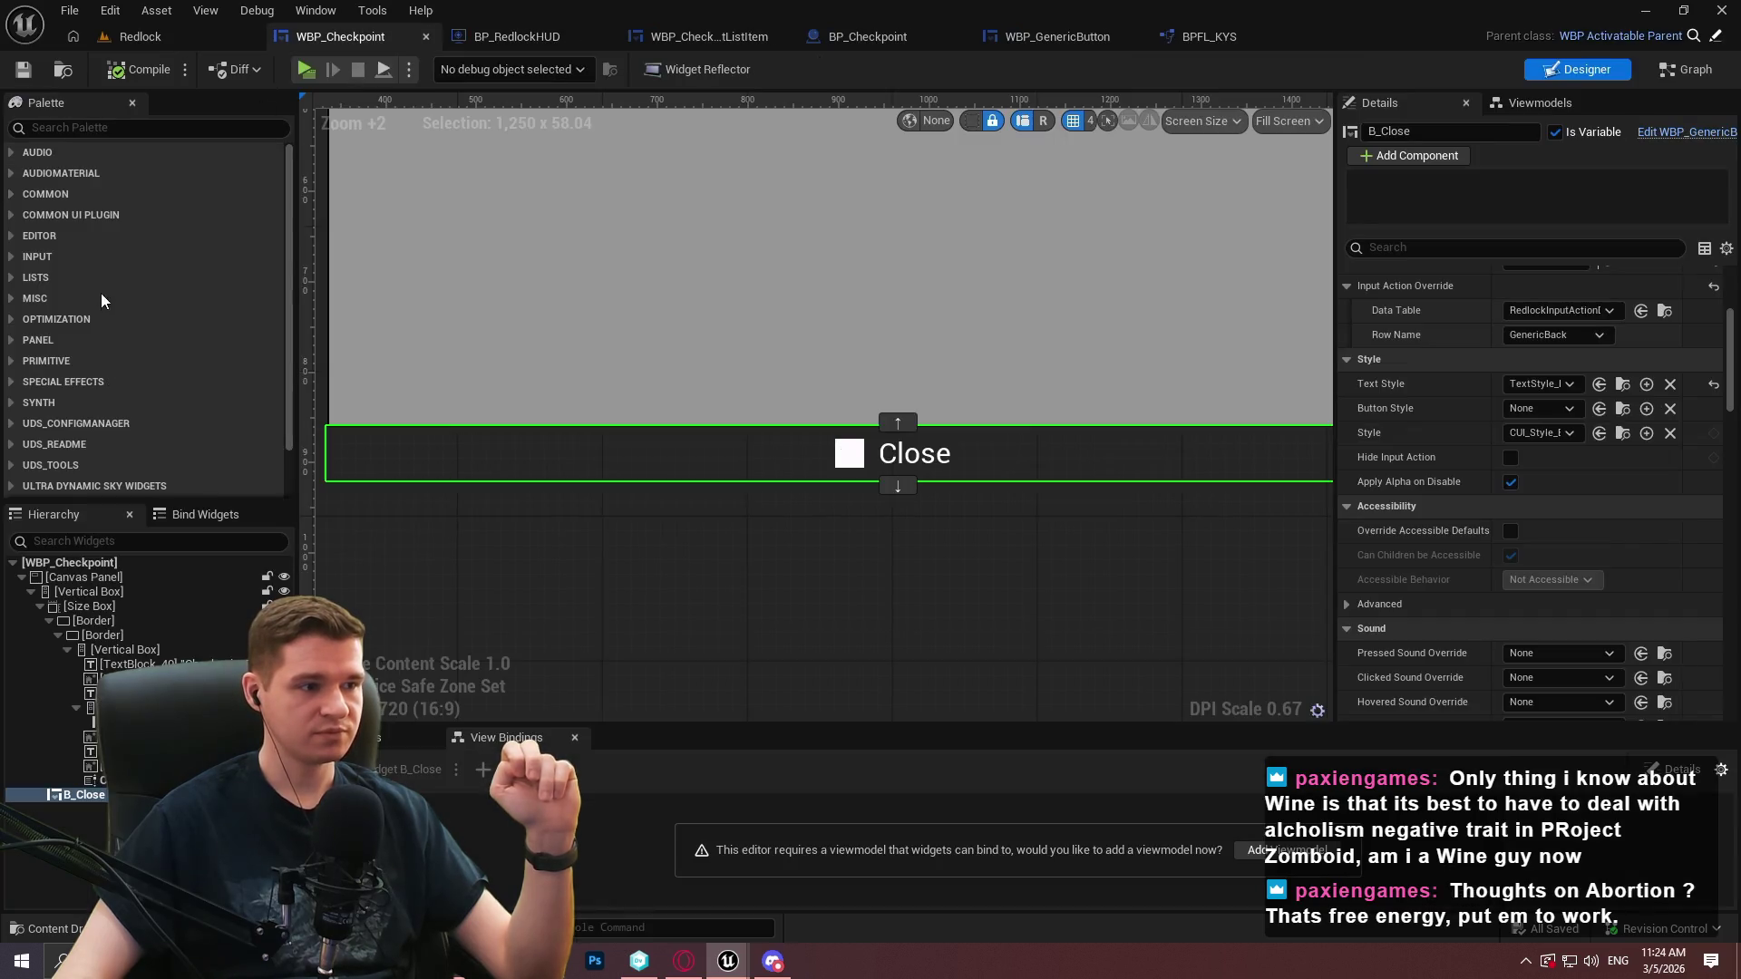
{"action": "left_click", "coordinate": [56, 564]}
{"action": "scroll", "coordinate": [1734, 319], "scroll_direction": "down", "scroll_amount": 3}
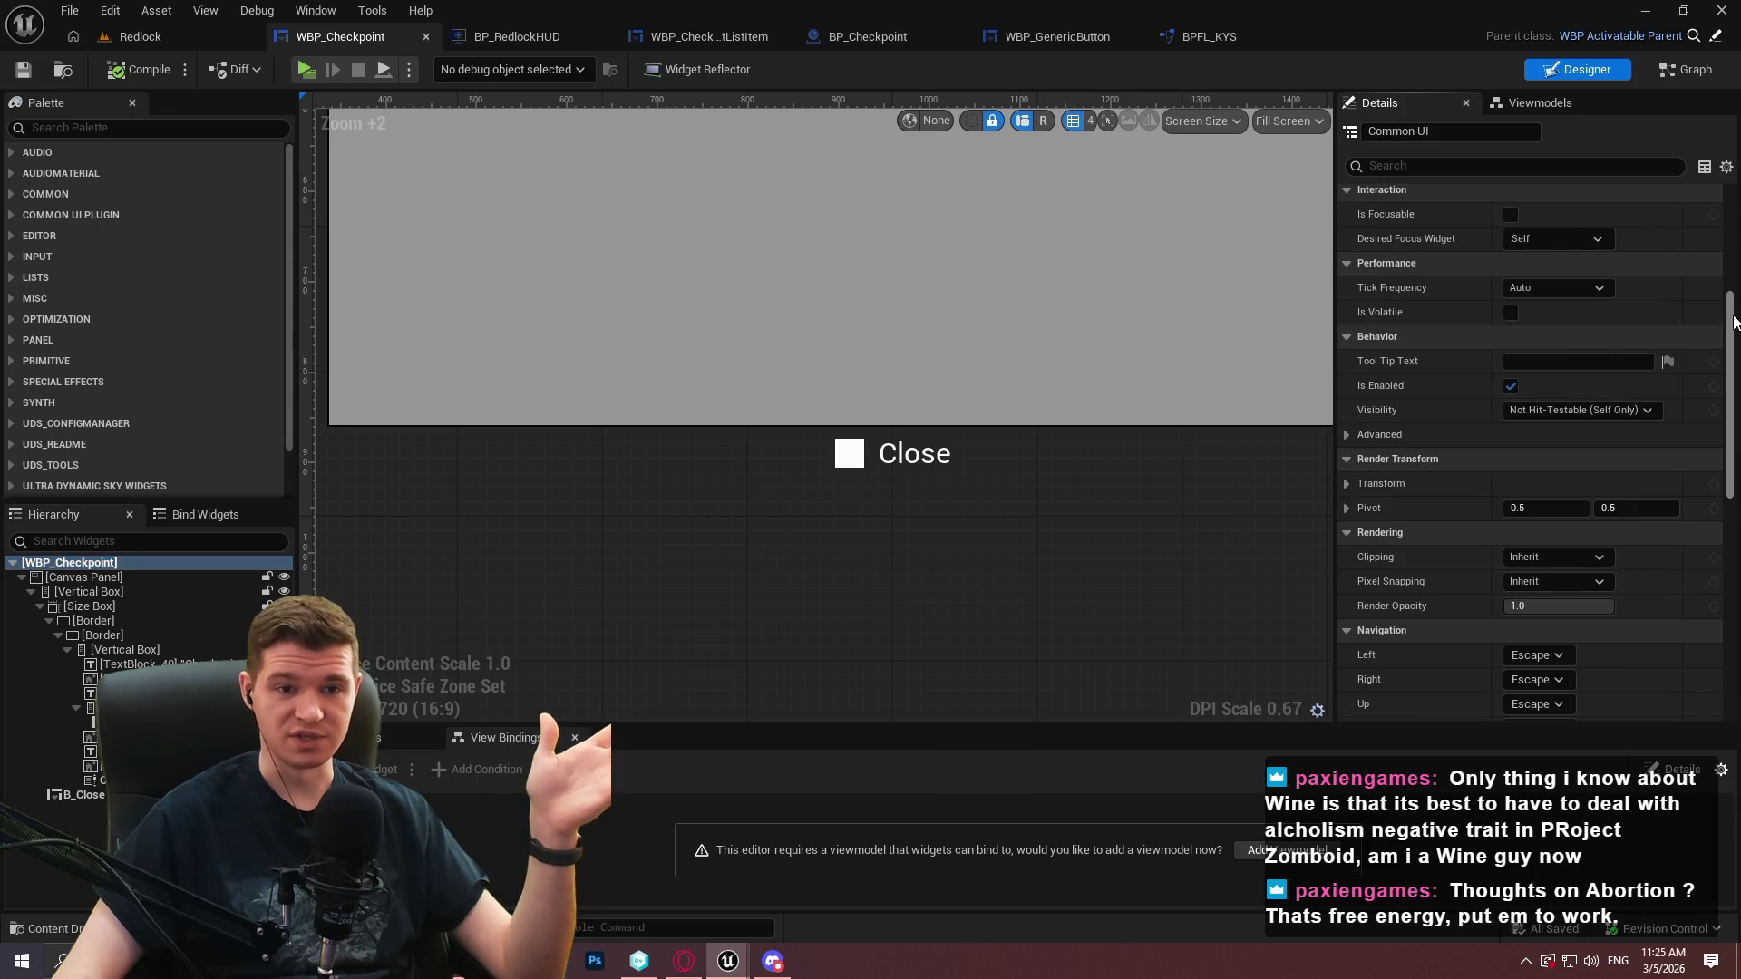
{"action": "scroll", "coordinate": [1735, 319], "scroll_direction": "down", "scroll_amount": 5}
{"action": "scroll", "coordinate": [1736, 319], "scroll_direction": "up", "scroll_amount": 7}
{"action": "scroll", "coordinate": [1632, 363], "scroll_direction": "down", "scroll_amount": 5}
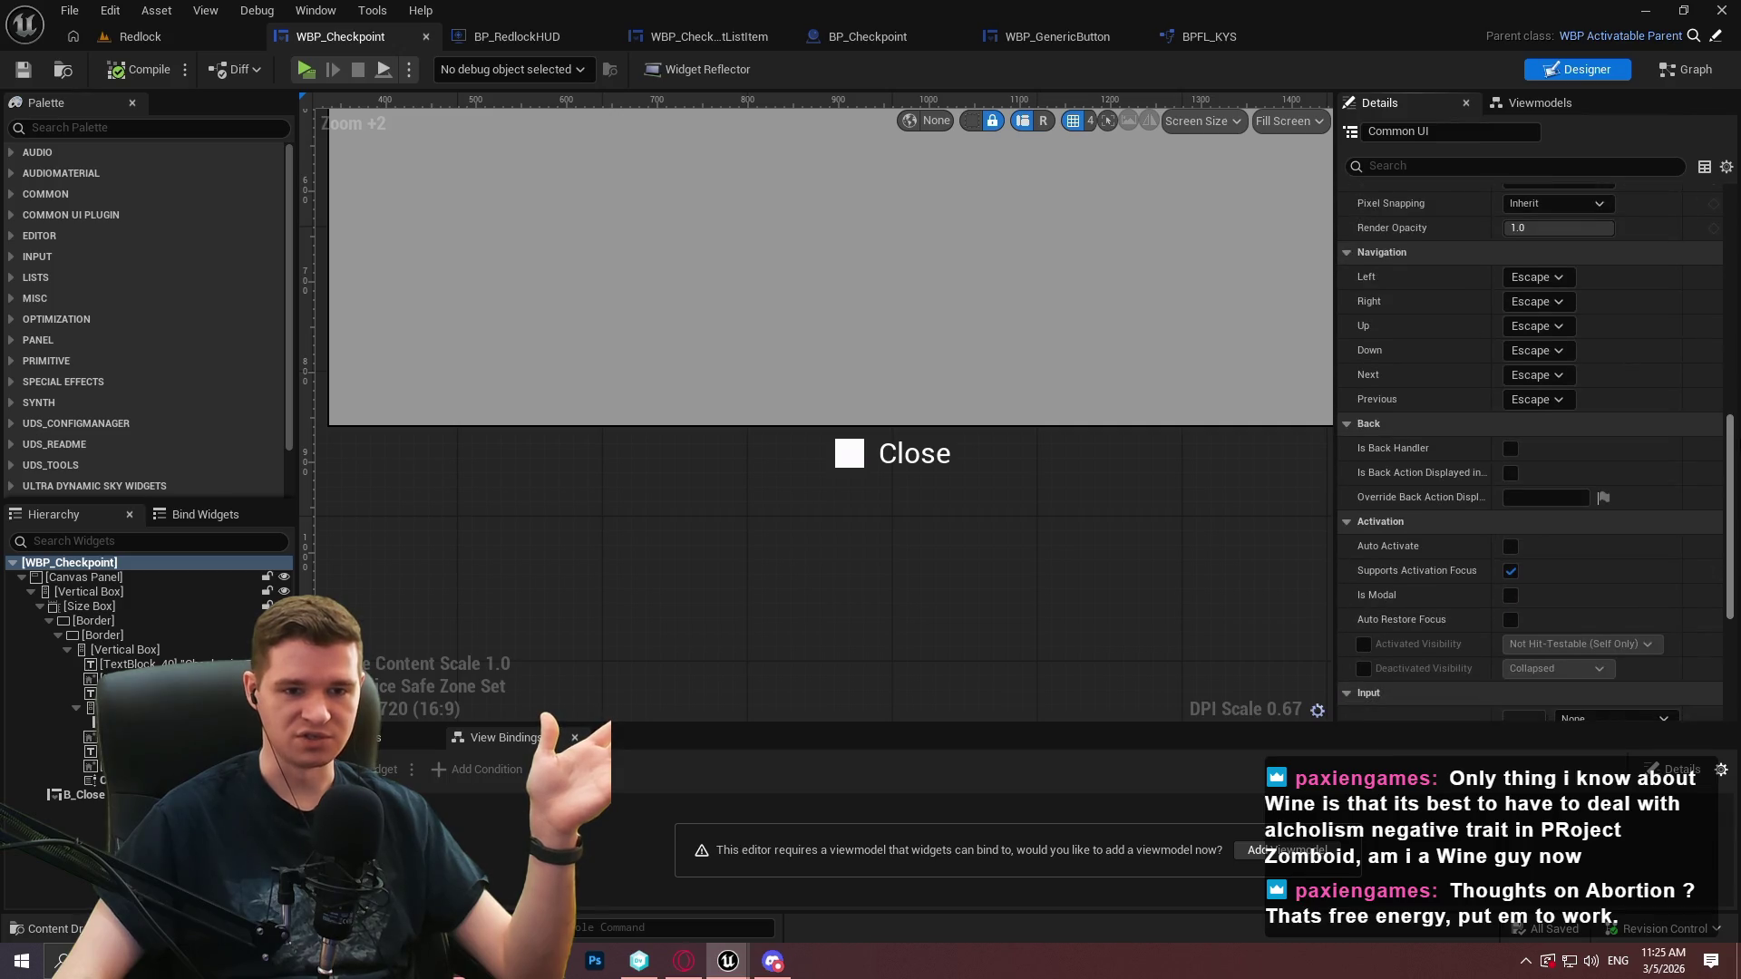
{"action": "left_click", "coordinate": [1509, 595]}
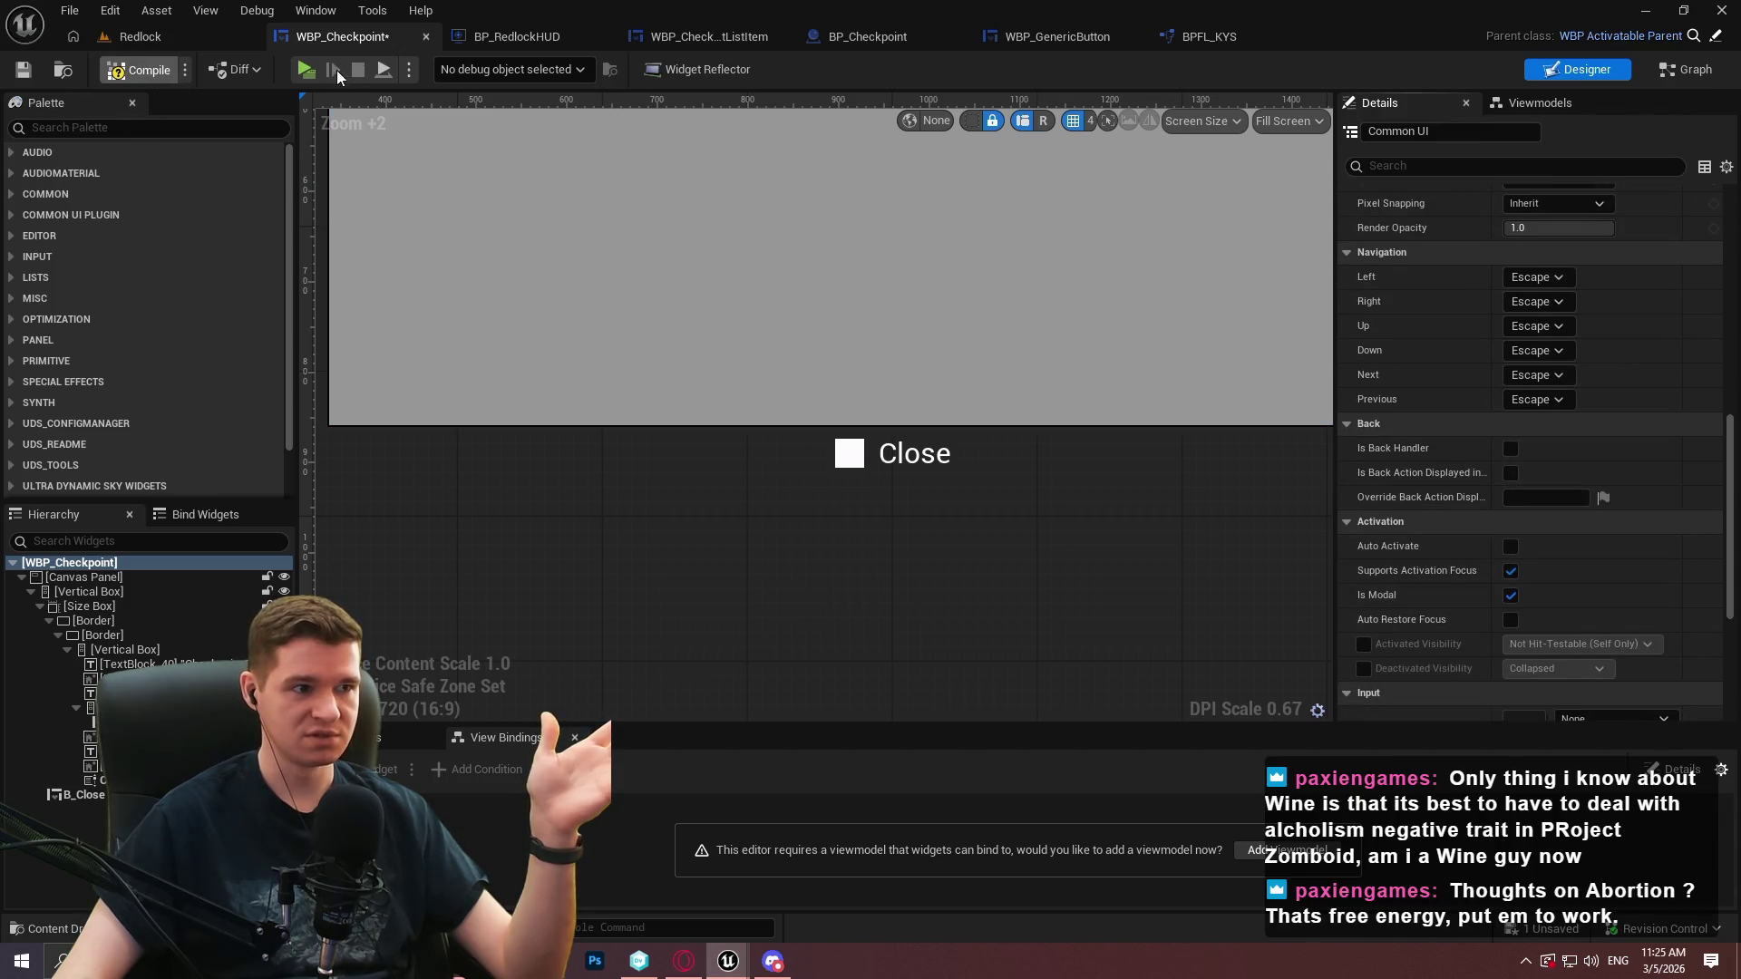
{"action": "left_click", "coordinate": [306, 74]}
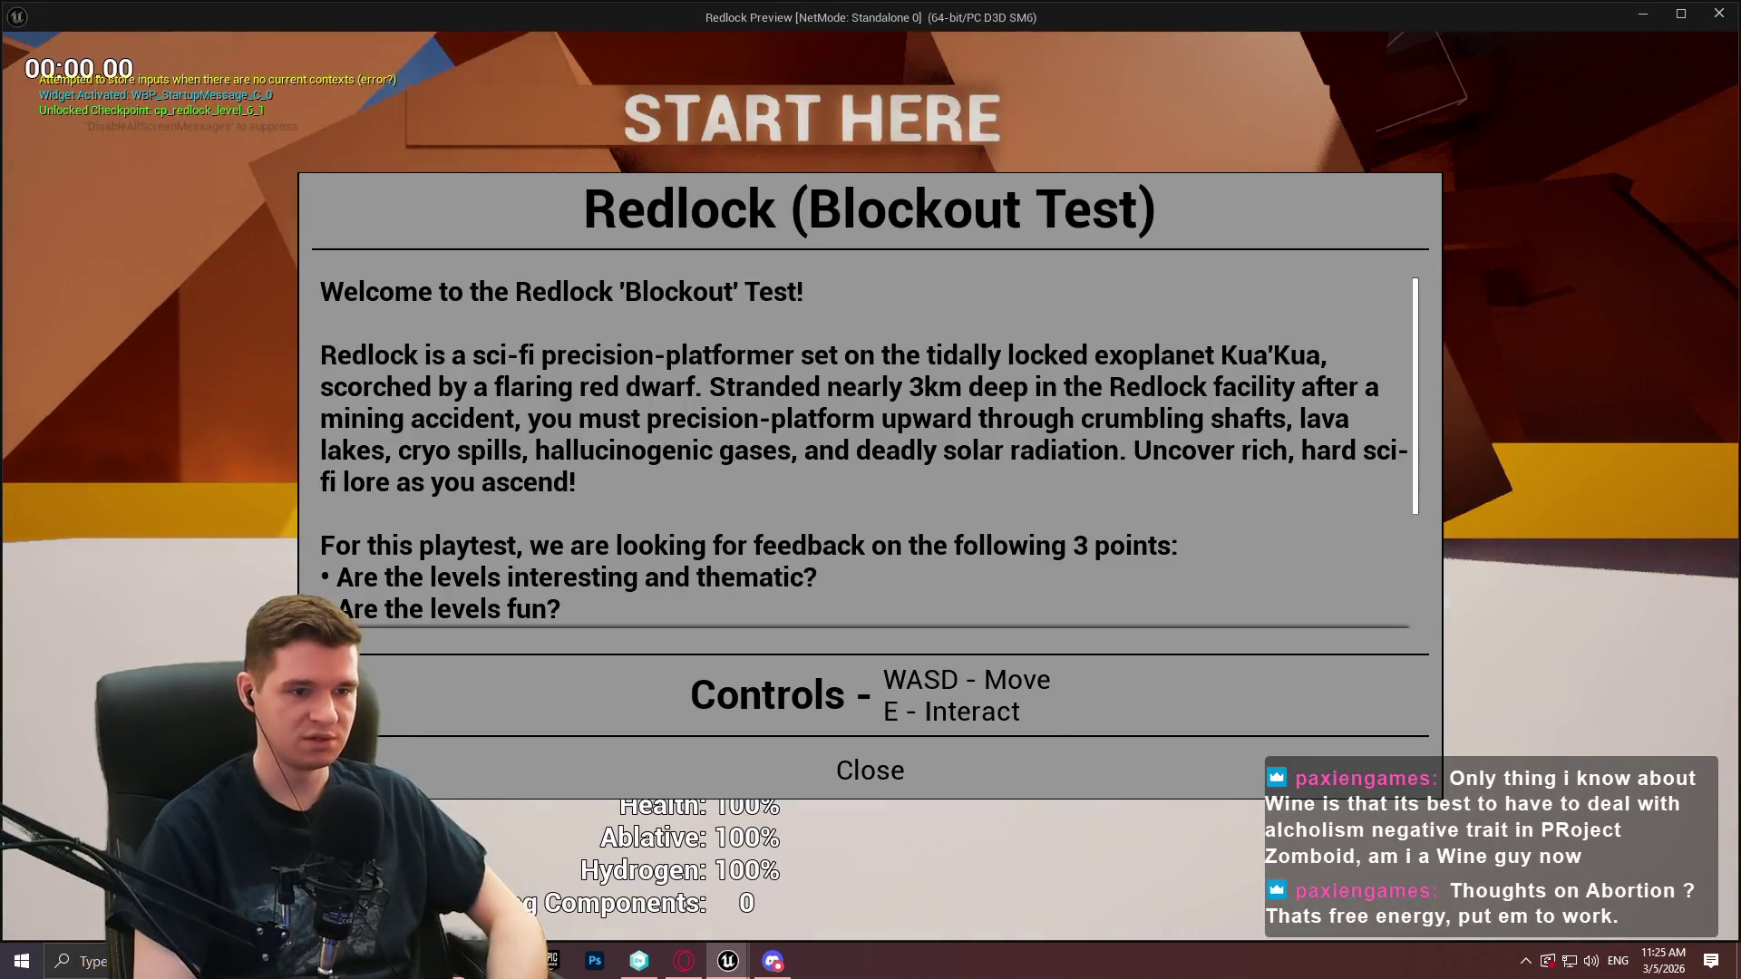
Walk to the checkpoint, open and close the teleport menu twice, then stop play
{"action": "key", "text": "w"}
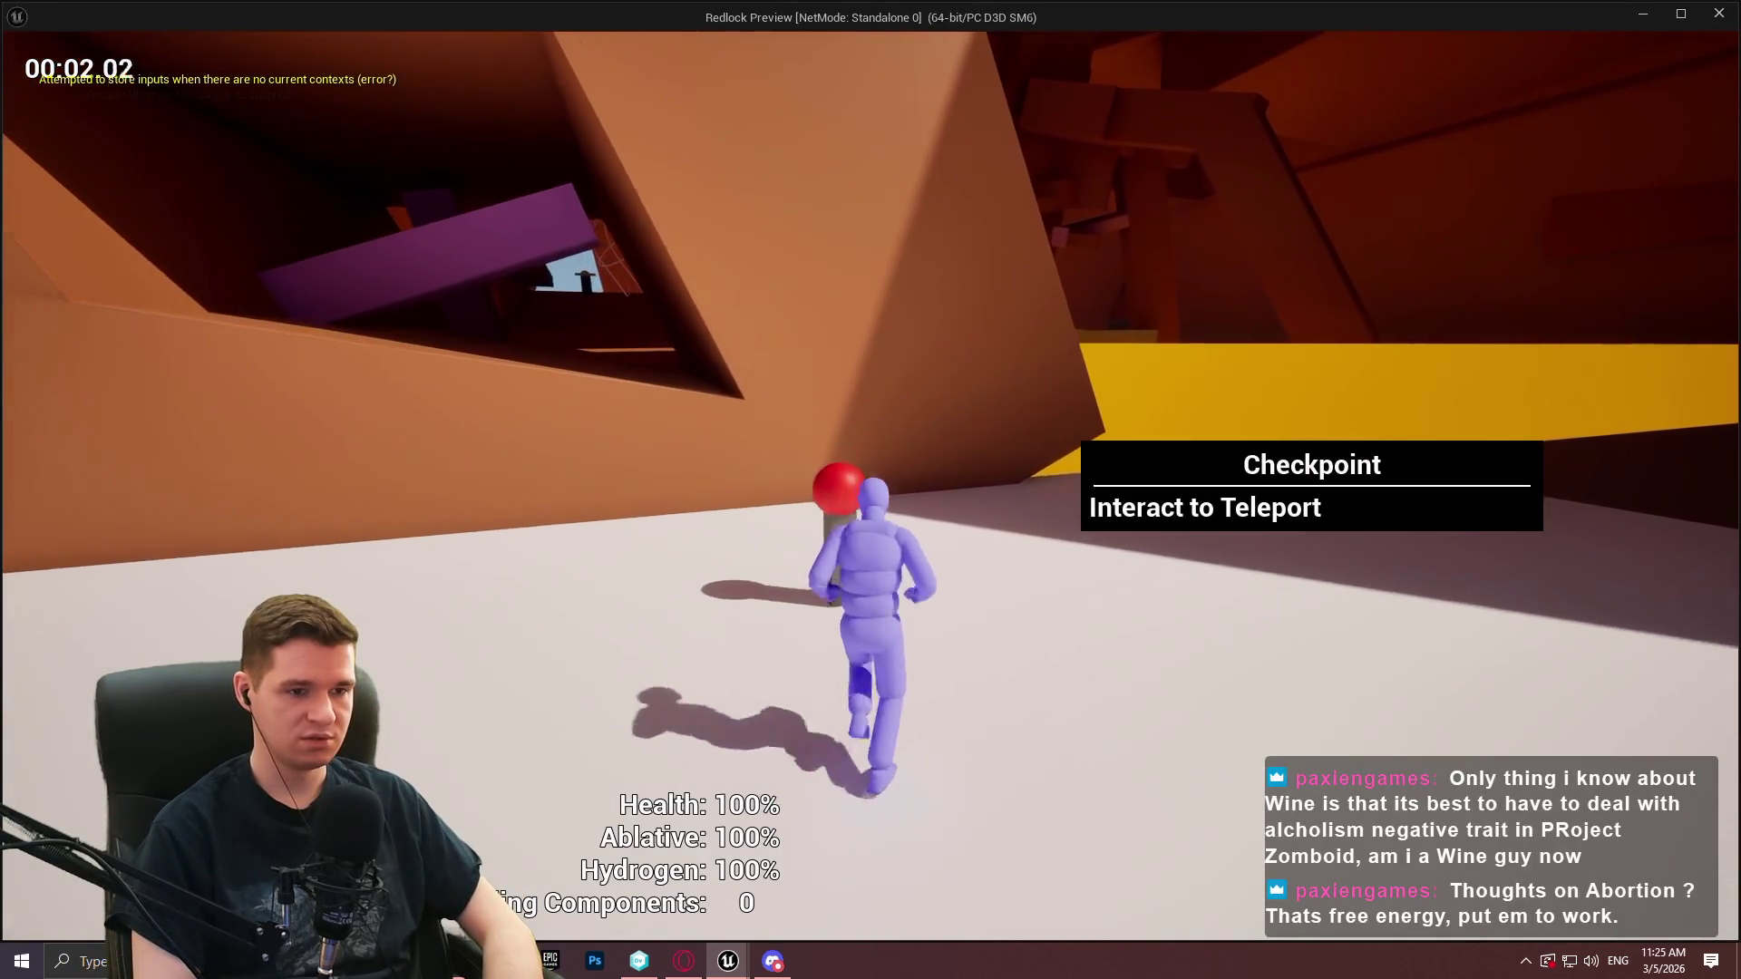
{"action": "key", "text": "e"}
{"action": "key", "text": "Escape"}
{"action": "key", "text": "e"}
{"action": "key", "text": "Escape"}
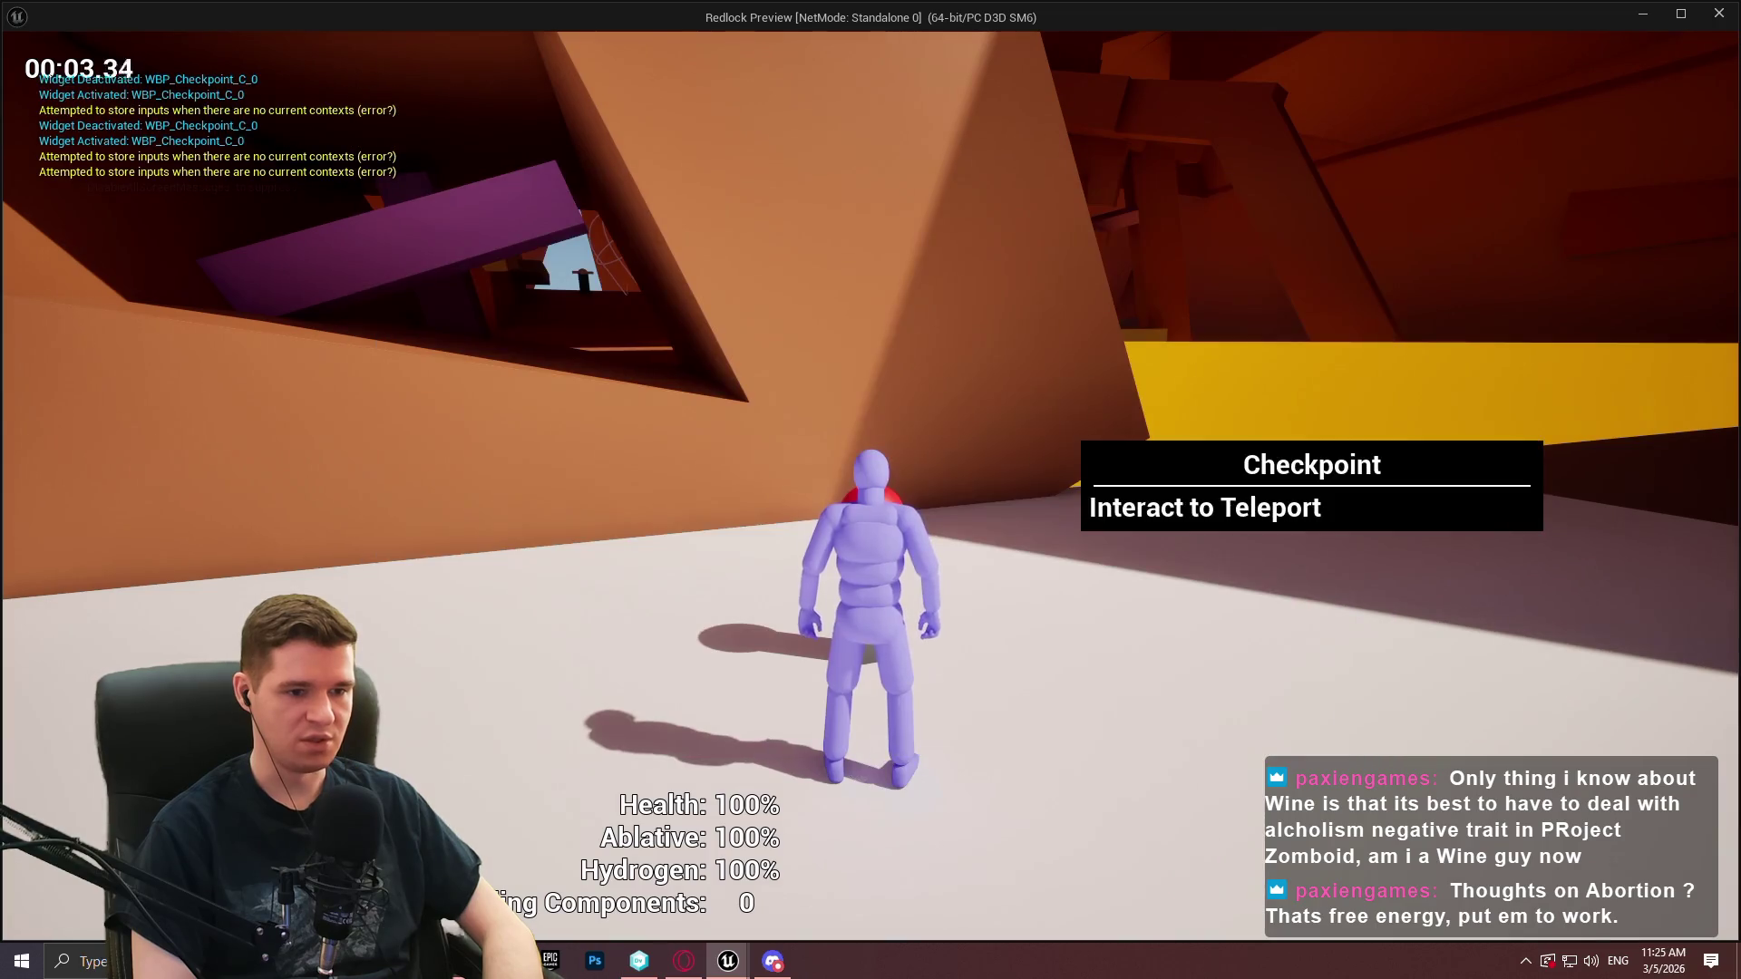
{"action": "key", "text": "Escape"}
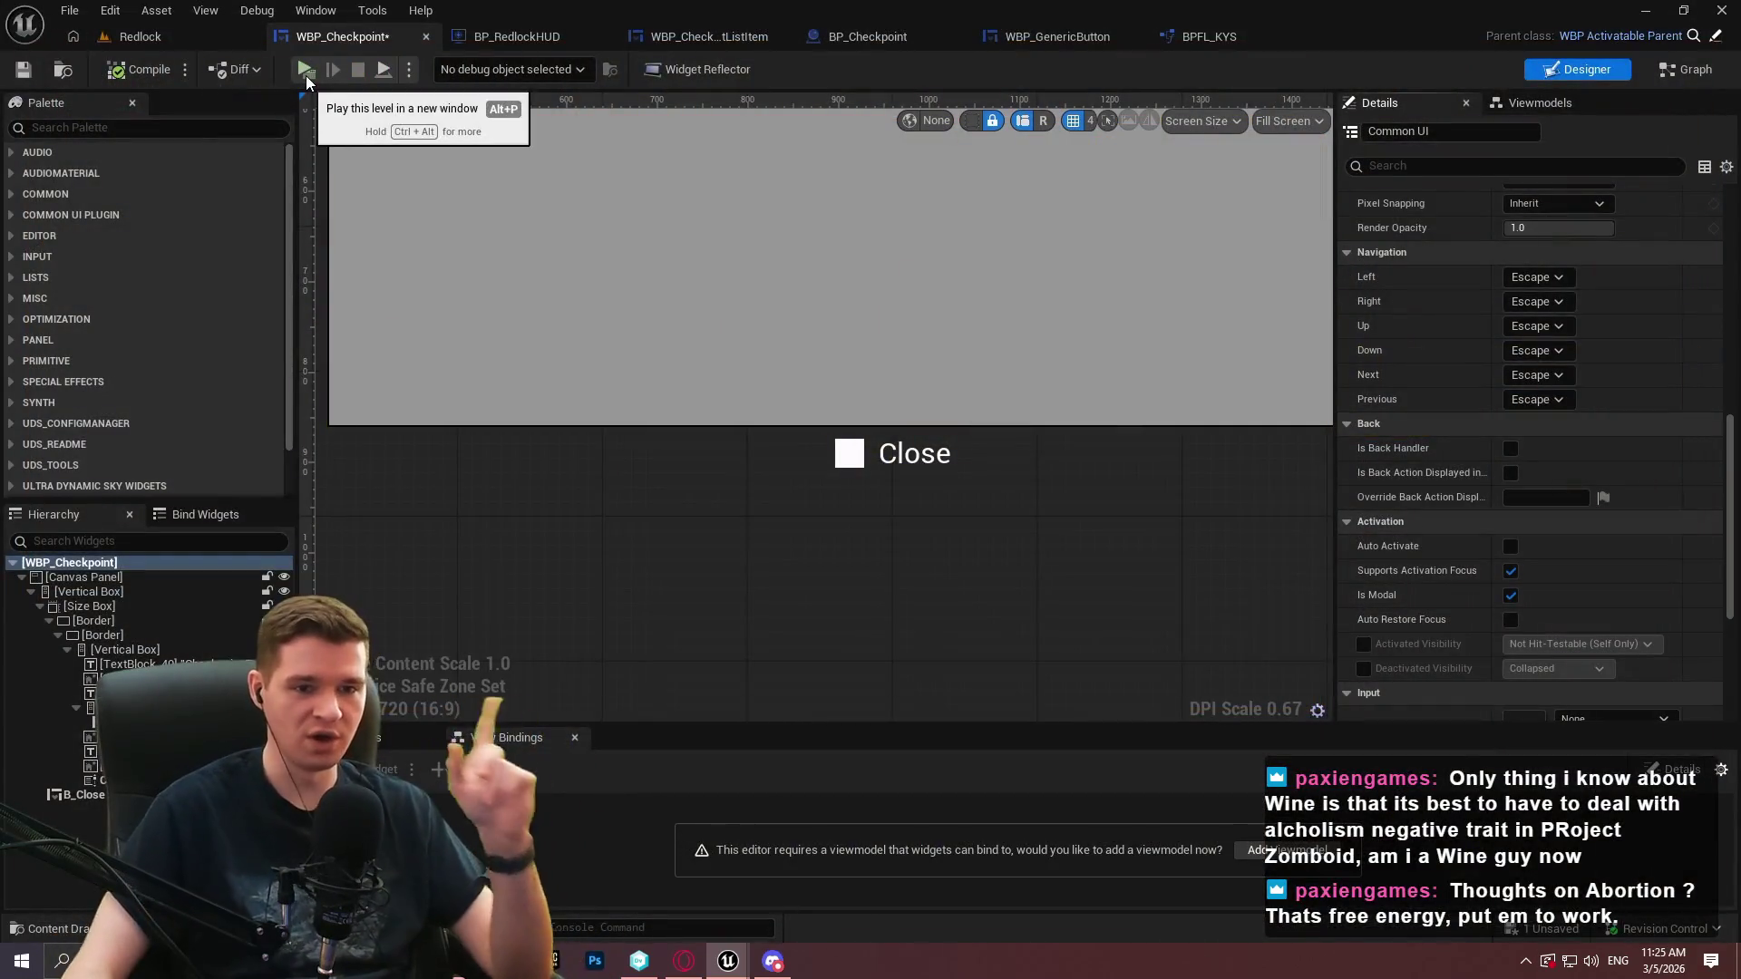
Turn Is Modal back off and save WBP_Checkpoint
{"action": "scroll", "coordinate": [1451, 462], "scroll_direction": "up", "scroll_amount": 2}
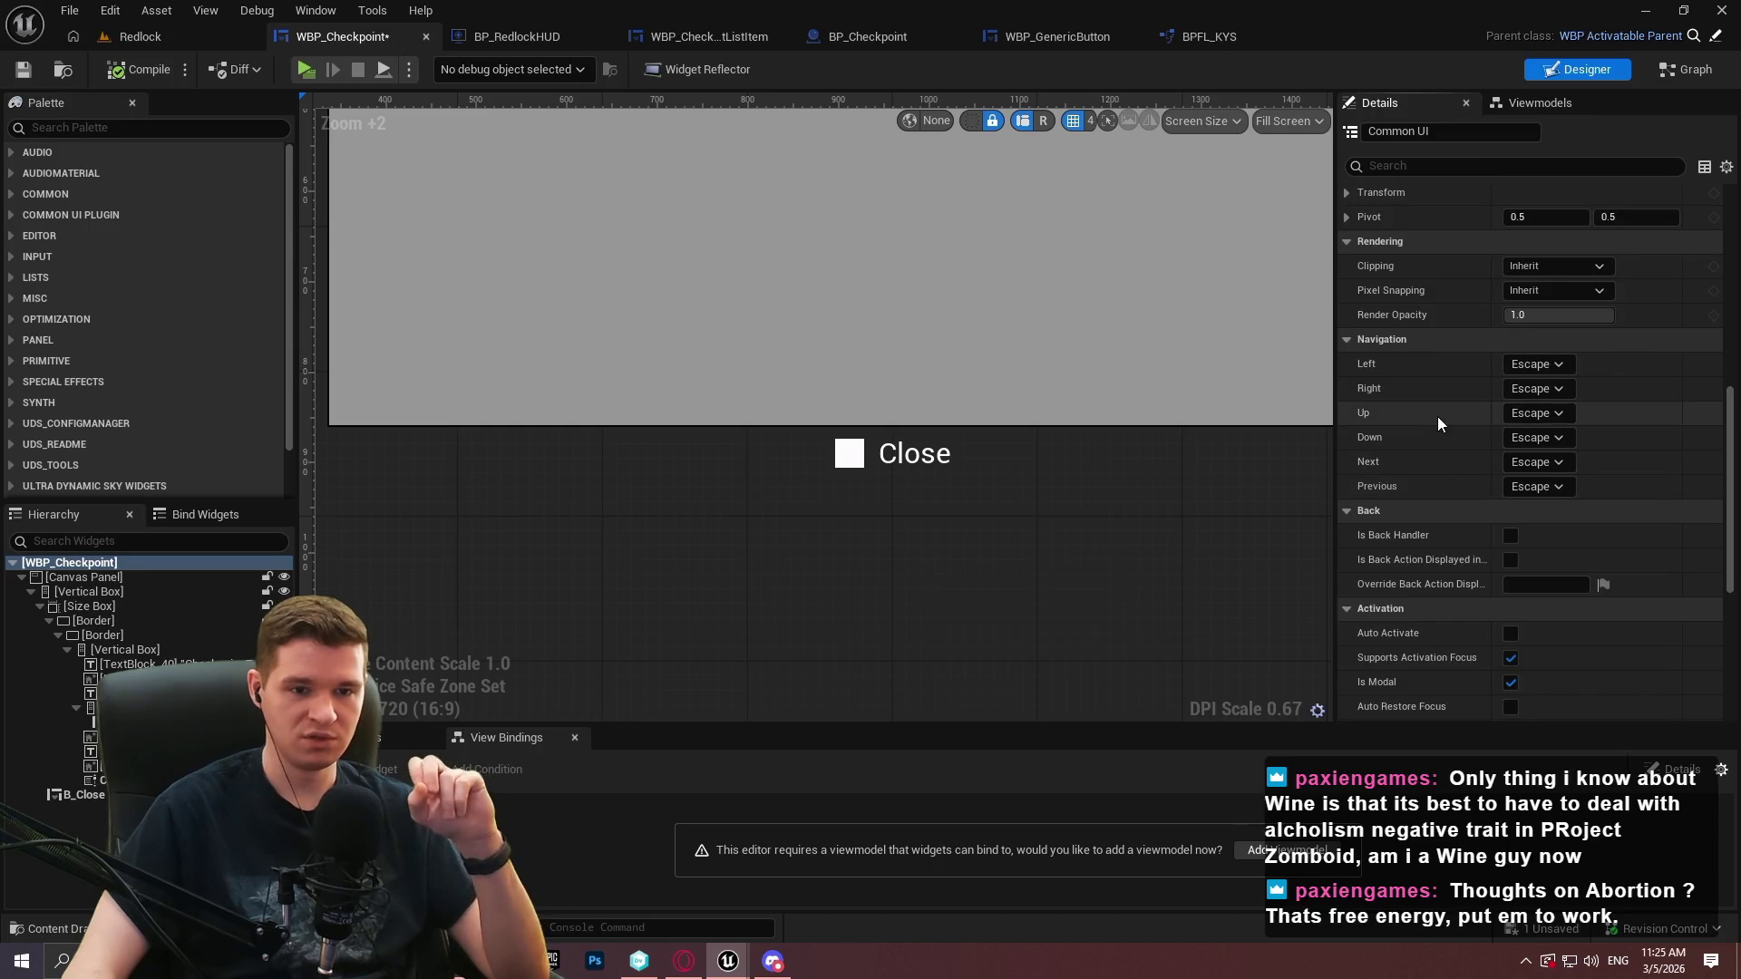
{"action": "scroll", "coordinate": [1438, 417], "scroll_direction": "down", "scroll_amount": 2}
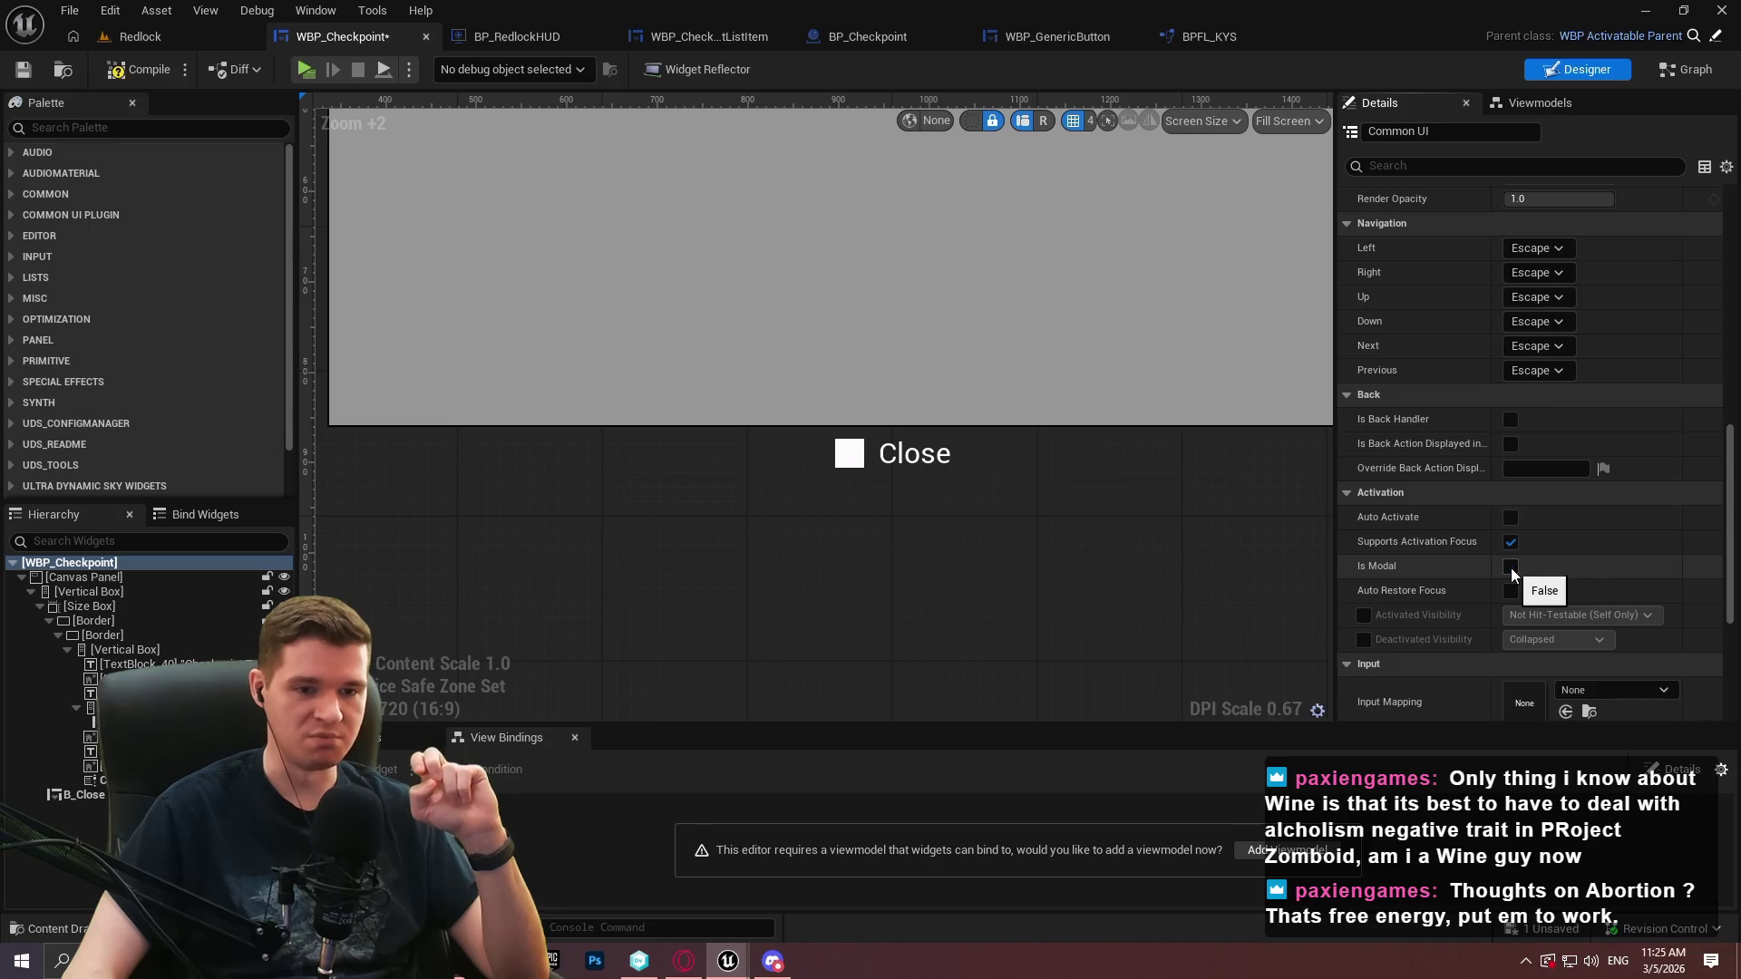
{"action": "left_click", "coordinate": [23, 69]}
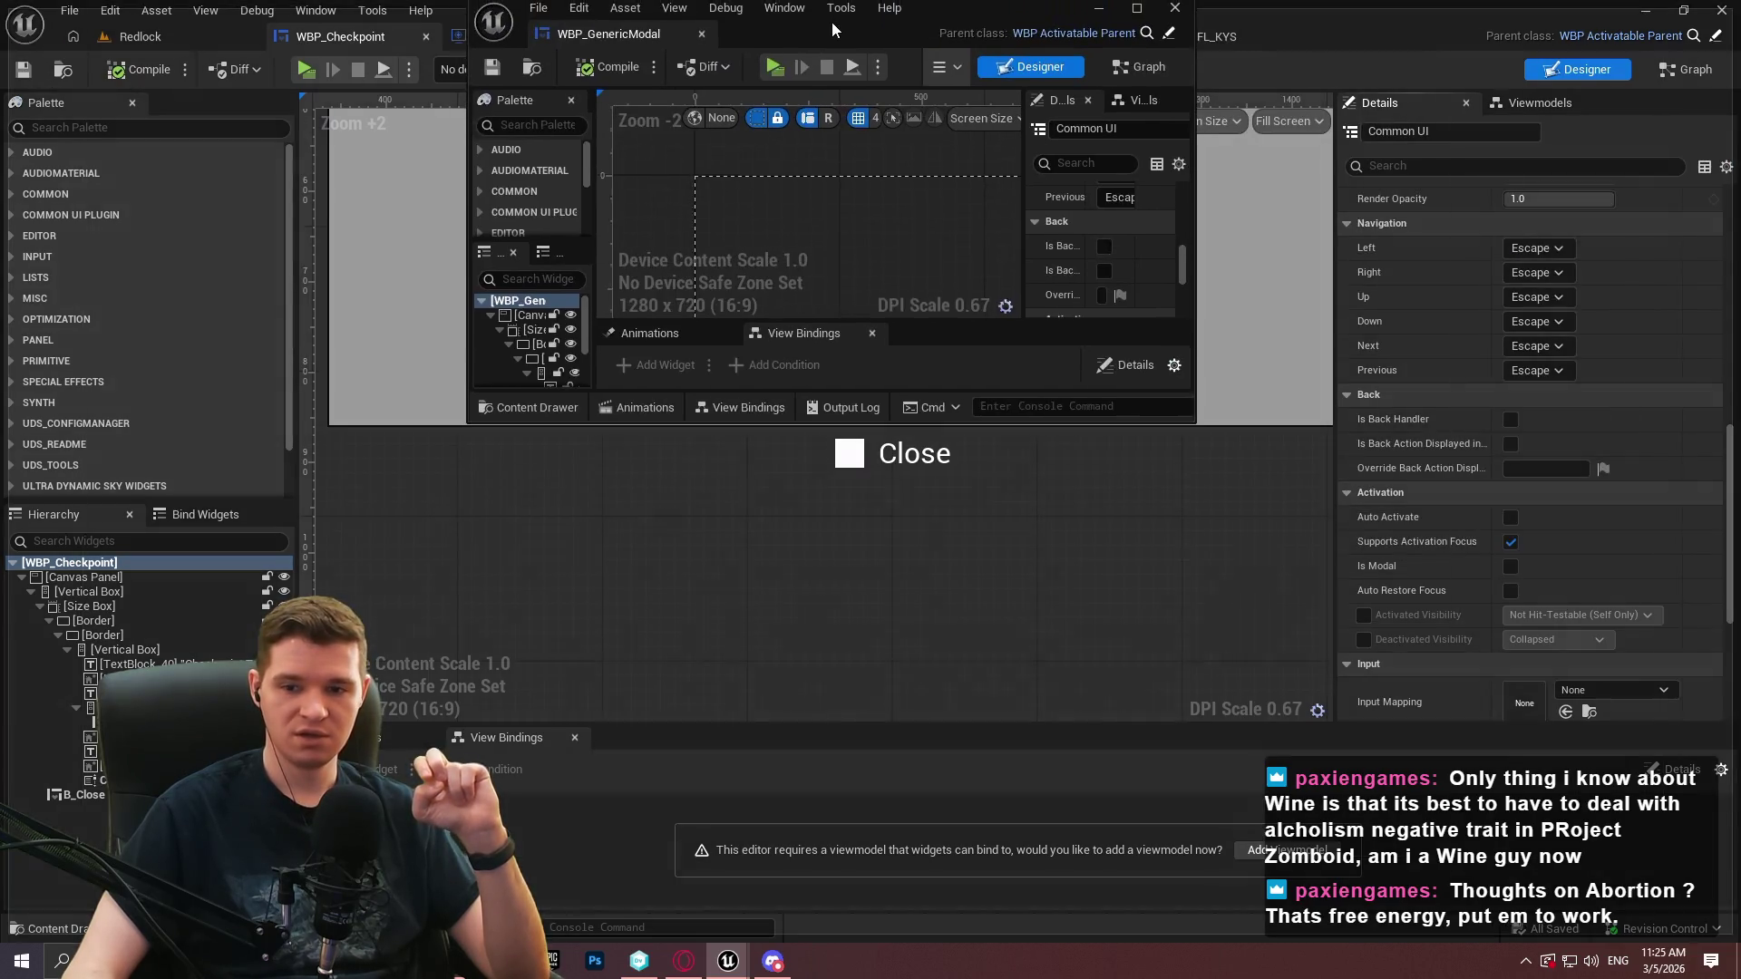
Dock the WBP_GenericModal editor and return to WBP_Checkpoint's designer details
{"action": "mouse_move", "coordinate": [649, 40]}
{"action": "left_mouse_down"}
{"action": "mouse_move", "coordinate": [655, 75]}
{"action": "mouse_move", "coordinate": [466, 21]}
{"action": "mouse_move", "coordinate": [467, 41]}
{"action": "left_mouse_up"}
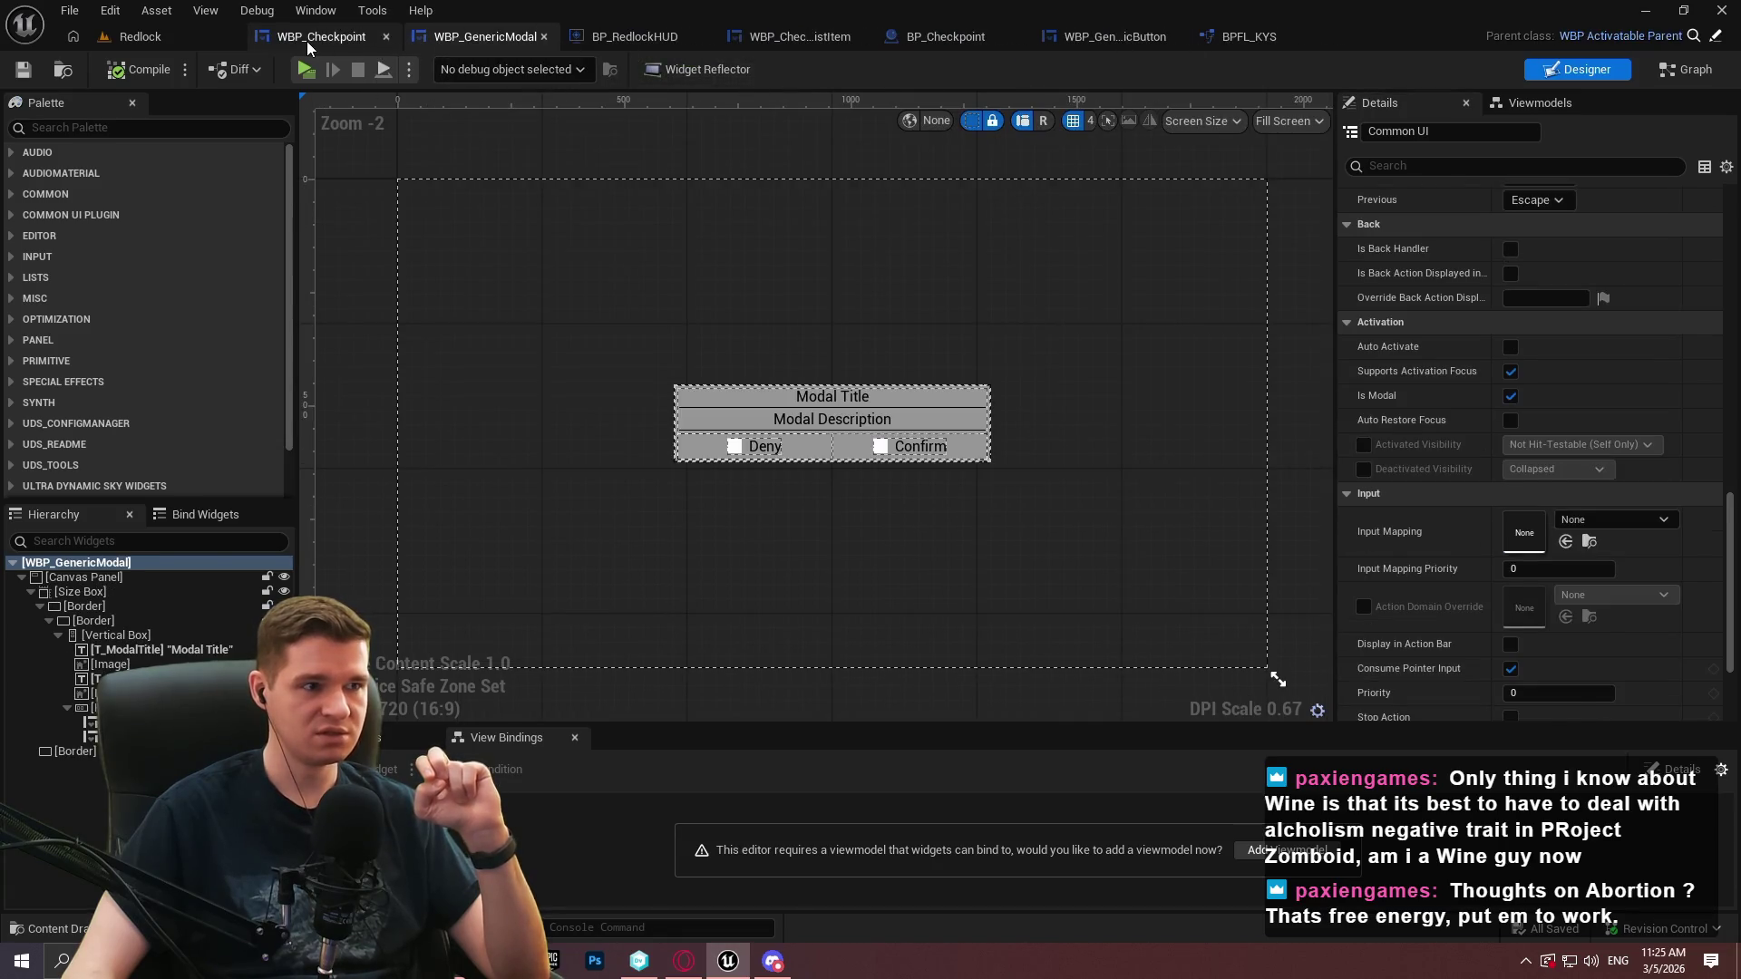
{"action": "left_click", "coordinate": [308, 40]}
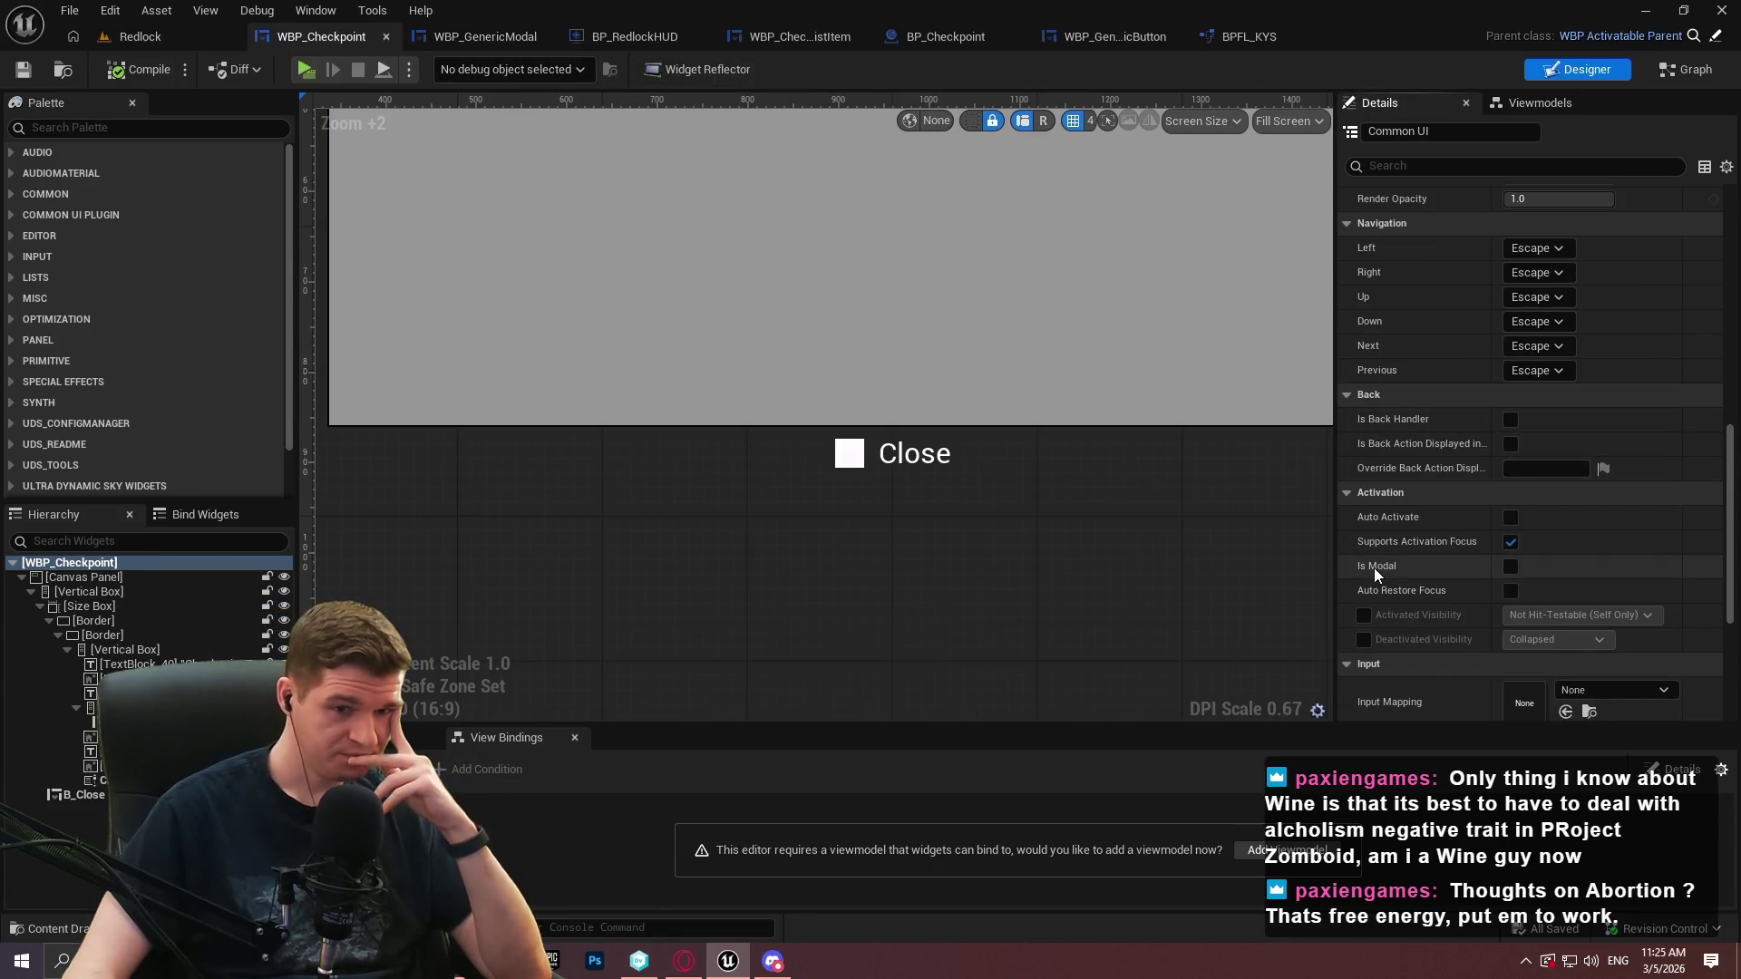
{"action": "mouse_move", "coordinate": [1375, 569]}
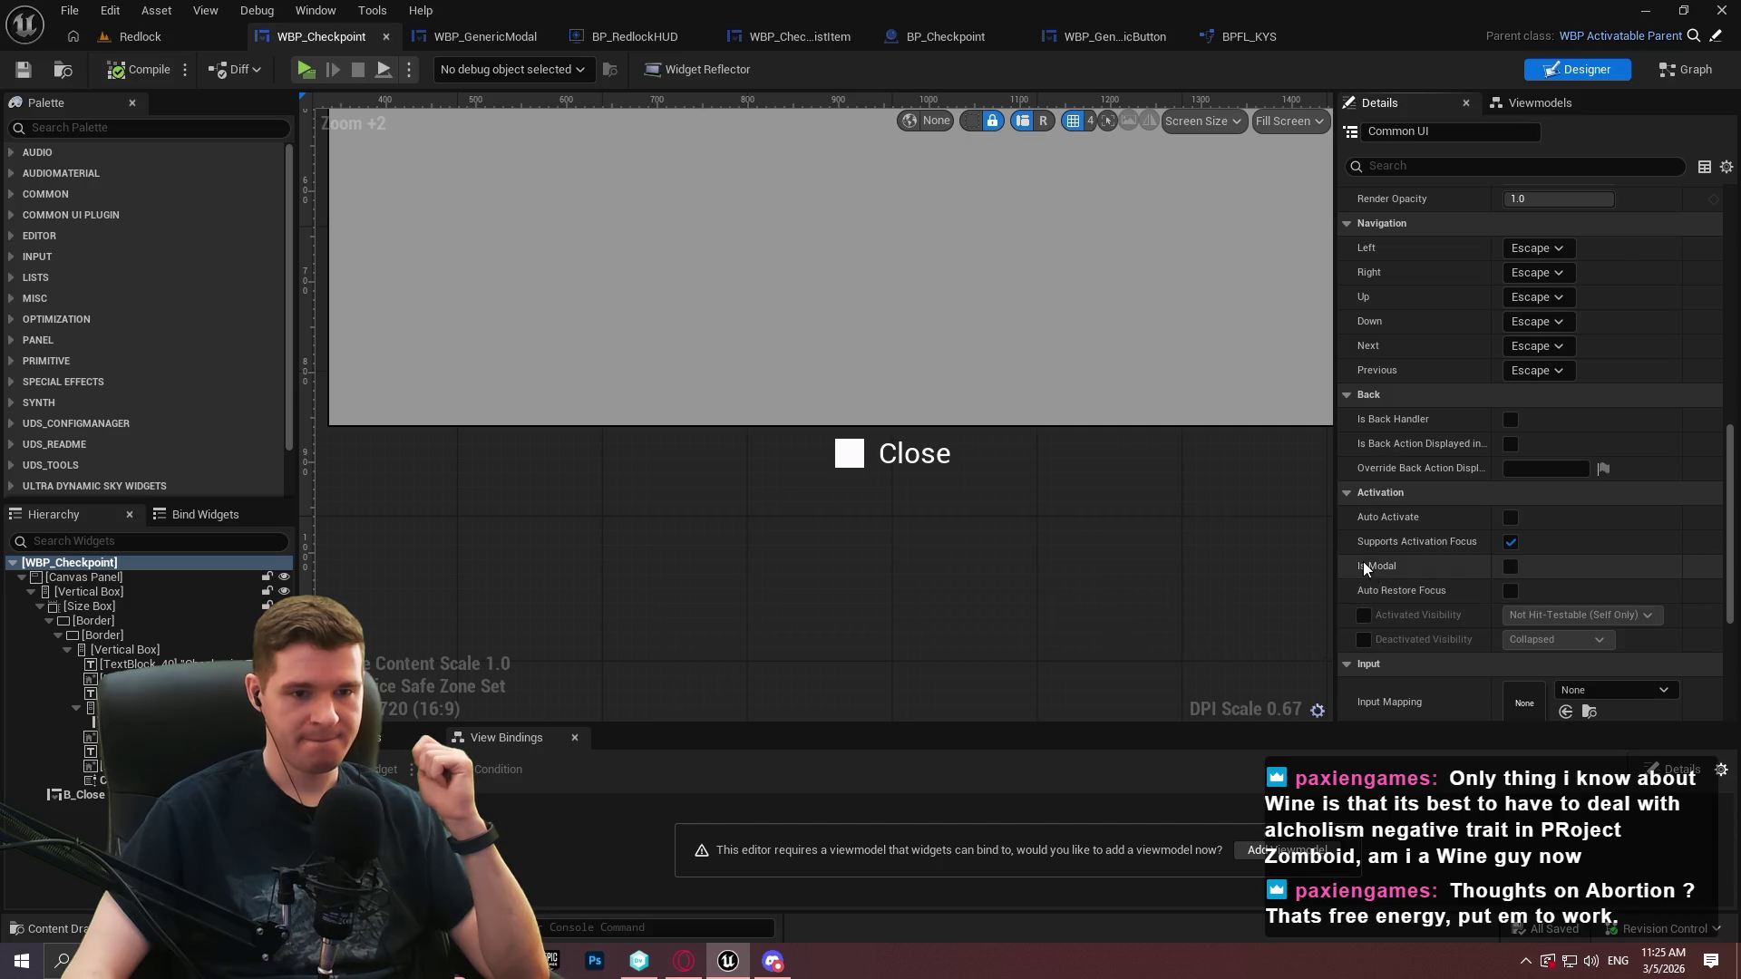
{"action": "scroll", "coordinate": [1410, 566], "scroll_direction": "down", "scroll_amount": 3}
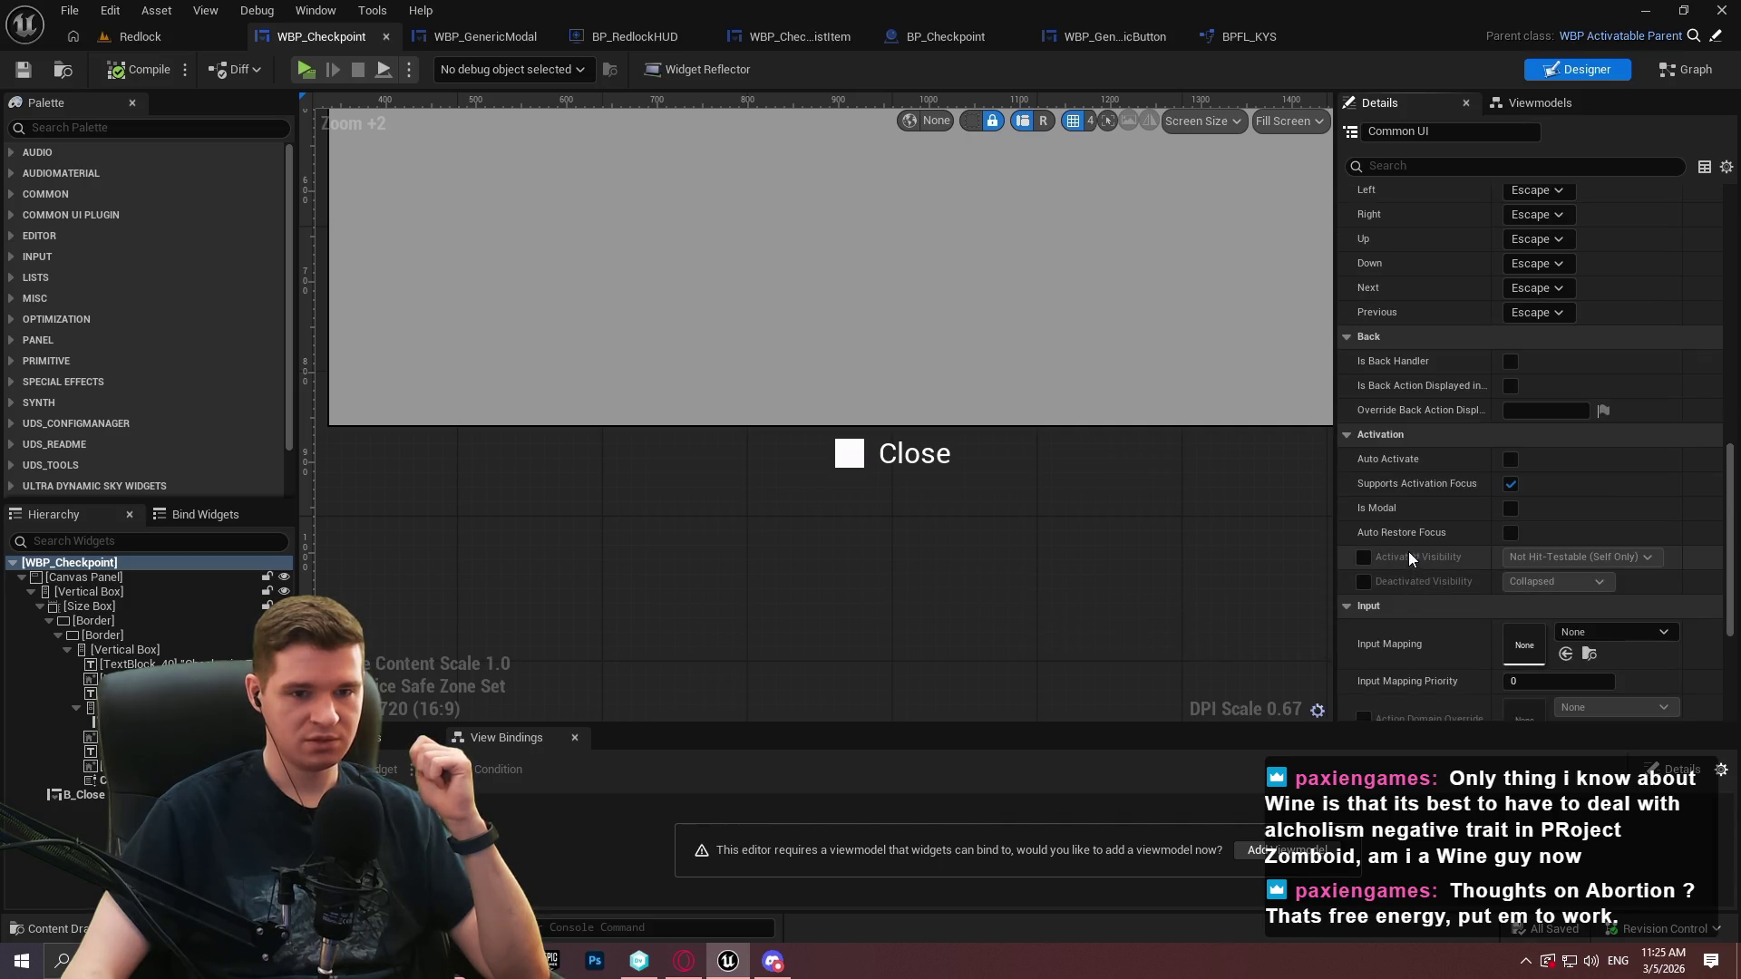
{"action": "left_click_drag", "start_coordinate": [1729, 485], "coordinate": [1725, 569]}
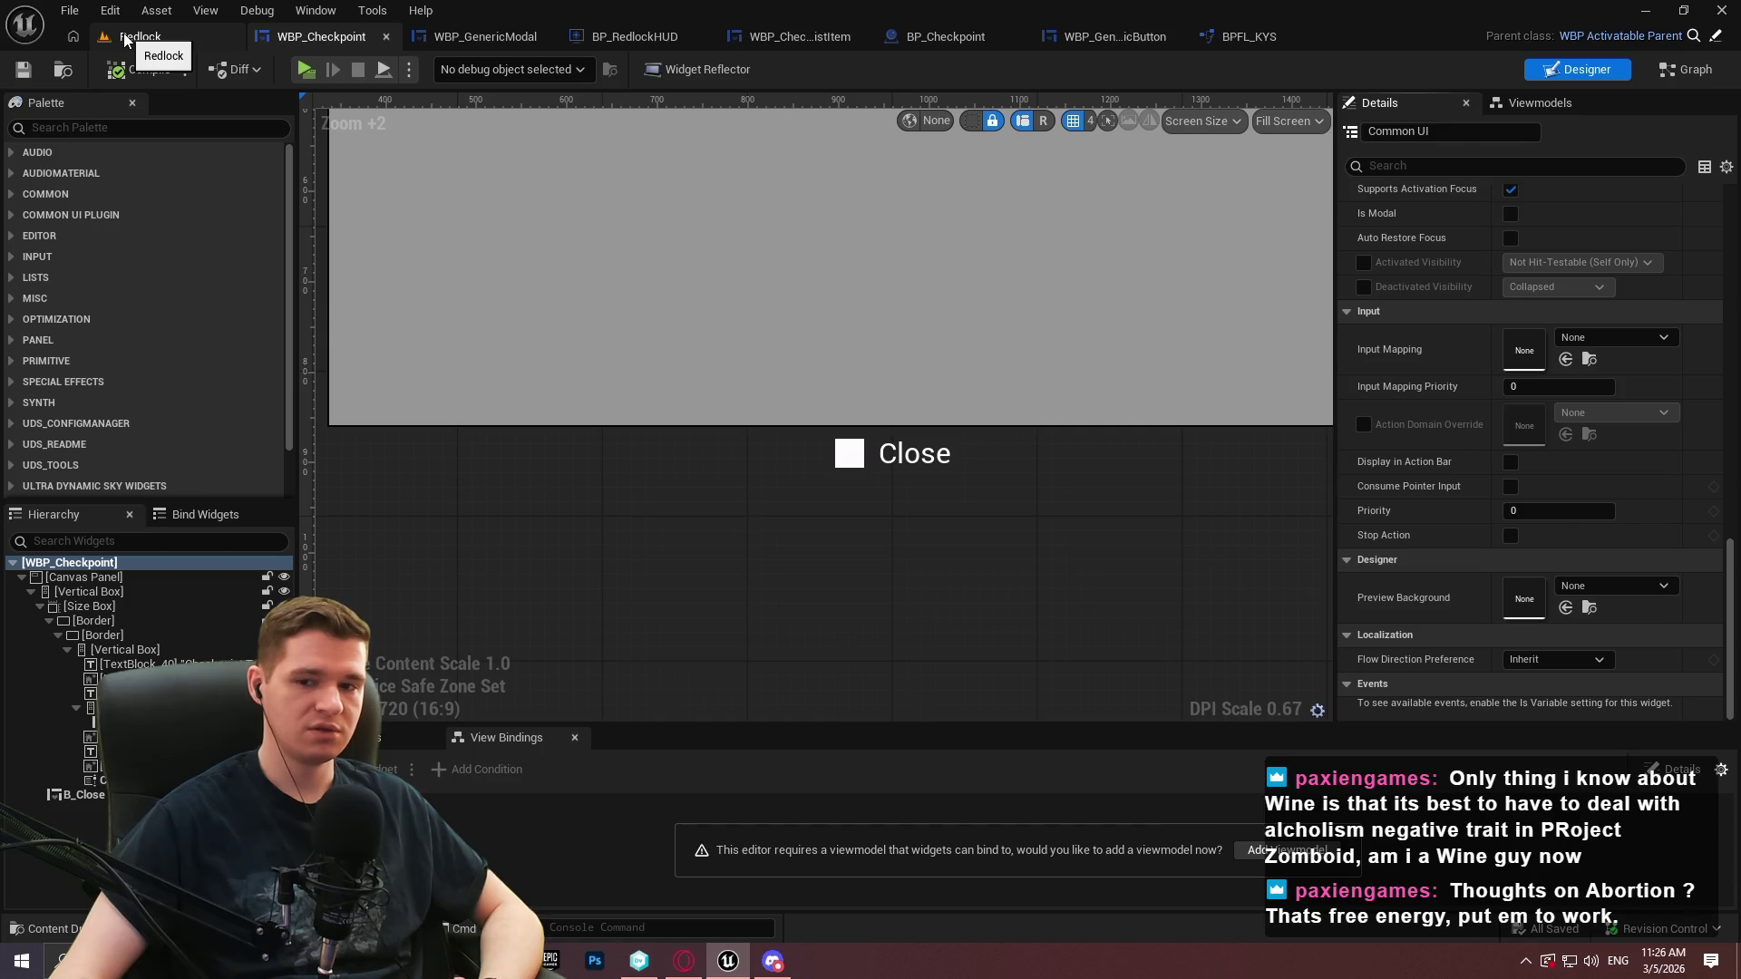
Create an input mapping context named IMC_Menu in the KYS content folder
{"action": "left_click", "coordinate": [125, 39]}
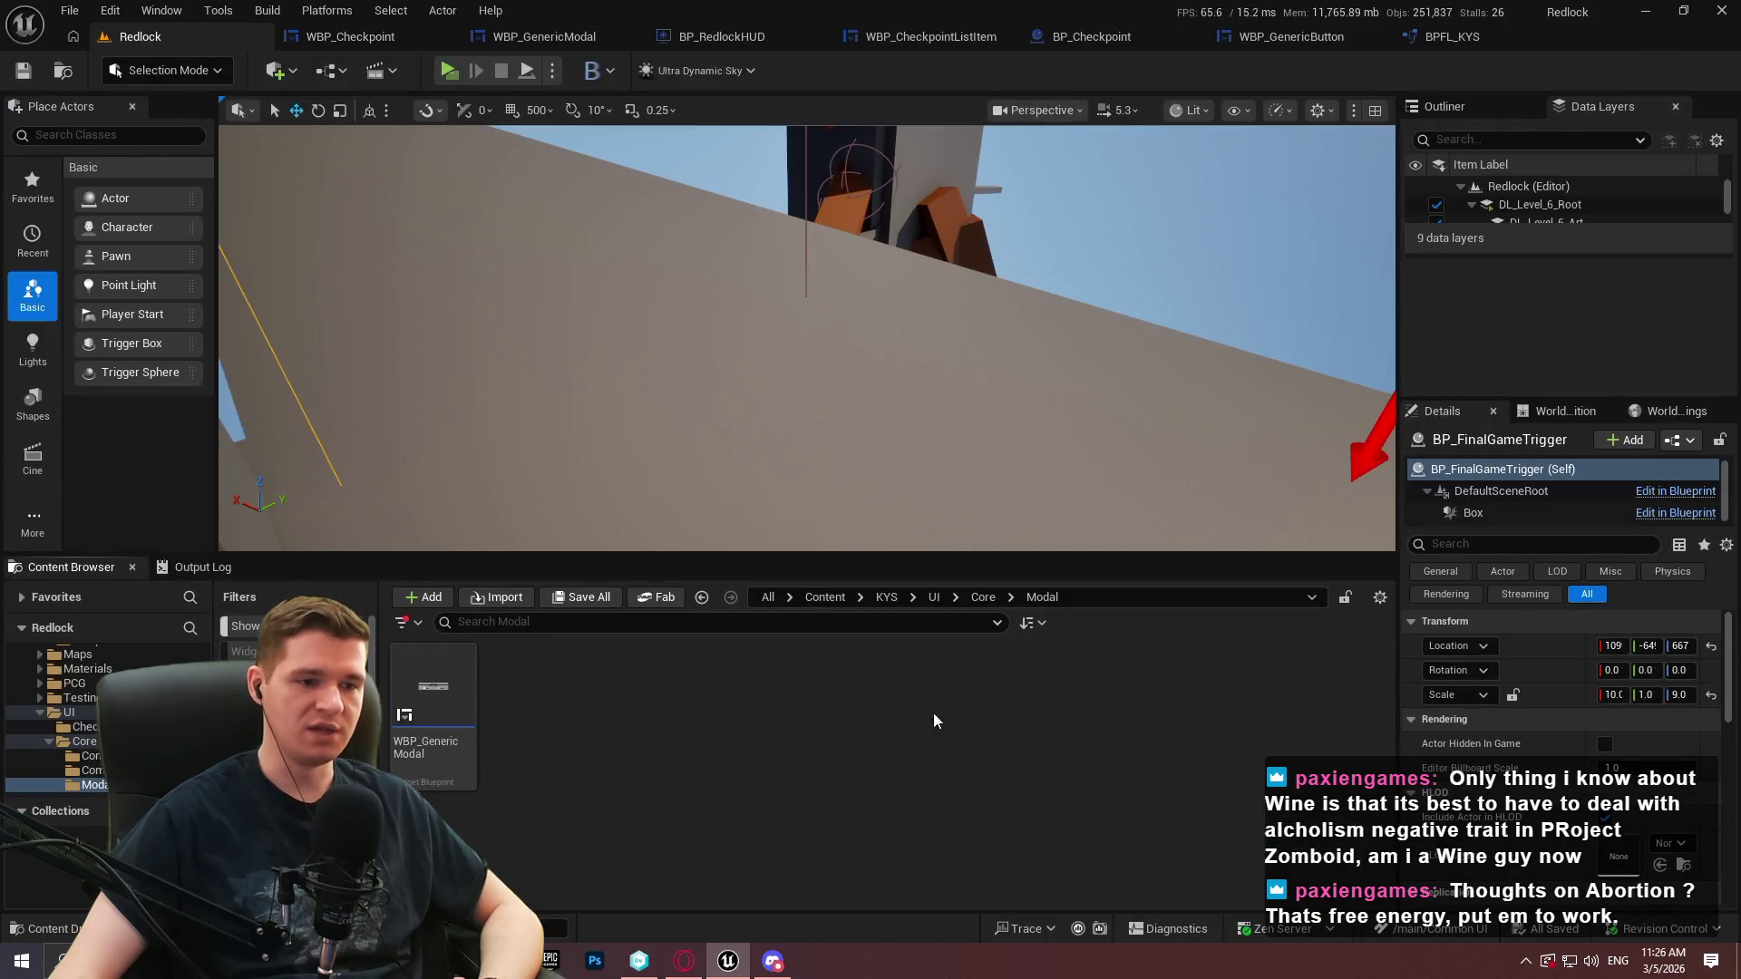
{"action": "left_click", "coordinate": [876, 596]}
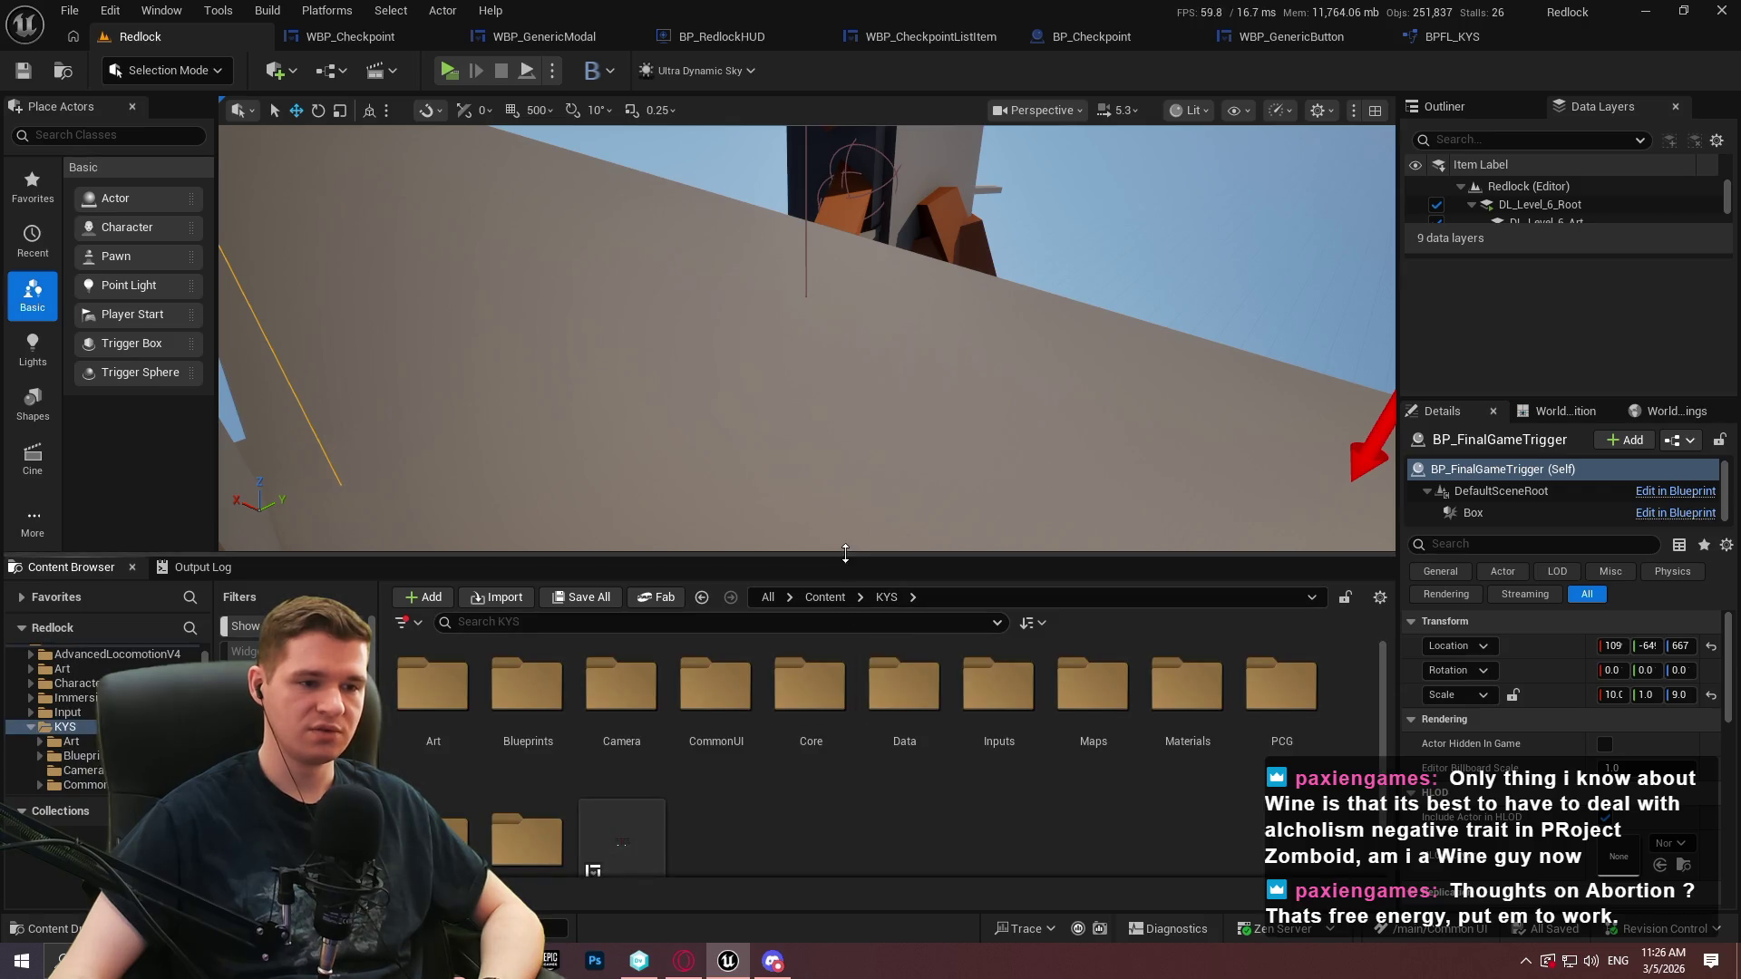
{"action": "left_click_drag", "start_coordinate": [845, 555], "coordinate": [778, 229]}
{"action": "right_click", "coordinate": [796, 544]}
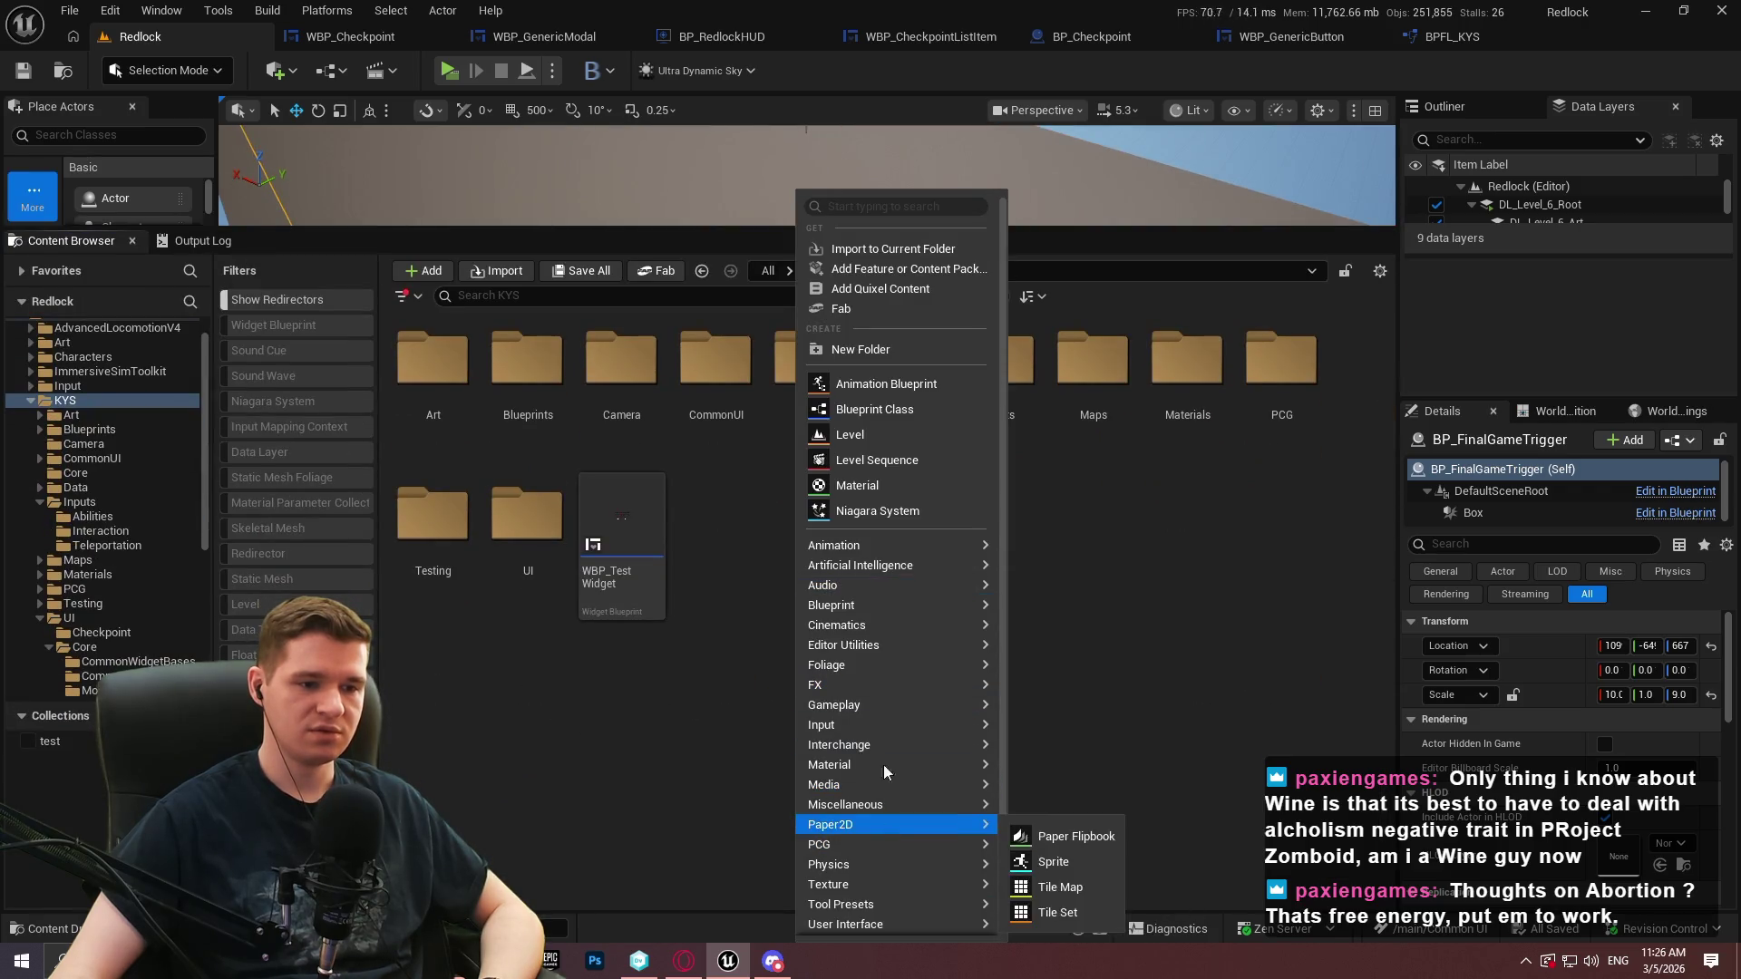
{"action": "mouse_move", "coordinate": [878, 727]}
{"action": "left_click", "coordinate": [1108, 809]}
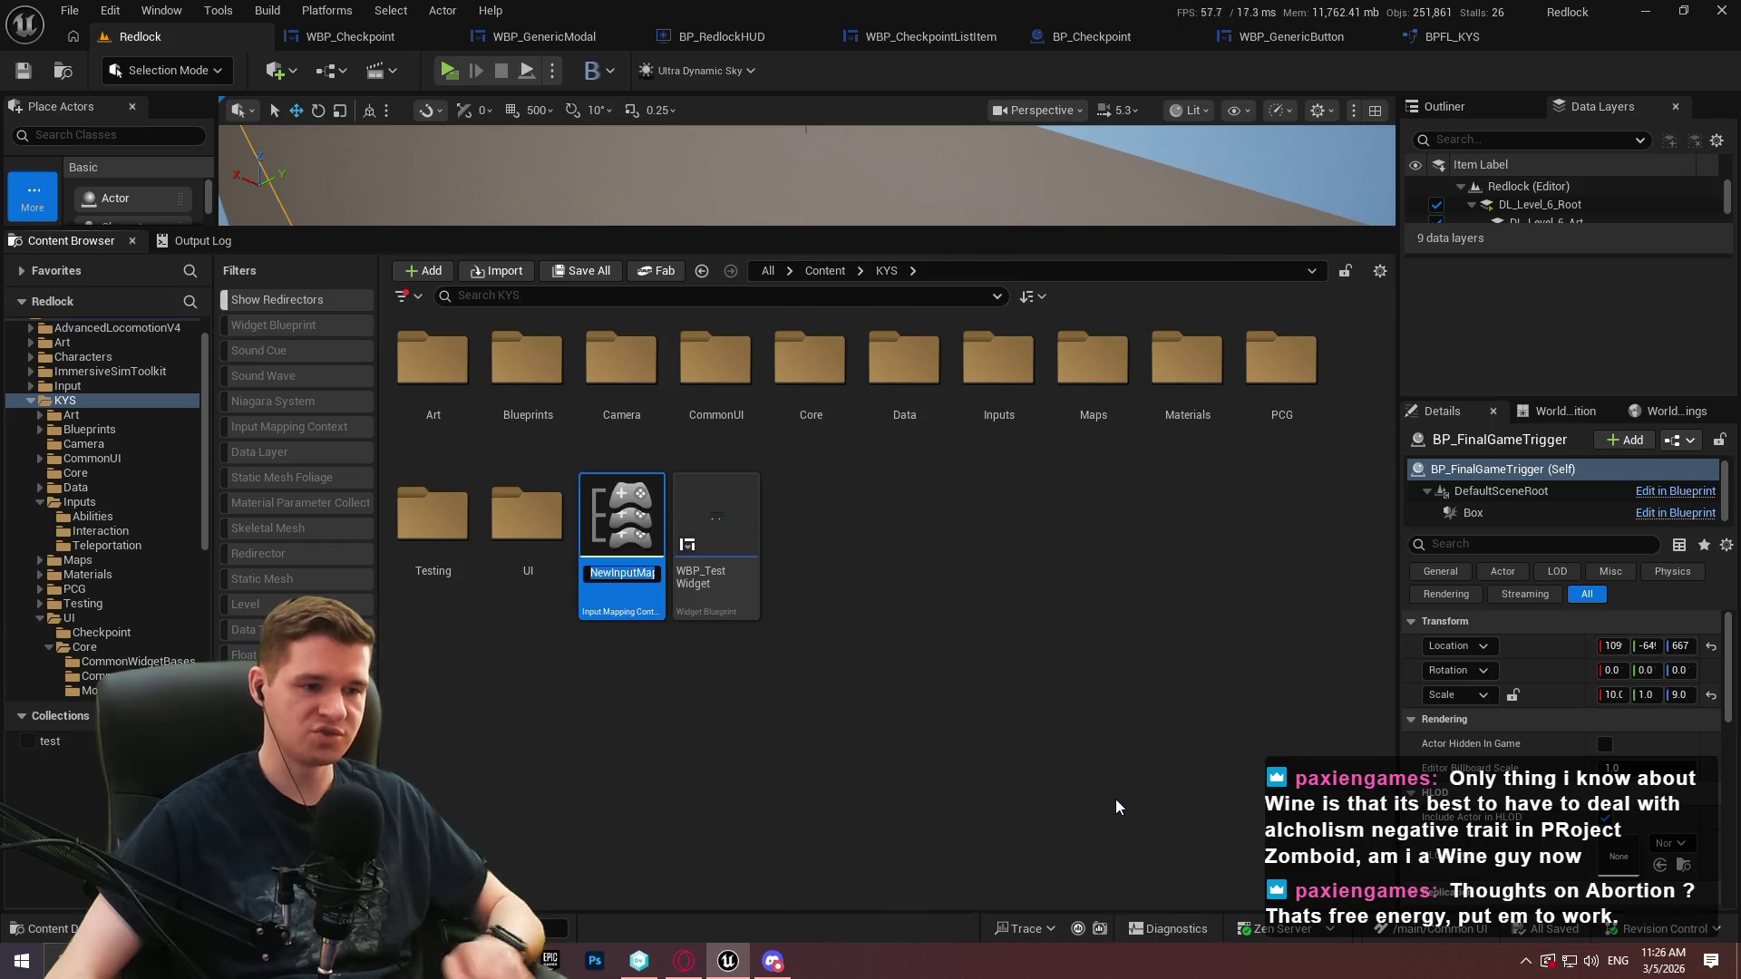
{"action": "type", "text": "IMC_M"}
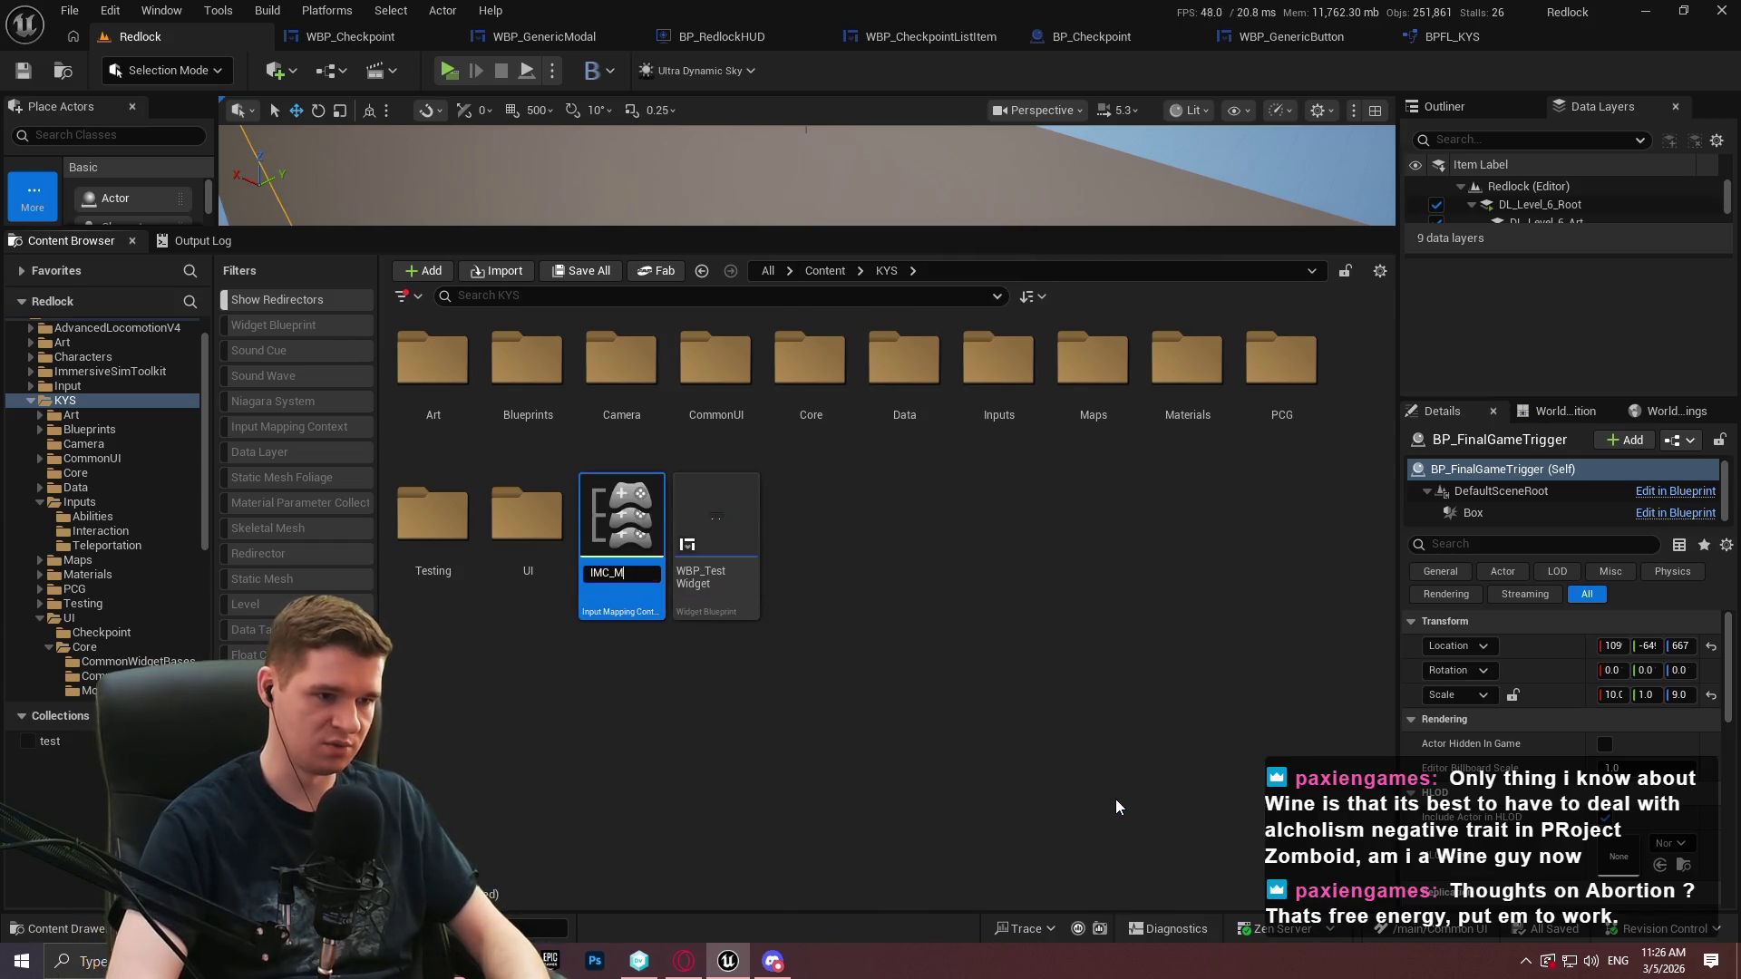
{"action": "type", "text": "enu"}
{"action": "key", "text": "Return"}
Create the IA_GenericMenuBack input action beside it and open it
{"action": "right_click", "coordinate": [803, 624]}
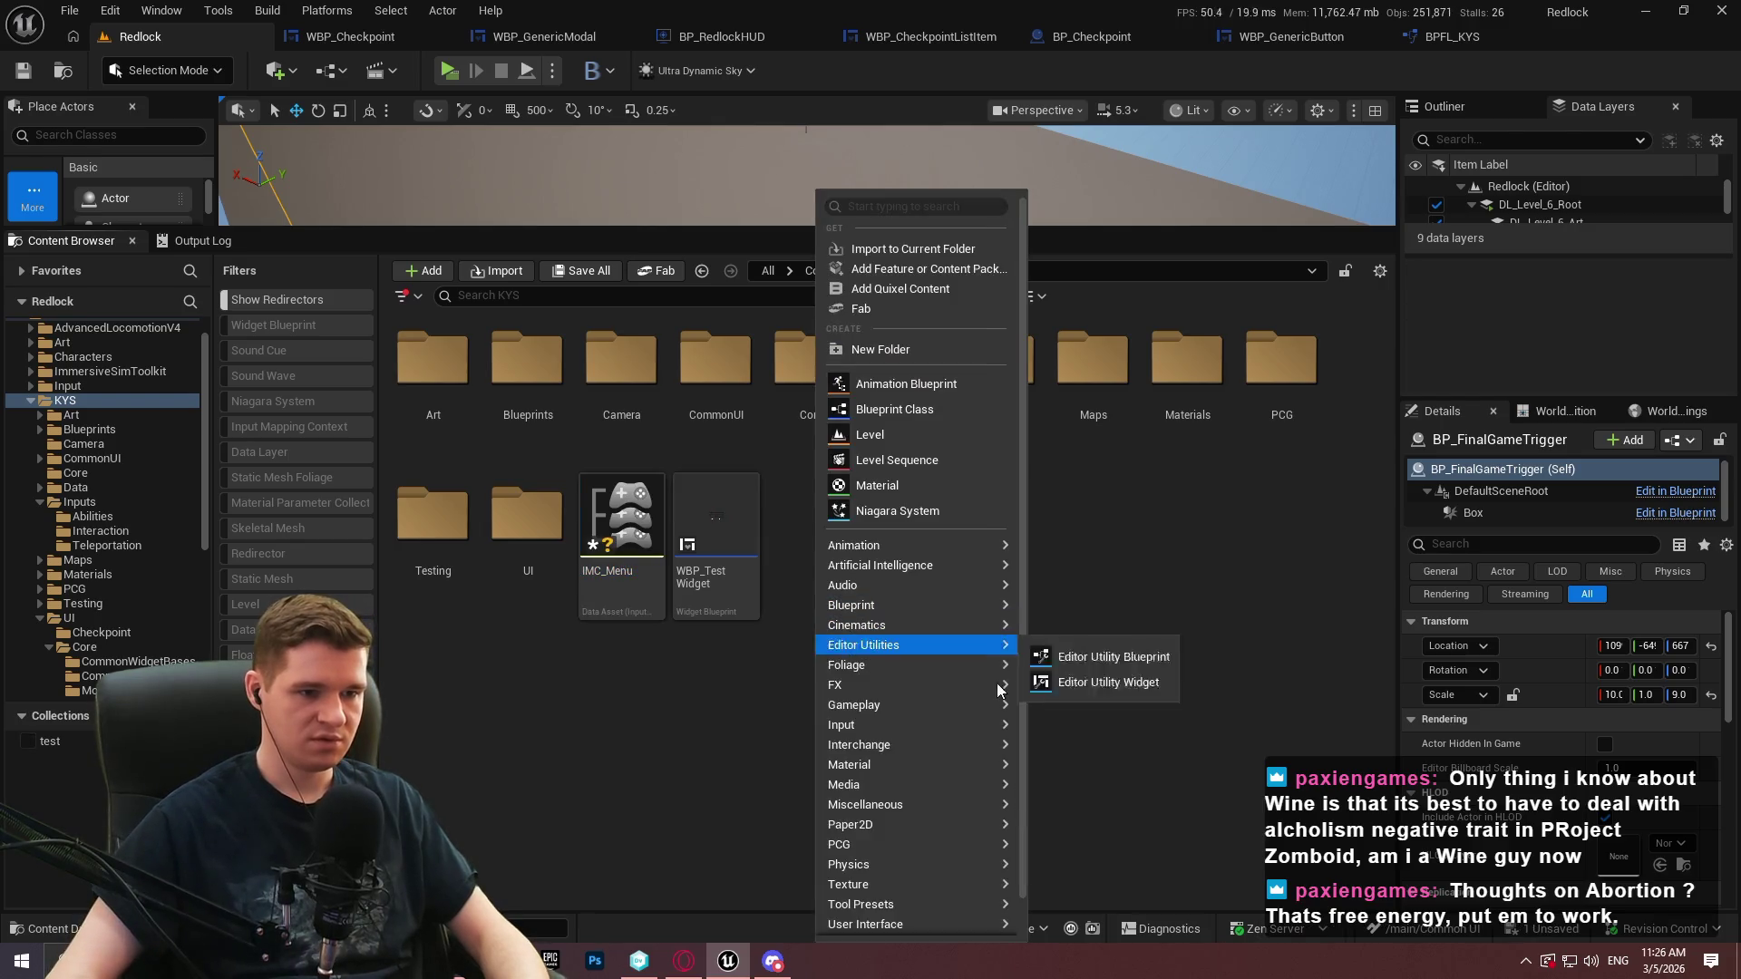
{"action": "mouse_move", "coordinate": [965, 713]}
{"action": "left_click", "coordinate": [1197, 789]}
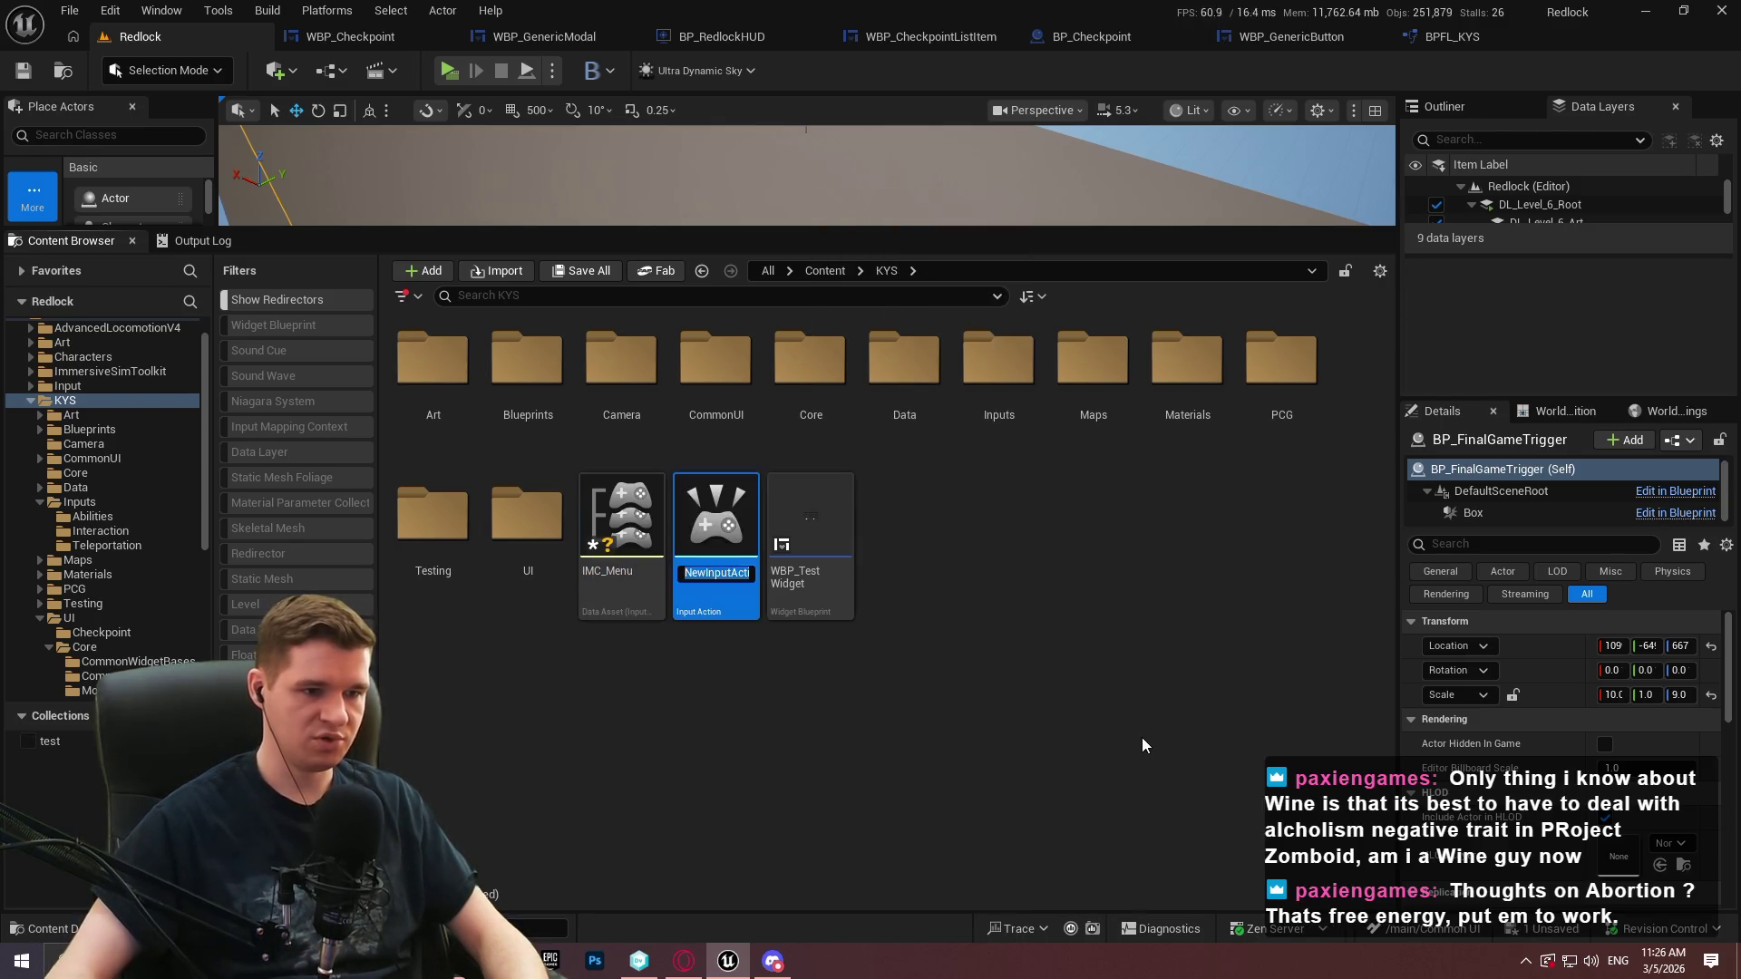
{"action": "type", "text": "IA_Generic"}
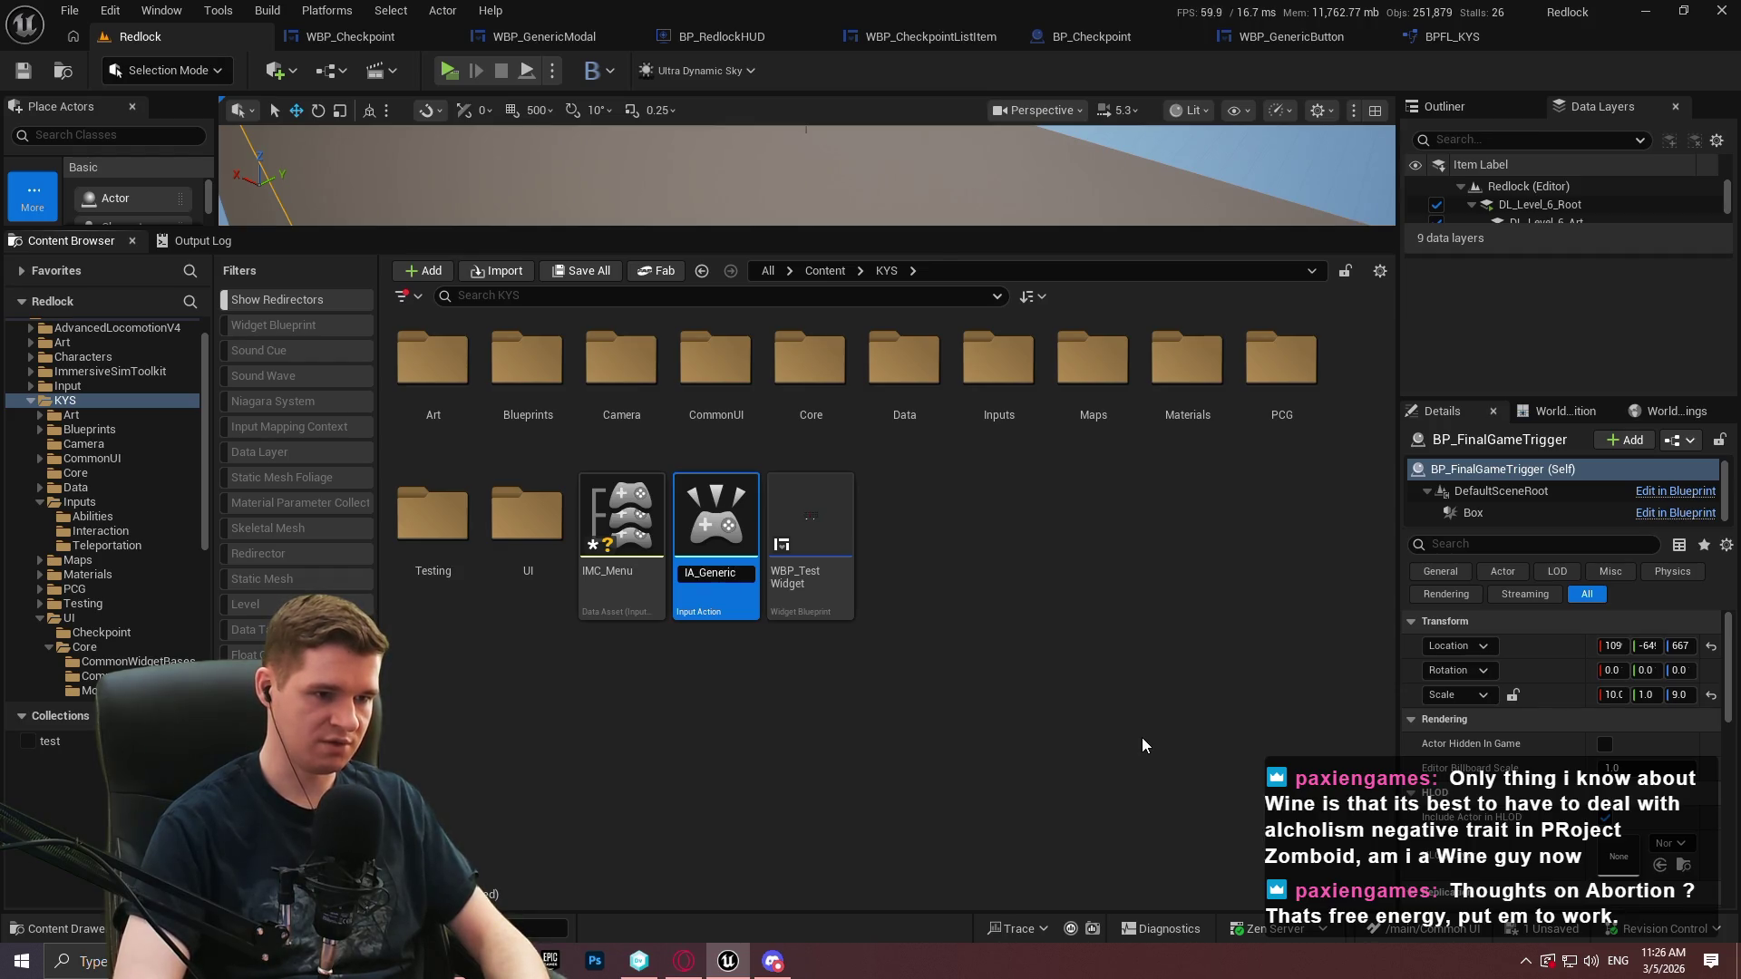
{"action": "type", "text": "MenuBack"}
{"action": "key", "text": "Return"}
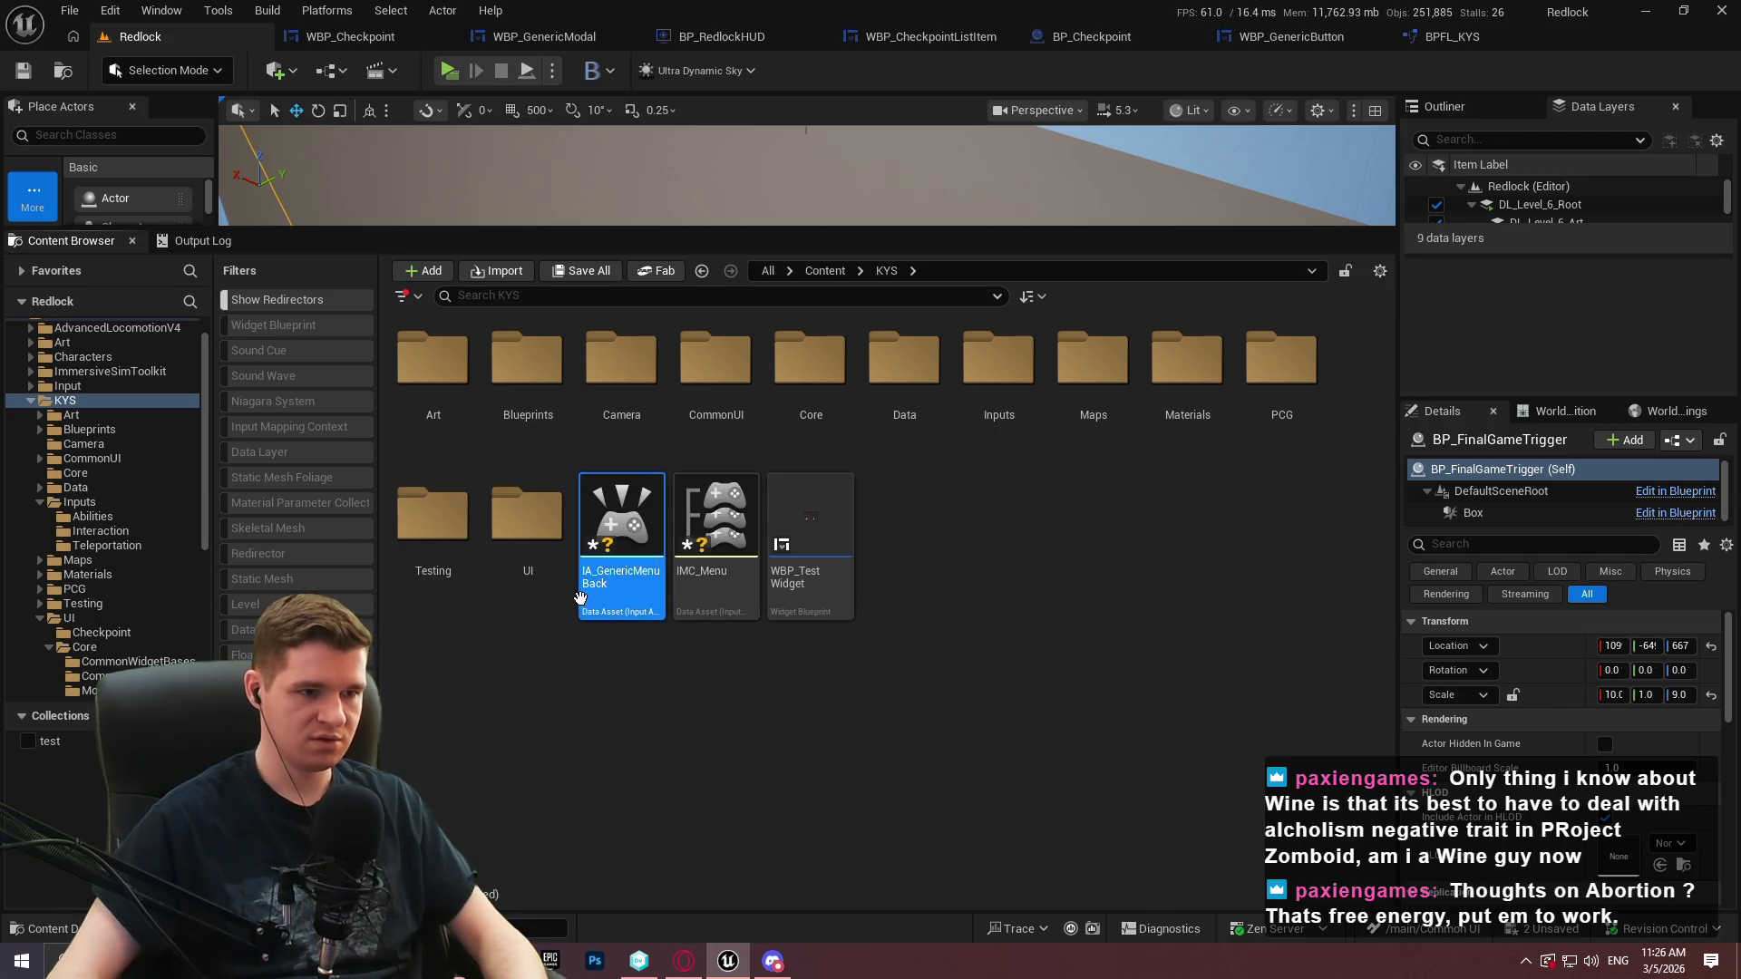
{"action": "double_click", "coordinate": [622, 530]}
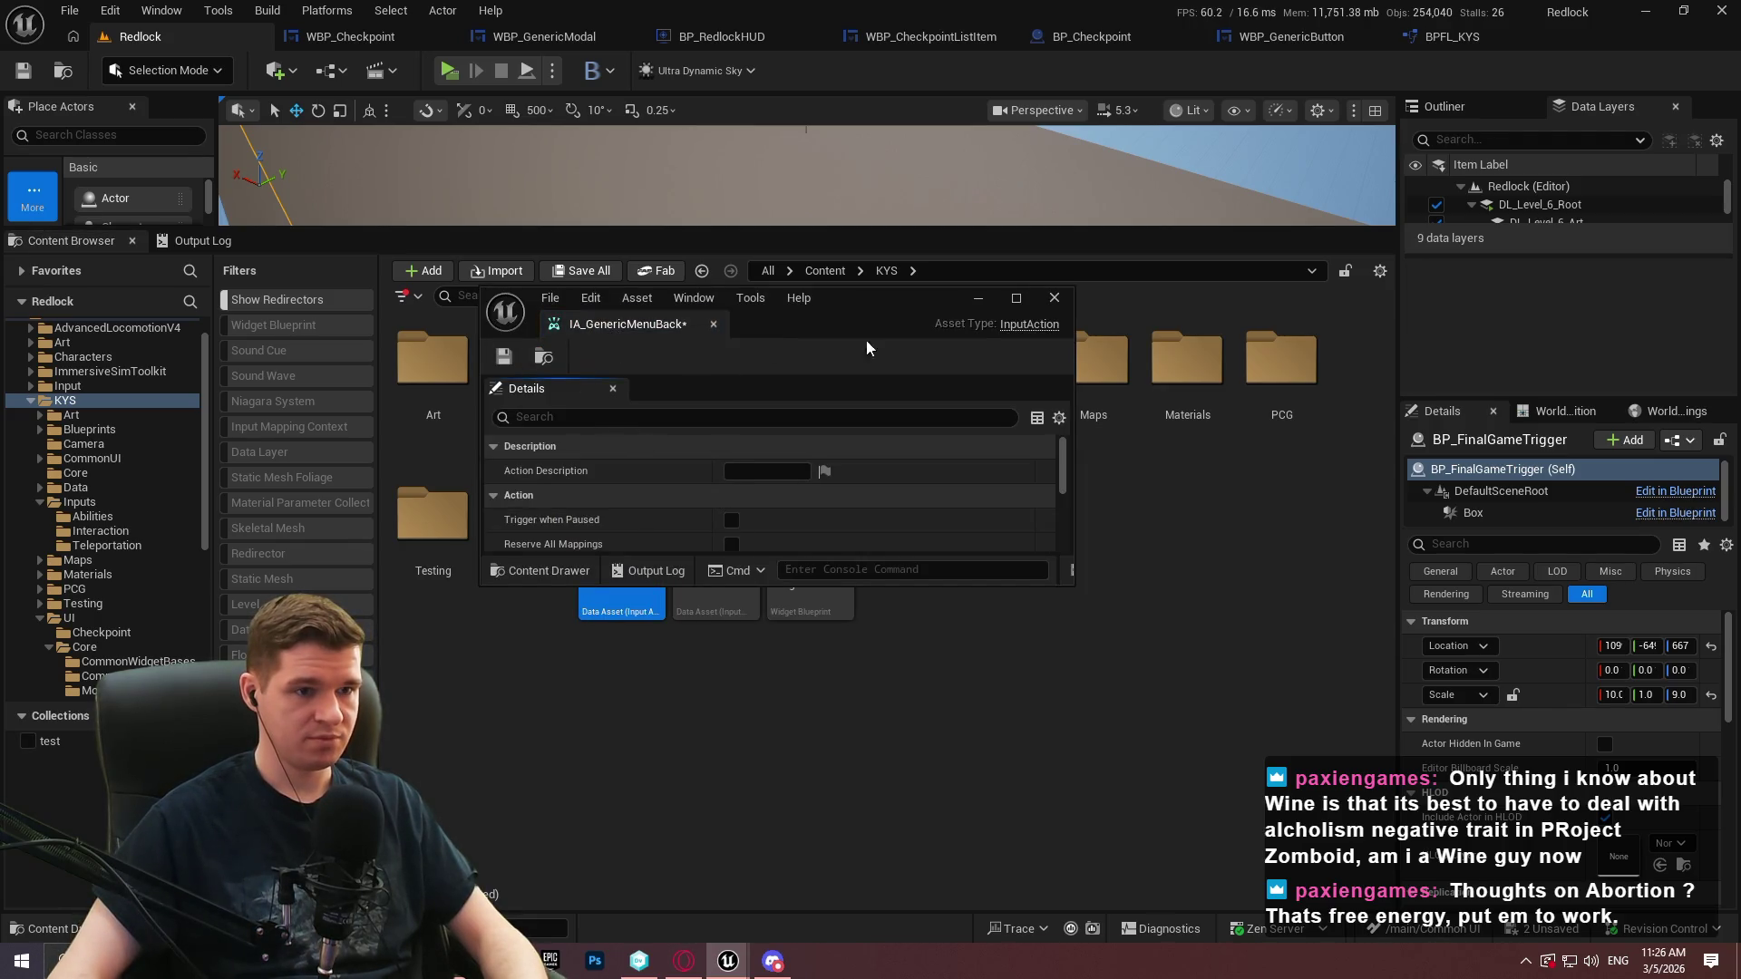
Add an IA_GenericMenuBack mapping to IMC_Menu
{"action": "left_click", "coordinate": [1054, 297]}
{"action": "left_click", "coordinate": [716, 526]}
{"action": "double_click", "coordinate": [716, 526]}
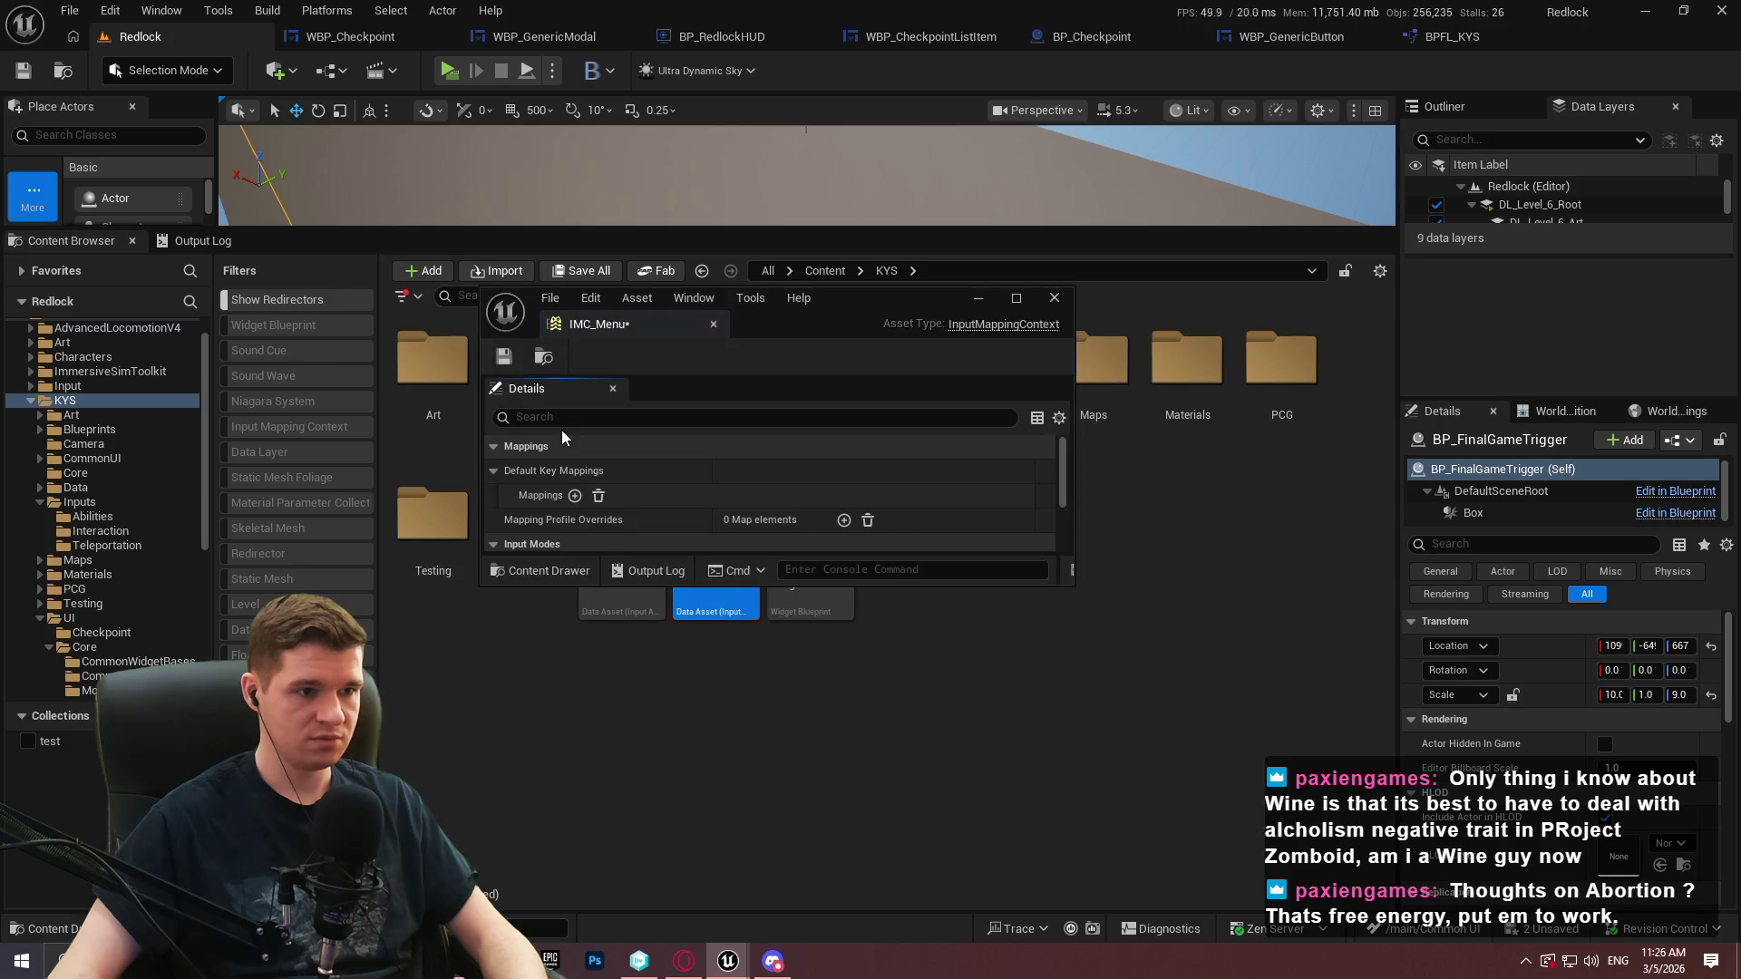
{"action": "left_click", "coordinate": [575, 496]}
{"action": "left_click", "coordinate": [591, 520]}
{"action": "type", "text": "generic"}
{"action": "left_click", "coordinate": [649, 295]}
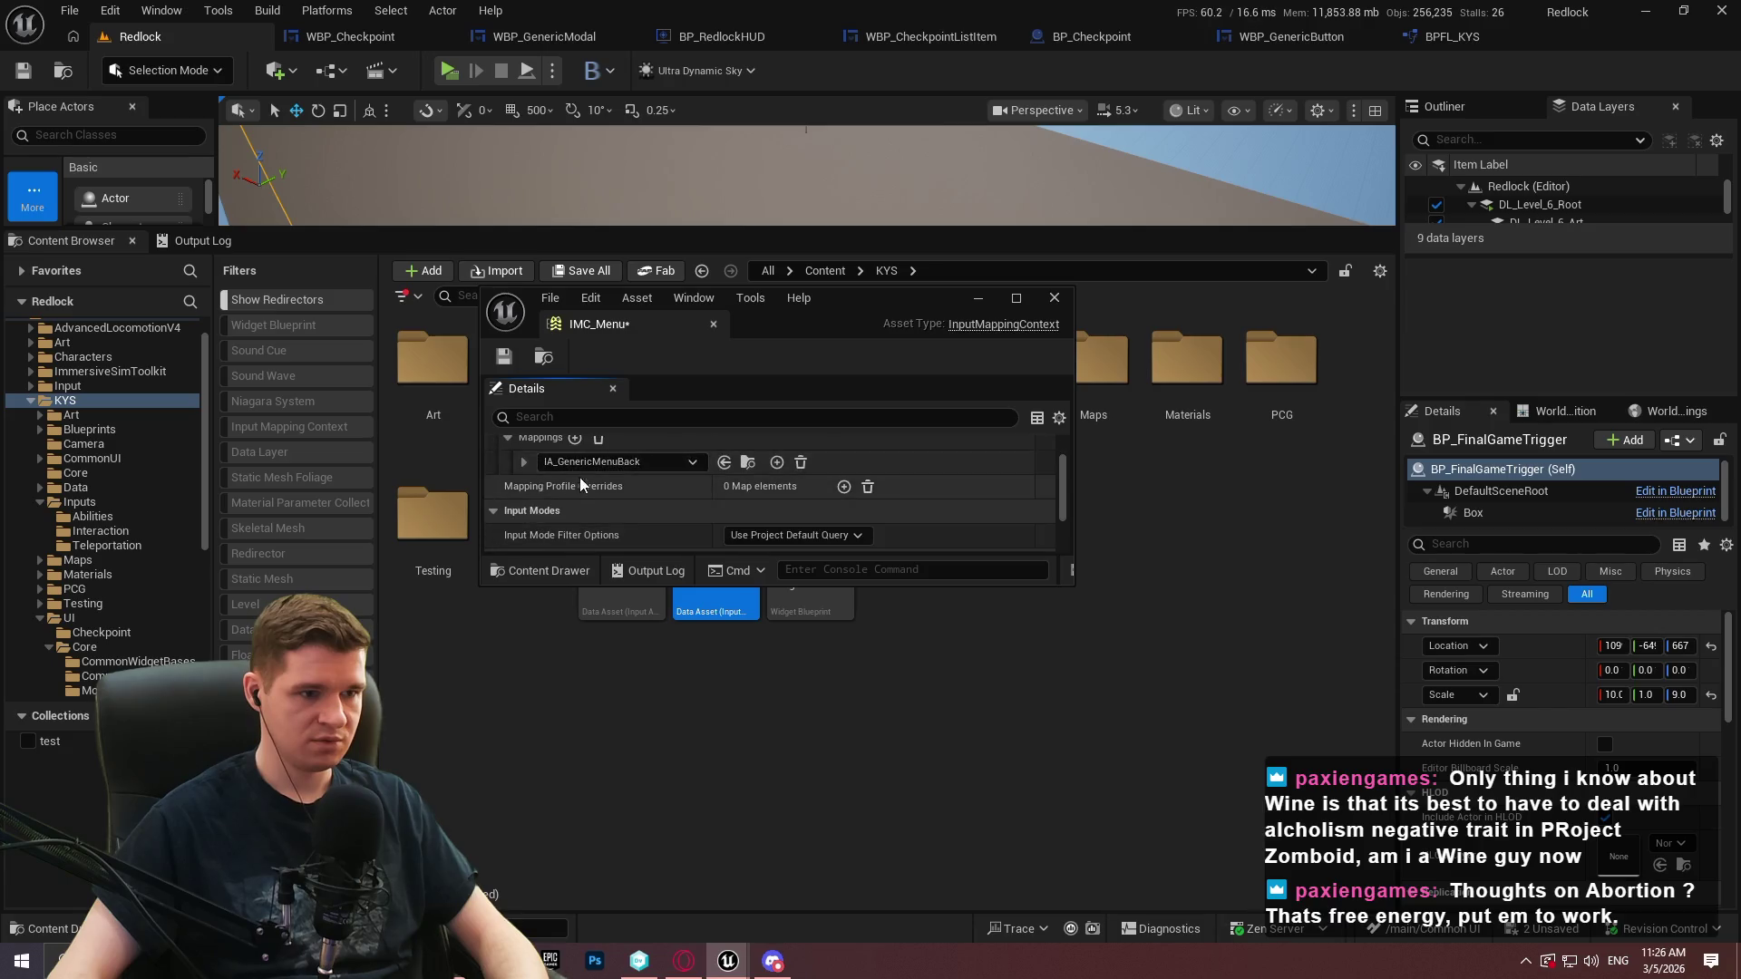
Bind the IA_GenericMenuBack mapping to a gamepad face button and save IMC_Menu
{"action": "scroll", "coordinate": [598, 483], "scroll_direction": "down", "scroll_amount": 1}
{"action": "left_click", "coordinate": [535, 490]}
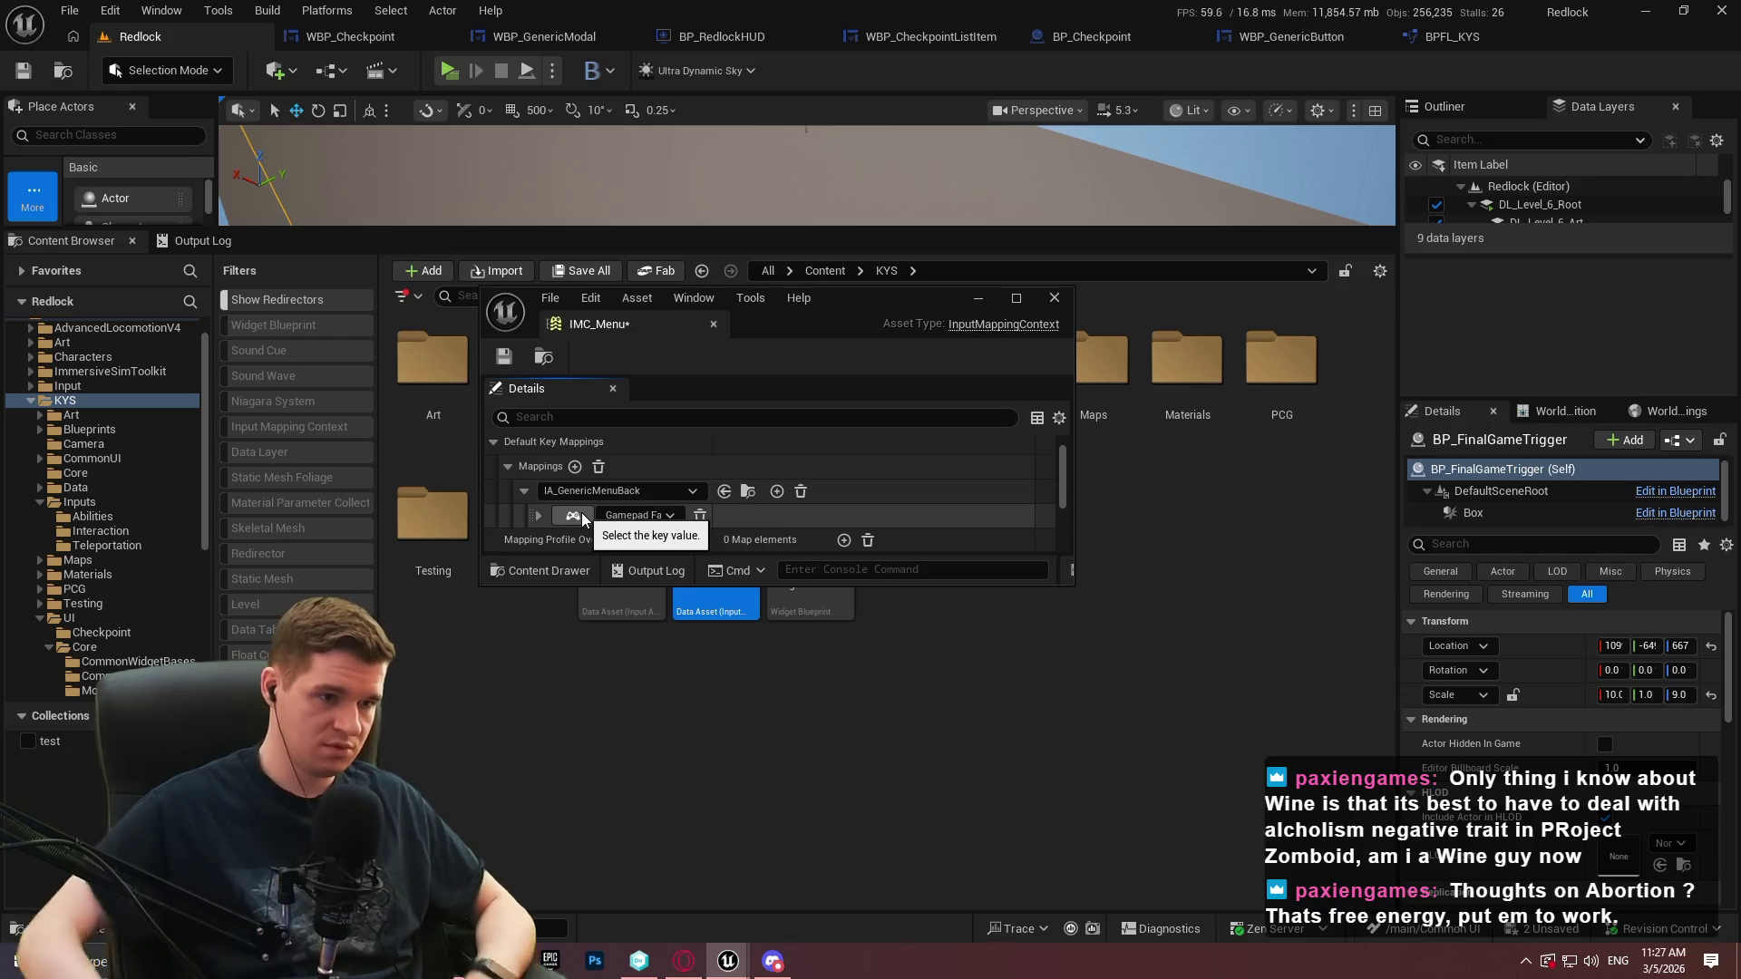
{"action": "left_click", "coordinate": [573, 515]}
{"action": "left_click", "coordinate": [503, 358]}
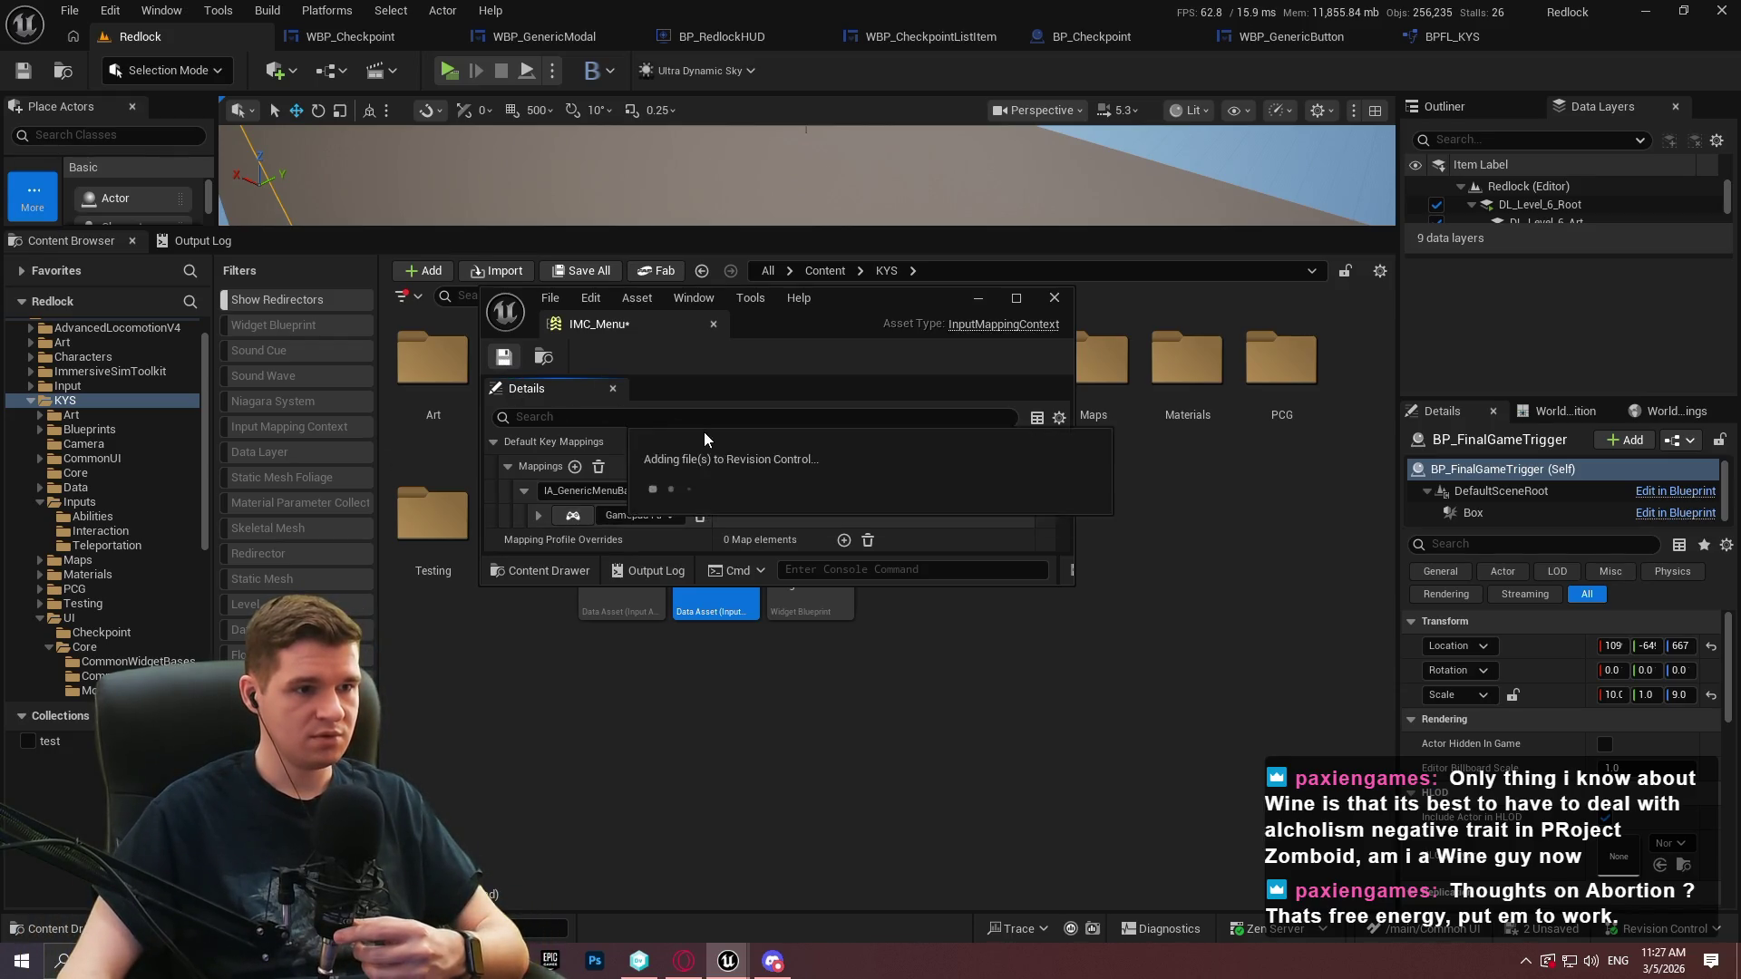
Close IMC_Menu and save the IA_GenericMenuBack input action with Ctrl+S
{"action": "left_click", "coordinate": [1054, 297]}
{"action": "left_click", "coordinate": [646, 605]}
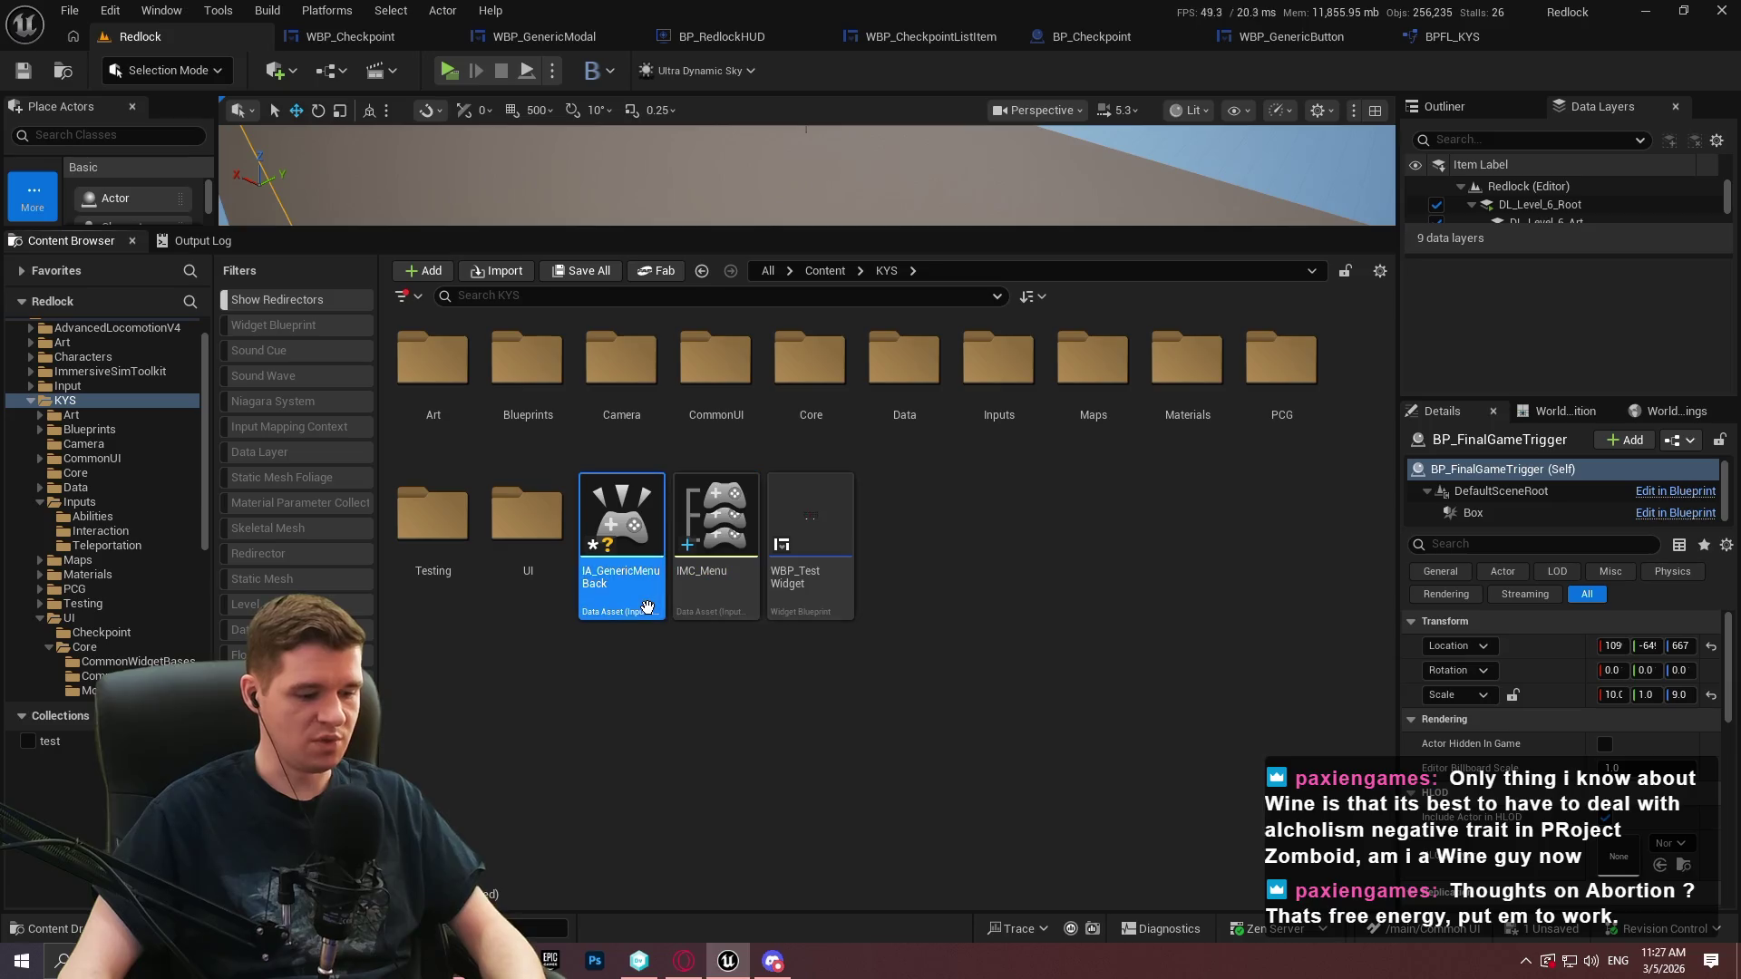
{"action": "key", "text": "ctrl+s"}
{"action": "left_click", "coordinate": [390, 38]}
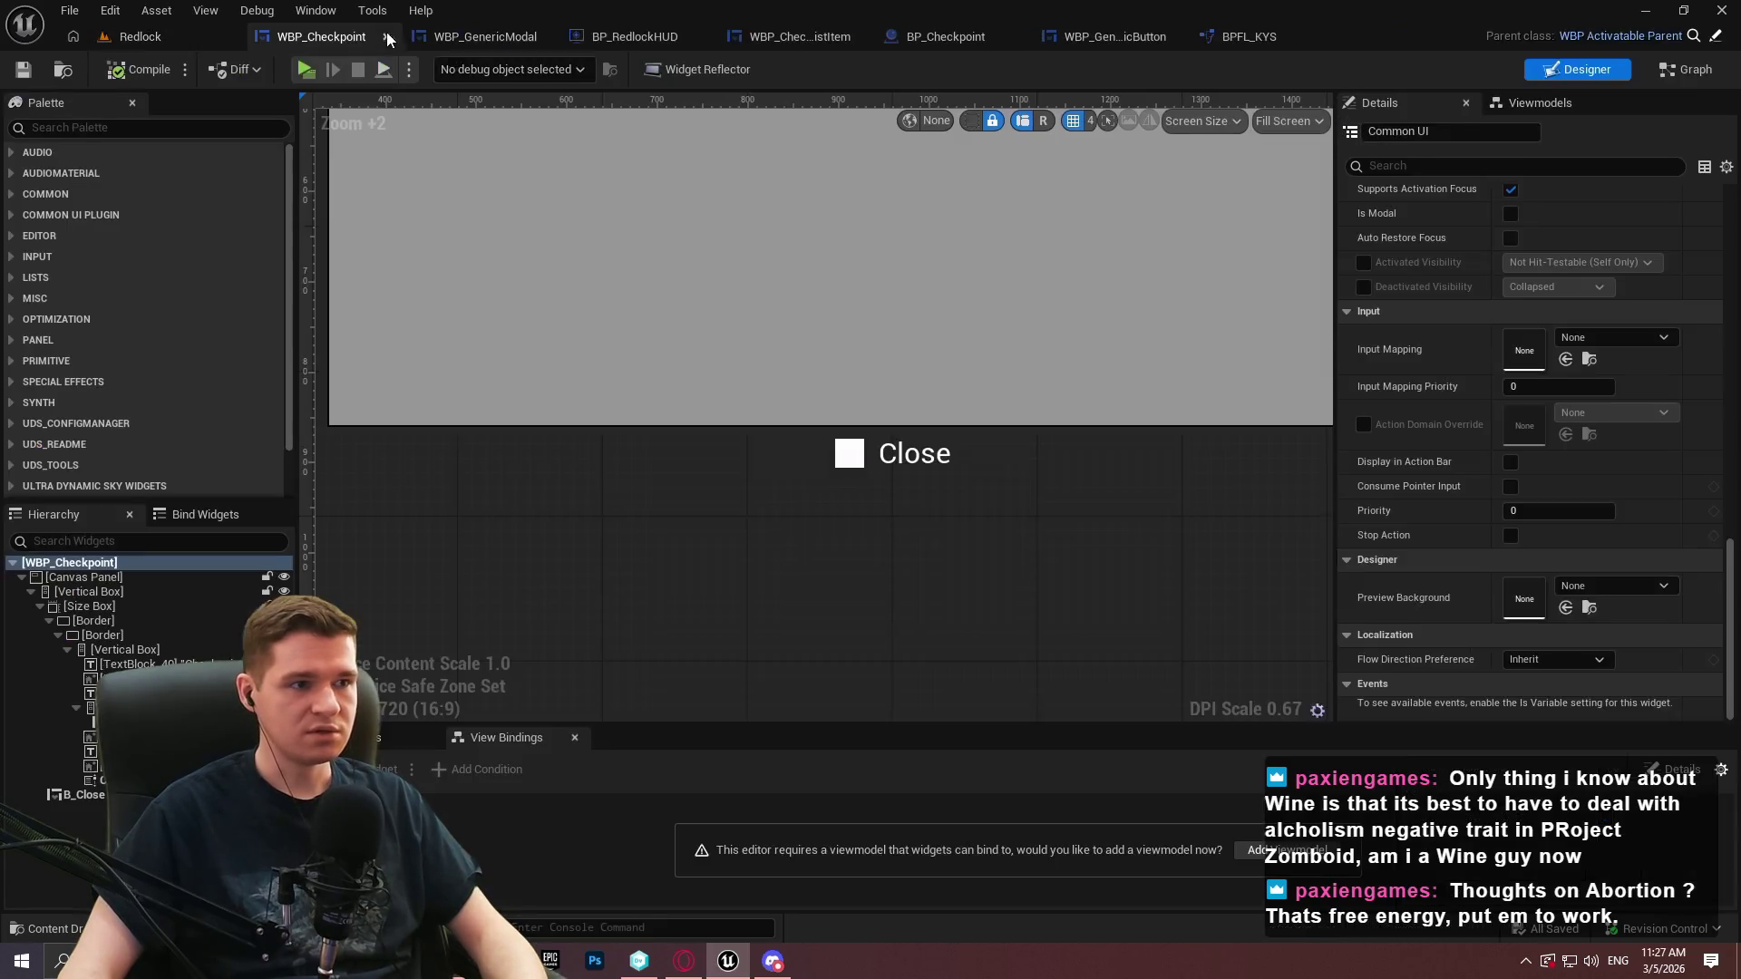
Set WBP_Checkpoint's Input Mapping to IMC_Menu at priority 500, then compile and save
{"action": "left_click", "coordinate": [1589, 343]}
{"action": "scroll", "coordinate": [1632, 581], "scroll_direction": "down", "scroll_amount": 1}
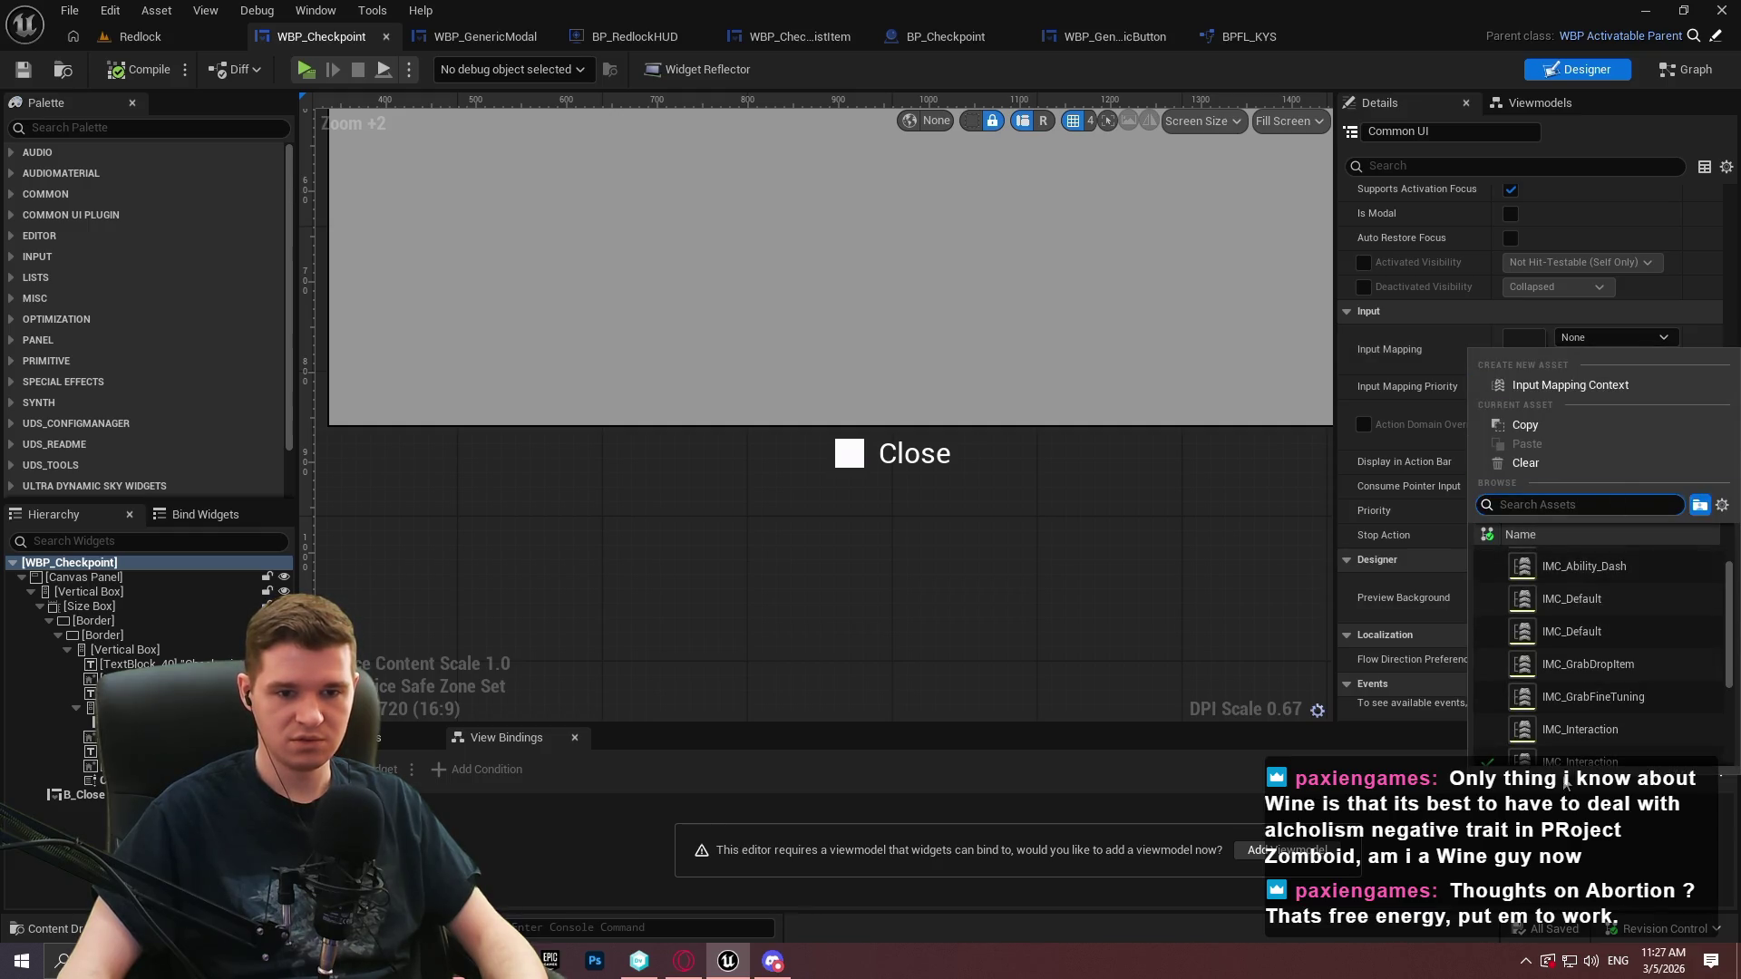
{"action": "scroll", "coordinate": [1595, 676], "scroll_direction": "down", "scroll_amount": 3}
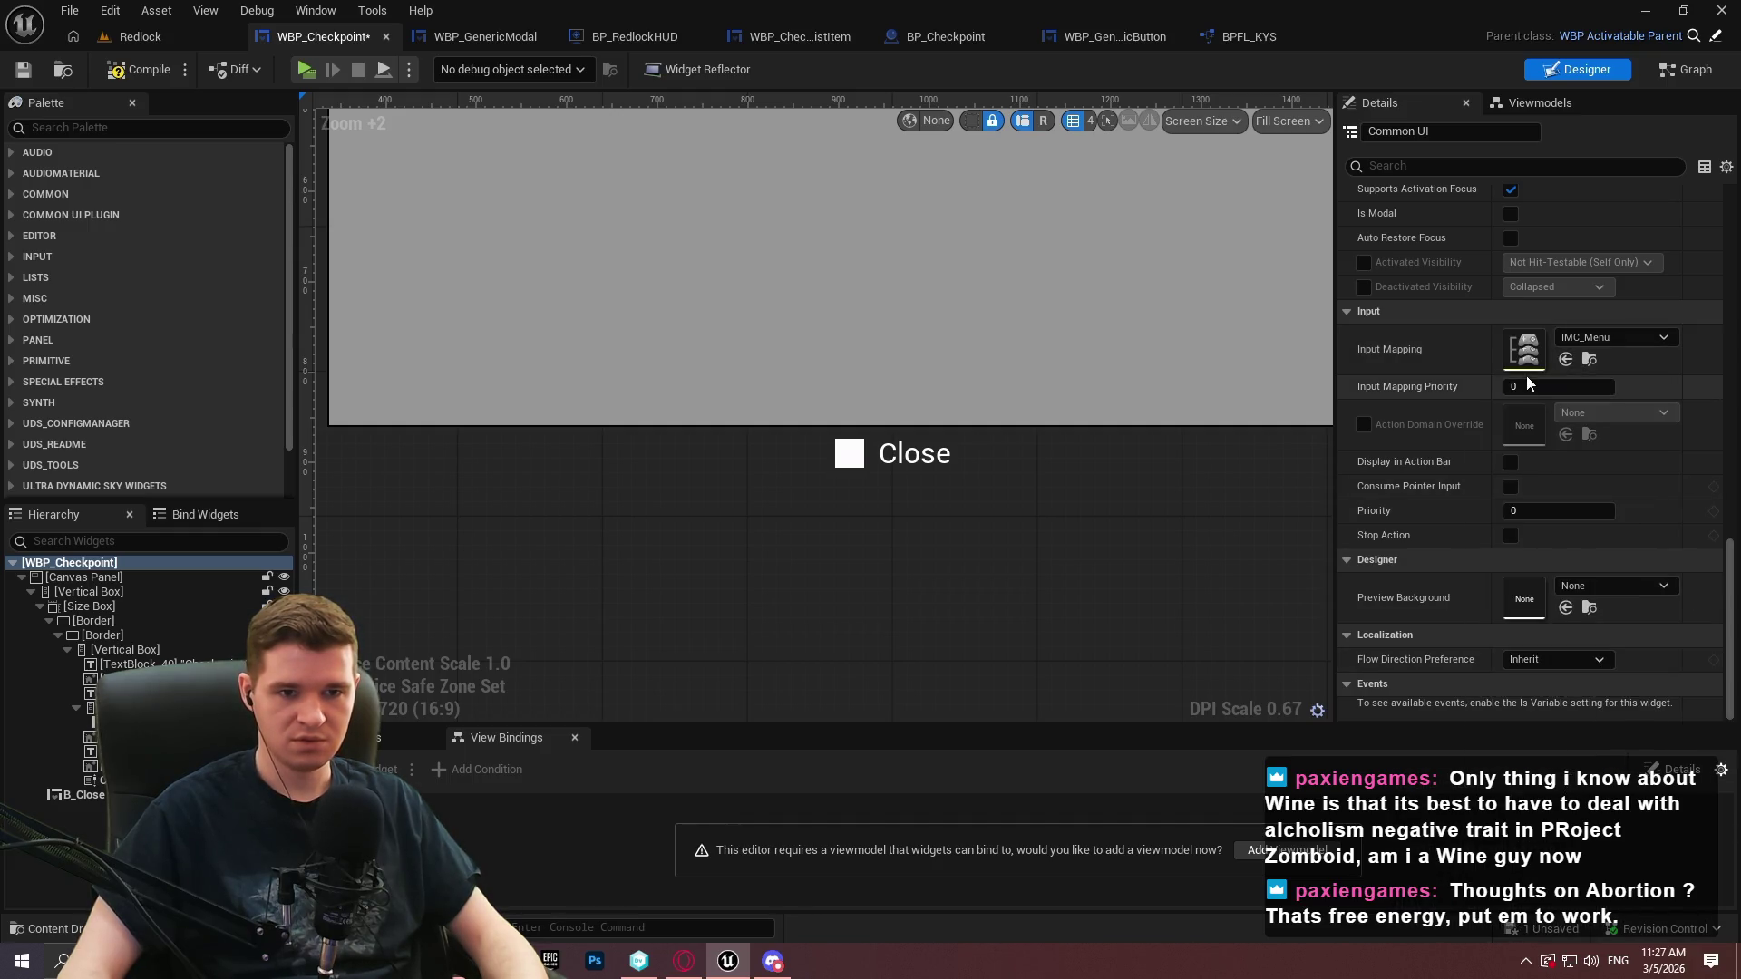
{"action": "left_click", "coordinate": [1528, 386]}
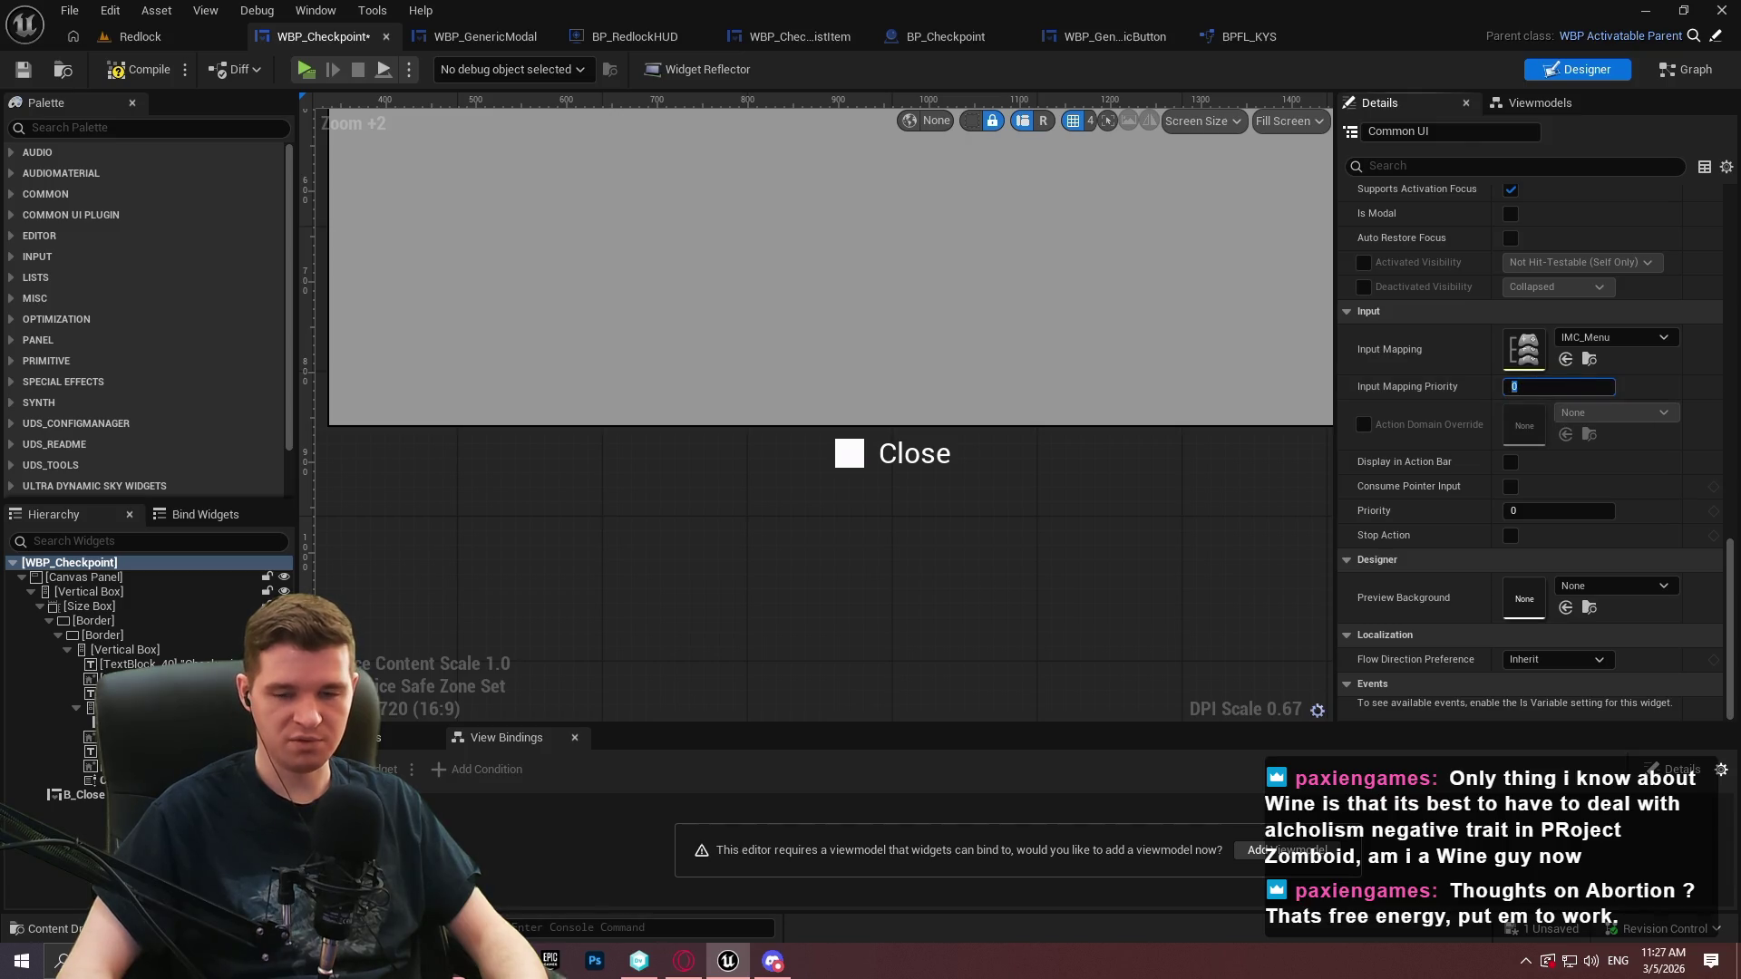
{"action": "type", "text": "500"}
{"action": "key", "text": "Return"}
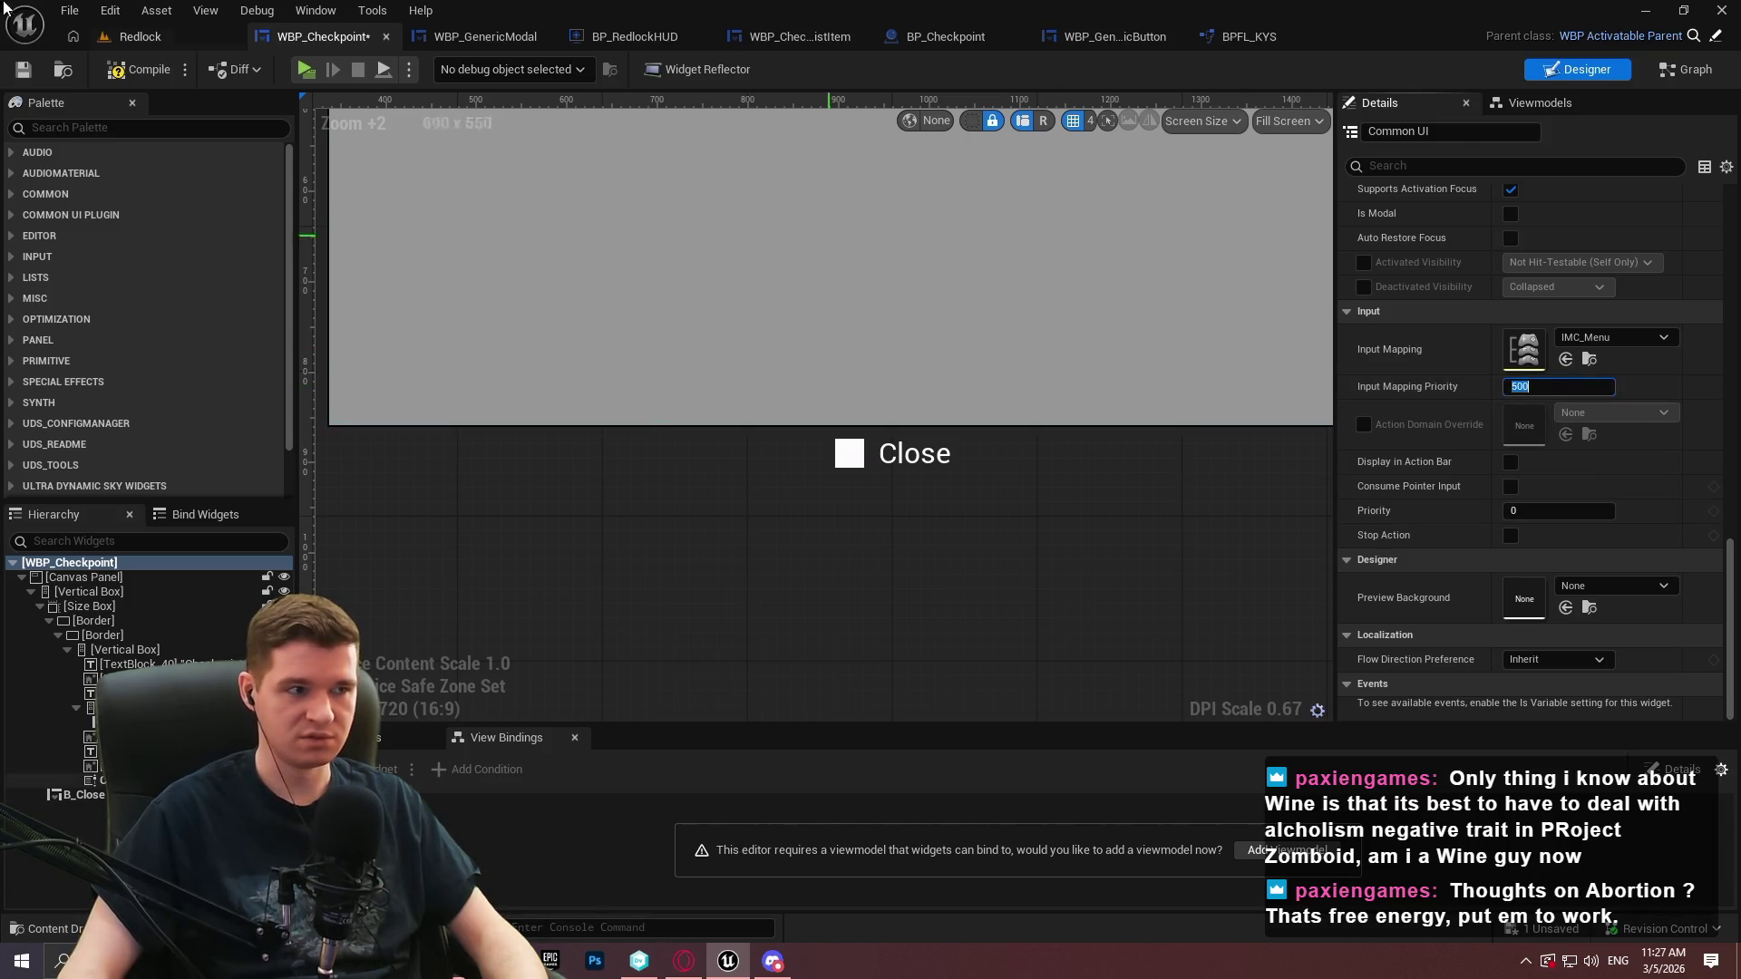
{"action": "left_click", "coordinate": [22, 69]}
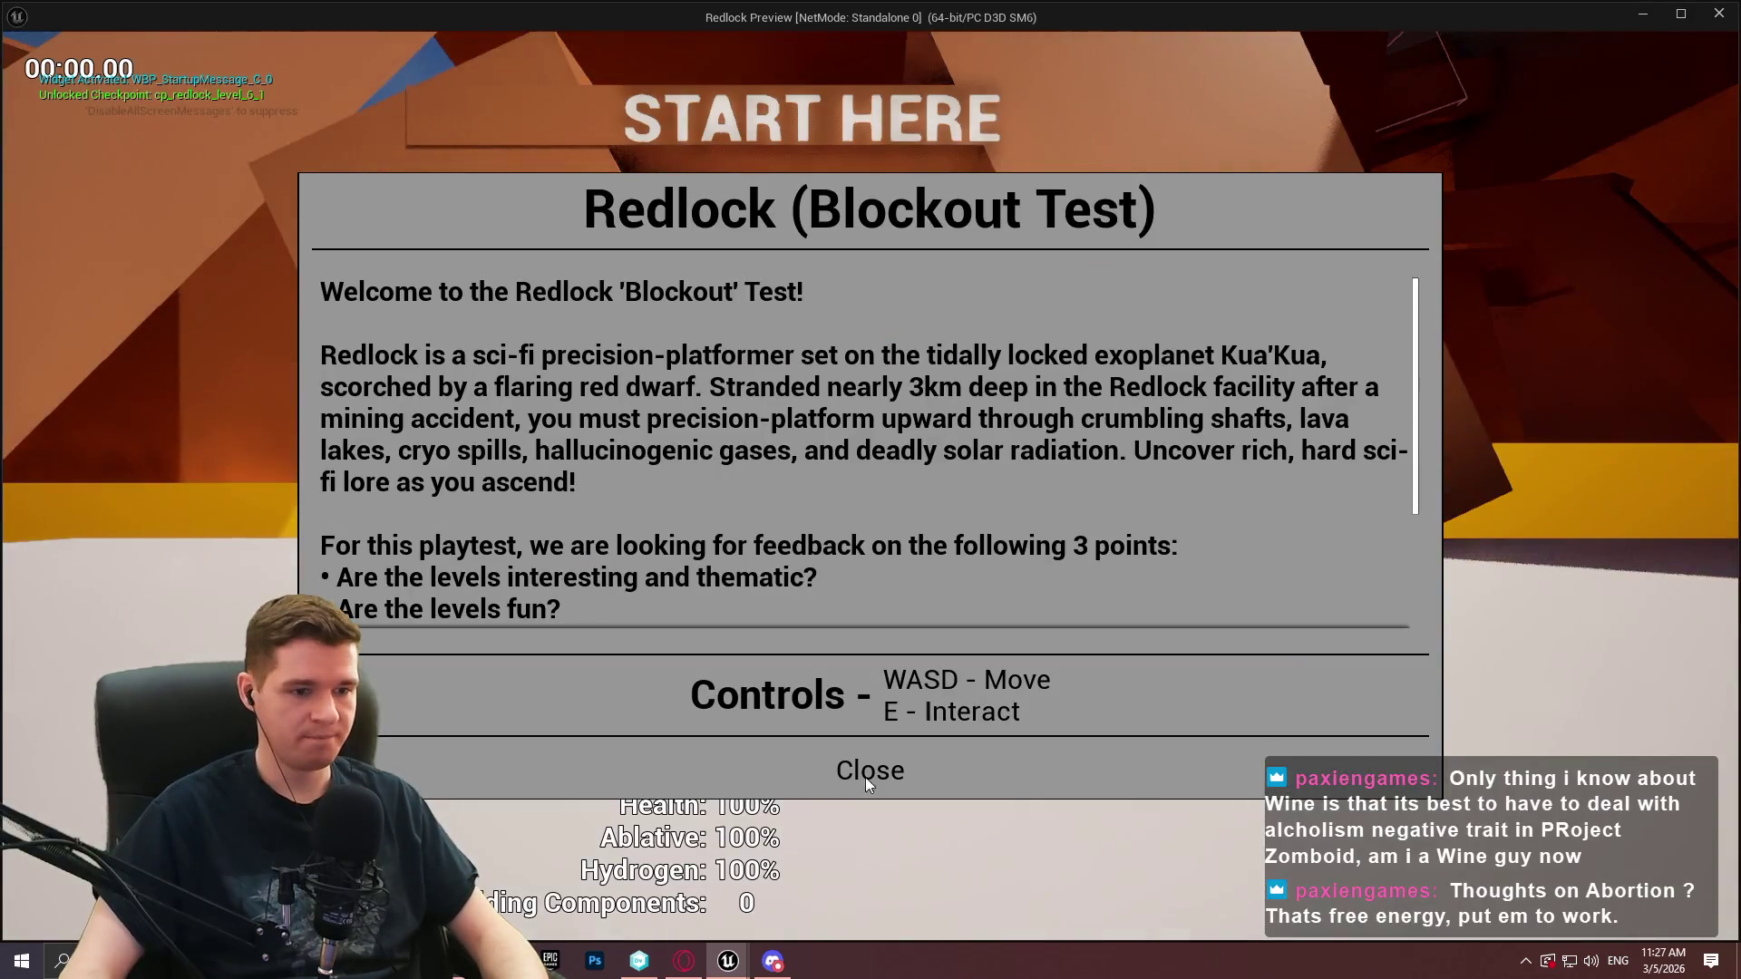
{"action": "left_click", "coordinate": [865, 778]}
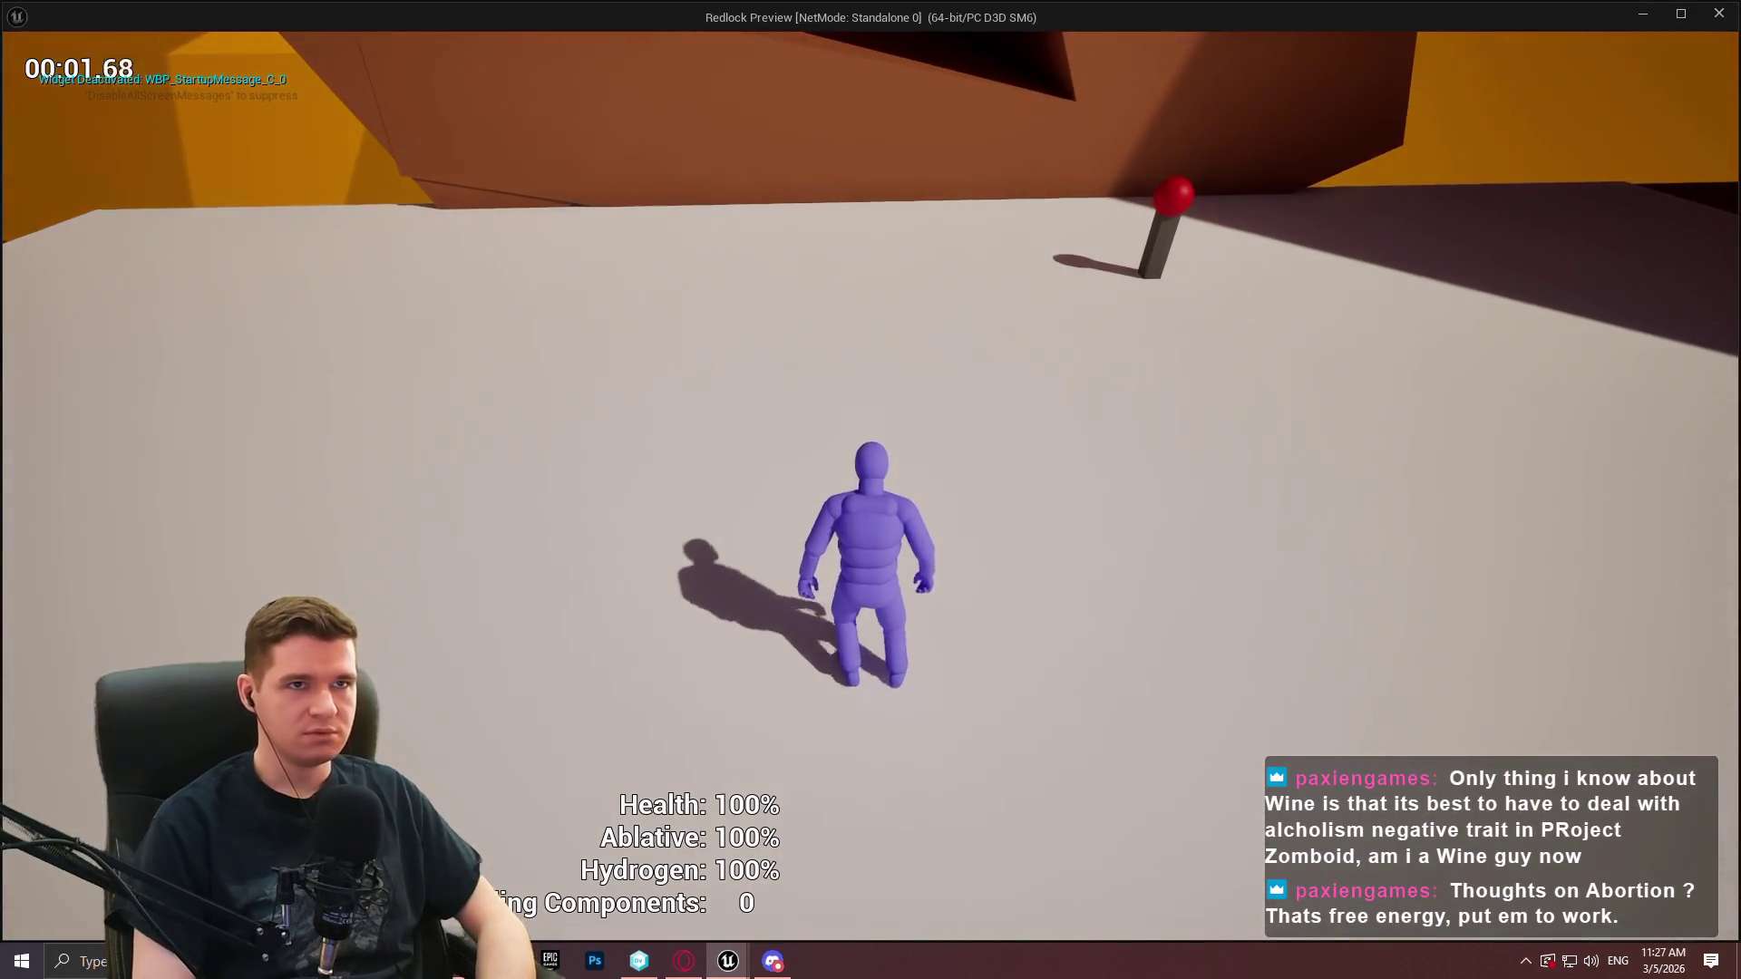
{"action": "key", "text": "w"}
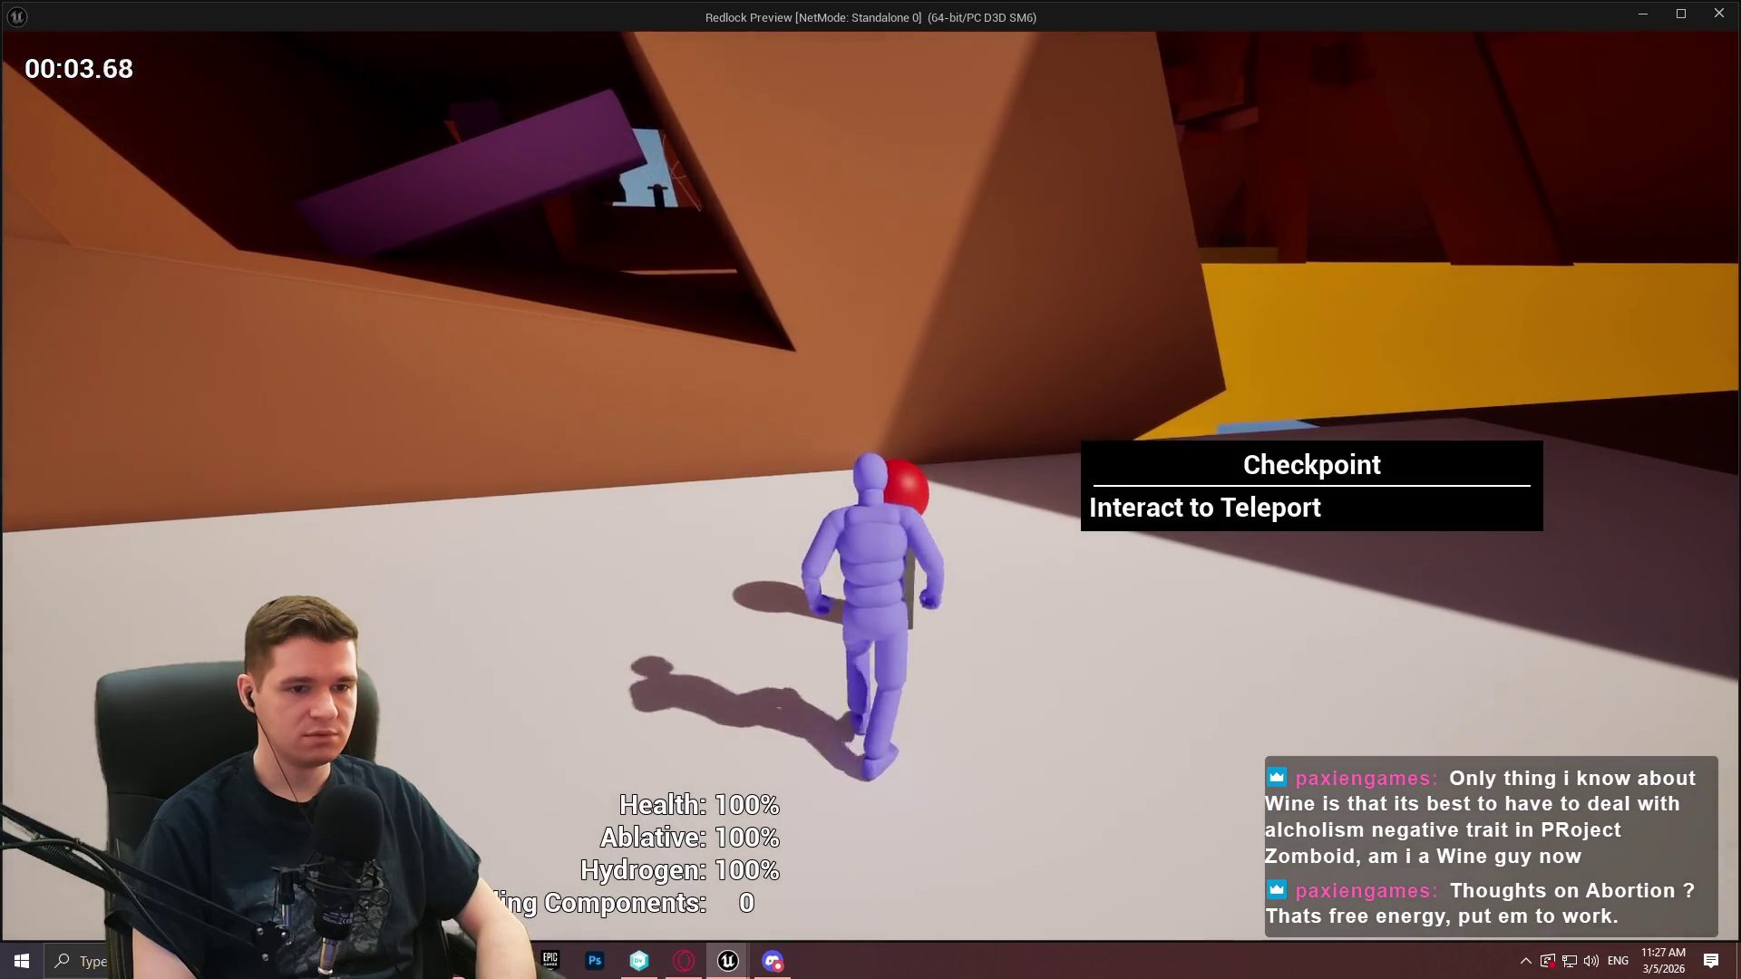
{"action": "key", "text": "e"}
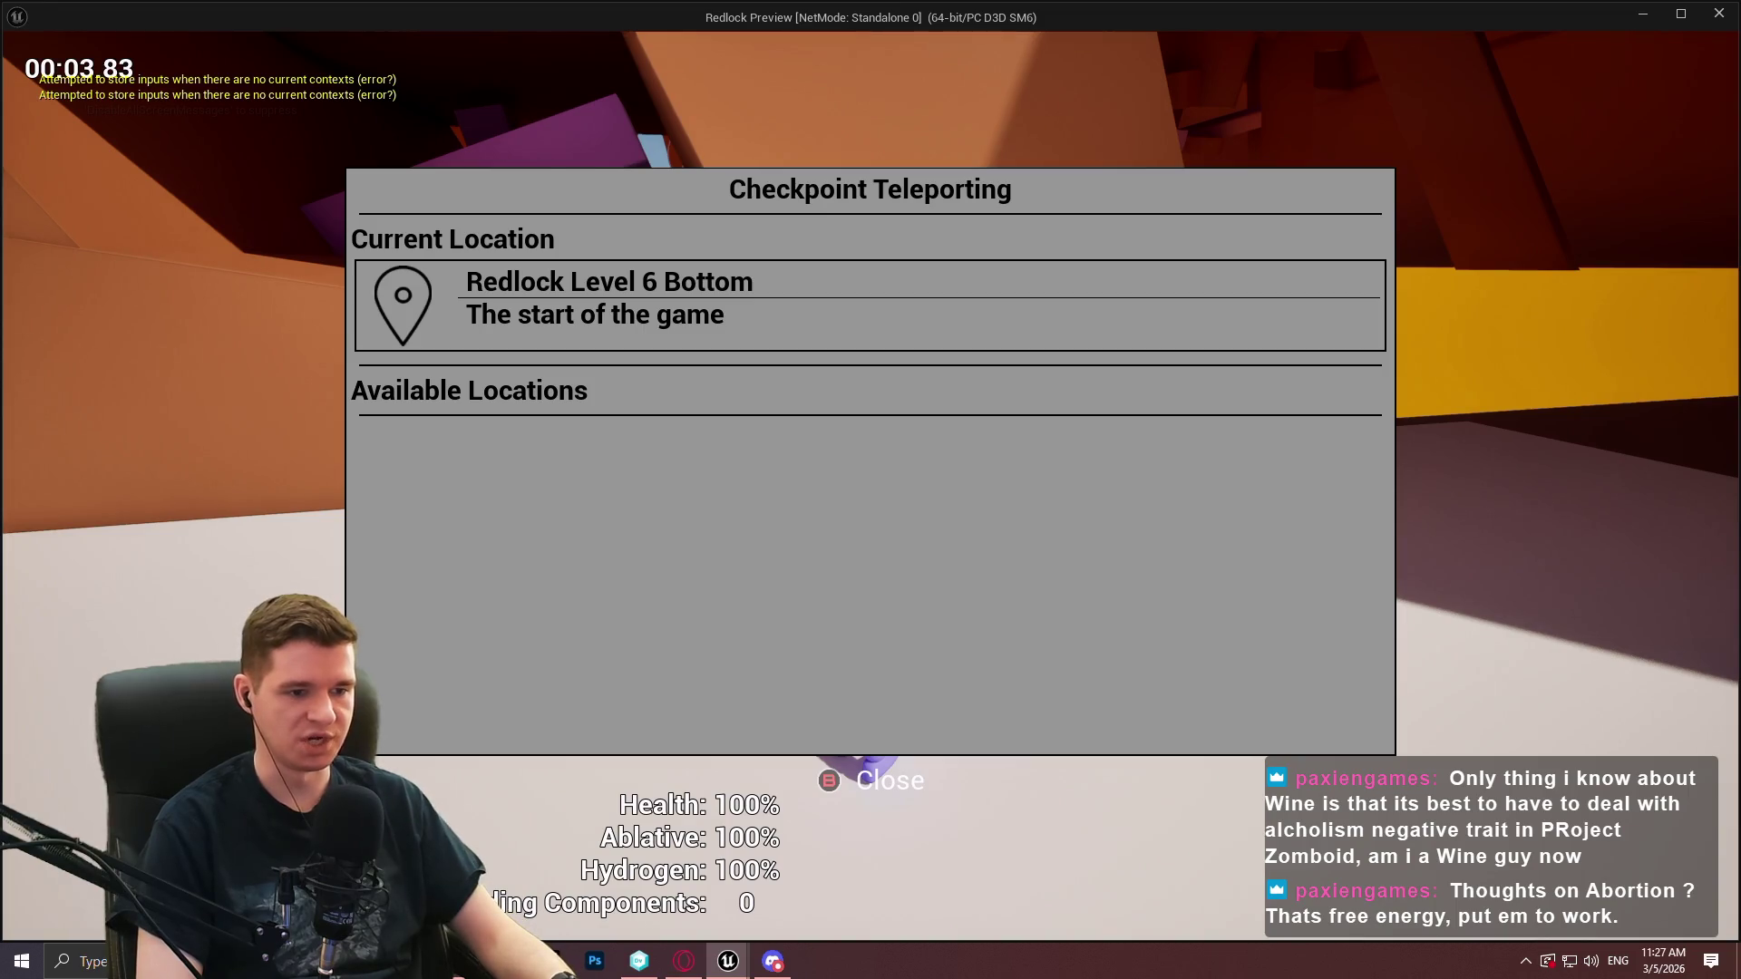
{"action": "key", "text": "Escape"}
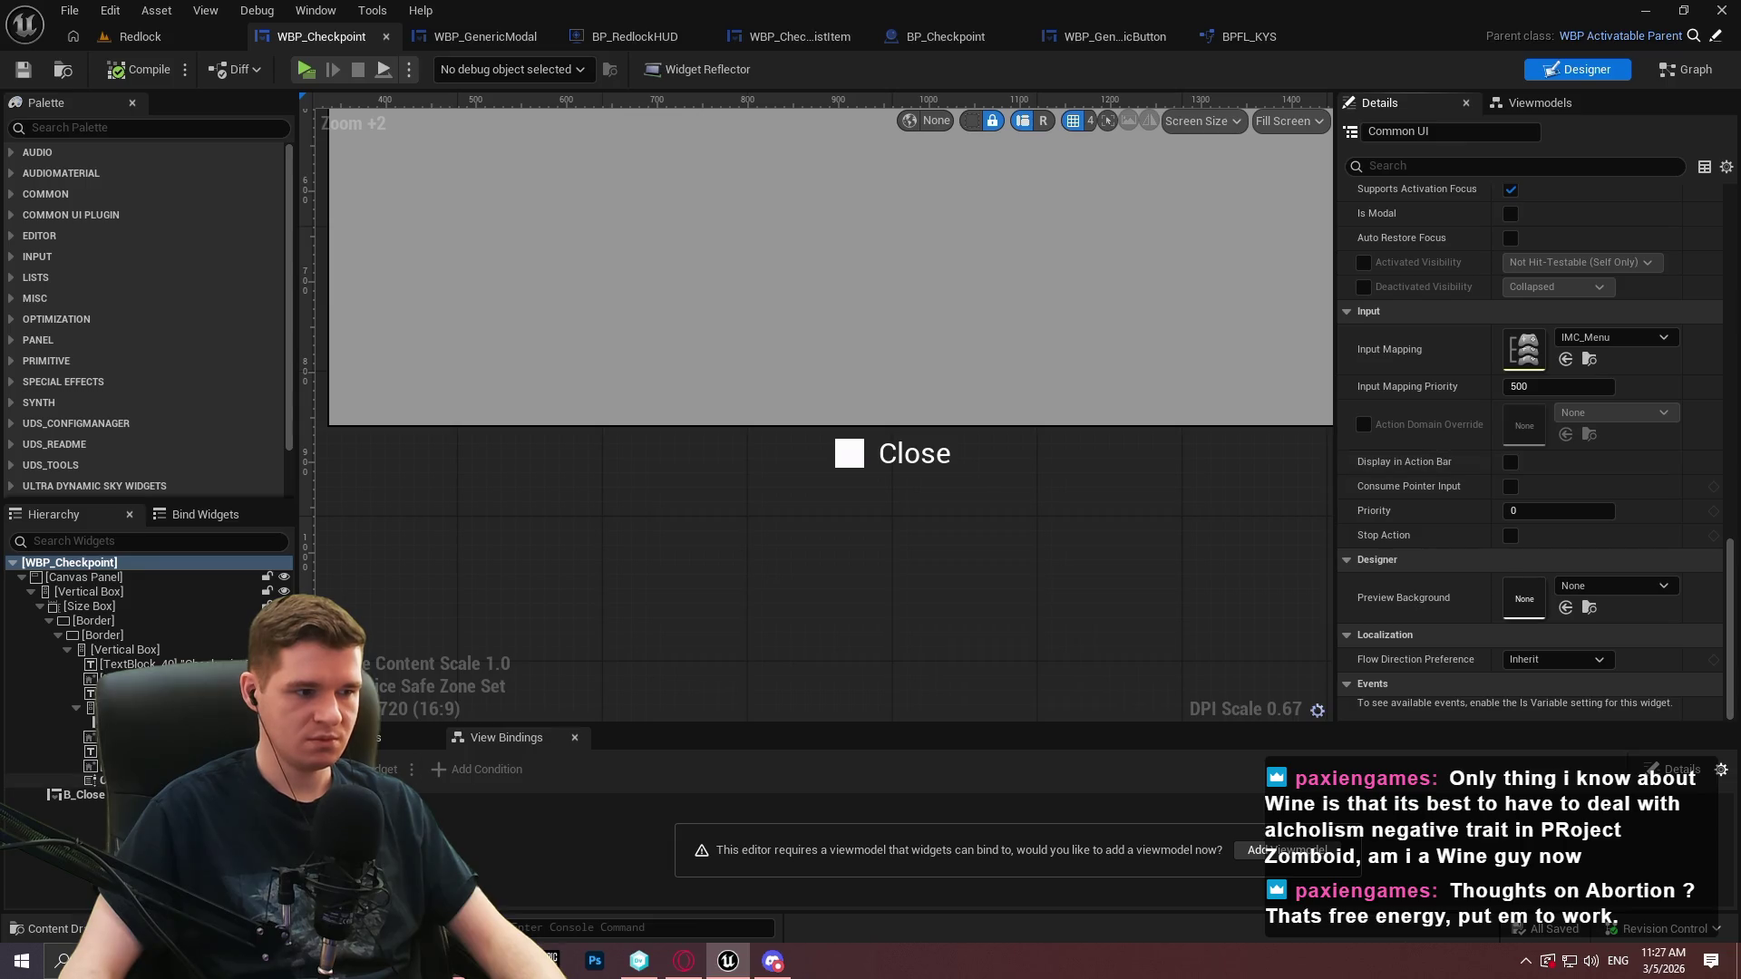
Set B_Close's Triggering Enhanced Input to IA_GenericMenuBack, save, and reselect the root widget
{"action": "left_click", "coordinate": [1267, 407]}
{"action": "left_click", "coordinate": [1270, 449]}
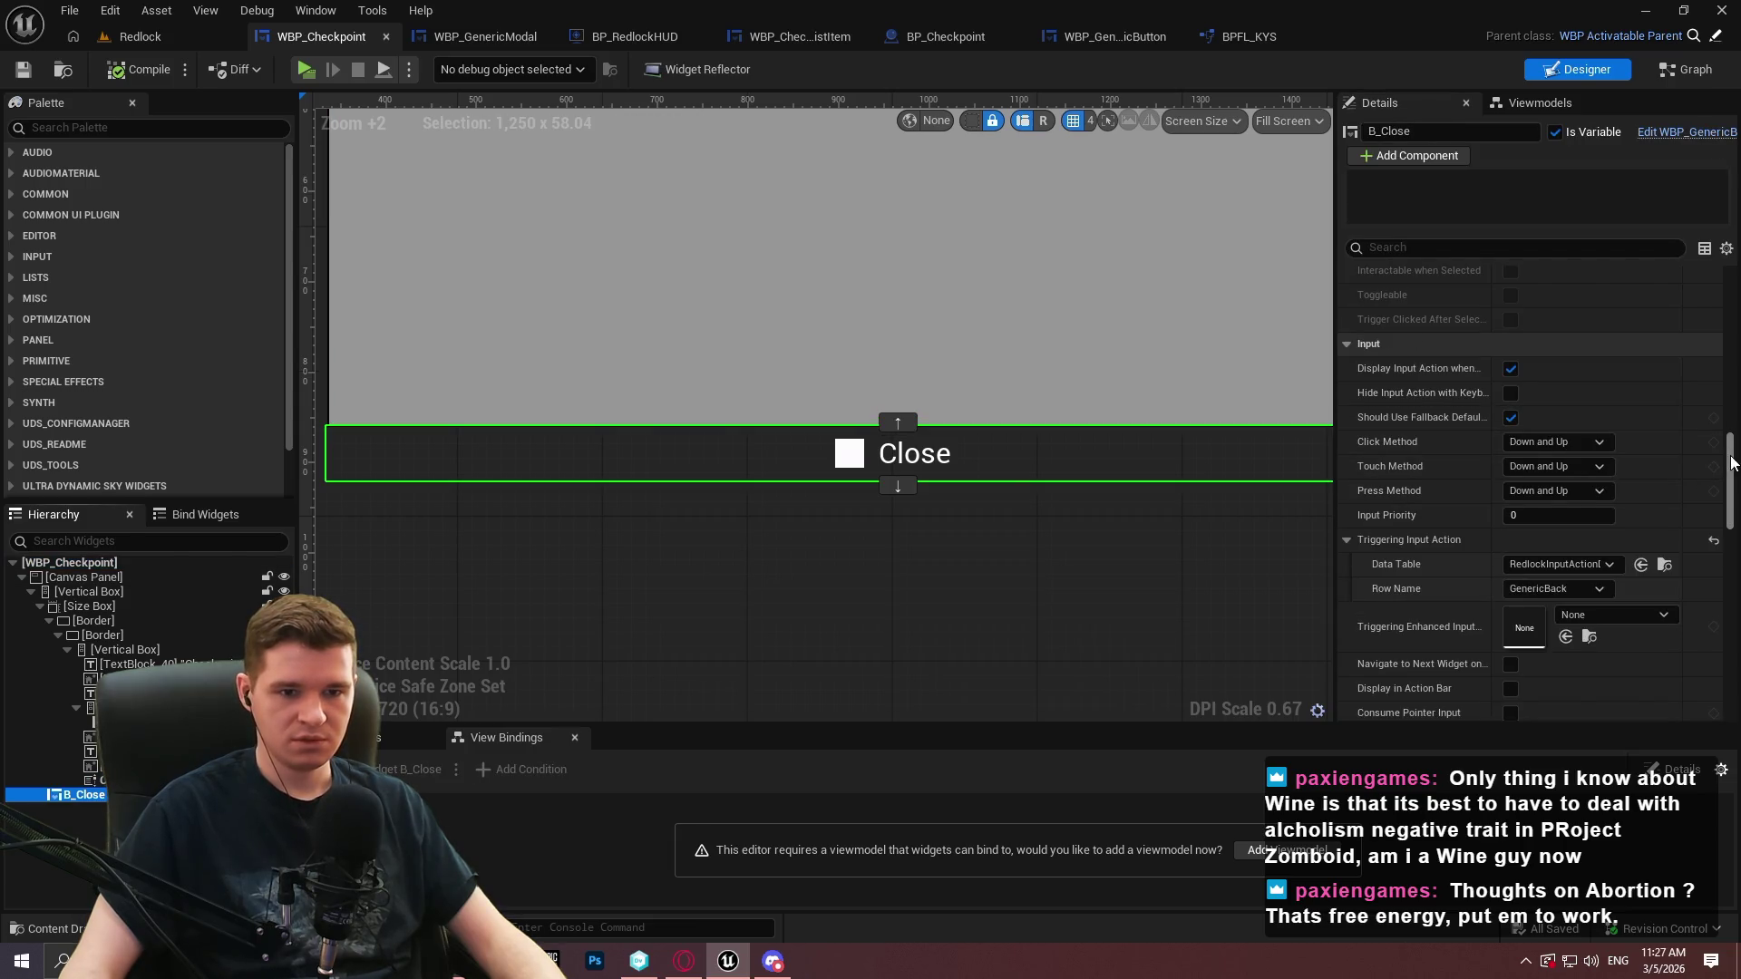
{"action": "scroll", "coordinate": [1732, 481], "scroll_direction": "down", "scroll_amount": 1}
{"action": "left_click", "coordinate": [1613, 460]}
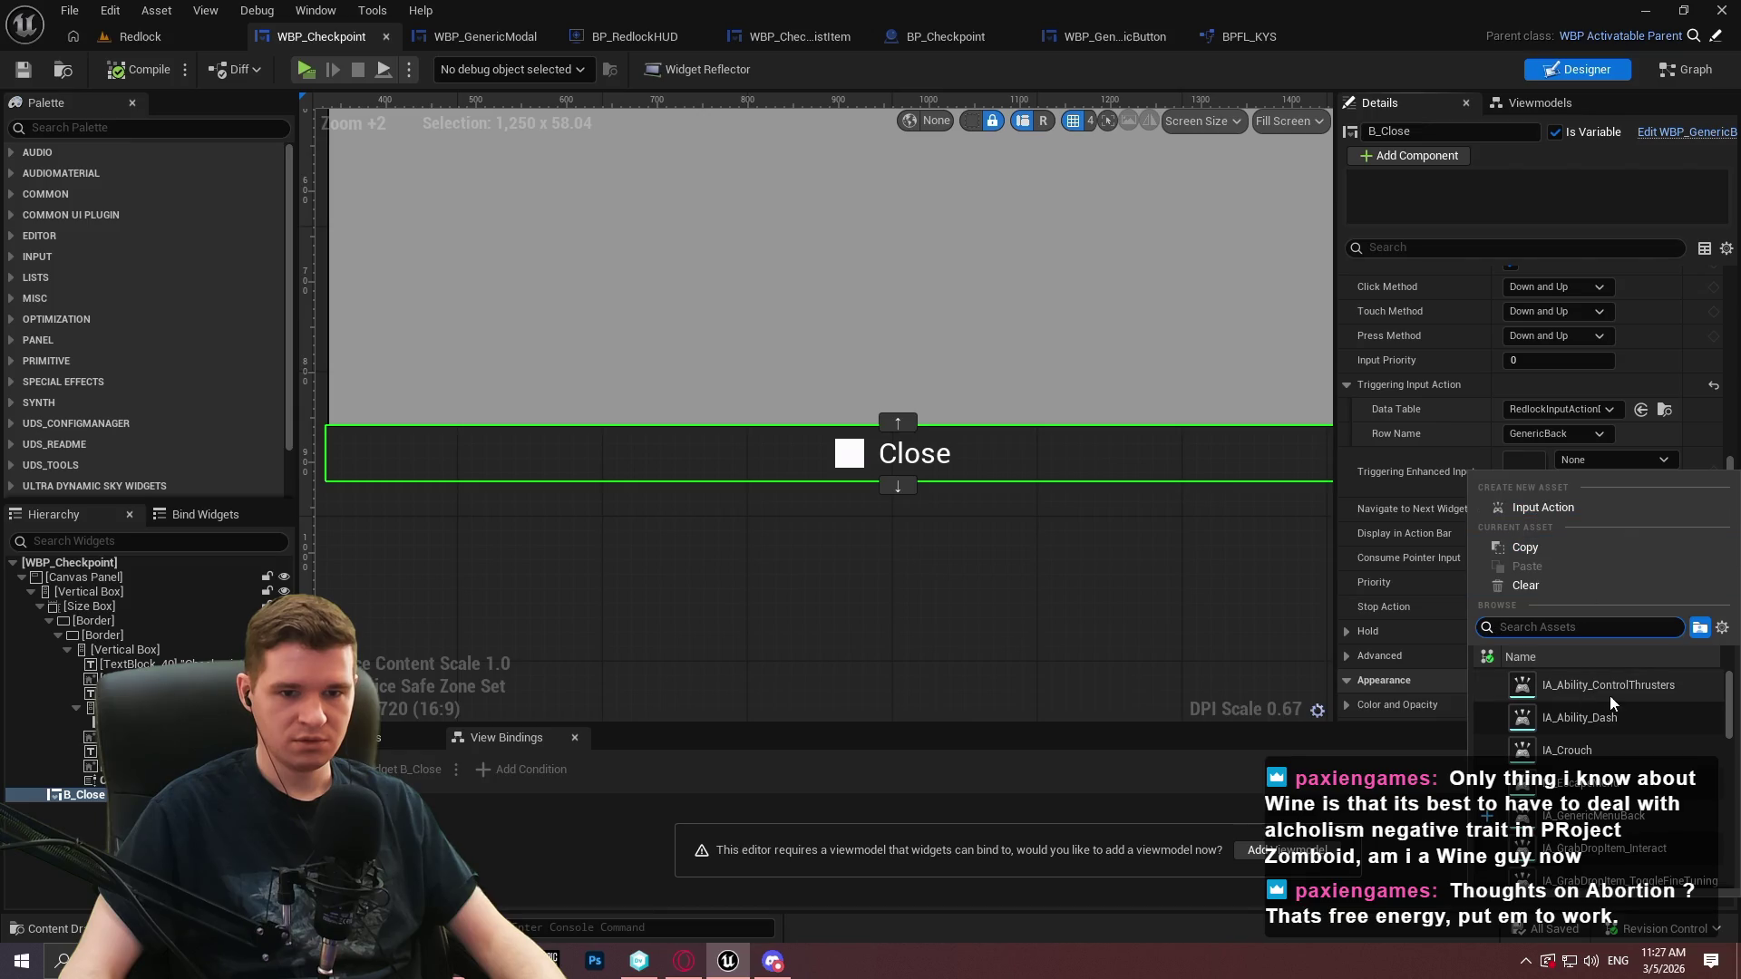
{"action": "scroll", "coordinate": [1615, 815], "scroll_direction": "down", "scroll_amount": 2}
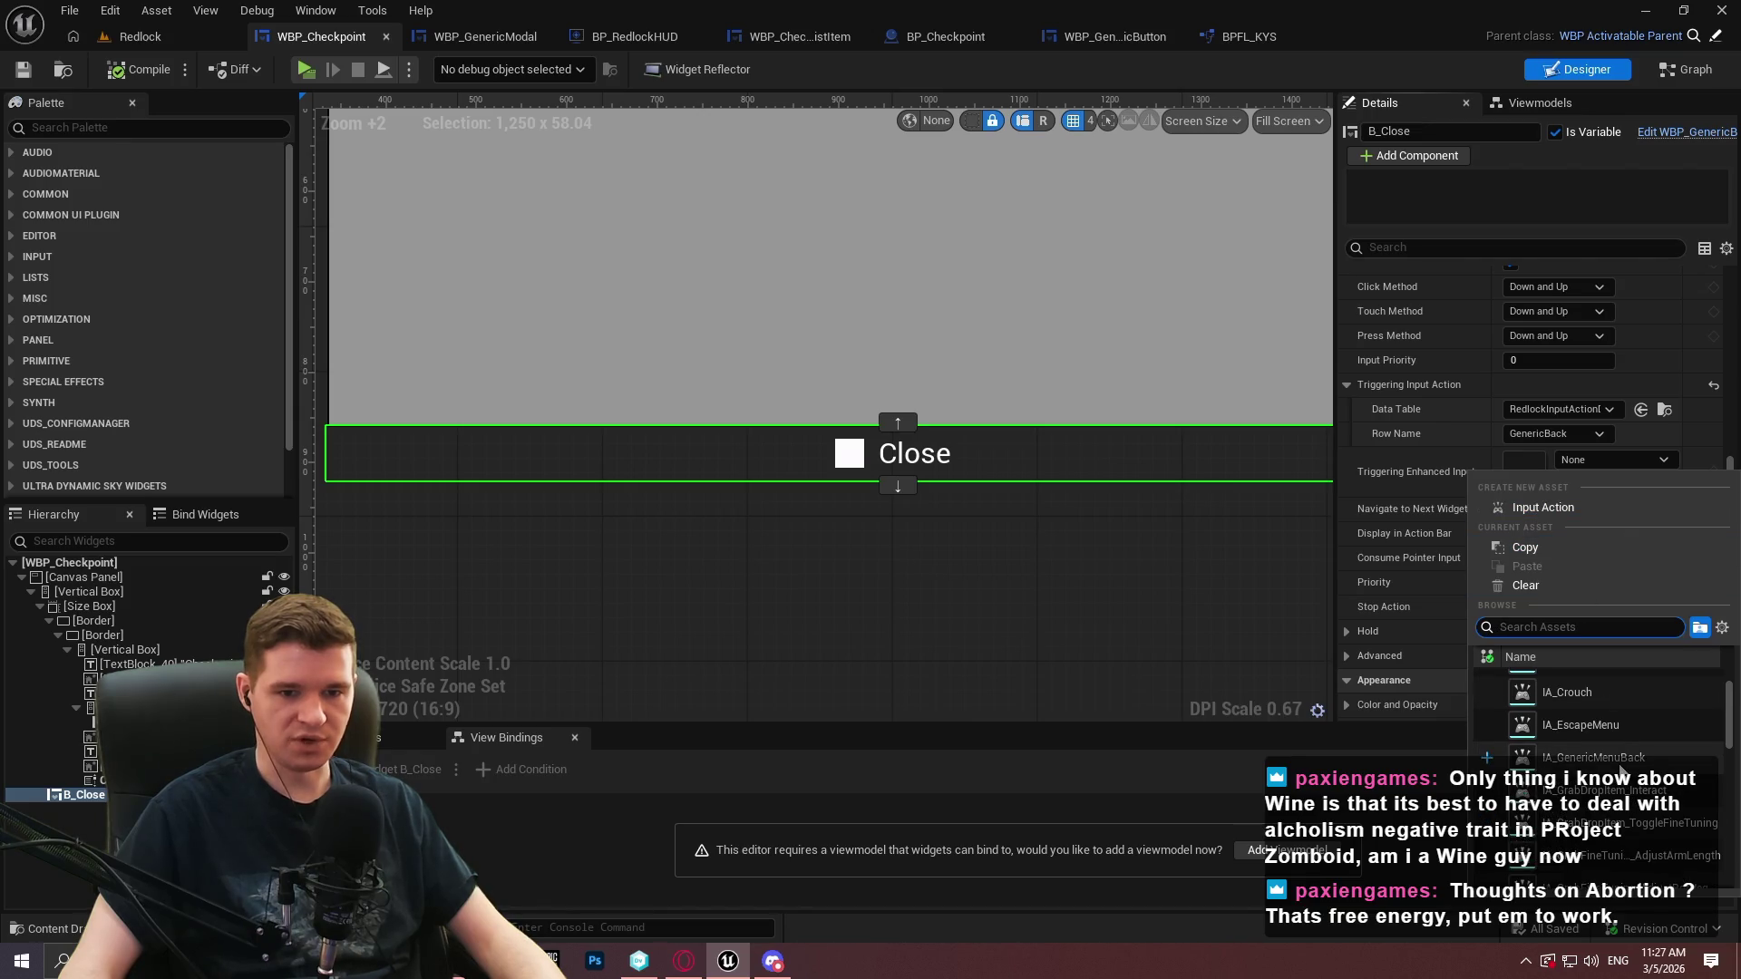
{"action": "left_click", "coordinate": [1619, 761]}
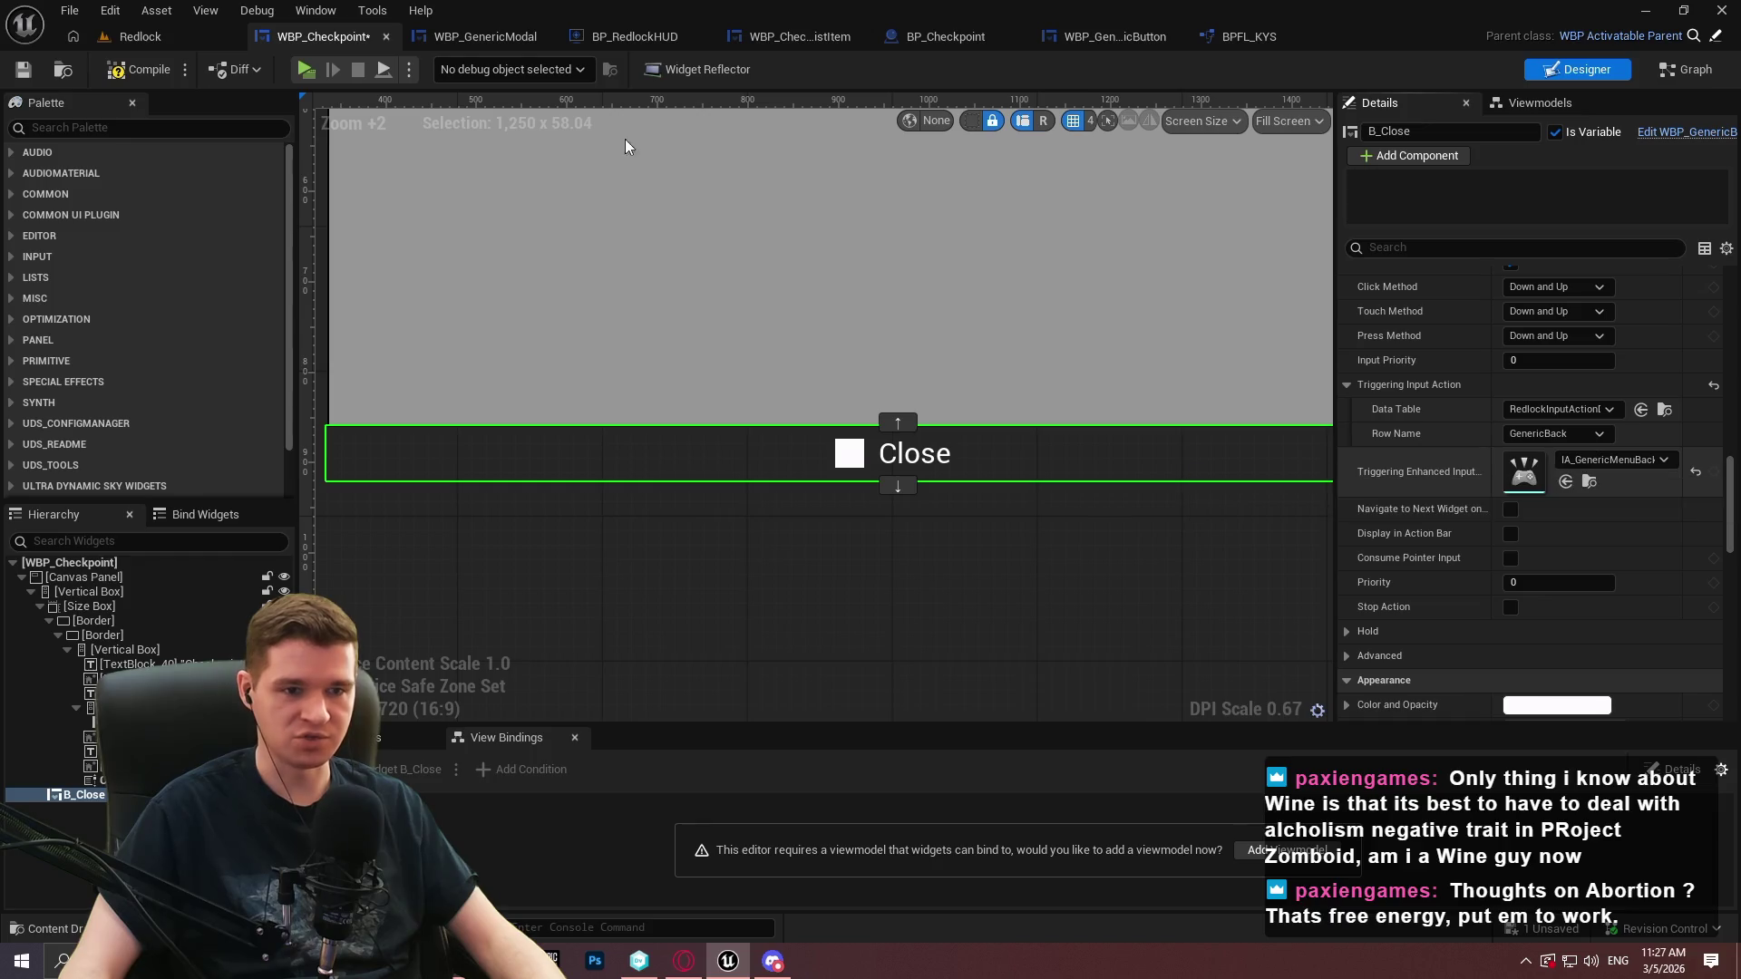
{"action": "left_click", "coordinate": [14, 76]}
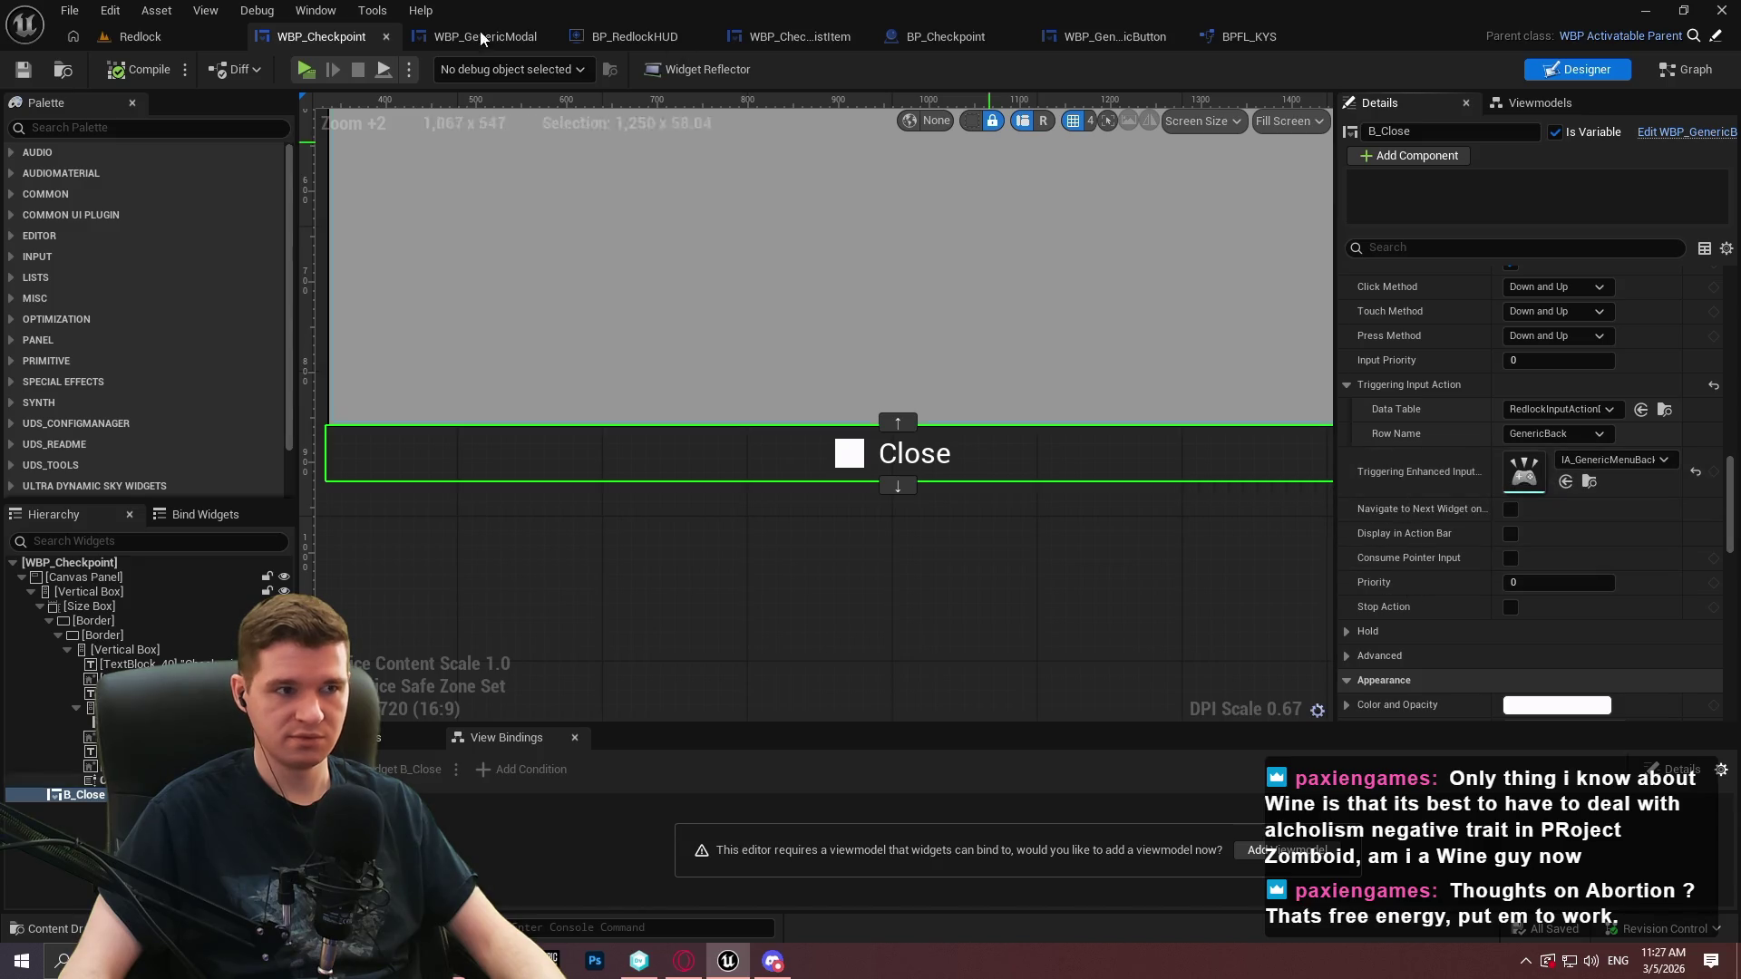
{"action": "left_click", "coordinate": [171, 565]}
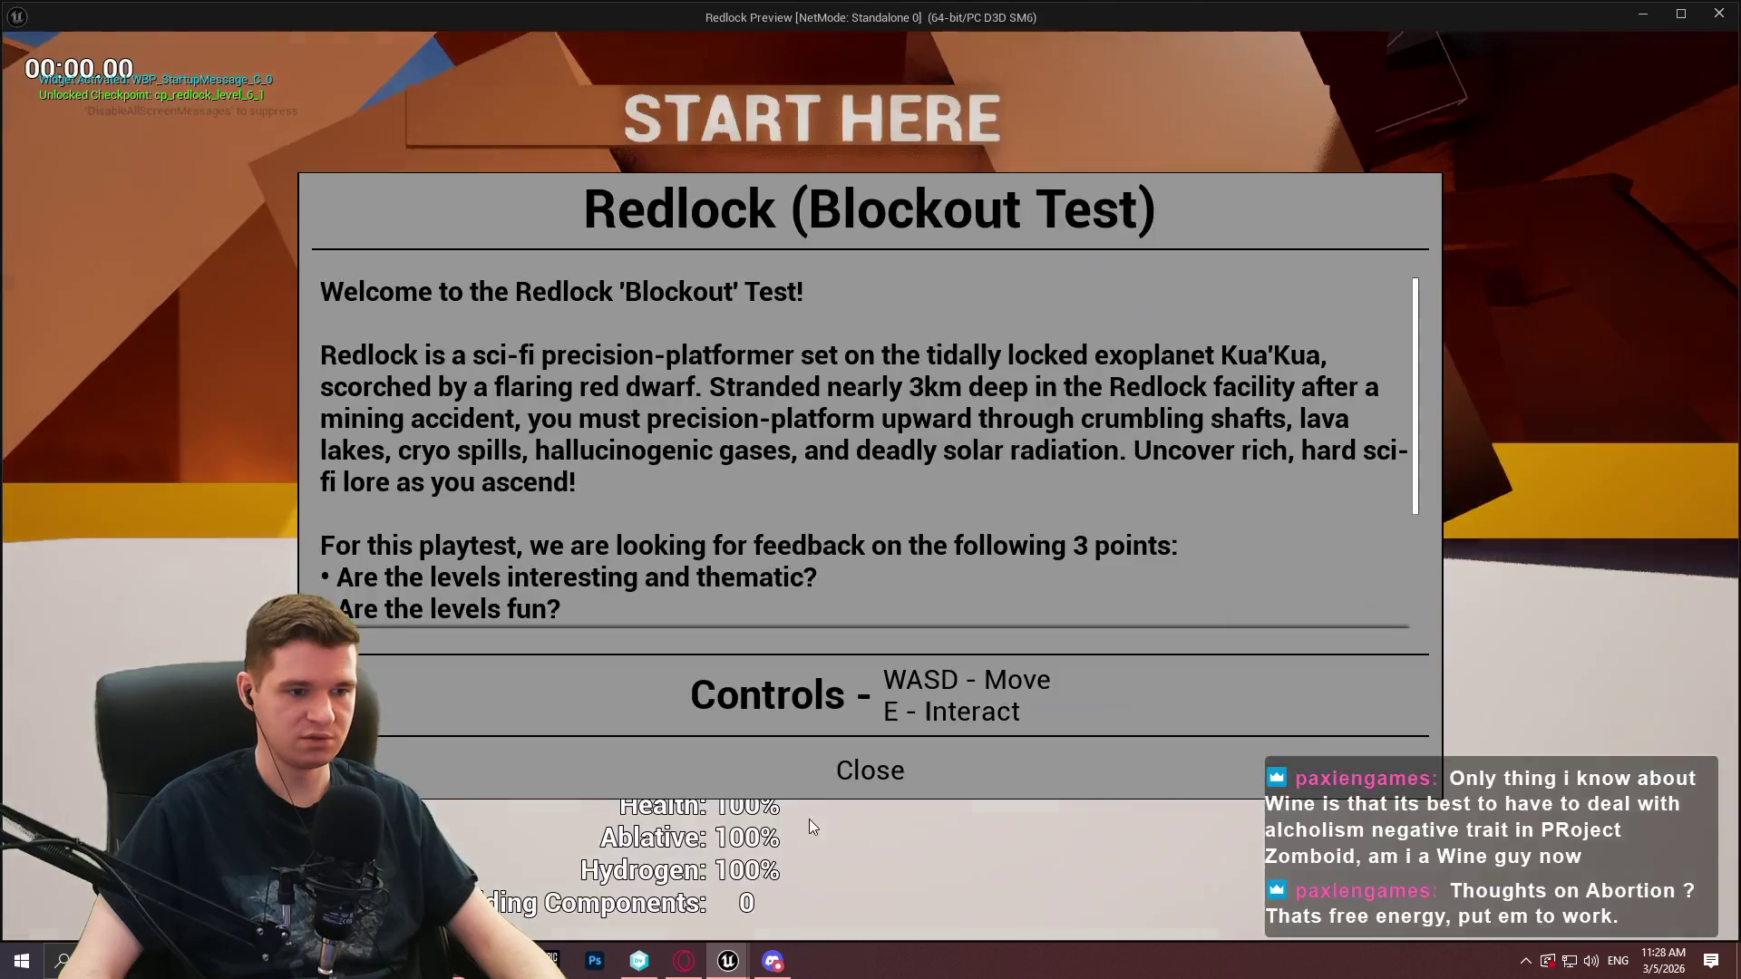
{"action": "left_click", "coordinate": [870, 765]}
{"action": "key", "text": "w"}
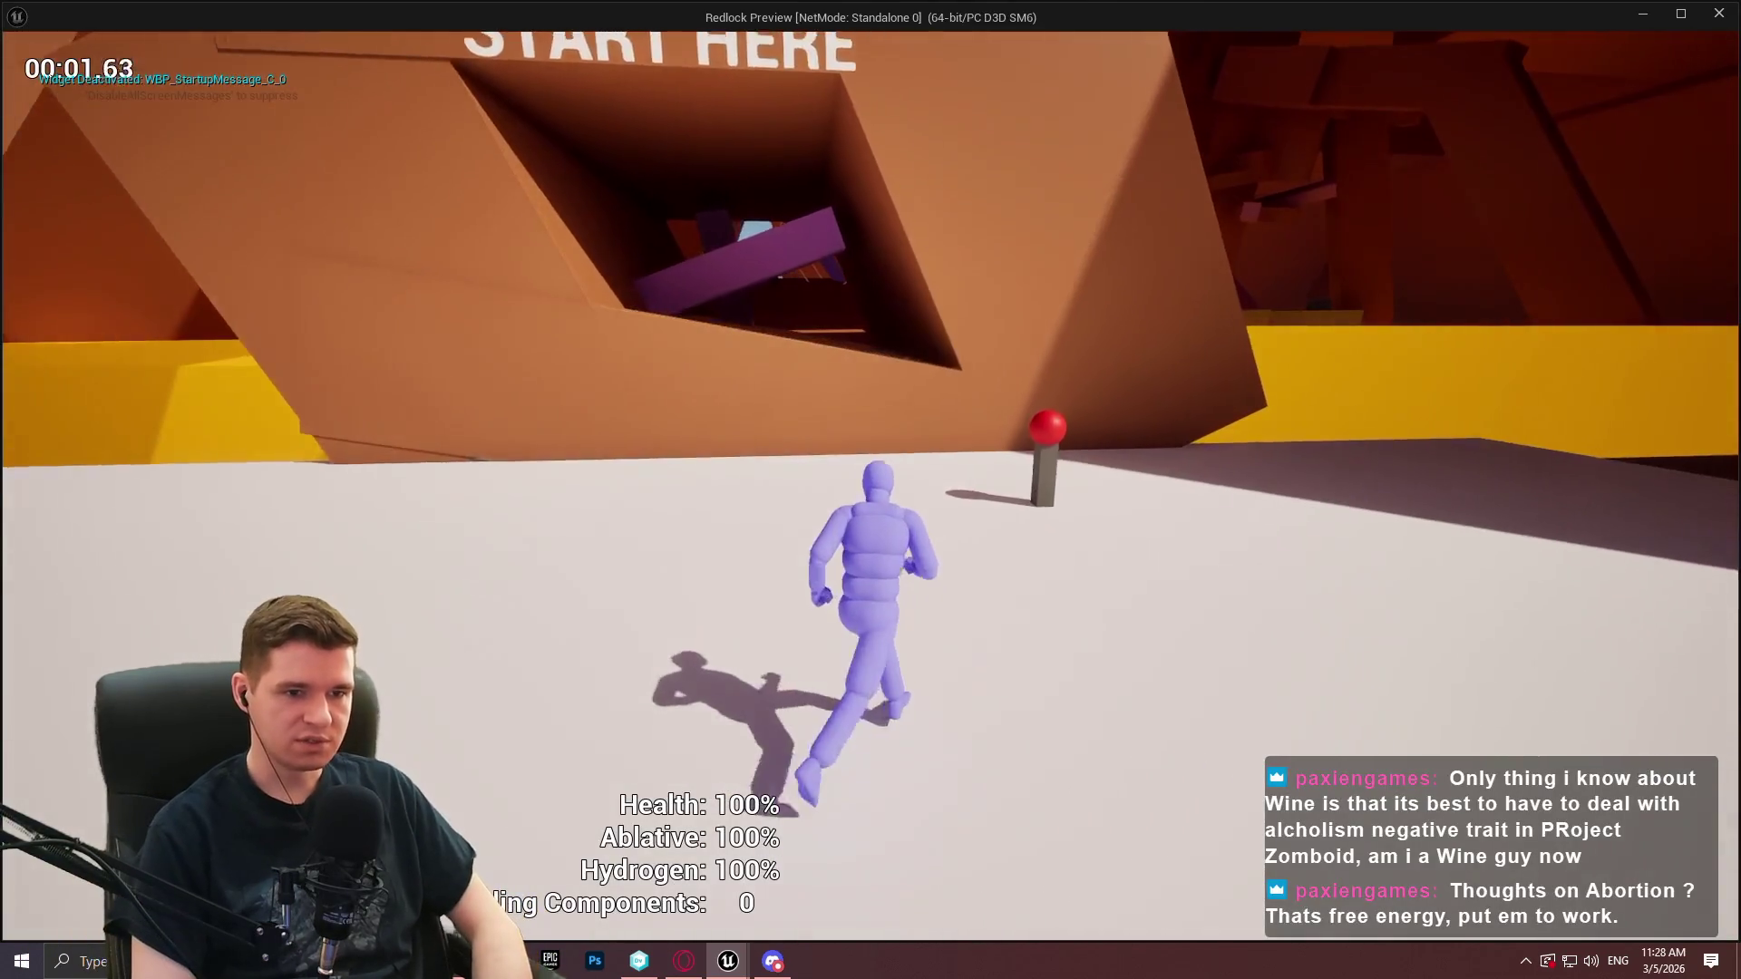
{"action": "key", "text": "e"}
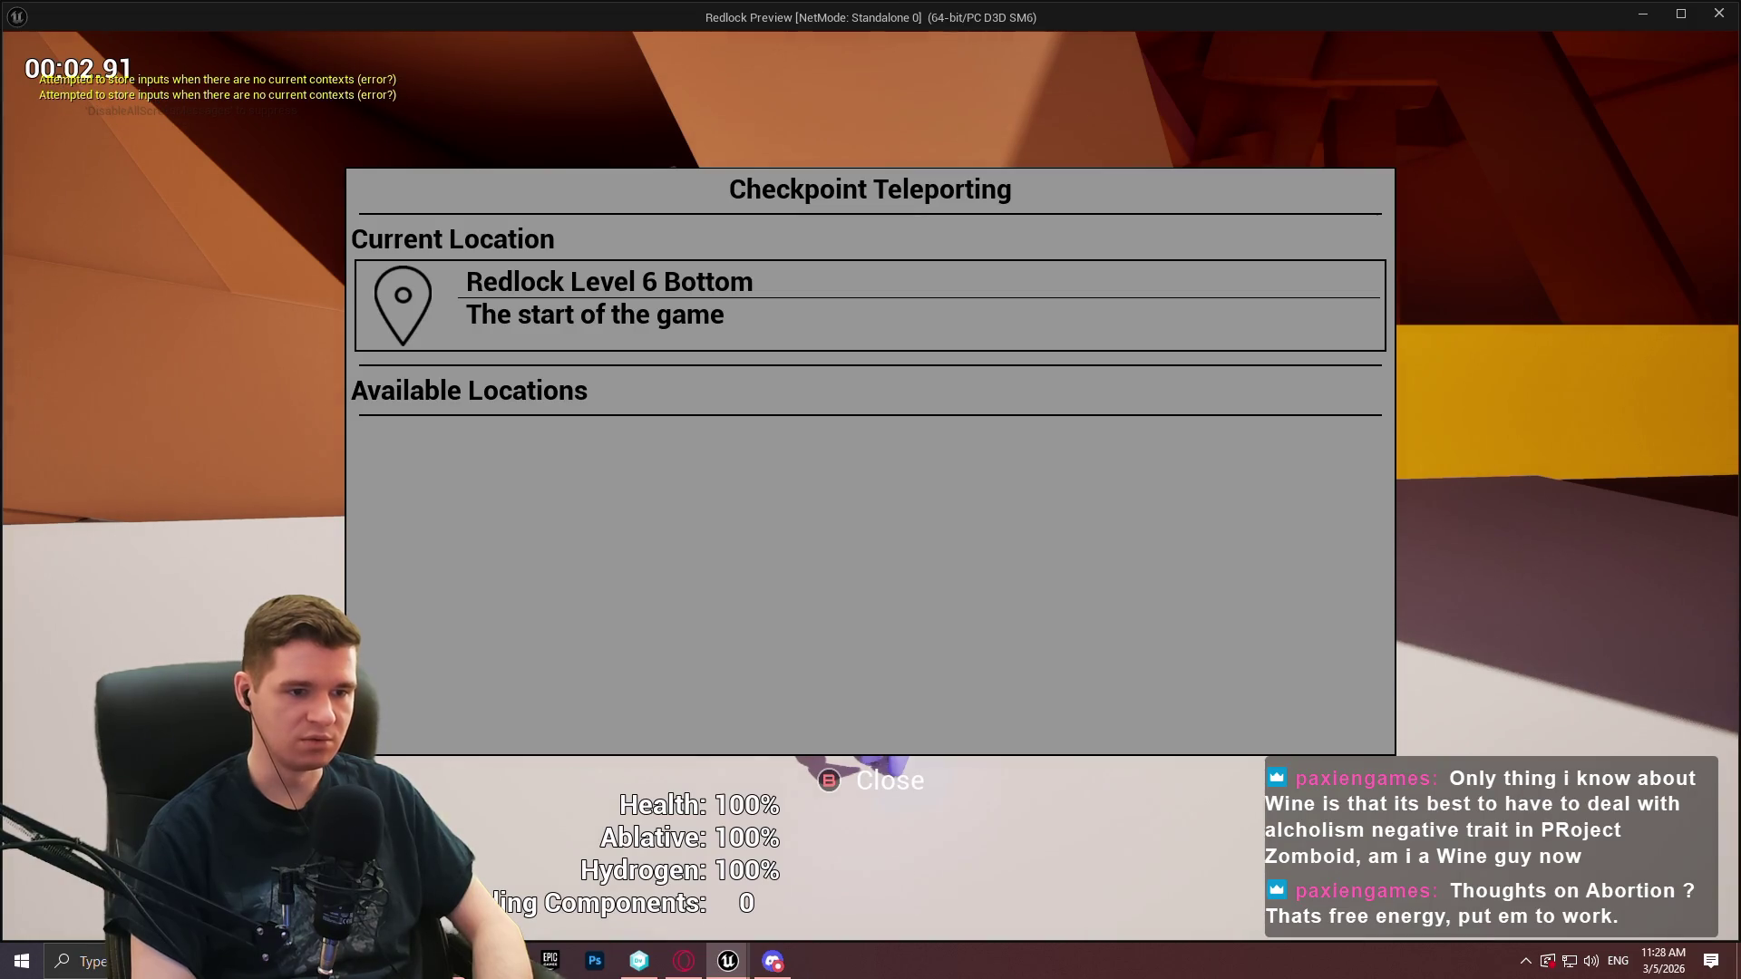
{"action": "key", "text": "e"}
{"action": "key", "text": "e"}
{"action": "key", "text": "e"}
{"action": "key", "text": "e"}
{"action": "key", "text": "e"}
{"action": "key", "text": "e"}
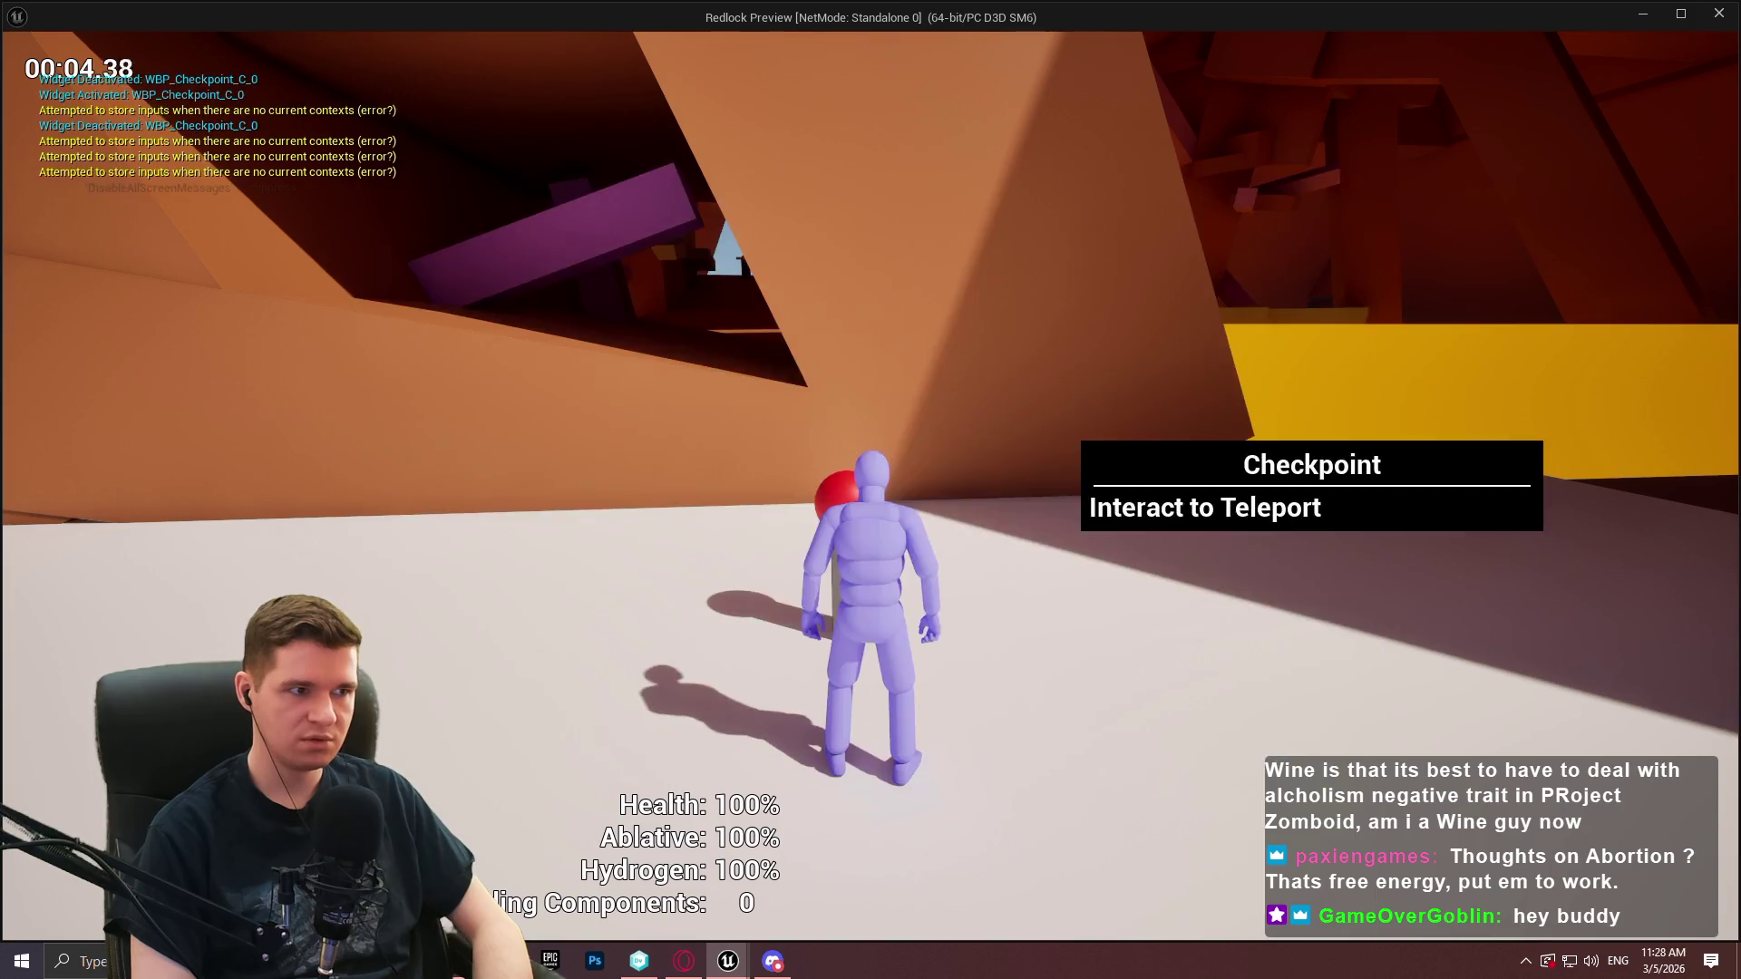
{"action": "key", "text": "e"}
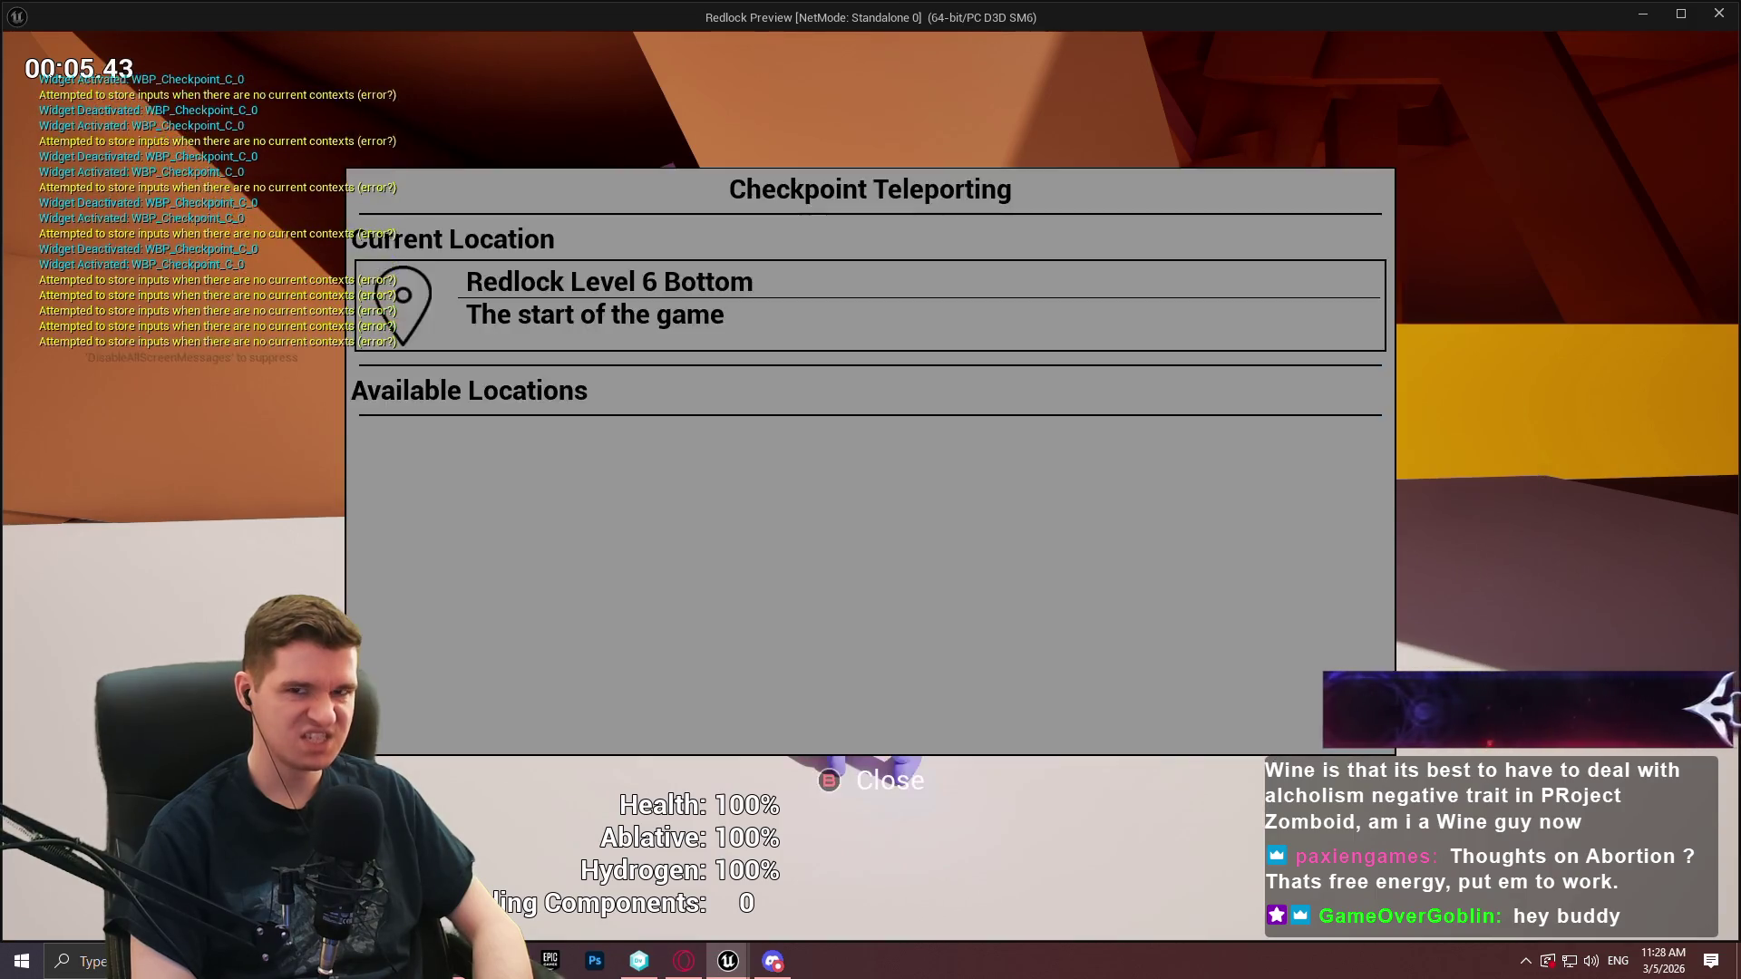
{"action": "key", "text": "e"}
{"action": "key", "text": "space"}
{"action": "key", "text": "e"}
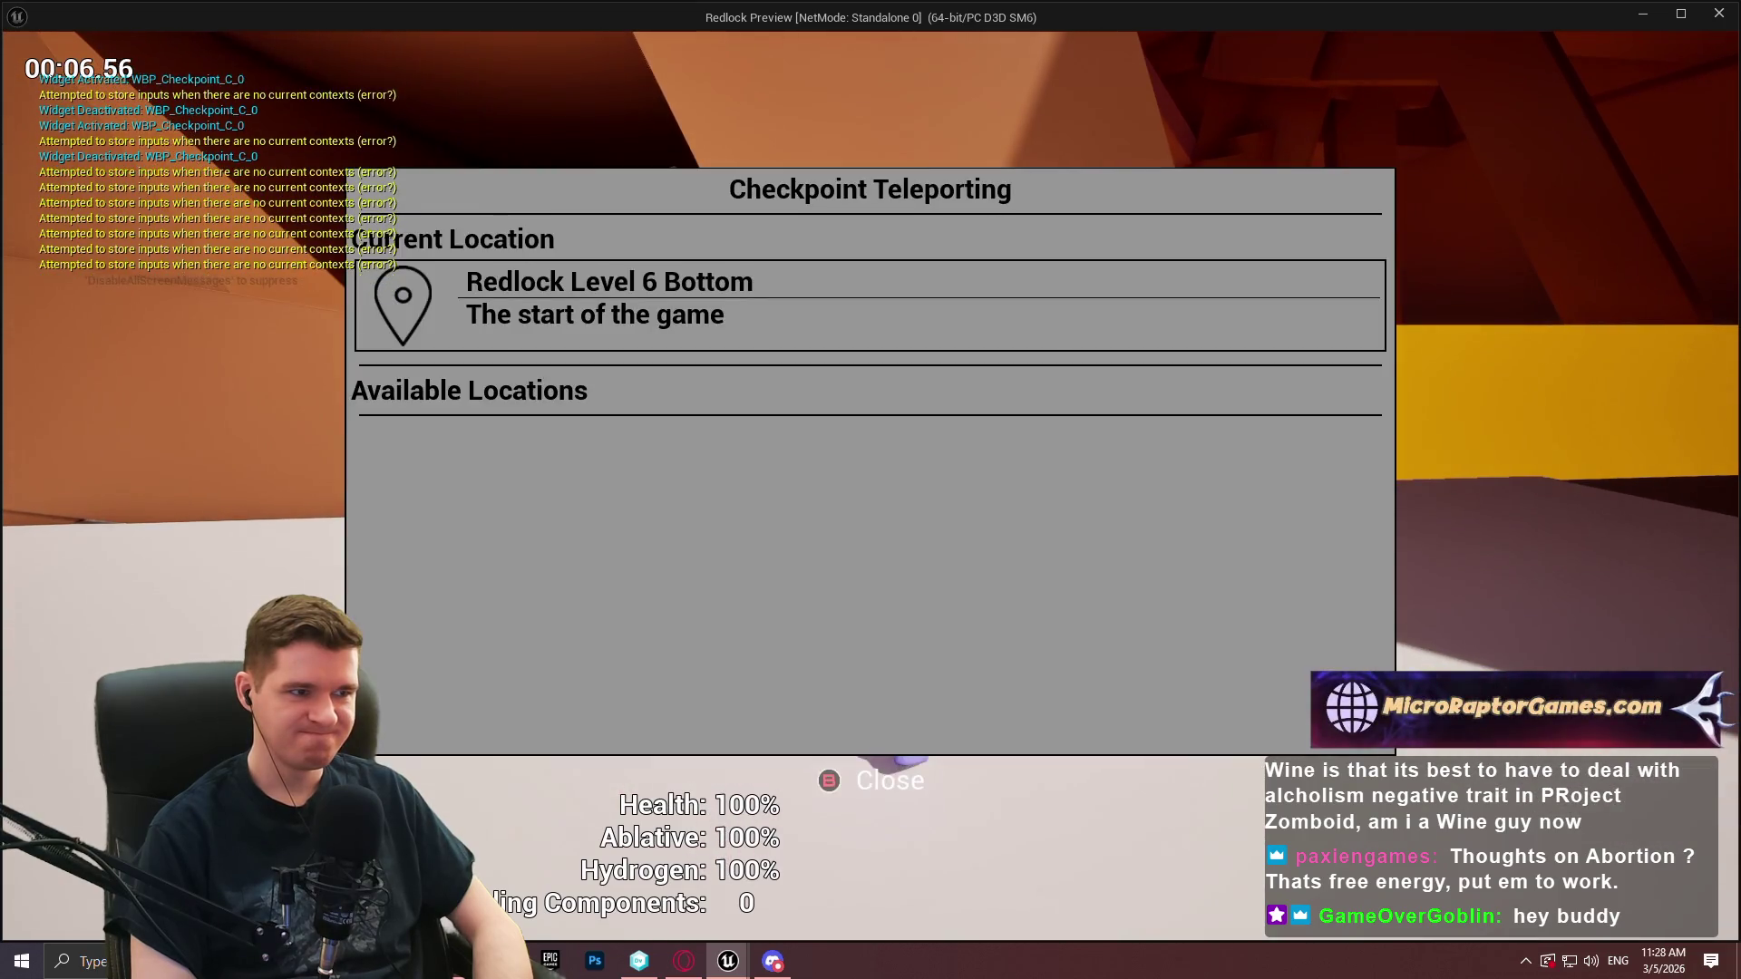
{"action": "key", "text": "e"}
{"action": "key", "text": "e"}
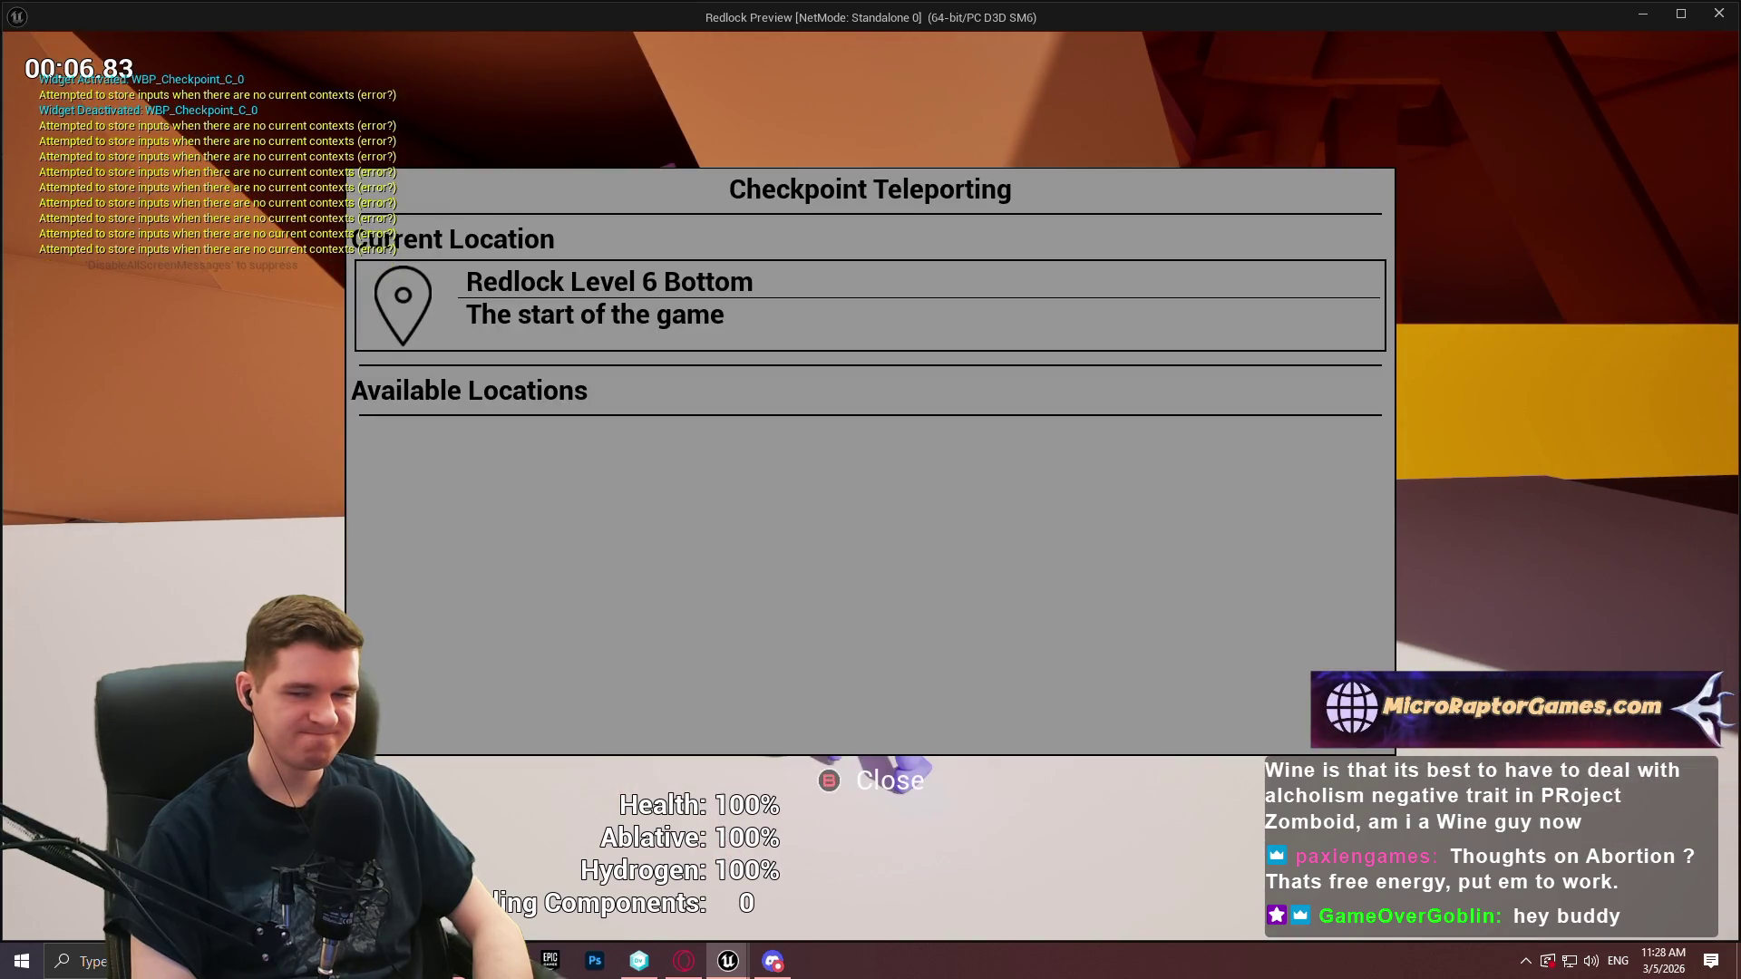
{"action": "key", "text": "e"}
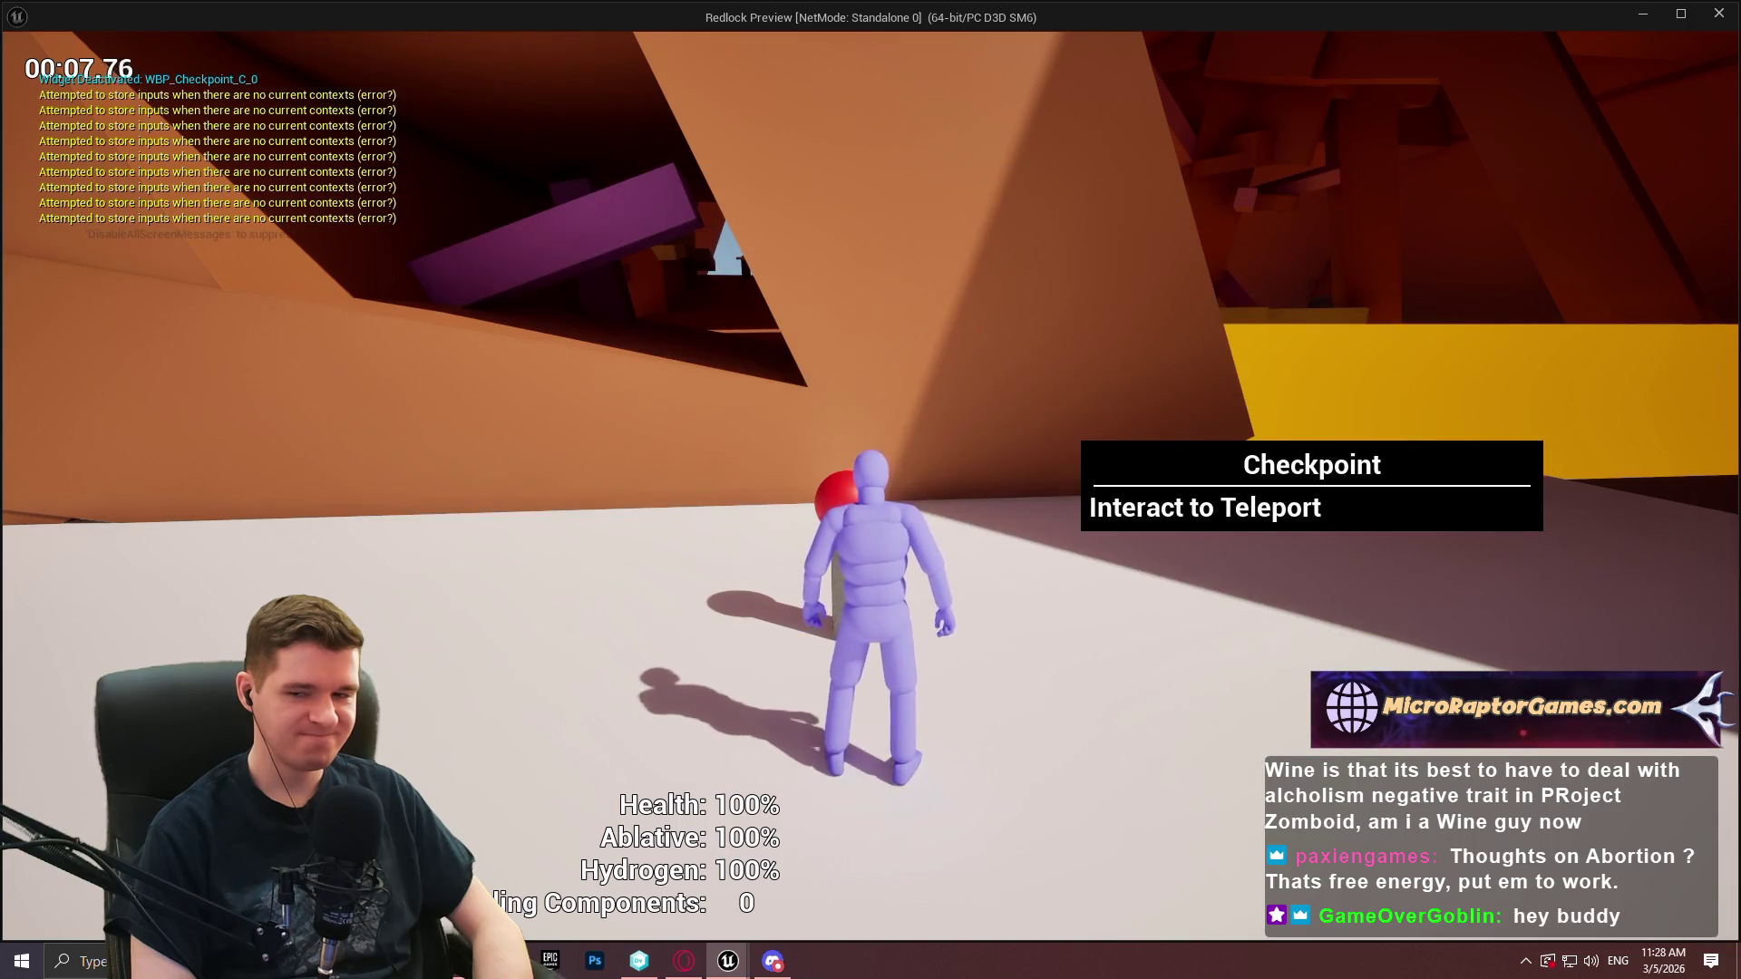
{"action": "key", "text": "Escape"}
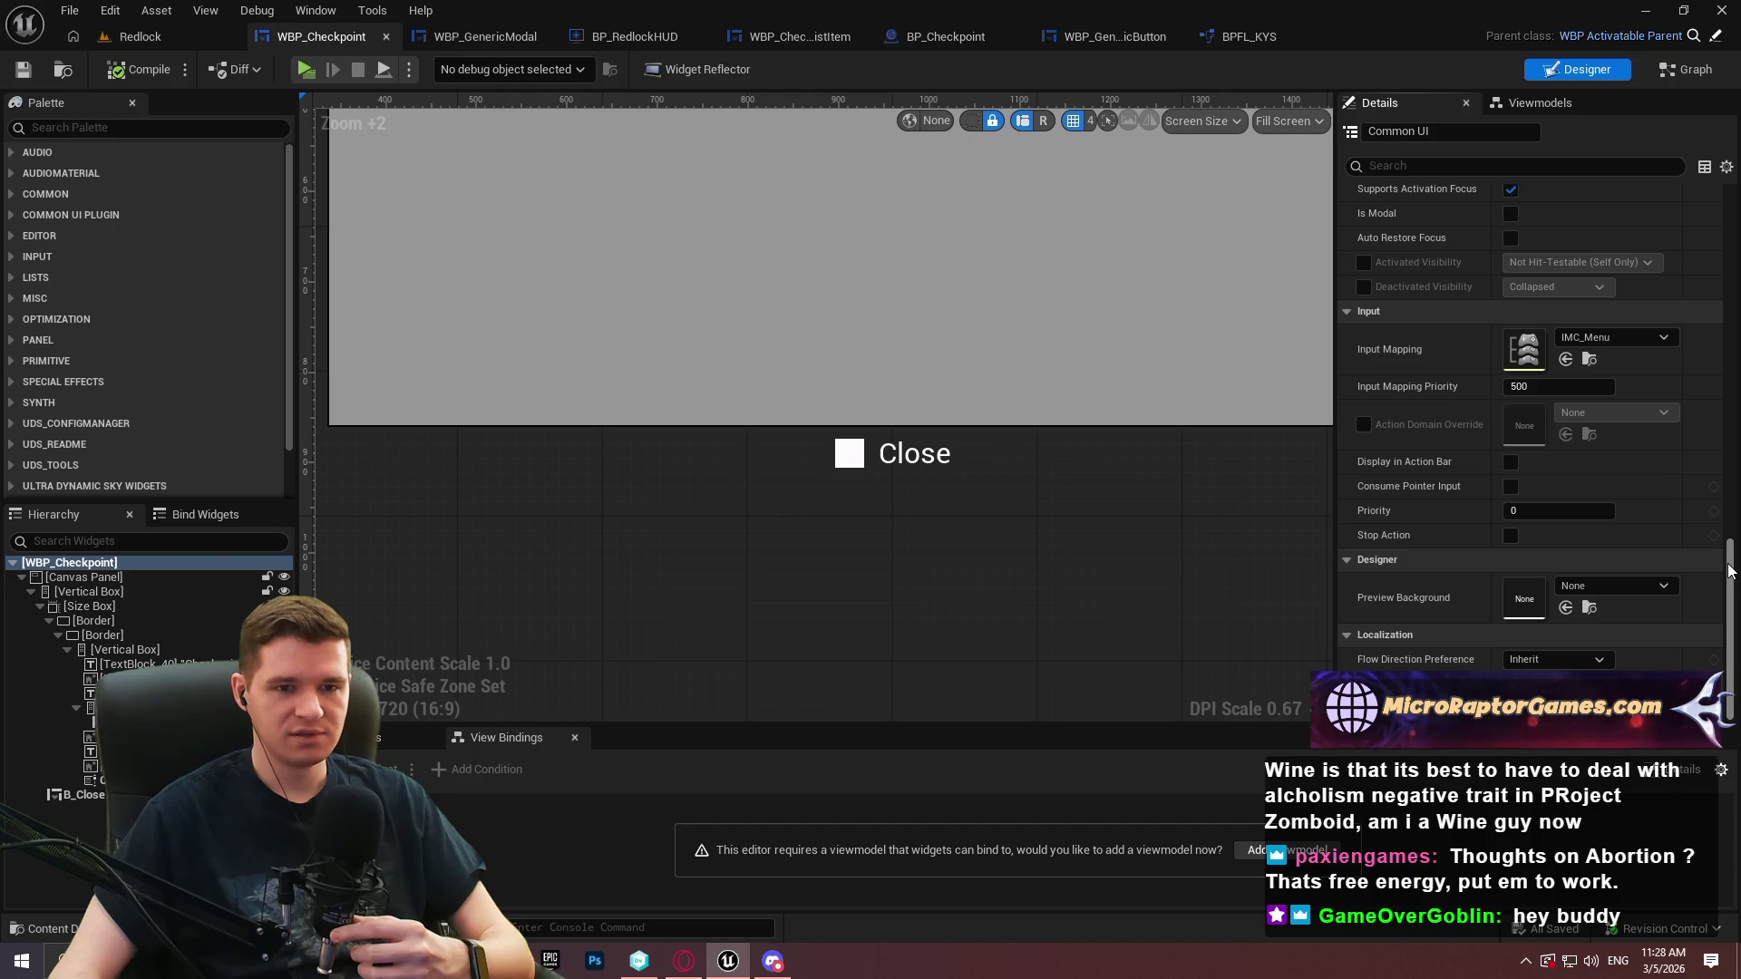
Select the Close button and set its action priority to 500
{"action": "left_click", "coordinate": [1270, 462]}
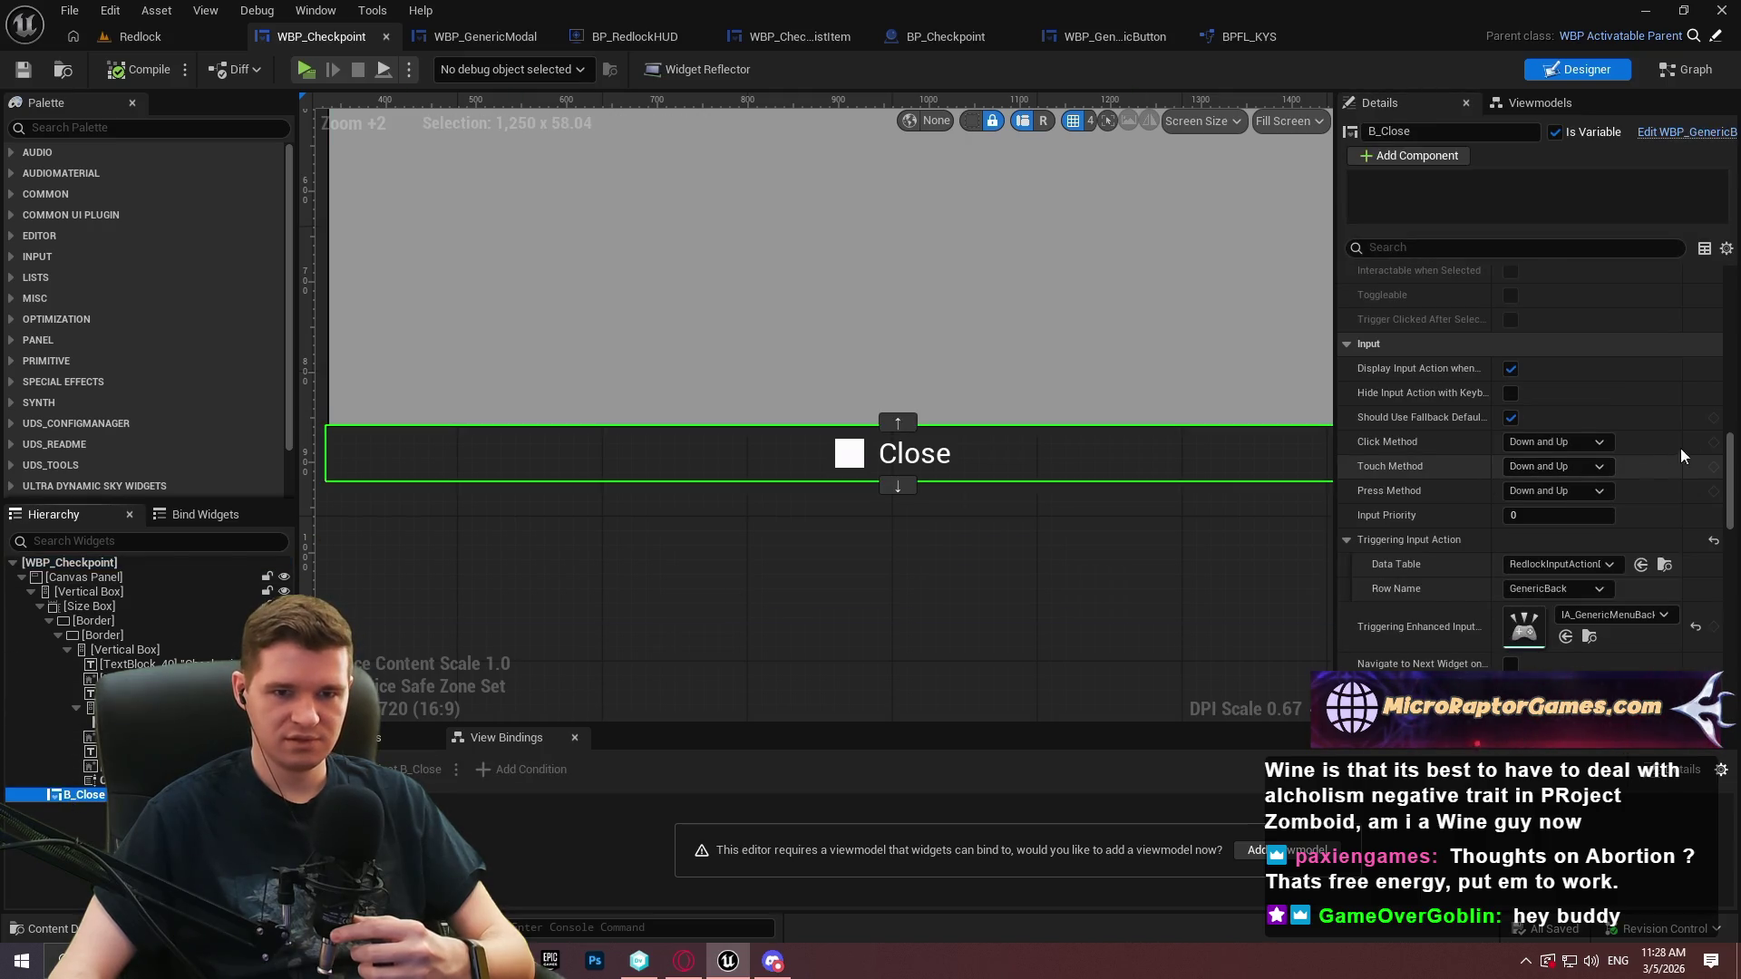
{"action": "left_click_drag", "start_coordinate": [1730, 464], "coordinate": [1734, 498]}
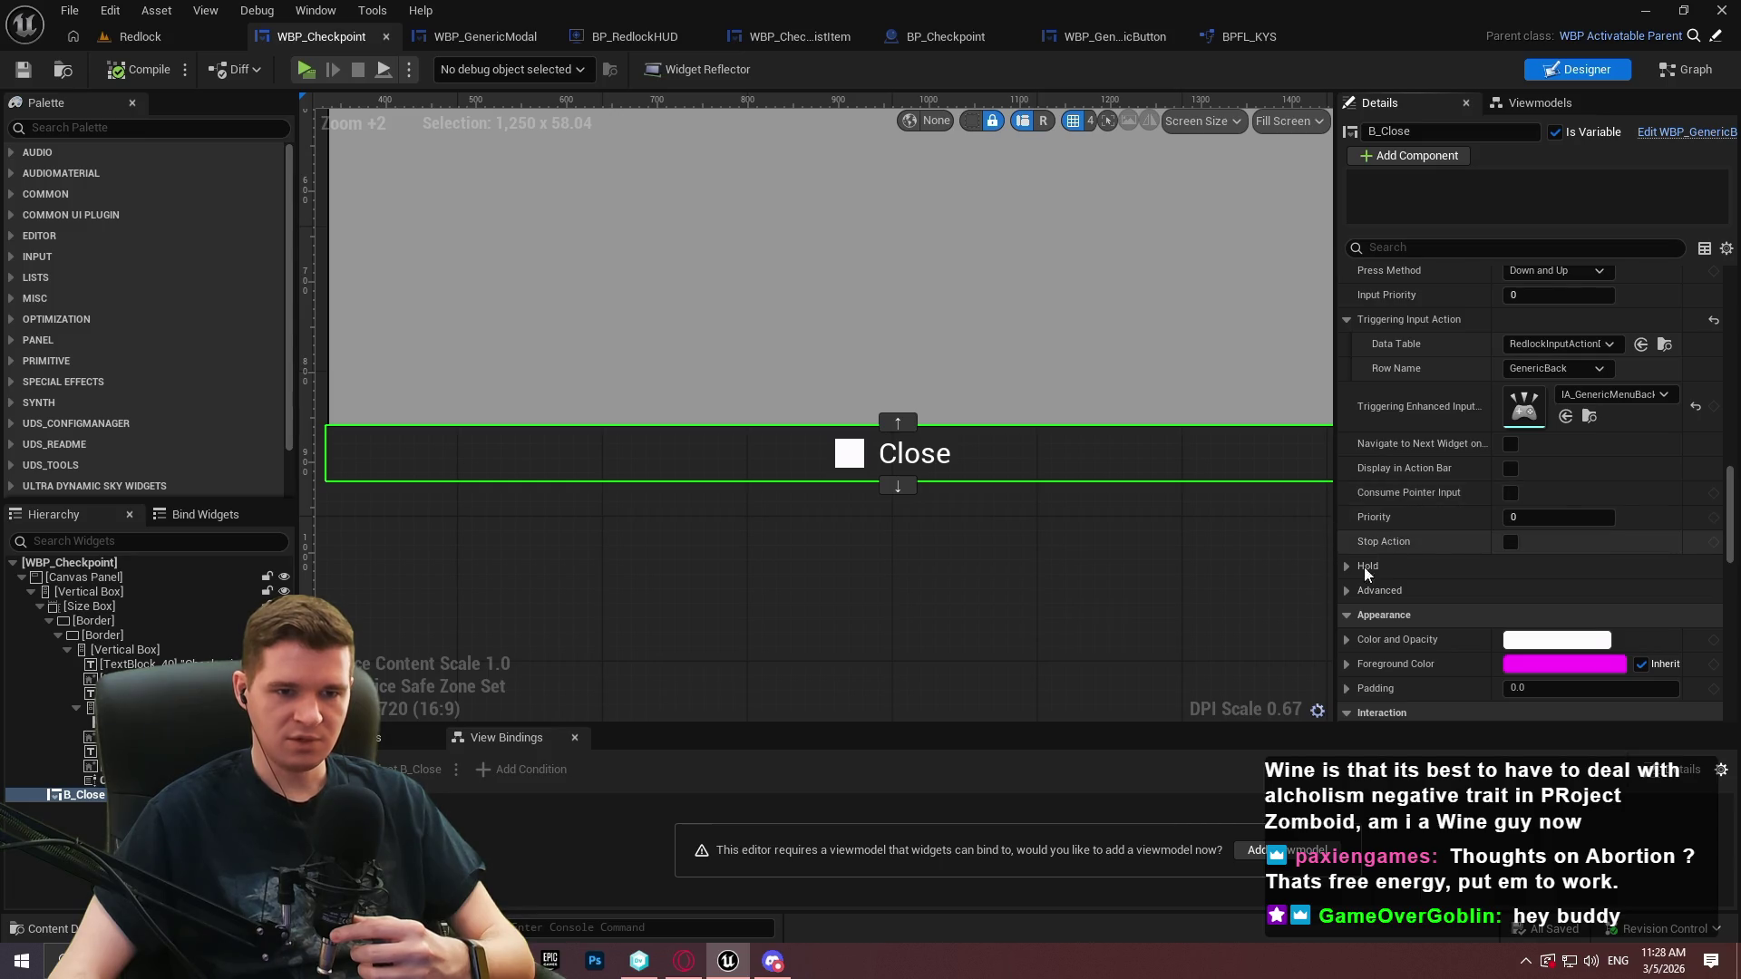
{"action": "left_click", "coordinate": [1371, 591]}
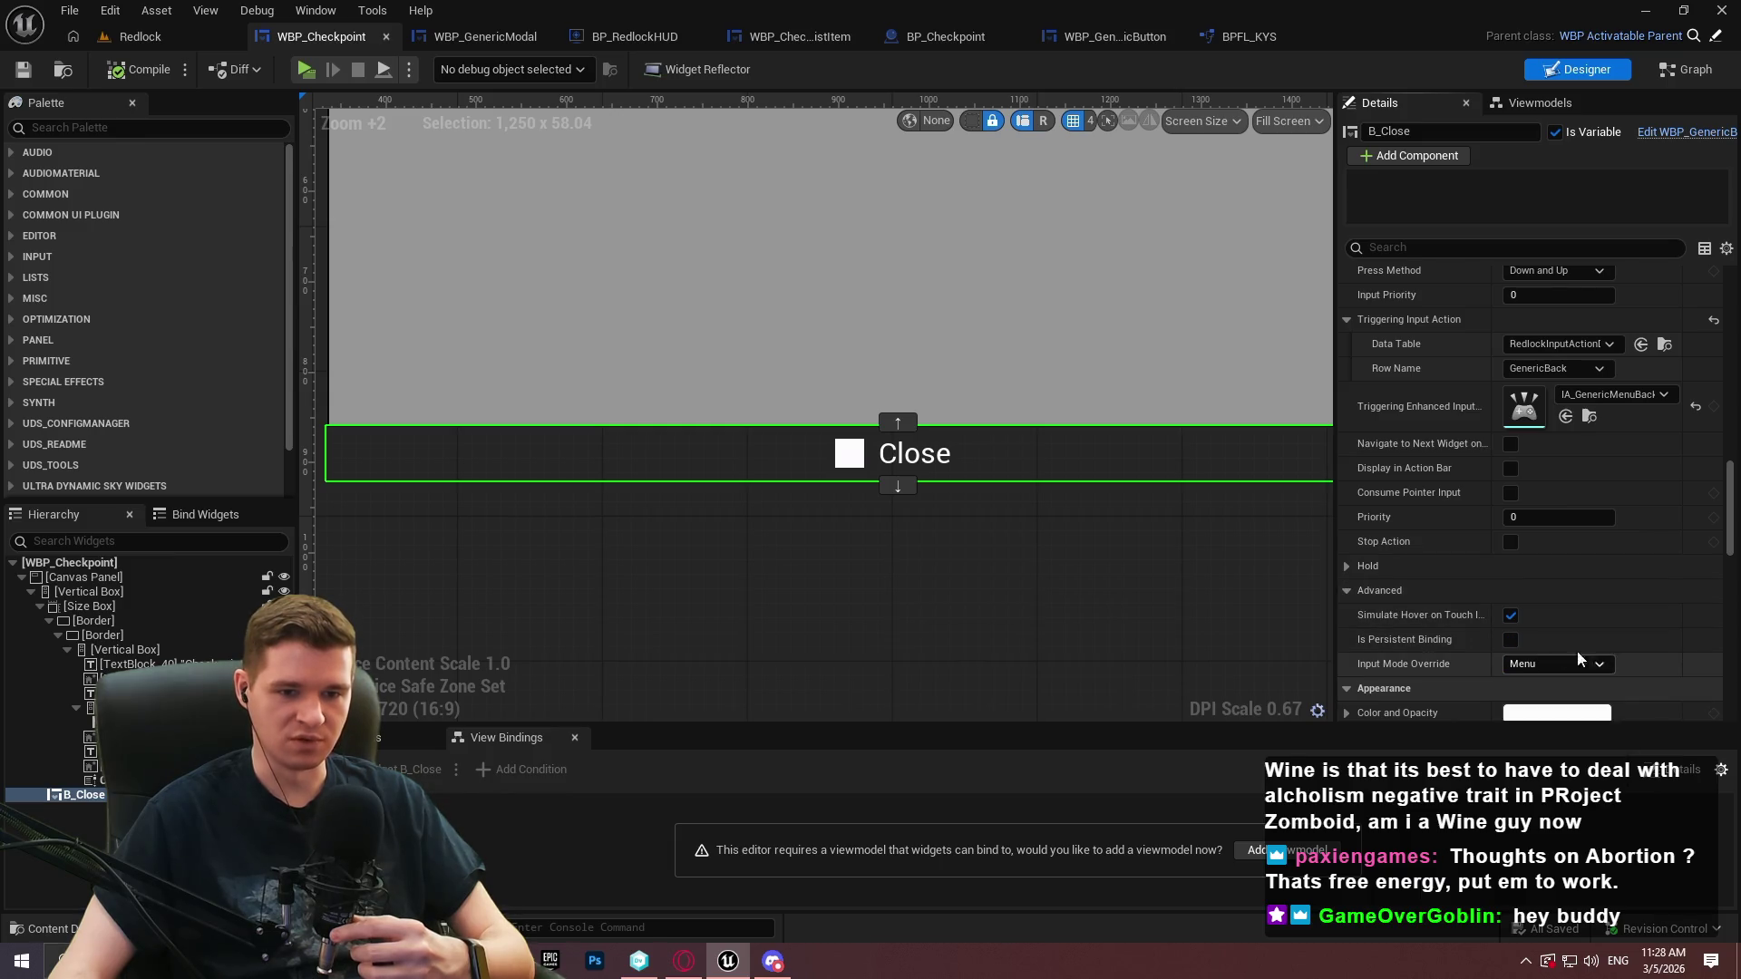
{"action": "mouse_move", "coordinate": [1411, 640]}
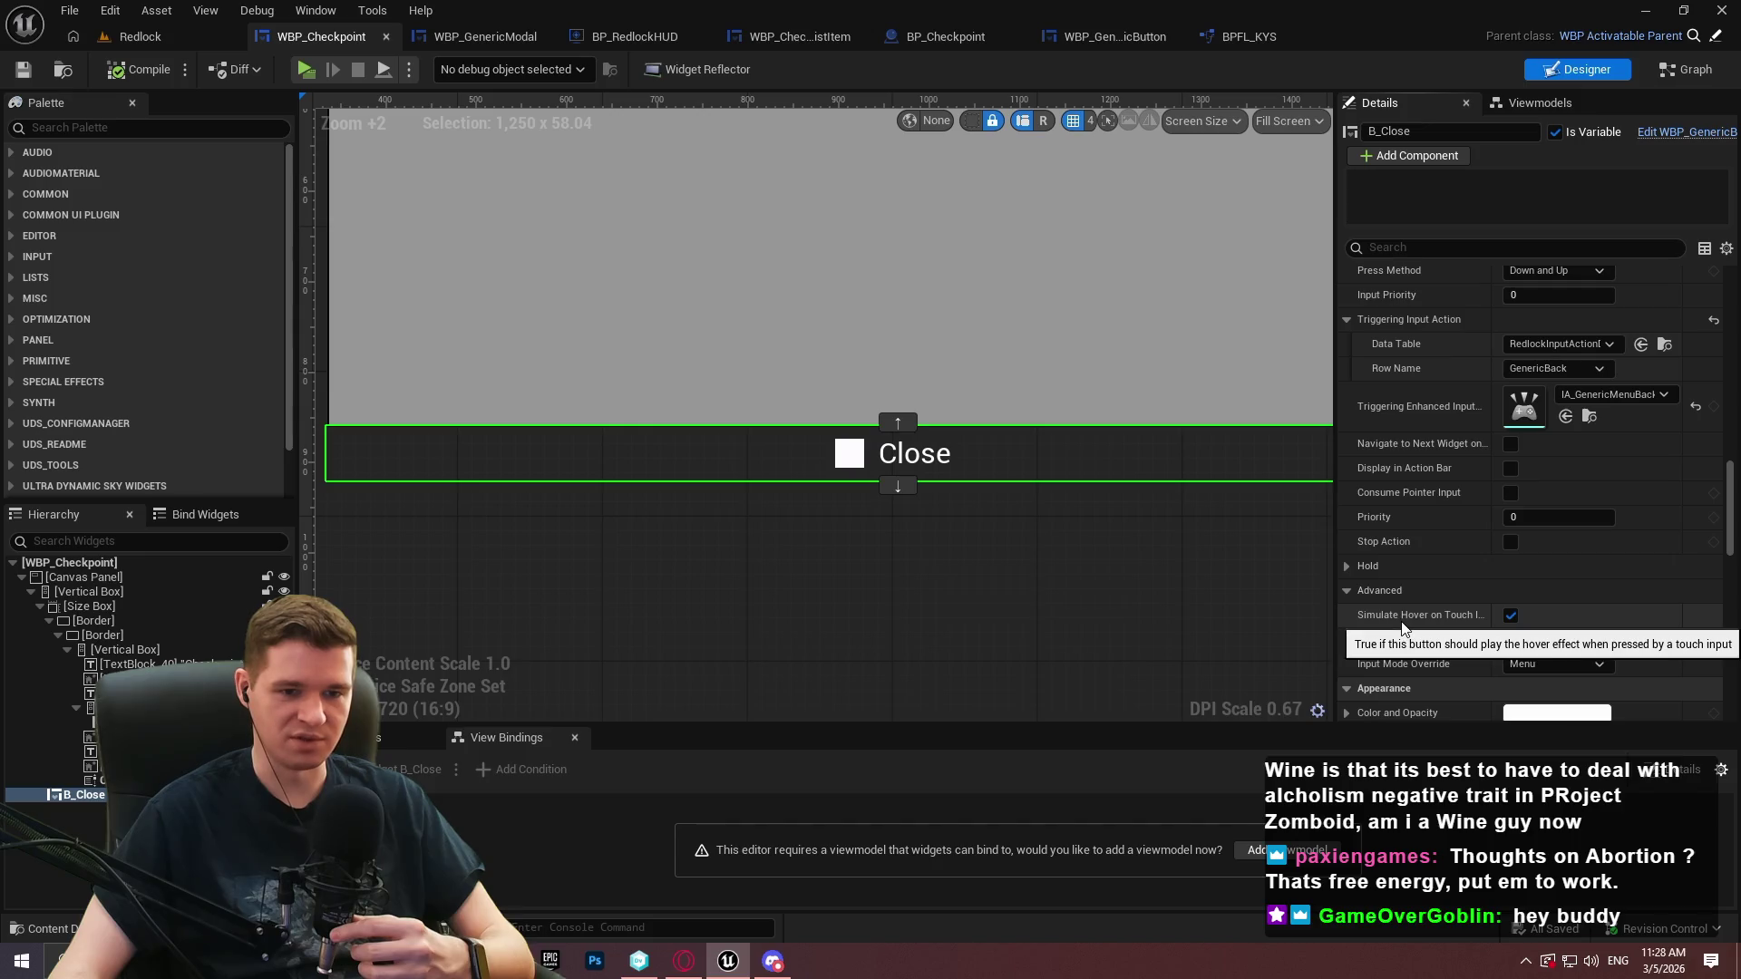
{"action": "left_click", "coordinate": [1353, 591]}
{"action": "left_click", "coordinate": [1351, 567]}
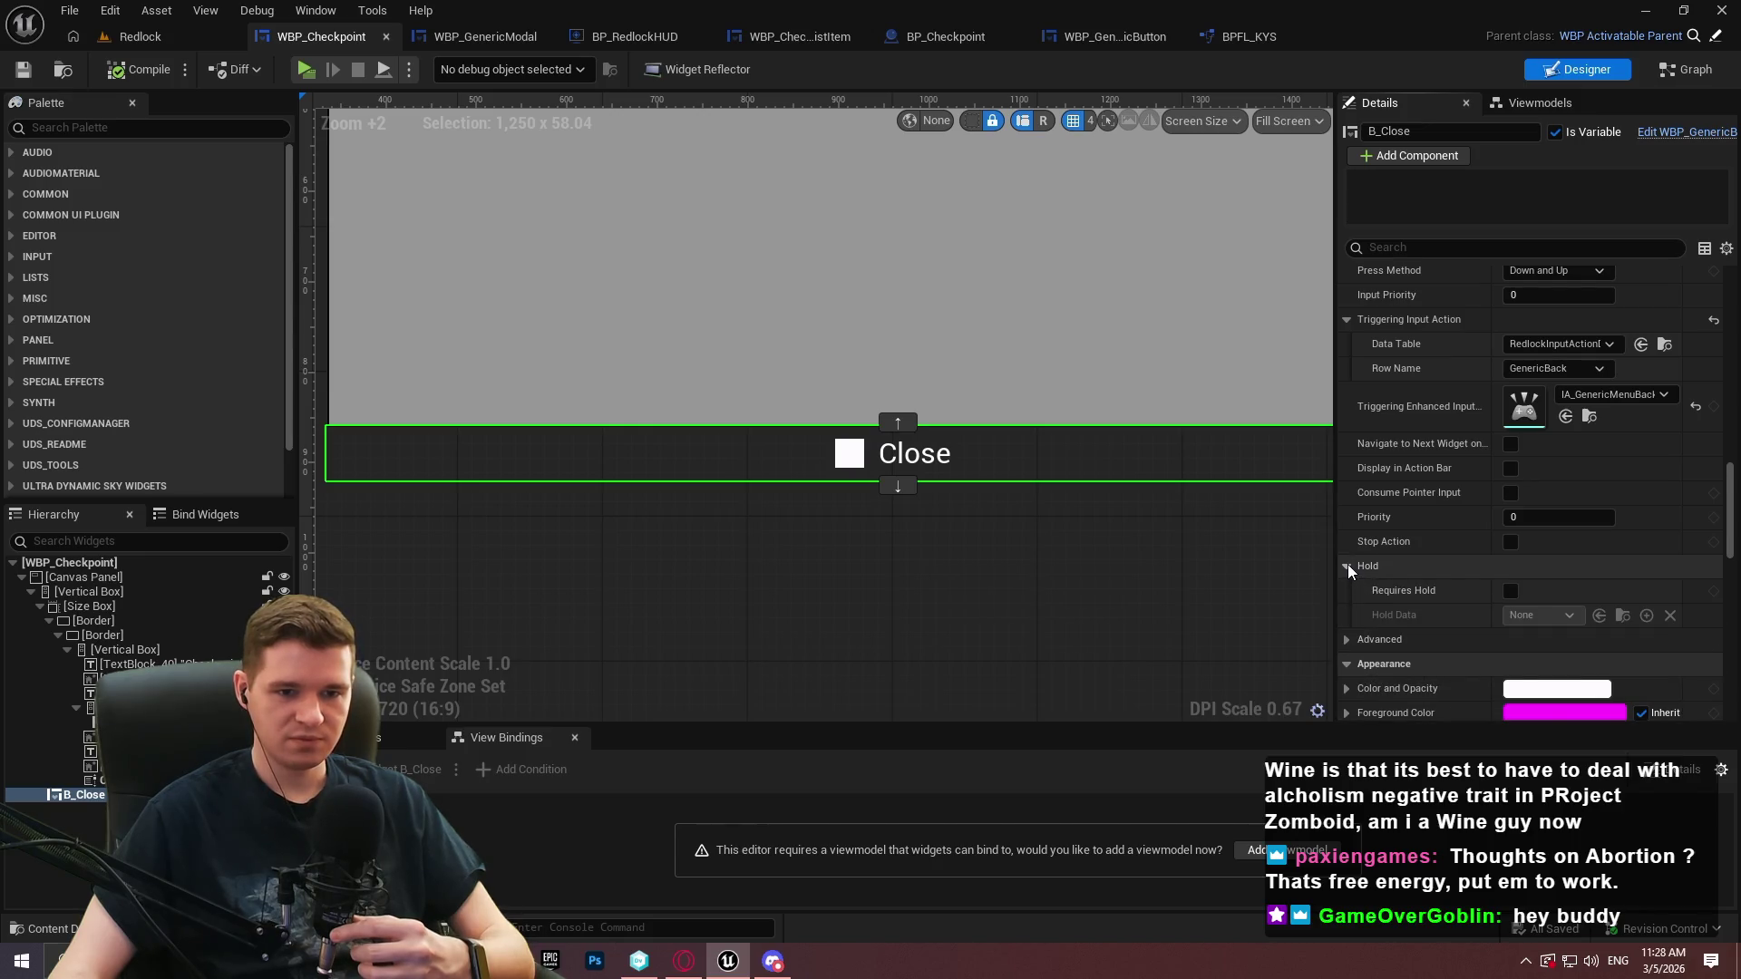
{"action": "left_click", "coordinate": [1347, 564]}
{"action": "left_click", "coordinate": [1519, 518]}
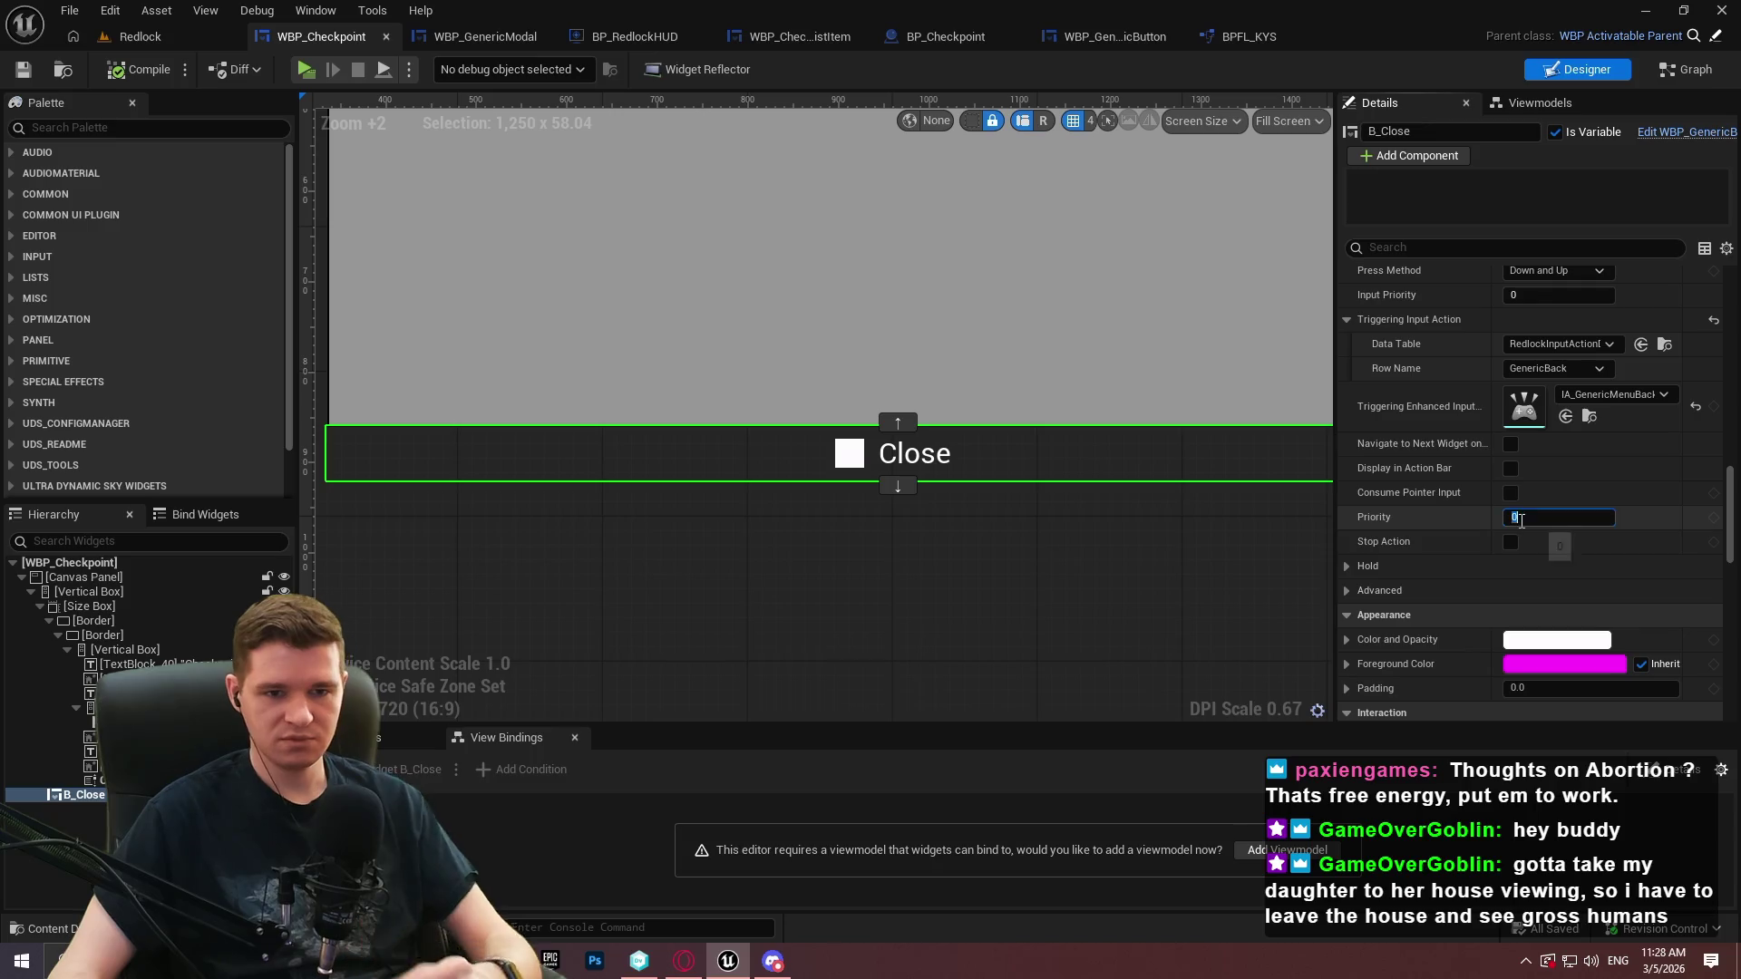
{"action": "type", "text": "500"}
{"action": "key", "text": "Return"}
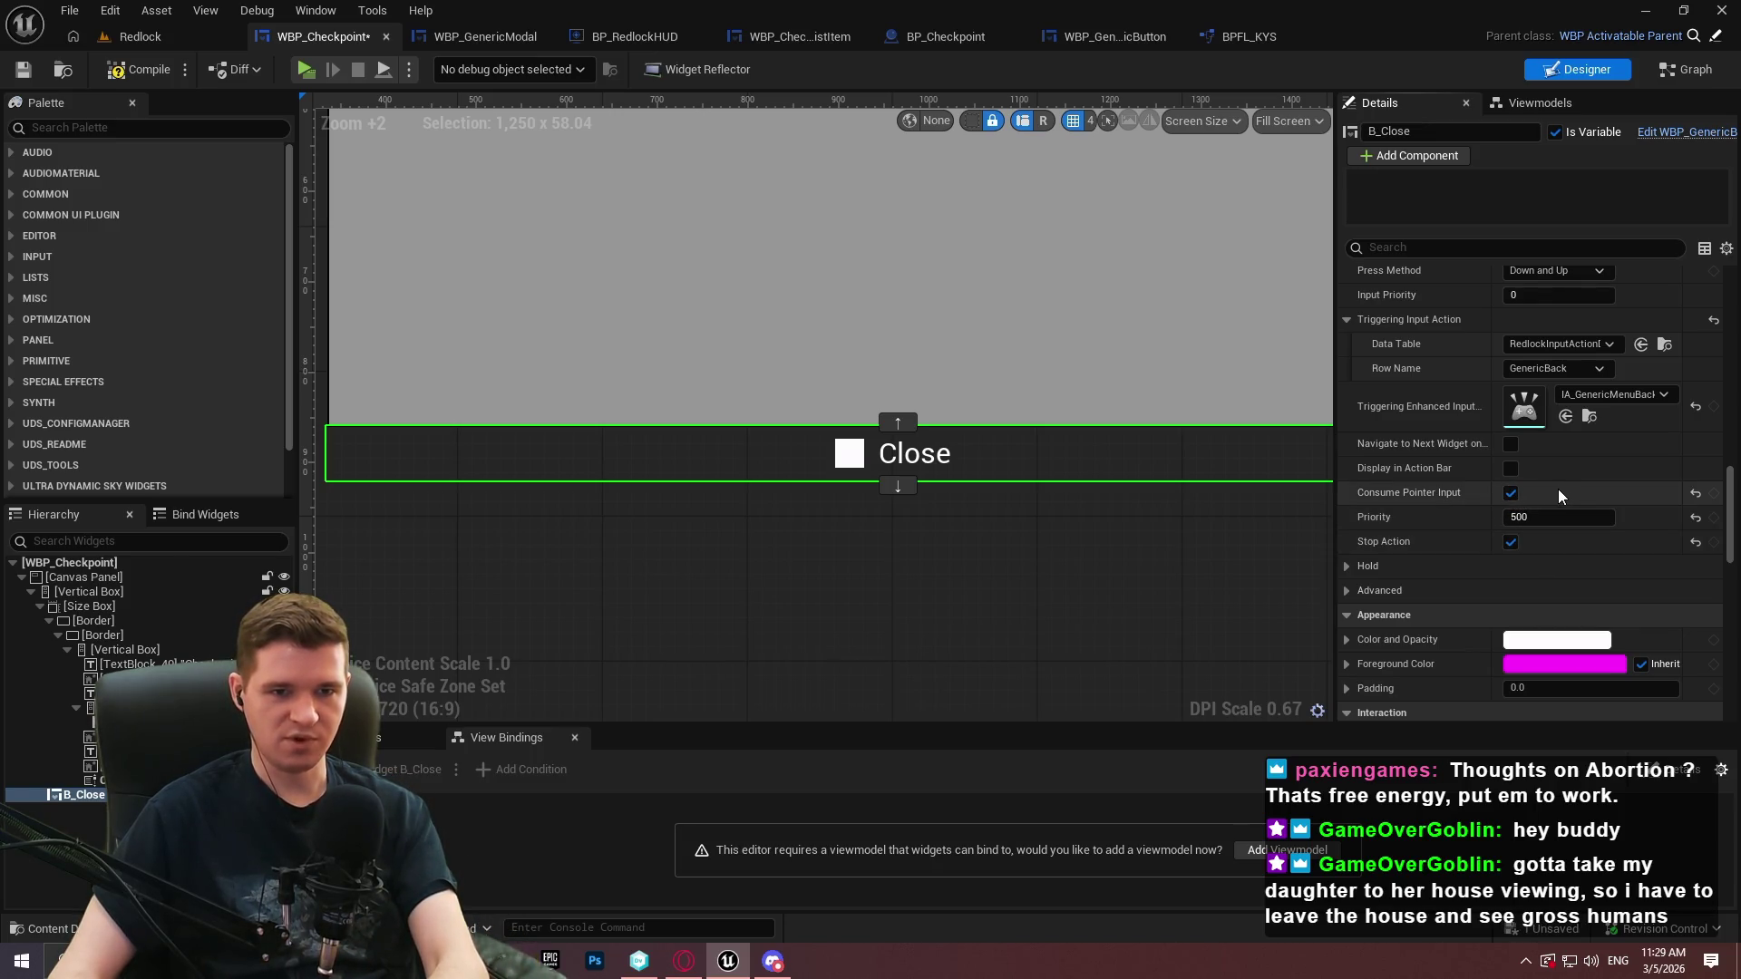
Leave the click method unchanged and set the Close button's input priority to 500
{"action": "scroll", "coordinate": [1344, 406], "scroll_direction": "up", "scroll_amount": 4}
{"action": "scroll", "coordinate": [1418, 406], "scroll_direction": "up", "scroll_amount": 2}
{"action": "left_click", "coordinate": [1529, 395]}
{"action": "left_click", "coordinate": [1449, 401]}
{"action": "scroll", "coordinate": [1428, 416], "scroll_direction": "down", "scroll_amount": 2}
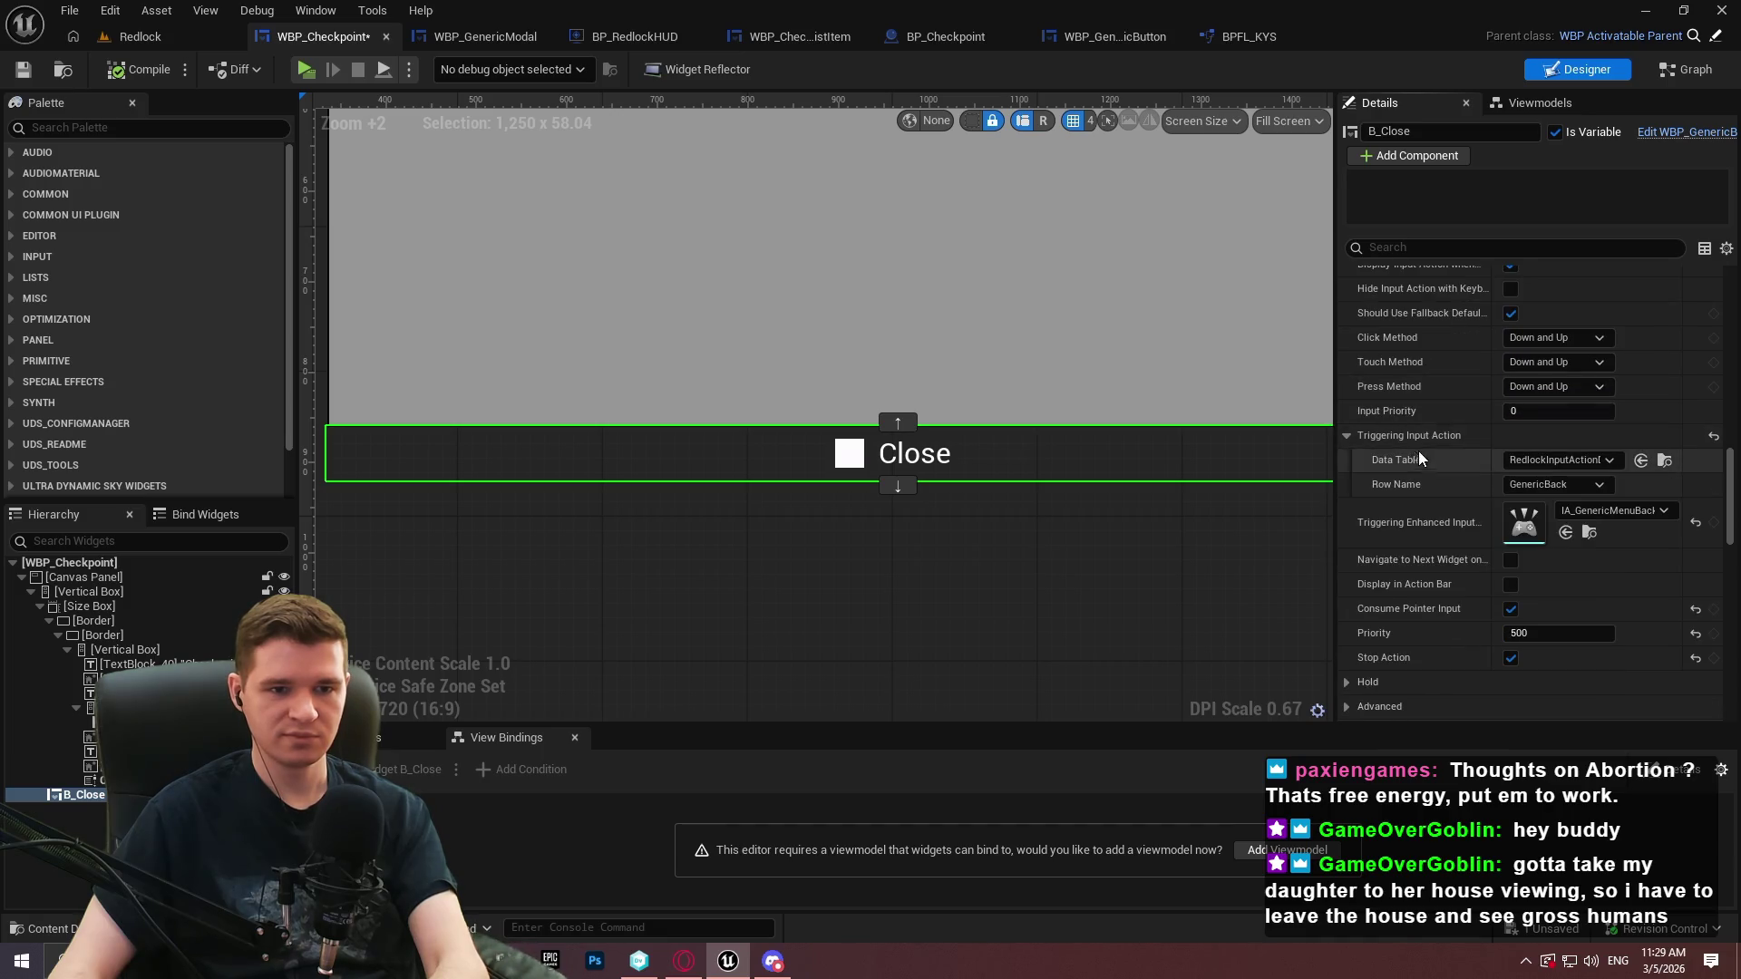
{"action": "type", "text": "500"}
{"action": "key", "text": "Return"}
Reset input priority, triggering input action, consume pointer input, priority and stop action, then compile
{"action": "left_click", "coordinate": [1713, 411]}
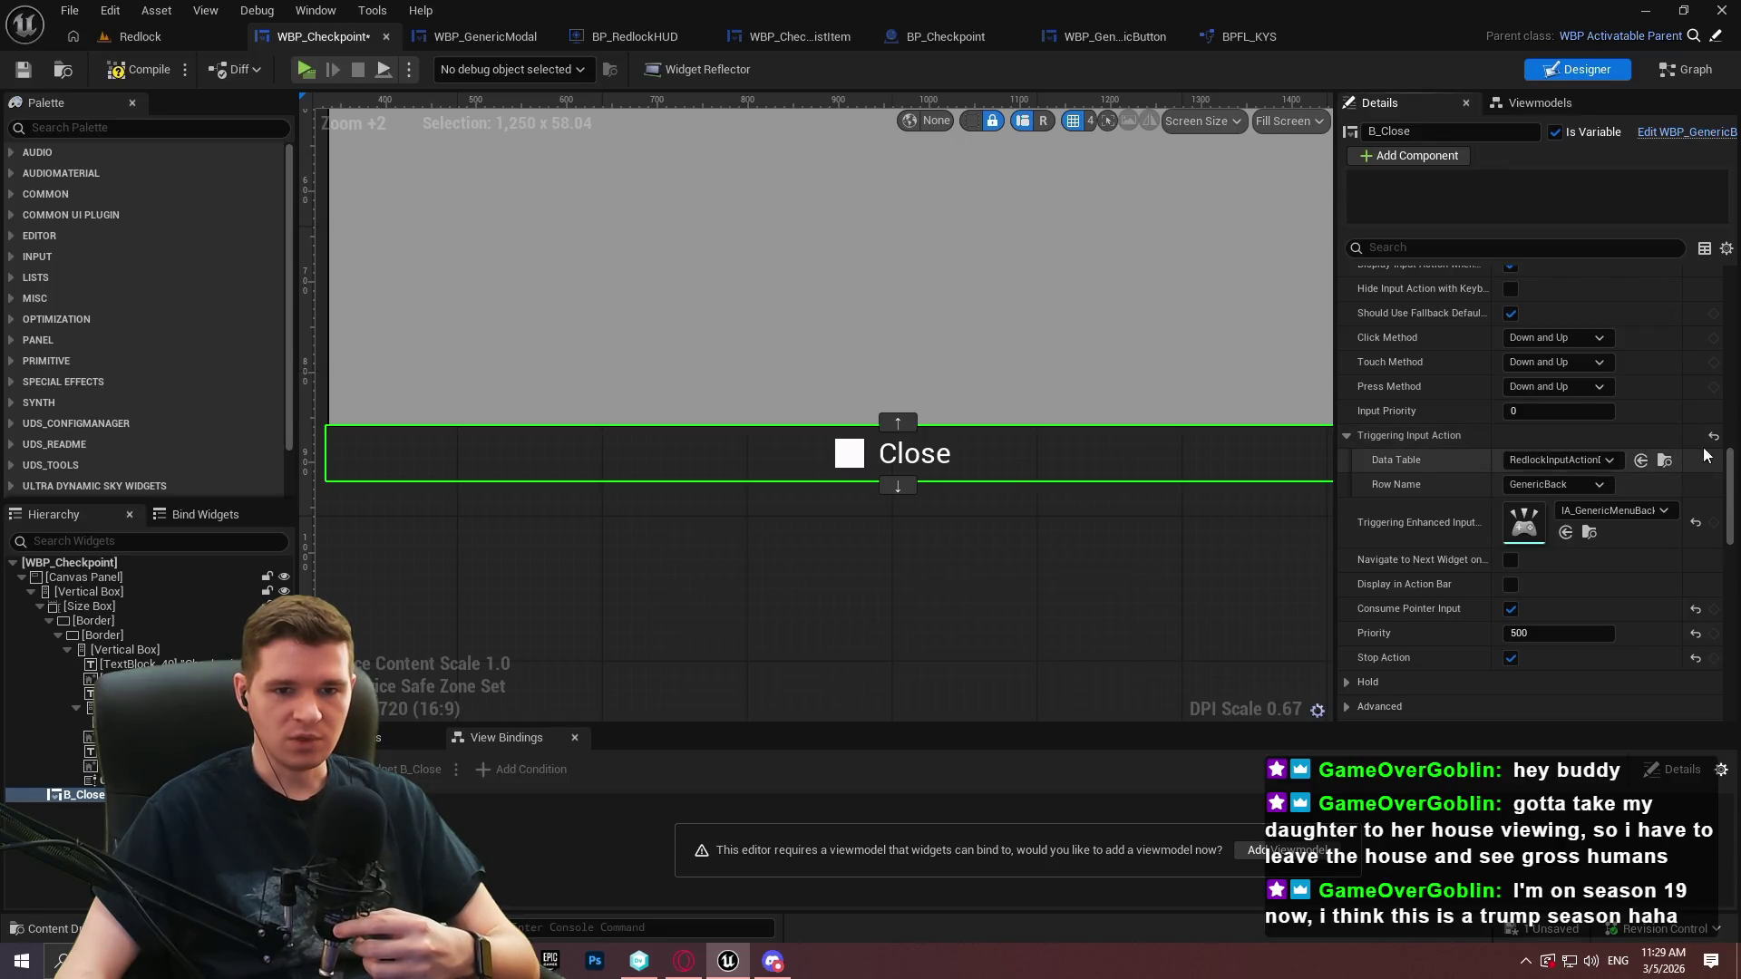
{"action": "left_click", "coordinate": [1713, 438]}
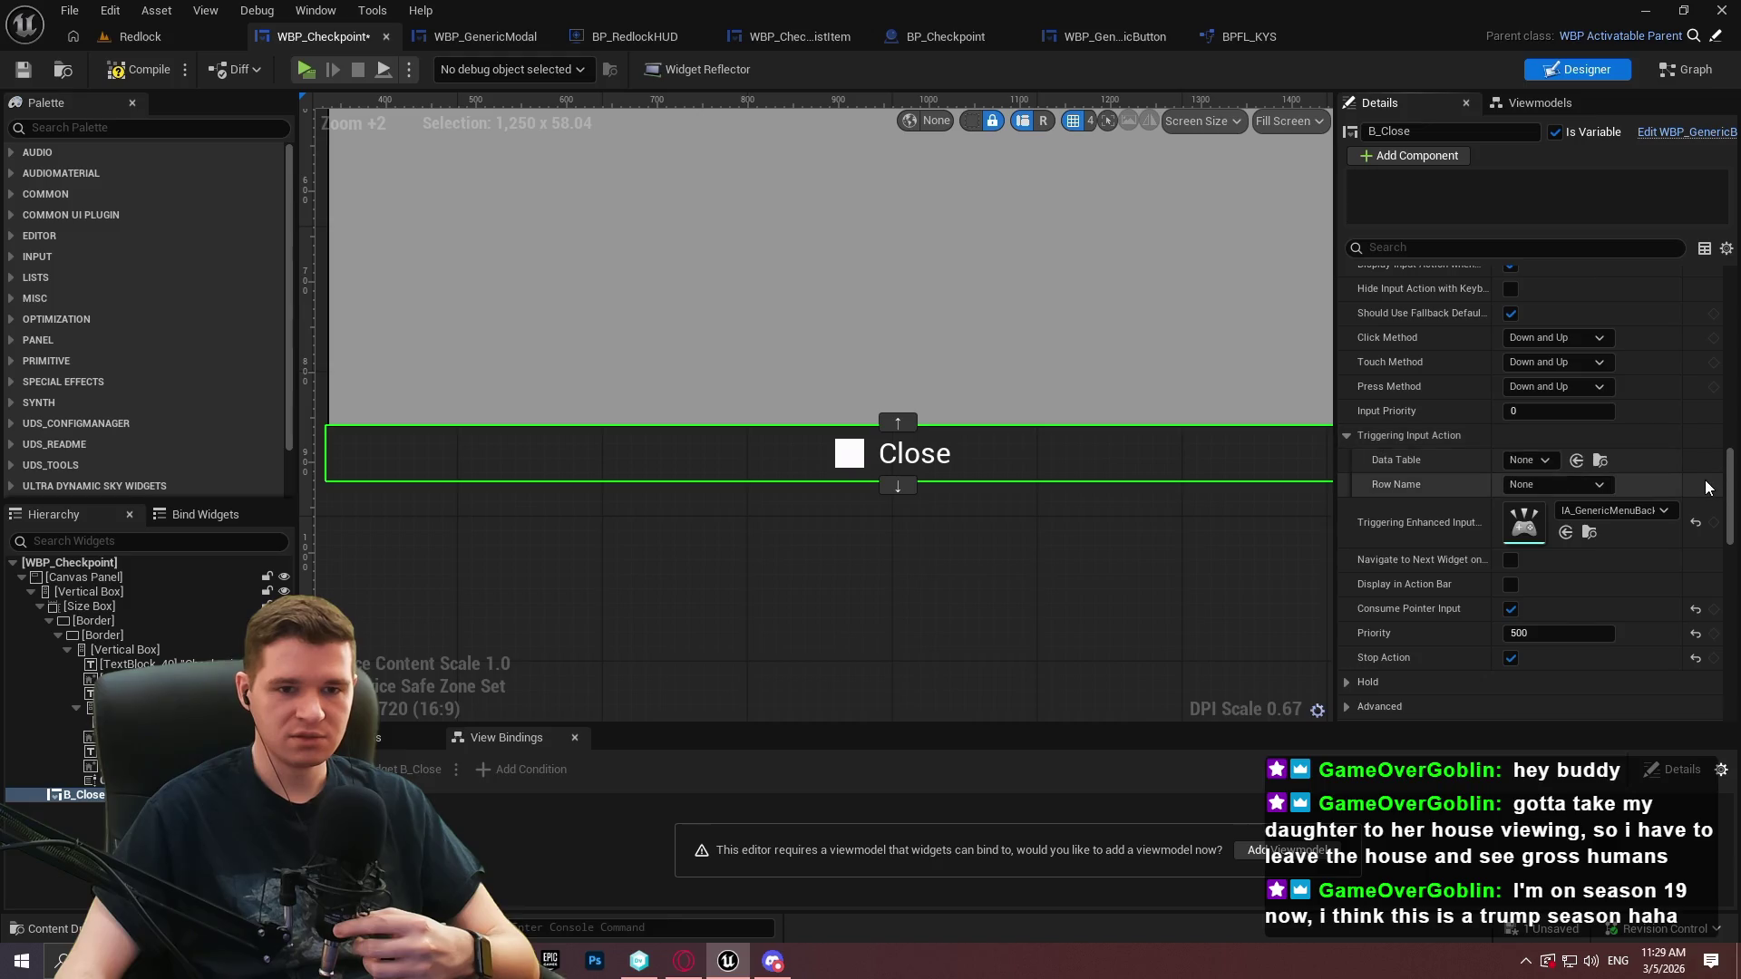
{"action": "left_click", "coordinate": [1695, 608]}
{"action": "left_click", "coordinate": [1695, 633]}
{"action": "left_click", "coordinate": [1695, 657]}
{"action": "scroll", "coordinate": [1654, 585], "scroll_direction": "down", "scroll_amount": 2}
{"action": "scroll", "coordinate": [1652, 585], "scroll_direction": "down", "scroll_amount": 1}
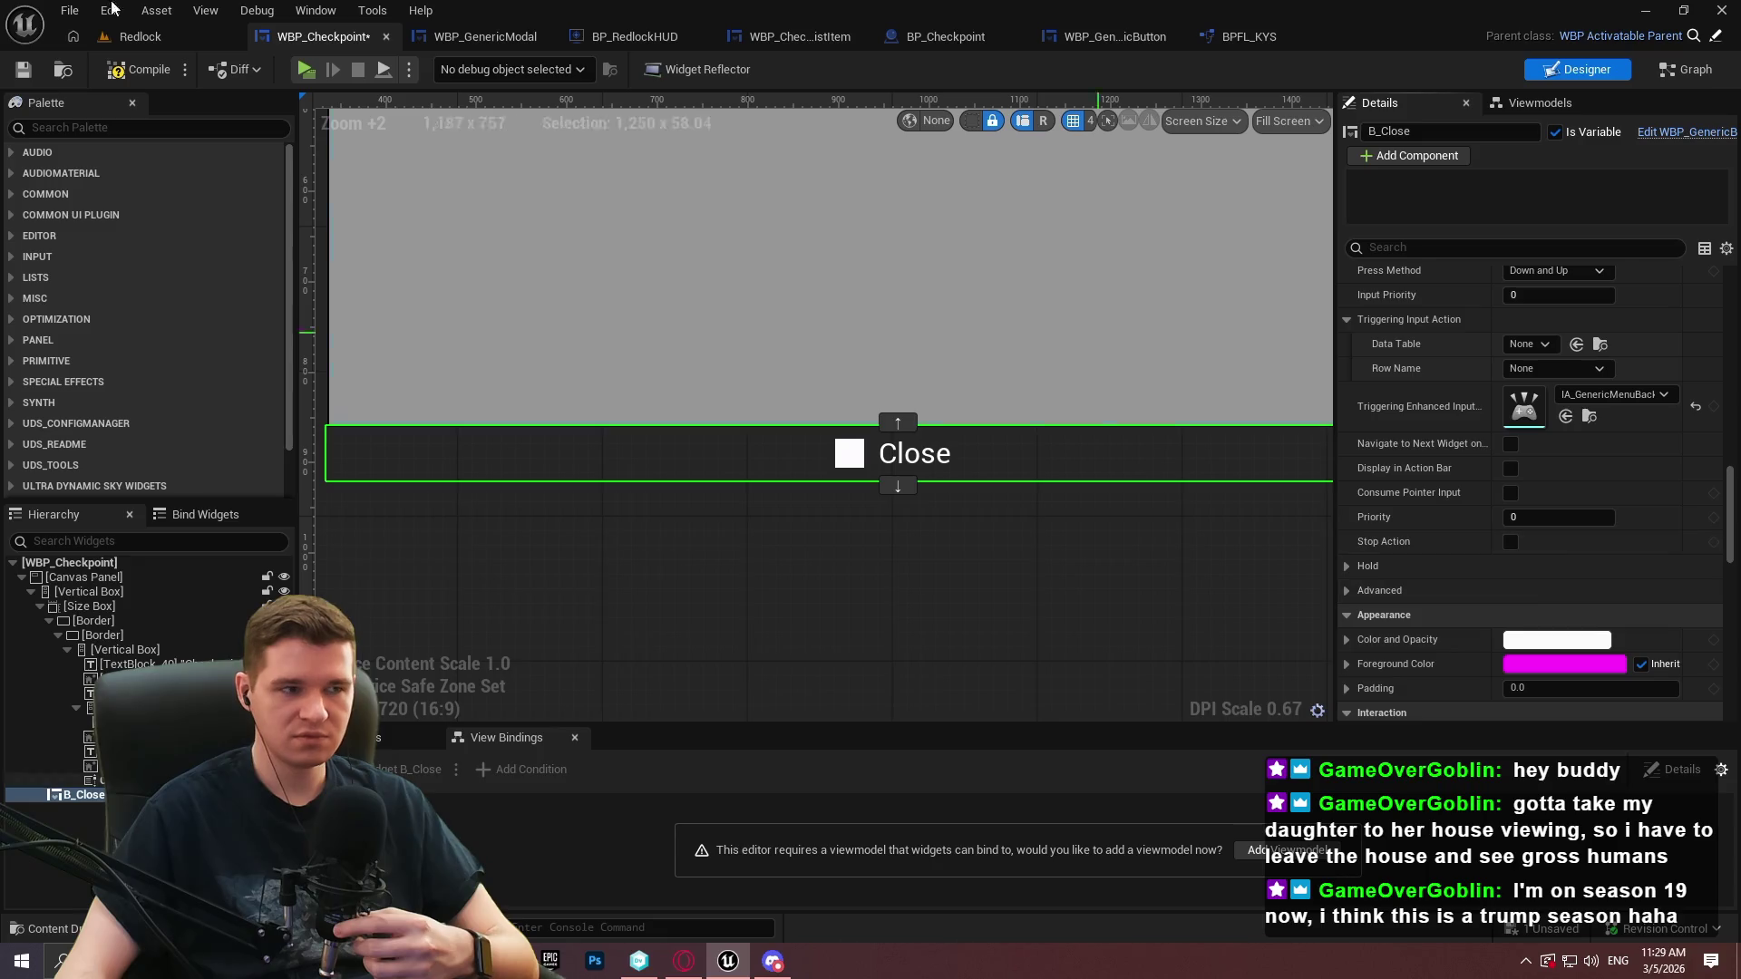
{"action": "left_click", "coordinate": [109, 68]}
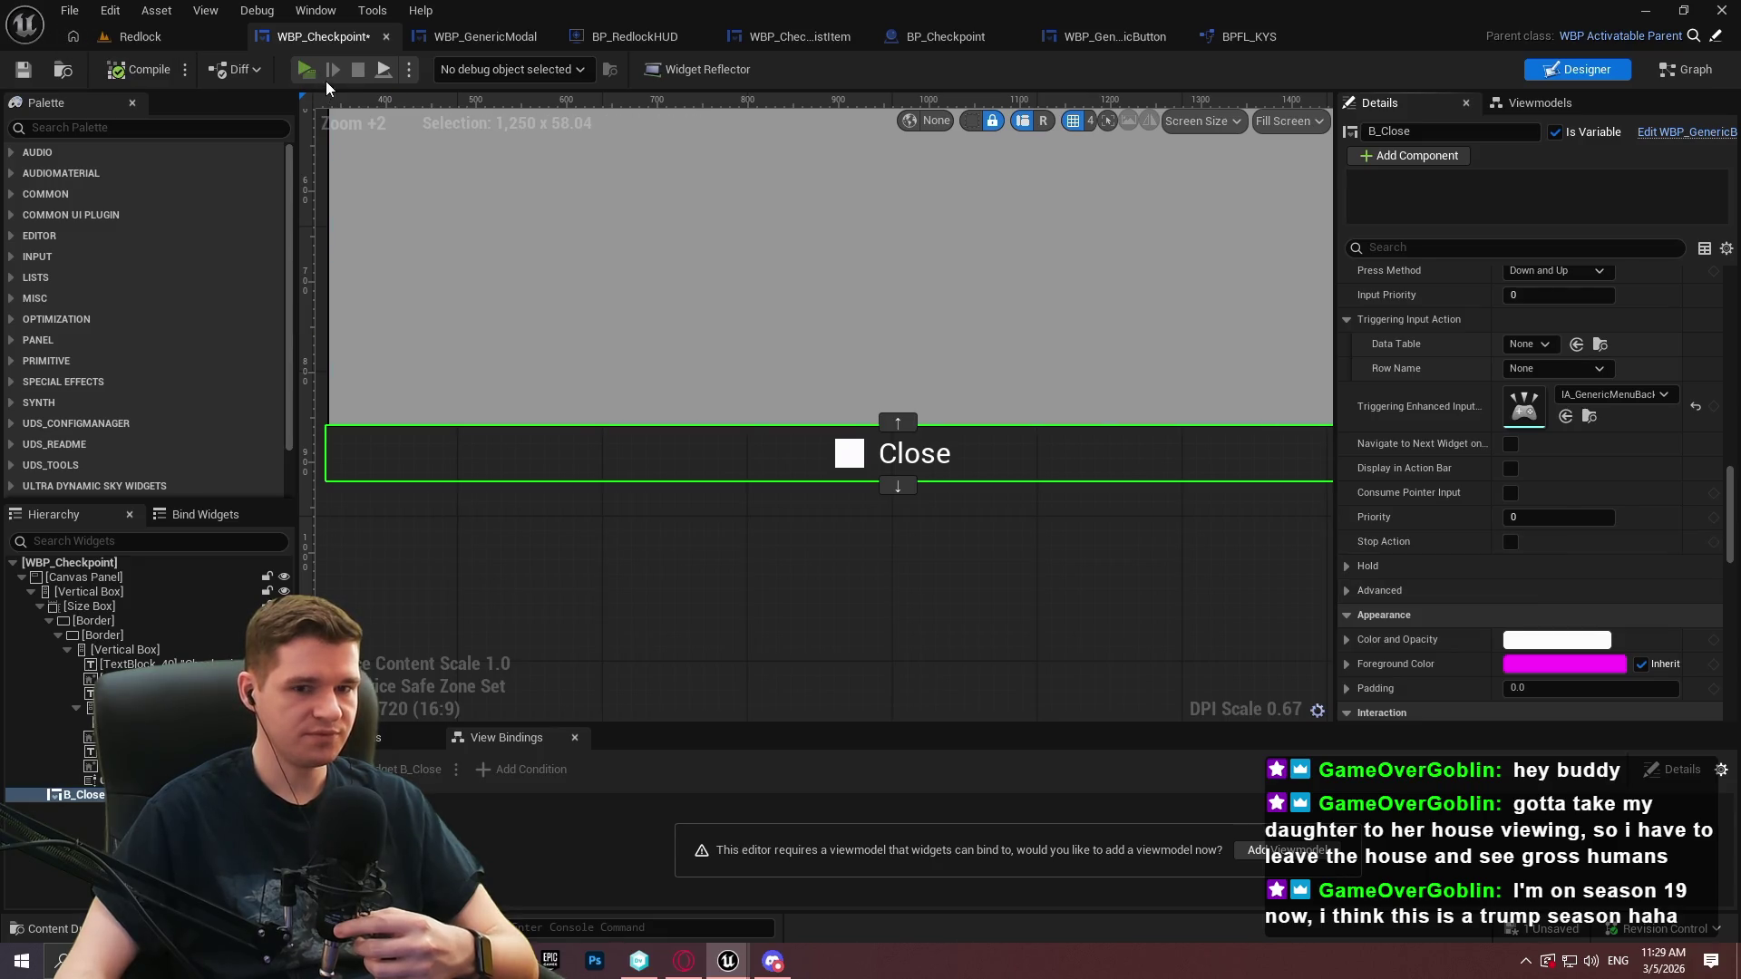
{"action": "left_click", "coordinate": [308, 70]}
{"action": "left_click", "coordinate": [825, 751]}
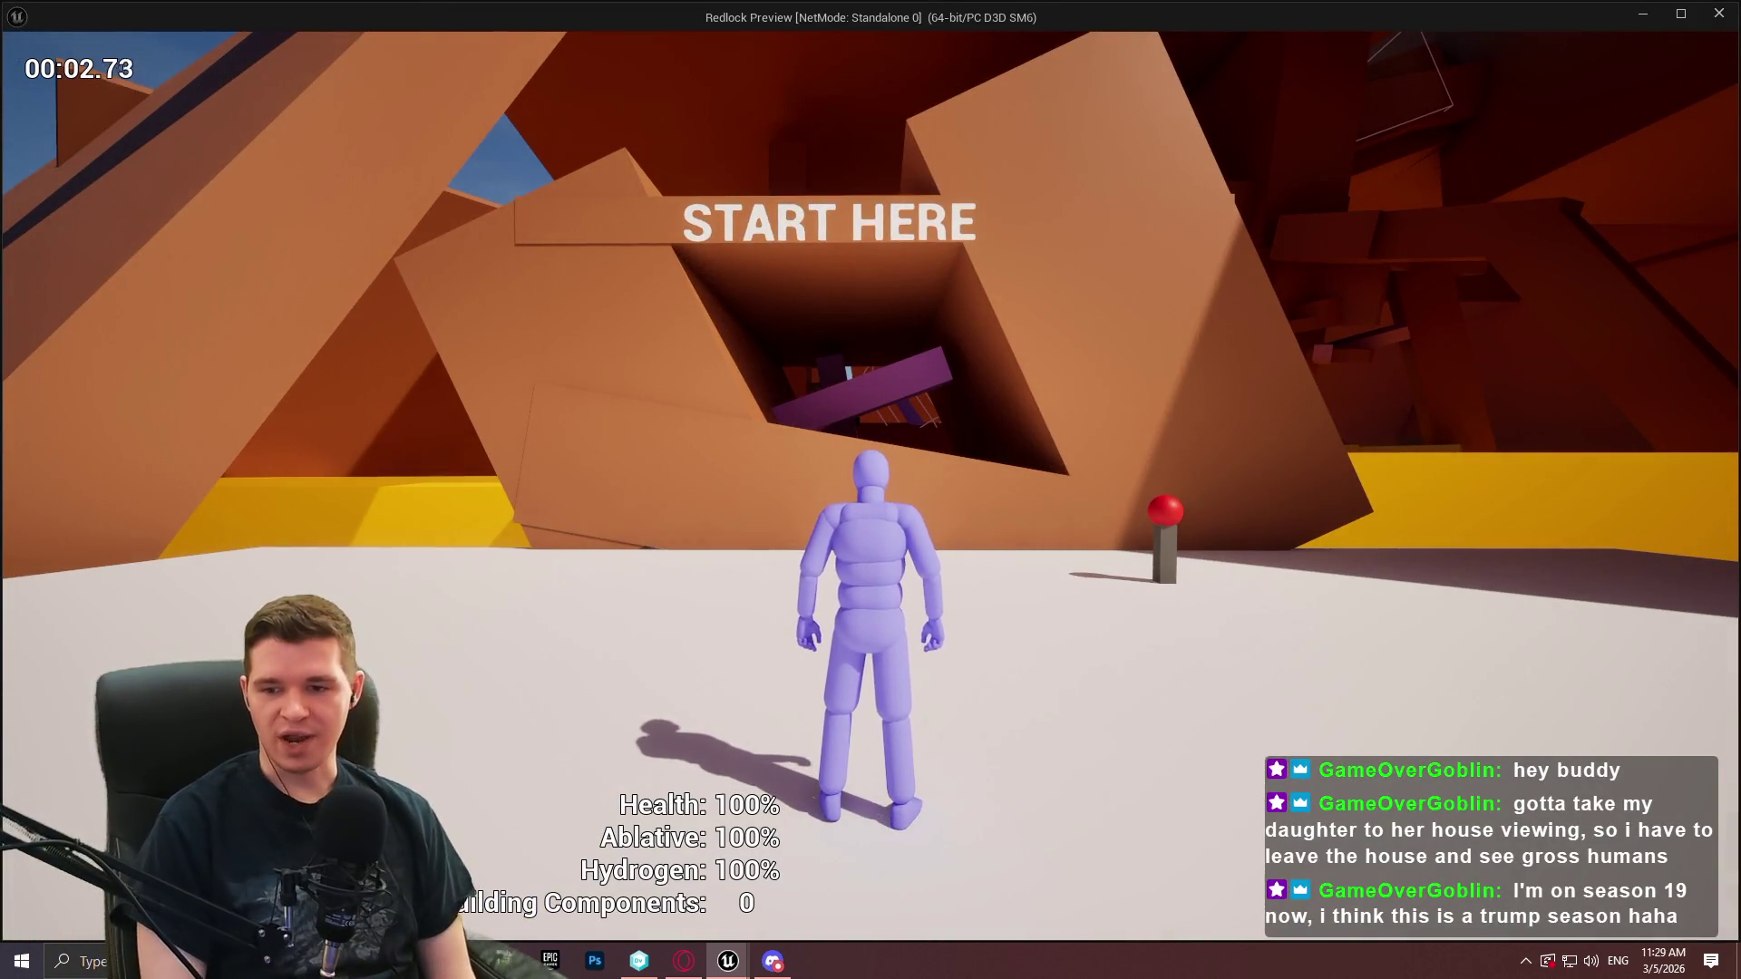
{"action": "key", "text": "w"}
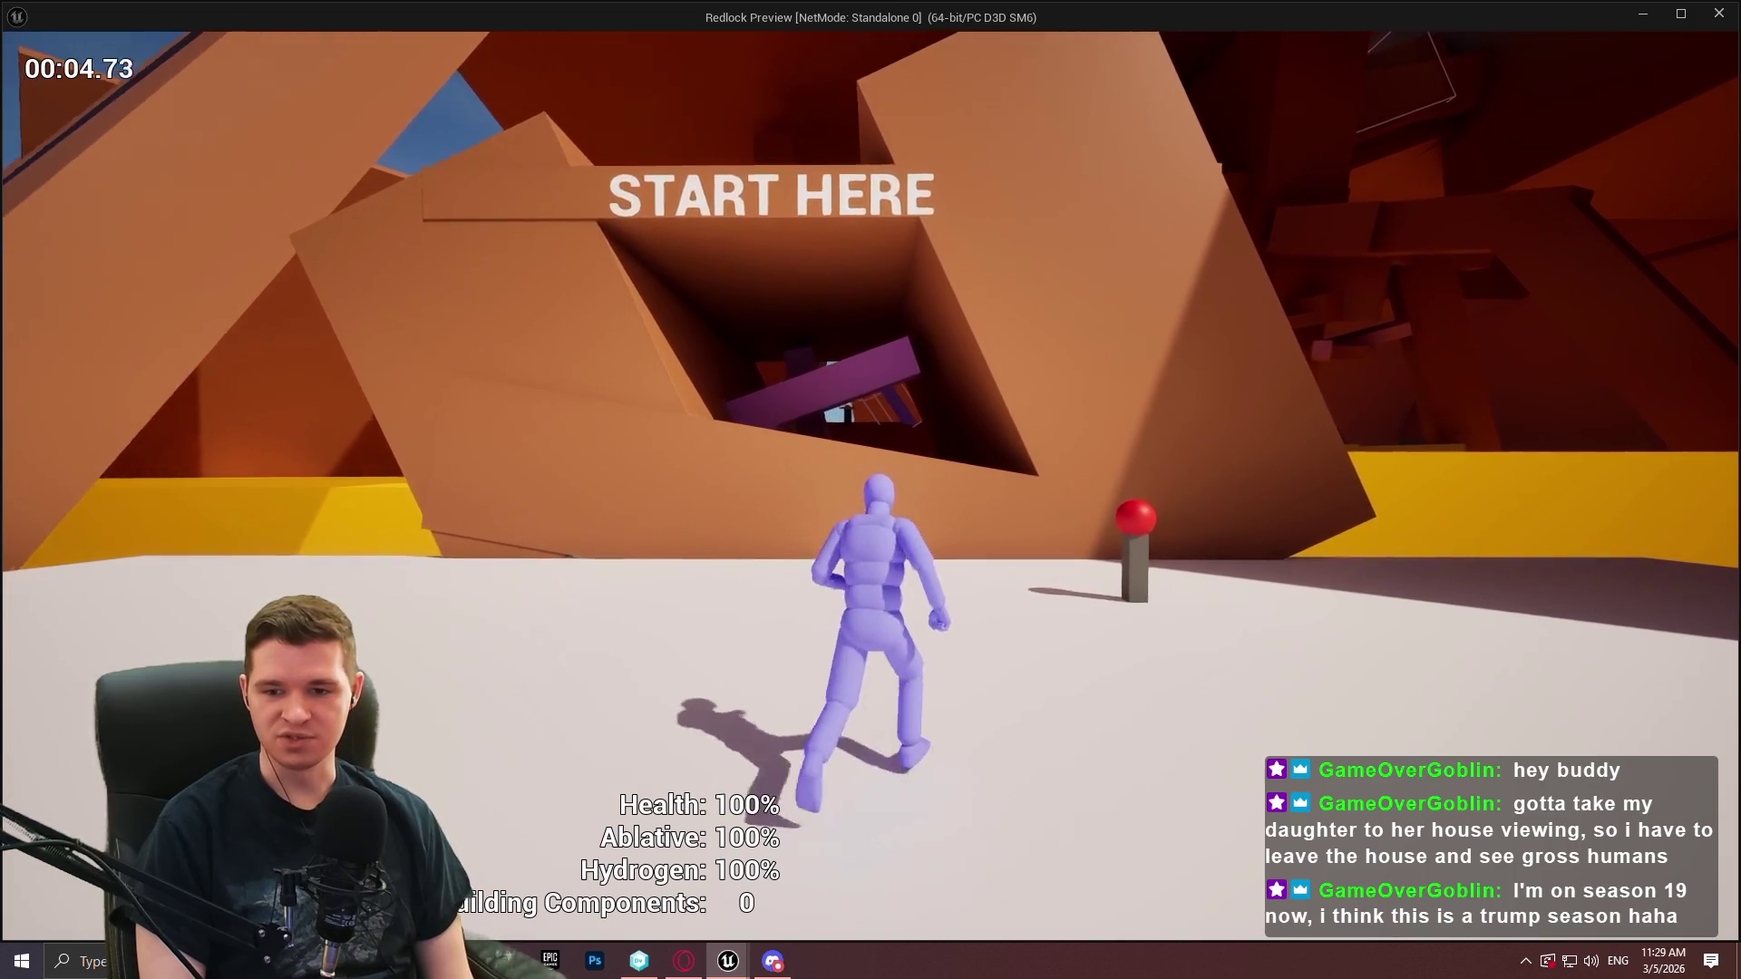
{"action": "key", "text": "d"}
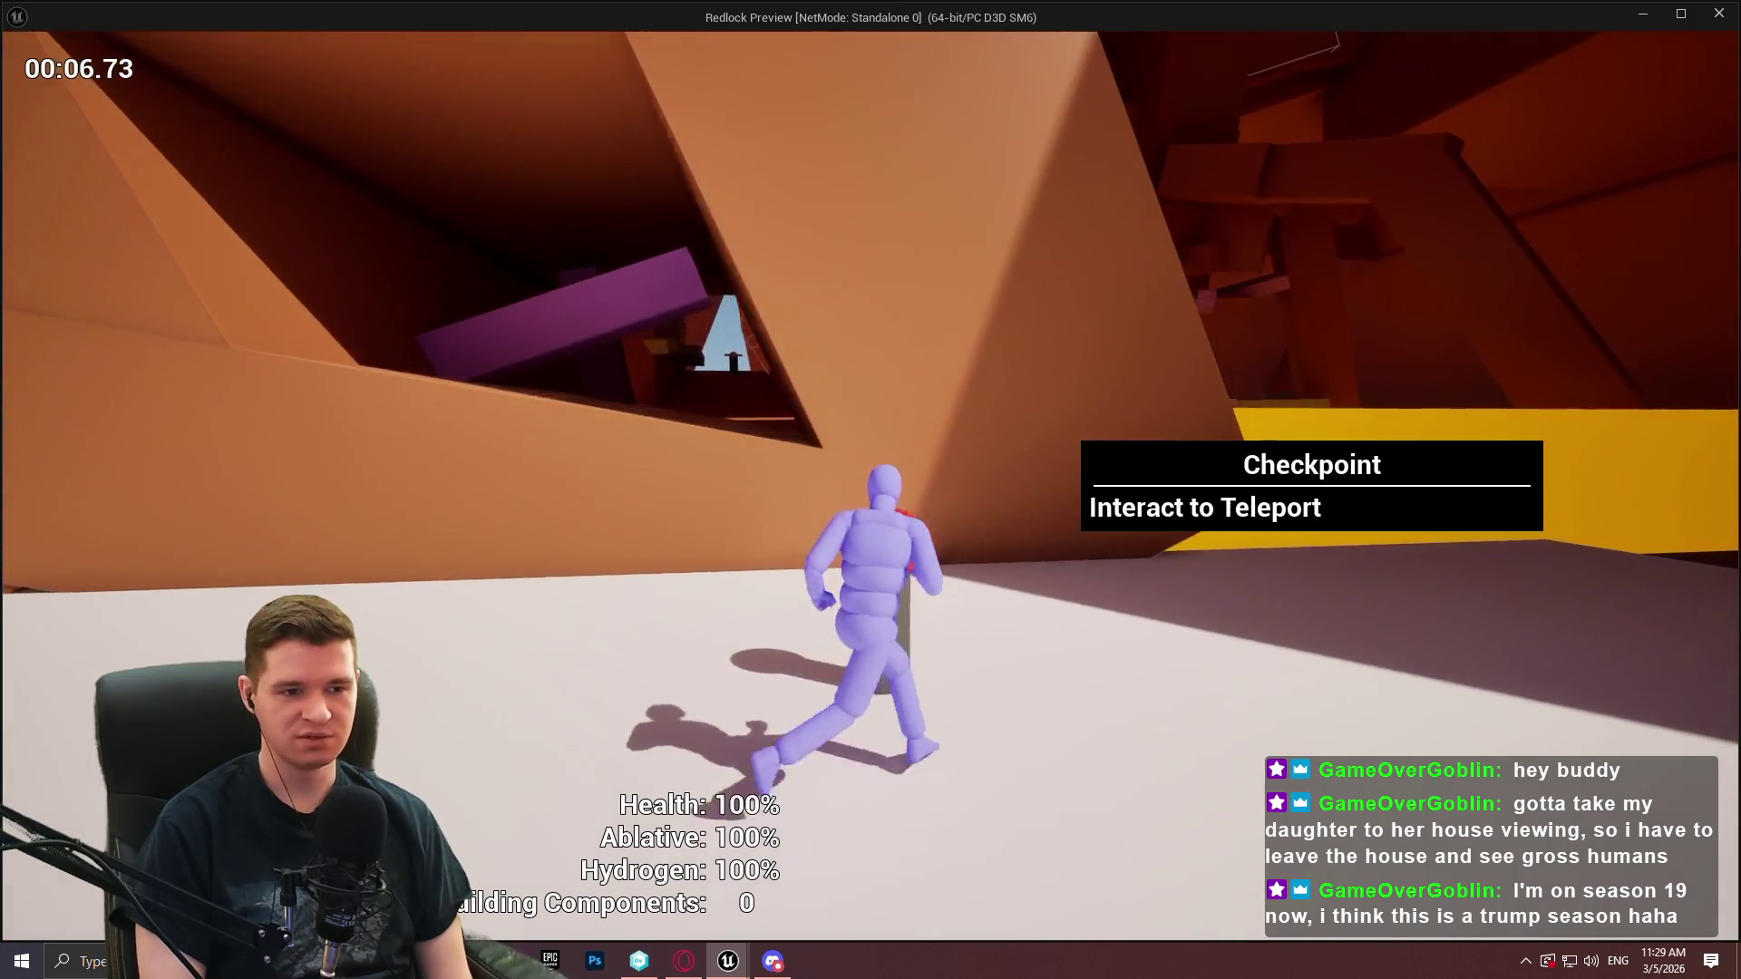
{"action": "key", "text": "e"}
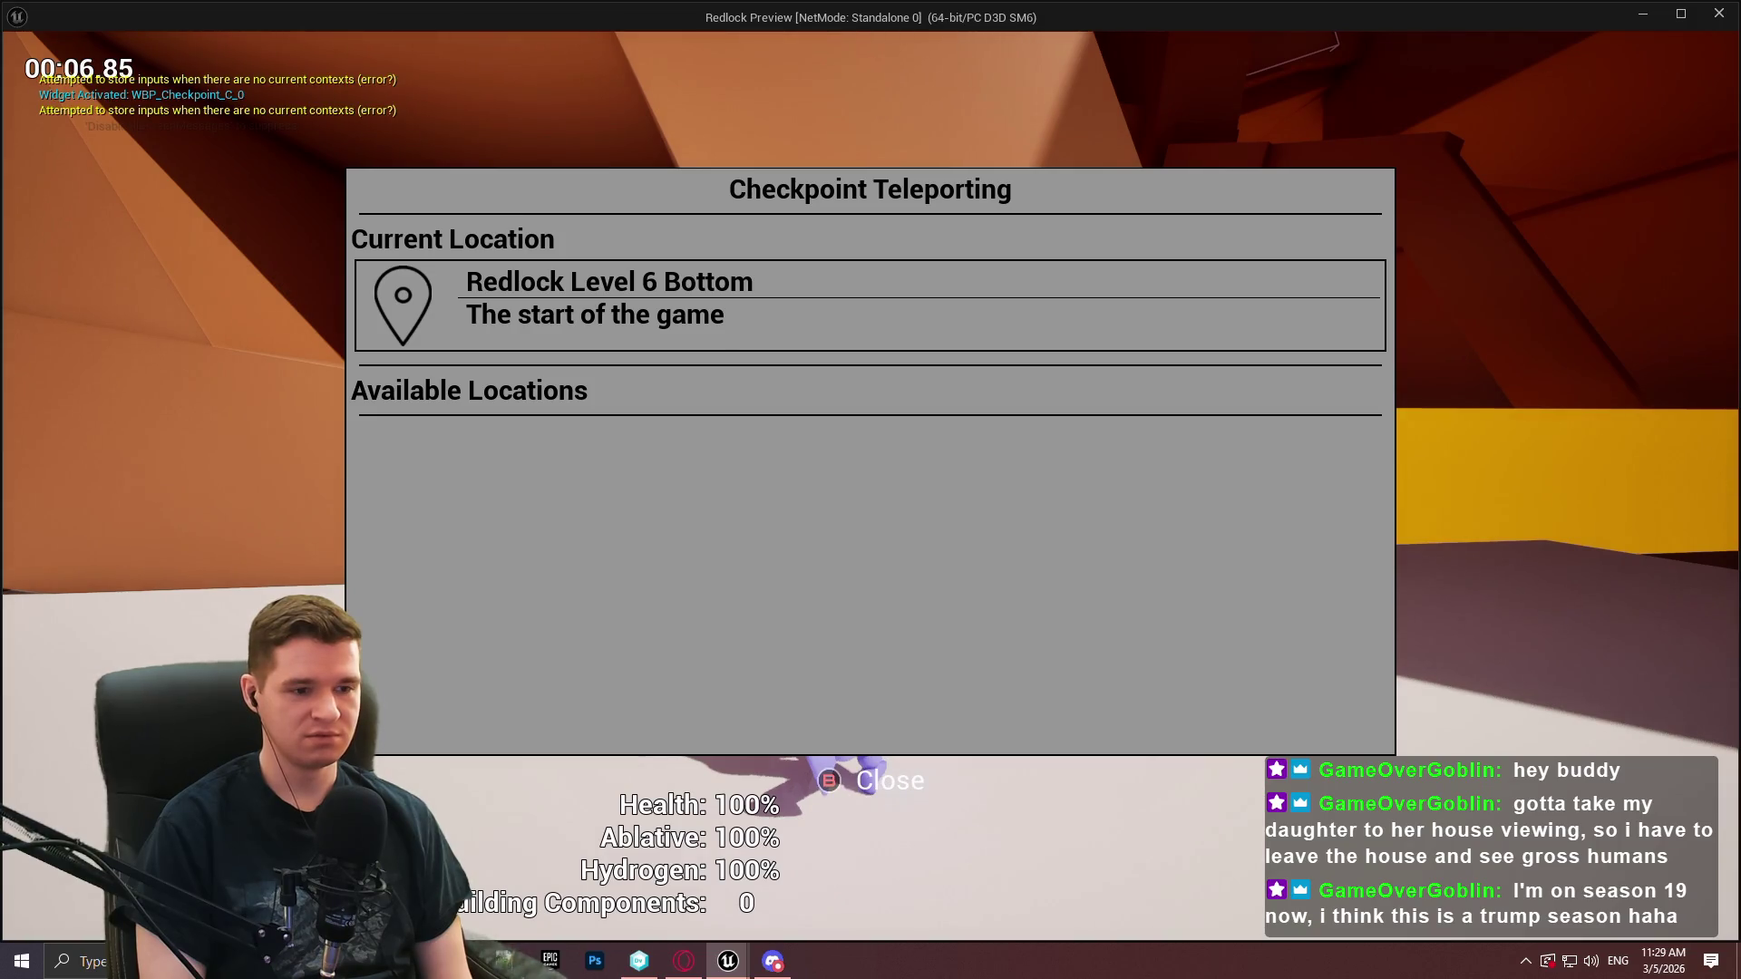
{"action": "key", "text": "Escape"}
{"action": "key", "text": "e"}
{"action": "key", "text": "Escape"}
{"action": "key", "text": "e"}
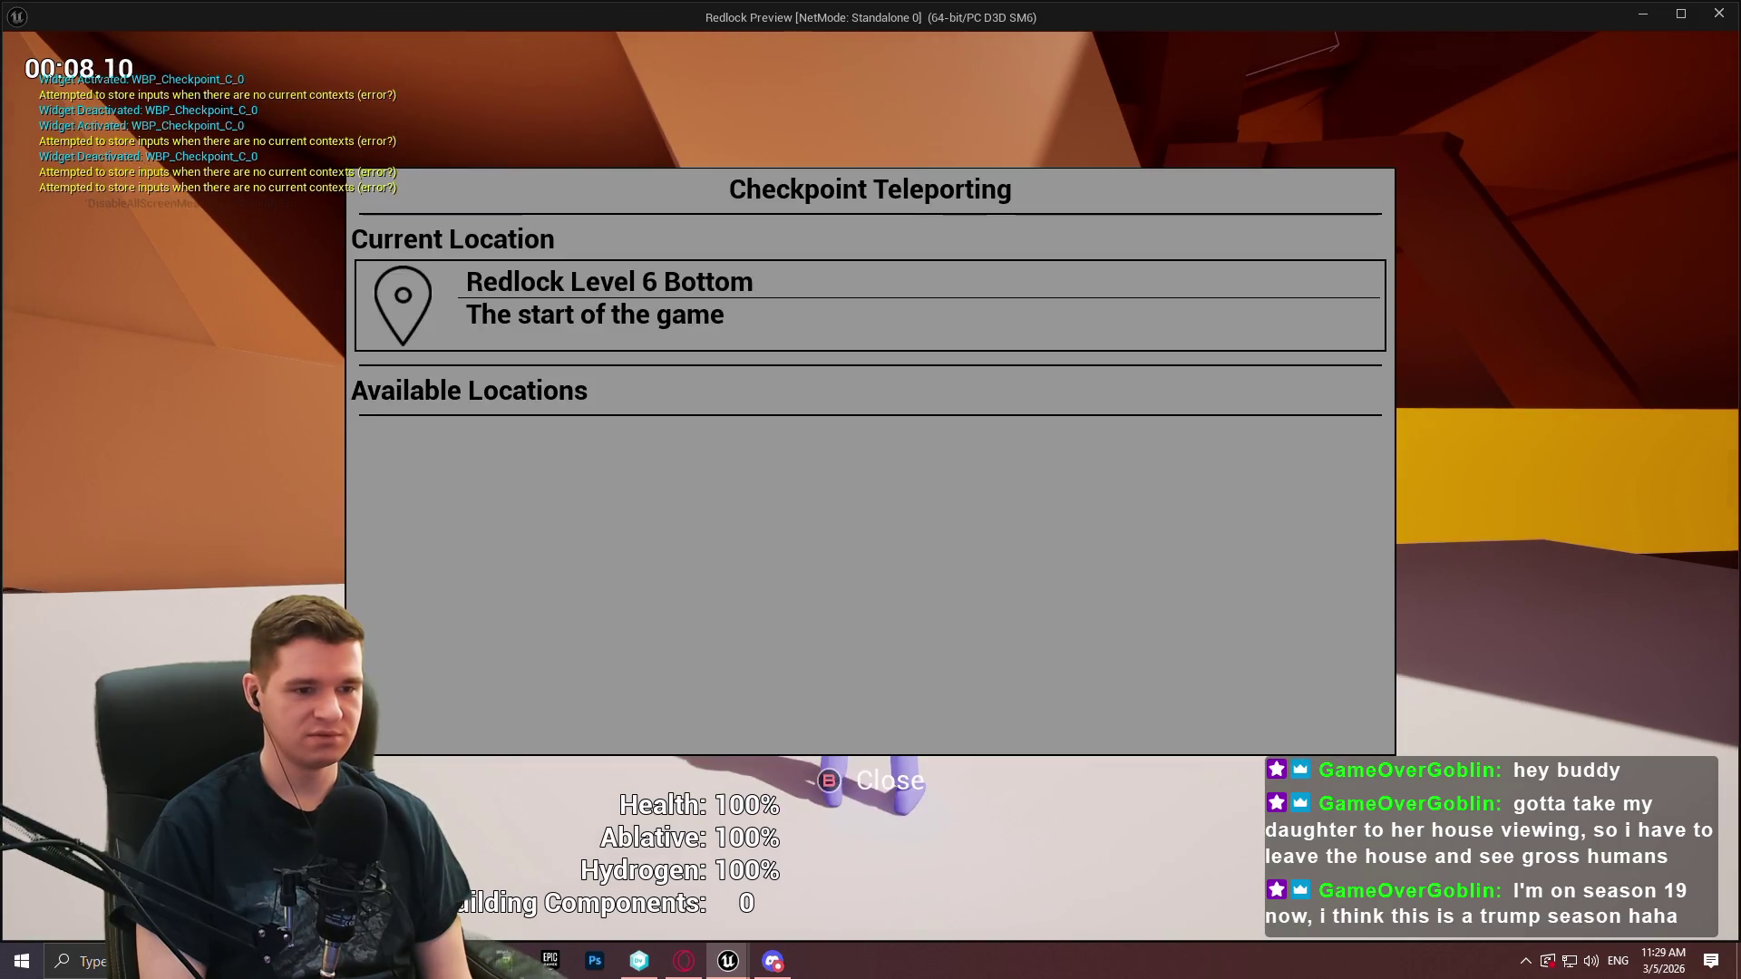
{"action": "key", "text": "Escape"}
{"action": "key", "text": "e"}
{"action": "key", "text": "Escape"}
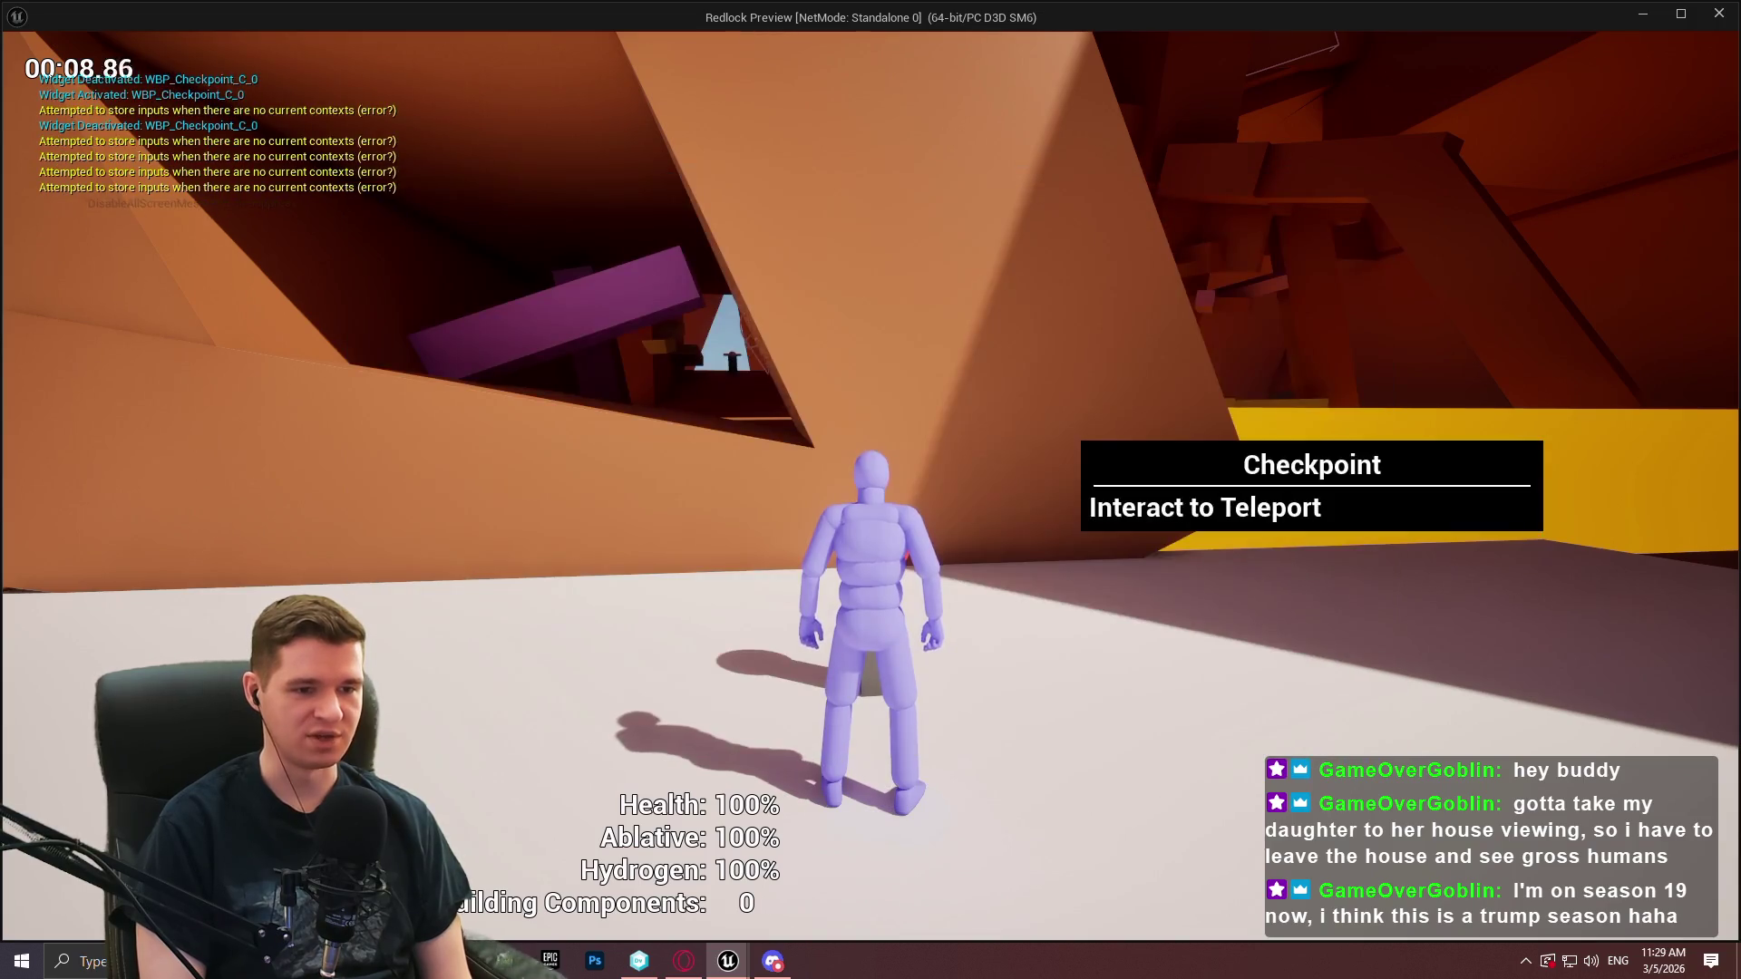
{"action": "key", "text": "e"}
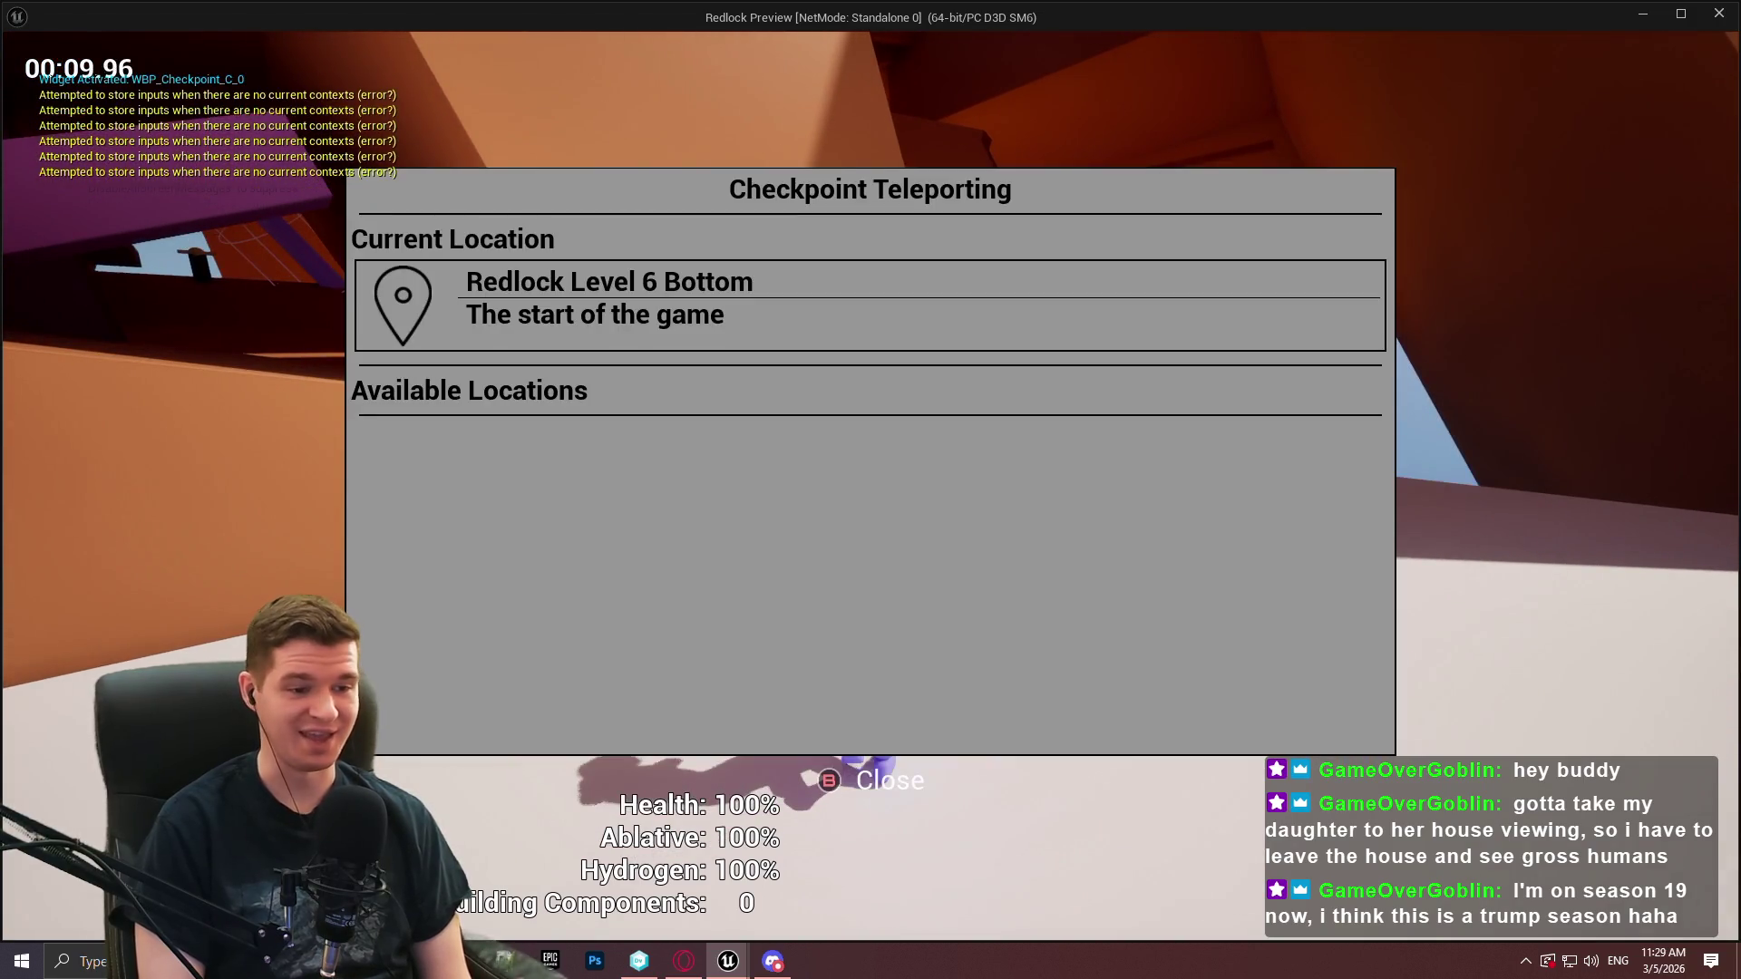
{"action": "key", "text": "Escape"}
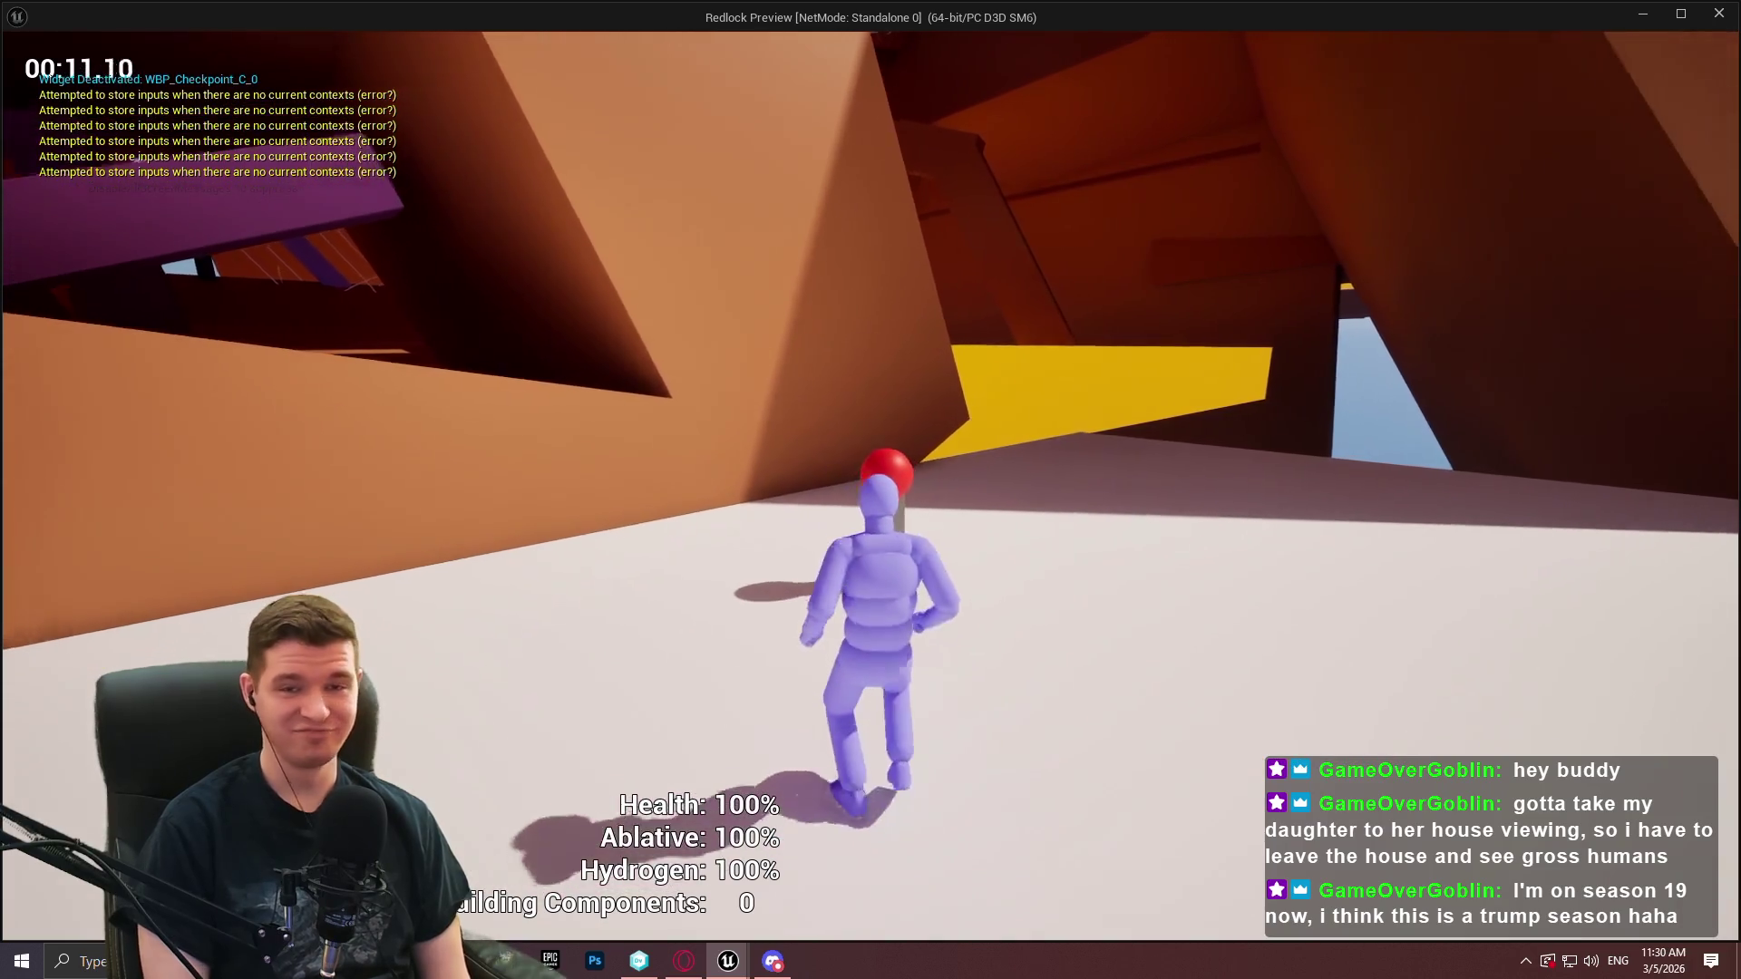
{"action": "key", "text": "a"}
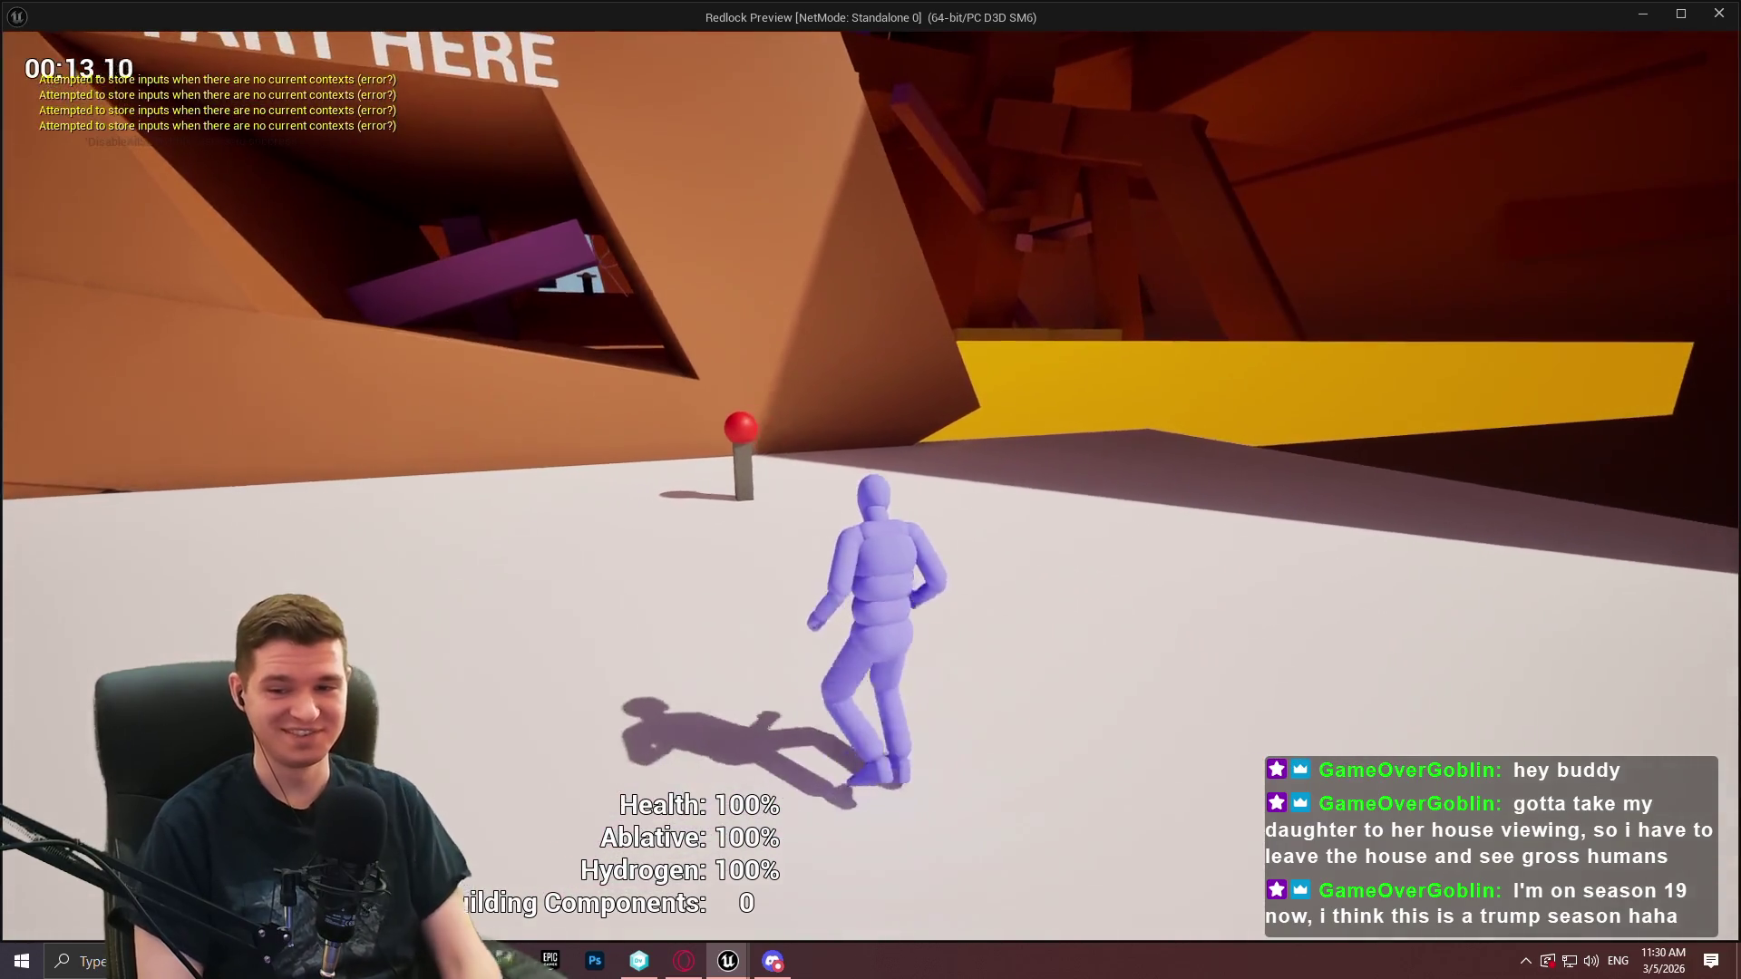
{"action": "key", "text": "Escape"}
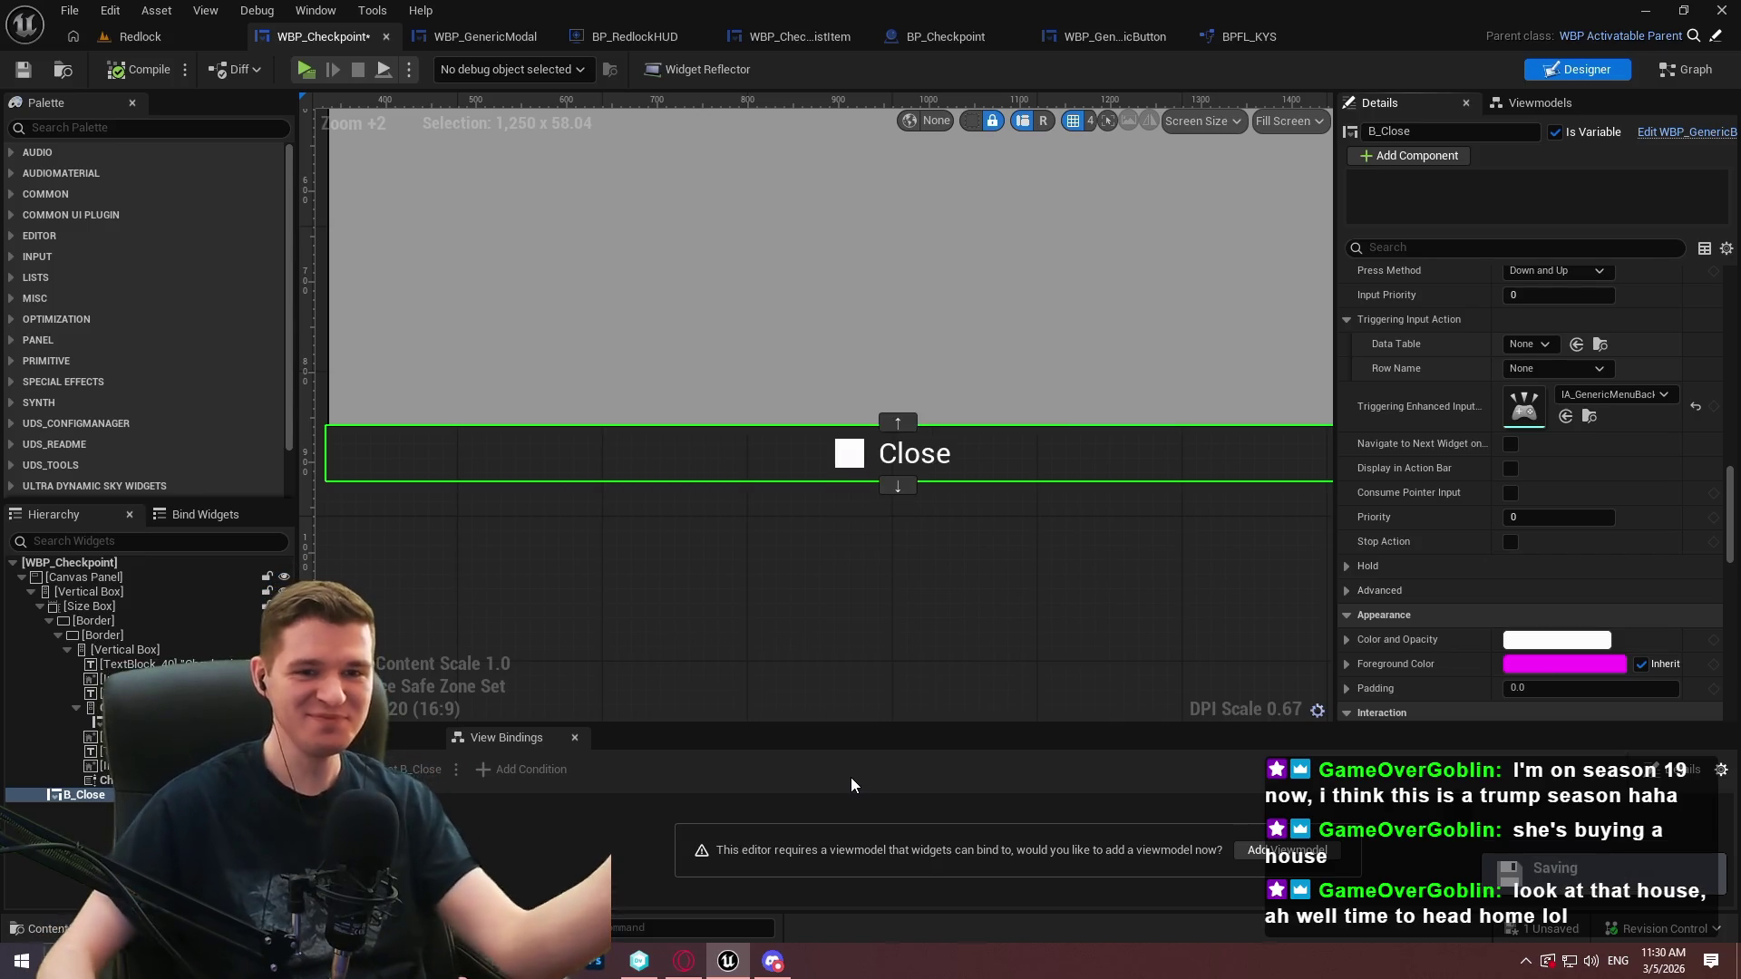
{"action": "scroll", "coordinate": [1647, 501], "scroll_direction": "up", "scroll_amount": 4}
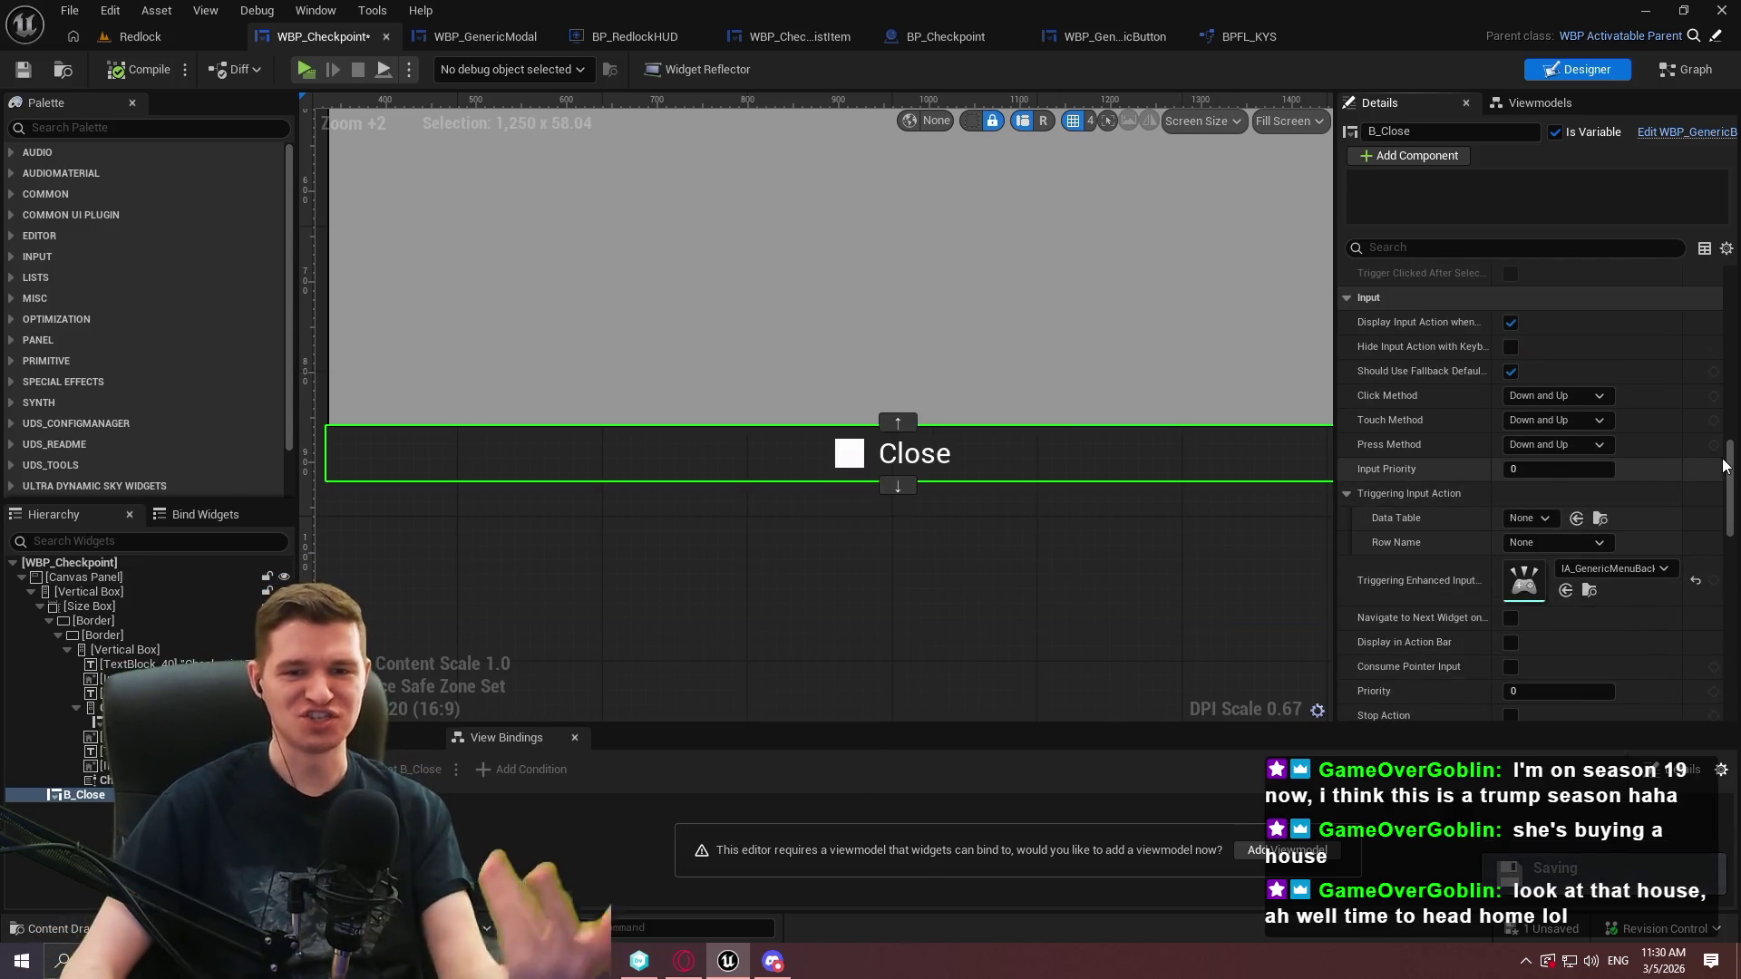
Clear the triggering enhanced input action and the override's row name and data table
{"action": "left_click", "coordinate": [1694, 580]}
{"action": "scroll", "coordinate": [1731, 497], "scroll_direction": "down", "scroll_amount": 3}
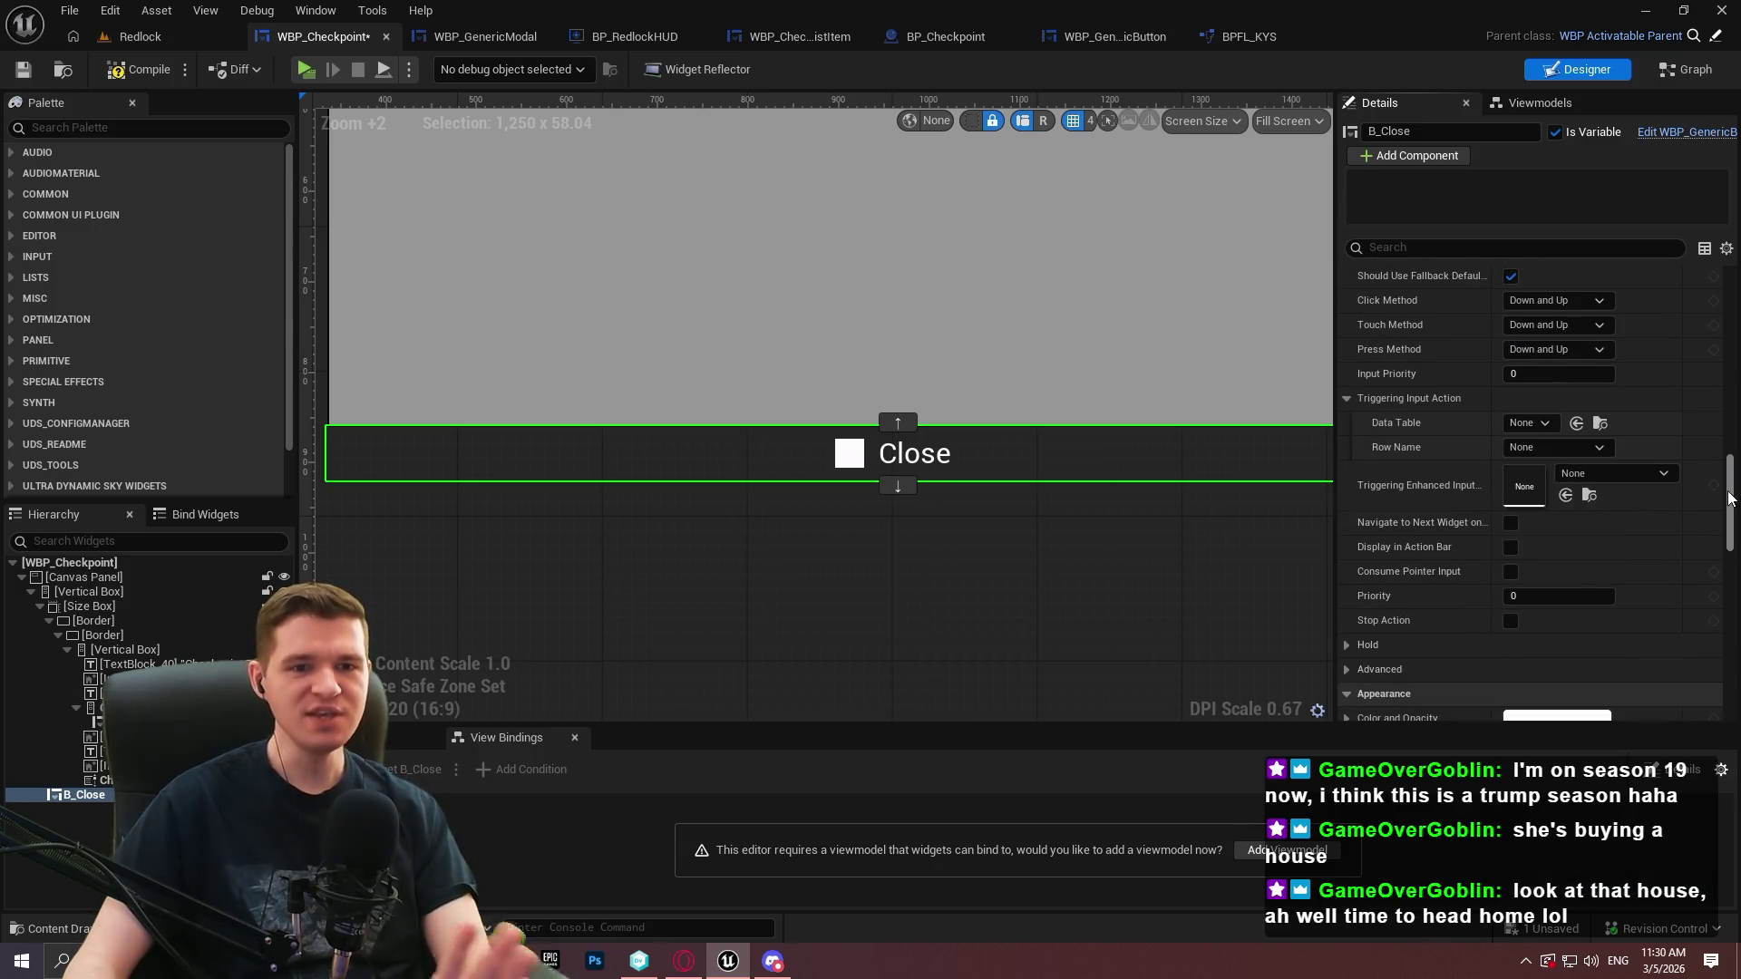
{"action": "left_click_drag", "start_coordinate": [1731, 497], "coordinate": [1729, 336]}
{"action": "left_click", "coordinate": [1714, 491]}
{"action": "left_click", "coordinate": [1555, 517]}
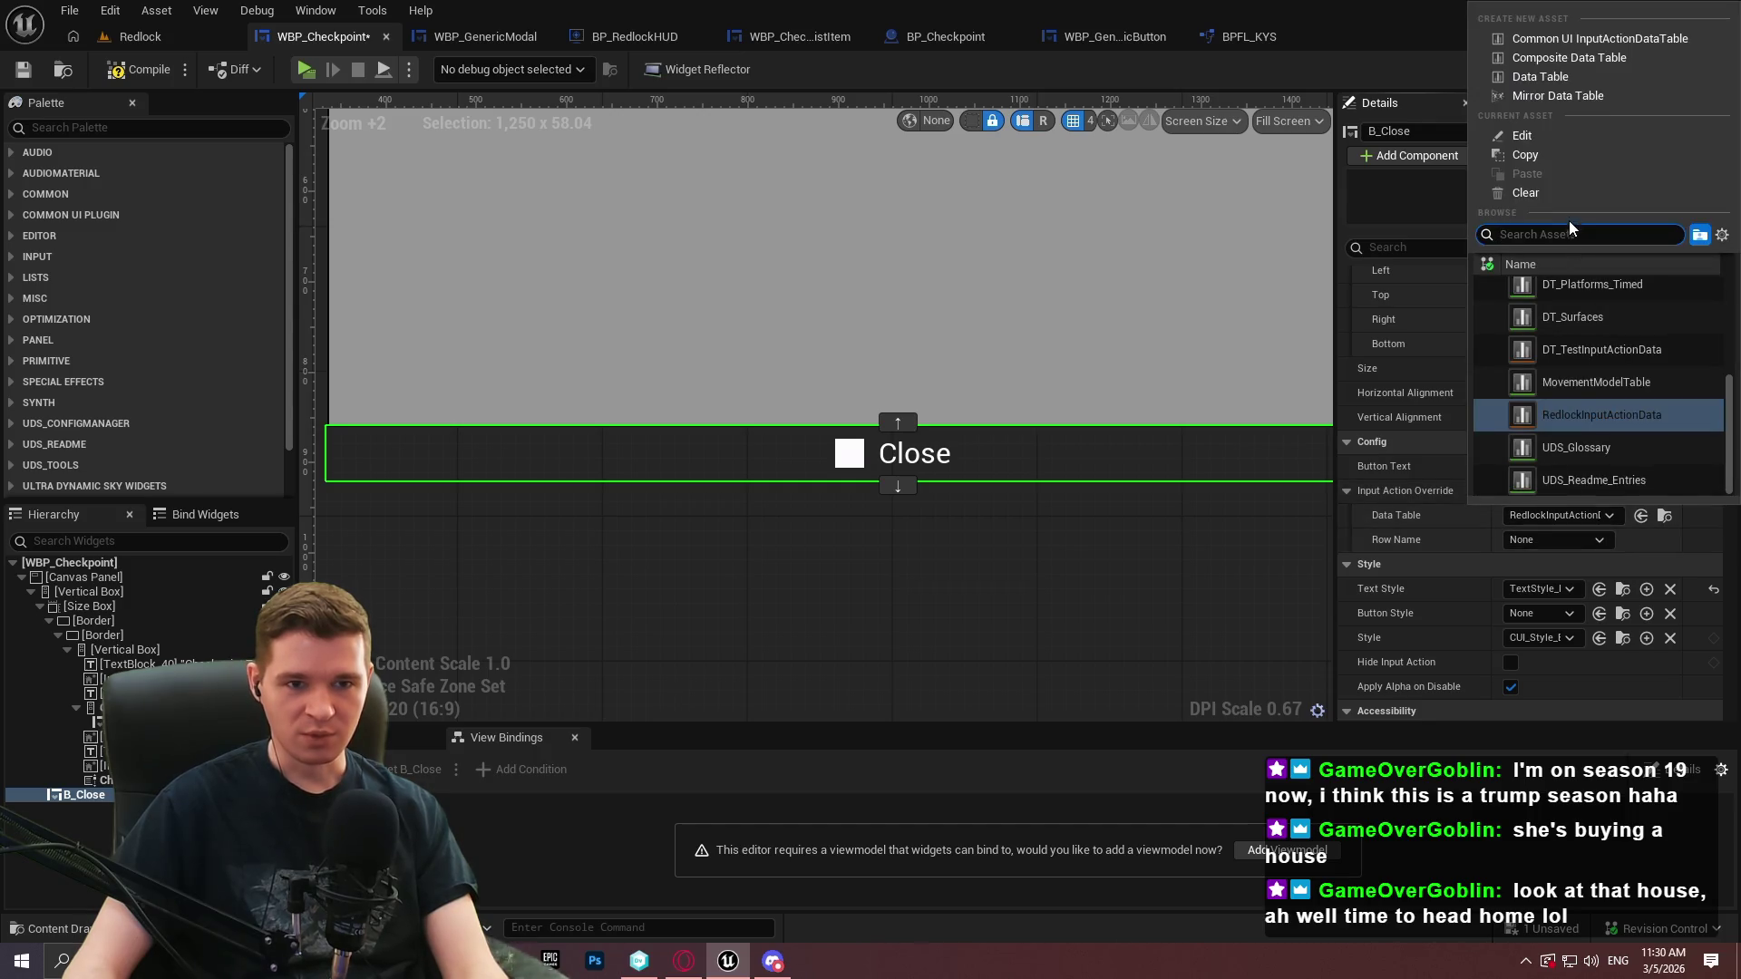
{"action": "left_click", "coordinate": [1569, 194]}
{"action": "mouse_move", "coordinate": [1727, 349]}
{"action": "left_mouse_down"}
{"action": "mouse_move", "coordinate": [1727, 531]}
{"action": "mouse_move", "coordinate": [1728, 511]}
{"action": "left_mouse_up"}
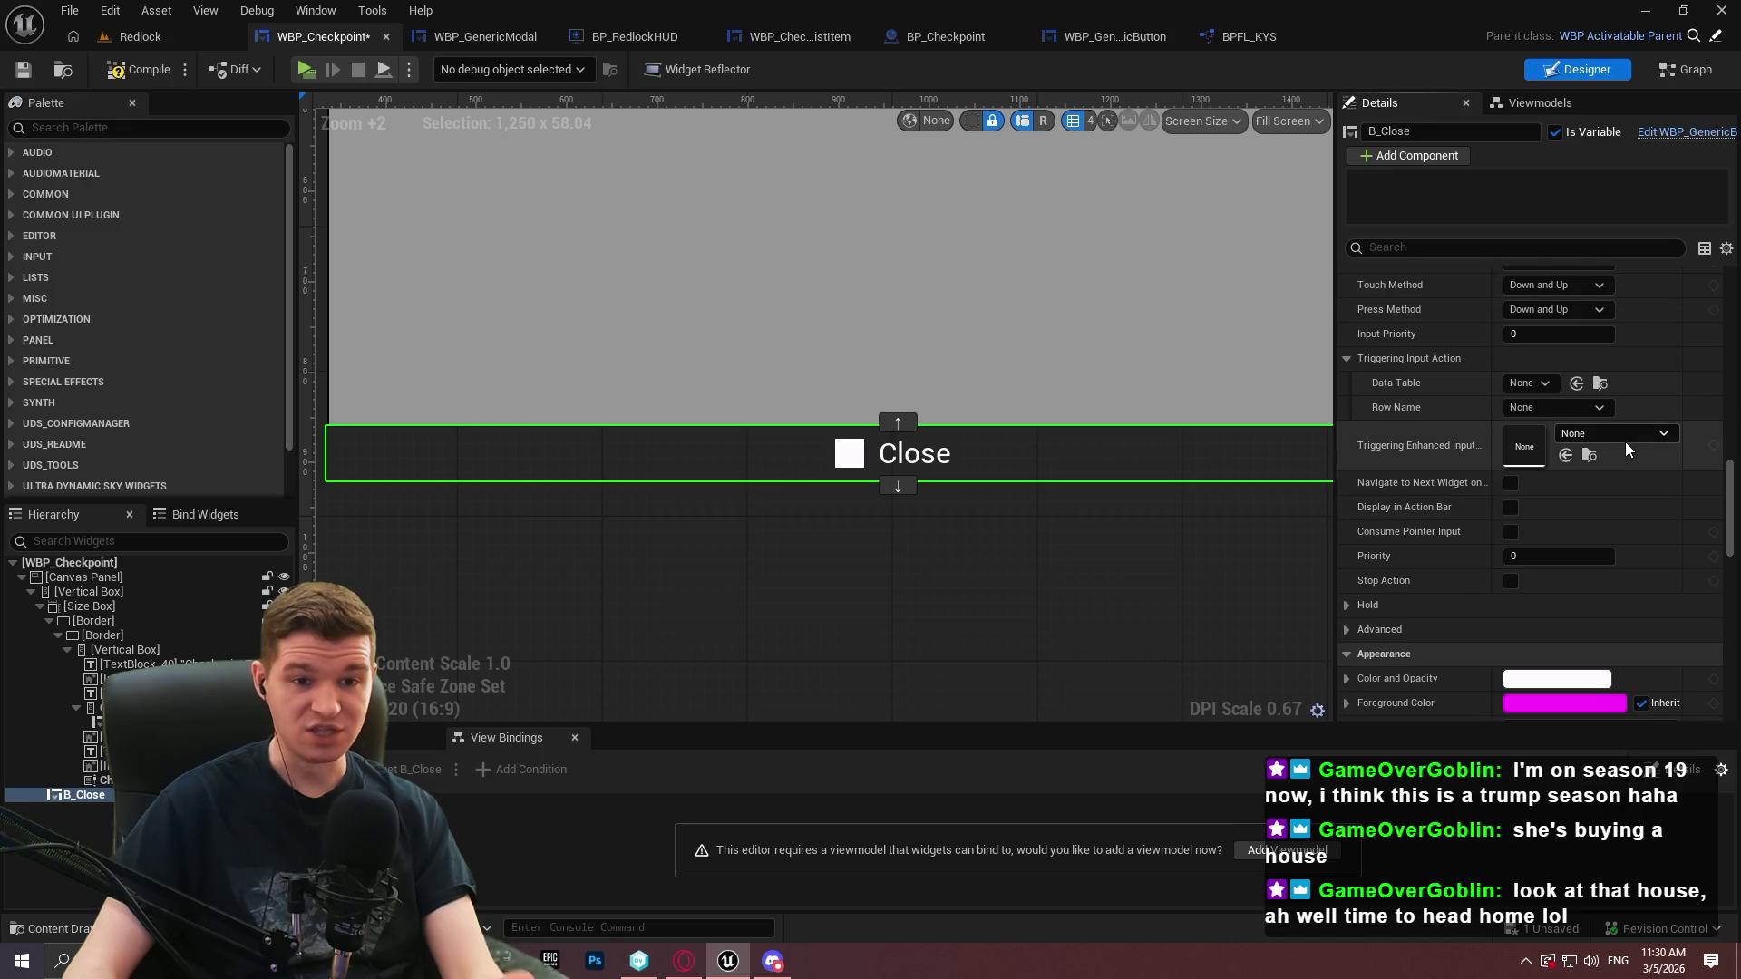
Assign IA_GenericMenuBack as the triggering enhanced input and set Input Priority to 5000
{"action": "left_click", "coordinate": [1624, 433]}
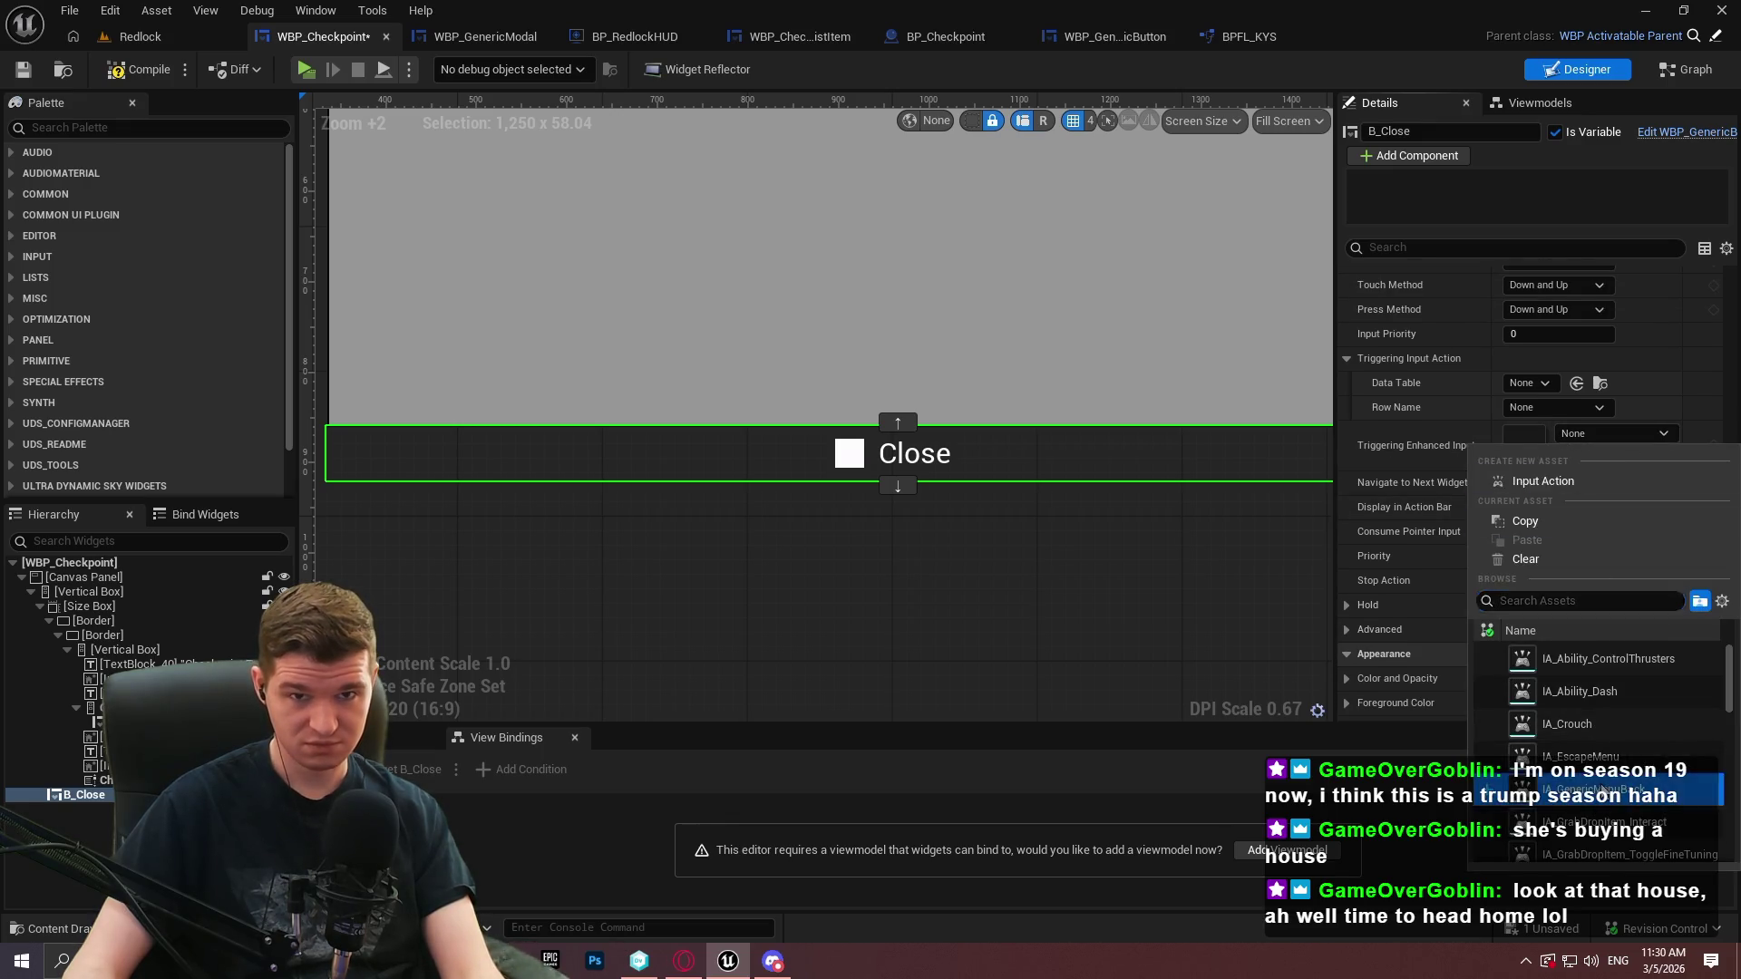
{"action": "left_click", "coordinate": [1603, 785]}
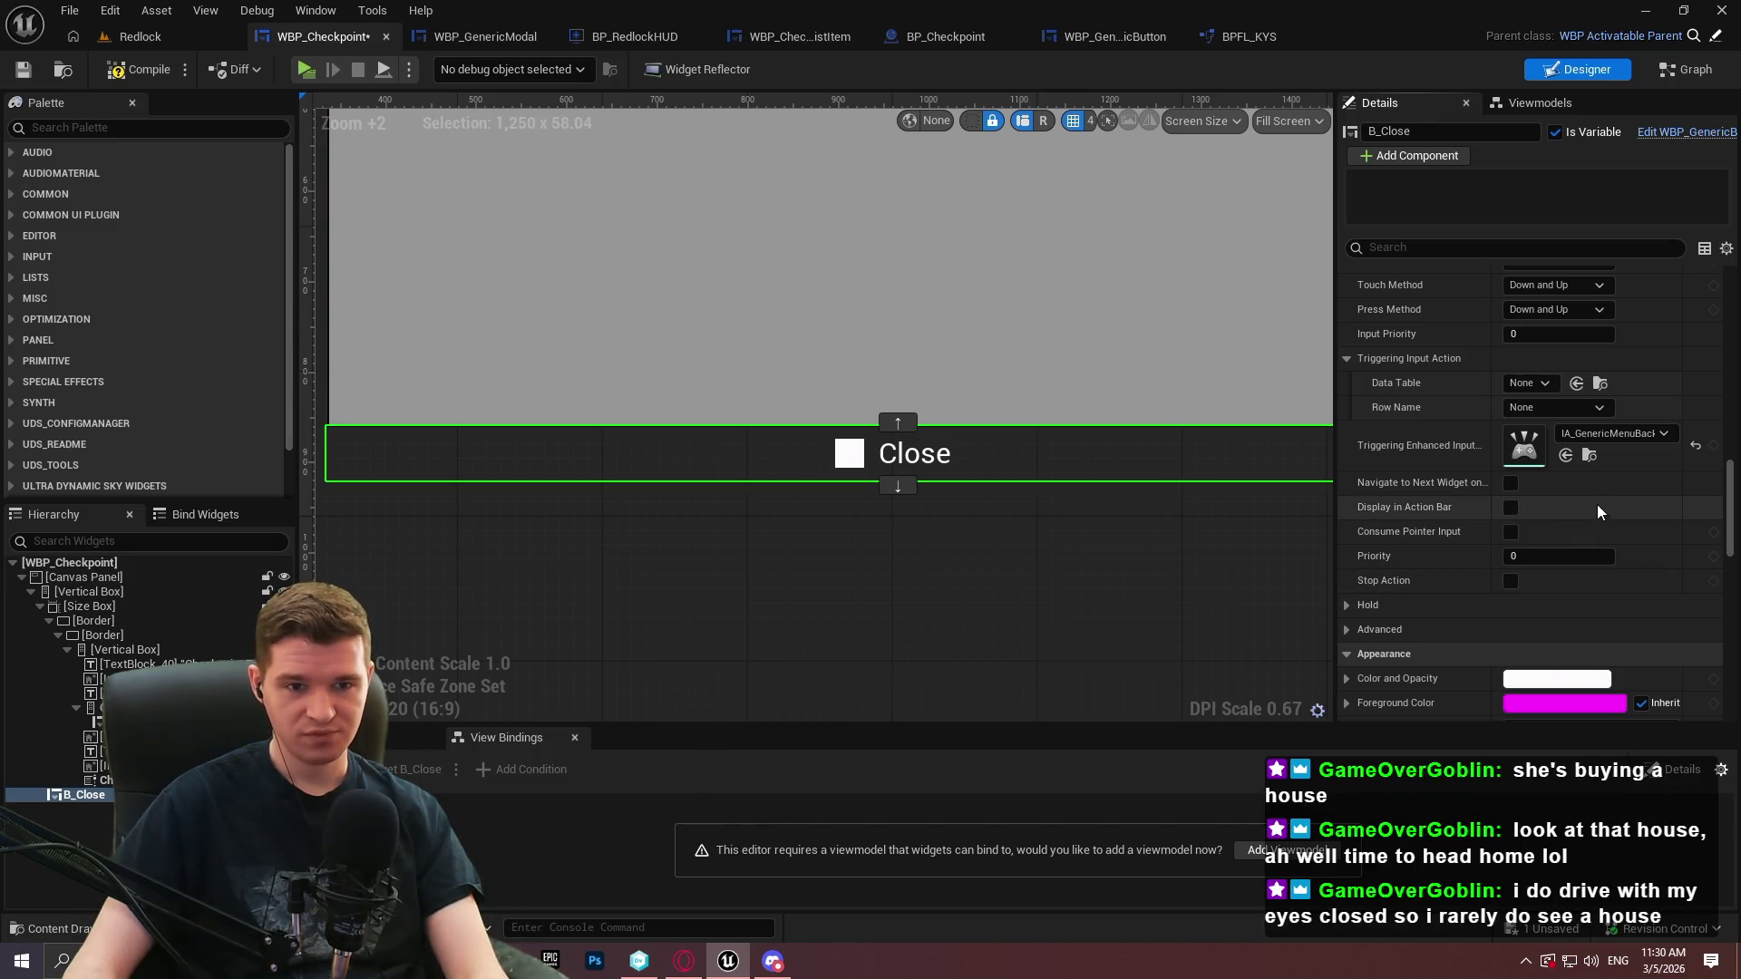
{"action": "scroll", "coordinate": [1559, 422], "scroll_direction": "up", "scroll_amount": 2}
{"action": "left_click", "coordinate": [1554, 421]}
{"action": "type", "text": "5000"}
{"action": "key", "text": "Return"}
{"action": "left_click", "coordinate": [1547, 468]}
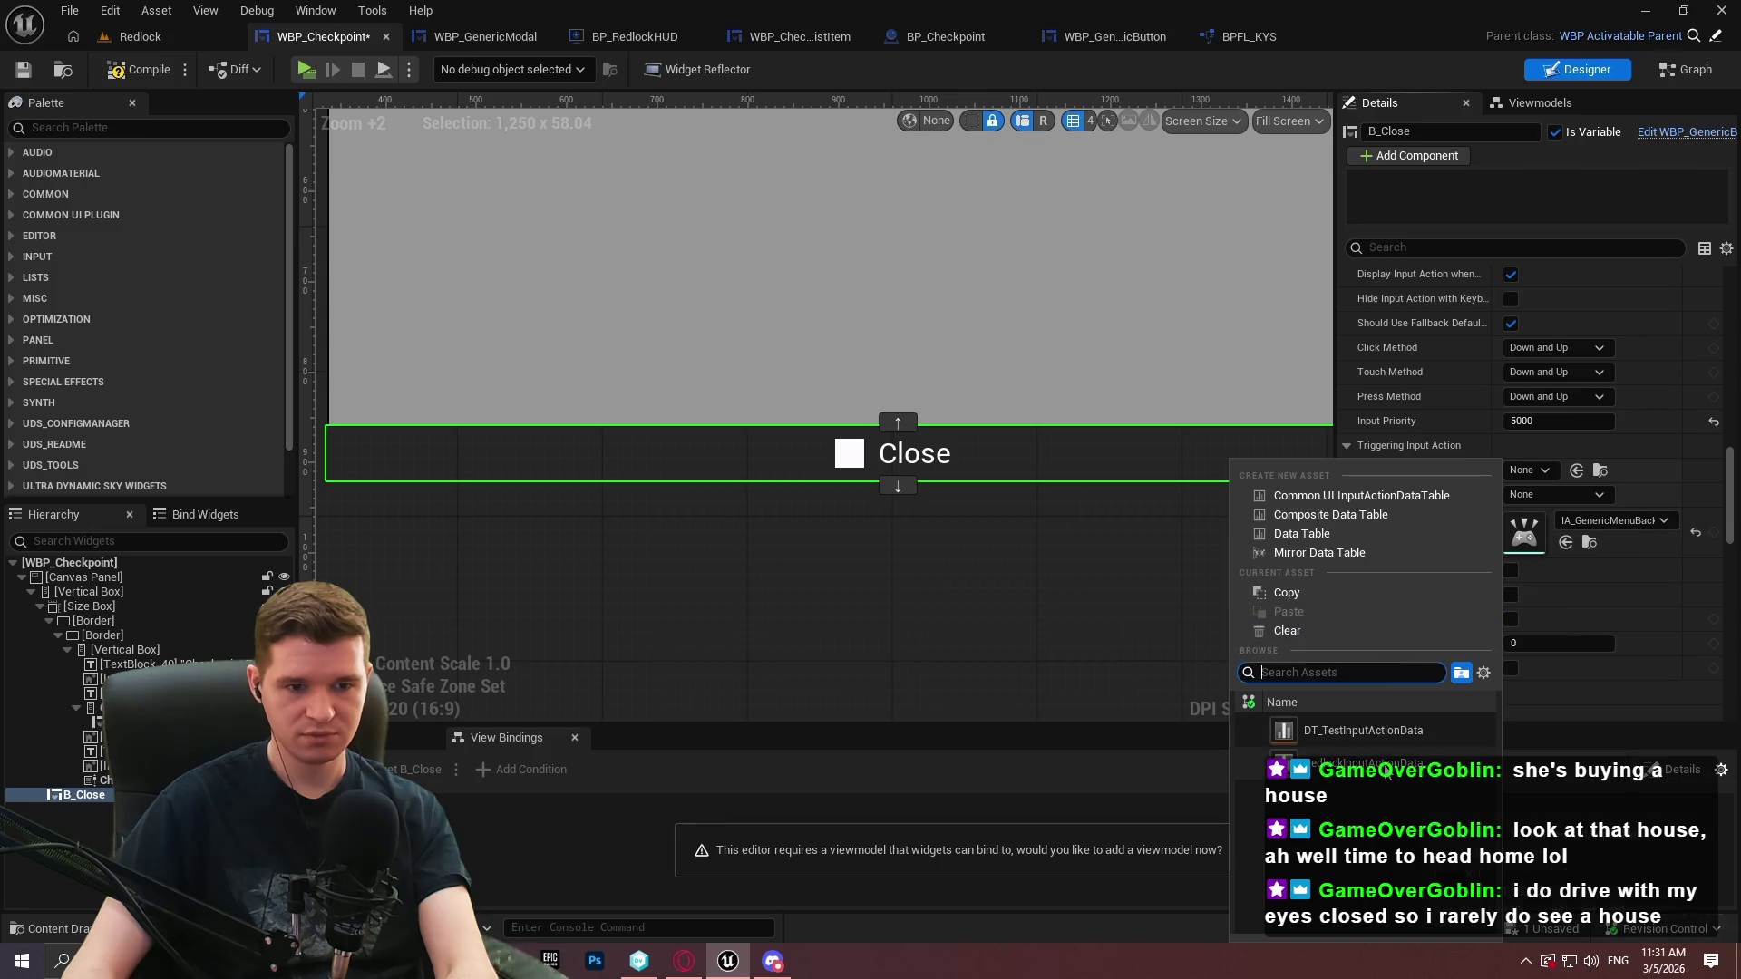
{"action": "left_click", "coordinate": [1665, 459]}
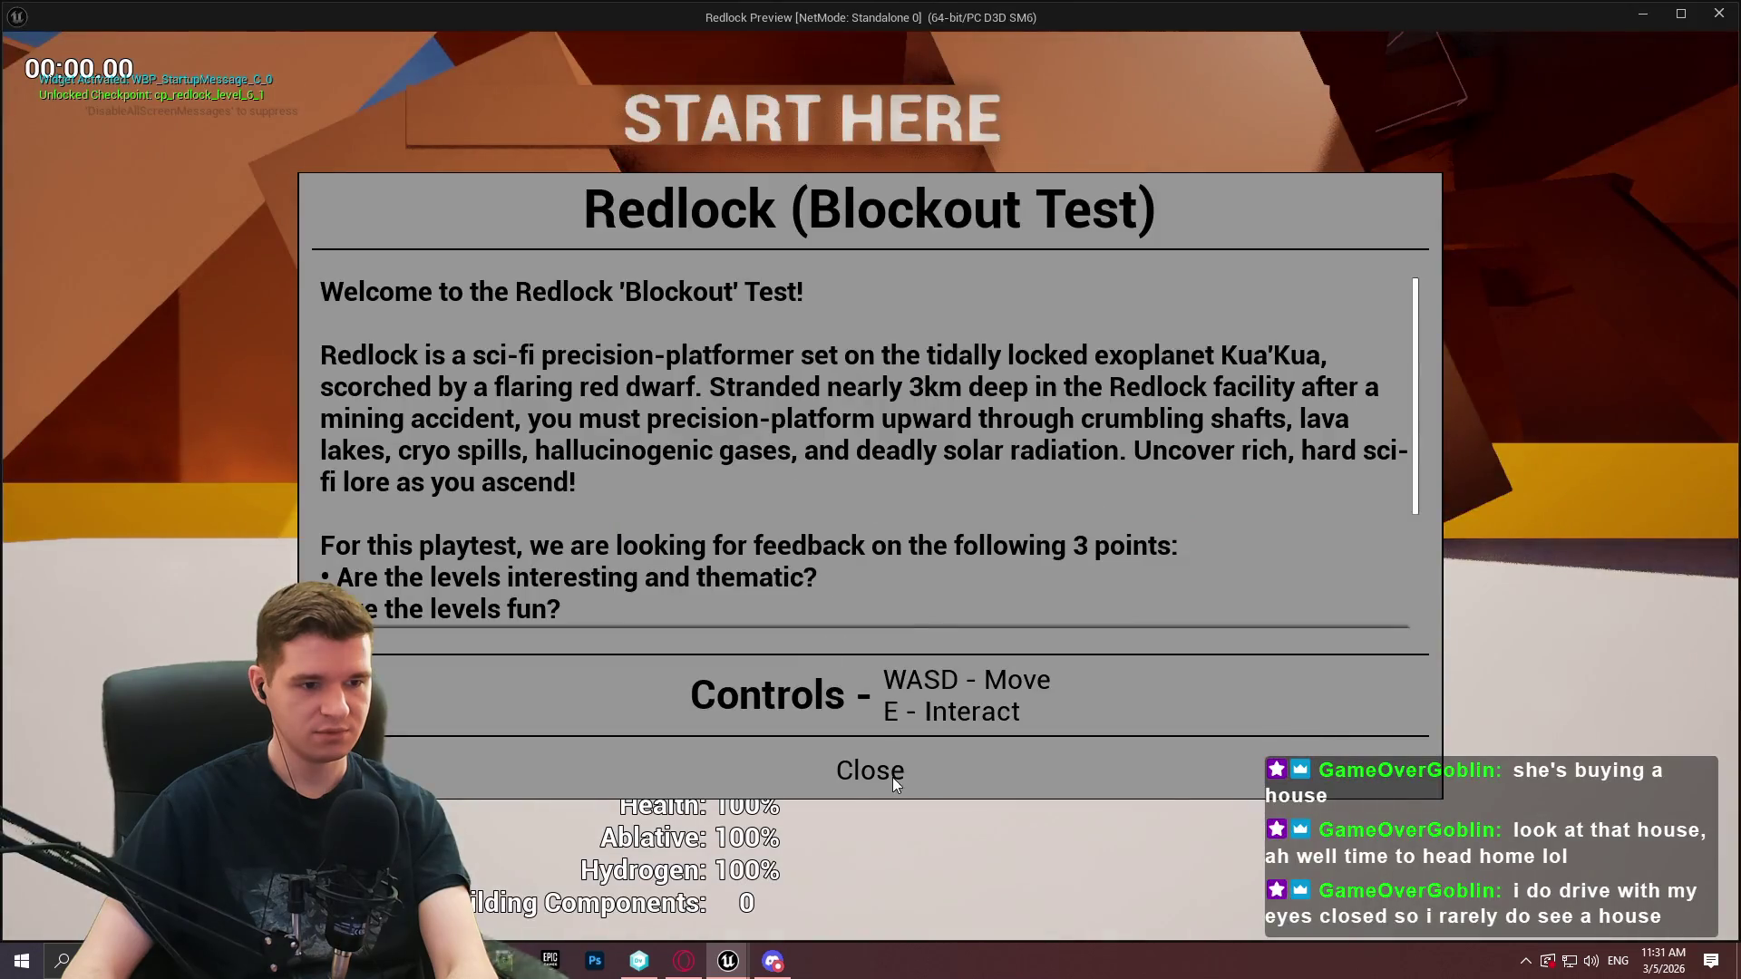
{"action": "left_click", "coordinate": [892, 776]}
{"action": "key", "text": "w"}
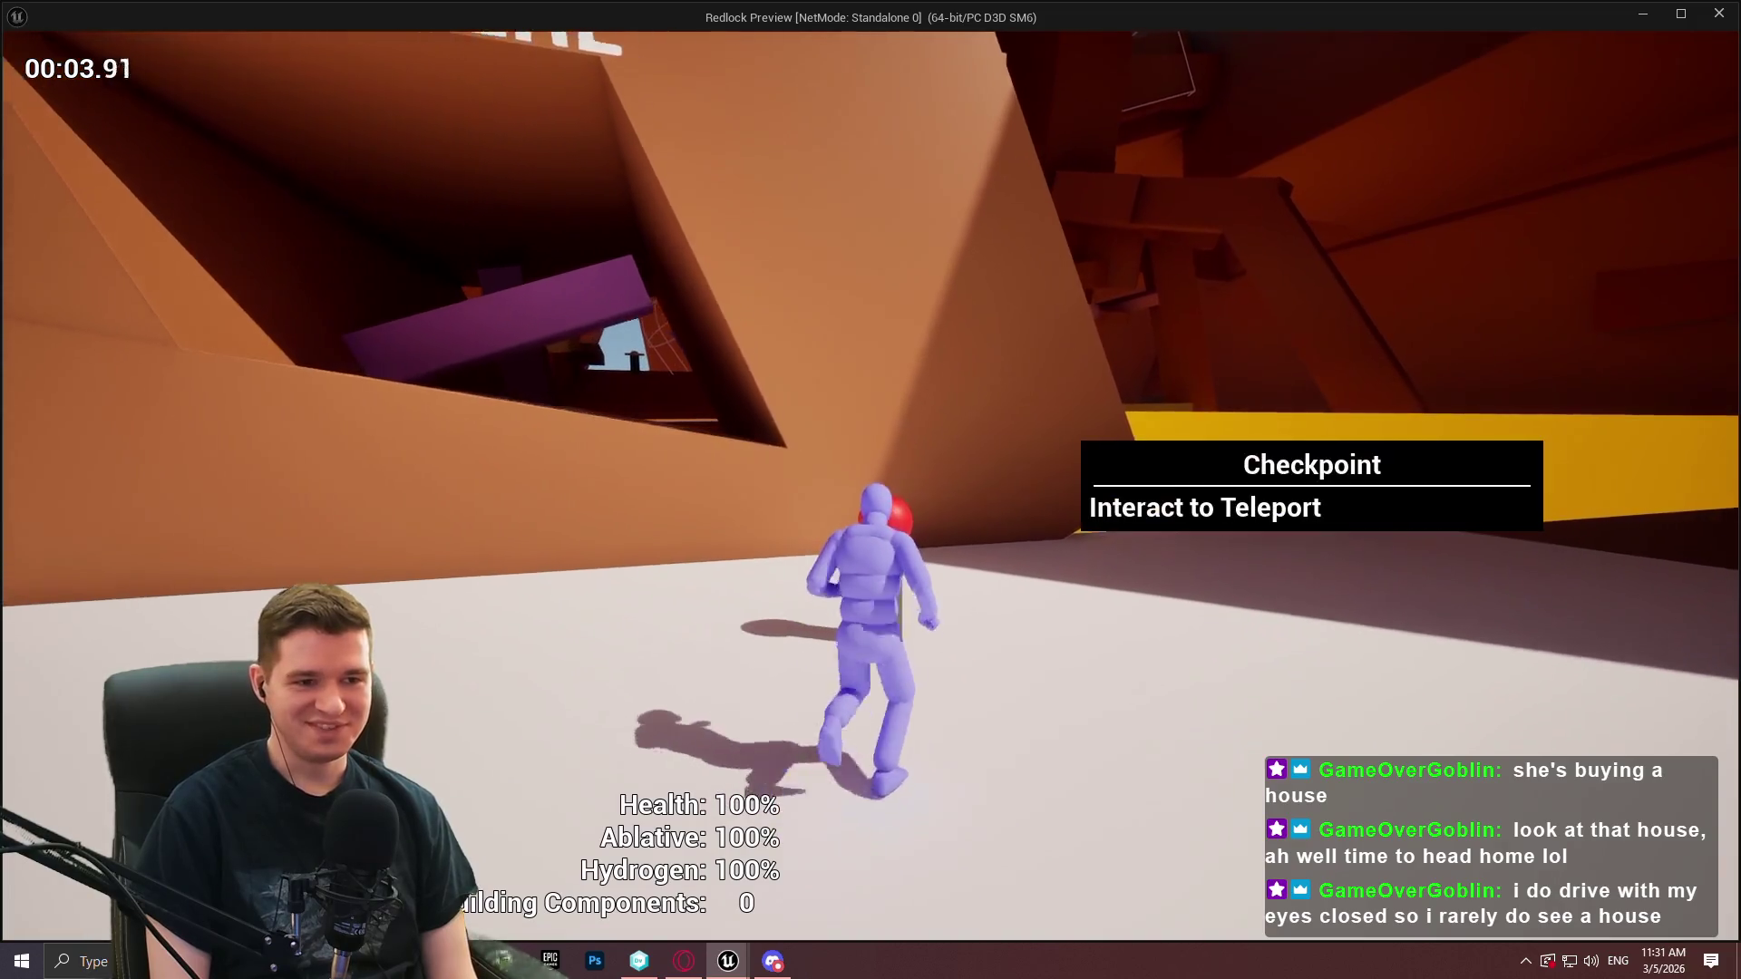
{"action": "key", "text": "e"}
{"action": "key", "text": "Escape"}
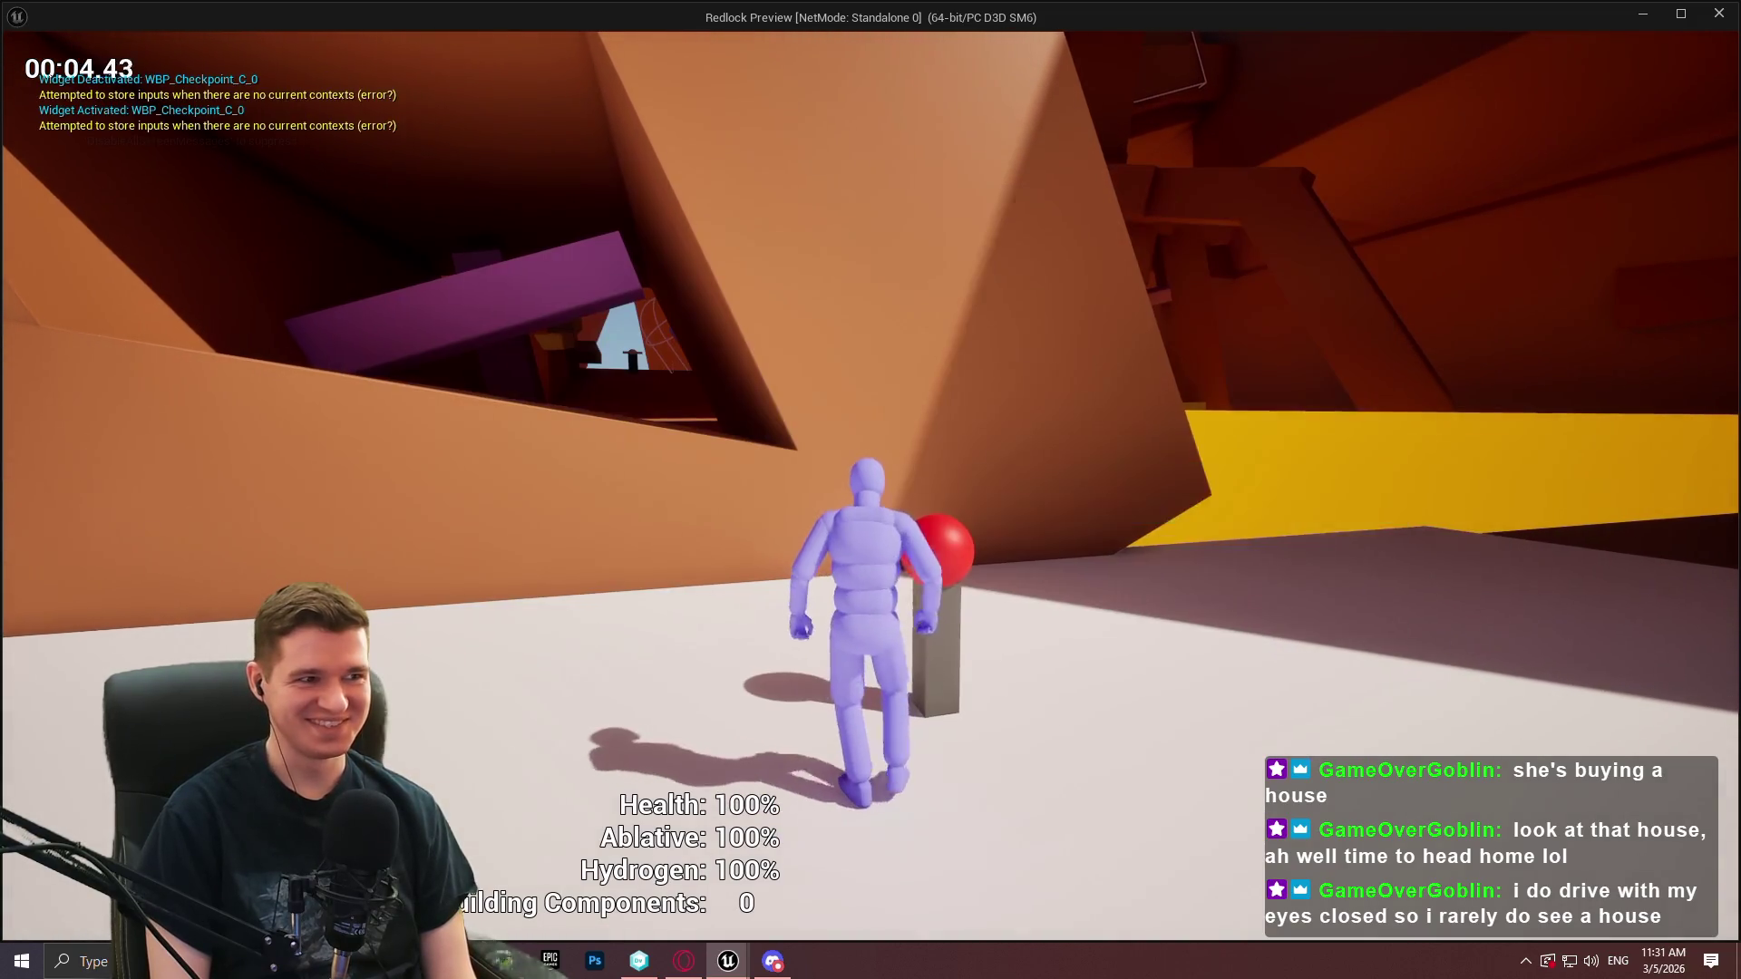
{"action": "key", "text": "e"}
{"action": "key", "text": "Escape"}
{"action": "key", "text": "e"}
{"action": "key", "text": "Escape"}
{"action": "key", "text": "e"}
{"action": "key", "text": "Escape"}
{"action": "key", "text": "e"}
{"action": "key", "text": "Escape"}
{"action": "key", "text": "e"}
{"action": "key", "text": "Escape"}
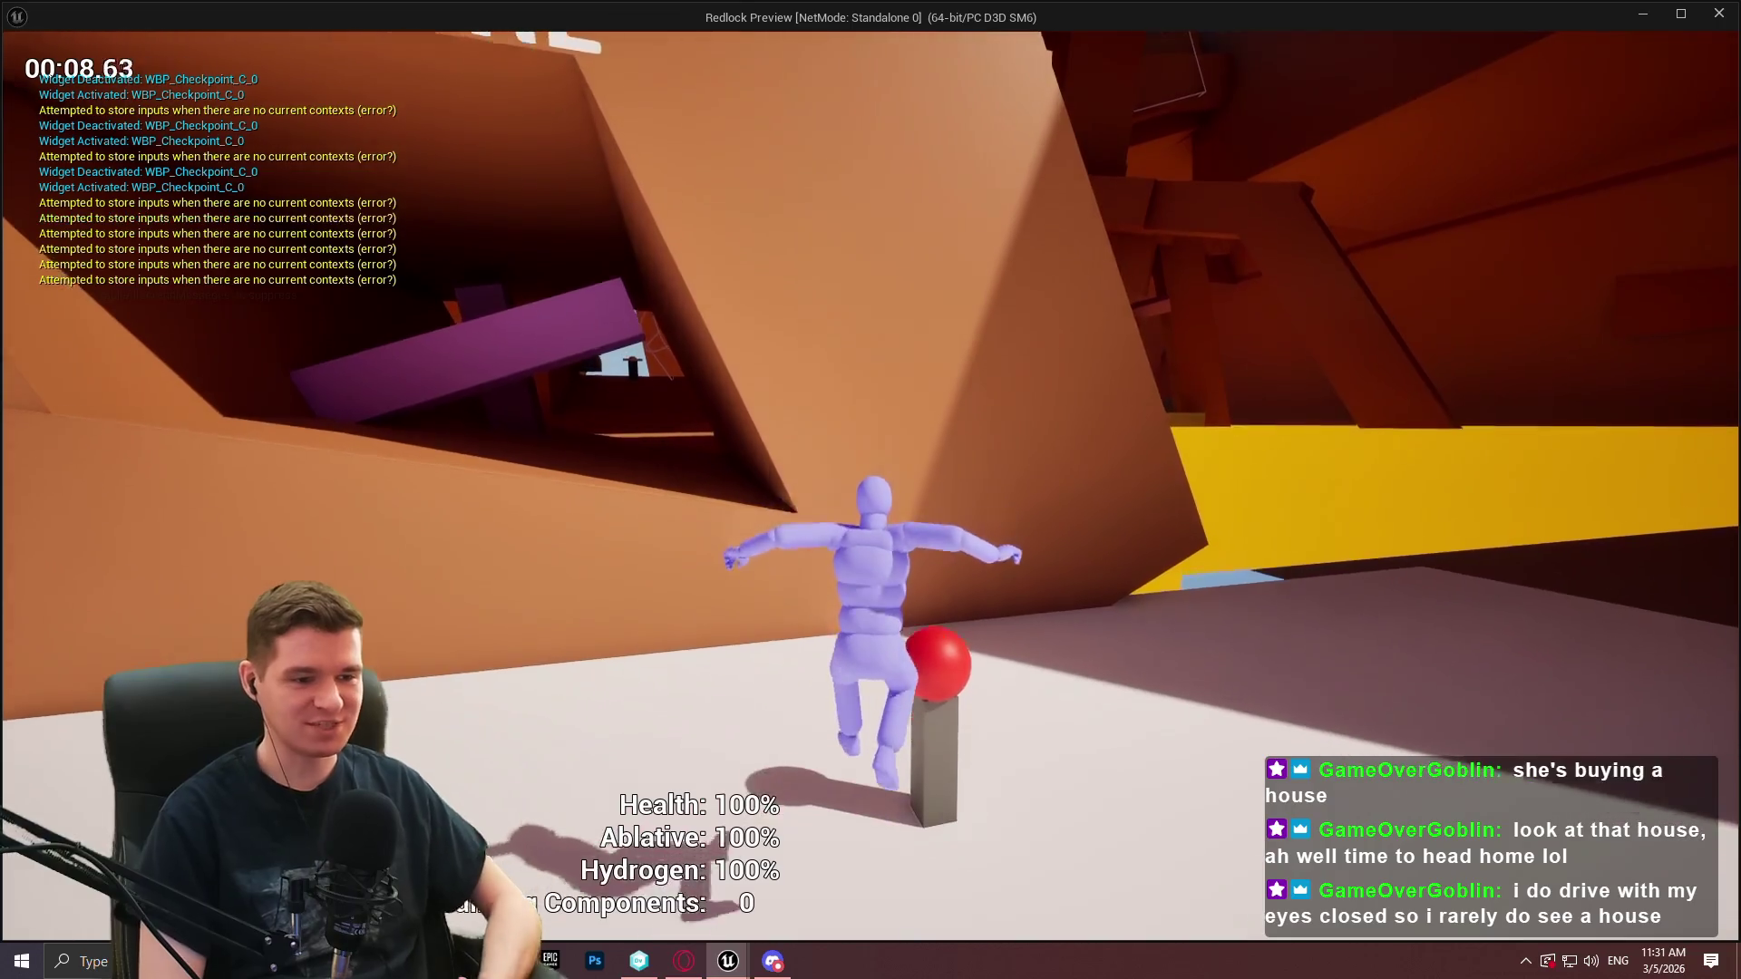
{"action": "key", "text": "Escape"}
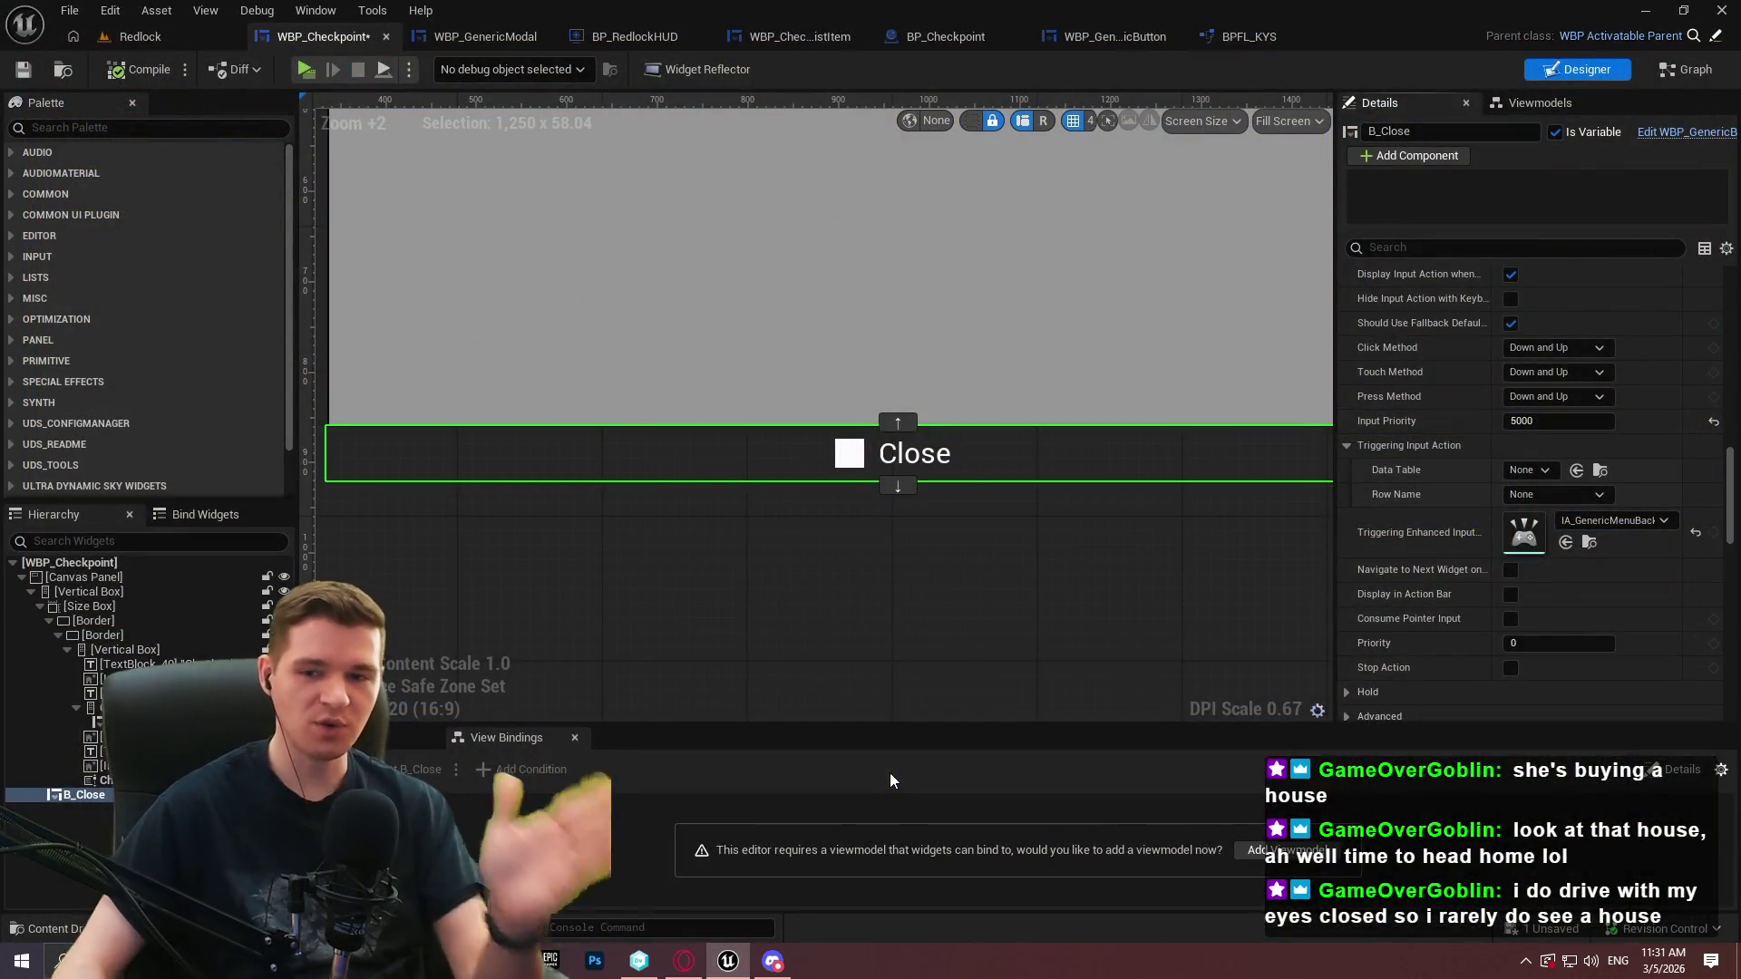
Reset the Close button's input priority and clear its triggering enhanced input action
{"action": "left_click", "coordinate": [1711, 423]}
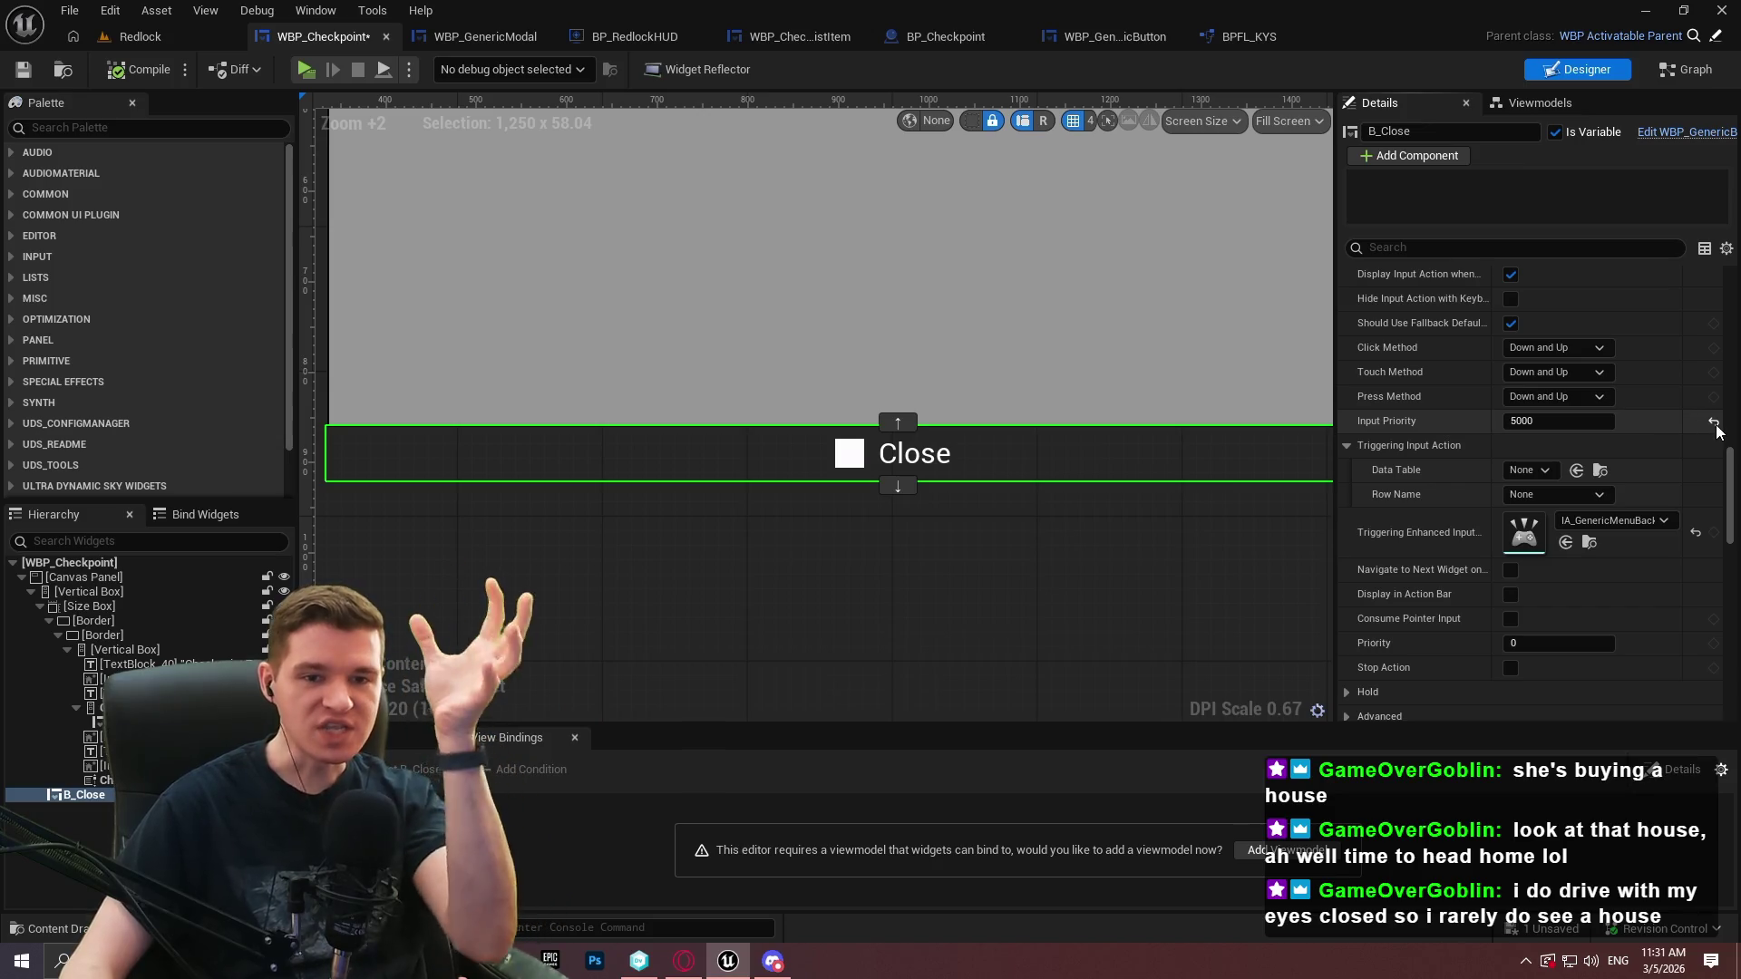
{"action": "left_click", "coordinate": [1697, 532]}
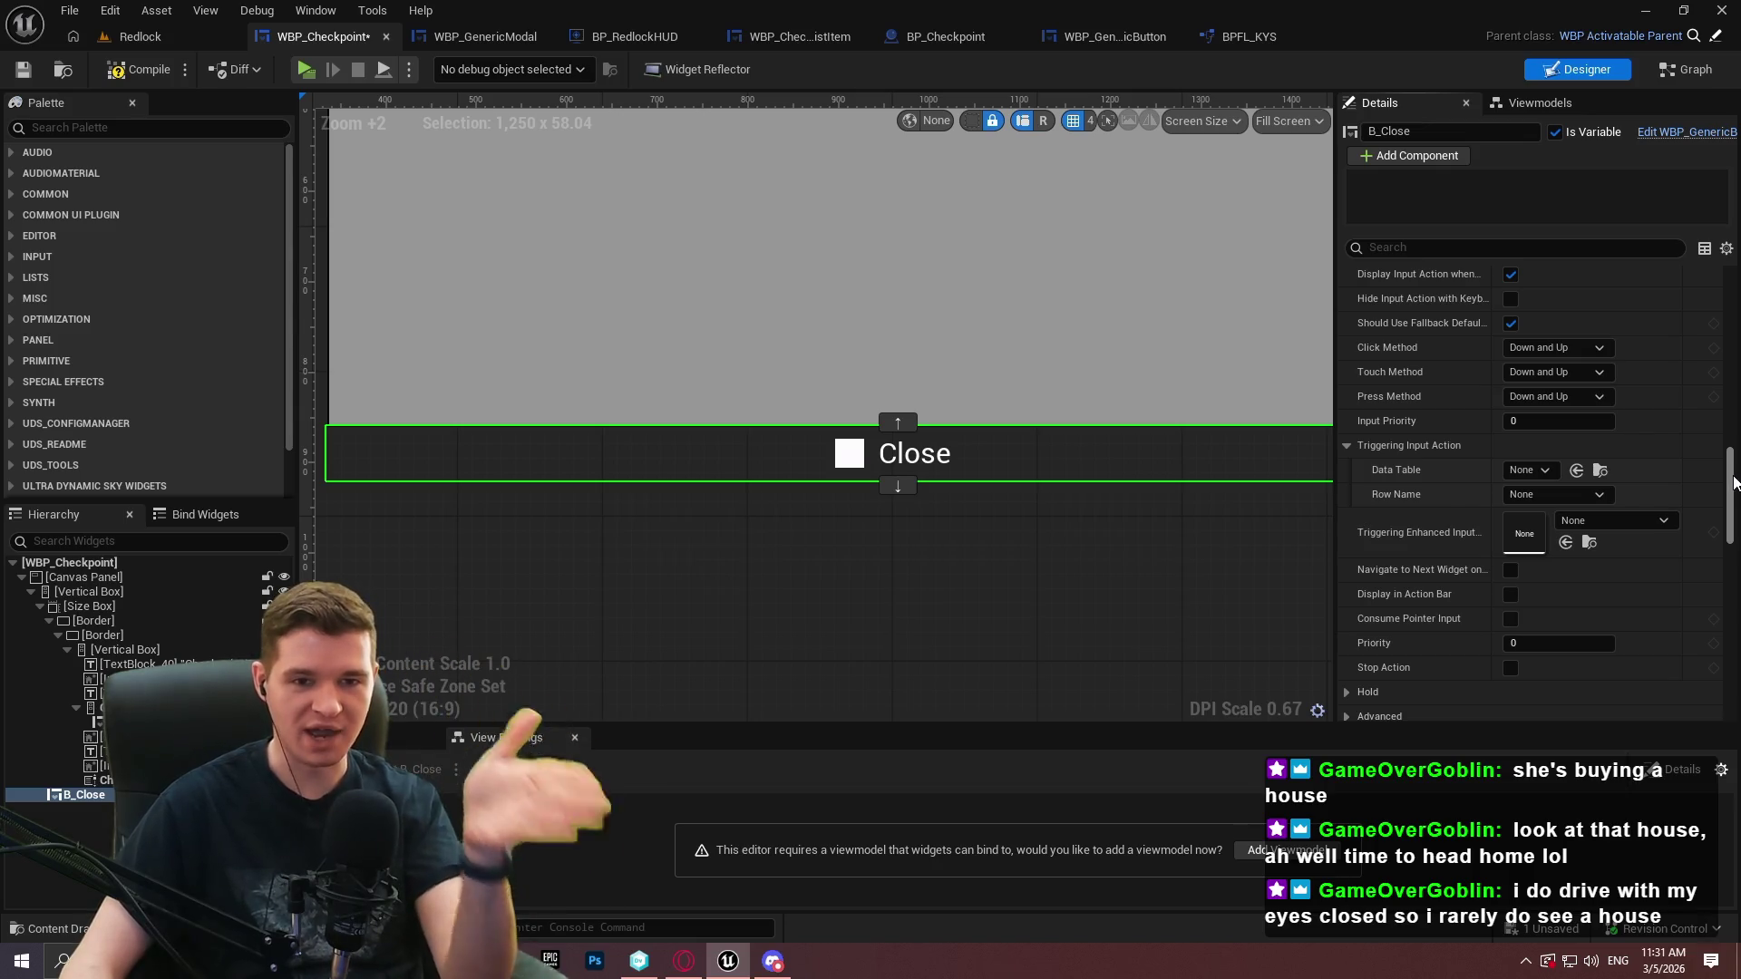
{"action": "left_click_drag", "start_coordinate": [1727, 497], "coordinate": [1735, 530]}
{"action": "scroll", "coordinate": [1735, 530], "scroll_direction": "up", "scroll_amount": 10}
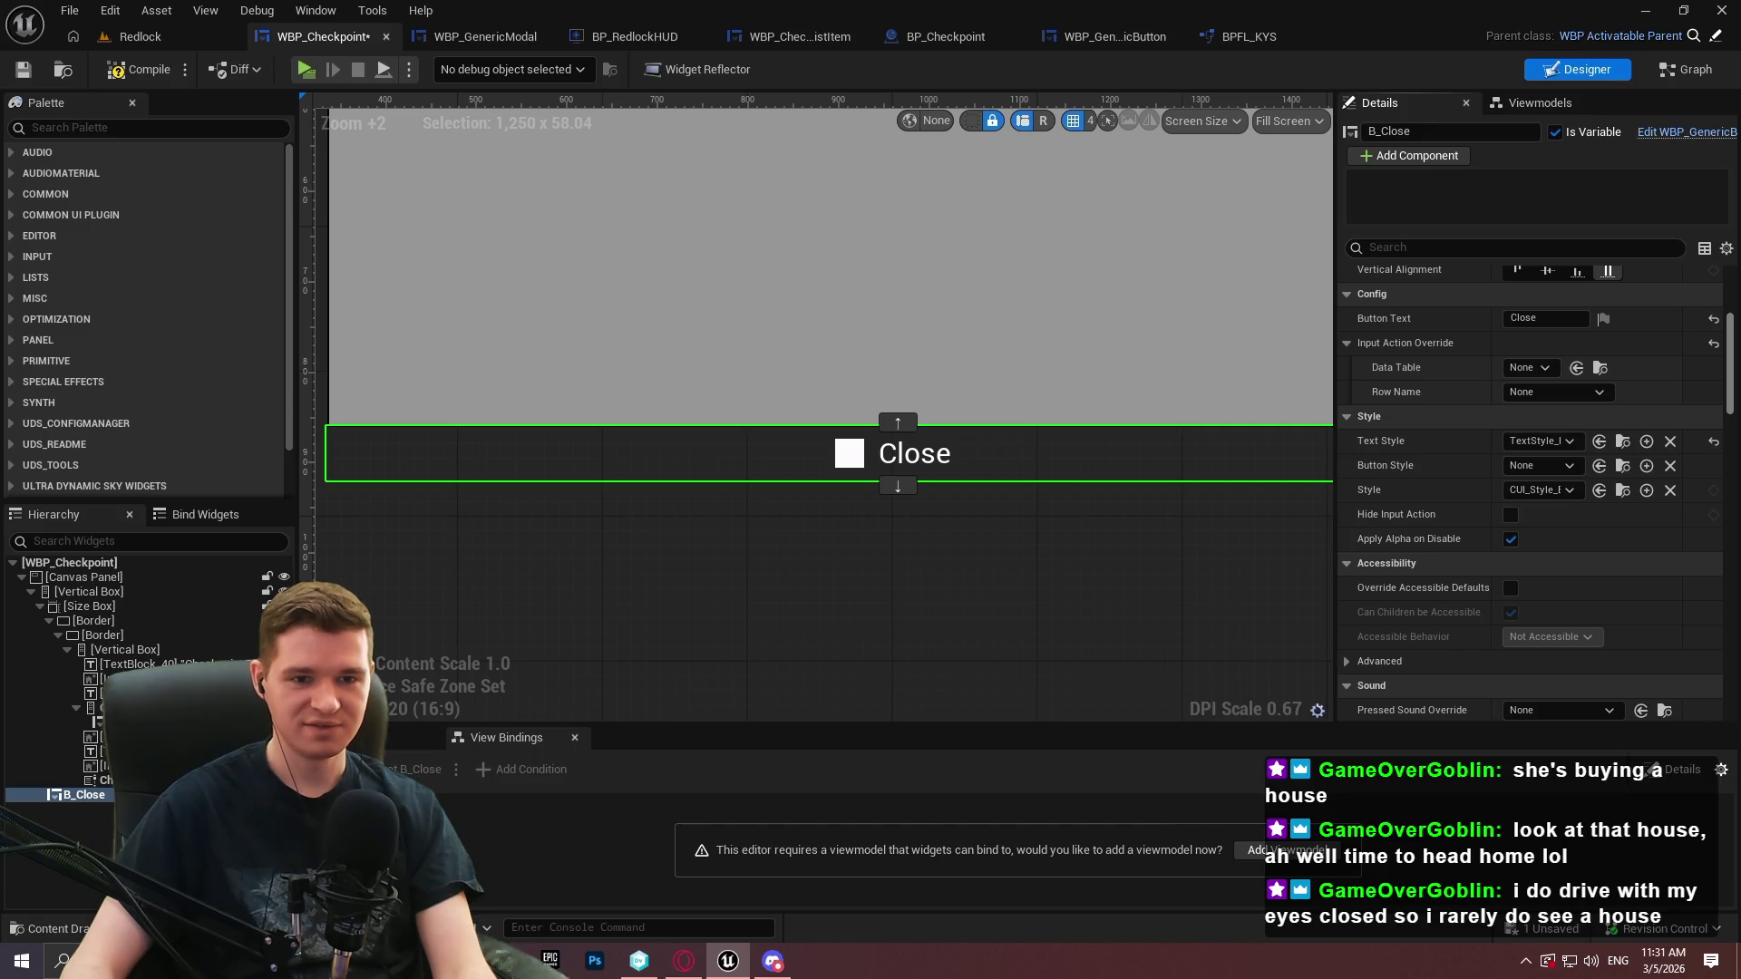
{"action": "scroll", "coordinate": [1532, 494], "scroll_direction": "down", "scroll_amount": 6}
{"action": "scroll", "coordinate": [1736, 518], "scroll_direction": "down", "scroll_amount": 5}
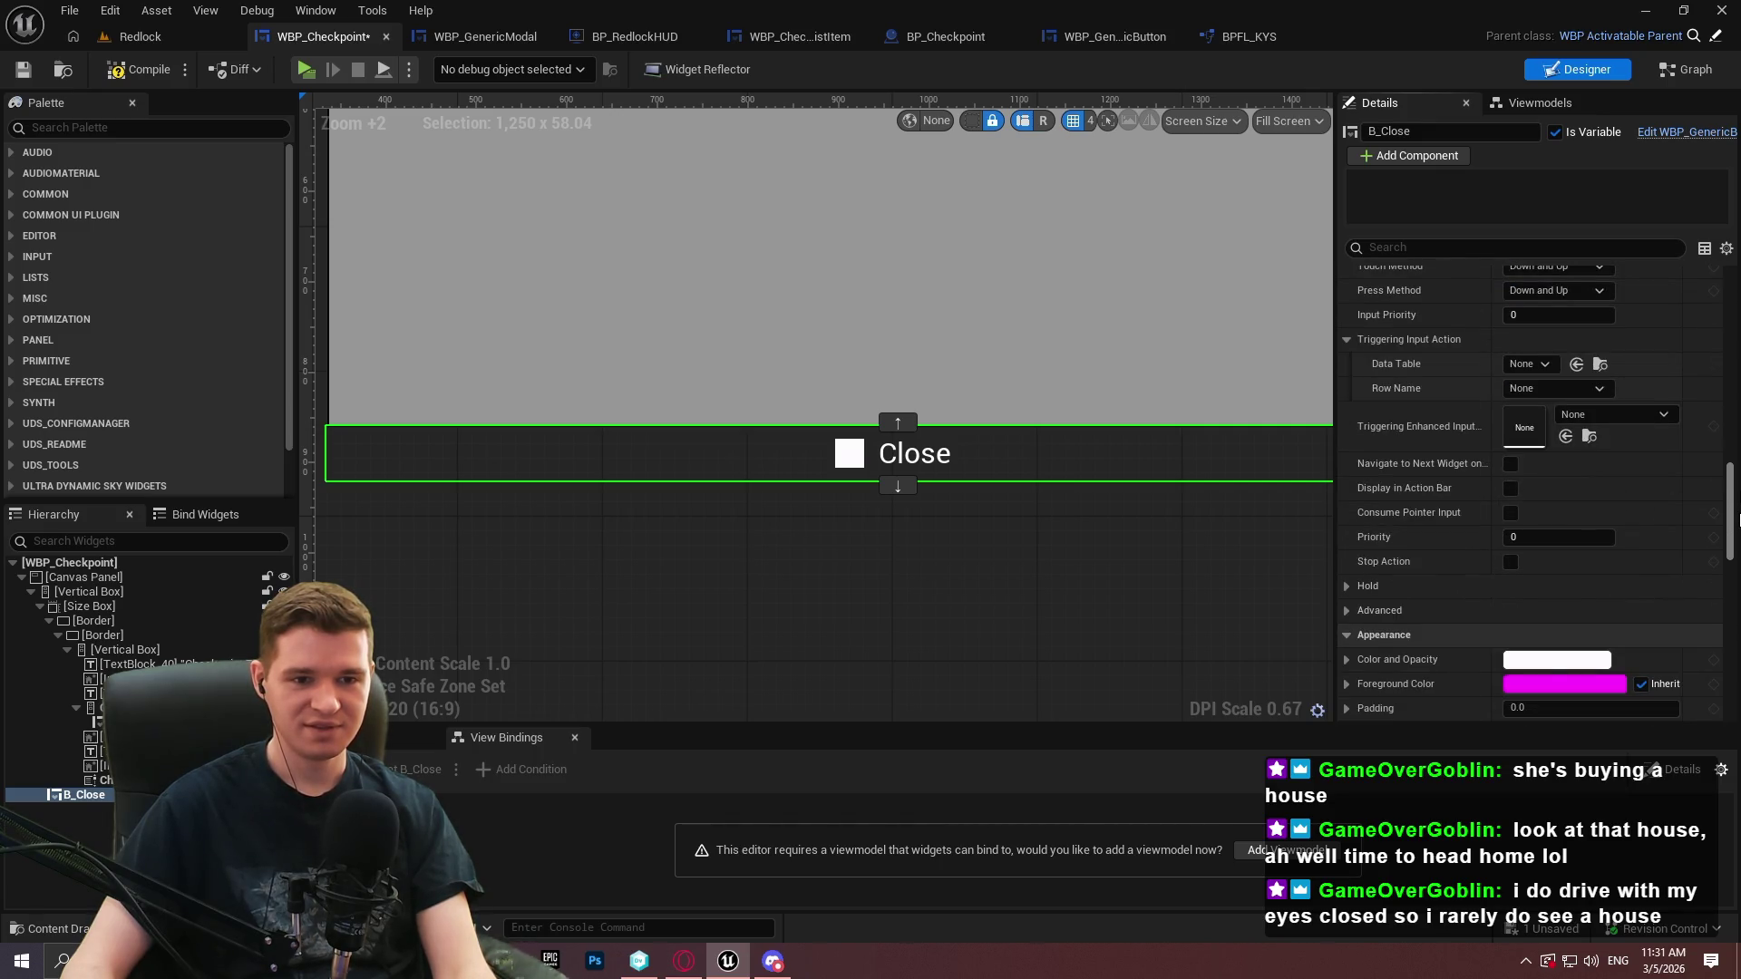
Save WBP_Checkpoint and look over the Close button's input settings
{"action": "left_click", "coordinate": [22, 71]}
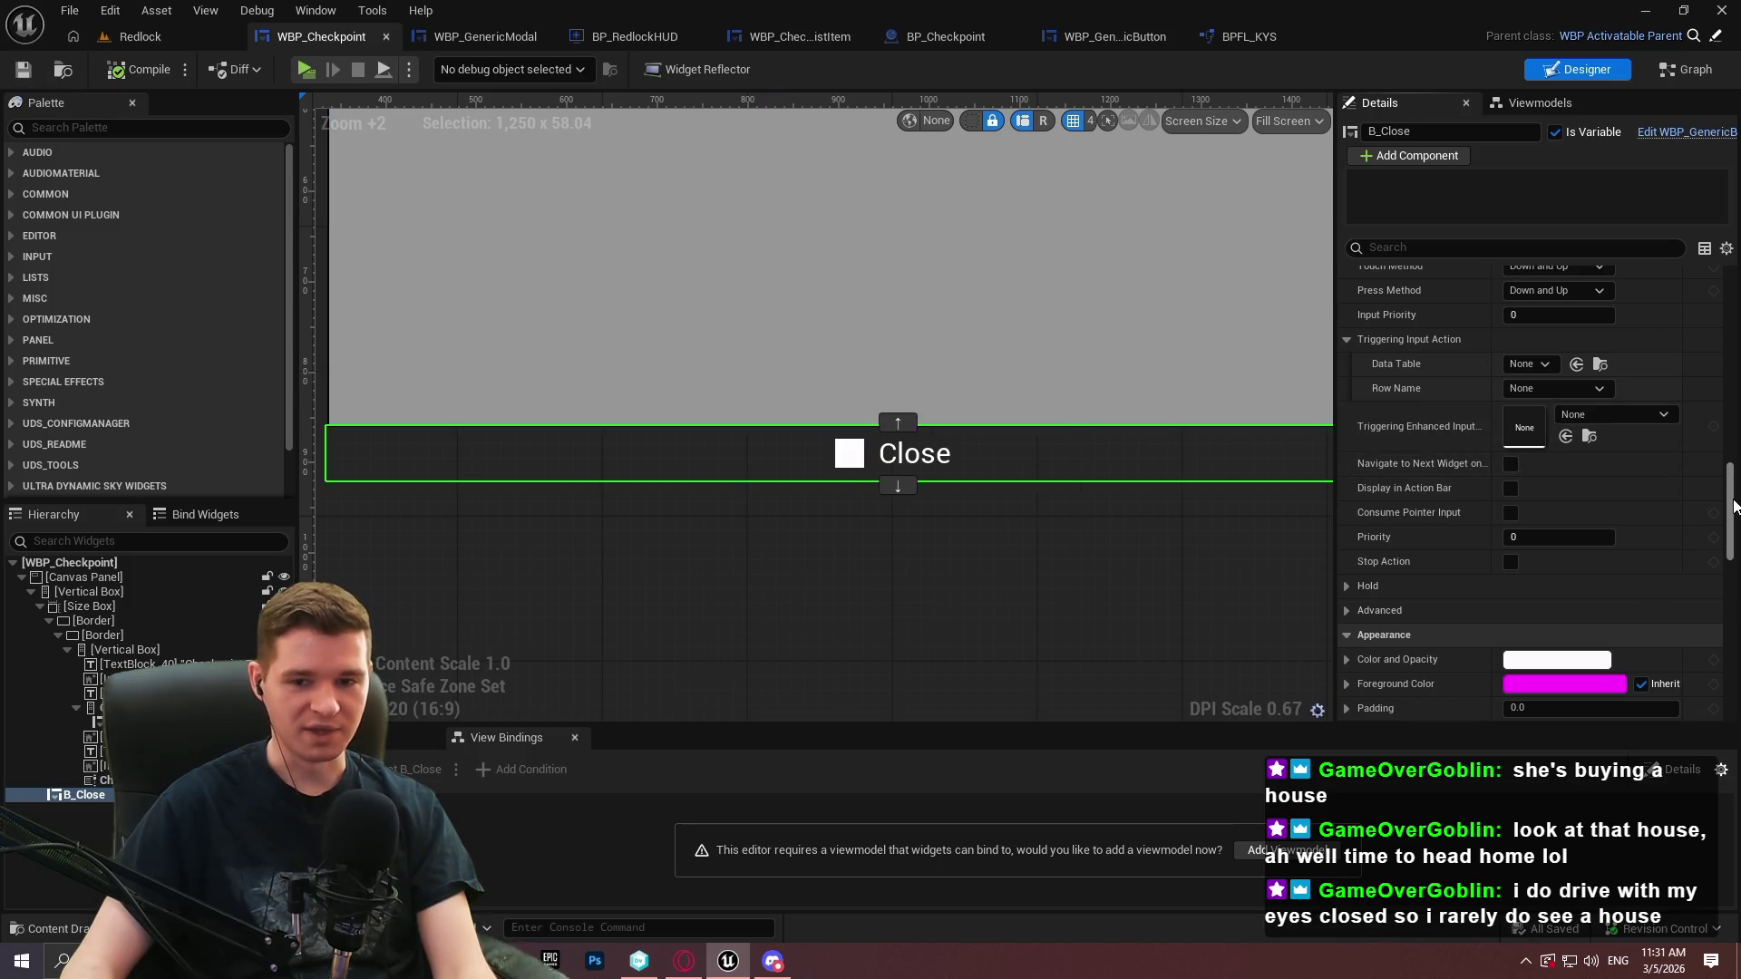
{"action": "left_click_drag", "start_coordinate": [1738, 487], "coordinate": [1729, 676]}
{"action": "scroll", "coordinate": [1549, 544], "scroll_direction": "up", "scroll_amount": 10}
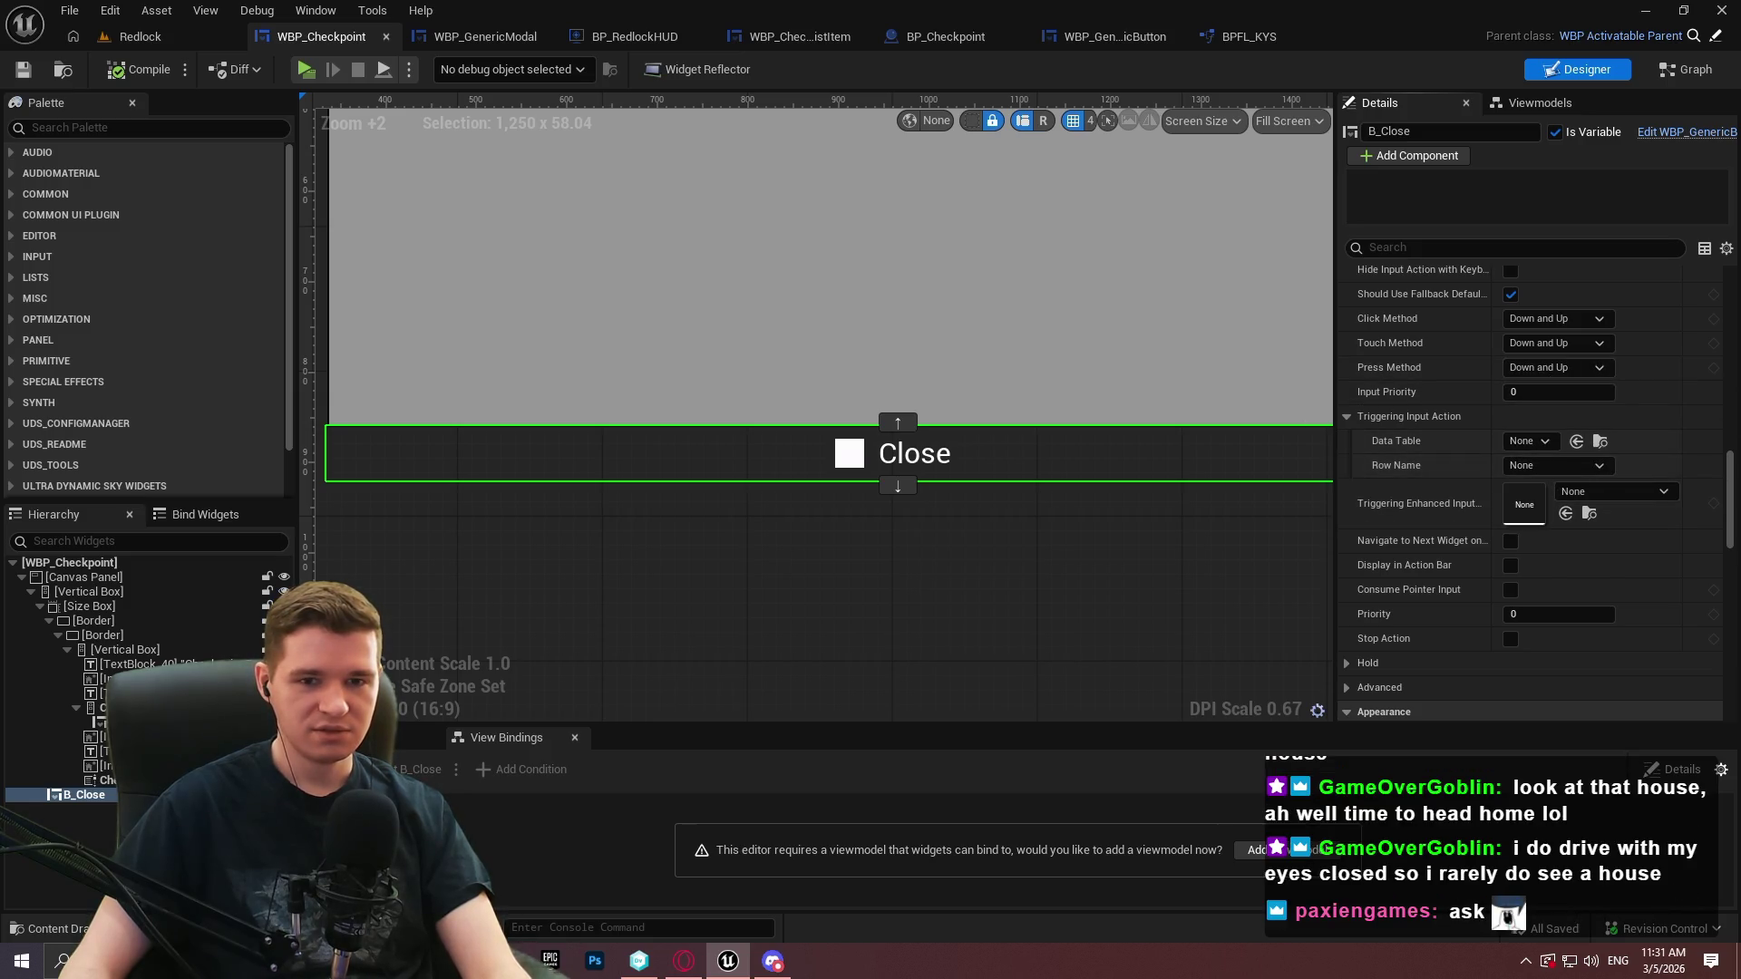
{"action": "mouse_move", "coordinate": [1733, 478]}
{"action": "left_mouse_down"}
{"action": "mouse_move", "coordinate": [1733, 301]}
{"action": "mouse_move", "coordinate": [1726, 442]}
{"action": "left_mouse_up"}
{"action": "scroll", "coordinate": [1726, 442], "scroll_direction": "down", "scroll_amount": 5}
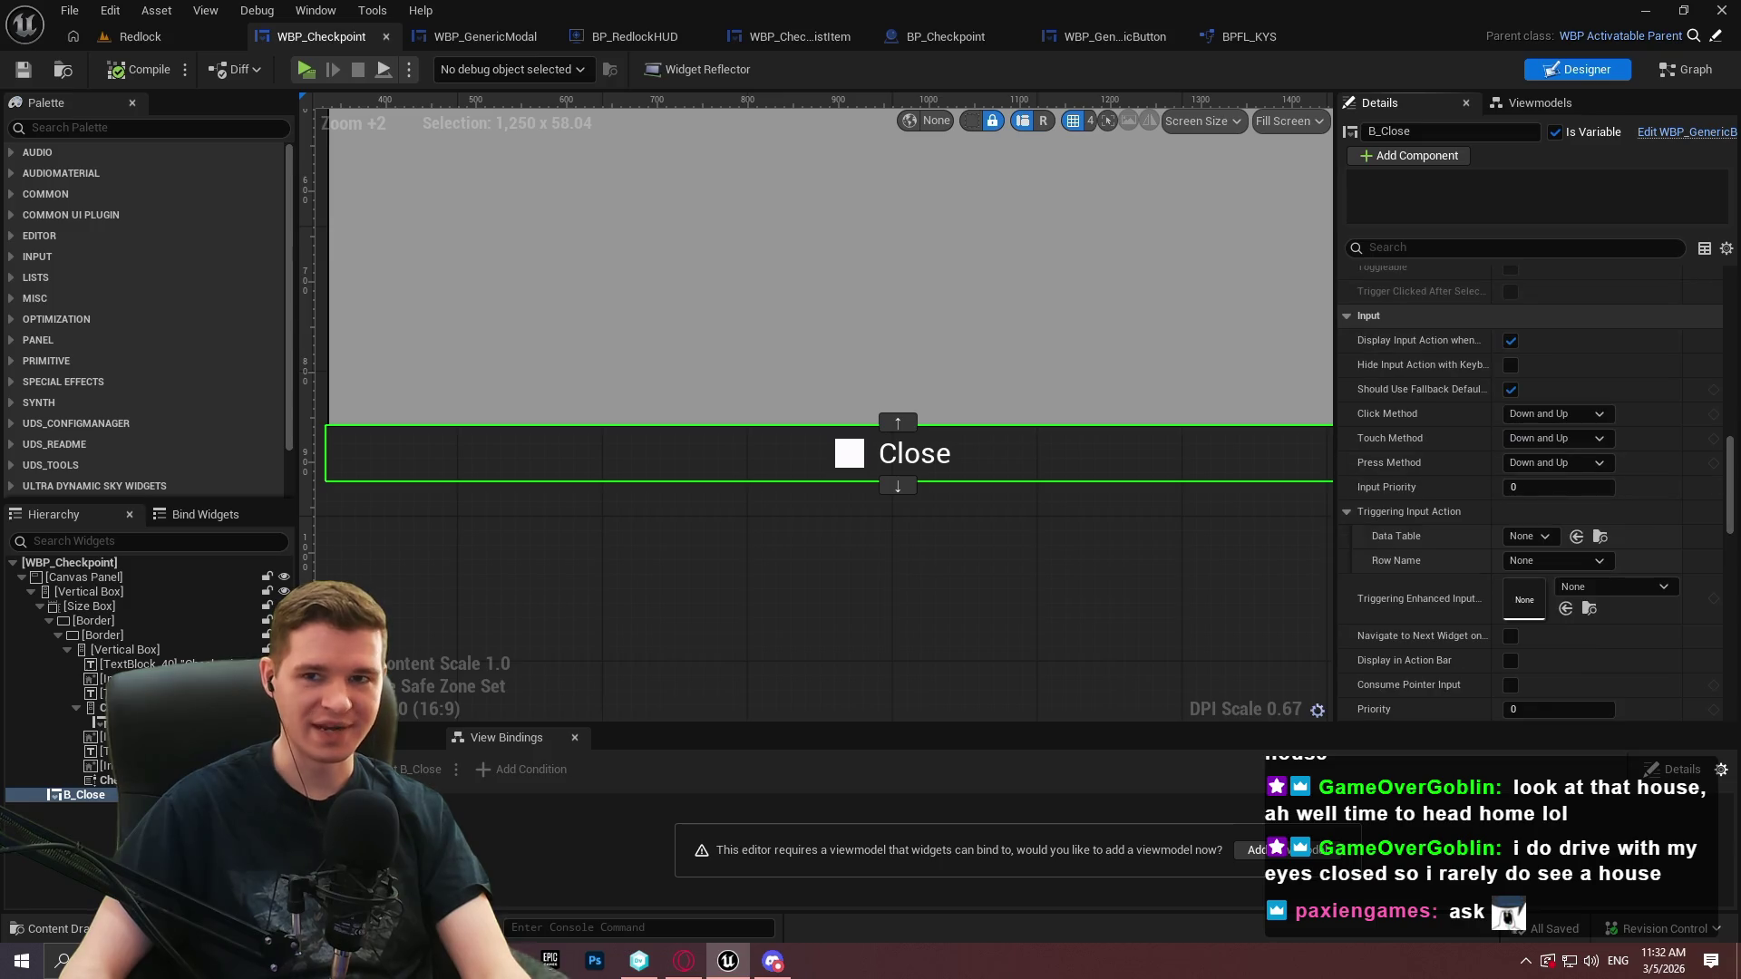
{"action": "key", "text": "alt+Tab"}
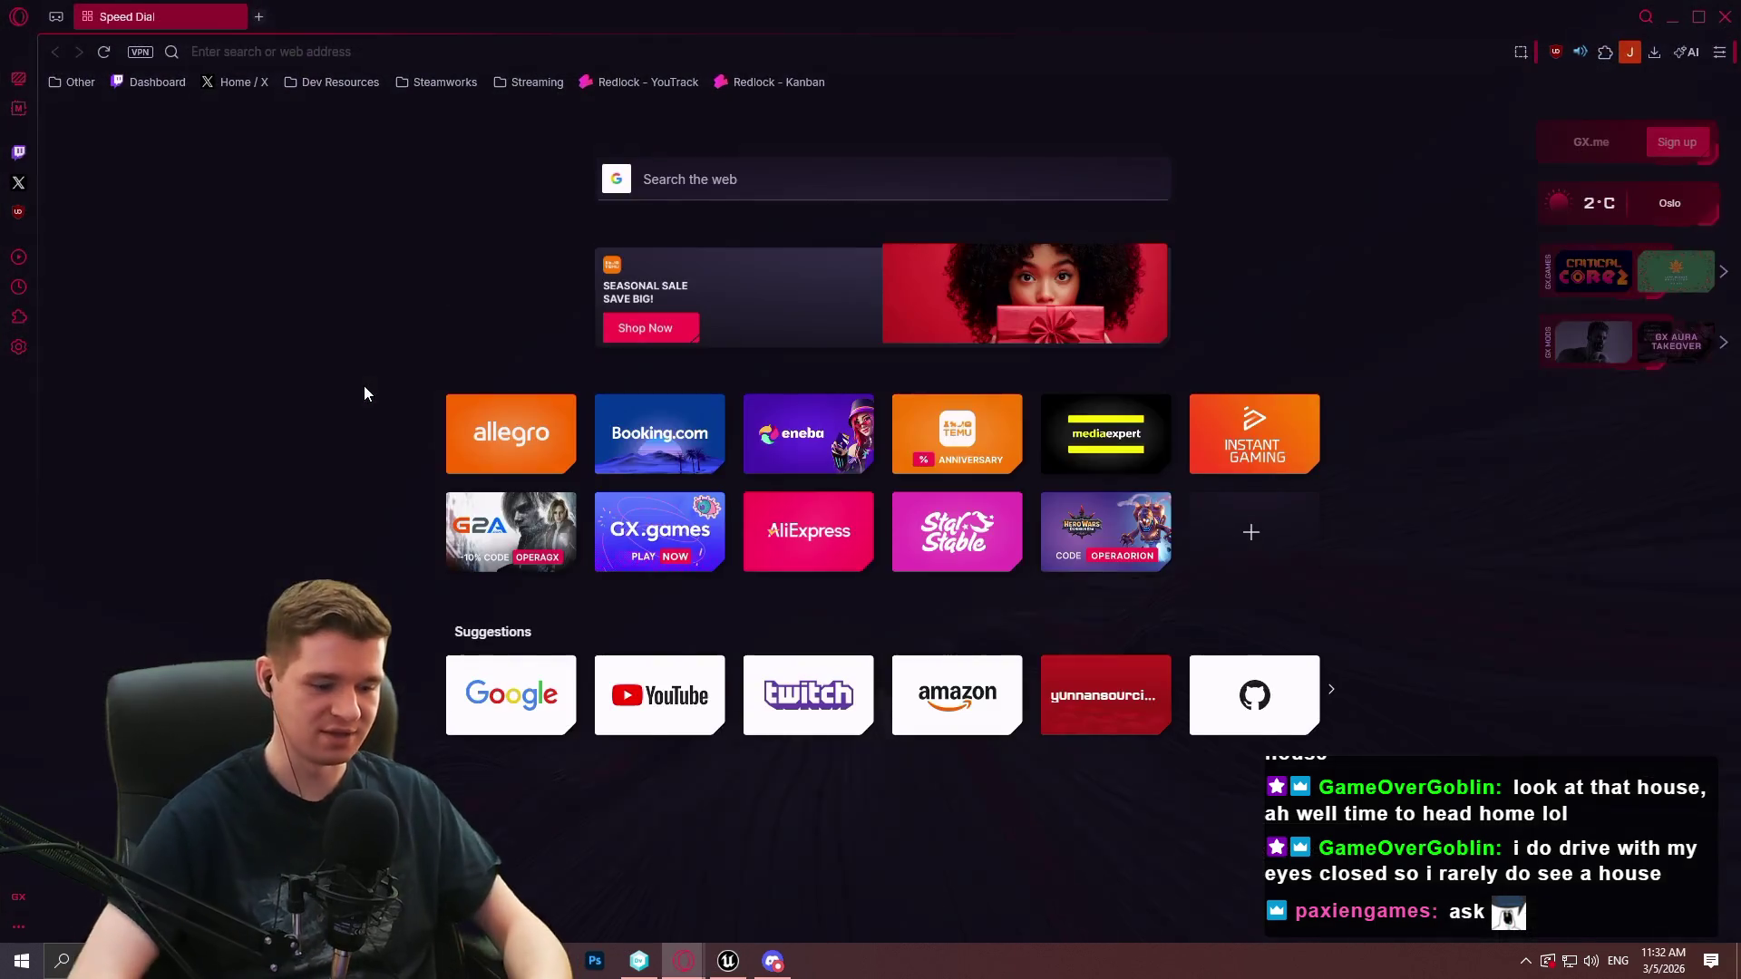
Search Google for 'ue5 input action not working common ui'
{"action": "type", "text": "ue5"}
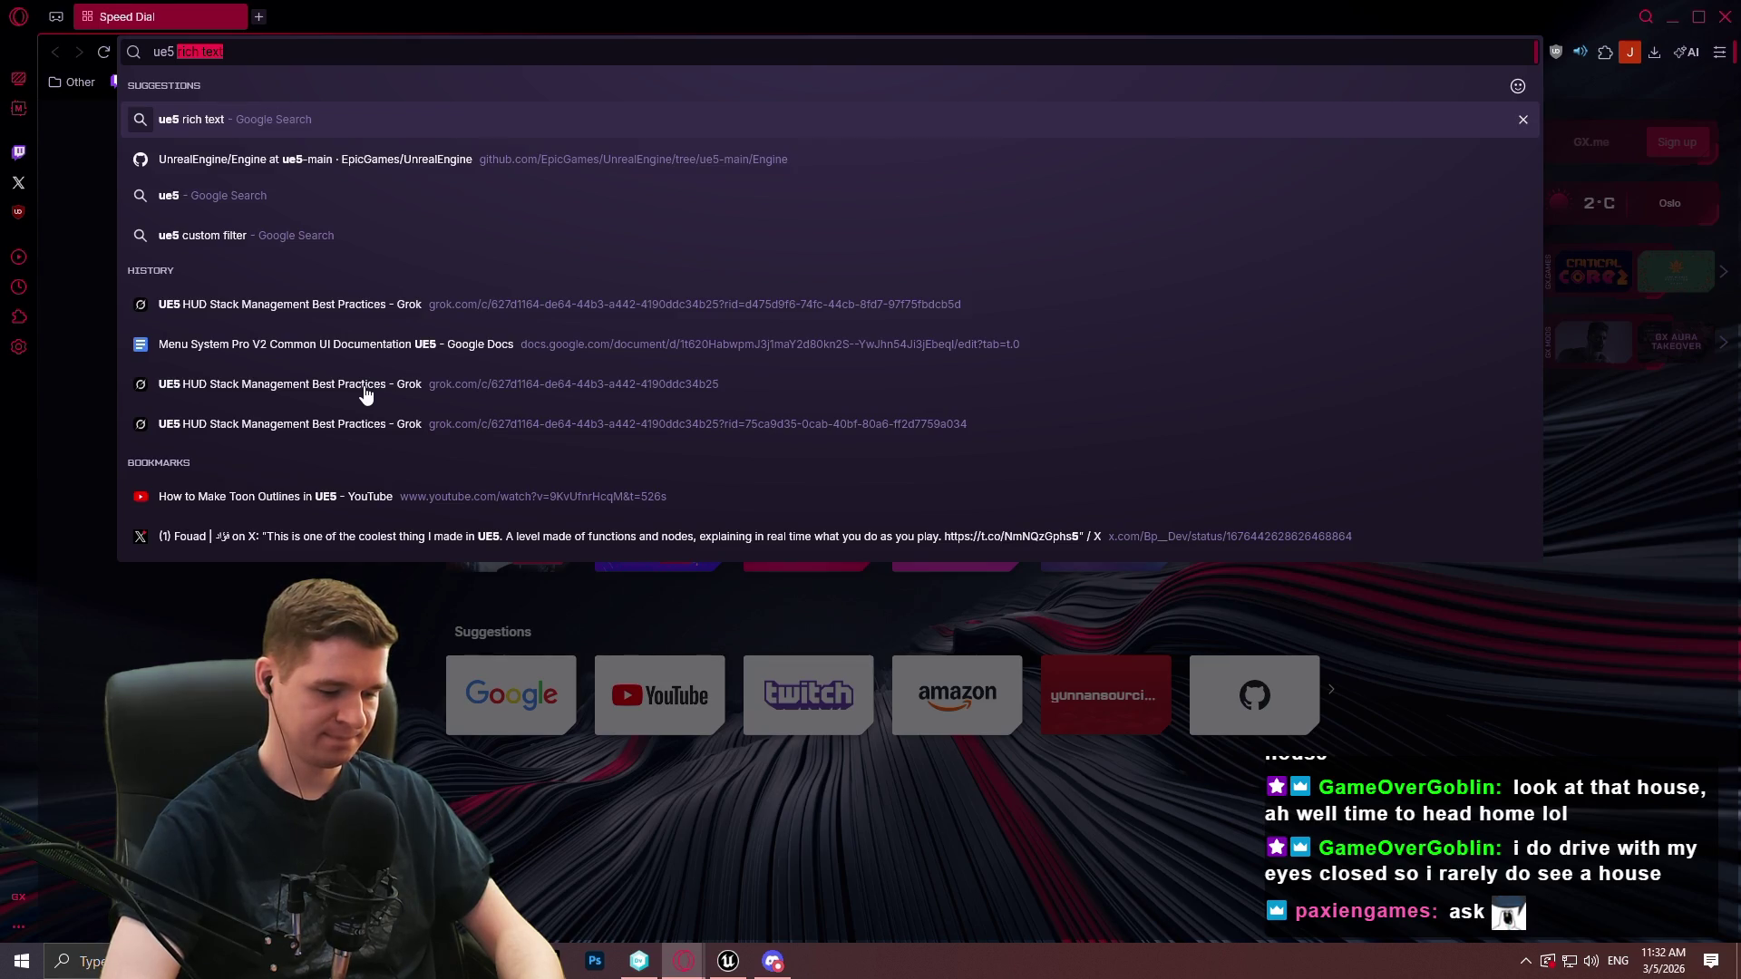
{"action": "type", "text": " input action "}
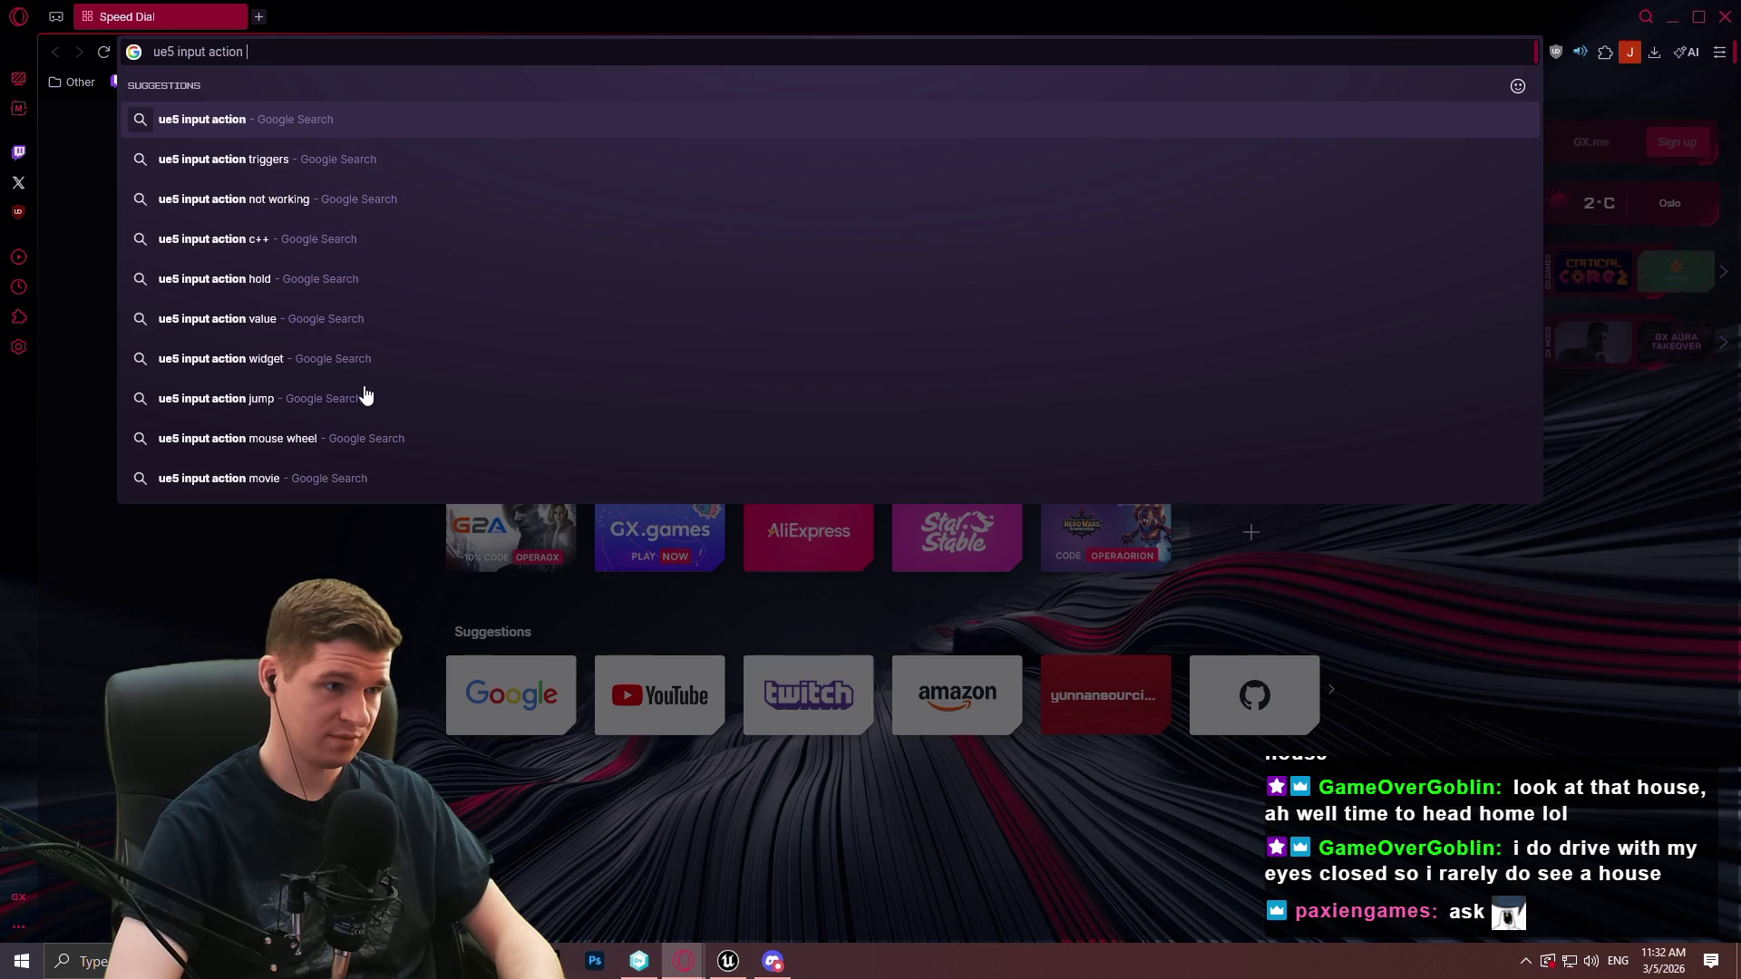
{"action": "type", "text": "not working"}
{"action": "key", "text": "Return"}
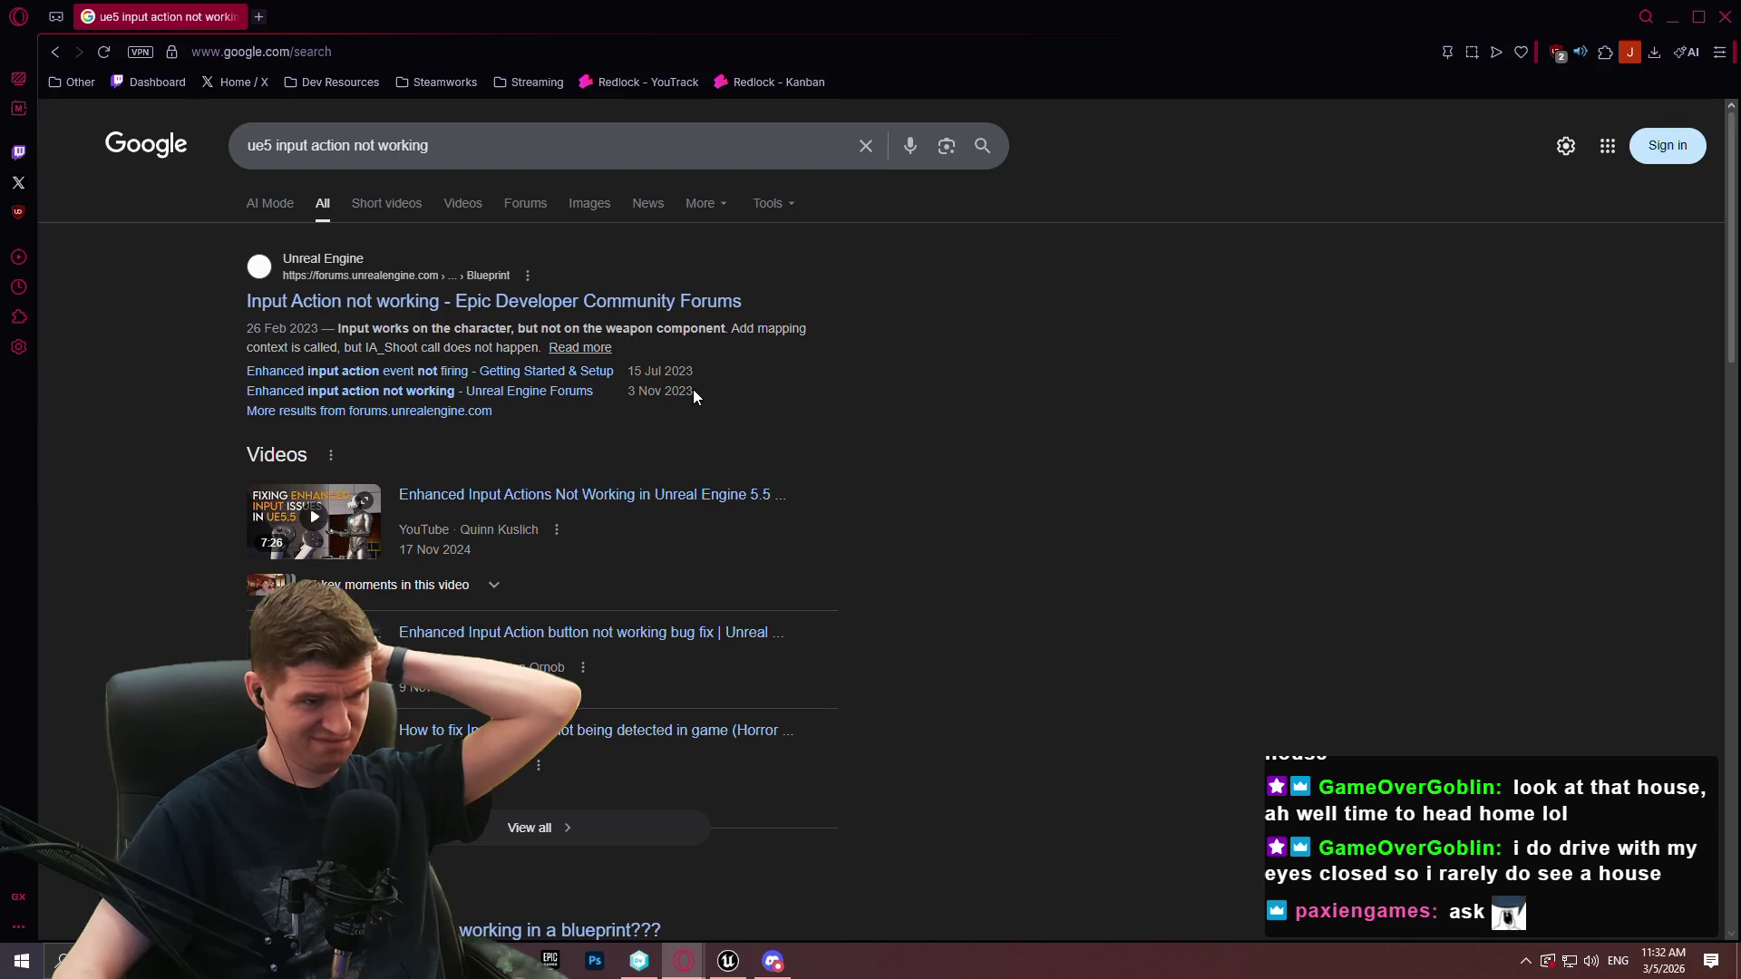
{"action": "left_click", "coordinate": [462, 154]}
{"action": "type", "text": "comon"}
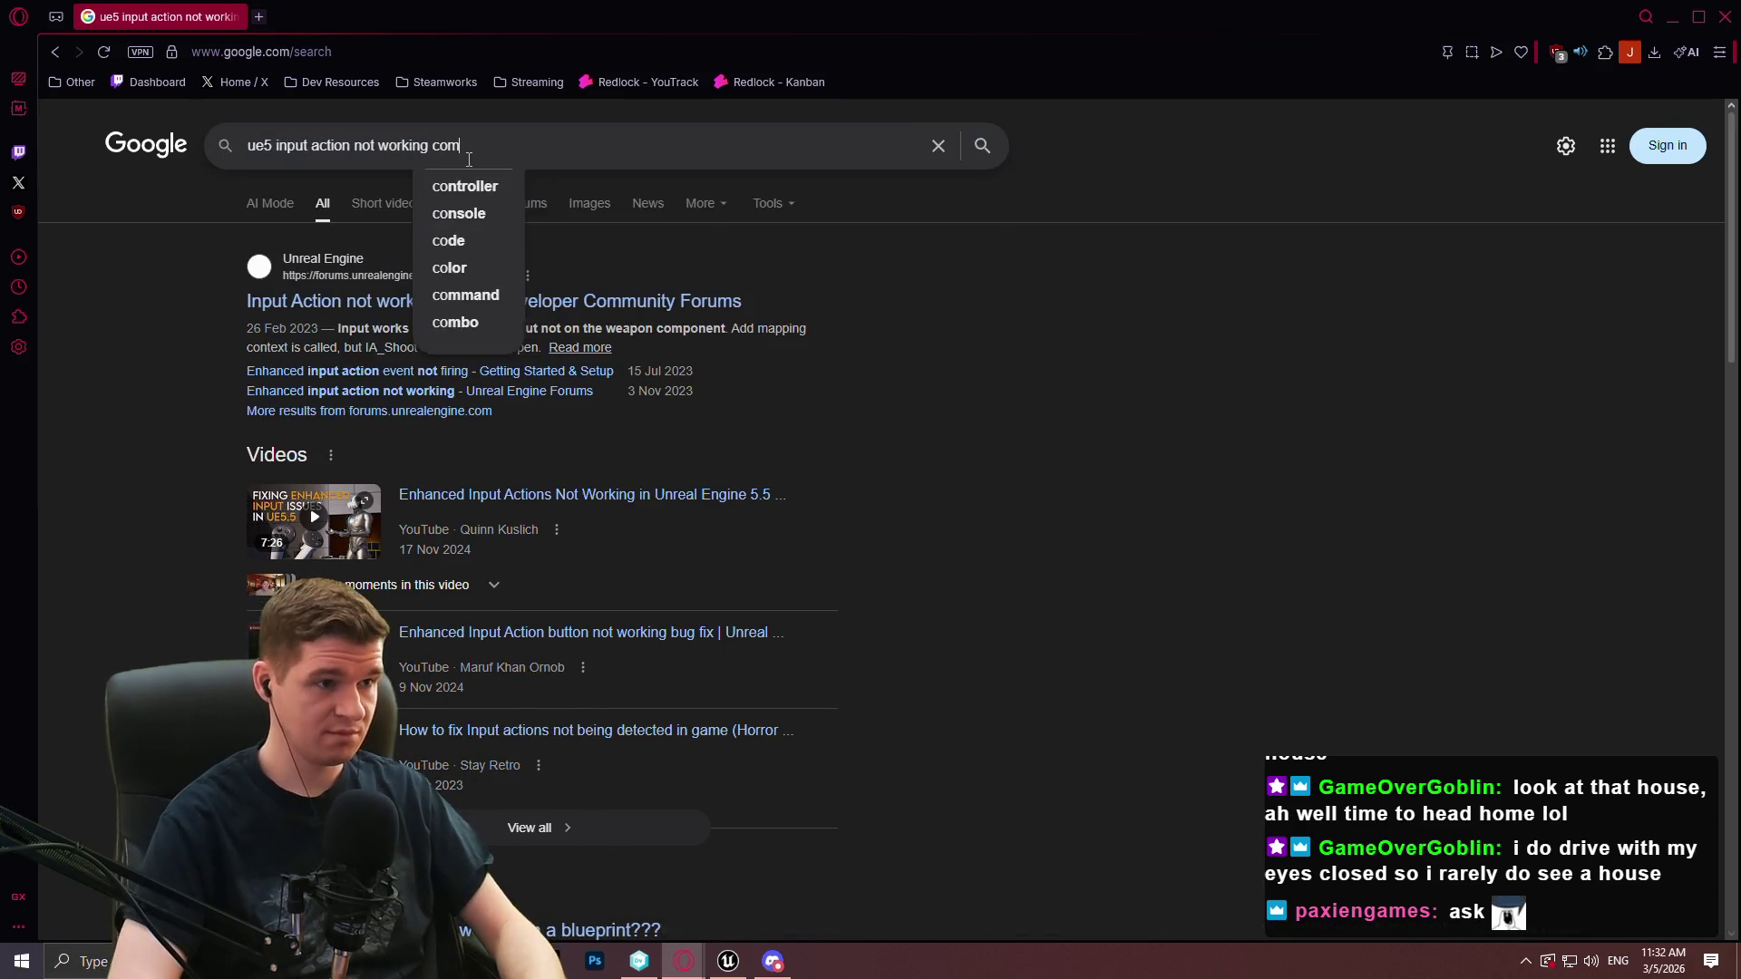
{"action": "key", "text": "BackSpace"}
{"action": "key", "text": "BackSpace"}
{"action": "type", "text": "mon ui"}
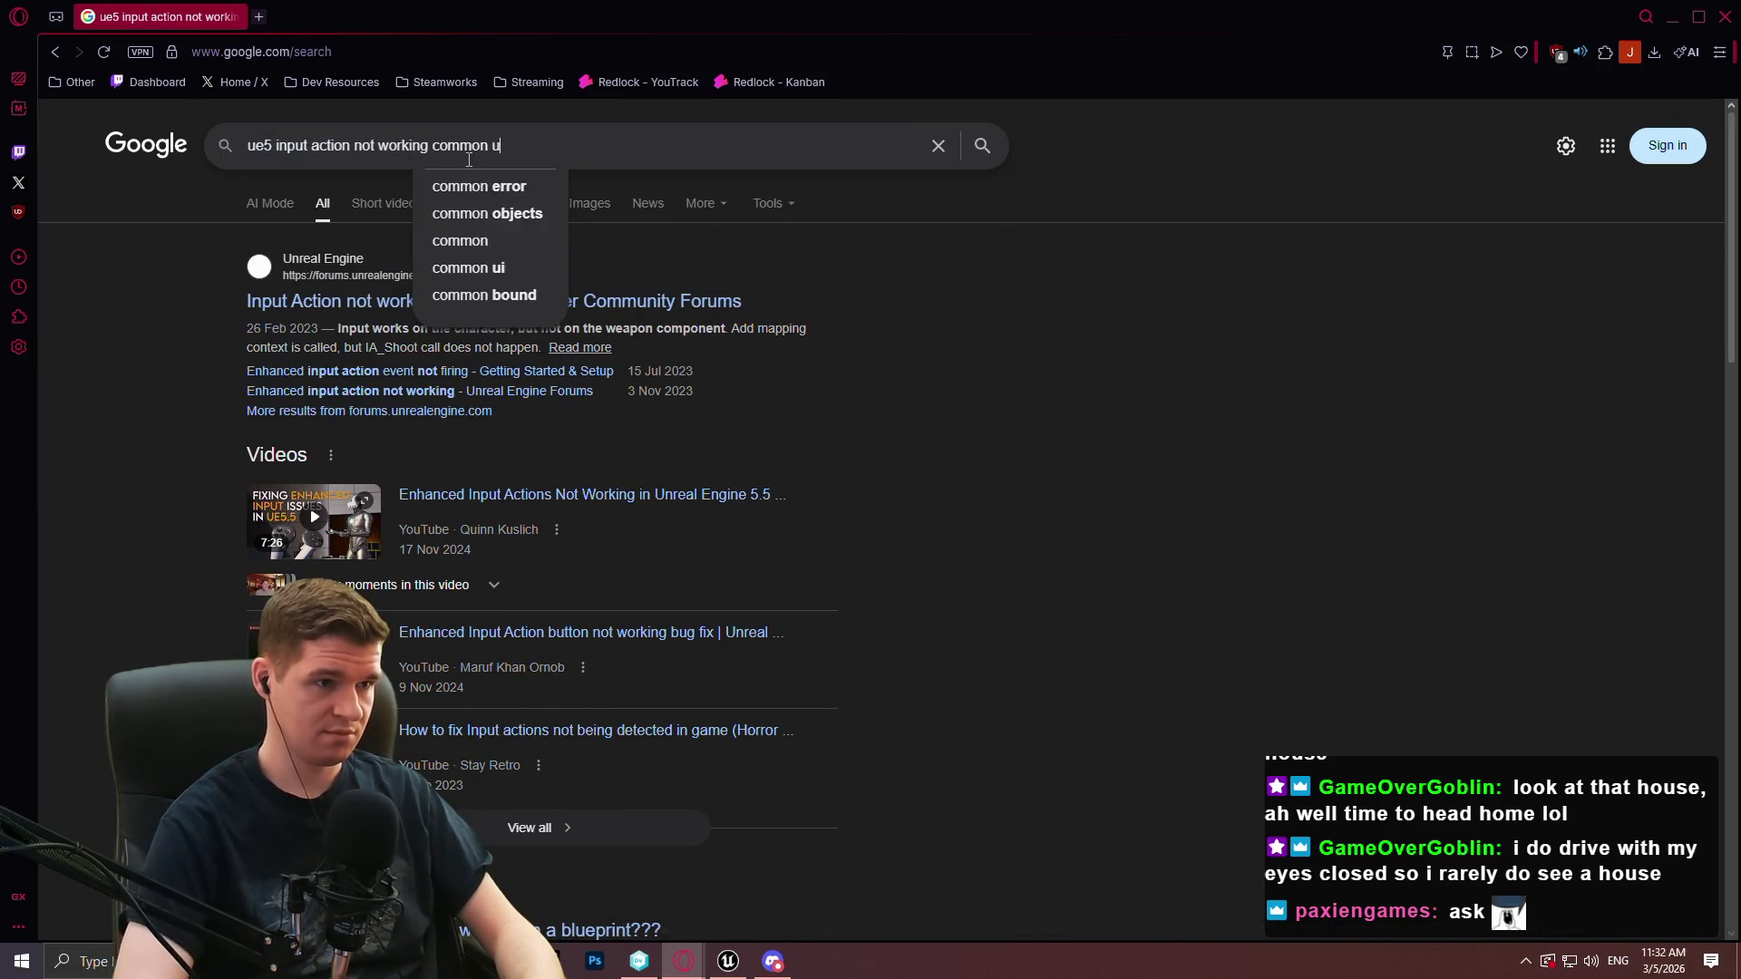
{"action": "key", "text": "Return"}
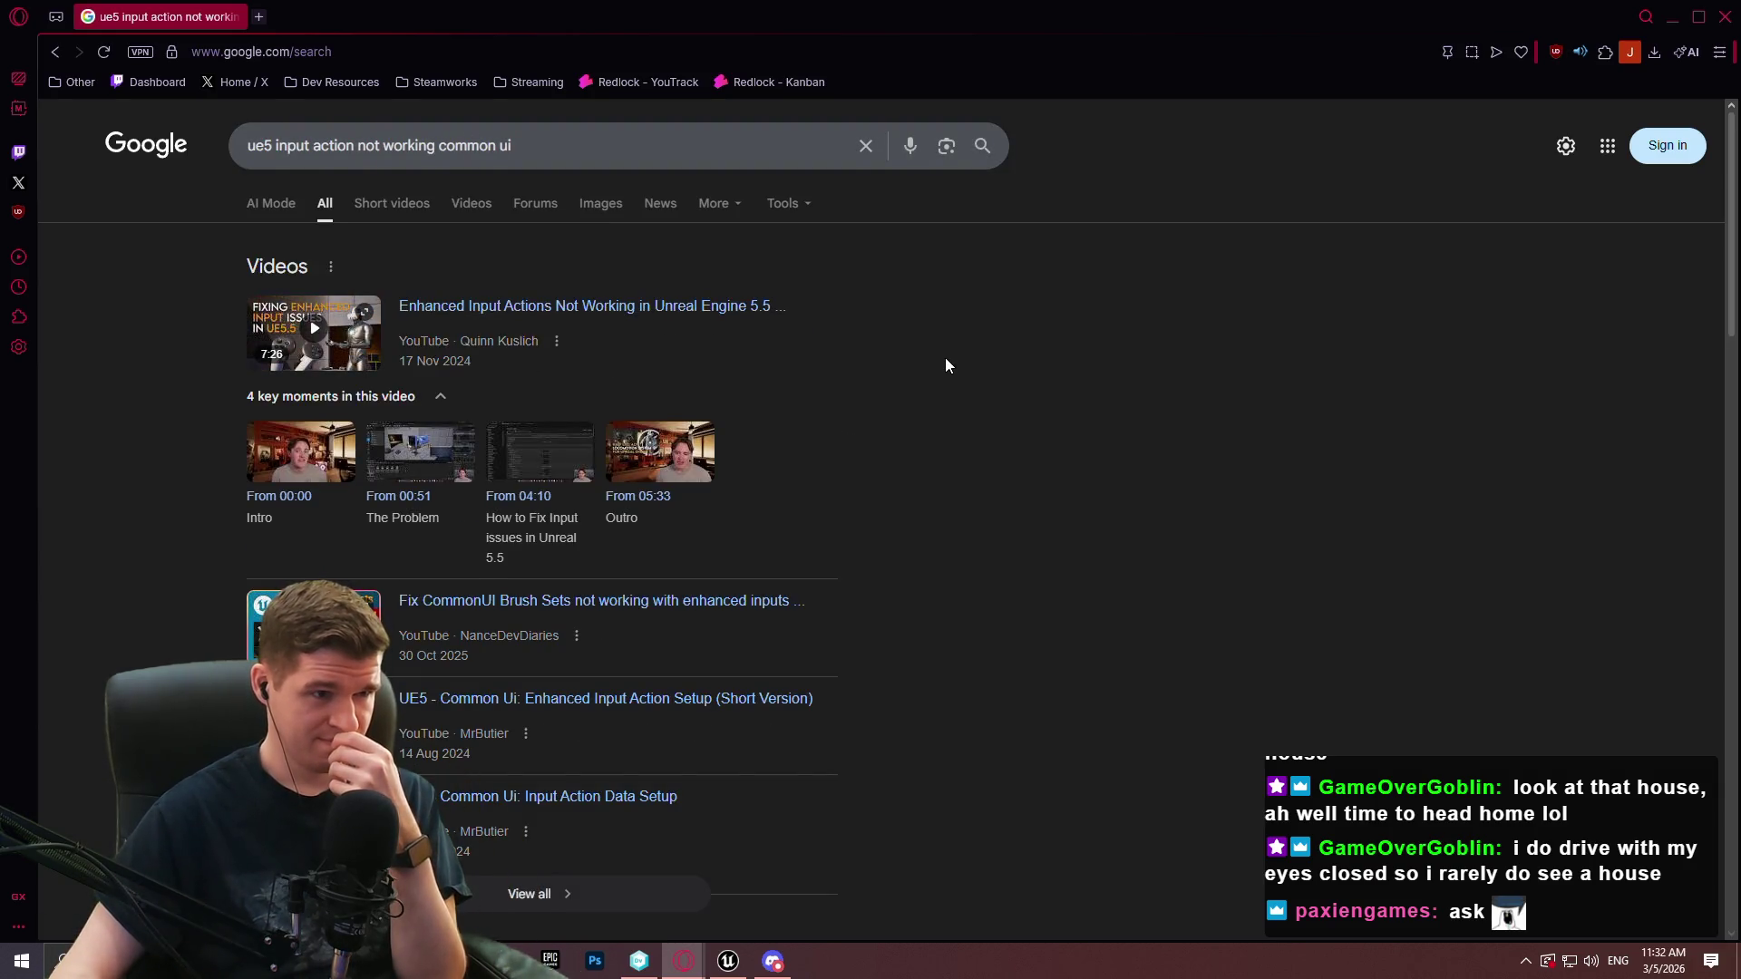
Open the forum thread about Common UI D-pad triggering, then minimize the browser
{"action": "scroll", "coordinate": [947, 385], "scroll_direction": "down", "scroll_amount": 2}
{"action": "scroll", "coordinate": [948, 386], "scroll_direction": "down", "scroll_amount": 2}
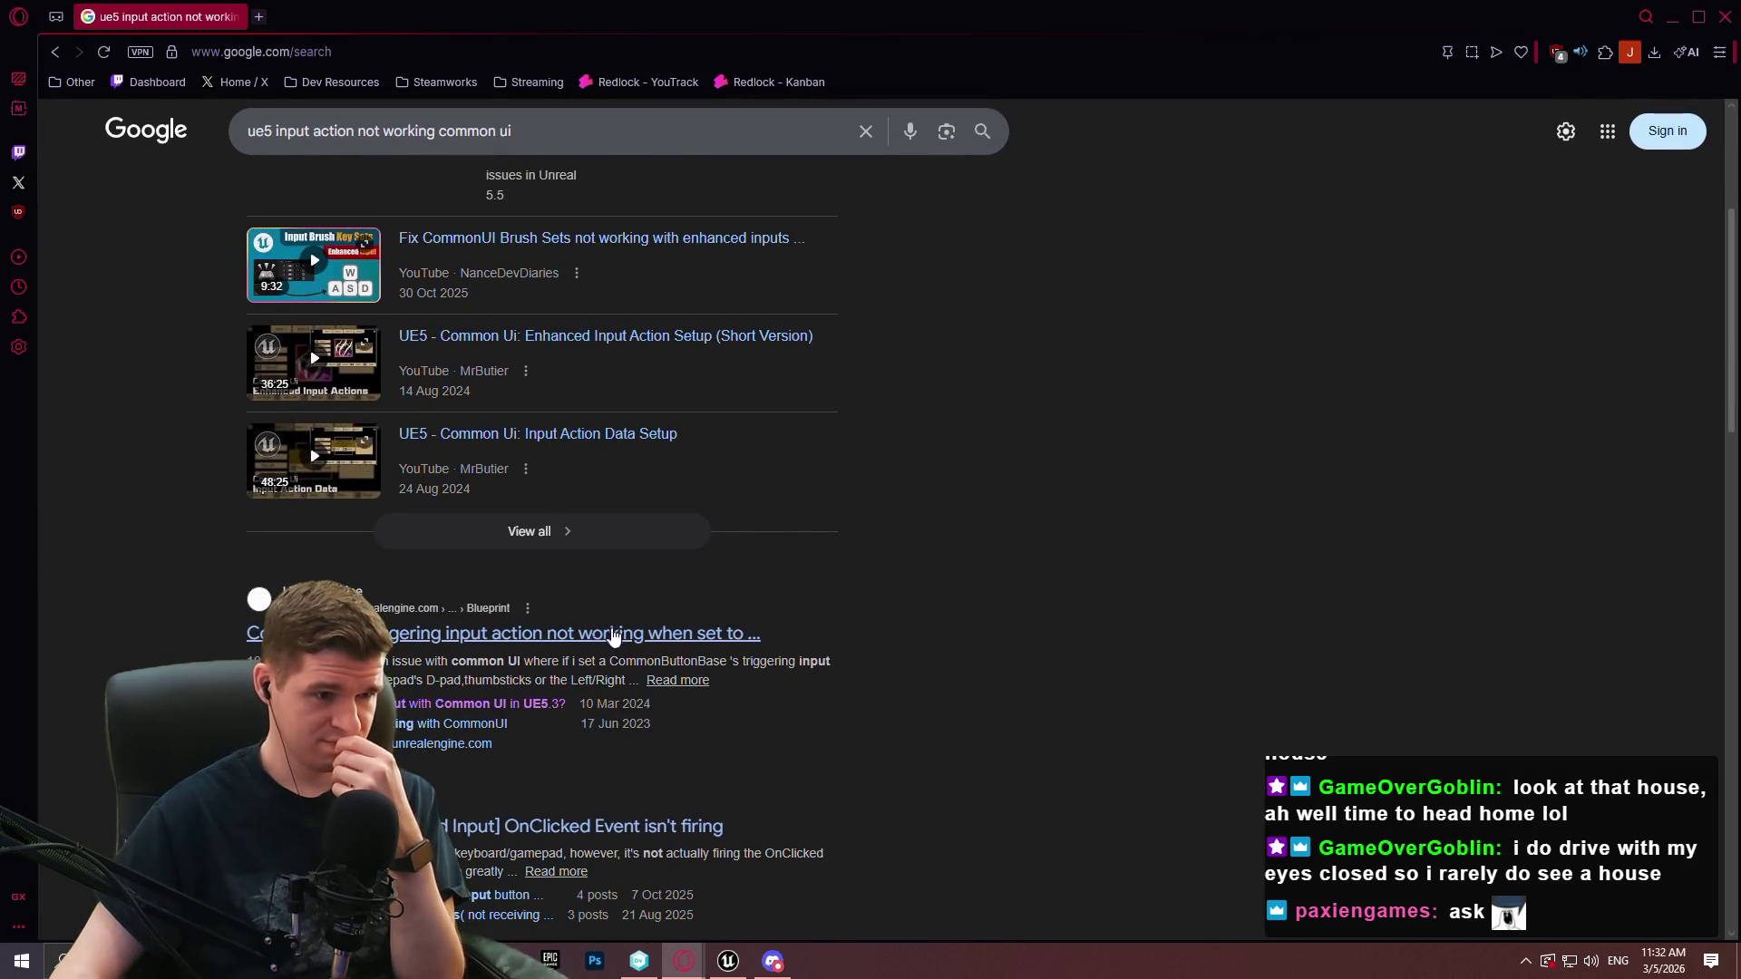
{"action": "middle_click", "coordinate": [644, 635]}
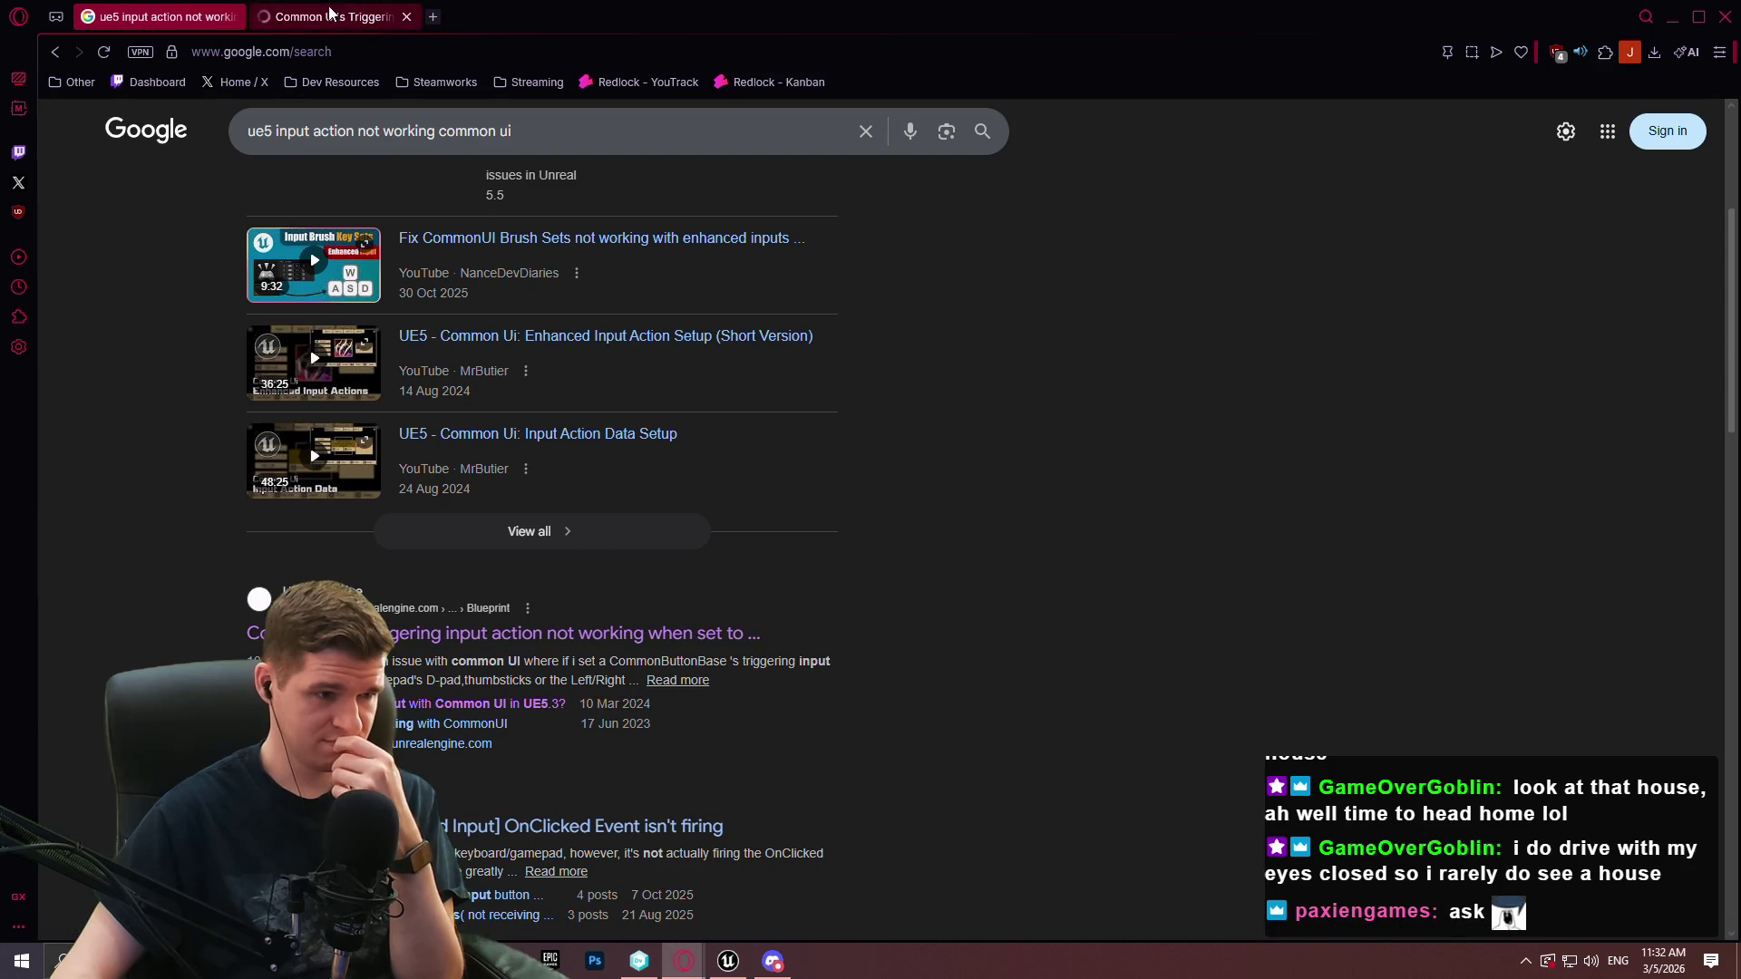
{"action": "left_click", "coordinate": [299, 13]}
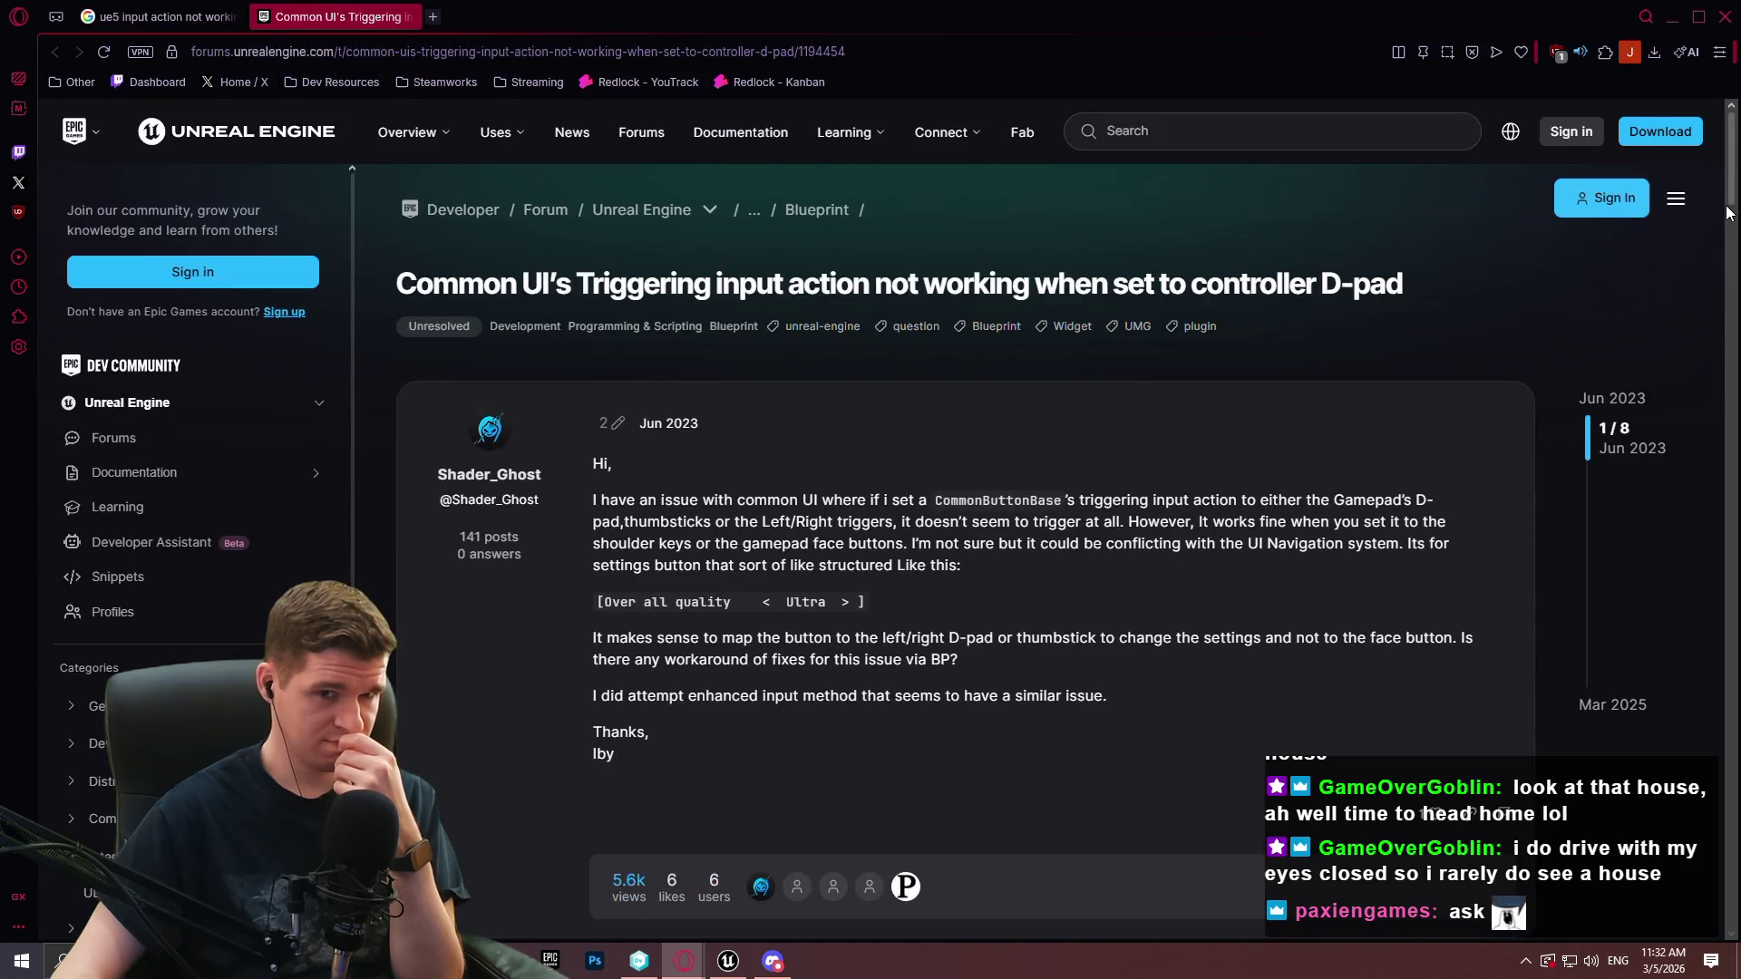
{"action": "left_click", "coordinate": [1674, 16]}
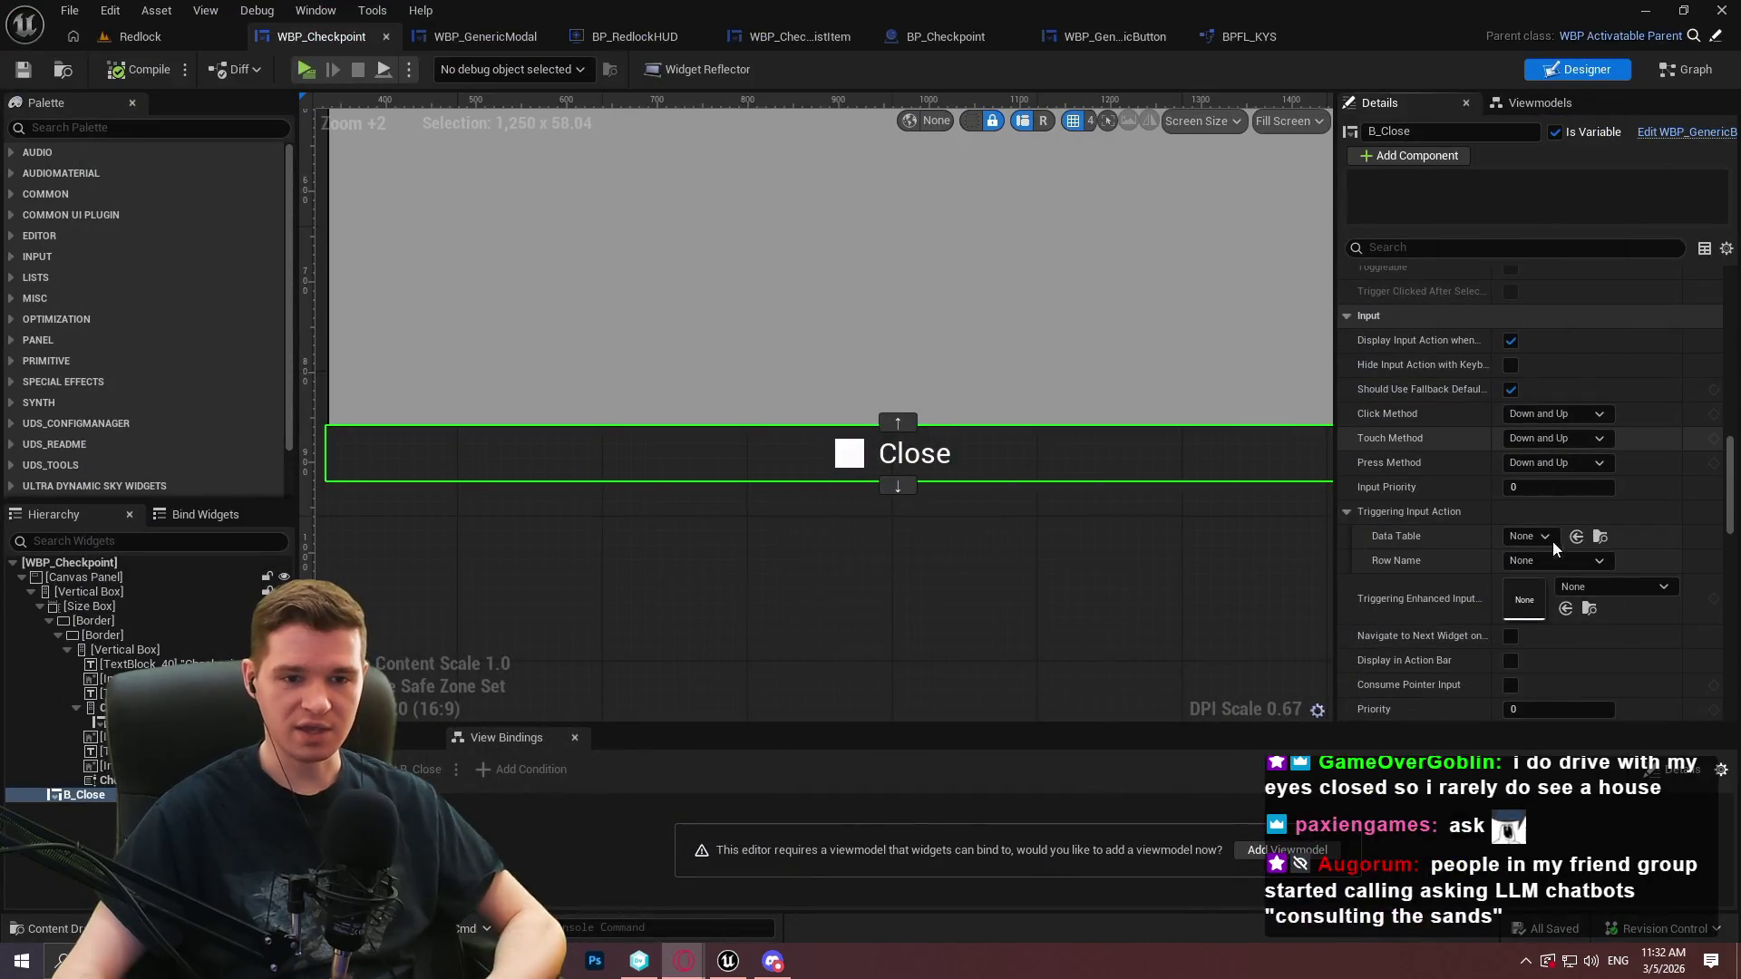
Set Triggering Input Action to RedlockInputActionData, row GenericFaceButtonTop, and launch a standalone preview
{"action": "scroll", "coordinate": [1450, 499], "scroll_direction": "down", "scroll_amount": 2}
{"action": "left_click", "coordinate": [1538, 451]}
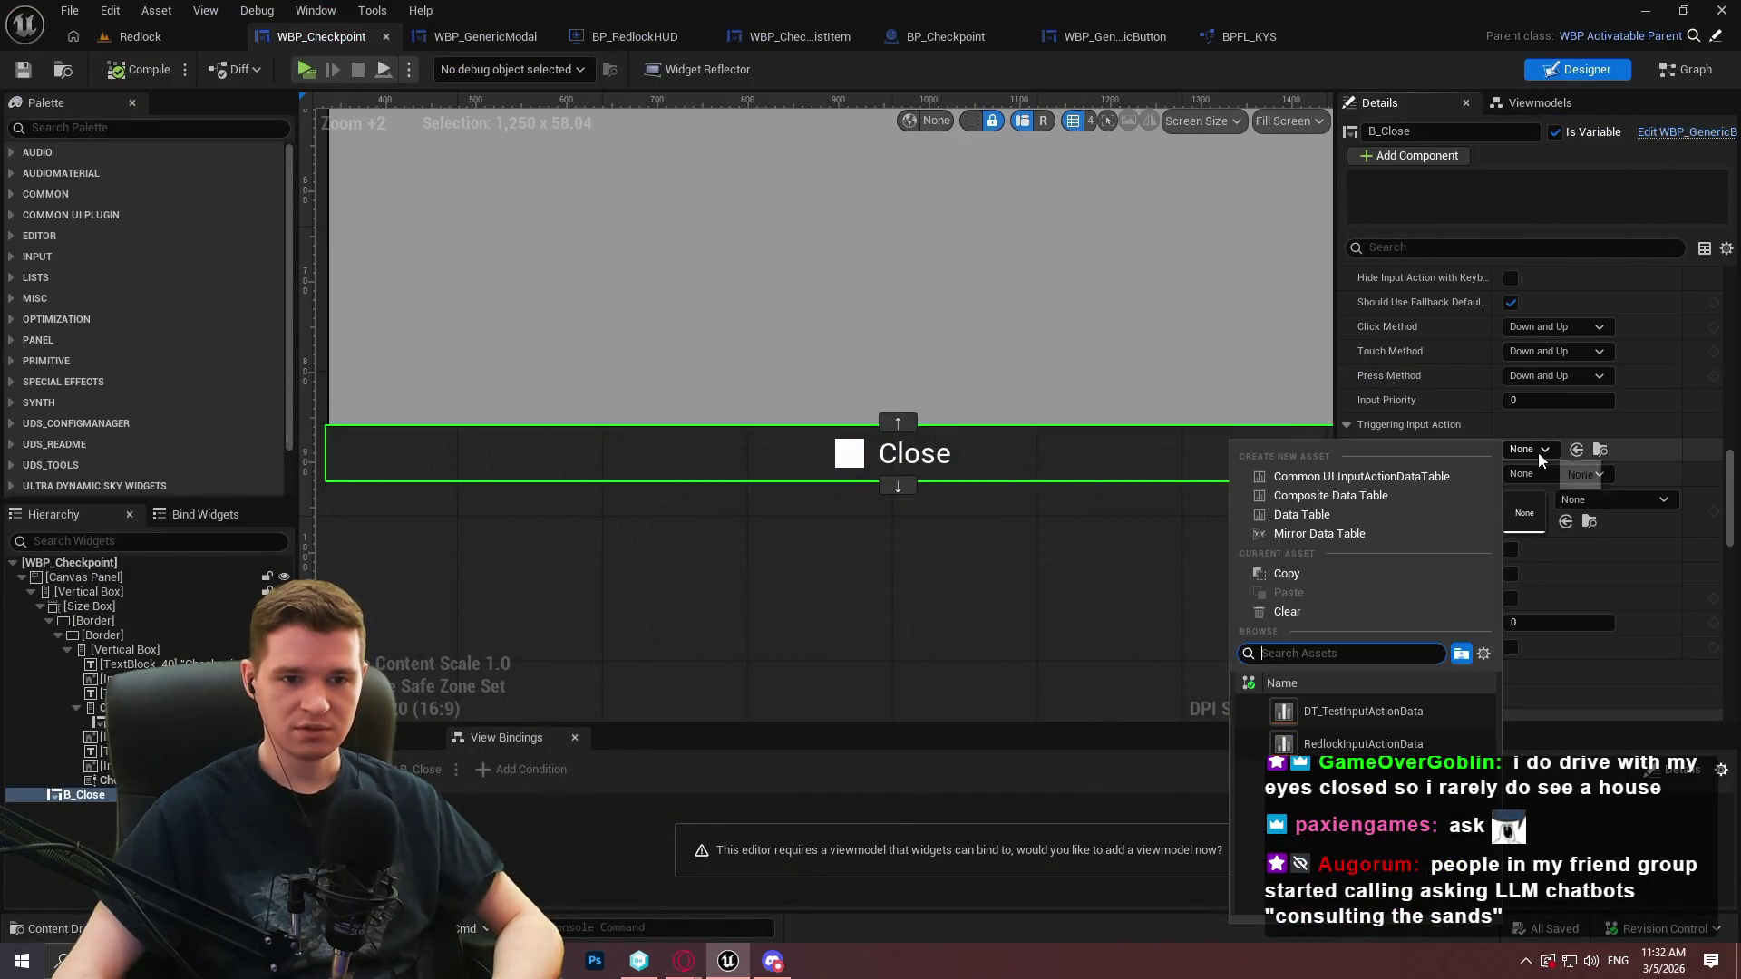
{"action": "left_click", "coordinate": [1363, 743]}
{"action": "left_click", "coordinate": [1553, 472]}
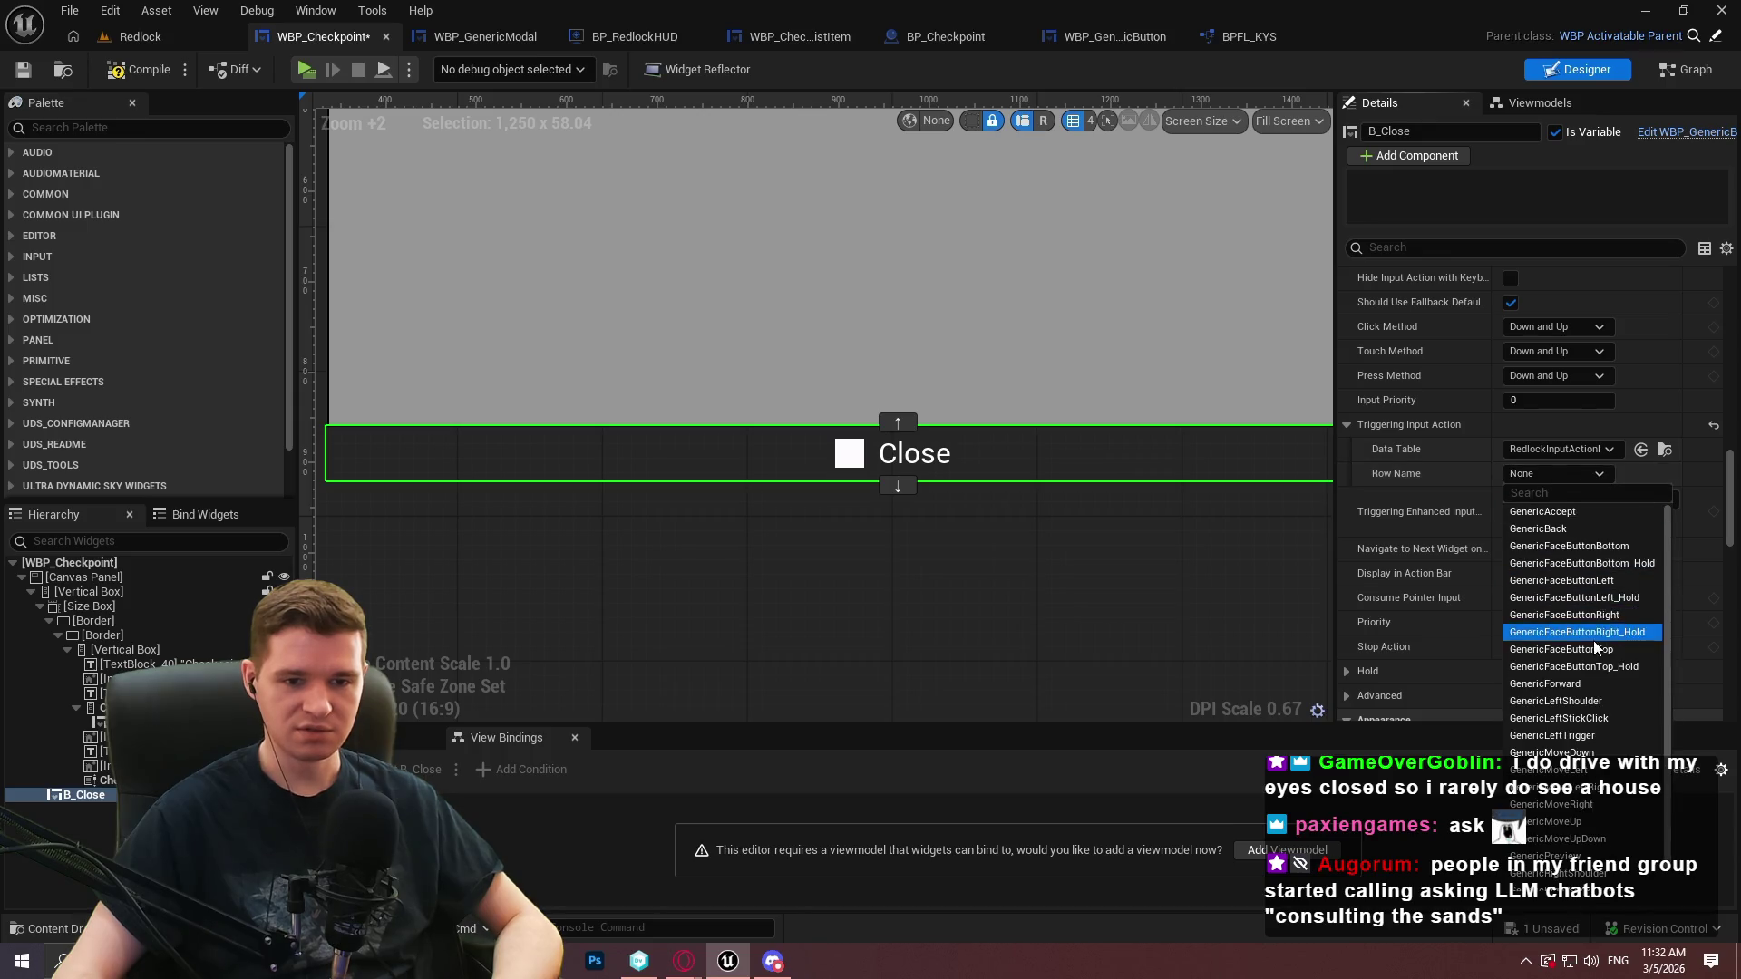
{"action": "scroll", "coordinate": [1596, 647], "scroll_direction": "down", "scroll_amount": 1}
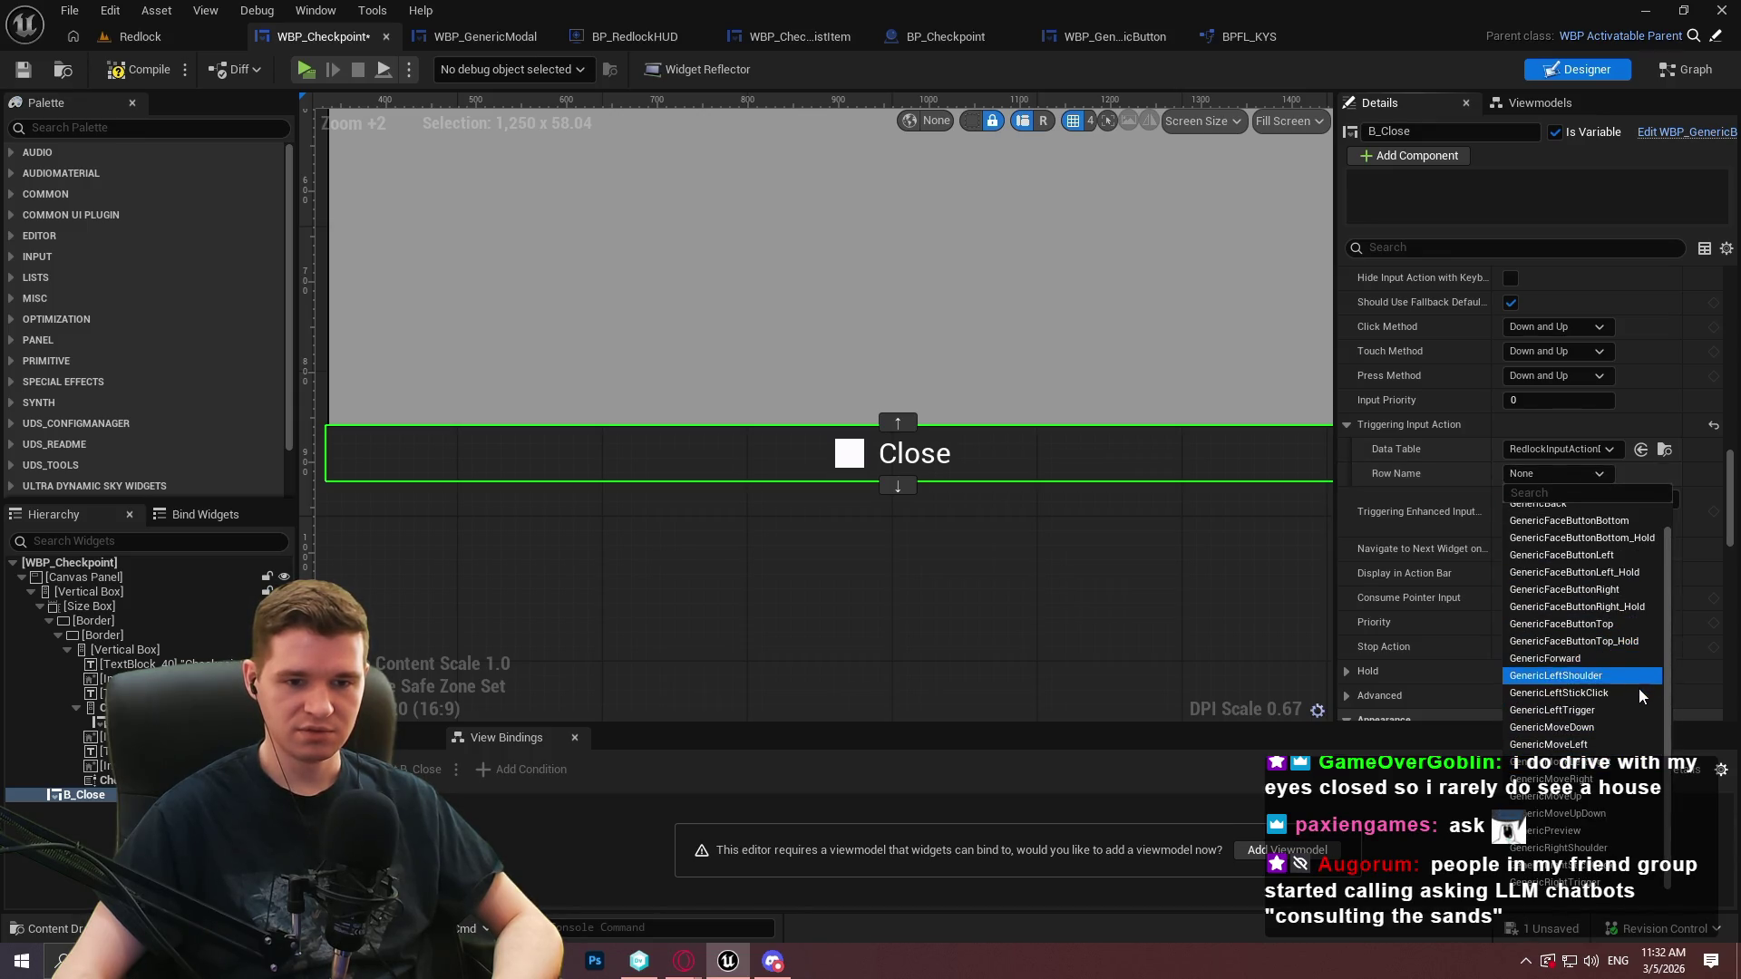
{"action": "left_click", "coordinate": [1610, 677]}
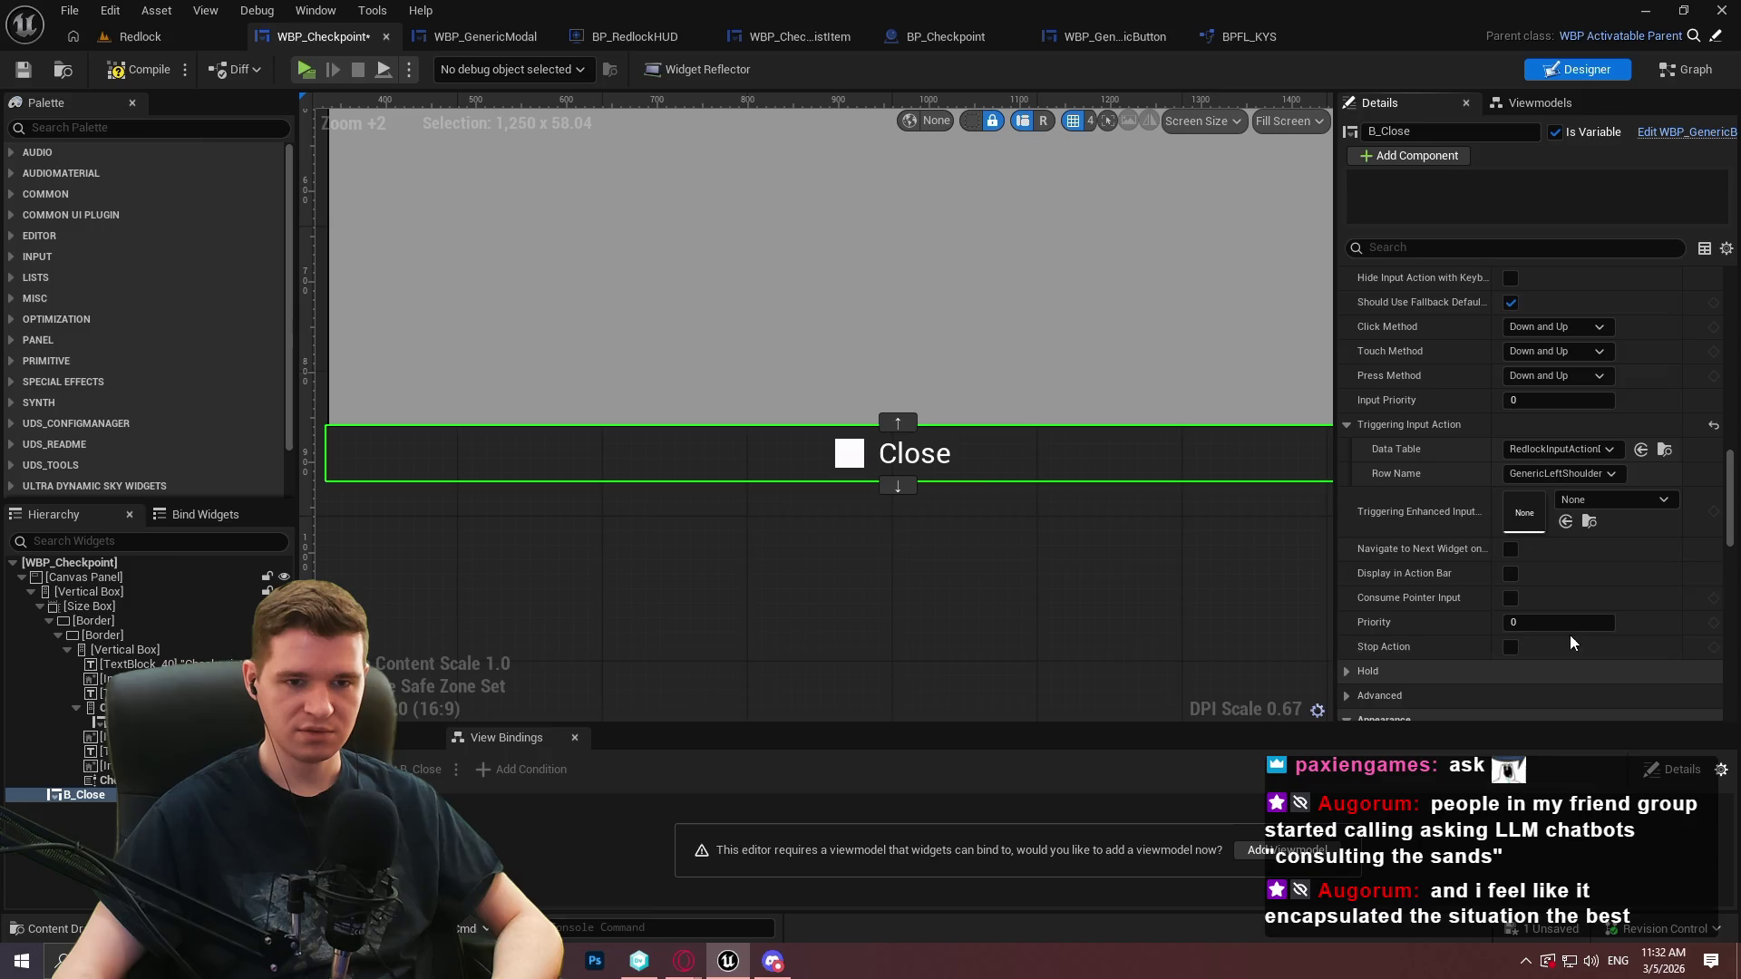
{"action": "left_click", "coordinate": [1561, 471]}
{"action": "scroll", "coordinate": [1601, 694], "scroll_direction": "up", "scroll_amount": 1}
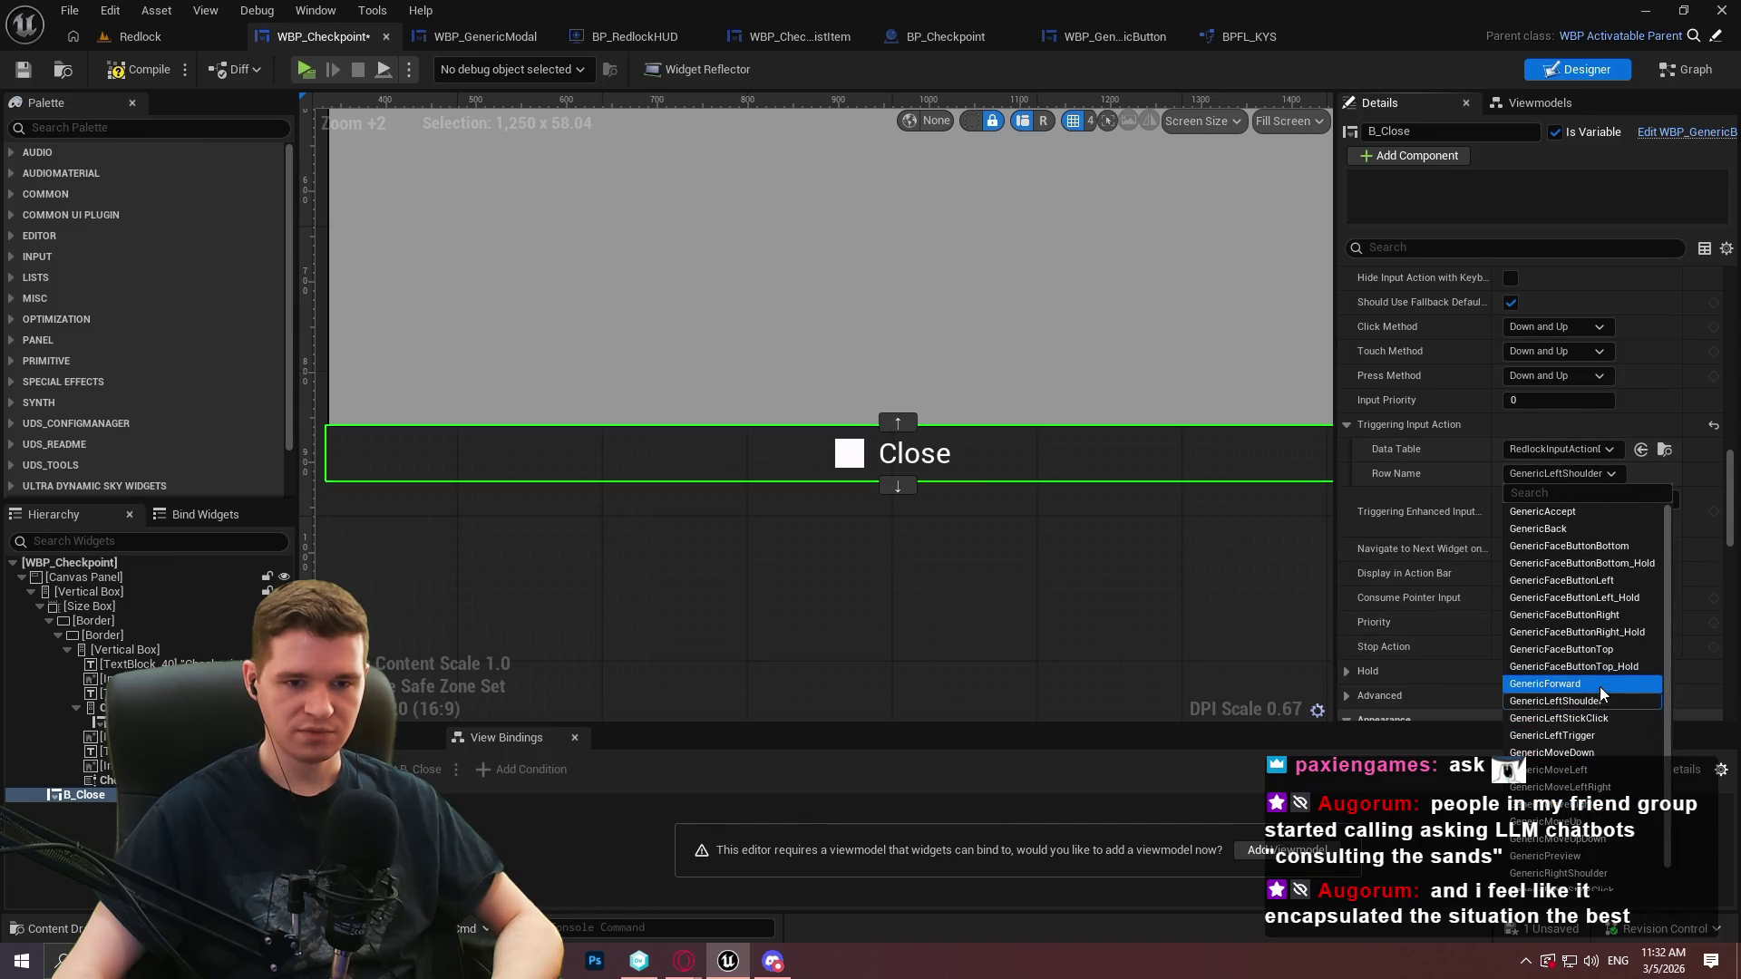
{"action": "left_click", "coordinate": [1635, 650]}
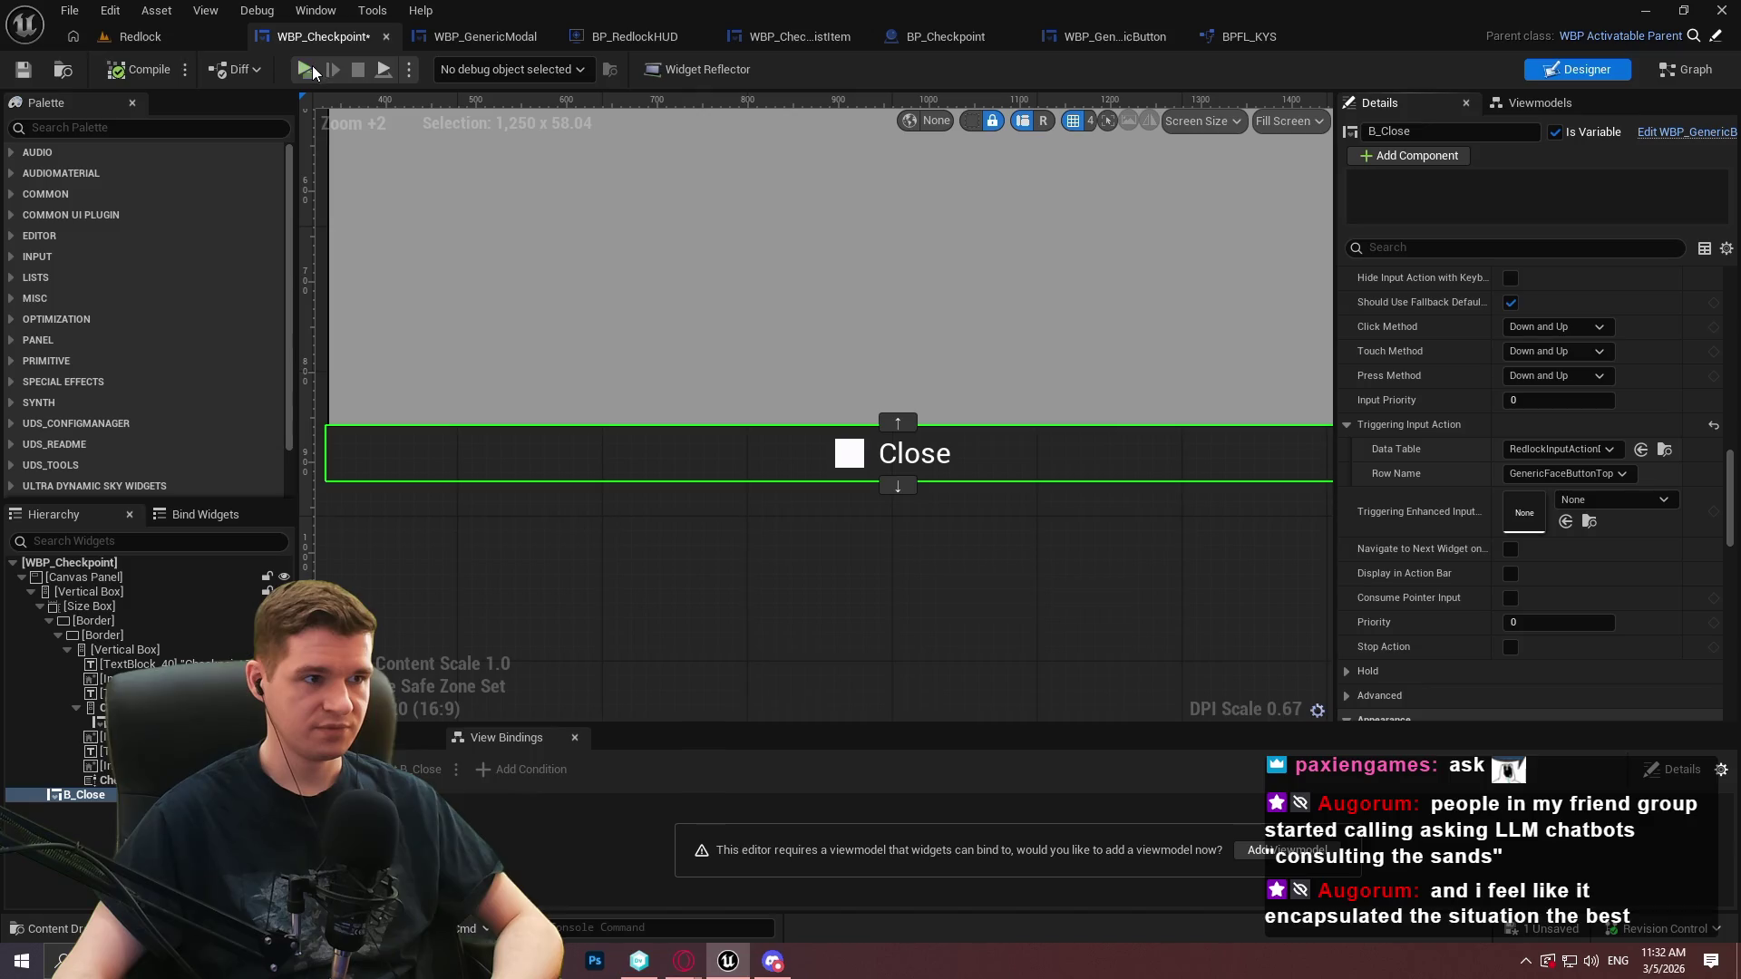
{"action": "key", "text": "alt+p"}
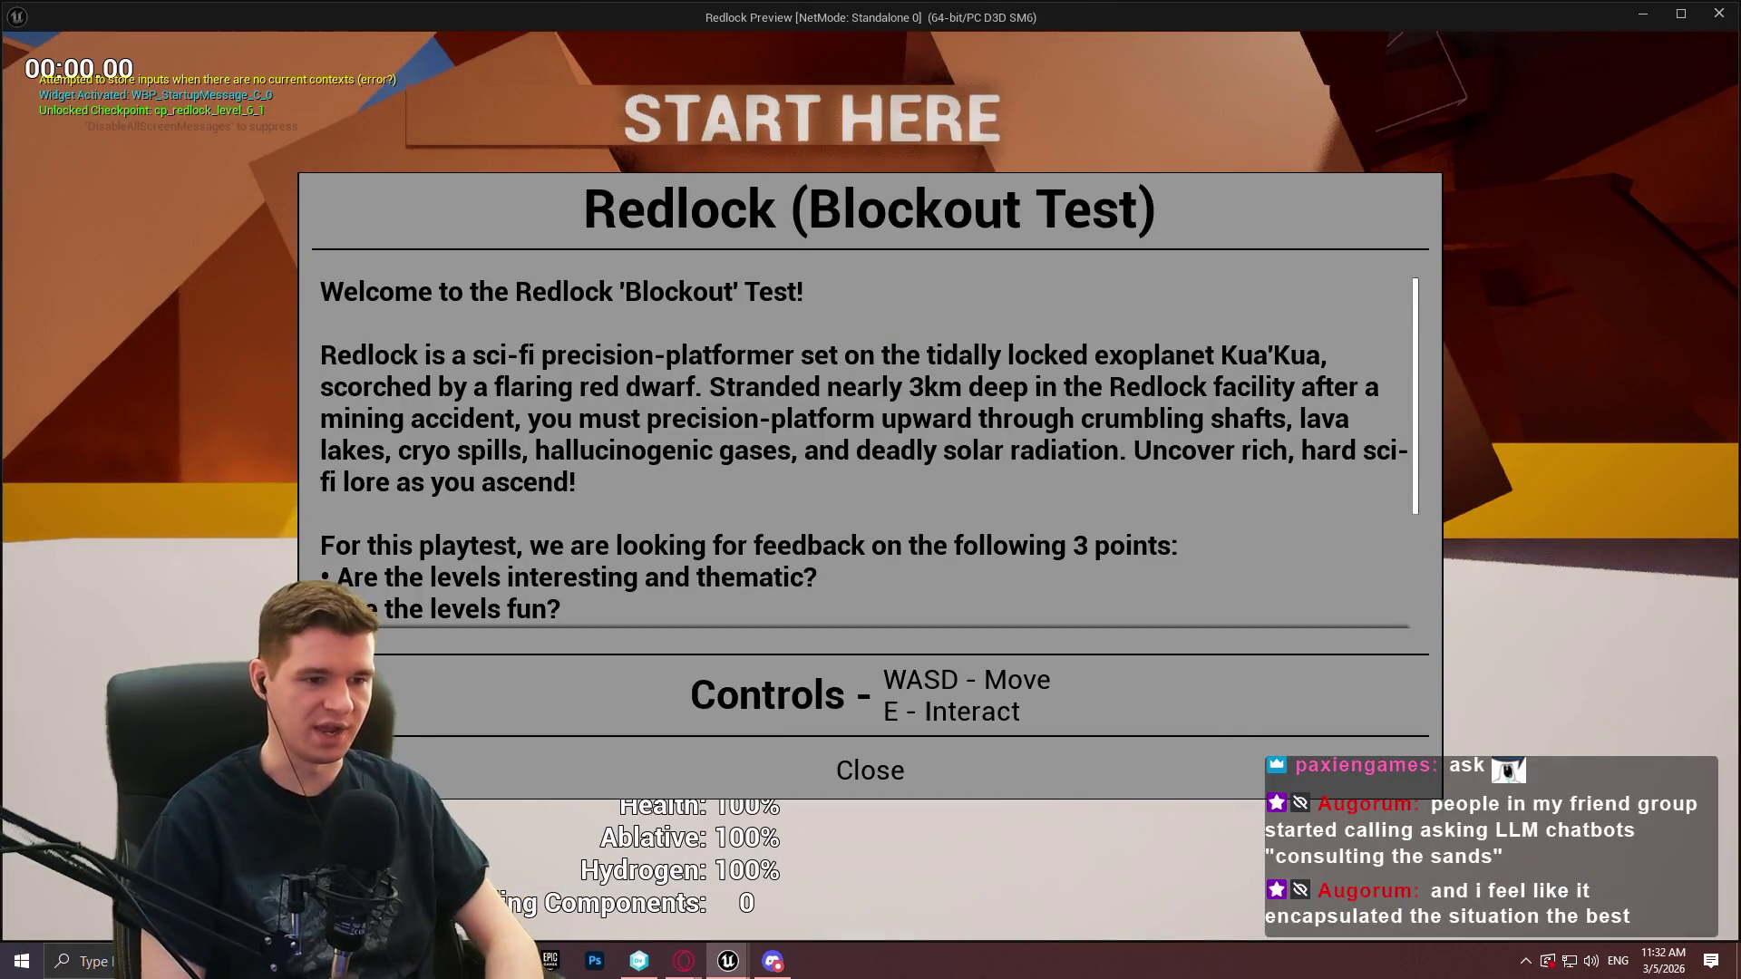
{"action": "key", "text": "e"}
{"action": "key", "text": "w"}
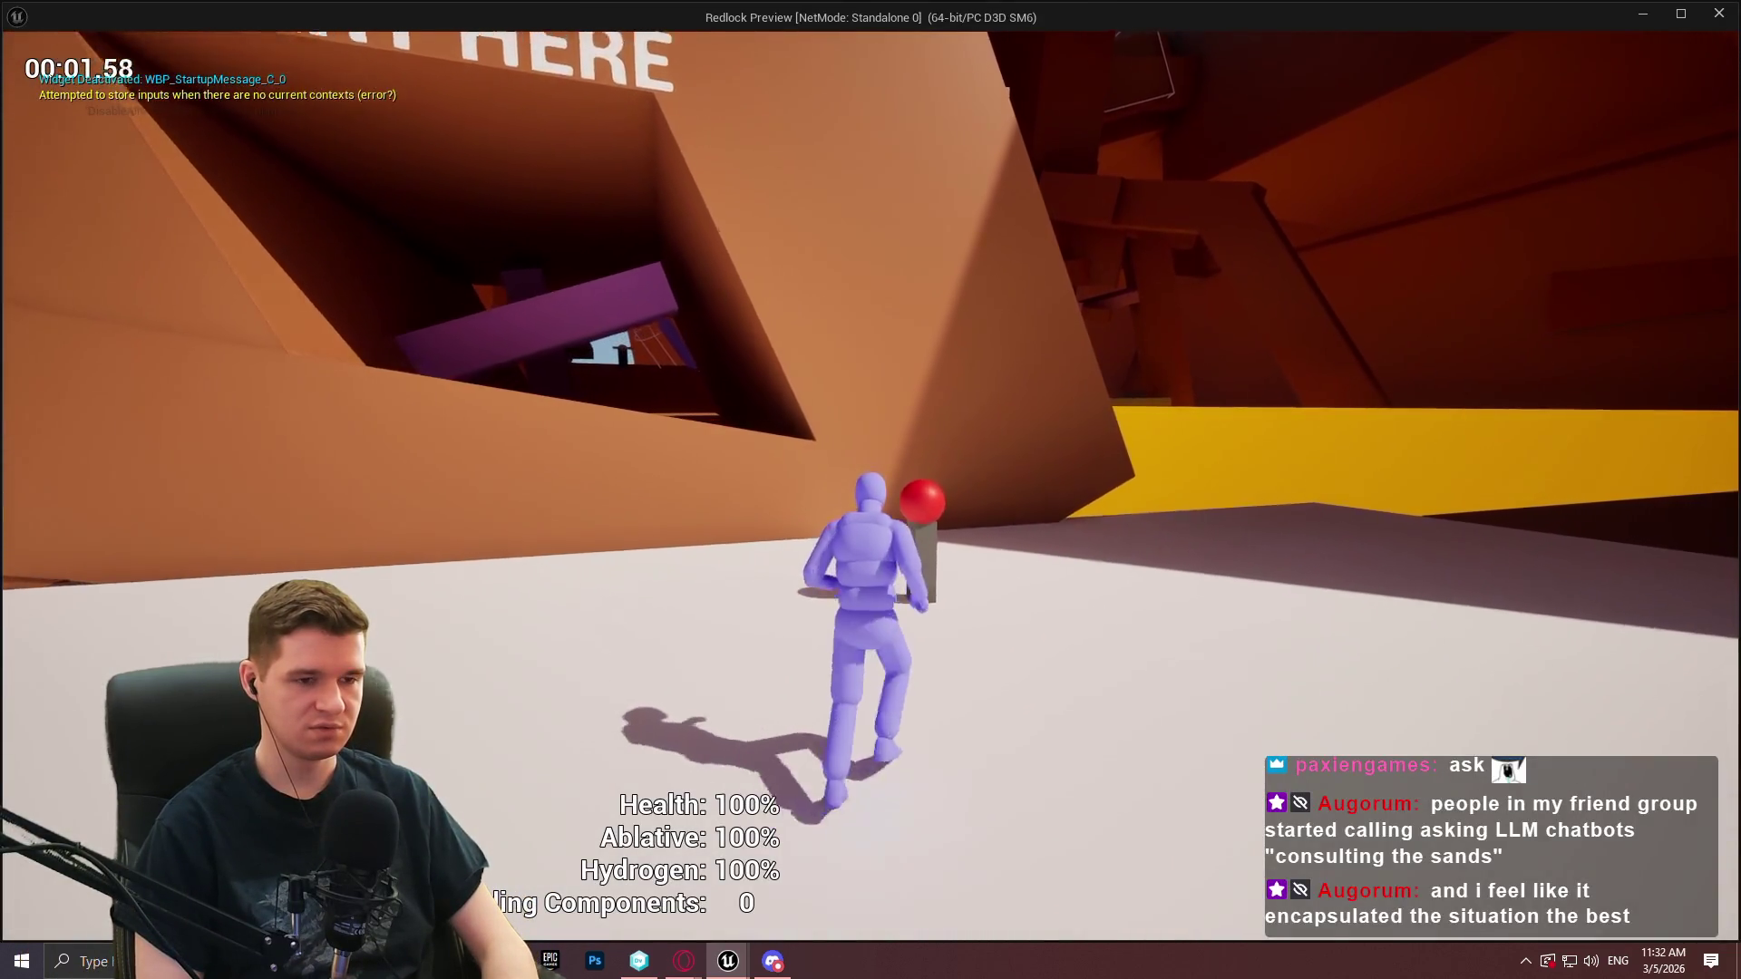
{"action": "key", "text": "e"}
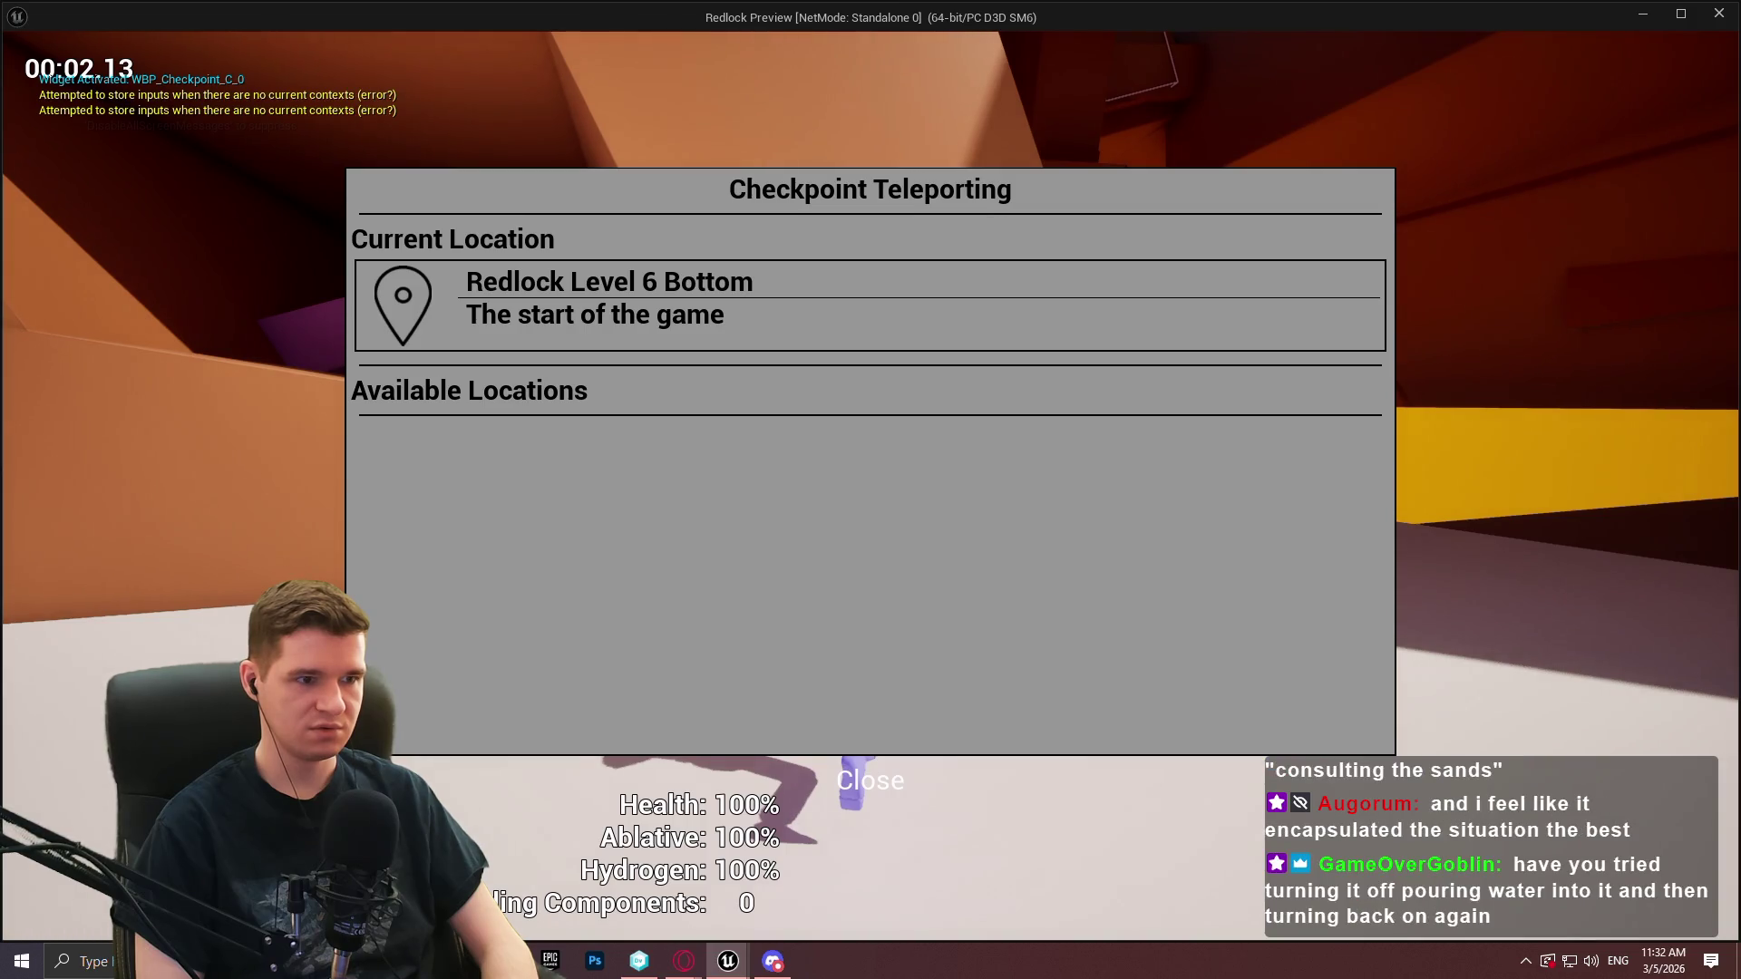
{"action": "key", "text": "e"}
{"action": "key", "text": "e"}
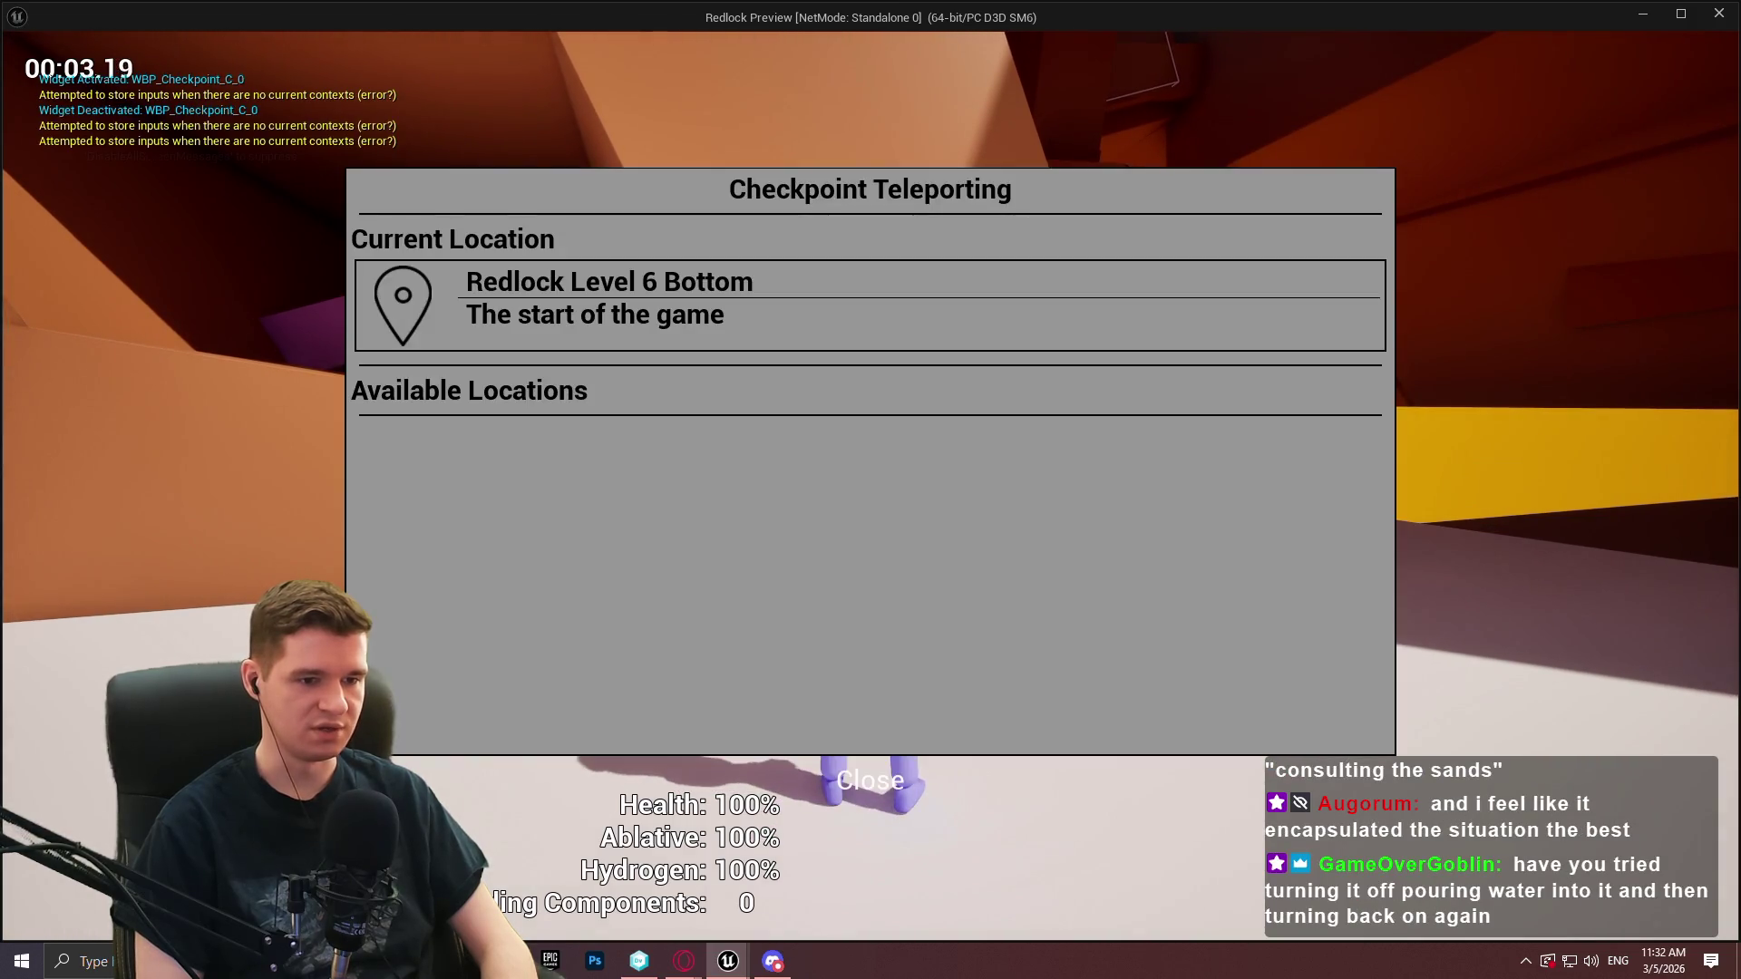
{"action": "key", "text": "Escape"}
{"action": "key", "text": "Escape"}
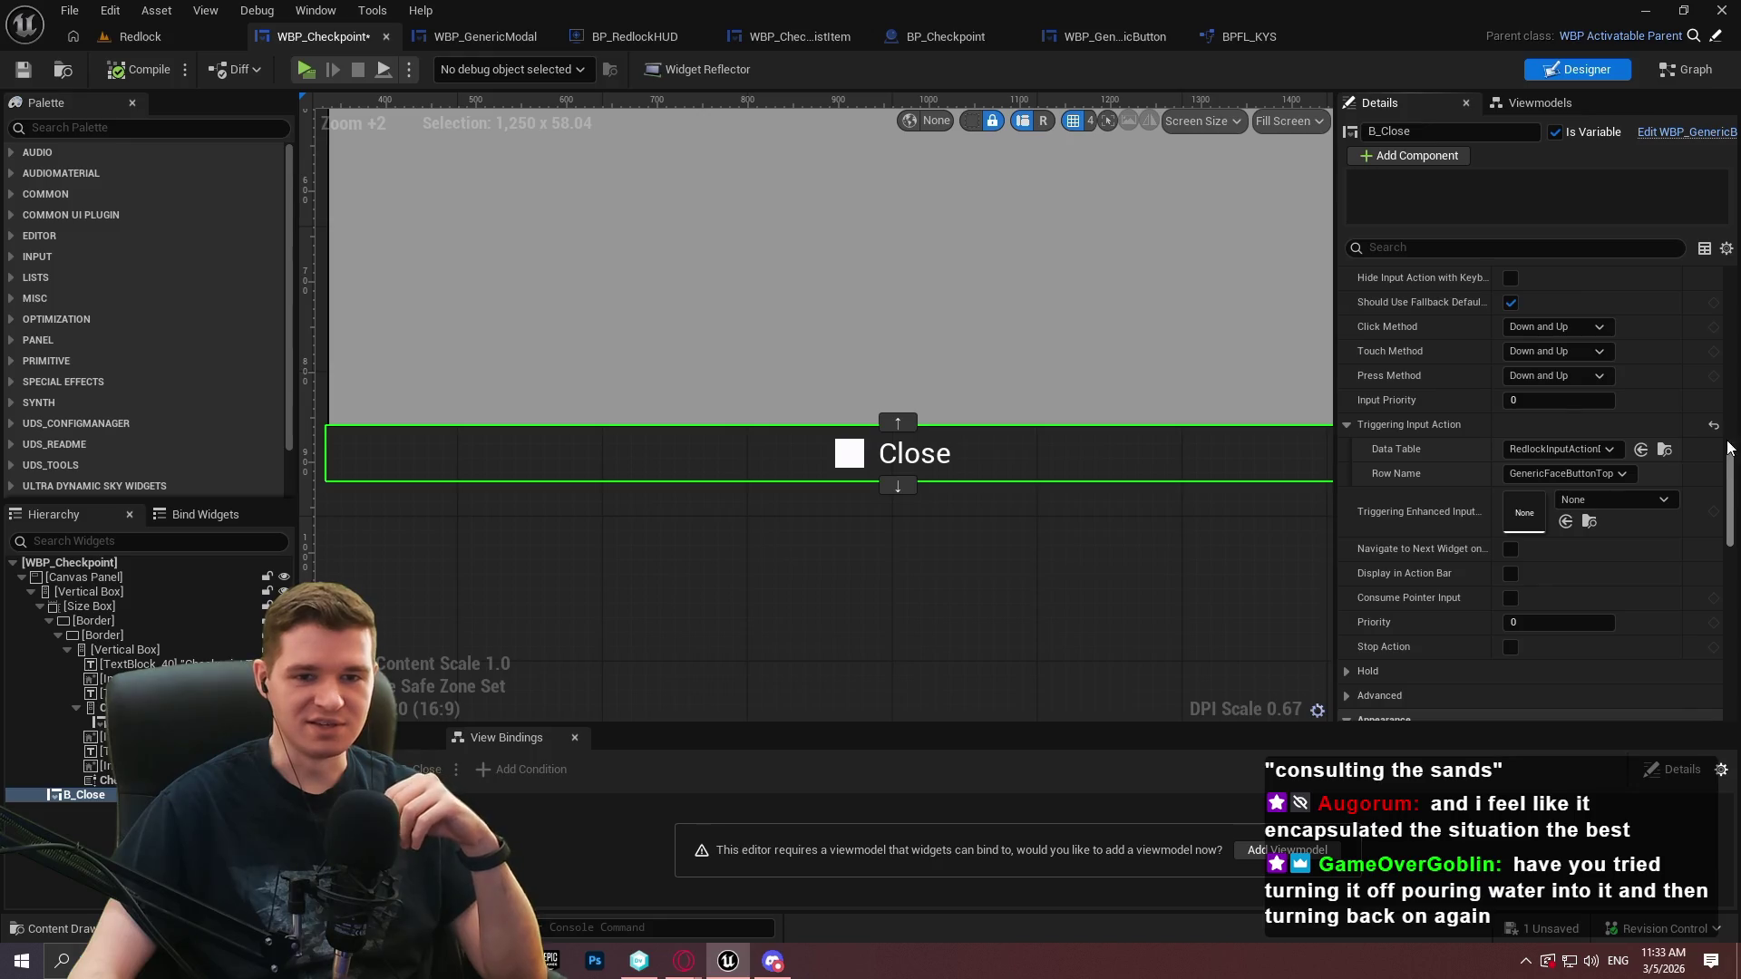
Point the Input Action Override at RedlockInputActionData's GenericFaceButtonTop row and start Play
{"action": "scroll", "coordinate": [1547, 388], "scroll_direction": "up", "scroll_amount": 10}
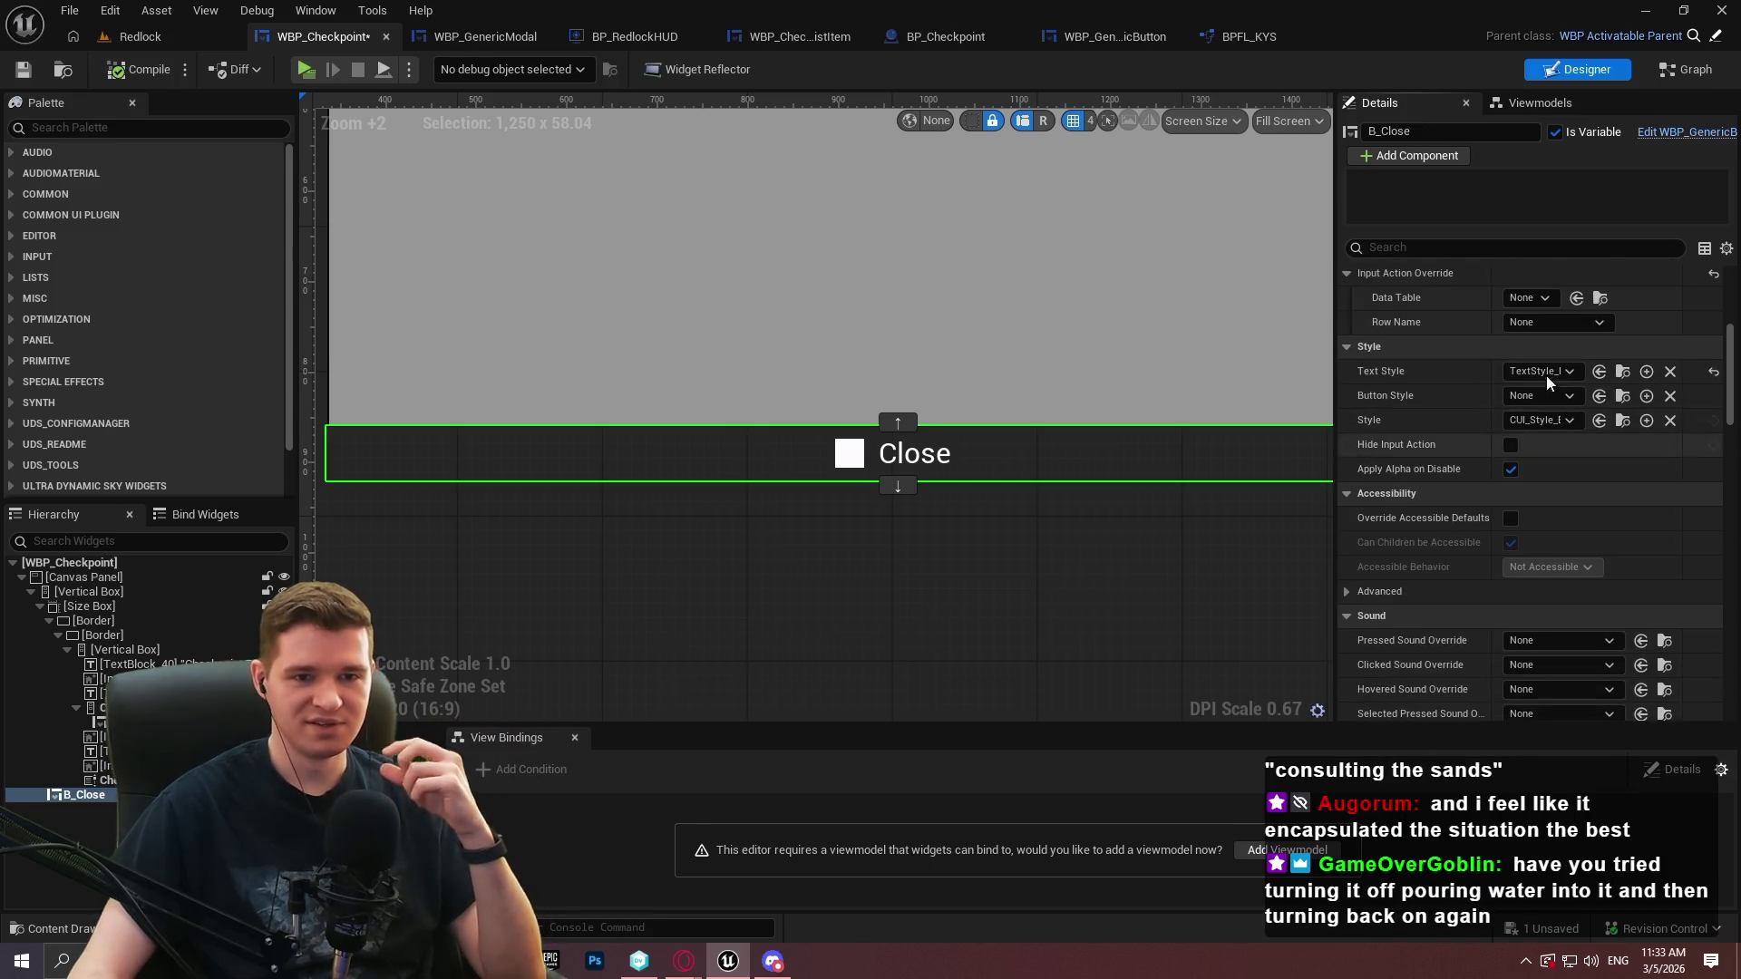
{"action": "left_click", "coordinate": [1524, 299]}
{"action": "scroll", "coordinate": [1596, 581], "scroll_direction": "down", "scroll_amount": 3}
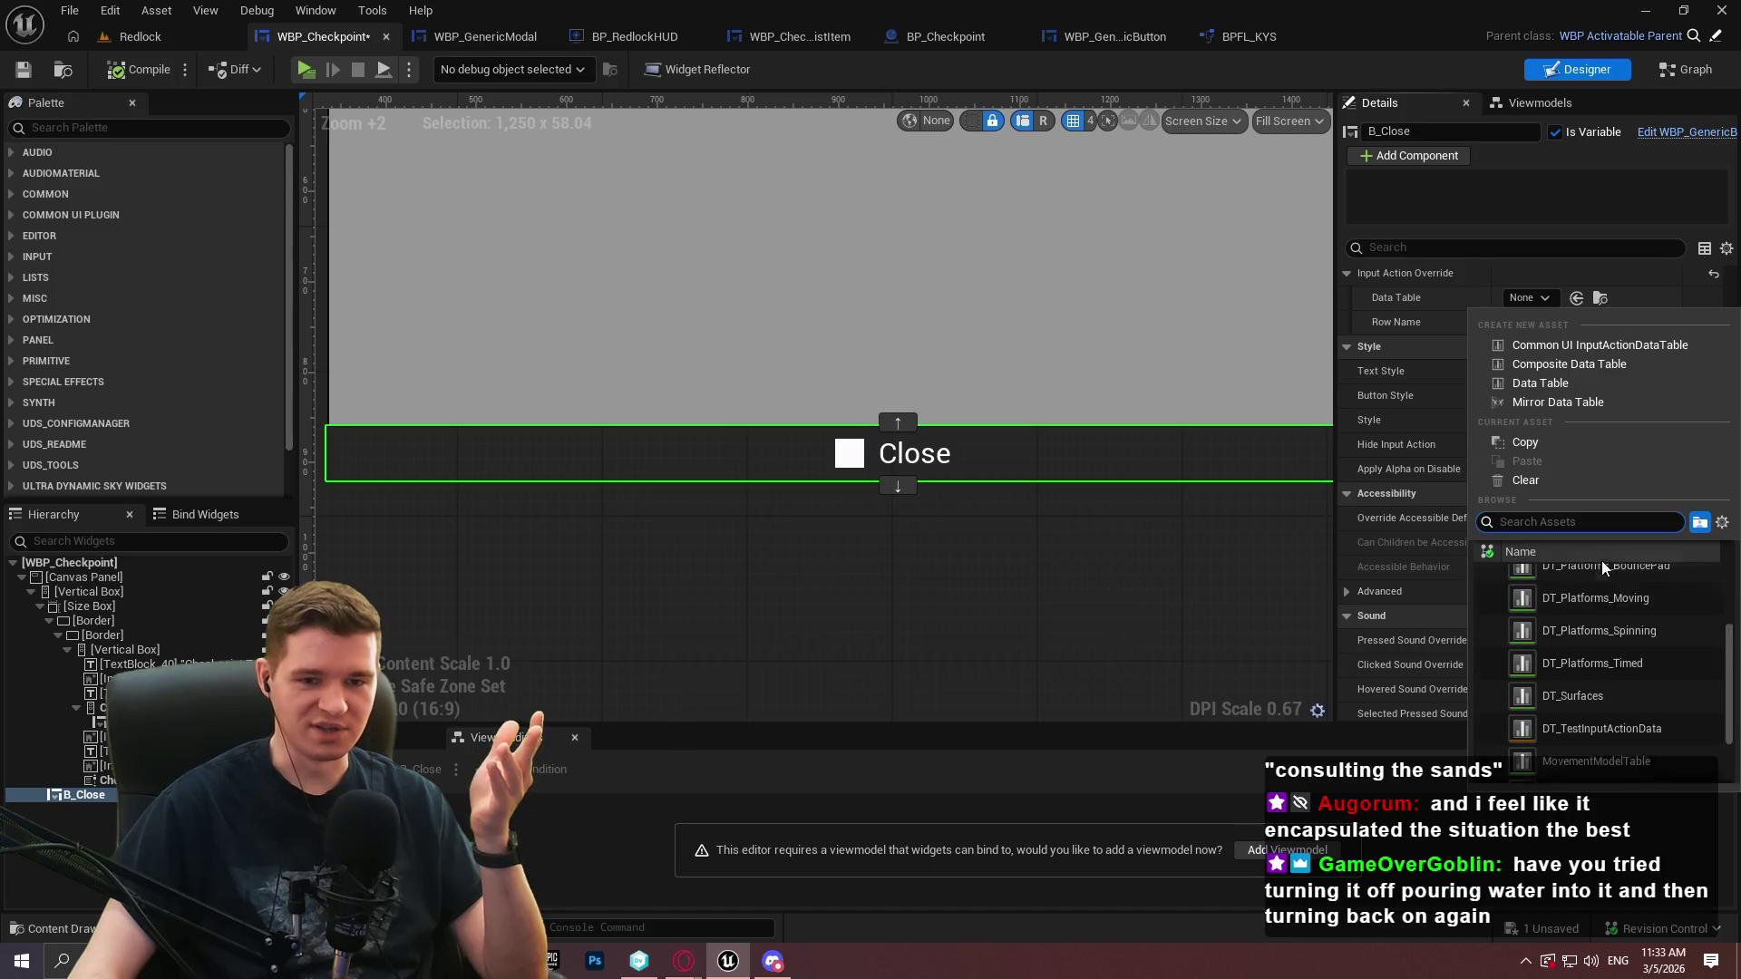
{"action": "scroll", "coordinate": [1596, 599], "scroll_direction": "down", "scroll_amount": 3}
{"action": "left_click", "coordinate": [1594, 744]}
{"action": "left_click", "coordinate": [1558, 323]}
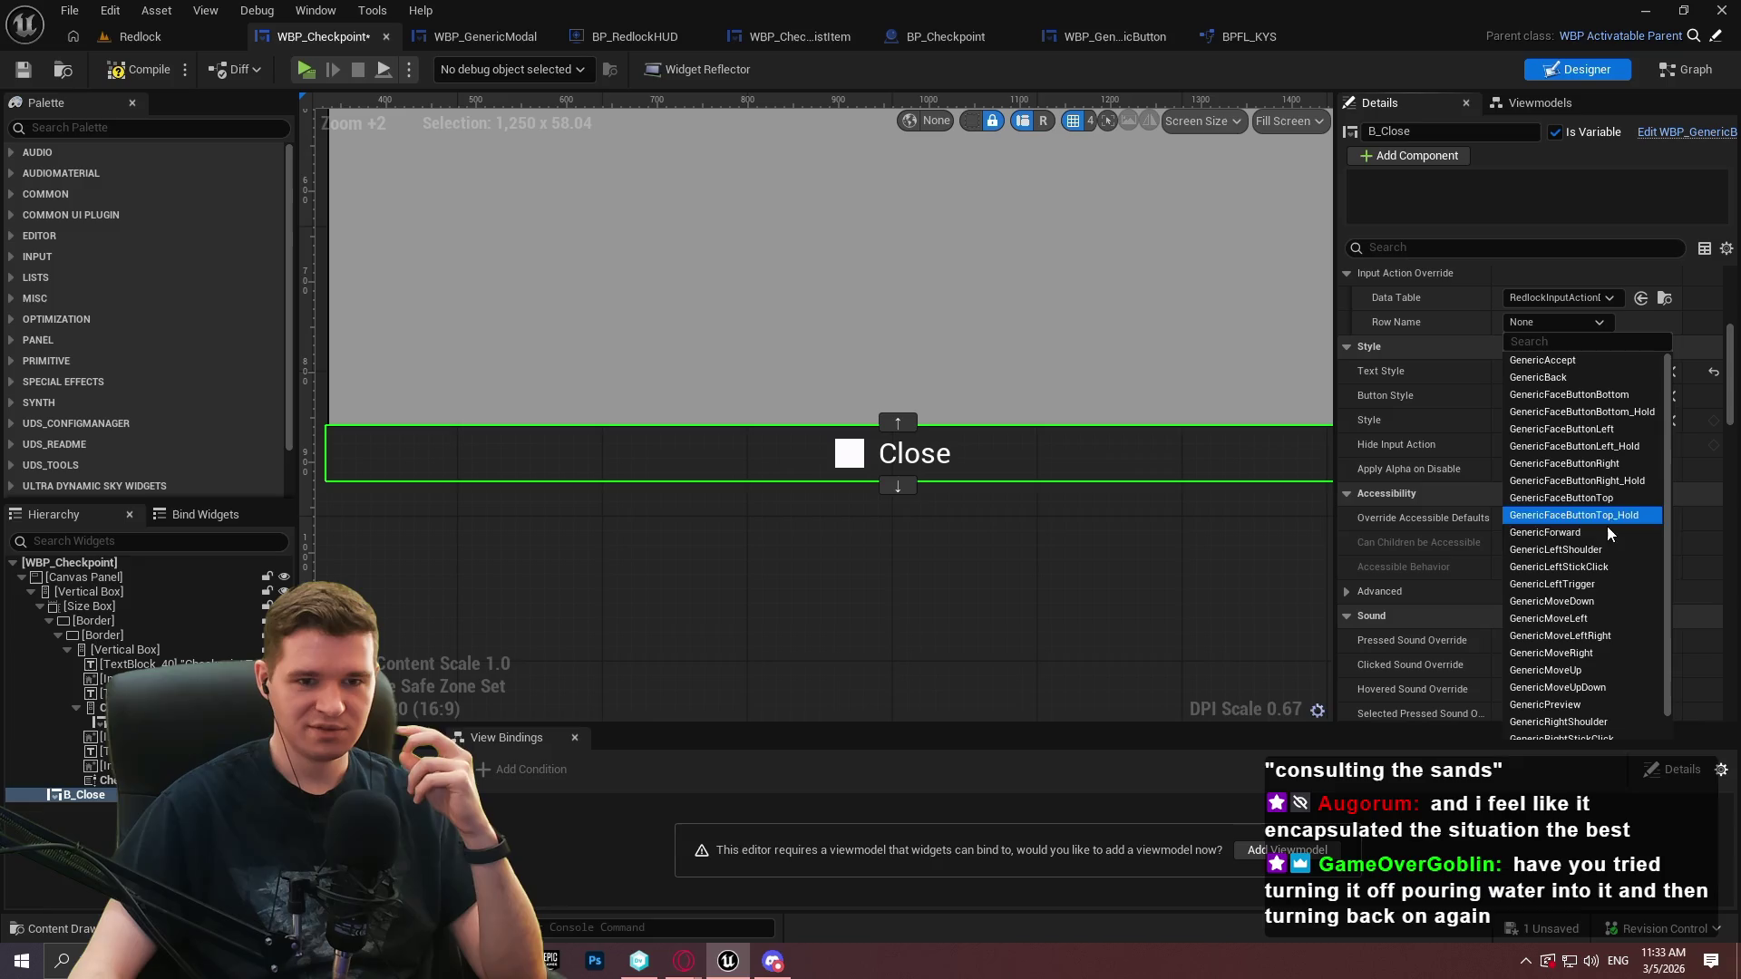
{"action": "left_click", "coordinate": [1590, 498]}
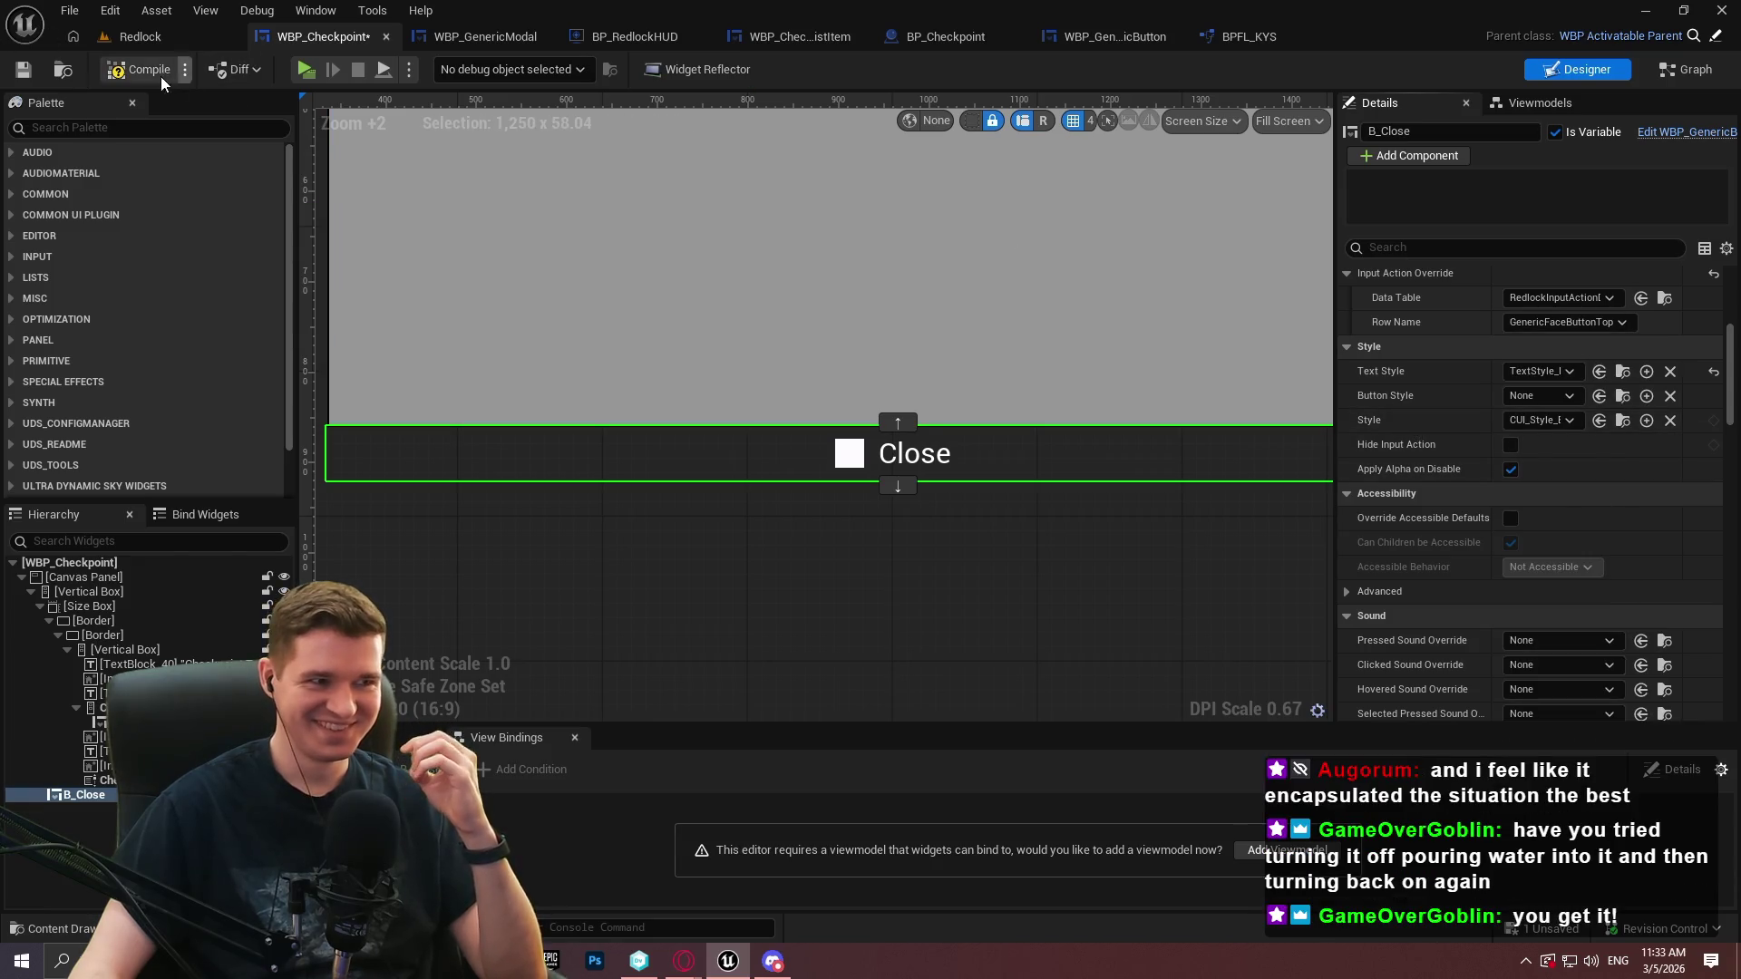
{"action": "left_click", "coordinate": [309, 74]}
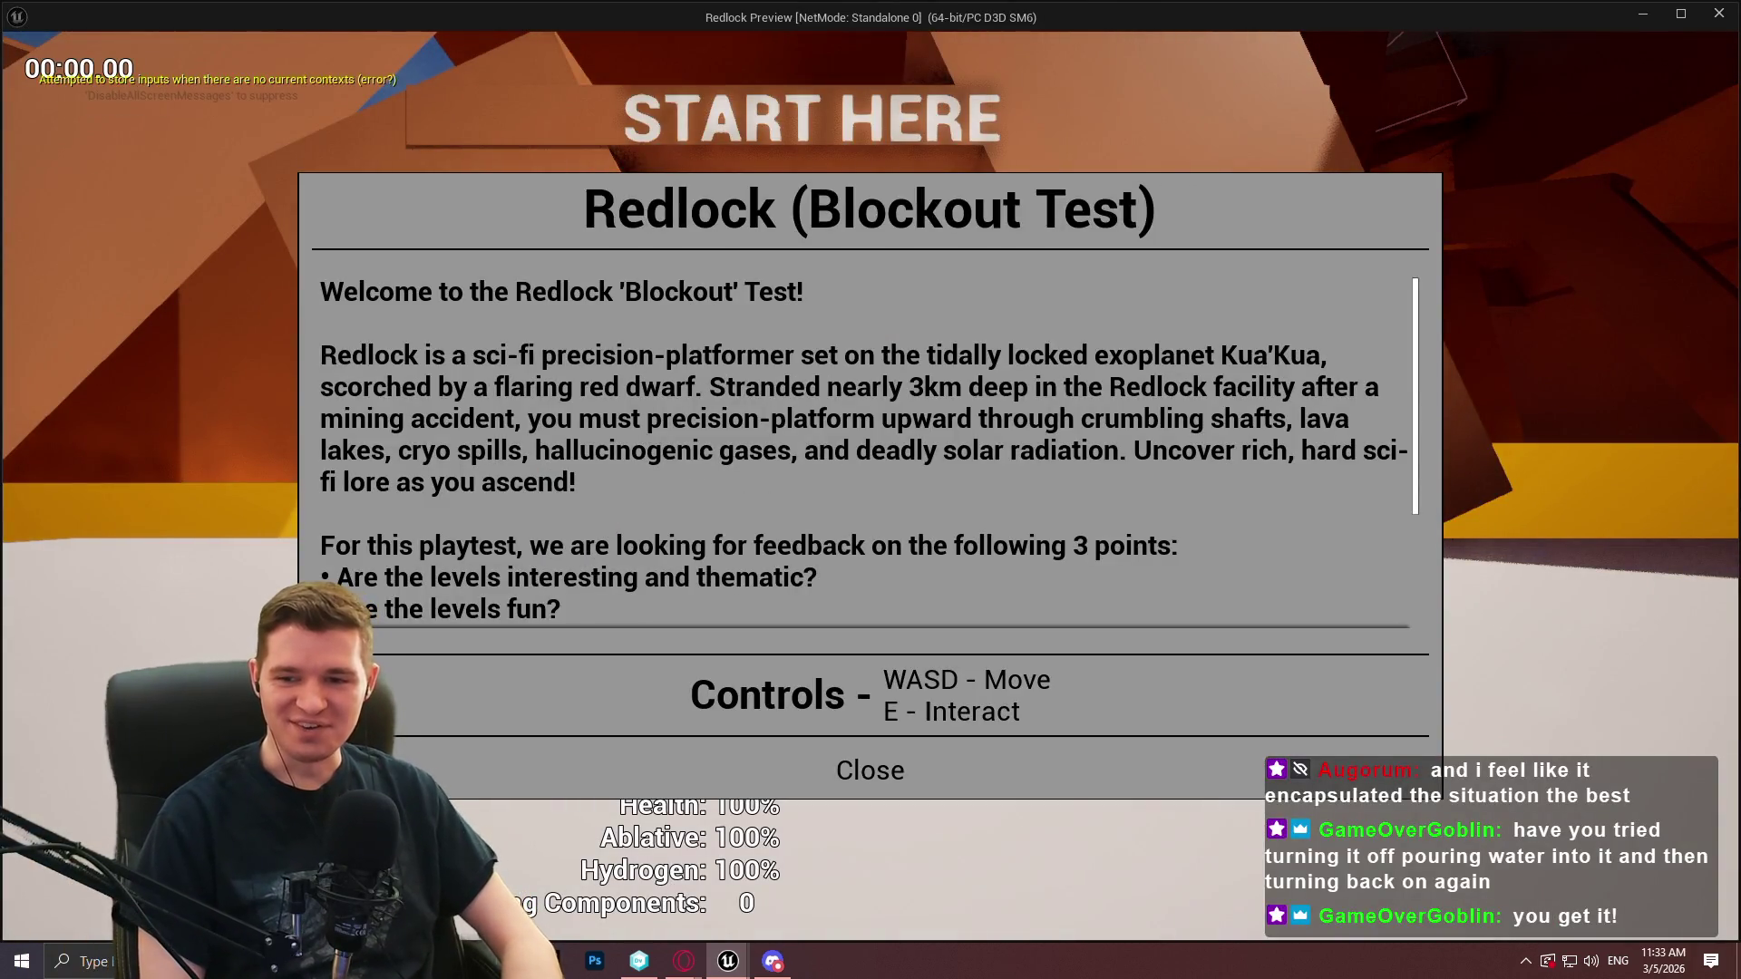
Run to the checkpoint, open the teleport menu with E, close and reopen it, then exit
{"action": "key", "text": "Escape"}
{"action": "key", "text": "w"}
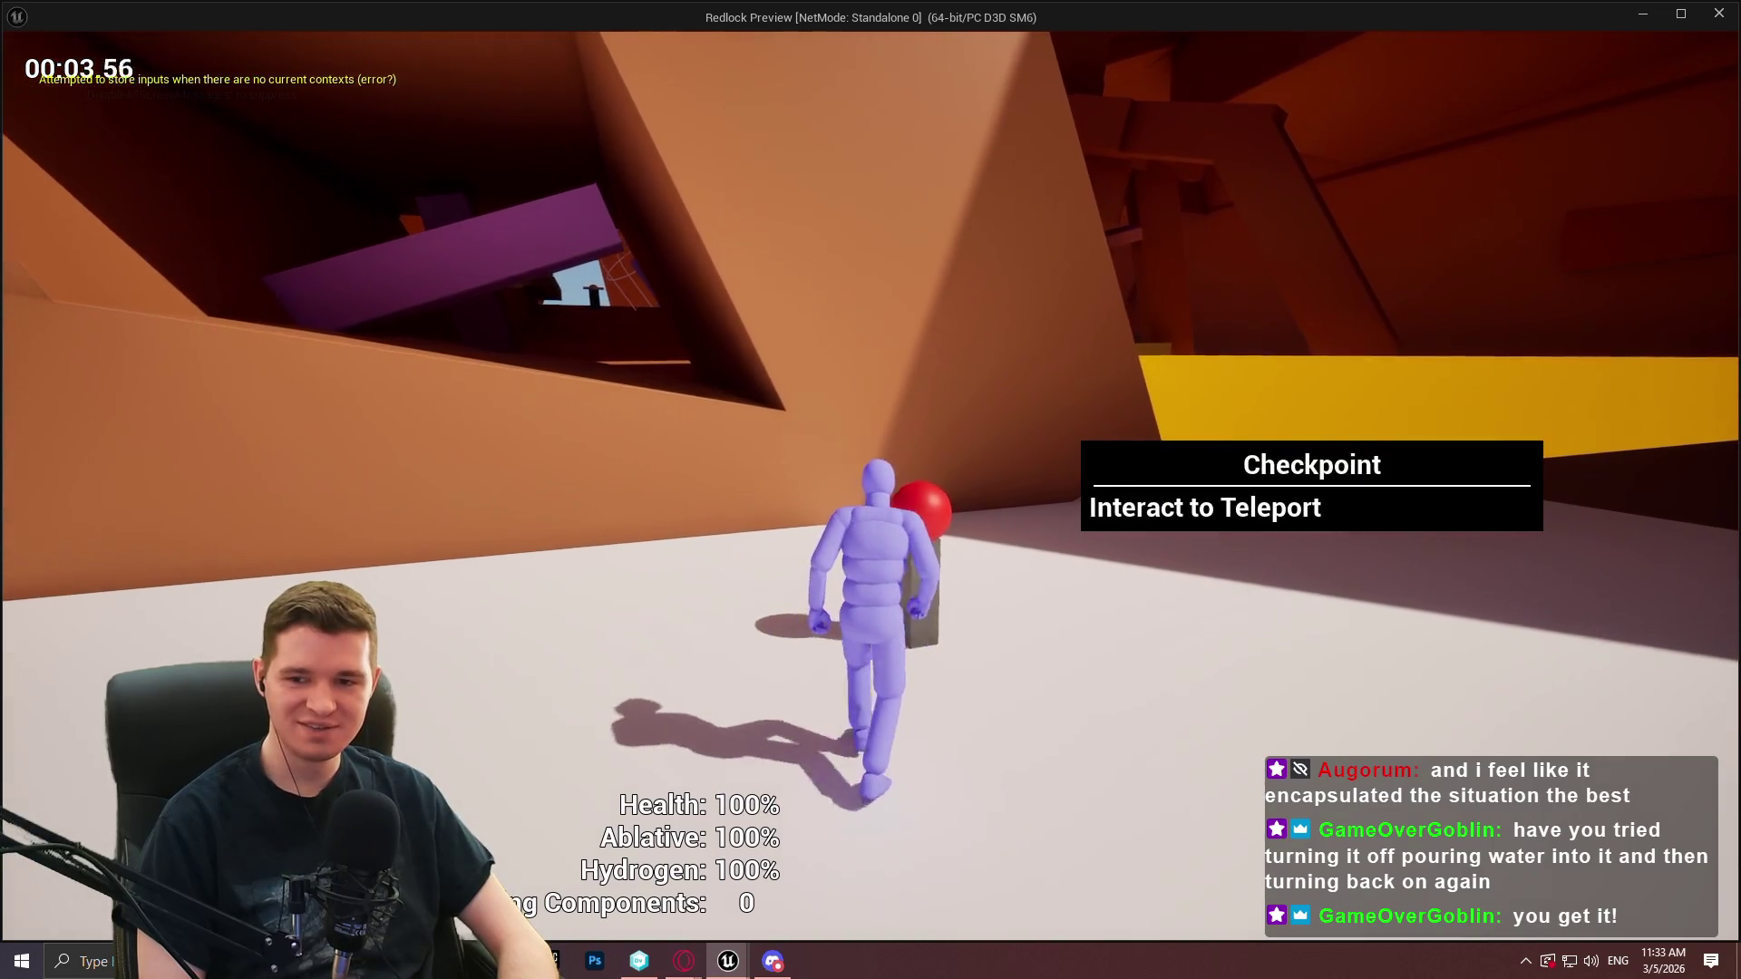
{"action": "key", "text": "e"}
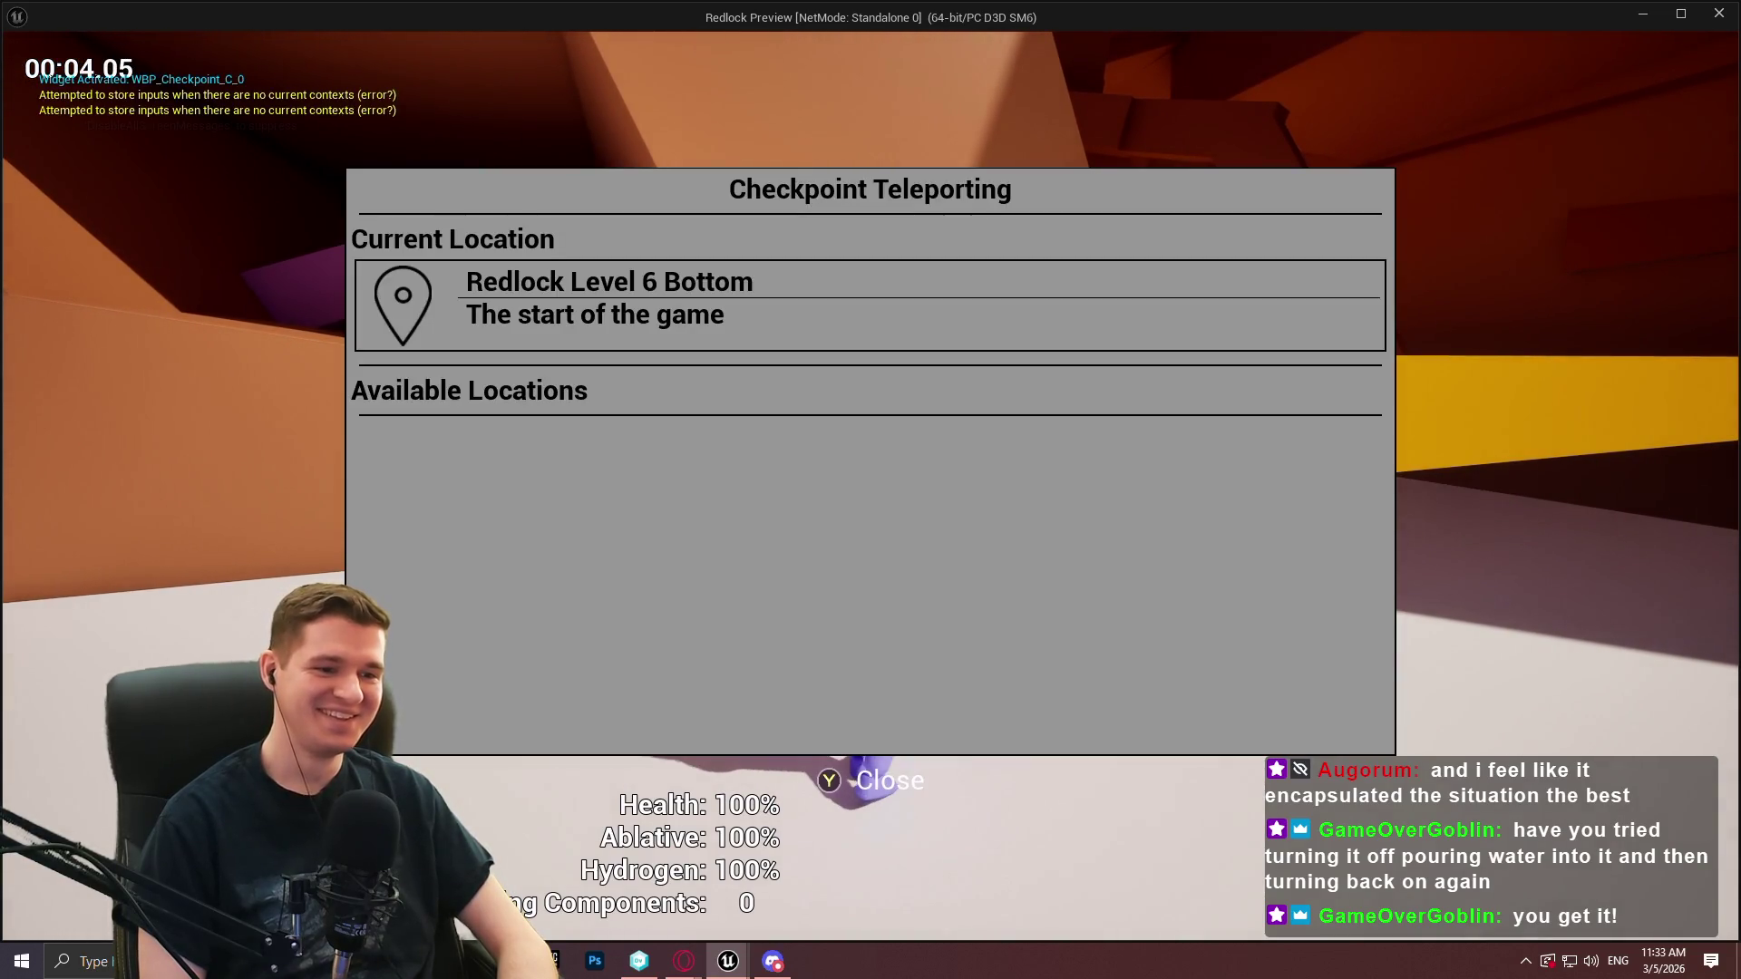
{"action": "key", "text": "Escape"}
{"action": "key", "text": "e"}
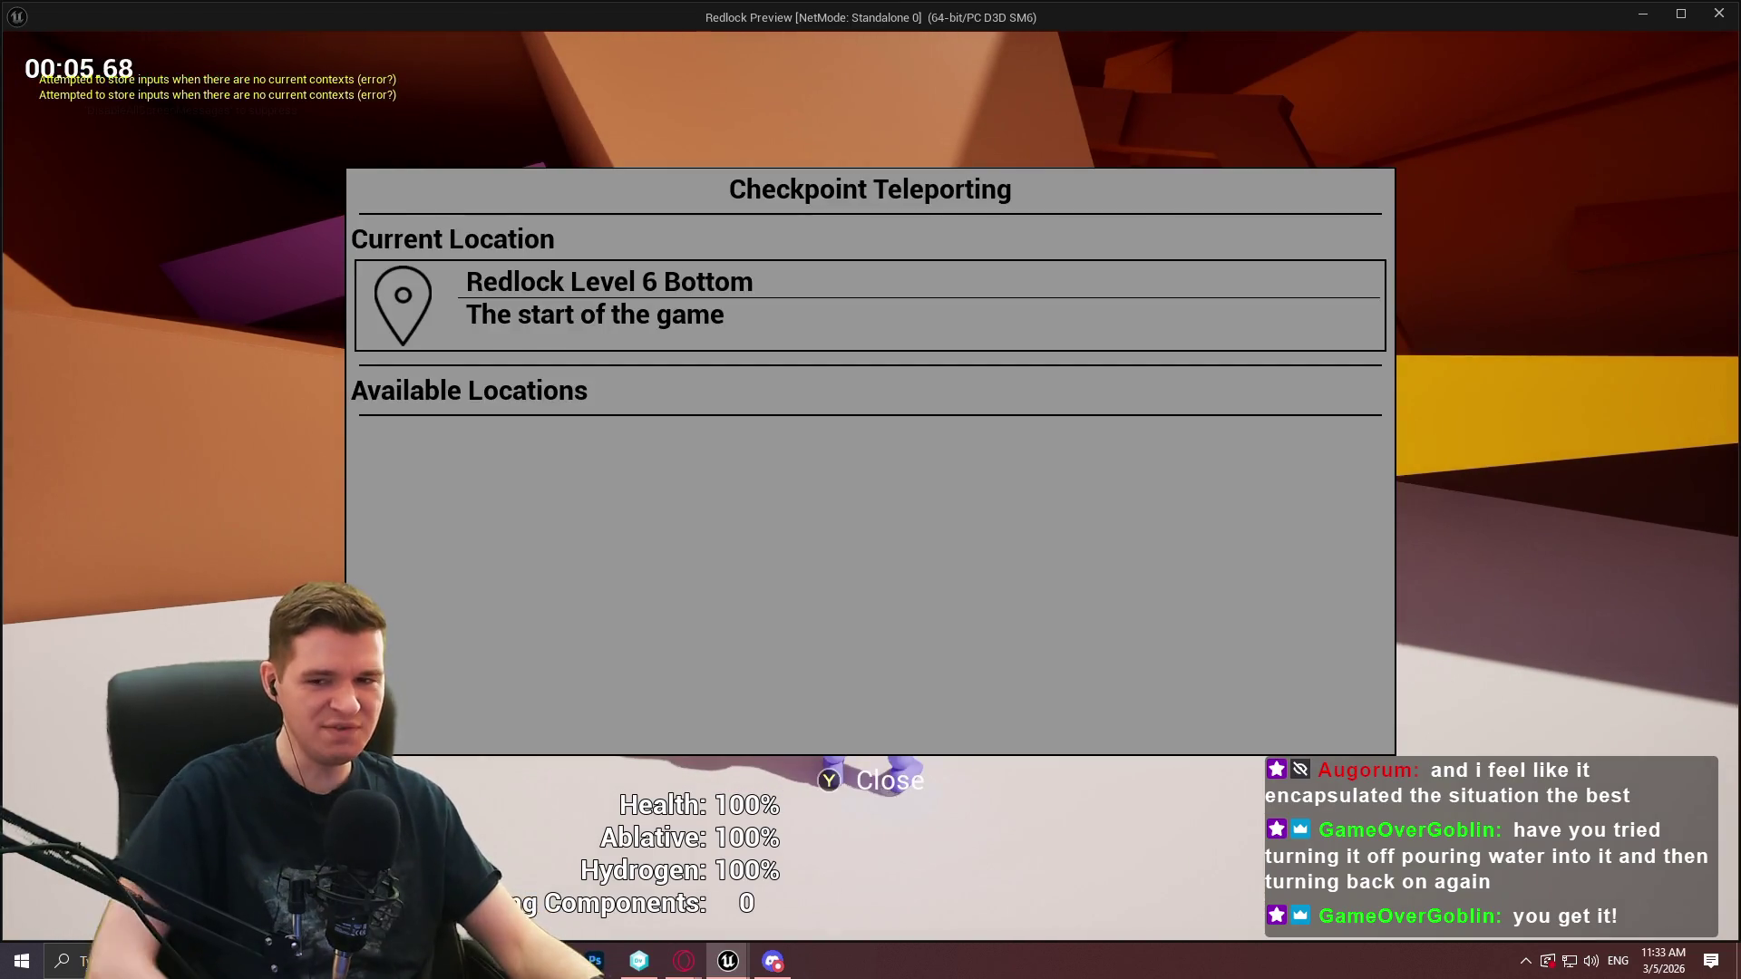
{"action": "key", "text": "Escape"}
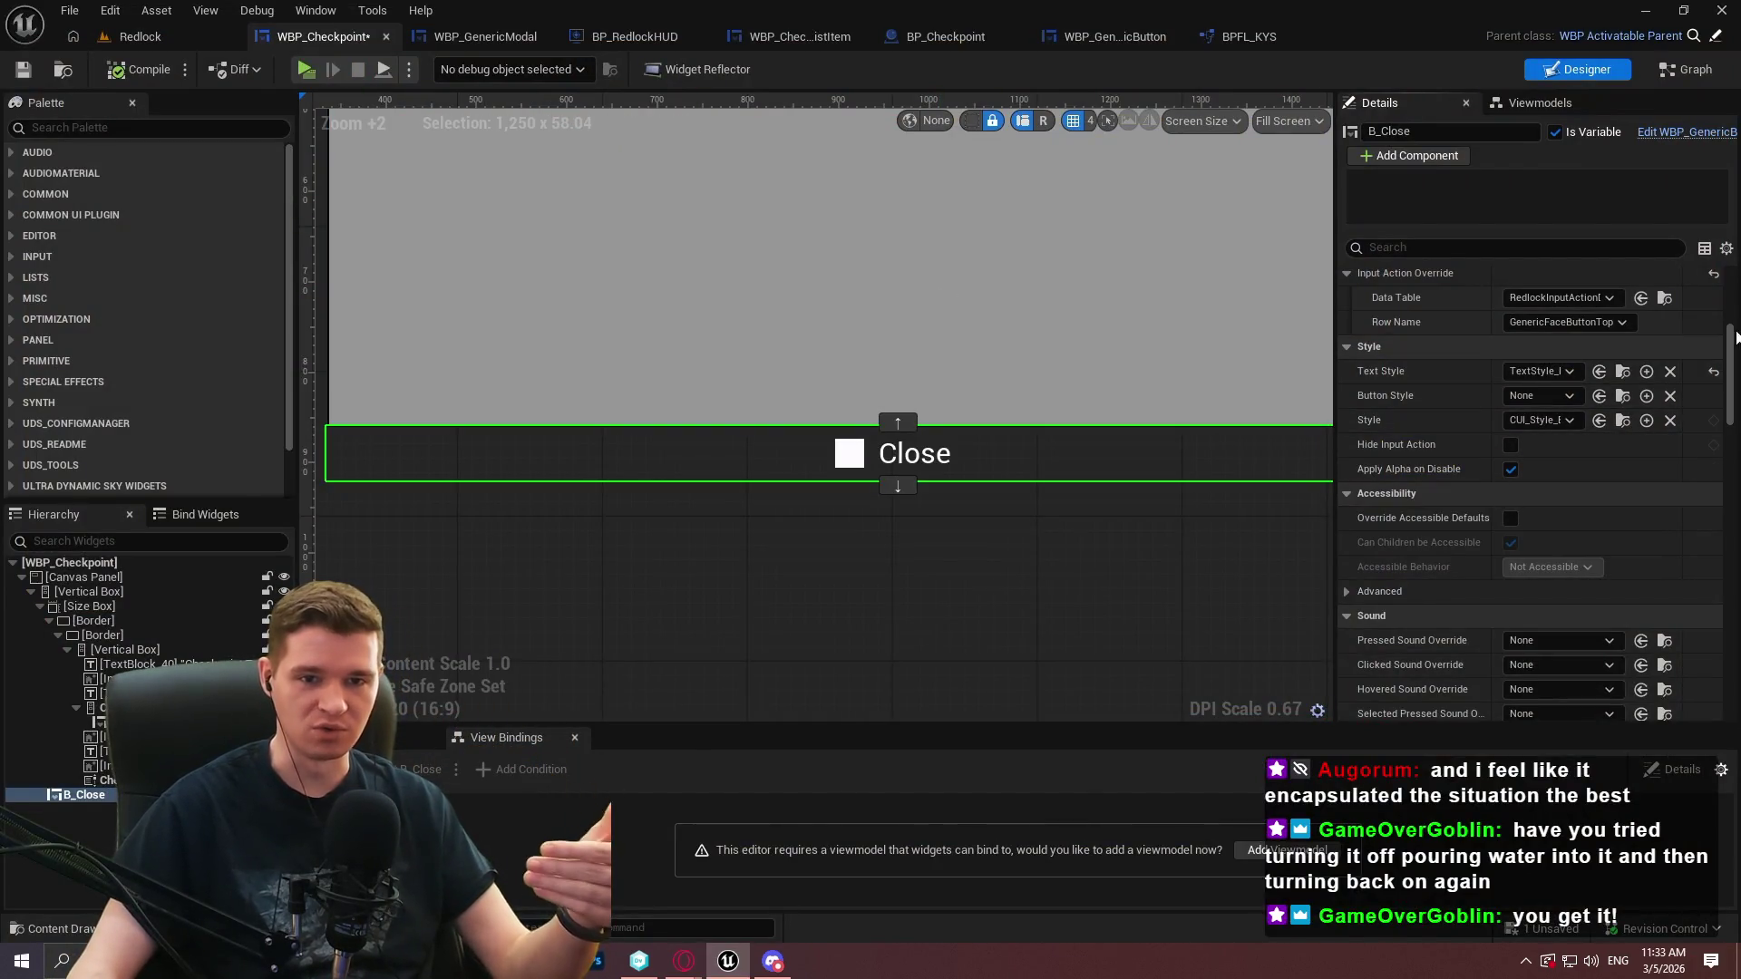
Review the Triggering Input Action settings and reset the override Row Name to None
{"action": "scroll", "coordinate": [1725, 315], "scroll_direction": "down", "scroll_amount": 8}
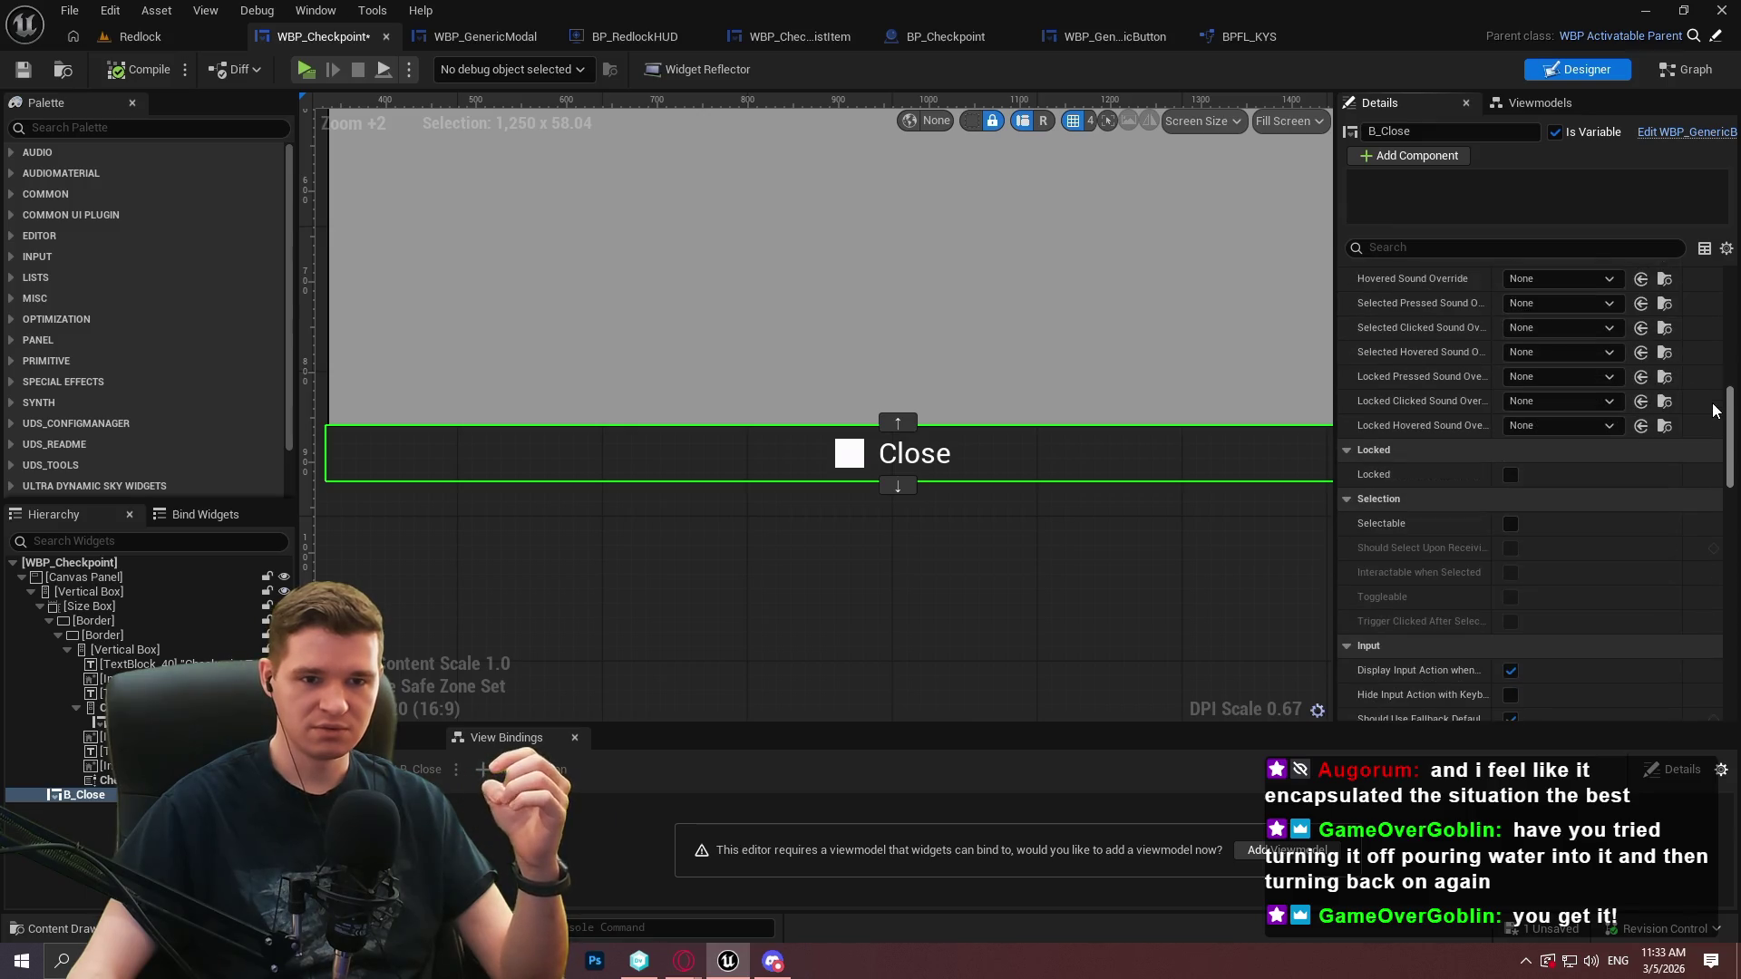
{"action": "scroll", "coordinate": [1715, 429], "scroll_direction": "down", "scroll_amount": 5}
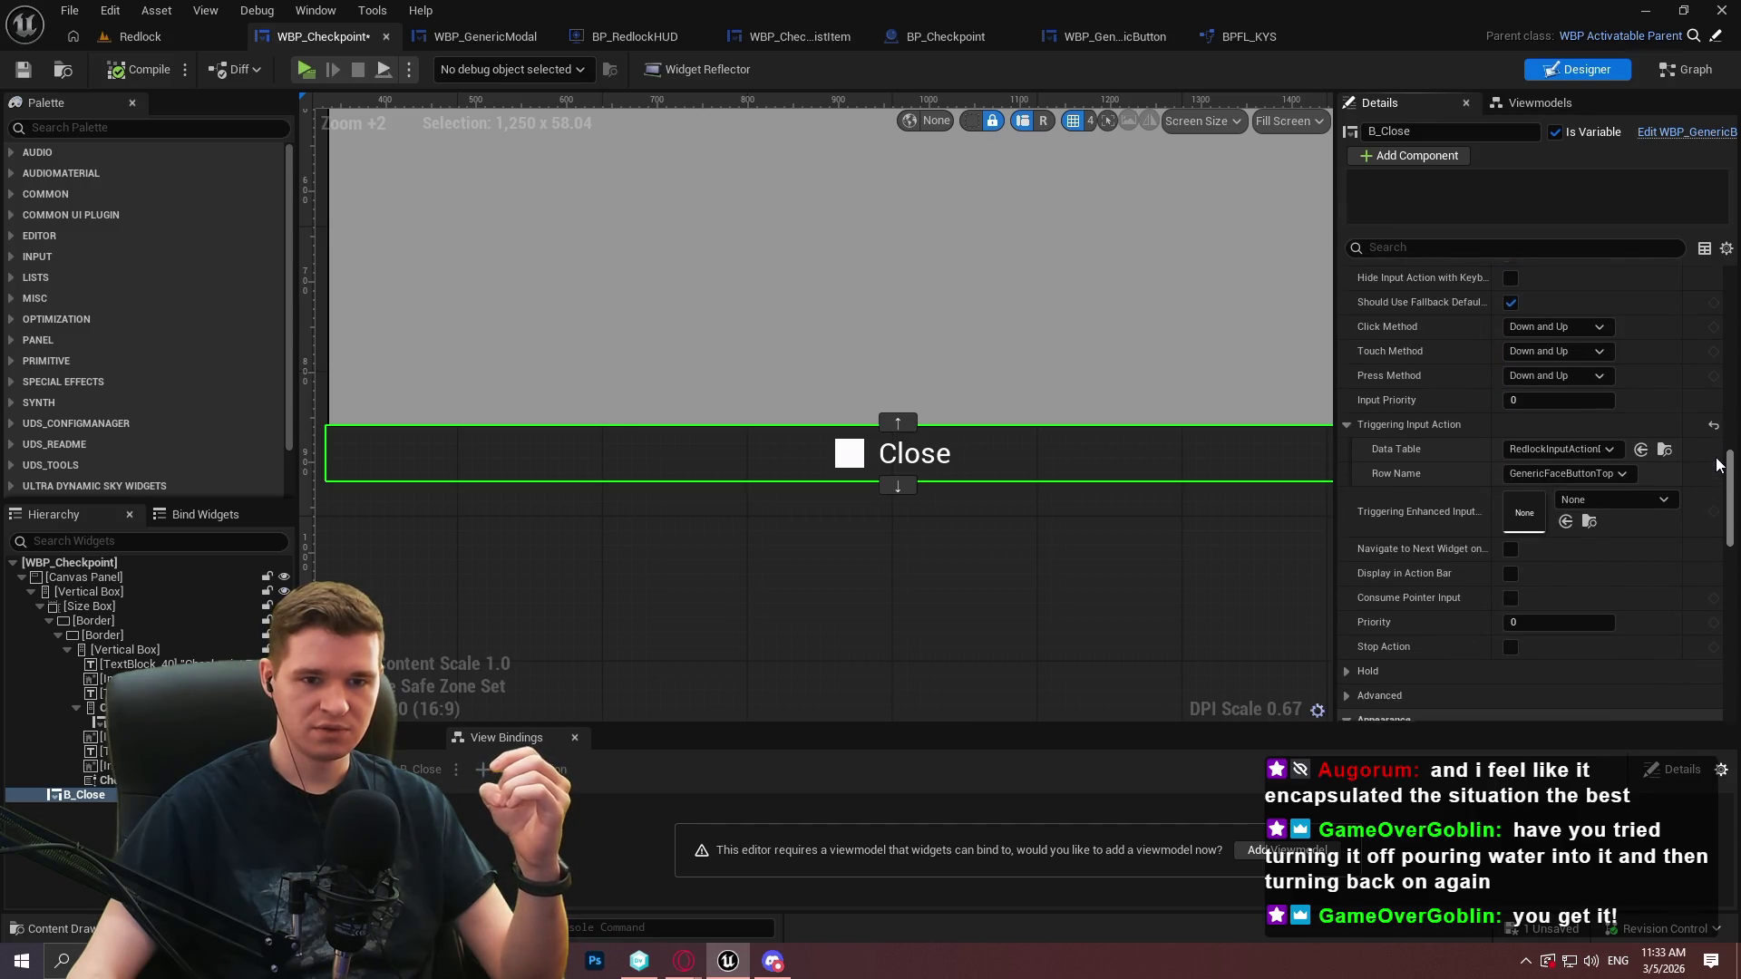
{"action": "scroll", "coordinate": [1716, 467], "scroll_direction": "down", "scroll_amount": 1}
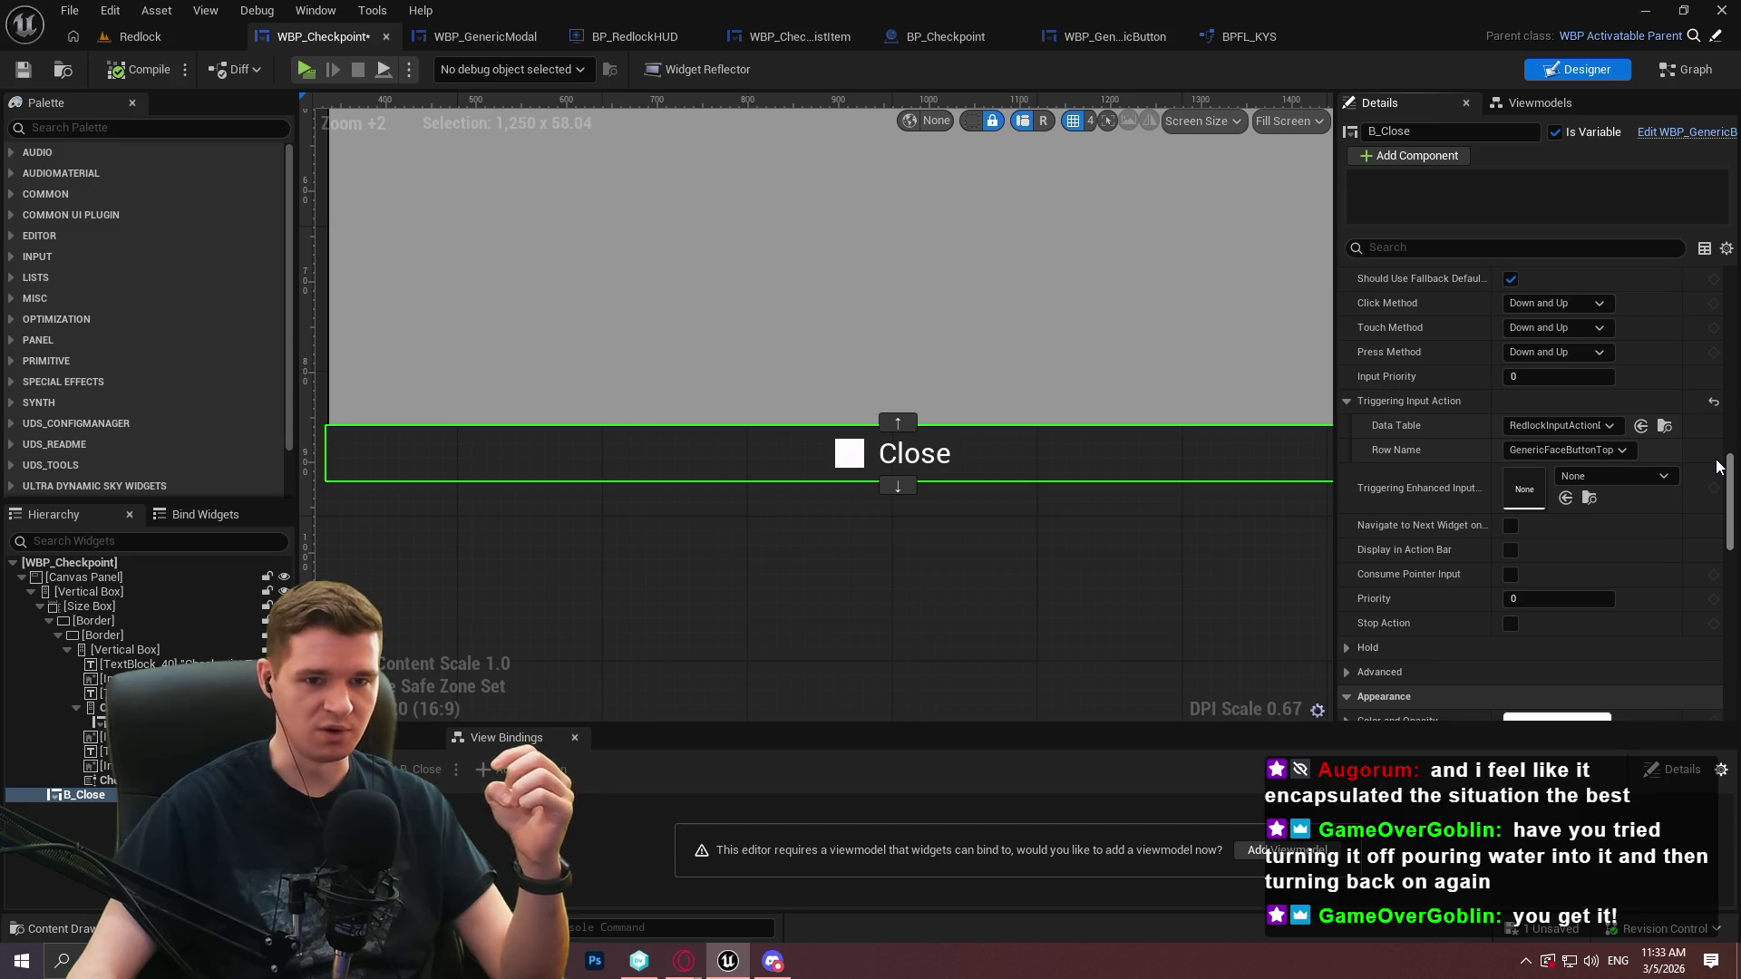
{"action": "scroll", "coordinate": [1719, 467], "scroll_direction": "down", "scroll_amount": 1}
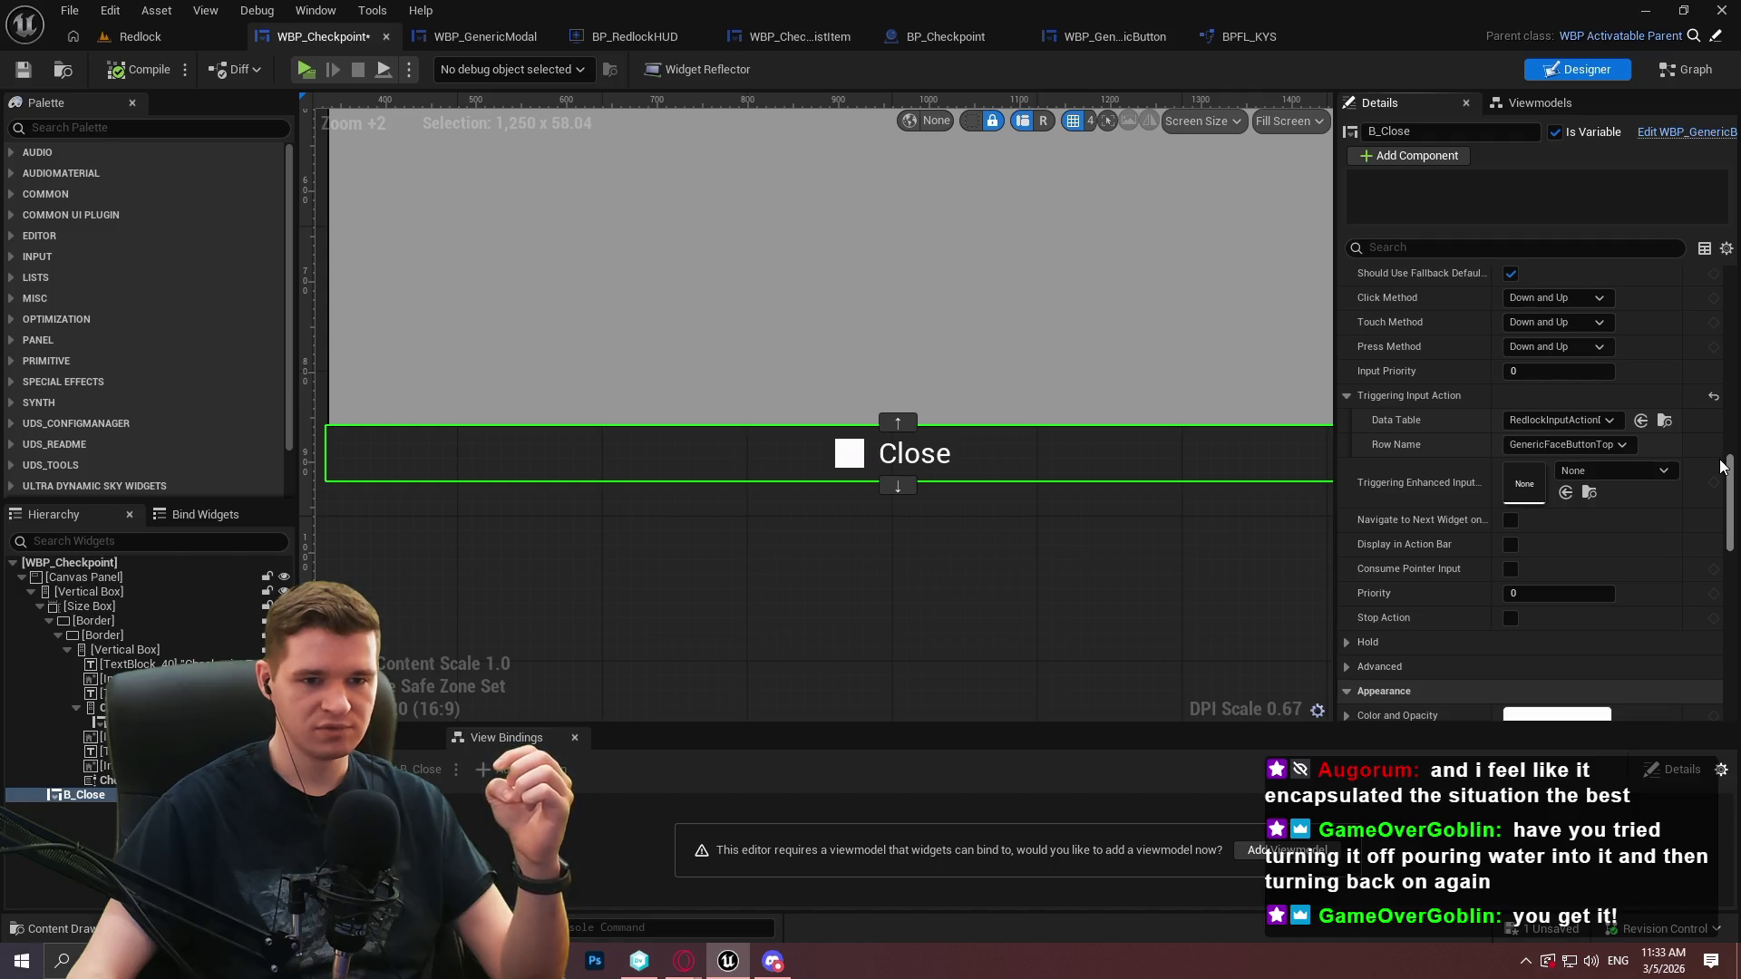
{"action": "scroll", "coordinate": [1722, 465], "scroll_direction": "up", "scroll_amount": 1}
{"action": "left_click_drag", "start_coordinate": [1727, 470], "coordinate": [1720, 504]}
{"action": "scroll", "coordinate": [1711, 475], "scroll_direction": "up", "scroll_amount": 5}
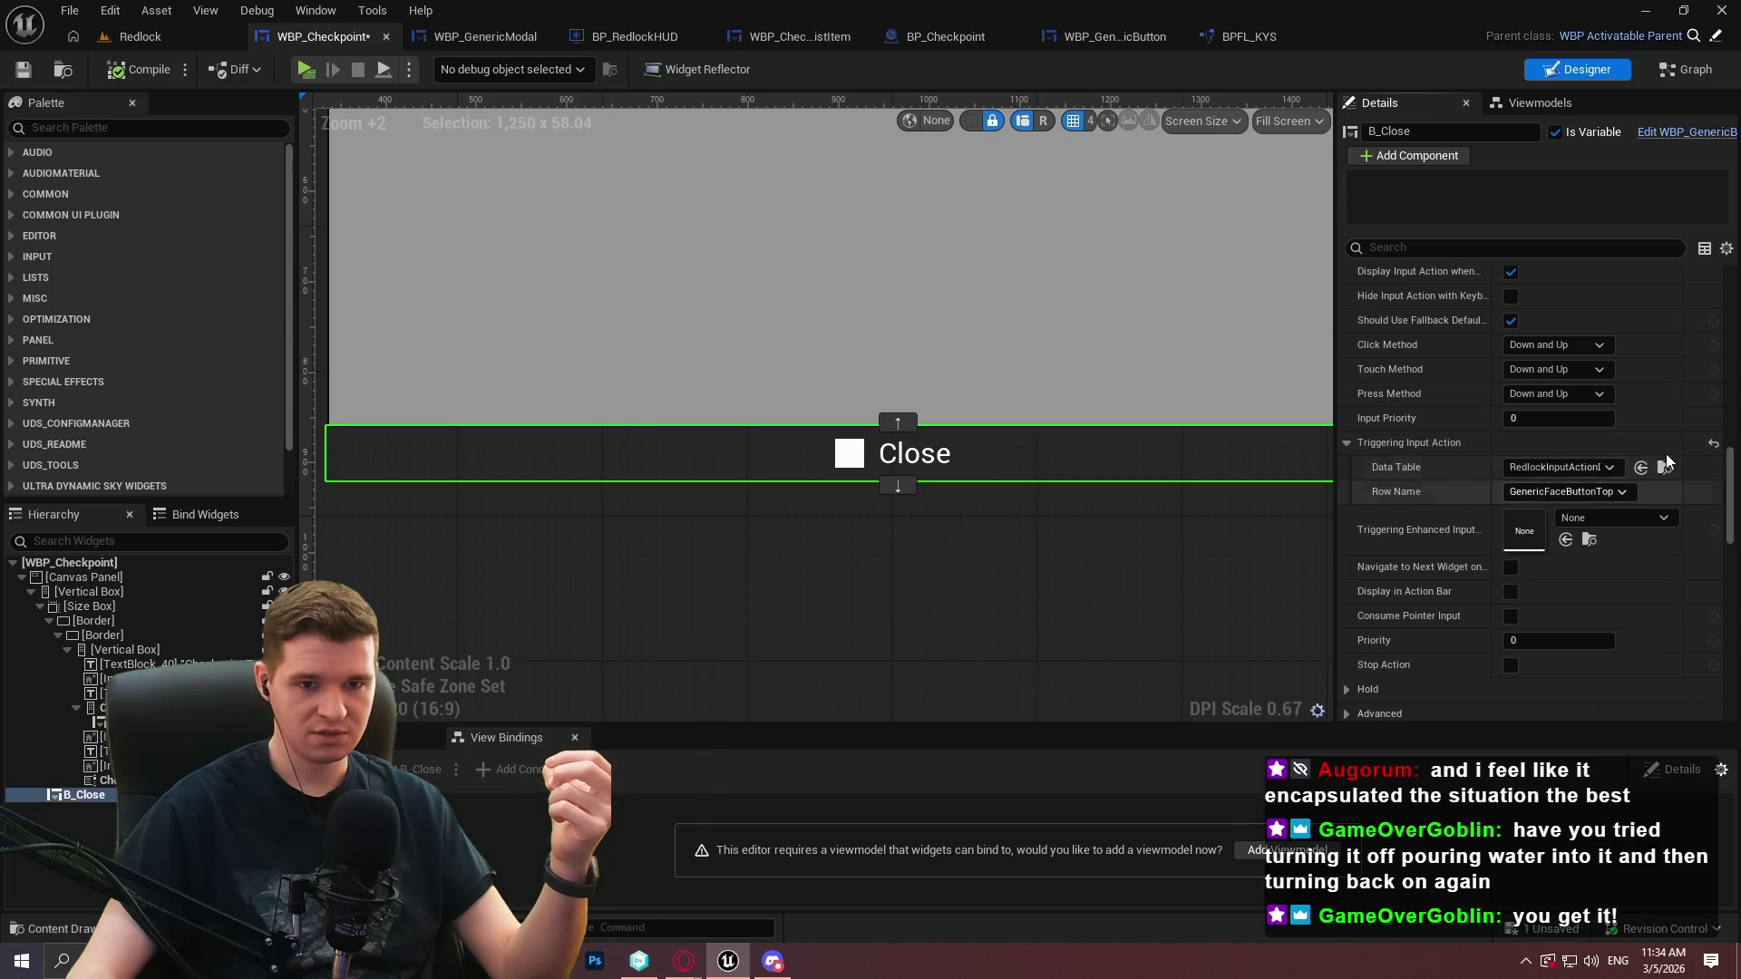
{"action": "left_click_drag", "start_coordinate": [1730, 489], "coordinate": [1731, 289]}
{"action": "scroll", "coordinate": [1623, 480], "scroll_direction": "down", "scroll_amount": 3}
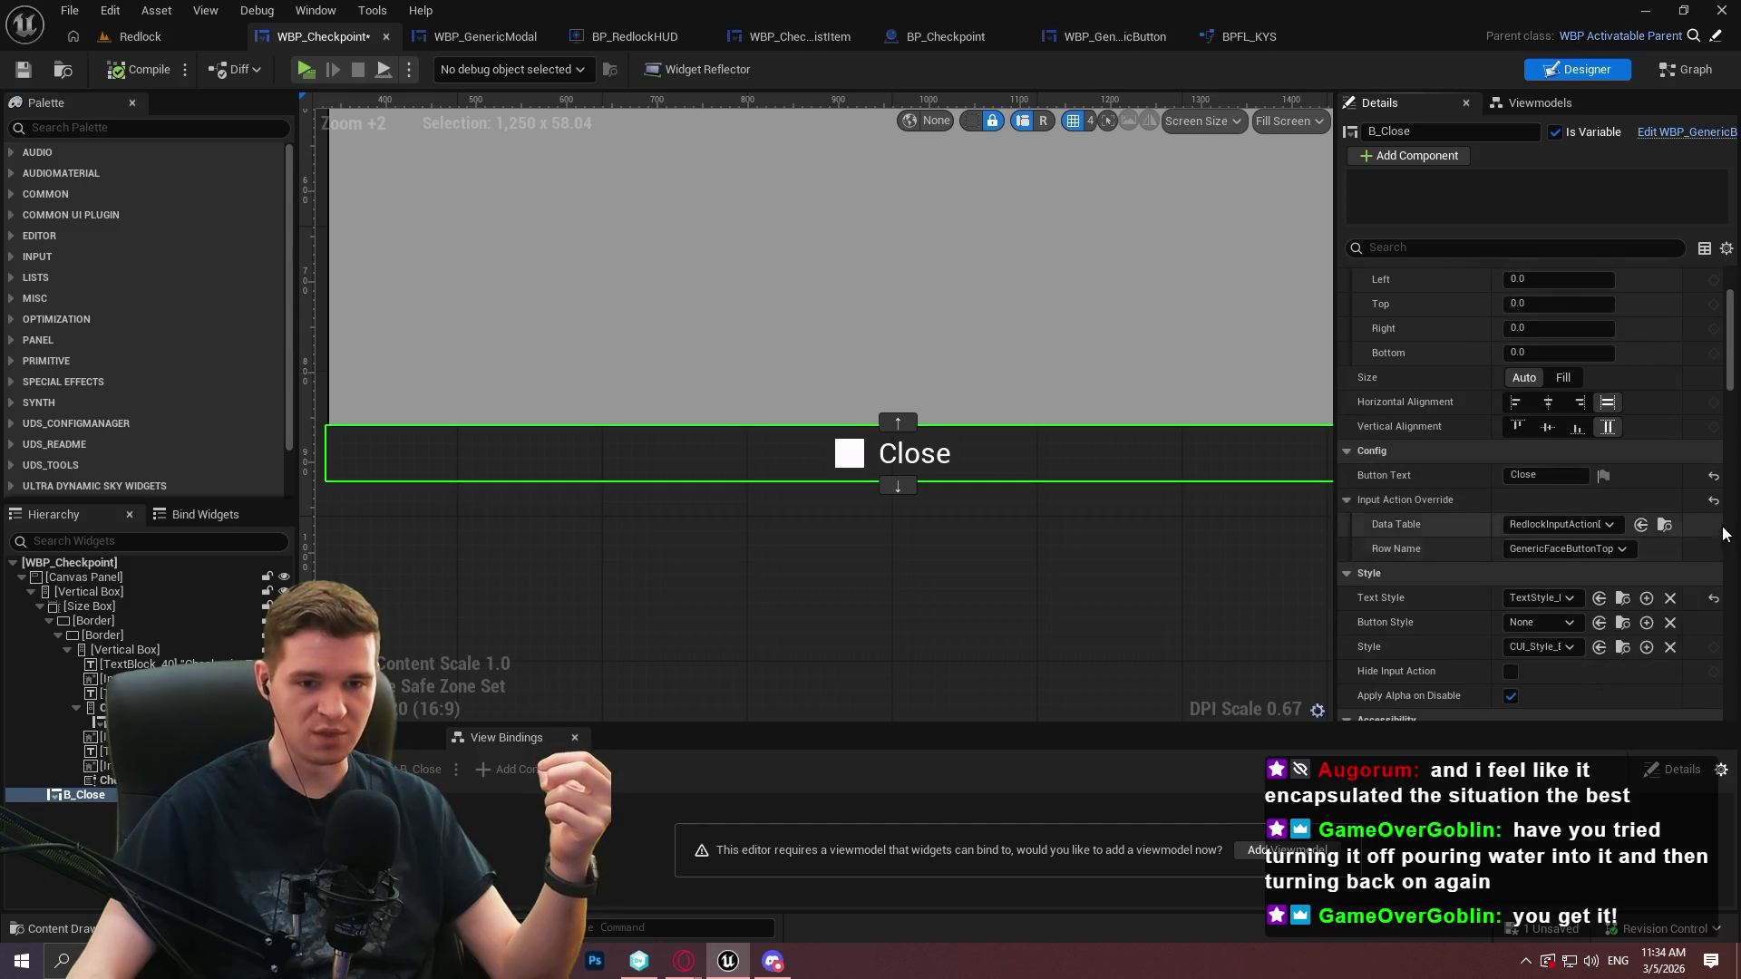
{"action": "left_click", "coordinate": [1713, 501]}
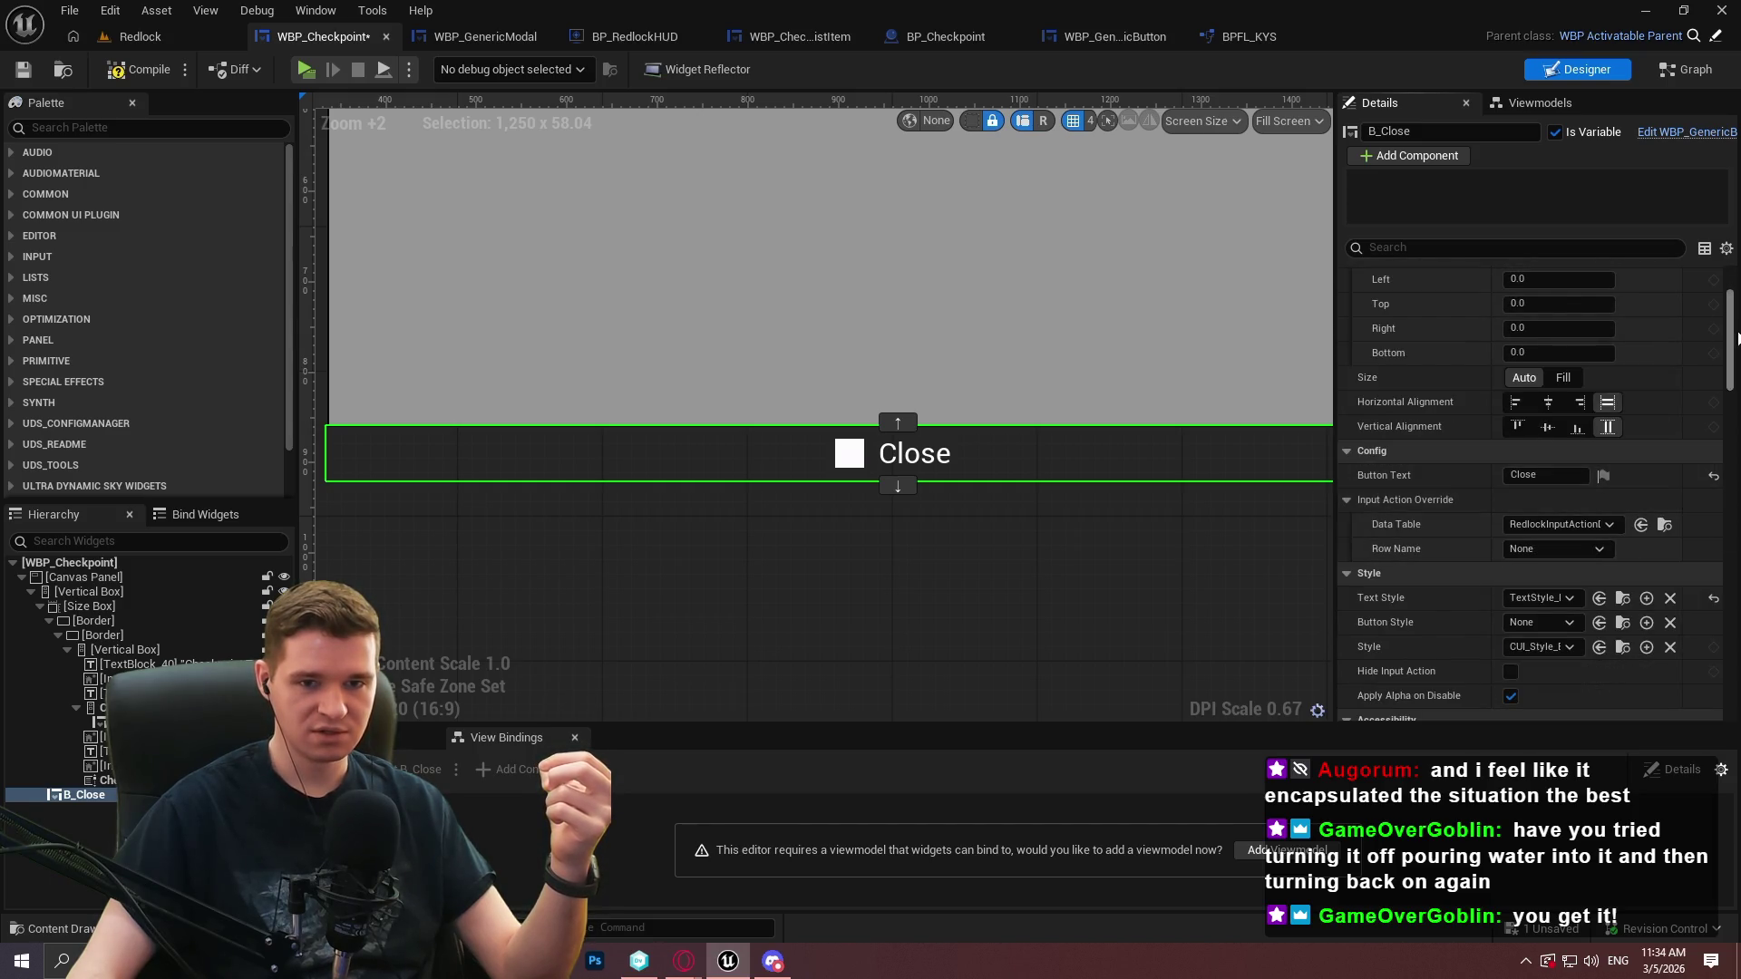
Clear the Input Action Override's Data Table so it is set to None
{"action": "left_click", "coordinate": [1560, 524]}
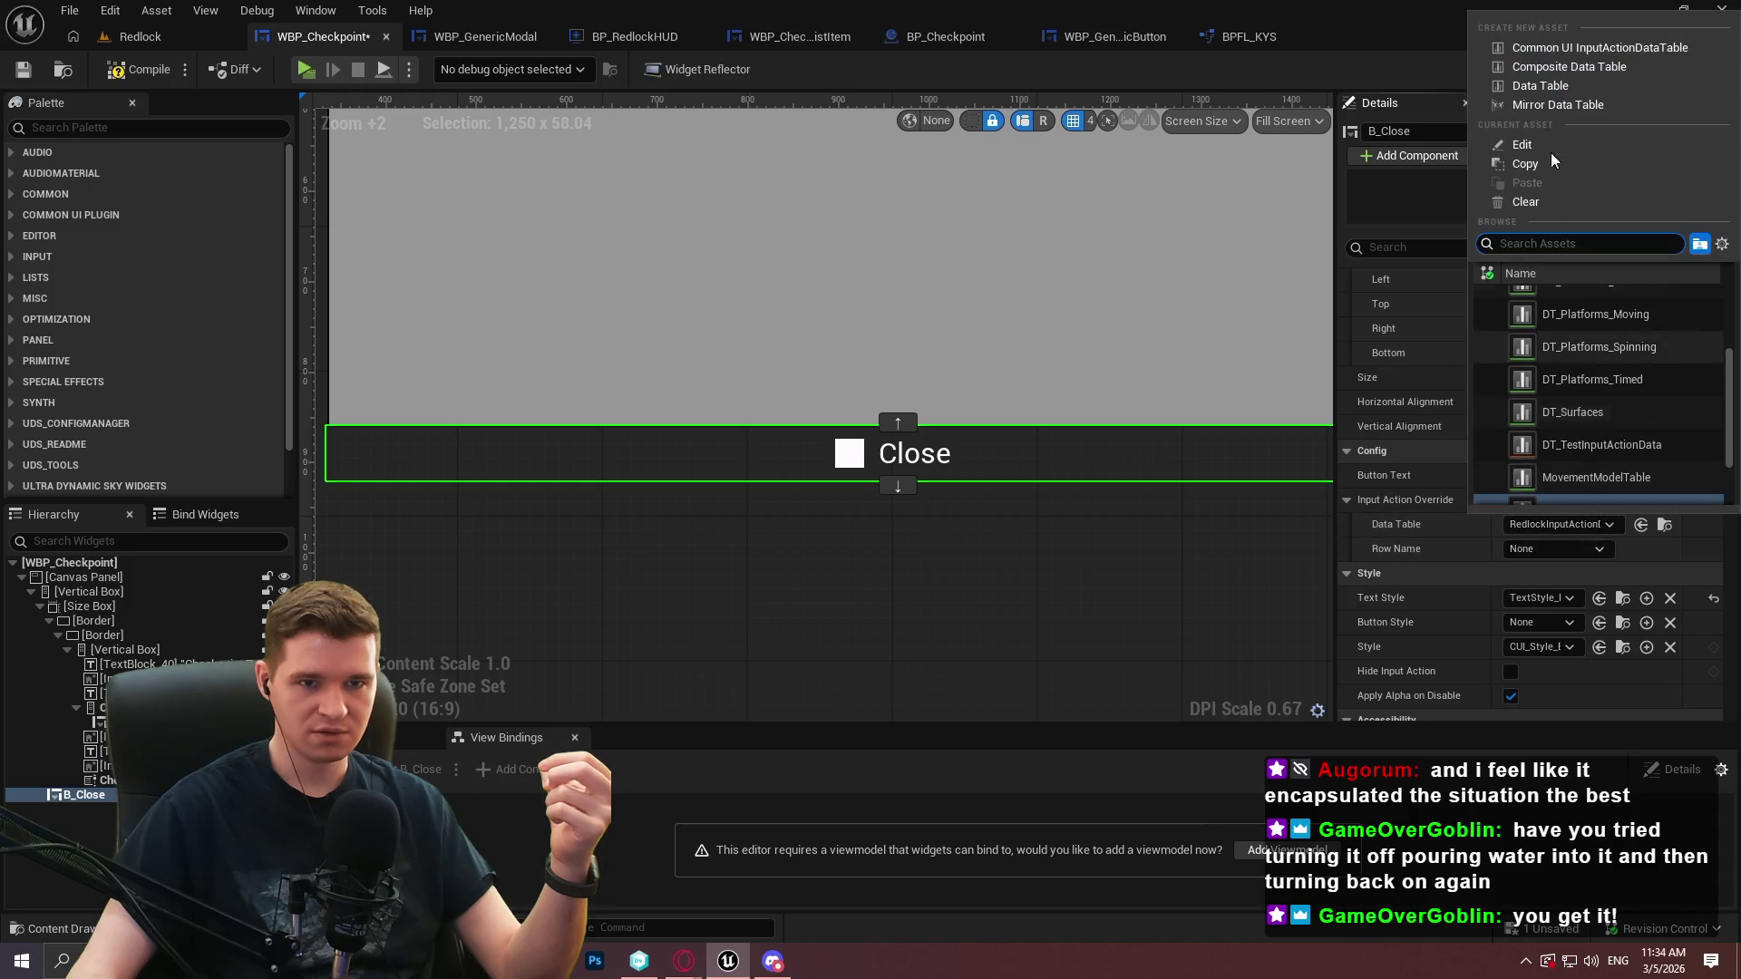
{"action": "left_click", "coordinate": [1523, 203]}
{"action": "left_click_drag", "start_coordinate": [1733, 315], "coordinate": [1718, 476]}
{"action": "scroll", "coordinate": [1716, 476], "scroll_direction": "up", "scroll_amount": 2}
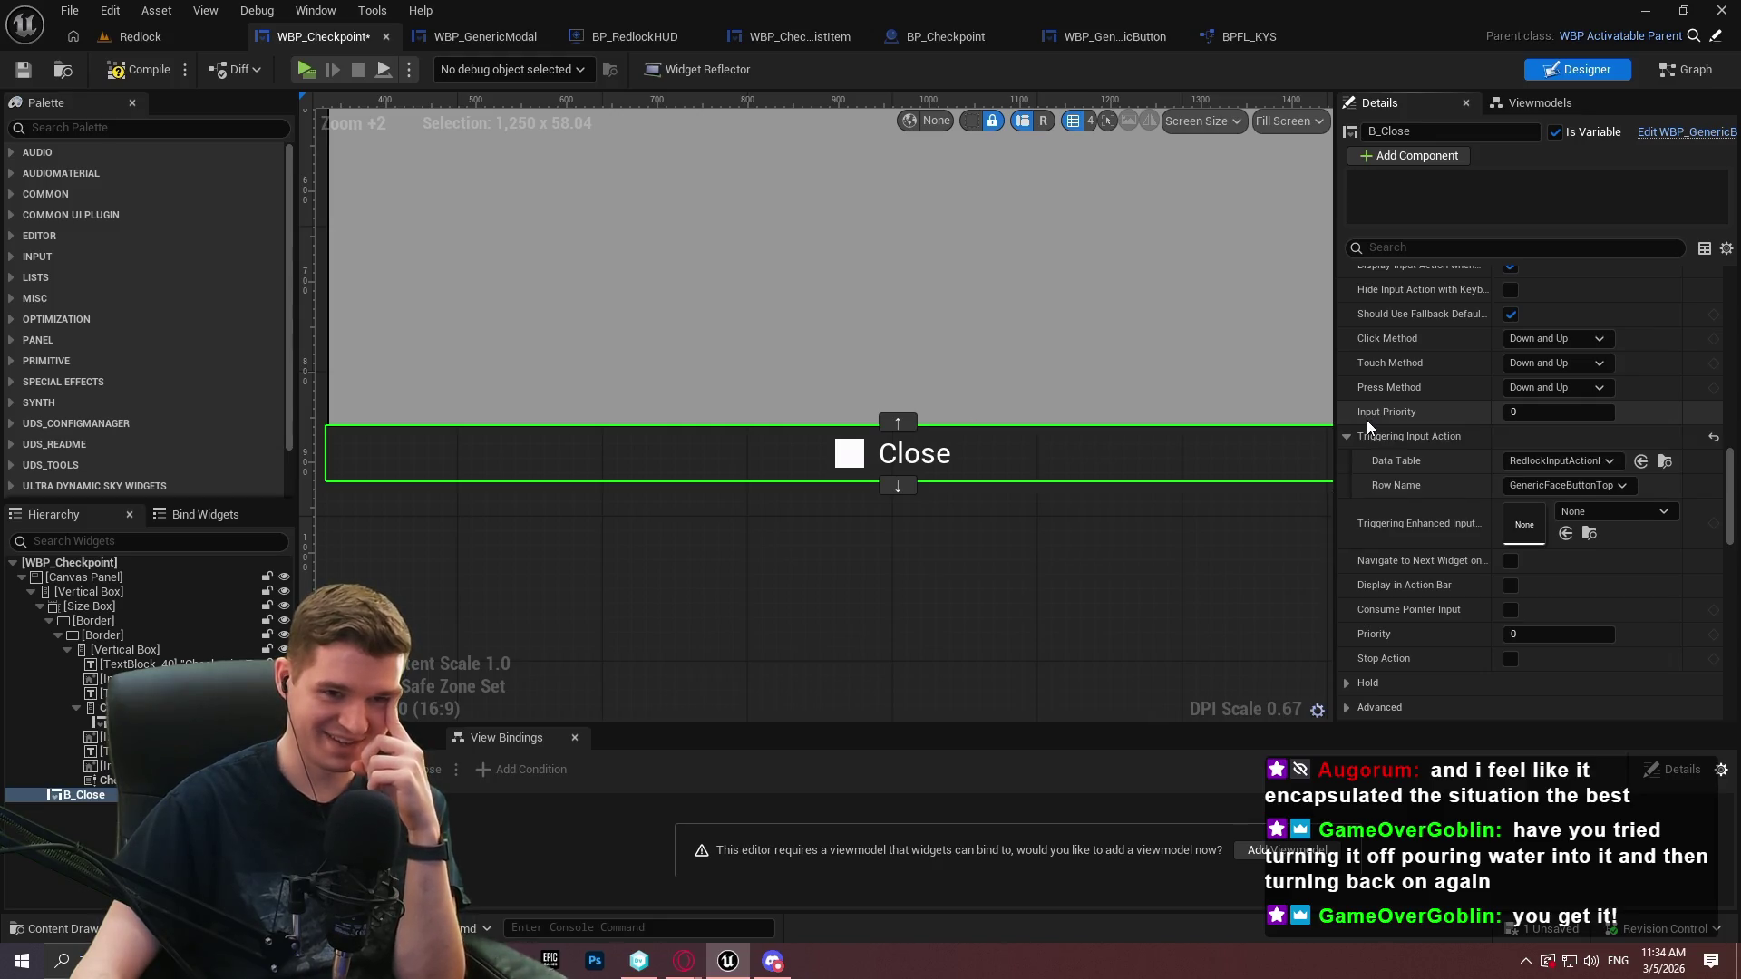
Set the Close button's Input Priority to 9999 and compile WBP_Checkpoint
{"action": "mouse_move", "coordinate": [1378, 418]}
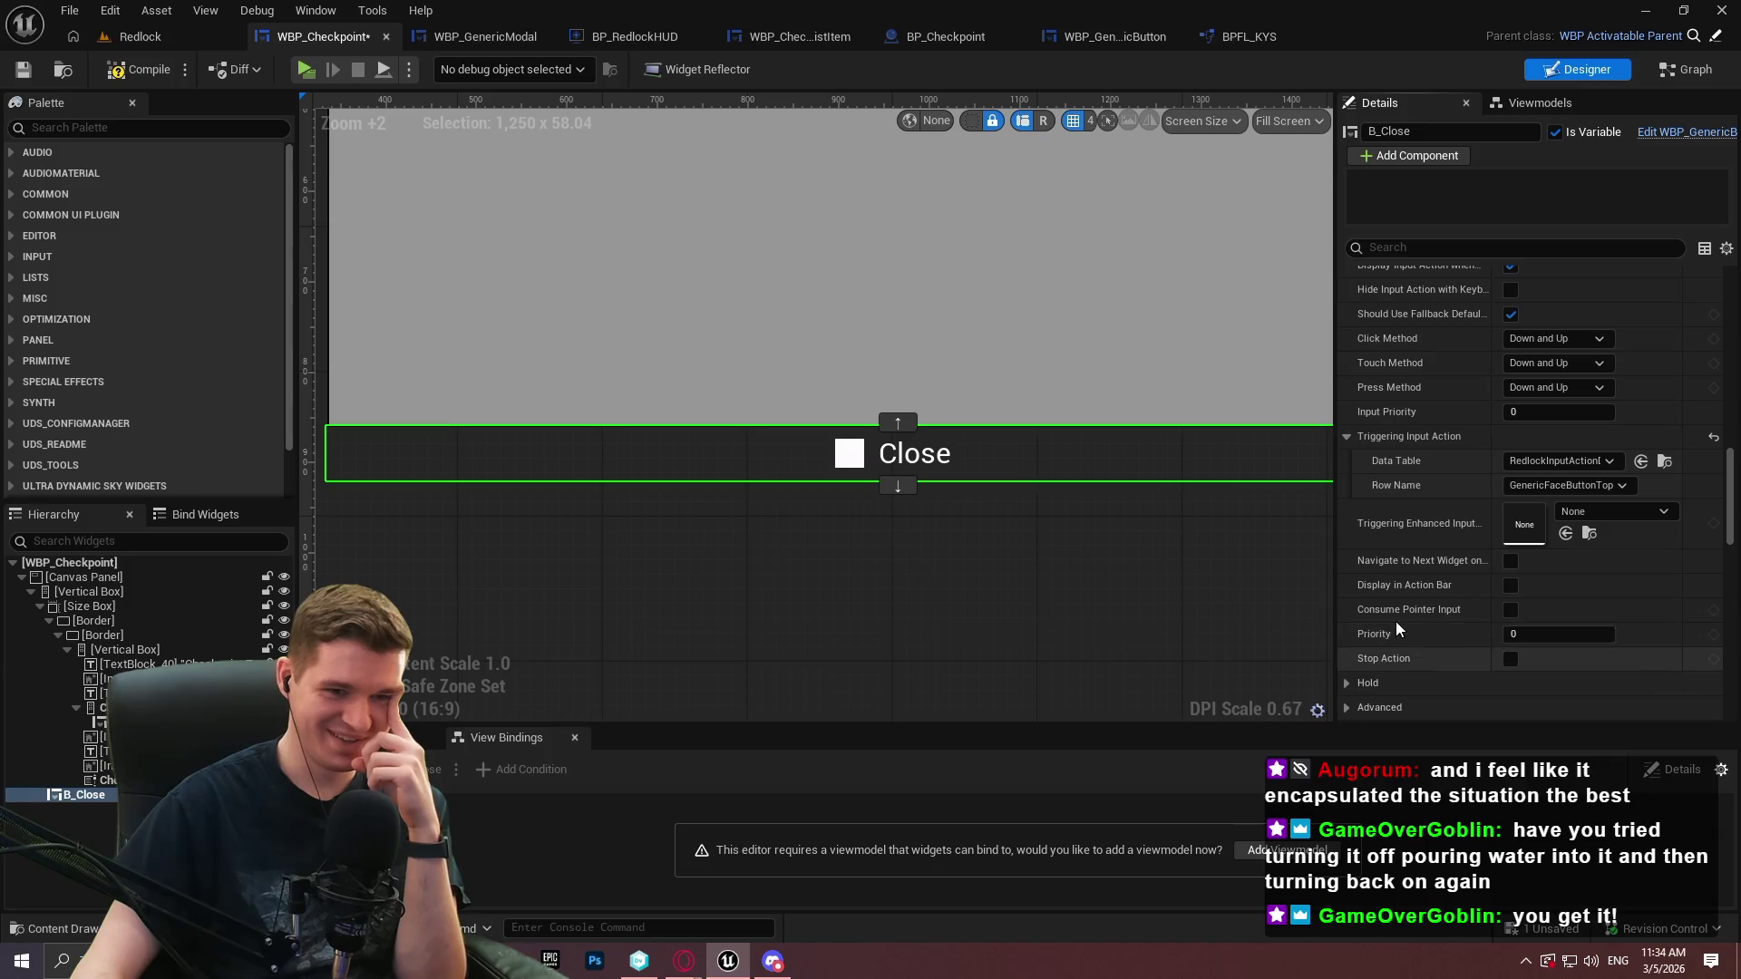
{"action": "mouse_move", "coordinate": [1398, 612]}
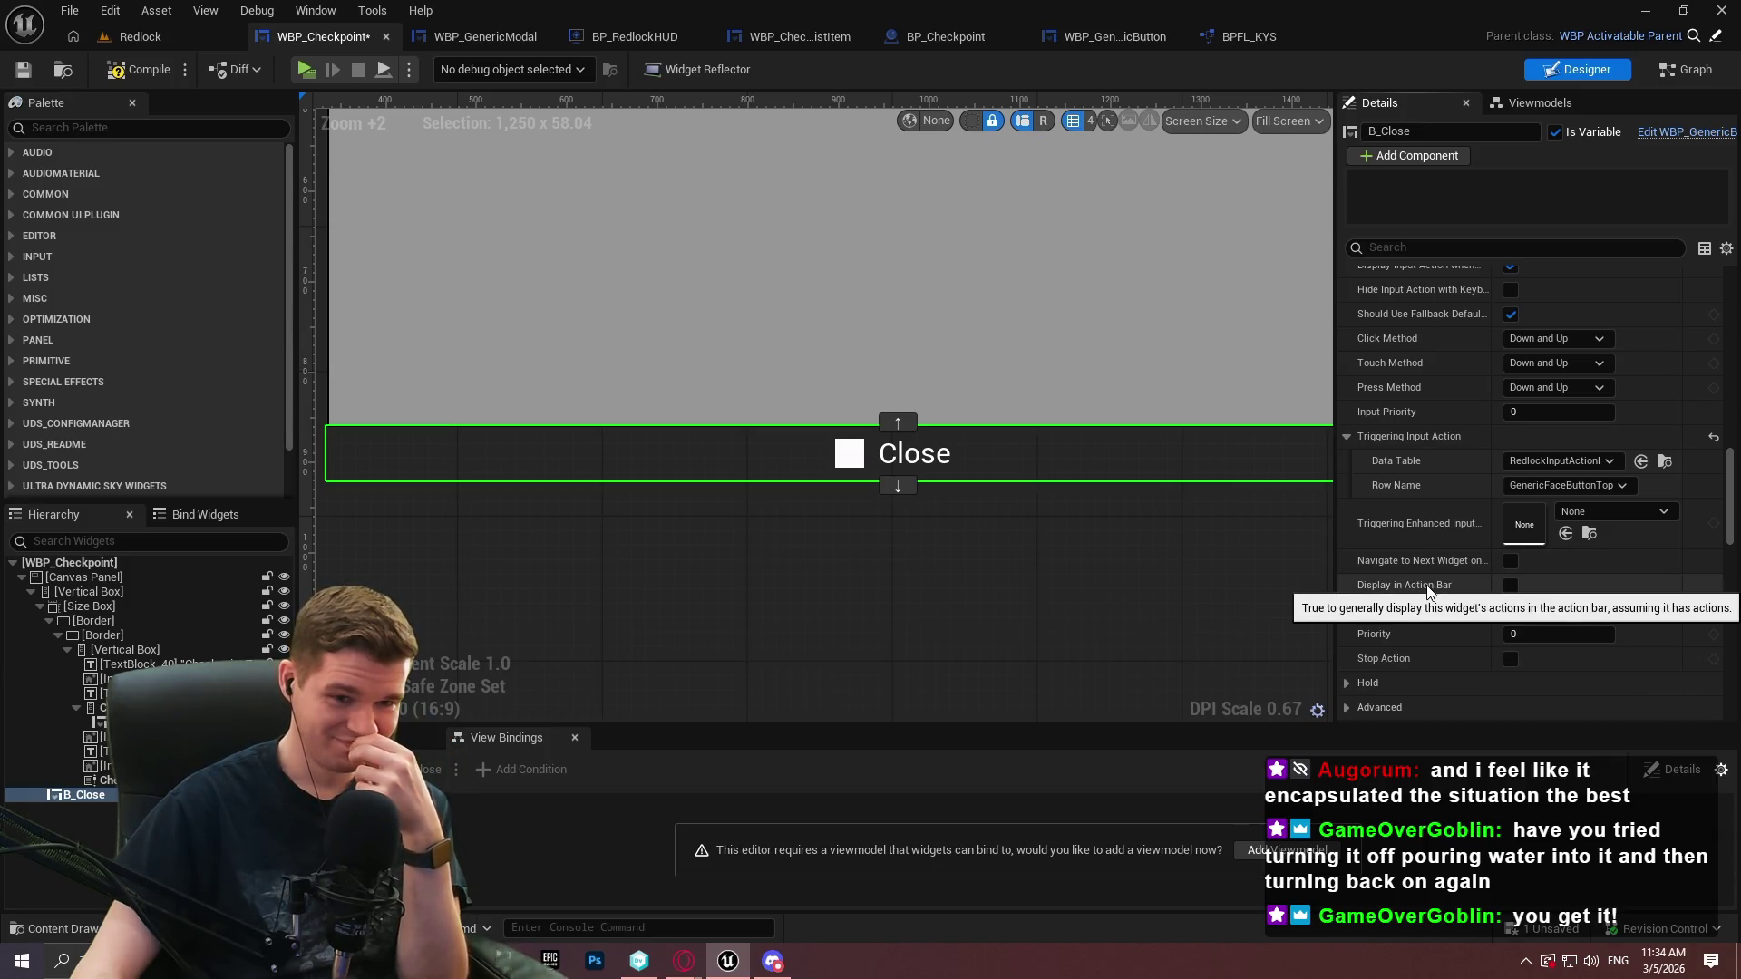
{"action": "mouse_move", "coordinate": [1424, 568]}
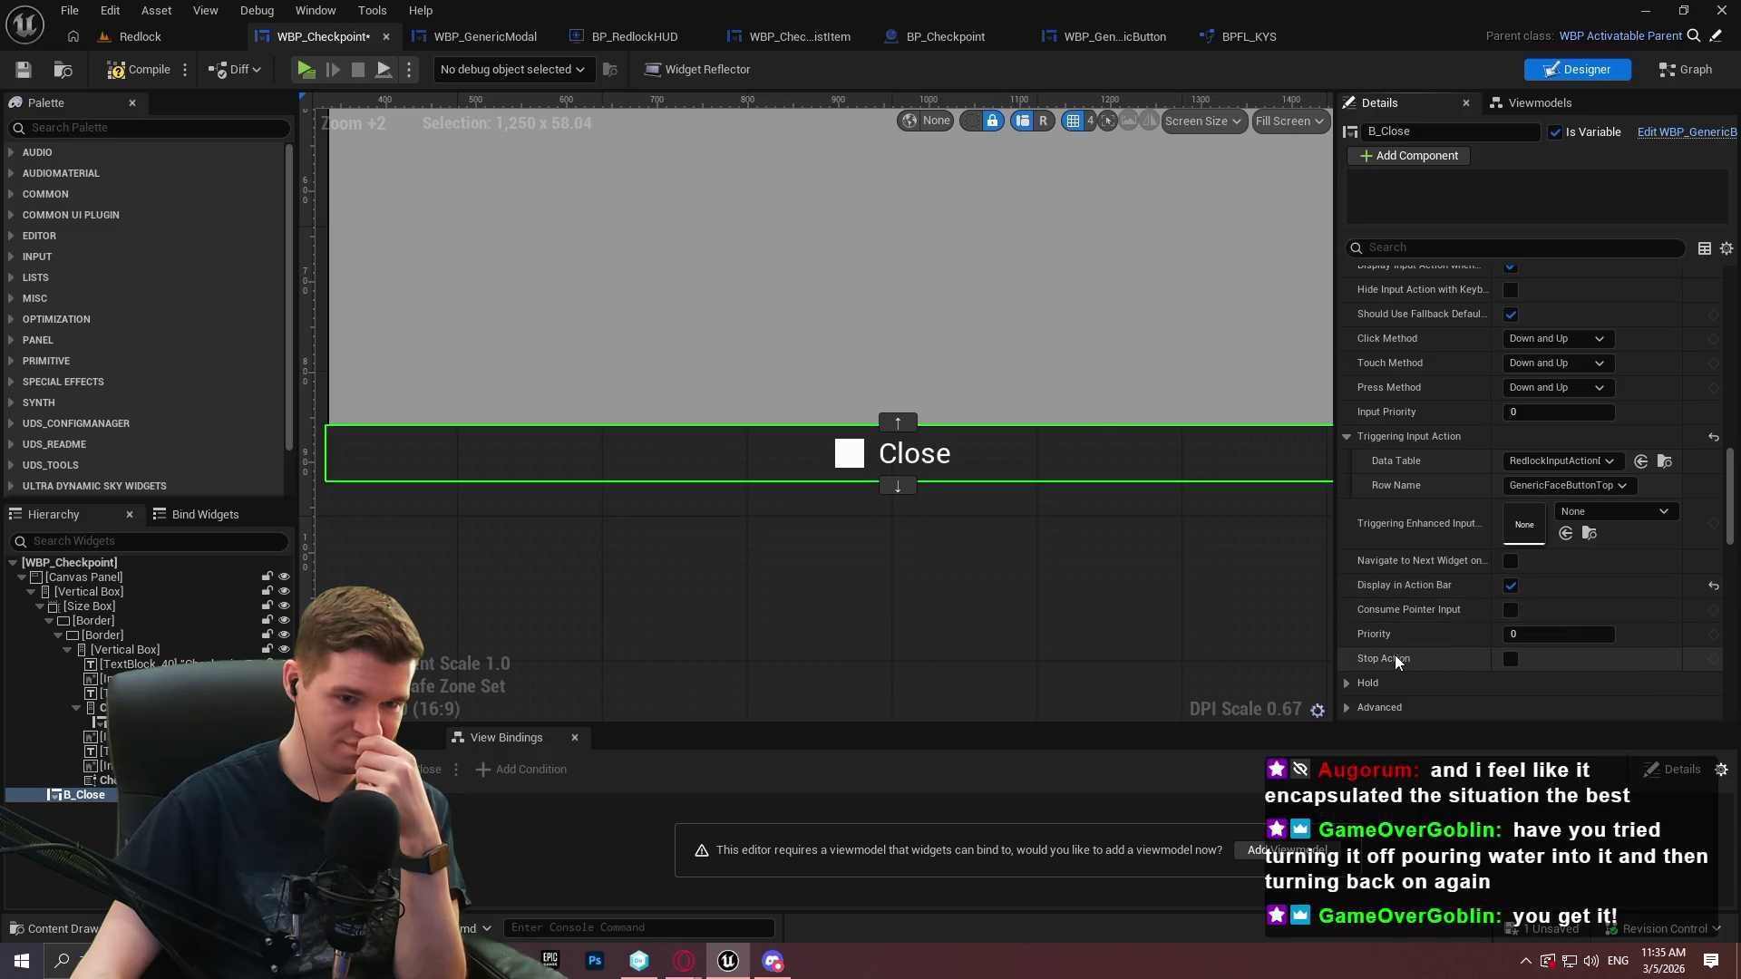
{"action": "scroll", "coordinate": [1411, 517], "scroll_direction": "up", "scroll_amount": 2}
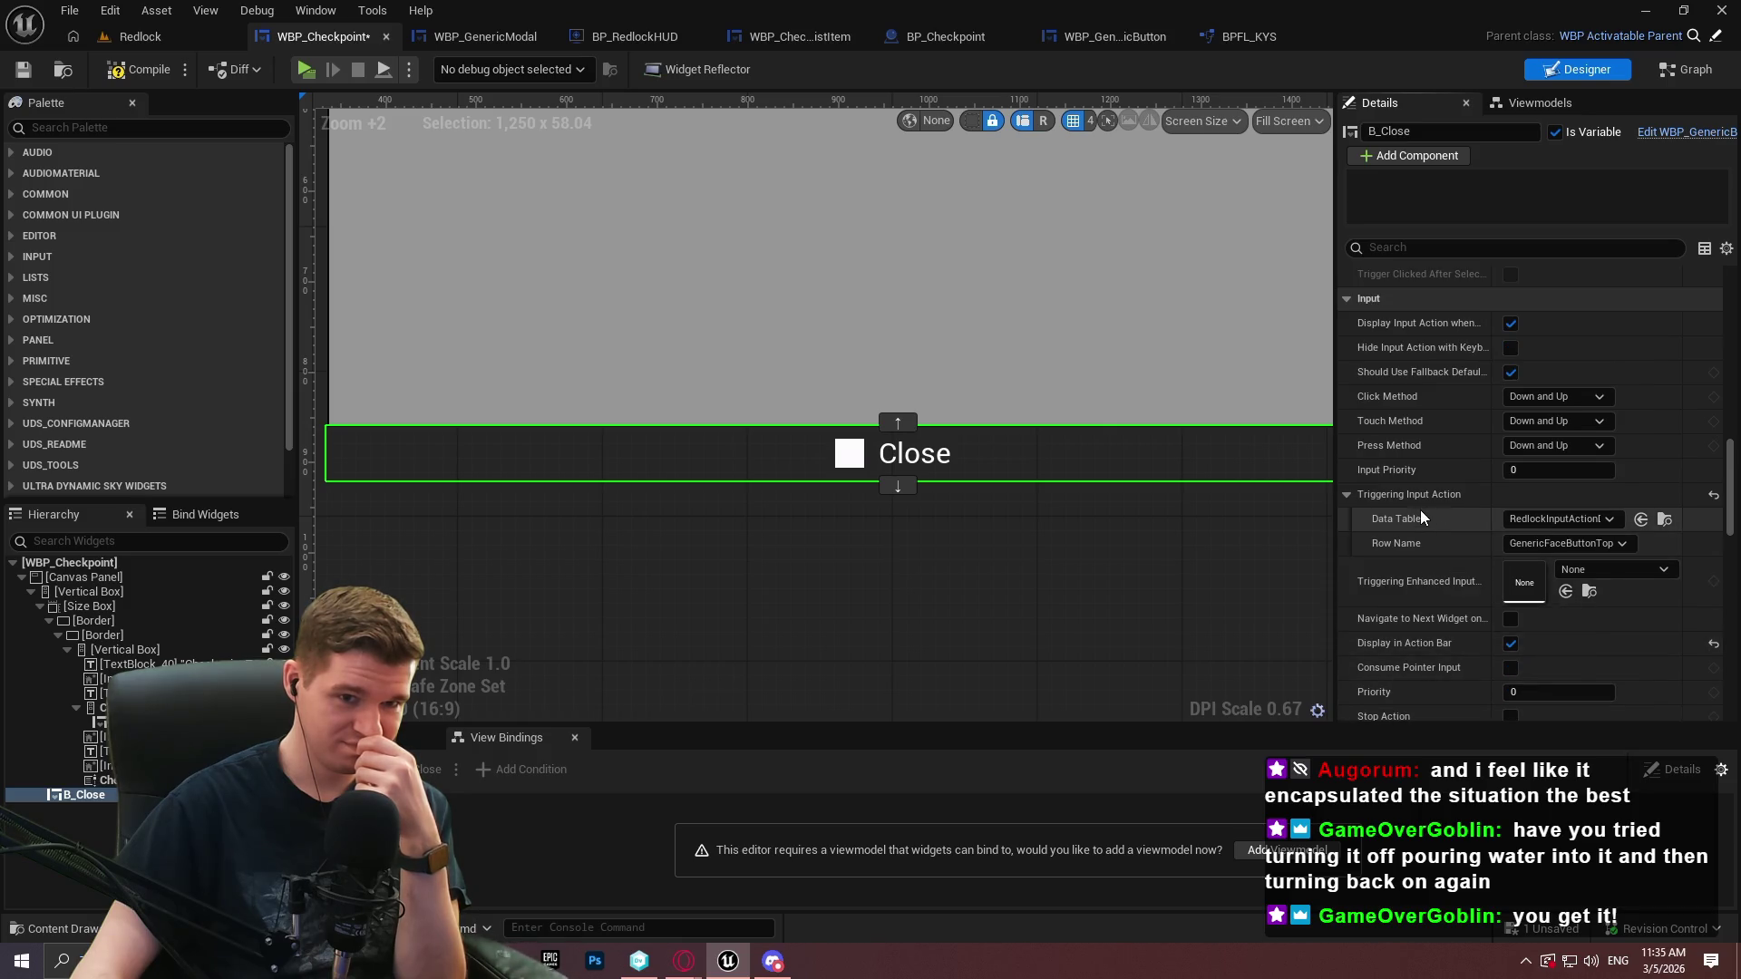
{"action": "mouse_move", "coordinate": [1400, 471]}
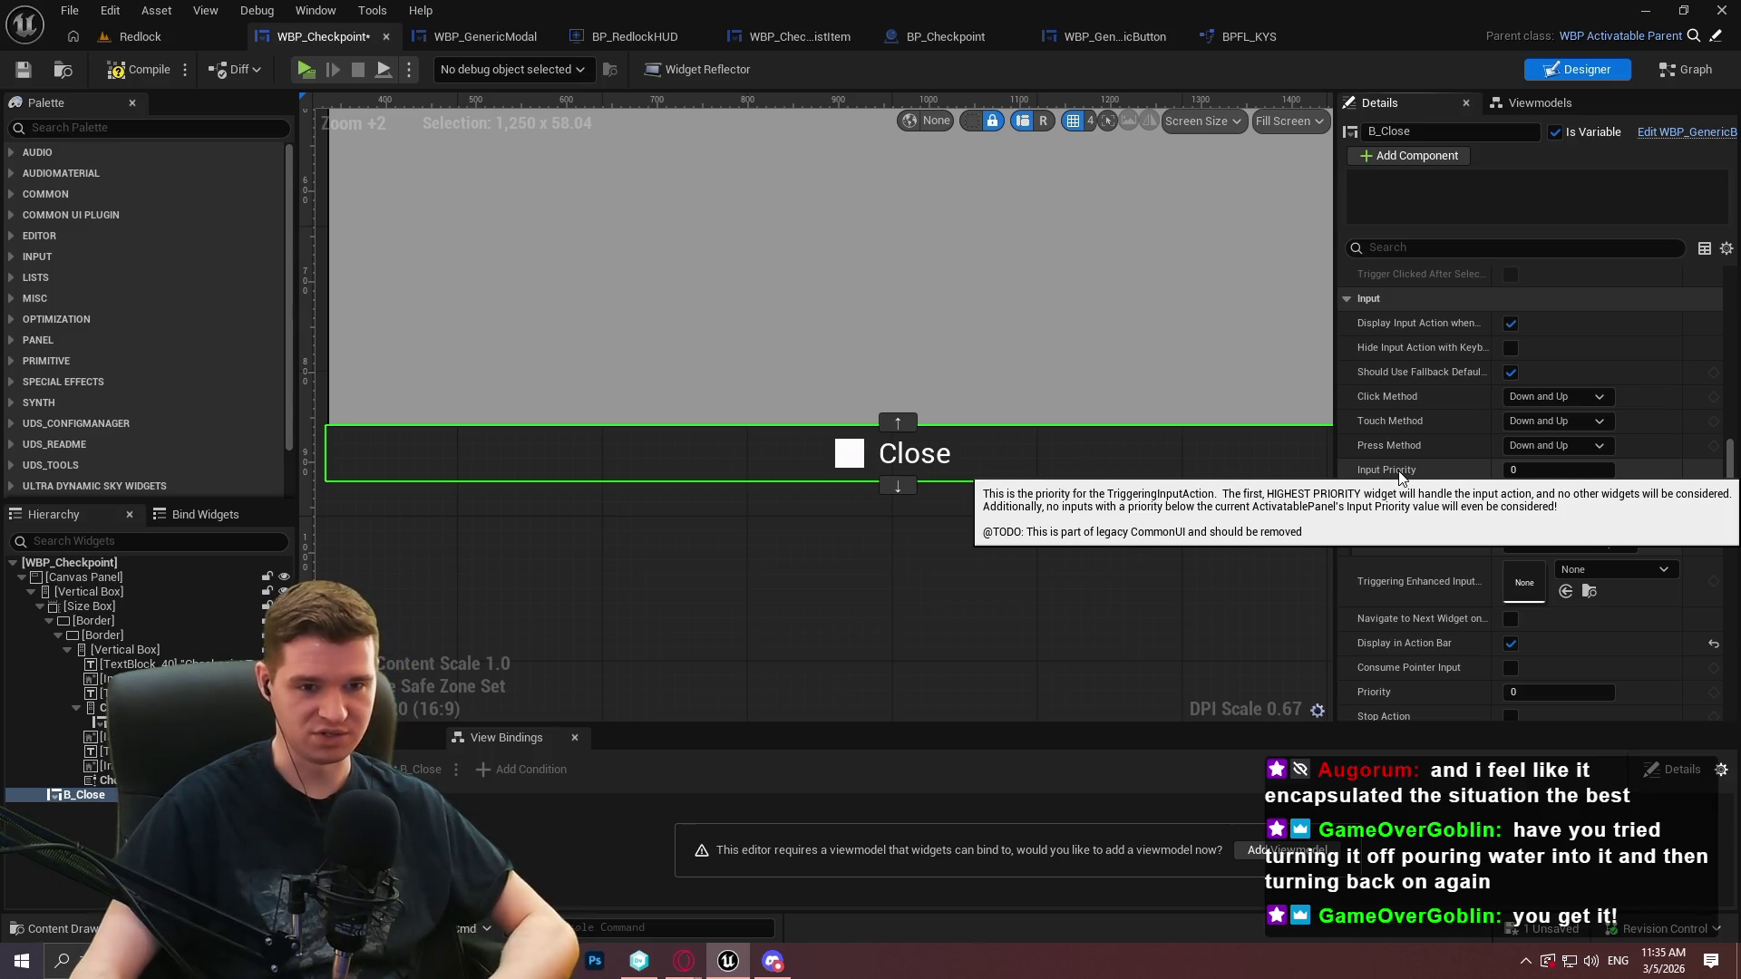
{"action": "left_click", "coordinate": [1532, 470]}
{"action": "type", "text": "9999"}
{"action": "key", "text": "Return"}
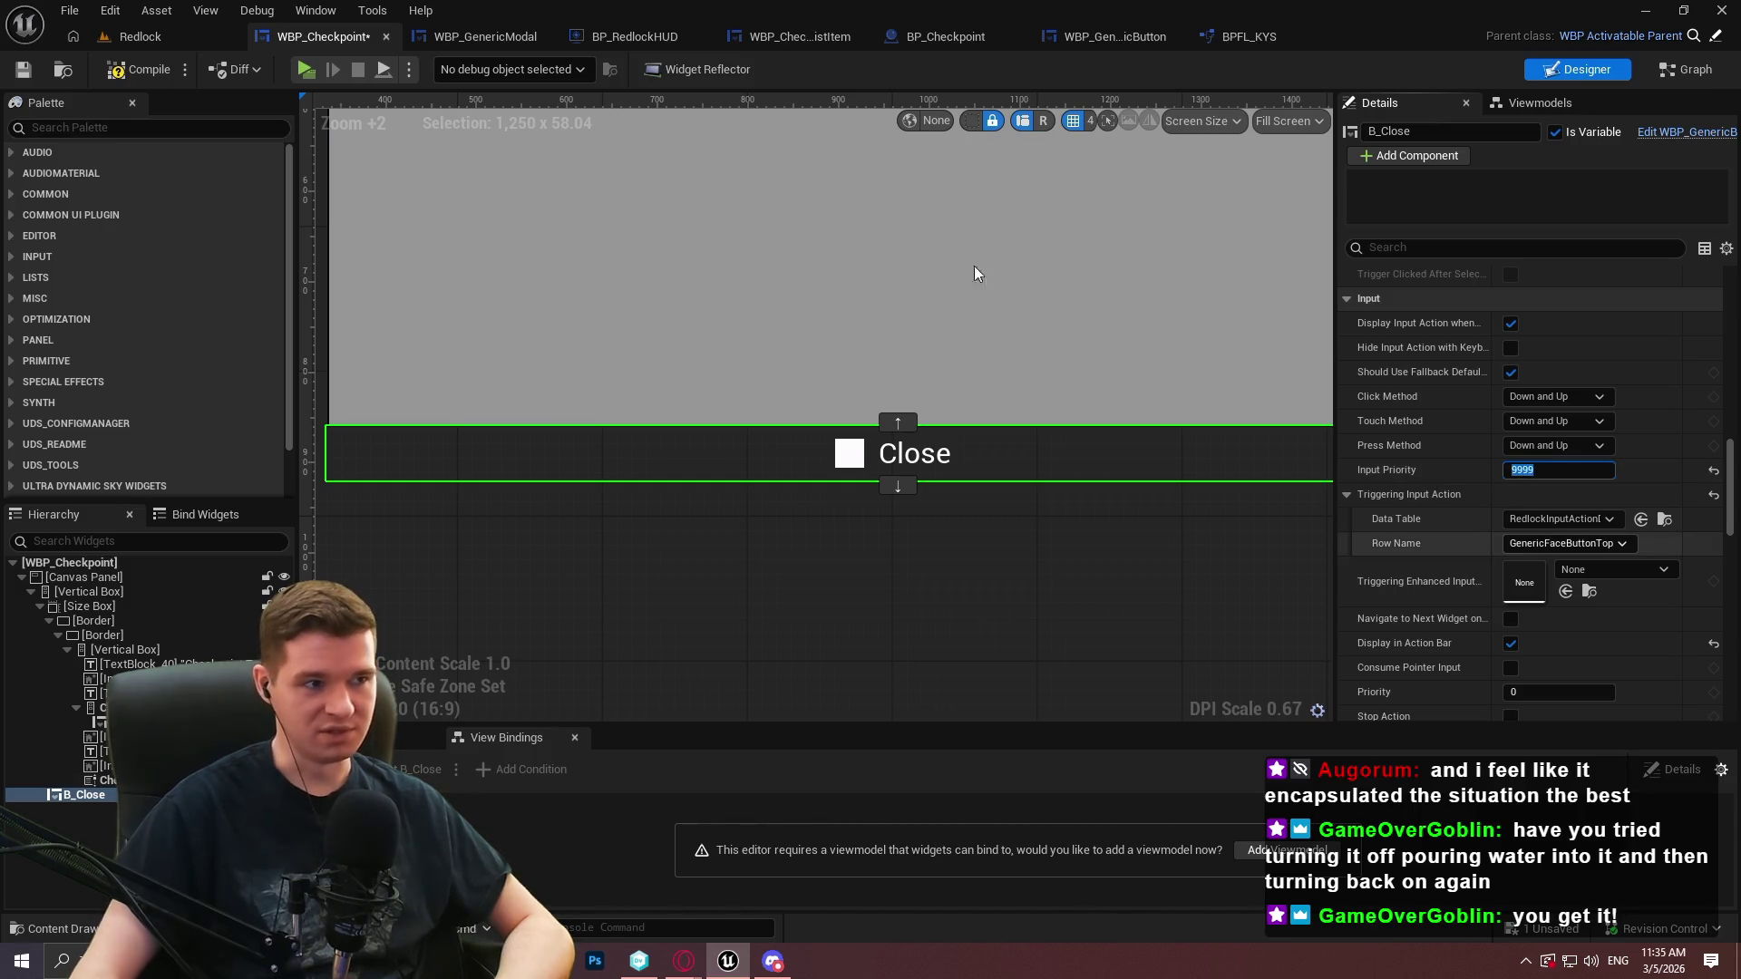
{"action": "left_click", "coordinate": [138, 73]}
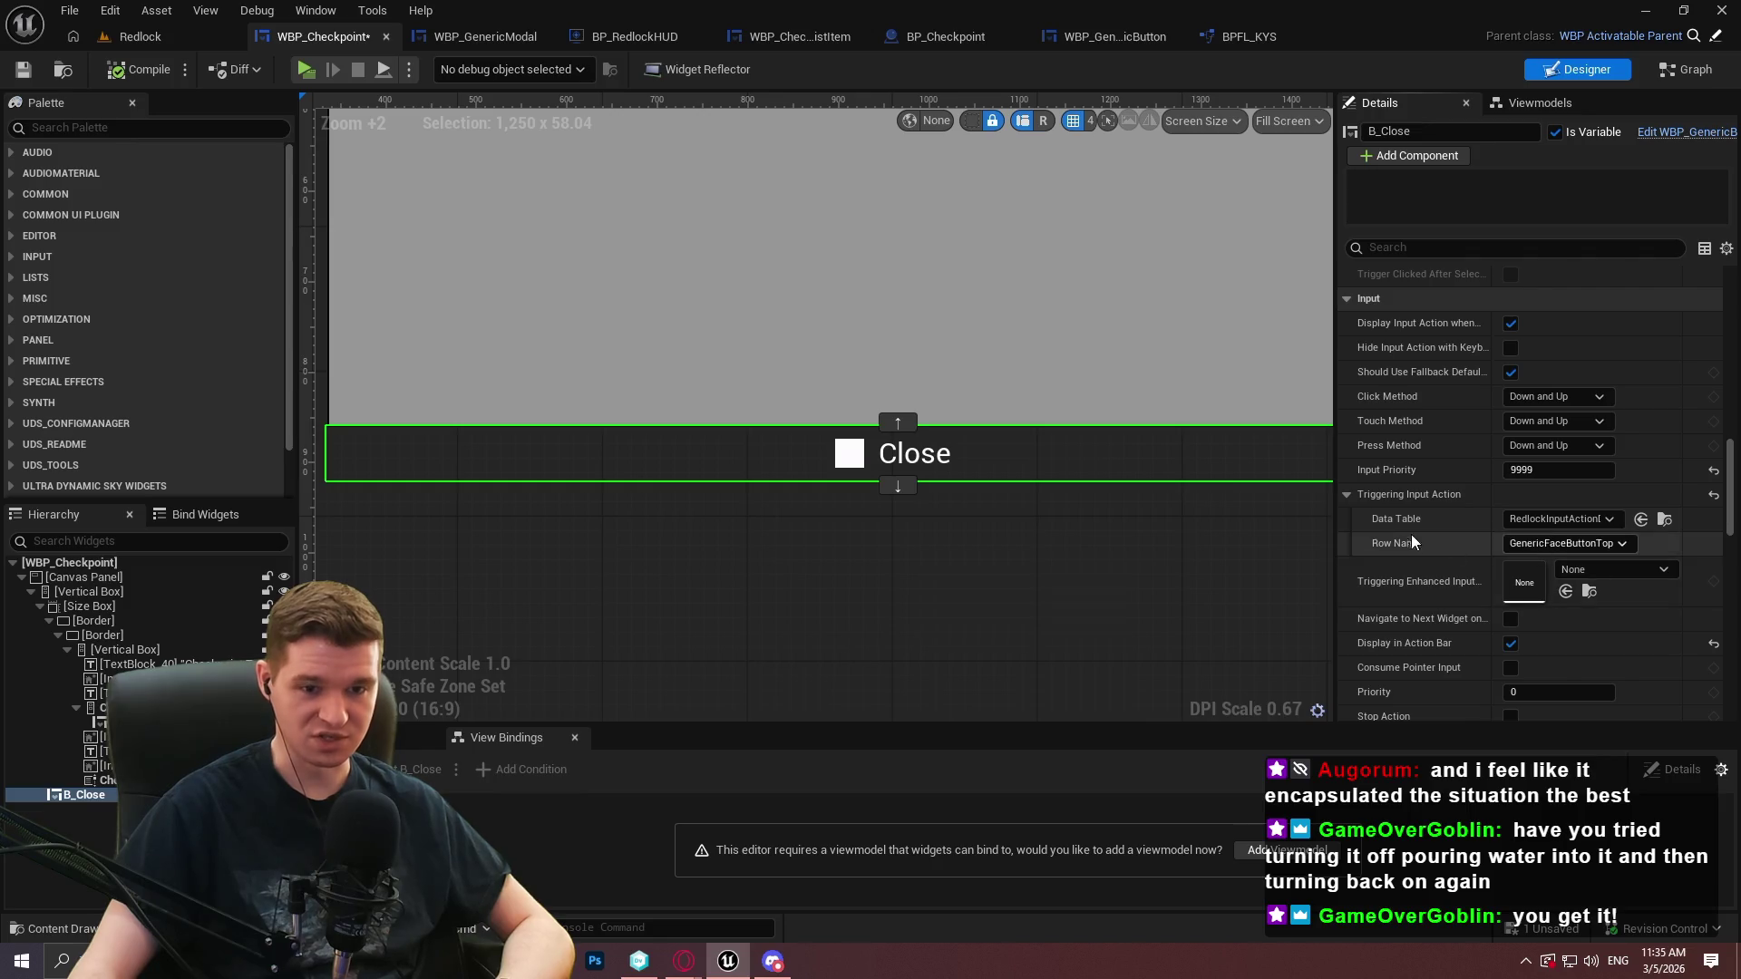
{"action": "scroll", "coordinate": [1416, 536], "scroll_direction": "down", "scroll_amount": 3}
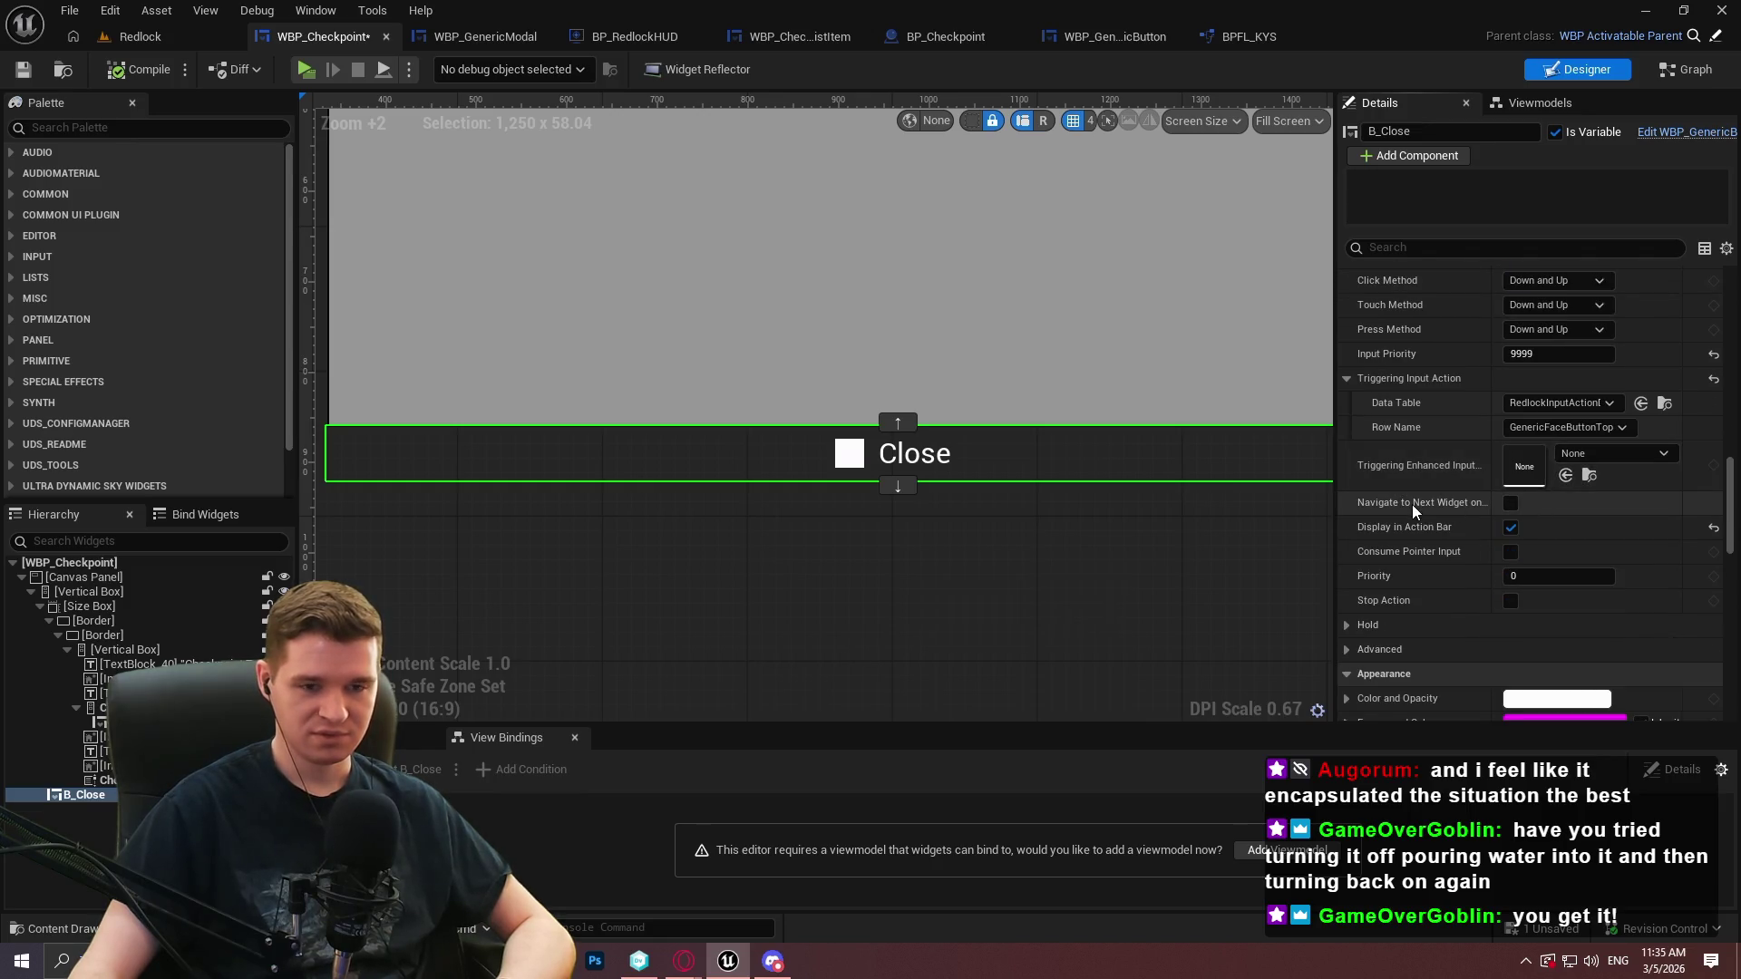
{"action": "left_click", "coordinate": [303, 70]}
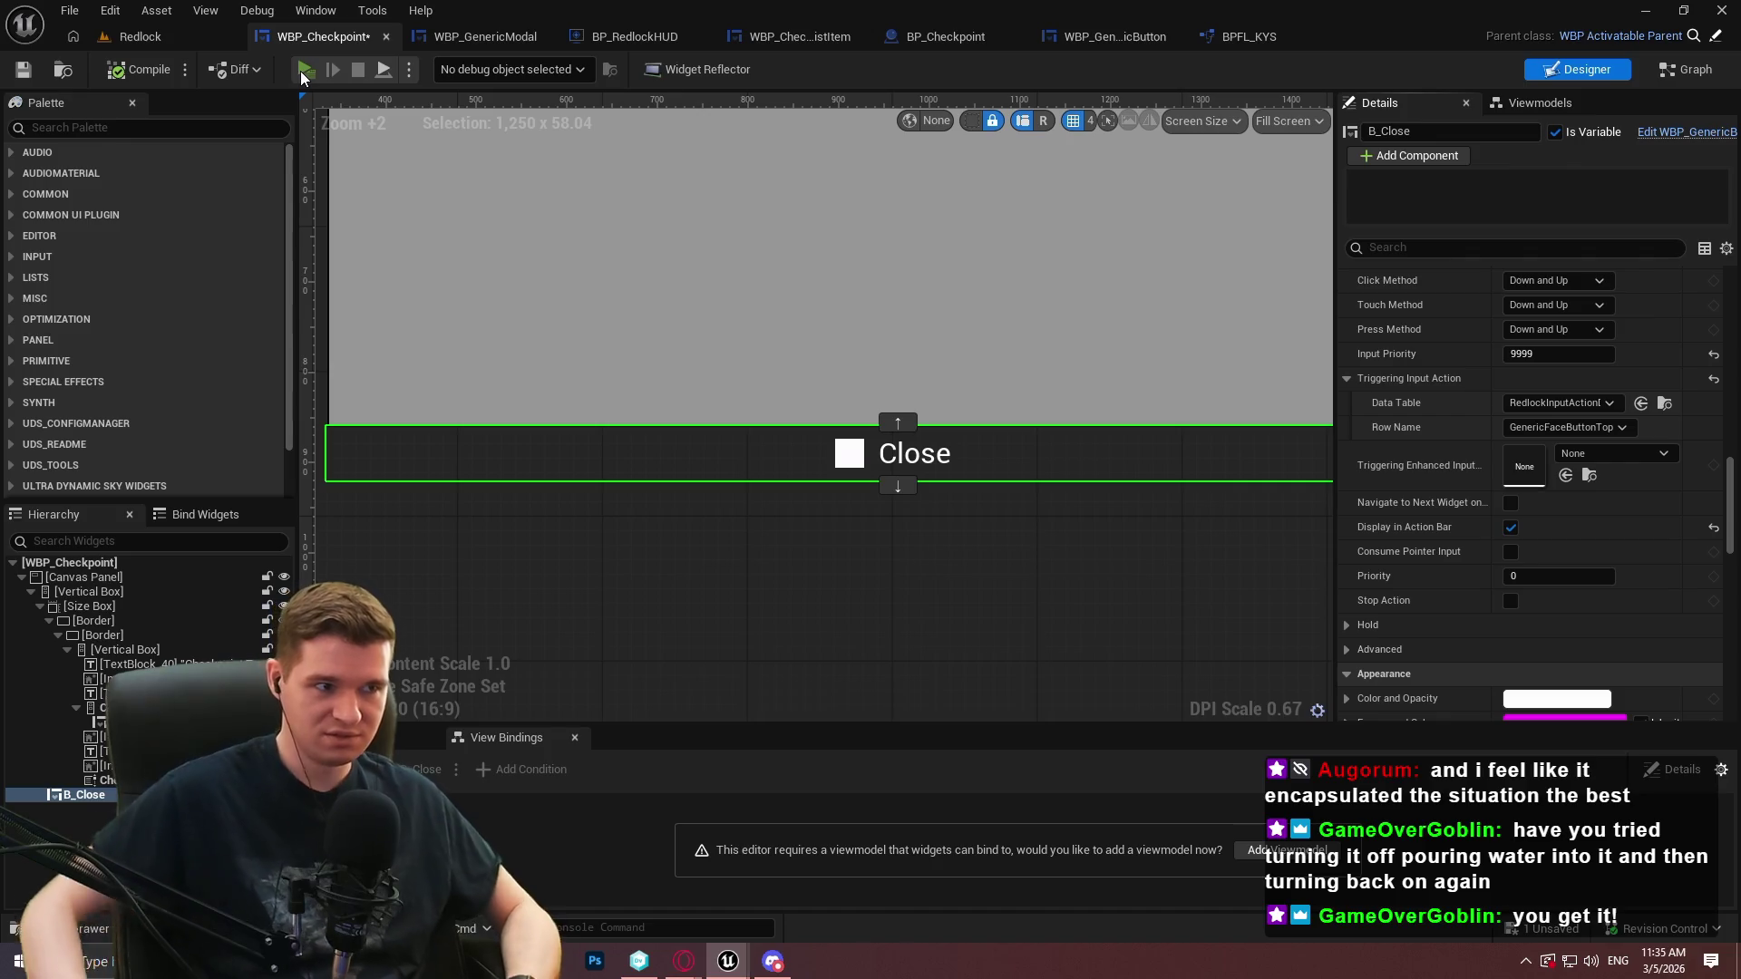
Run to the checkpoint, open and close the teleport menu, exit play, and return to the Redlock level
{"action": "key", "text": "Return"}
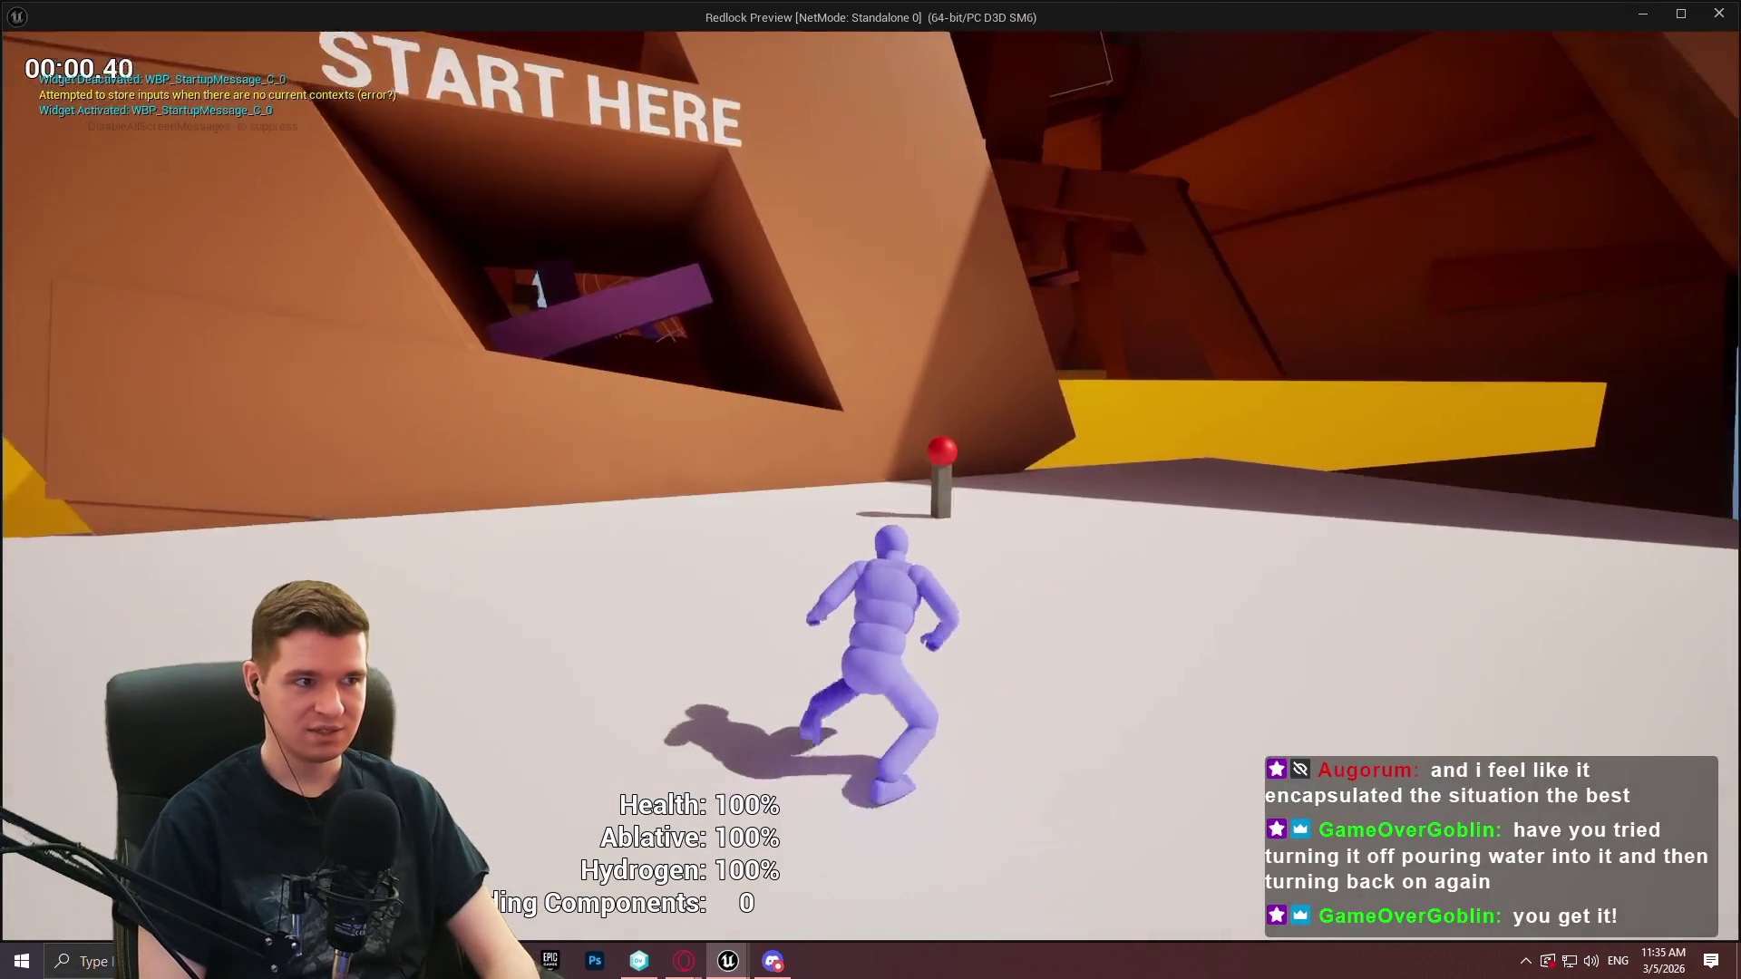
{"action": "key", "text": "w"}
{"action": "key", "text": "e"}
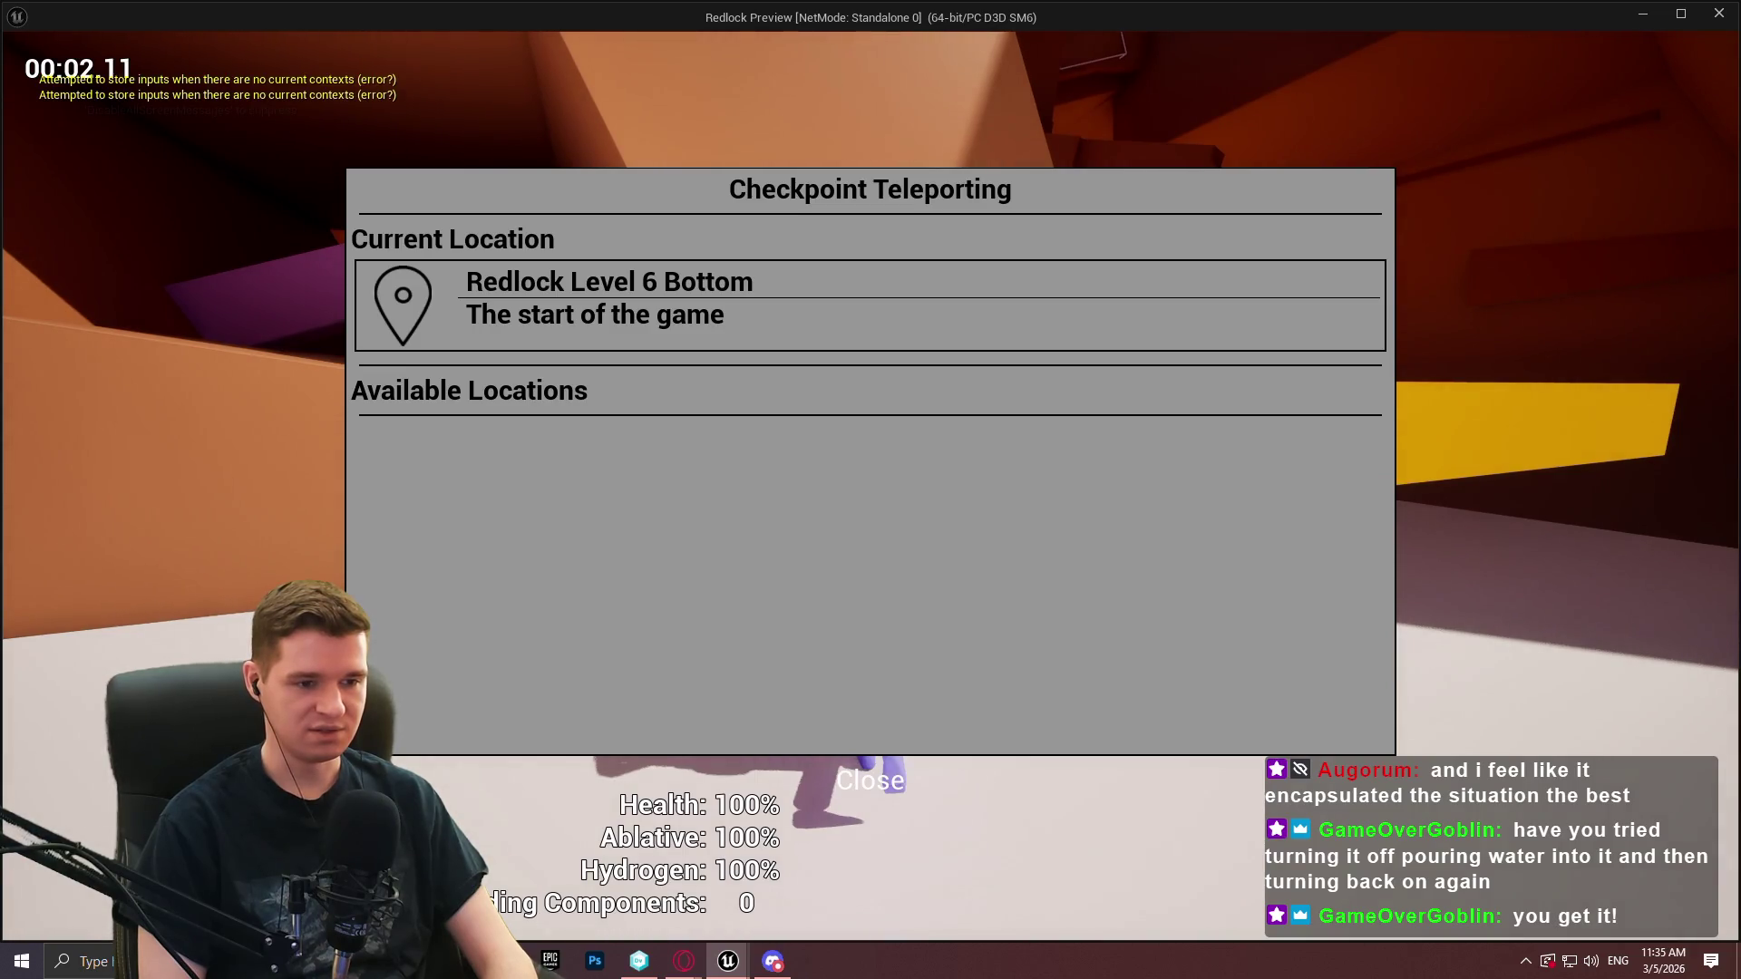
{"action": "key", "text": "Escape"}
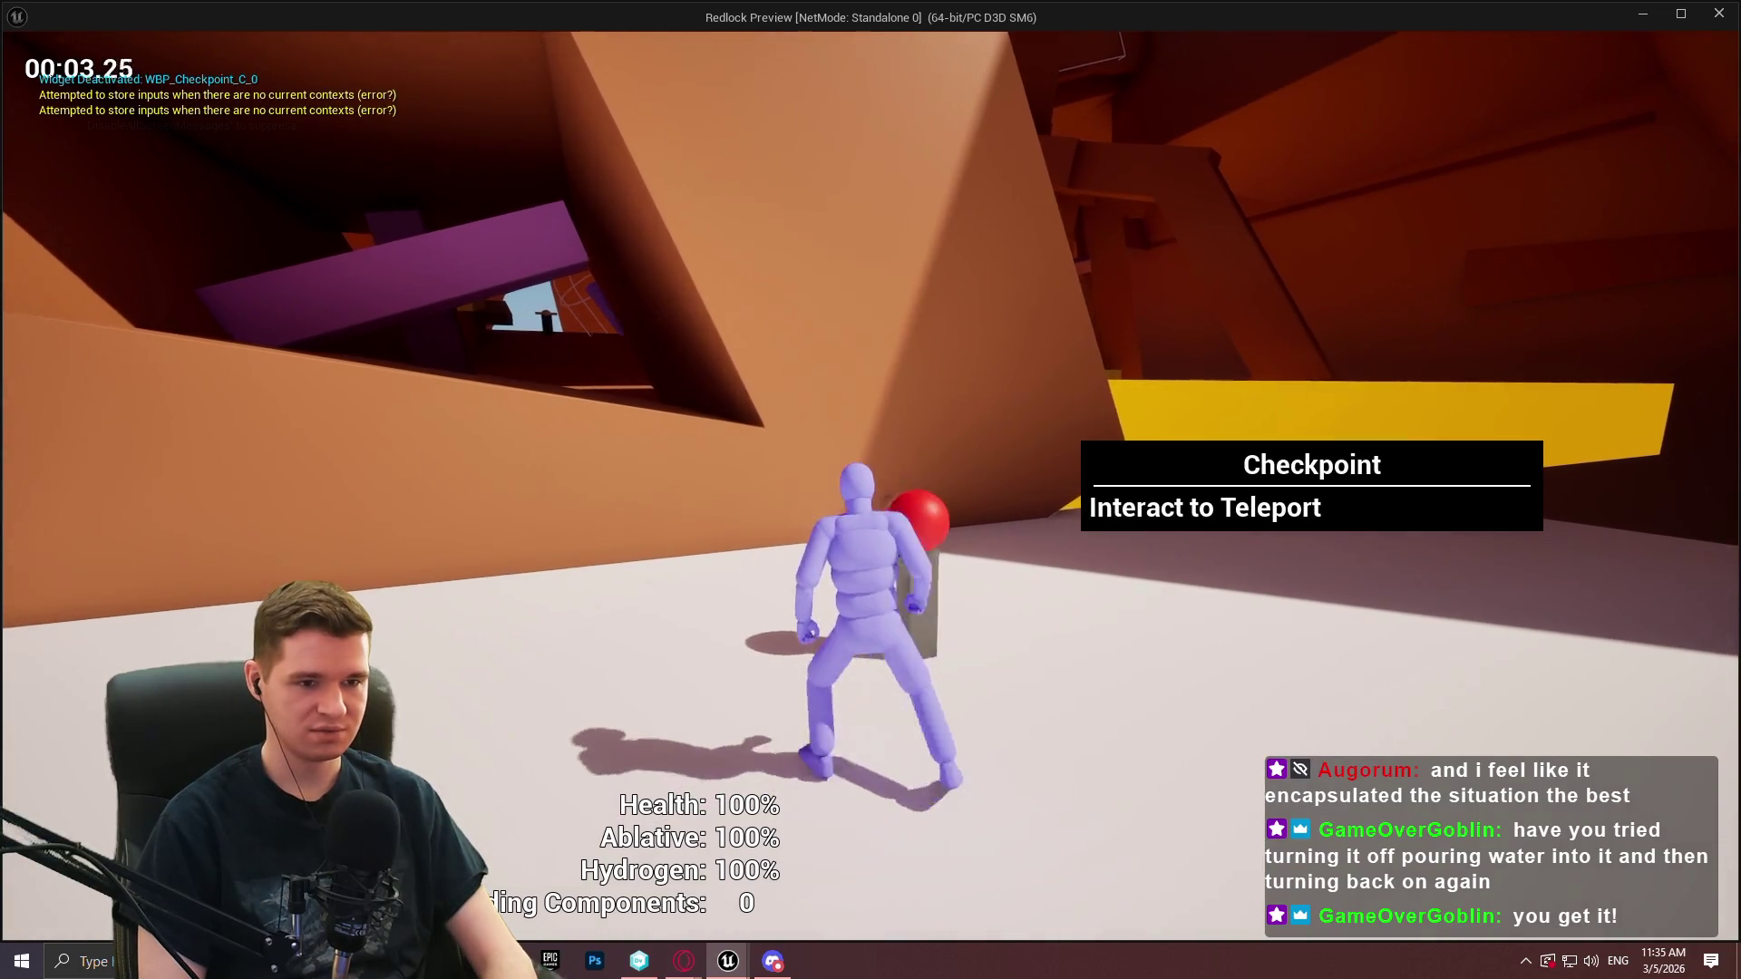
{"action": "key", "text": "Escape"}
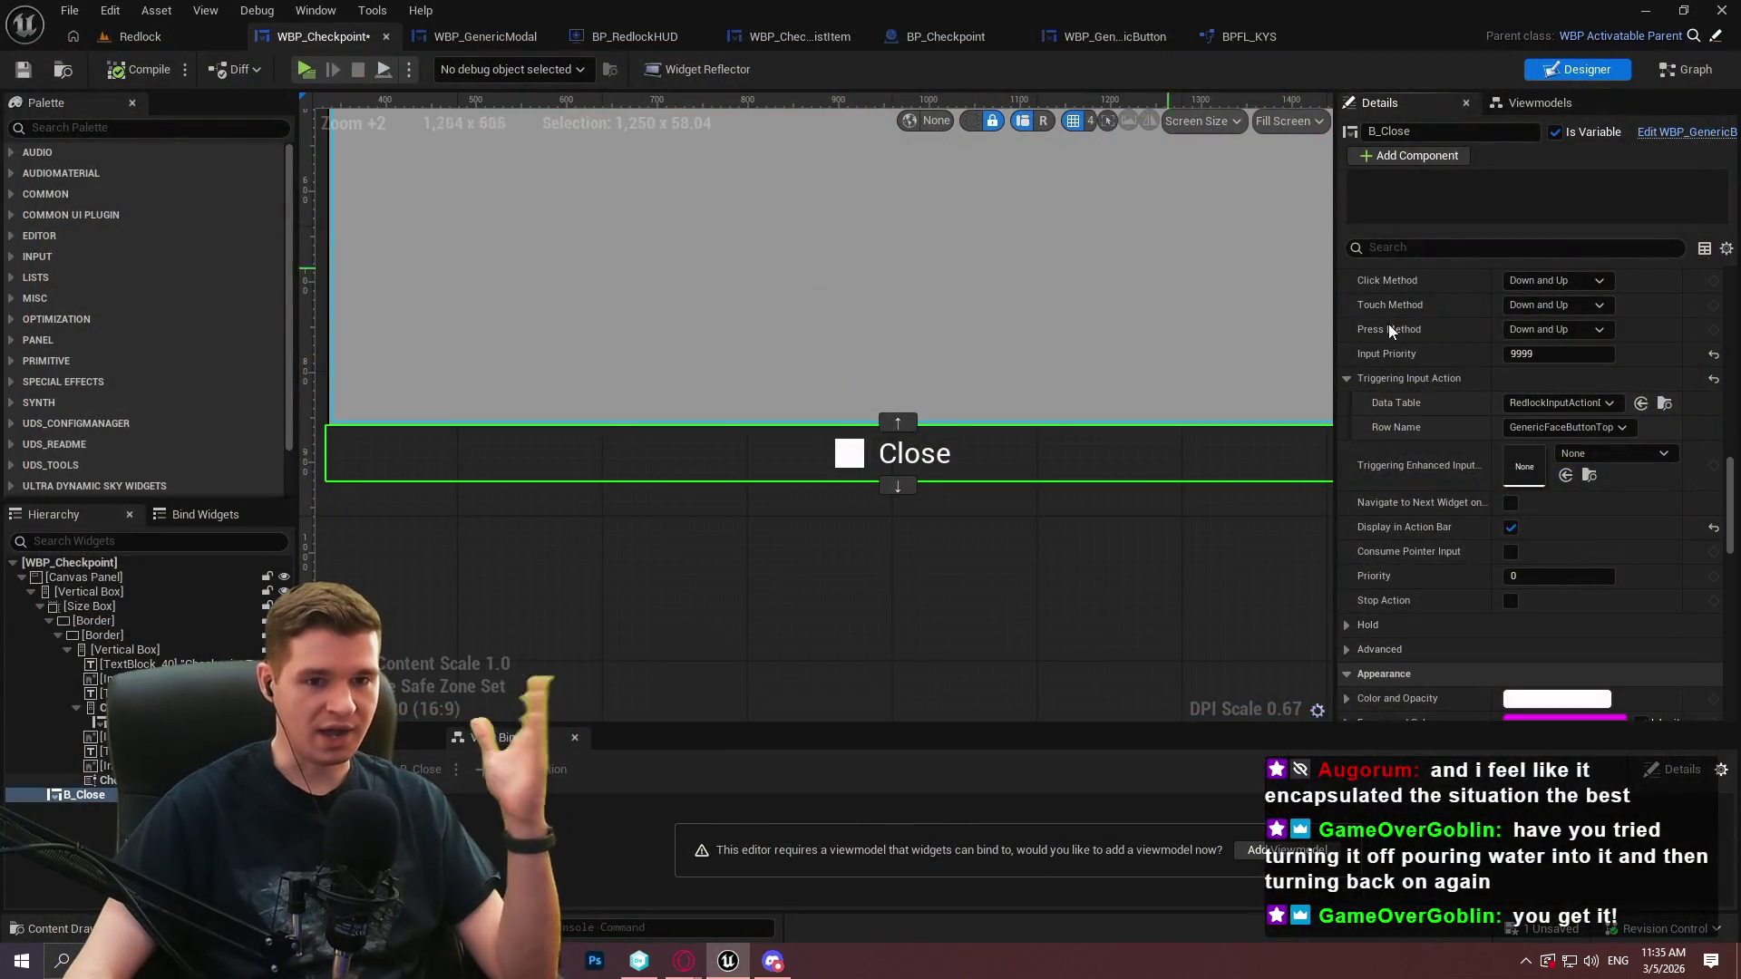
{"action": "left_click", "coordinate": [160, 40]}
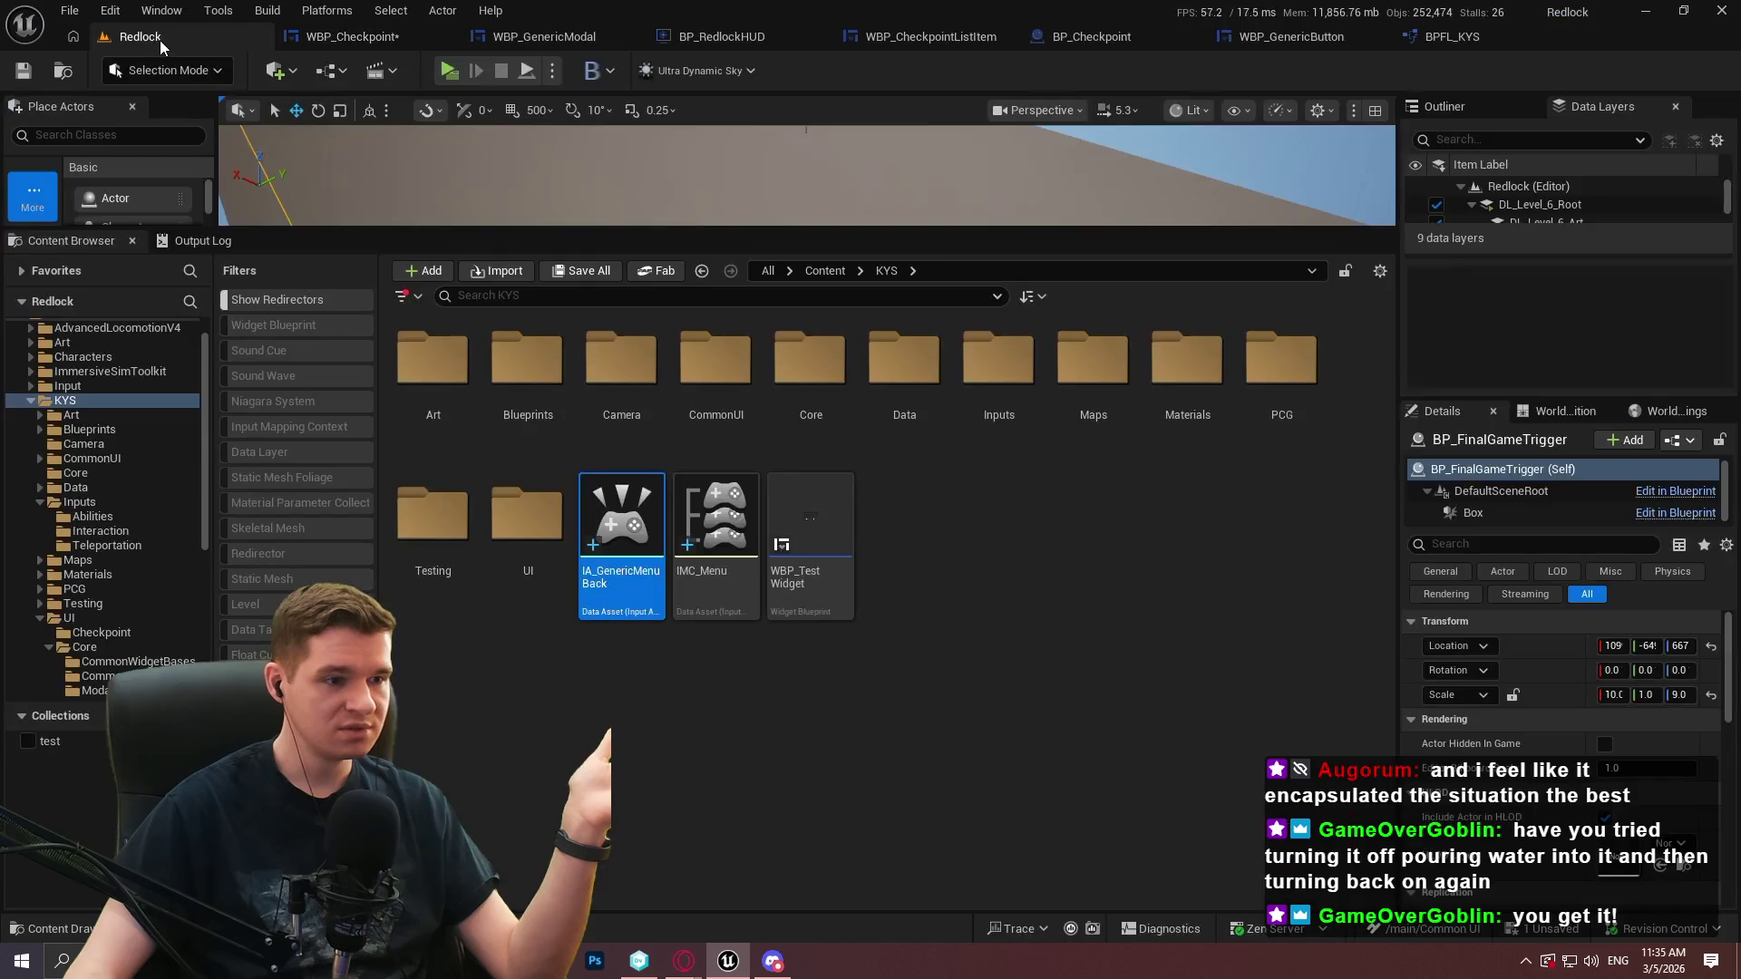
Open the RedlockInputActionData table in CommonUI/InputData and select the GenericFaceButtonTop row
{"action": "left_click", "coordinate": [717, 390]}
{"action": "double_click", "coordinate": [717, 390]}
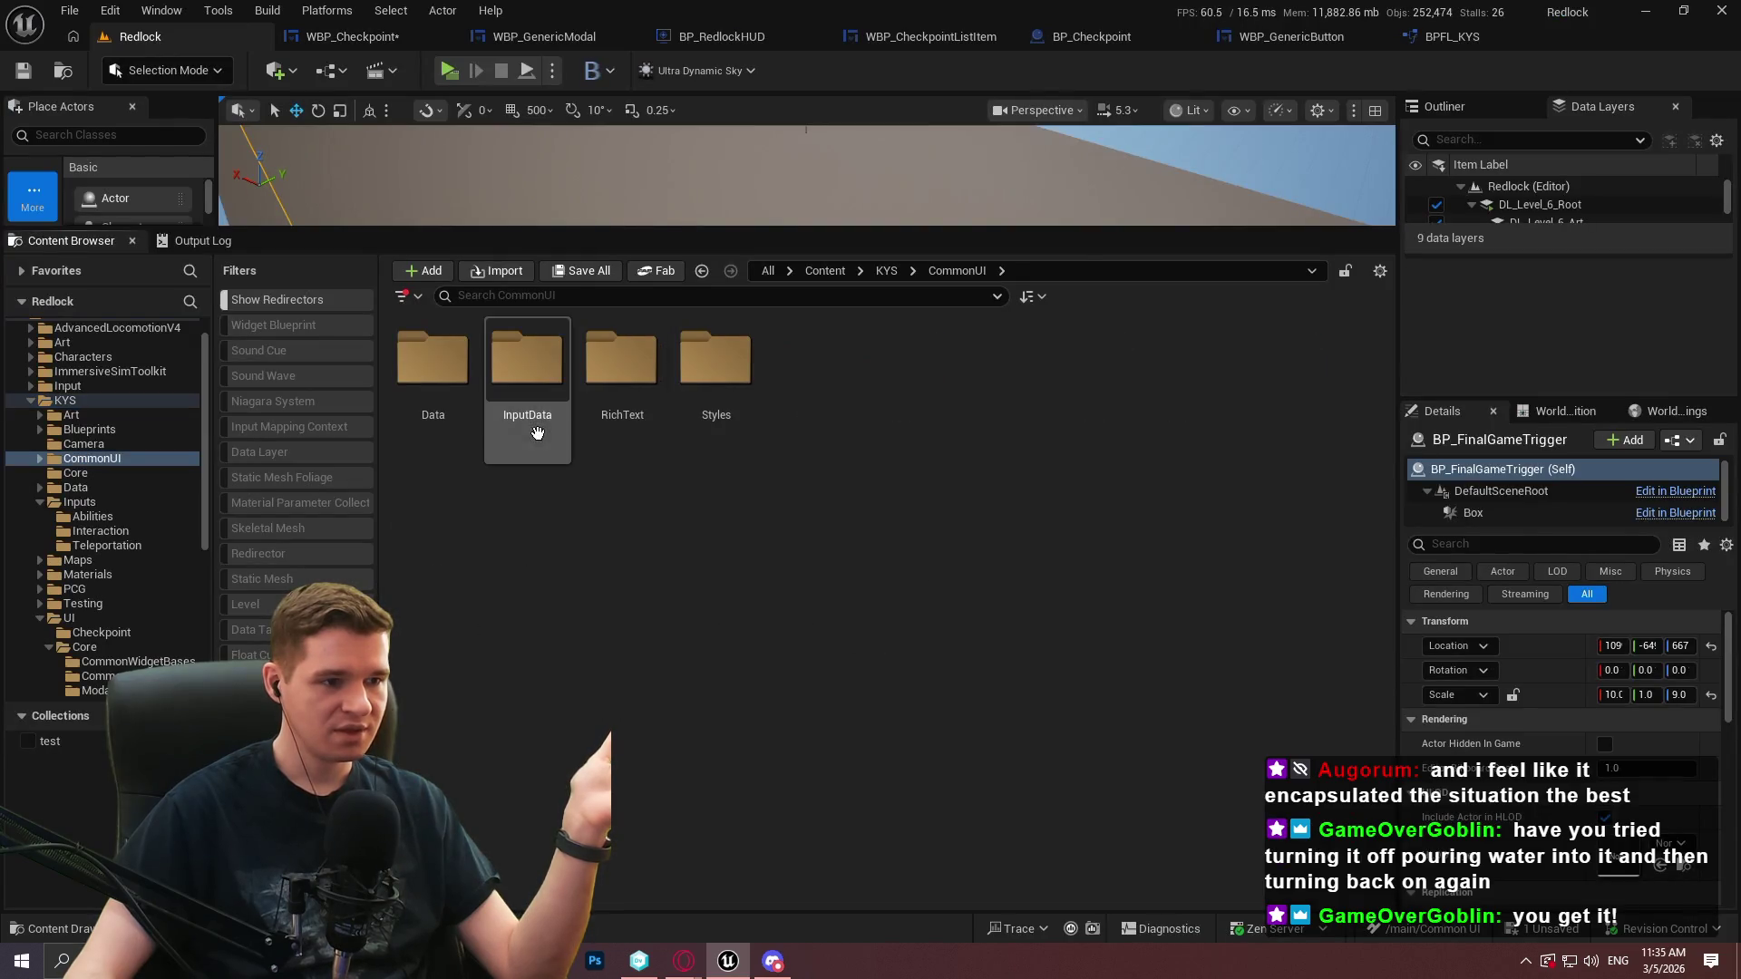
{"action": "double_click", "coordinate": [526, 390]}
{"action": "double_click", "coordinate": [706, 452]}
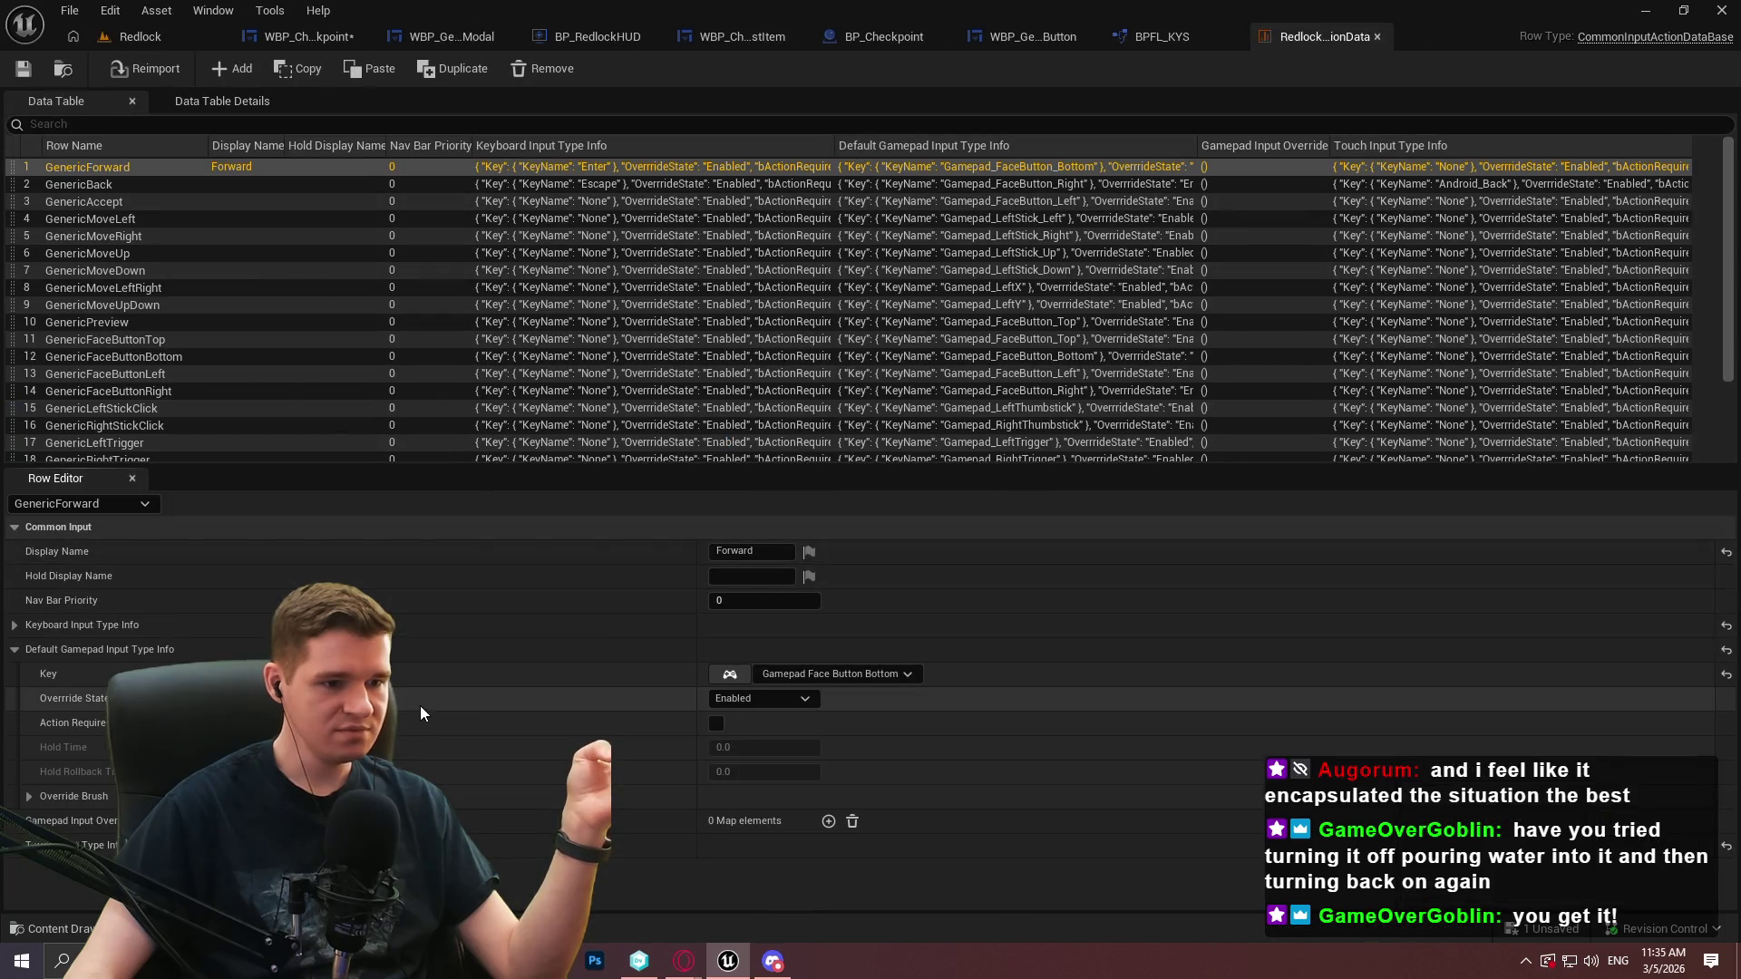
{"action": "left_click", "coordinate": [174, 340]}
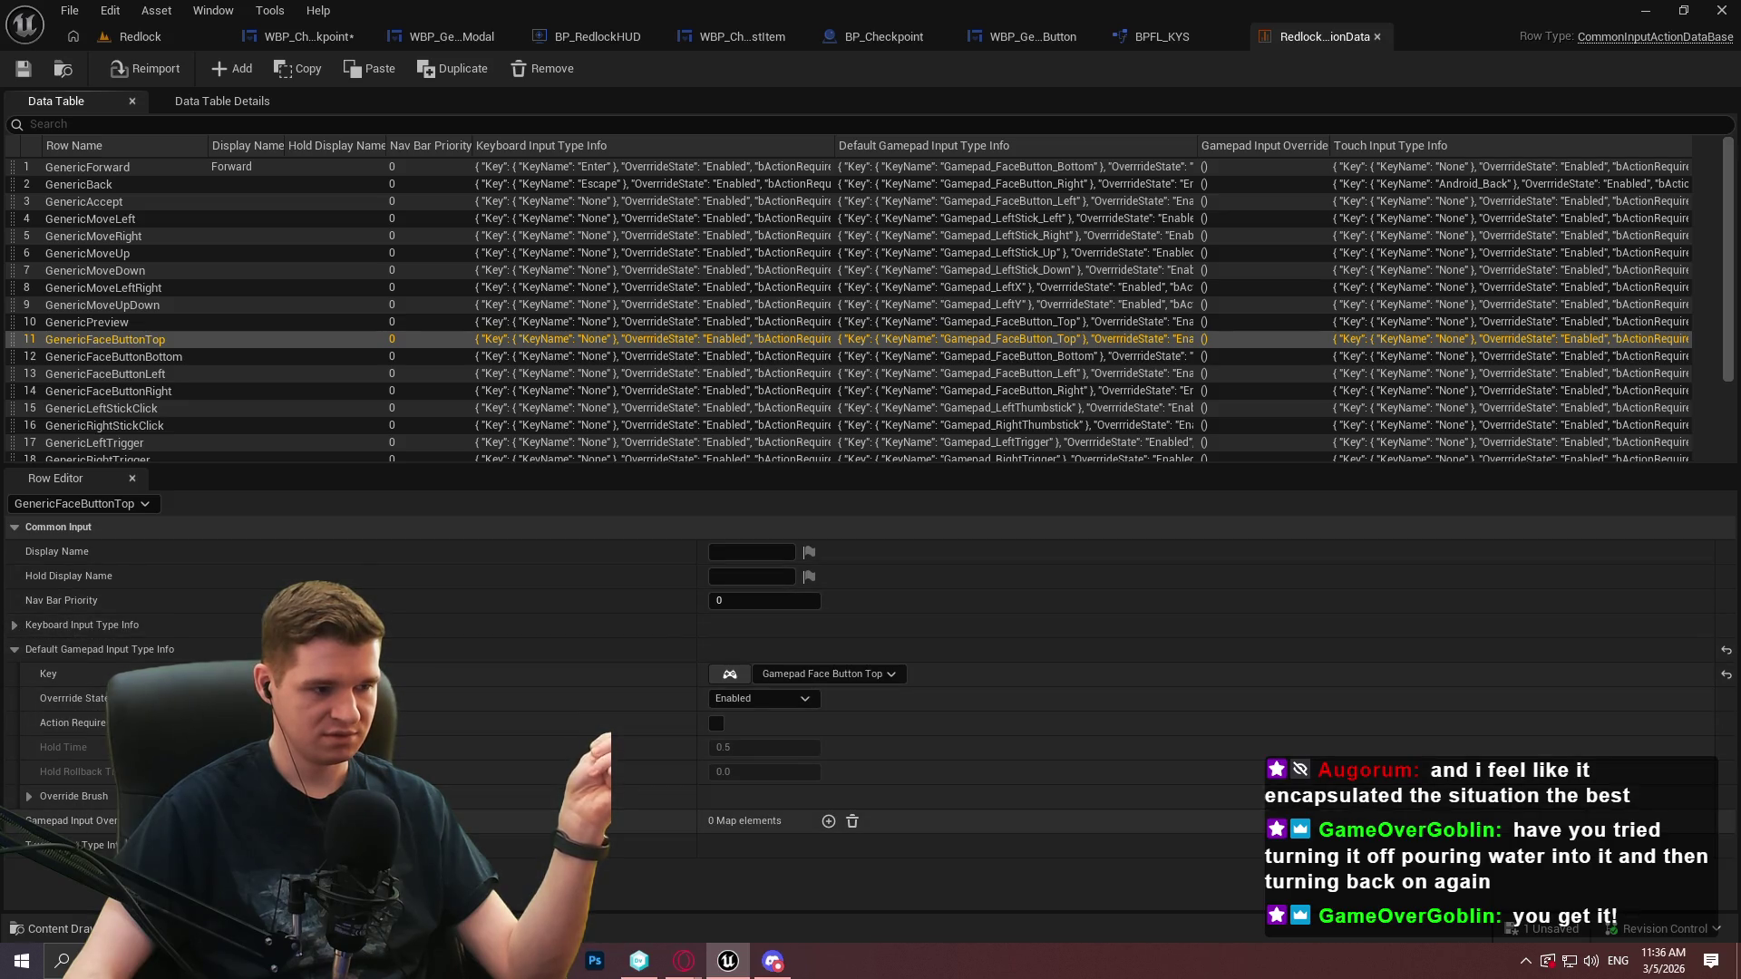
Add a Generic gamepad input override bound to Gamepad Face Button Top and save the table
{"action": "left_click", "coordinate": [826, 822]}
{"action": "scroll", "coordinate": [693, 807], "scroll_direction": "down", "scroll_amount": 4}
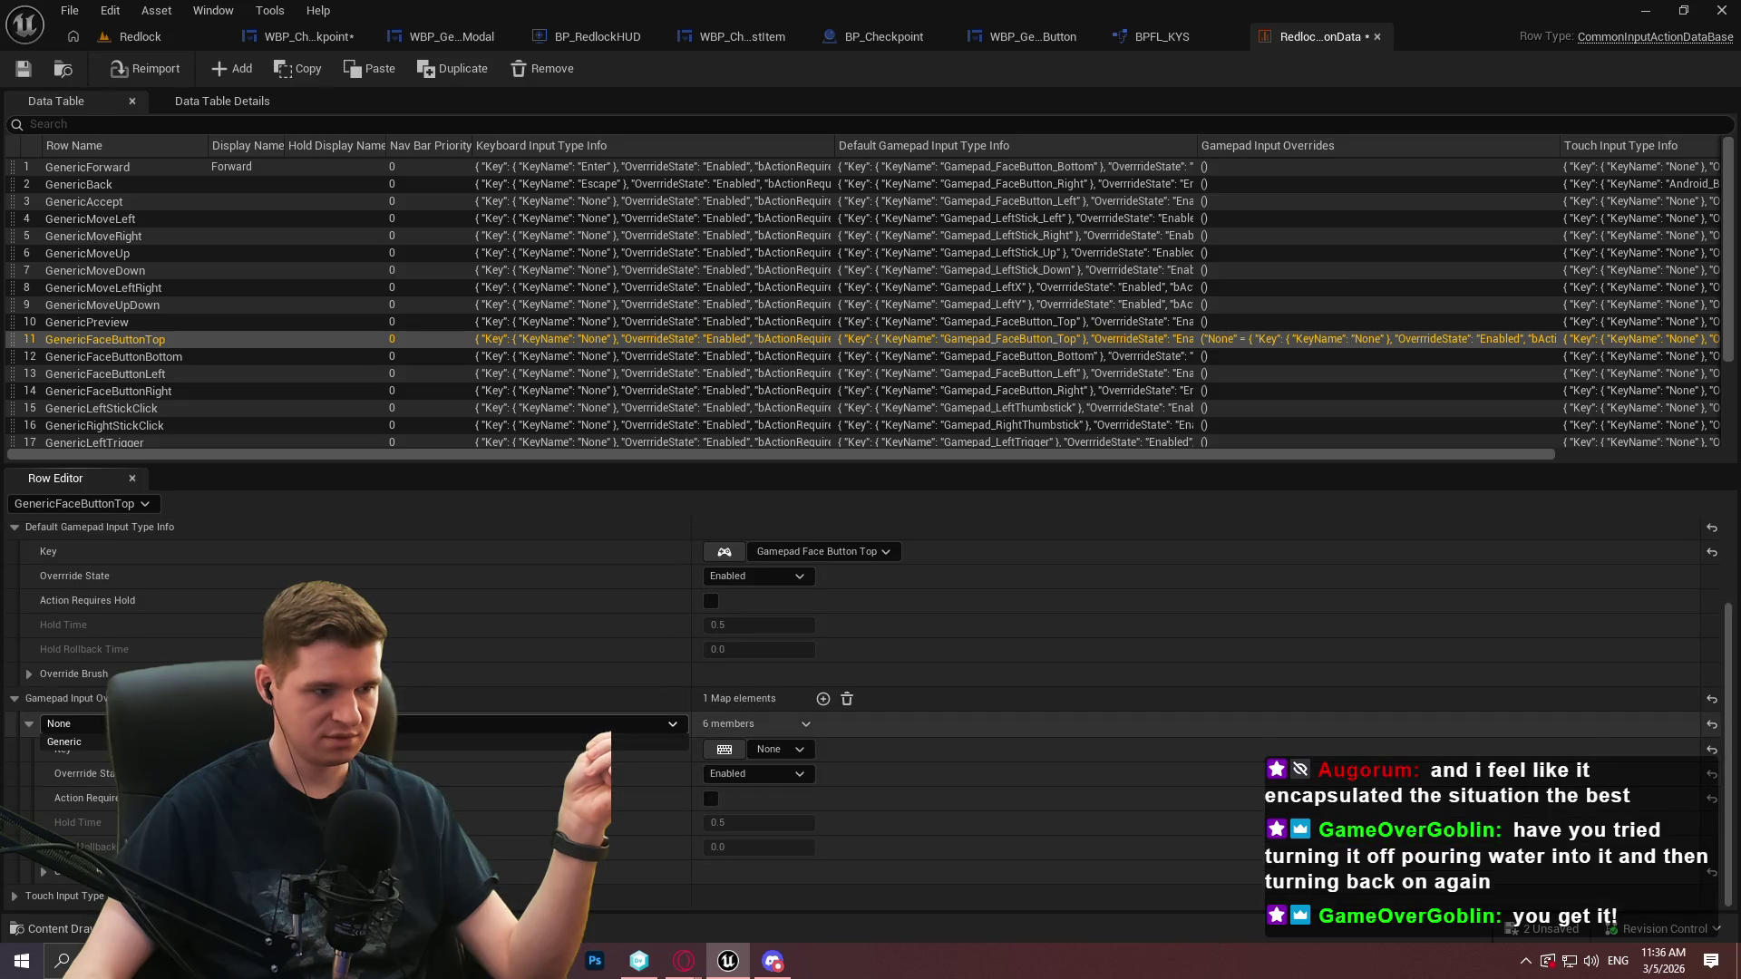
{"action": "left_click", "coordinate": [498, 725]}
{"action": "left_click", "coordinate": [426, 753]}
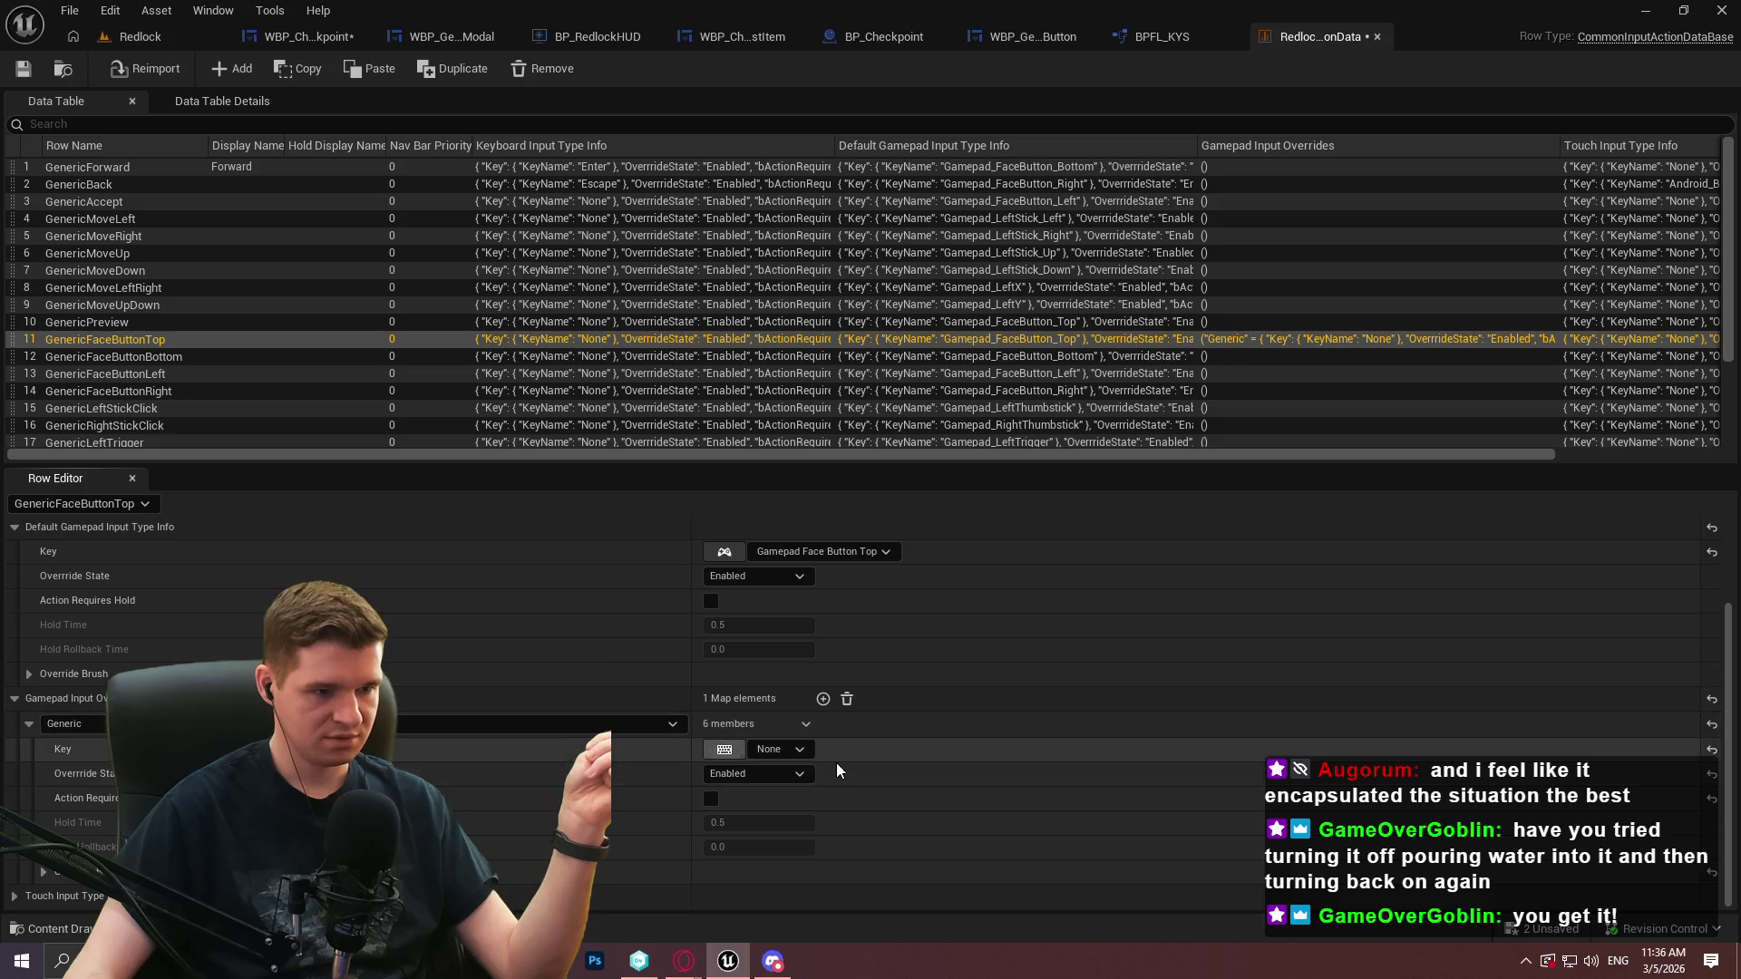
{"action": "left_click", "coordinate": [732, 754]}
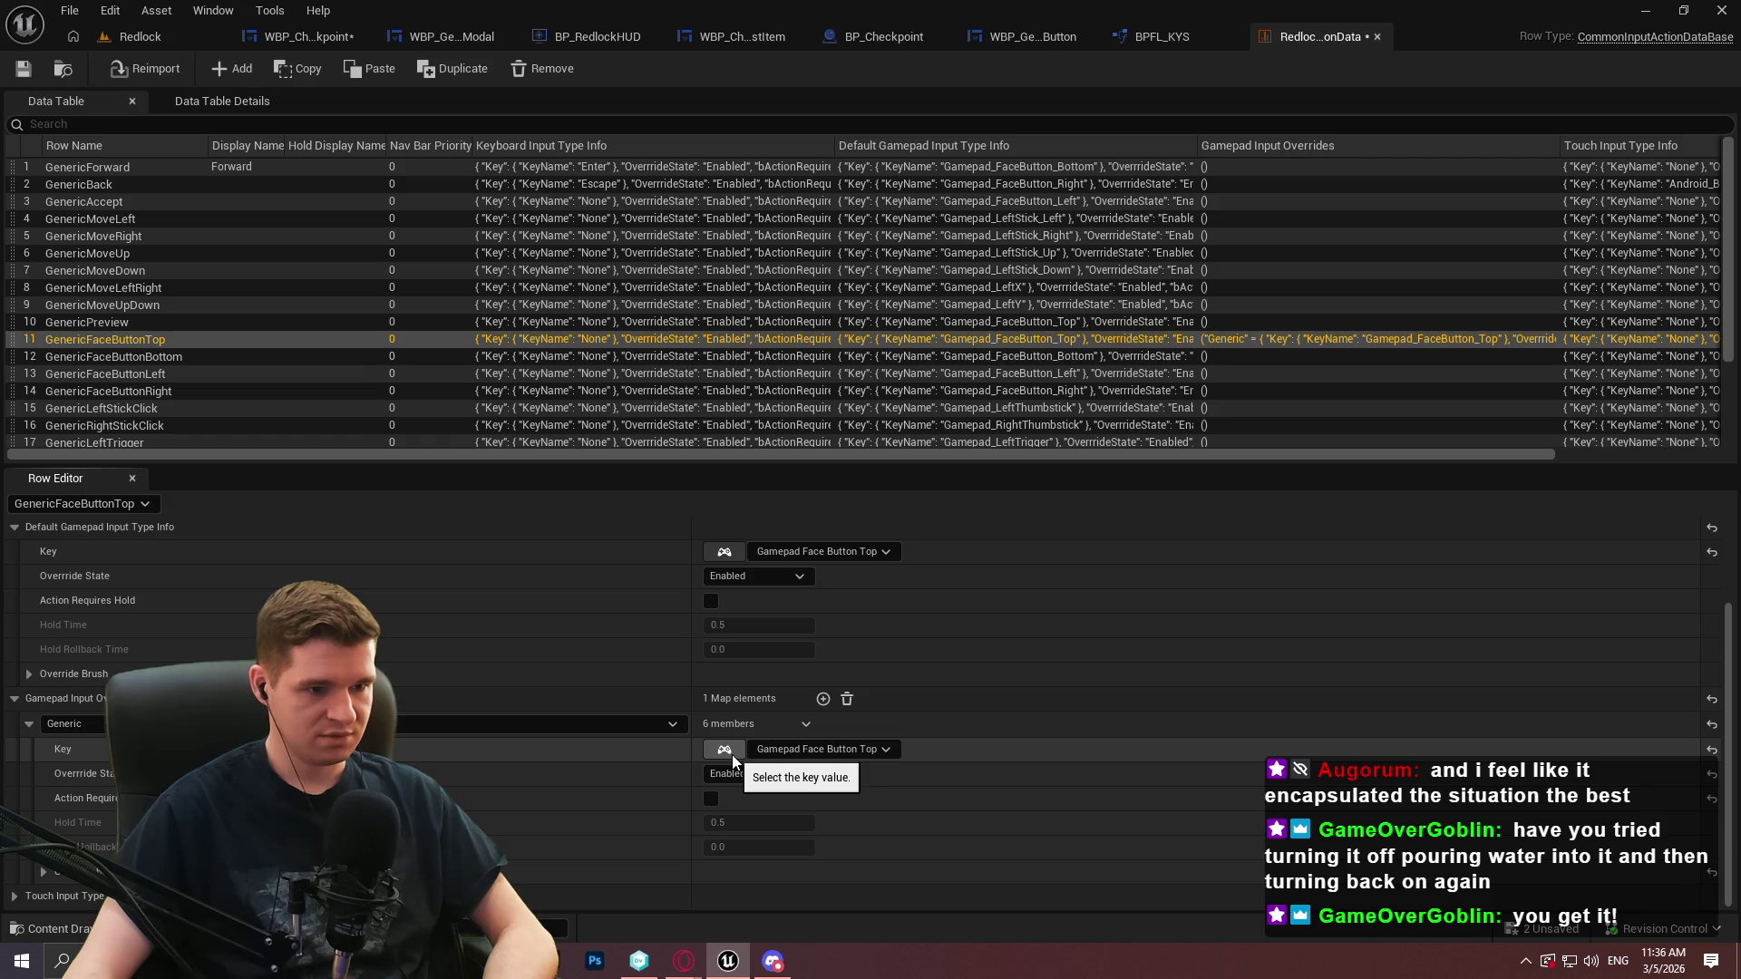
{"action": "left_click", "coordinate": [23, 72]}
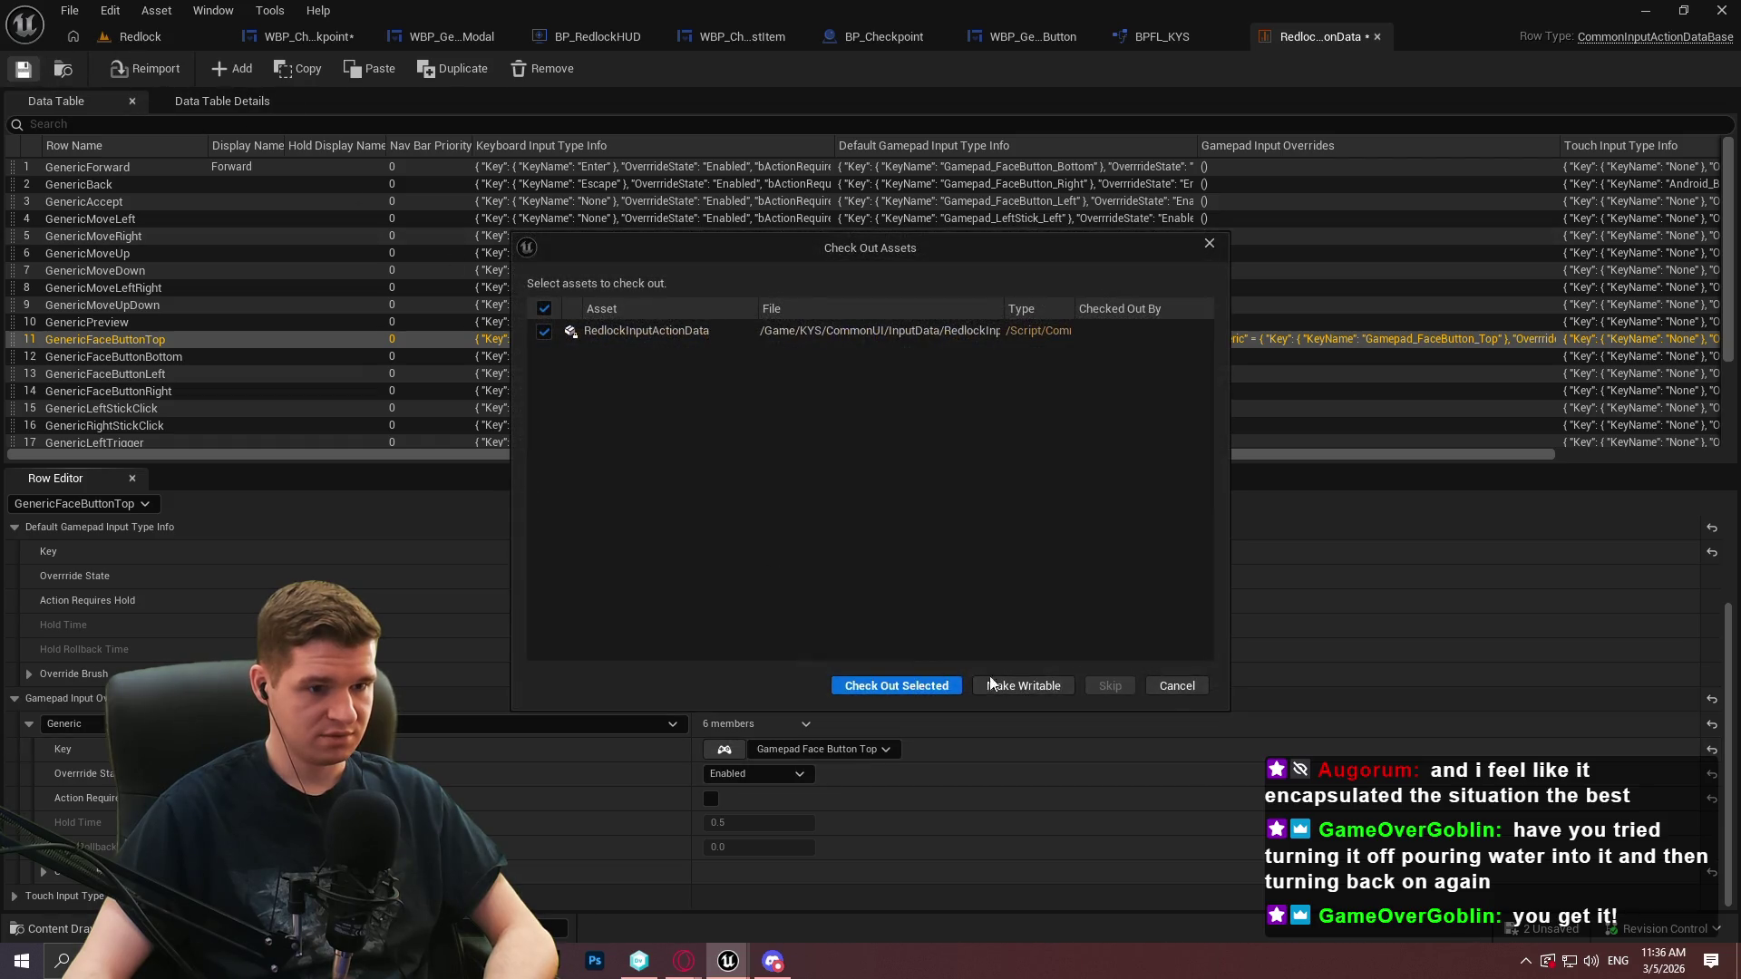
Dismiss the check-out prompt and launch a standalone game preview from the Redlock level
{"action": "left_click", "coordinate": [1172, 686]}
{"action": "left_click", "coordinate": [140, 36]}
{"action": "left_click", "coordinate": [460, 69]}
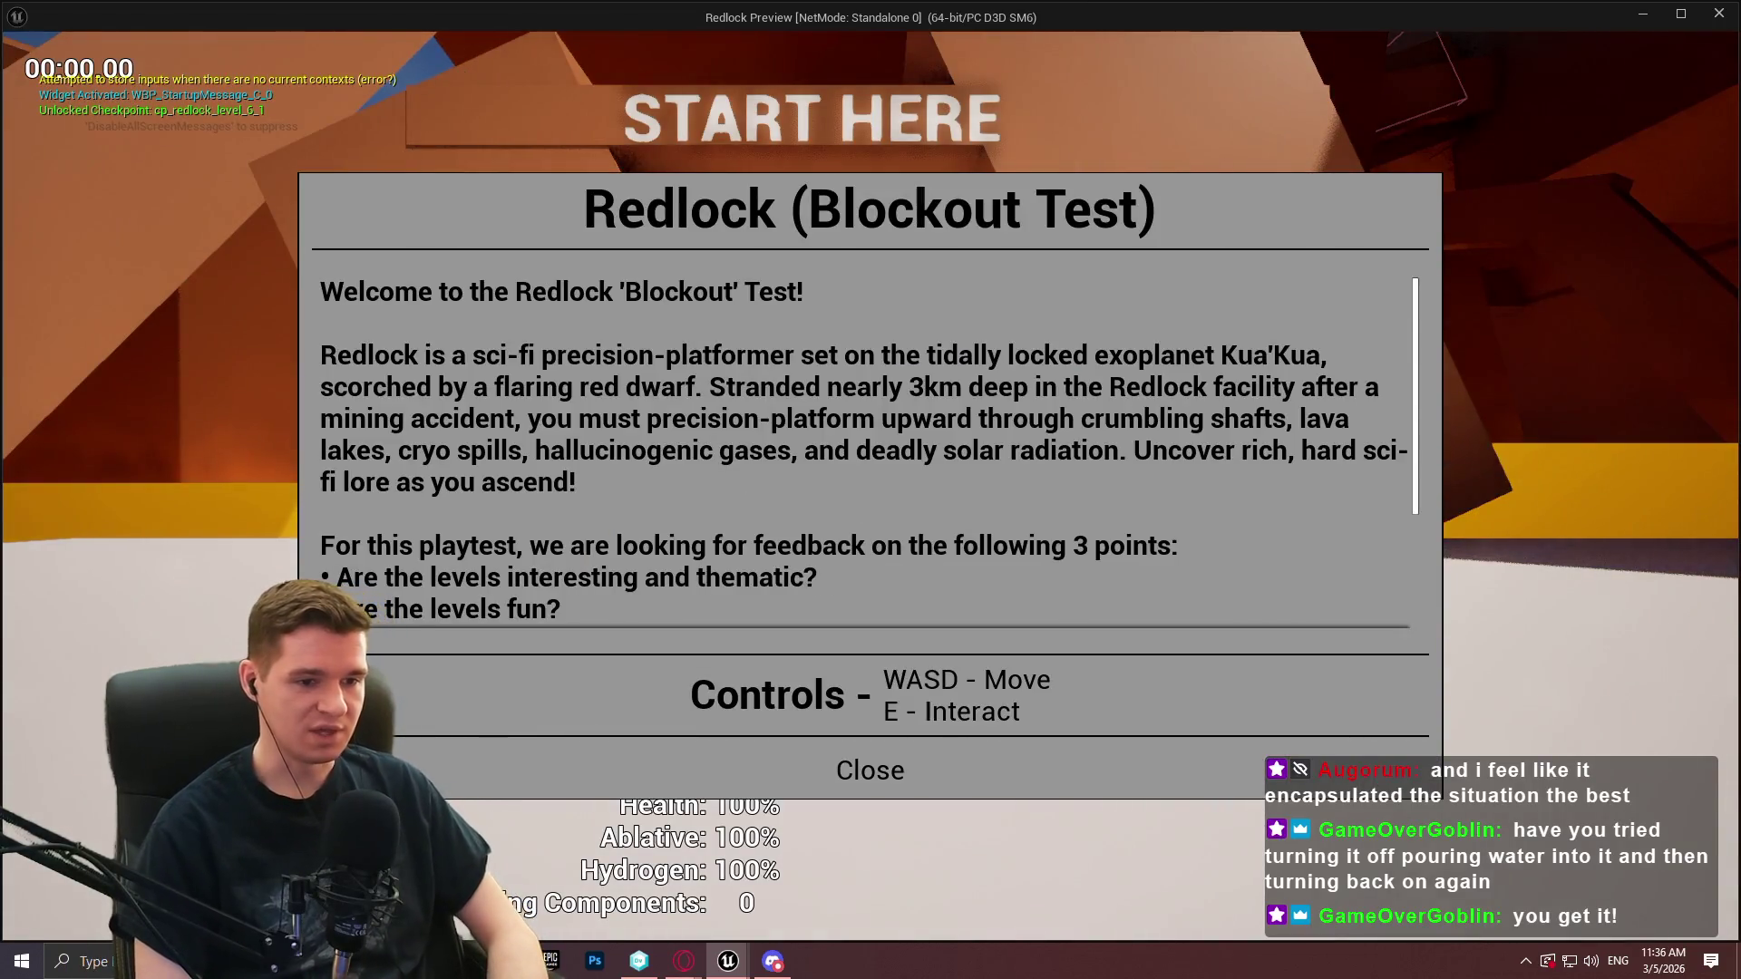
Walk to the checkpoint, open and close the teleport menu three times, then stop the preview
{"action": "left_click", "coordinate": [870, 770]}
{"action": "key", "text": "w"}
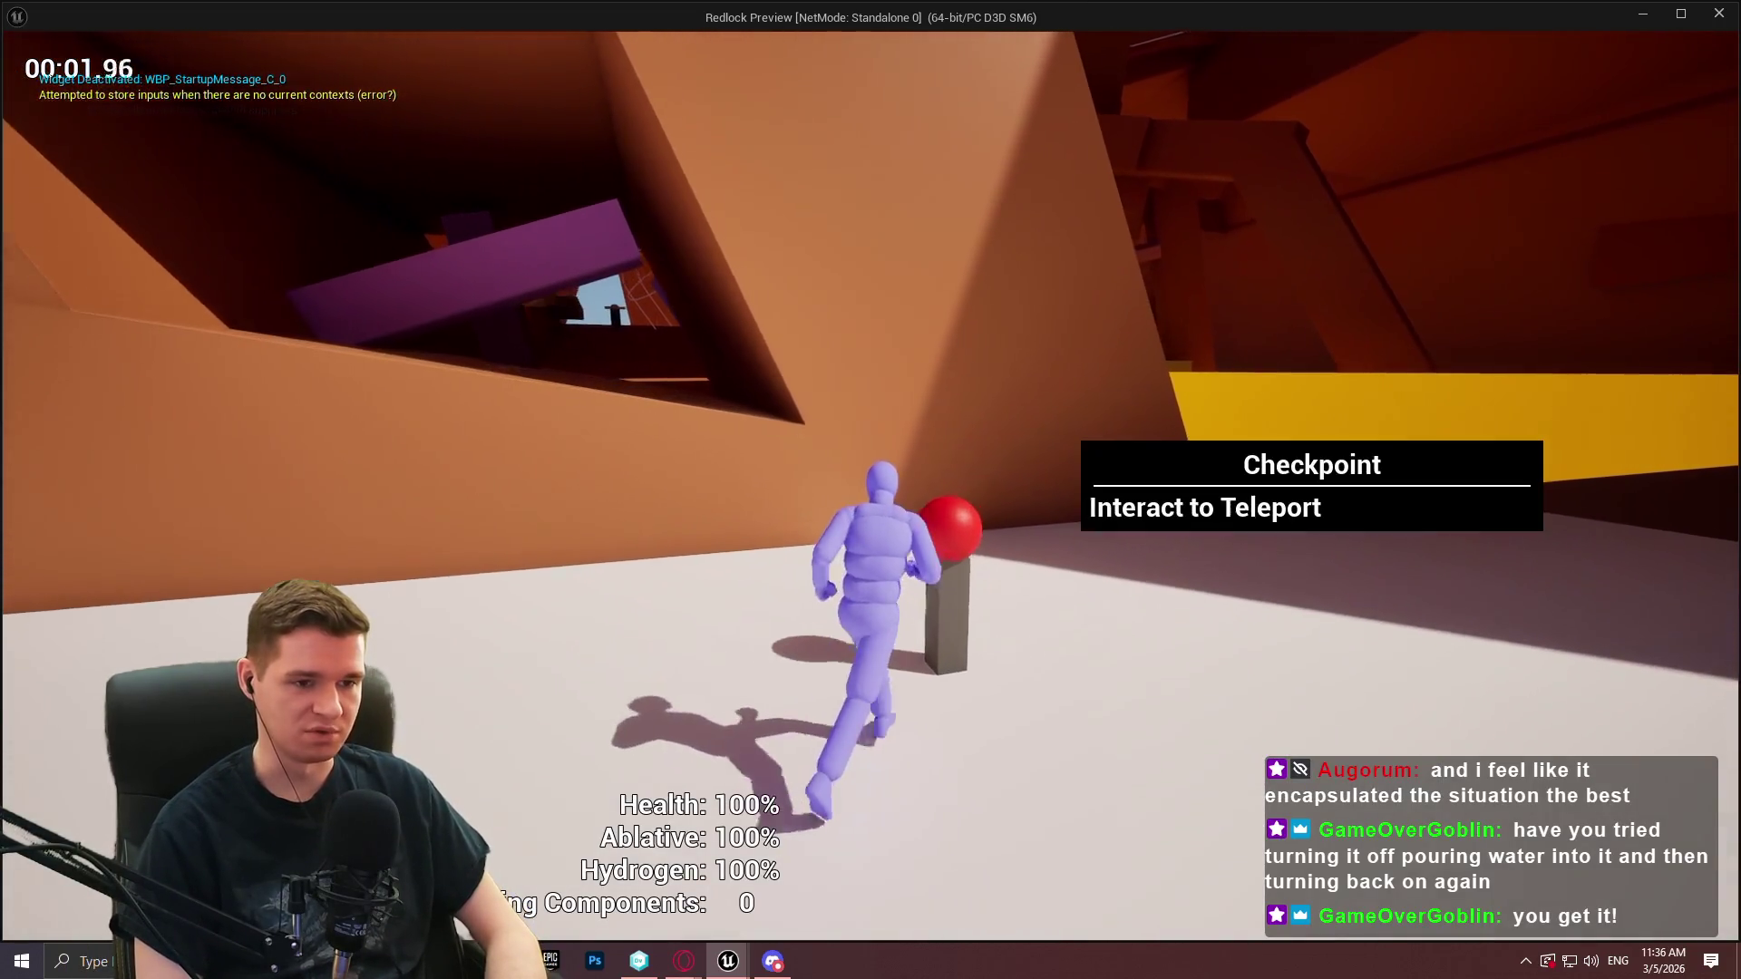
{"action": "key", "text": "e"}
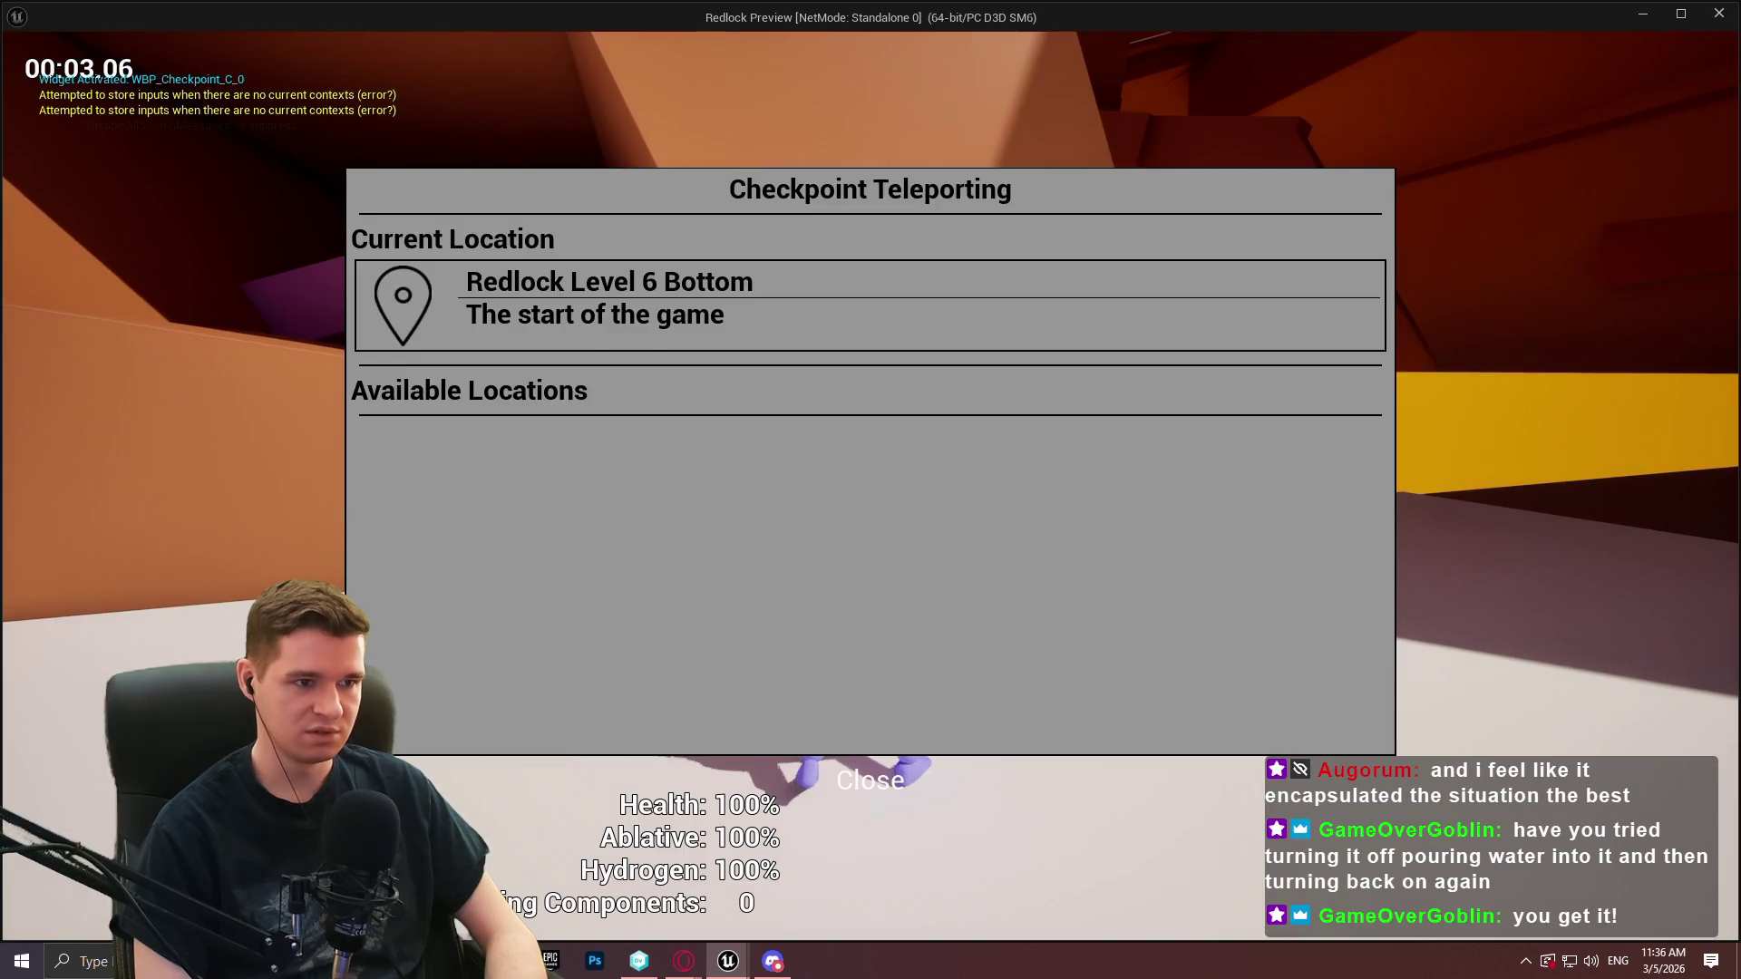
{"action": "key", "text": "Escape"}
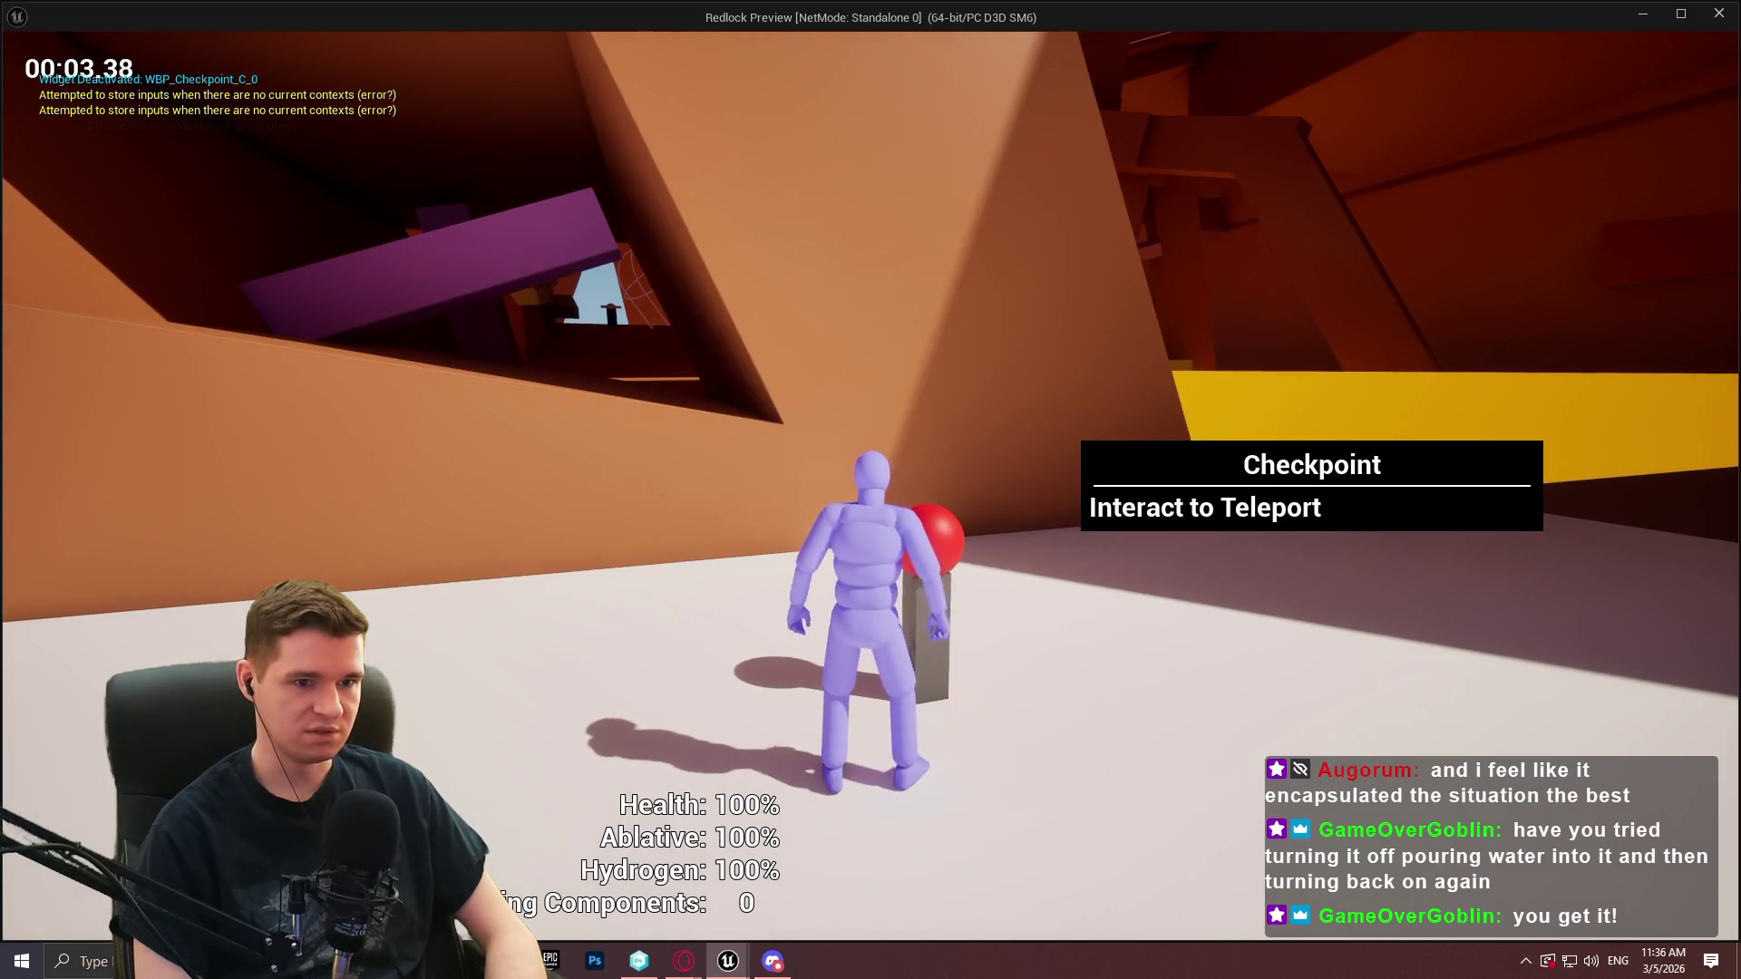
{"action": "key", "text": "e"}
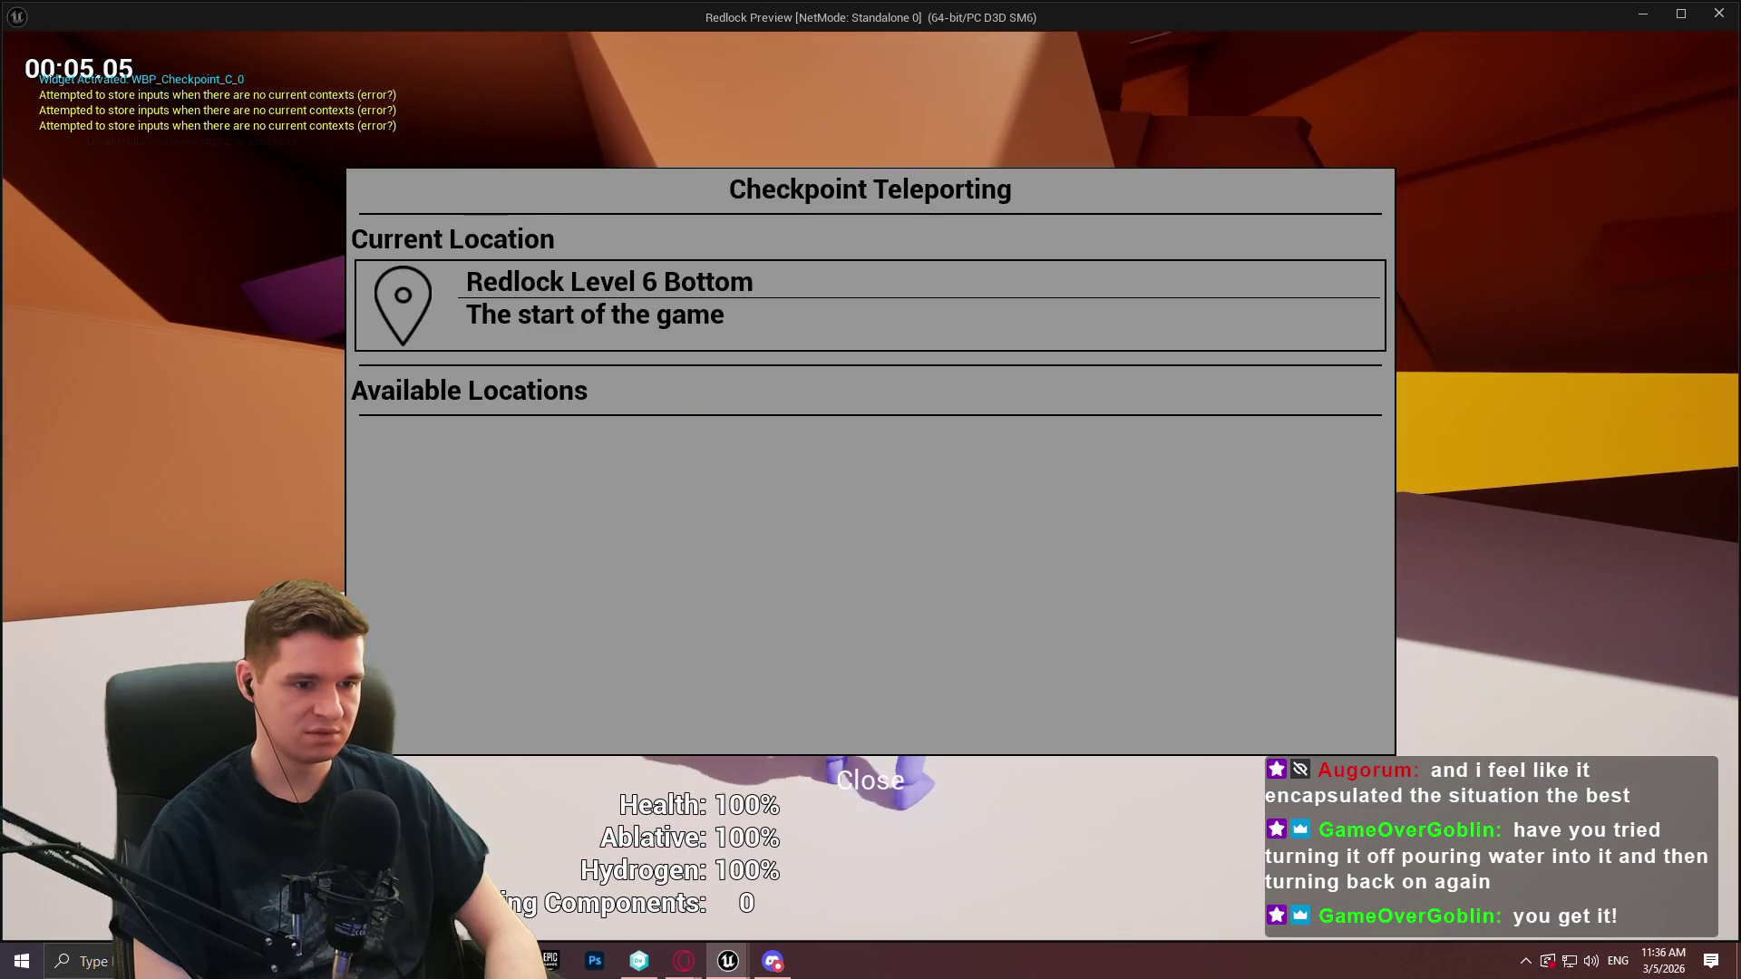
{"action": "key", "text": "Escape"}
{"action": "key", "text": "e"}
{"action": "key", "text": "Escape"}
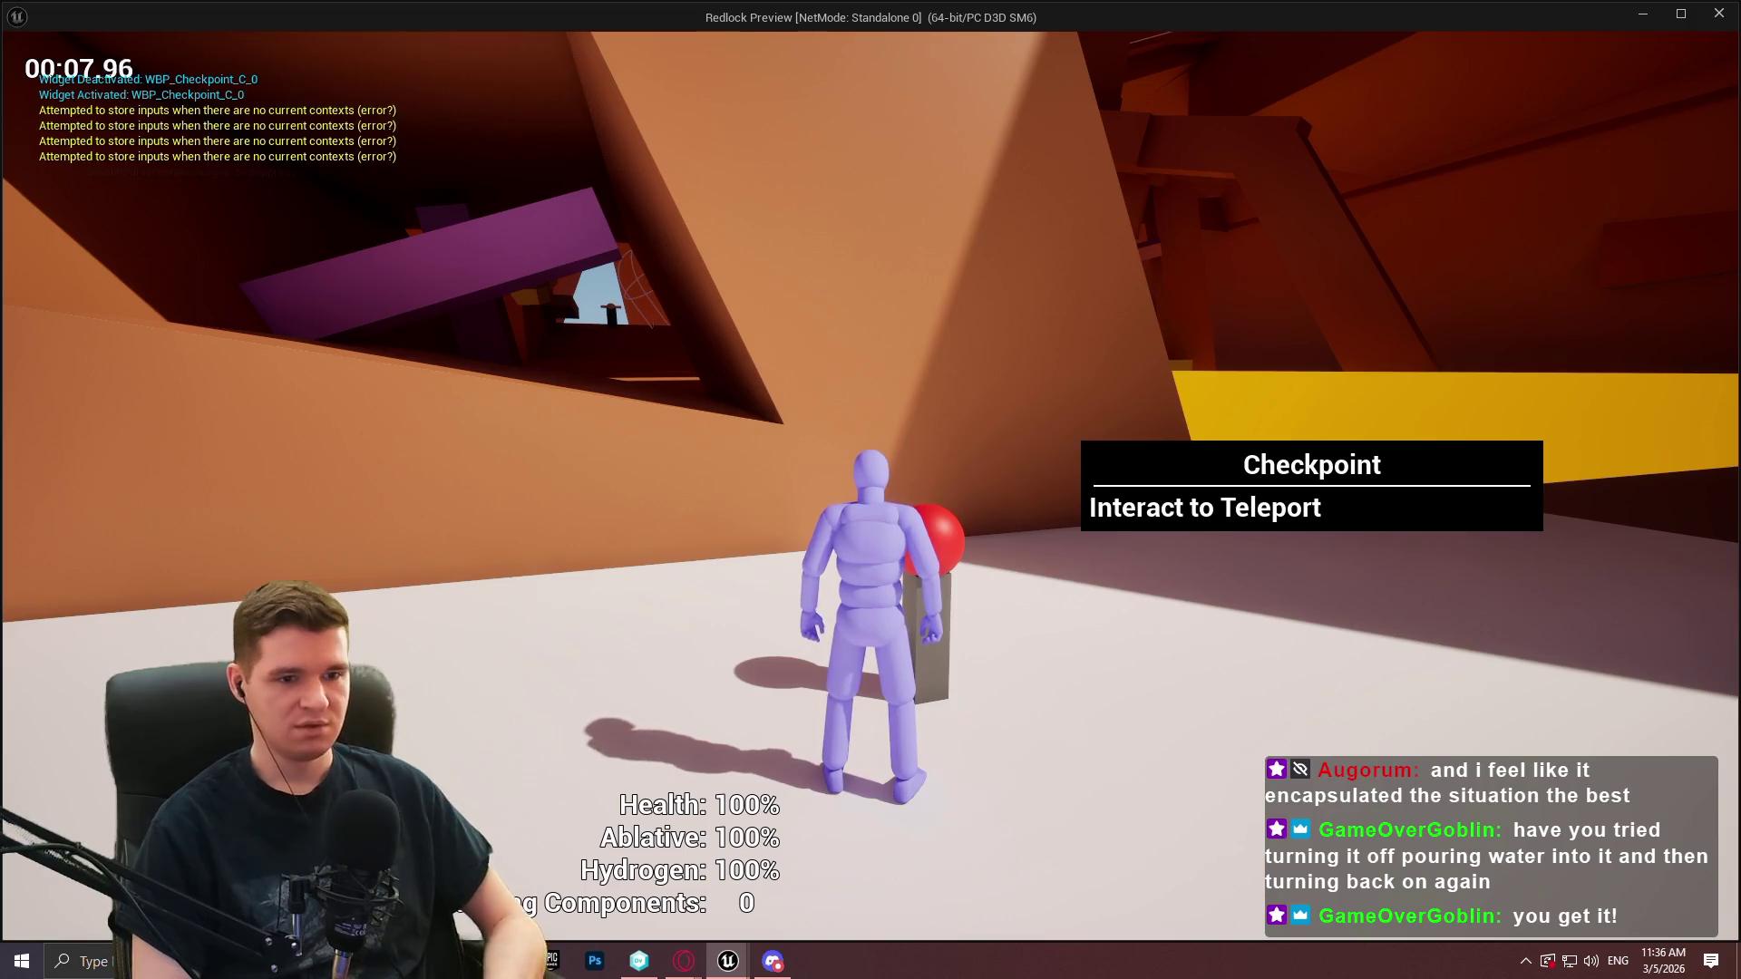
{"action": "key", "text": "Escape"}
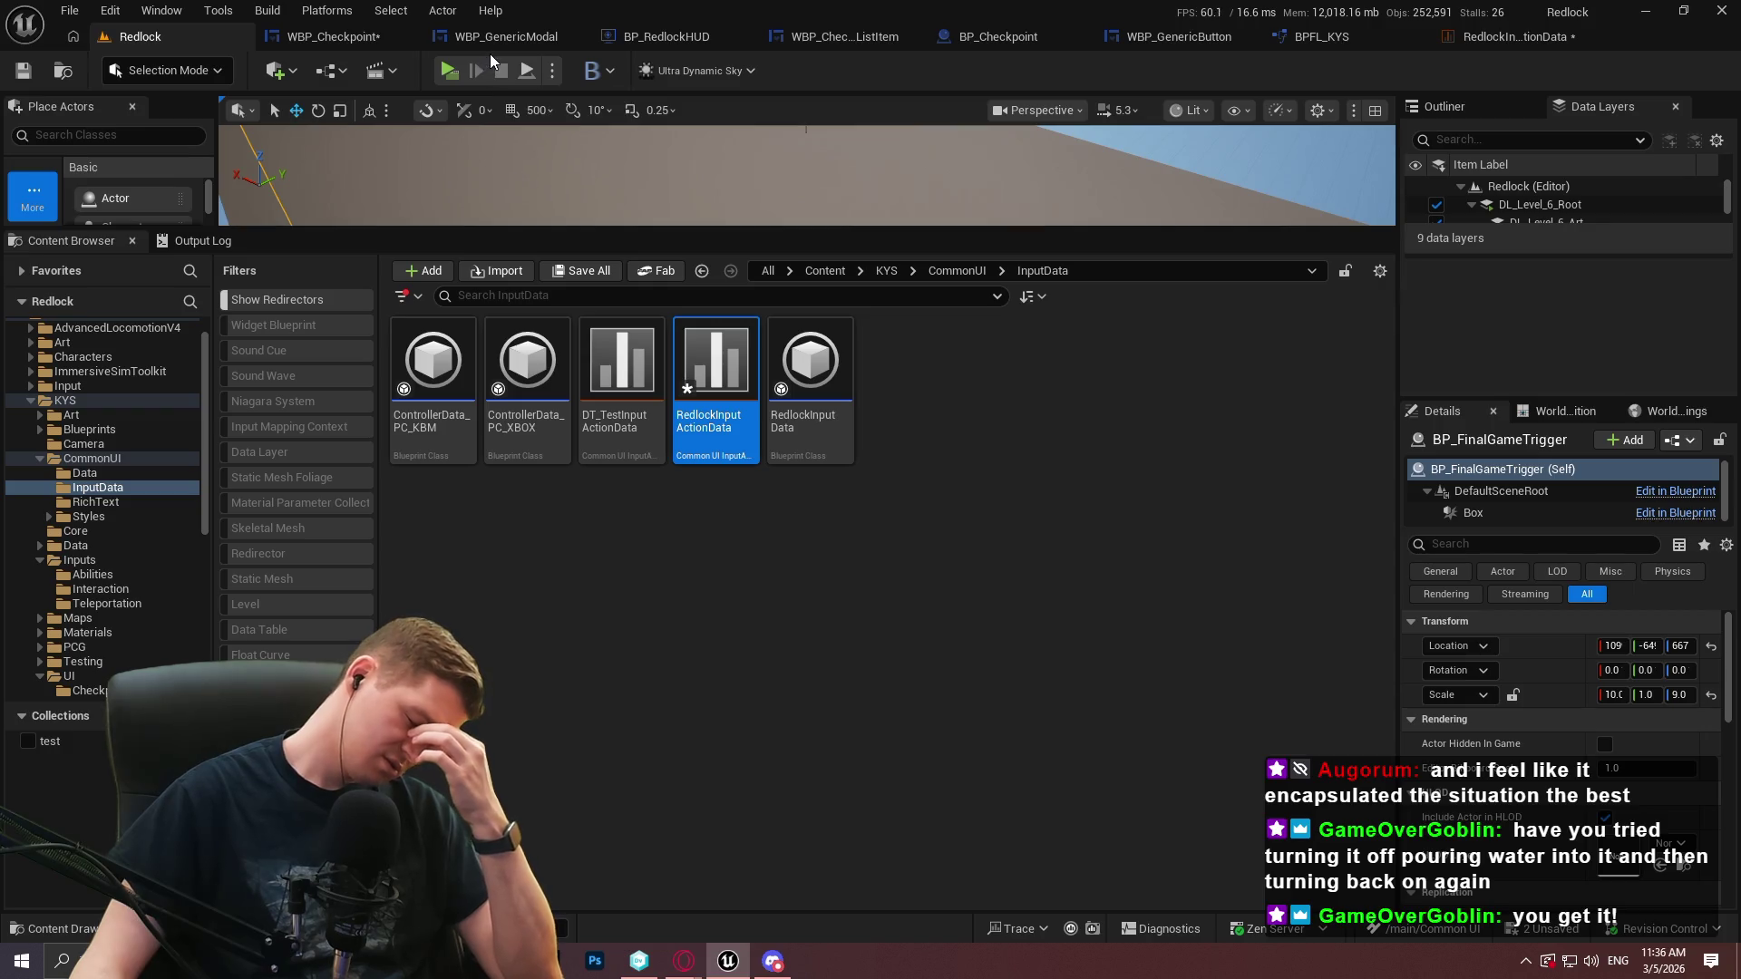
Remove the gamepad override from RedlockInputActionData and save the table after checking it out
{"action": "double_click", "coordinate": [715, 363]}
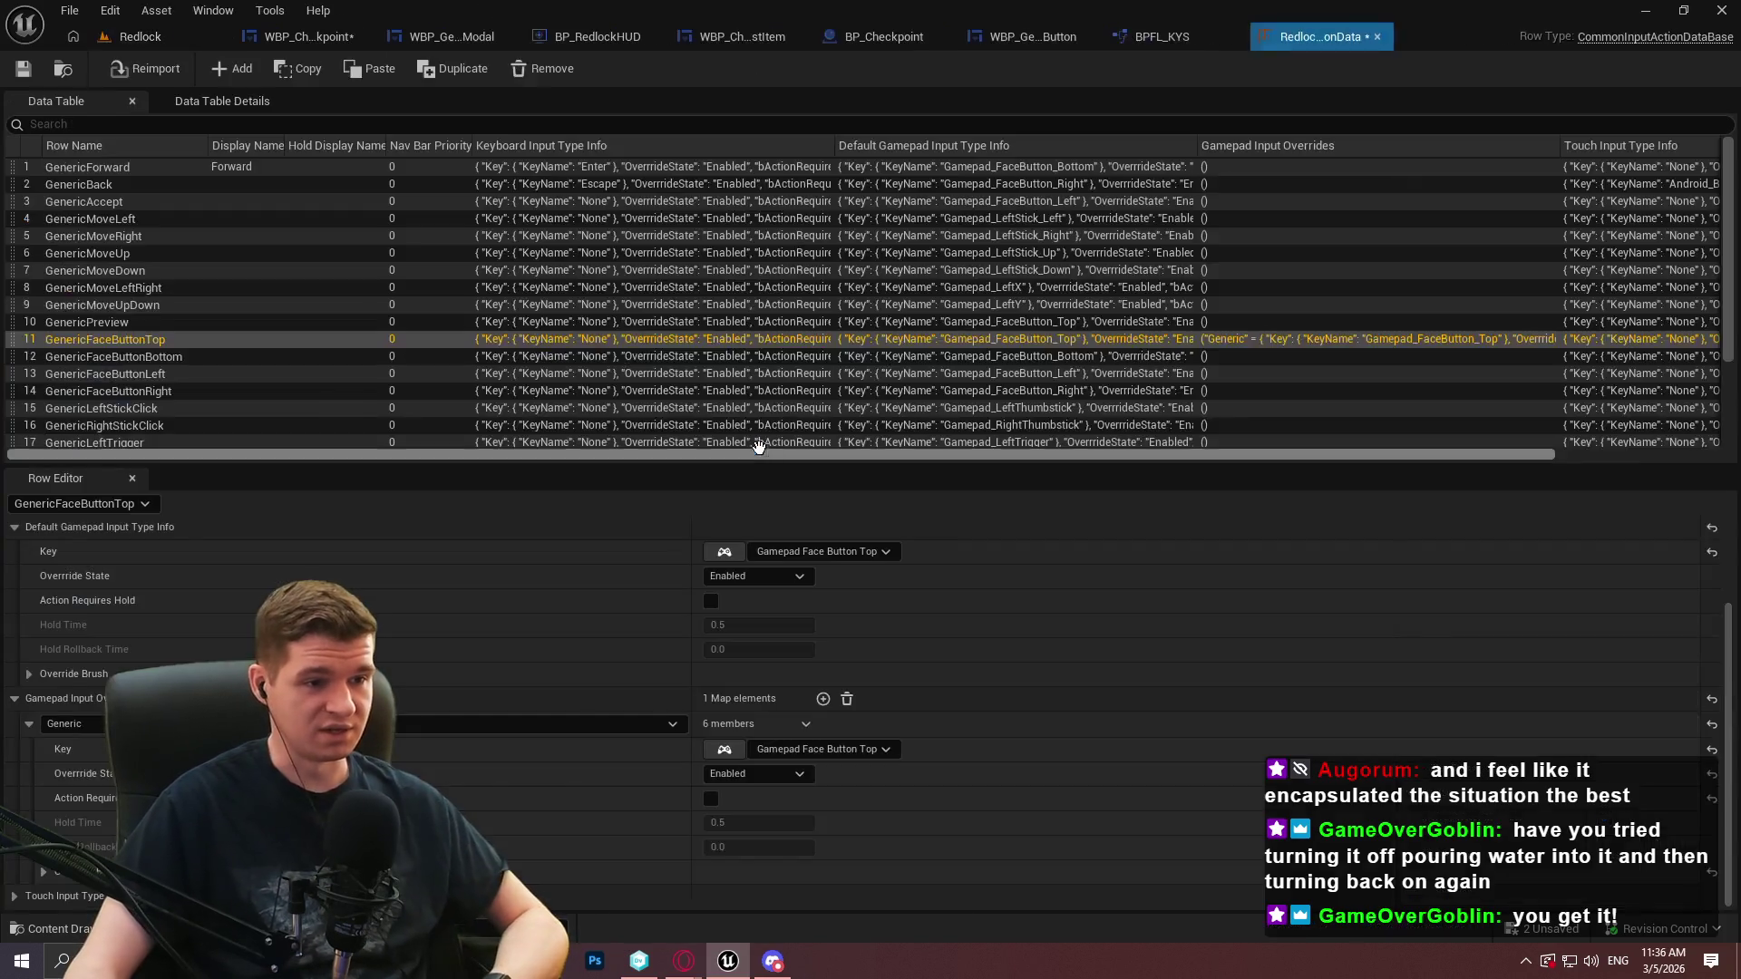
{"action": "left_click", "coordinate": [847, 699]}
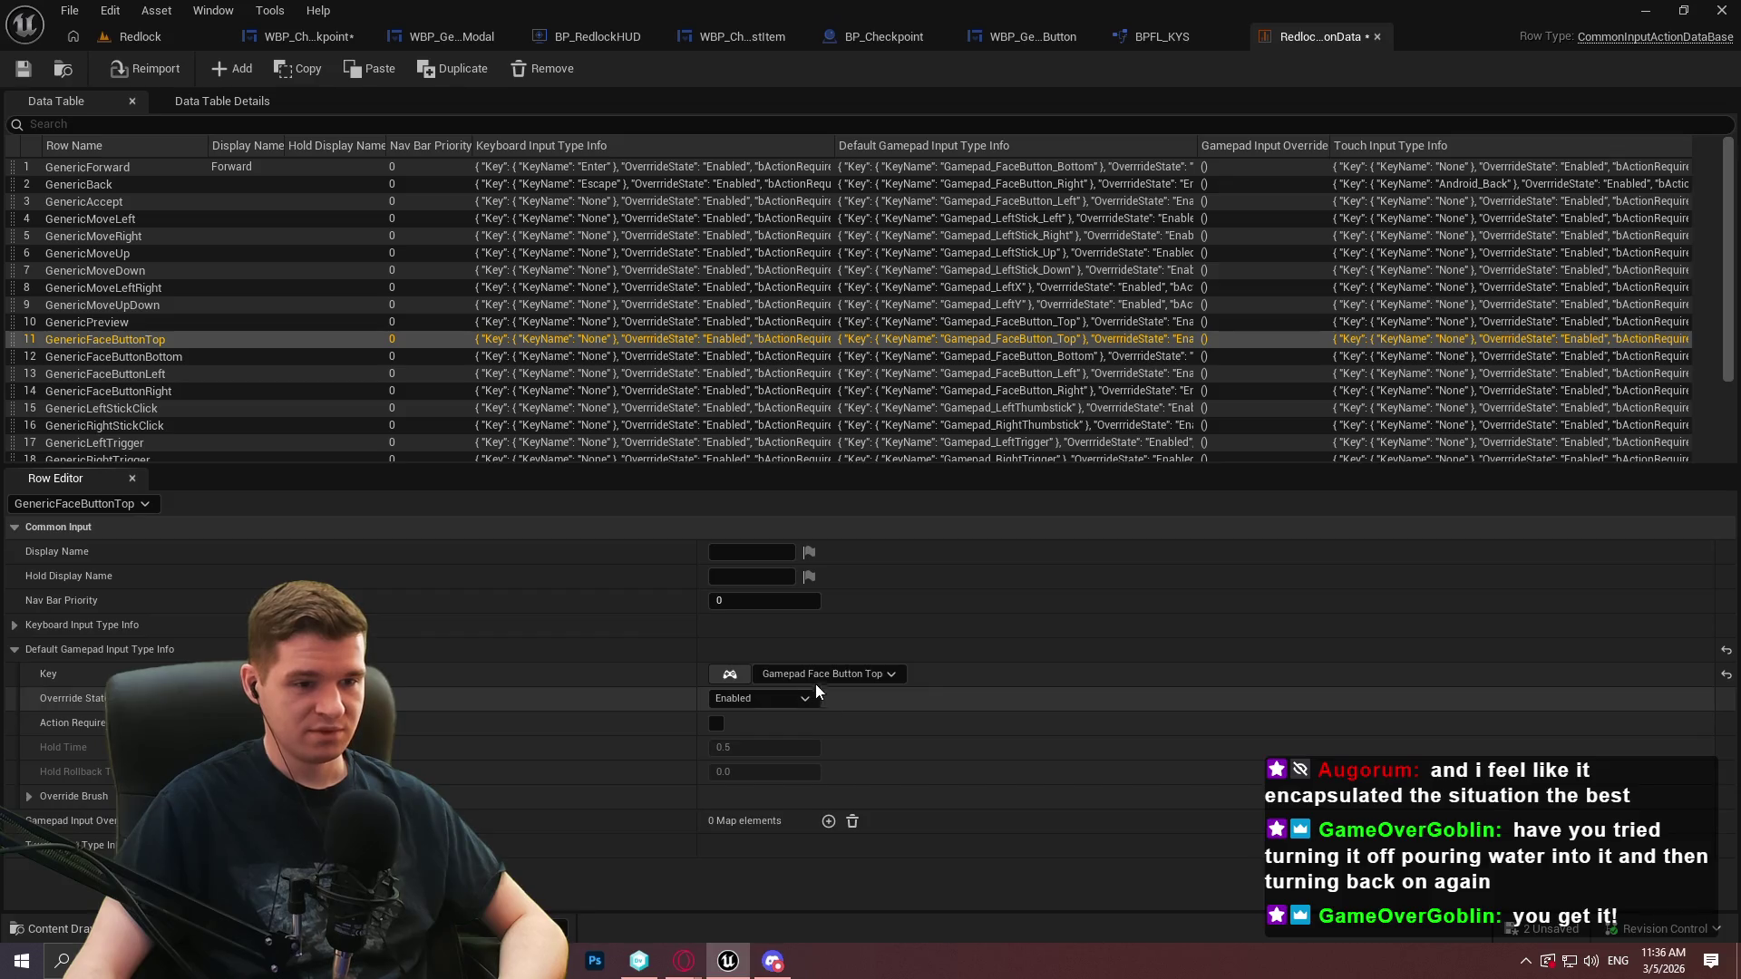
{"action": "left_click", "coordinate": [9, 73]}
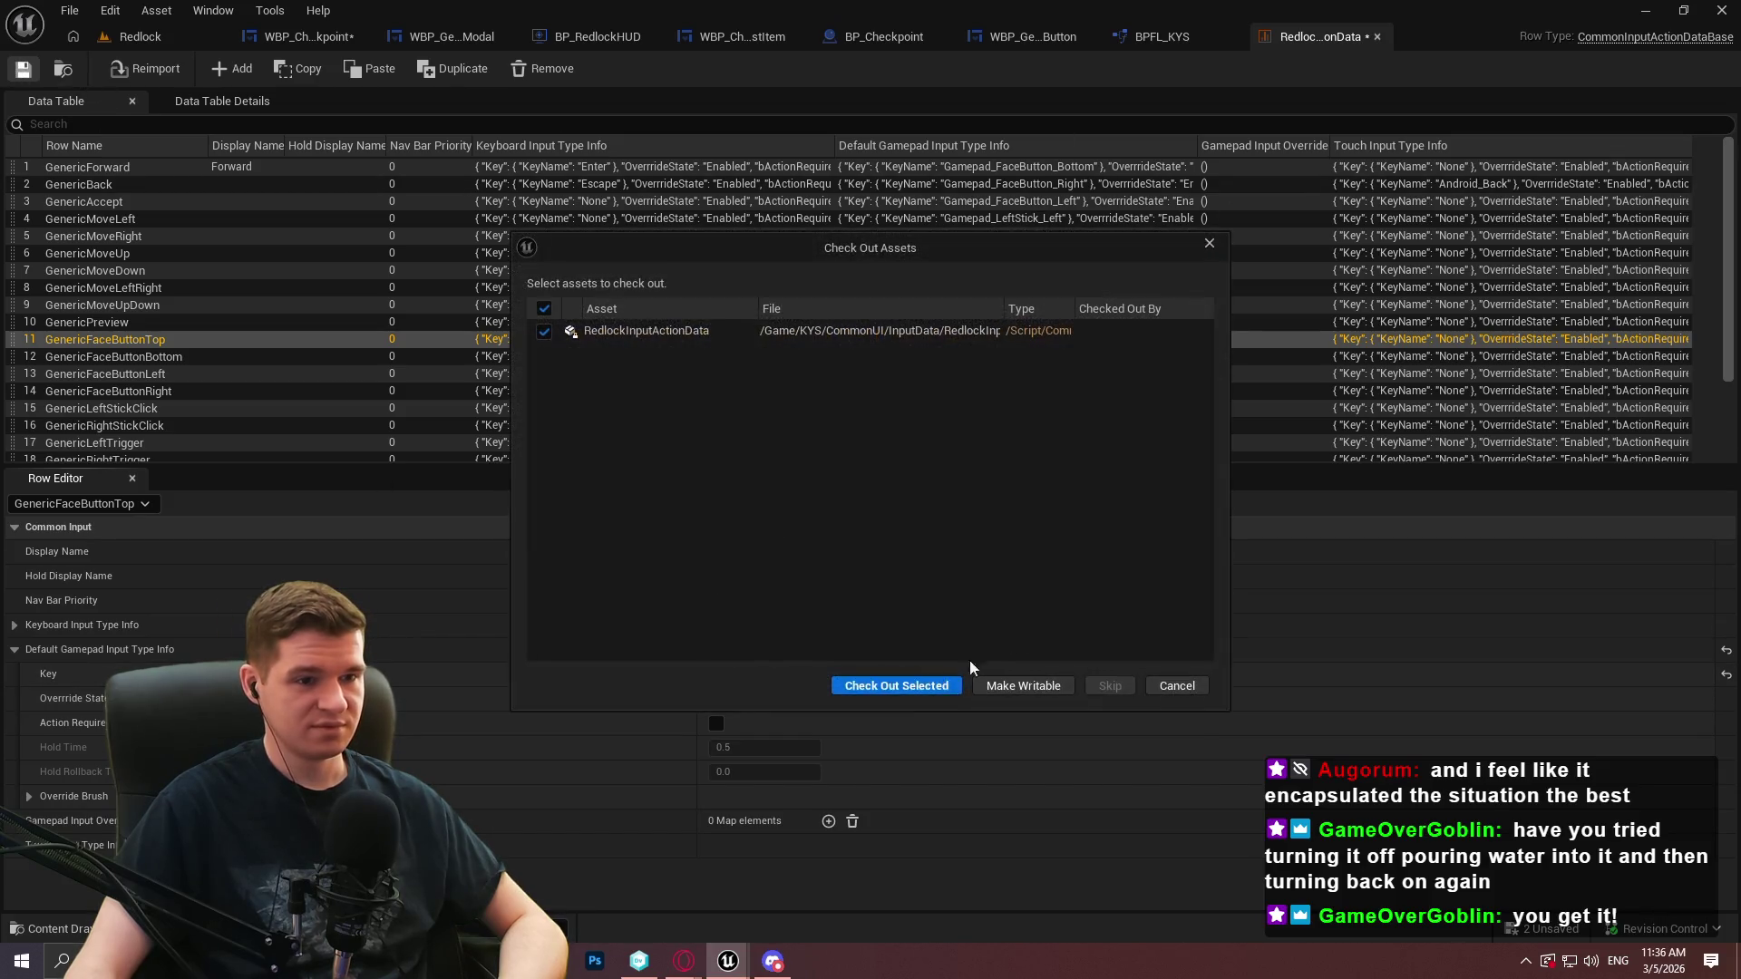
{"action": "left_click", "coordinate": [933, 686]}
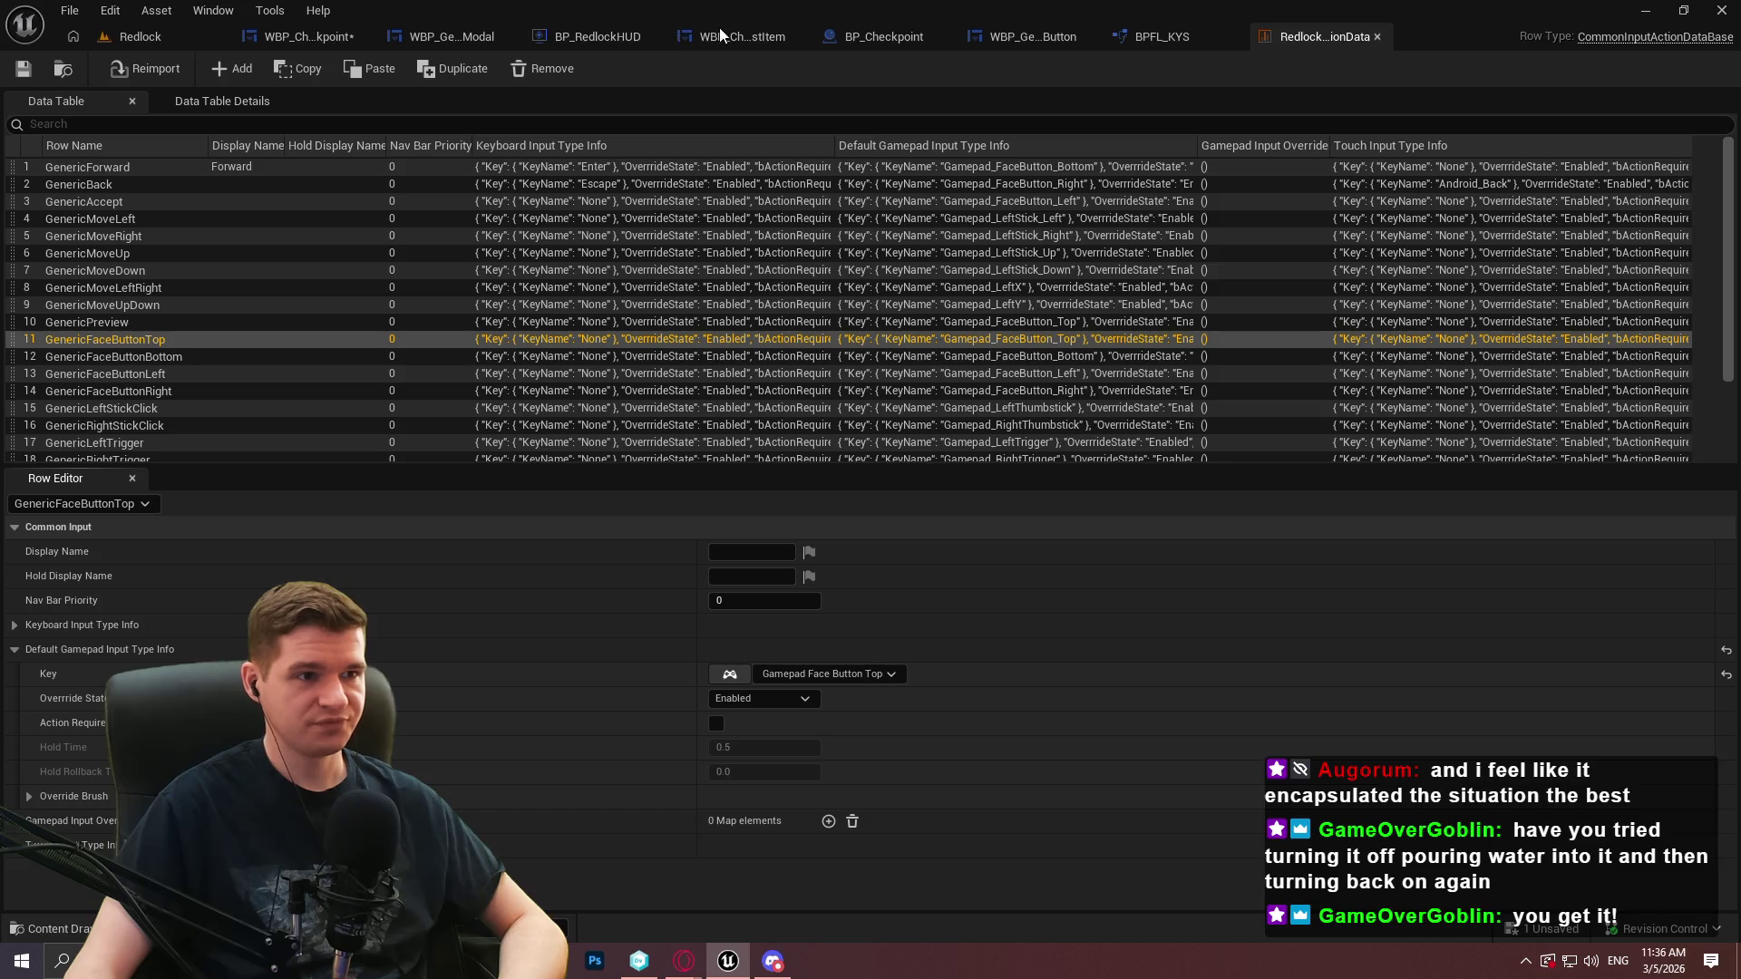
In WBP_Checkpoint, reset the Close button's Input Priority, Display in Action Bar and triggering input action
{"action": "left_click", "coordinate": [885, 37]}
{"action": "left_click", "coordinate": [299, 36]}
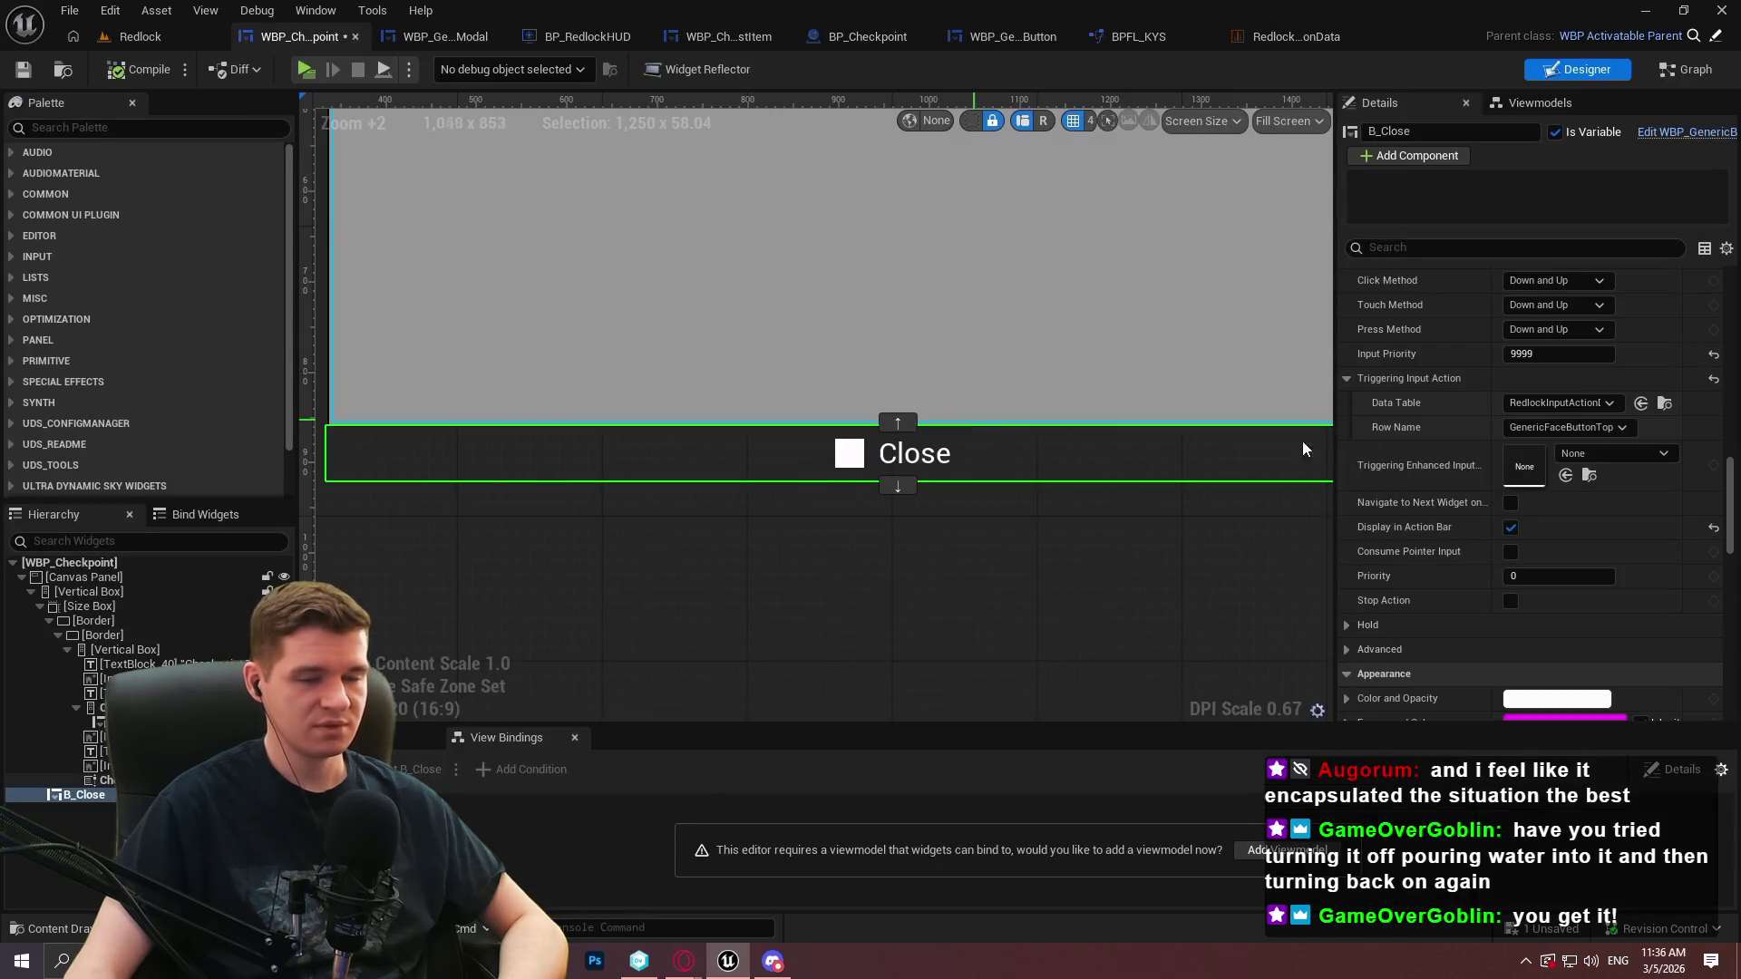
{"action": "left_click", "coordinate": [1714, 356]}
{"action": "left_click", "coordinate": [1714, 527]}
{"action": "scroll", "coordinate": [1732, 503], "scroll_direction": "up", "scroll_amount": 2}
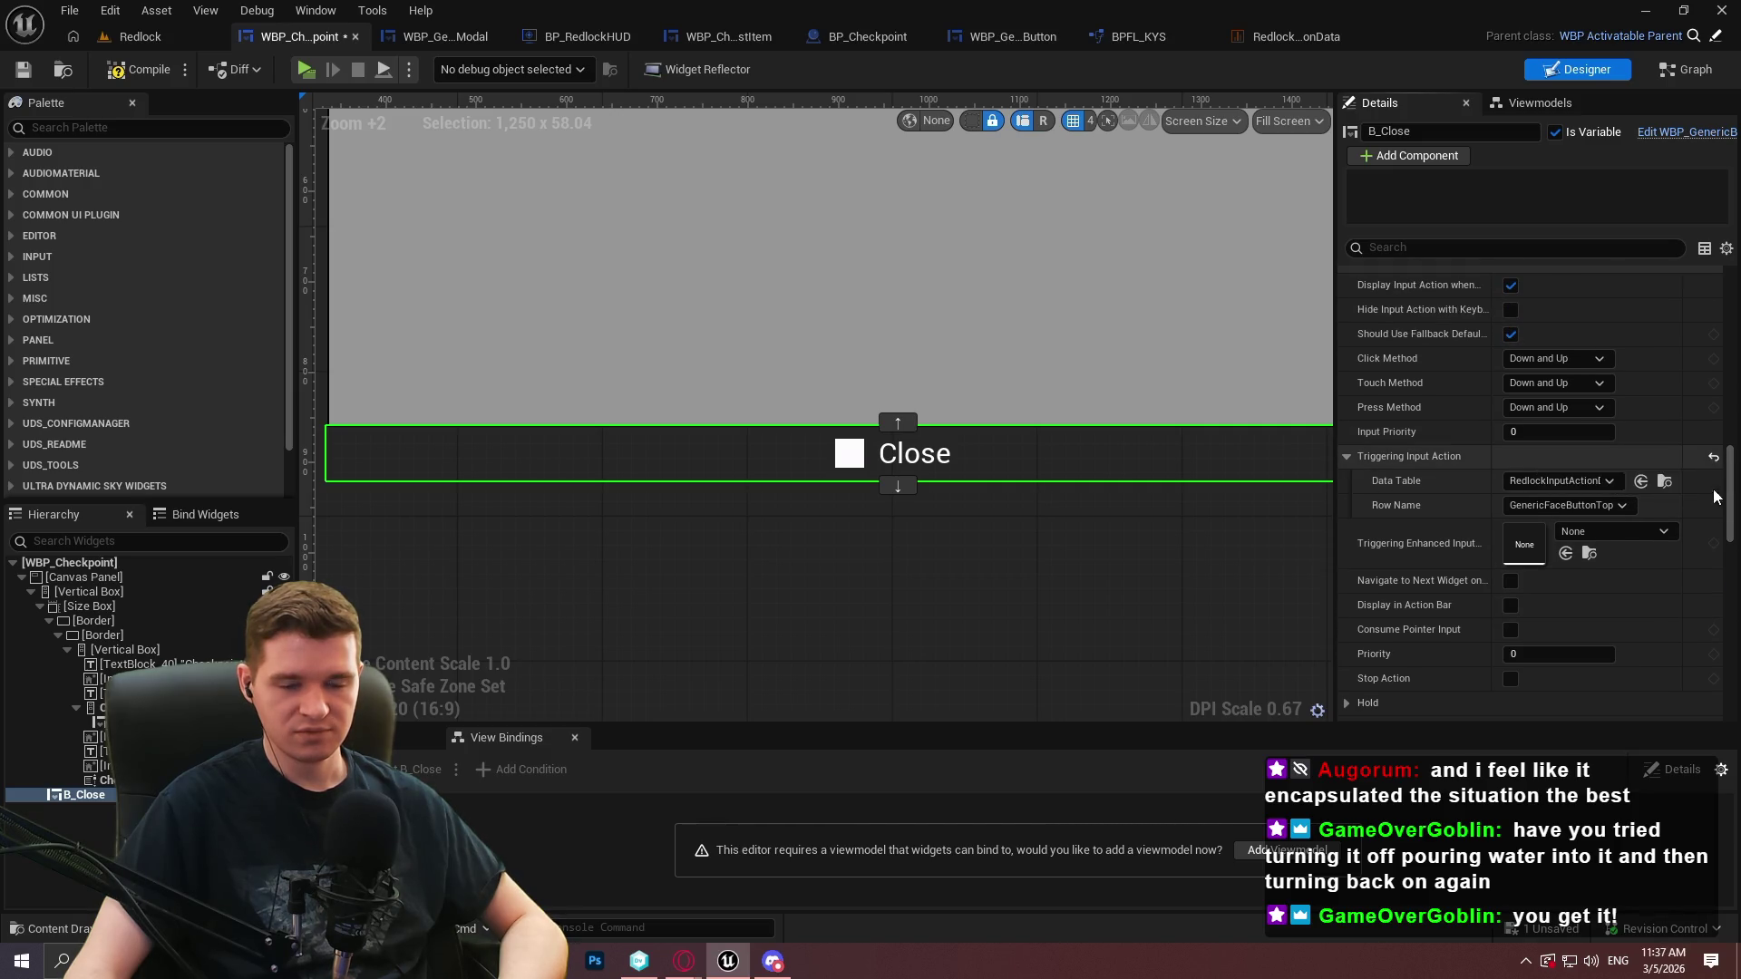
{"action": "left_click", "coordinate": [1715, 481]}
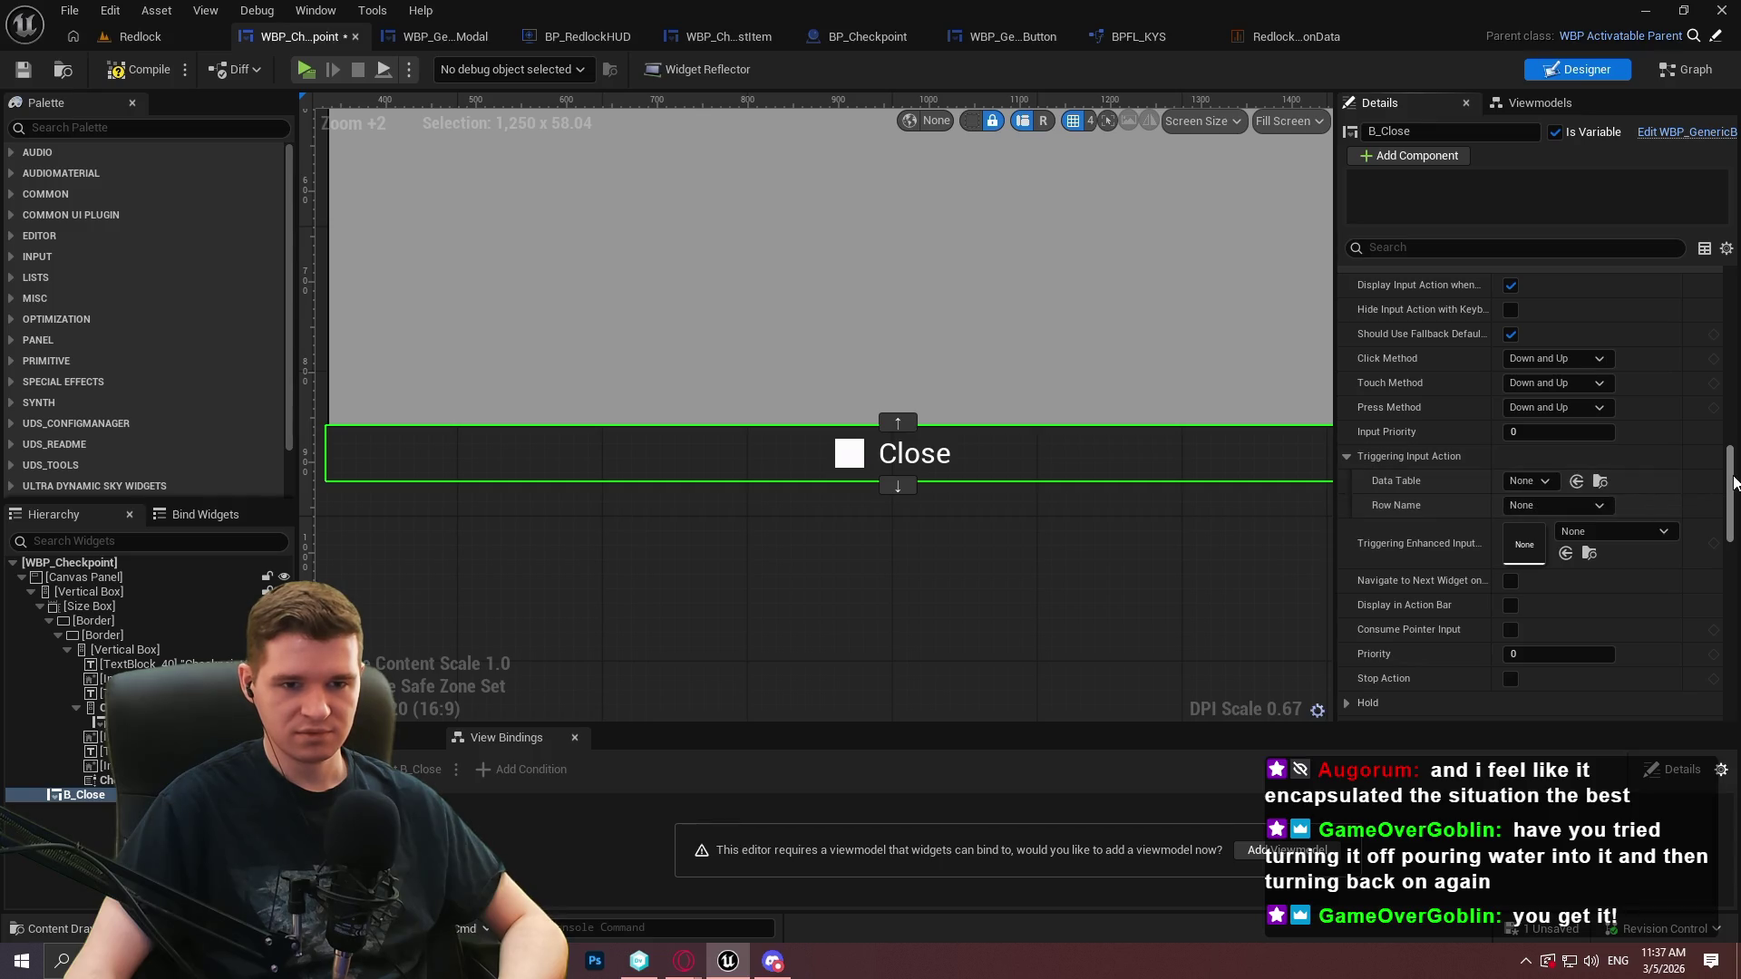
{"action": "scroll", "coordinate": [1509, 424], "scroll_direction": "up", "scroll_amount": 10}
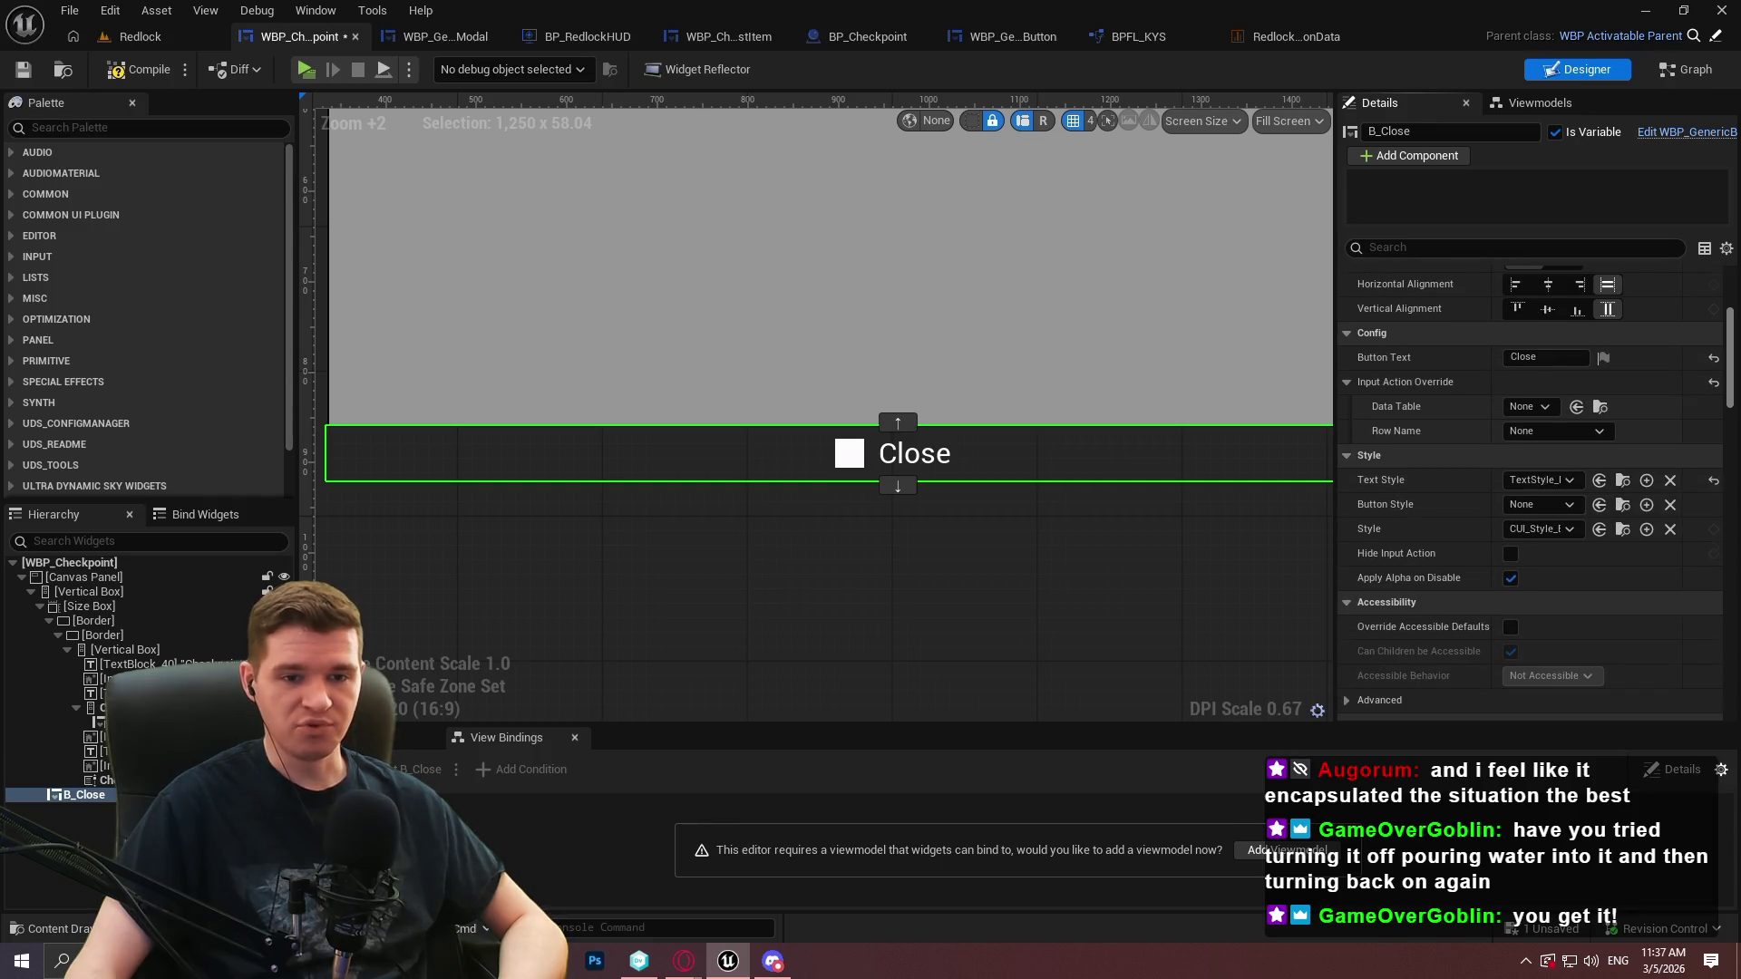
Set the Close button's input action override to RedlockInputActionData / GenericFaceButtonTop and compile
{"action": "left_click", "coordinate": [1527, 410]}
{"action": "scroll", "coordinate": [1640, 715], "scroll_direction": "down", "scroll_amount": 3}
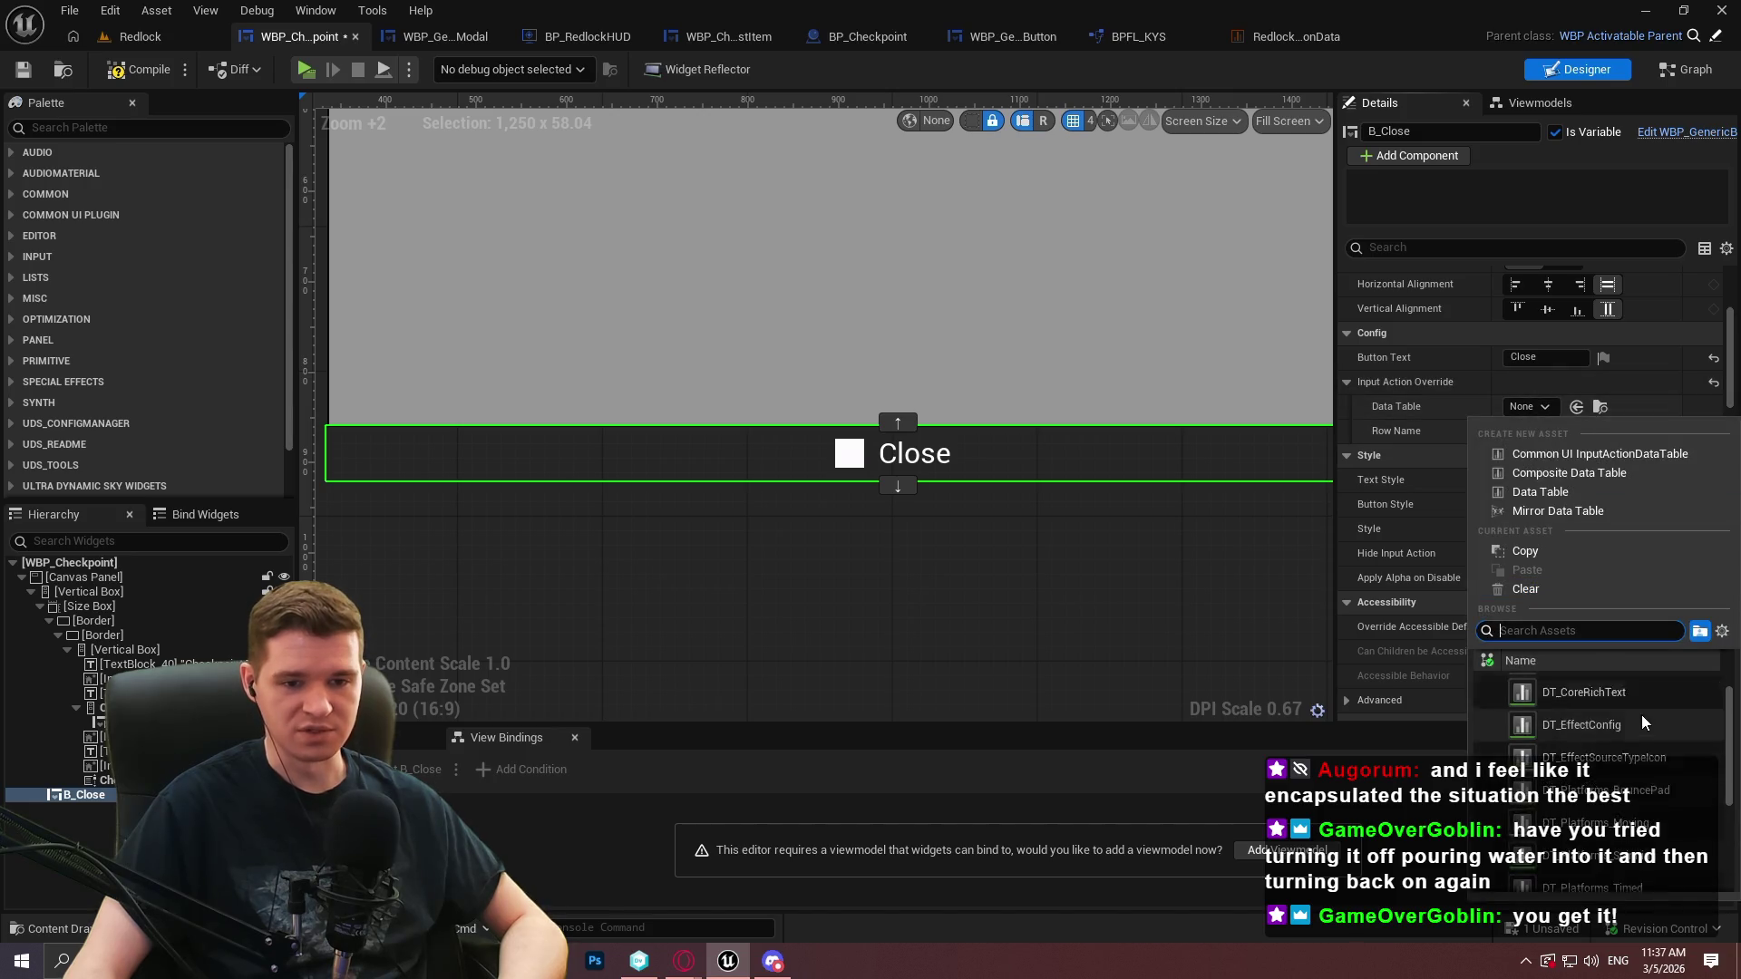
{"action": "scroll", "coordinate": [1632, 726], "scroll_direction": "down", "scroll_amount": 2}
{"action": "left_click", "coordinate": [1614, 719]}
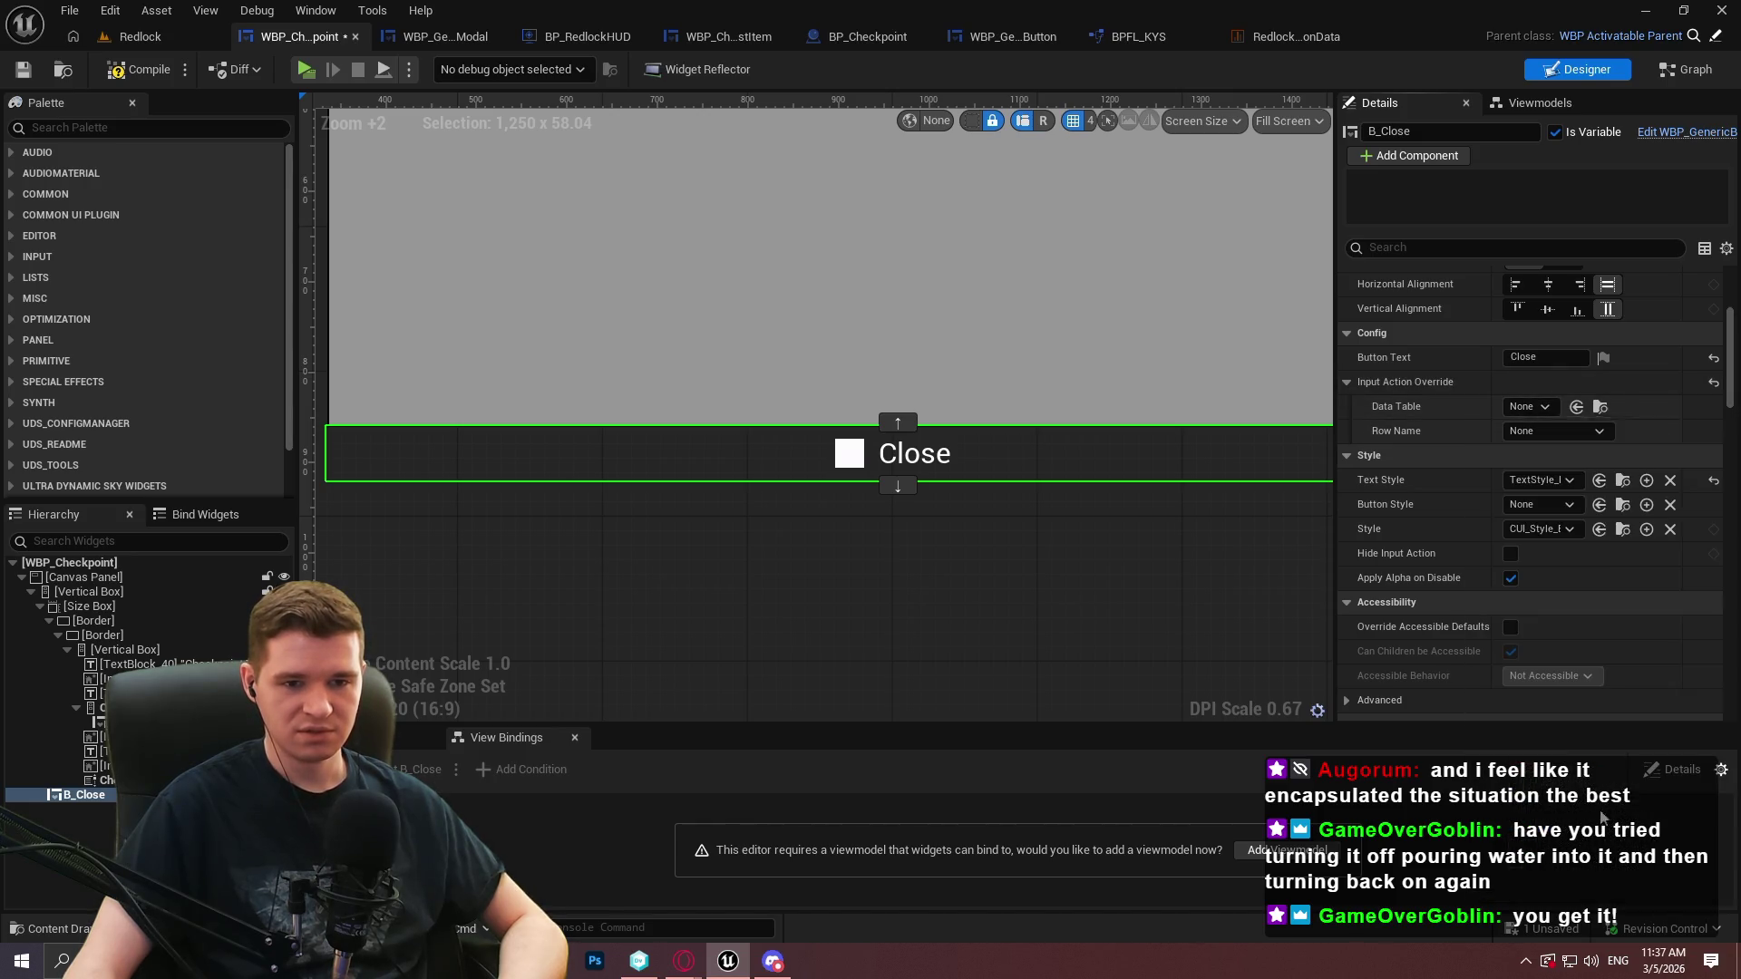
{"action": "left_click", "coordinate": [1553, 425]}
{"action": "left_click", "coordinate": [1608, 606]}
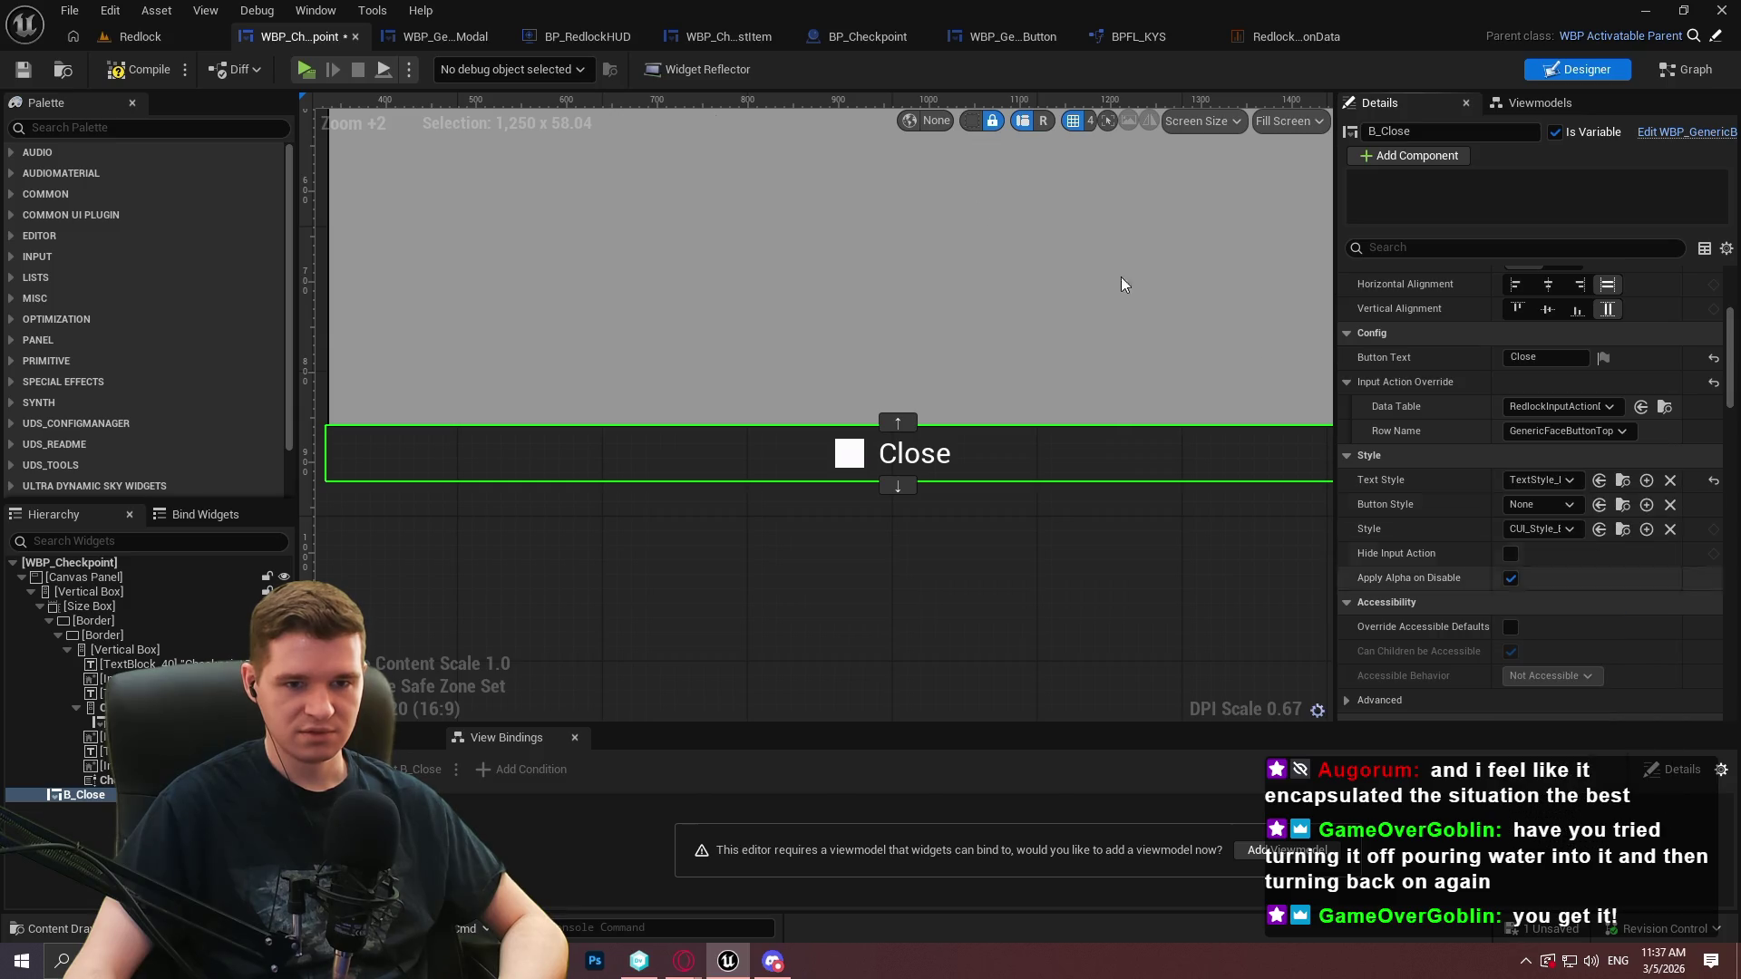
{"action": "key", "text": "F7"}
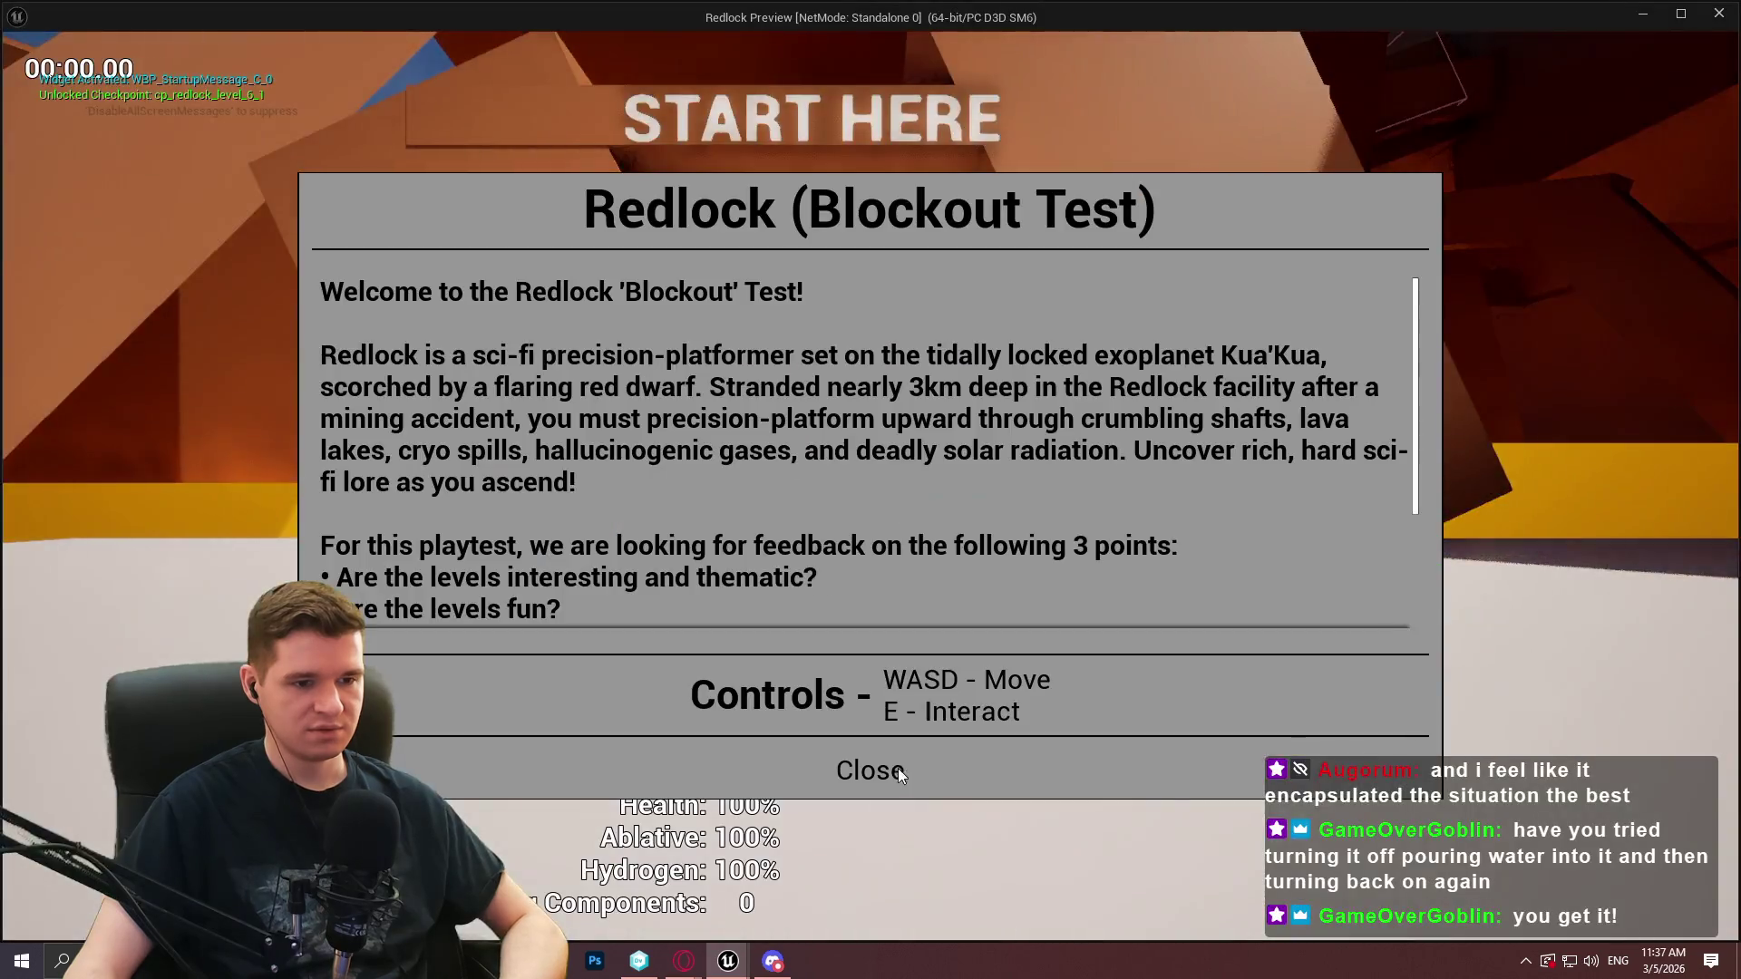
Walk to the checkpoint, open and close its teleport menu, then resume from the pause menu
{"action": "left_click", "coordinate": [898, 769]}
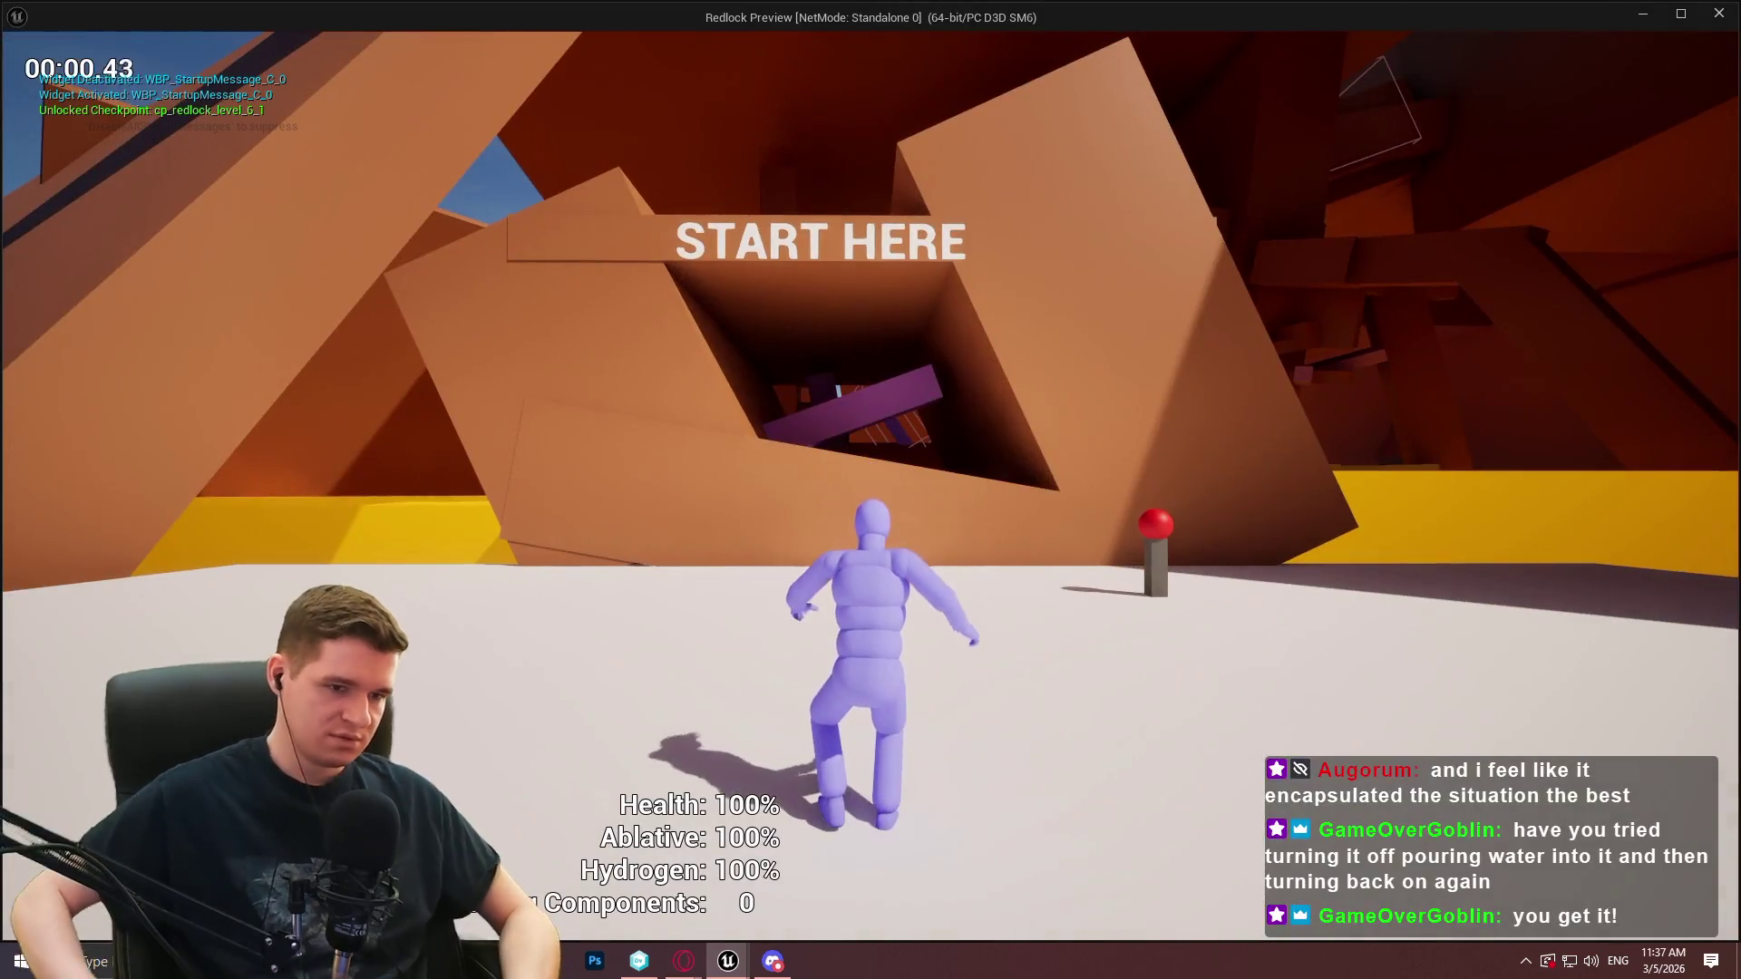
{"action": "key", "text": "w"}
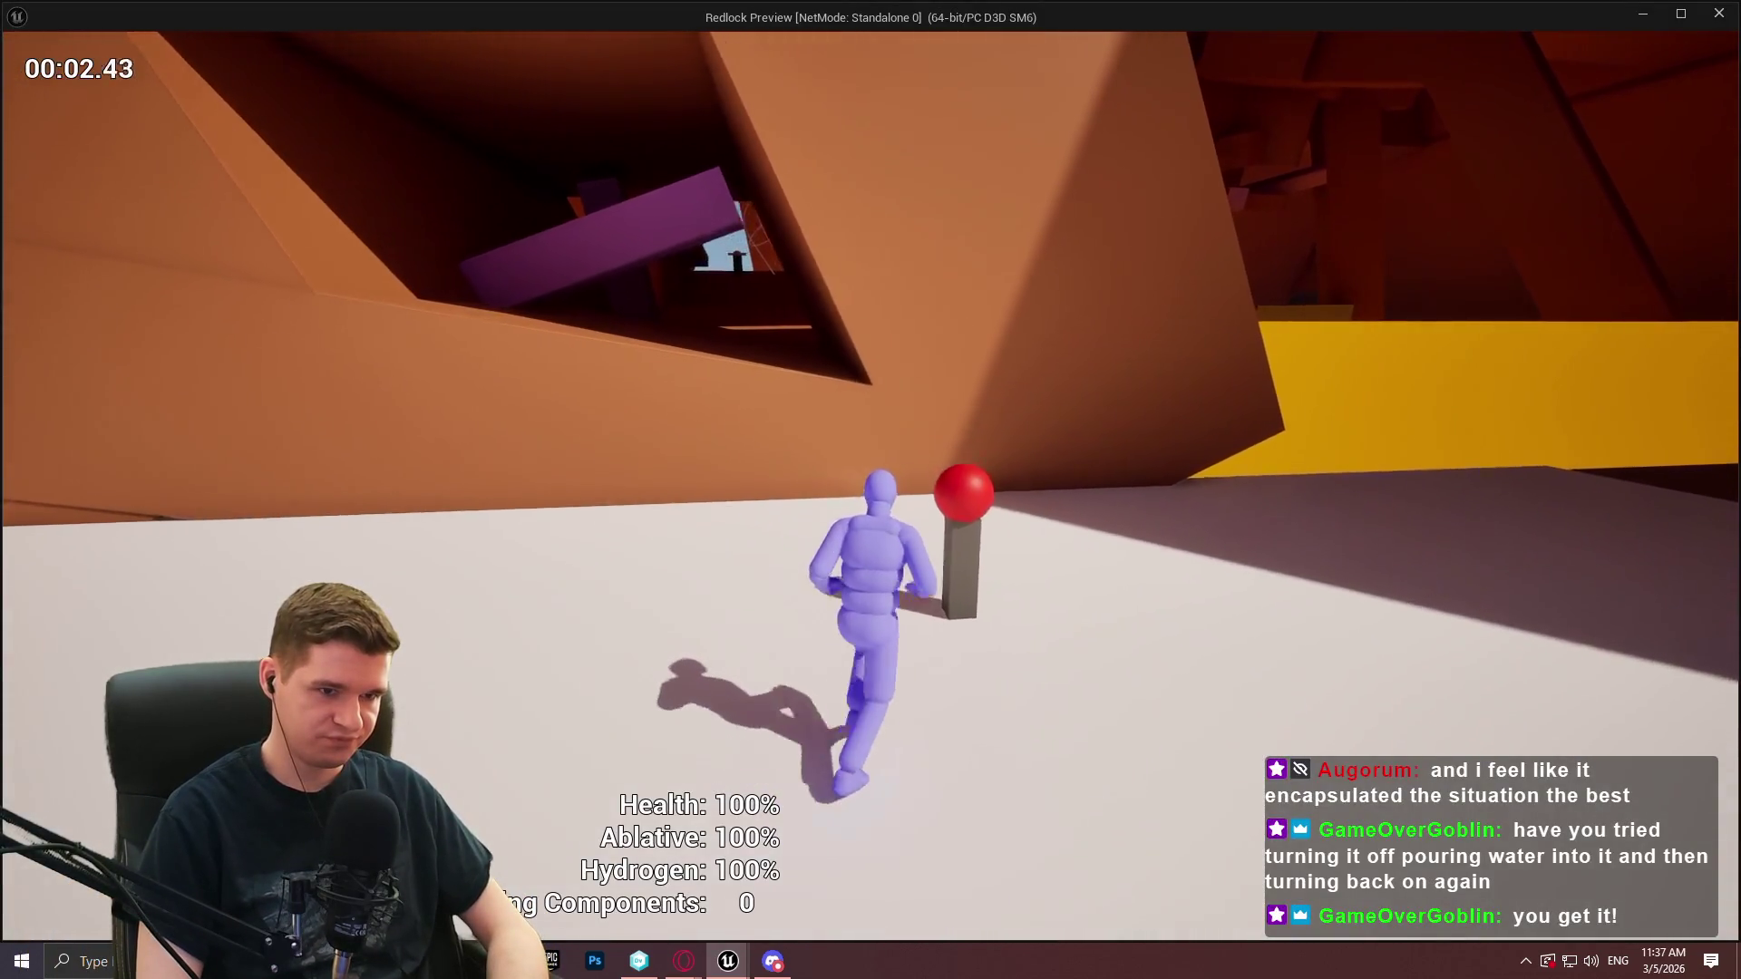
{"action": "key", "text": "e"}
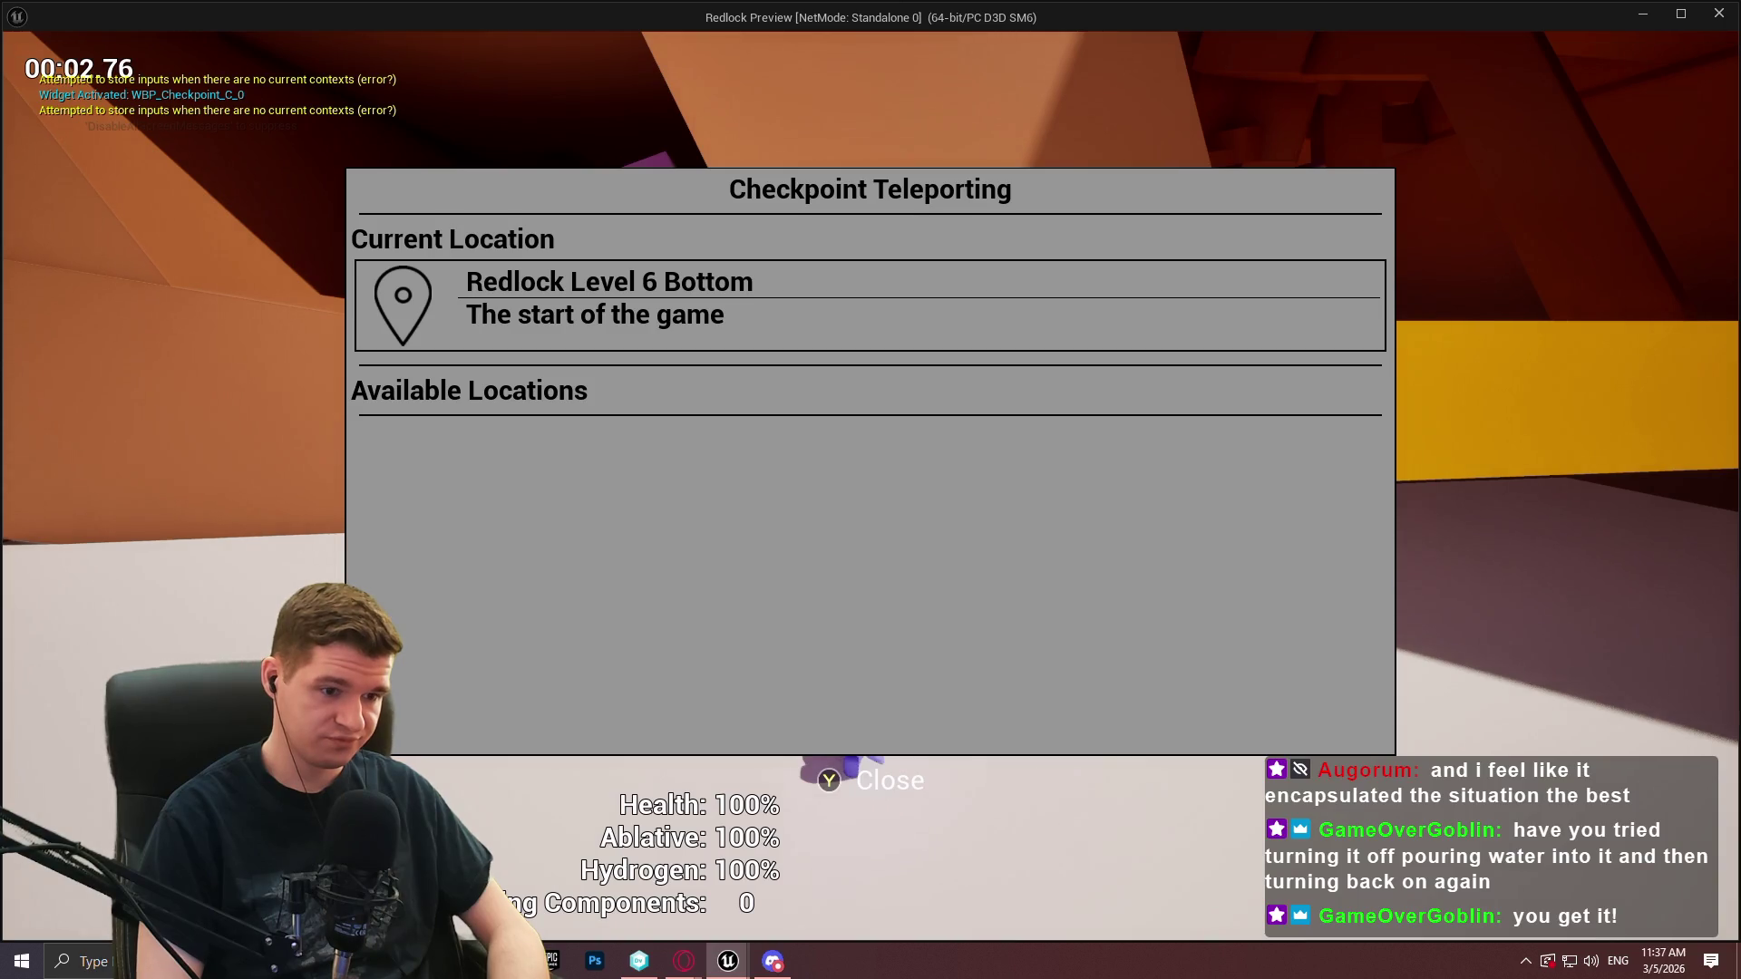
{"action": "key", "text": "Escape"}
{"action": "key", "text": "Escape"}
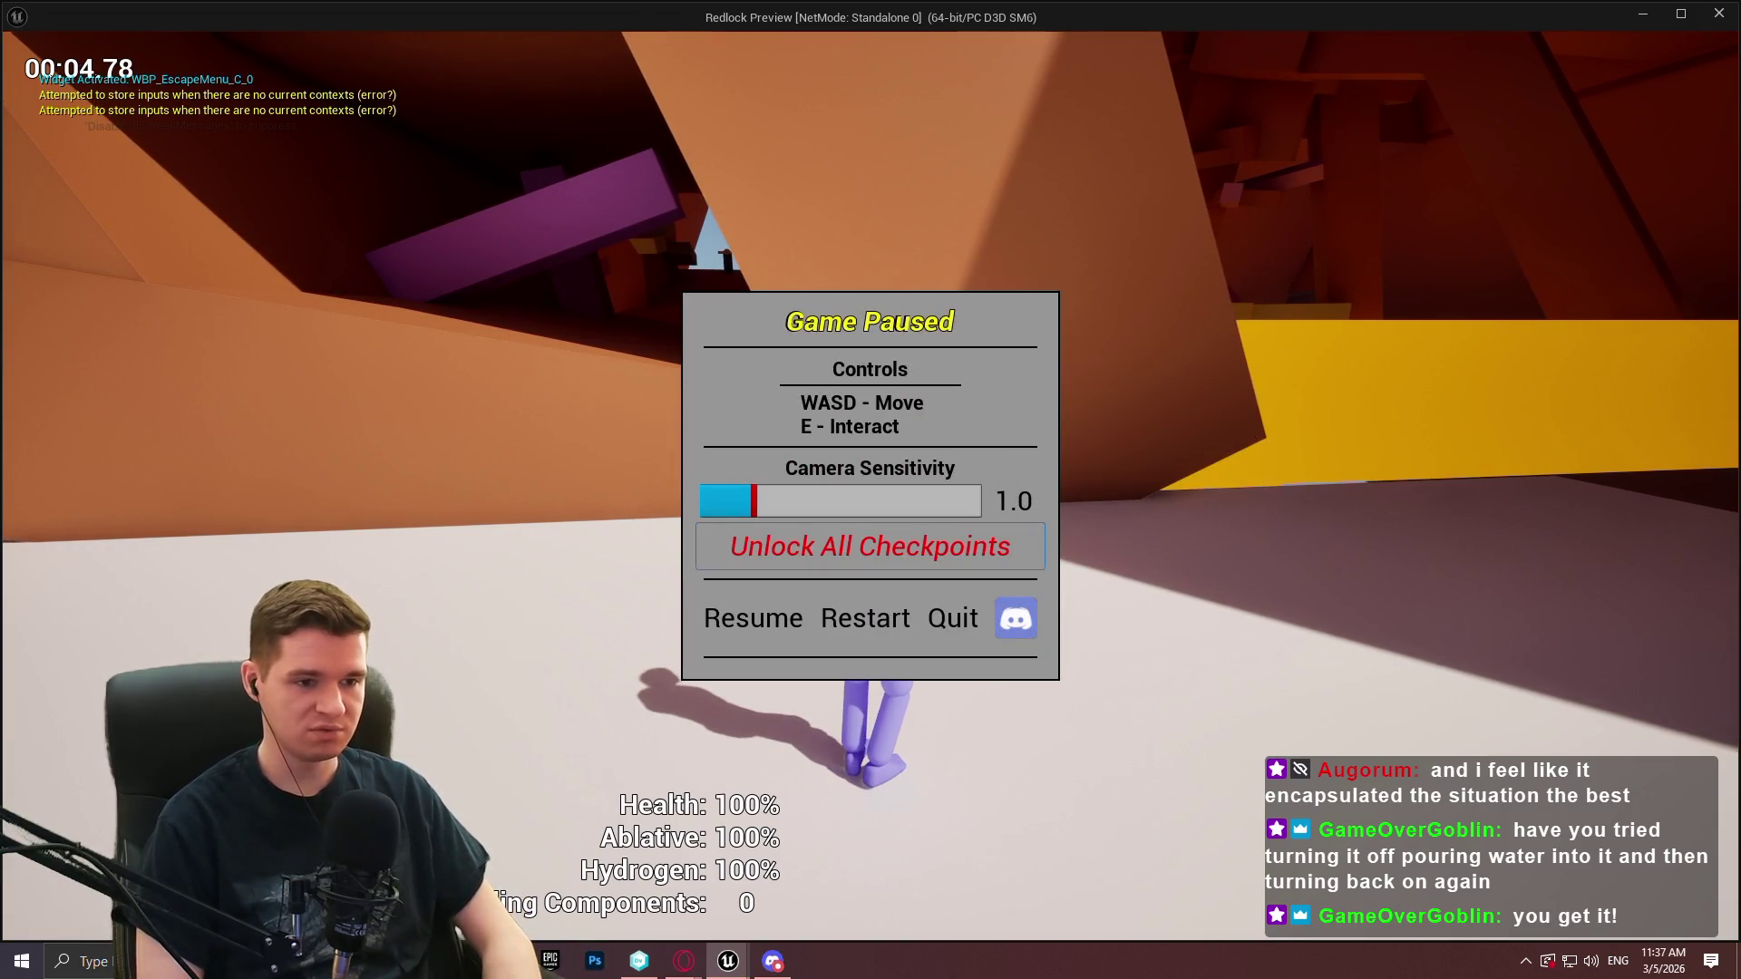
{"action": "key", "text": "Escape"}
Reopen the teleport menu and test focus moving up and down between the Teleport buttons
{"action": "key", "text": "e"}
{"action": "key", "text": "Down"}
{"action": "key", "text": "Up"}
{"action": "key", "text": "Down"}
{"action": "key", "text": "Up"}
{"action": "key", "text": "Down"}
{"action": "key", "text": "Up"}
{"action": "key", "text": "Down"}
{"action": "key", "text": "Up"}
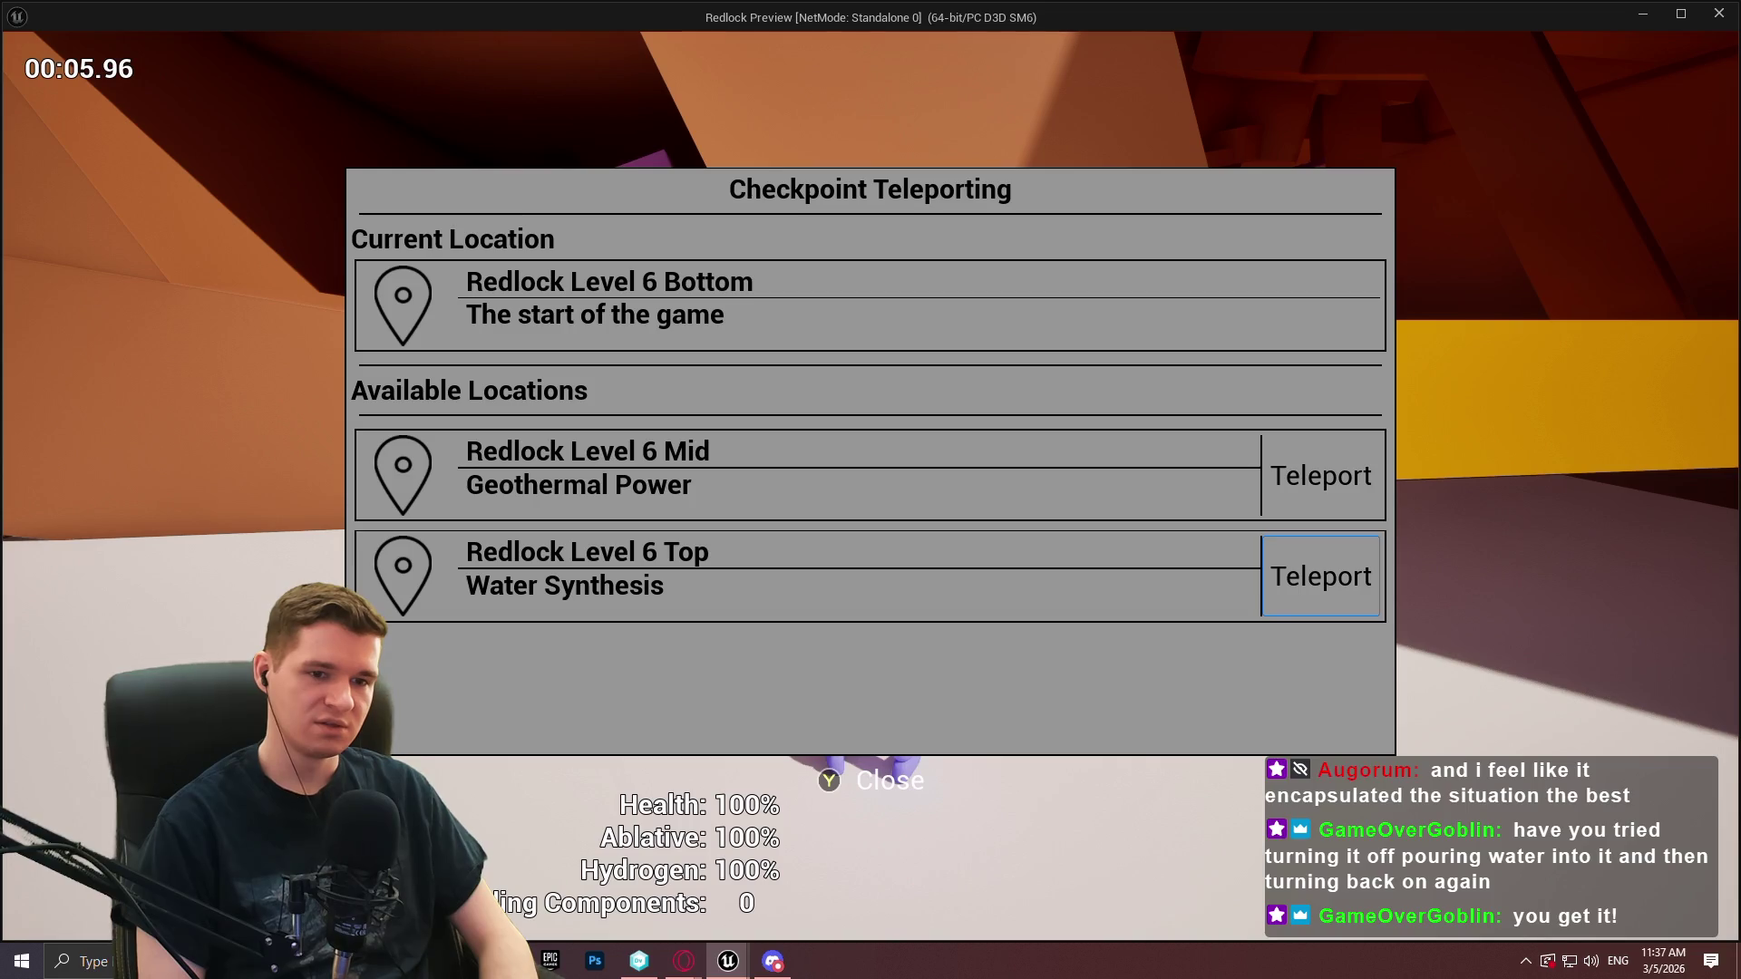
Teleport to the lava area, open the Geothermal Power checkpoint menu, then stop the preview
{"action": "key", "text": "Return"}
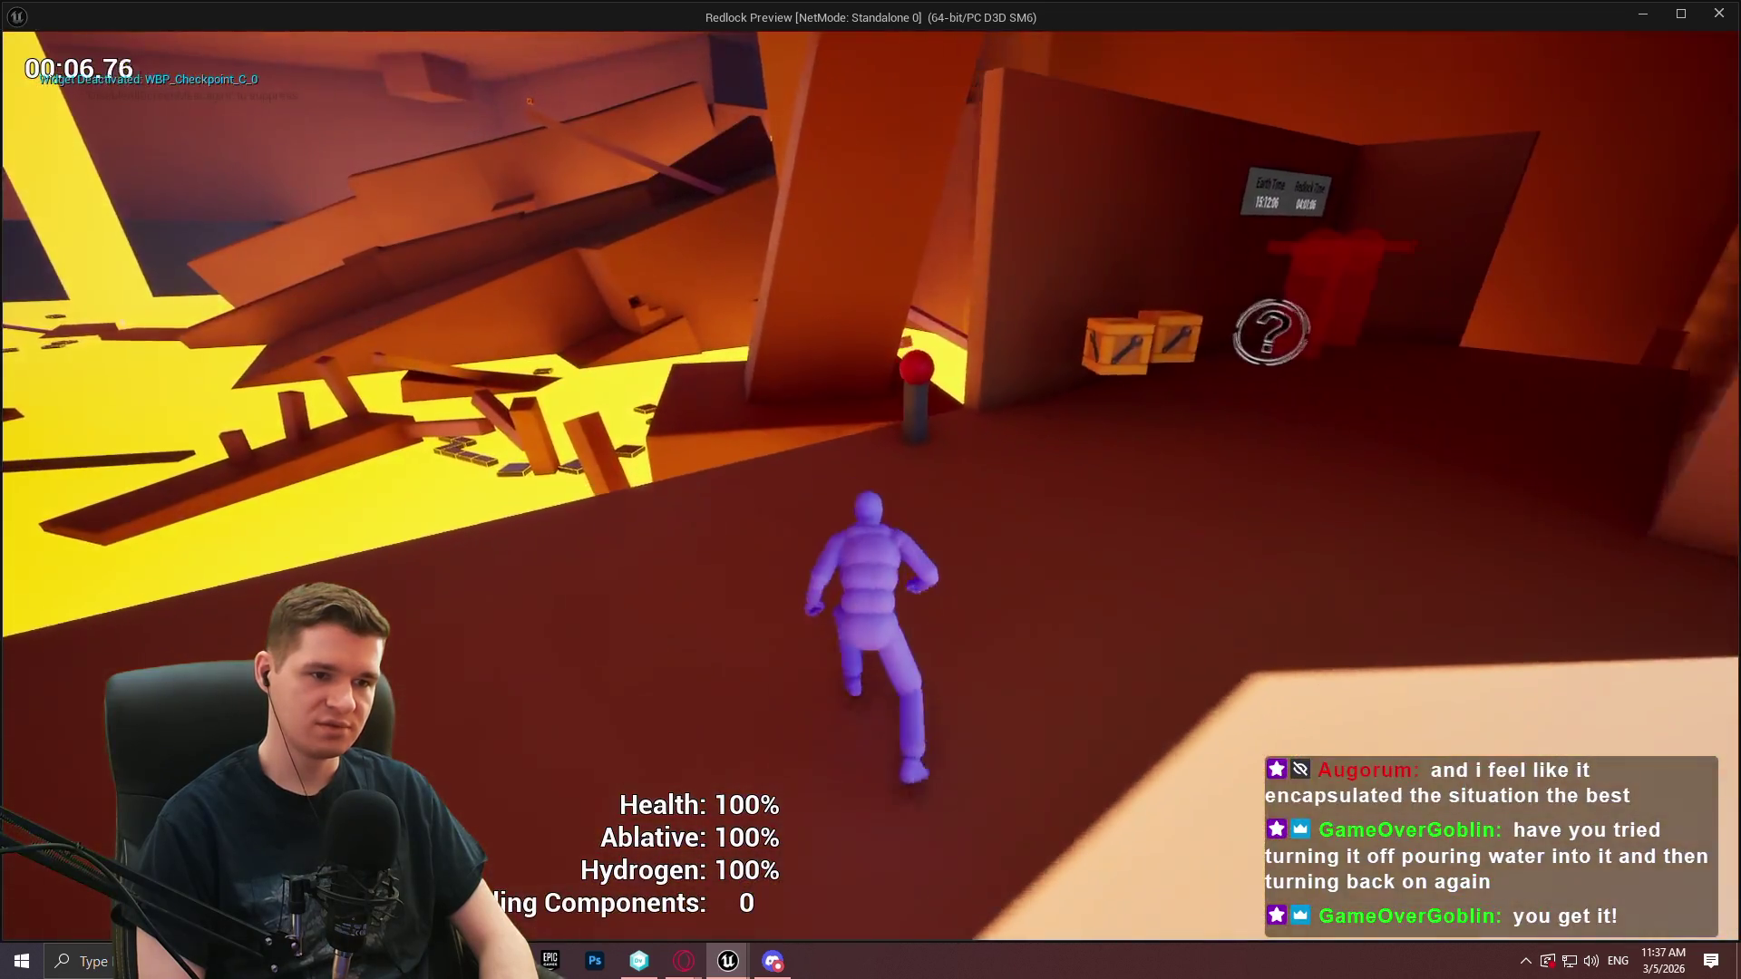
{"action": "key", "text": "e"}
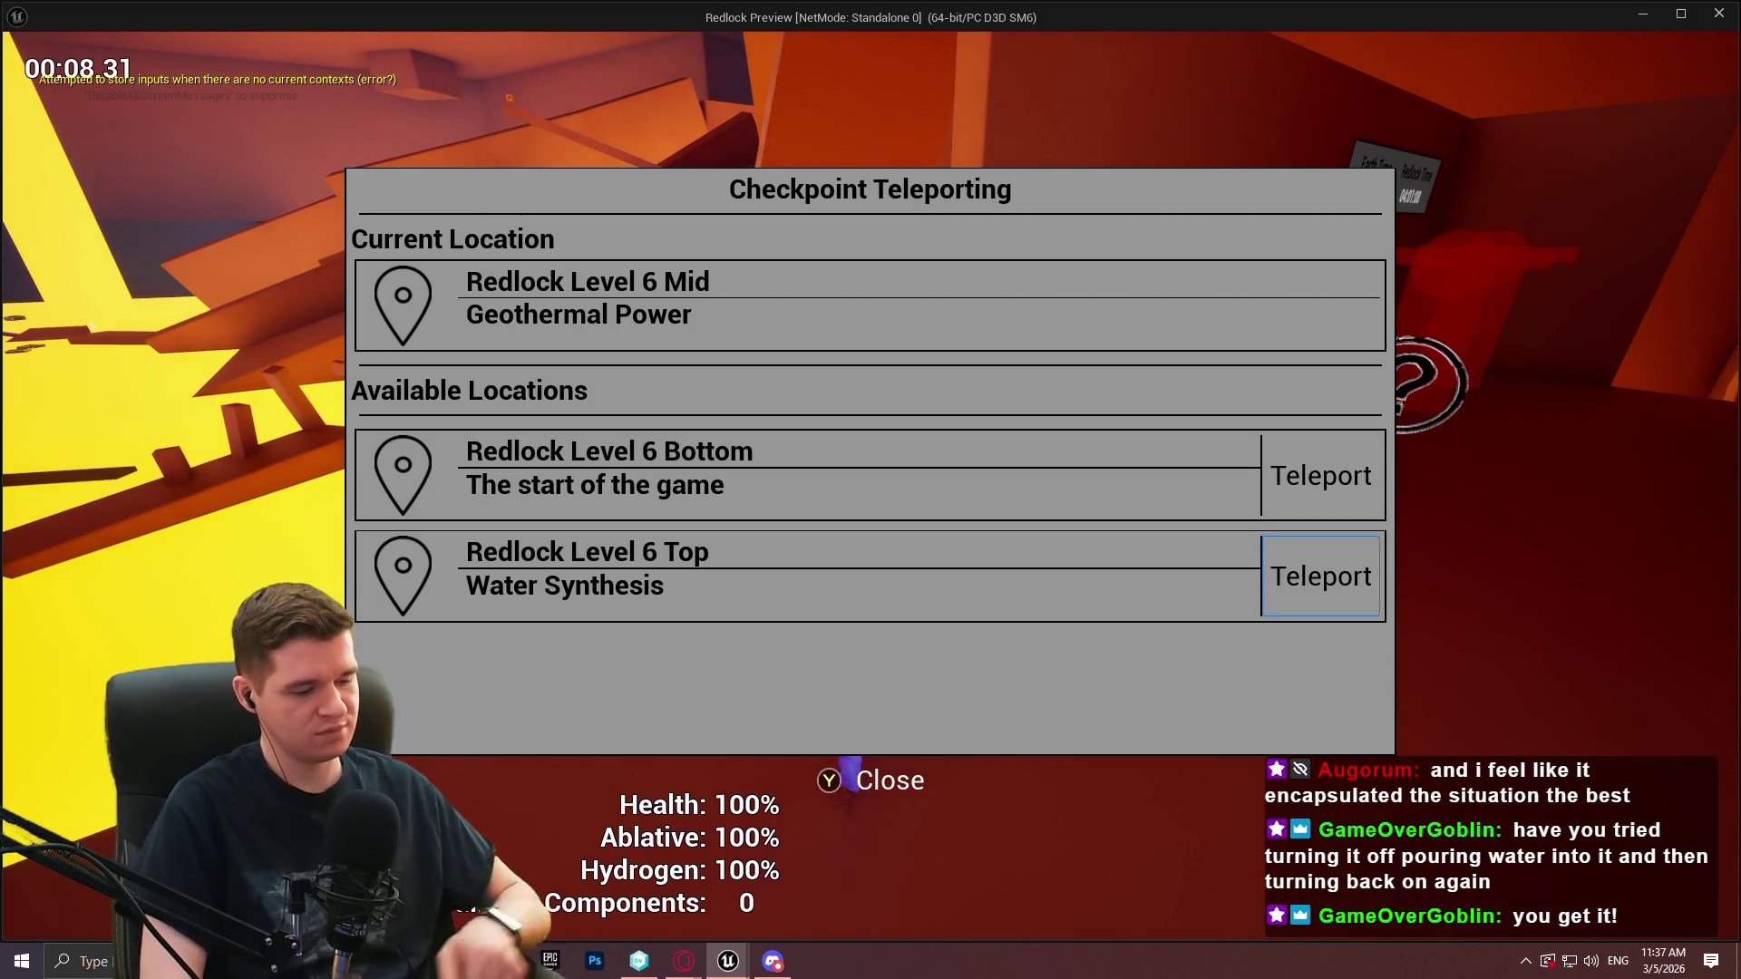
{"action": "key", "text": "Escape"}
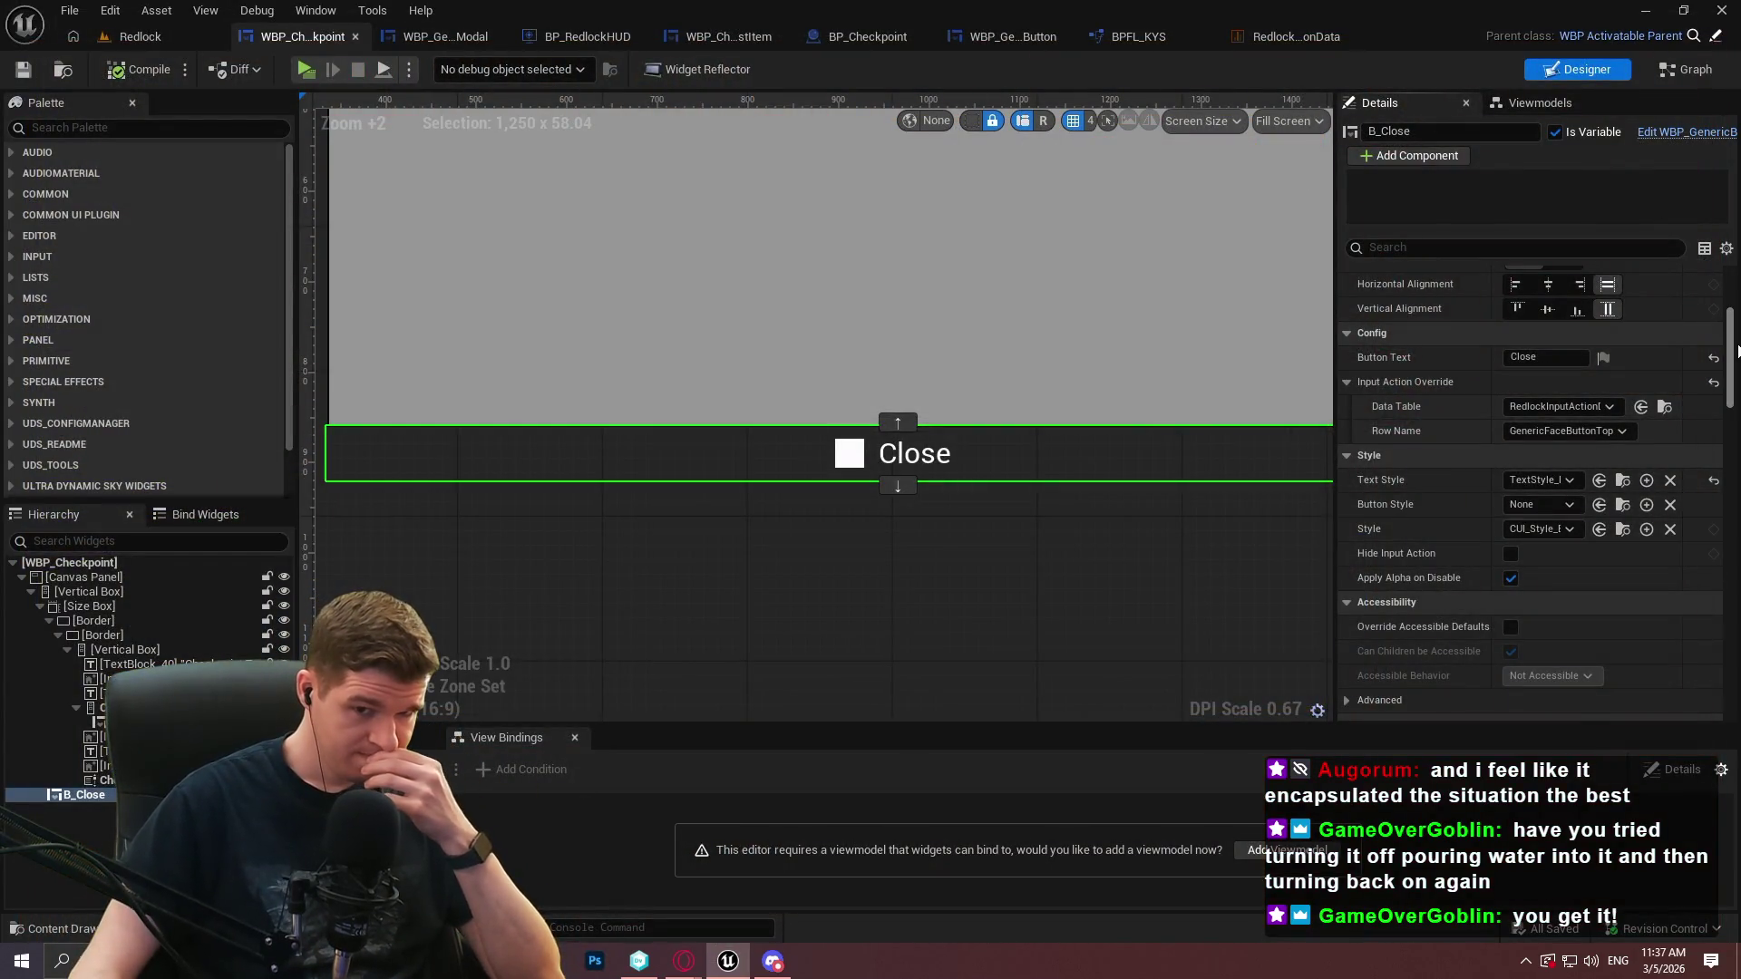
Review B_Close's Input and Triggering Input Action settings, then switch to BP_RedlockHUD's AddWidgetToStack function
{"action": "scroll", "coordinate": [1717, 411], "scroll_direction": "down", "scroll_amount": 1}
{"action": "scroll", "coordinate": [1716, 411], "scroll_direction": "down", "scroll_amount": 10}
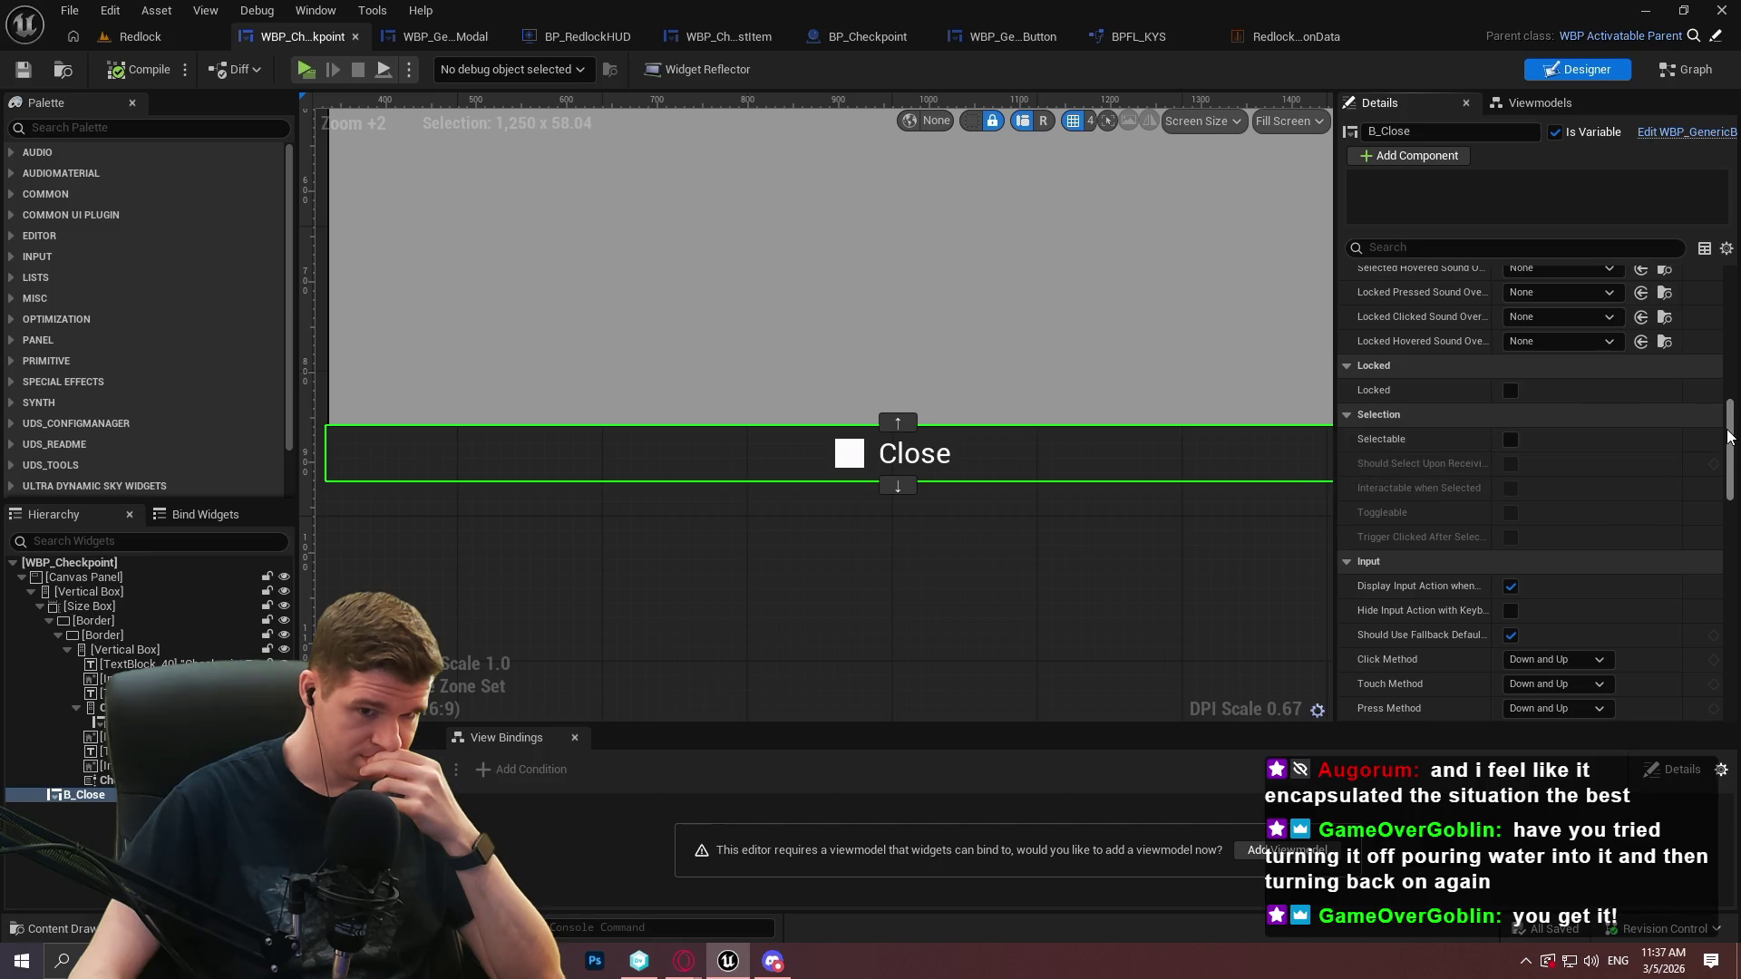
{"action": "scroll", "coordinate": [1727, 468], "scroll_direction": "down", "scroll_amount": 5}
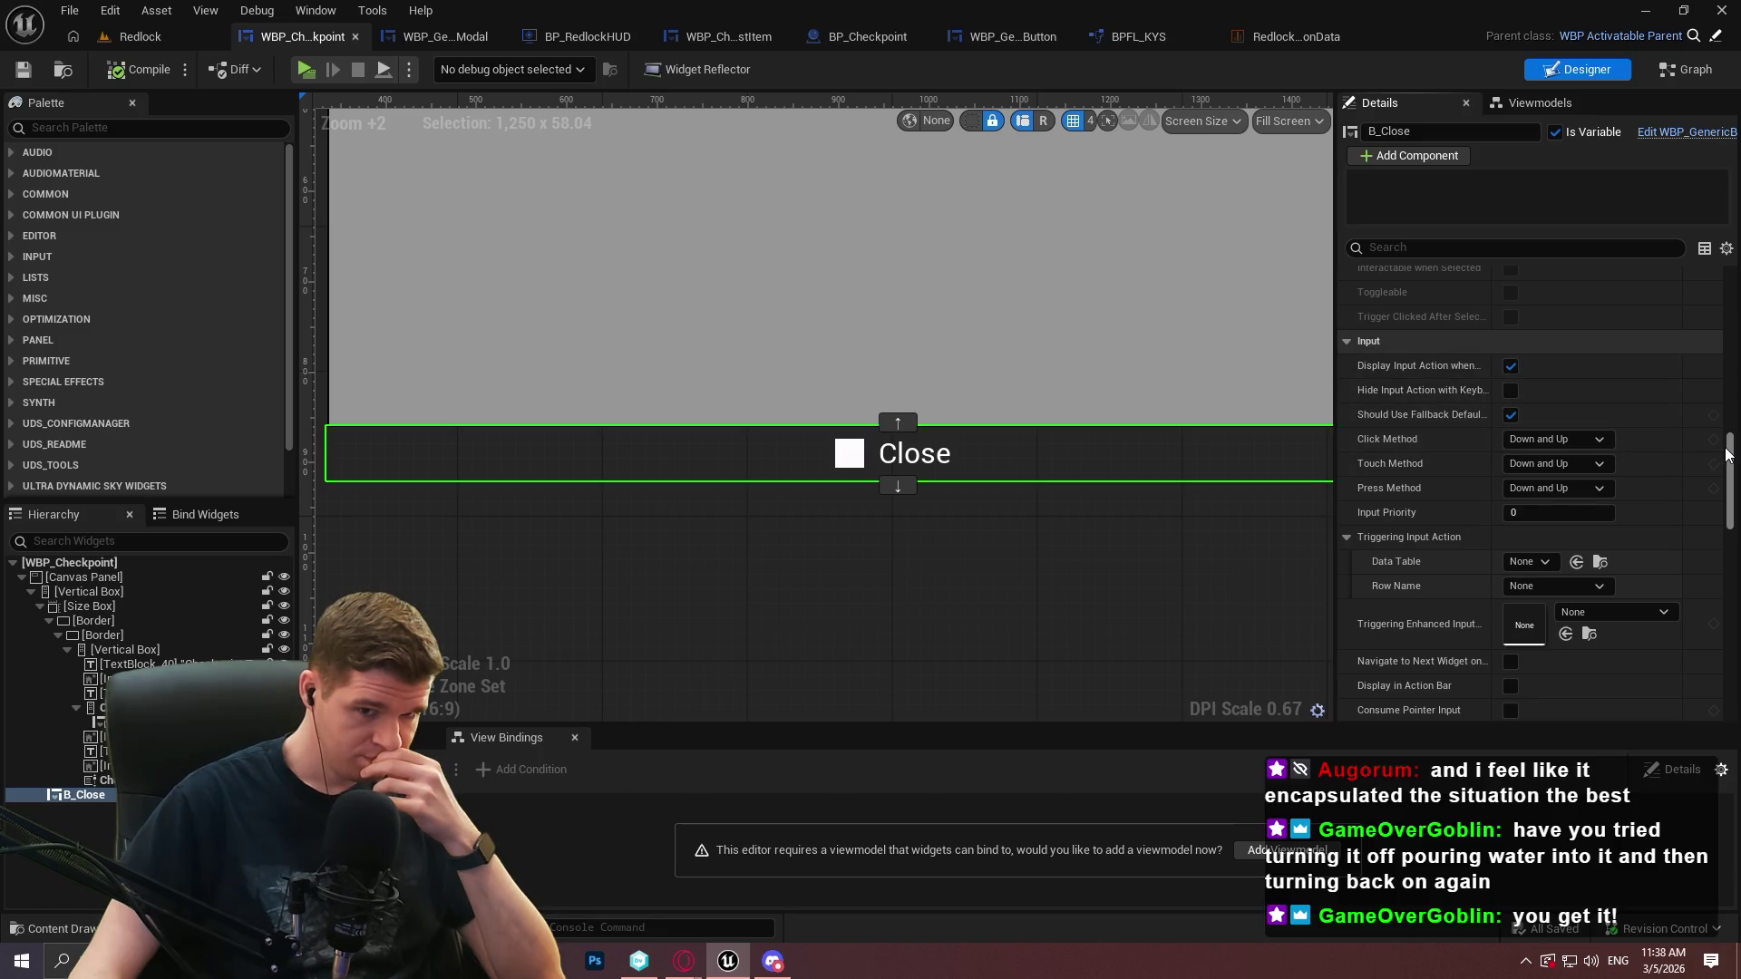
{"action": "scroll", "coordinate": [1726, 449], "scroll_direction": "up", "scroll_amount": 5}
{"action": "left_click_drag", "start_coordinate": [1727, 442], "coordinate": [1728, 491]}
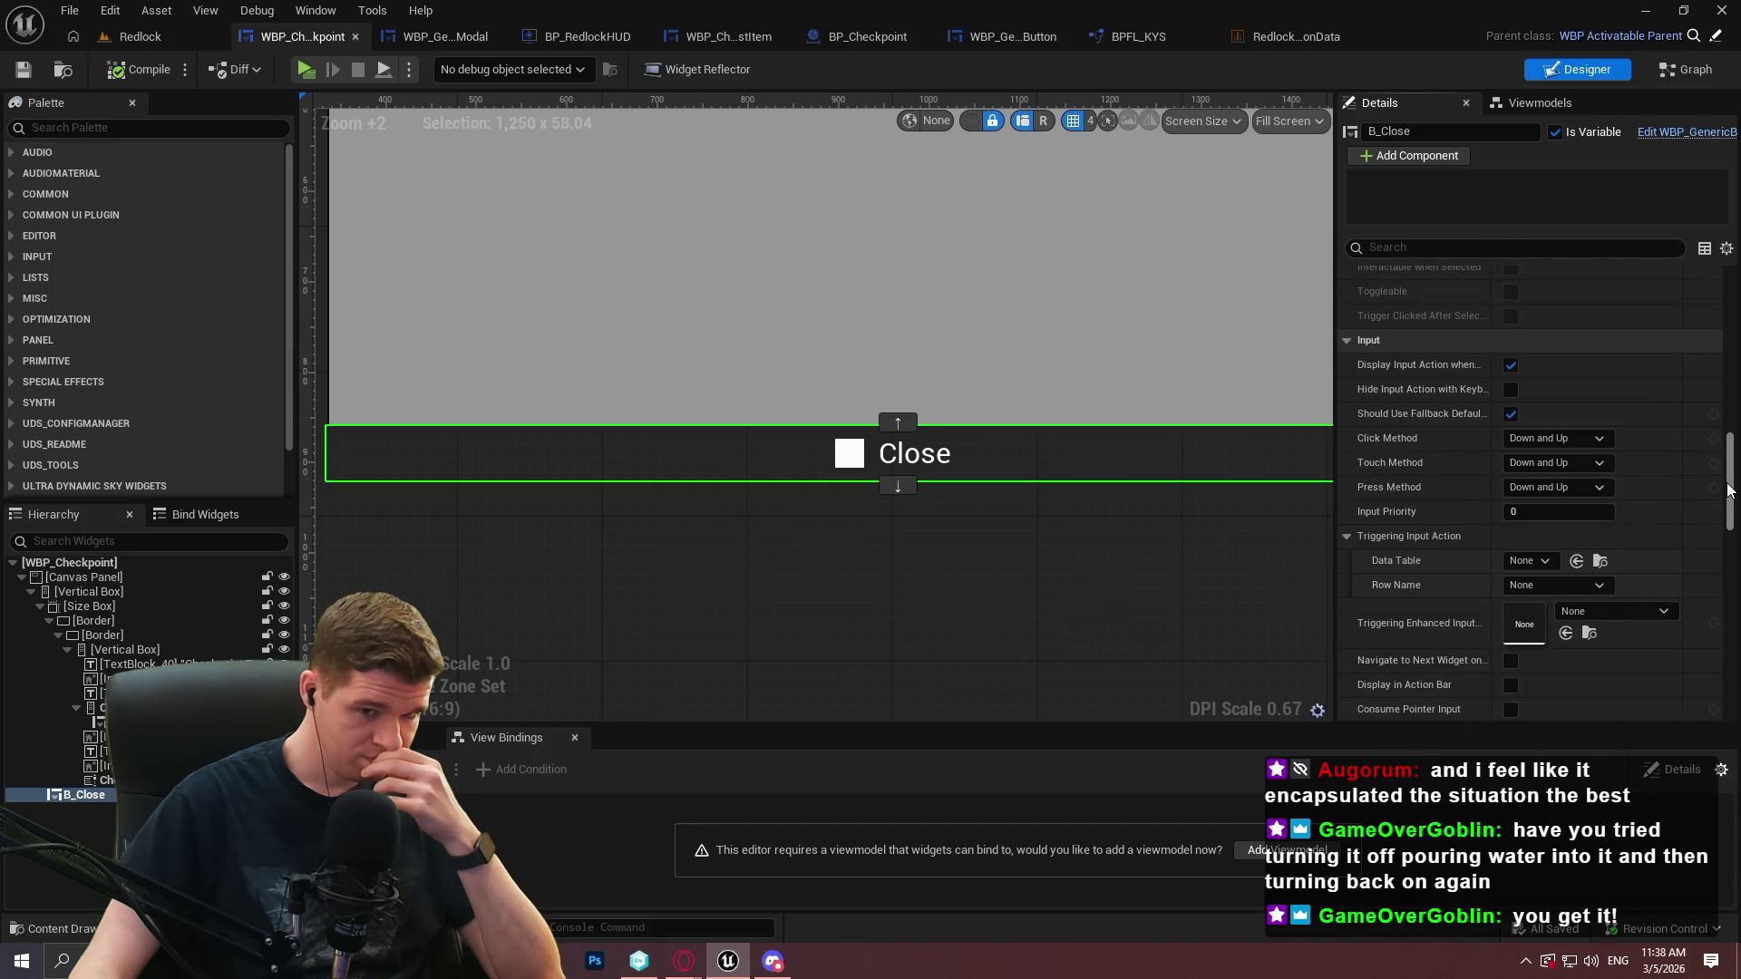
{"action": "left_click_drag", "start_coordinate": [1728, 497], "coordinate": [1731, 509]}
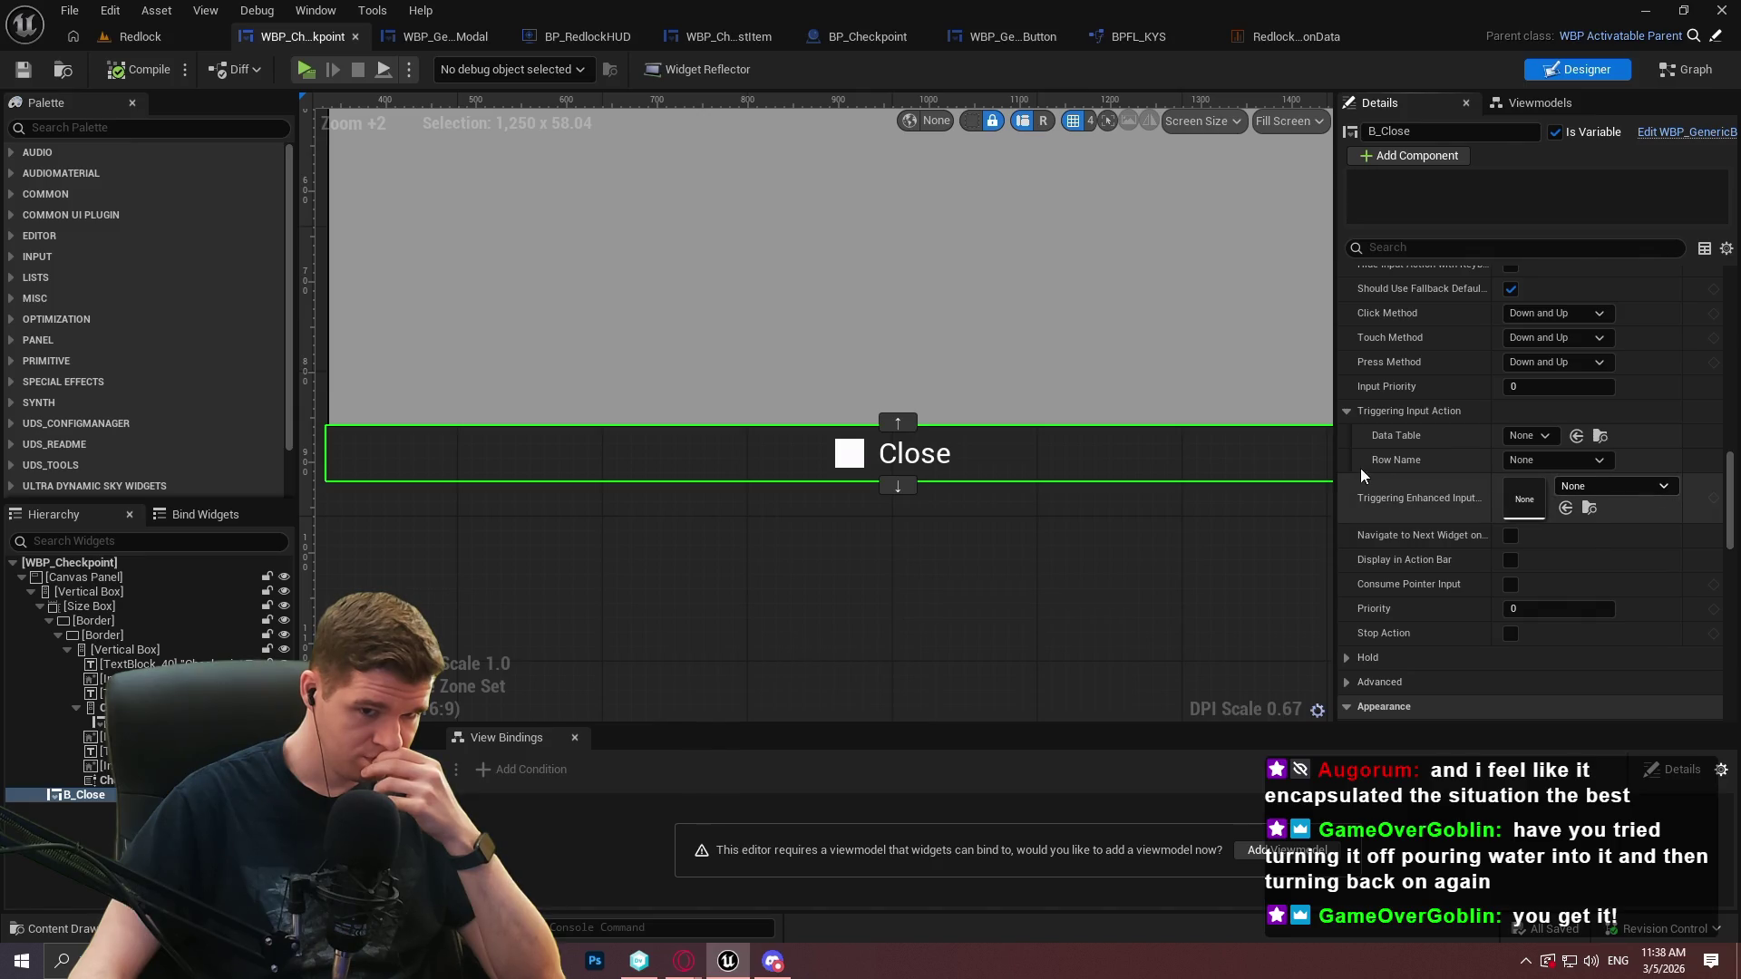
{"action": "mouse_move", "coordinate": [1408, 498]}
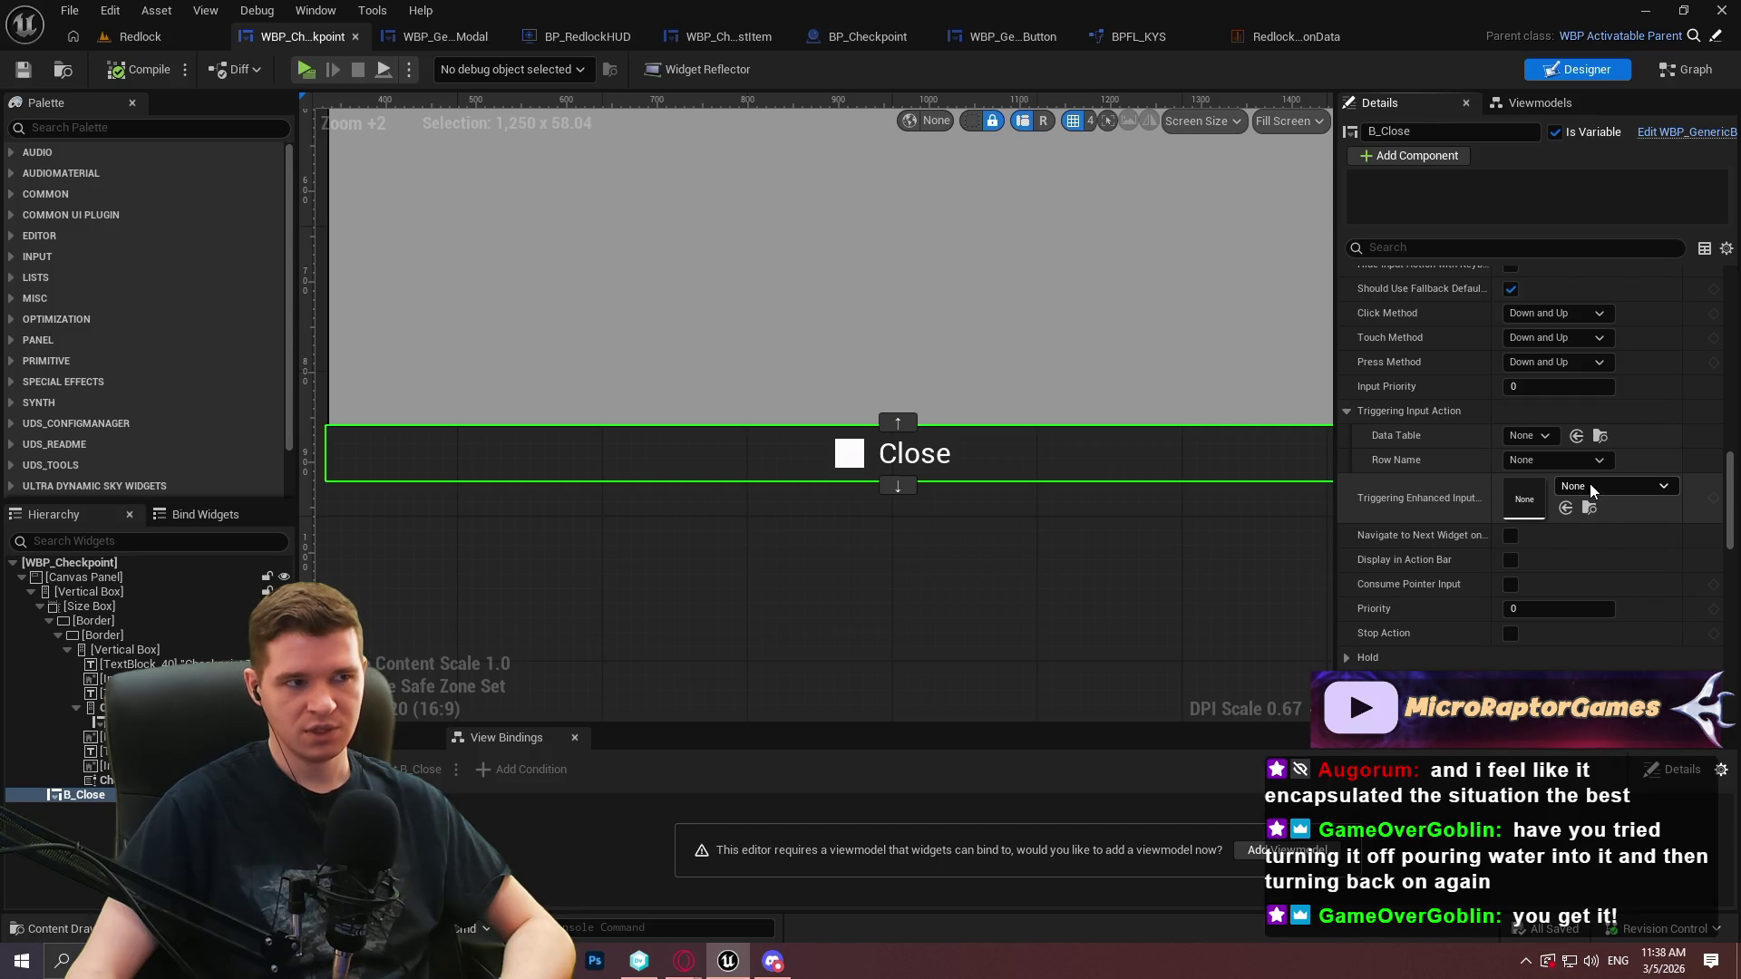
{"action": "left_click", "coordinate": [607, 38]}
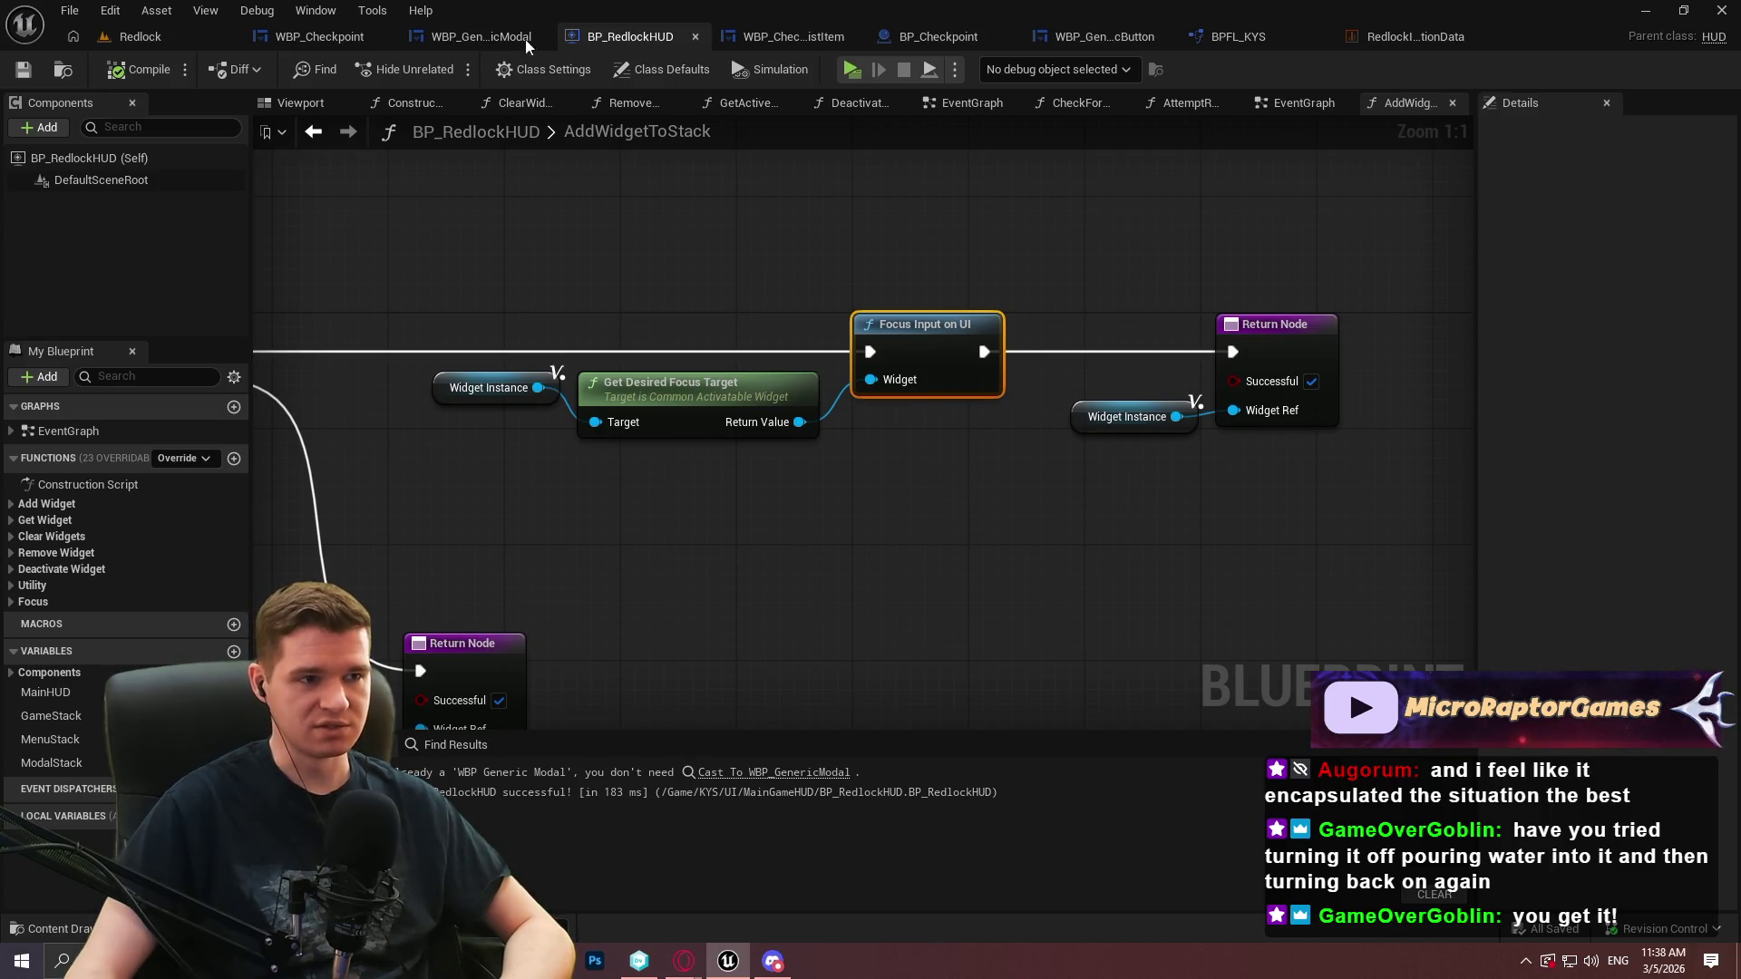
Move to the HUD's EventGraph and frame the CommonInput and Add Widget to Stack nodes
{"action": "left_click_drag", "start_coordinate": [1096, 190], "coordinate": [1022, 305]}
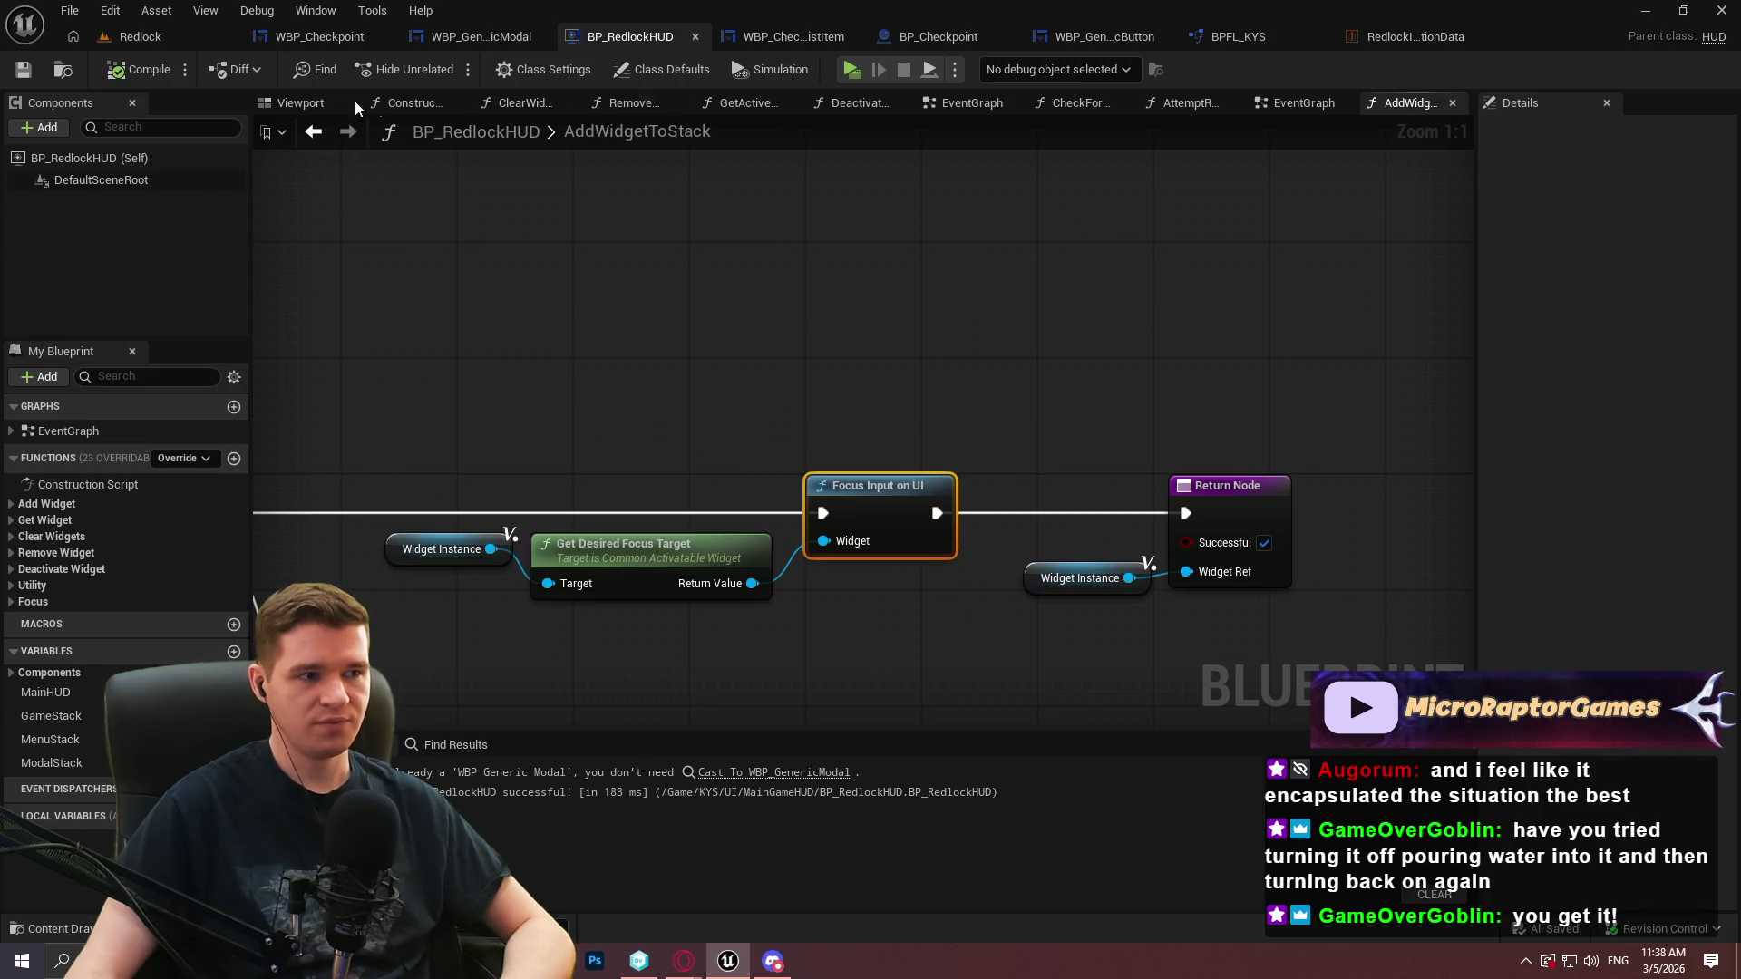
{"action": "left_click", "coordinate": [1286, 101]}
{"action": "scroll", "coordinate": [939, 272], "scroll_direction": "down", "scroll_amount": 6}
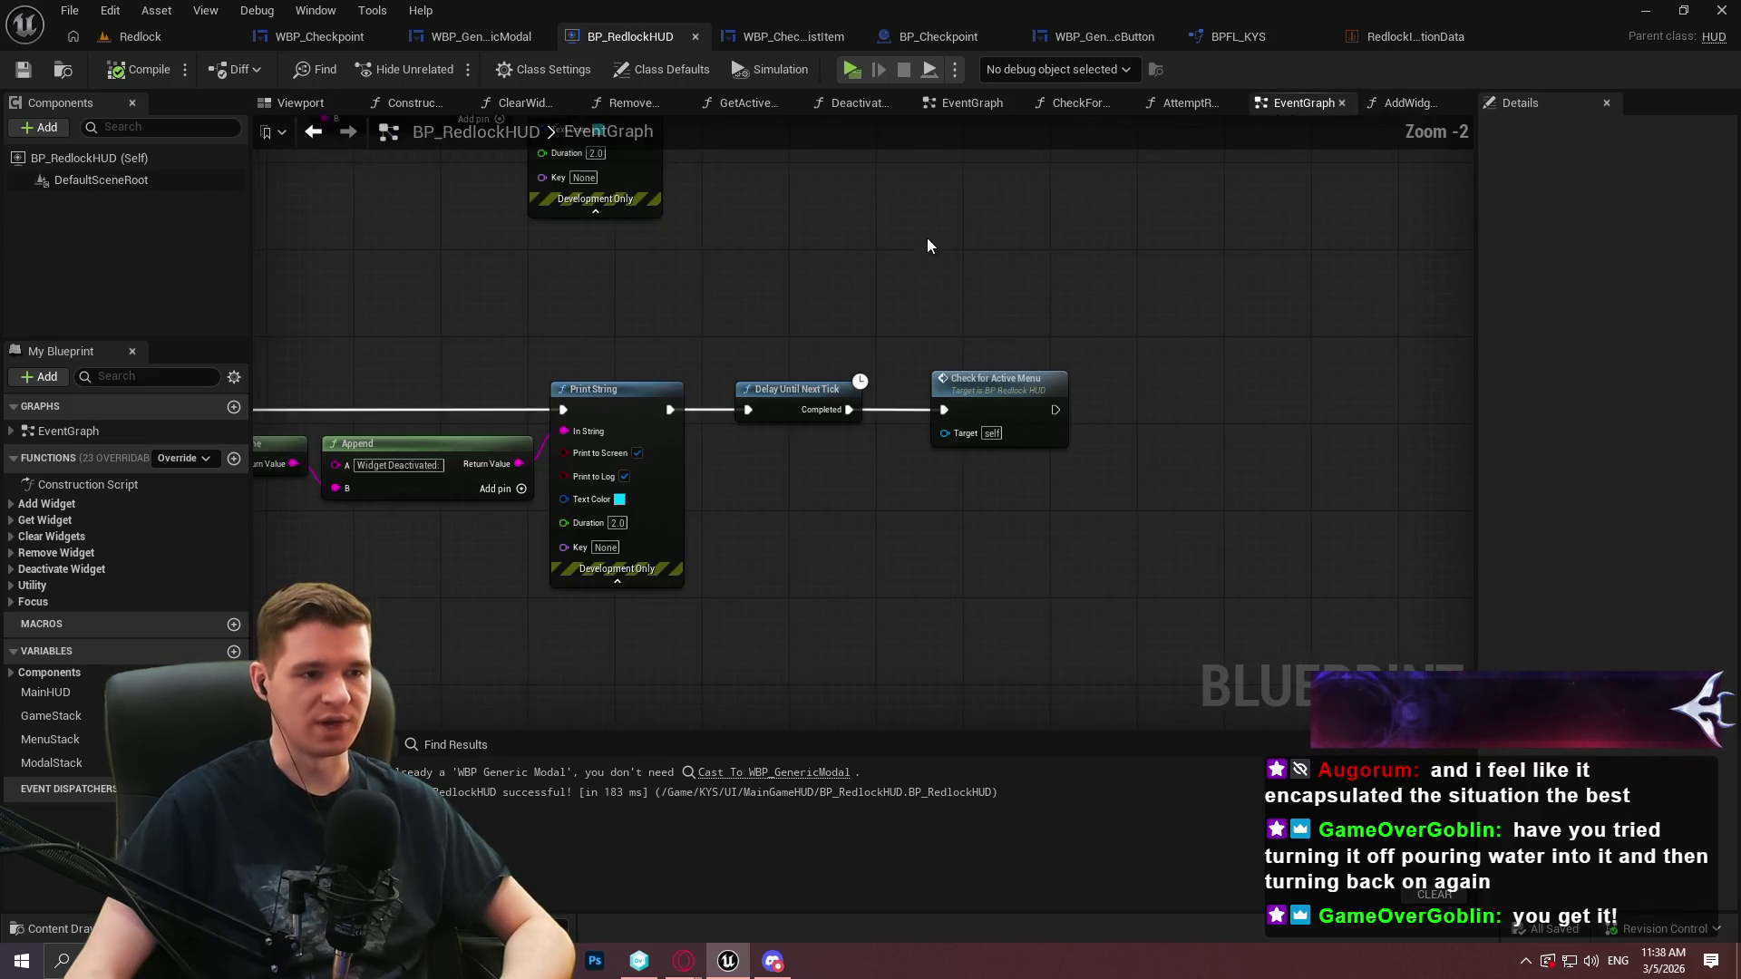
{"action": "scroll", "coordinate": [939, 292], "scroll_direction": "up", "scroll_amount": 1}
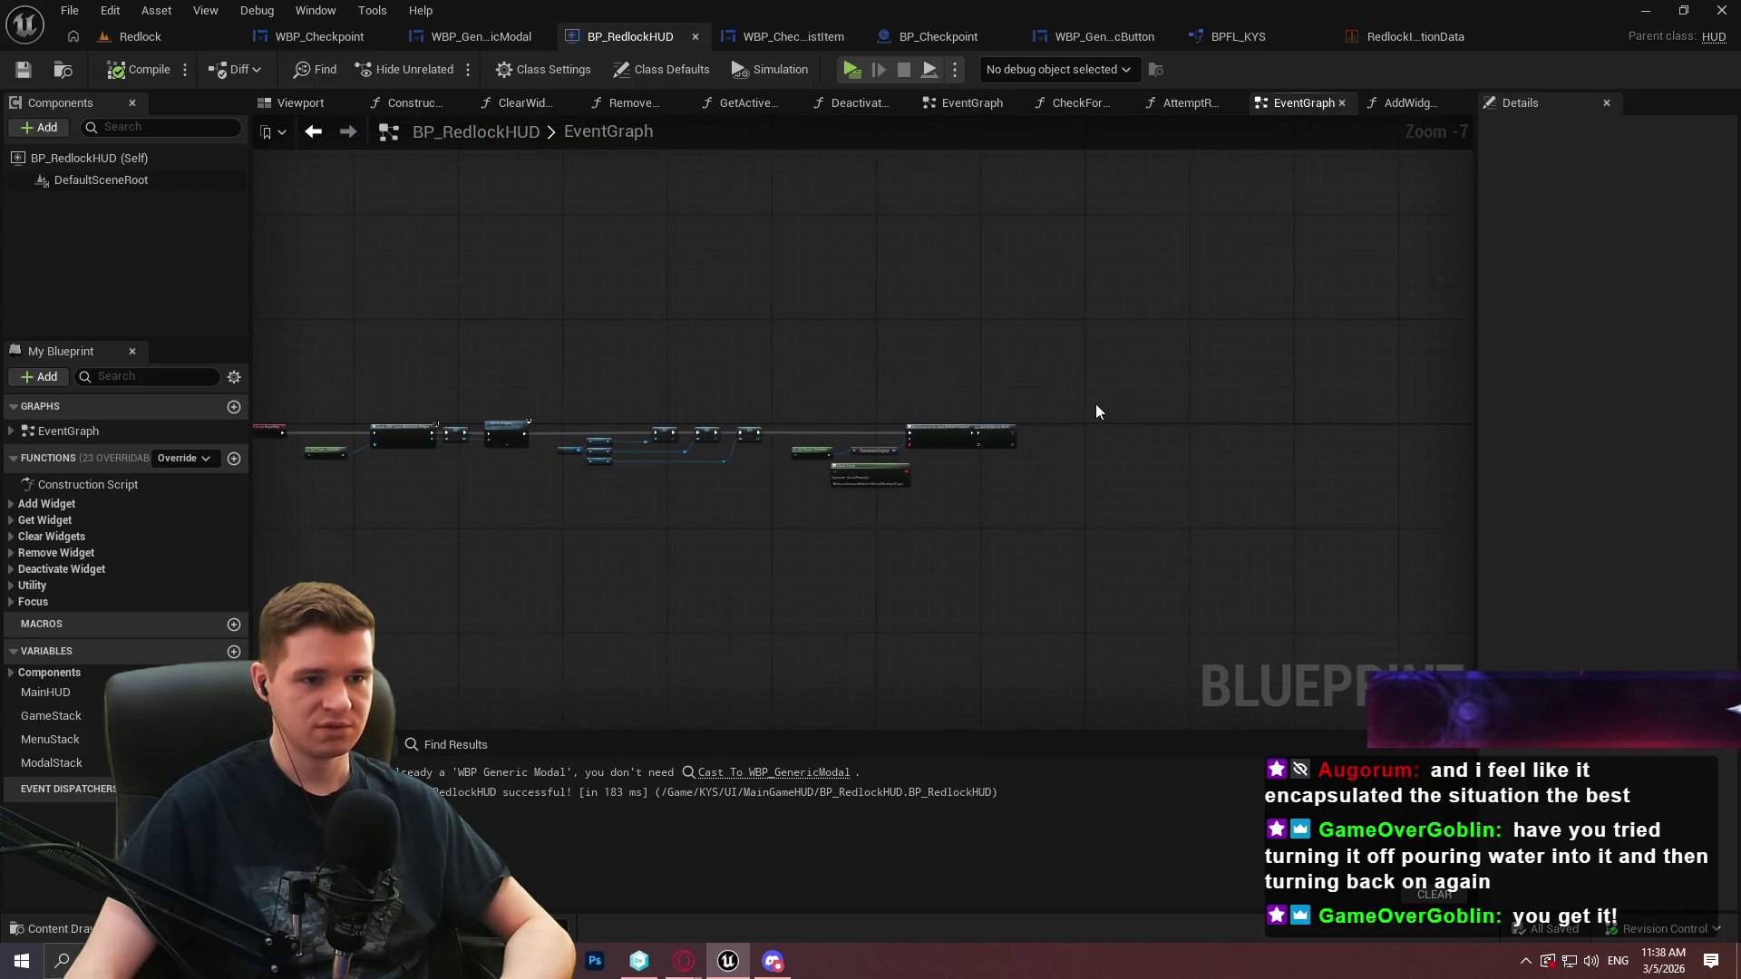
{"action": "left_click_drag", "start_coordinate": [1451, 359], "coordinate": [1030, 358]}
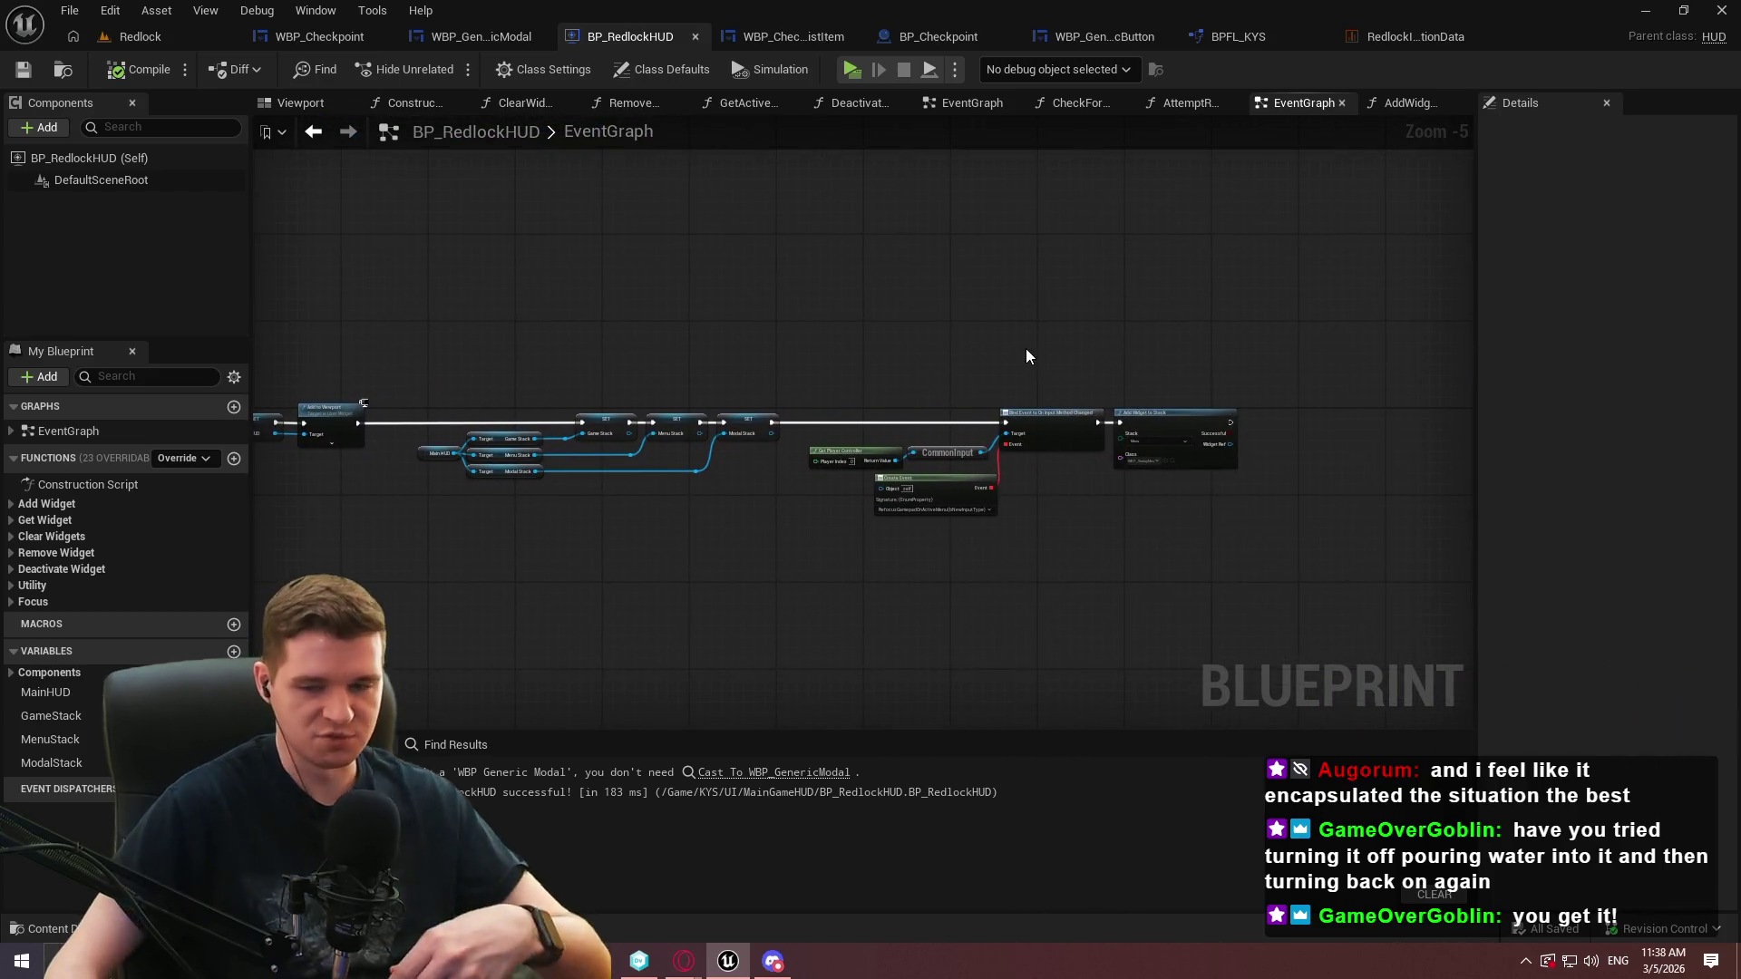
{"action": "left_click_drag", "start_coordinate": [1302, 400], "coordinate": [1069, 471]}
{"action": "scroll", "coordinate": [1069, 465], "scroll_direction": "up", "scroll_amount": 2}
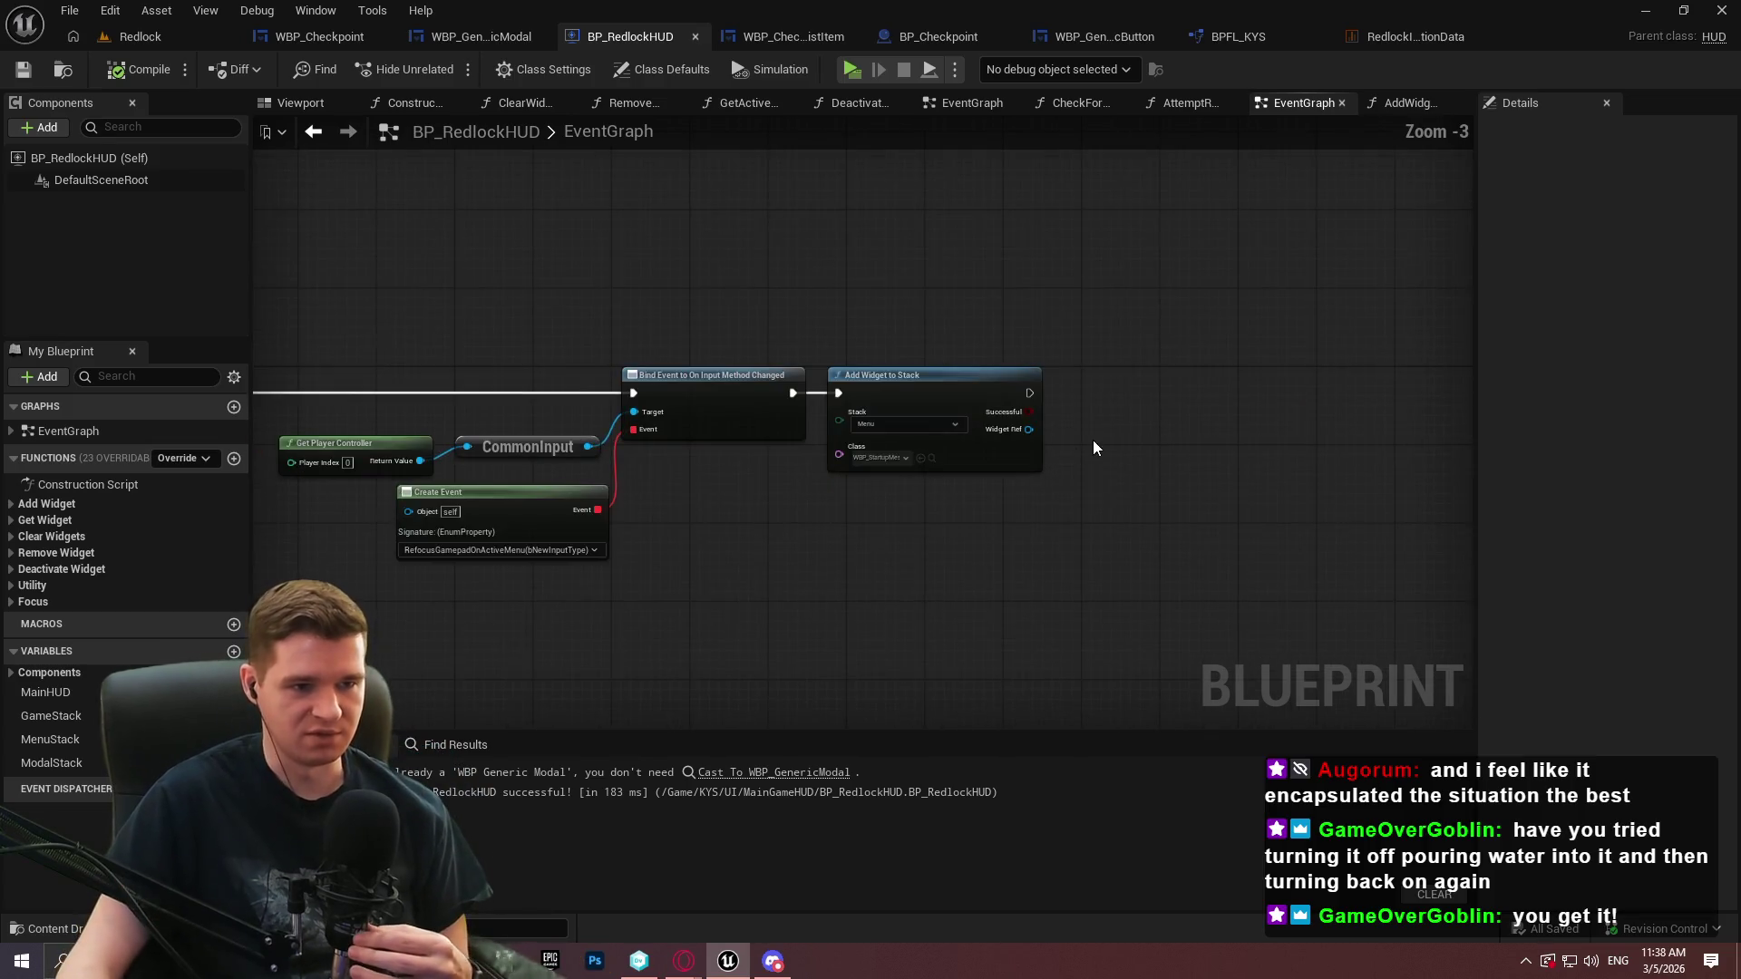
{"action": "scroll", "coordinate": [1144, 488], "scroll_direction": "up", "scroll_amount": 2}
Add a Get EnhancedInputLocalPlayerSubsystem node fed by a Get Player Controller node
{"action": "right_click", "coordinate": [1144, 494]}
{"action": "type", "text": "common inp"}
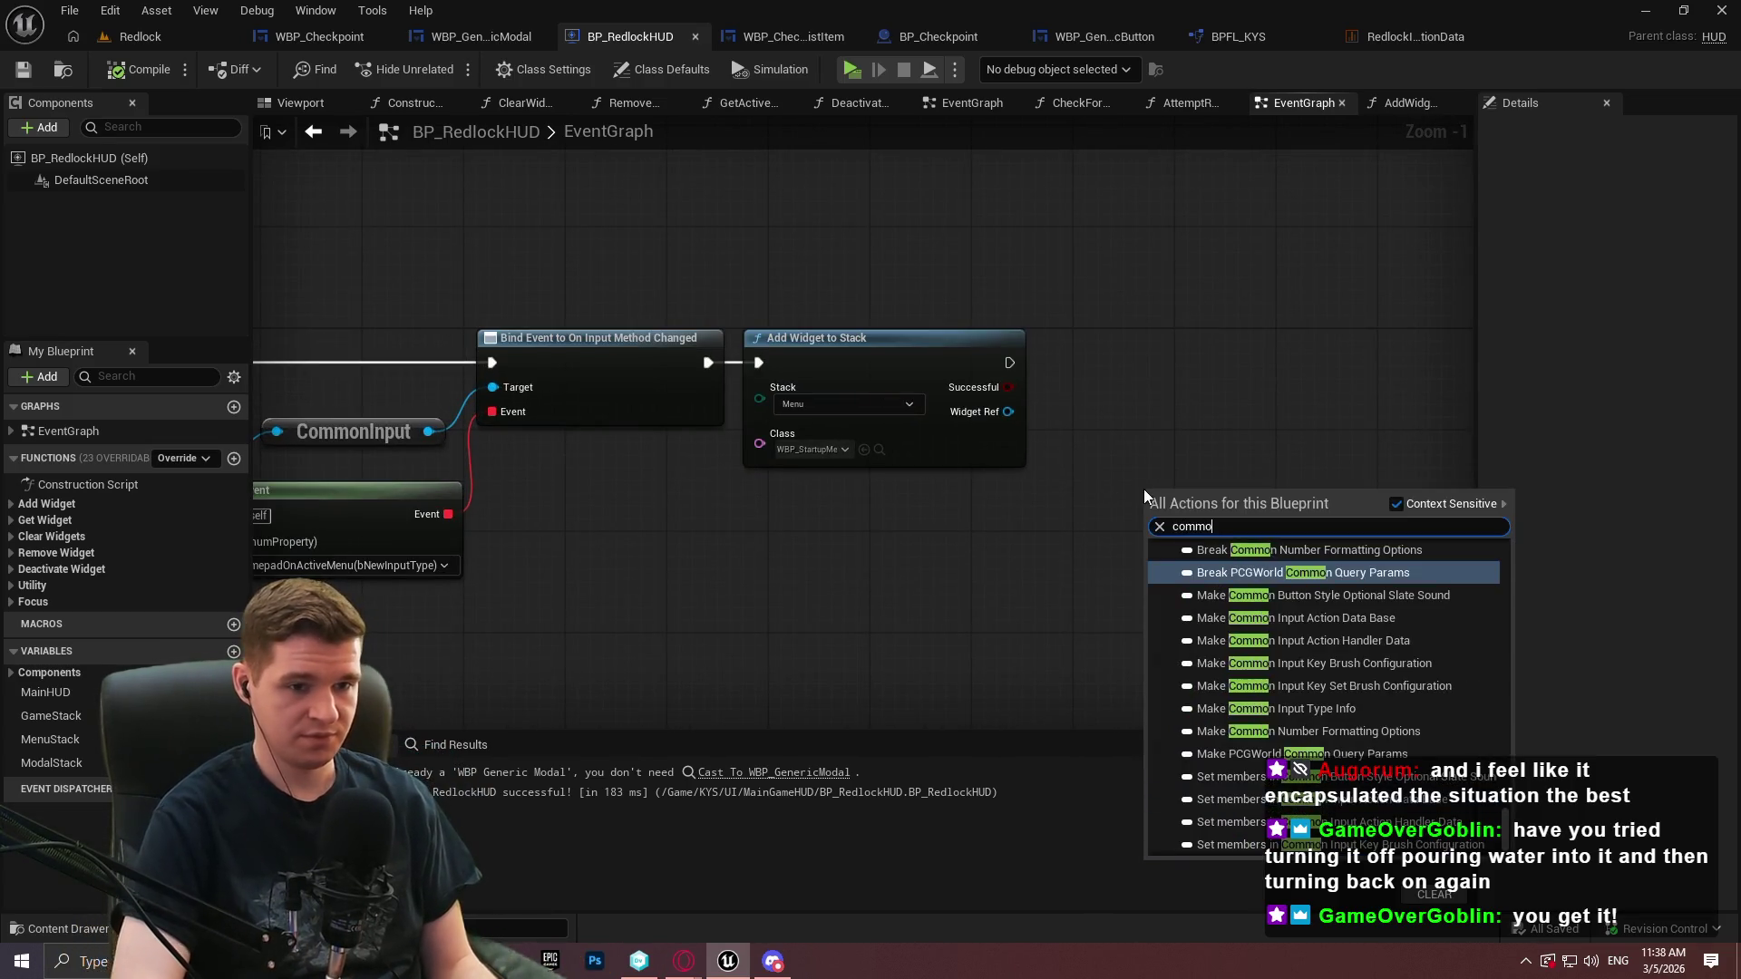
{"action": "type", "text": "ut"}
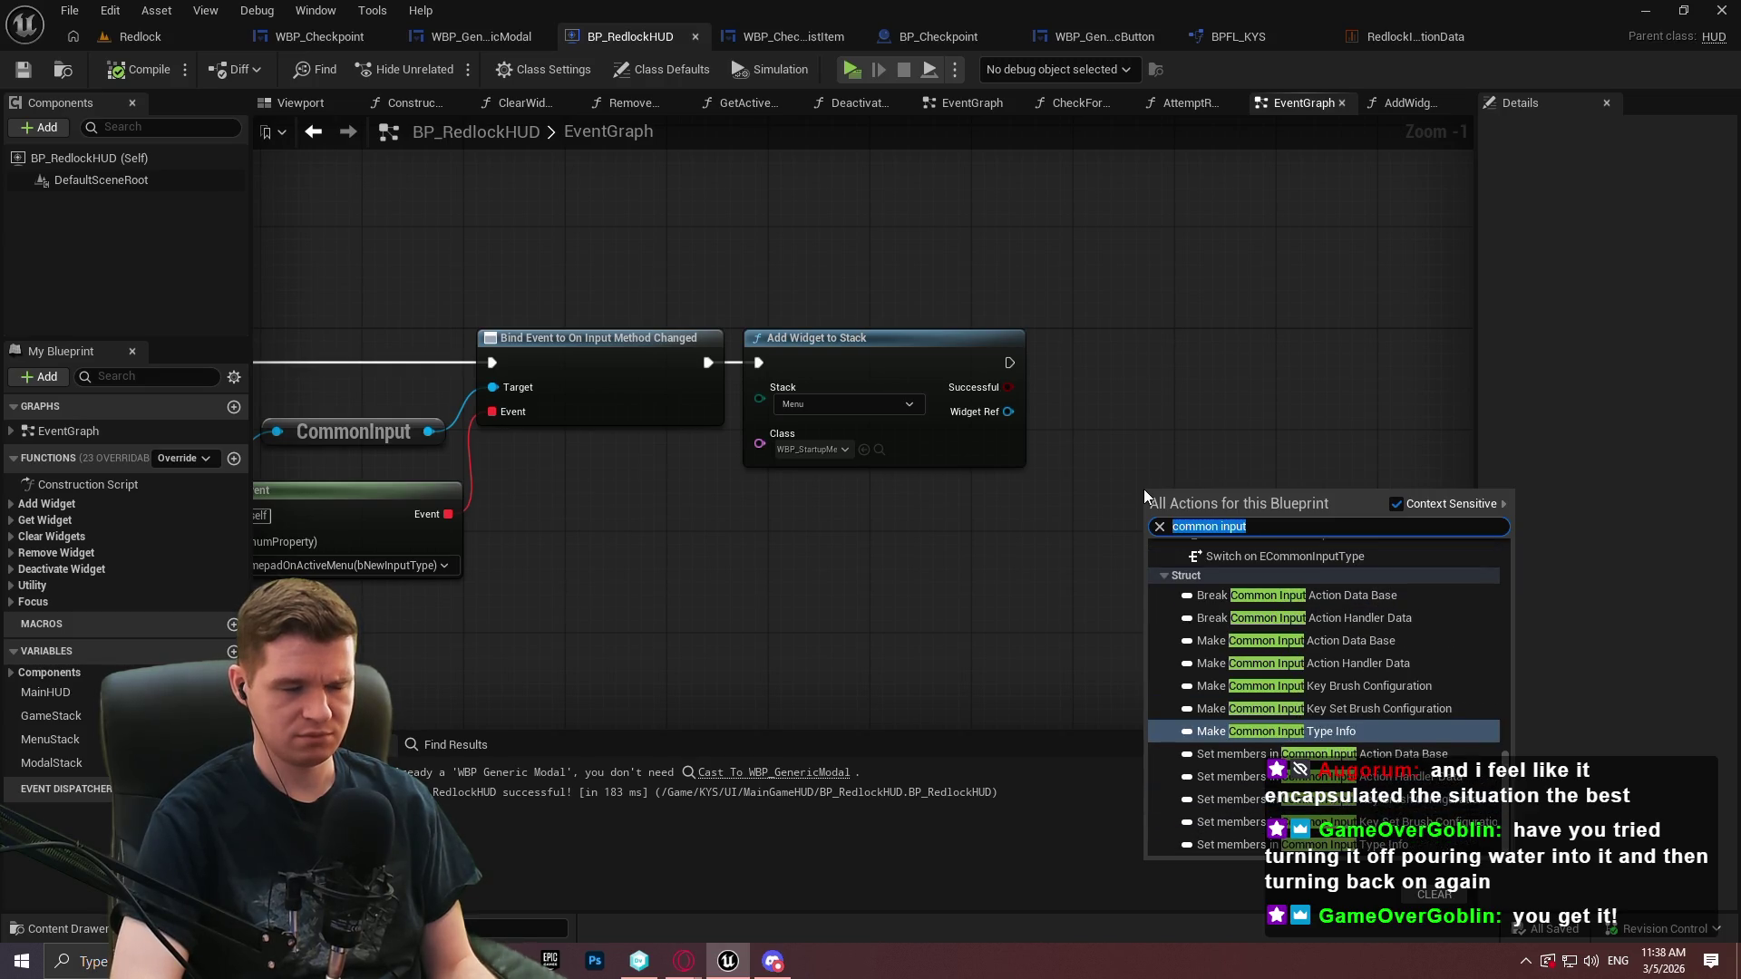
{"action": "type", "text": "enhanced input"}
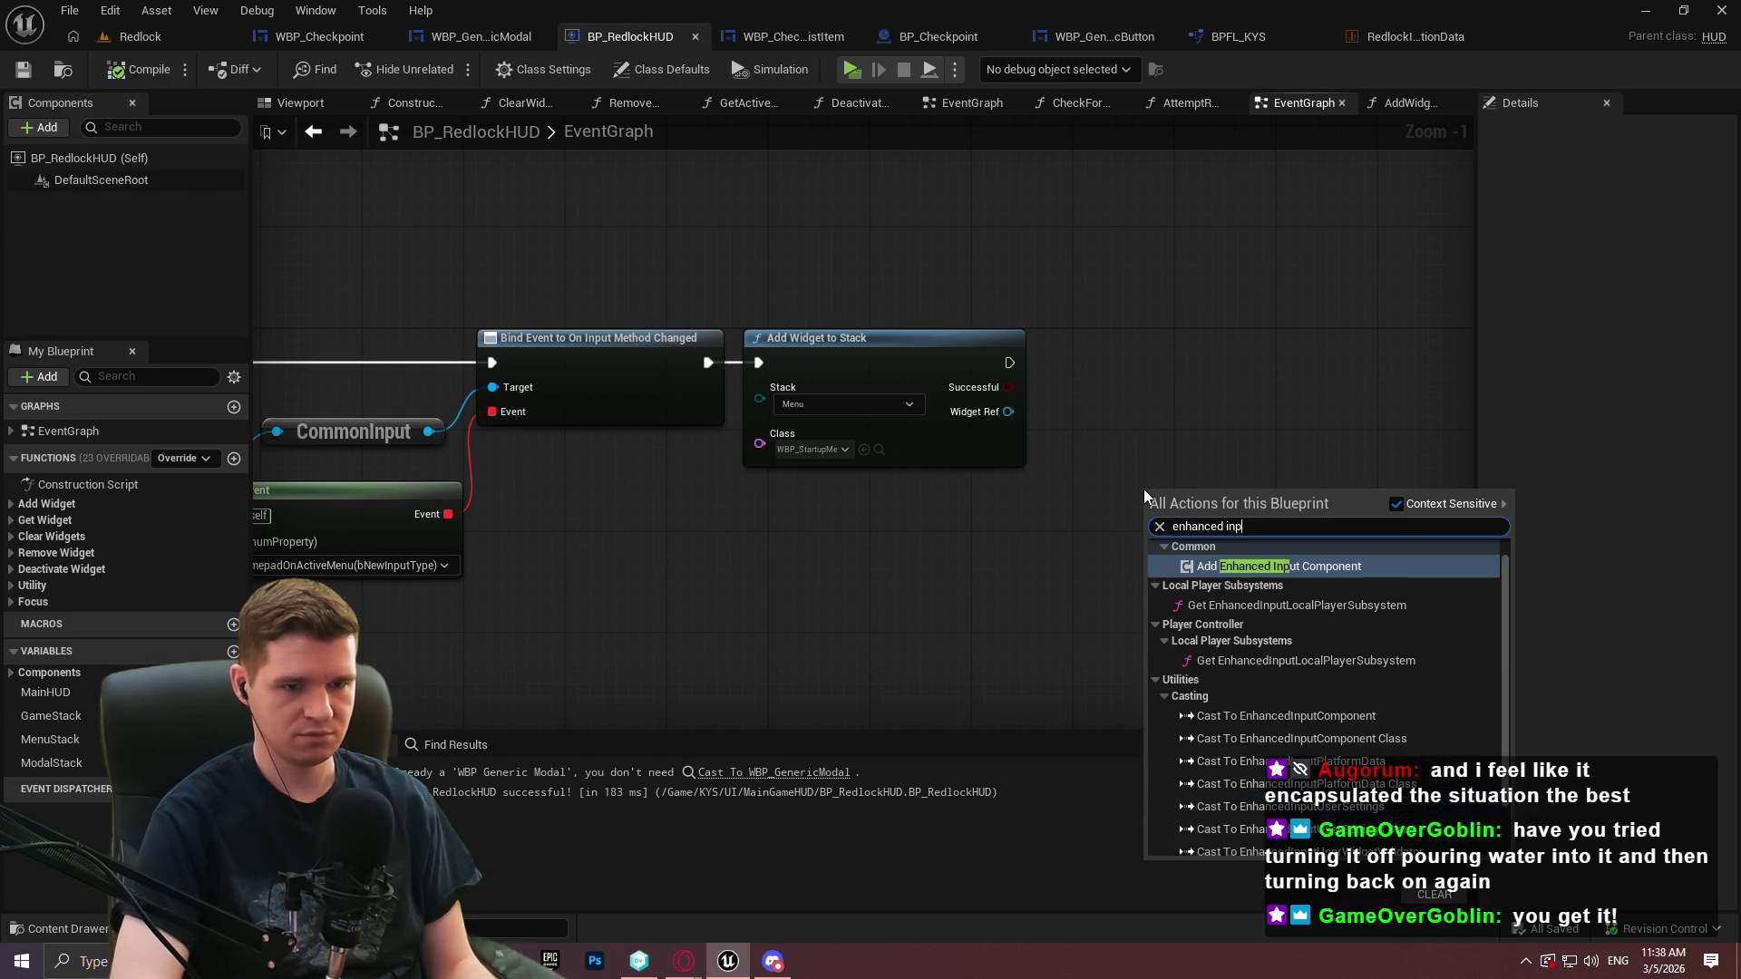
{"action": "key", "text": "Down"}
{"action": "key", "text": "Down"}
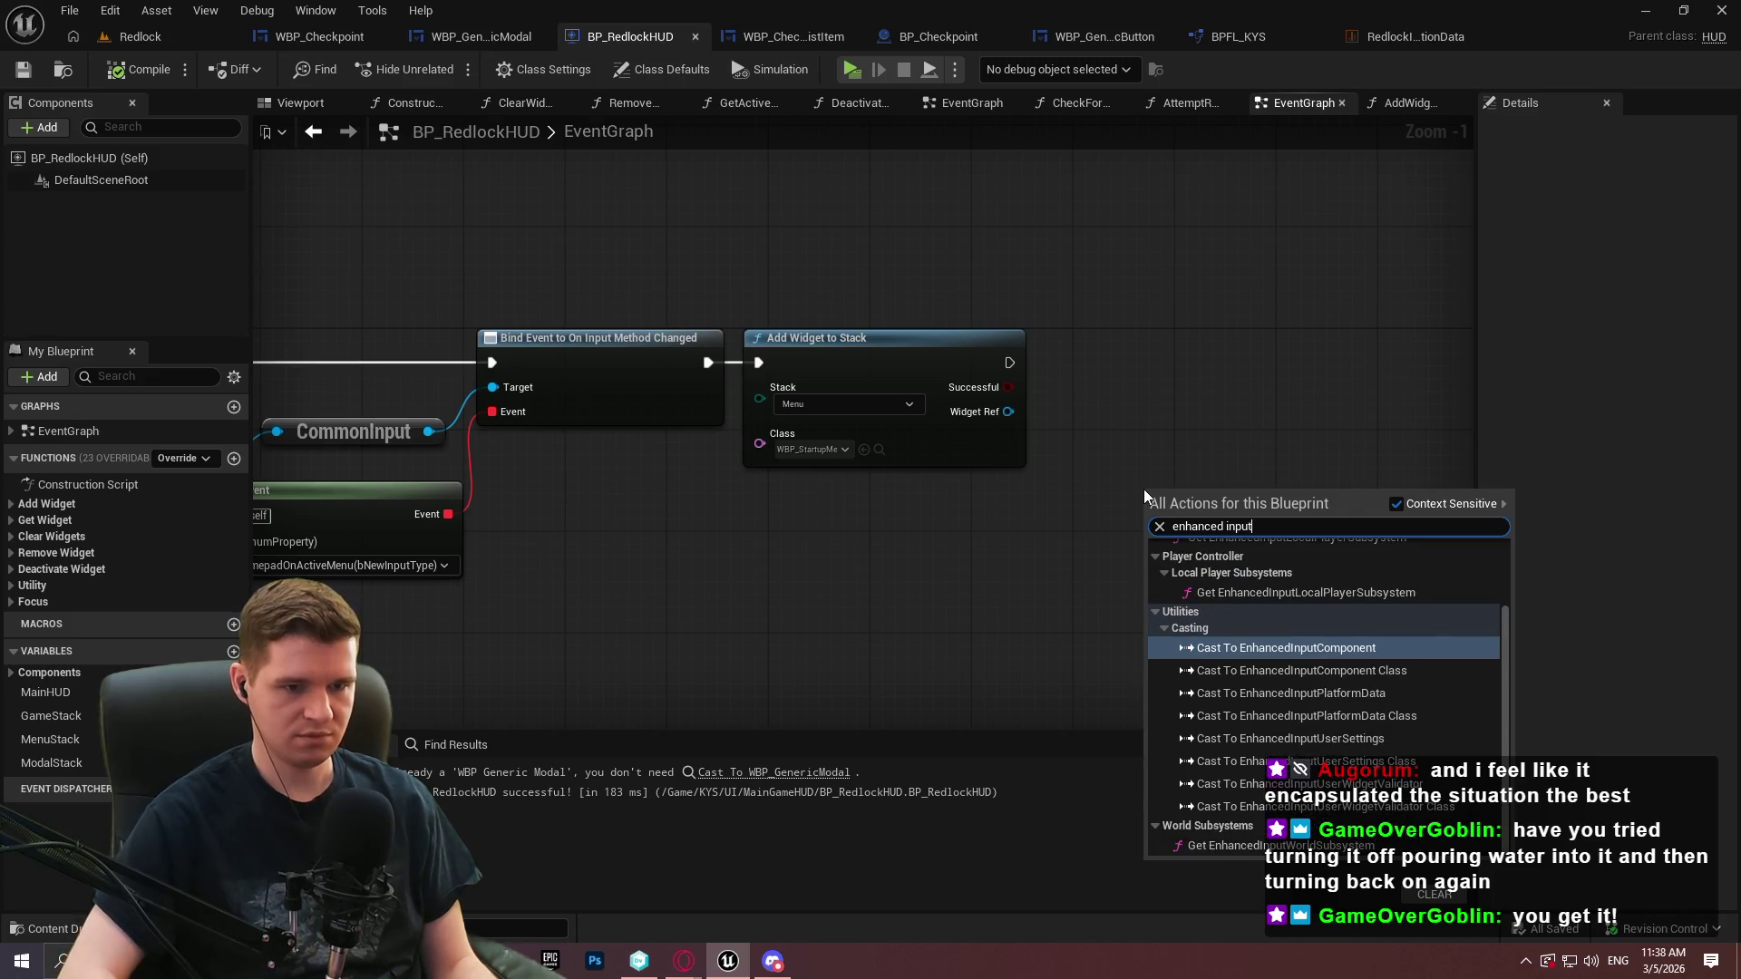
{"action": "key", "text": "Up"}
{"action": "key", "text": "Down"}
{"action": "key", "text": "Return"}
{"action": "left_click_drag", "start_coordinate": [1153, 532], "coordinate": [1053, 546]}
{"action": "type", "text": "get player con"}
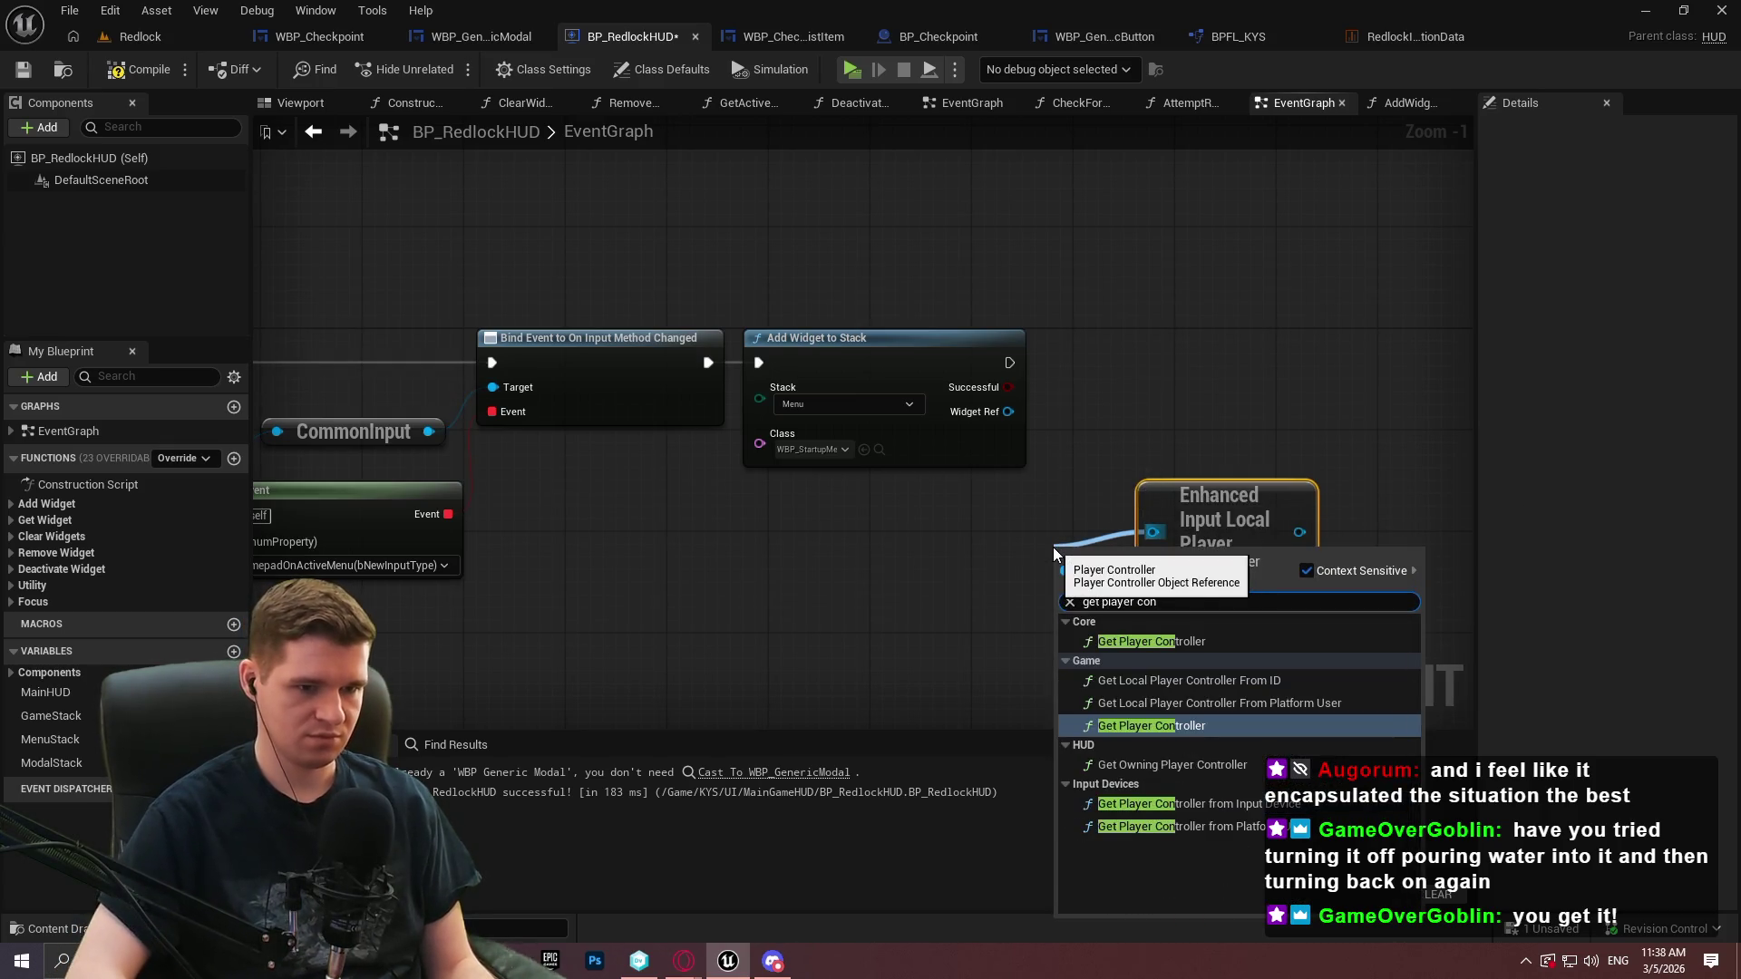
{"action": "key", "text": "Return"}
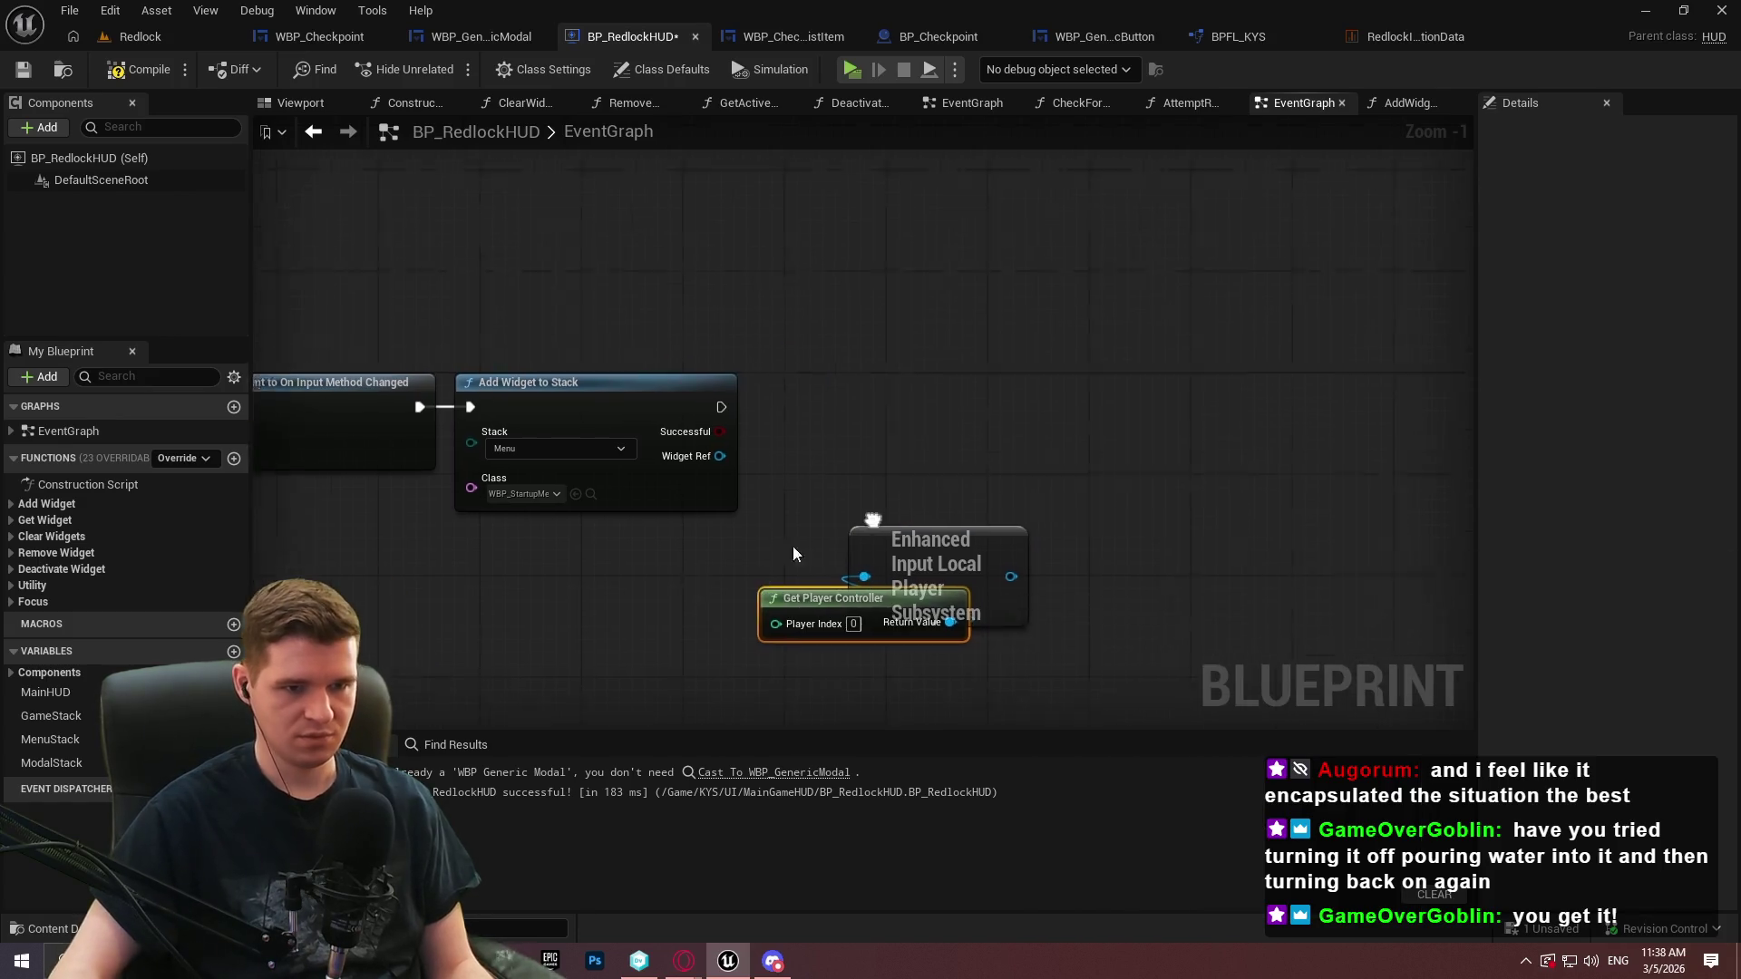
Add an Add Mapping Context node from the subsystem and run it after Add Widget to Stack
{"action": "mouse_move", "coordinate": [974, 554]}
{"action": "left_mouse_down"}
{"action": "mouse_move", "coordinate": [1043, 518]}
{"action": "mouse_move", "coordinate": [1149, 321]}
{"action": "left_mouse_up"}
{"action": "type", "text": "addmapp"}
{"action": "key", "text": "Return"}
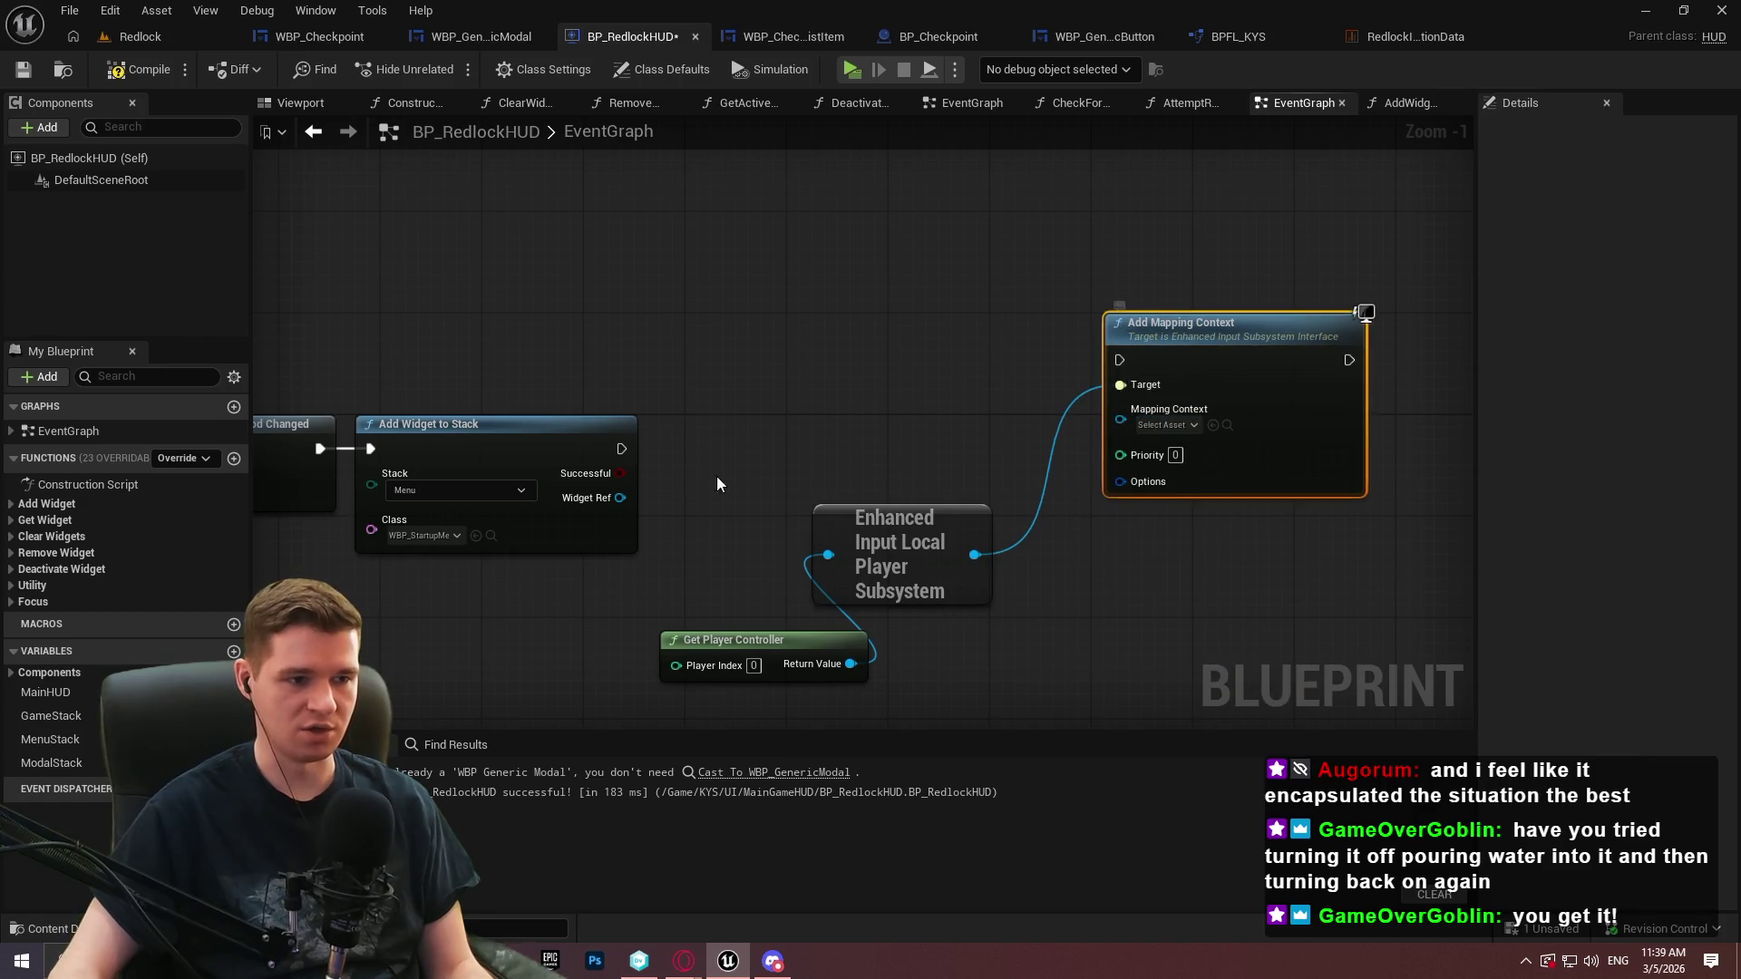
{"action": "mouse_move", "coordinate": [620, 448]}
{"action": "left_mouse_down"}
{"action": "mouse_move", "coordinate": [1360, 311]}
{"action": "mouse_move", "coordinate": [1121, 360]}
{"action": "left_mouse_up"}
Set the mapping context to IMC_Menu with priority 9999 and compile the HUD blueprint
{"action": "left_click", "coordinate": [1177, 434]}
{"action": "scroll", "coordinate": [1287, 626], "scroll_direction": "down", "scroll_amount": 4}
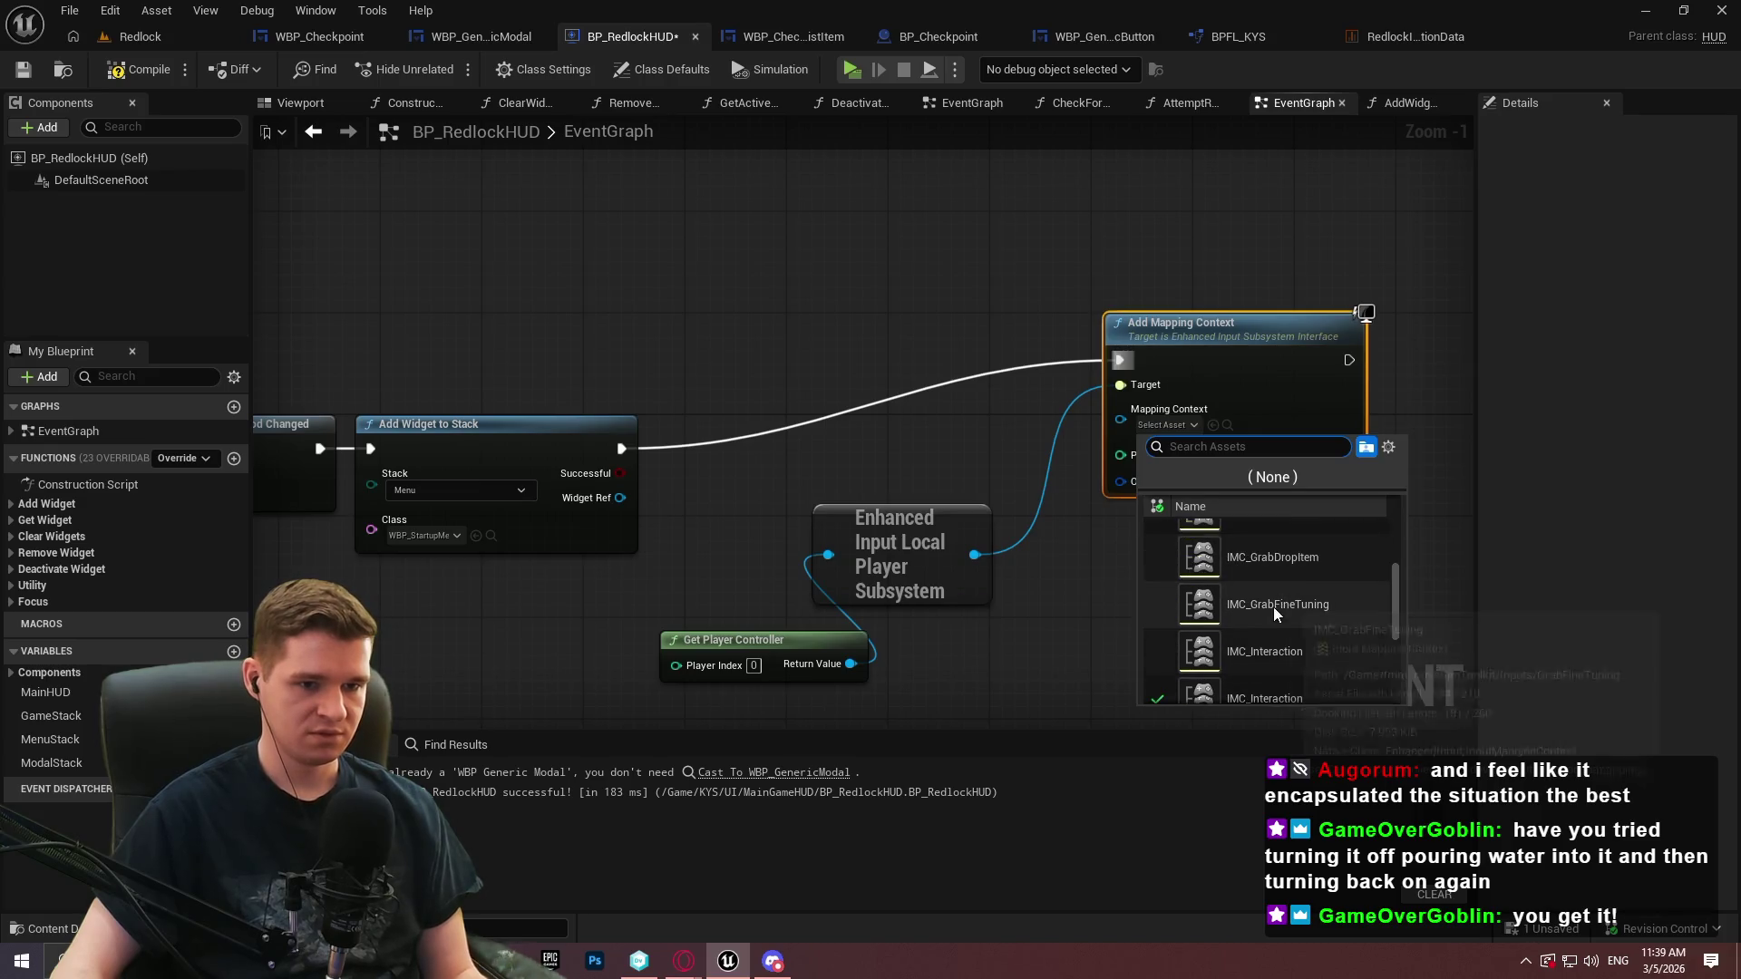
{"action": "left_click", "coordinate": [1303, 659]}
{"action": "left_click", "coordinate": [1174, 455]}
{"action": "type", "text": "999"}
{"action": "key", "text": "Return"}
{"action": "left_click", "coordinate": [141, 71]}
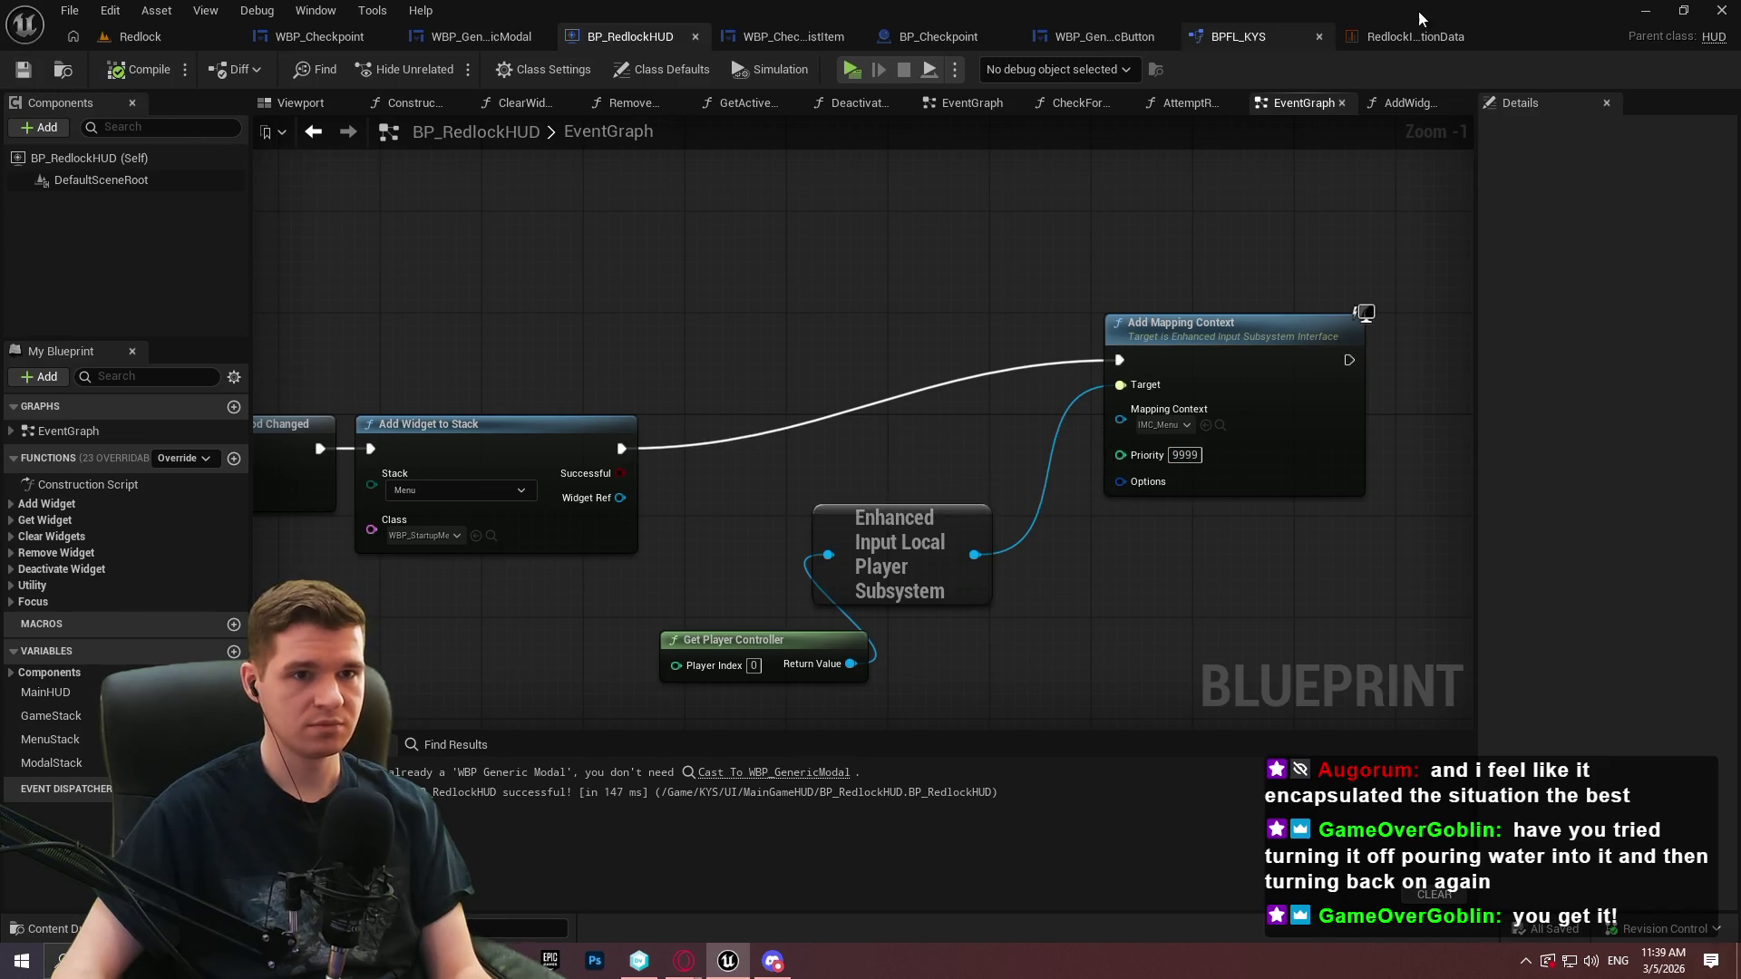
{"action": "left_click", "coordinate": [1414, 36]}
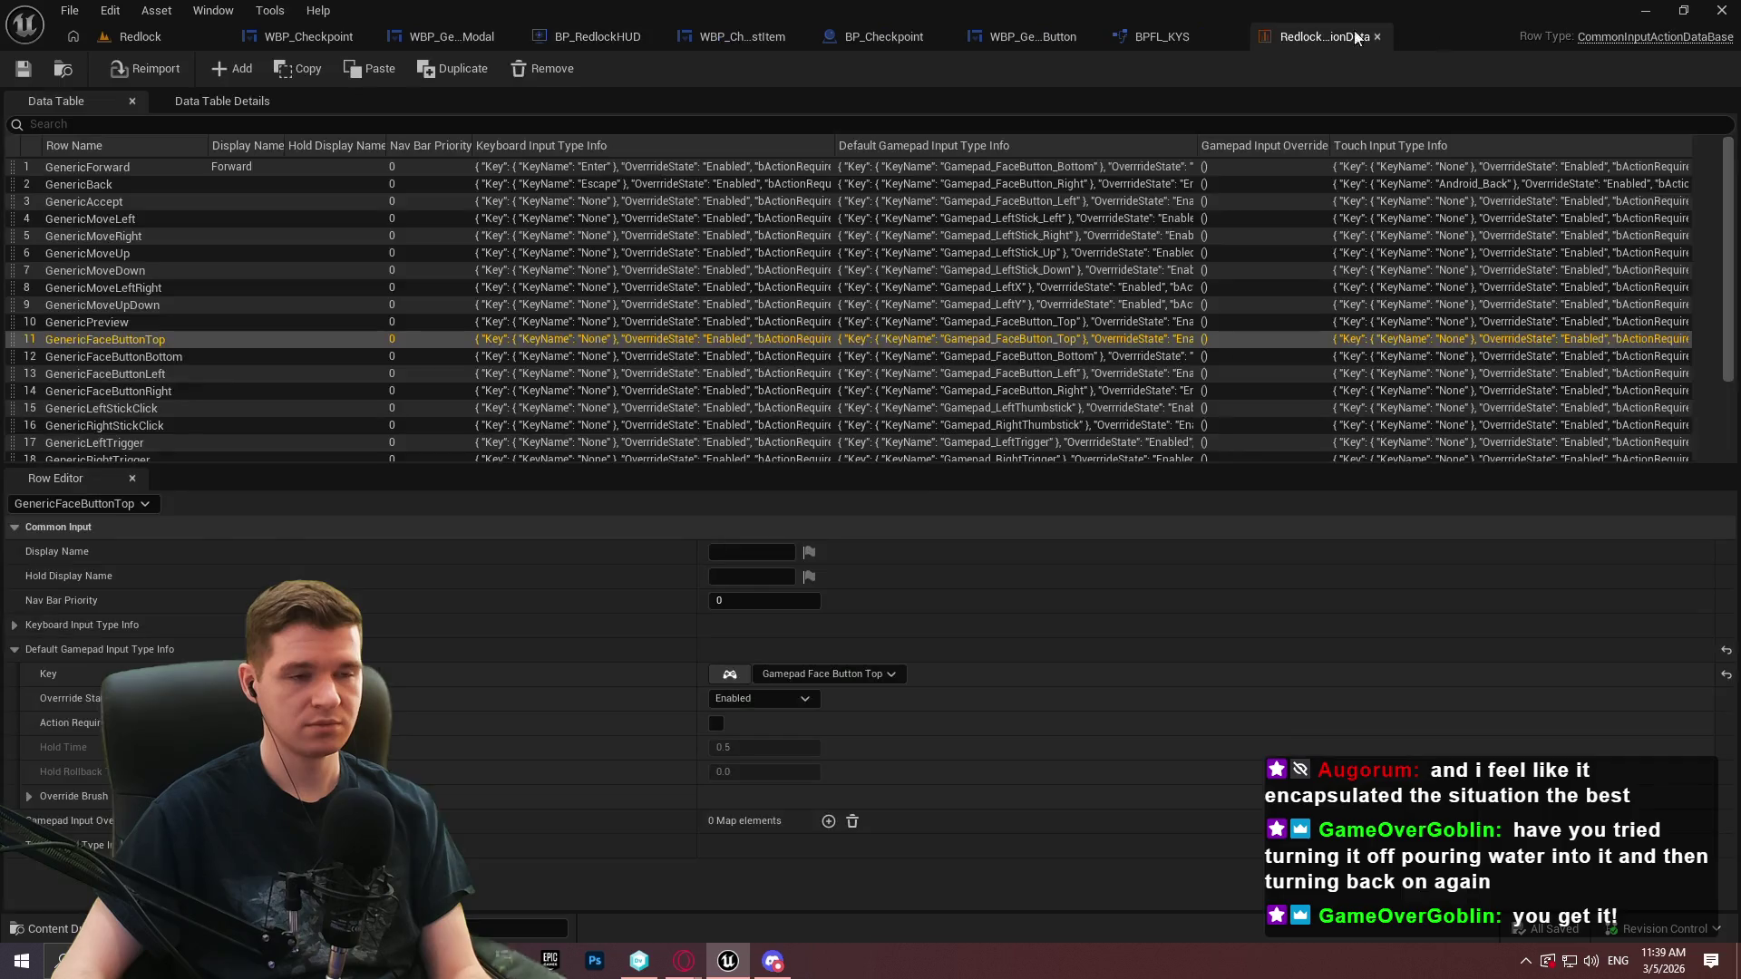
Clear WBP_Checkpoint's Input Mapping to None with Input Mapping Priority 0 and save the widget
{"action": "left_click", "coordinate": [317, 40]}
{"action": "left_click", "coordinate": [73, 563]}
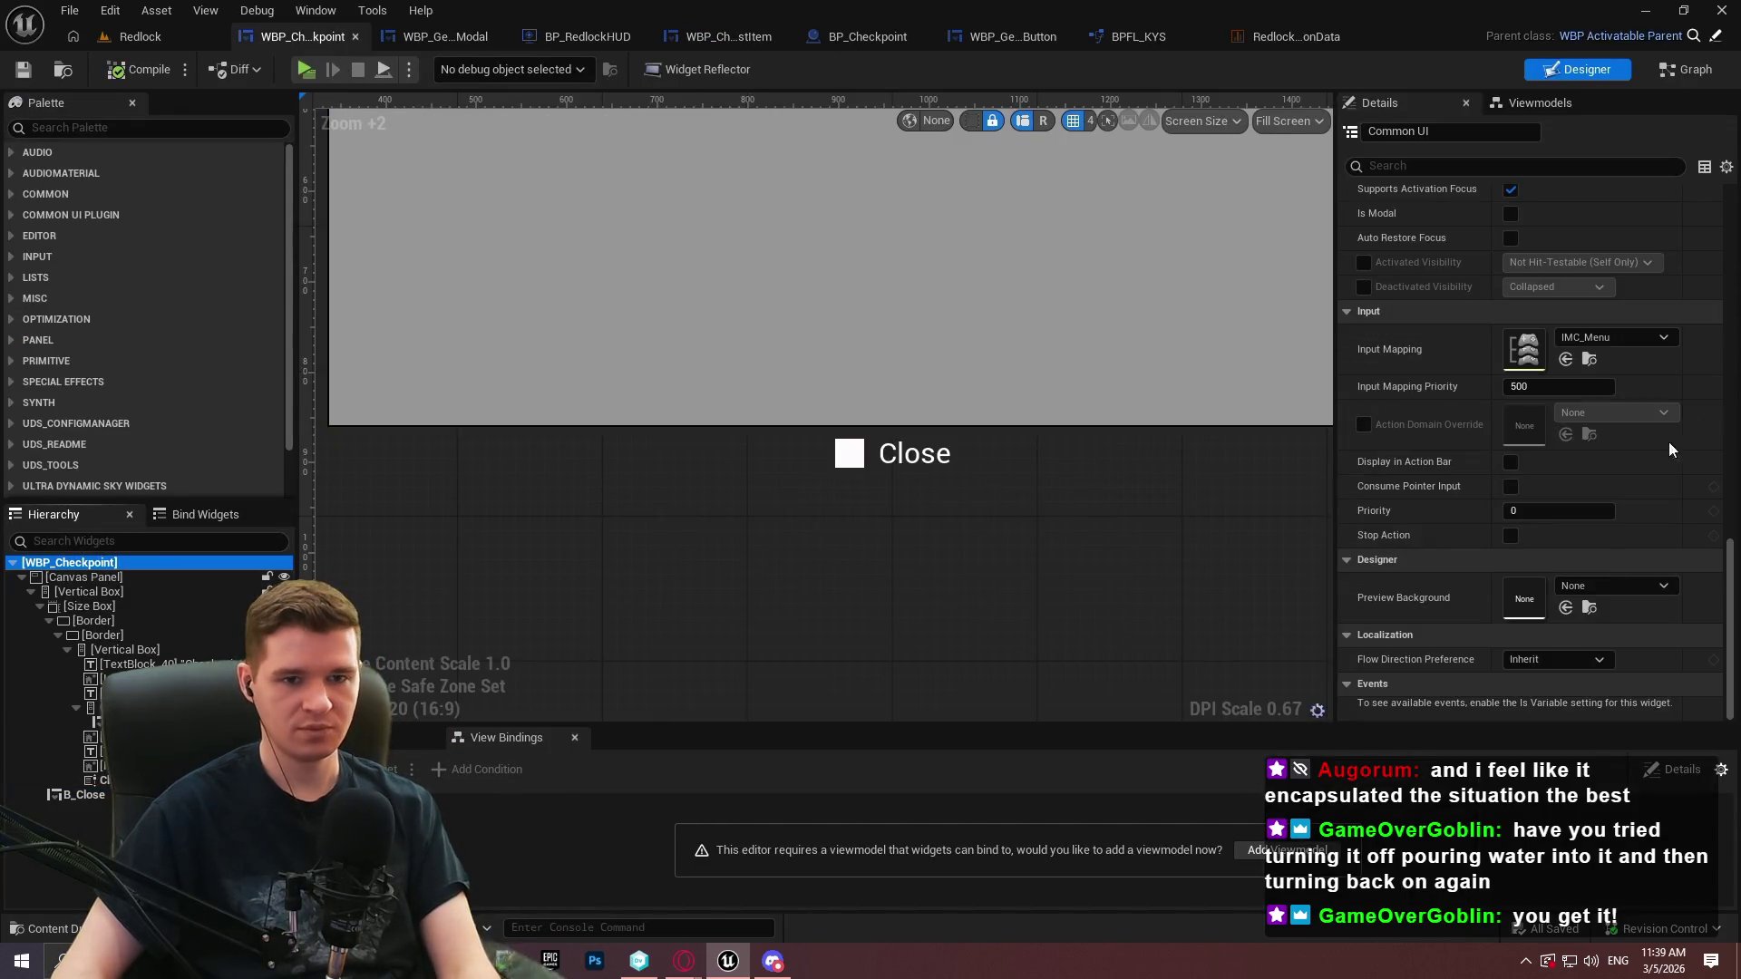
{"action": "left_click", "coordinate": [1609, 337]}
{"action": "left_click", "coordinate": [1532, 482]}
{"action": "left_click", "coordinate": [1561, 387]}
{"action": "type", "text": "0"}
{"action": "key", "text": "Return"}
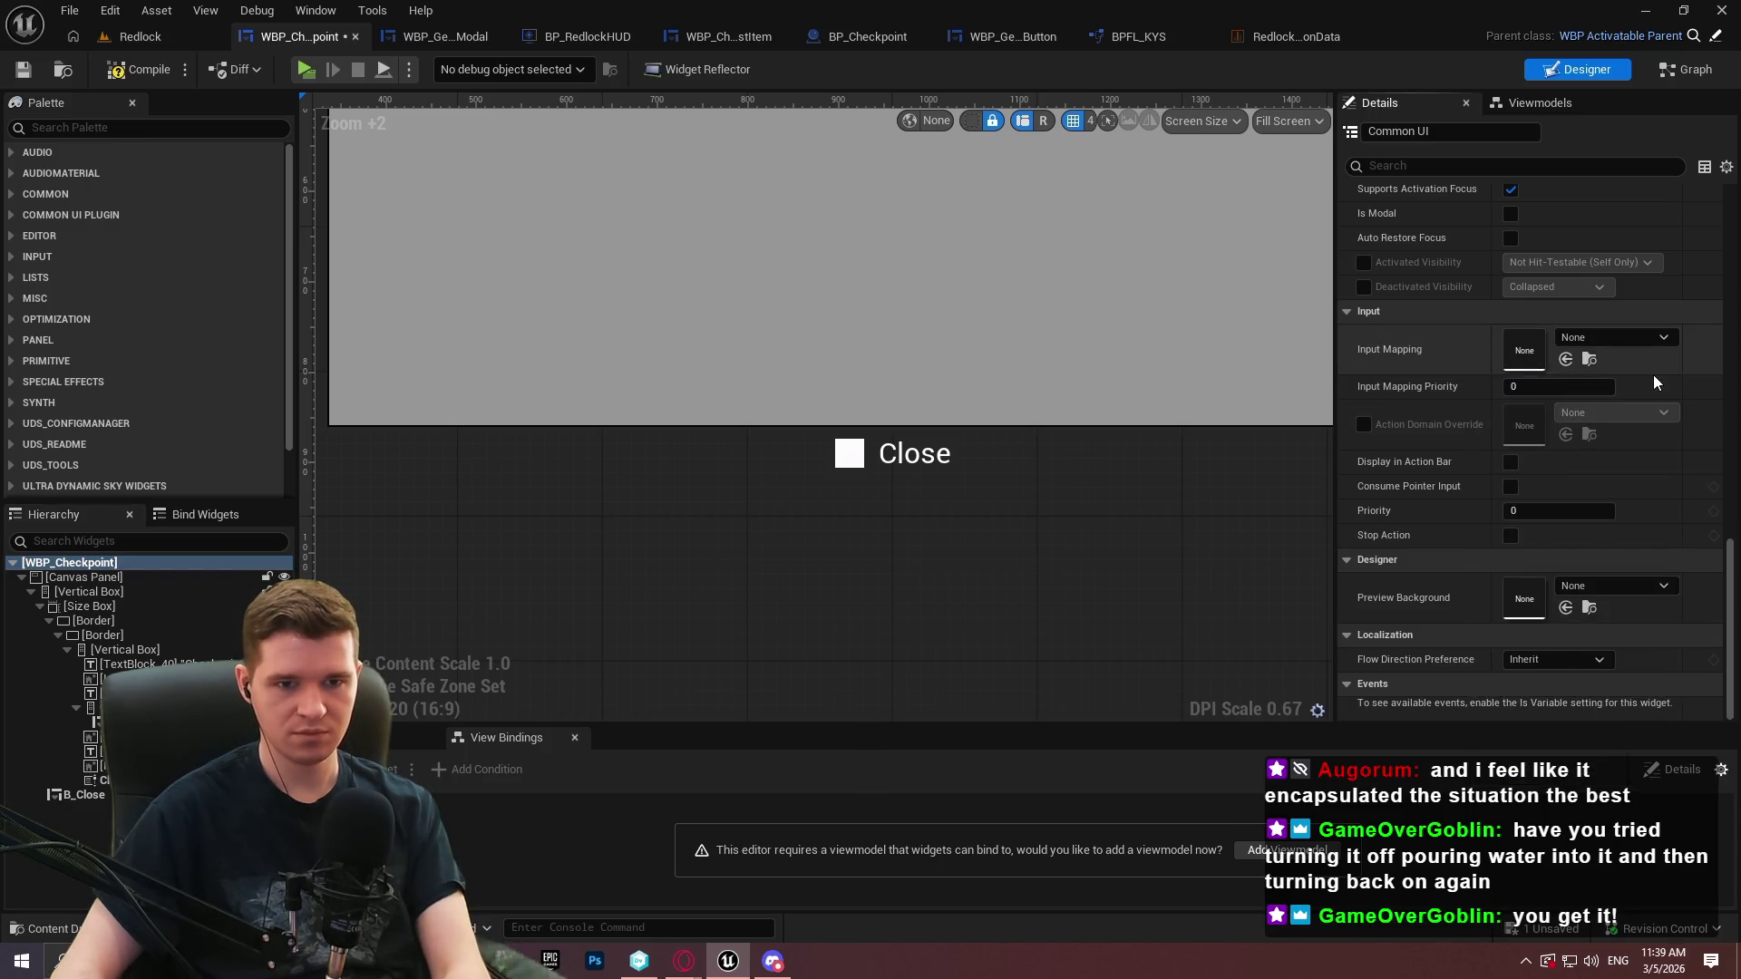
{"action": "left_click", "coordinate": [27, 76]}
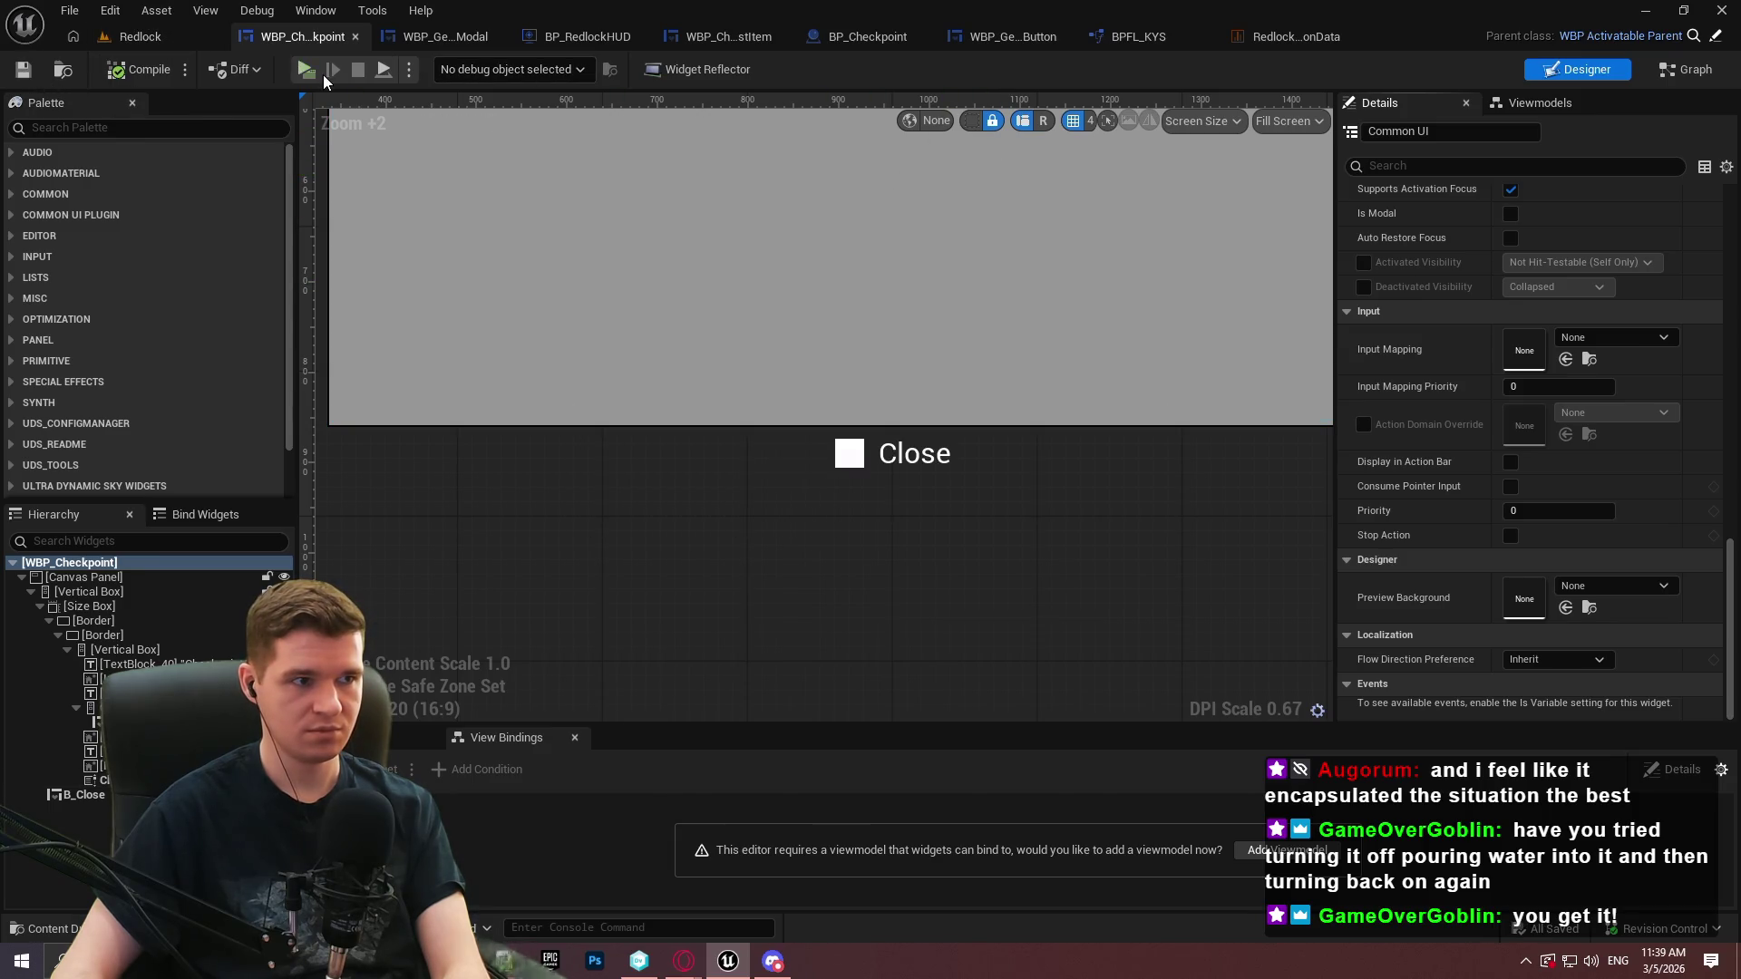
Playtest by walking to the checkpoint and opening its teleport menu, then stop the preview
{"action": "left_click", "coordinate": [295, 68]}
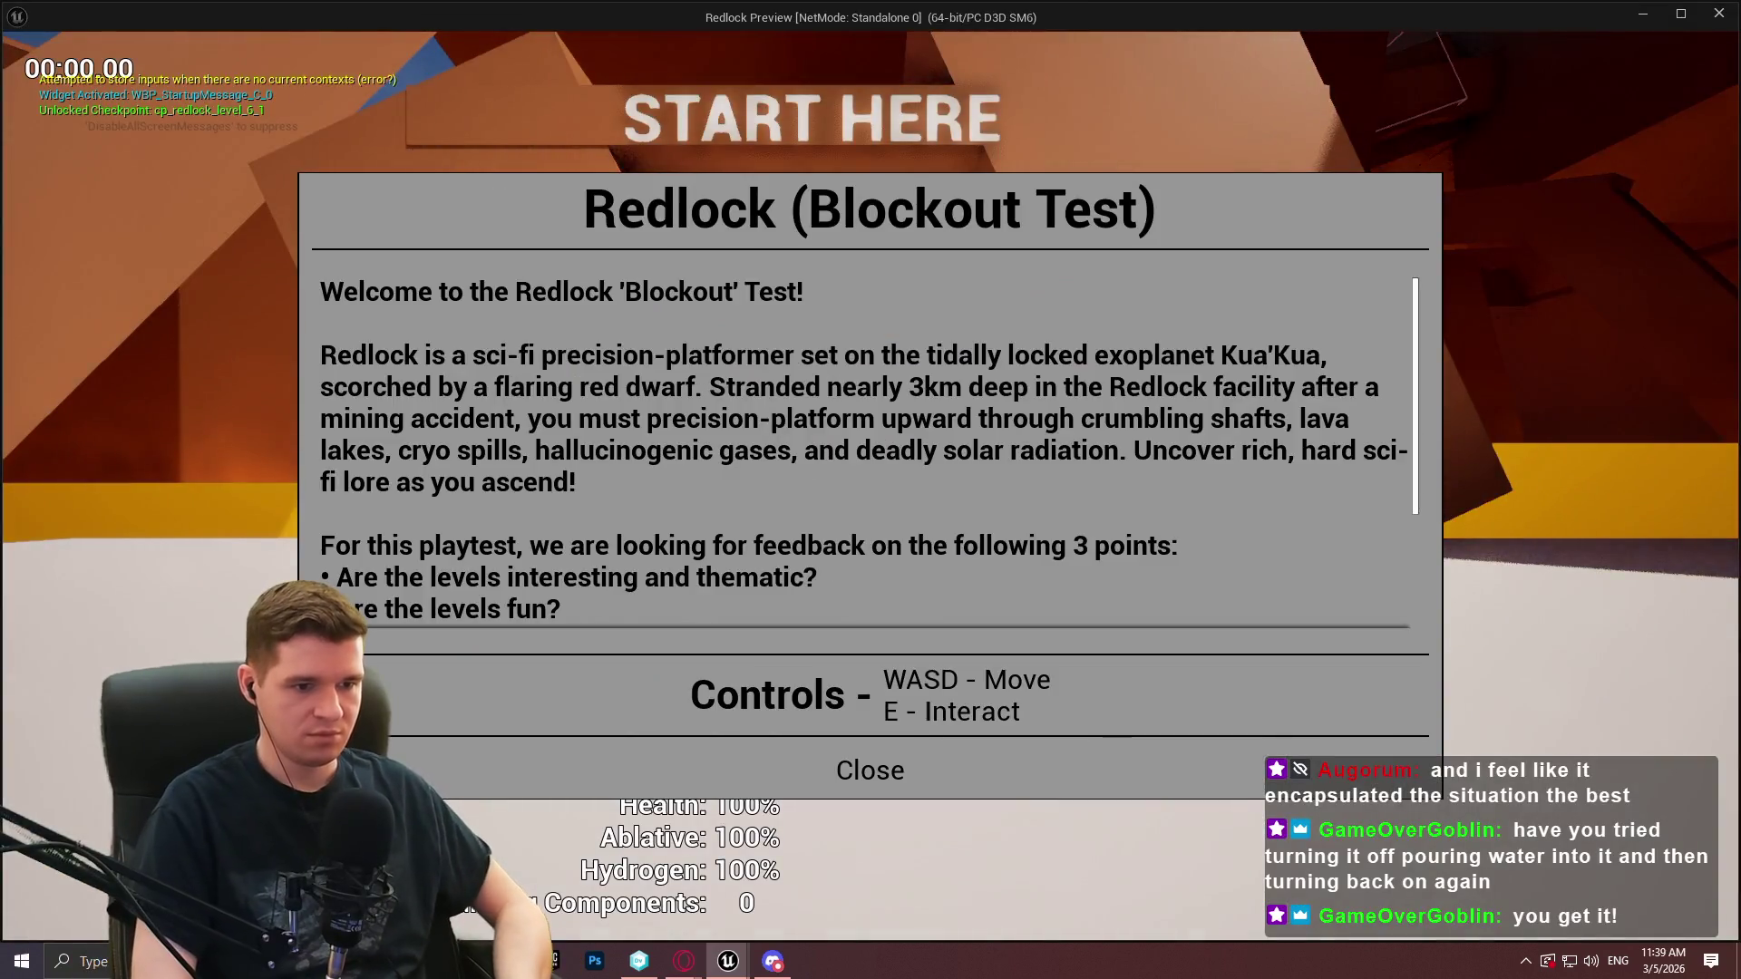
{"action": "key", "text": "Escape"}
{"action": "key", "text": "w"}
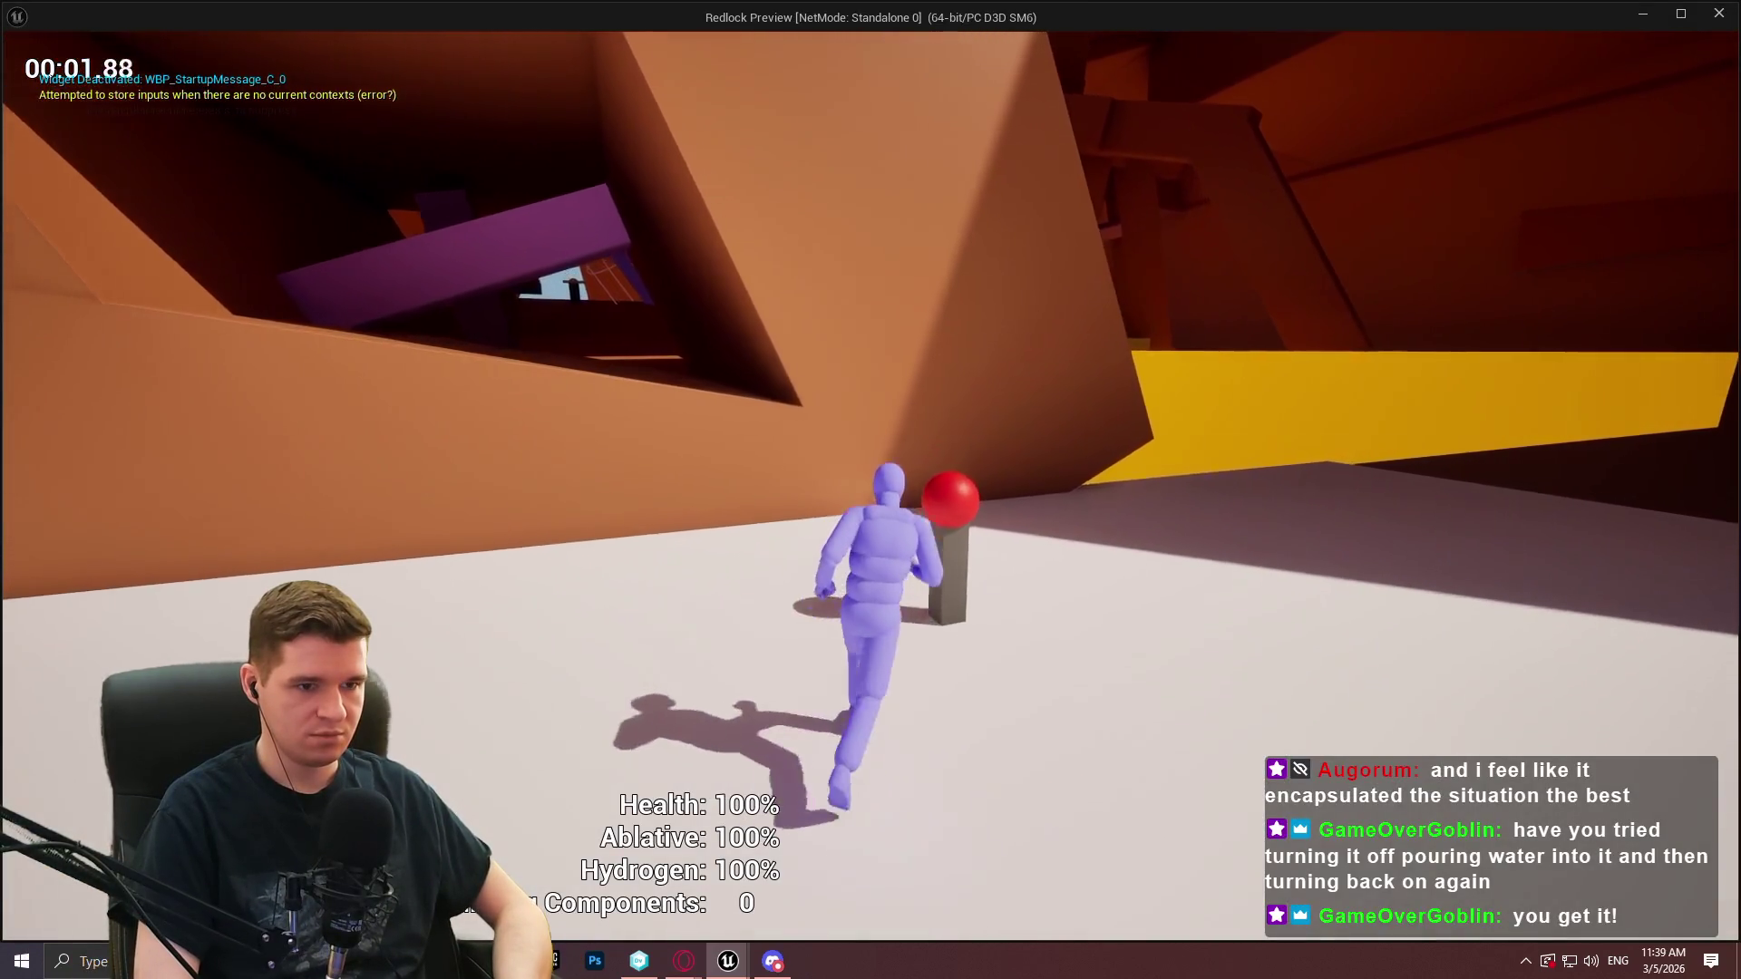
{"action": "key", "text": "e"}
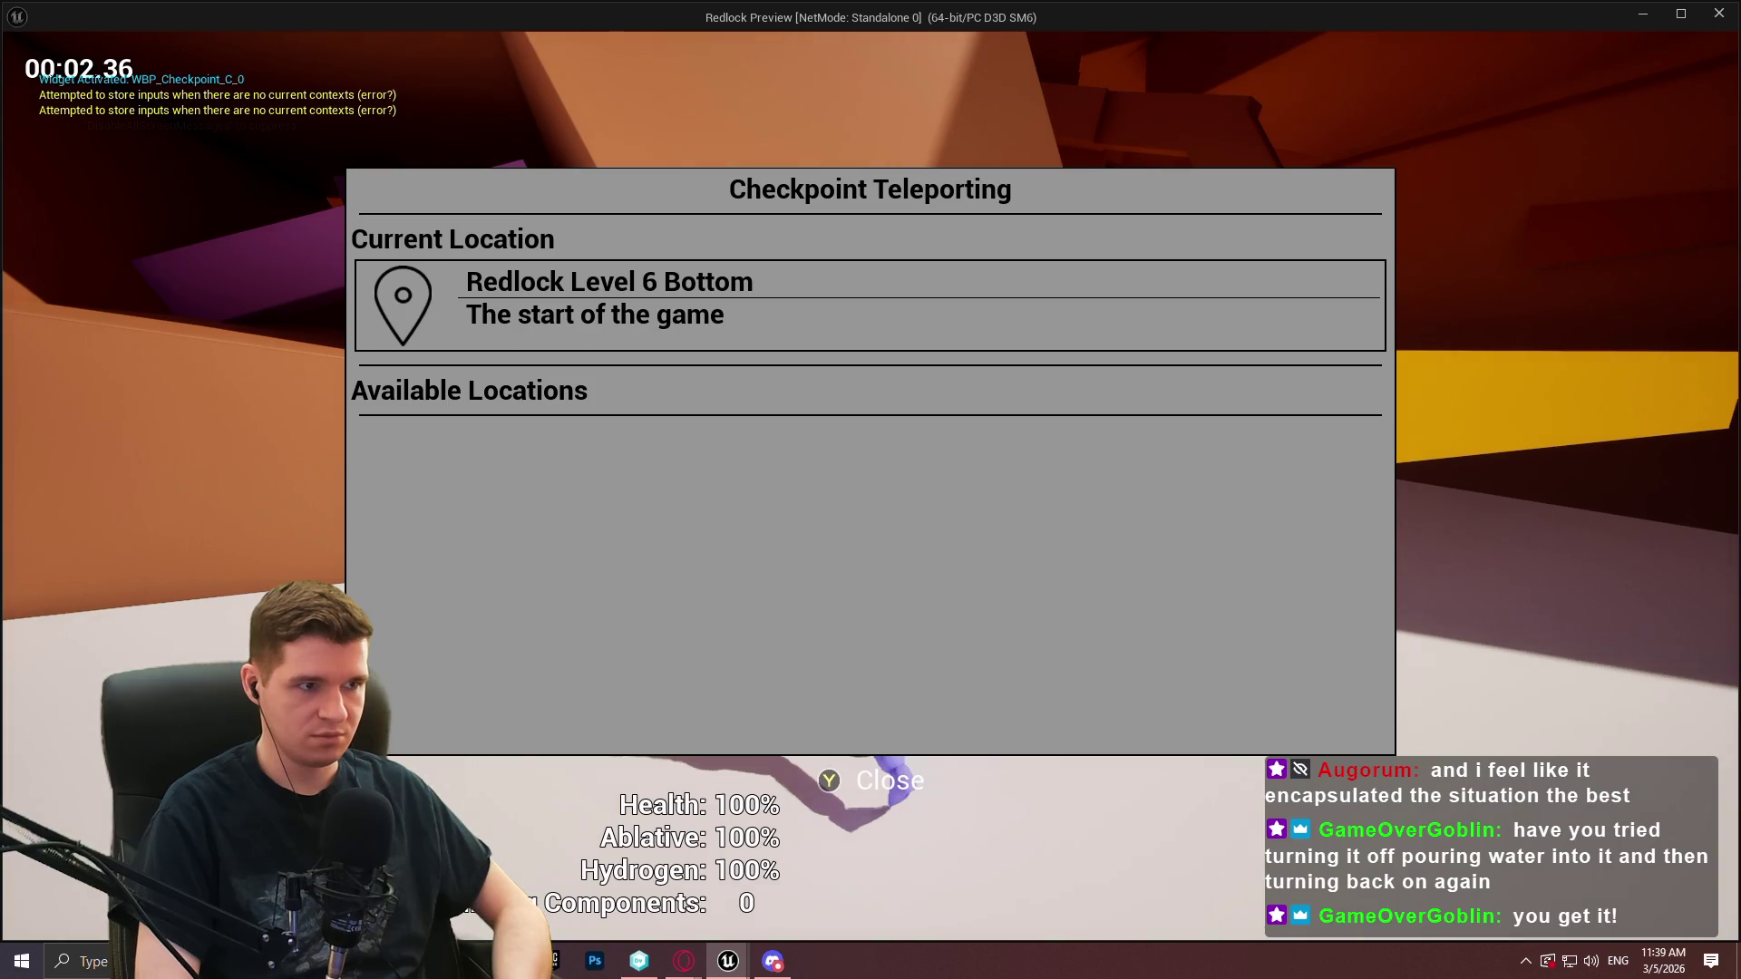
{"action": "key", "text": "Escape"}
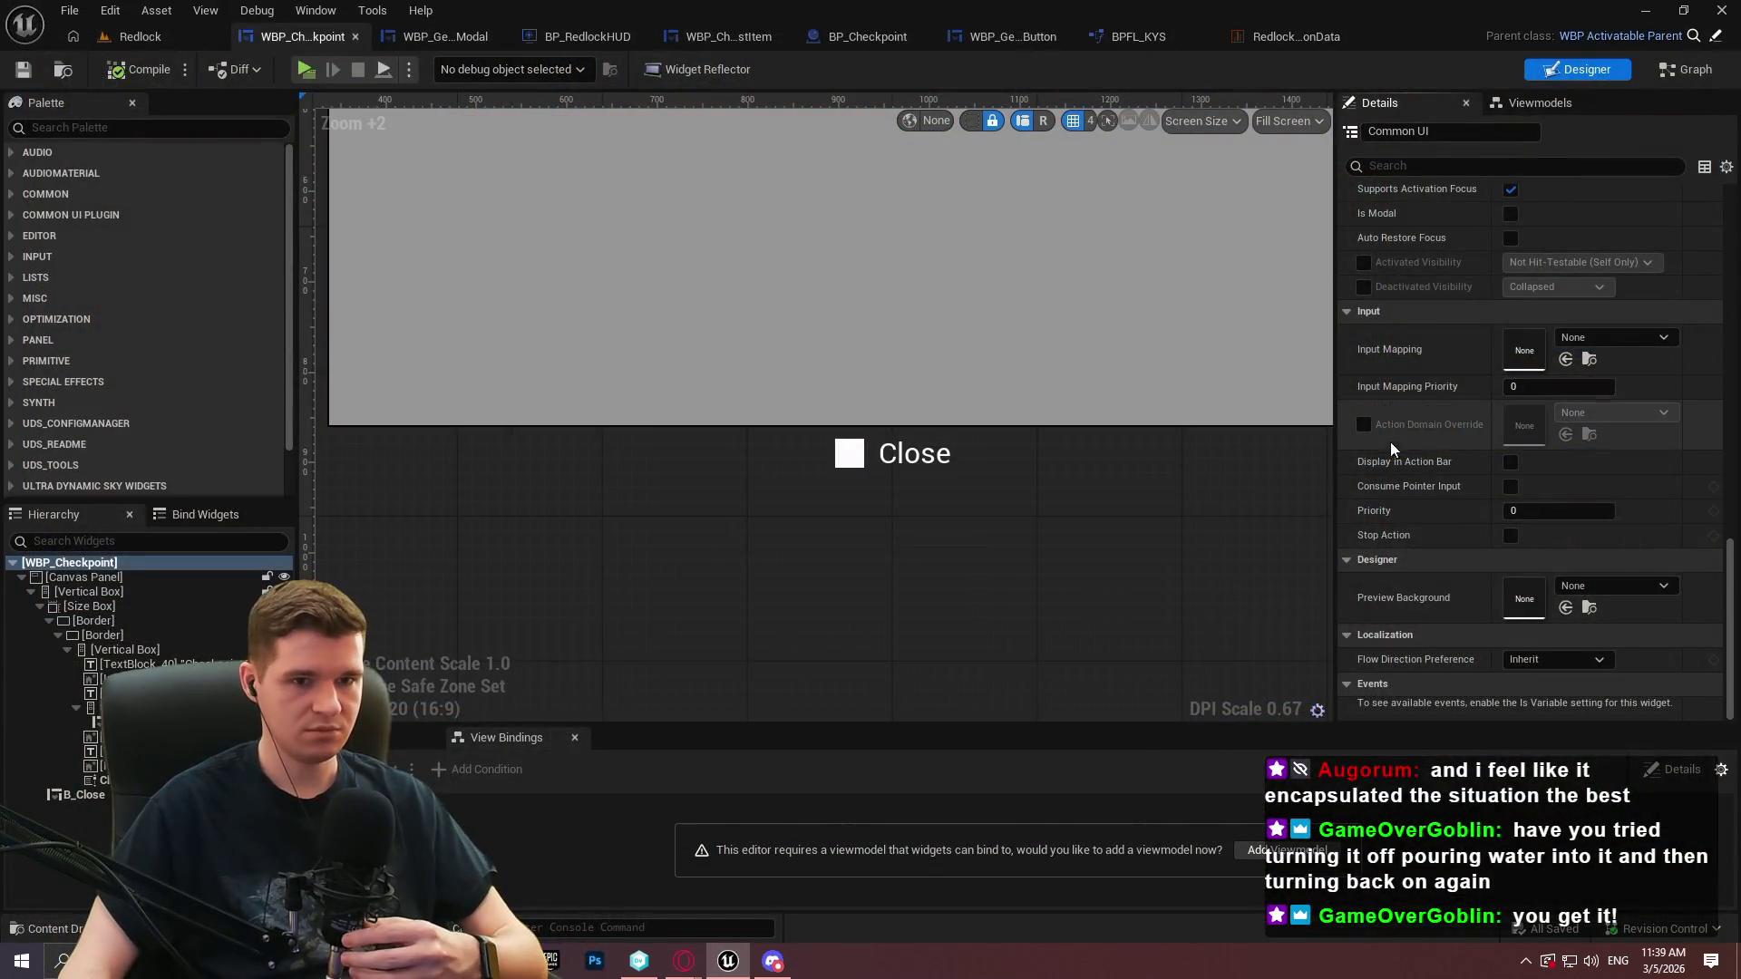
Set the B_Close button's triggering input action to IA_GenericMenuBack
{"action": "left_click", "coordinate": [86, 794]}
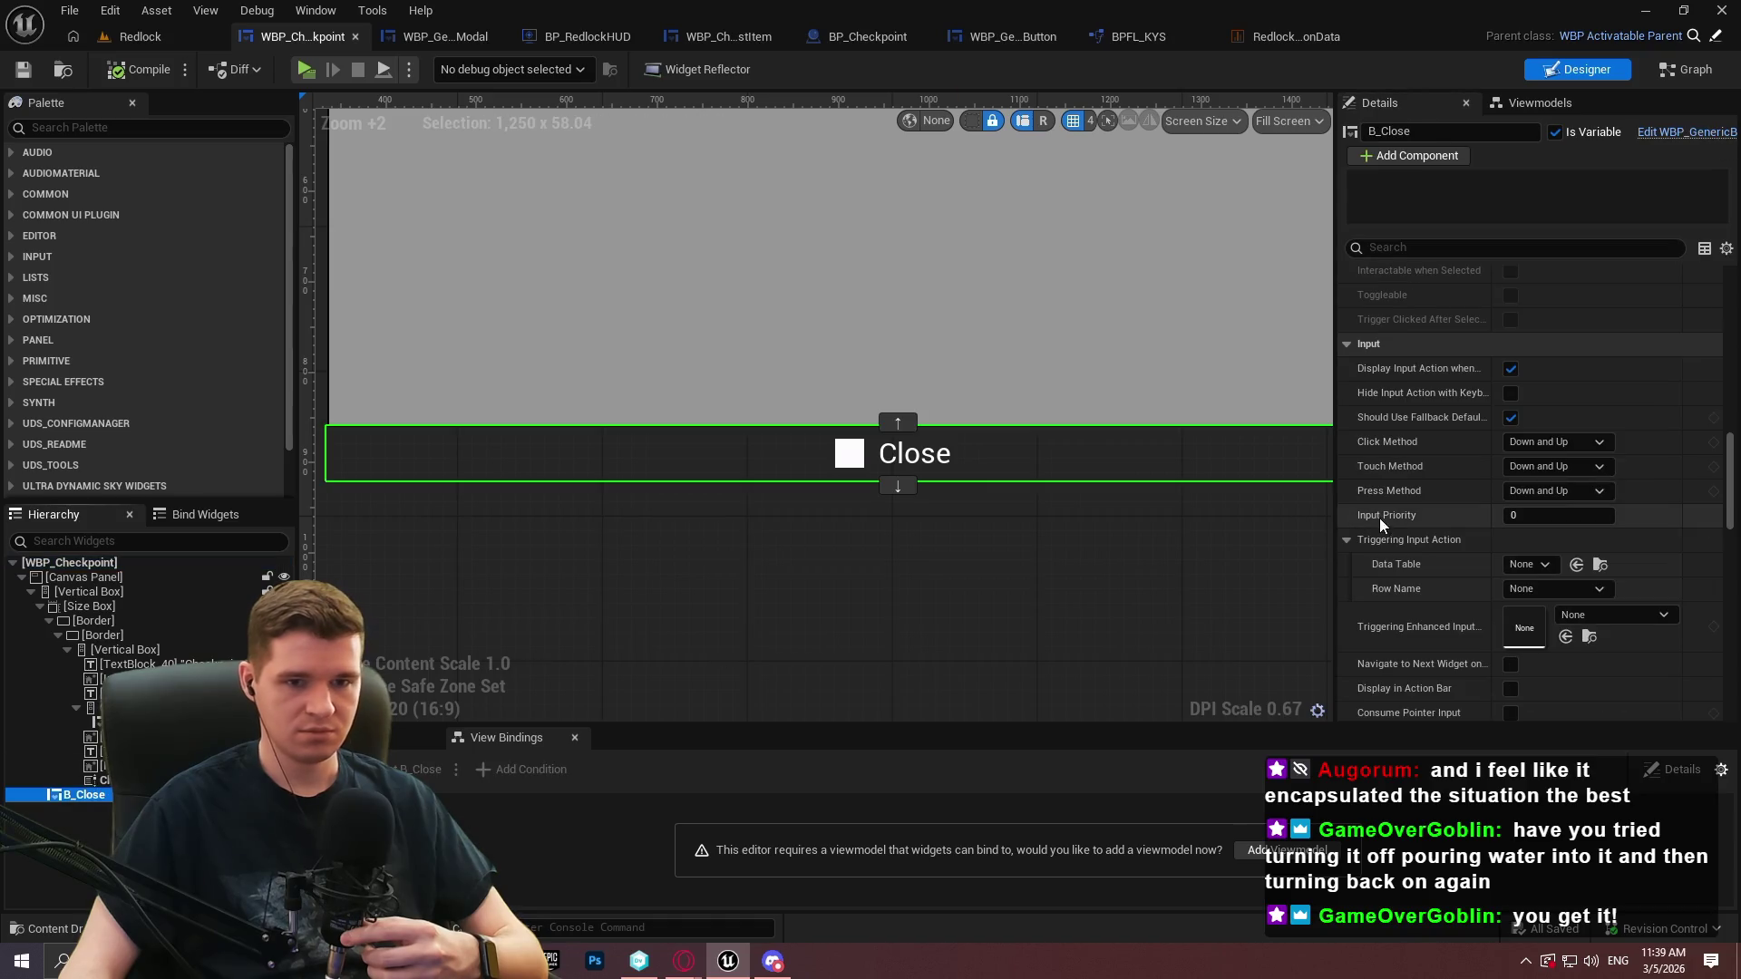
{"action": "left_click", "coordinate": [1609, 614]}
{"action": "left_click", "coordinate": [1594, 526]}
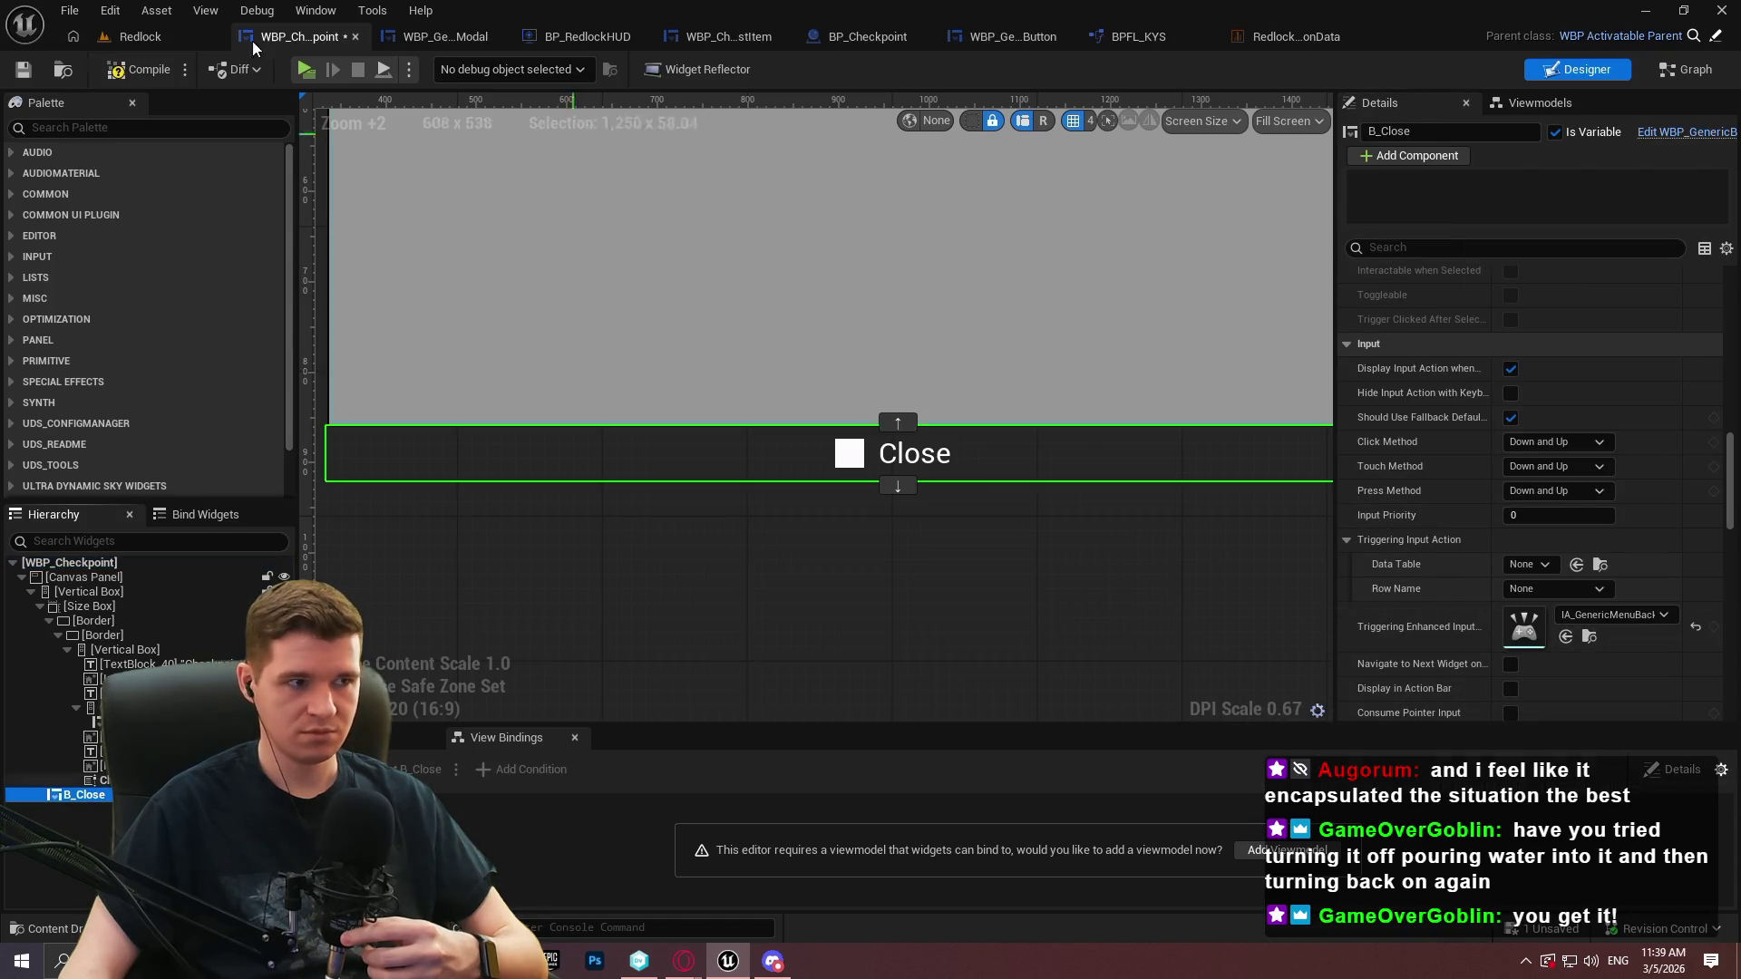
Playtest by running to the checkpoint and opening its teleport menu, then end the preview
{"action": "left_click", "coordinate": [307, 70]}
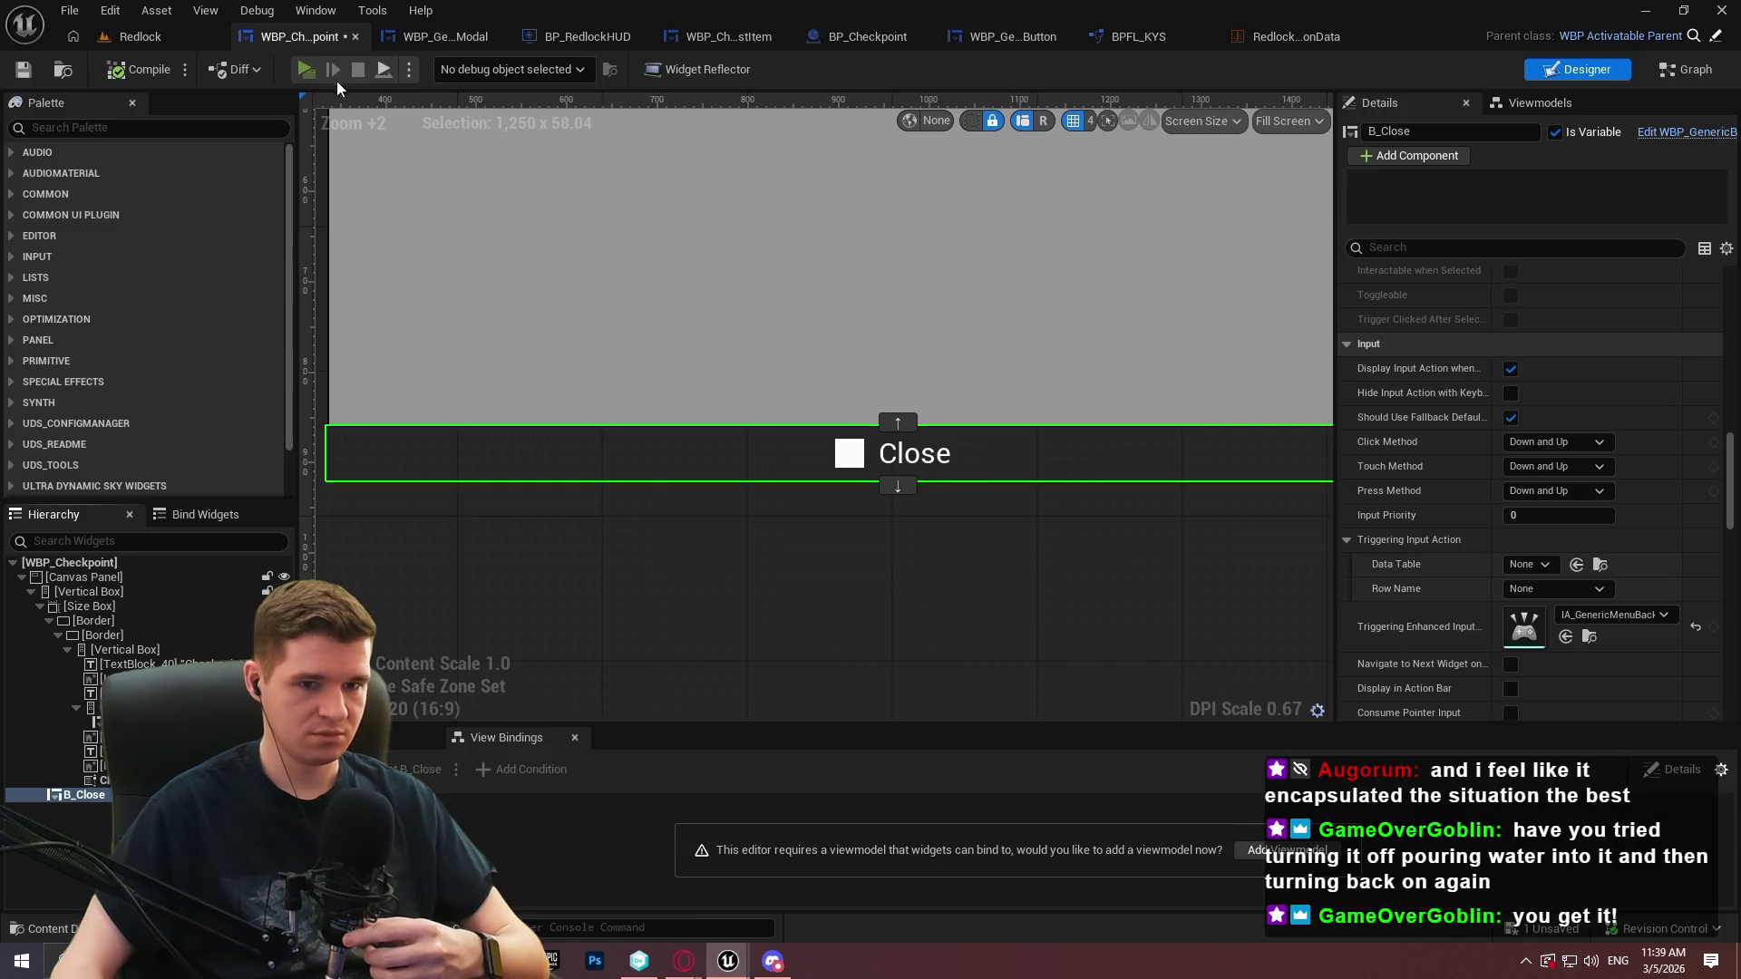
{"action": "key", "text": "w"}
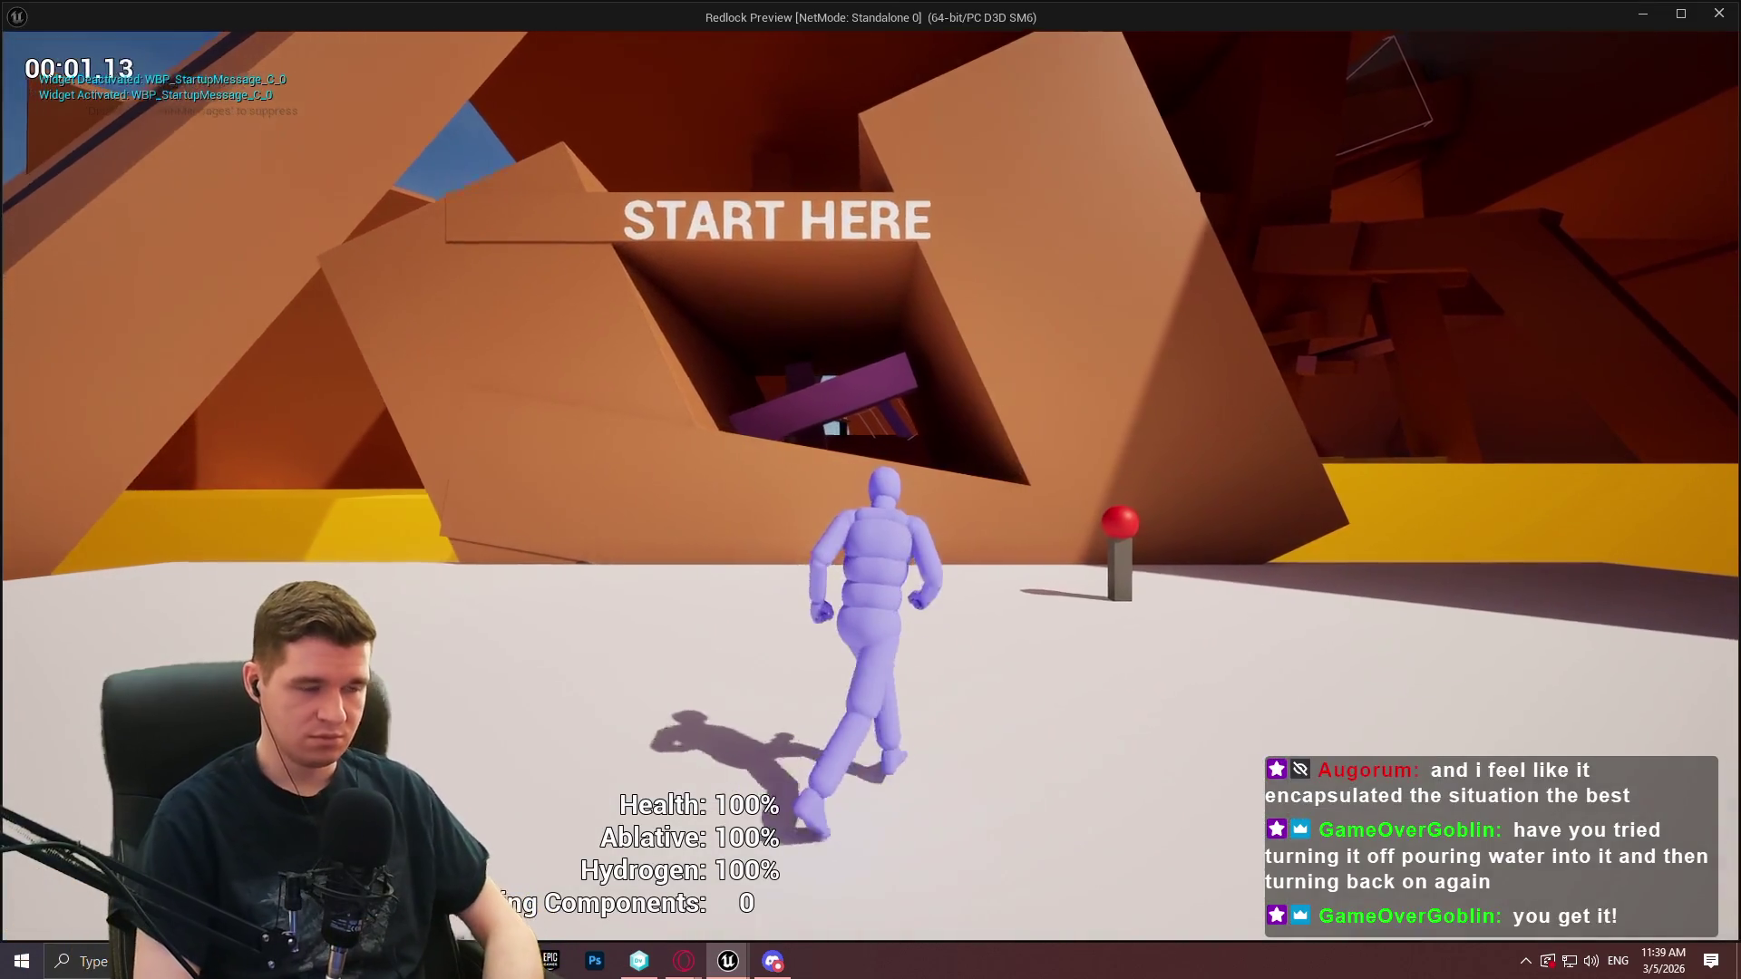
{"action": "key", "text": "e"}
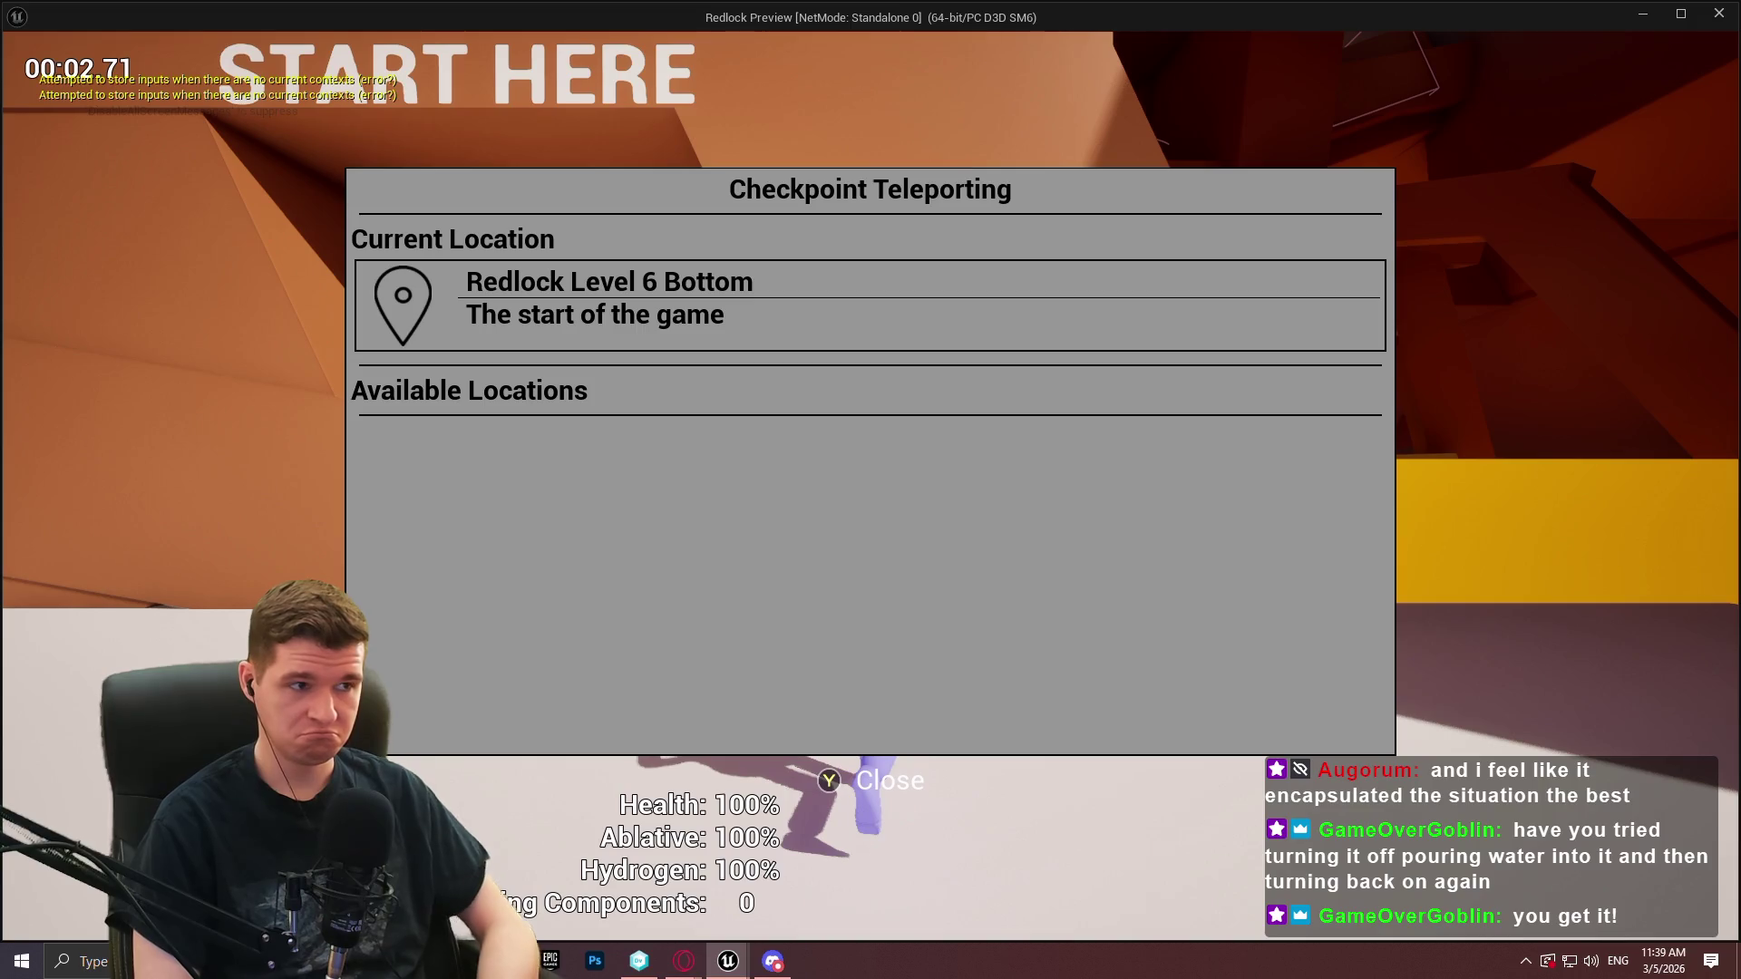
{"action": "key", "text": "Escape"}
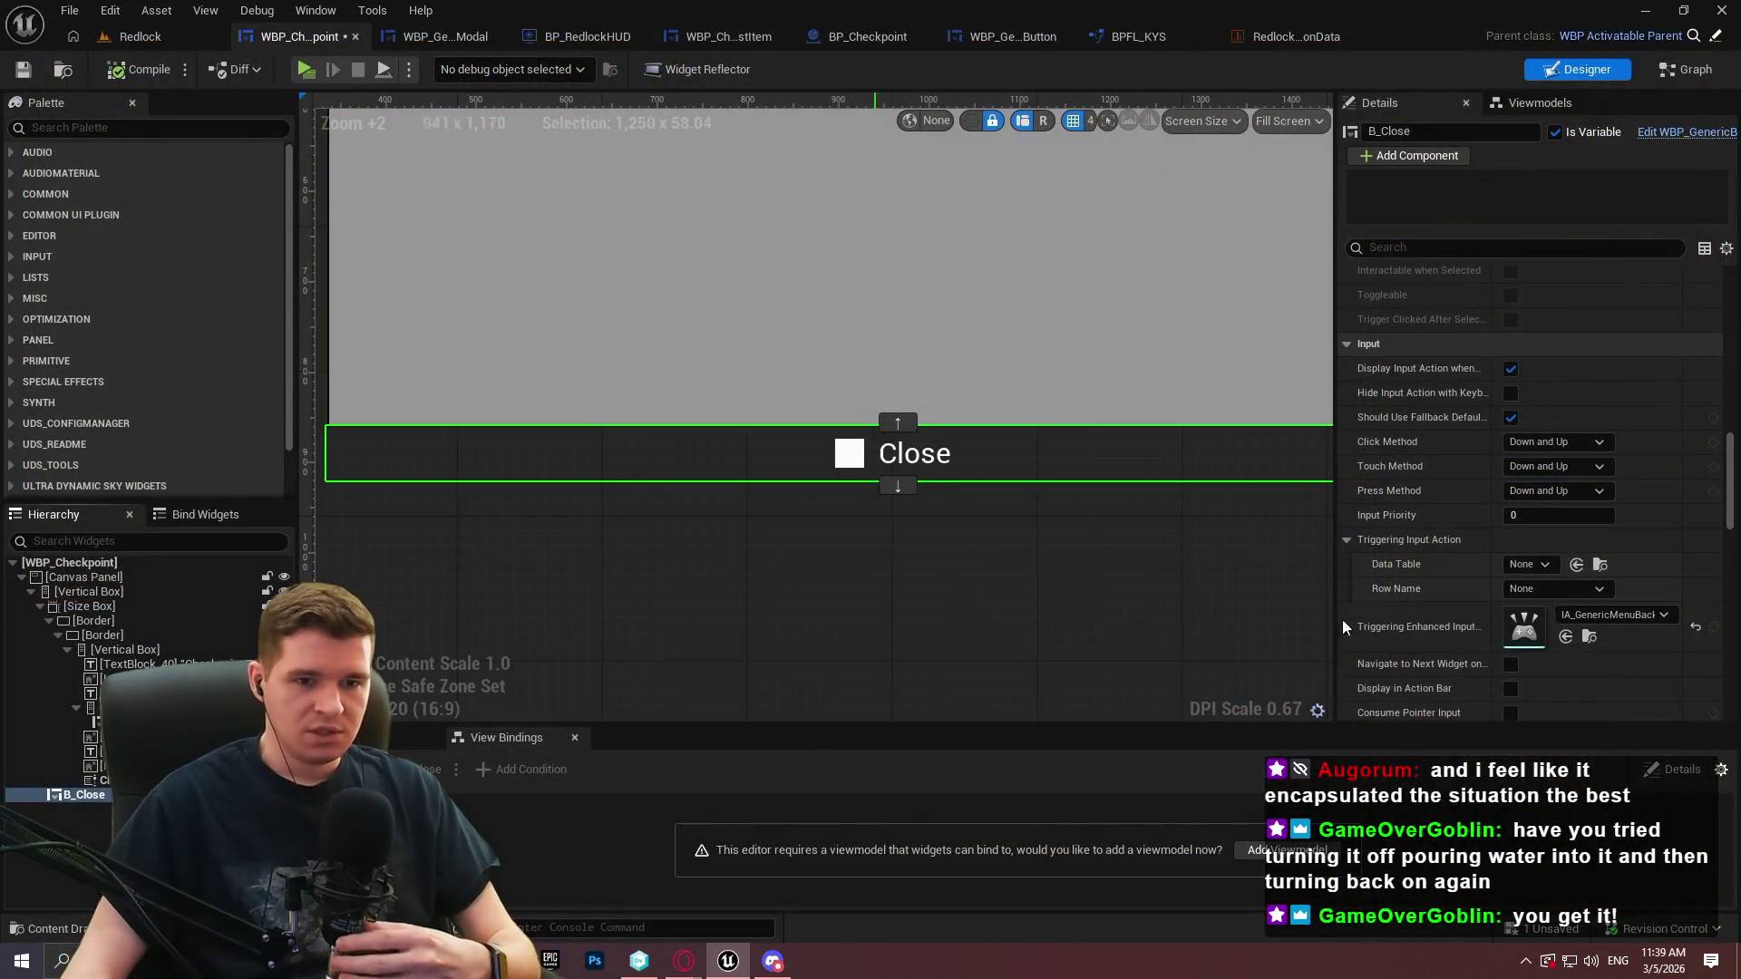
{"action": "scroll", "coordinate": [1496, 499], "scroll_direction": "down", "scroll_amount": 2}
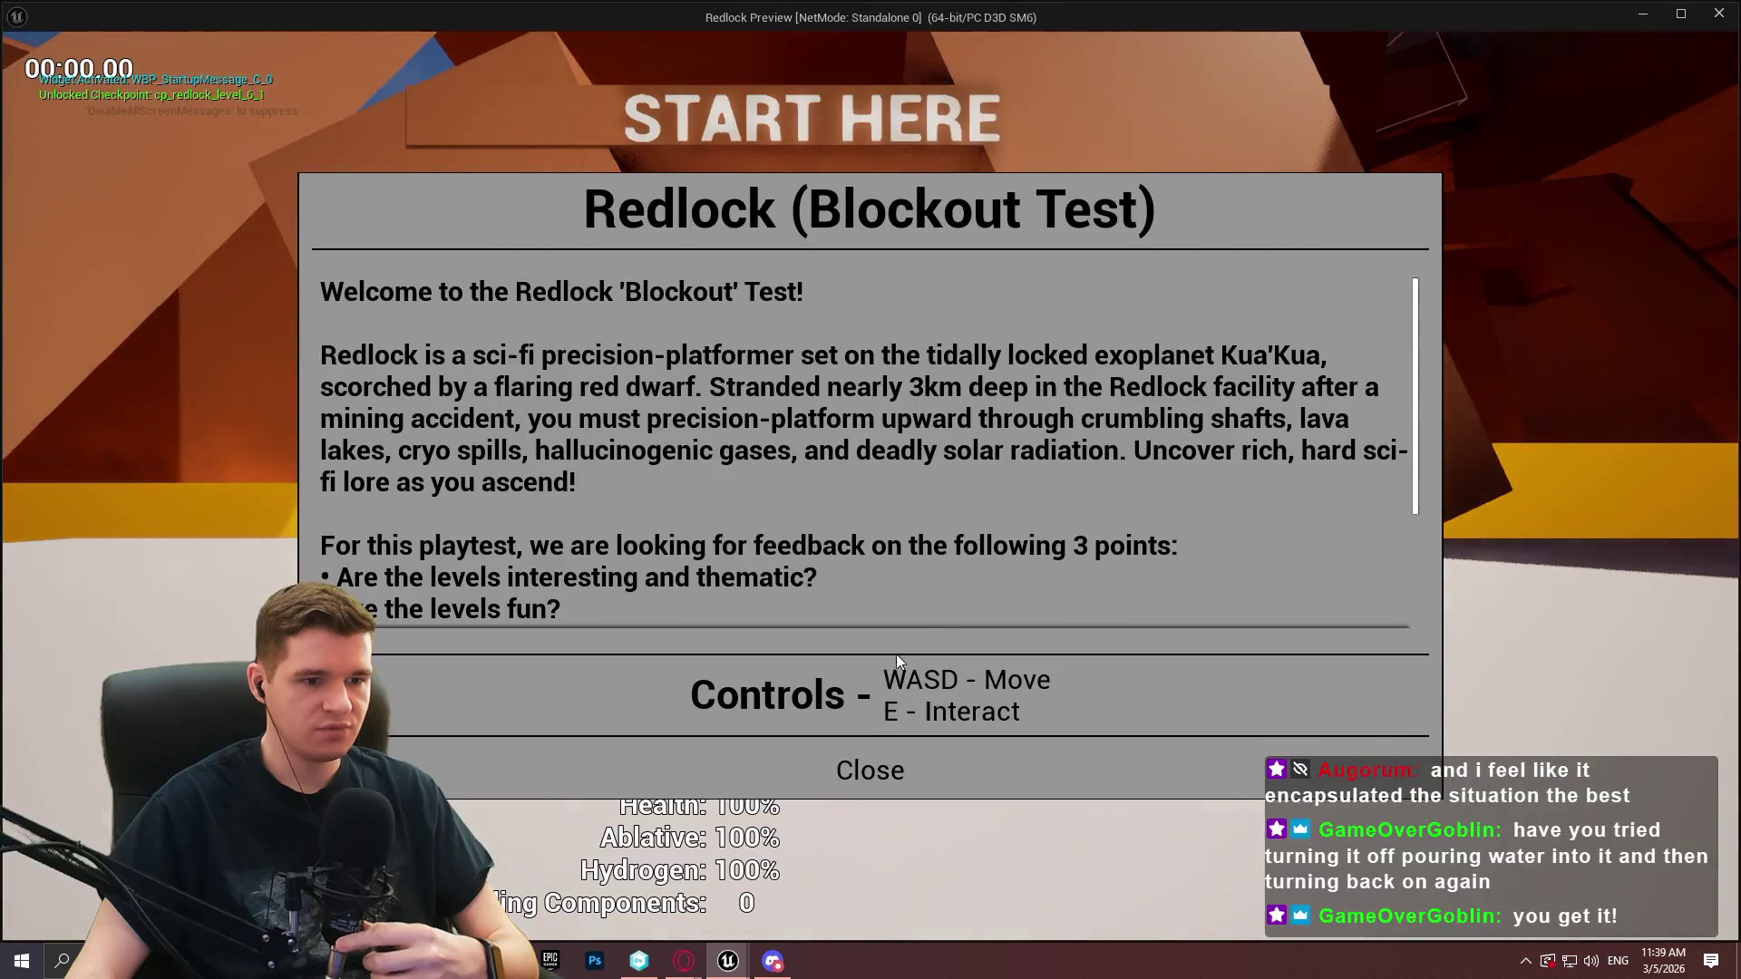
In a fresh preview, open and close the Checkpoint Teleporting menu three times to test closing it
{"action": "left_click", "coordinate": [970, 765]}
{"action": "key", "text": "w"}
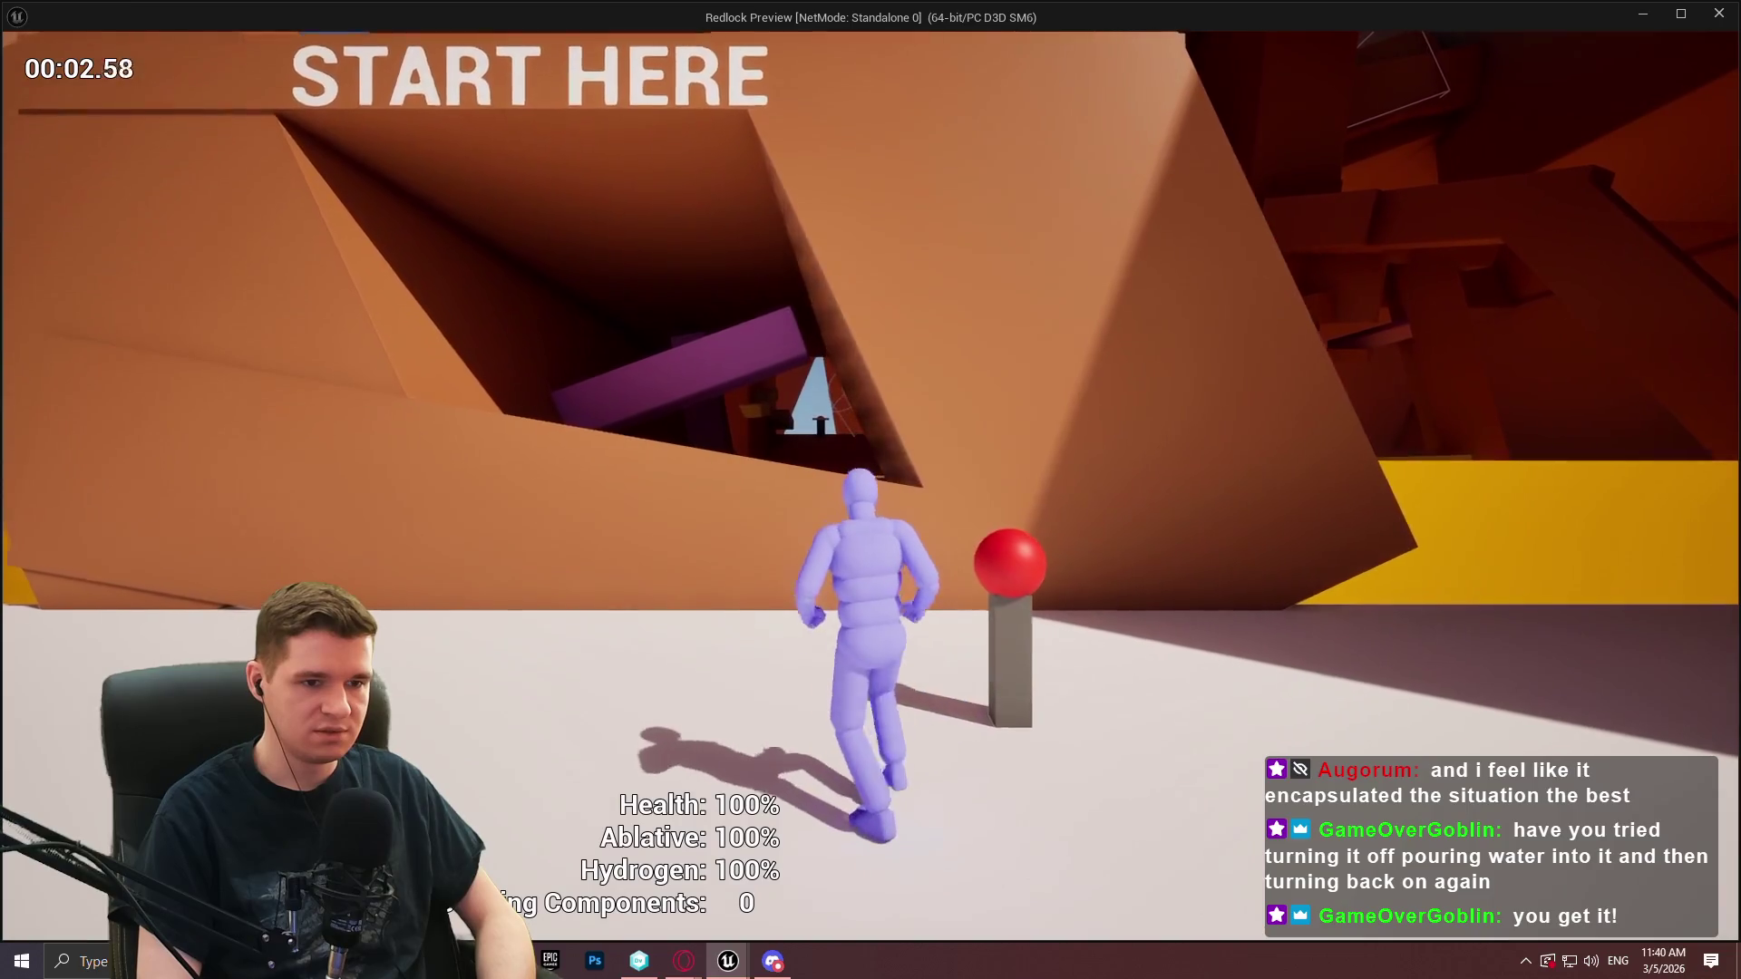
{"action": "key", "text": "e"}
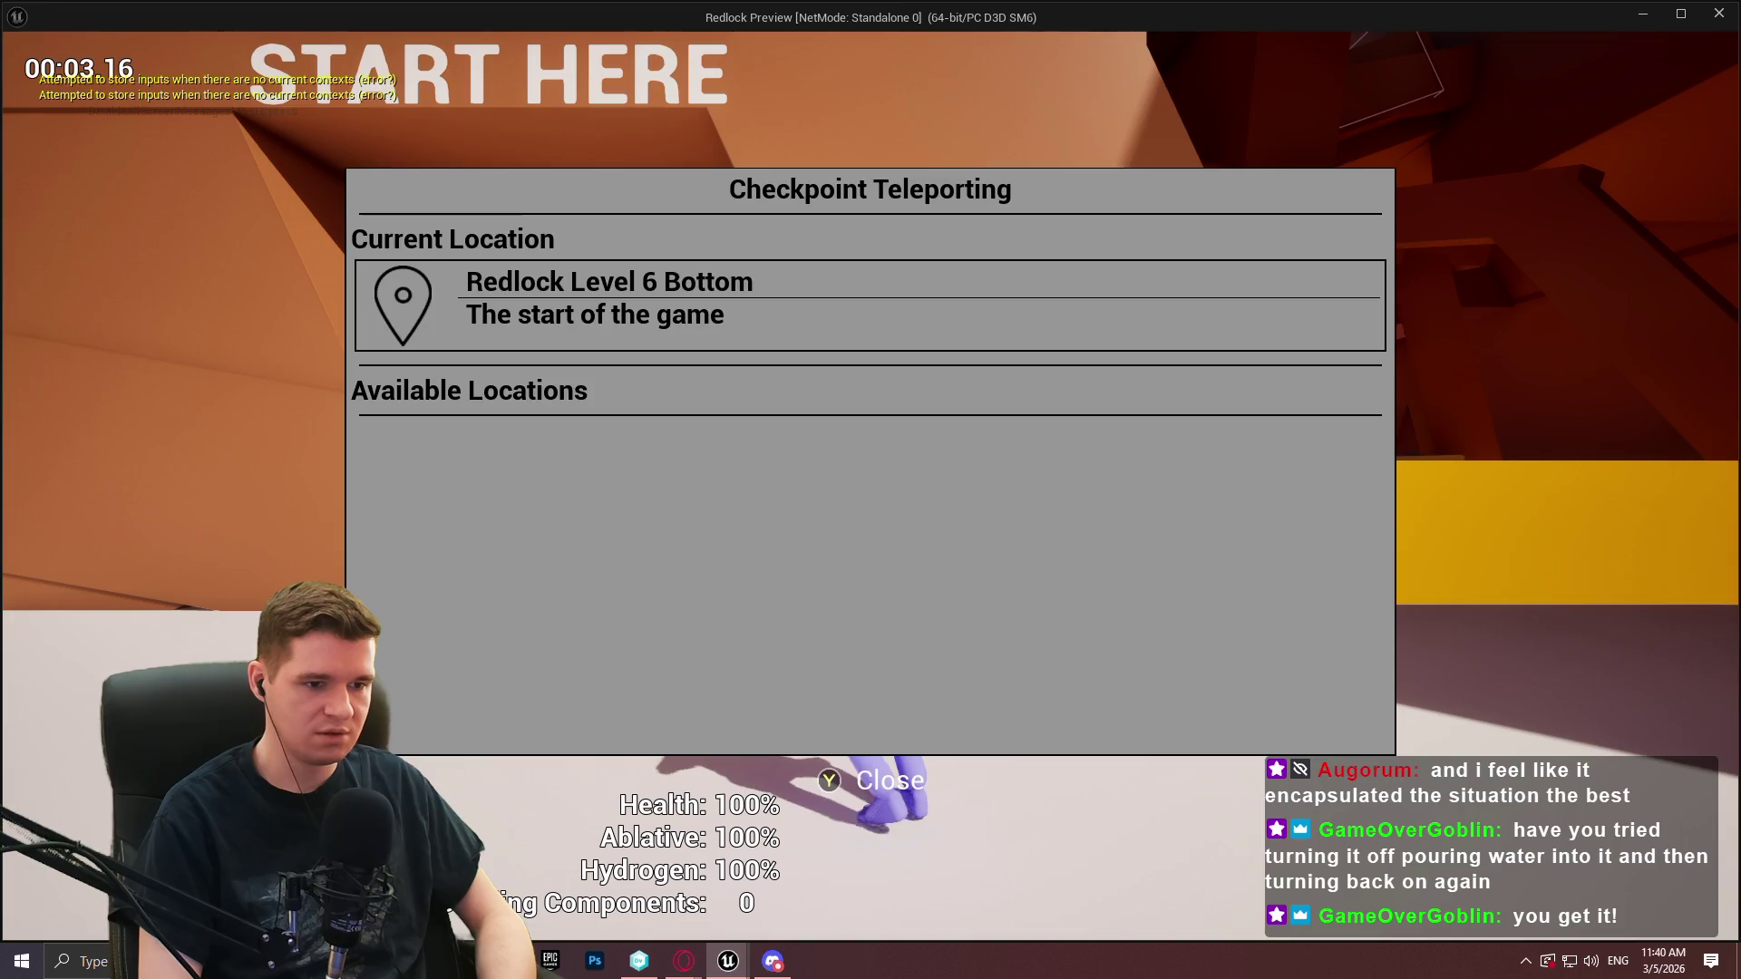
{"action": "key", "text": "Escape"}
{"action": "key", "text": "space"}
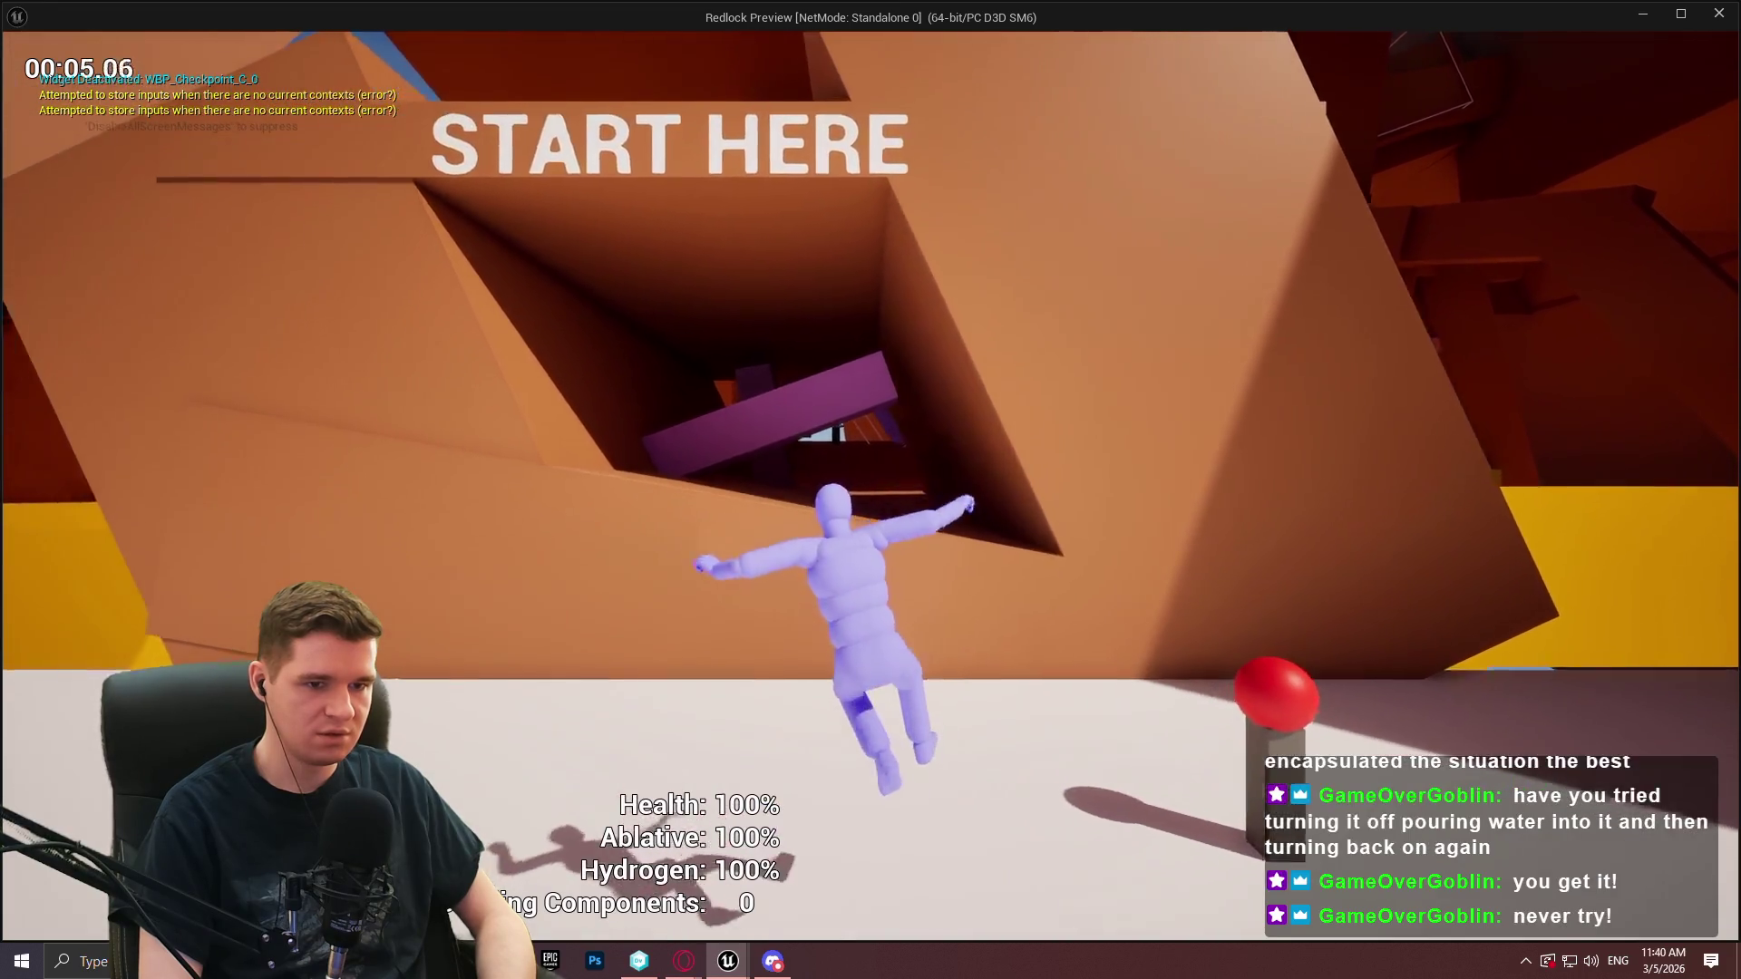
{"action": "key", "text": "e"}
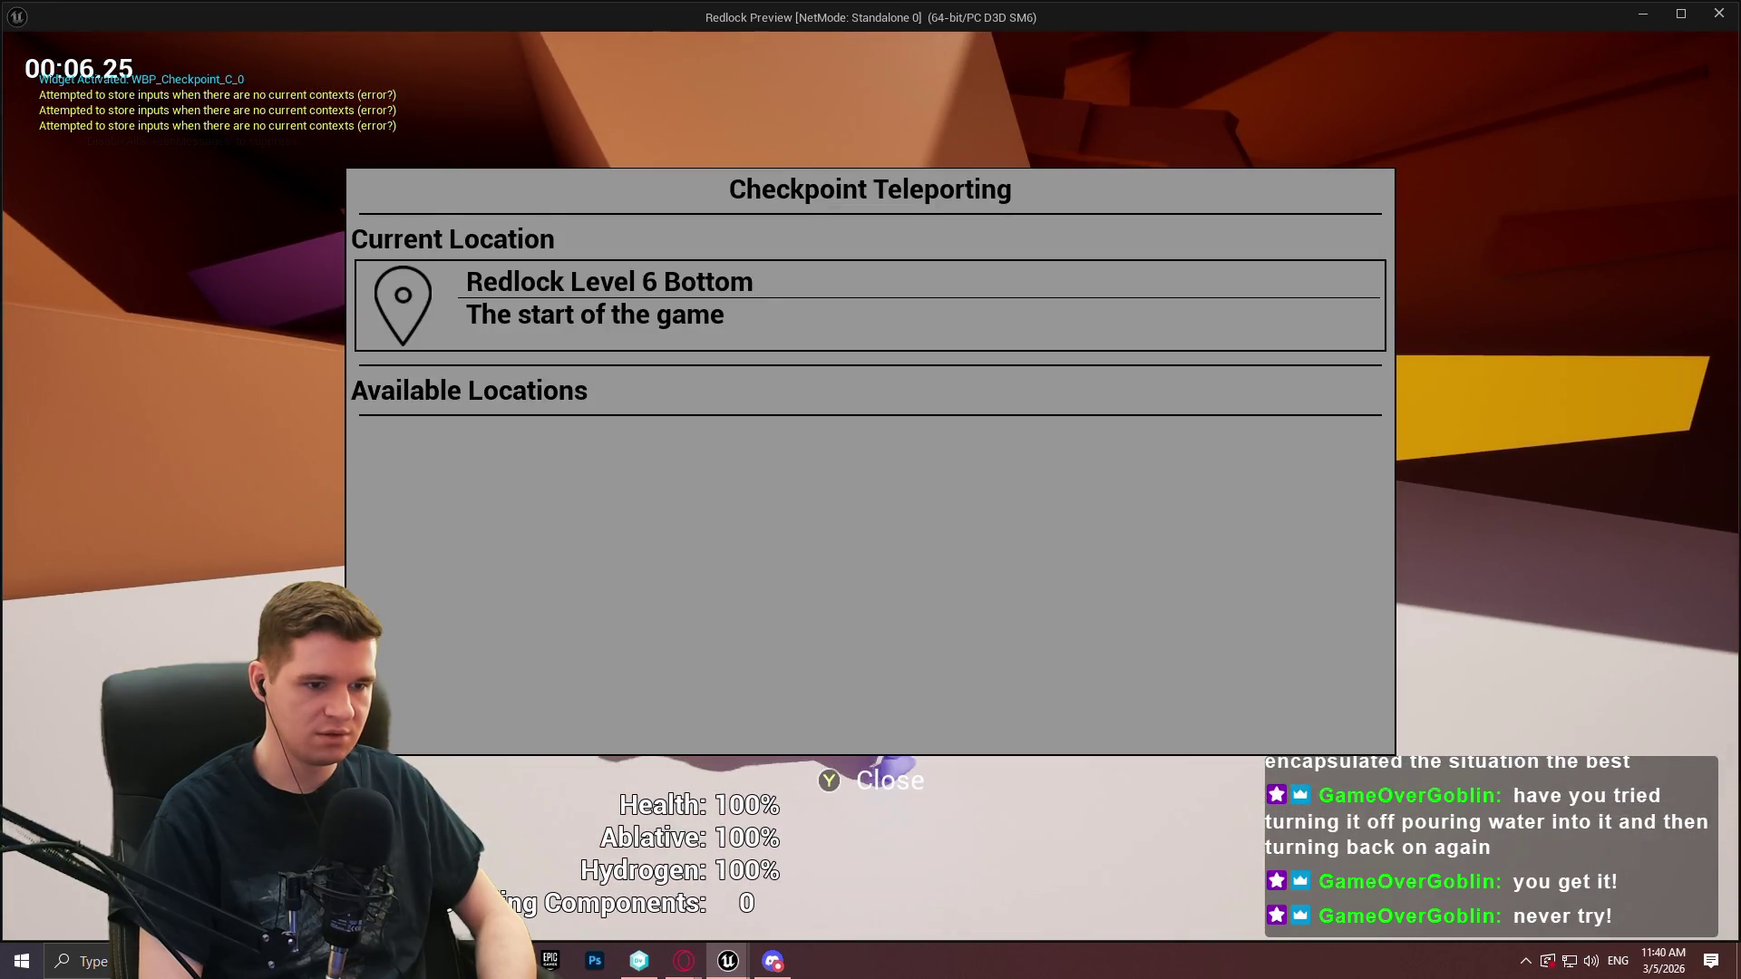
{"action": "key", "text": "Escape"}
{"action": "key", "text": "e"}
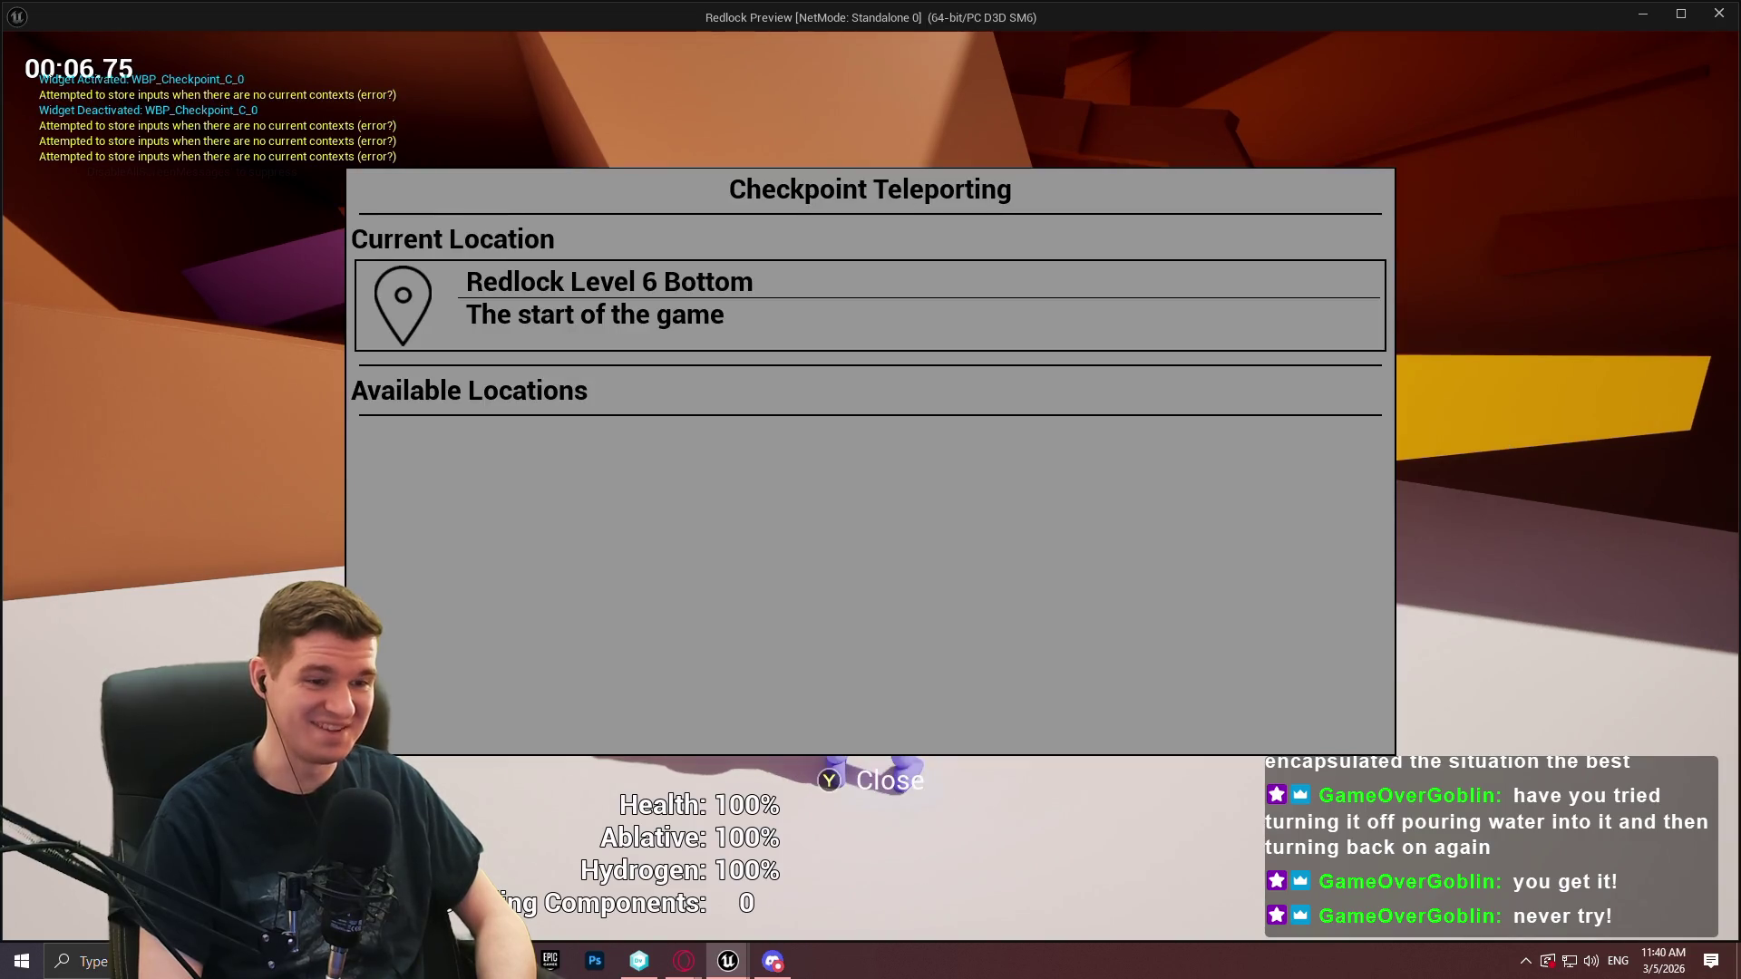
{"action": "key", "text": "Escape"}
{"action": "key", "text": "Escape"}
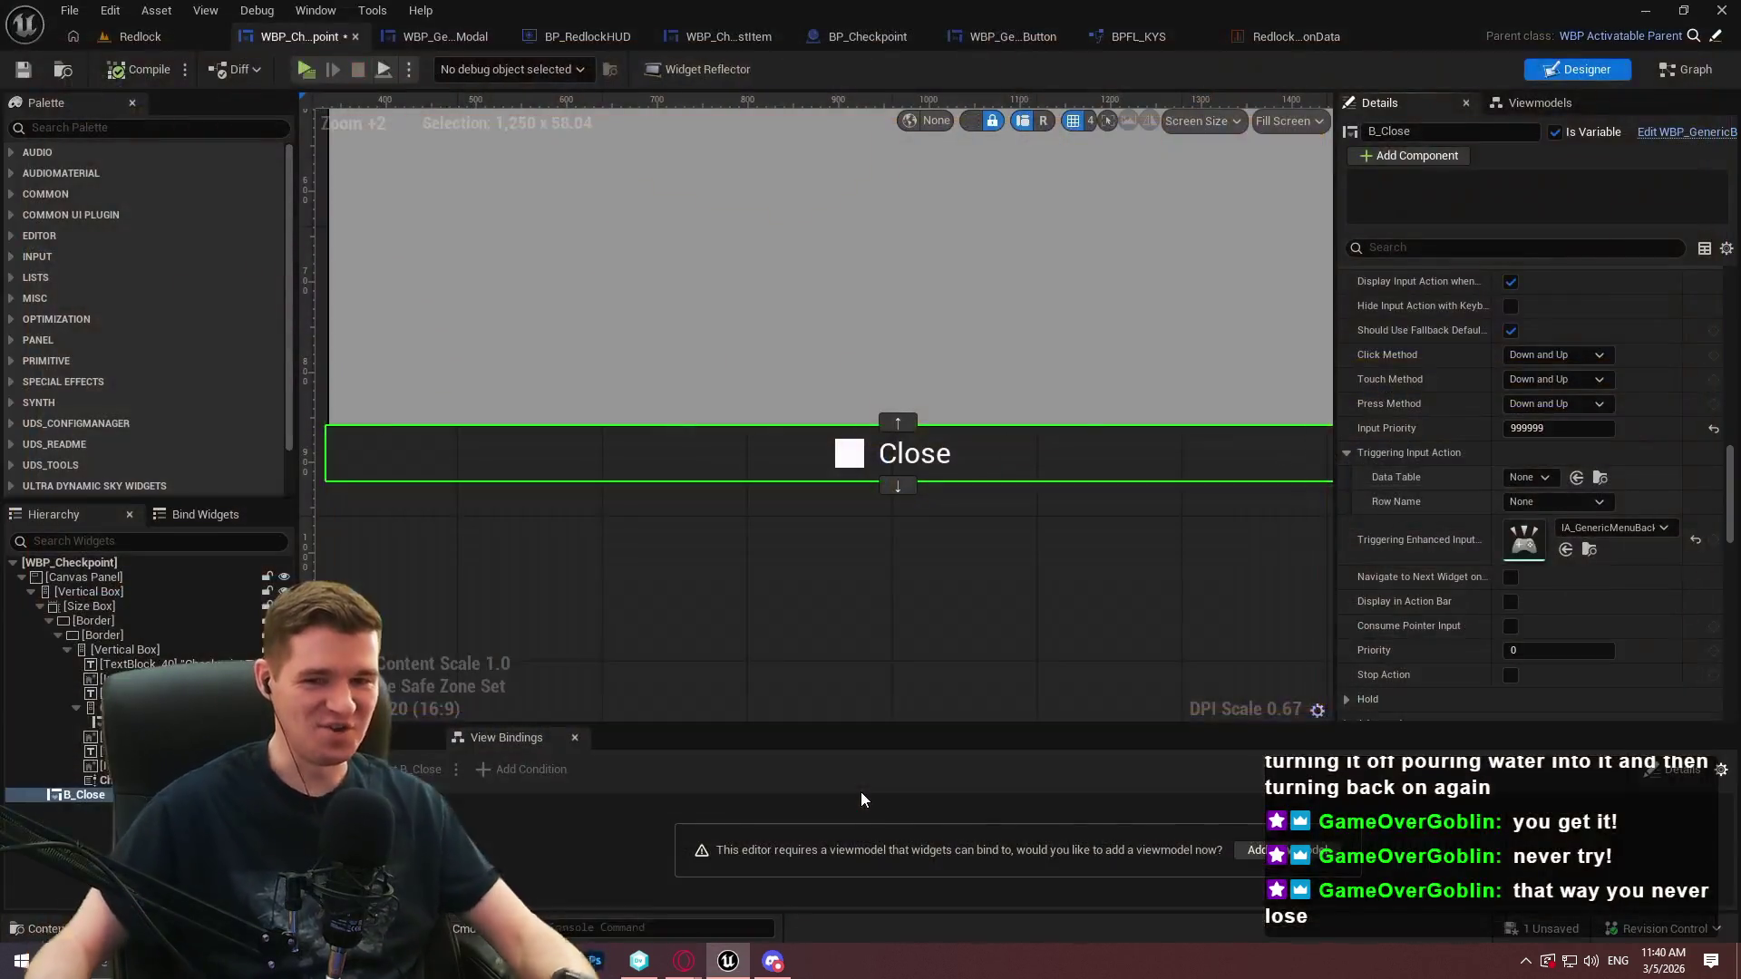
Reset B_Close's Input Priority to its default value and compile the widget
{"action": "left_click", "coordinate": [1713, 432]}
{"action": "left_click", "coordinate": [103, 71]}
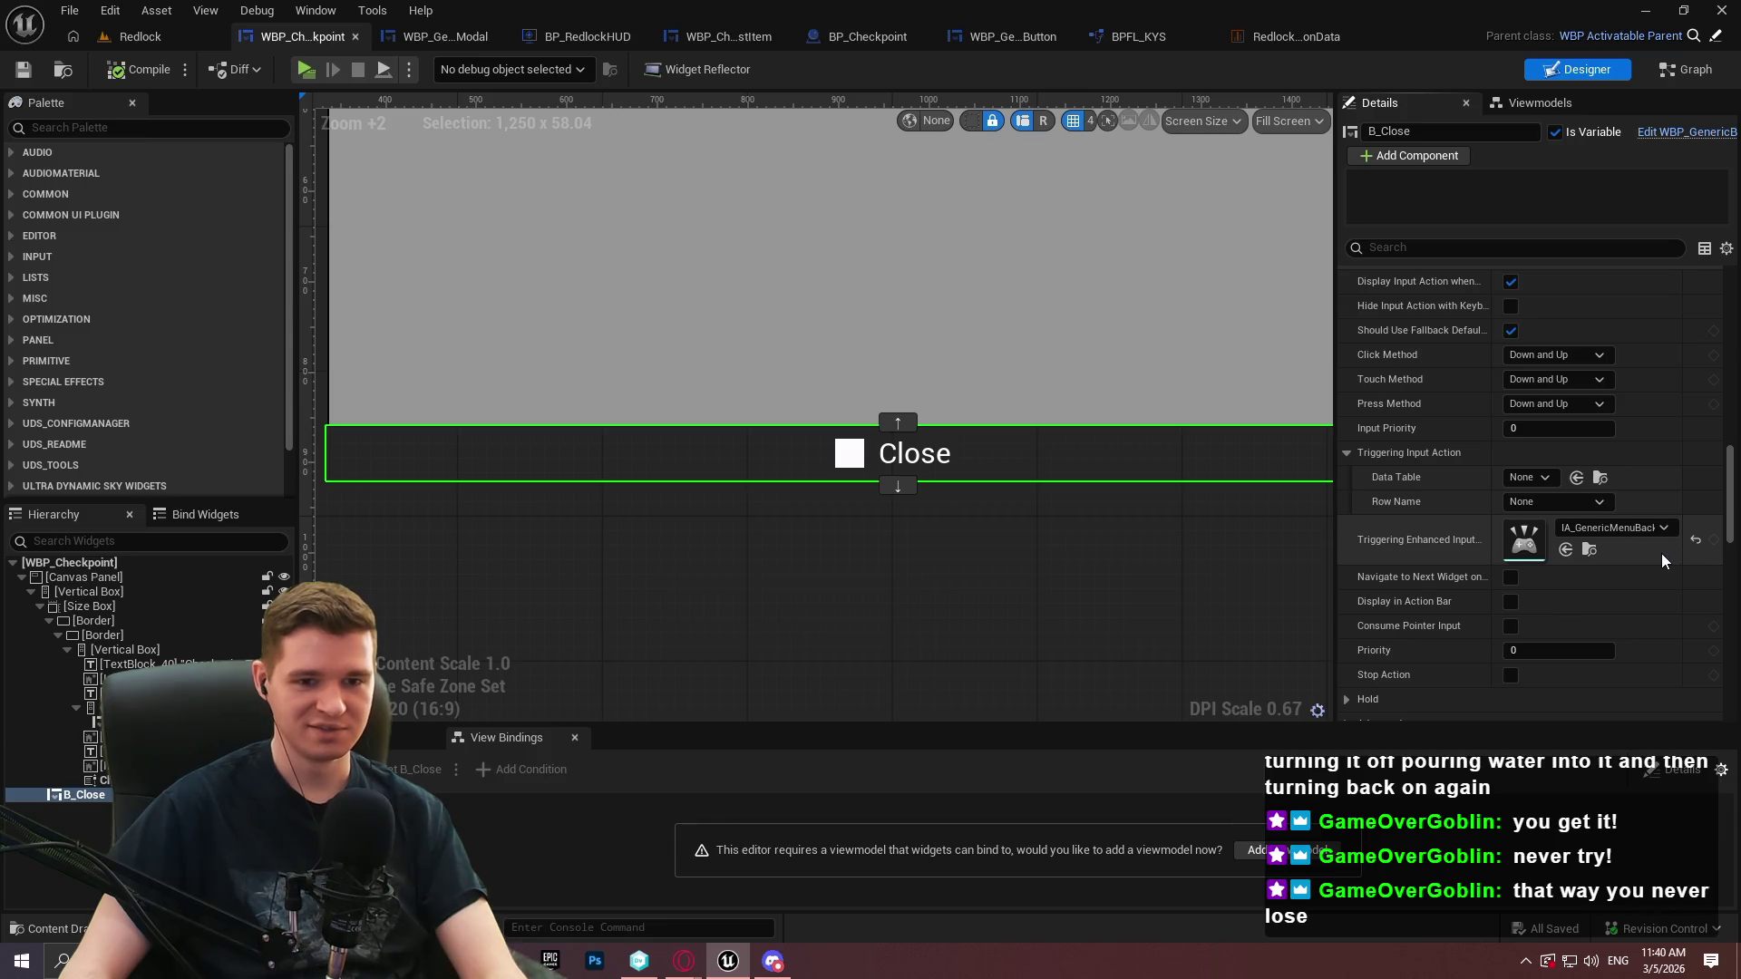
{"action": "scroll", "coordinate": [1623, 549], "scroll_direction": "down", "scroll_amount": 2}
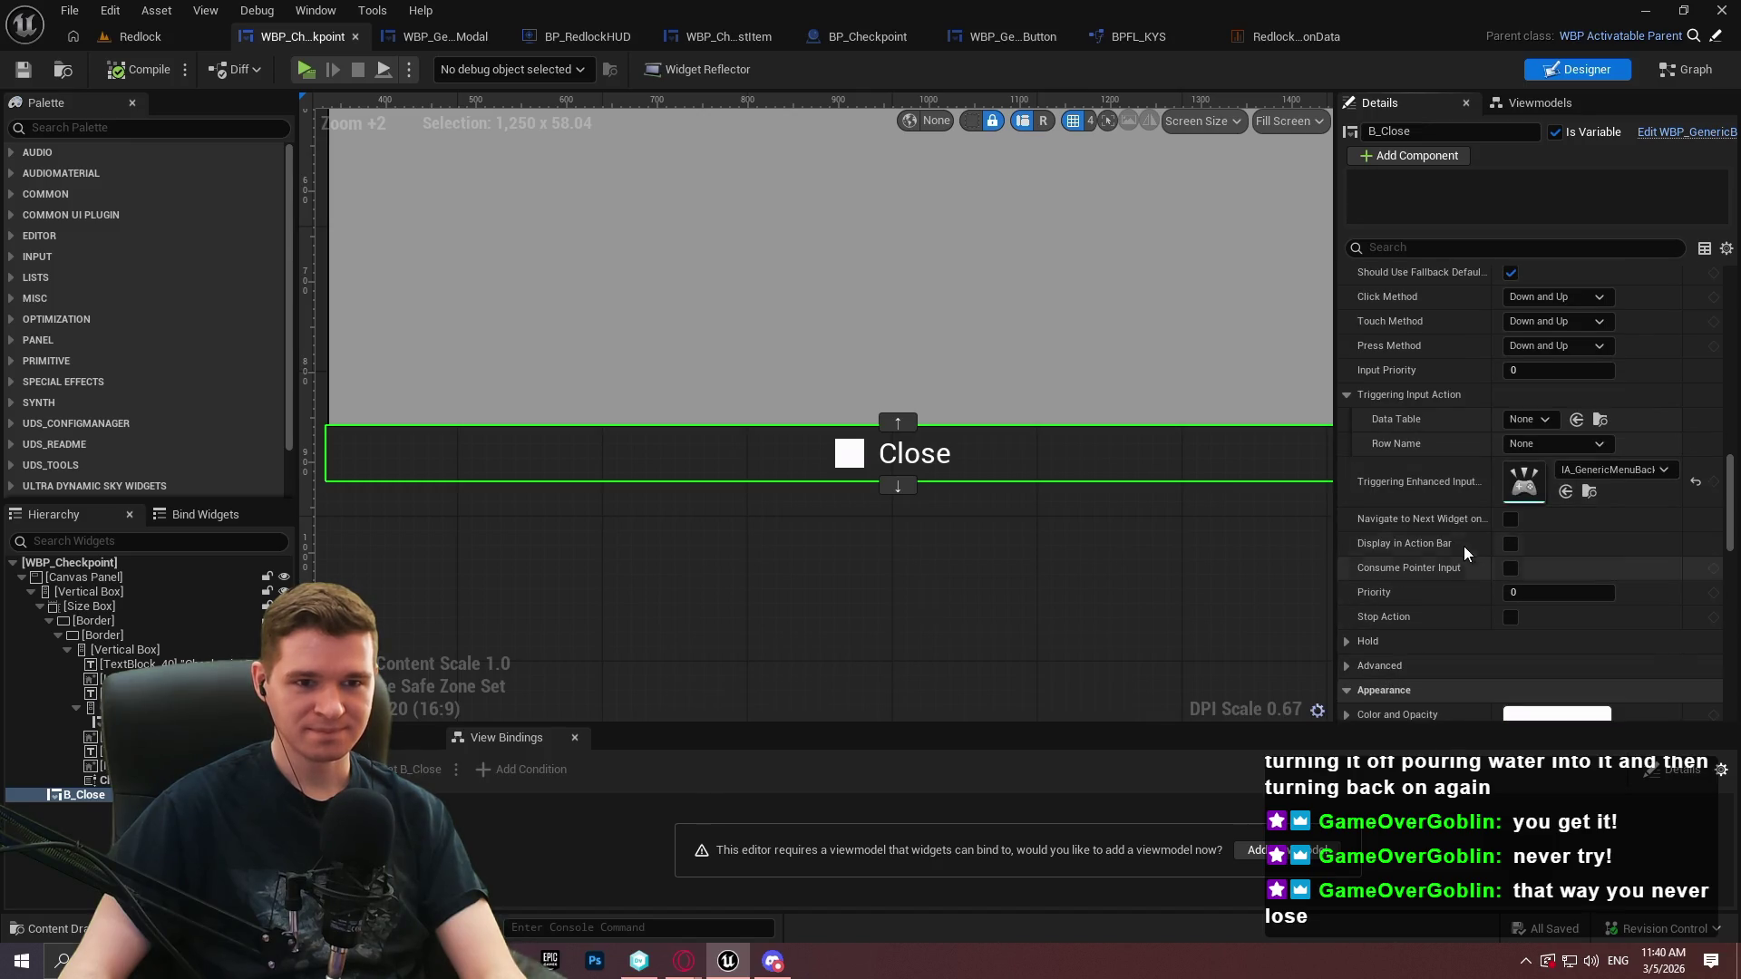
{"action": "scroll", "coordinate": [1469, 526], "scroll_direction": "up", "scroll_amount": 3}
Reset the Triggering Enhanced Input Action, set the override row to None, compile, and start Play
{"action": "left_click", "coordinate": [1694, 573]}
{"action": "scroll", "coordinate": [1713, 435], "scroll_direction": "up", "scroll_amount": 10}
{"action": "scroll", "coordinate": [1713, 336], "scroll_direction": "down", "scroll_amount": 5}
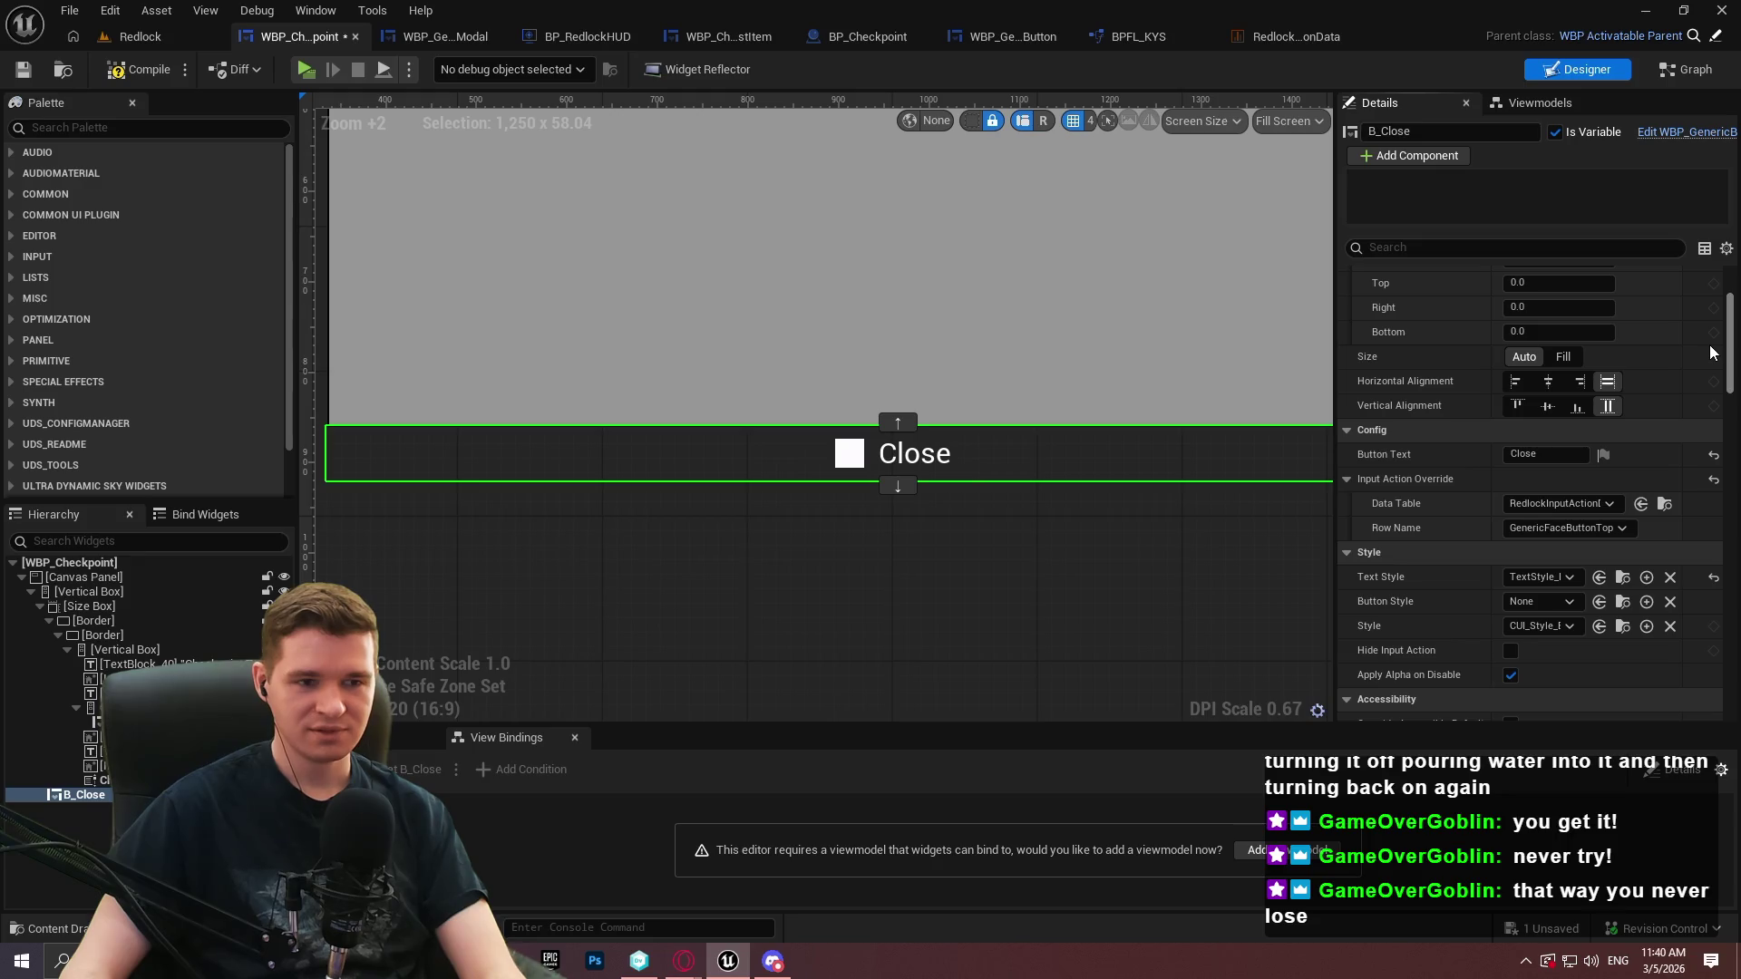
{"action": "scroll", "coordinate": [1710, 351], "scroll_direction": "down", "scroll_amount": 1}
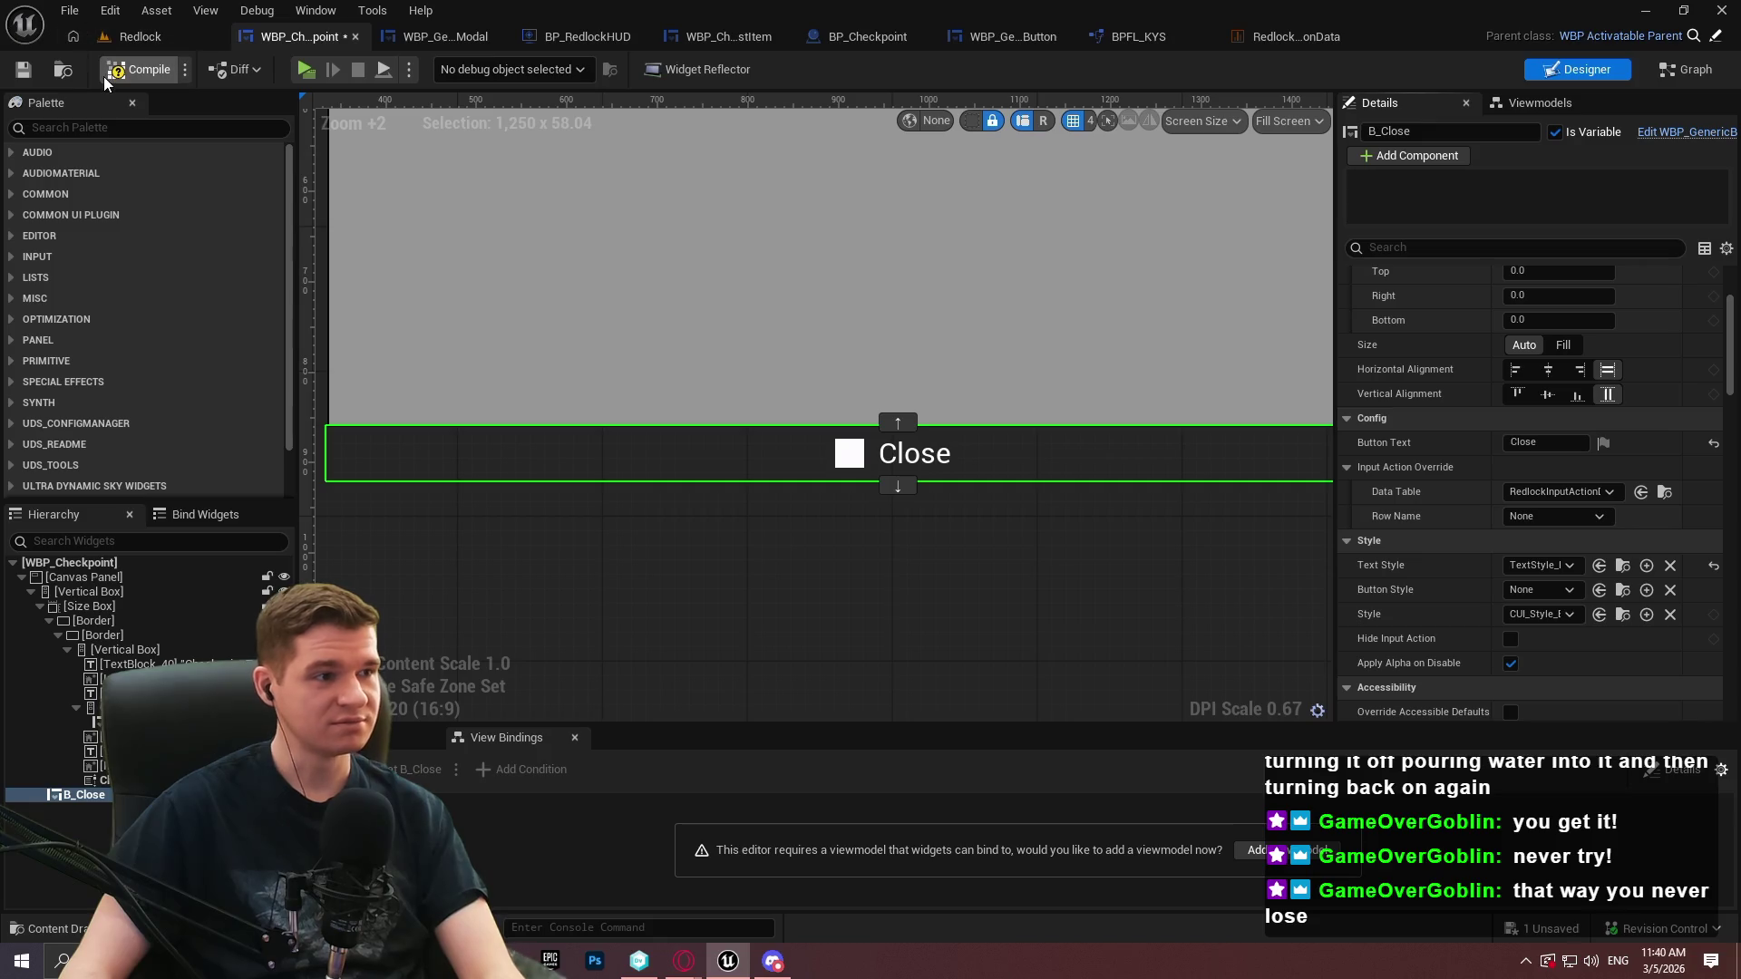
{"action": "left_click", "coordinate": [25, 73]}
{"action": "left_click", "coordinate": [310, 69]}
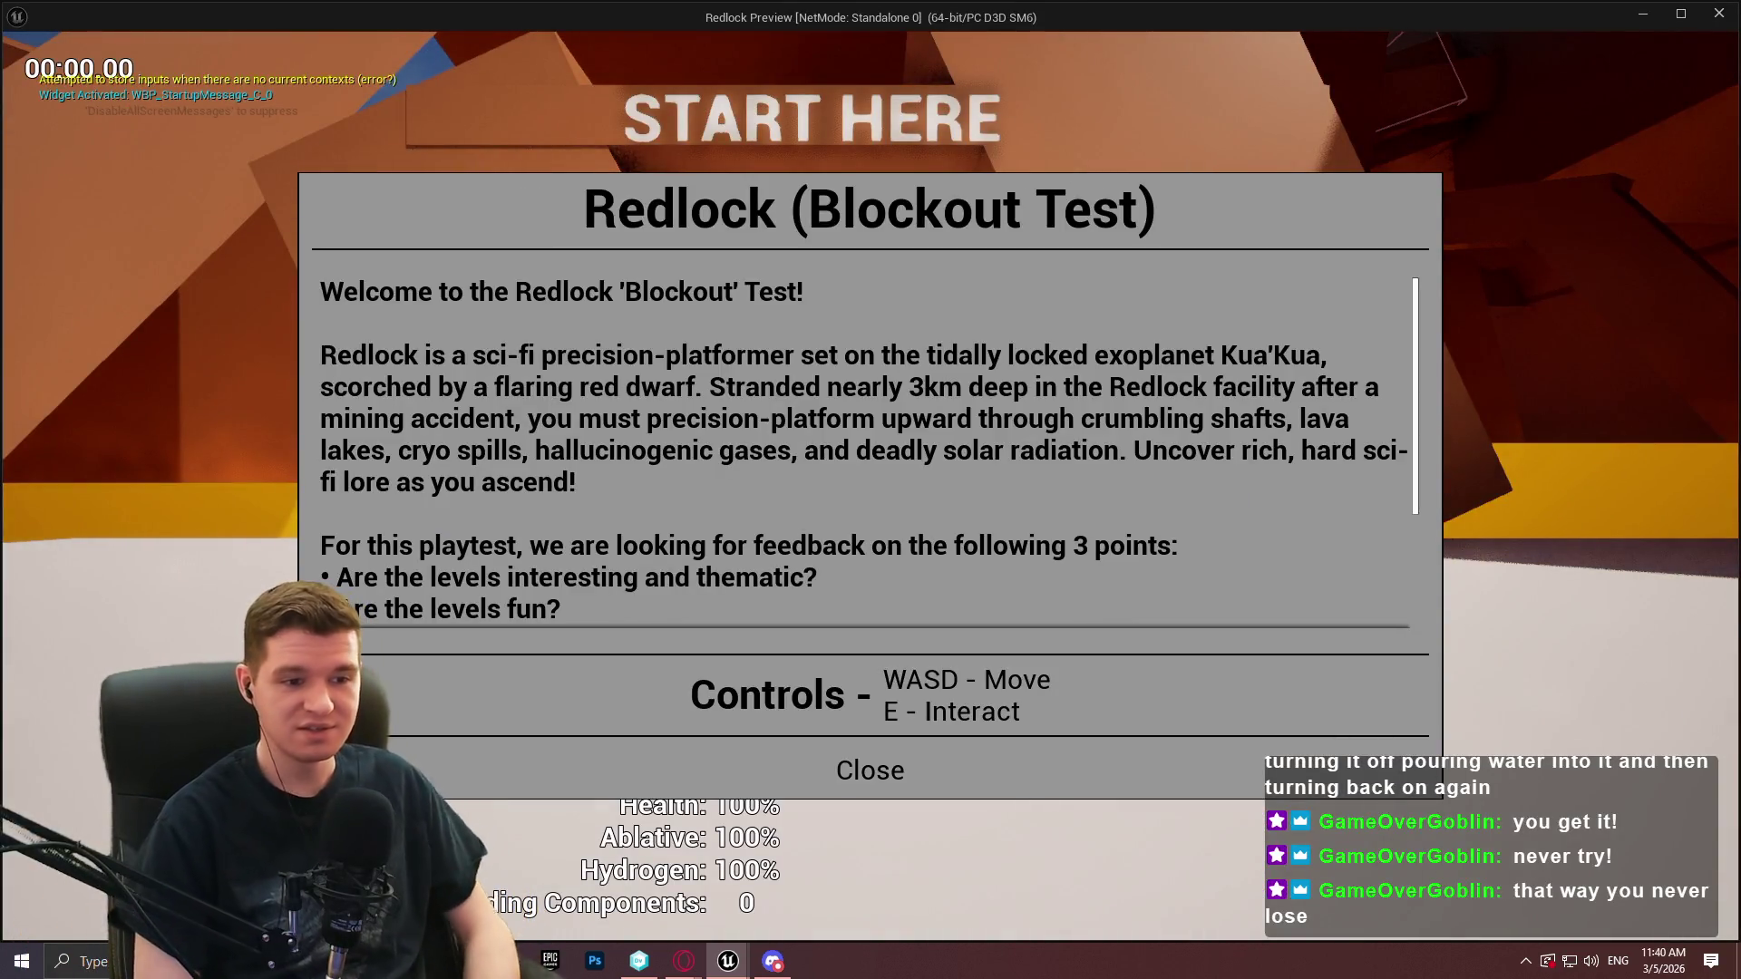
Dismiss the welcome message, walk to the checkpoint, and repeatedly open and close the teleport menu
{"action": "left_click", "coordinate": [870, 770]}
{"action": "key", "text": "w"}
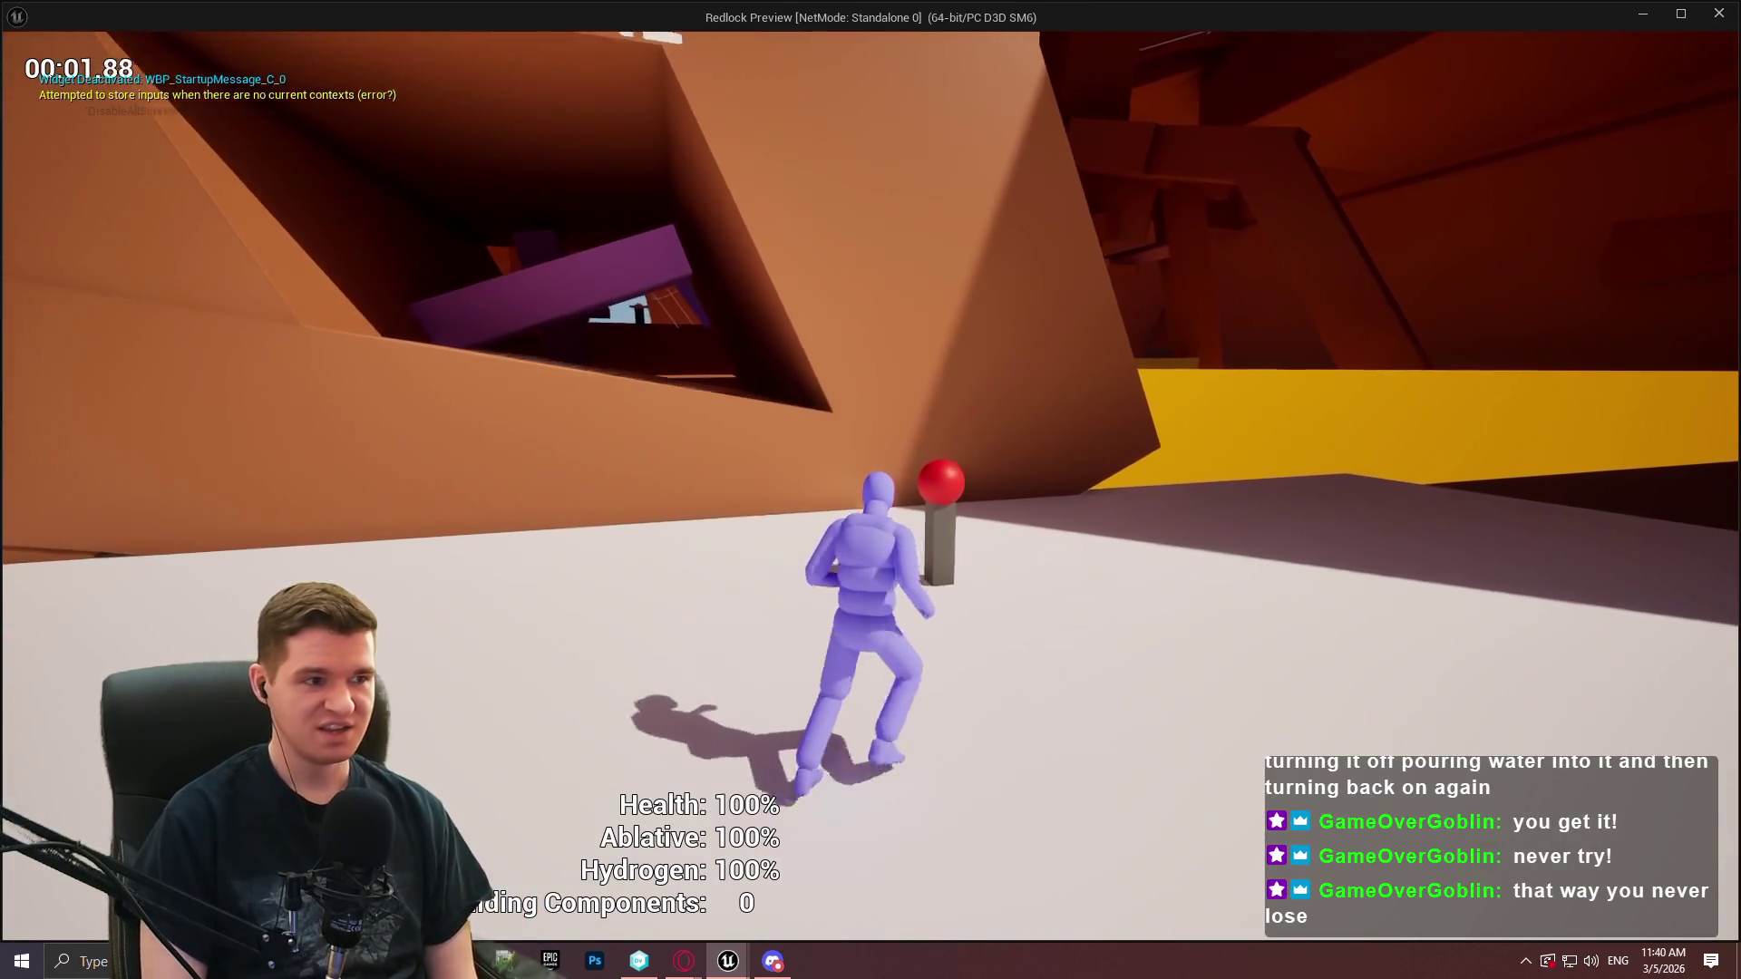
{"action": "key", "text": "e"}
{"action": "key", "text": "Escape"}
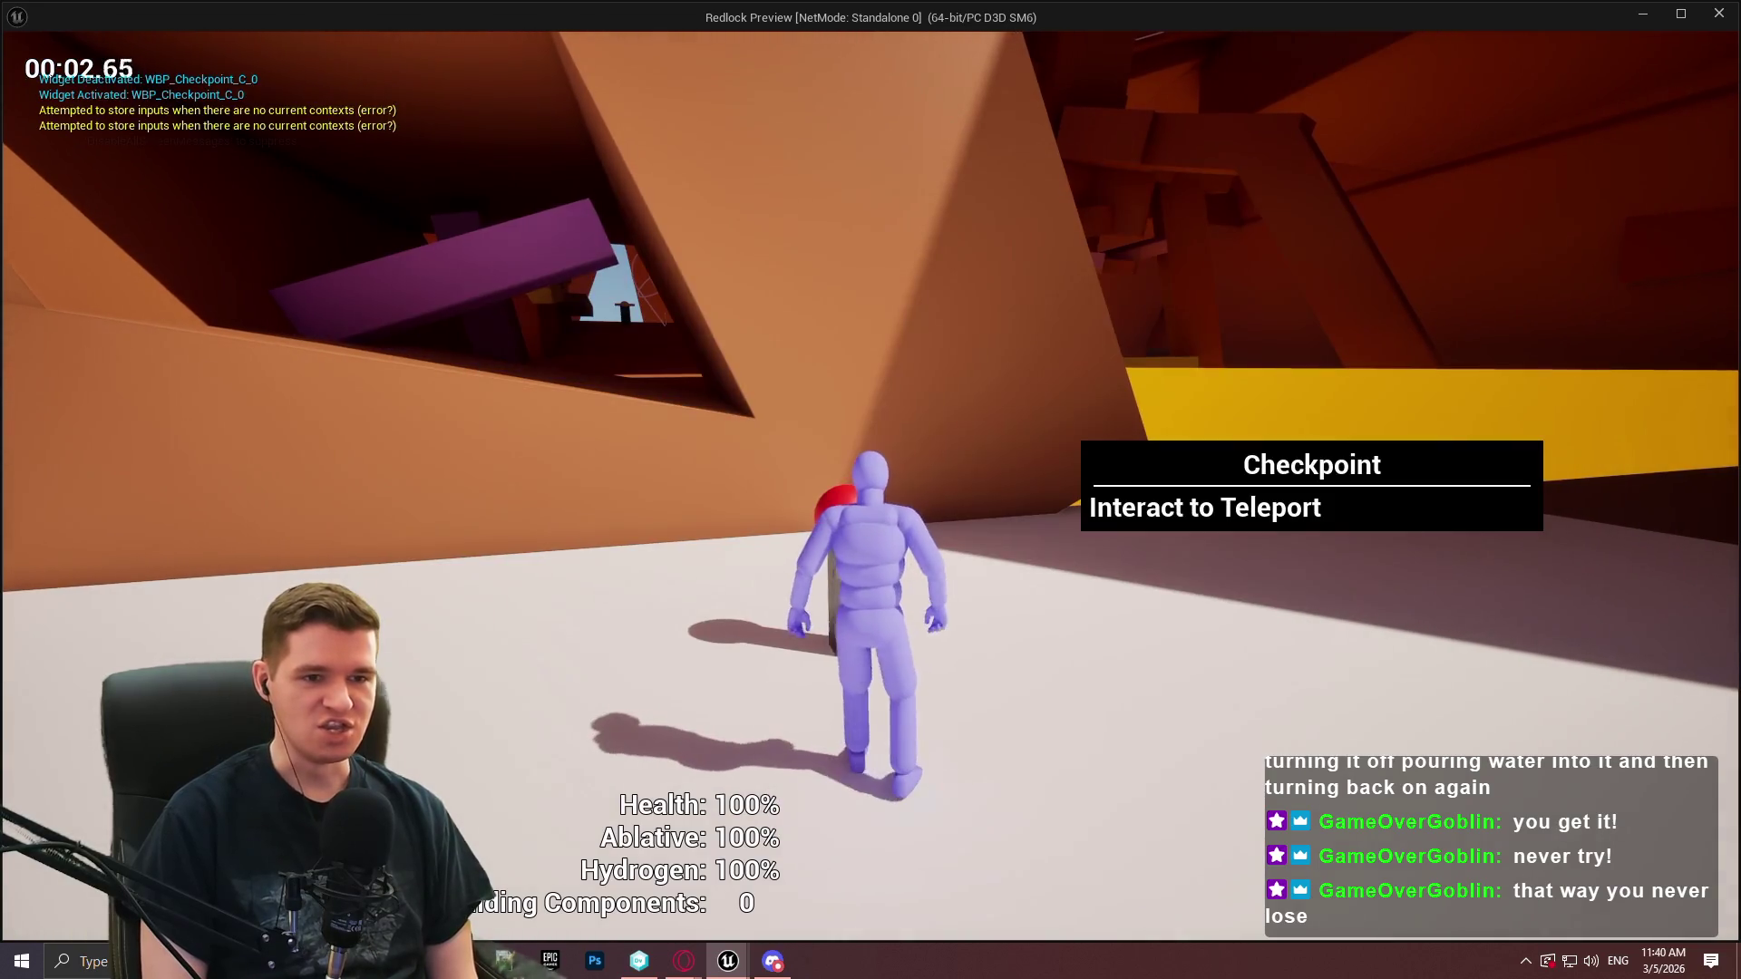
{"action": "key", "text": "e"}
{"action": "key", "text": "Escape"}
{"action": "key", "text": "e"}
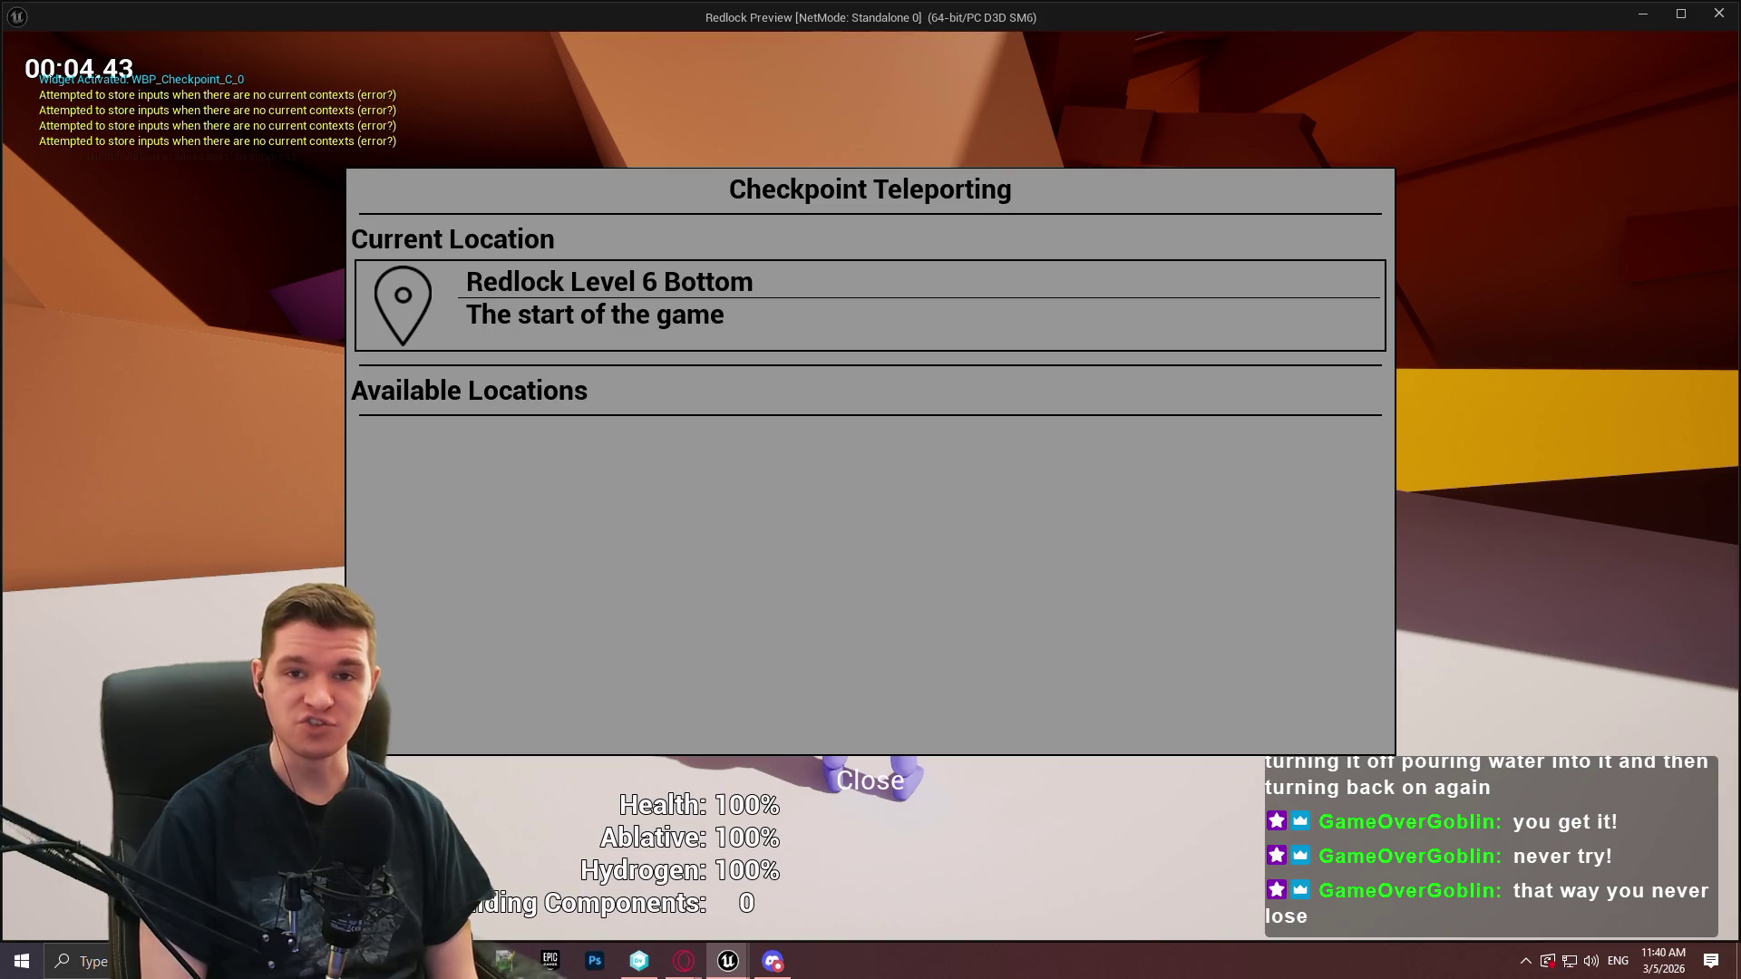
{"action": "key", "text": "Escape"}
{"action": "key", "text": "e"}
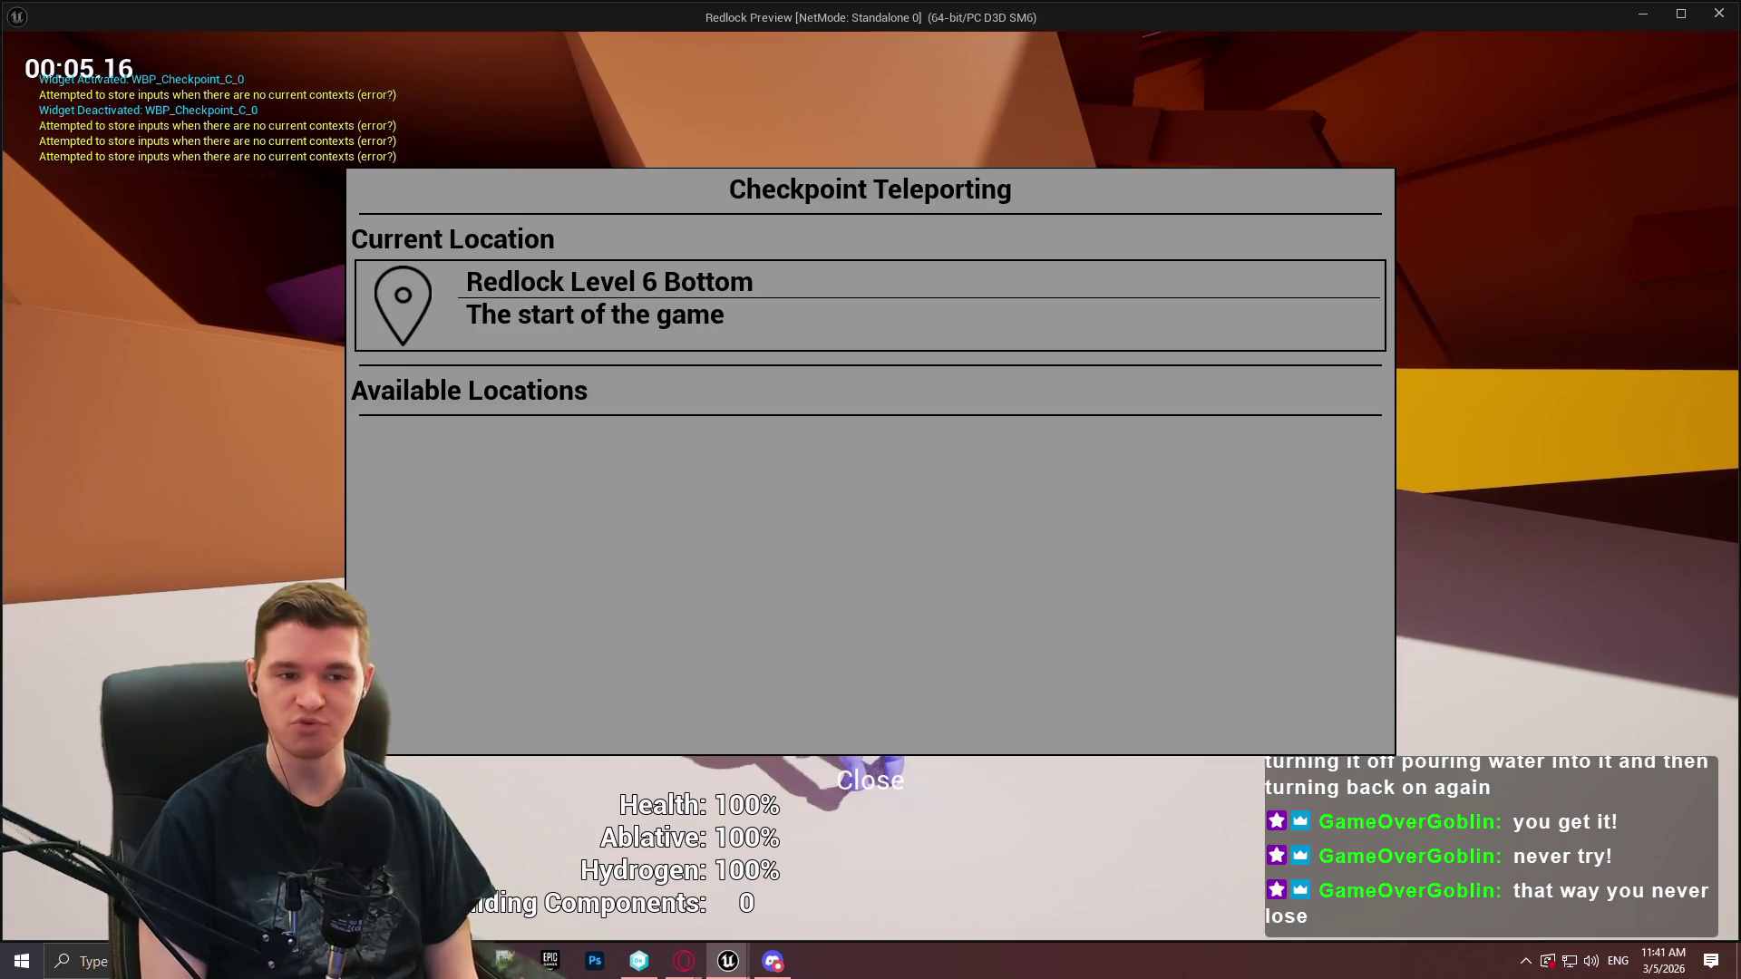
{"action": "key", "text": "Escape"}
{"action": "key", "text": "e"}
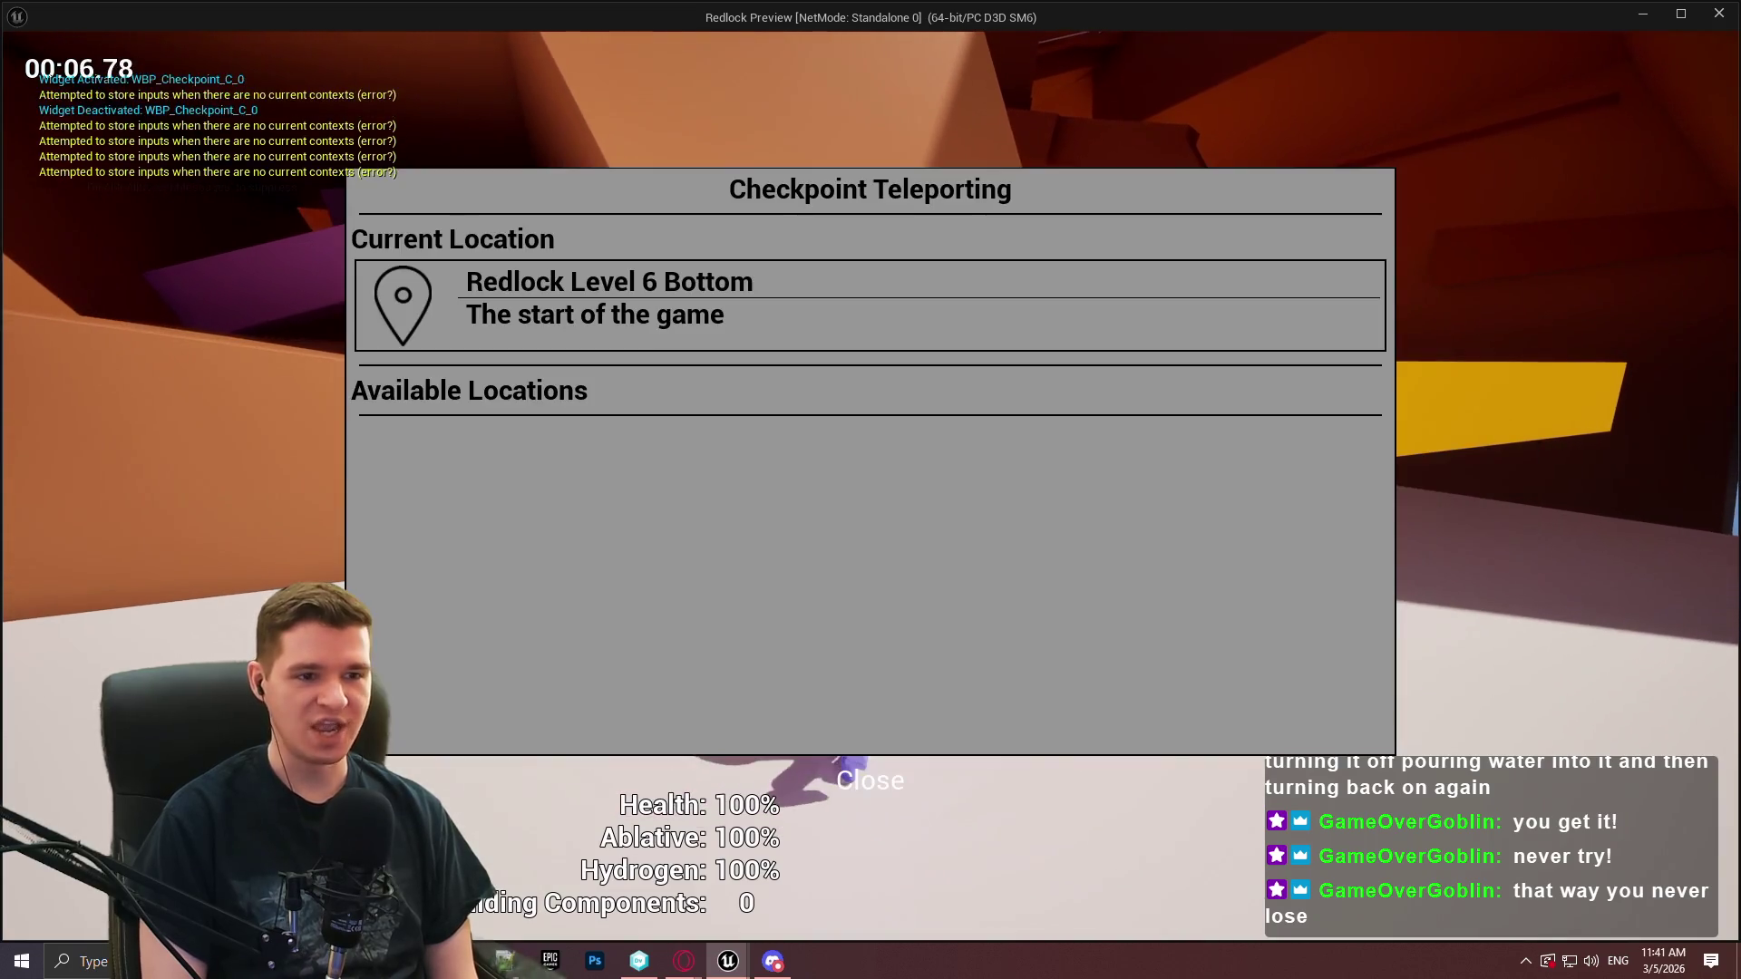
{"action": "key", "text": "Escape"}
Walk away and back to the red checkpoint, reopen the teleport menu, then resume play
{"action": "key", "text": "s"}
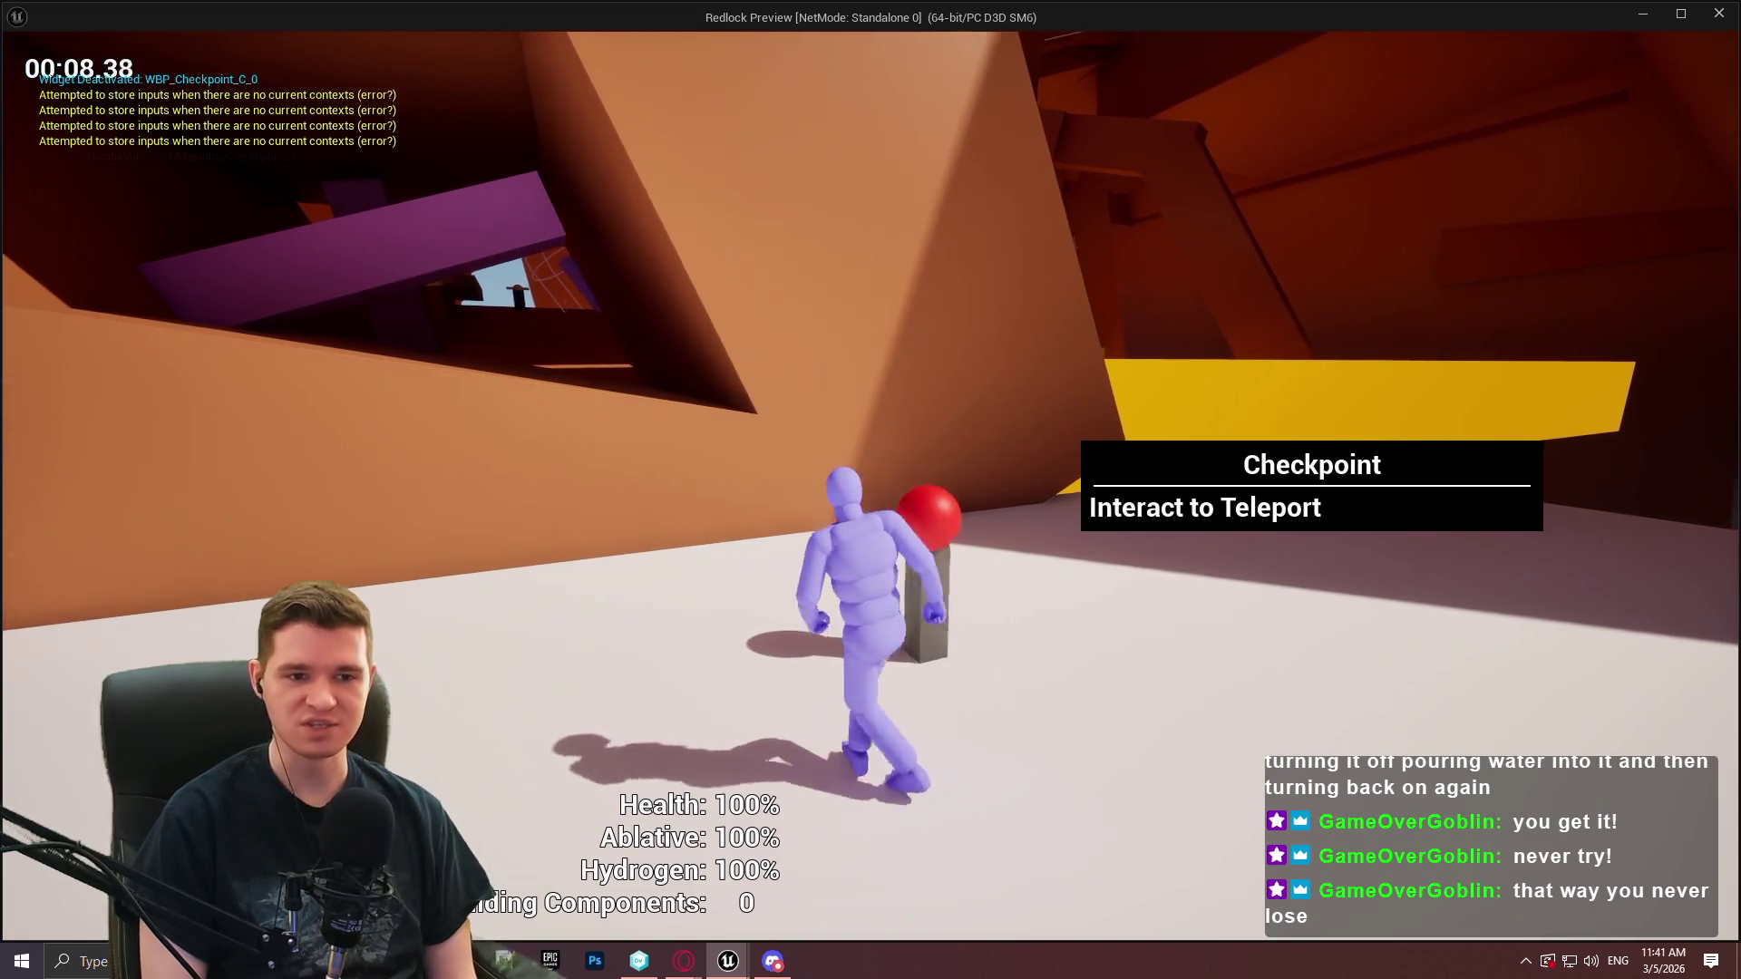
{"action": "key", "text": "a"}
{"action": "key", "text": "e"}
{"action": "key", "text": "Escape"}
{"action": "key", "text": "Escape"}
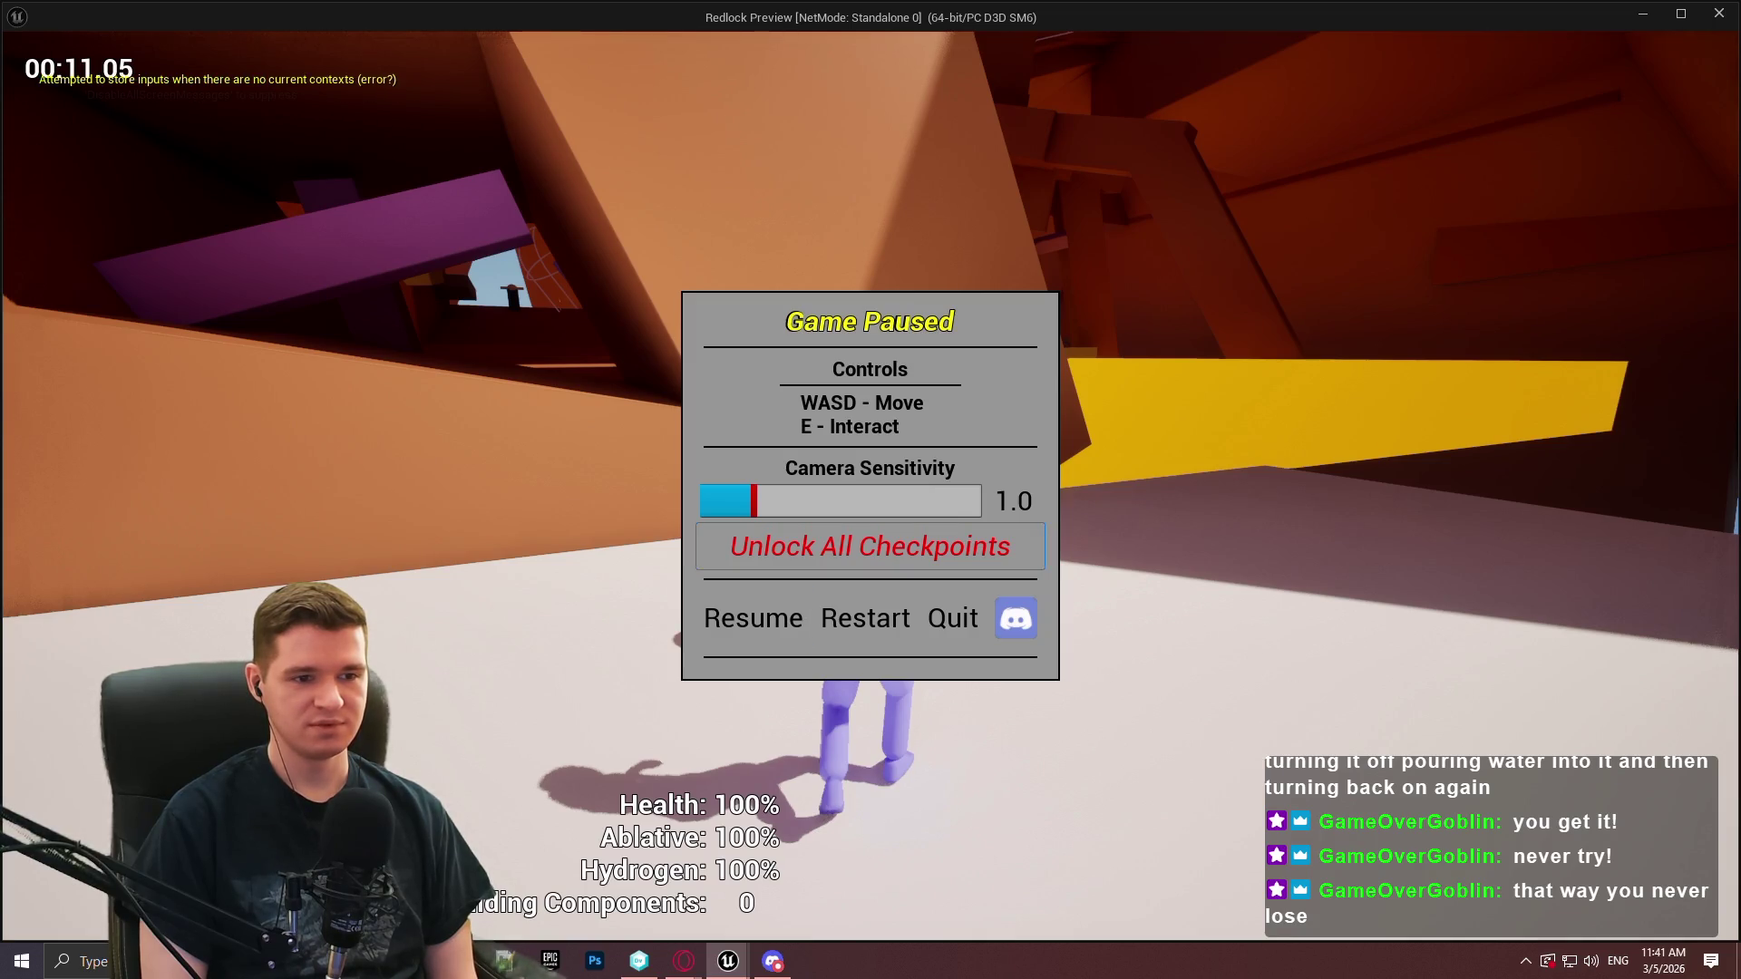
{"action": "key", "text": "Escape"}
Open the teleport menu, move focus between Top and Mid Teleport buttons, then end the session
{"action": "key", "text": "e"}
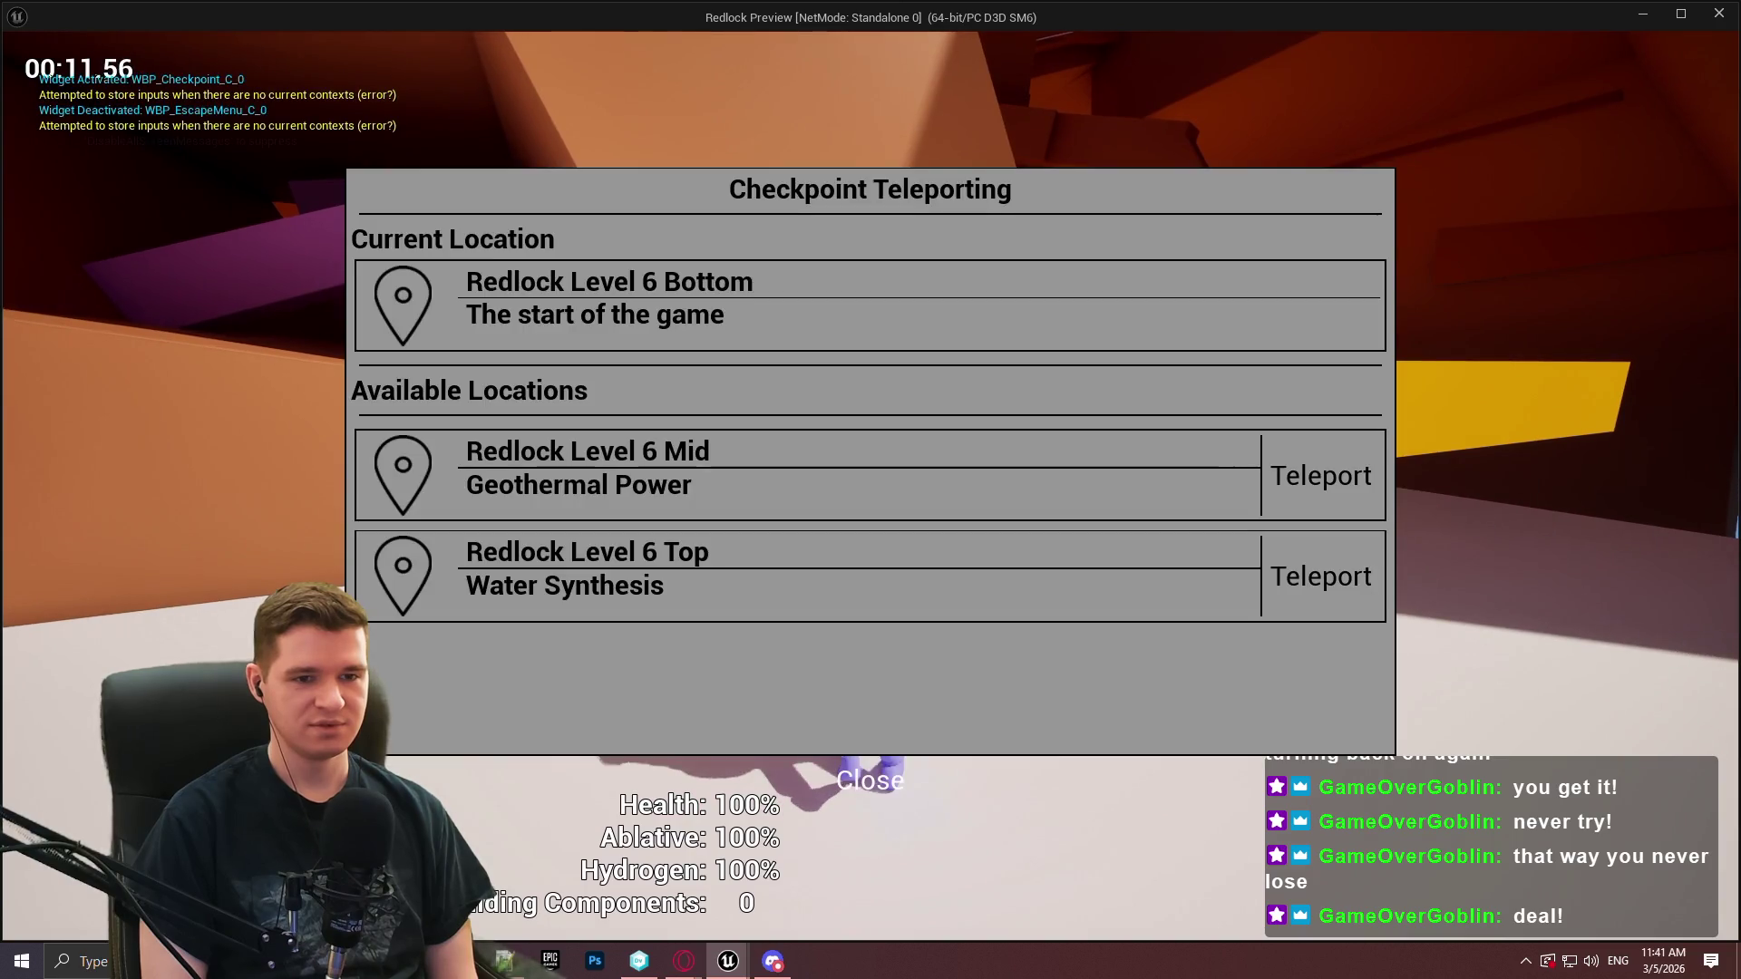
{"action": "key", "text": "Up"}
{"action": "key", "text": "Down"}
{"action": "key", "text": "Up"}
{"action": "key", "text": "Down"}
{"action": "key", "text": "Up"}
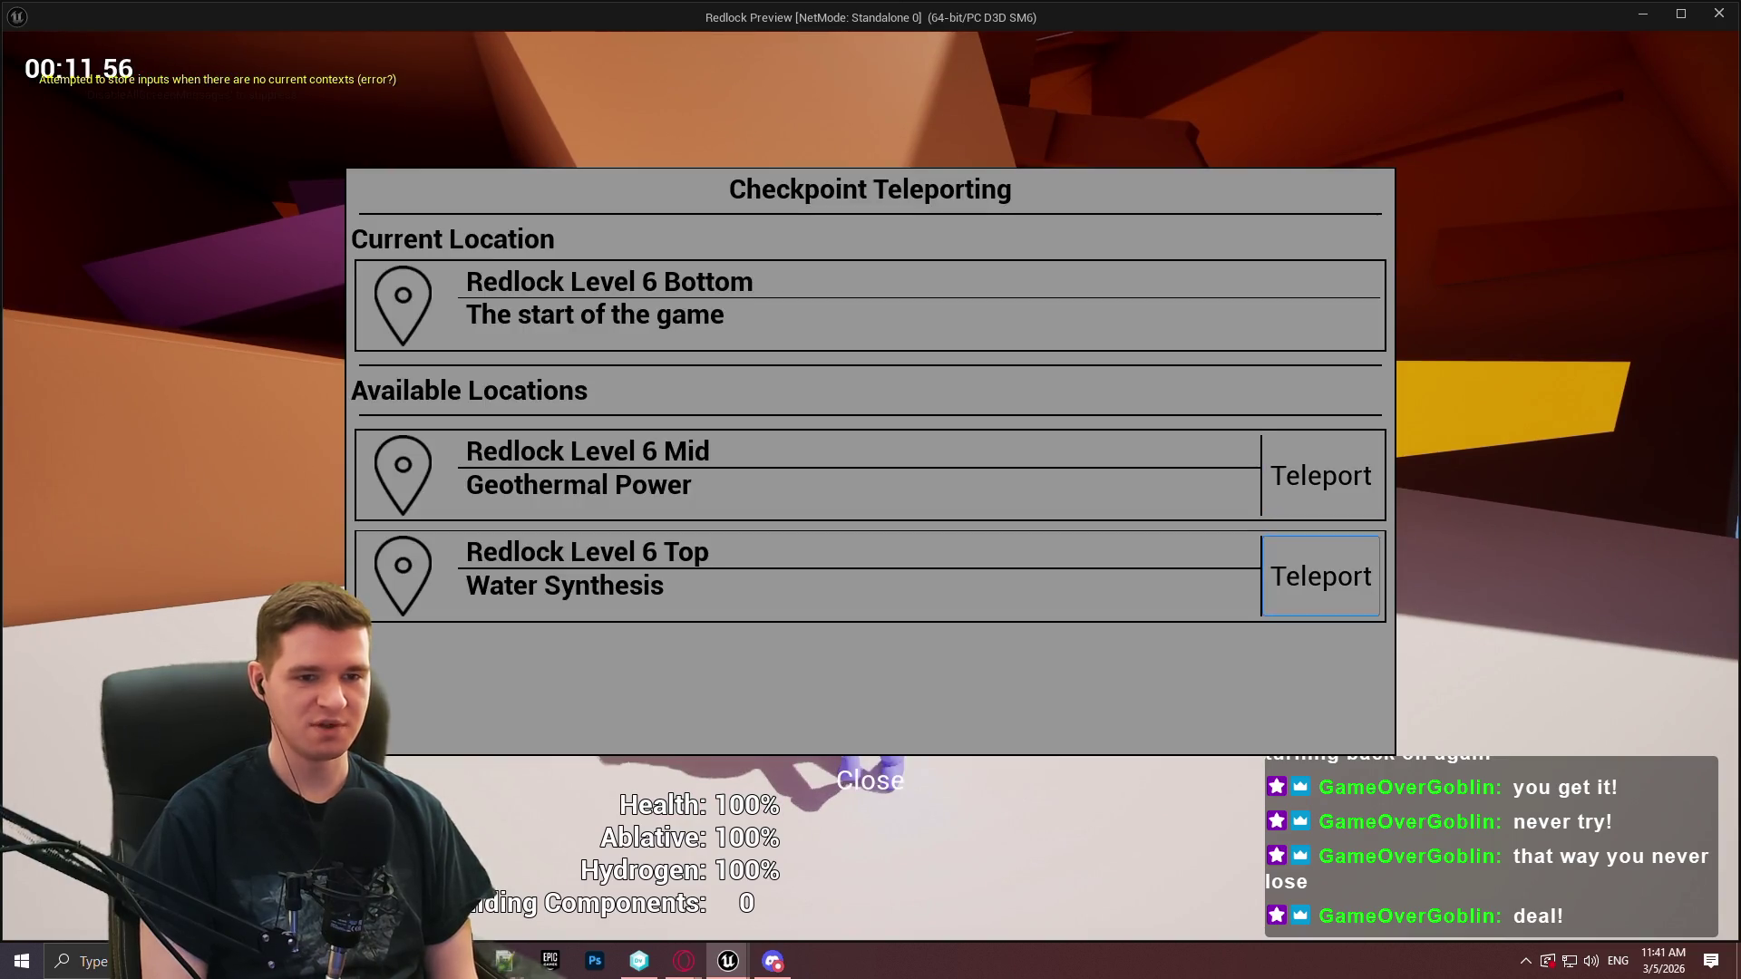
{"action": "key", "text": "Up"}
{"action": "key", "text": "Down"}
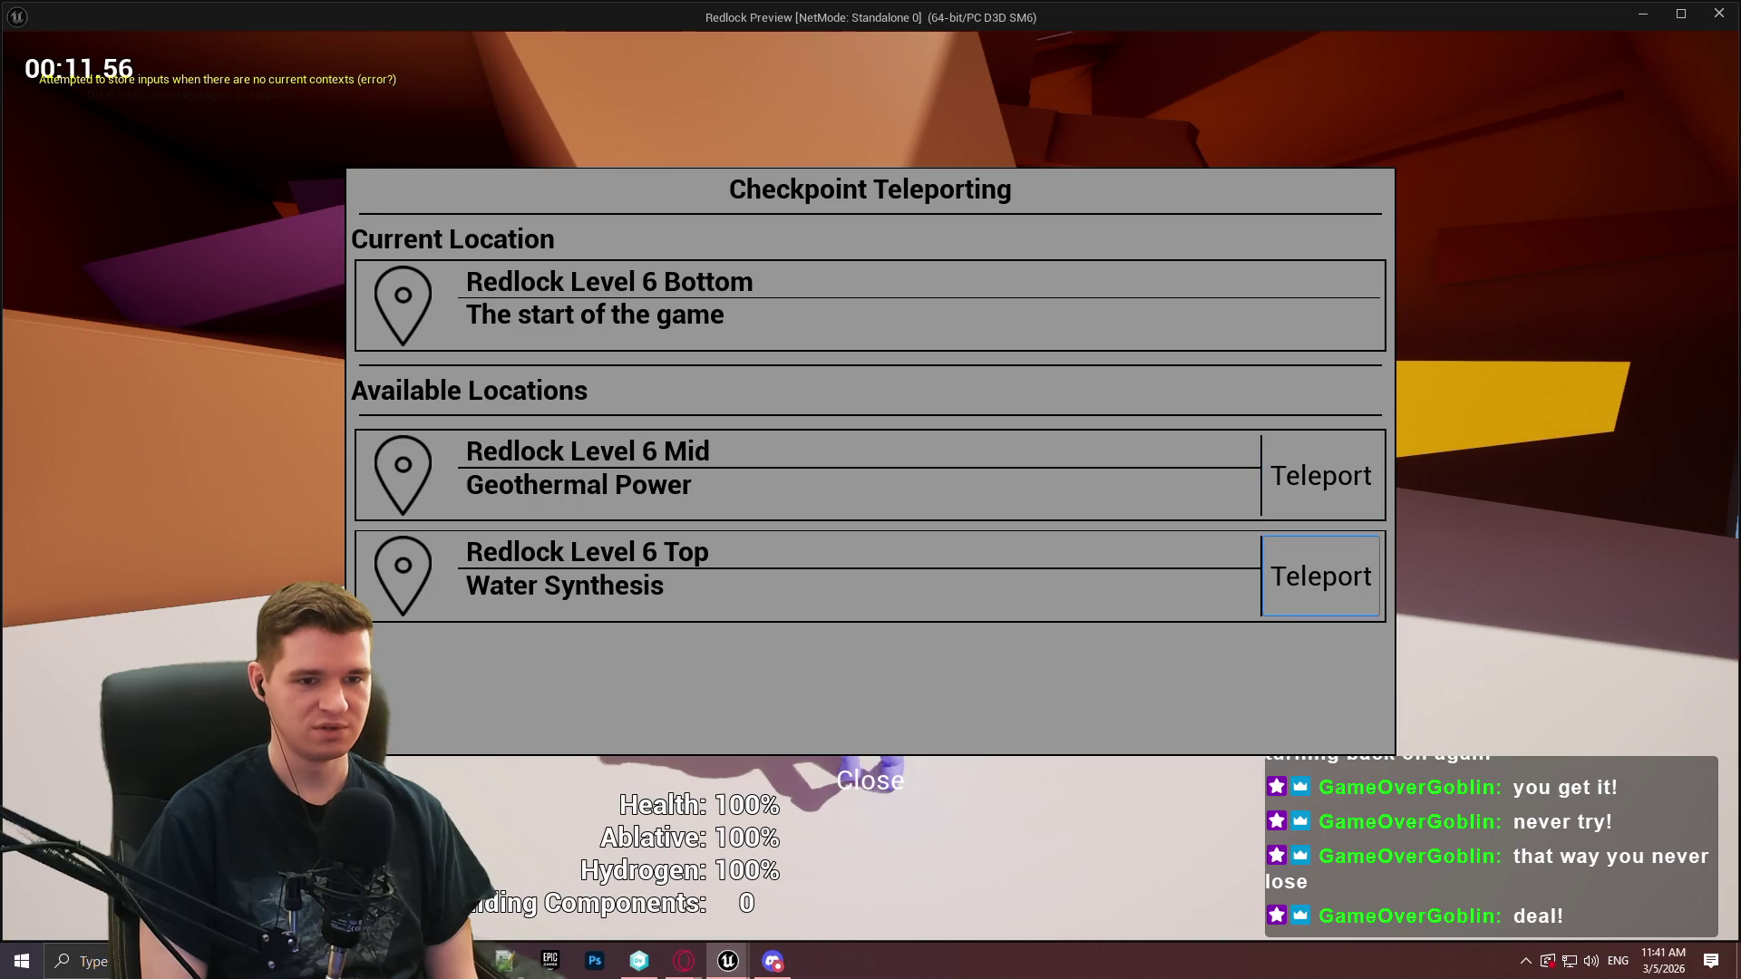
{"action": "key", "text": "Up"}
{"action": "key", "text": "Down"}
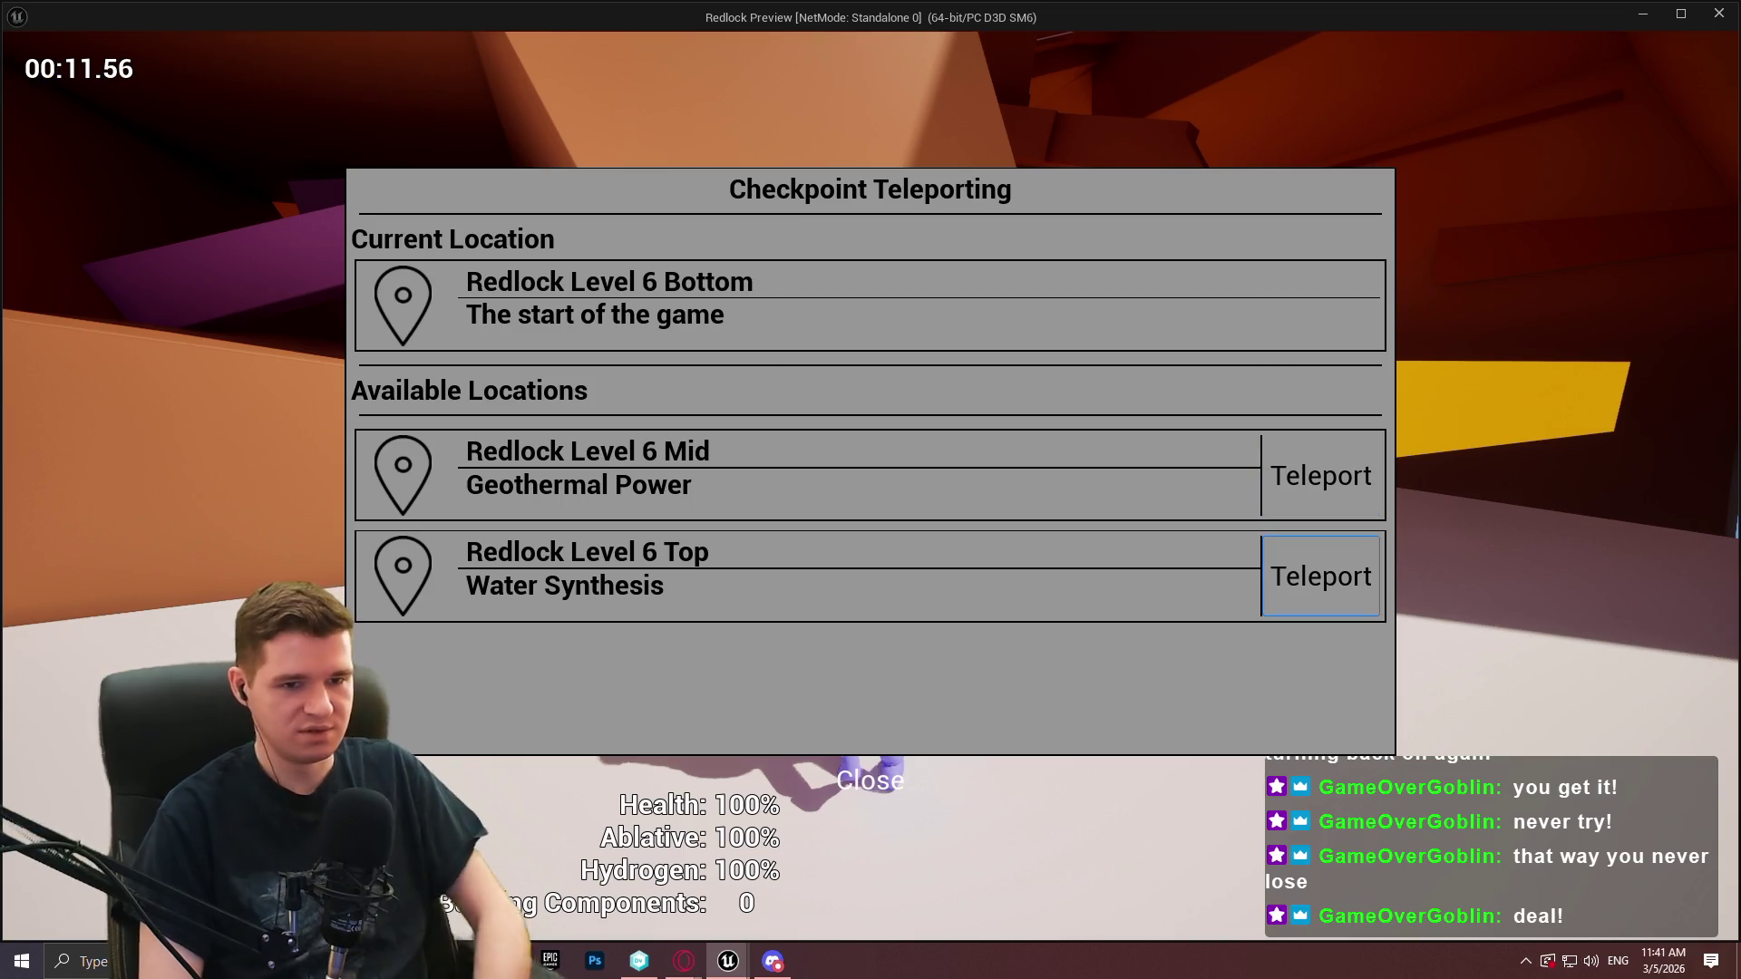
{"action": "key", "text": "Escape"}
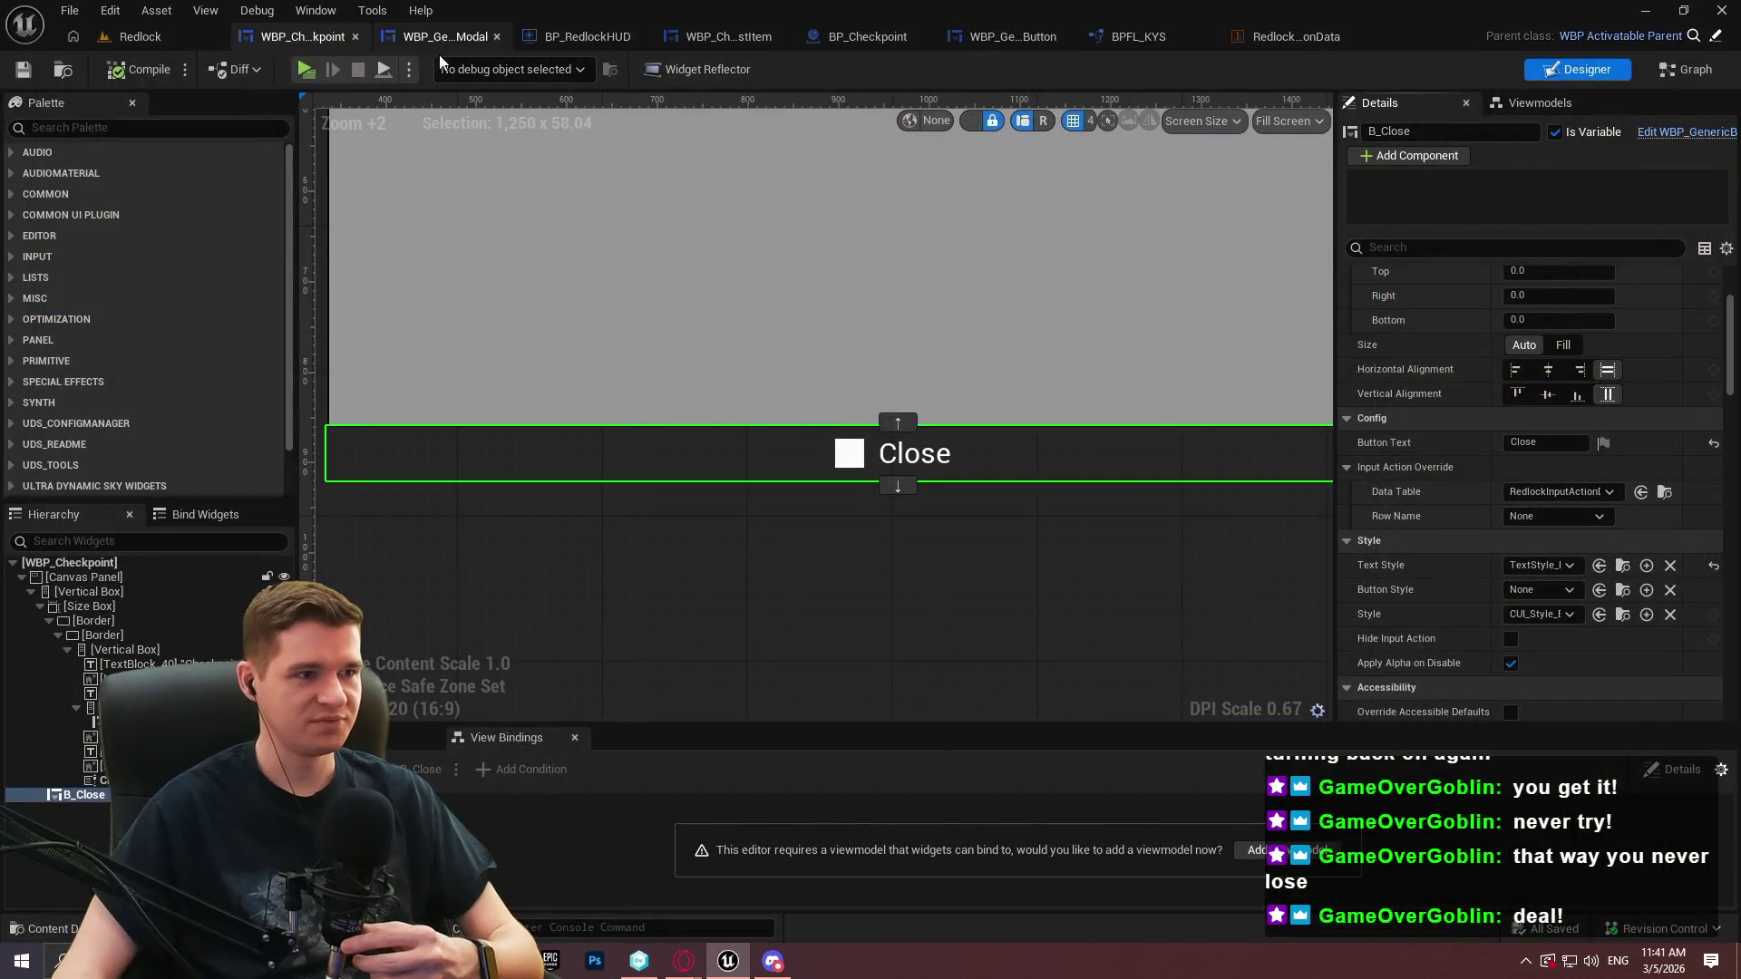
Open the Get Desired Focus Target function in the widget's graph view
{"action": "left_click", "coordinate": [1686, 72]}
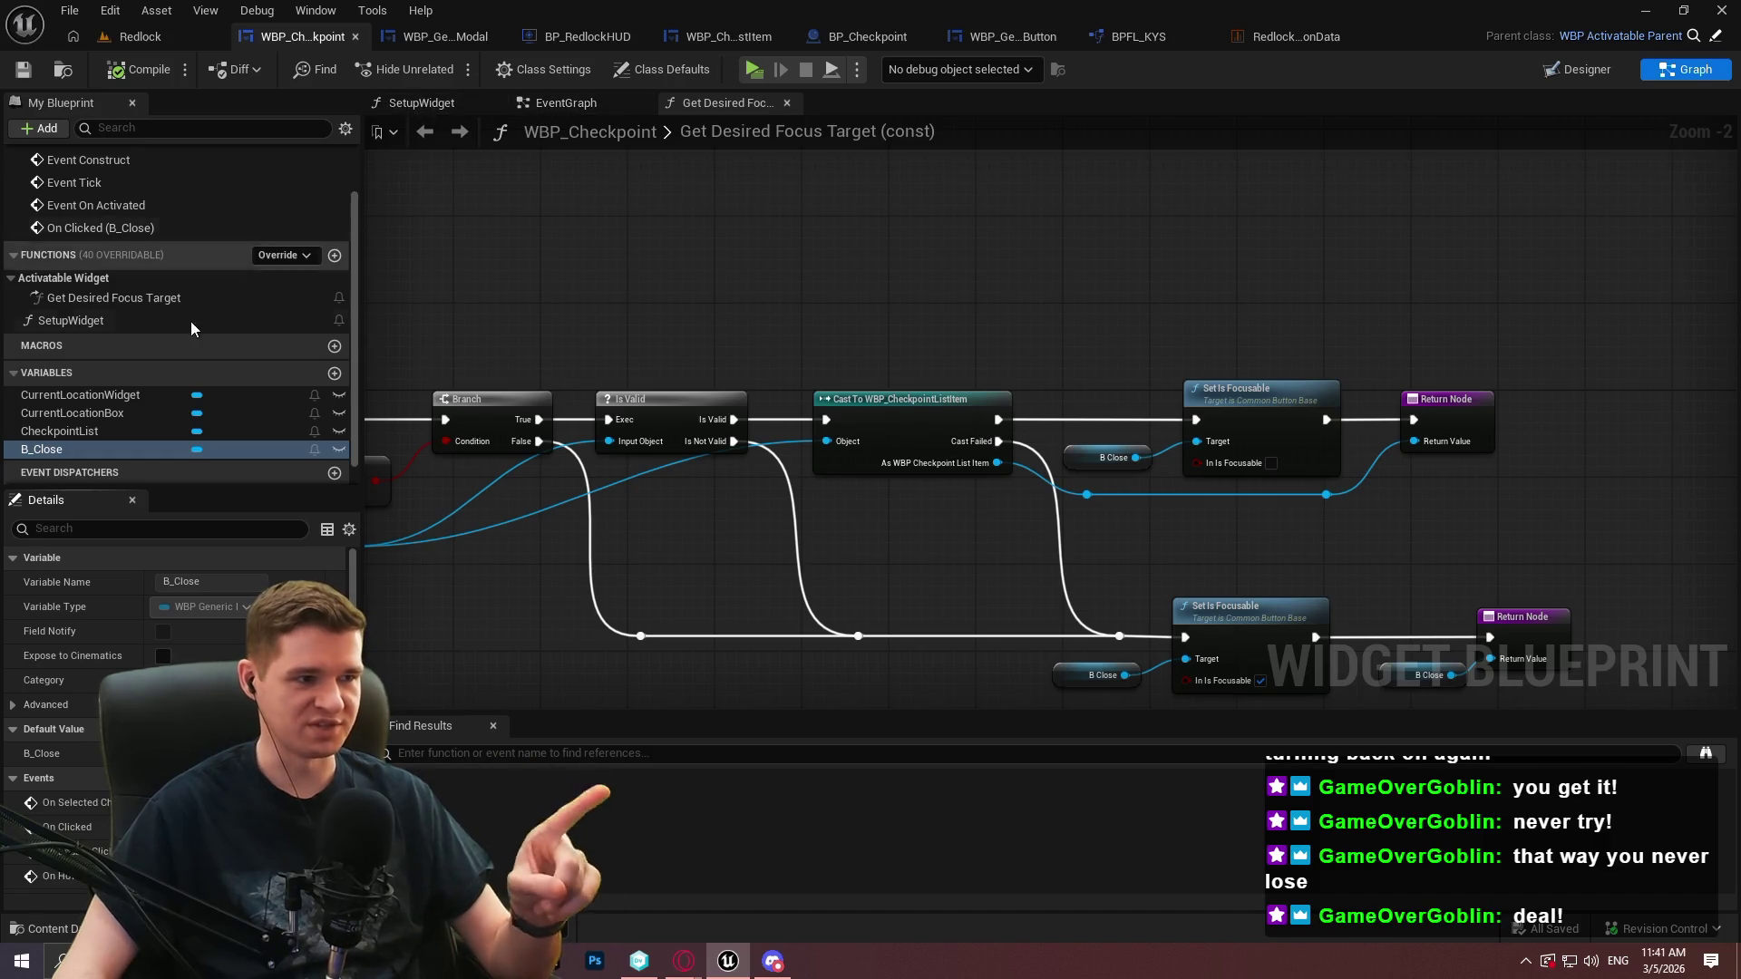
{"action": "left_click", "coordinate": [114, 297]}
{"action": "left_click", "coordinate": [1079, 390]}
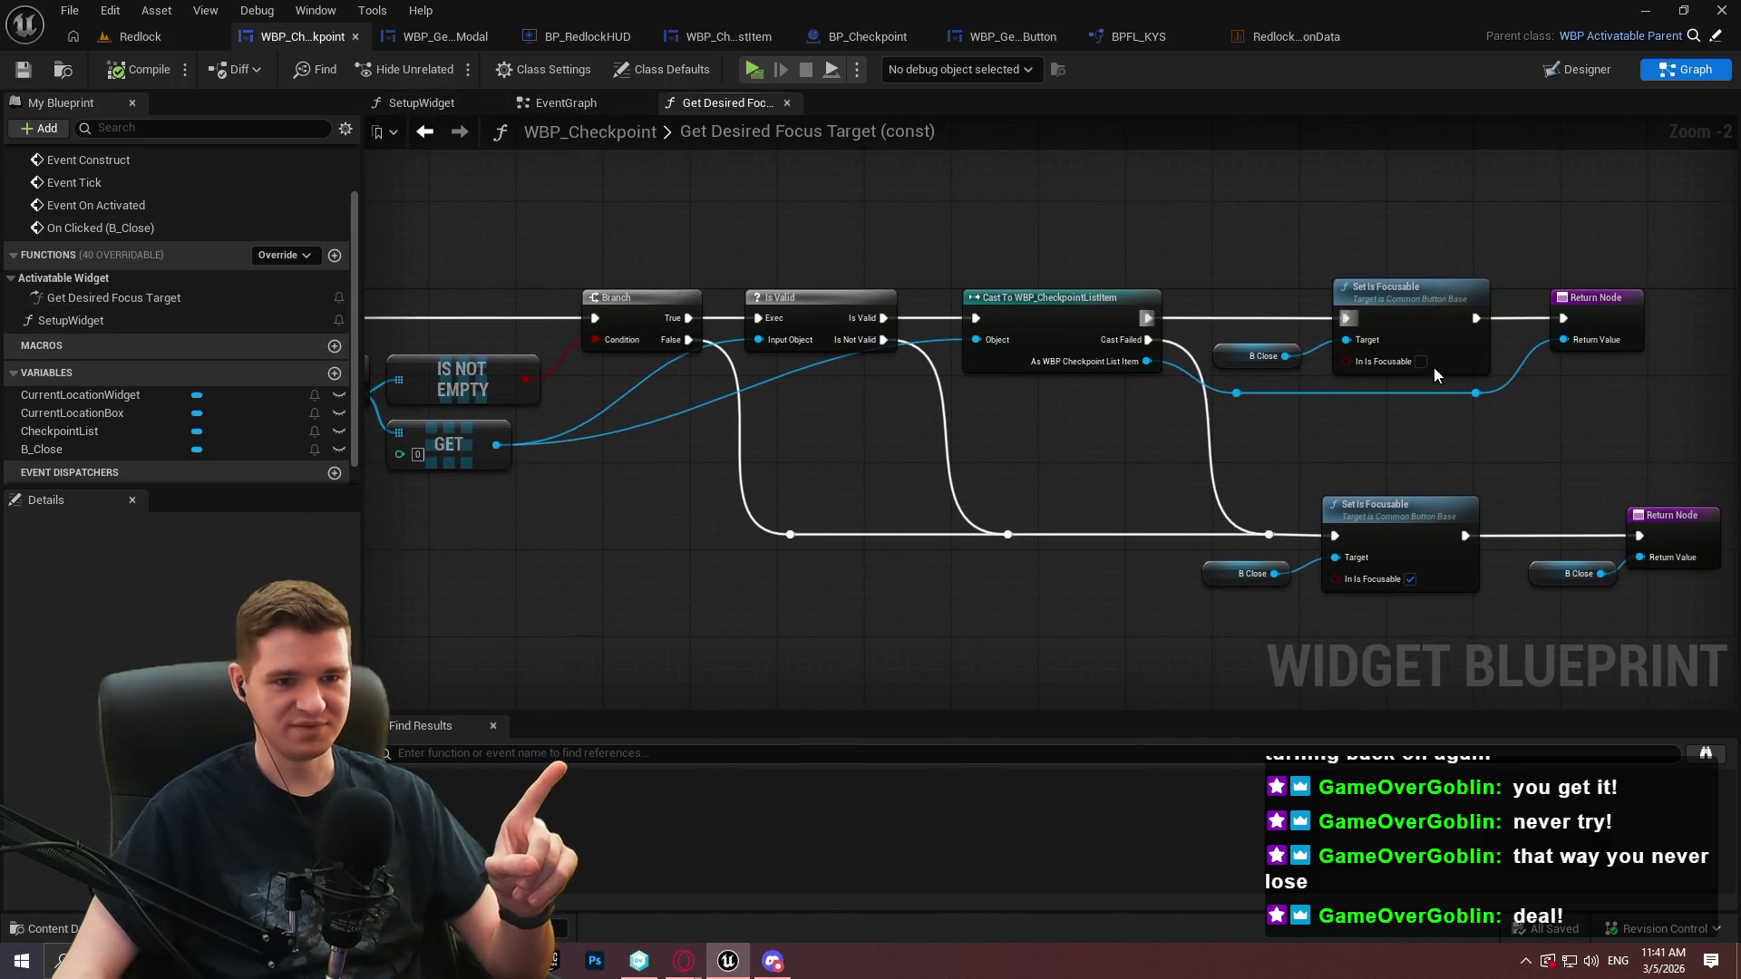
Tick In Is Focusable on the lower and upper Set Is Focusable nodes, compile, save, and playtest
{"action": "left_click", "coordinate": [1410, 578]}
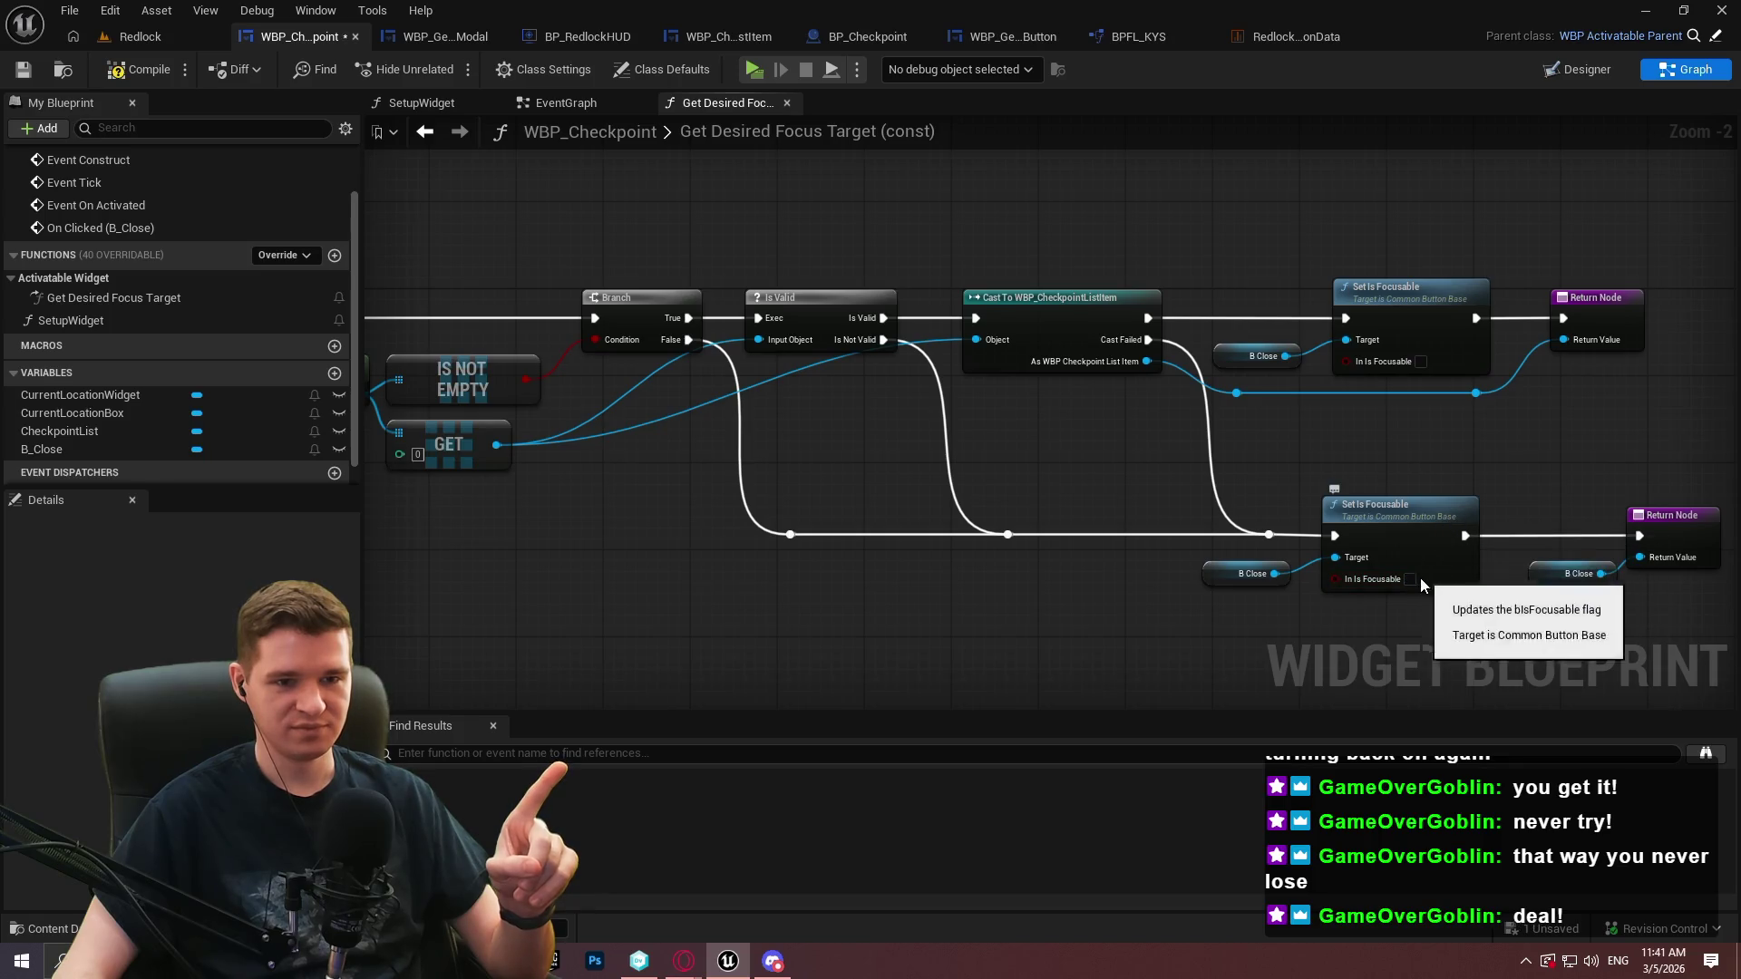
{"action": "left_click", "coordinate": [1420, 361]}
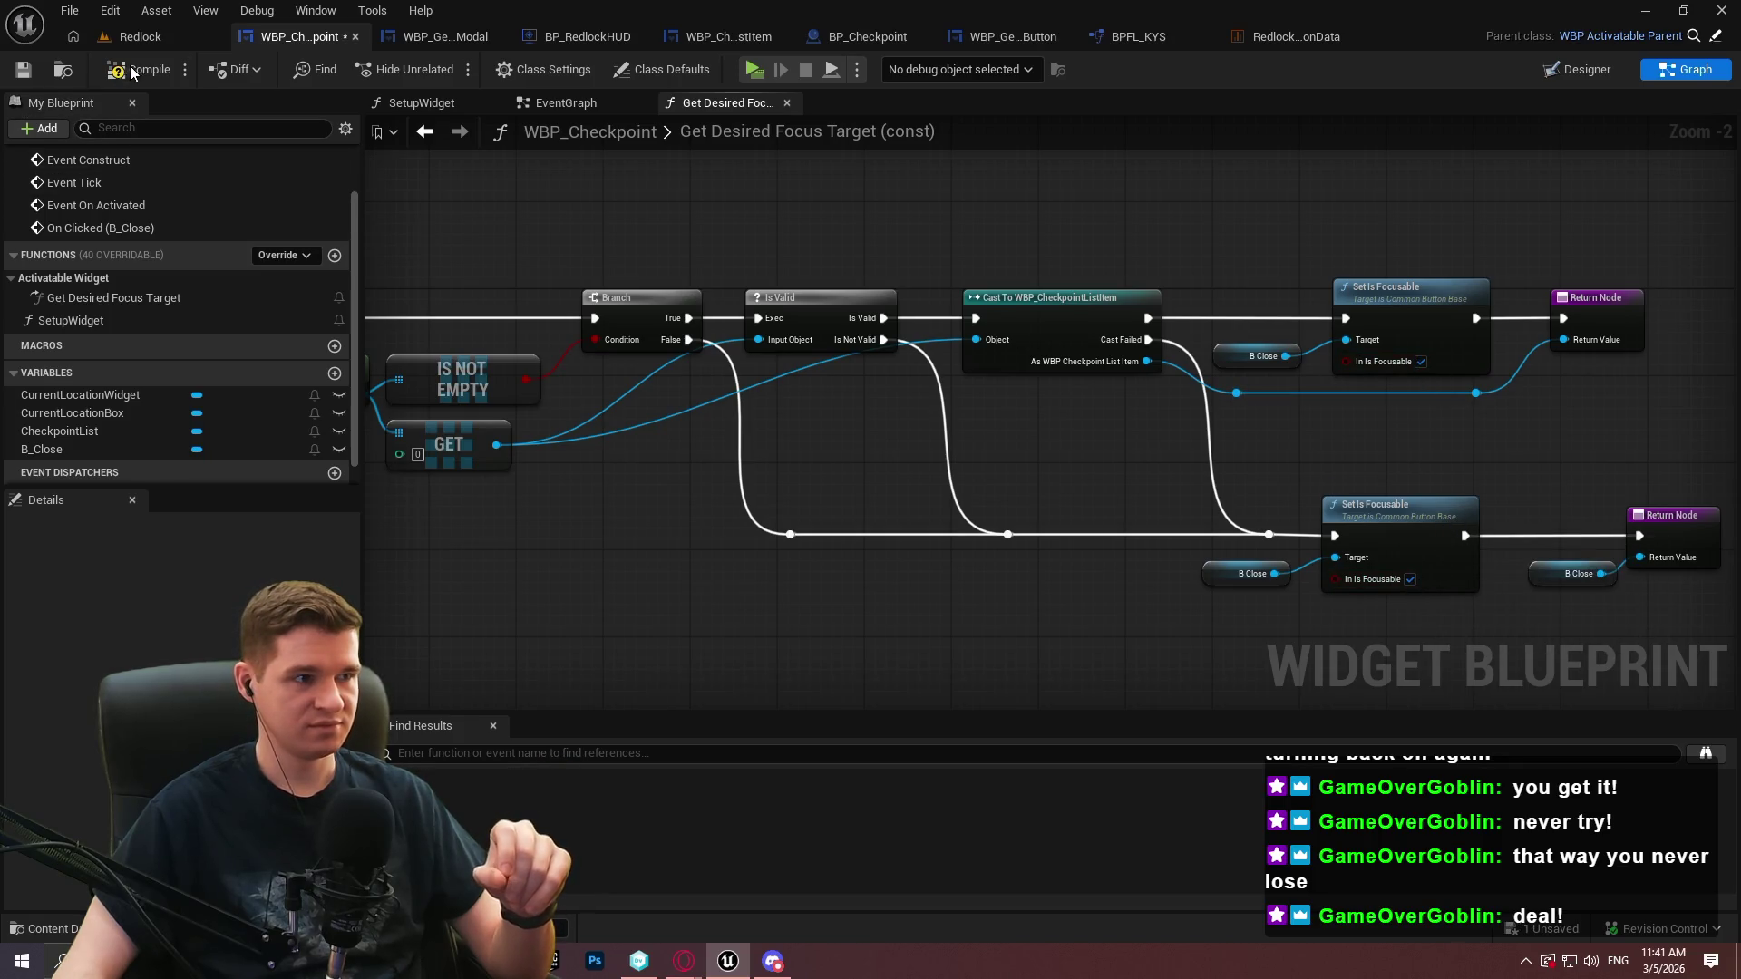
{"action": "left_click", "coordinate": [20, 70]}
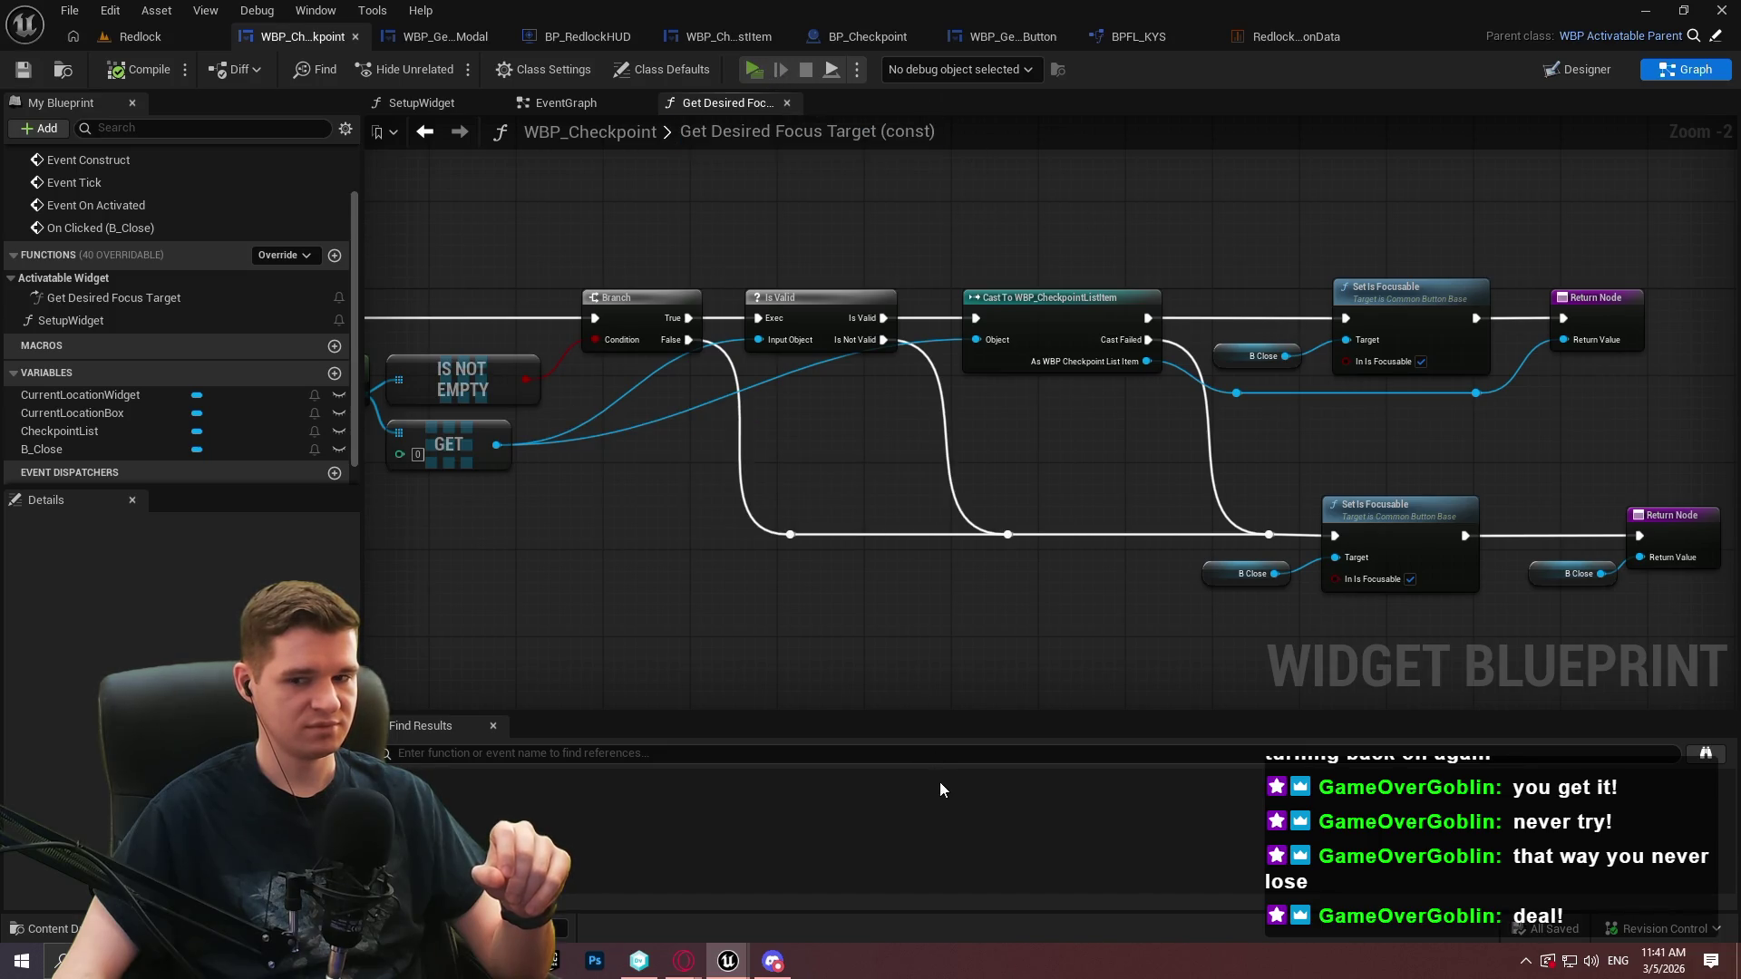
{"action": "key", "text": "e"}
{"action": "key", "text": "w"}
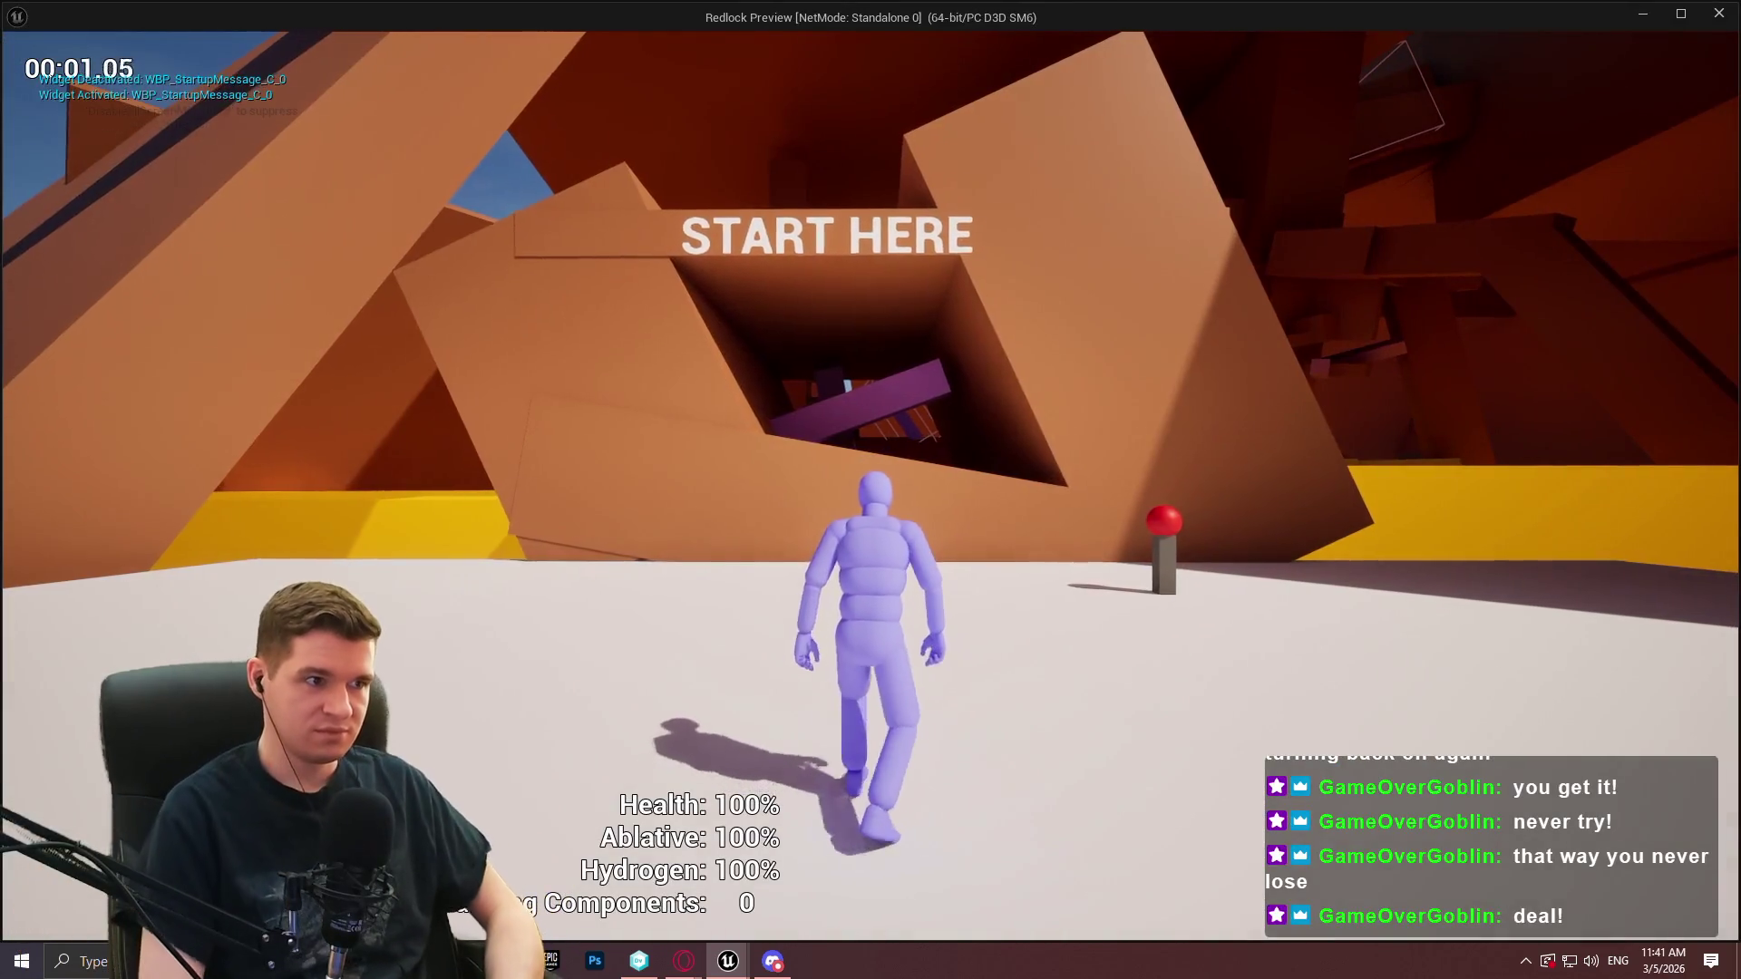
{"action": "key", "text": "d"}
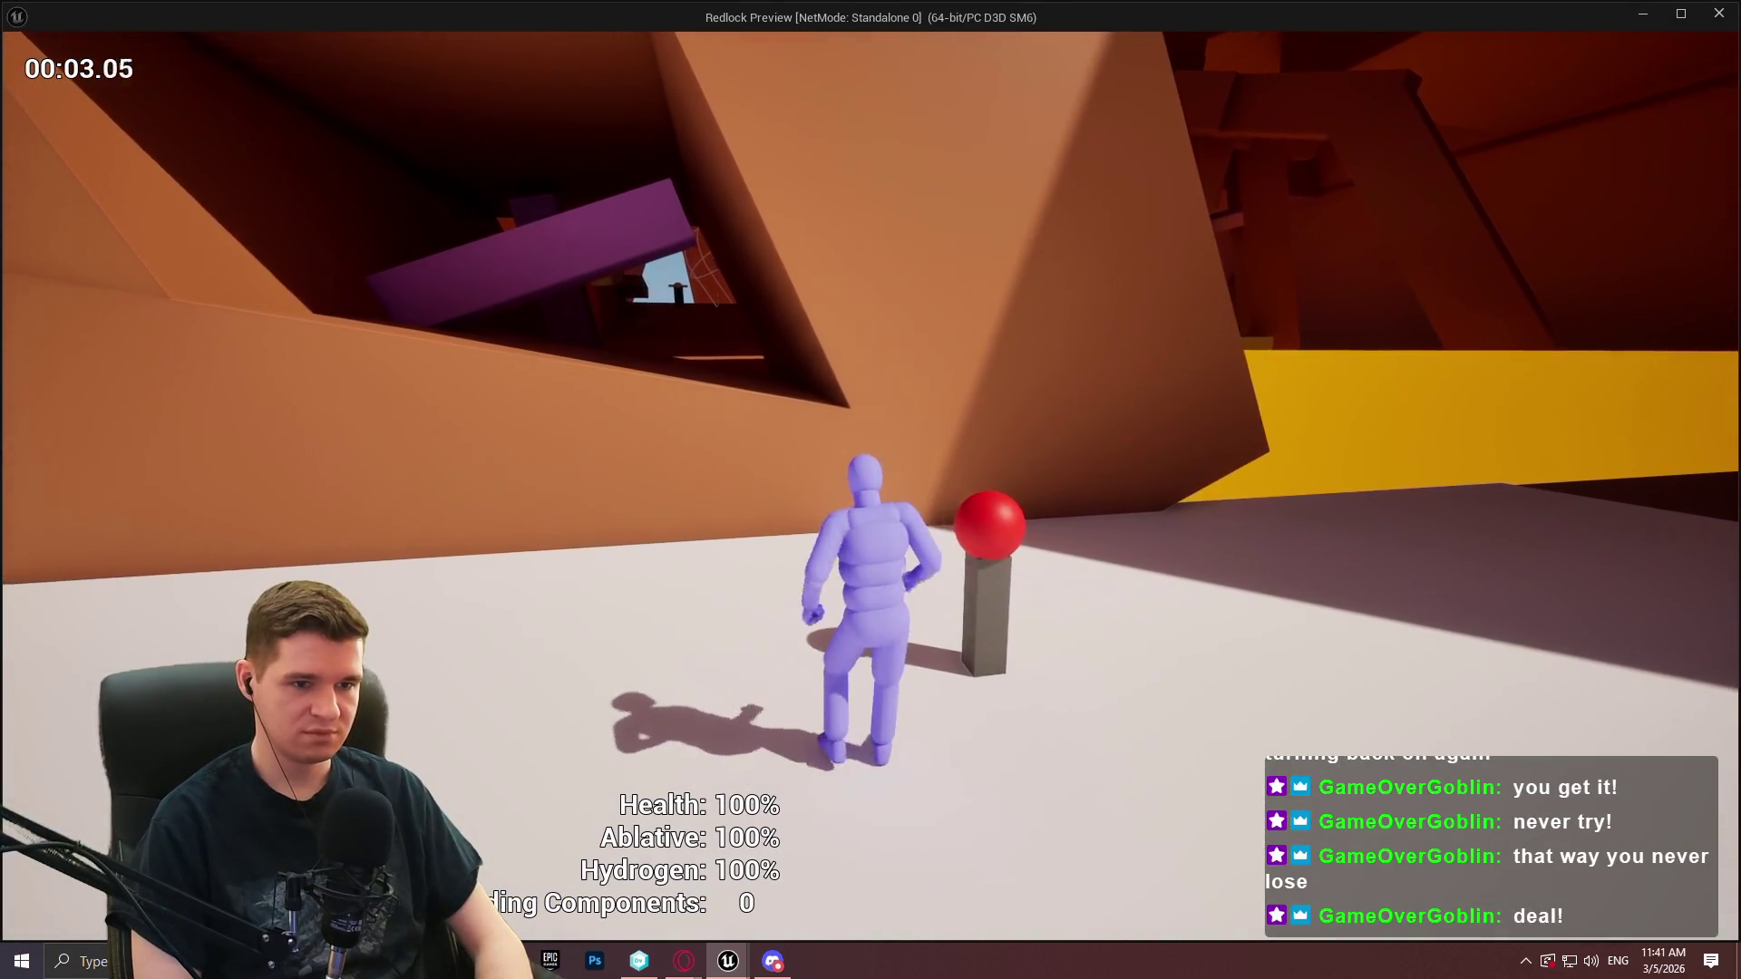
{"action": "key", "text": "e"}
{"action": "key", "text": "Escape"}
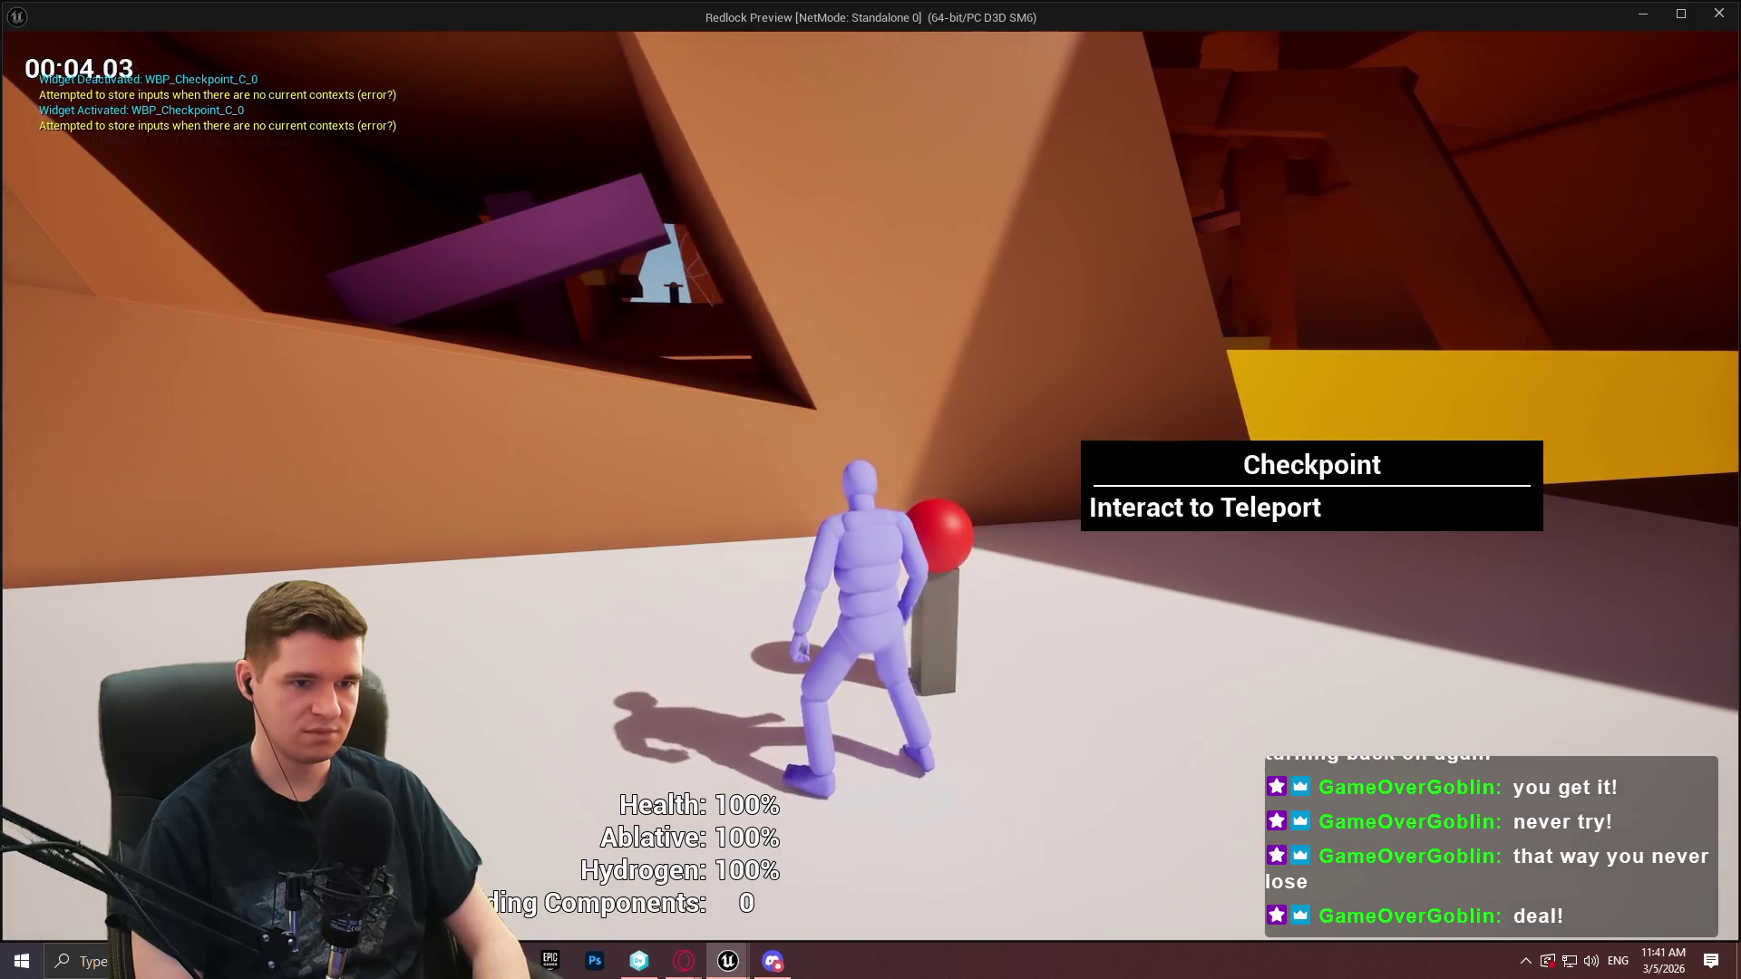
{"action": "key", "text": "Escape"}
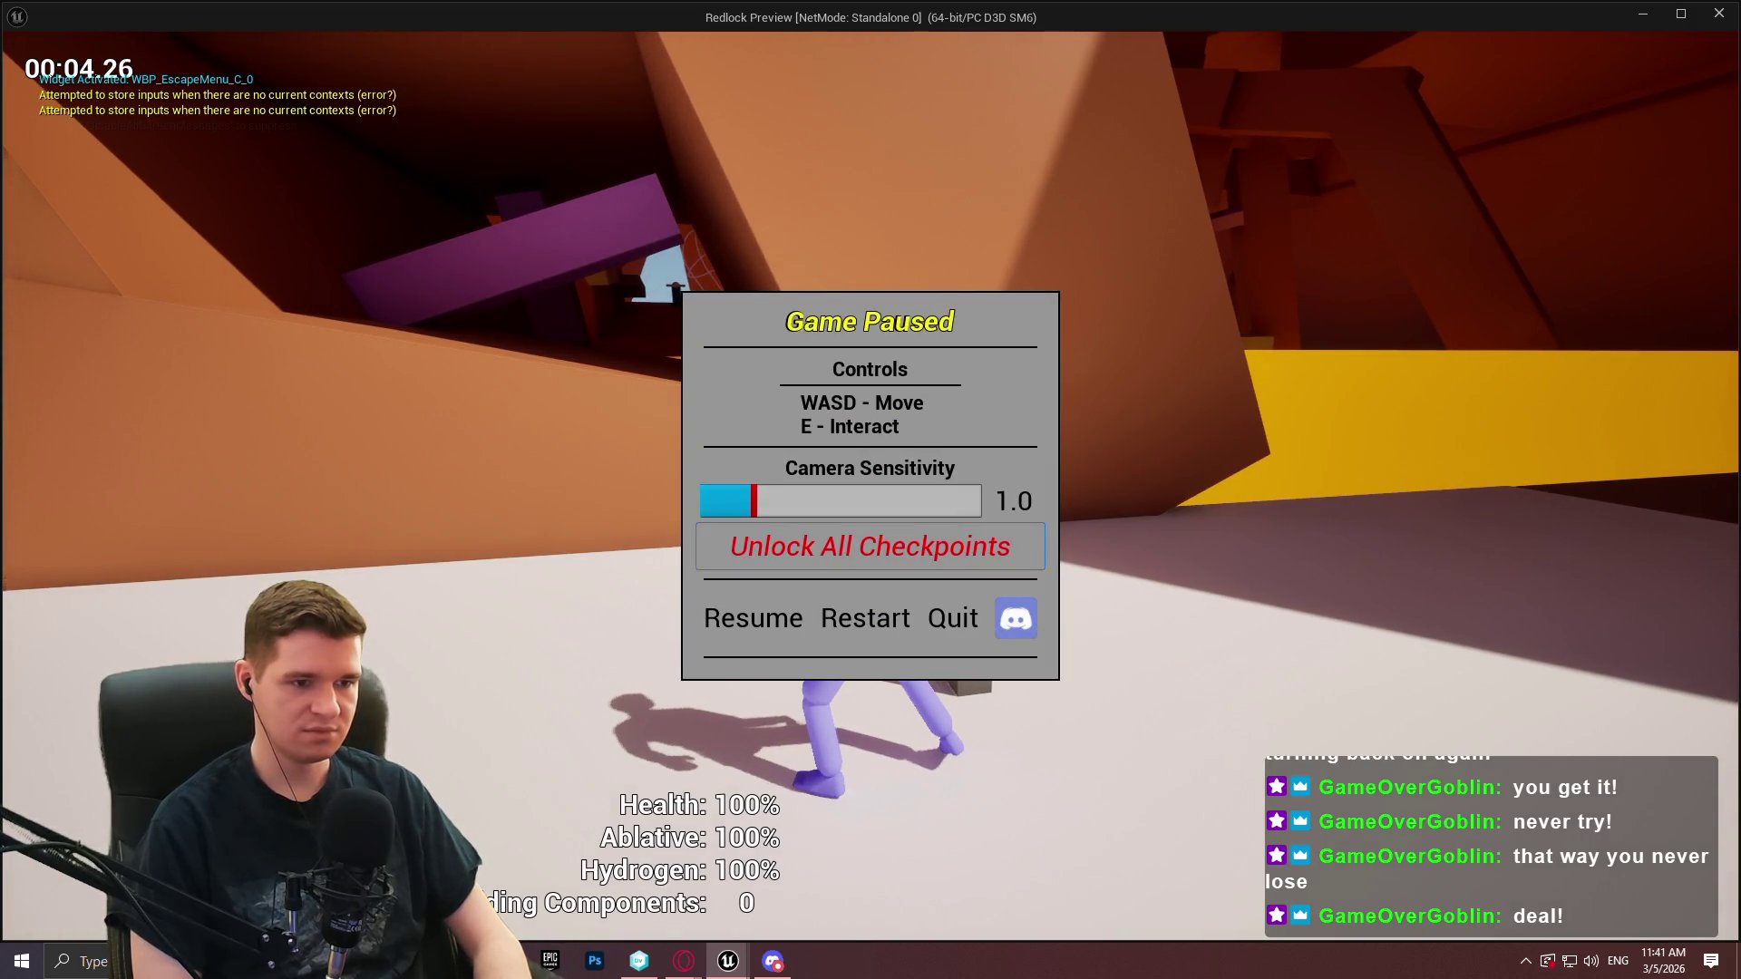
{"action": "left_click", "coordinate": [870, 546]}
{"action": "key", "text": "Up"}
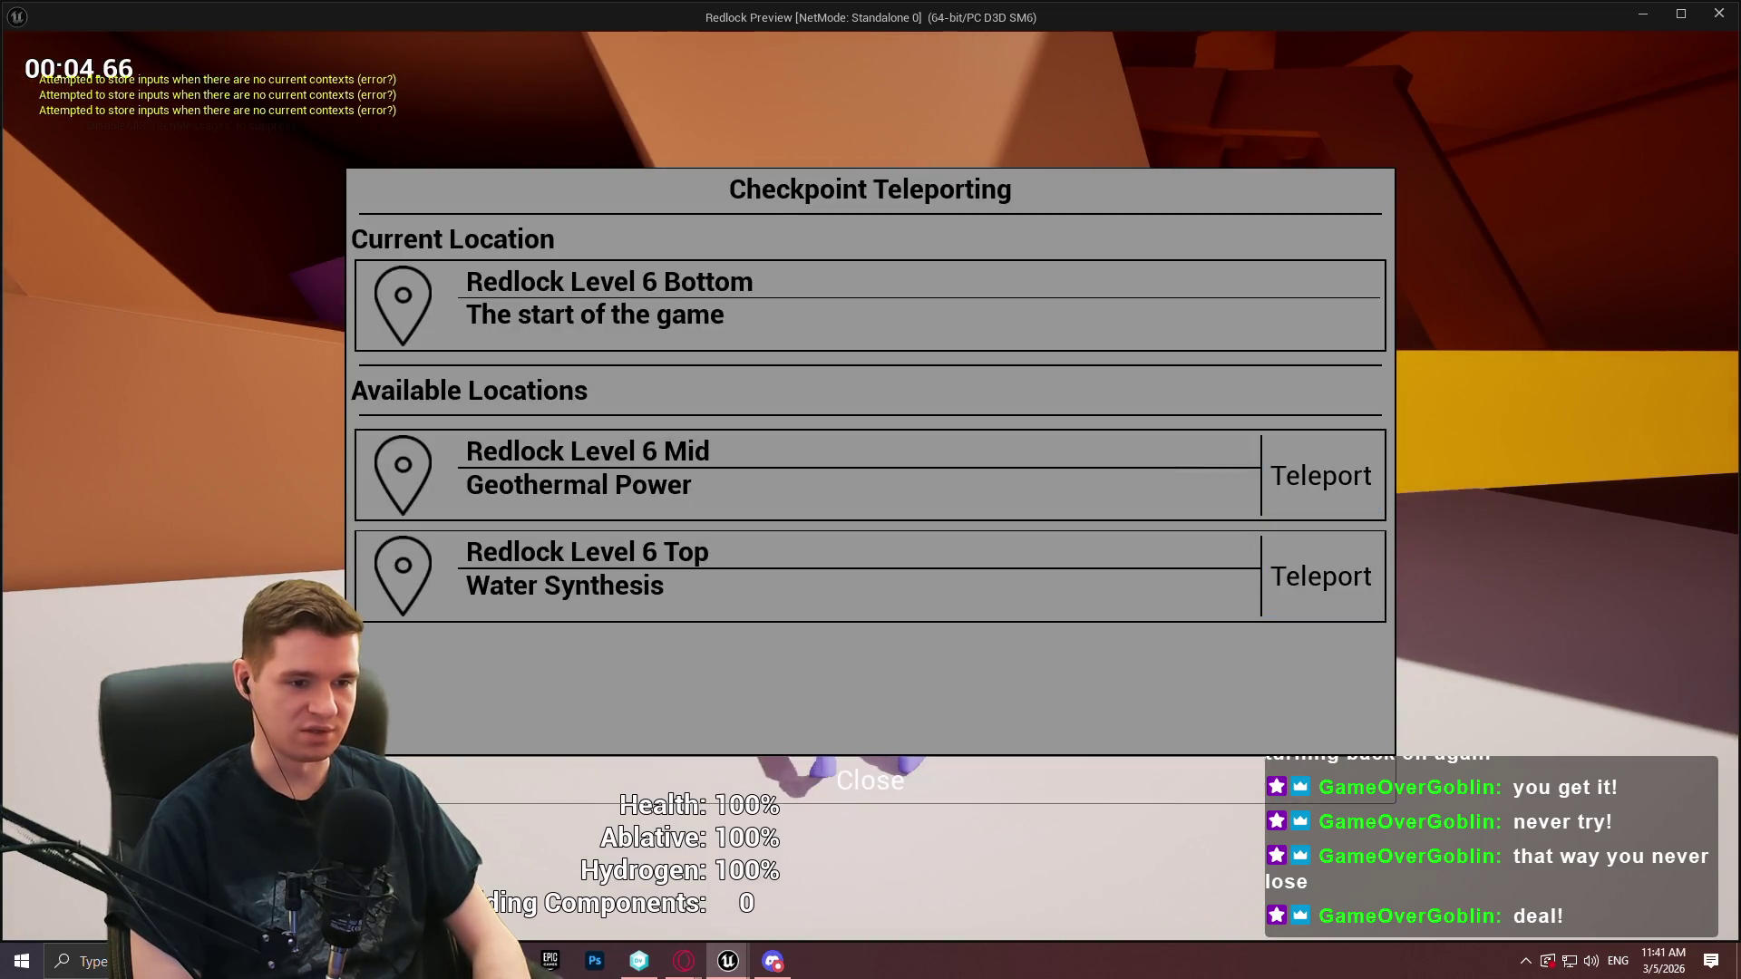
{"action": "key", "text": "Escape"}
{"action": "key", "text": "e"}
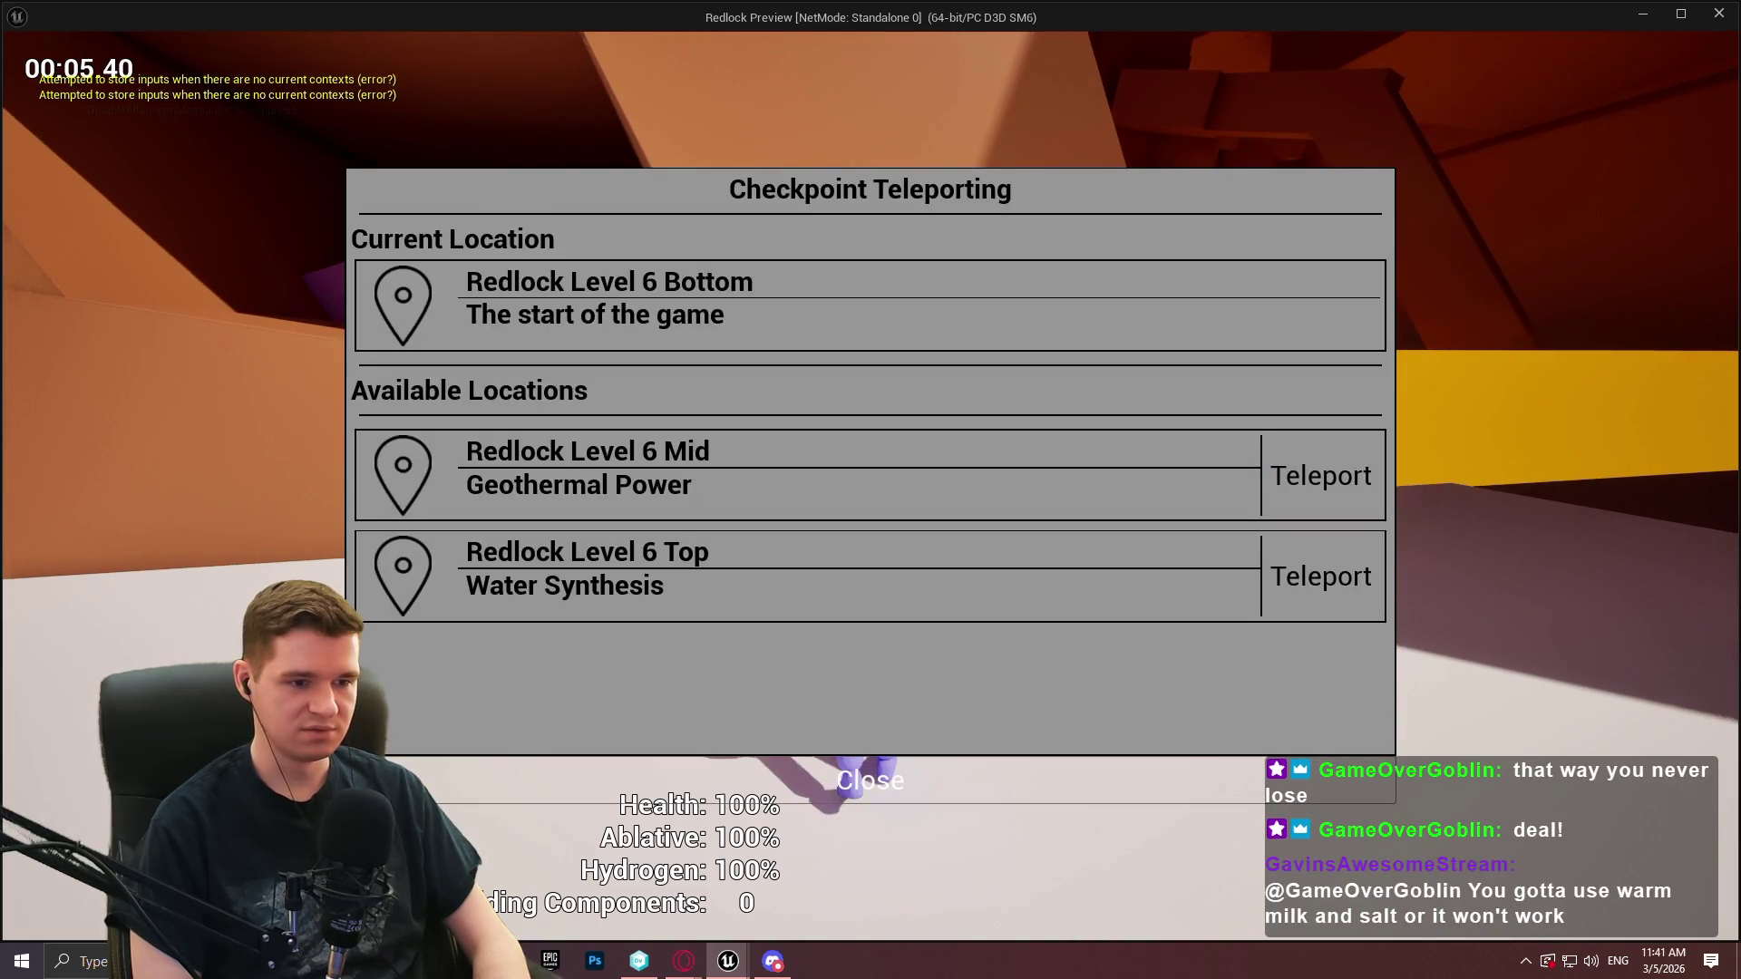
{"action": "key", "text": "Up"}
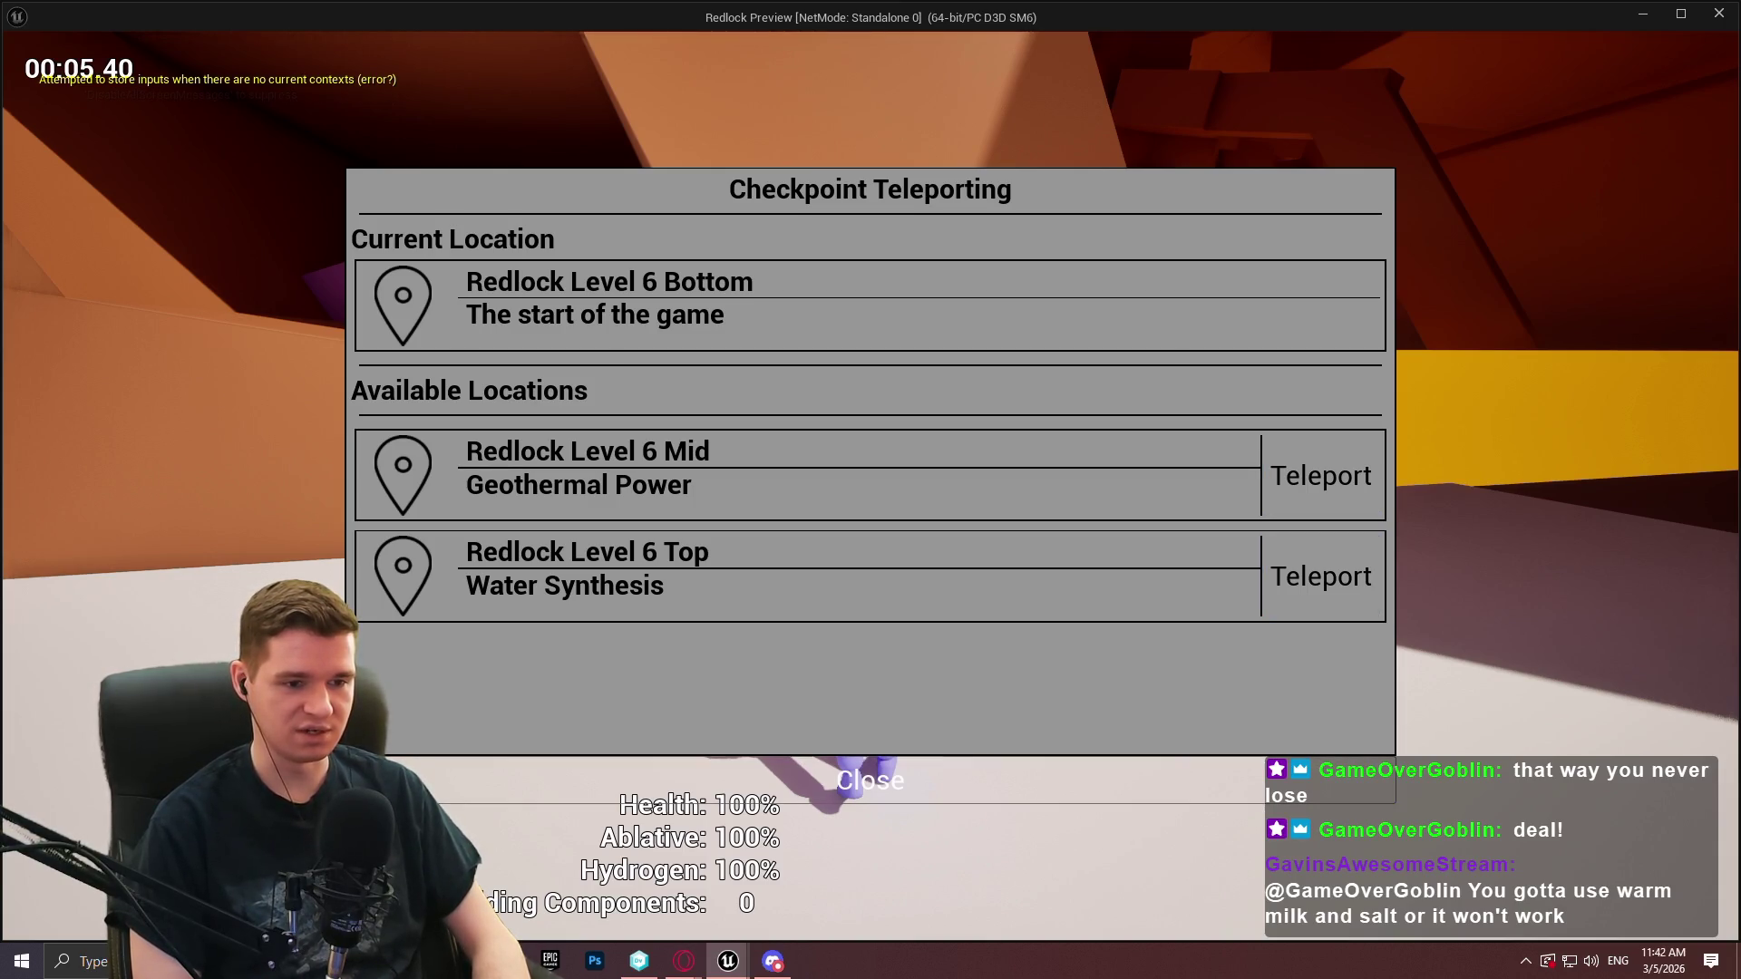
{"action": "key", "text": "Escape"}
{"action": "key", "text": "e"}
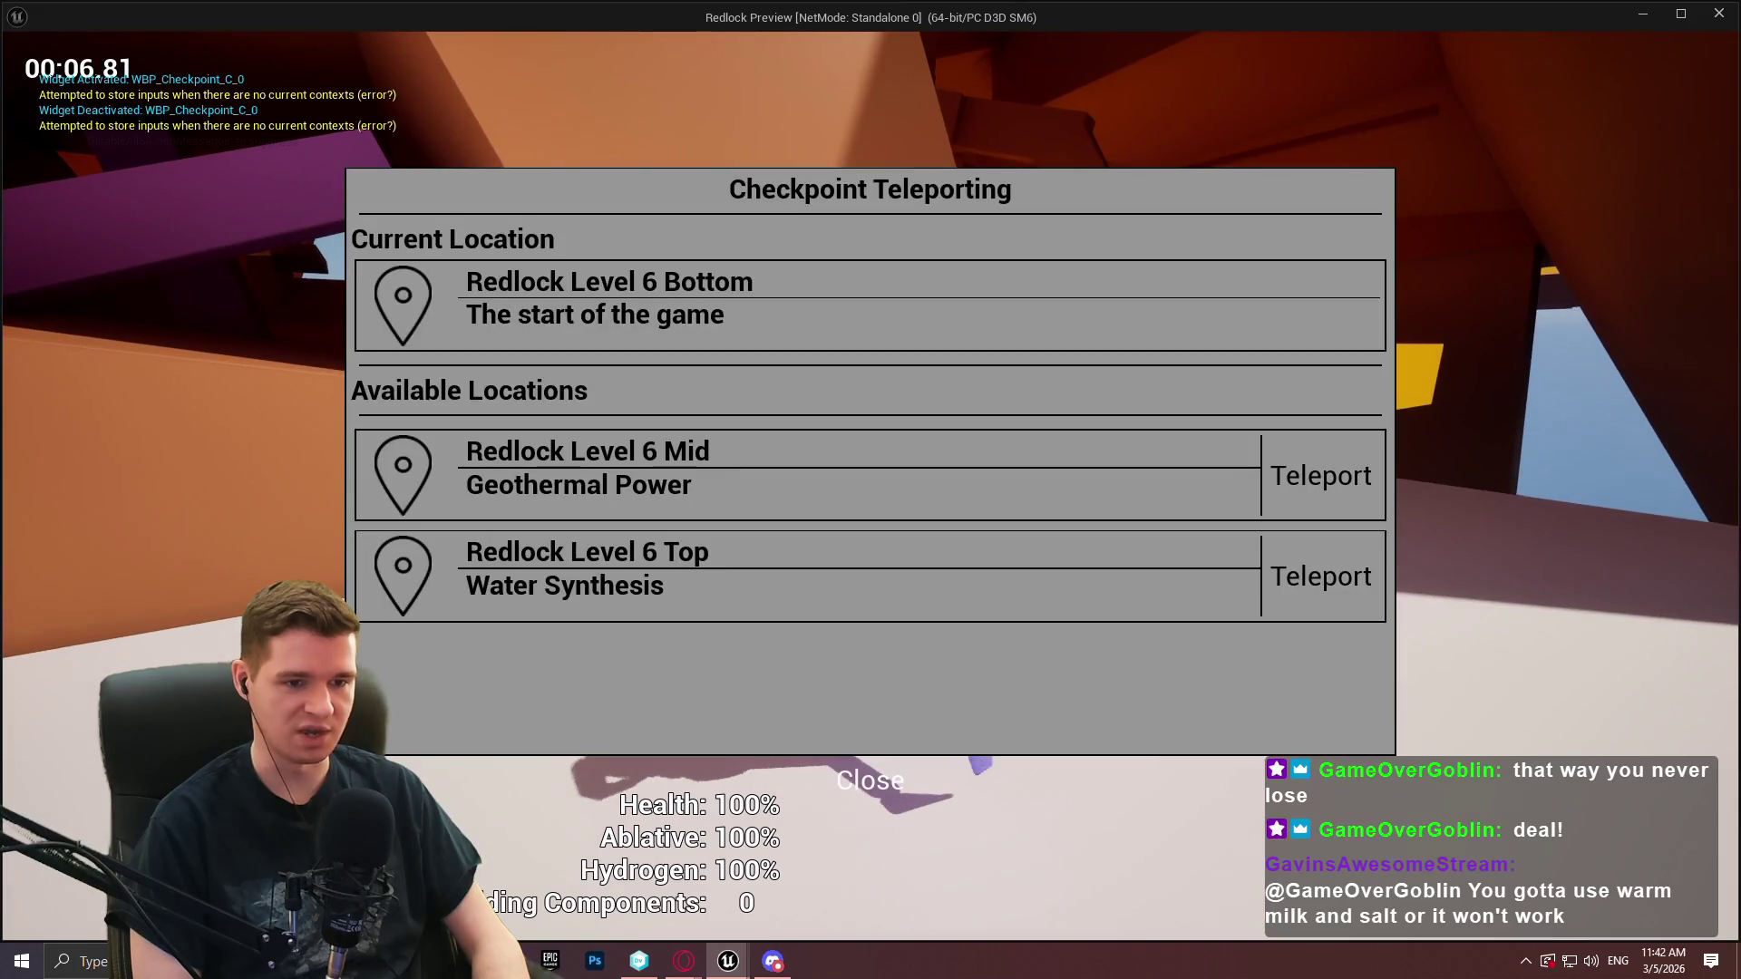
{"action": "key", "text": "Escape"}
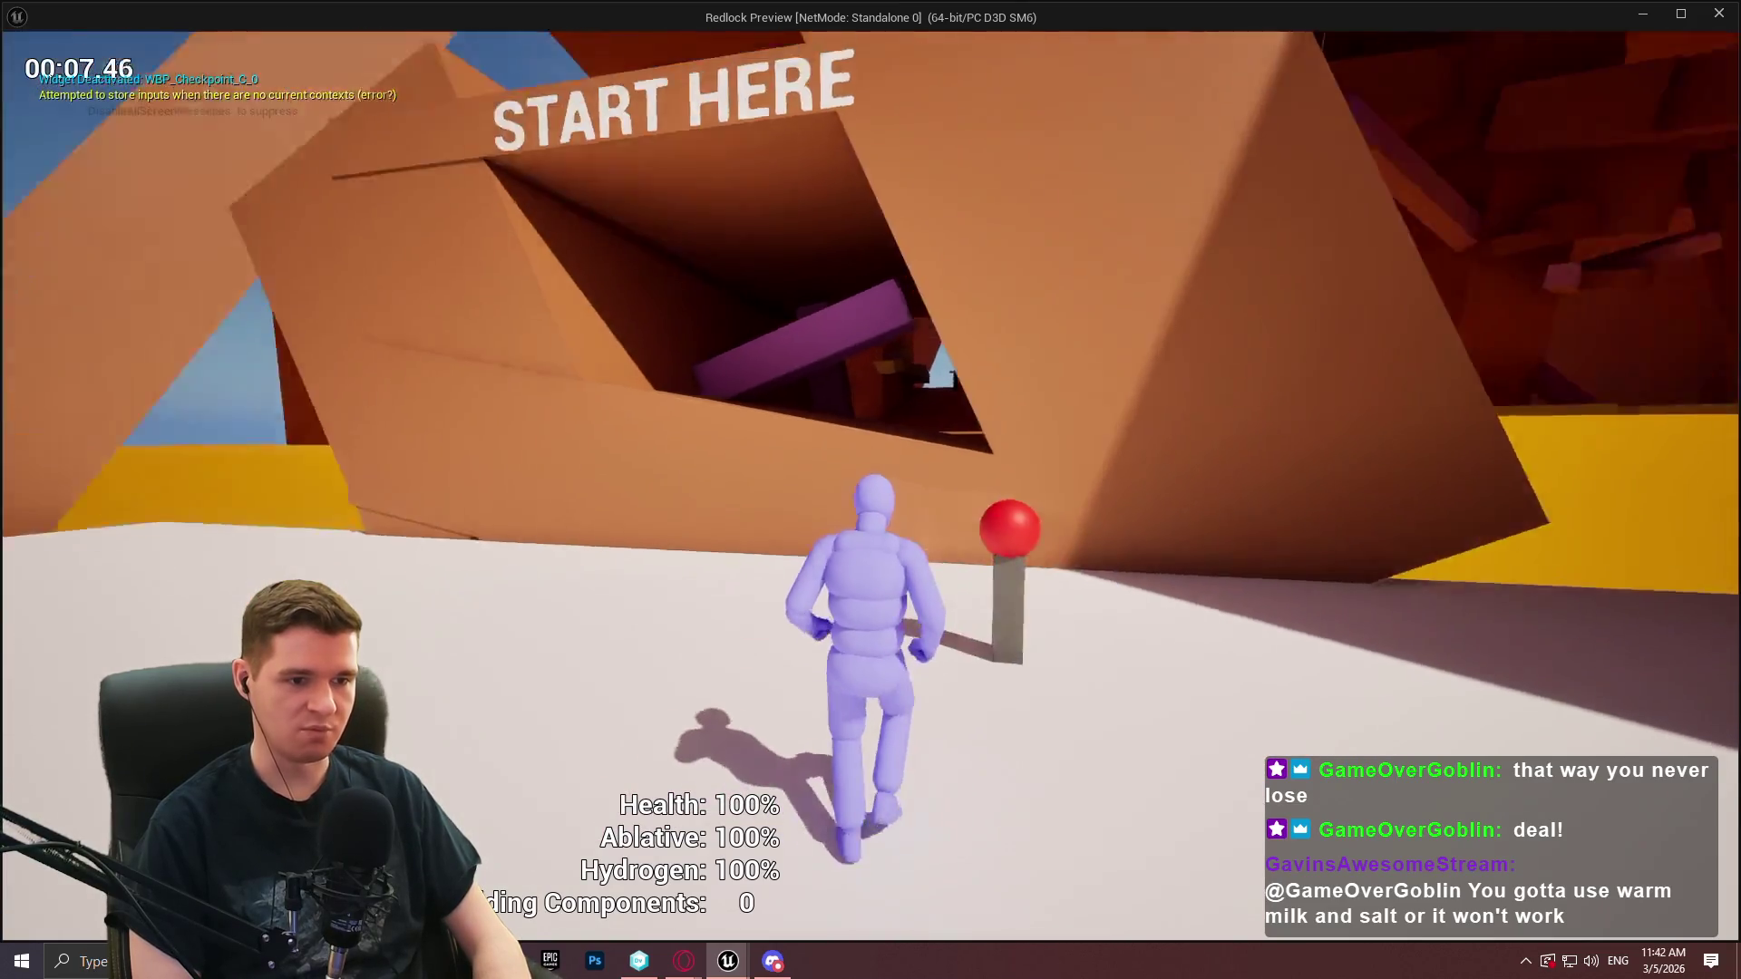
{"action": "key", "text": "Escape"}
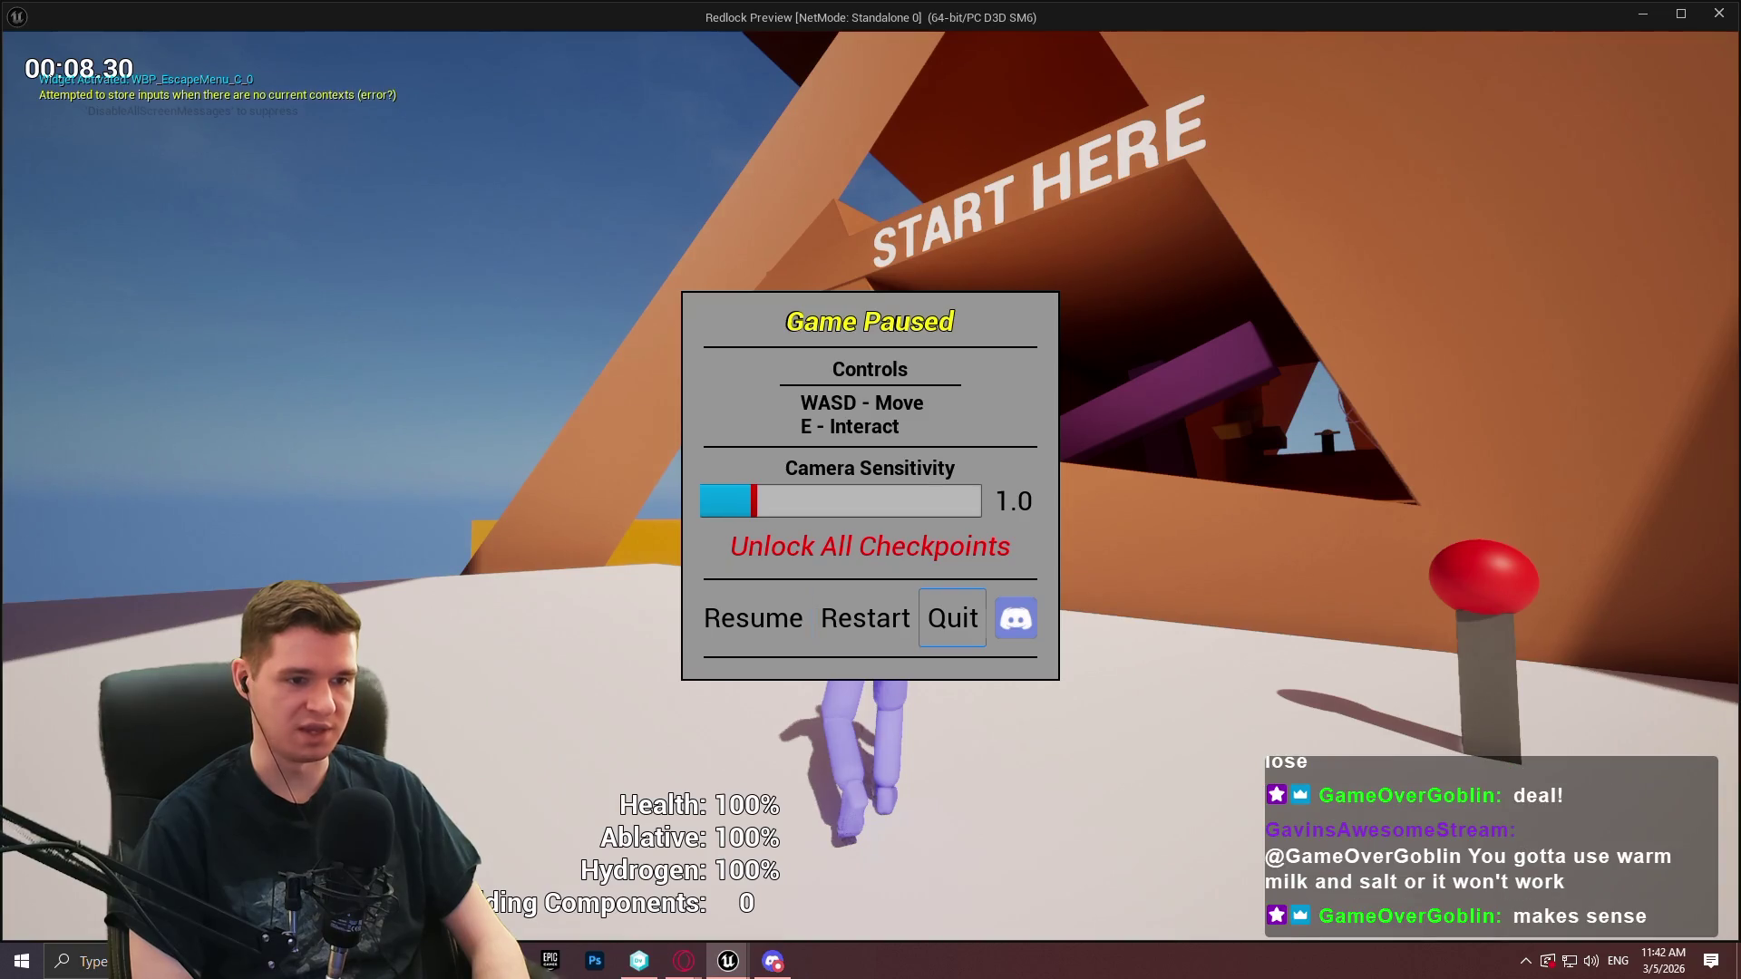
{"action": "key", "text": "Return"}
{"action": "key", "text": "Escape"}
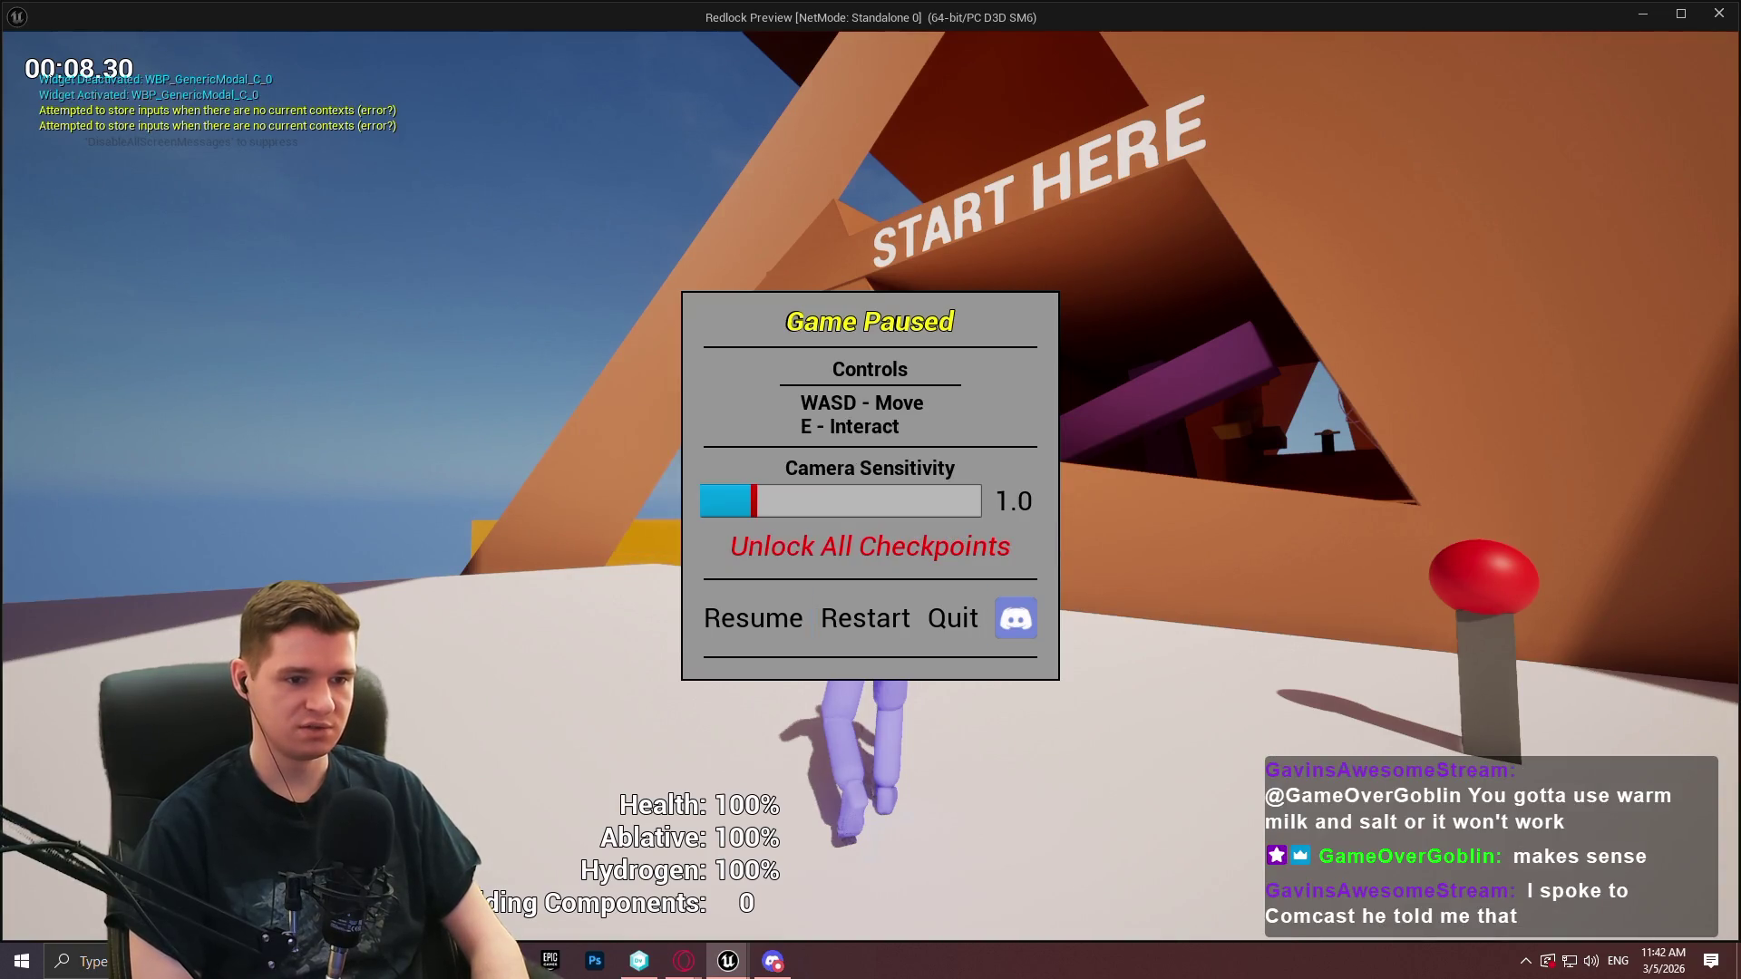
{"action": "key", "text": "Return"}
{"action": "key", "text": "Escape"}
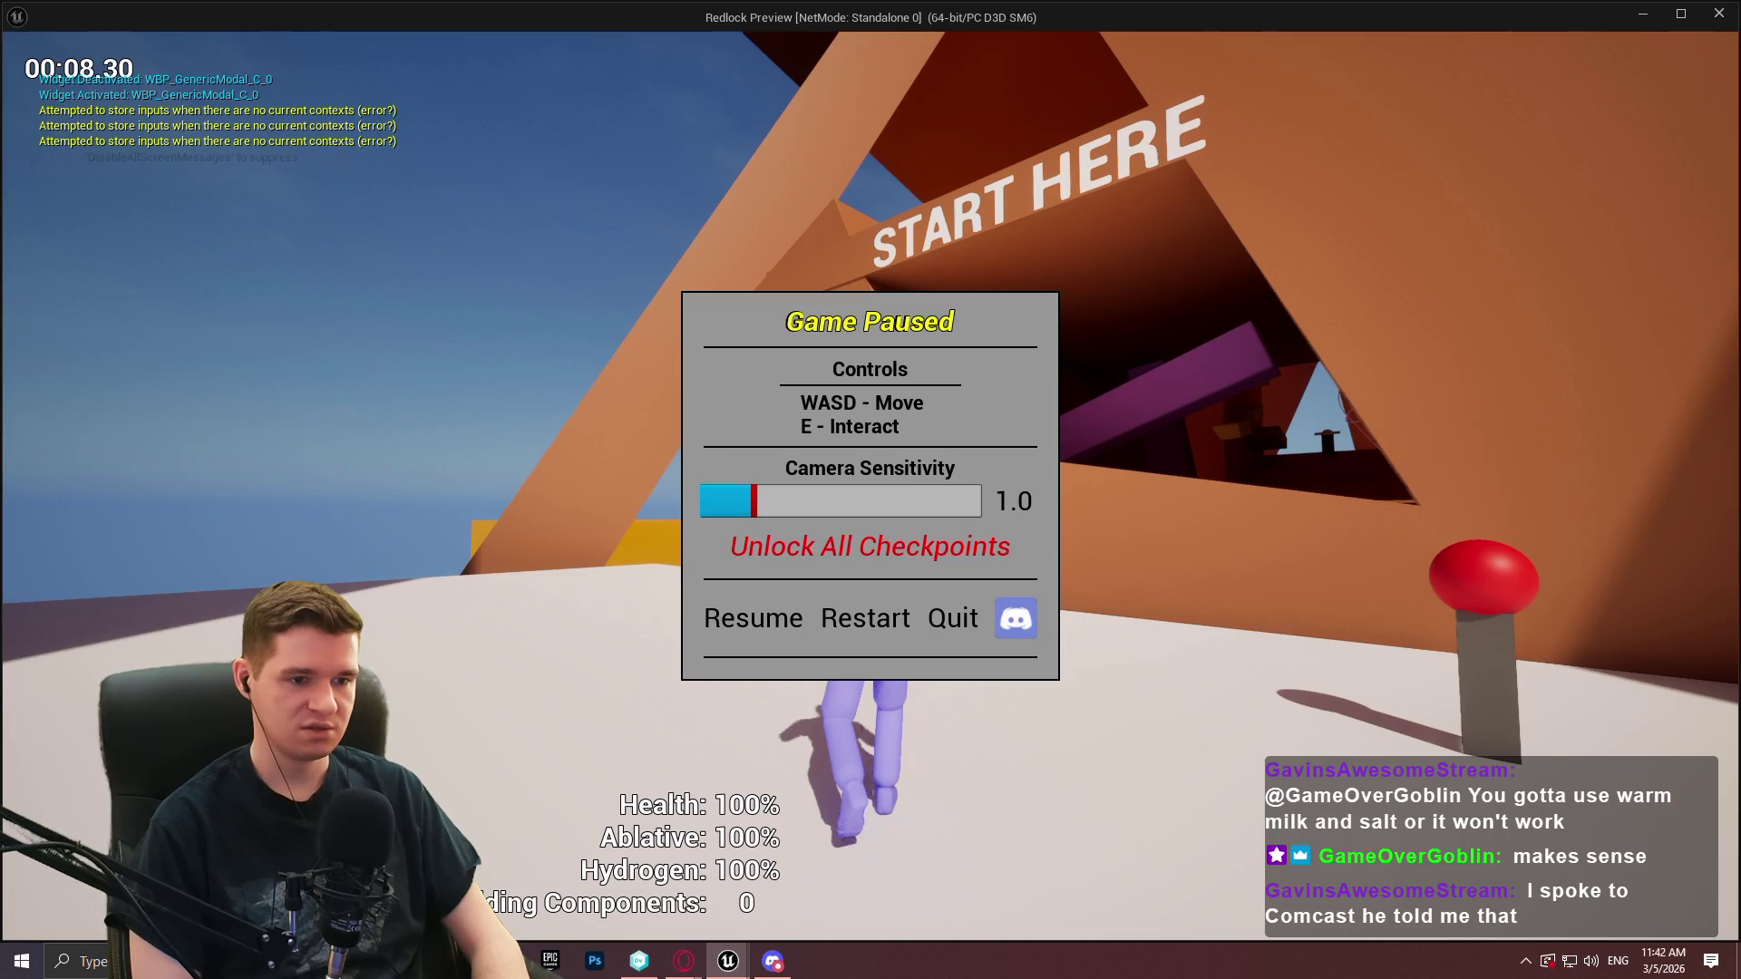
{"action": "key", "text": "Escape"}
{"action": "key", "text": "w"}
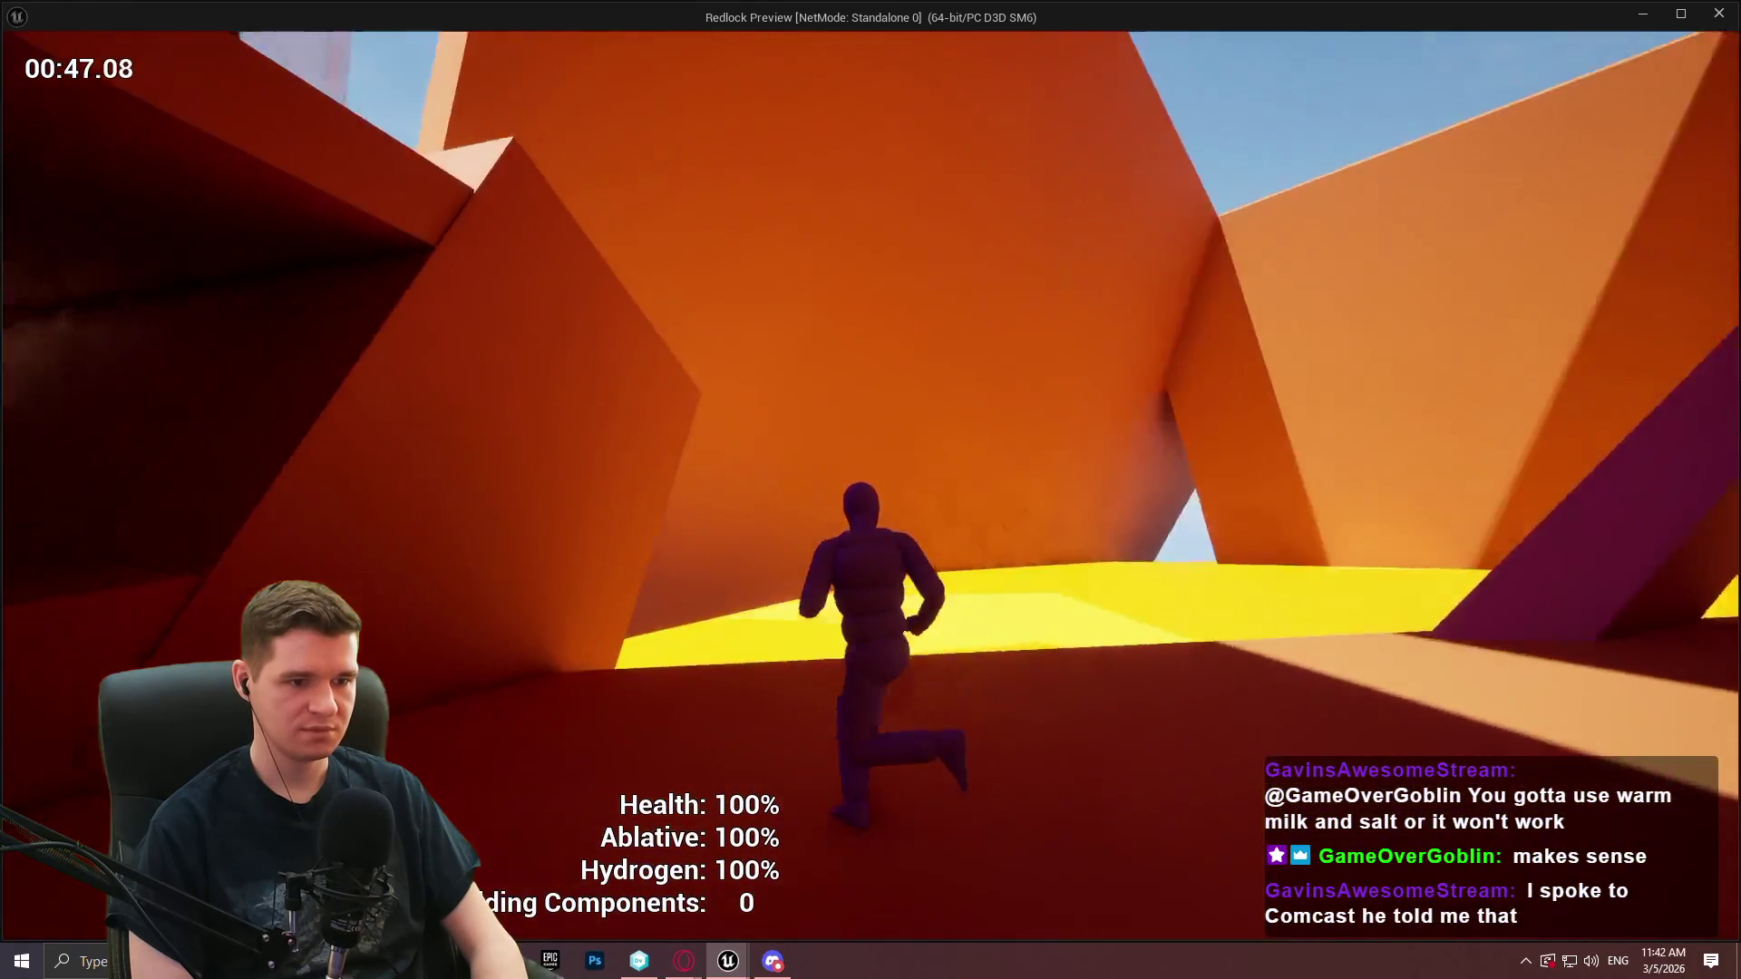
{"action": "key", "text": "Escape"}
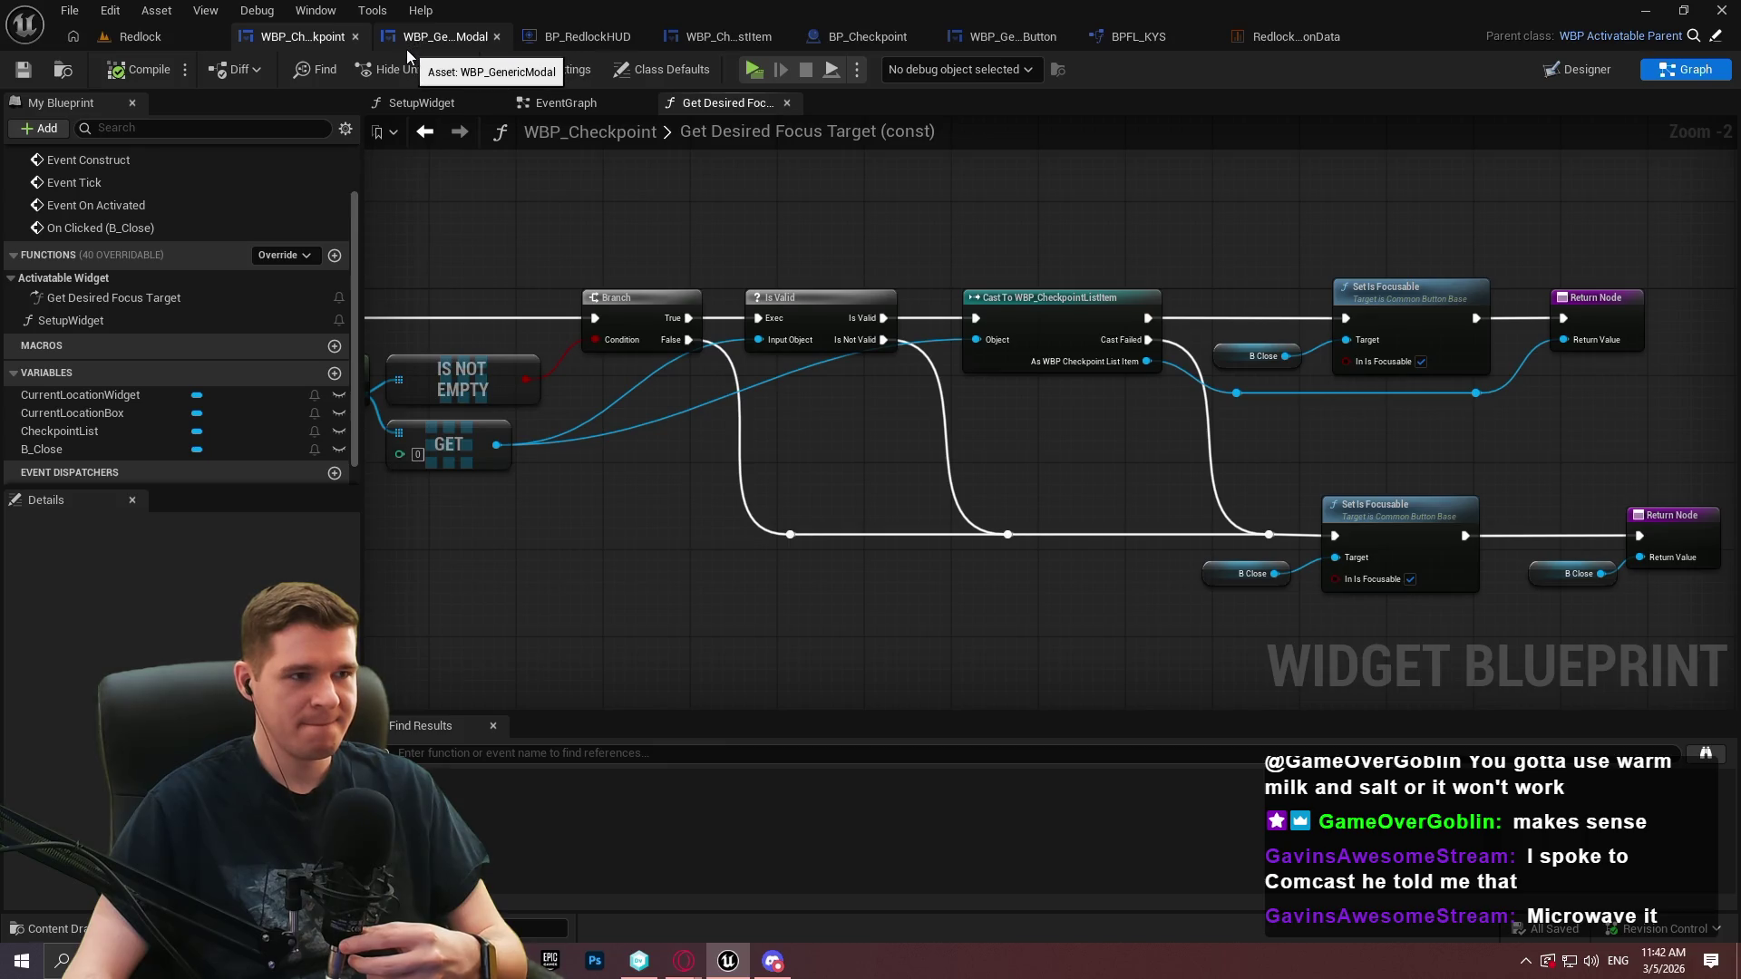
Delete both Set Is Focusable nodes and their getters from Get Desired Focus Target
{"action": "left_click_drag", "start_coordinate": [1433, 634], "coordinate": [1236, 501]}
{"action": "left_click_drag", "start_coordinate": [1236, 502], "coordinate": [885, 330]}
{"action": "key", "text": "Delete"}
{"action": "scroll", "coordinate": [1005, 393], "scroll_direction": "up", "scroll_amount": 1}
{"action": "key", "text": "Delete"}
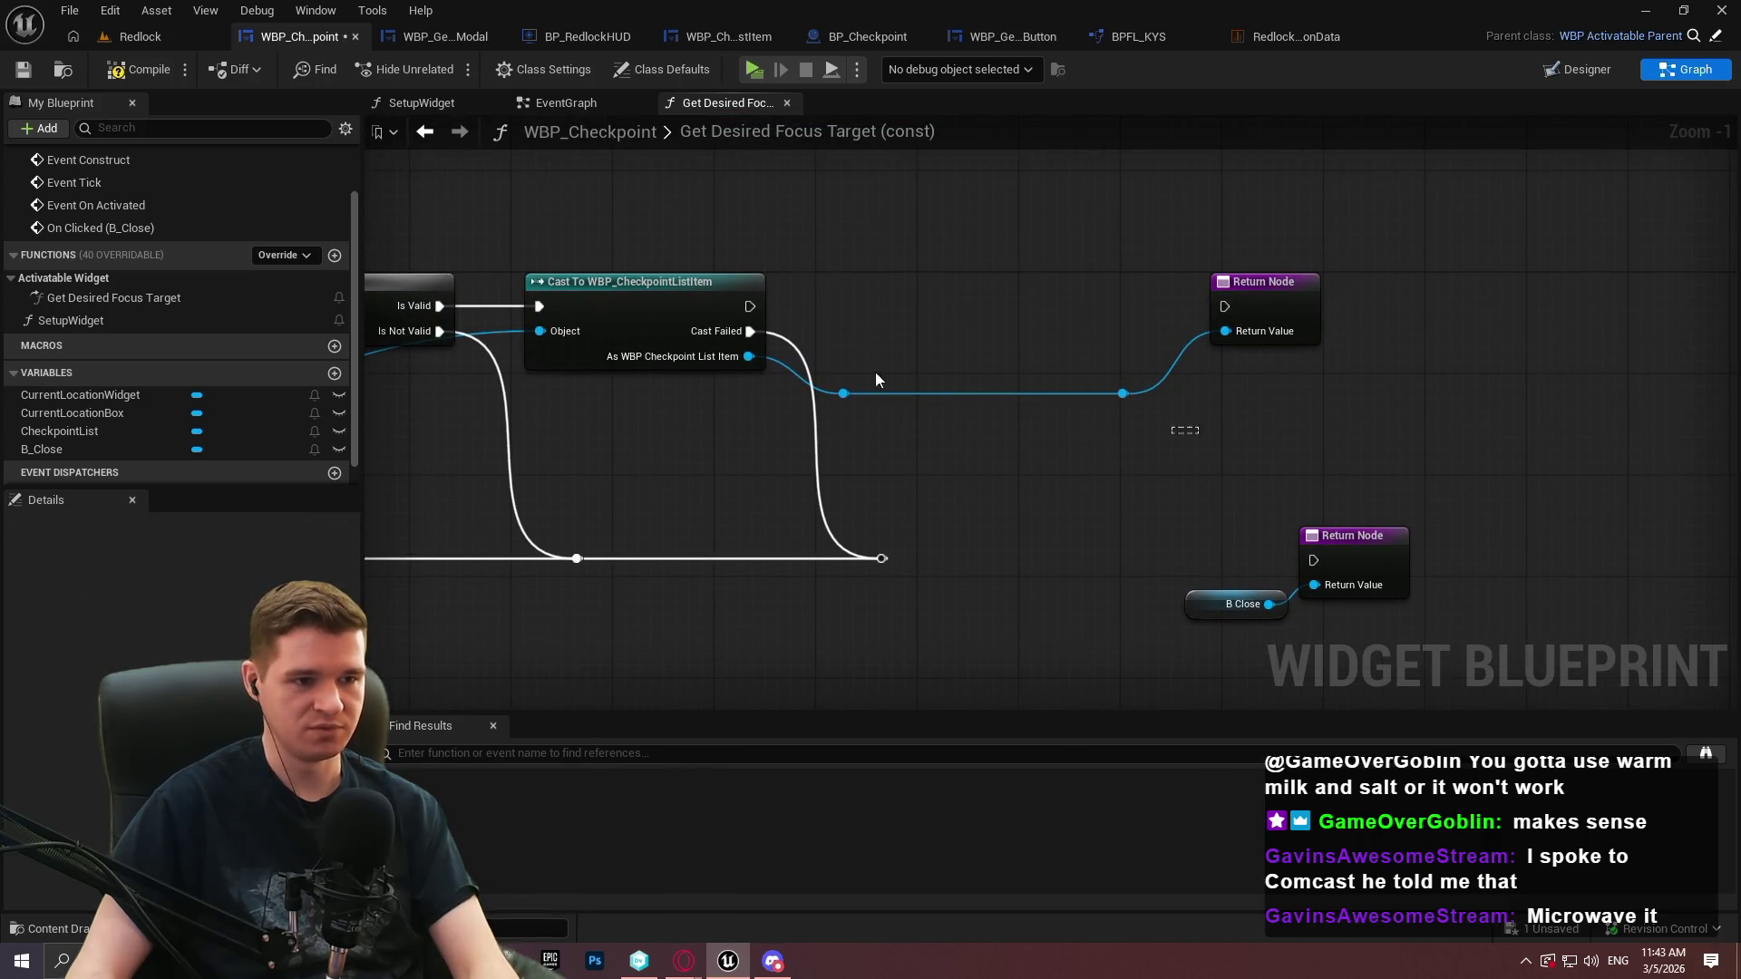
Wire the cast result and exec paths into the Return Nodes, compile, save, and open BP_Checkpoint
{"action": "mouse_move", "coordinate": [749, 357]}
{"action": "left_mouse_down"}
{"action": "mouse_move", "coordinate": [1224, 345]}
{"action": "mouse_move", "coordinate": [687, 309]}
{"action": "mouse_move", "coordinate": [749, 307]}
{"action": "left_mouse_up"}
{"action": "mouse_move", "coordinate": [1309, 315]}
{"action": "left_mouse_down"}
{"action": "mouse_move", "coordinate": [900, 316]}
{"action": "mouse_move", "coordinate": [938, 316]}
{"action": "left_mouse_up"}
{"action": "mouse_move", "coordinate": [886, 560]}
{"action": "left_mouse_down"}
{"action": "mouse_move", "coordinate": [1319, 570]}
{"action": "mouse_move", "coordinate": [1064, 560]}
{"action": "left_mouse_up"}
{"action": "left_click", "coordinate": [1361, 563]}
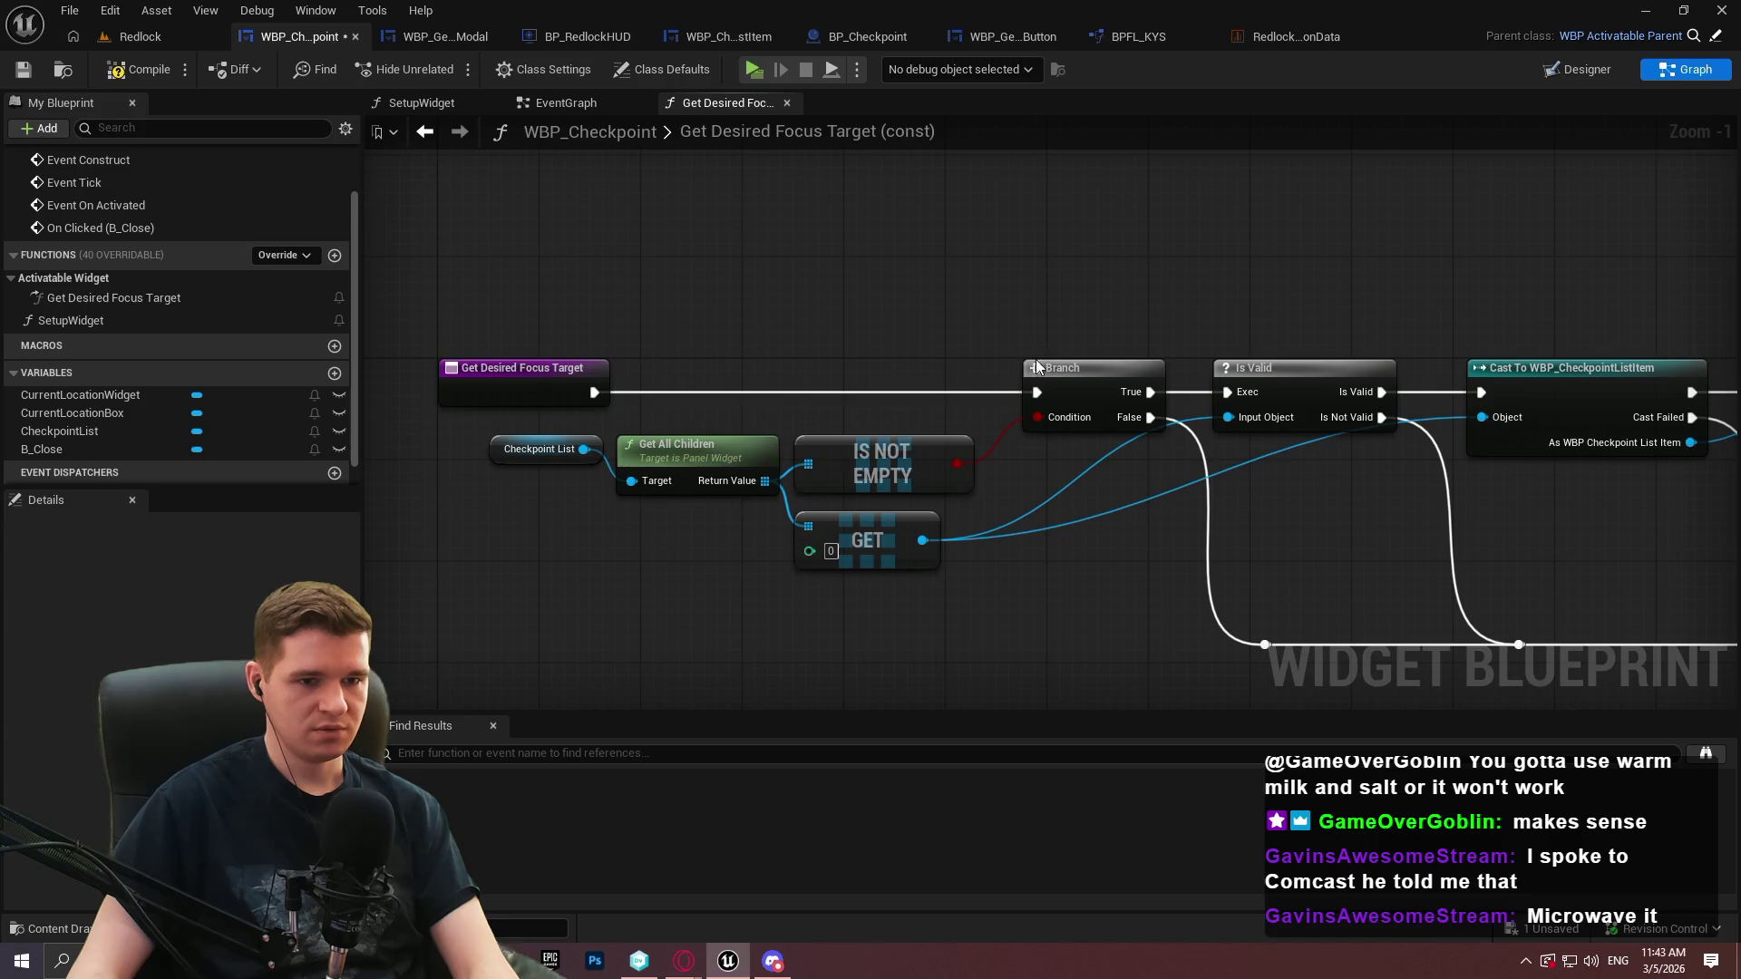
{"action": "left_click", "coordinate": [136, 75]}
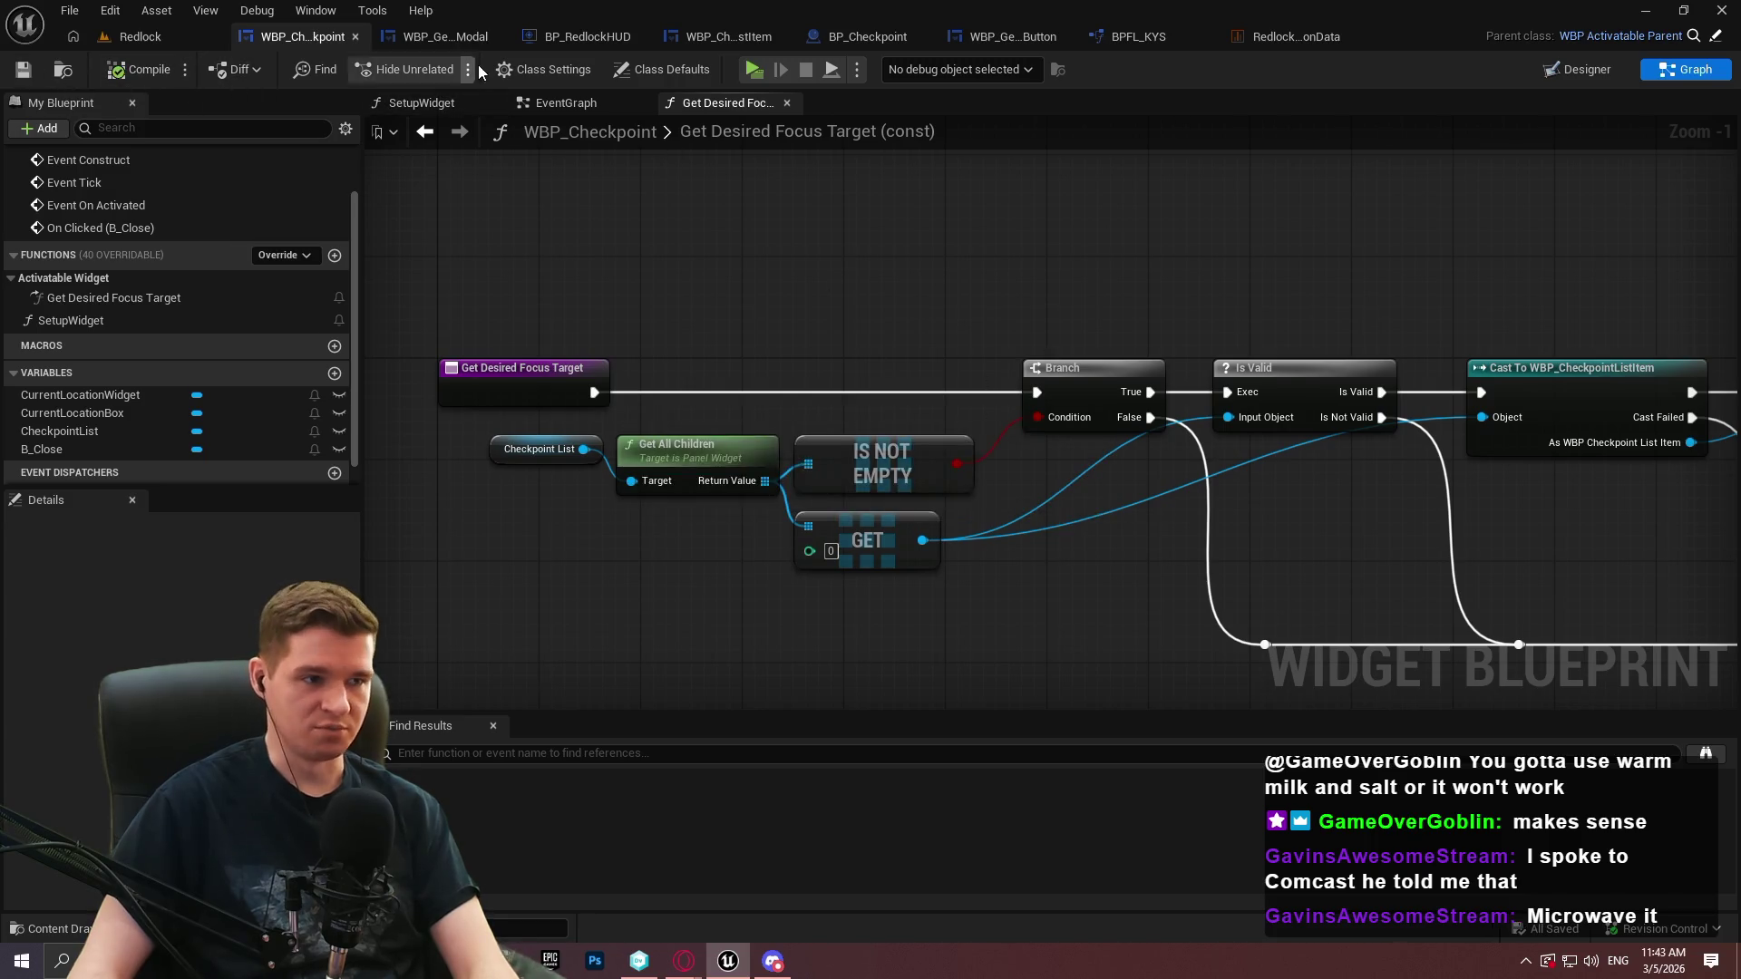
{"action": "left_click", "coordinate": [849, 40]}
{"action": "mouse_move", "coordinate": [1167, 611]}
{"action": "left_mouse_down"}
{"action": "mouse_move", "coordinate": [897, 439]}
{"action": "mouse_move", "coordinate": [671, 348]}
{"action": "left_mouse_up"}
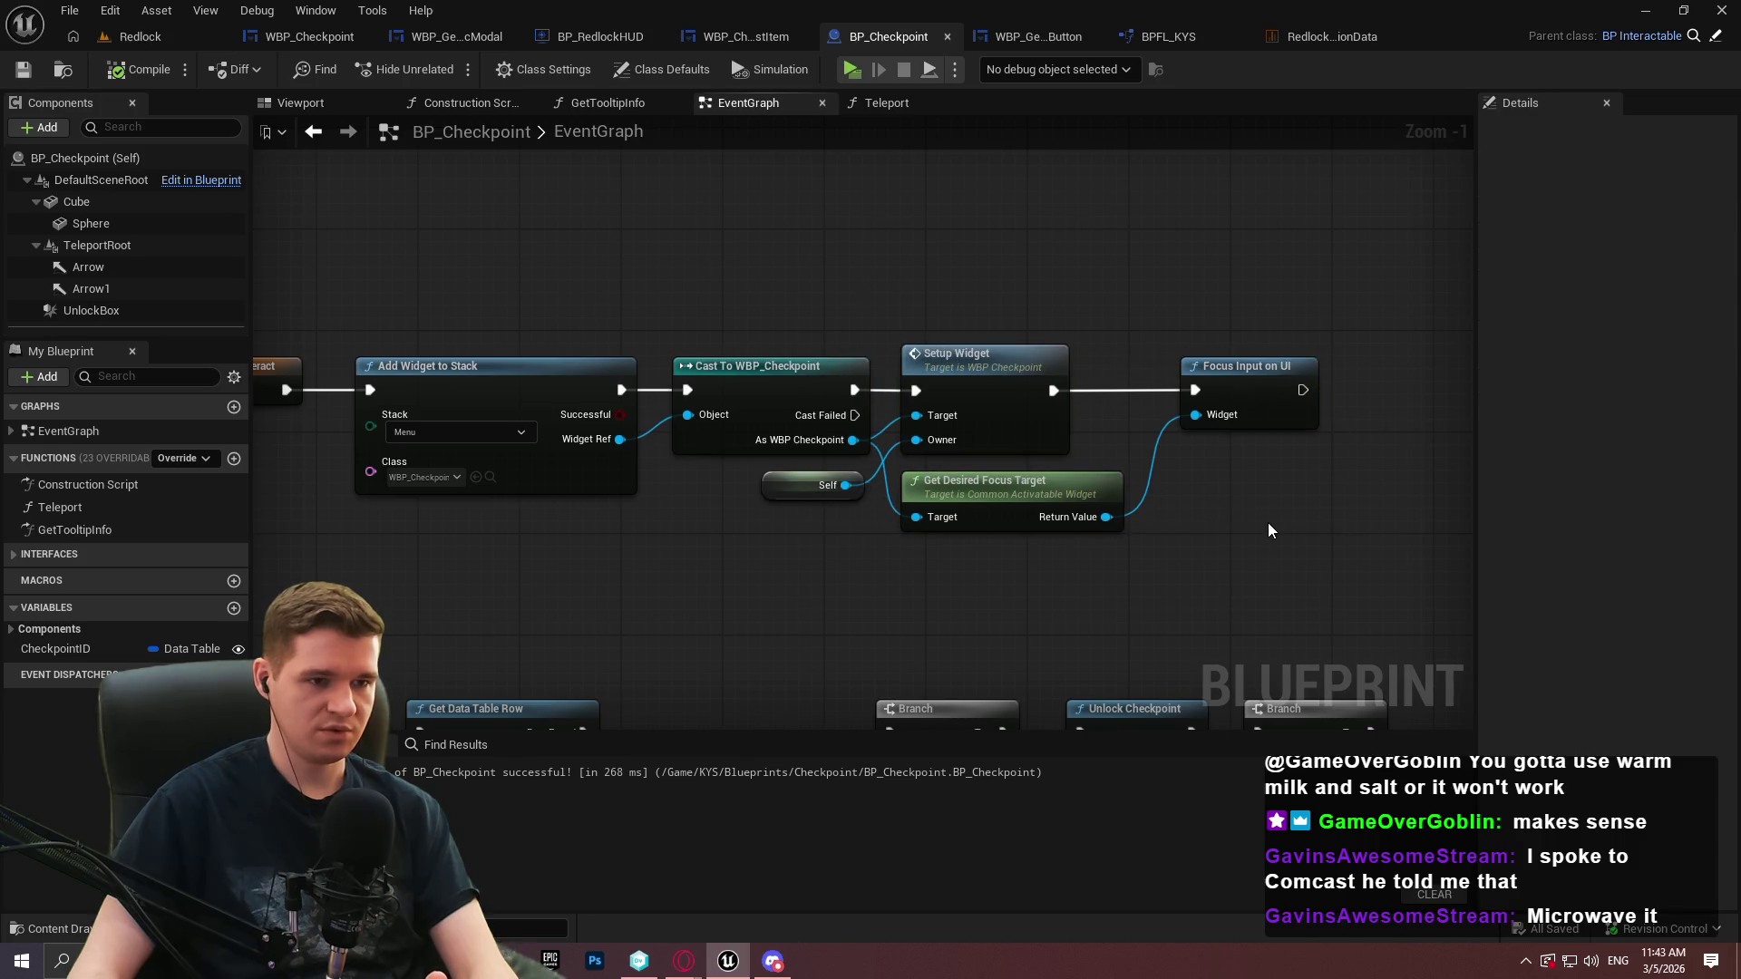
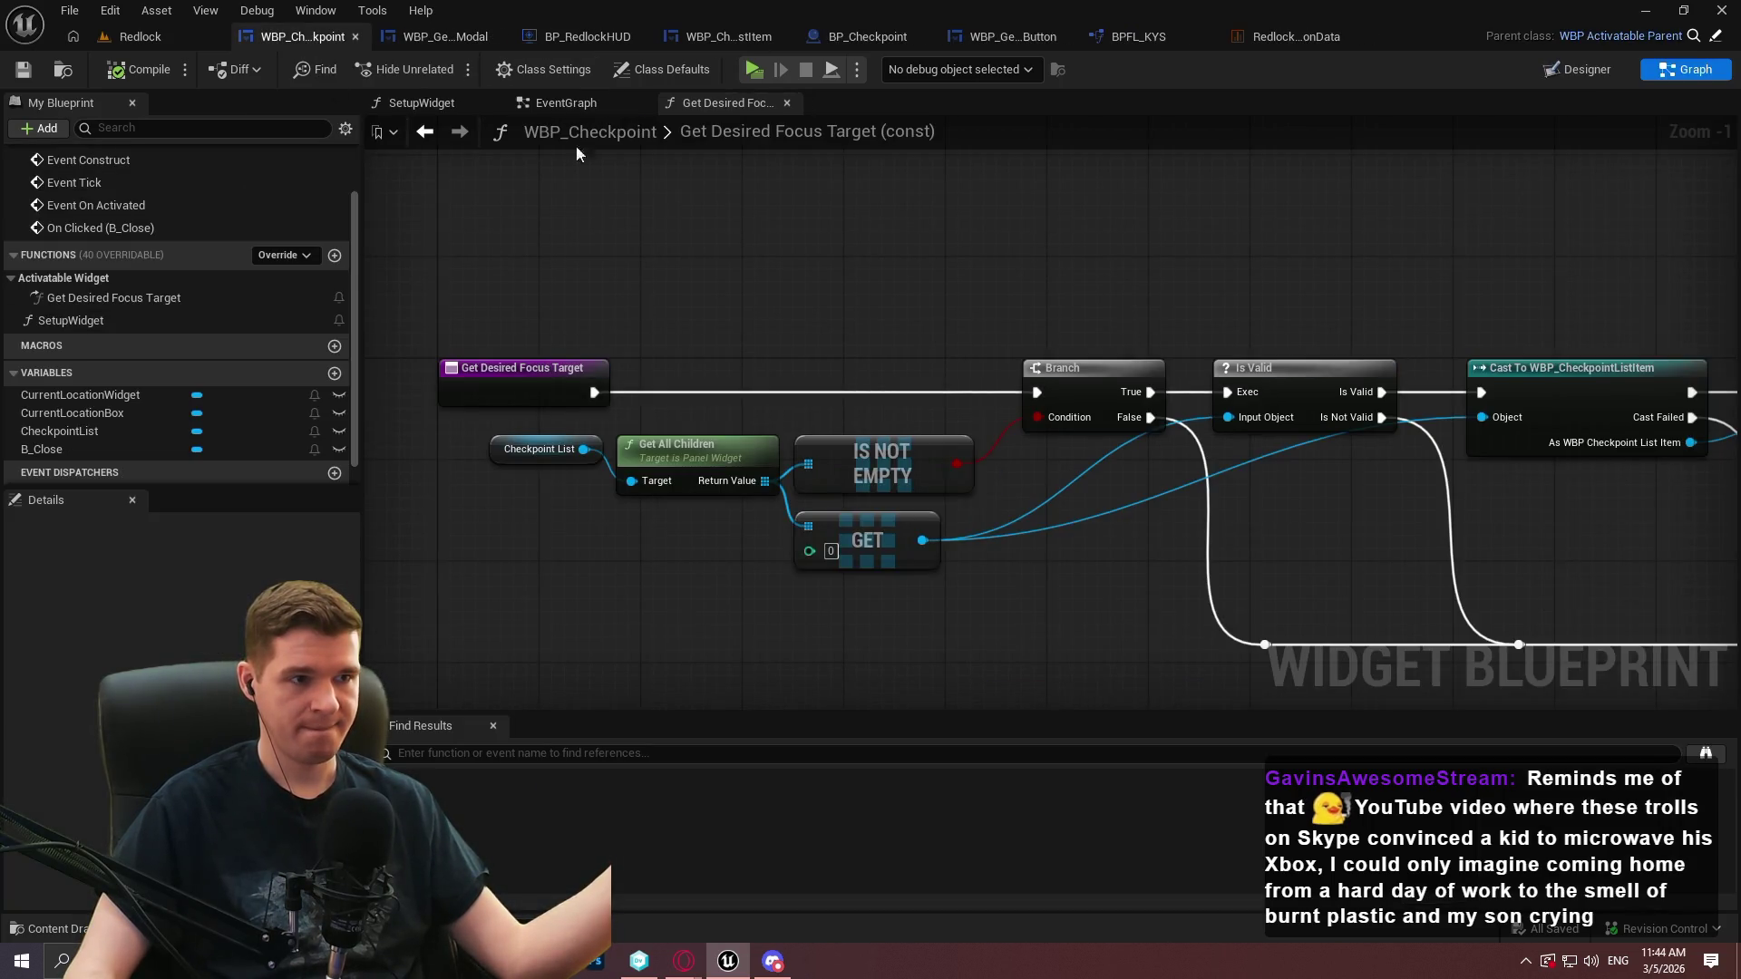
Switch from Get Desired Focus Target to the WBP_Checkpoint EventGraph
{"action": "left_click", "coordinate": [565, 102]}
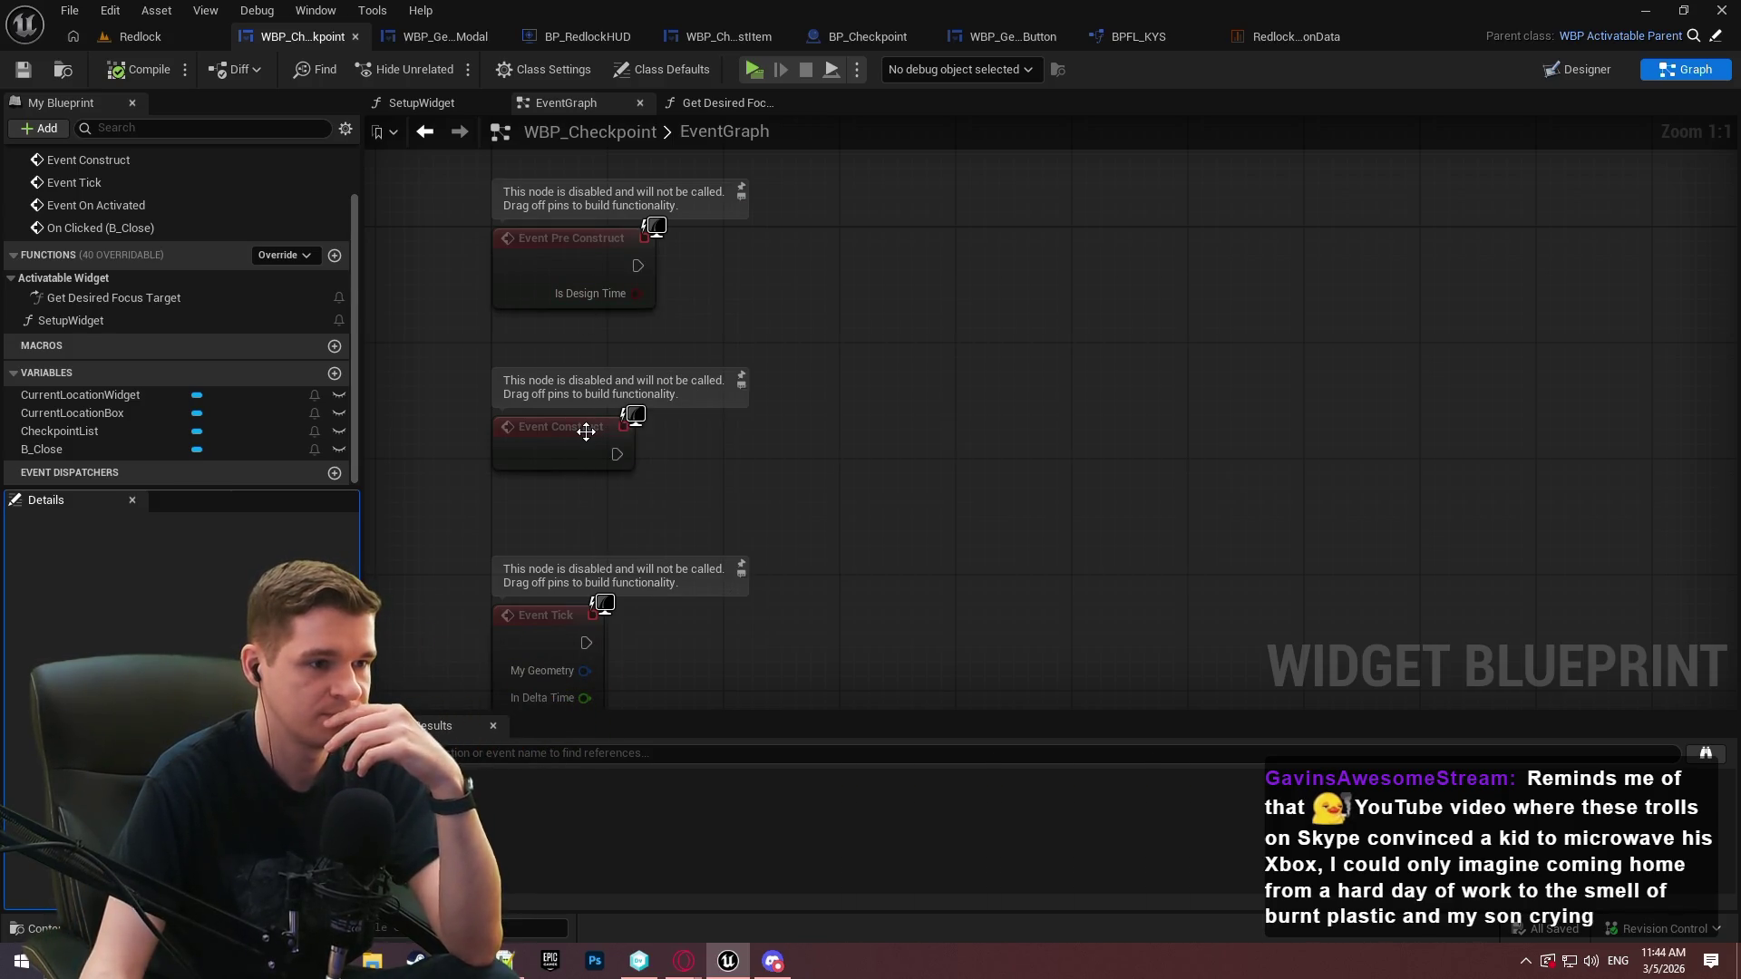
Bring the Event On Activated chain into view and save WBP_Checkpoint
{"action": "mouse_move", "coordinate": [586, 432]}
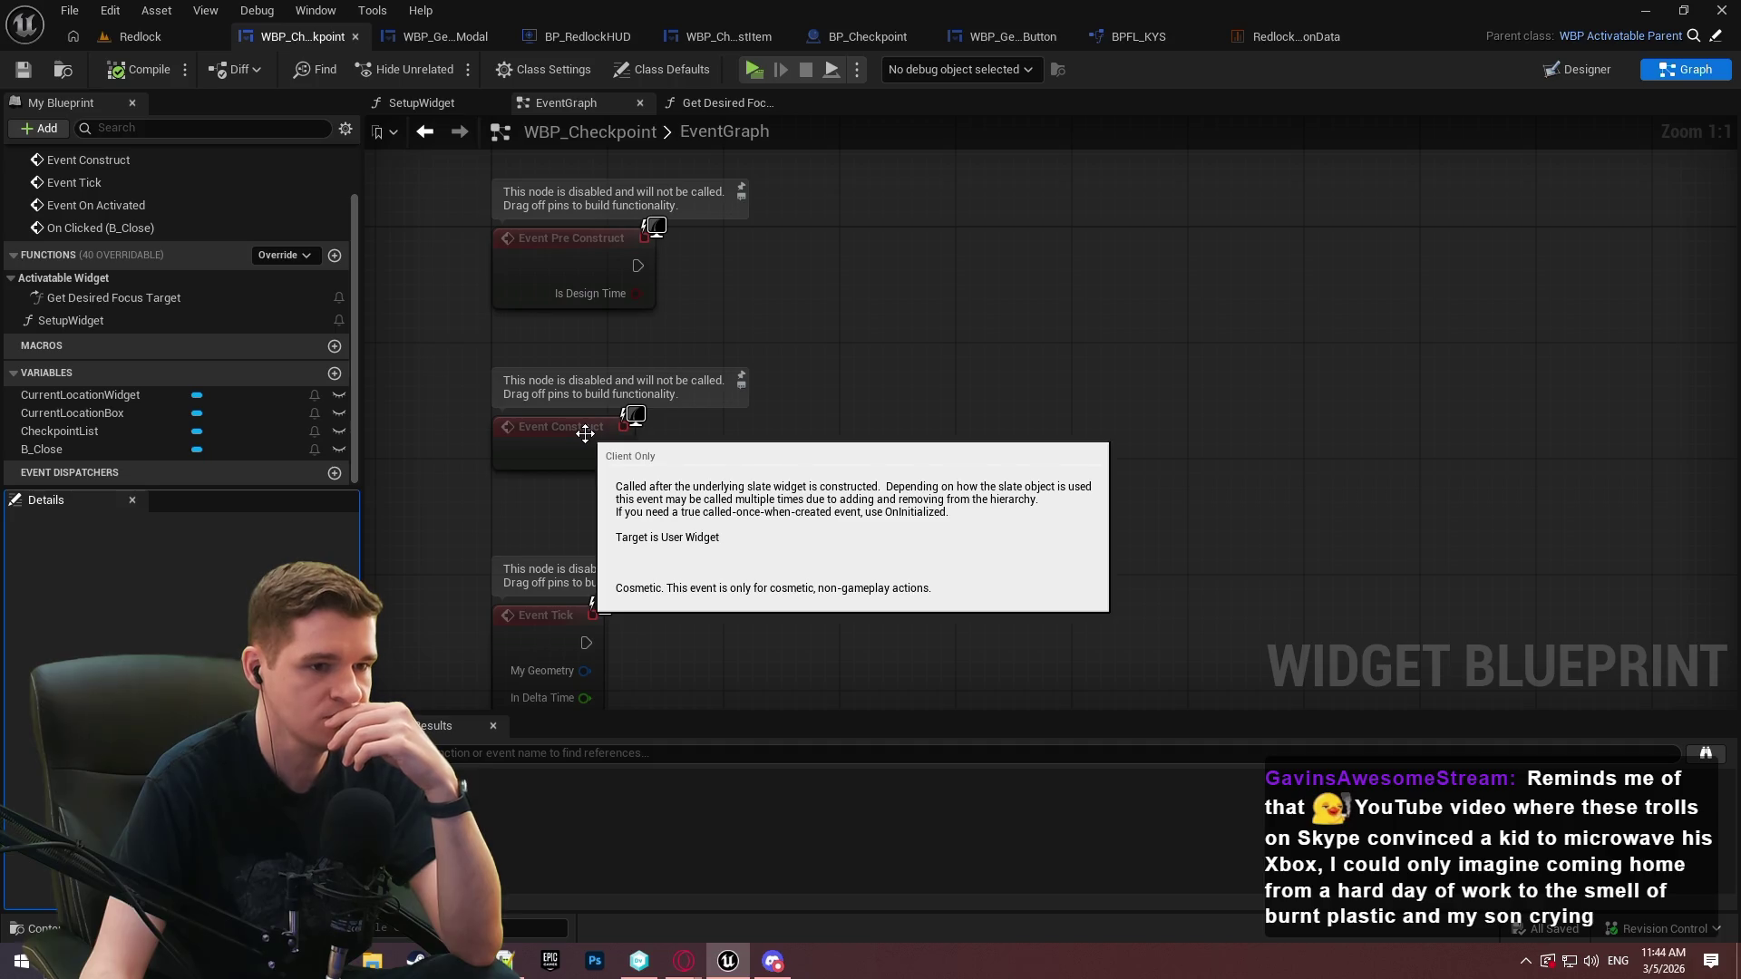
{"action": "mouse_move", "coordinate": [850, 710]}
{"action": "left_mouse_down"}
{"action": "mouse_move", "coordinate": [752, 161]}
{"action": "mouse_move", "coordinate": [784, 230]}
{"action": "left_mouse_up"}
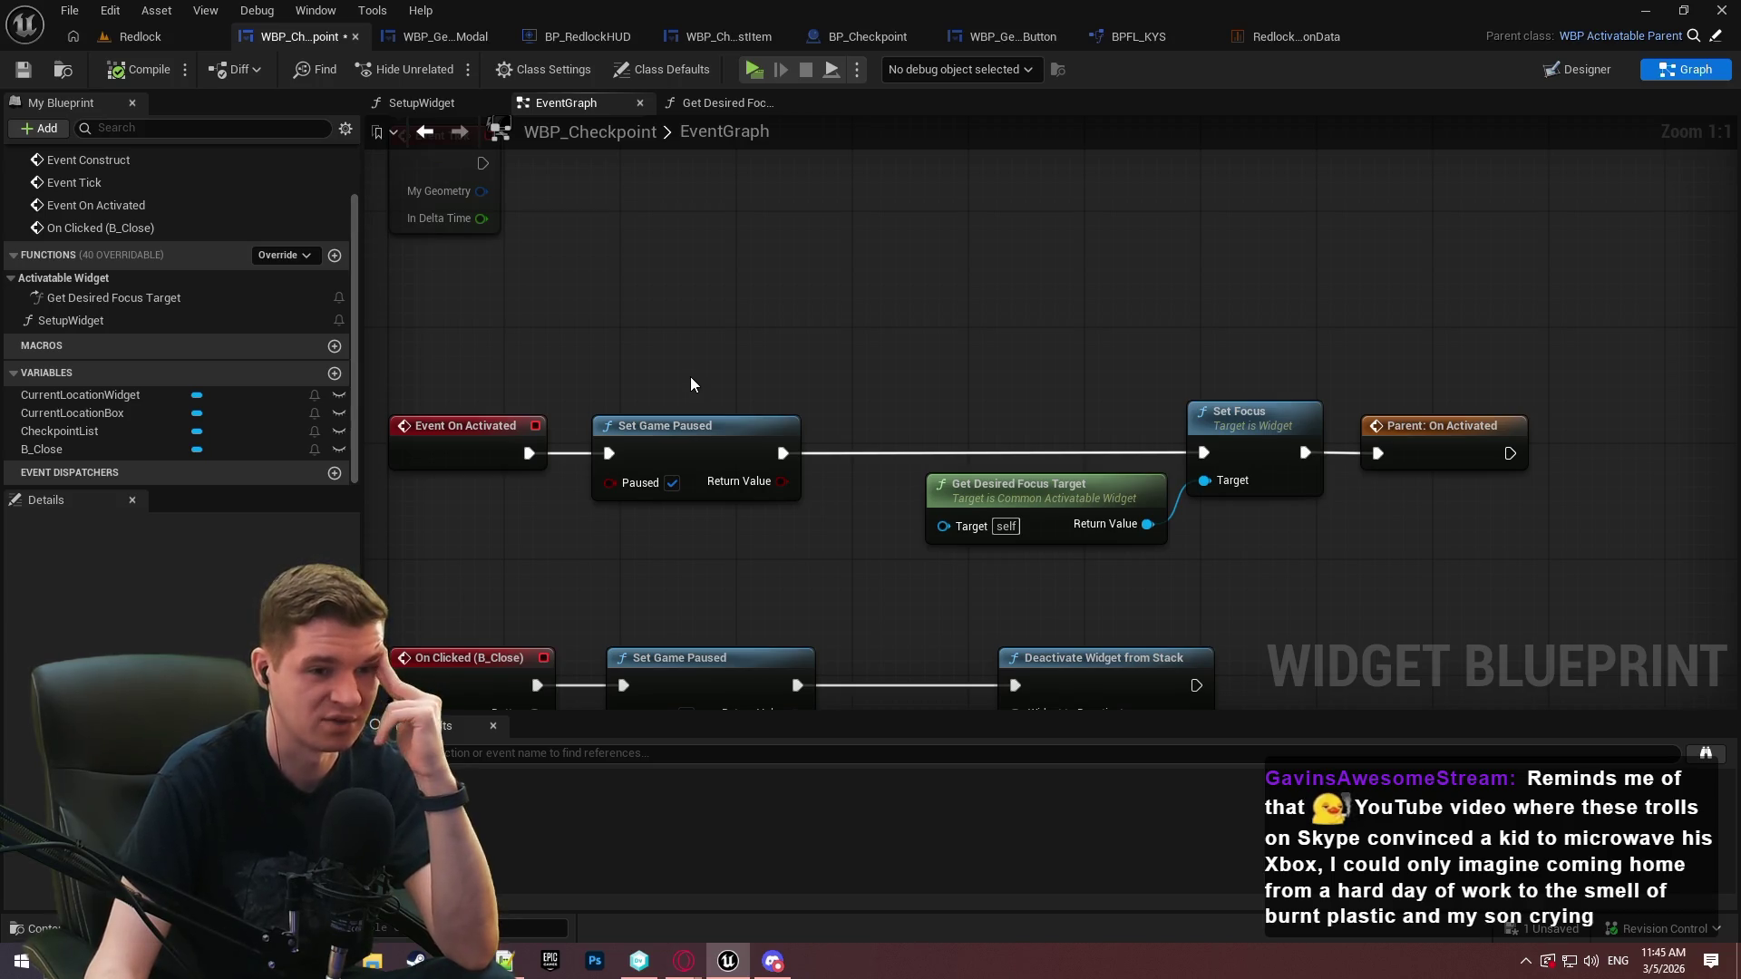
{"action": "left_click", "coordinate": [23, 69]}
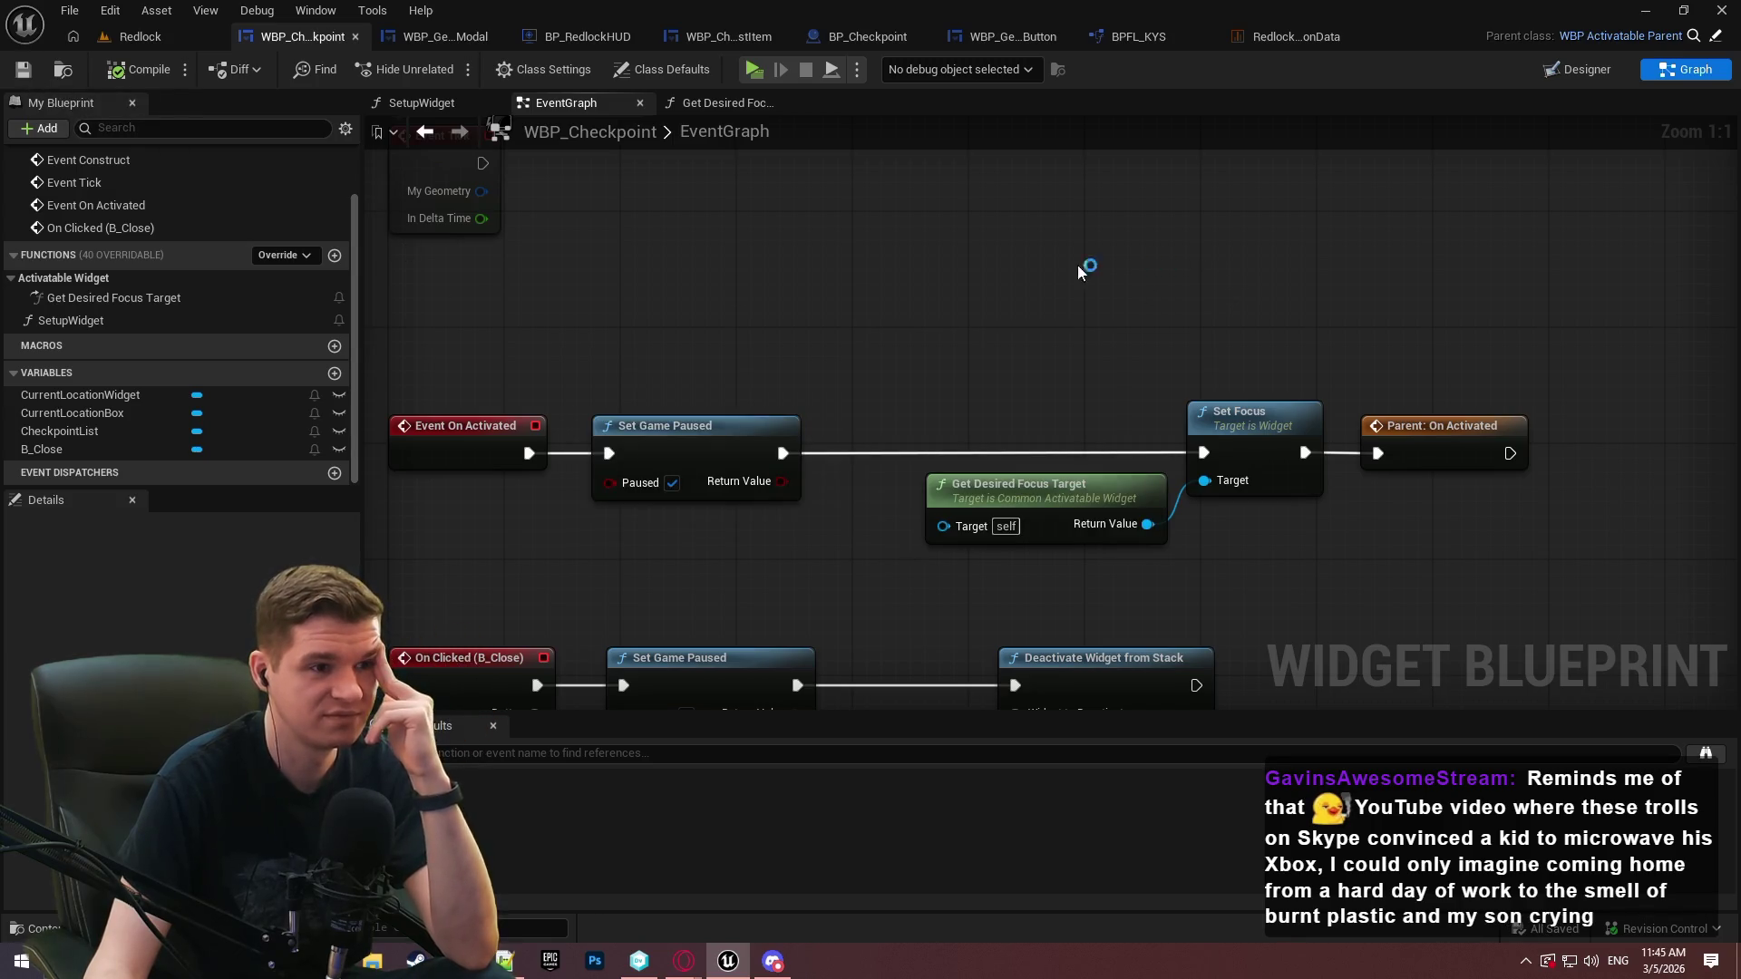
Move the four On Clicked (B_Close) nodes lower, below Event On Activated, and save
{"action": "left_click_drag", "start_coordinate": [1492, 557], "coordinate": [1526, 145]}
{"action": "left_click_drag", "start_coordinate": [1265, 336], "coordinate": [412, 195]}
{"action": "left_click_drag", "start_coordinate": [494, 258], "coordinate": [493, 363]}
{"action": "left_click", "coordinate": [879, 222]}
{"action": "left_click_drag", "start_coordinate": [879, 222], "coordinate": [1386, 478]}
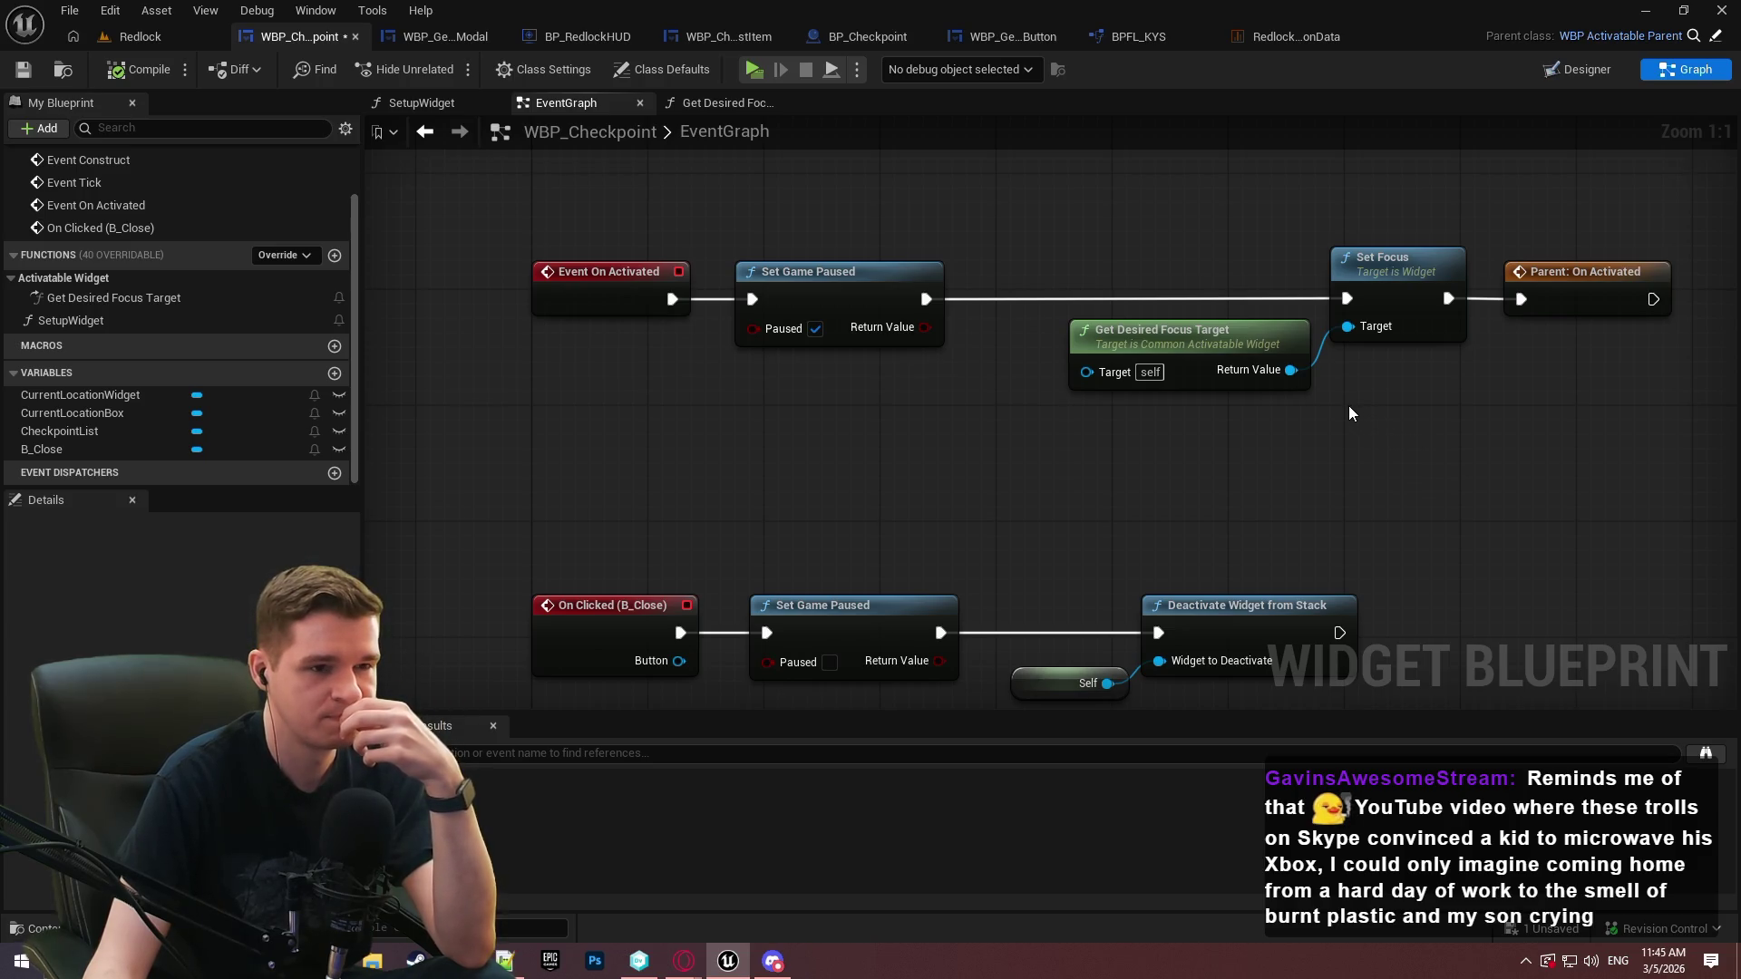
{"action": "mouse_move", "coordinate": [1108, 254]}
{"action": "left_mouse_down"}
{"action": "mouse_move", "coordinate": [1103, 482]}
{"action": "mouse_move", "coordinate": [1040, 473]}
{"action": "left_mouse_up"}
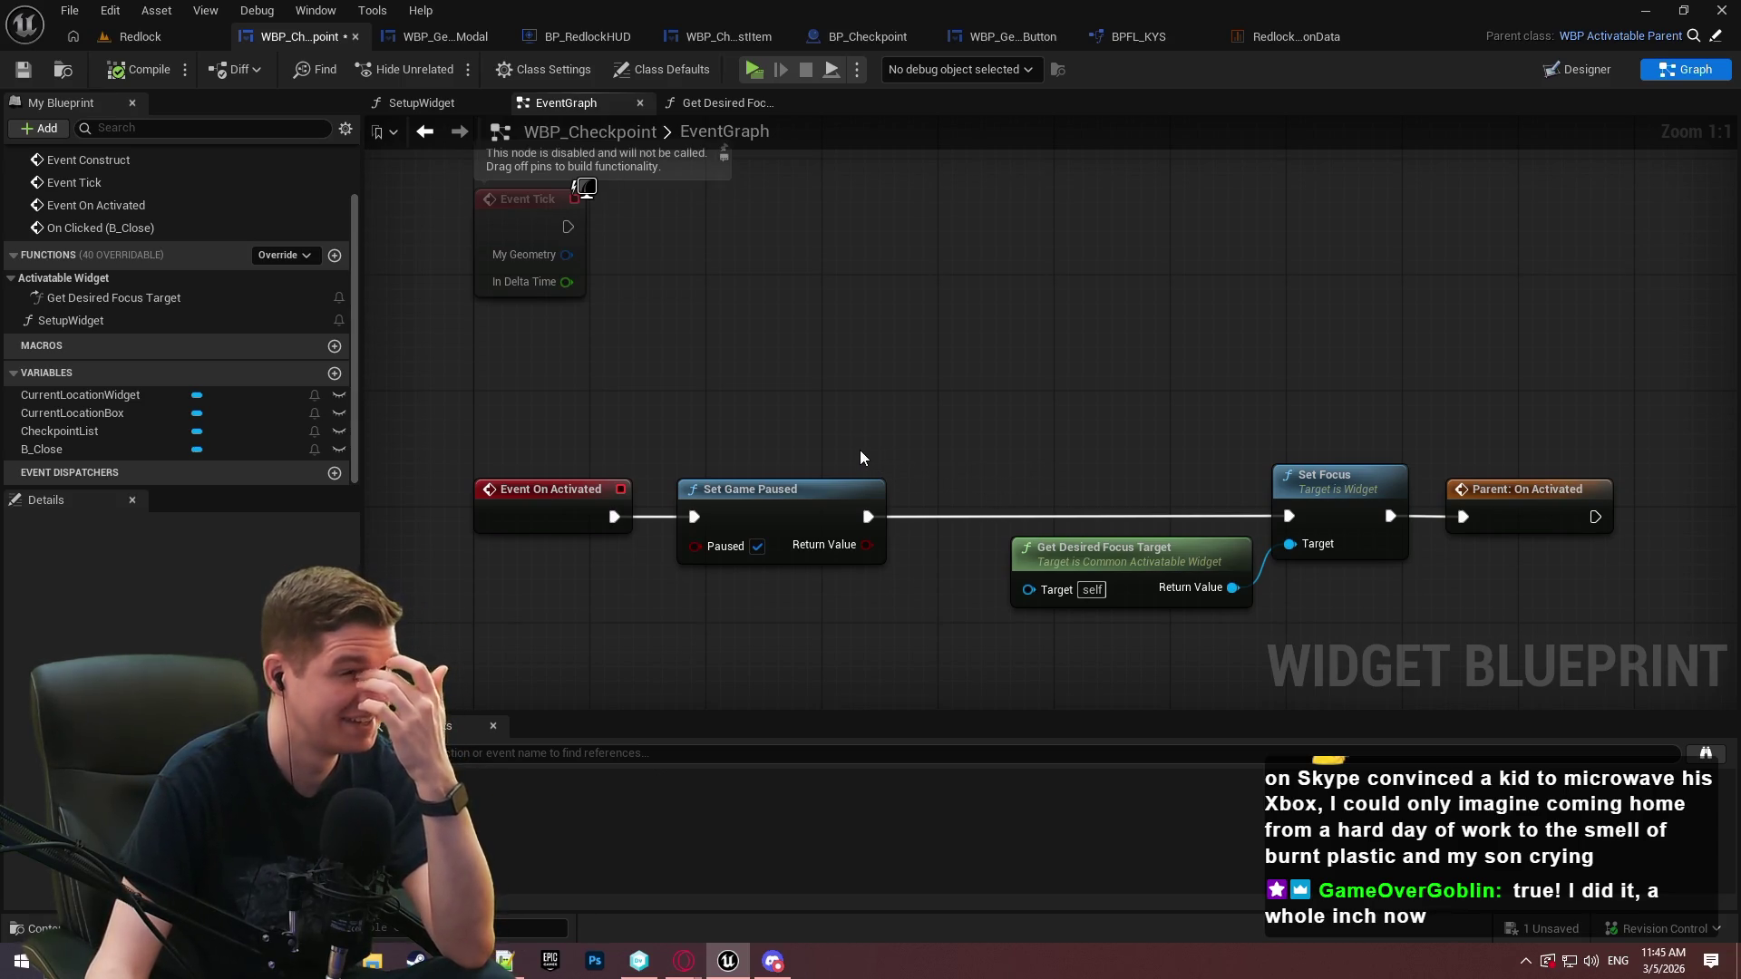
{"action": "left_click", "coordinate": [23, 69]}
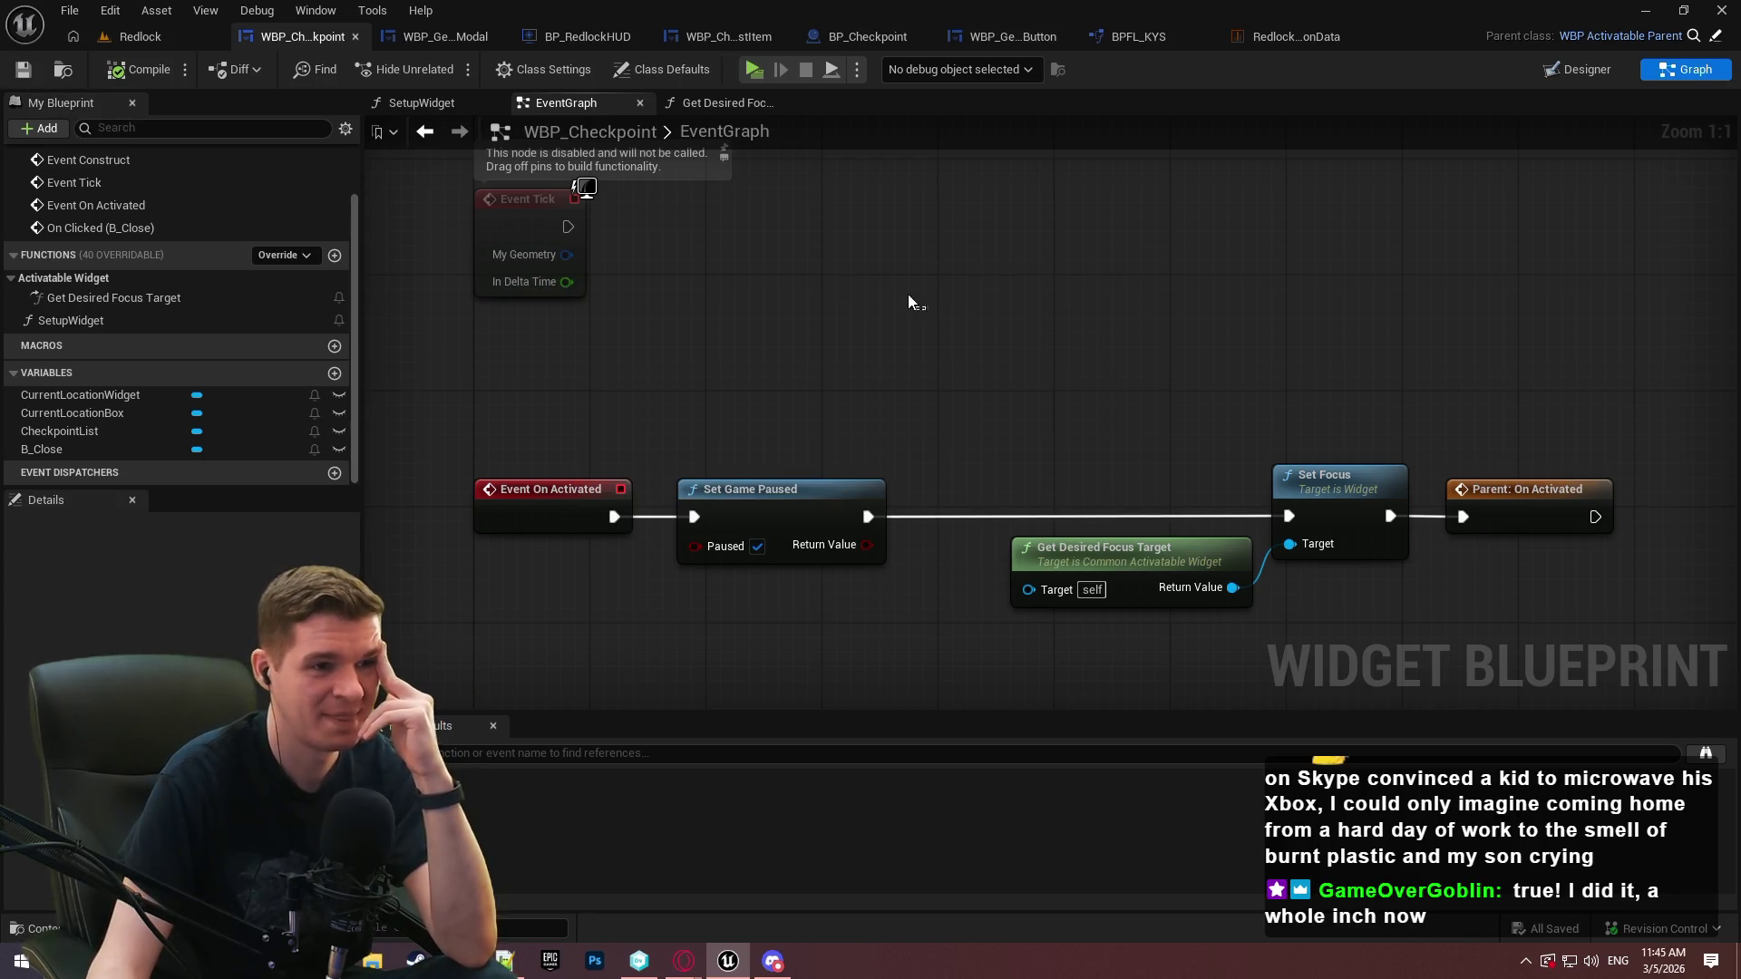
Pan to the disabled Event Tick node, then go to the widget Designer
{"action": "mouse_move", "coordinate": [585, 188]}
{"action": "left_mouse_down"}
{"action": "mouse_move", "coordinate": [812, 302]}
{"action": "mouse_move", "coordinate": [751, 170]}
{"action": "left_mouse_up"}
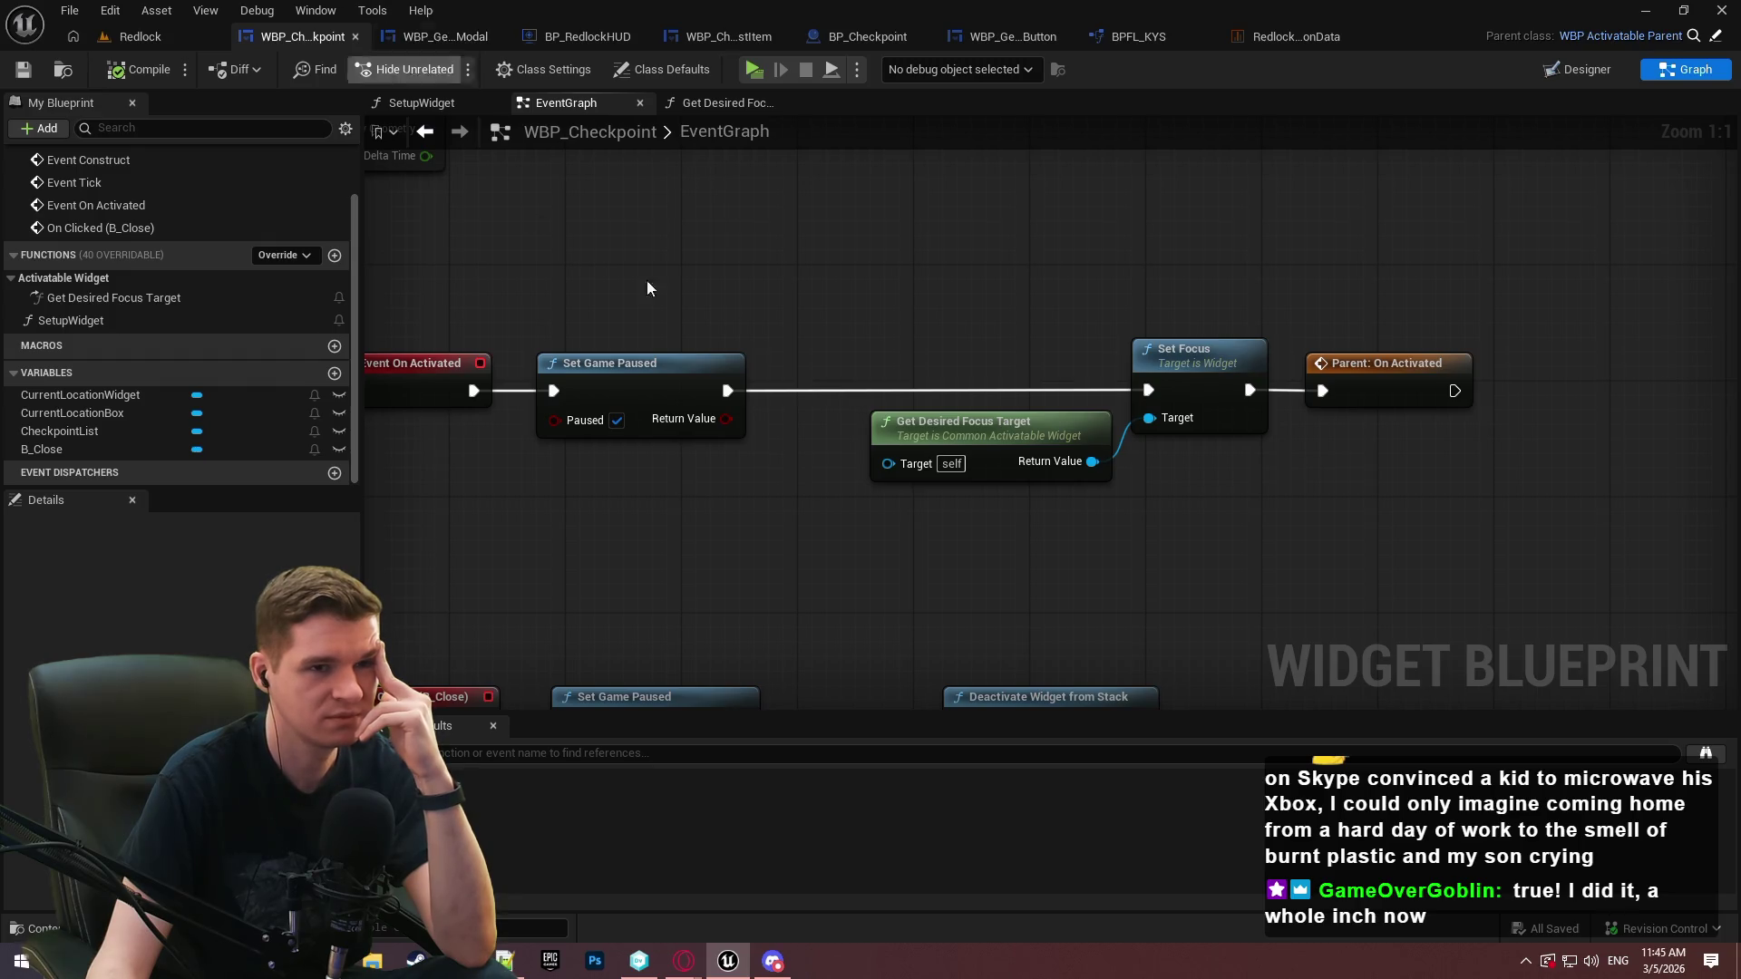
{"action": "left_click_drag", "start_coordinate": [759, 320], "coordinate": [863, 427]}
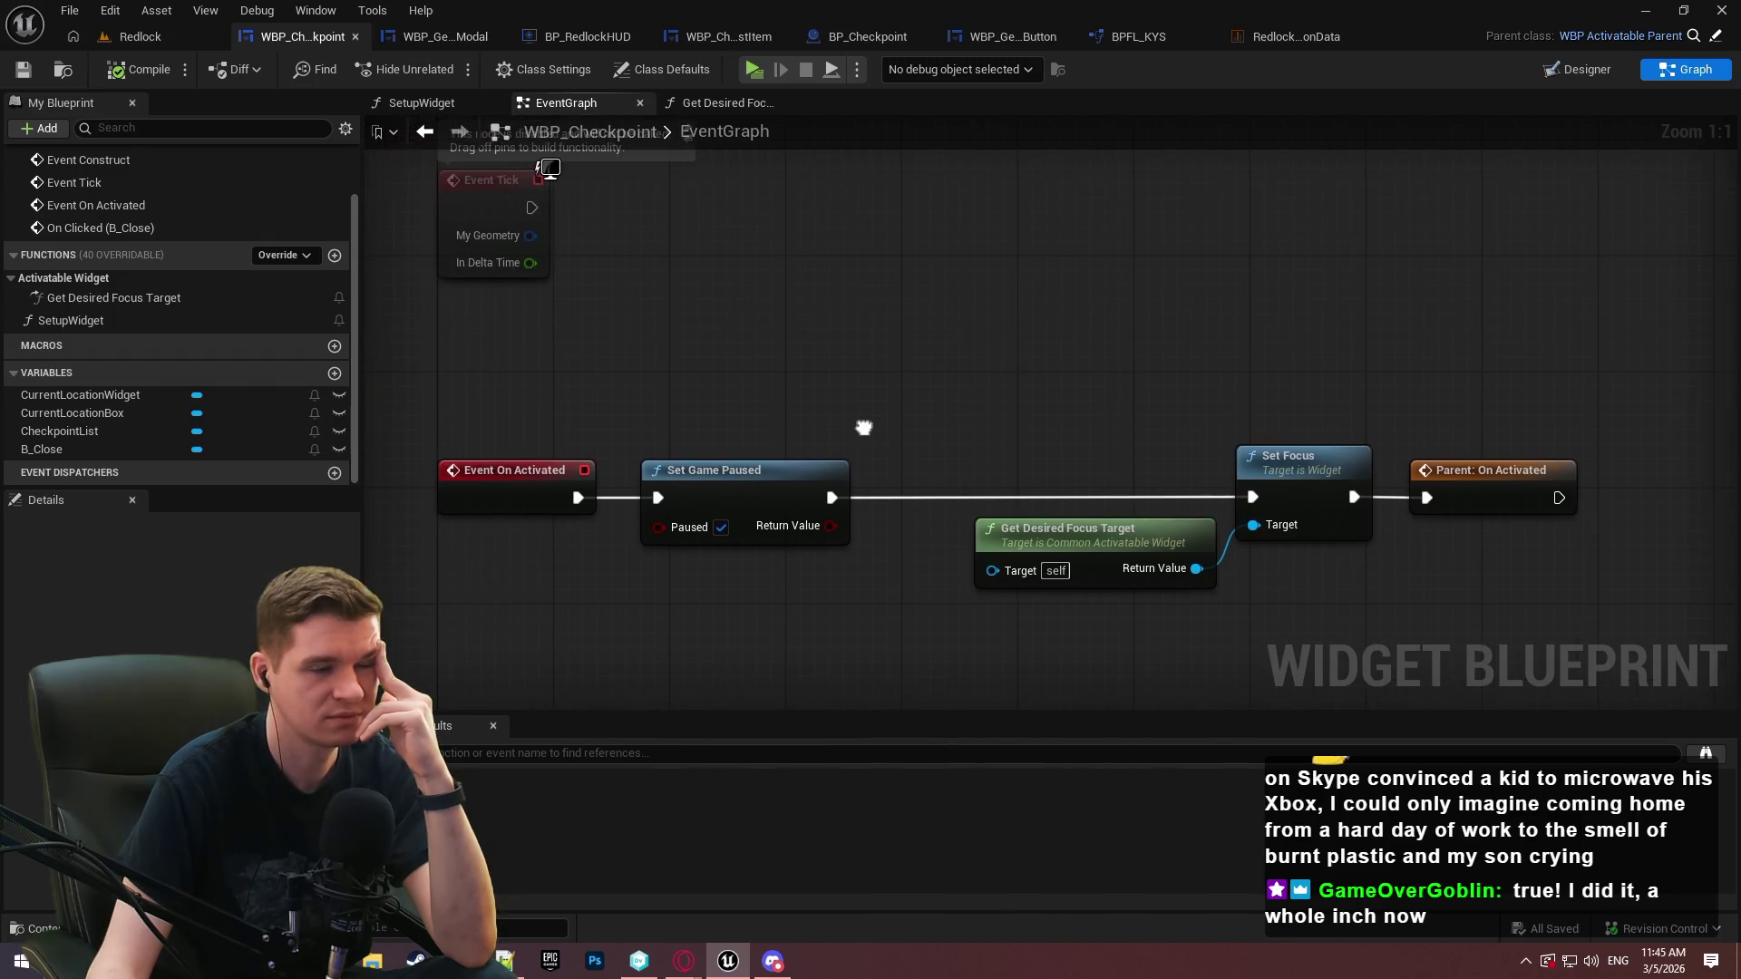
{"action": "left_click", "coordinate": [1587, 69]}
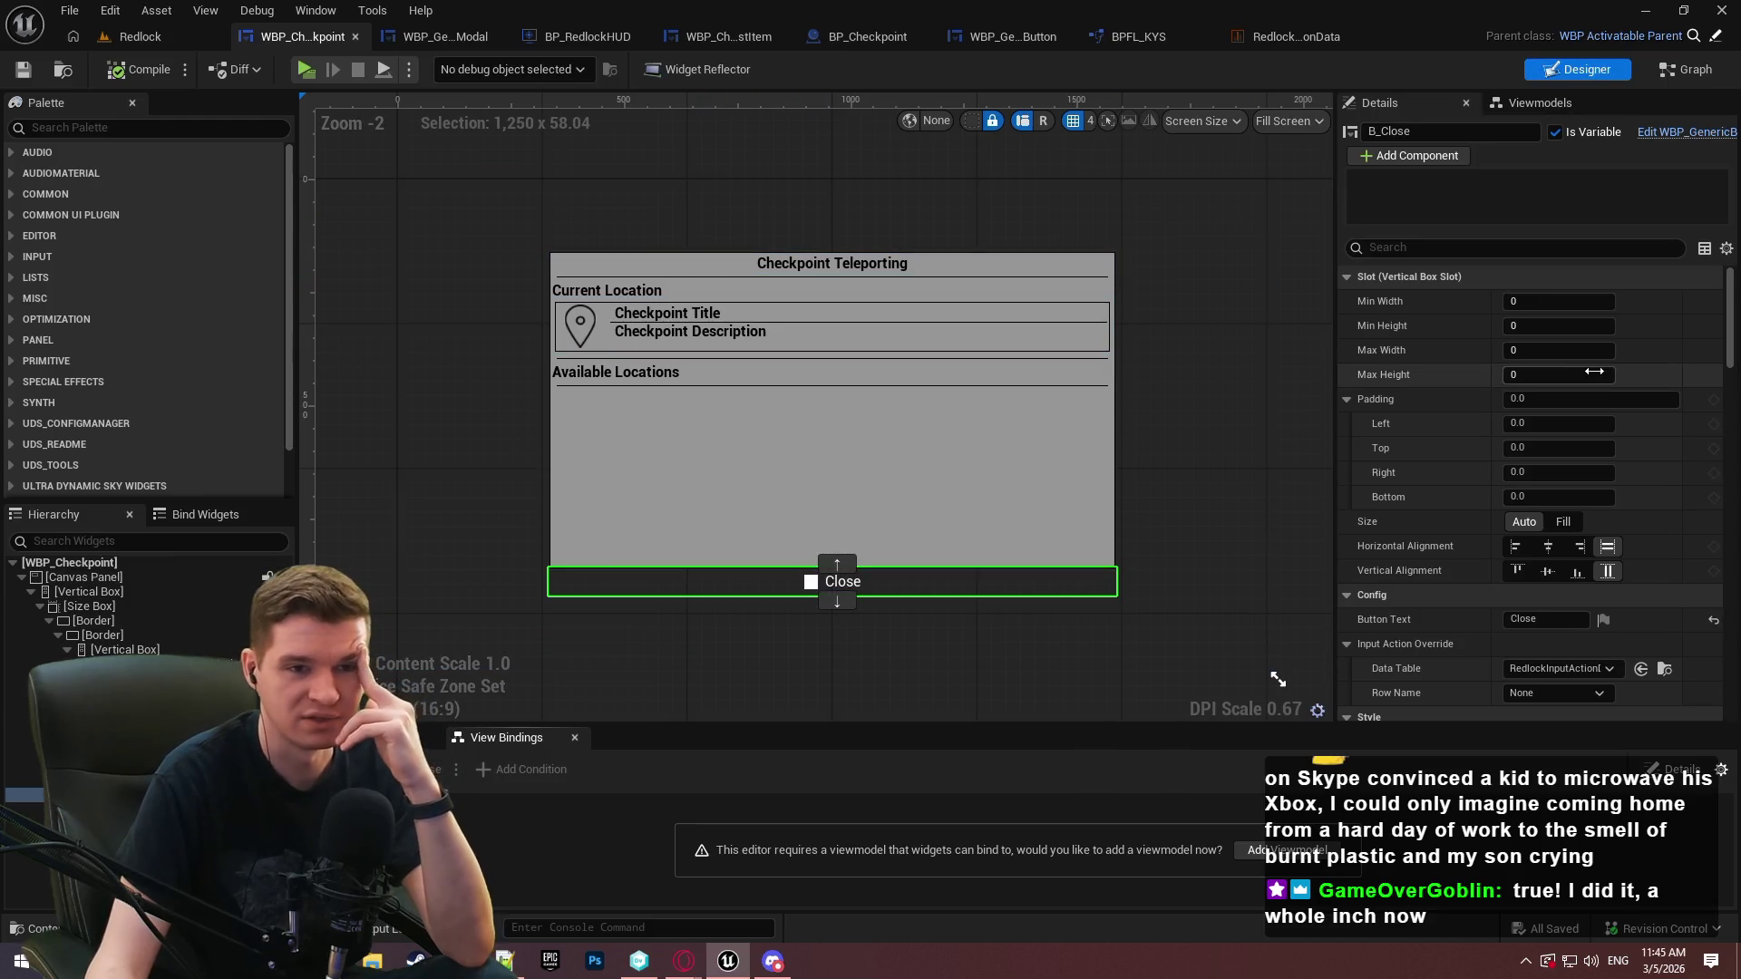
Select the [WBP_Checkpoint] root widget and enable Supports Activation Focus under Activation
{"action": "left_click", "coordinate": [109, 564]}
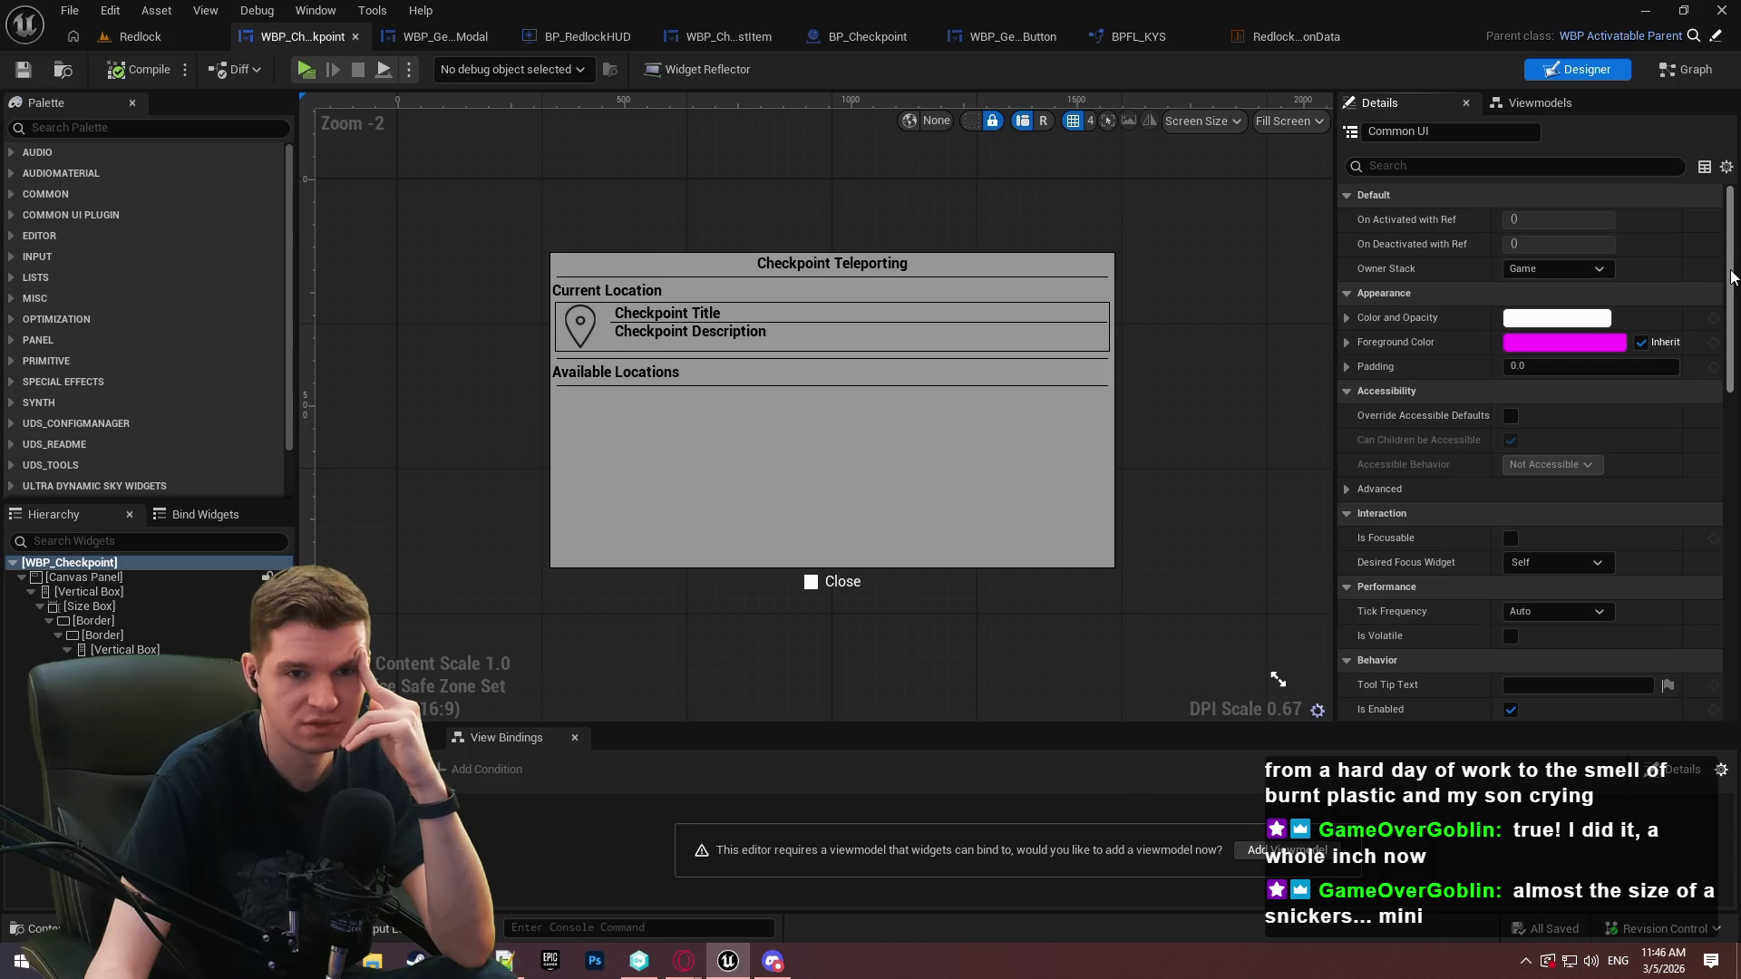
{"action": "scroll", "coordinate": [1728, 285], "scroll_direction": "down", "scroll_amount": 2}
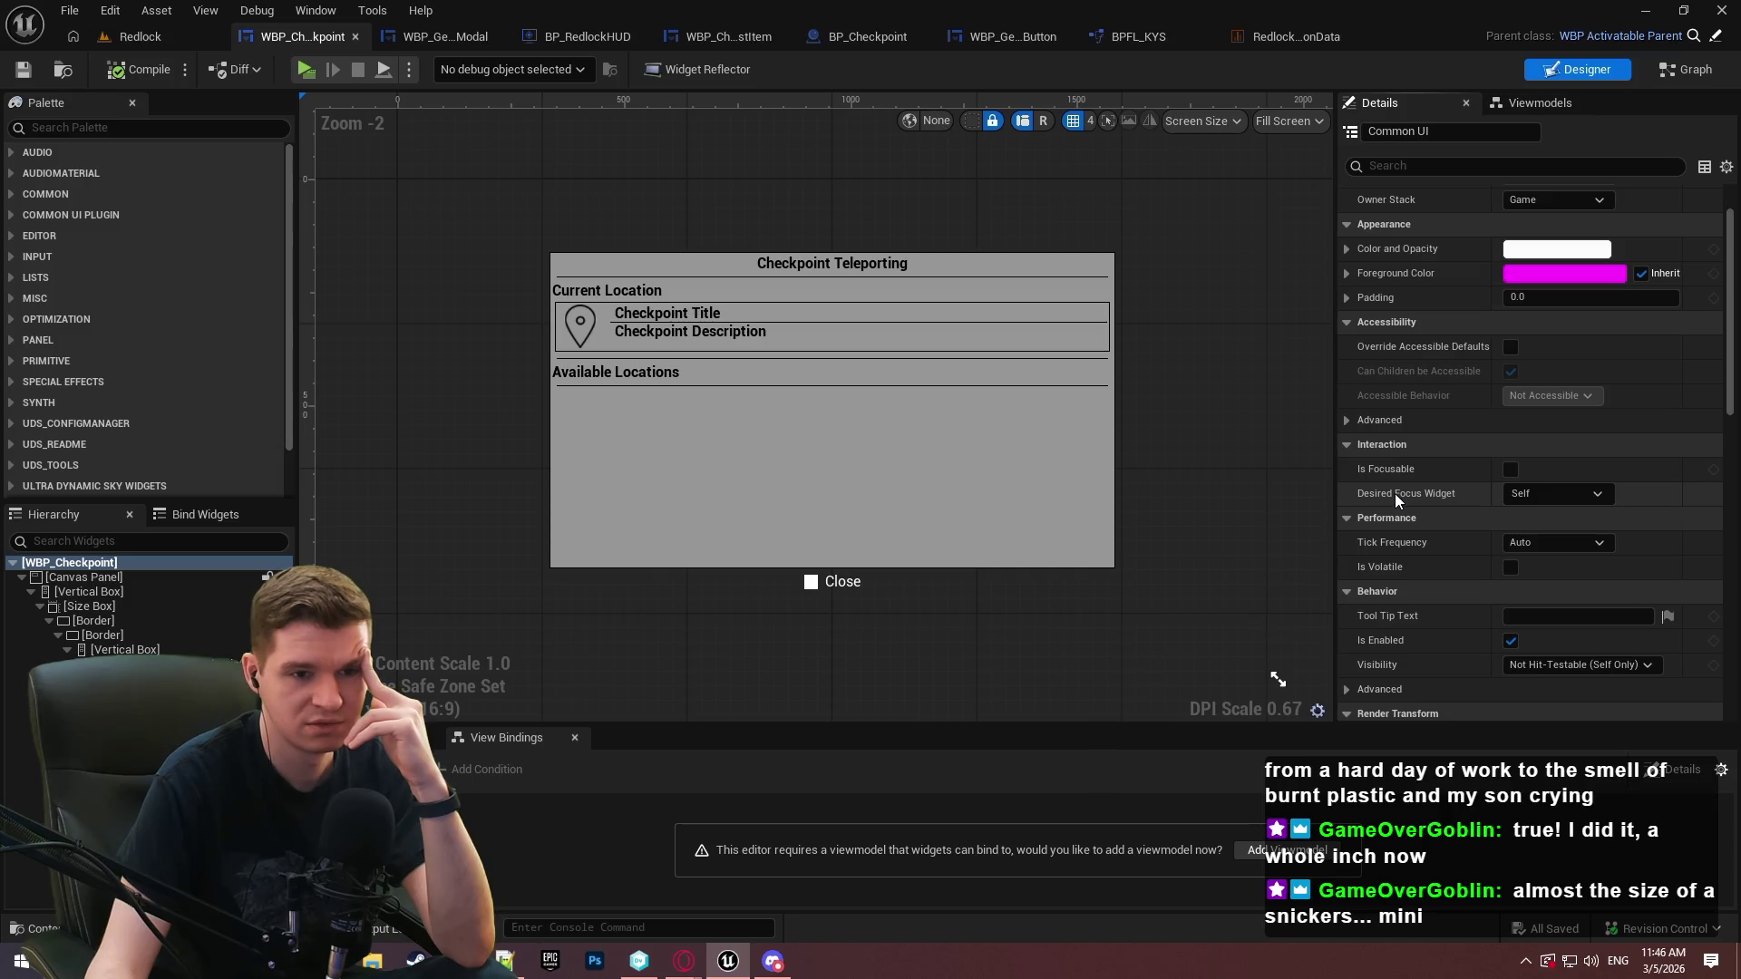
{"action": "left_click_drag", "start_coordinate": [1728, 301], "coordinate": [1734, 529]}
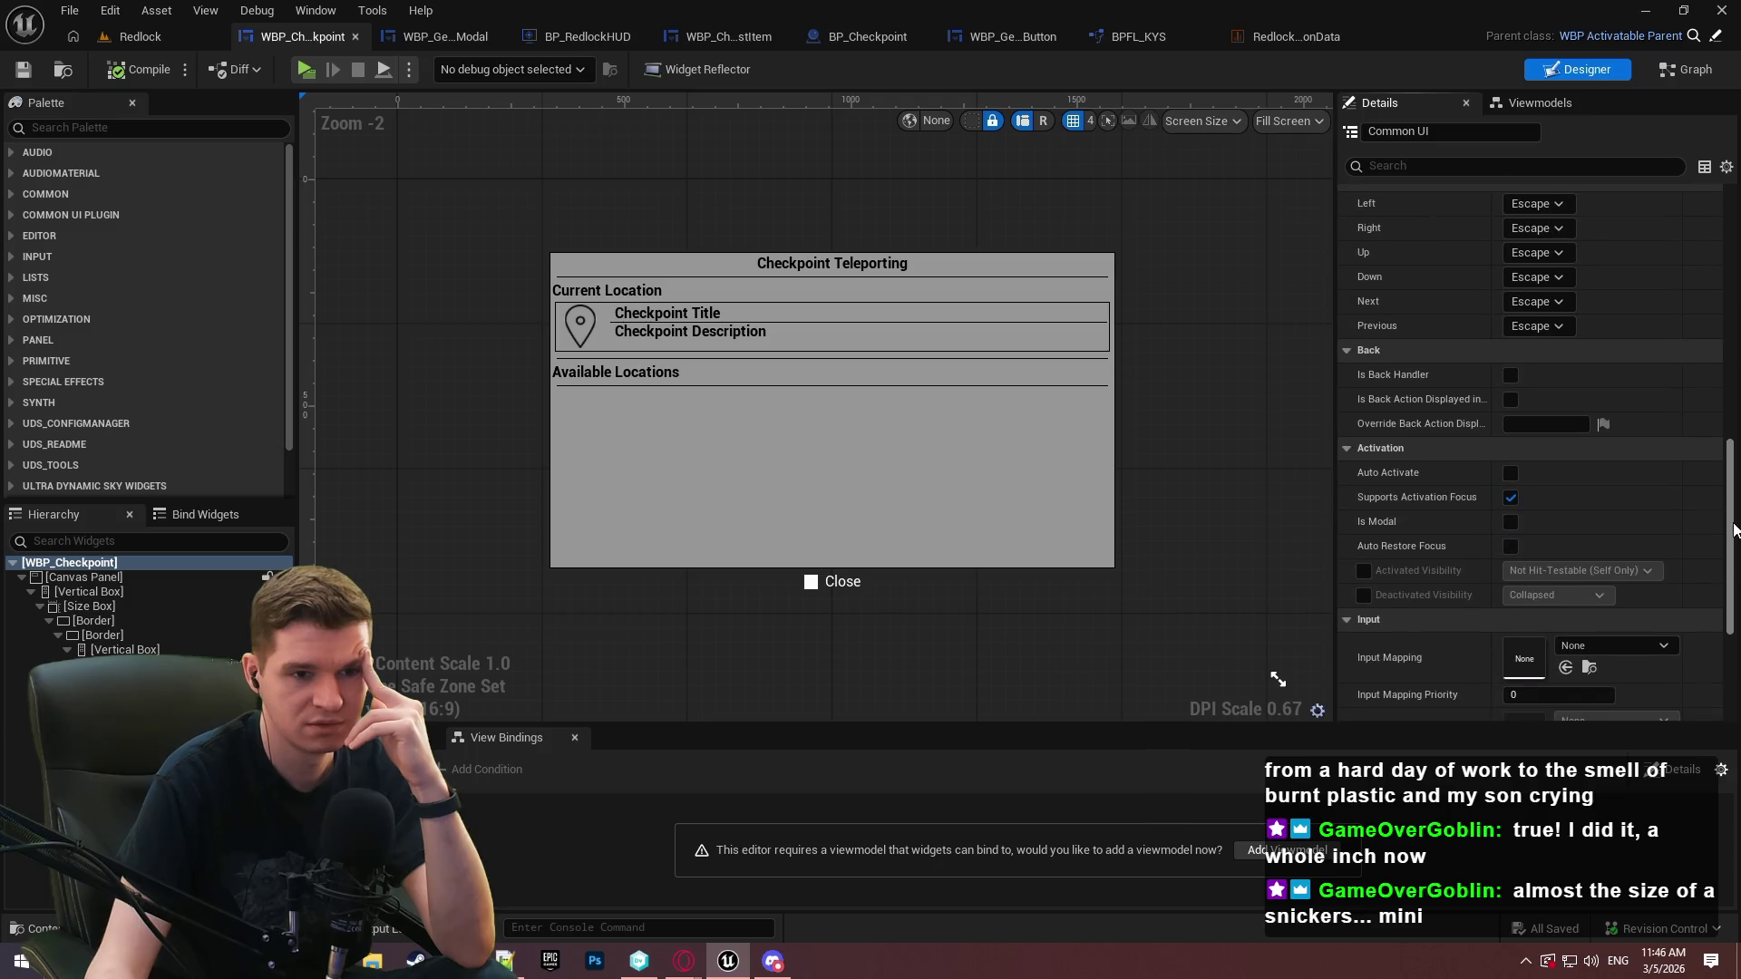
{"action": "mouse_move", "coordinate": [1420, 499]}
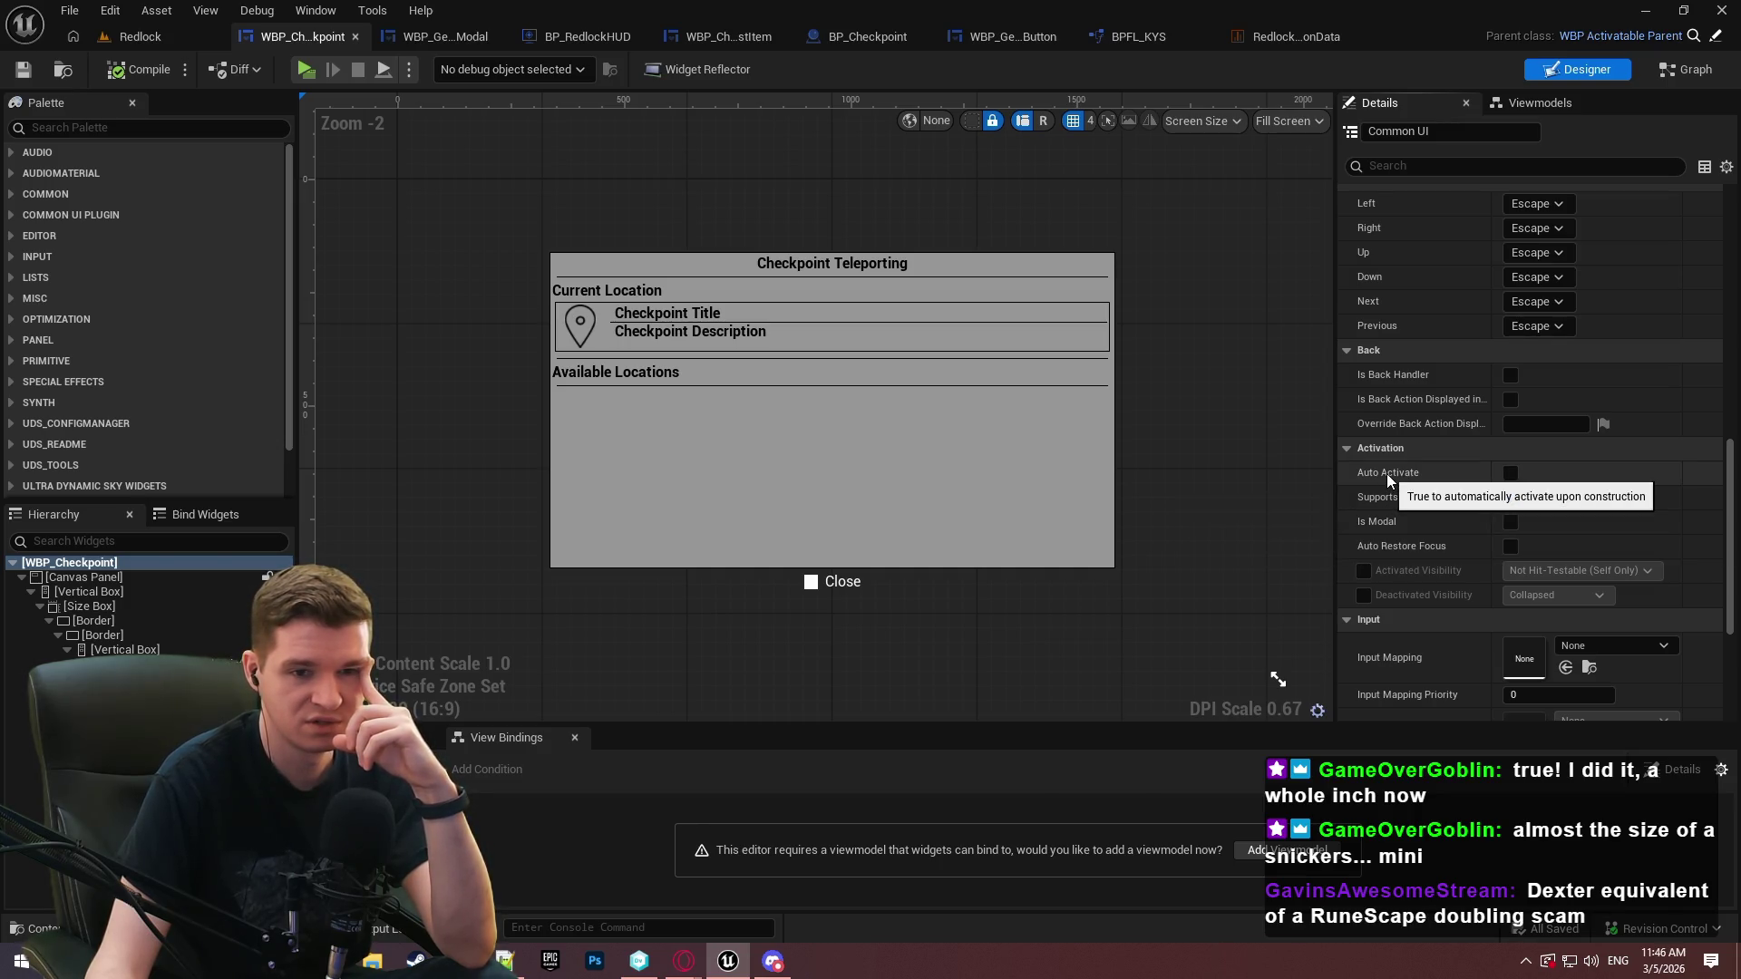
{"action": "left_click", "coordinate": [1511, 498]}
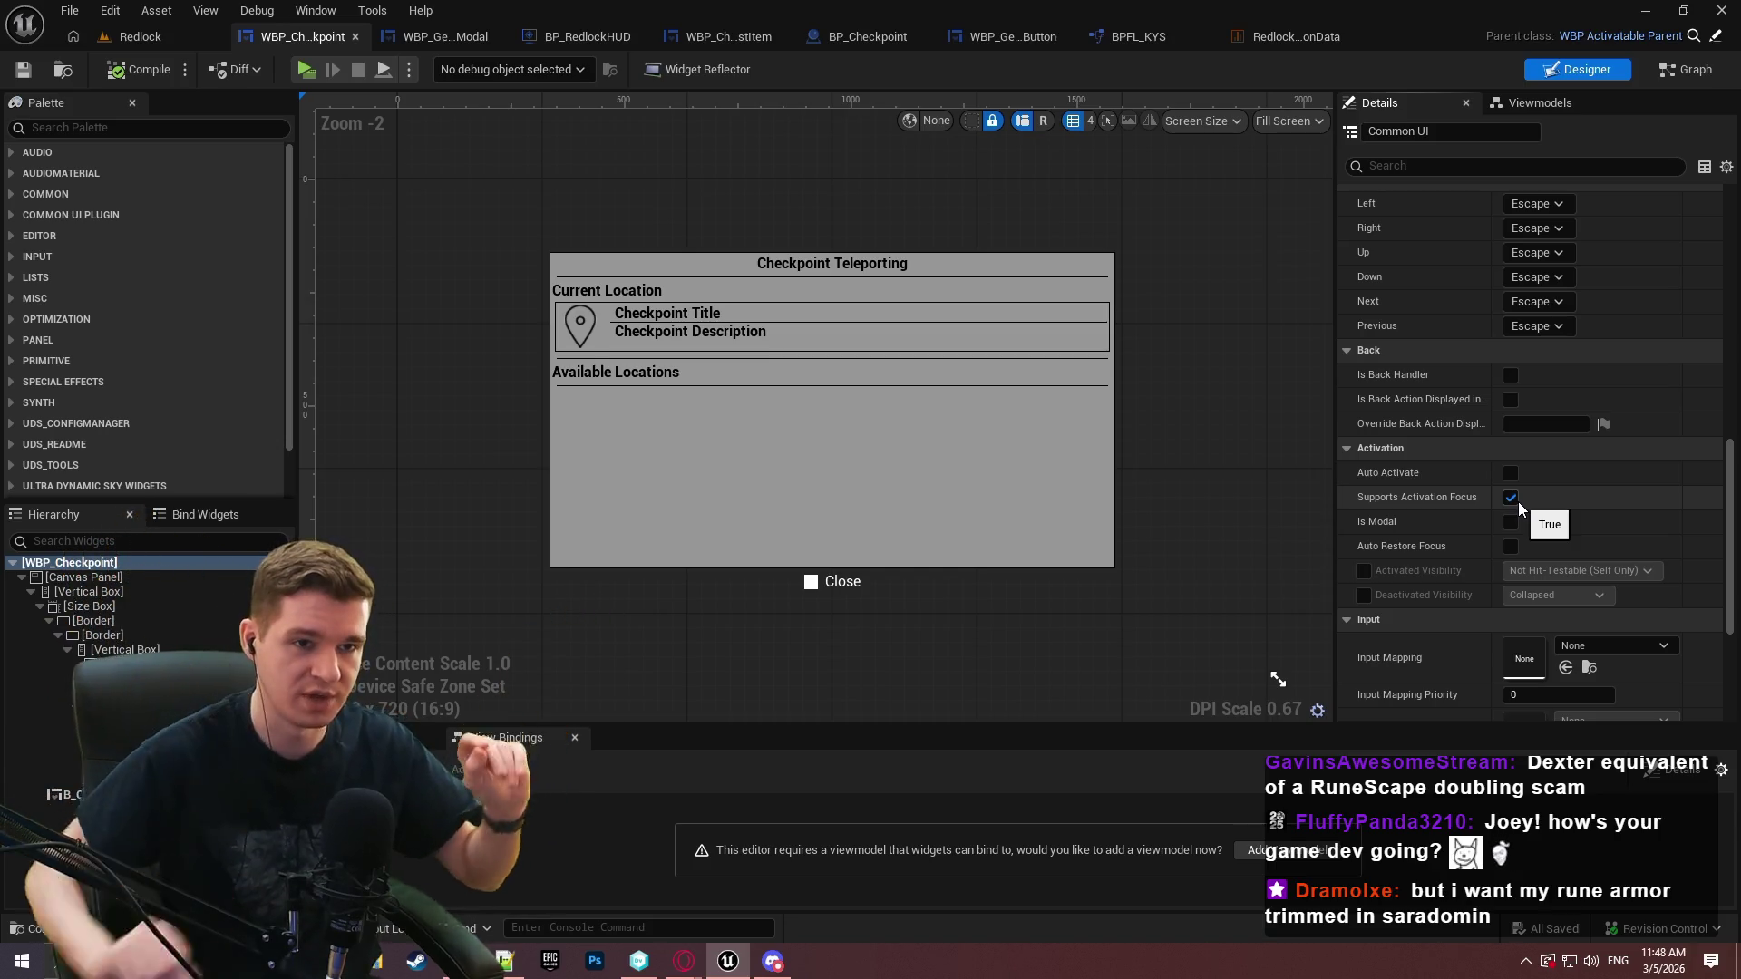
Add a CustomPreActivationLogic custom event in WBP_ActivatableParent's EventGraph
{"action": "left_click", "coordinate": [1717, 36]}
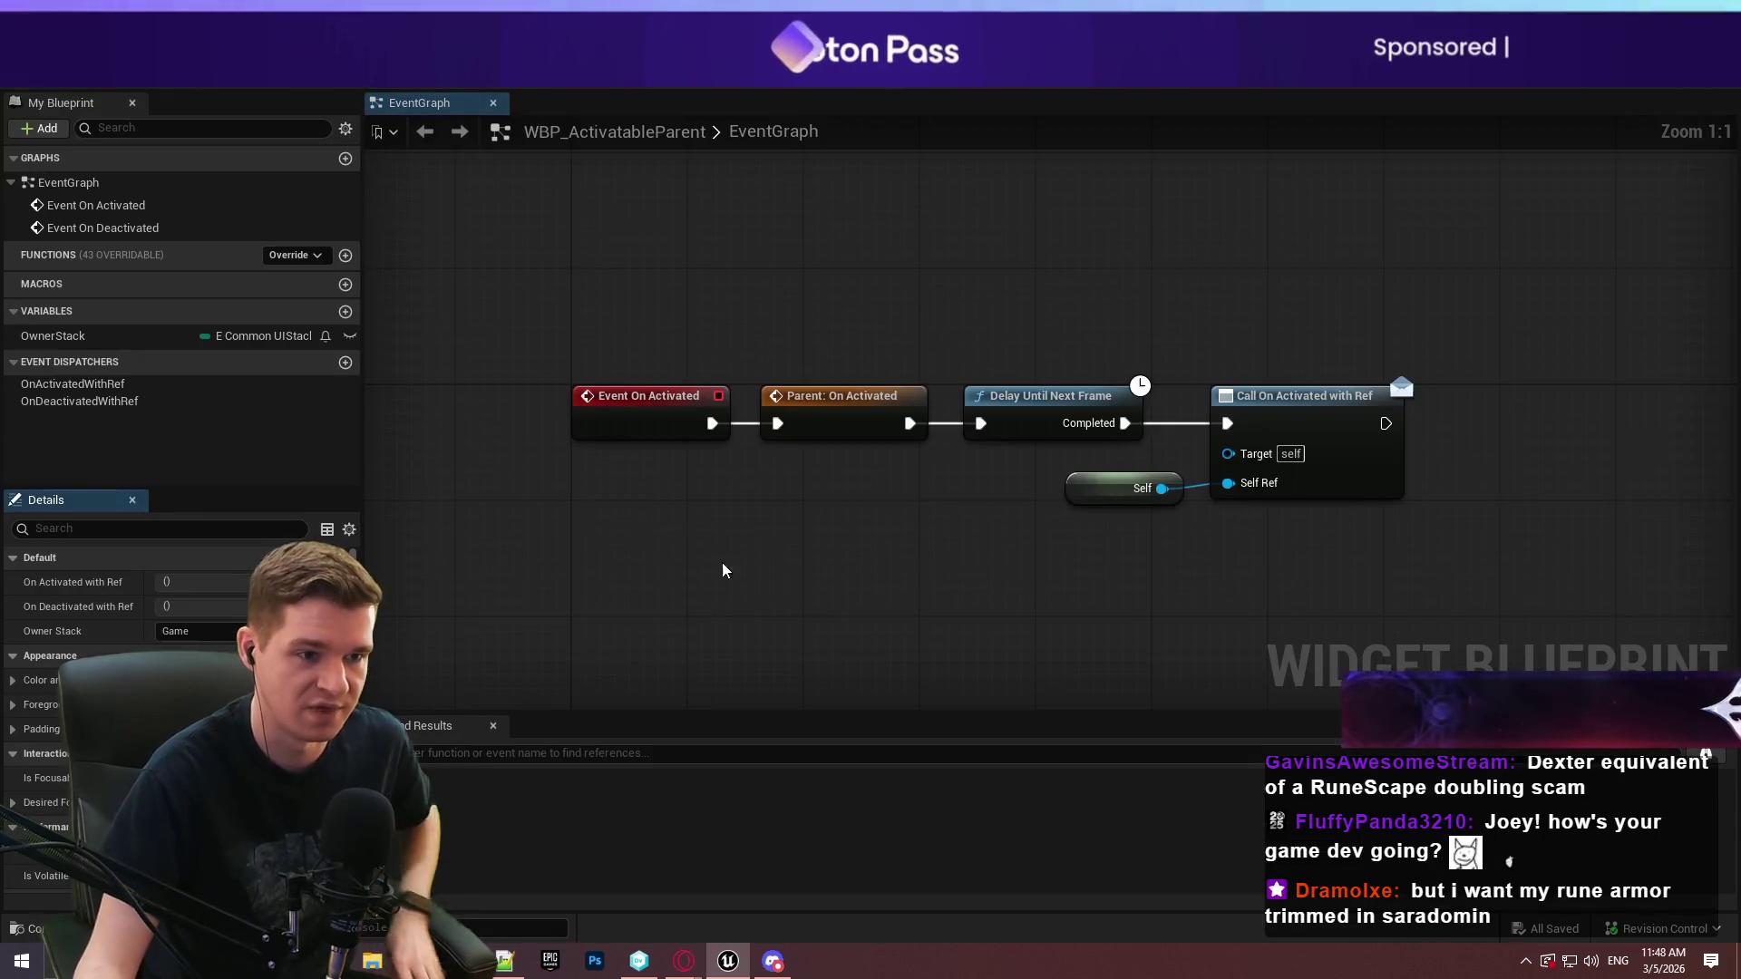
{"action": "left_click_drag", "start_coordinate": [711, 540], "coordinate": [698, 266]}
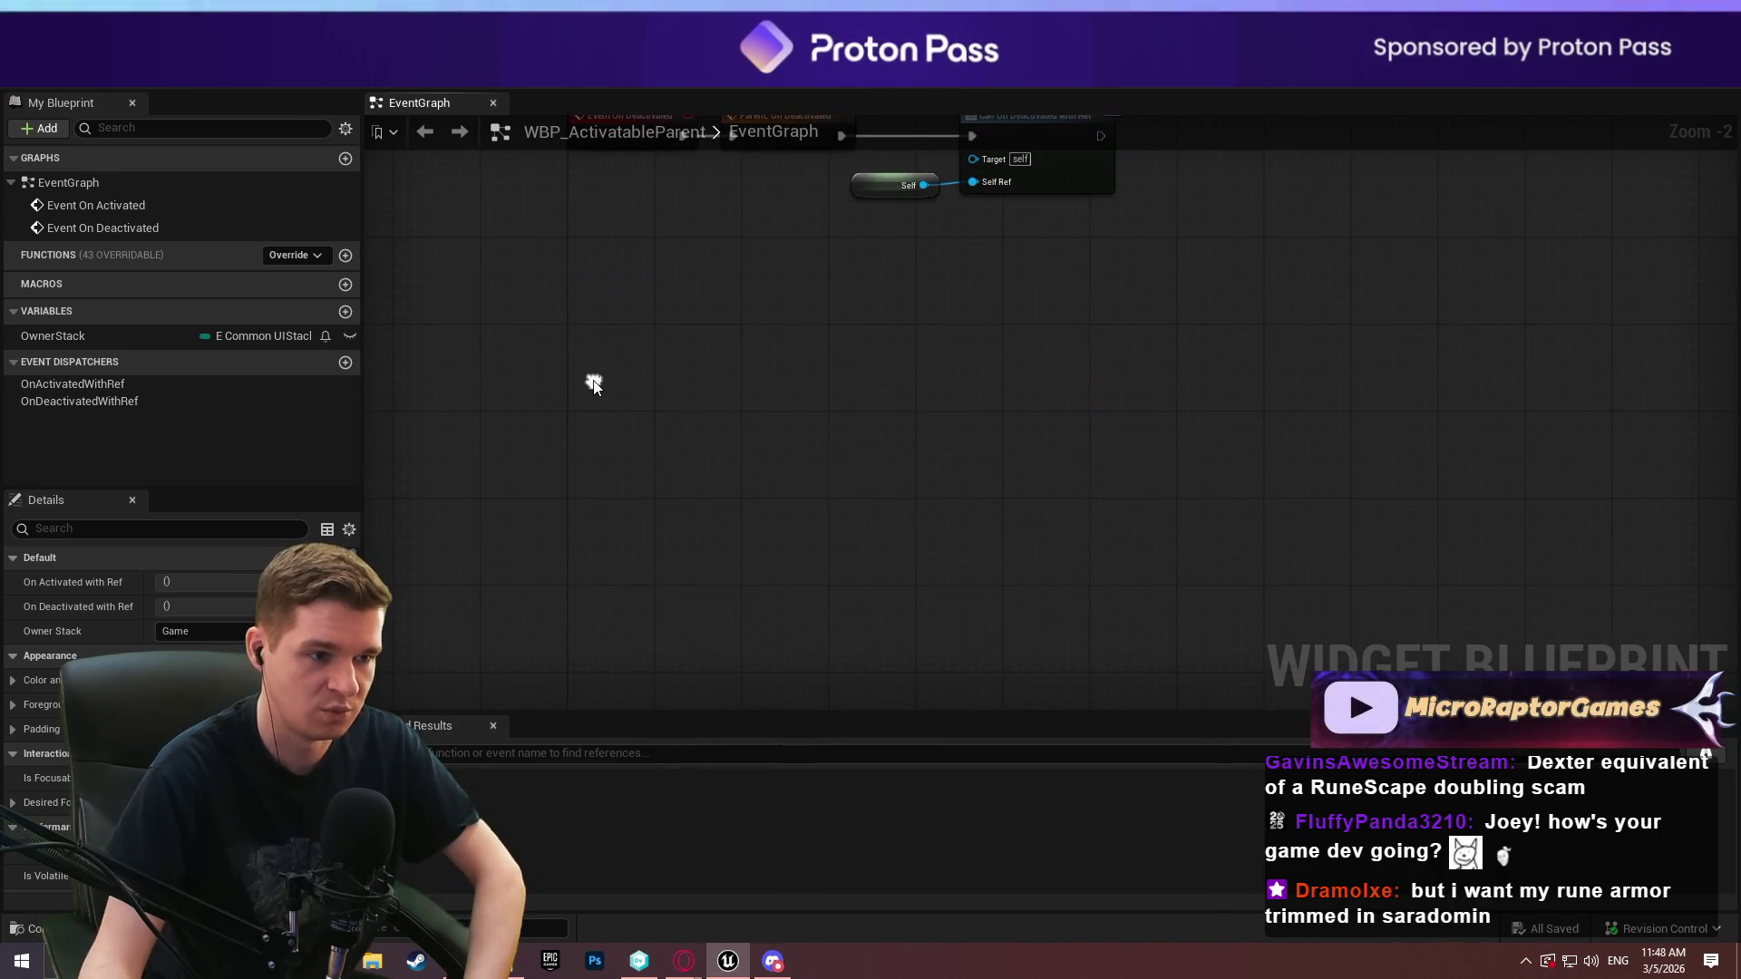
{"action": "right_click", "coordinate": [592, 382]}
{"action": "type", "text": "cust"}
{"action": "key", "text": "Return"}
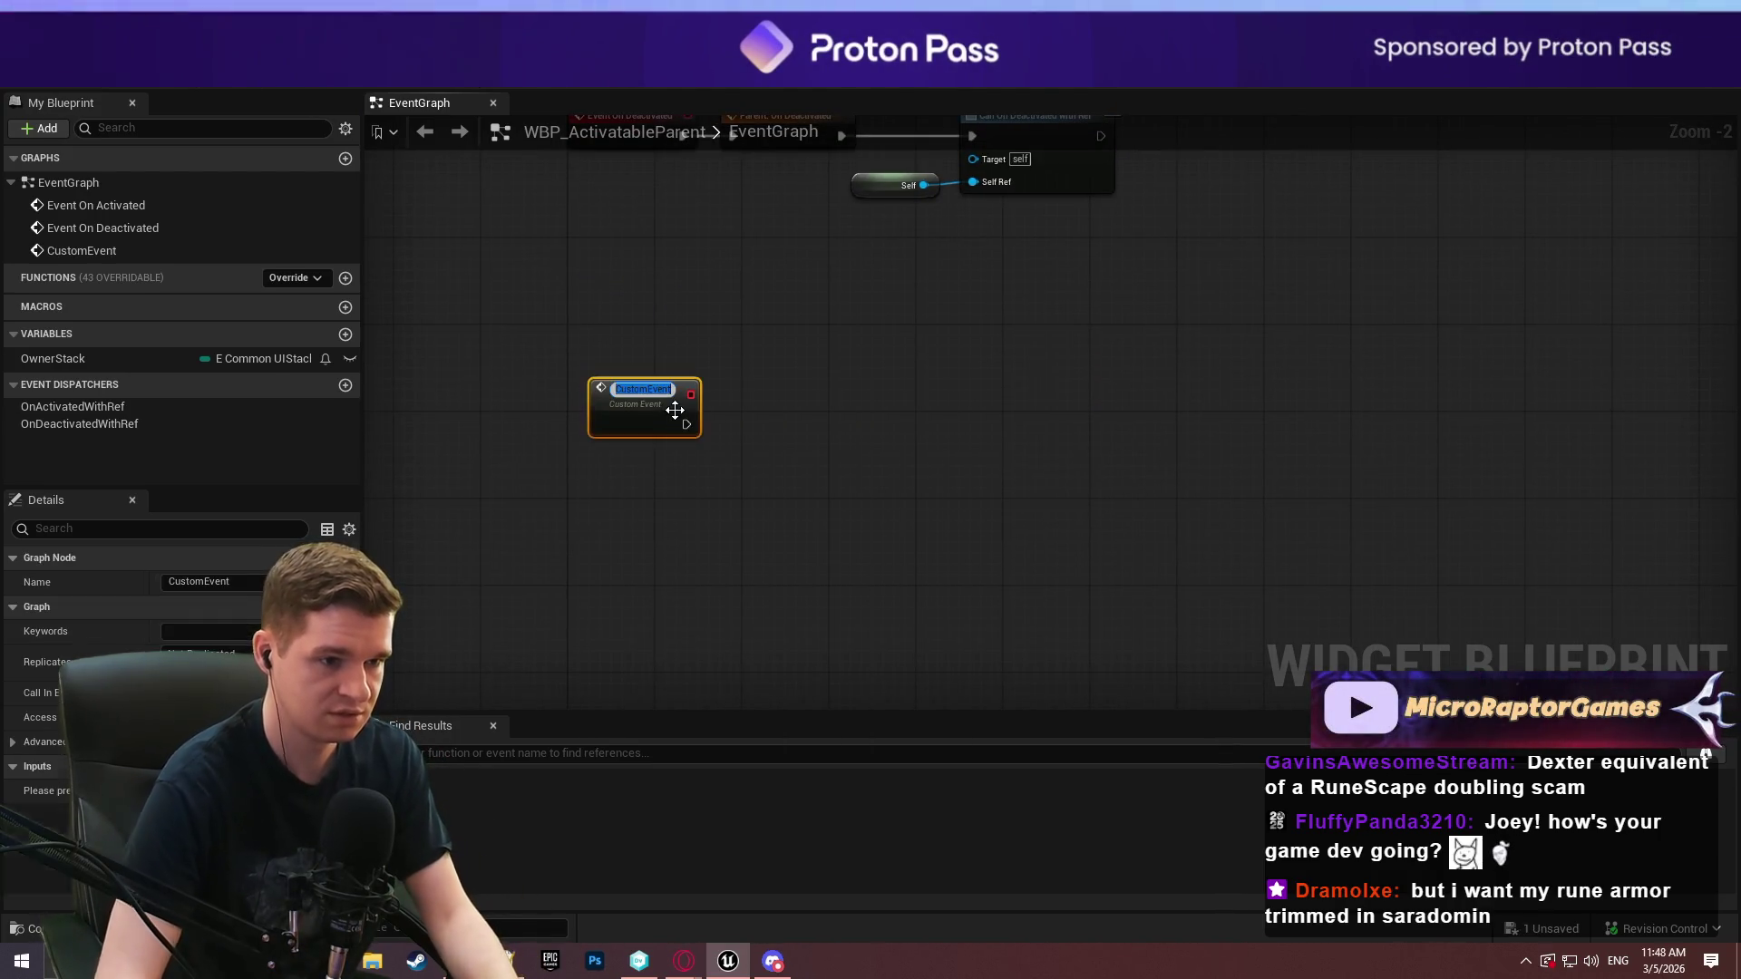
{"action": "type", "text": "mPreActivatio"}
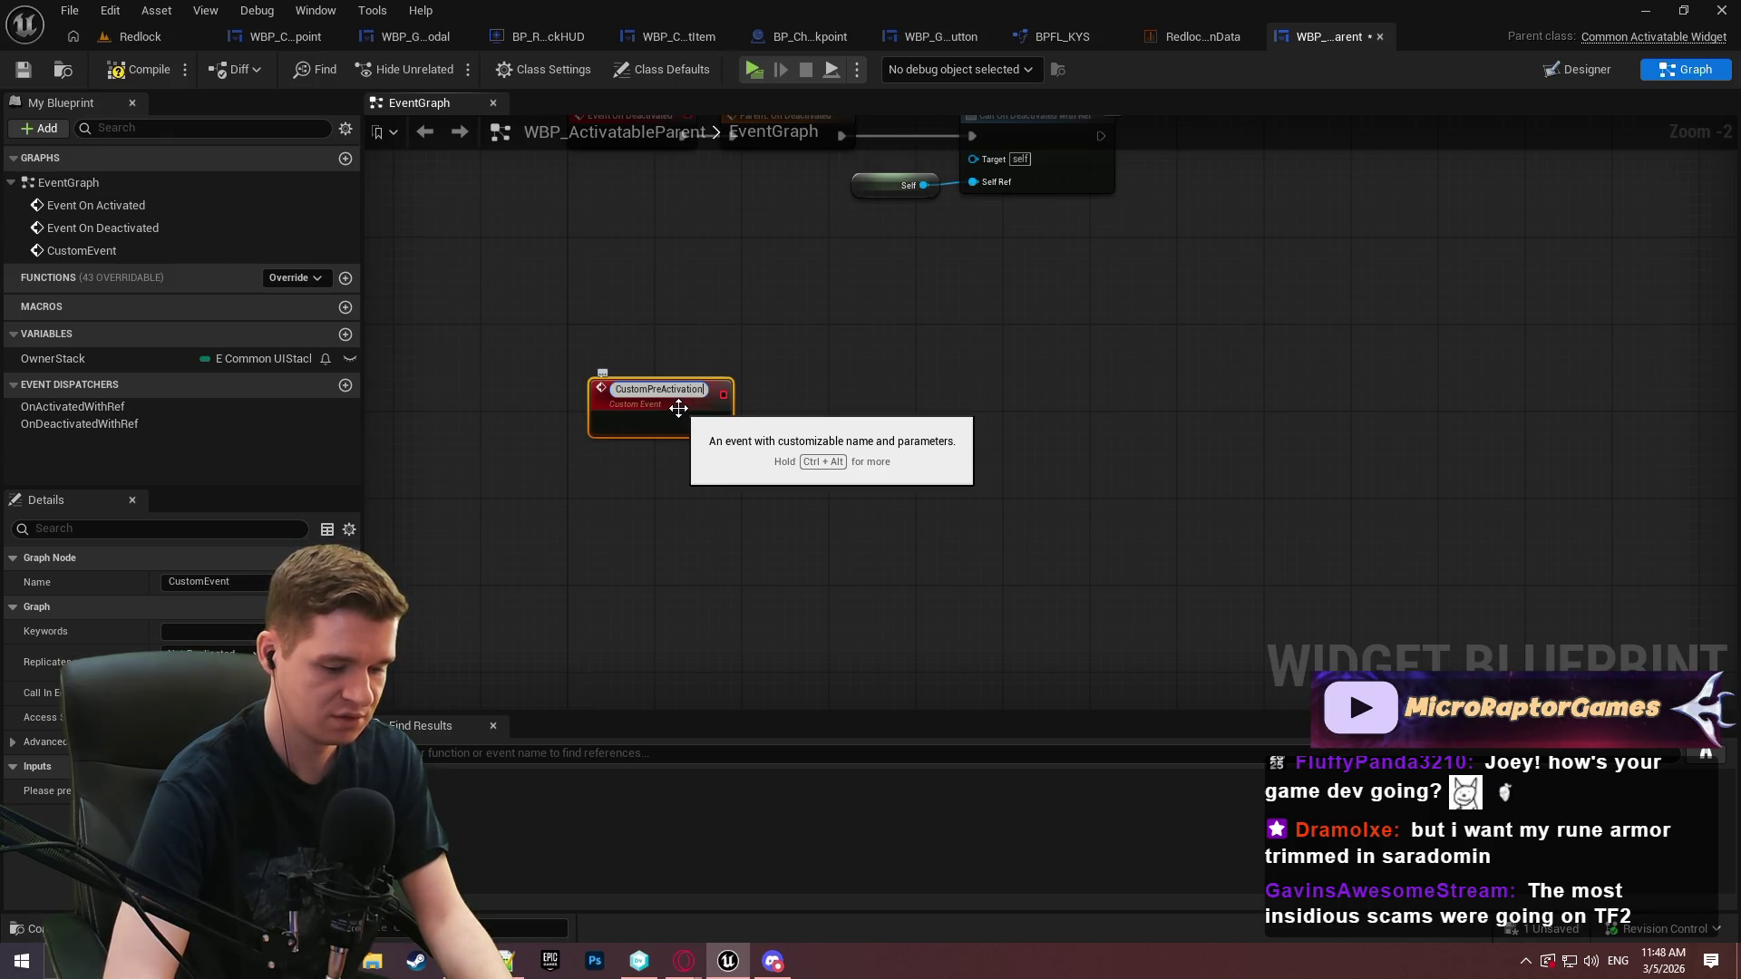
{"action": "type", "text": "ic"}
{"action": "key", "text": "Return"}
{"action": "scroll", "coordinate": [764, 470], "scroll_direction": "up", "scroll_amount": 1}
{"action": "left_click", "coordinate": [764, 471]}
{"action": "left_click_drag", "start_coordinate": [660, 413], "coordinate": [635, 413]}
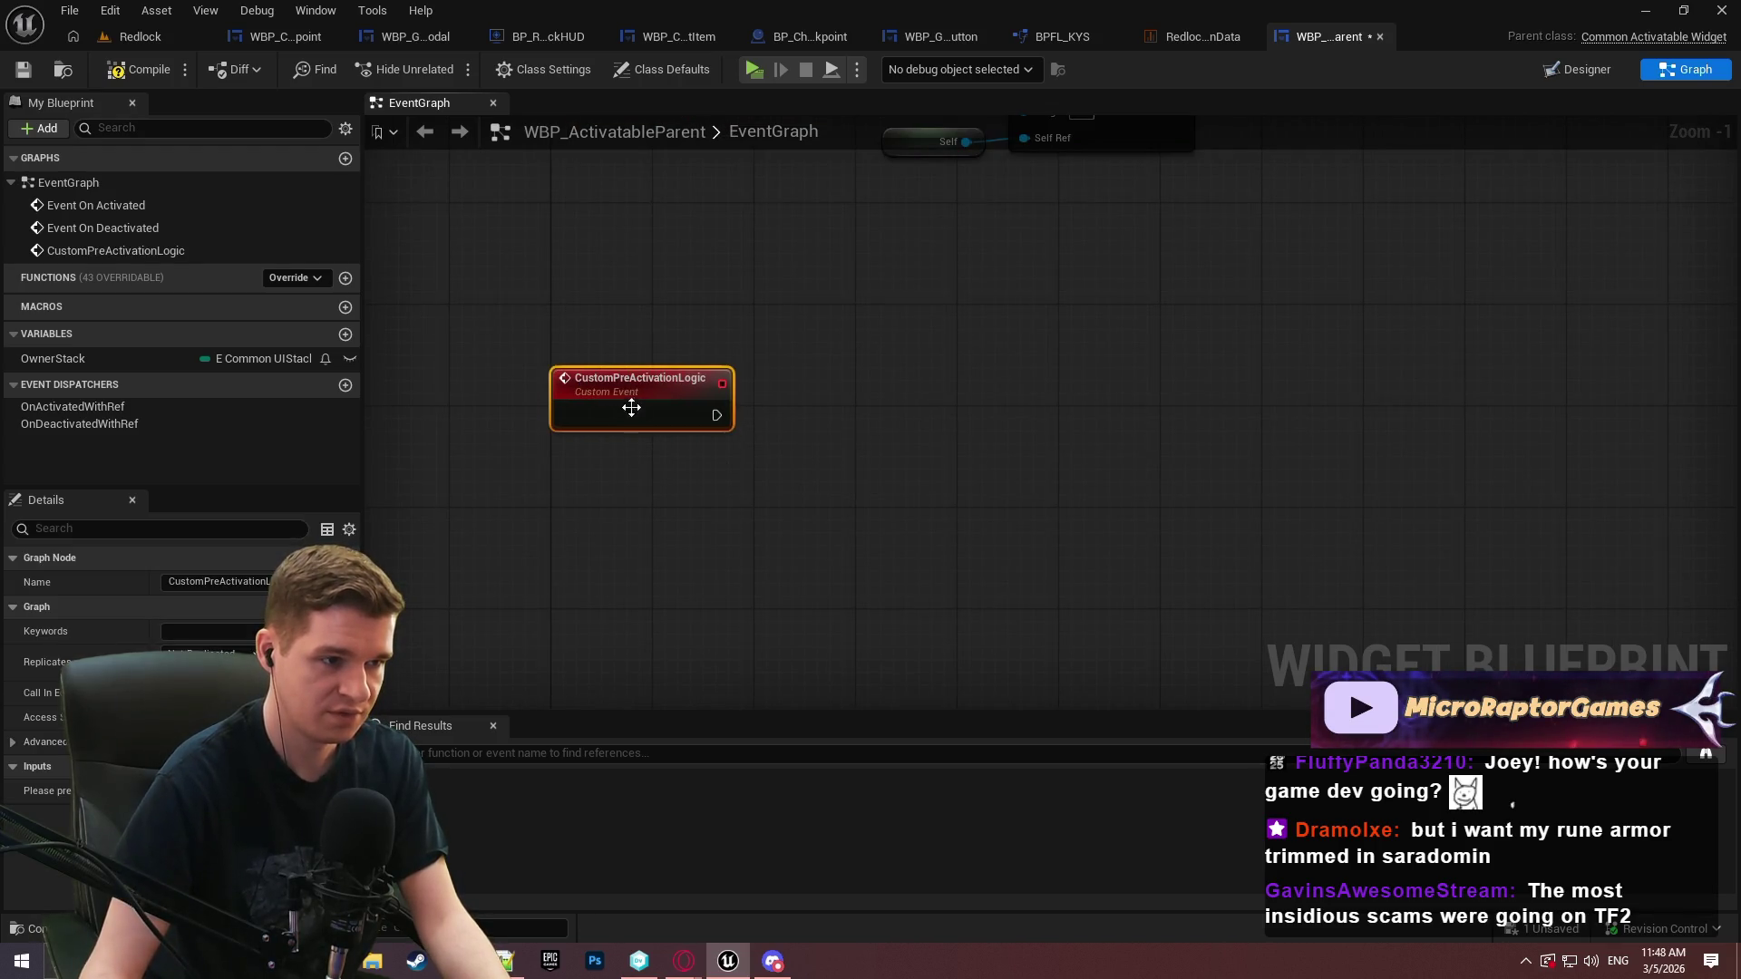
Create a PreActivationLogicFinished event dispatcher and call it from CustomPreActivationLogic
{"action": "left_click", "coordinate": [345, 385]}
{"action": "type", "text": "PreA"}
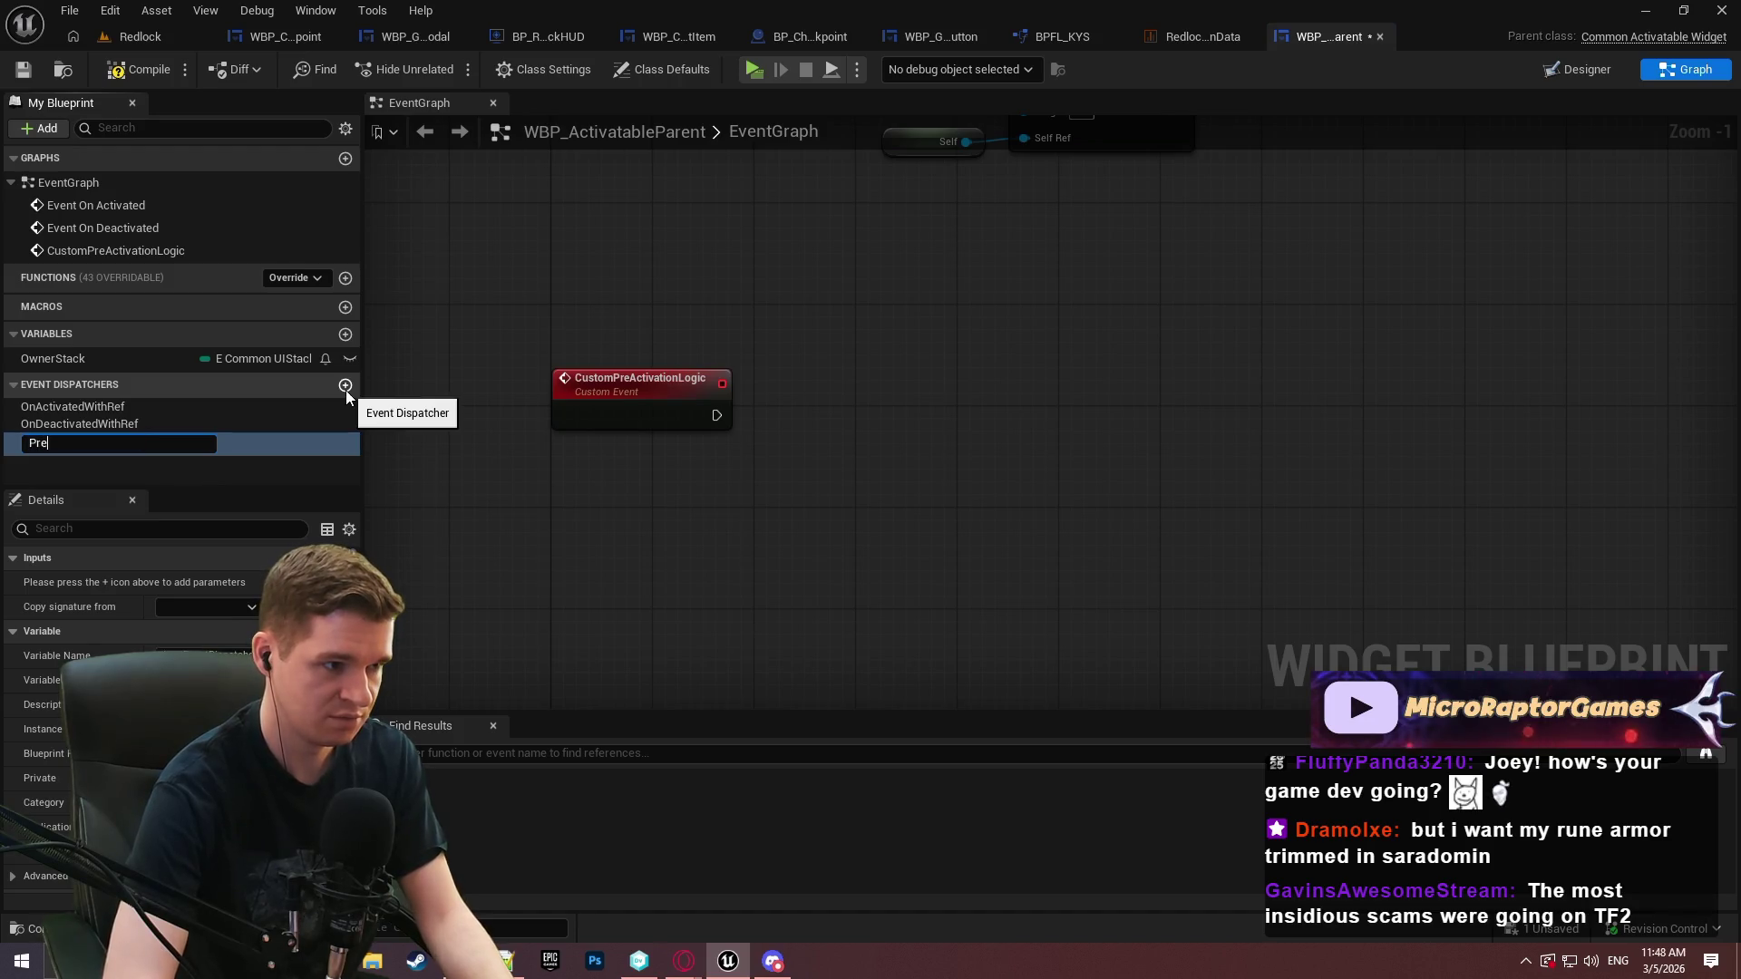
{"action": "type", "text": "ctivationL"}
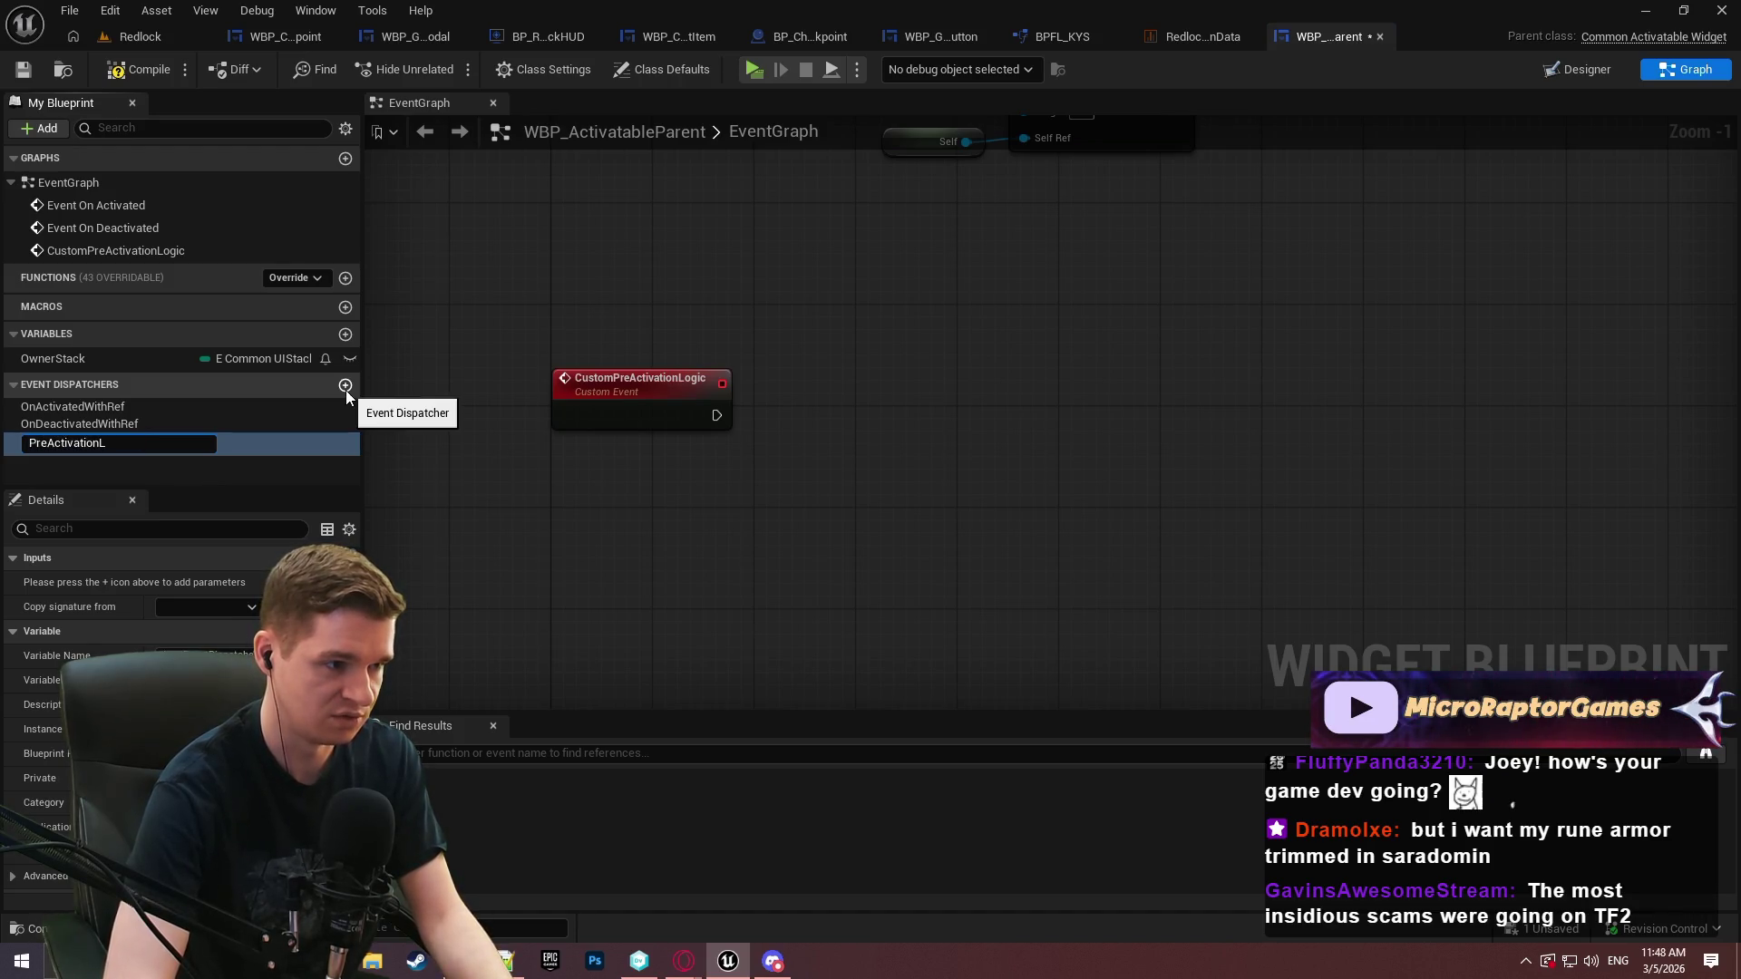
{"action": "type", "text": "ogicFinished"}
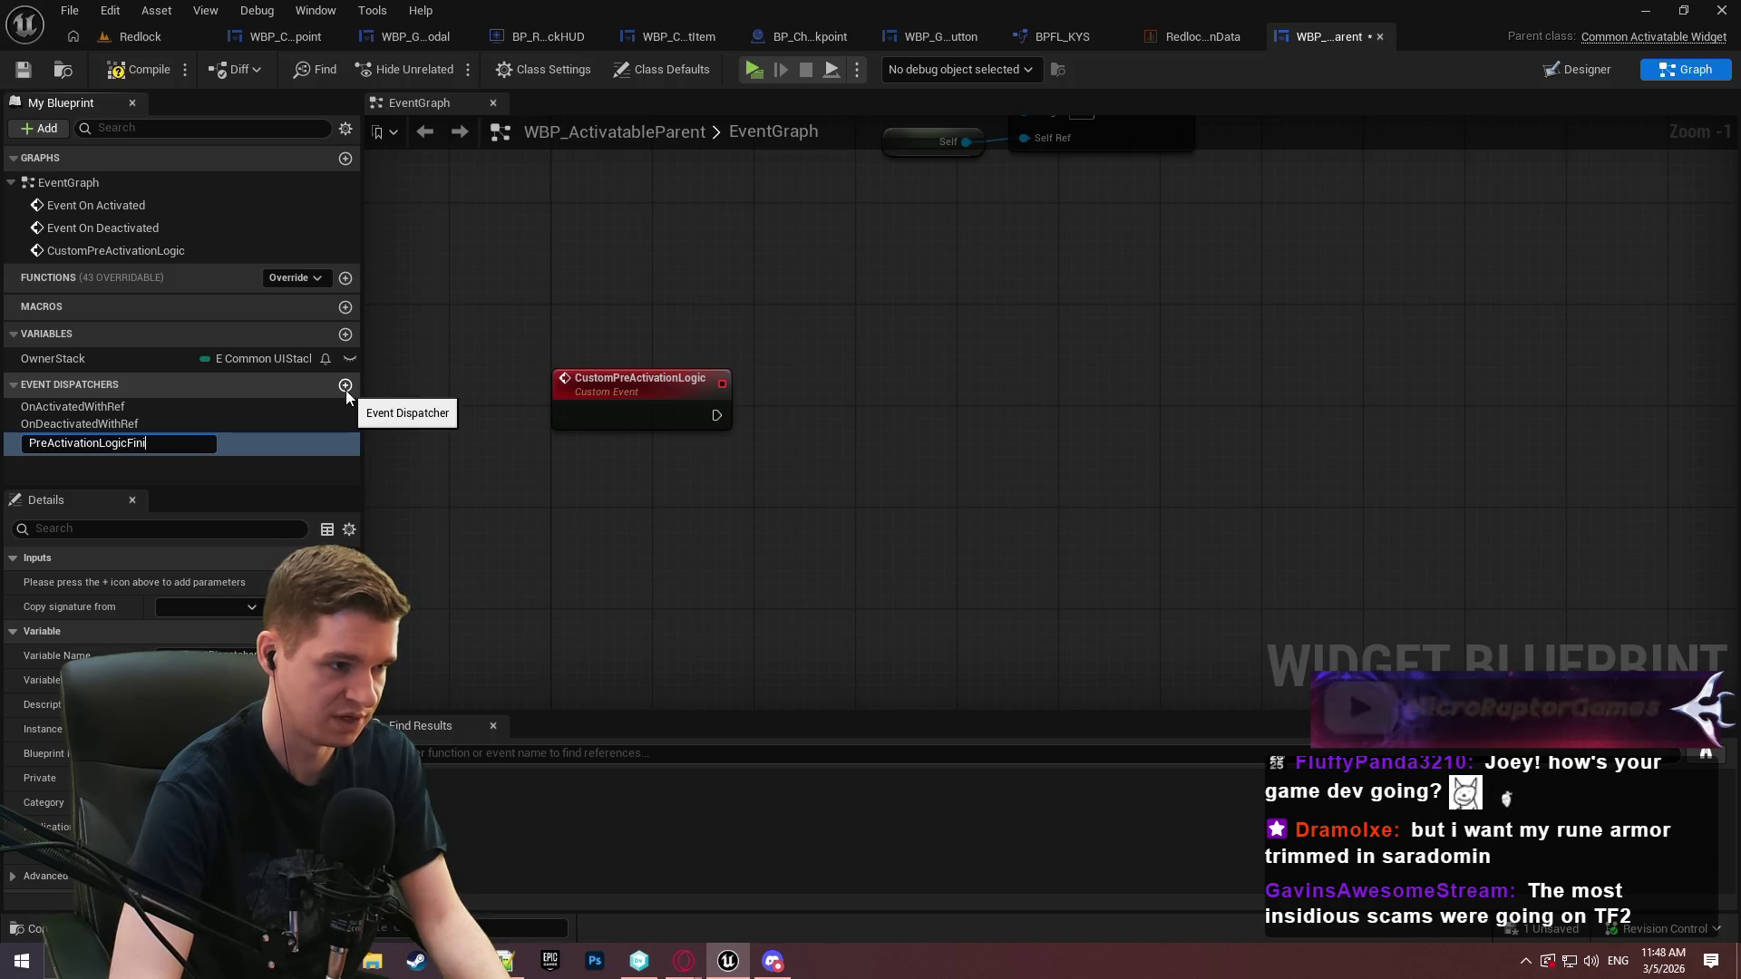
{"action": "key", "text": "Return"}
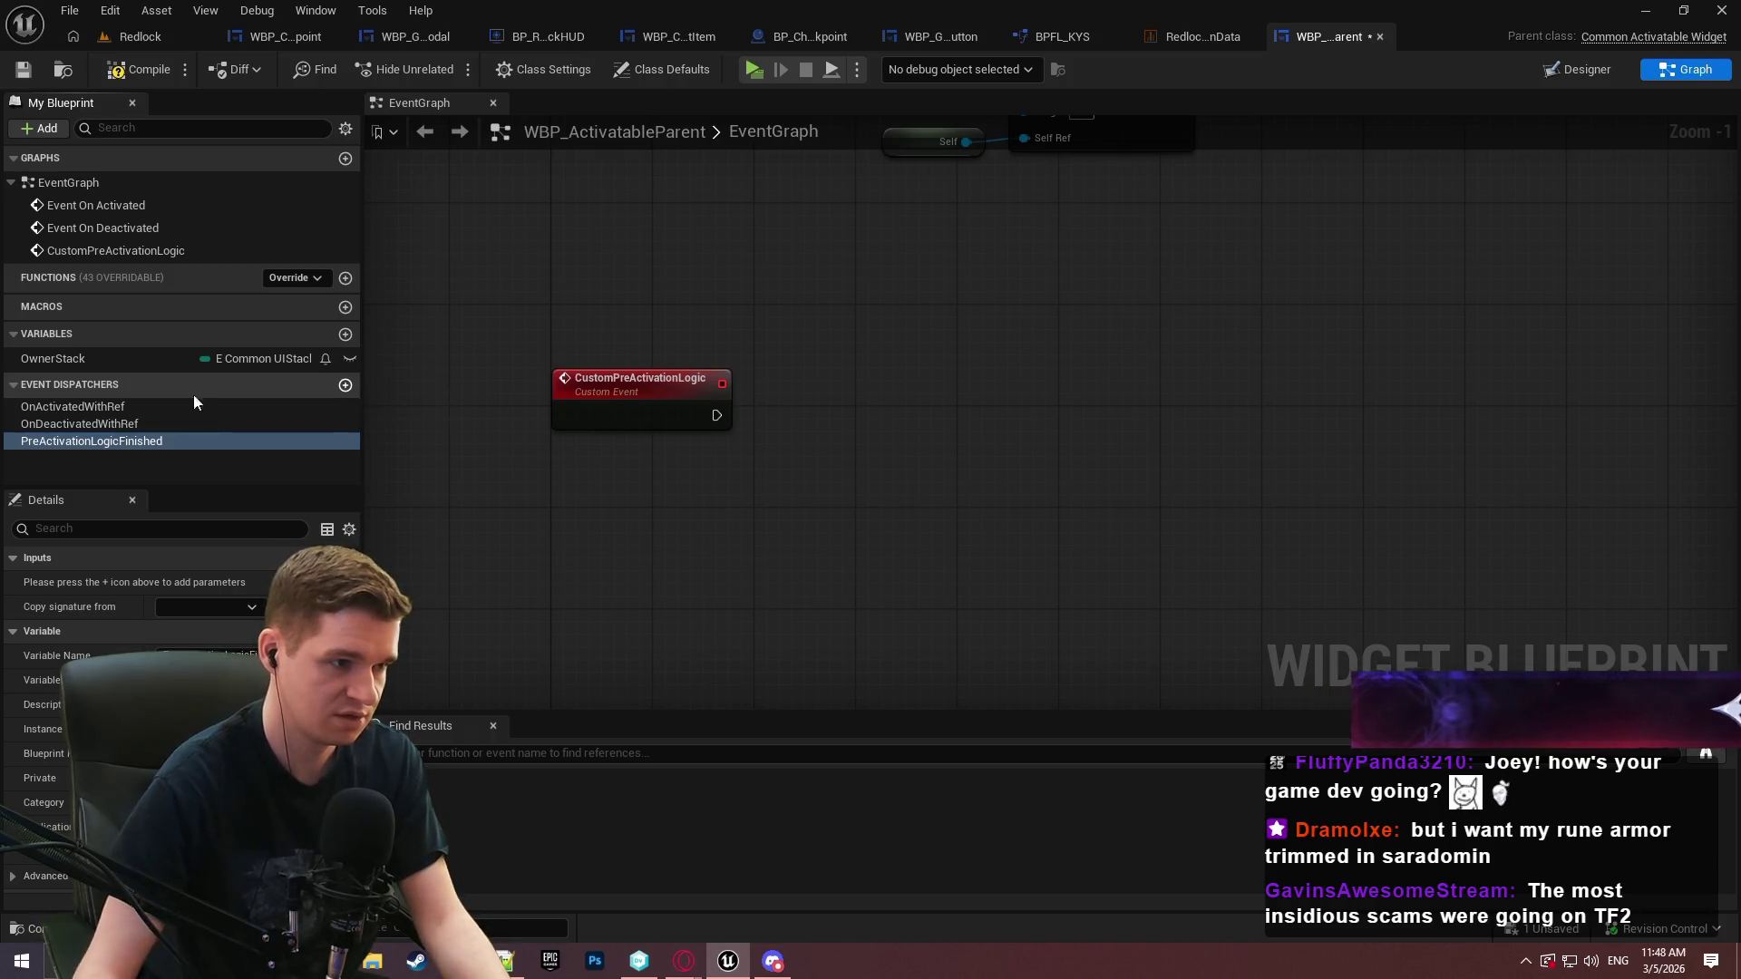
{"action": "left_click_drag", "start_coordinate": [78, 442], "coordinate": [1012, 381]}
{"action": "left_click", "coordinate": [1092, 397]}
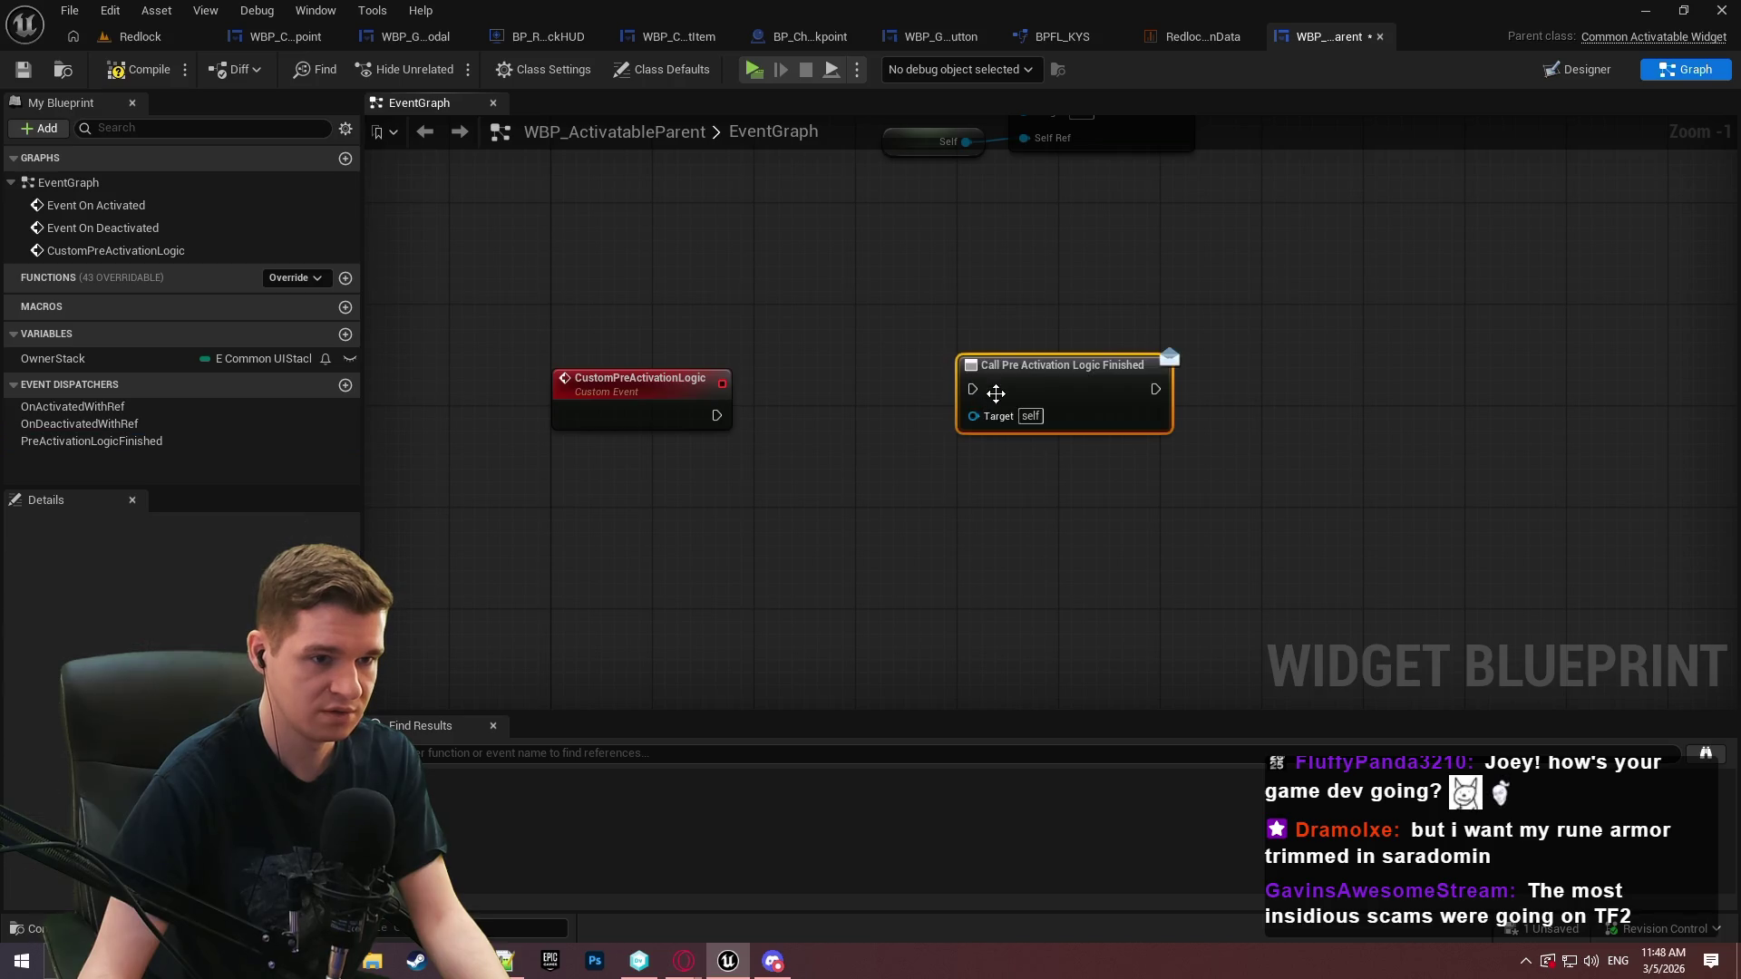
{"action": "left_click_drag", "start_coordinate": [732, 416], "coordinate": [716, 415]}
{"action": "mouse_move", "coordinate": [1046, 374]}
{"action": "left_mouse_down"}
{"action": "mouse_move", "coordinate": [881, 412]}
{"action": "mouse_move", "coordinate": [857, 393]}
{"action": "left_mouse_up"}
{"action": "left_click", "coordinate": [827, 326]}
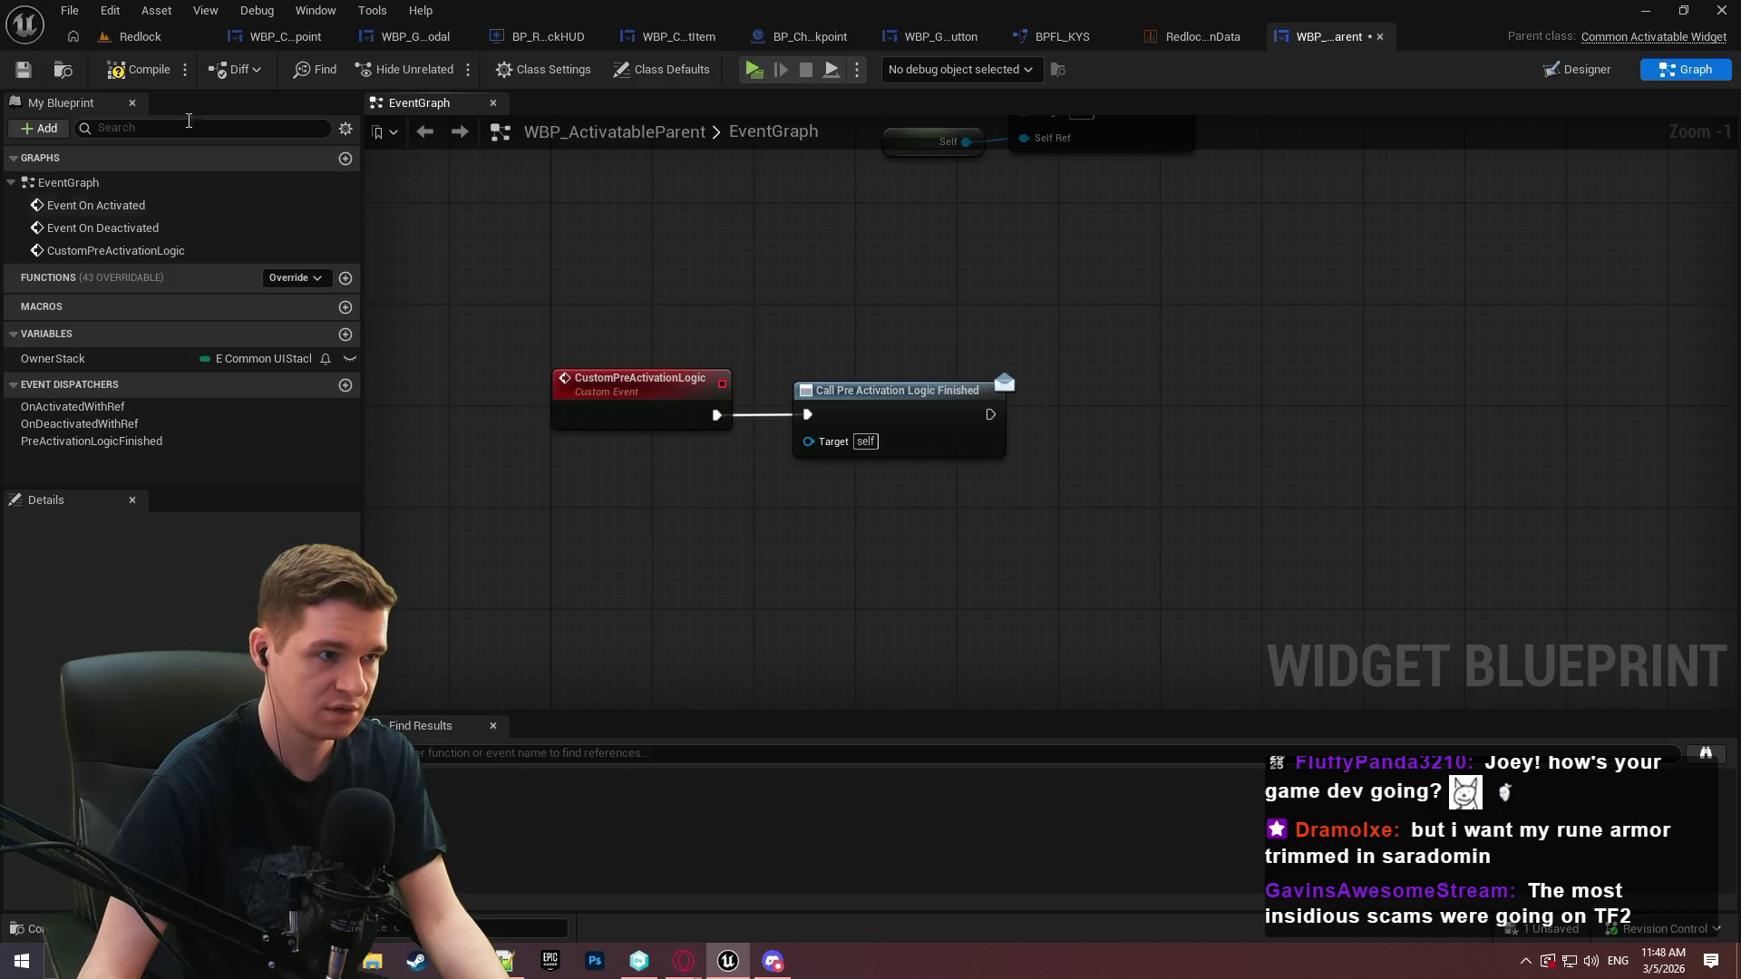
Check out and save WBP_ActivatableParent, then return to WBP_Checkpoint's graph
{"action": "left_click", "coordinate": [20, 73]}
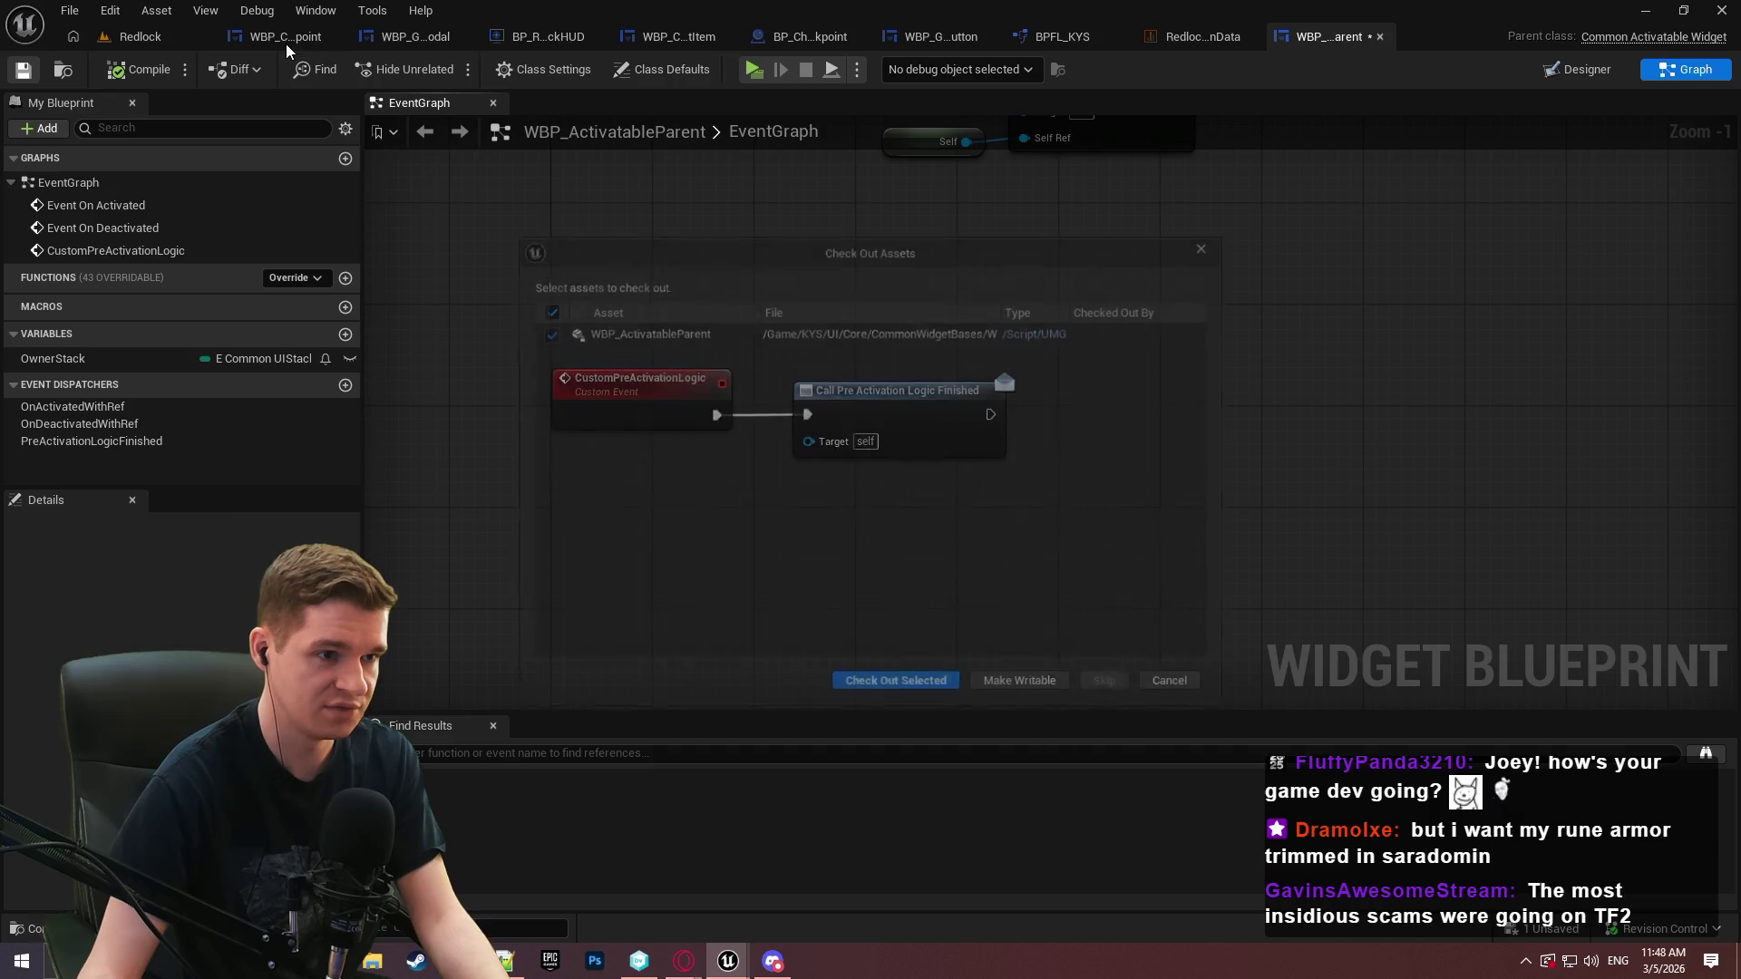
{"action": "left_click", "coordinate": [927, 686]}
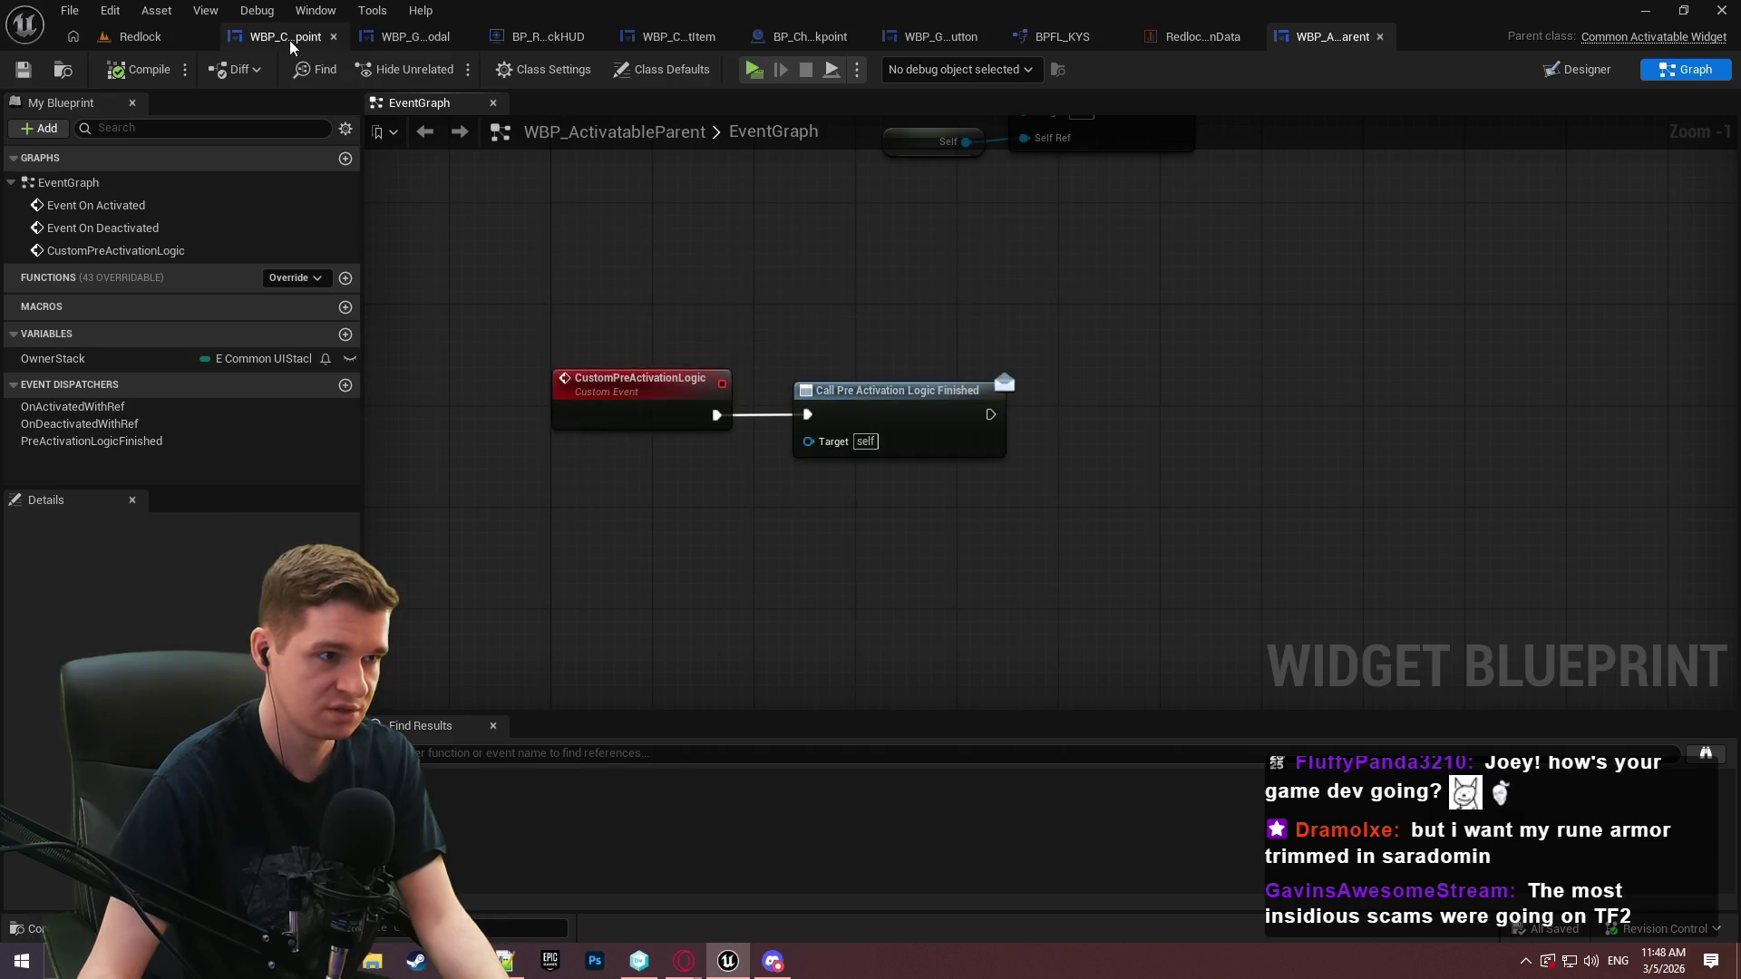
{"action": "left_click", "coordinate": [277, 37]}
{"action": "left_click", "coordinate": [1660, 69]}
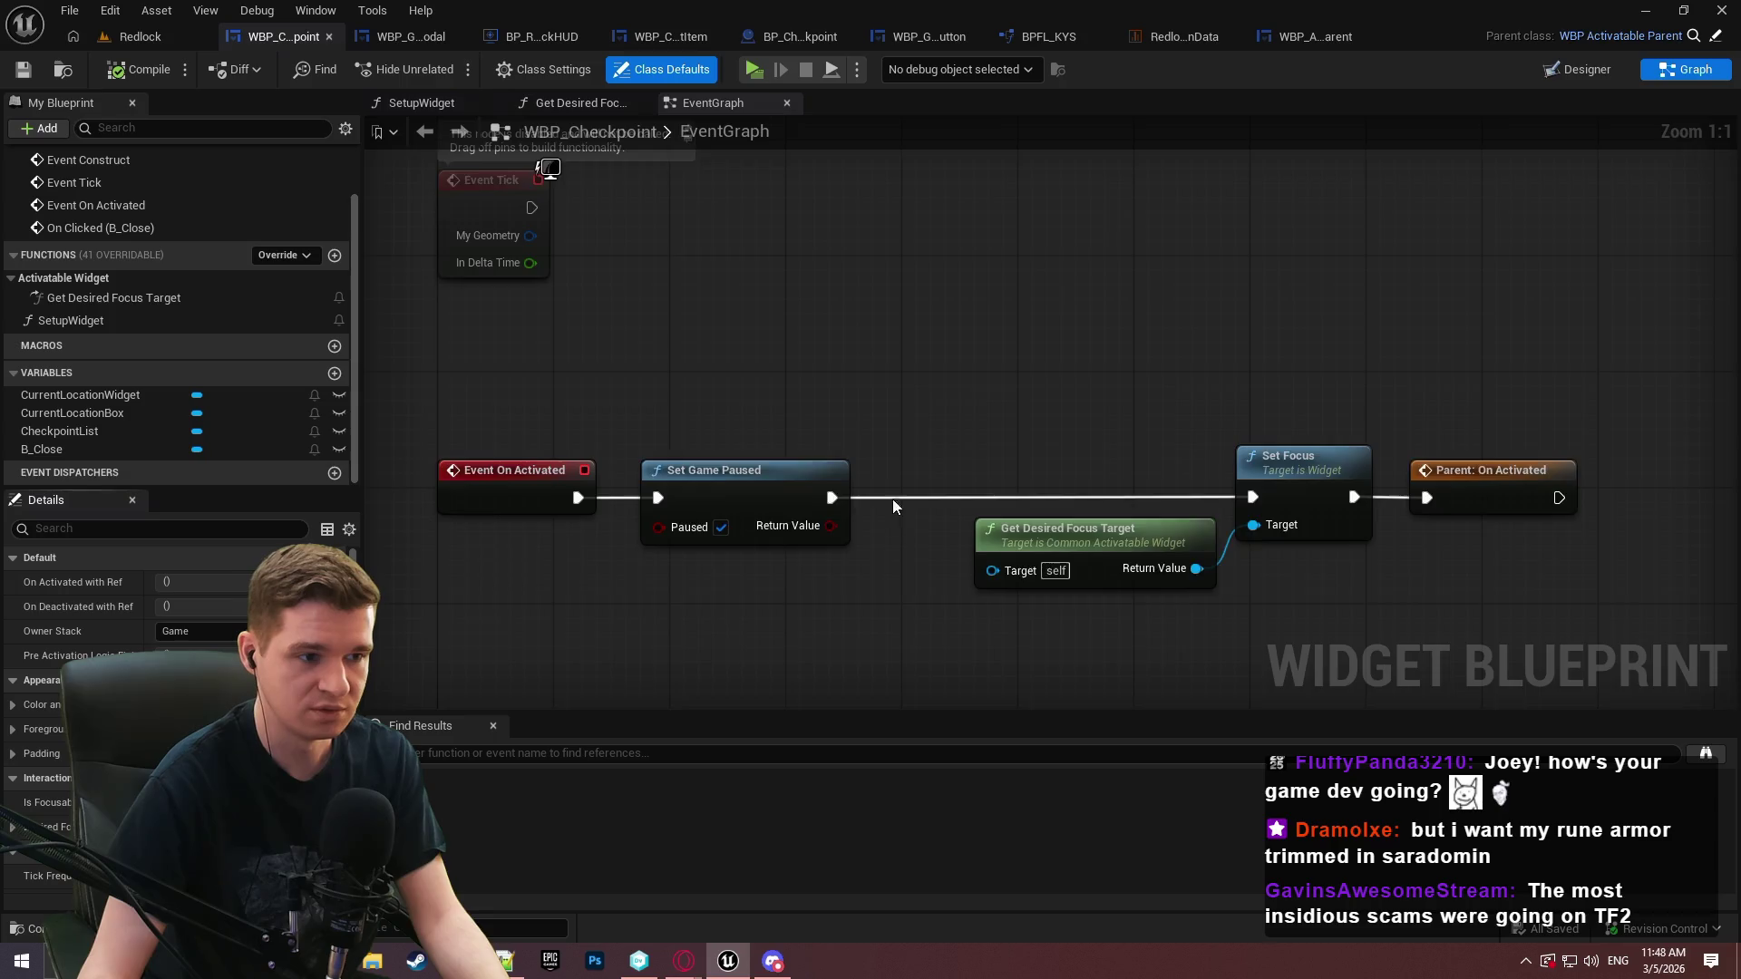
Add the CustomPreActivationLogic event override to WBP_Checkpoint's graph
{"action": "scroll", "coordinate": [891, 495], "scroll_direction": "down", "scroll_amount": 1}
{"action": "right_click", "coordinate": [723, 355]}
{"action": "type", "text": "preacti"}
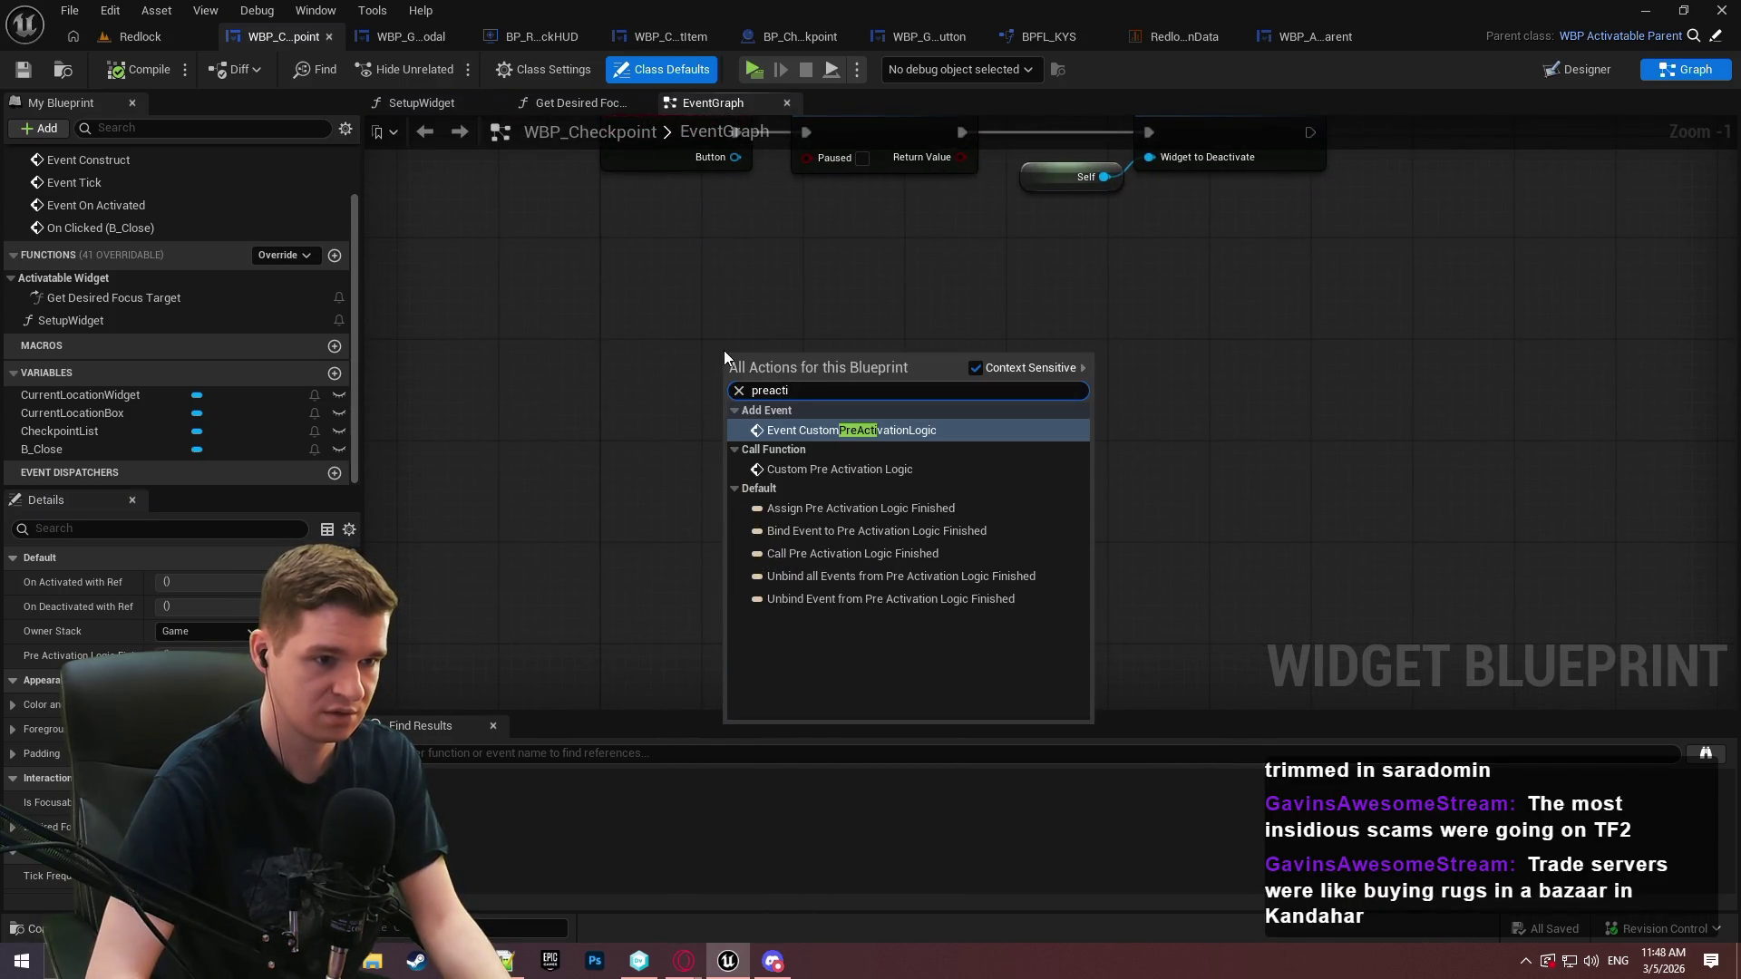
{"action": "key", "text": "Down"}
{"action": "key", "text": "Up"}
{"action": "key", "text": "Return"}
{"action": "left_click_drag", "start_coordinate": [766, 382], "coordinate": [652, 461]}
{"action": "left_click", "coordinate": [880, 360]}
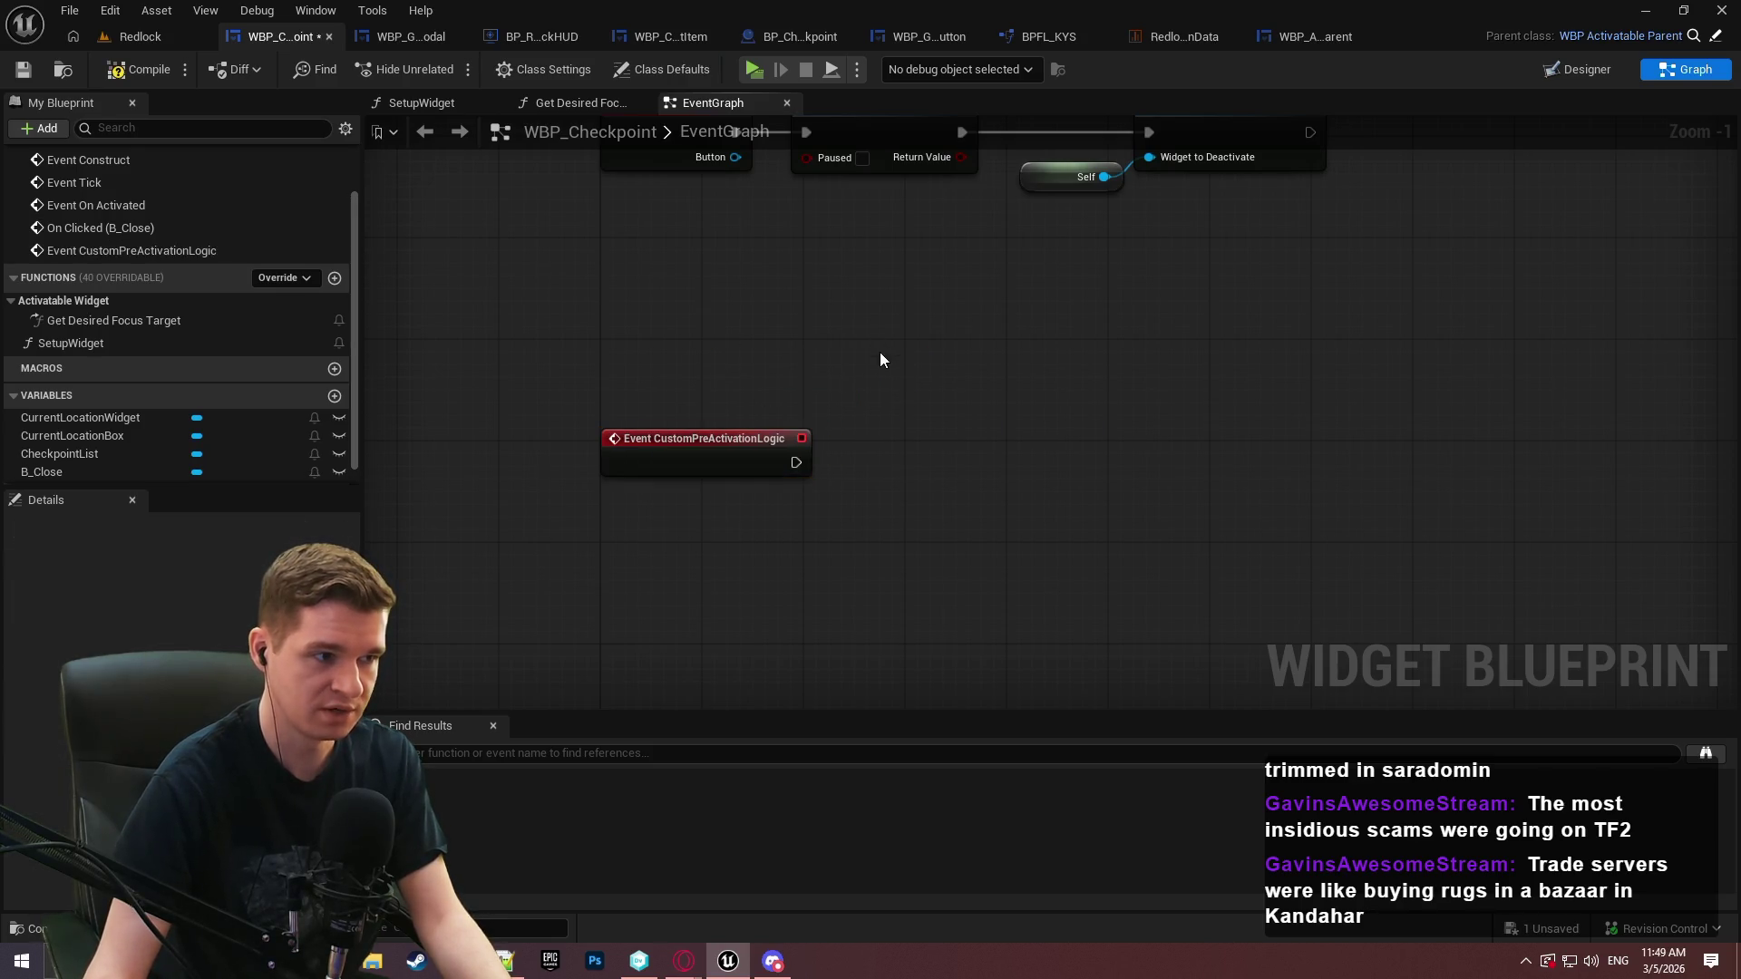
Have the override call Setup Widget, then its parent function, and compile
{"action": "left_click", "coordinate": [71, 343]}
{"action": "mouse_move", "coordinate": [71, 342]}
{"action": "left_mouse_down"}
{"action": "mouse_move", "coordinate": [862, 372]}
{"action": "mouse_move", "coordinate": [801, 483]}
{"action": "mouse_move", "coordinate": [796, 464]}
{"action": "left_mouse_up"}
{"action": "left_click_drag", "start_coordinate": [939, 373], "coordinate": [939, 424]}
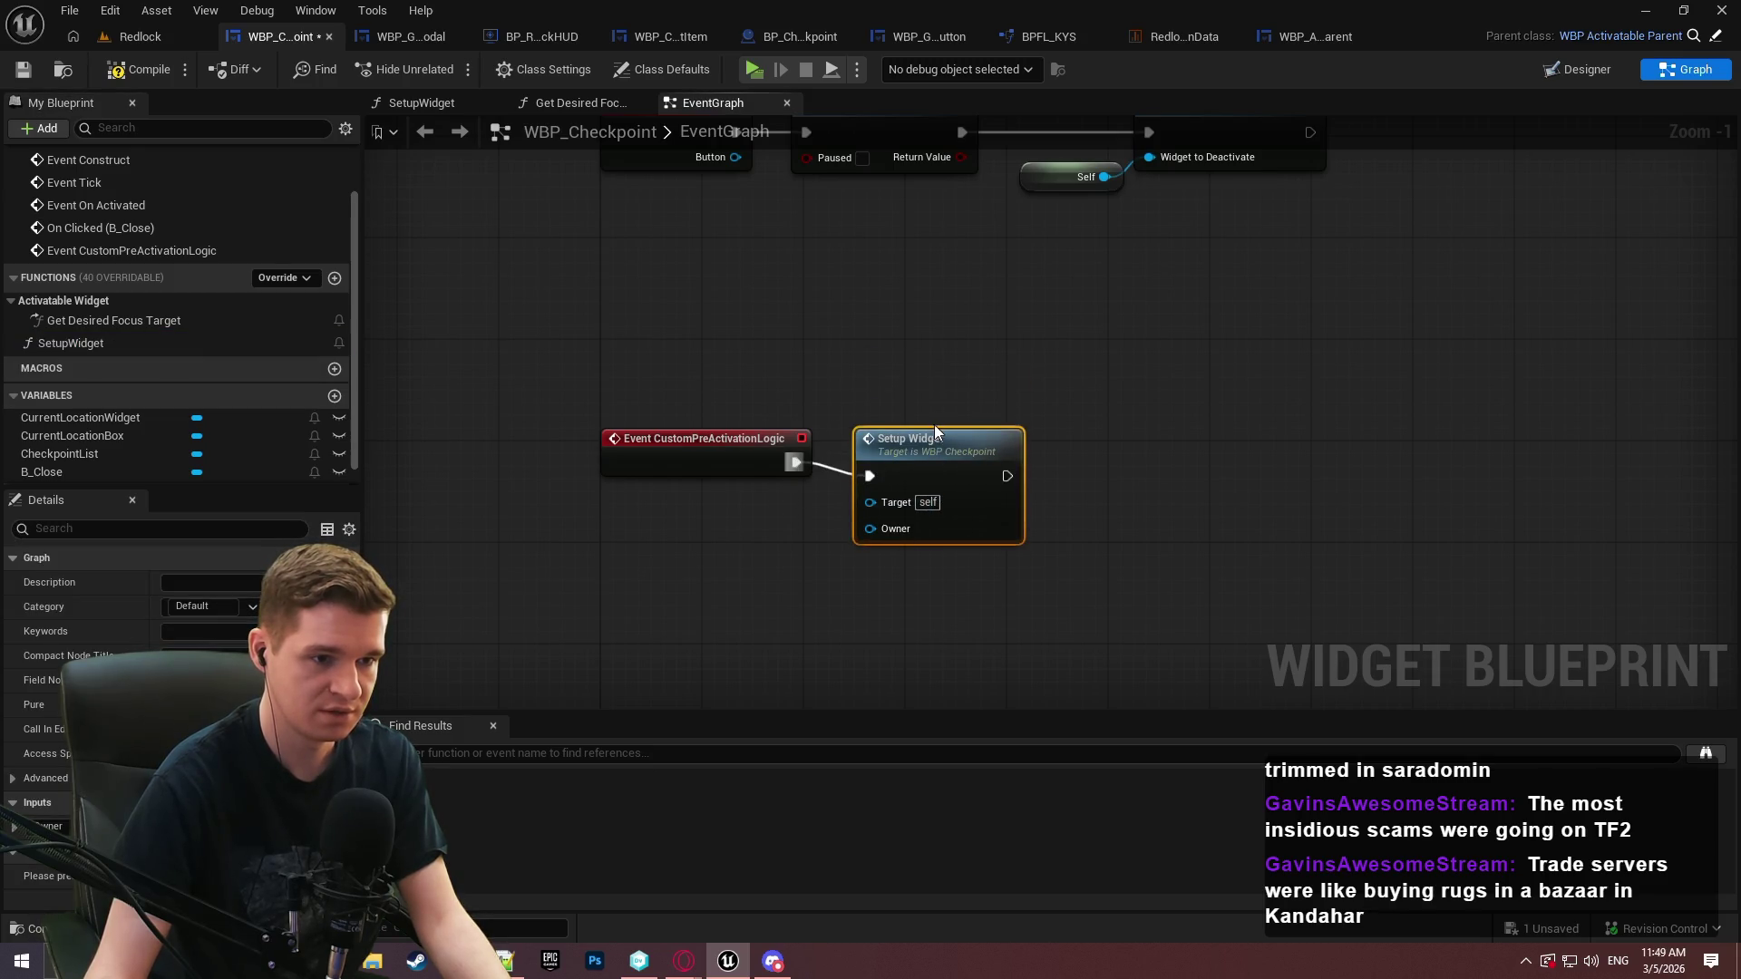
{"action": "left_click", "coordinate": [1113, 404]}
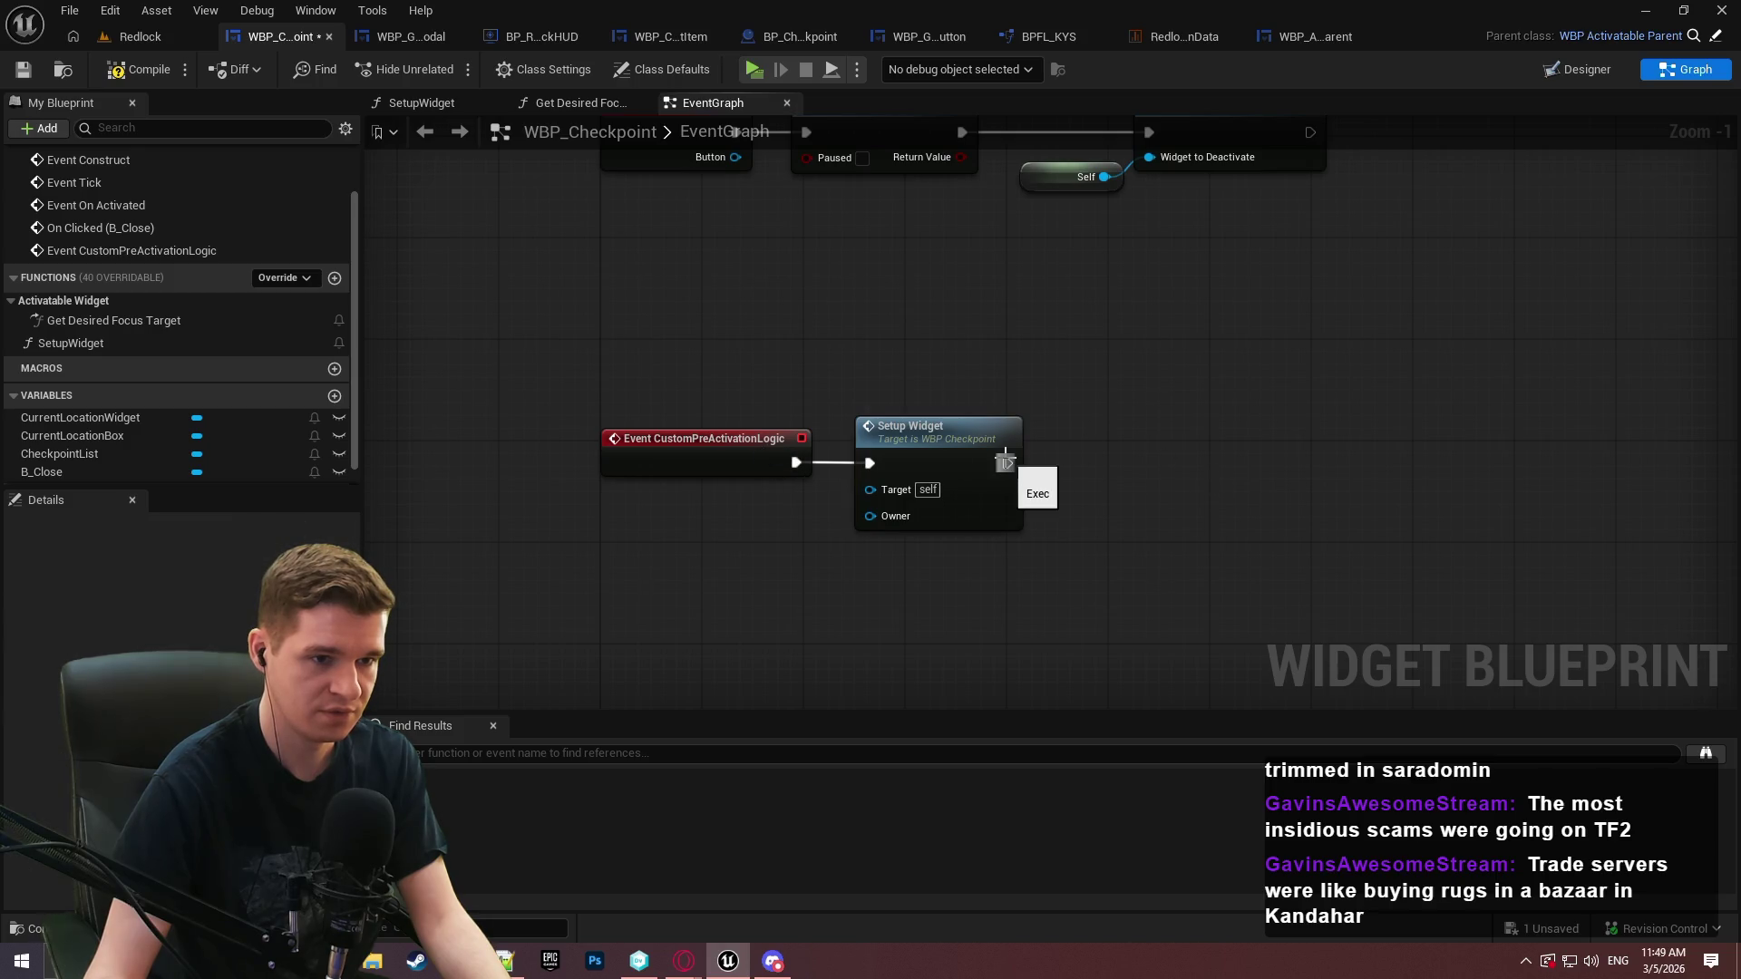
{"action": "right_click", "coordinate": [741, 456]}
{"action": "left_click", "coordinate": [826, 588]}
{"action": "mouse_move", "coordinate": [716, 516]}
{"action": "left_mouse_down"}
{"action": "mouse_move", "coordinate": [1201, 481]}
{"action": "mouse_move", "coordinate": [1224, 449]}
{"action": "mouse_move", "coordinate": [1203, 450]}
{"action": "left_mouse_up"}
{"action": "left_click", "coordinate": [704, 413]}
{"action": "left_click", "coordinate": [145, 77]}
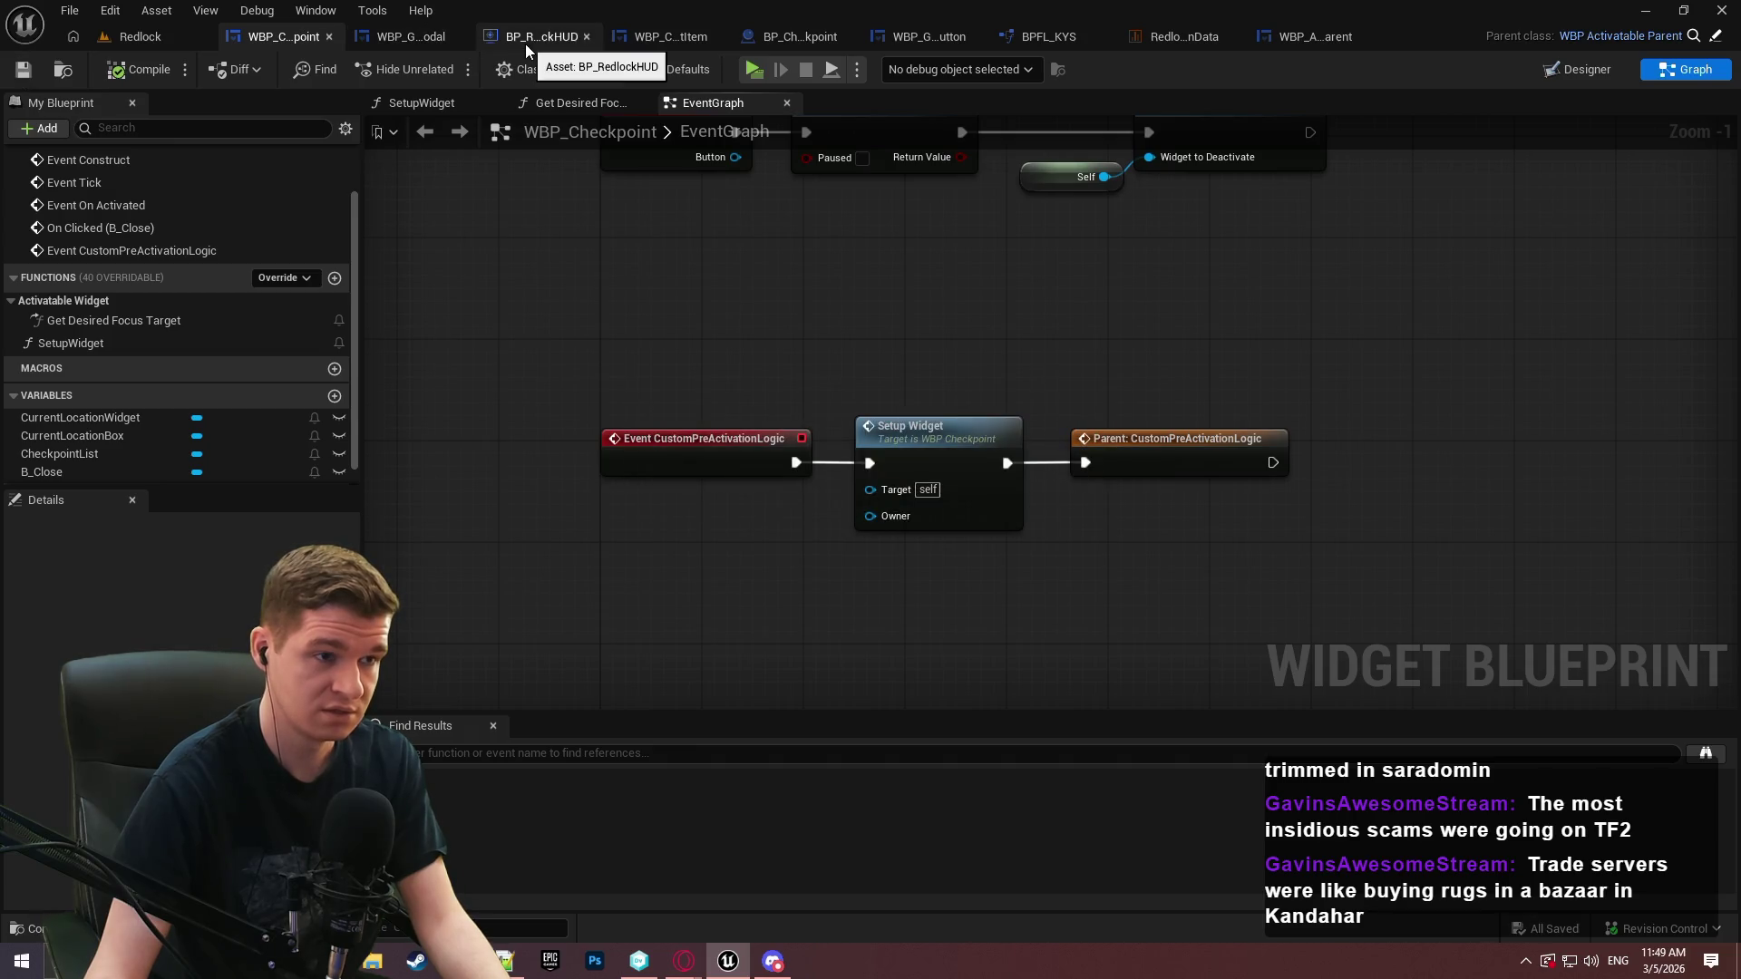
In BP_RedlockHUD, box-select the Add Widget to Stack node chain
{"action": "left_click", "coordinate": [525, 42]}
{"action": "scroll", "coordinate": [860, 353], "scroll_direction": "up", "scroll_amount": 3}
{"action": "left_click_drag", "start_coordinate": [1244, 614], "coordinate": [628, 250]}
Delete the Add Widget and mapping-context nodes and open the AddWidgetToStack function
{"action": "key", "text": "Delete"}
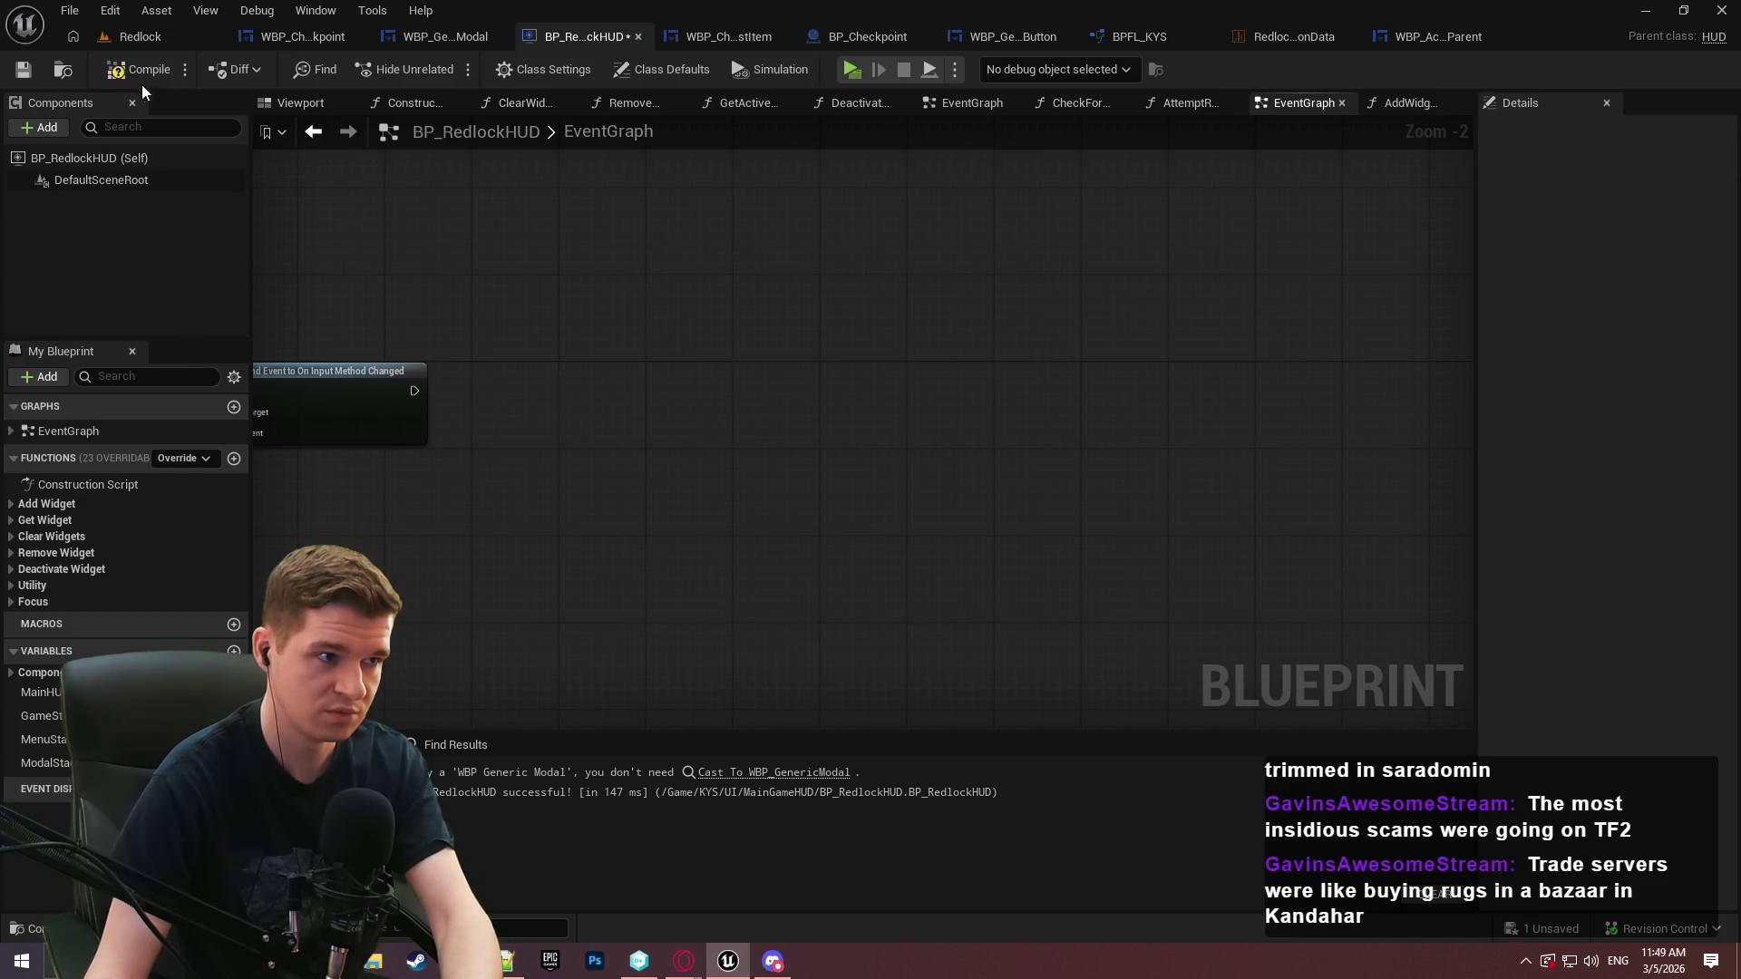
{"action": "left_click", "coordinate": [11, 504]}
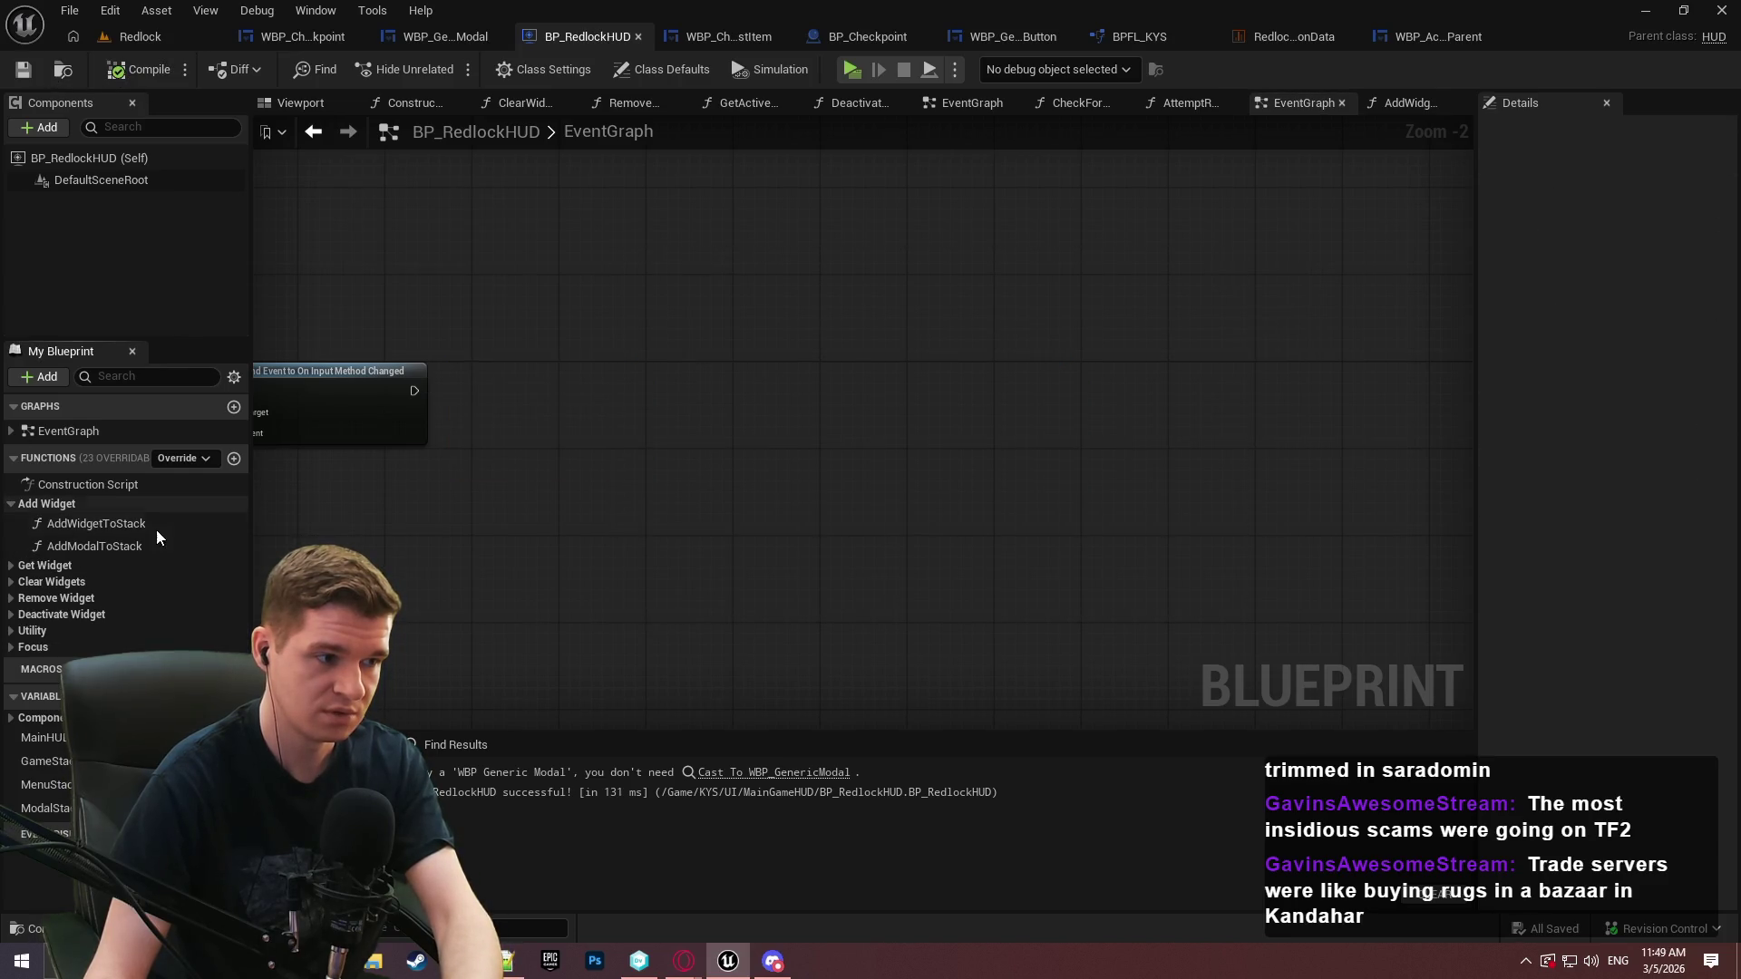
{"action": "double_click", "coordinate": [63, 523]}
{"action": "left_click", "coordinate": [11, 504]}
{"action": "mouse_move", "coordinate": [710, 446]}
{"action": "left_mouse_down"}
{"action": "mouse_move", "coordinate": [1263, 291]}
{"action": "mouse_move", "coordinate": [758, 331]}
{"action": "mouse_move", "coordinate": [1127, 369]}
{"action": "mouse_move", "coordinate": [1259, 513]}
{"action": "mouse_move", "coordinate": [971, 373]}
{"action": "mouse_move", "coordinate": [1321, 719]}
{"action": "mouse_move", "coordinate": [1042, 342]}
{"action": "mouse_move", "coordinate": [655, 367]}
{"action": "left_mouse_up"}
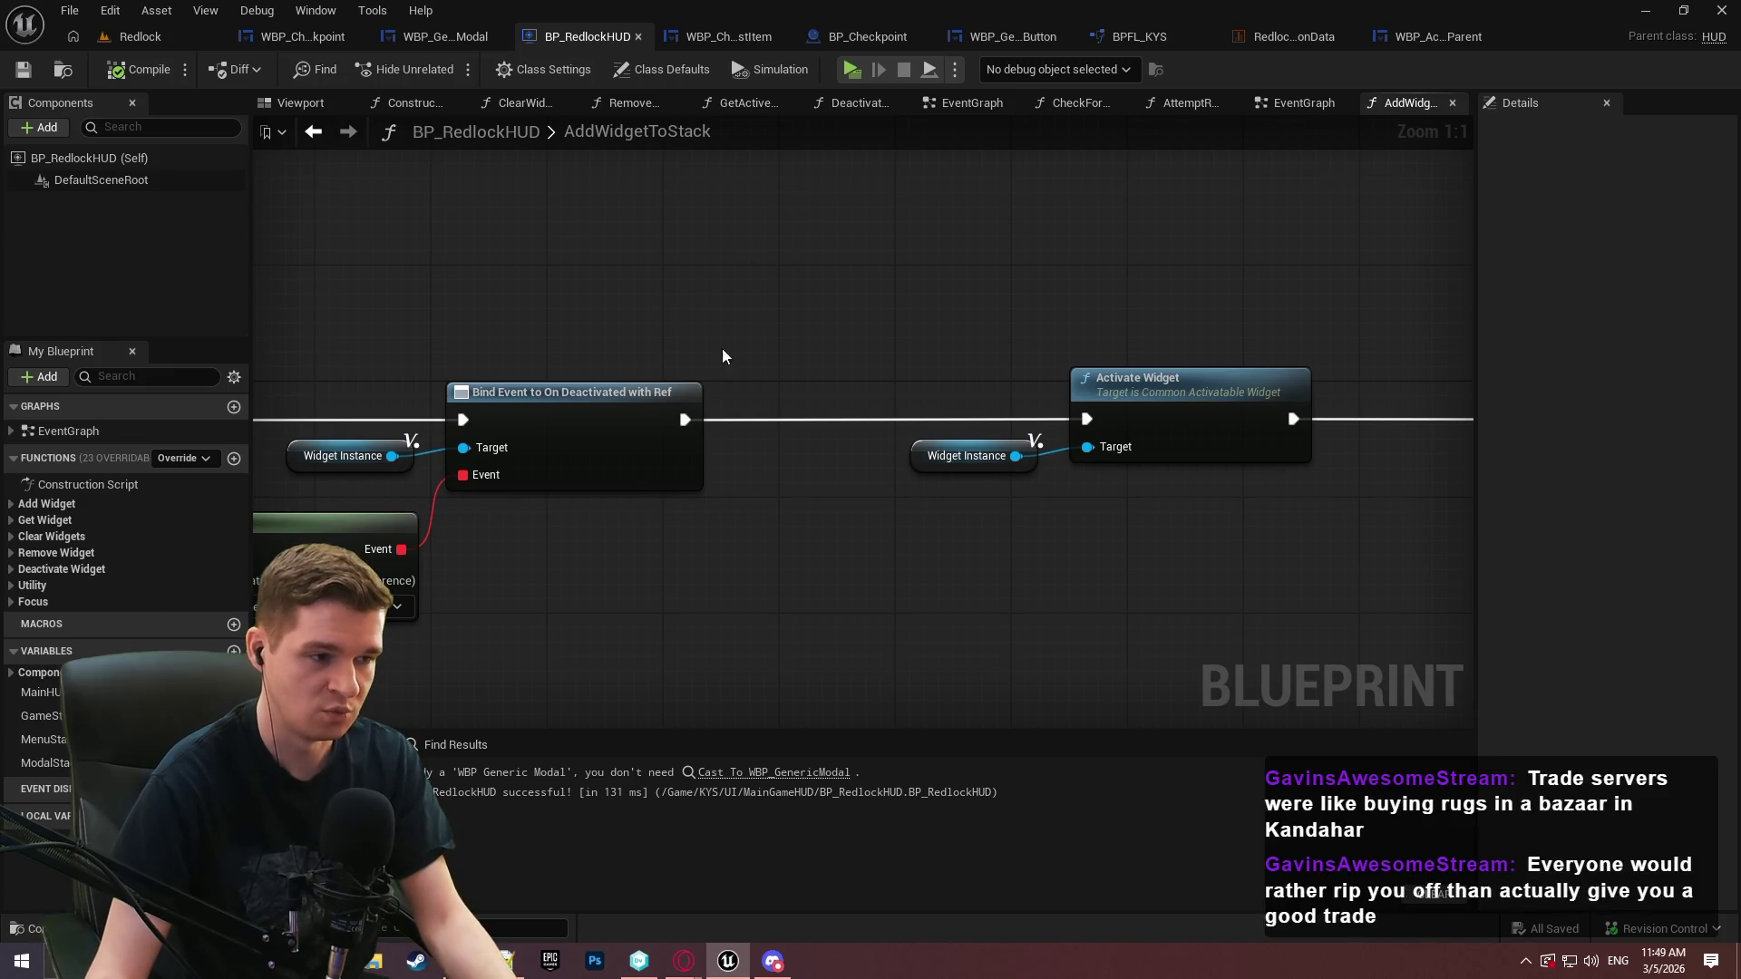
Bind Event to Pre Activation Logic Finished from a copied Widget Instance getter; compile and save
{"action": "left_click", "coordinate": [966, 455]}
{"action": "key", "text": "ctrl+c"}
{"action": "key", "text": "ctrl+v"}
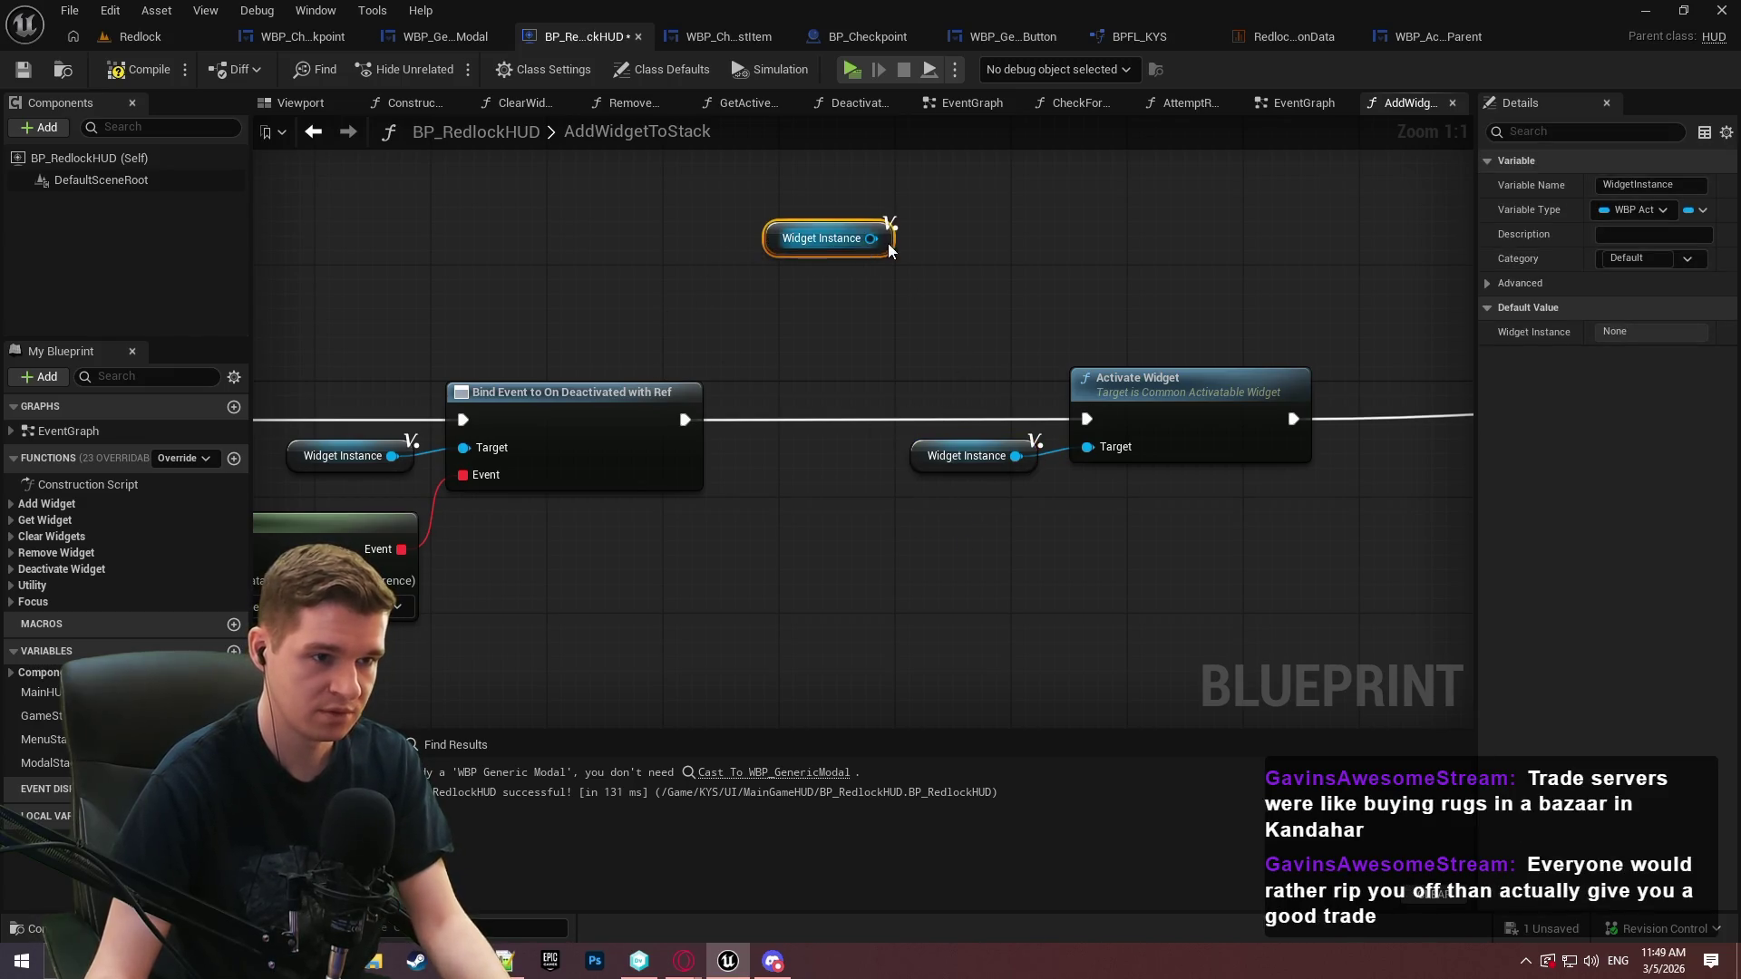
{"action": "left_click_drag", "start_coordinate": [871, 239], "coordinate": [924, 234]}
{"action": "type", "text": "bind event to pre"}
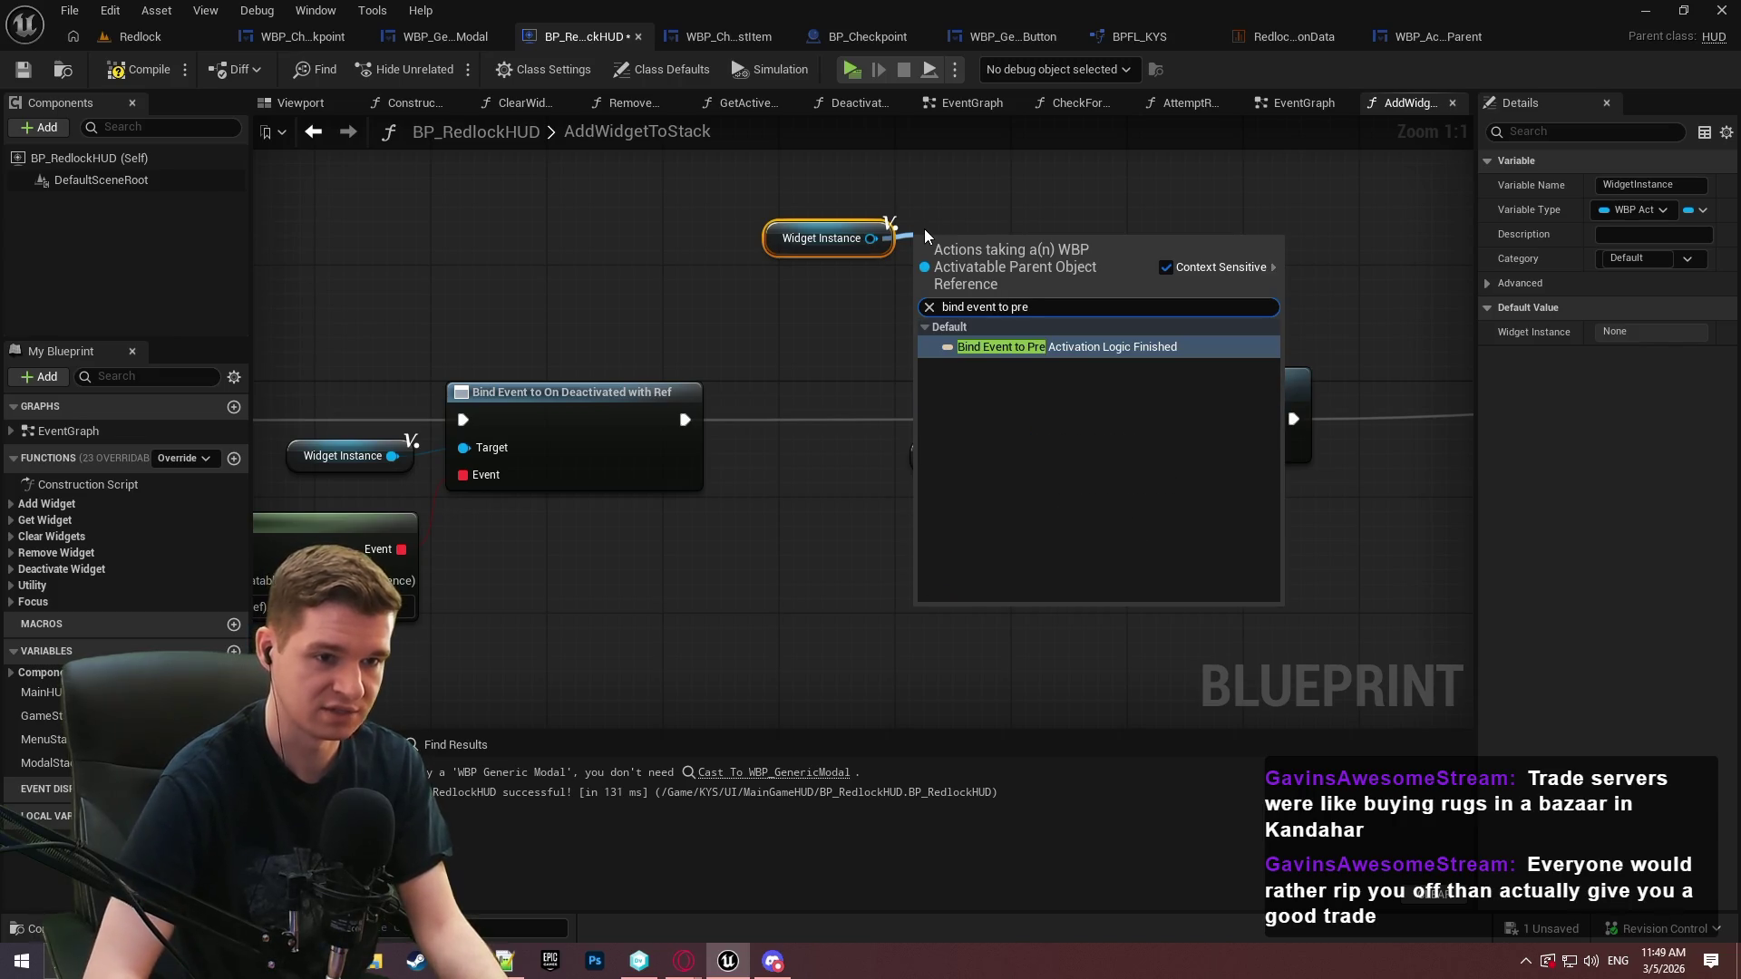
{"action": "key", "text": "Return"}
{"action": "left_click_drag", "start_coordinate": [977, 291], "coordinate": [1047, 219]}
{"action": "left_click", "coordinate": [138, 69]}
{"action": "left_click", "coordinate": [24, 69]}
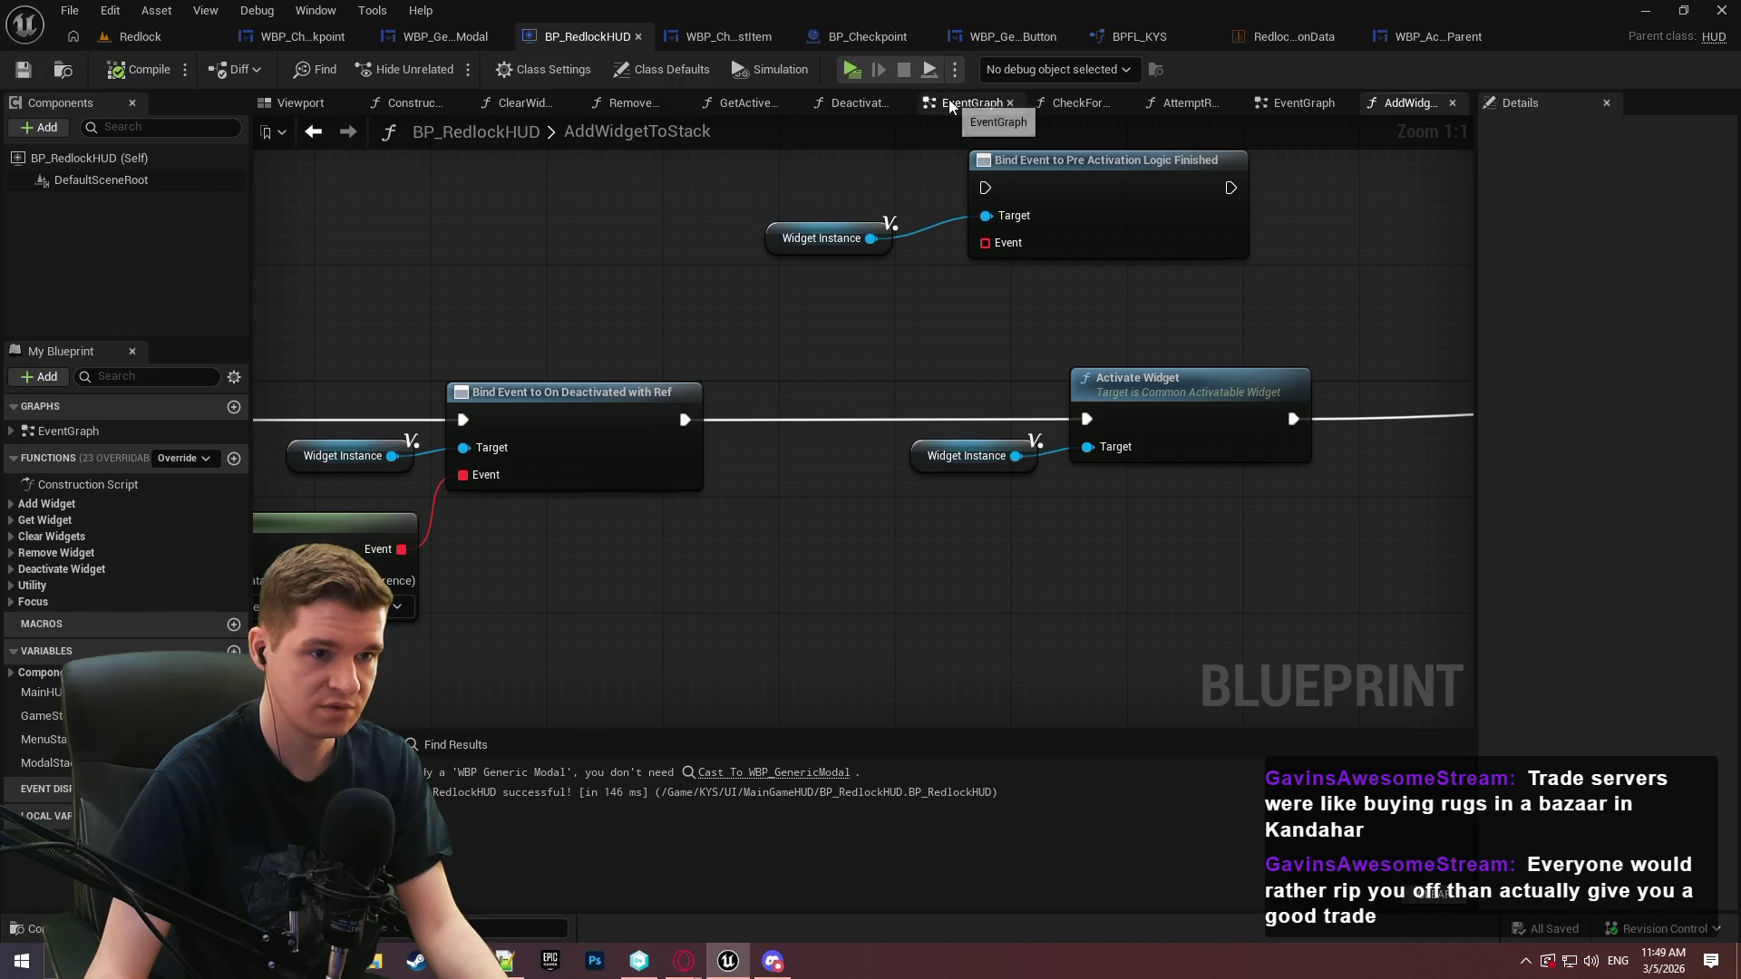
Add a Create Event node to the binding that generates a matching custom event
{"action": "mouse_move", "coordinate": [985, 242]}
{"action": "left_mouse_down"}
{"action": "mouse_move", "coordinate": [907, 277]}
{"action": "mouse_move", "coordinate": [849, 273]}
{"action": "left_mouse_up"}
{"action": "left_click", "coordinate": [950, 374]}
{"action": "left_click", "coordinate": [851, 360]}
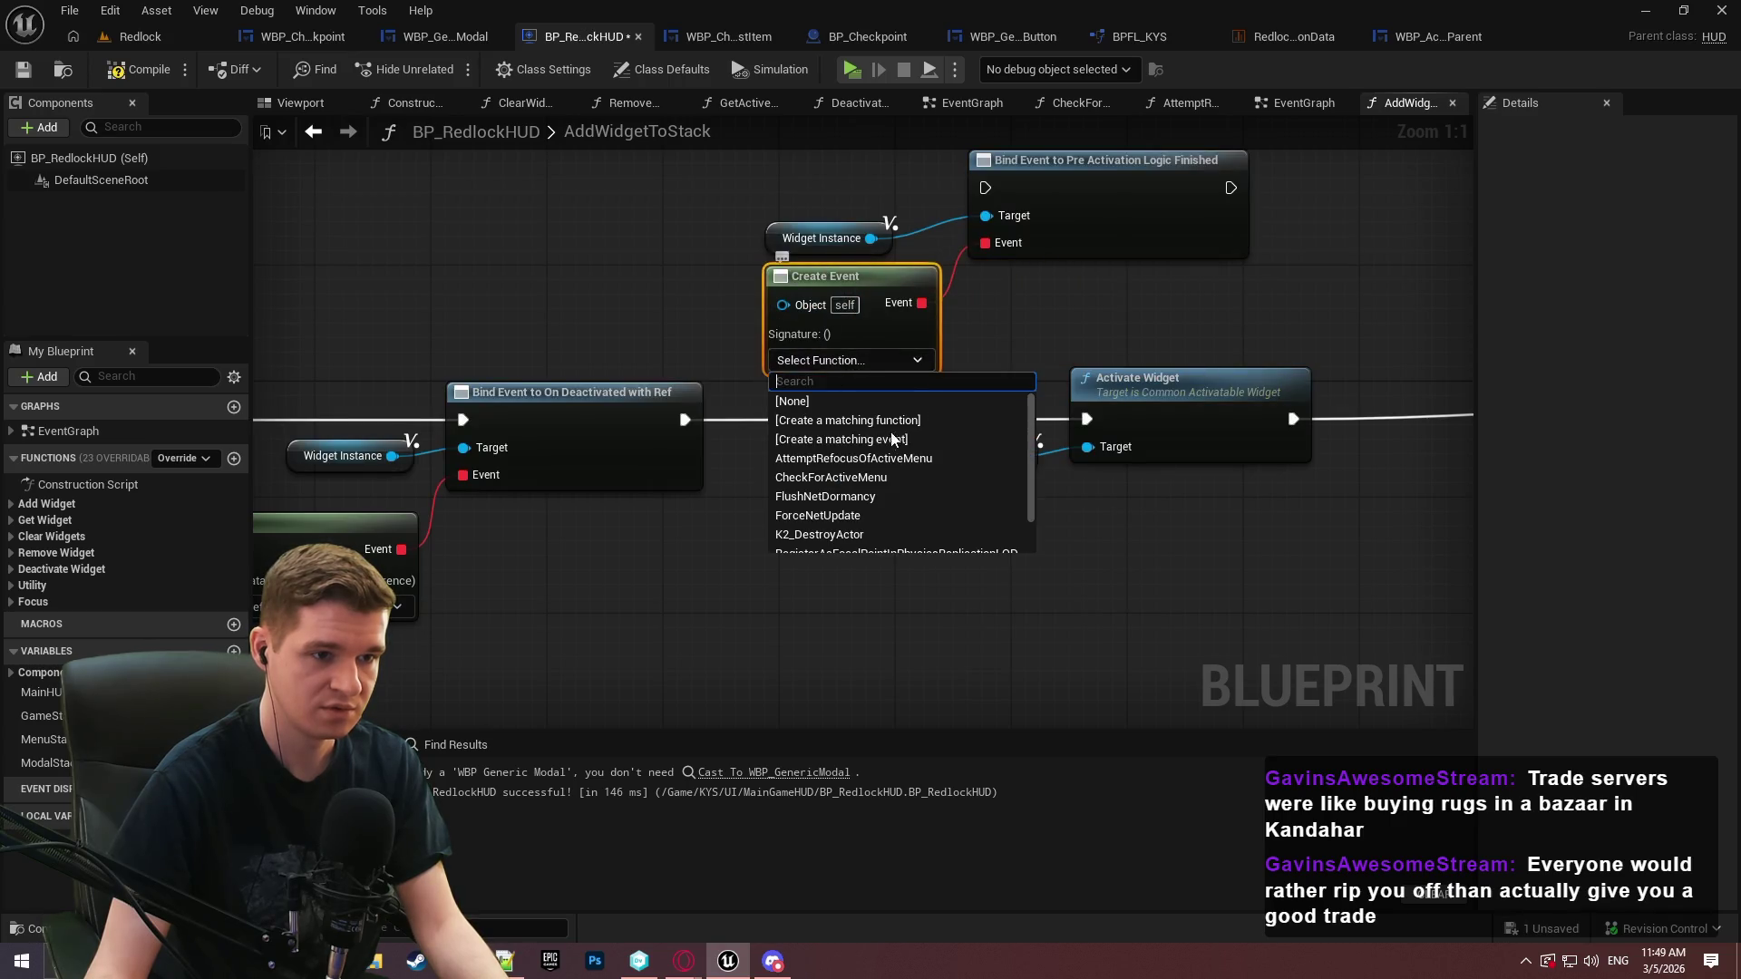
{"action": "left_click", "coordinate": [896, 440]}
{"action": "mouse_move", "coordinate": [844, 408]}
{"action": "left_mouse_down"}
{"action": "mouse_move", "coordinate": [850, 557]}
{"action": "mouse_move", "coordinate": [694, 328]}
{"action": "left_mouse_up"}
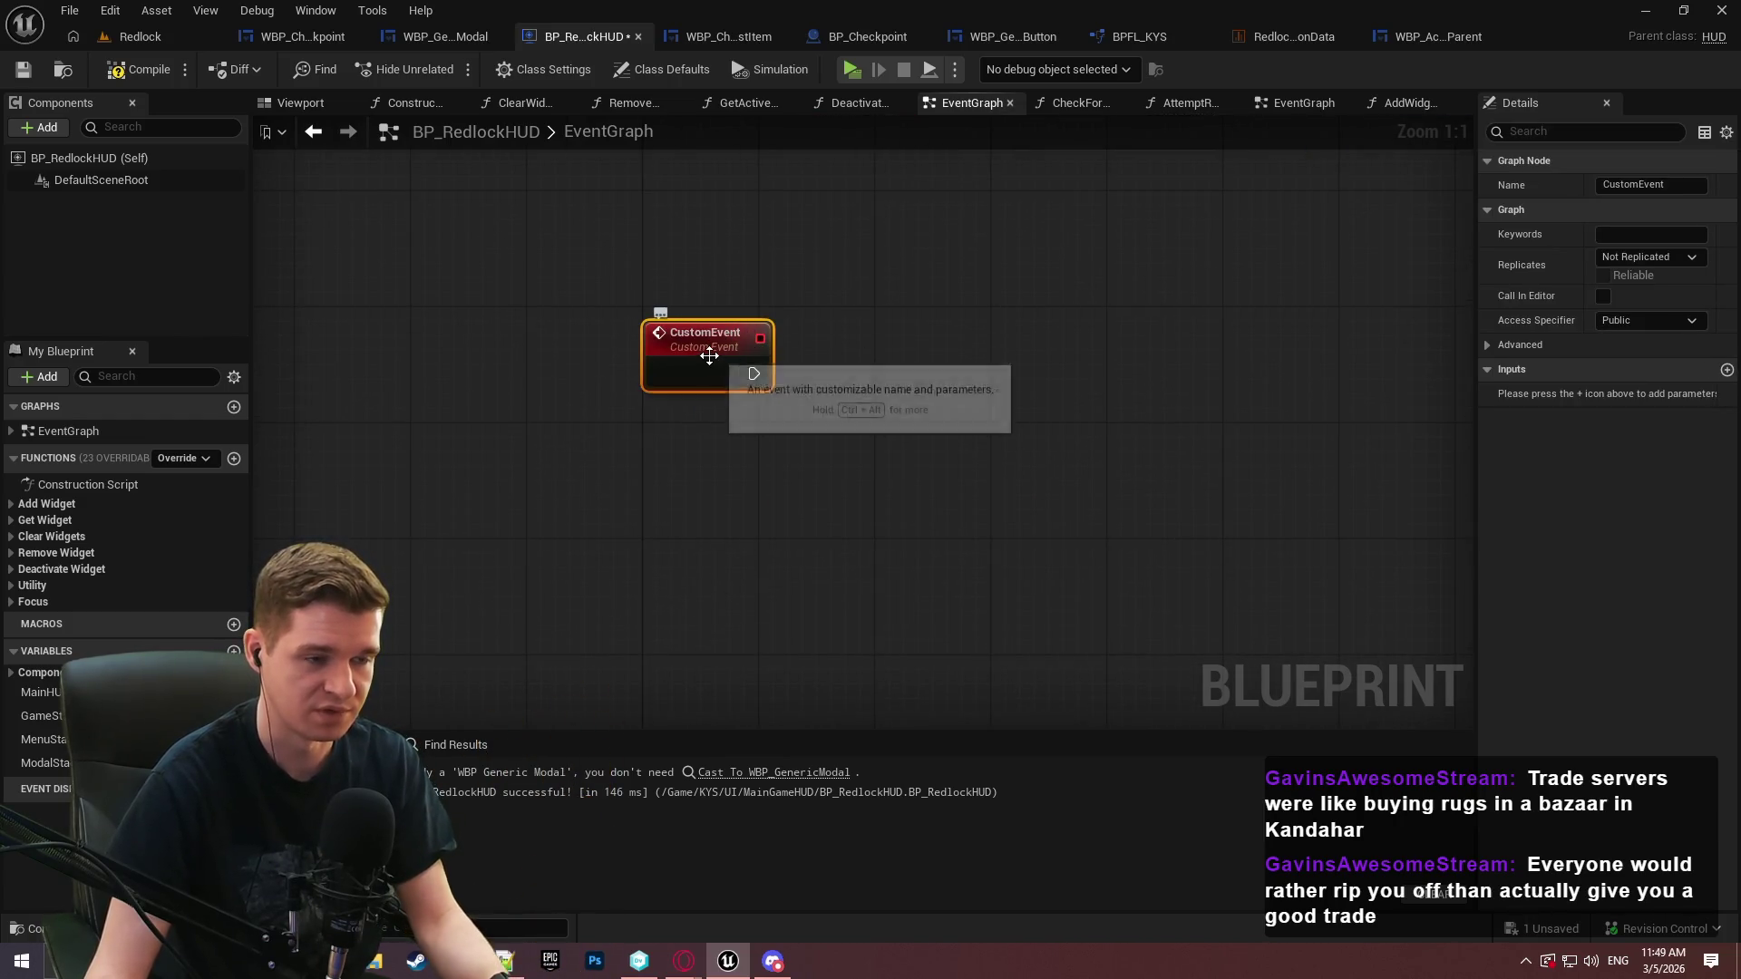
Rename the custom event ActivateWidgetAfterPreActivationLogic and compile
{"action": "key", "text": "F2"}
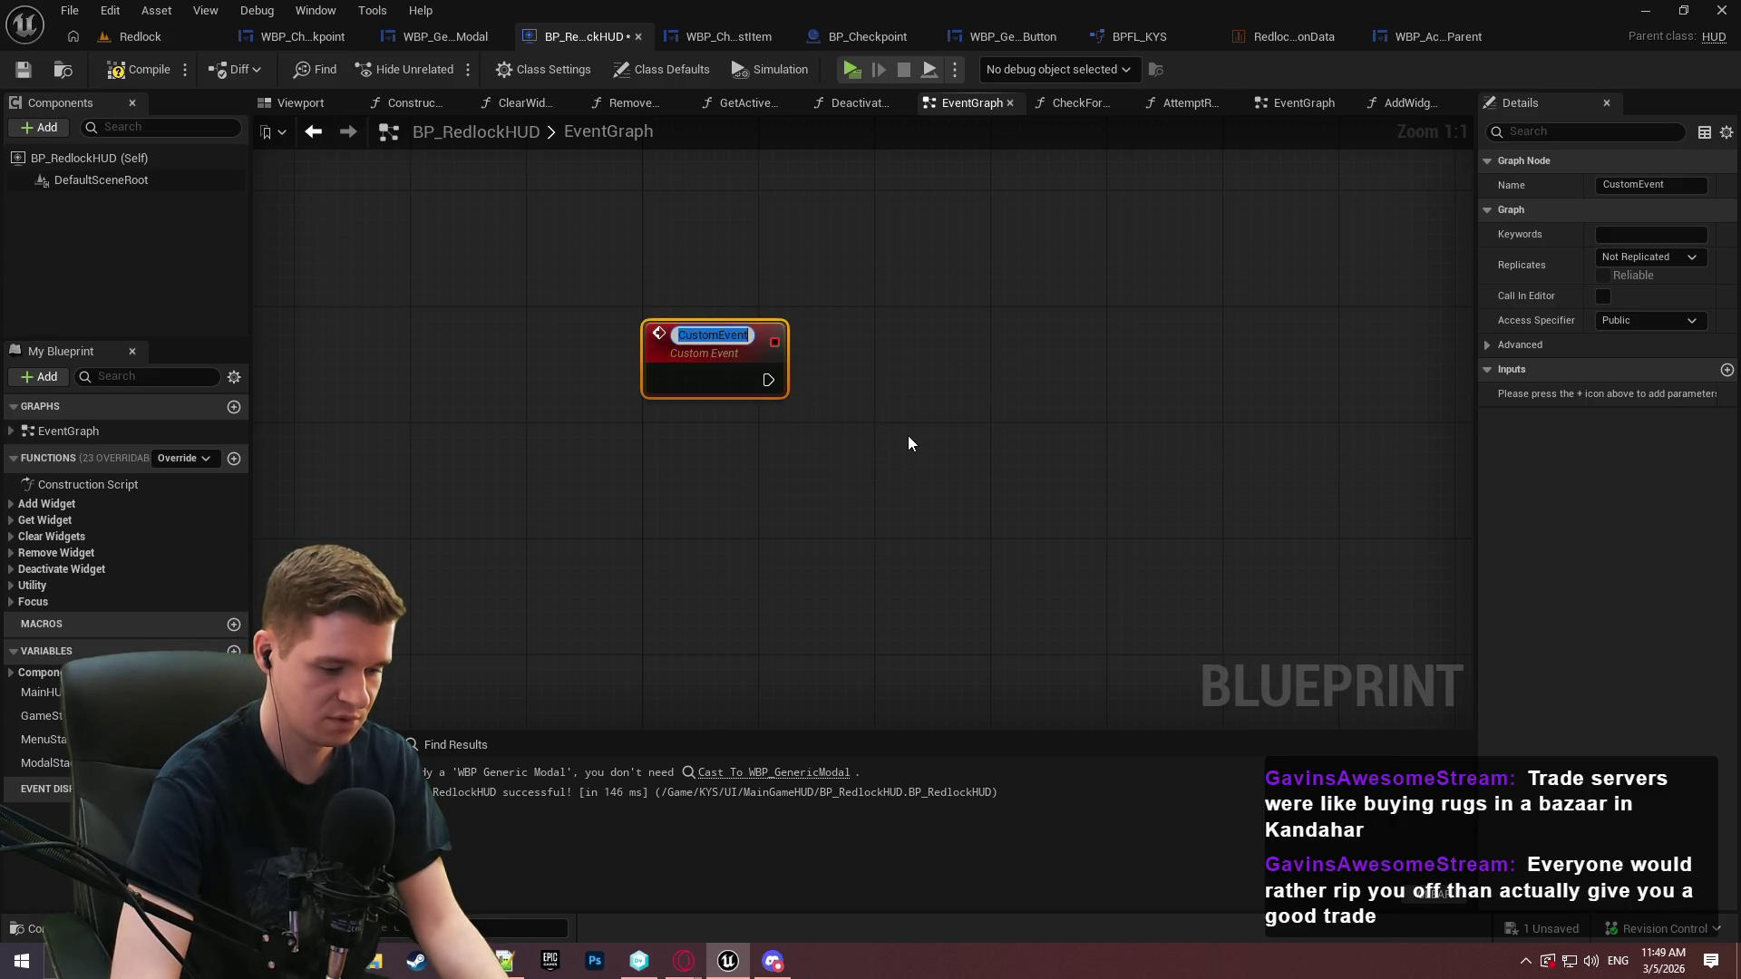
{"action": "type", "text": "ActivateWidgetAfter"}
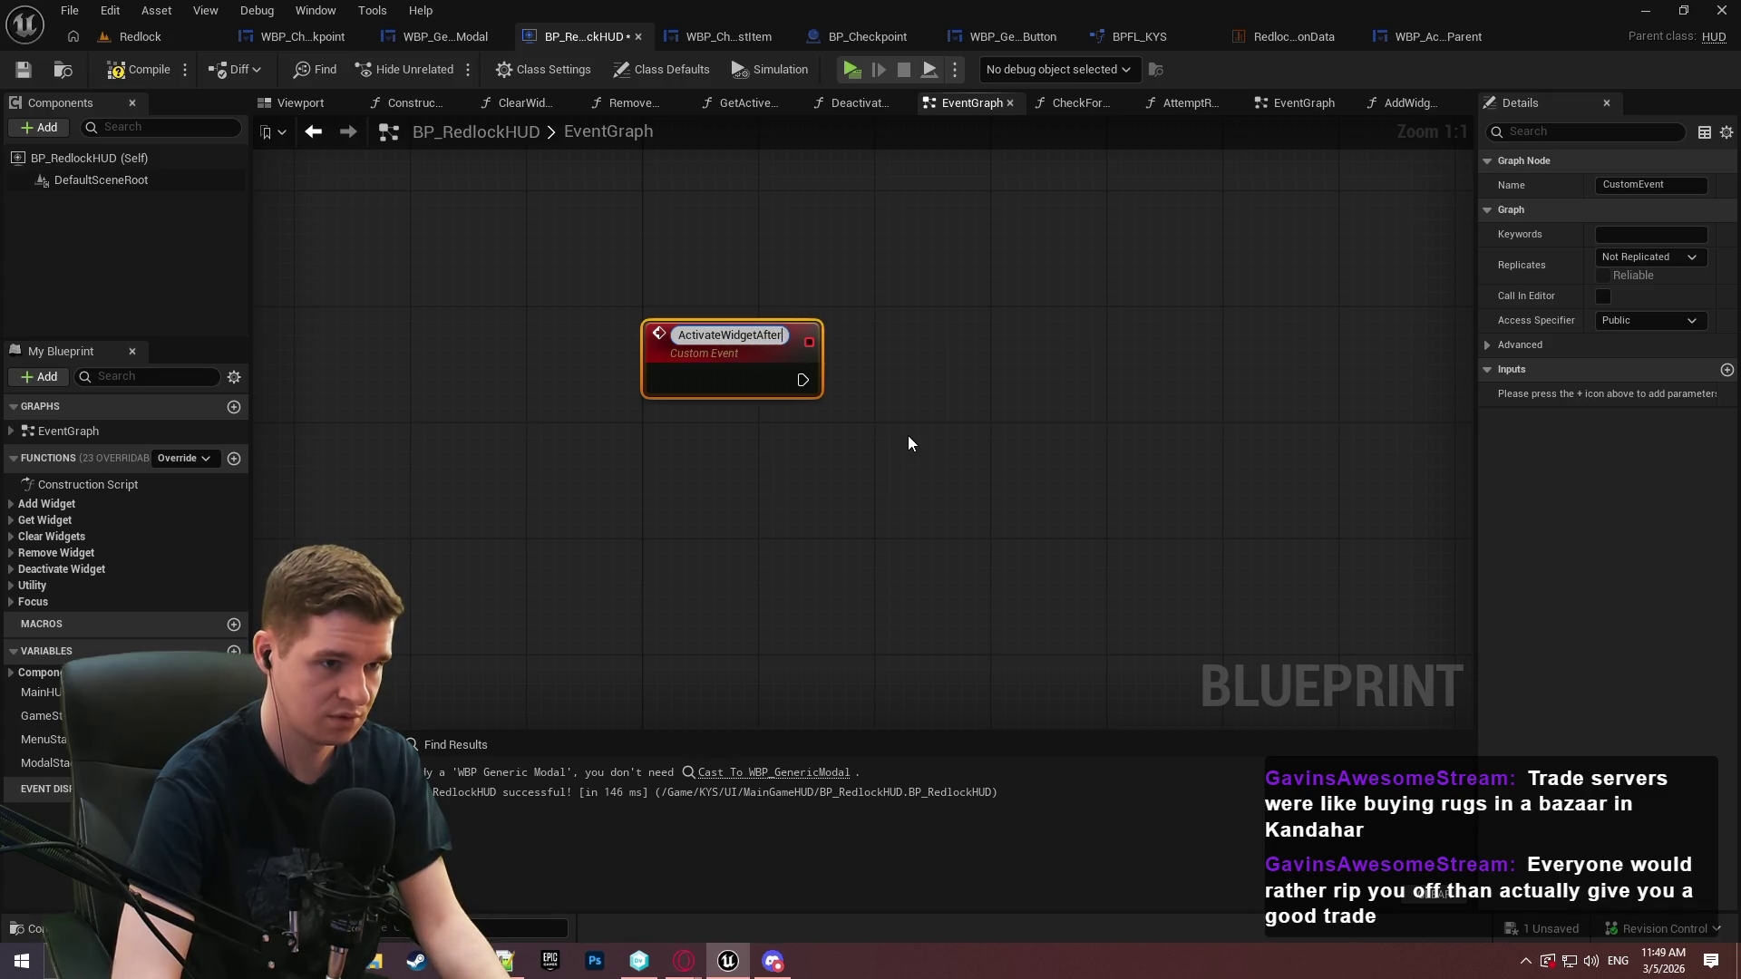
{"action": "type", "text": "PreAct"}
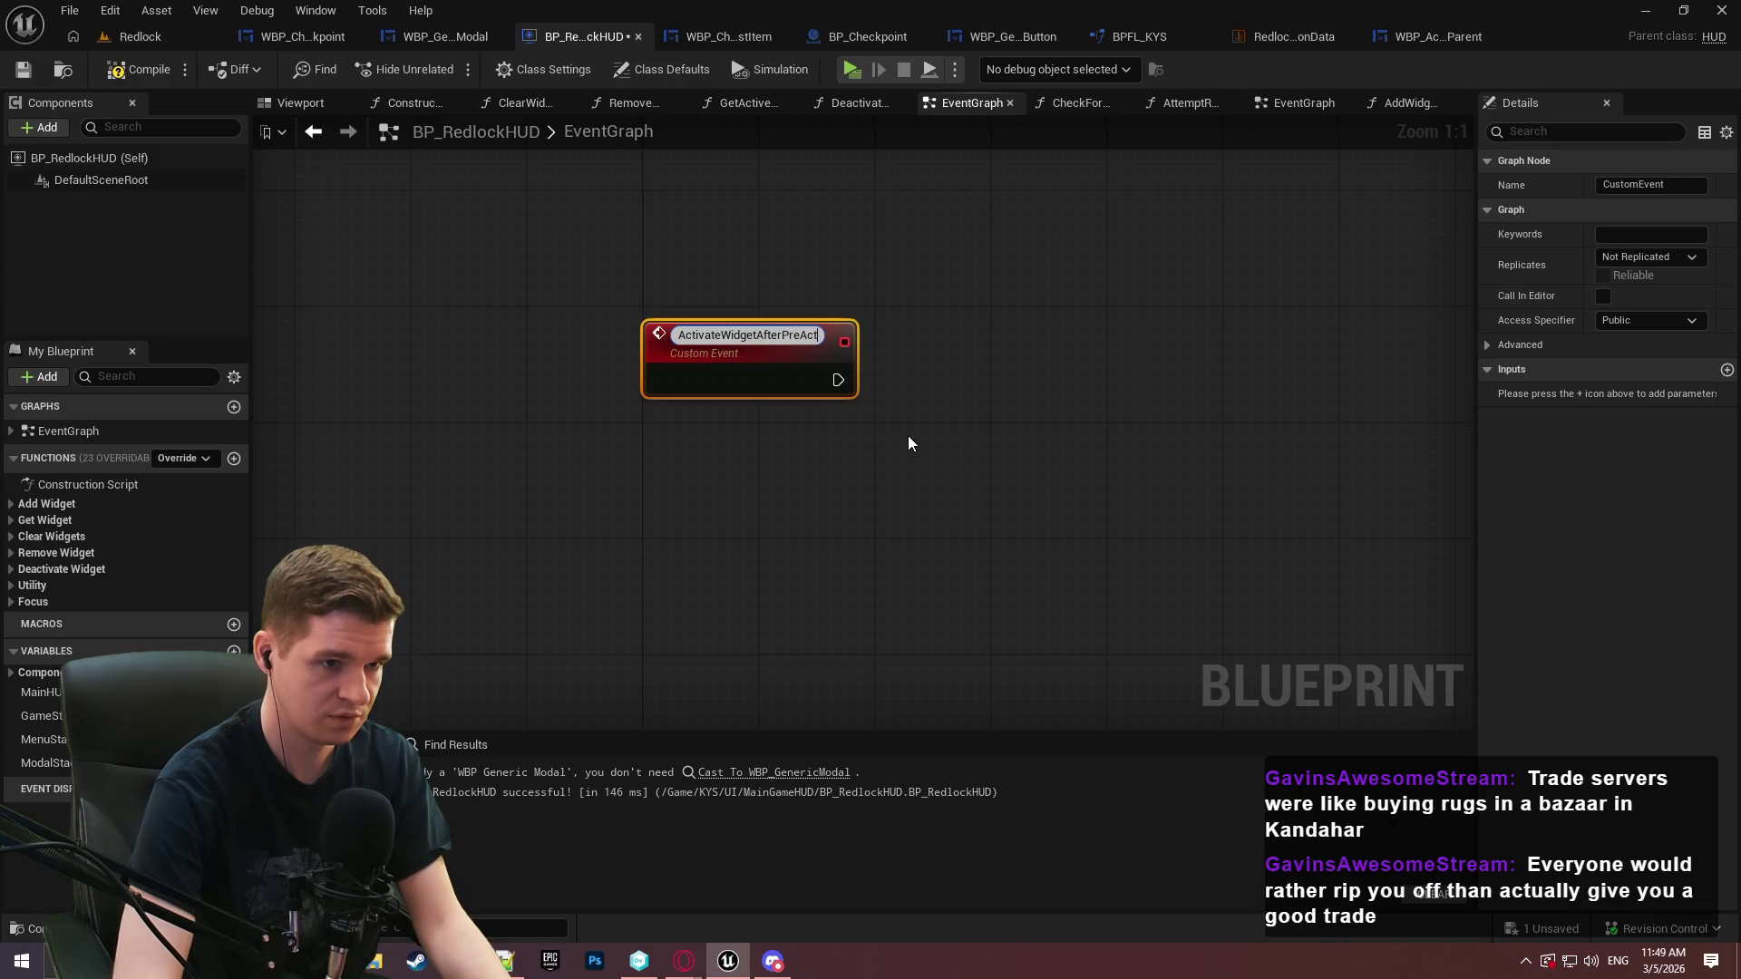
{"action": "type", "text": "ivationLogic"}
{"action": "key", "text": "Return"}
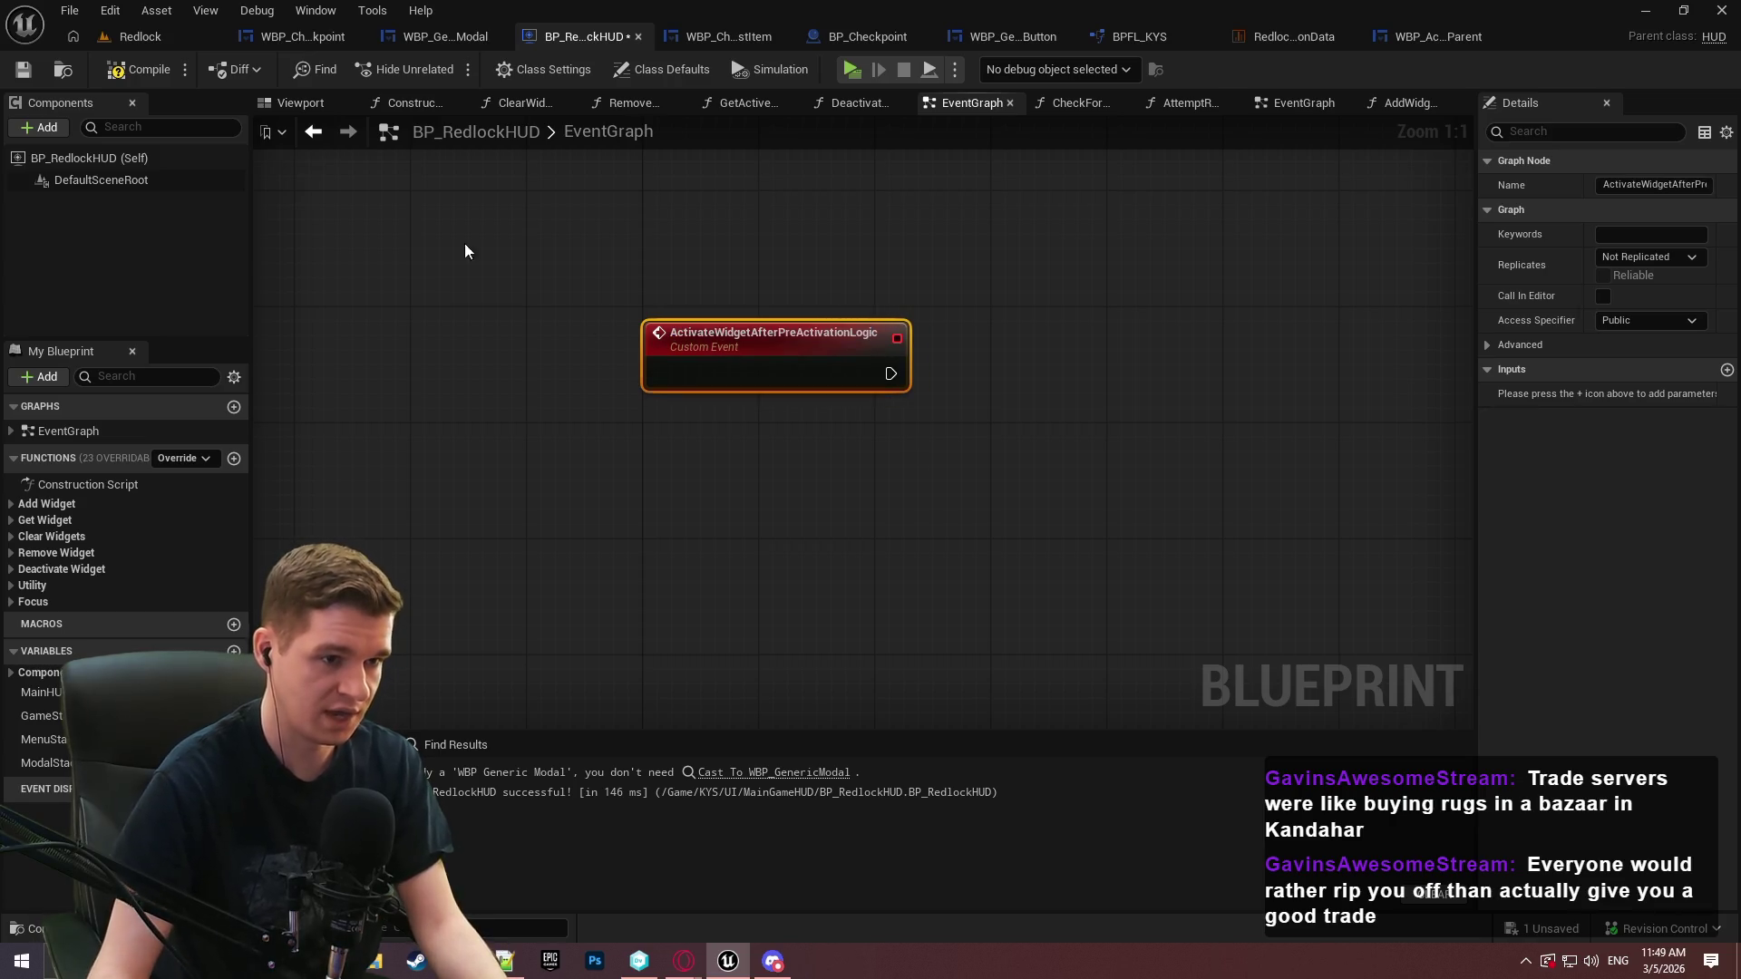
{"action": "key", "text": "F7"}
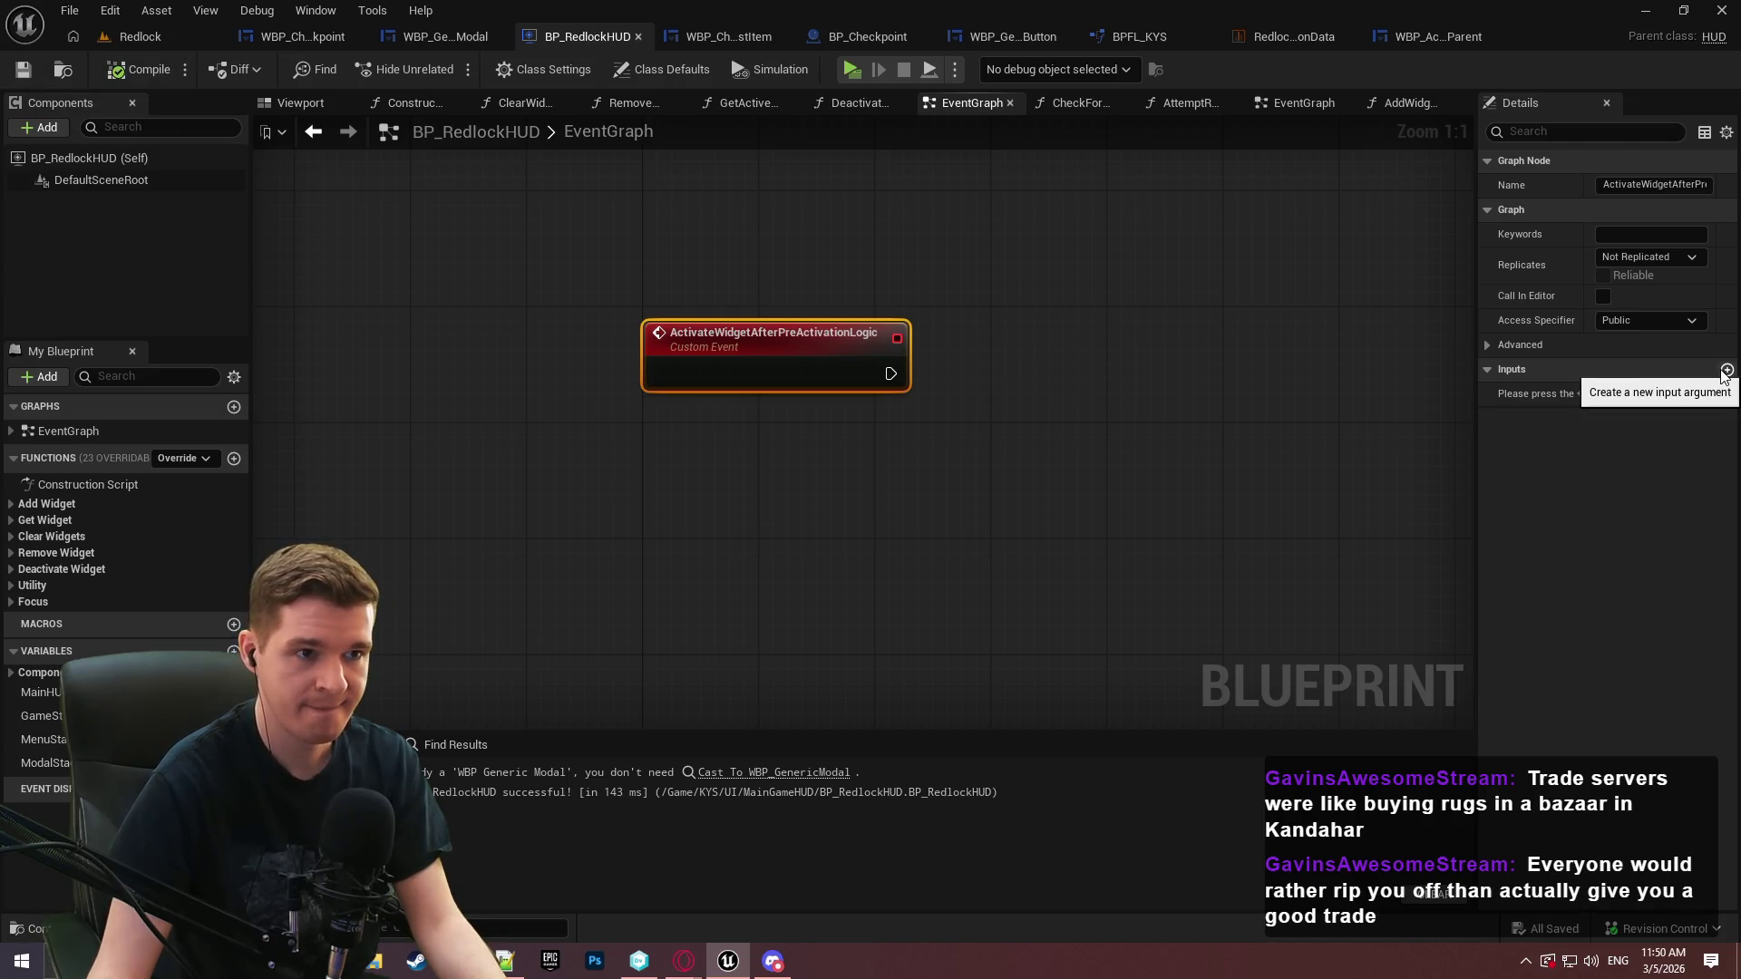
Give the event a WidgetRef input of type WBP Activatable Parent
{"action": "left_click", "coordinate": [1727, 370]}
{"action": "left_click", "coordinate": [1612, 395]}
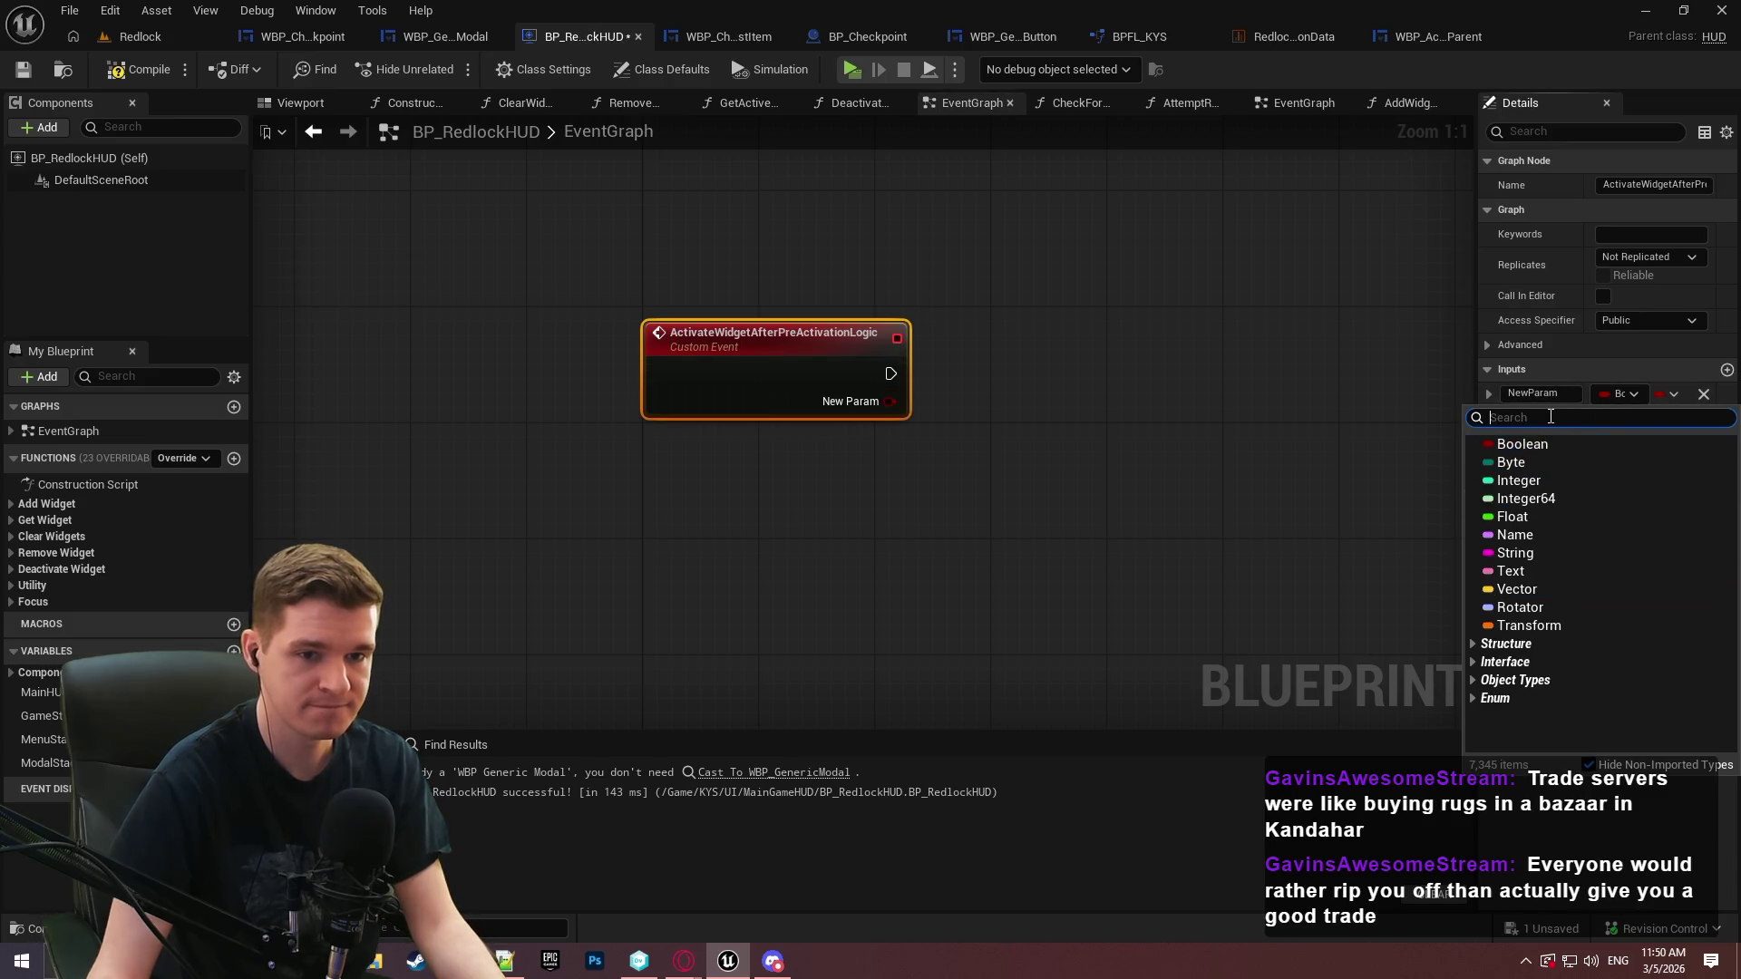
{"action": "type", "text": "activa"}
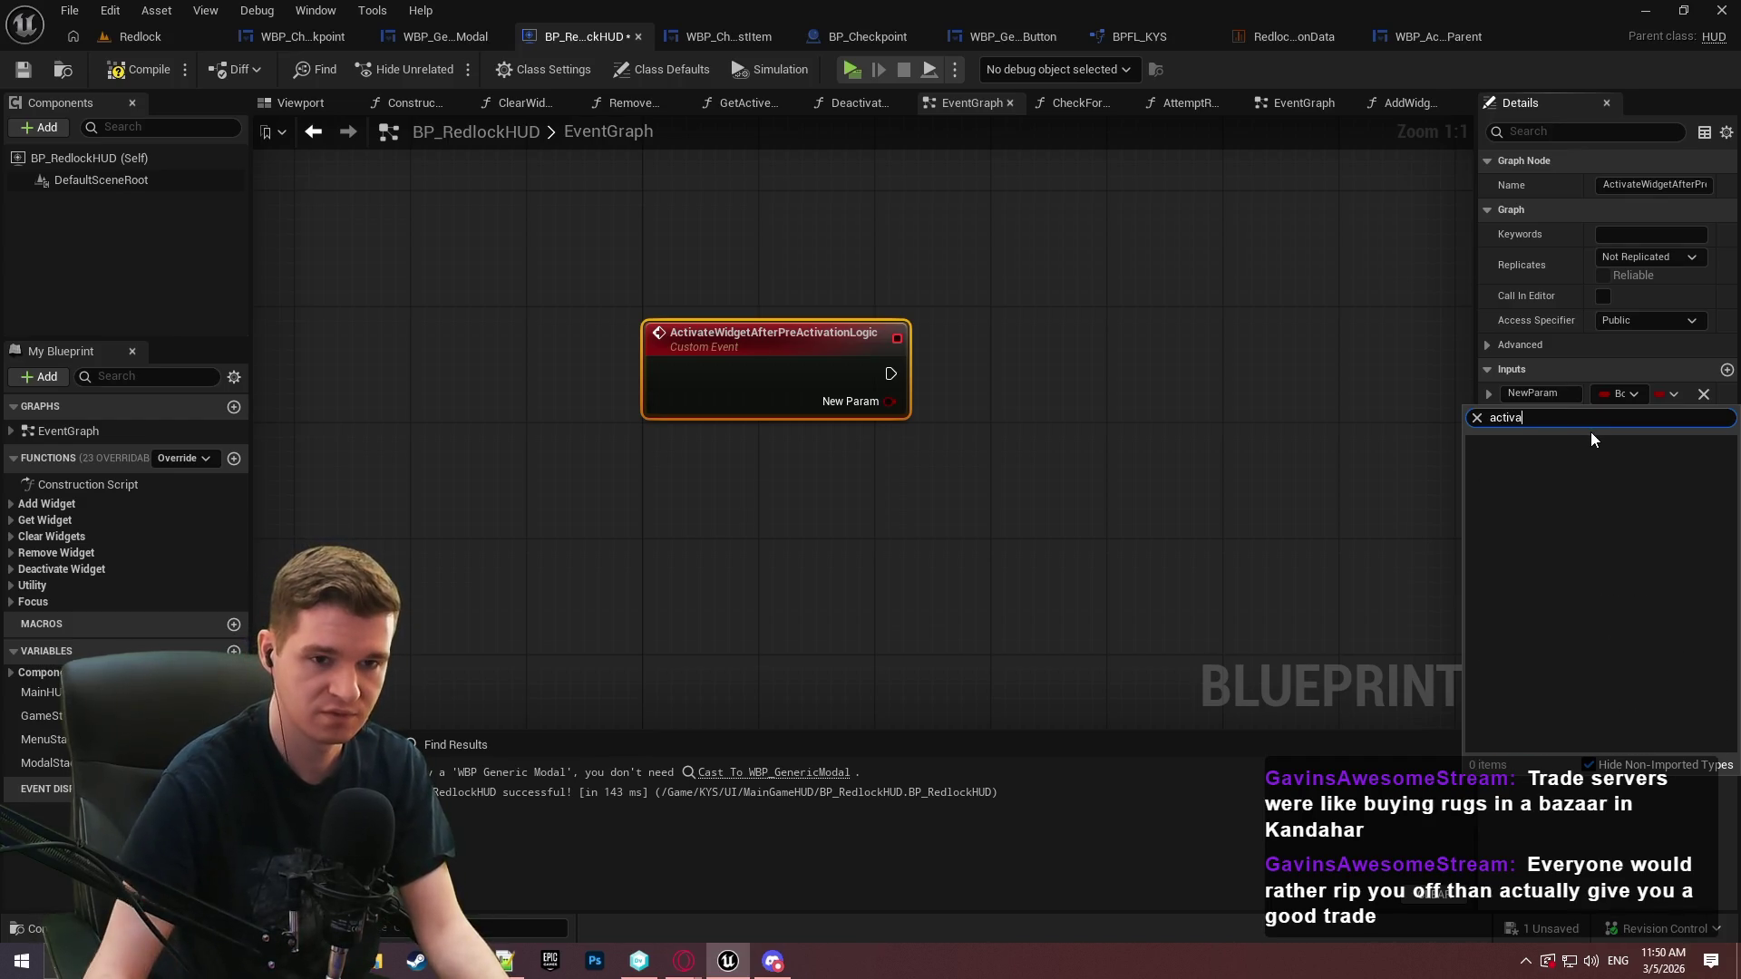
{"action": "type", "text": "t"}
{"action": "scroll", "coordinate": [1579, 634], "scroll_direction": "down", "scroll_amount": 1}
{"action": "mouse_move", "coordinate": [1578, 673]}
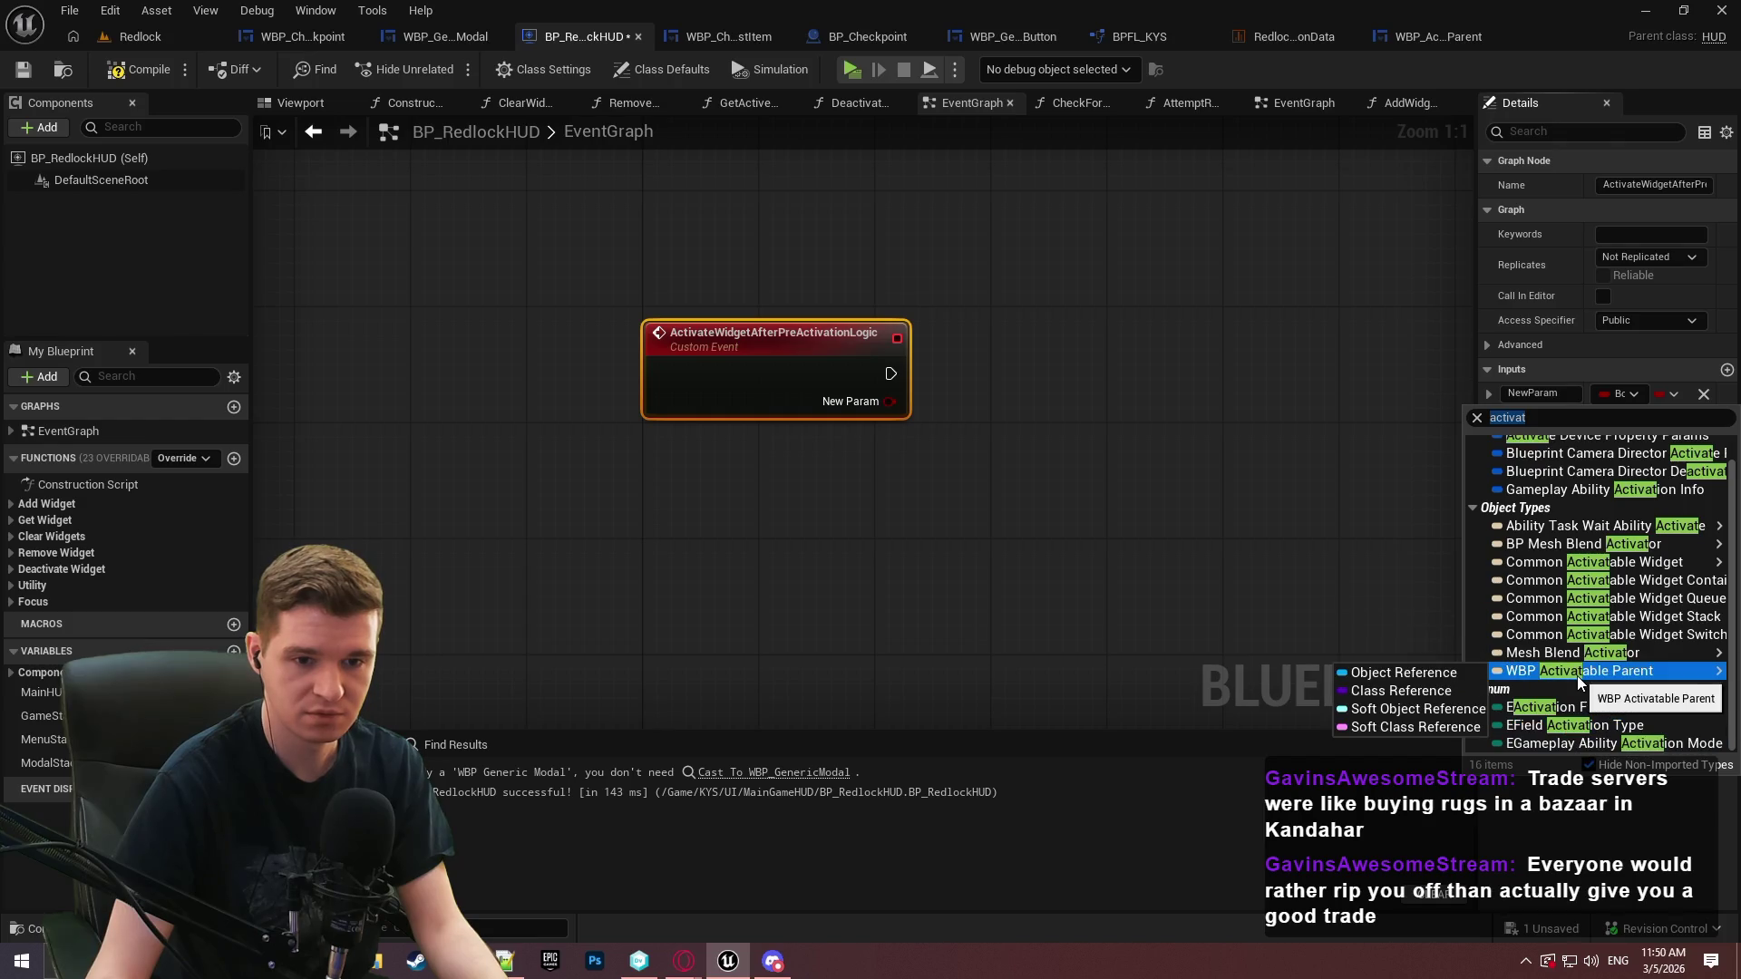
{"action": "left_click", "coordinate": [1403, 673]}
{"action": "left_click", "coordinate": [1558, 396]}
{"action": "type", "text": "WidgetR"}
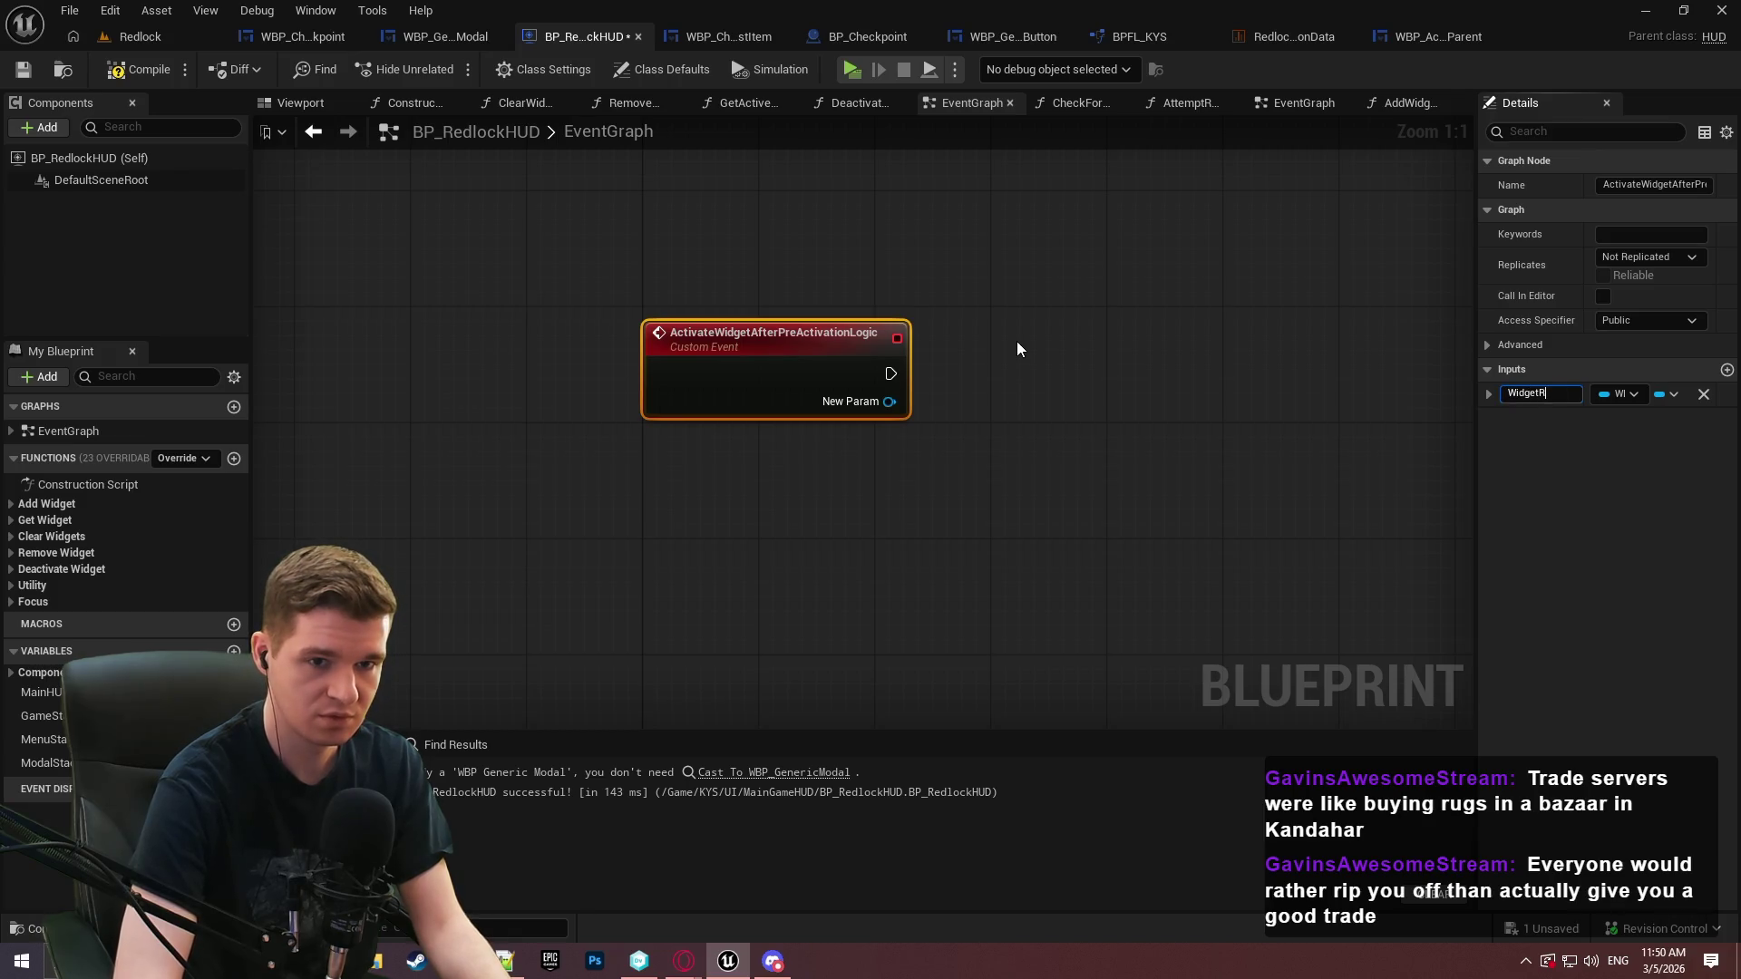
{"action": "type", "text": "ef"}
{"action": "key", "text": "Return"}
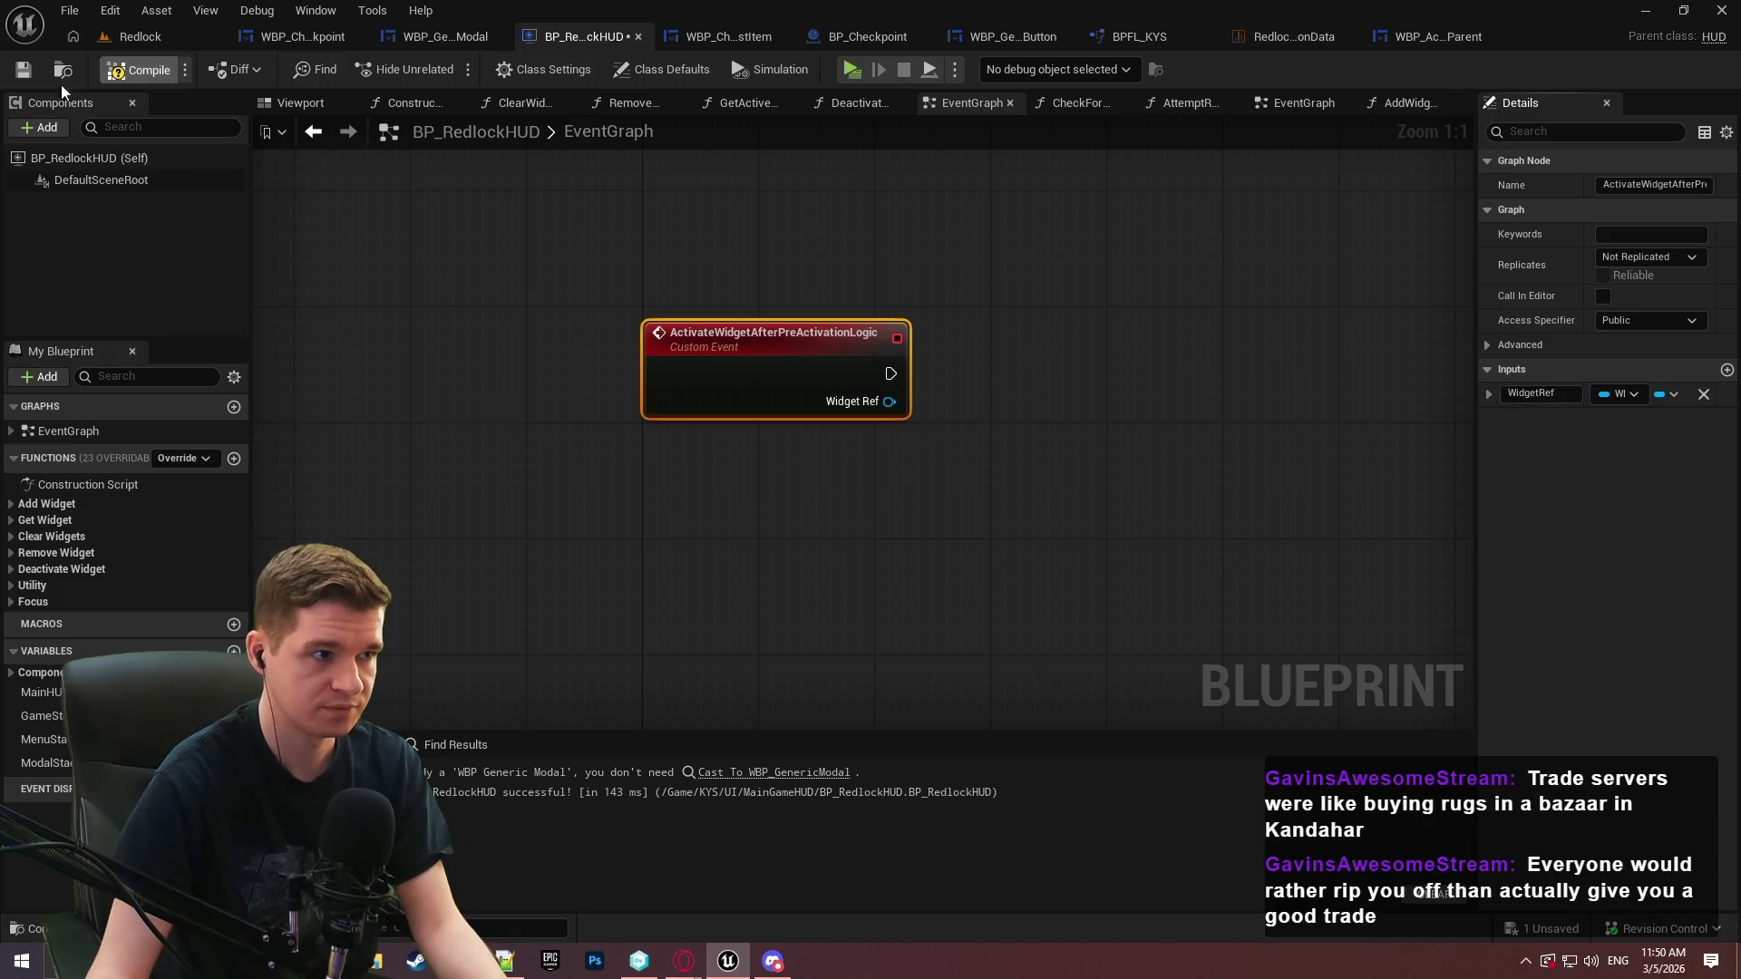
Wire Widget Ref into an Activate Widget node and save the HUD blueprint
{"action": "mouse_move", "coordinate": [886, 401]}
{"action": "left_mouse_down"}
{"action": "mouse_move", "coordinate": [990, 397]}
{"action": "mouse_move", "coordinate": [1059, 359]}
{"action": "left_mouse_up"}
{"action": "type", "text": "activate"}
{"action": "left_click", "coordinate": [1063, 504]}
{"action": "left_click", "coordinate": [22, 70]}
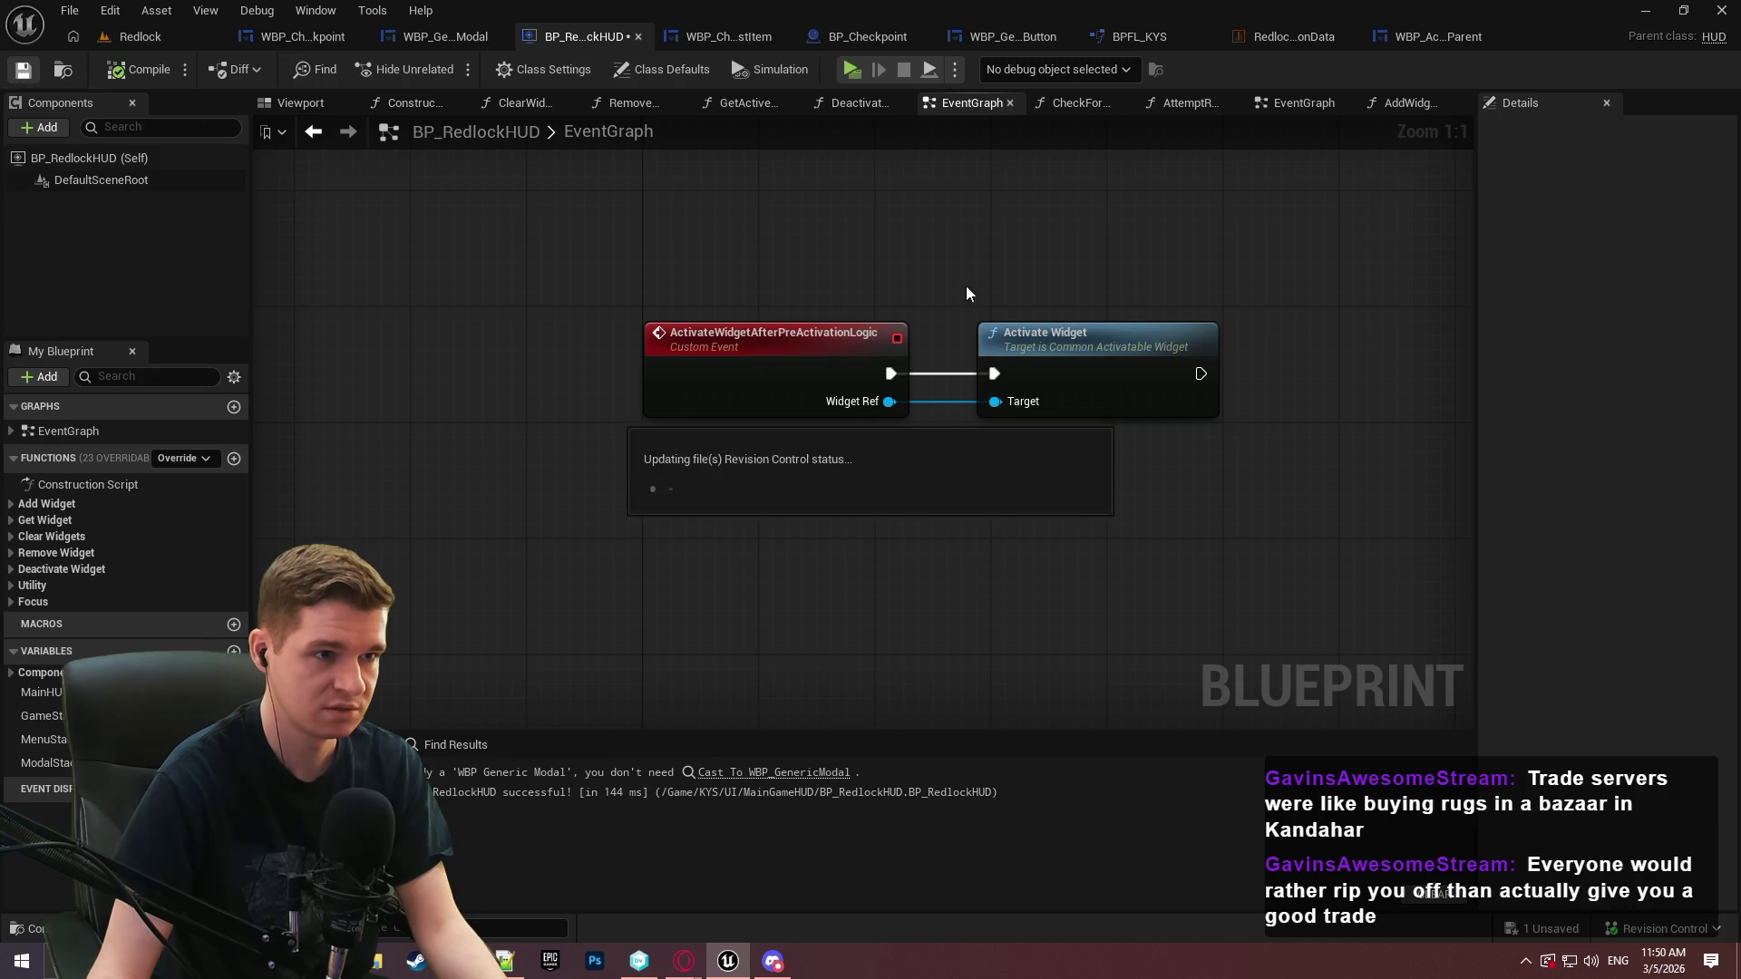
Reopen AddWidgetToStack to check the new binding, then switch to WBP_ActivatableParent
{"action": "scroll", "coordinate": [1010, 498], "scroll_direction": "down", "scroll_amount": 1}
{"action": "left_click_drag", "start_coordinate": [891, 479], "coordinate": [835, 611]}
{"action": "scroll", "coordinate": [835, 610], "scroll_direction": "down", "scroll_amount": 2}
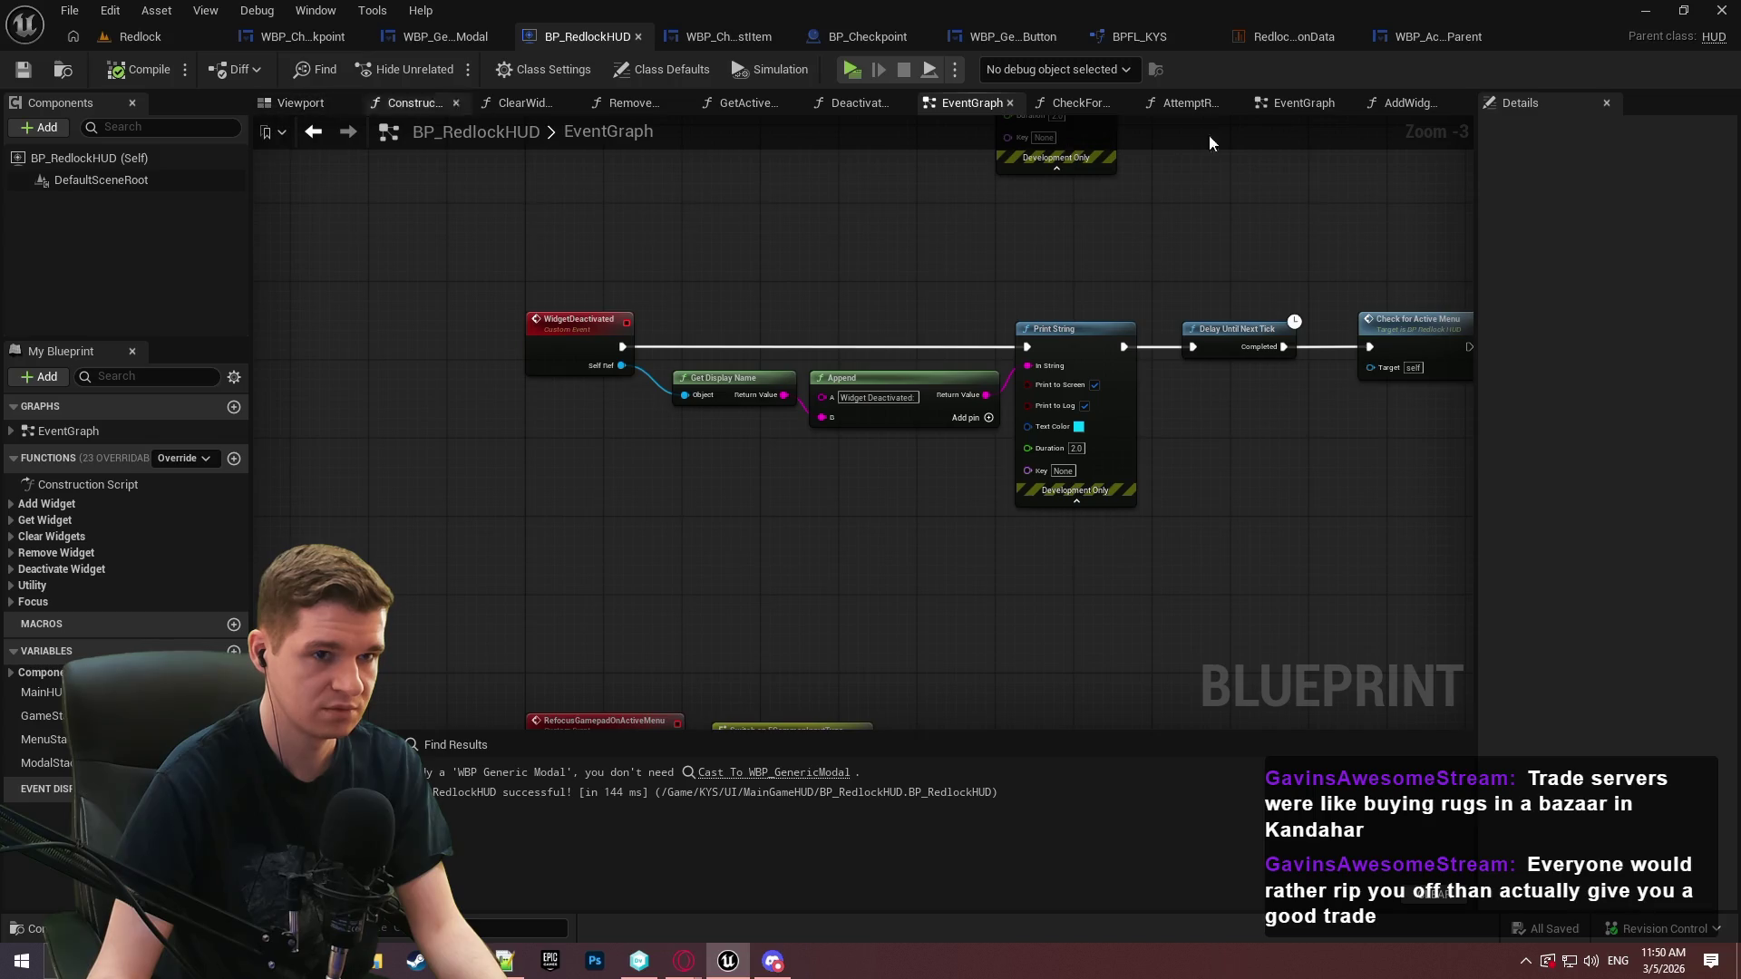
{"action": "left_click", "coordinate": [1287, 103]}
{"action": "left_click", "coordinate": [56, 485]}
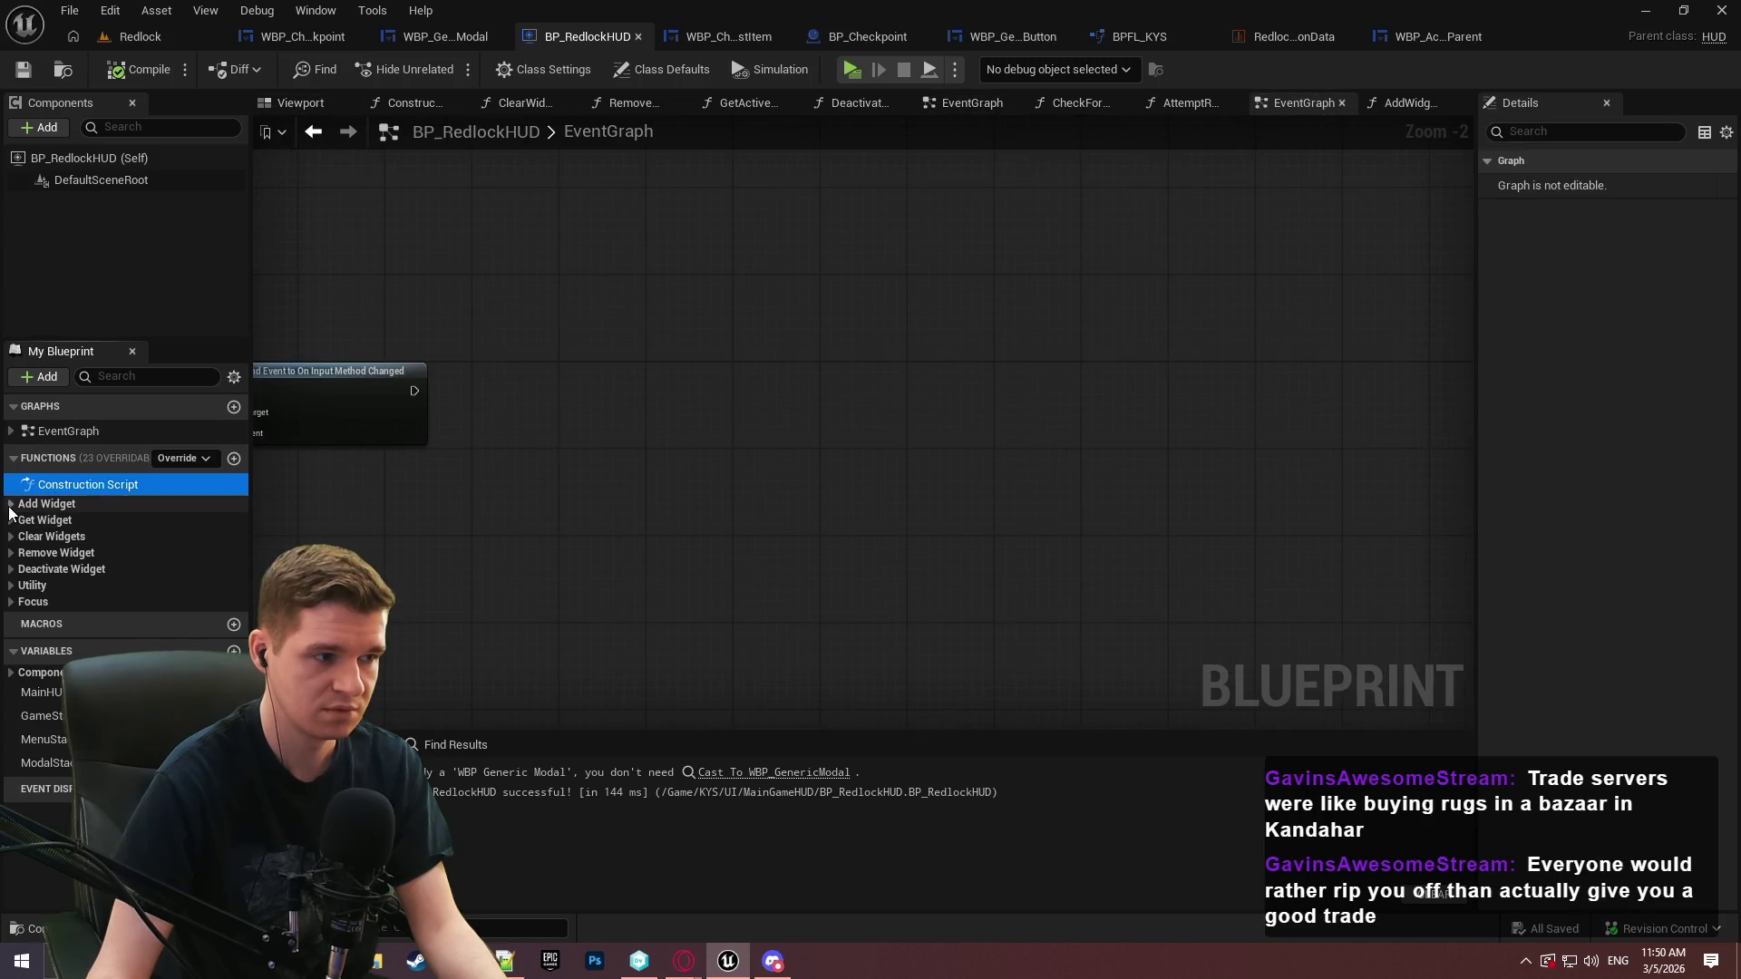
{"action": "left_click", "coordinate": [11, 504]}
{"action": "double_click", "coordinate": [37, 519]}
{"action": "left_click", "coordinate": [10, 505]}
{"action": "left_click_drag", "start_coordinate": [1091, 575], "coordinate": [1047, 575]}
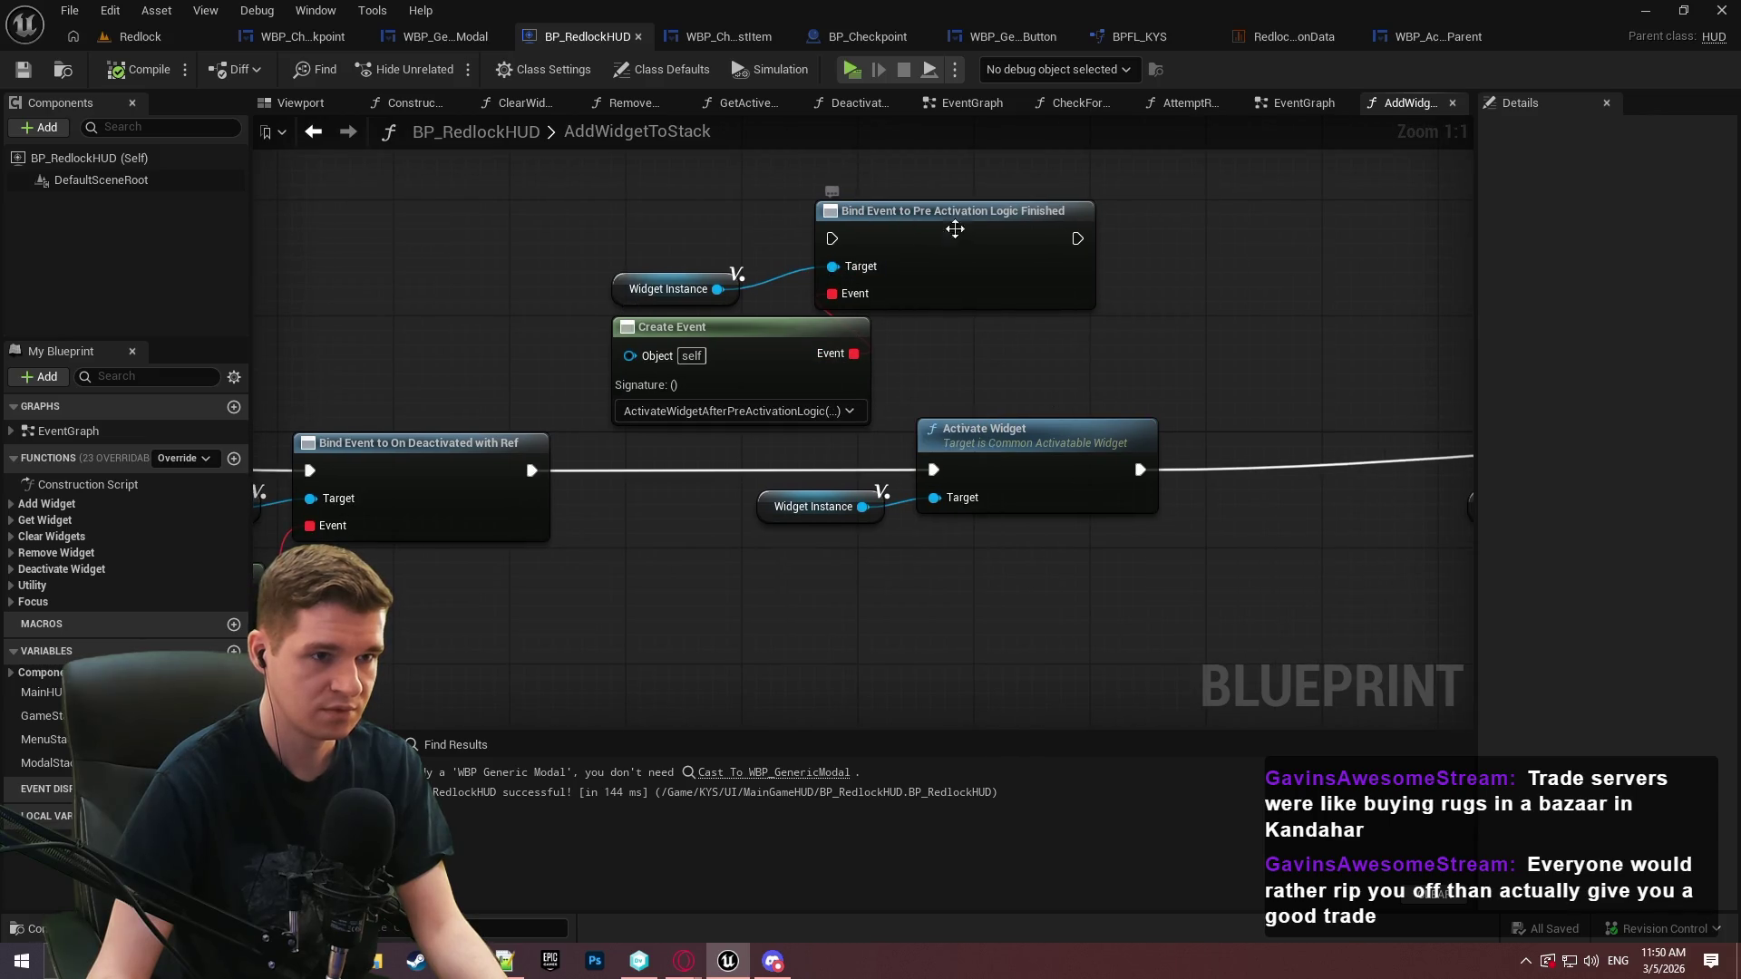
{"action": "left_click", "coordinate": [1390, 45]}
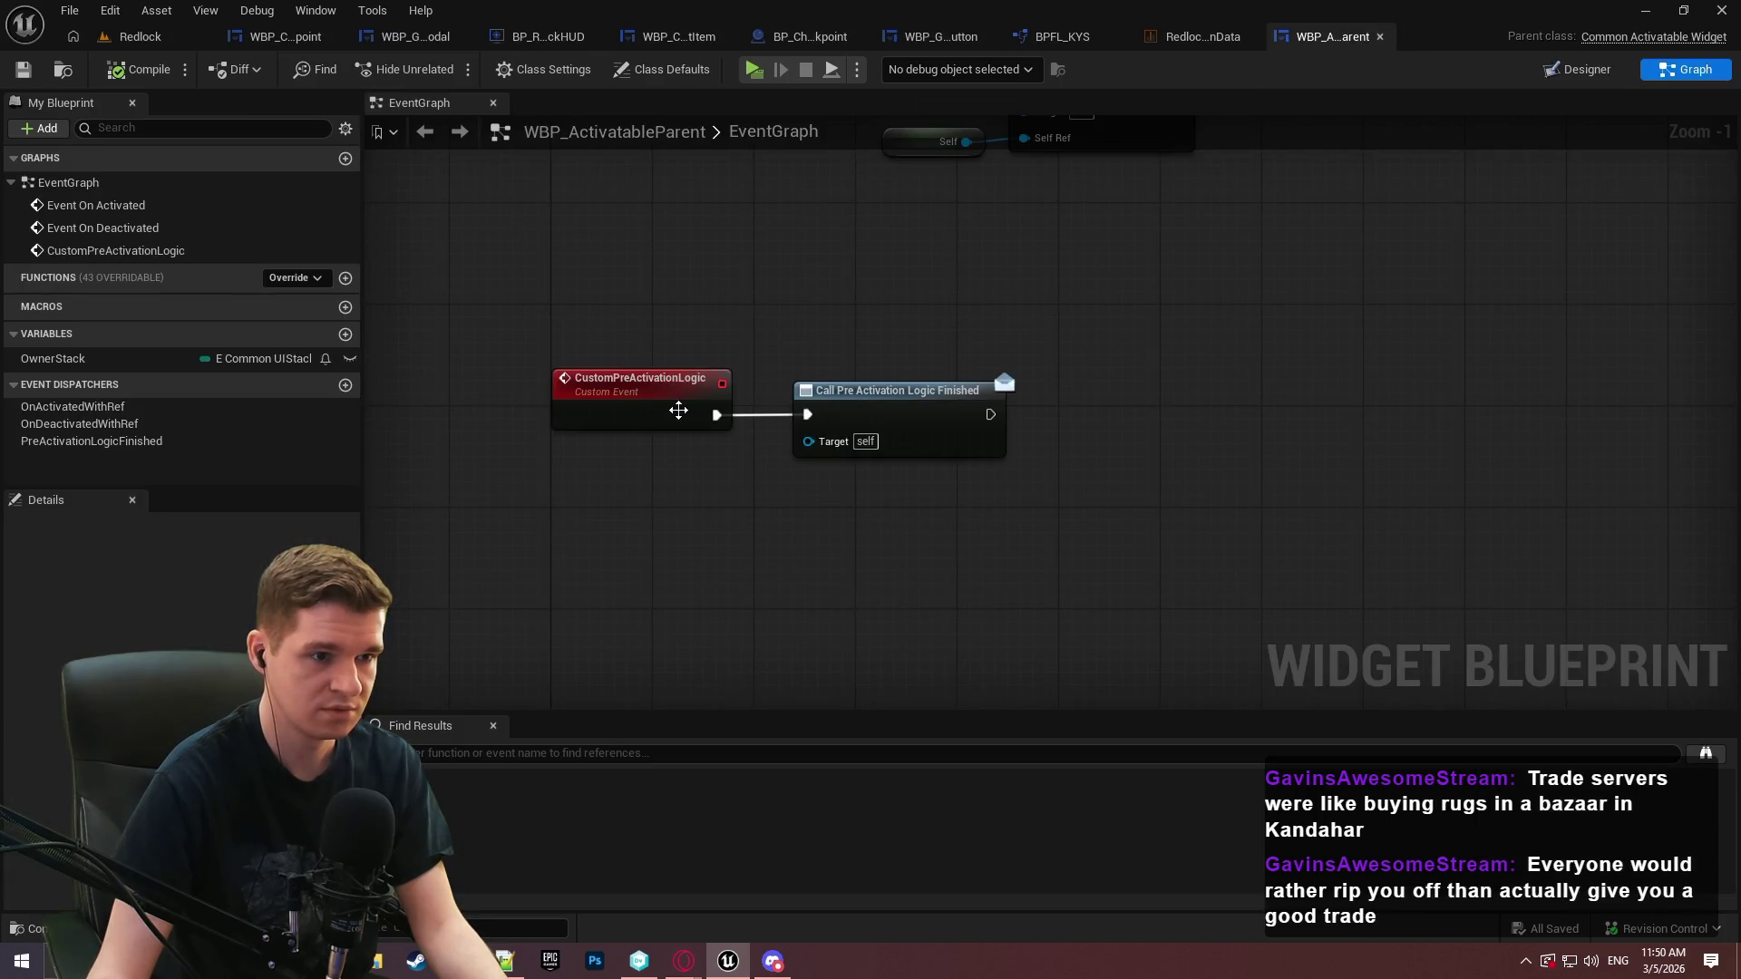
Add a WidgetRef input of type WBP Activatable Parent to PreActivationLogicFinished and compile
{"action": "left_click", "coordinate": [886, 417]}
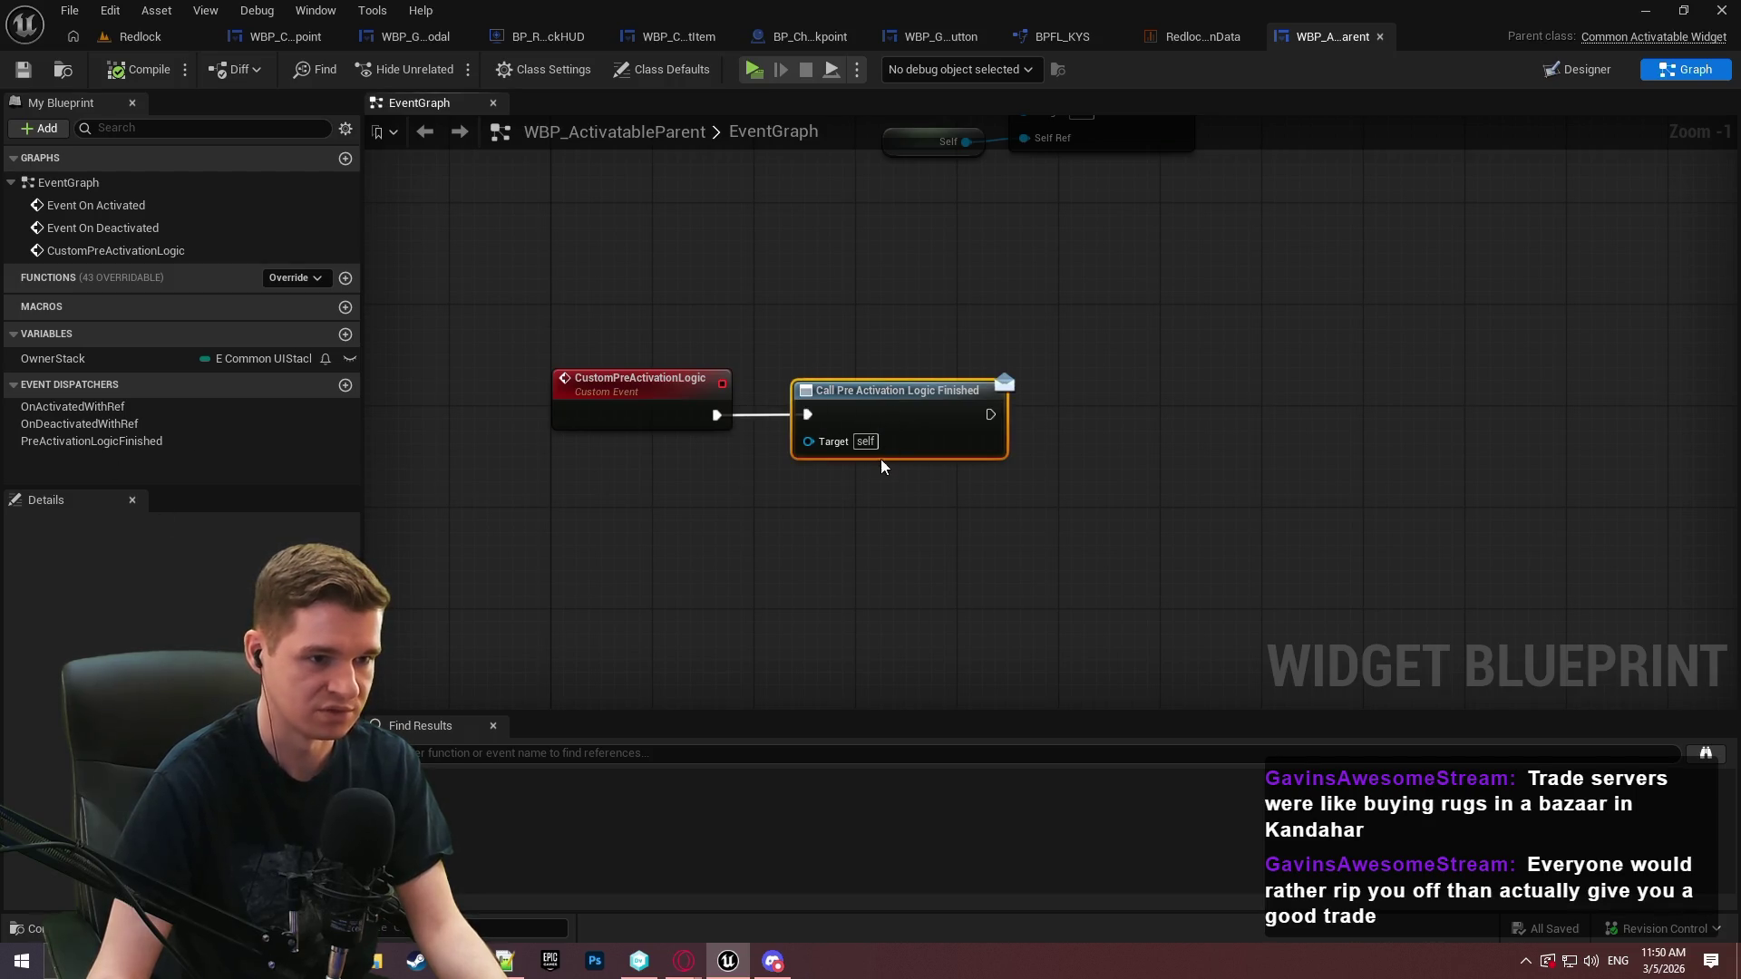
{"action": "left_click", "coordinate": [96, 443]}
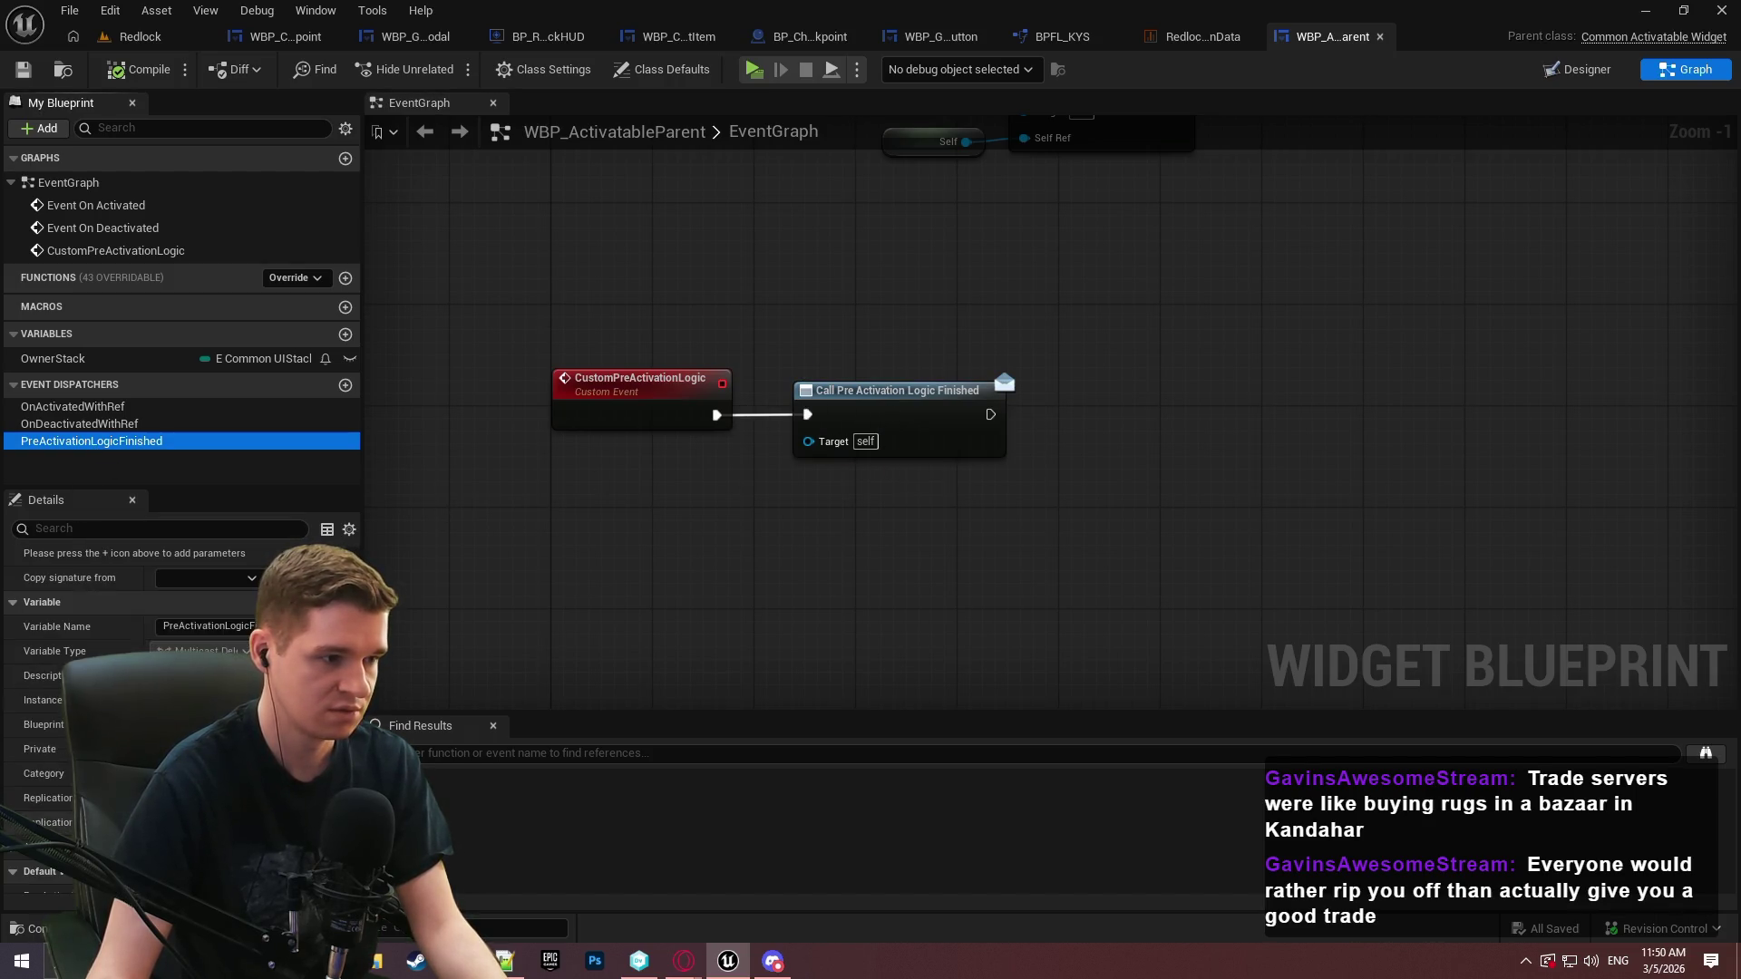
{"action": "left_click", "coordinate": [352, 555]}
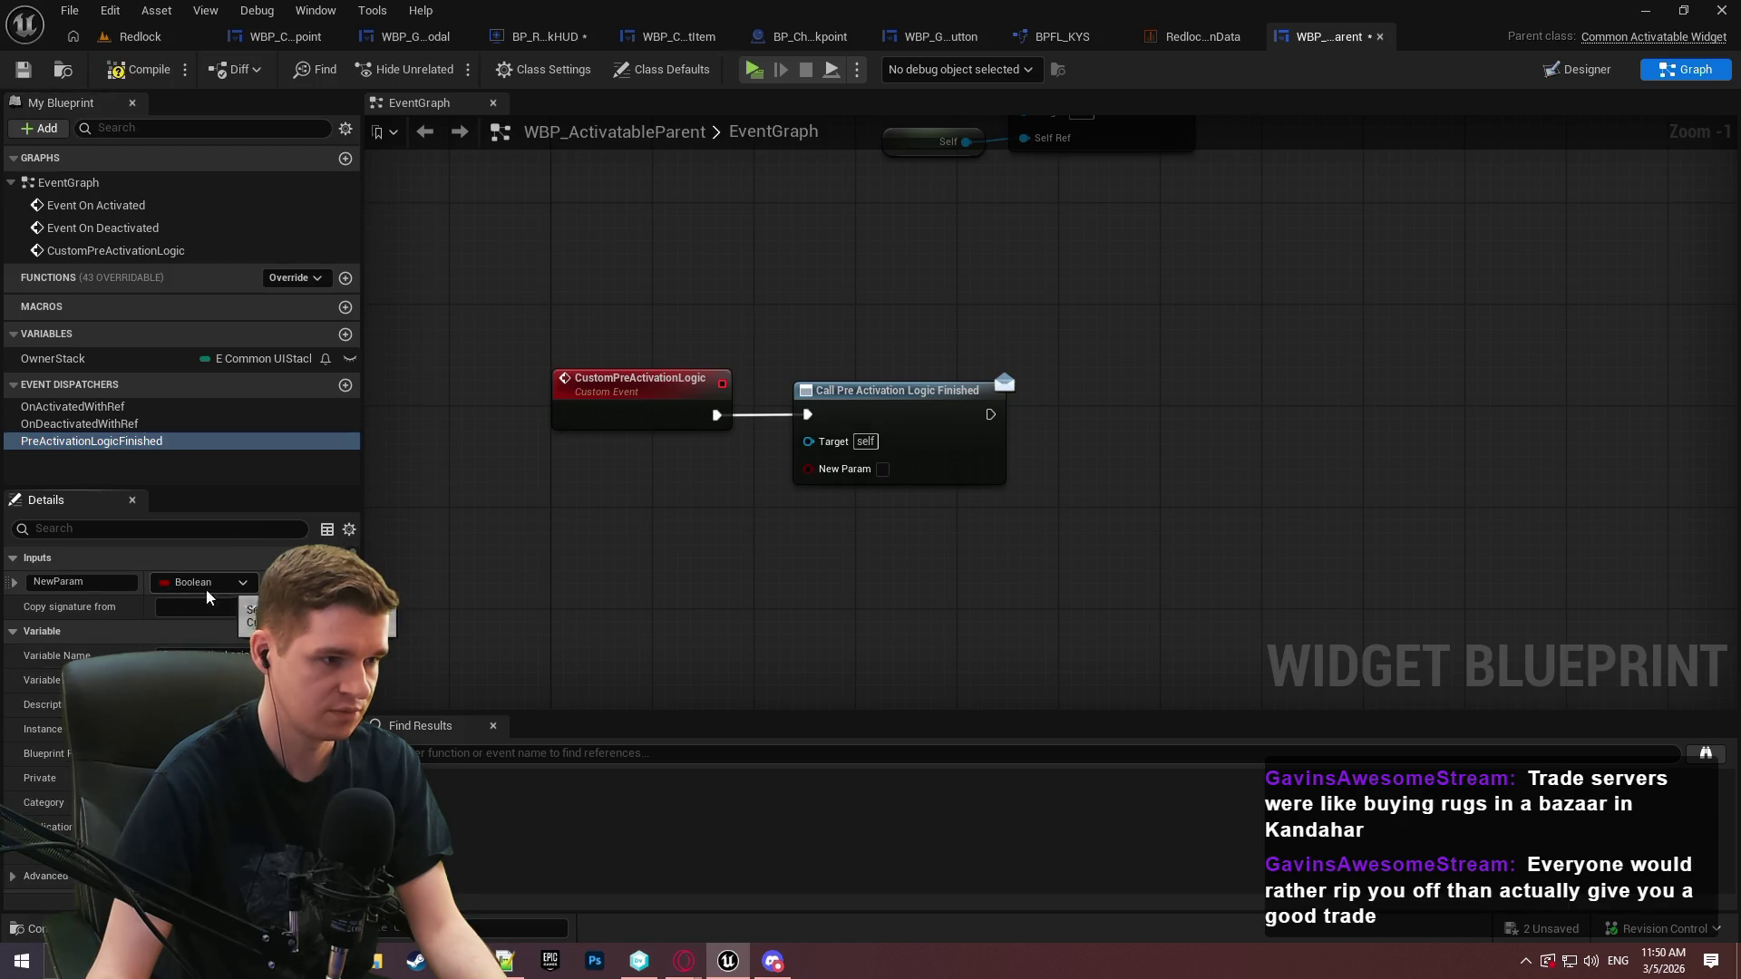
{"action": "left_click", "coordinate": [202, 582]}
{"action": "type", "text": "activat"}
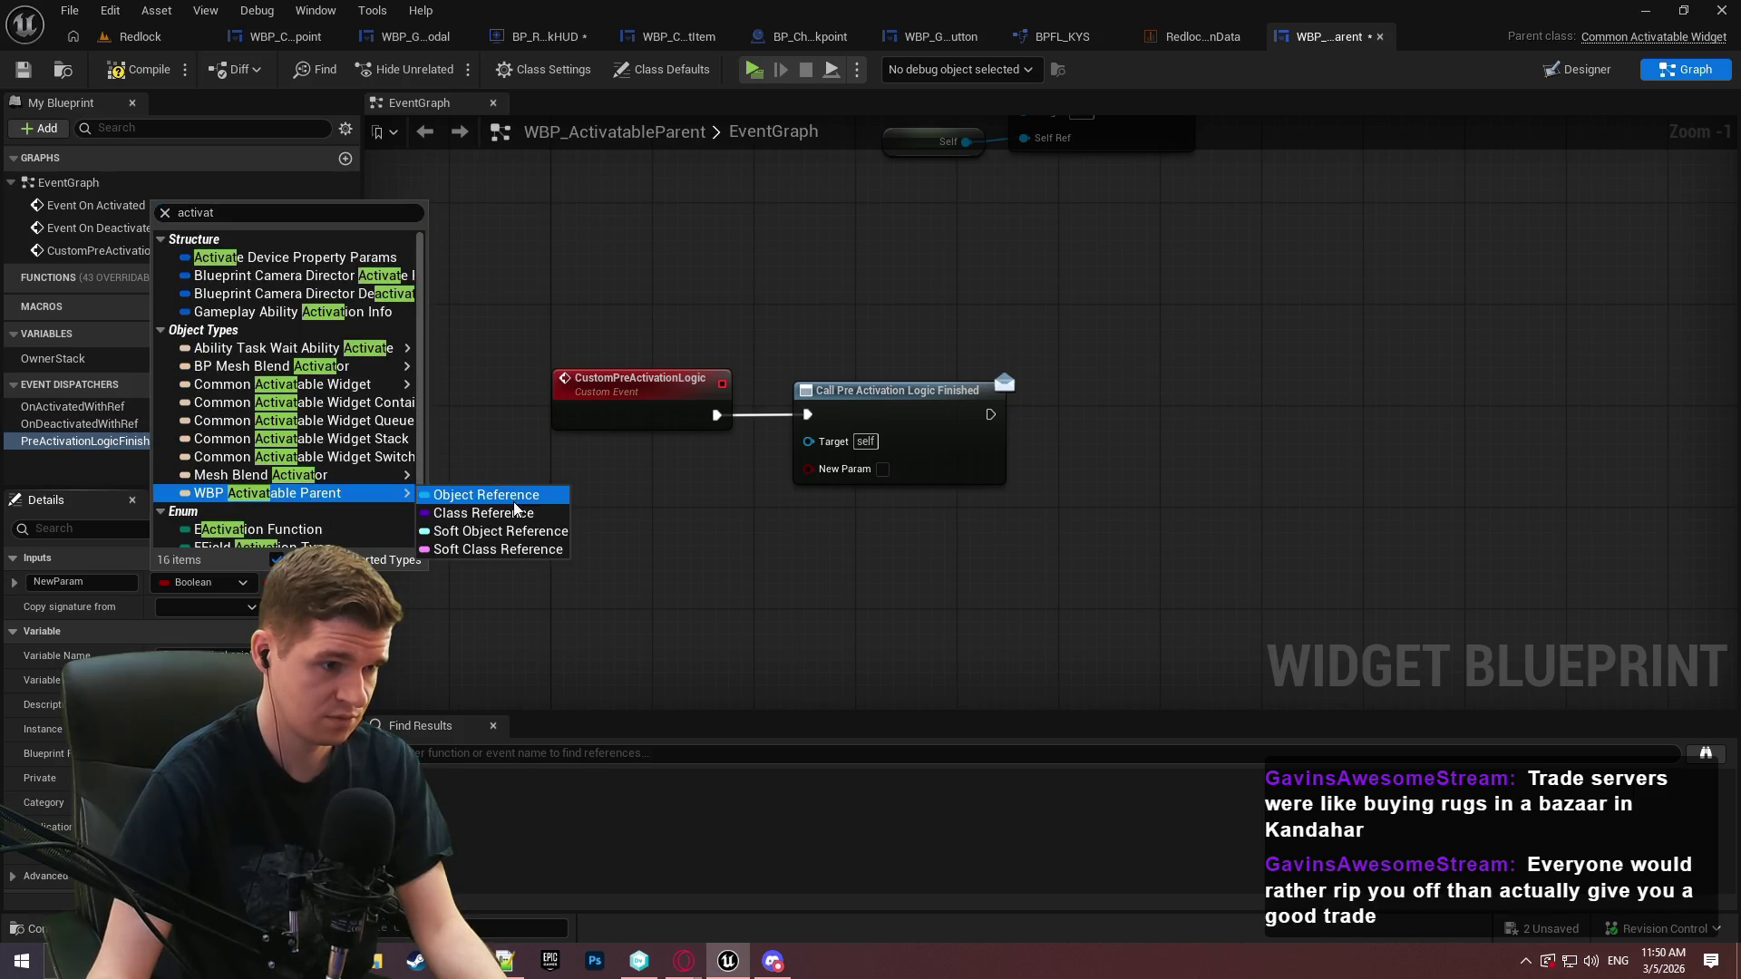
{"action": "left_click", "coordinate": [482, 495]}
{"action": "key", "text": "ctrl+a"}
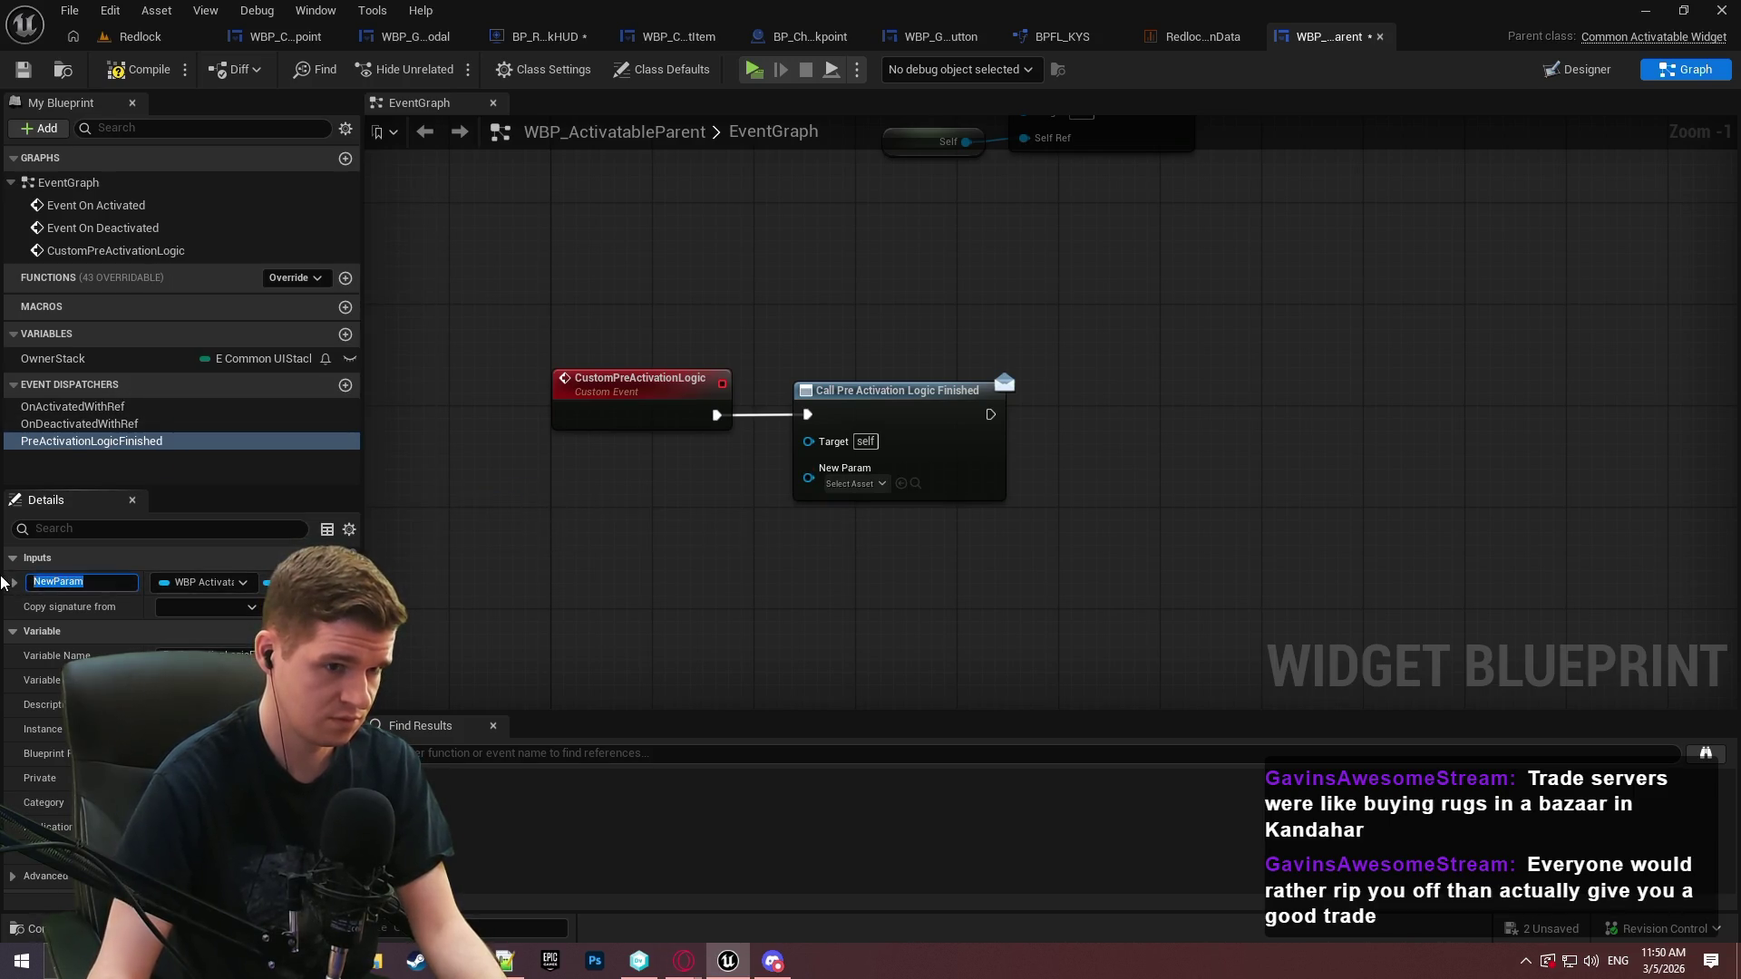
{"action": "type", "text": "Self "}
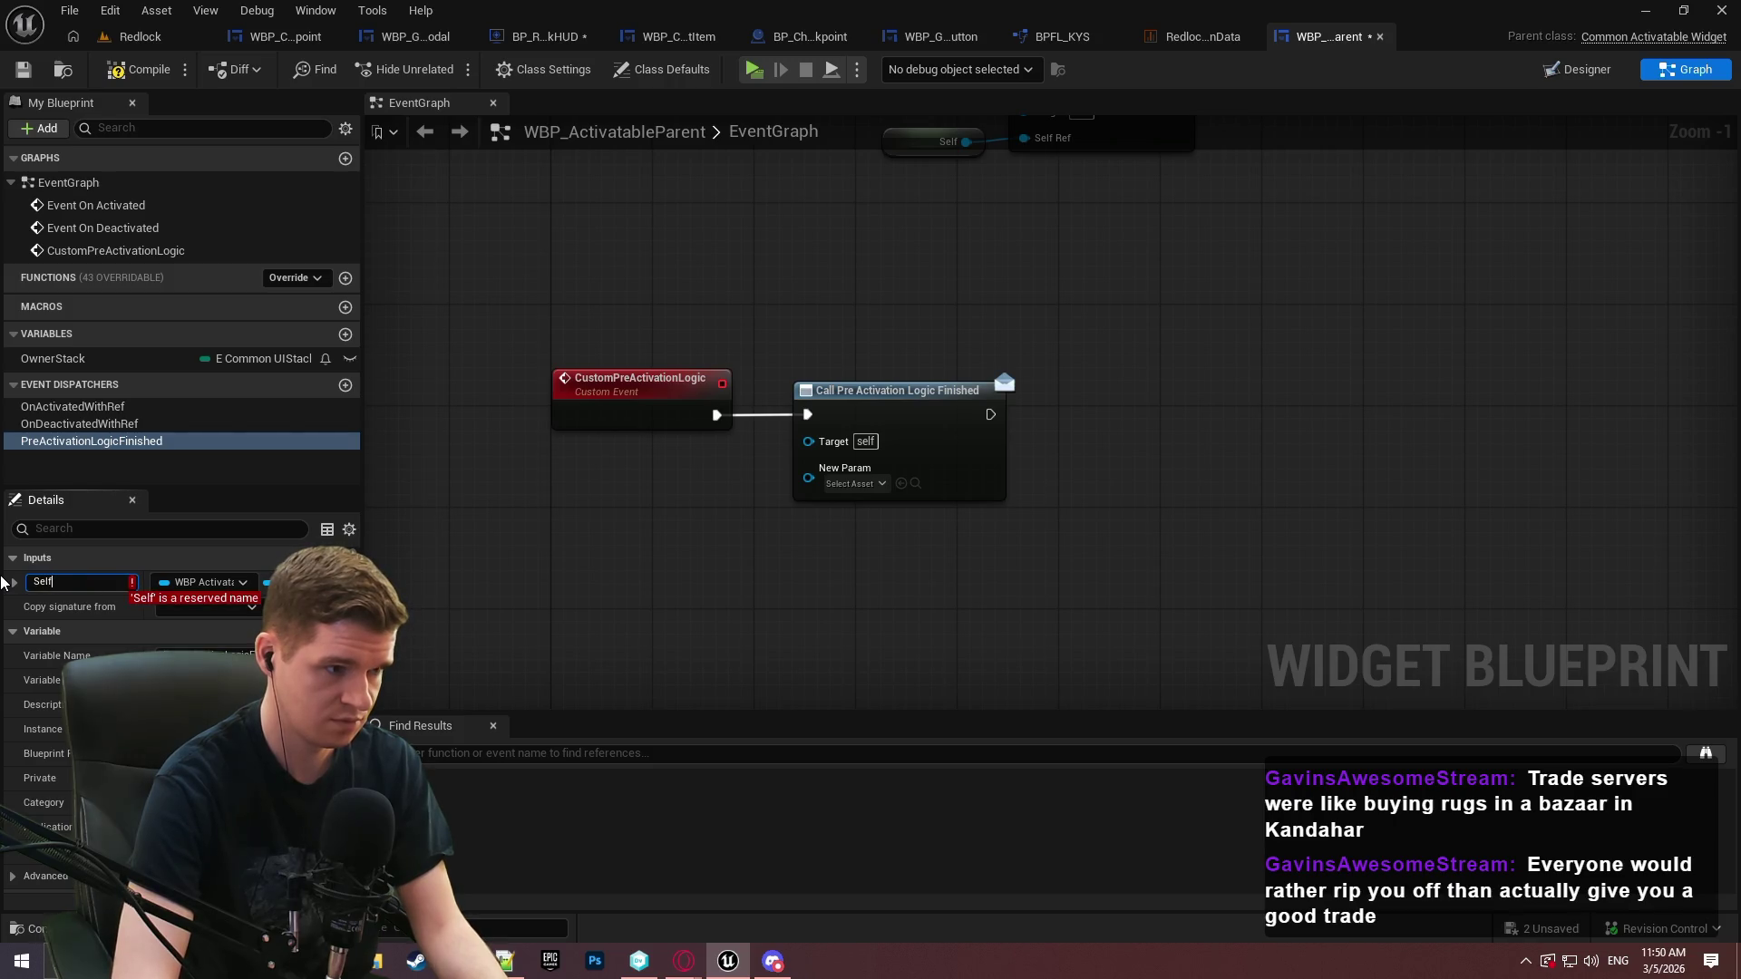
{"action": "type", "text": "Ref"}
{"action": "key", "text": "Return"}
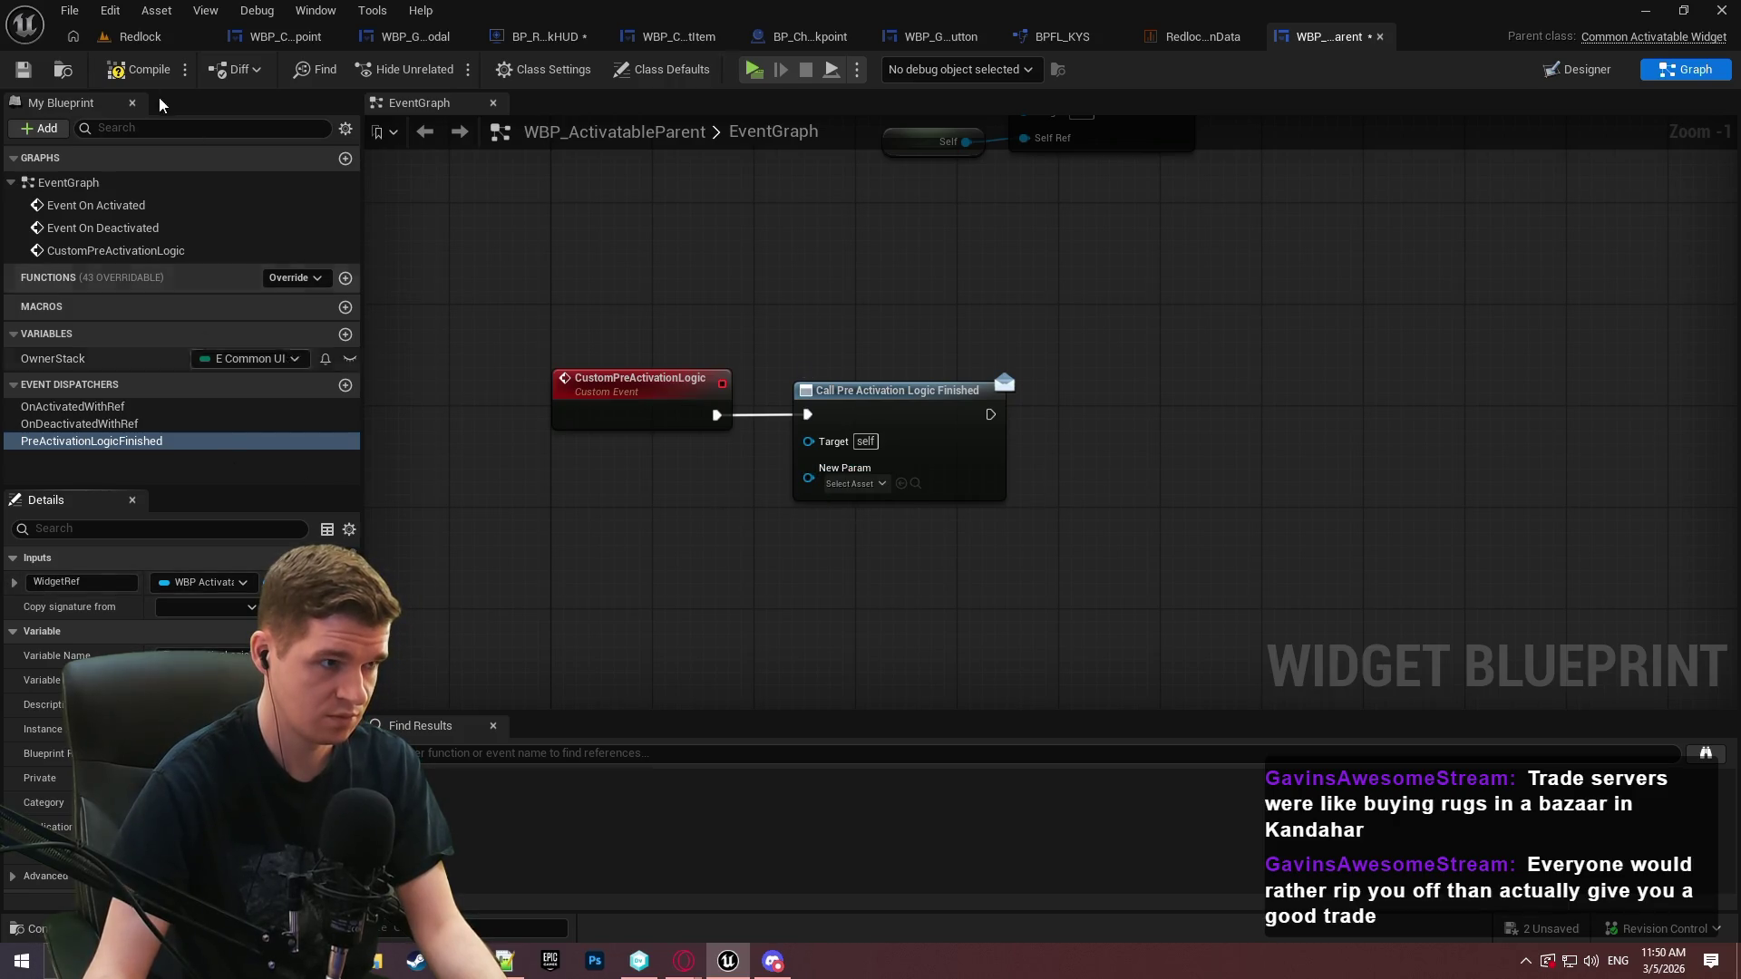
{"action": "left_click", "coordinate": [23, 69]}
Refresh the Call node, feed Self into Widget Ref, compile, and compile-save BP_RedlockHUD
{"action": "right_click", "coordinate": [889, 432]}
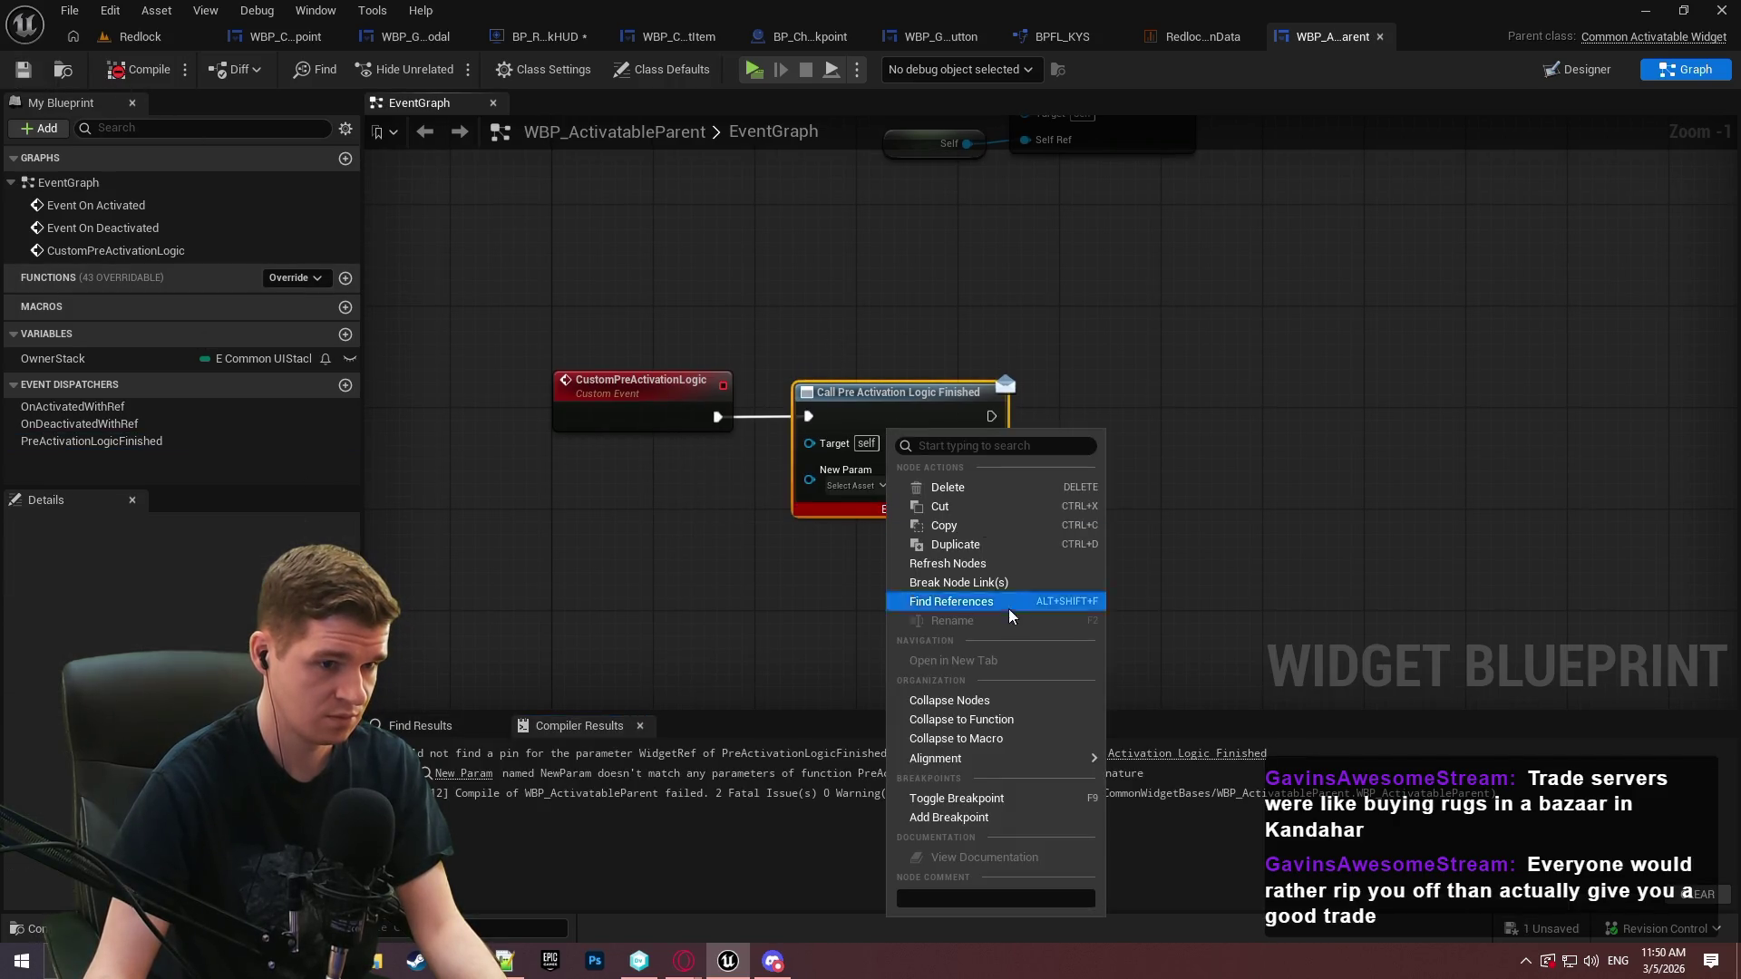
{"action": "left_click", "coordinate": [982, 565]}
{"action": "mouse_move", "coordinate": [809, 481]}
{"action": "left_mouse_down"}
{"action": "mouse_move", "coordinate": [737, 517]}
{"action": "mouse_move", "coordinate": [605, 463]}
{"action": "left_mouse_up"}
{"action": "type", "text": "self"}
{"action": "key", "text": "Return"}
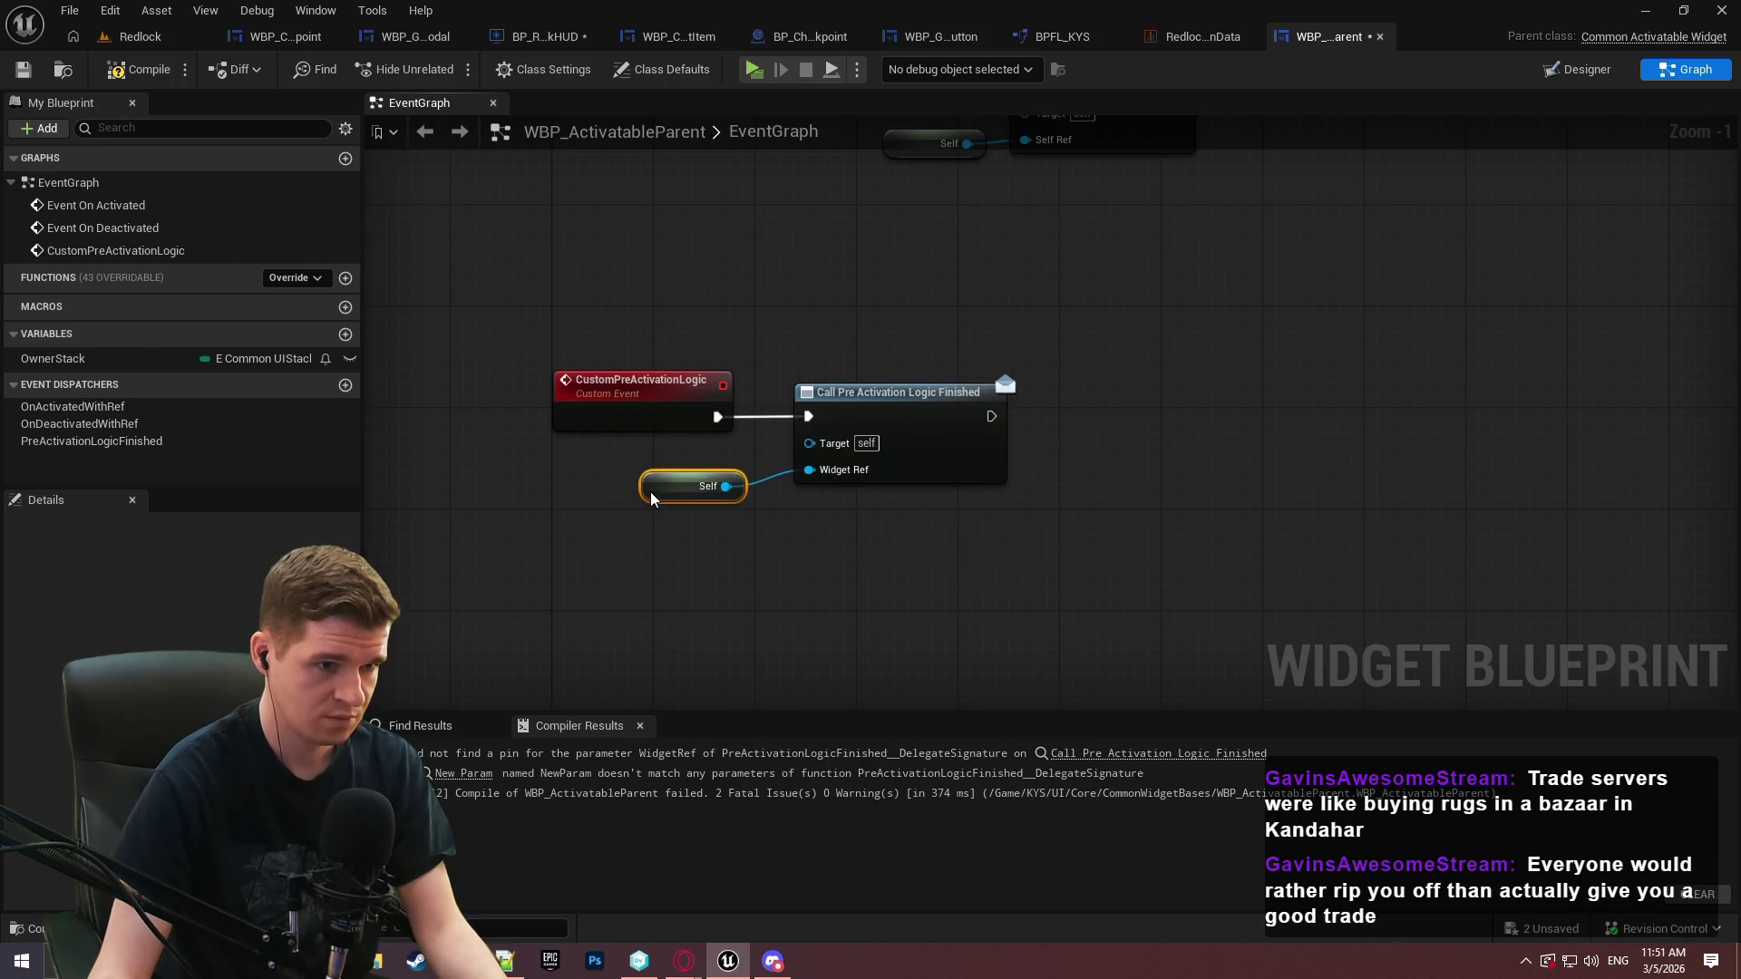
{"action": "left_click", "coordinate": [417, 272]}
{"action": "left_click", "coordinate": [156, 74]}
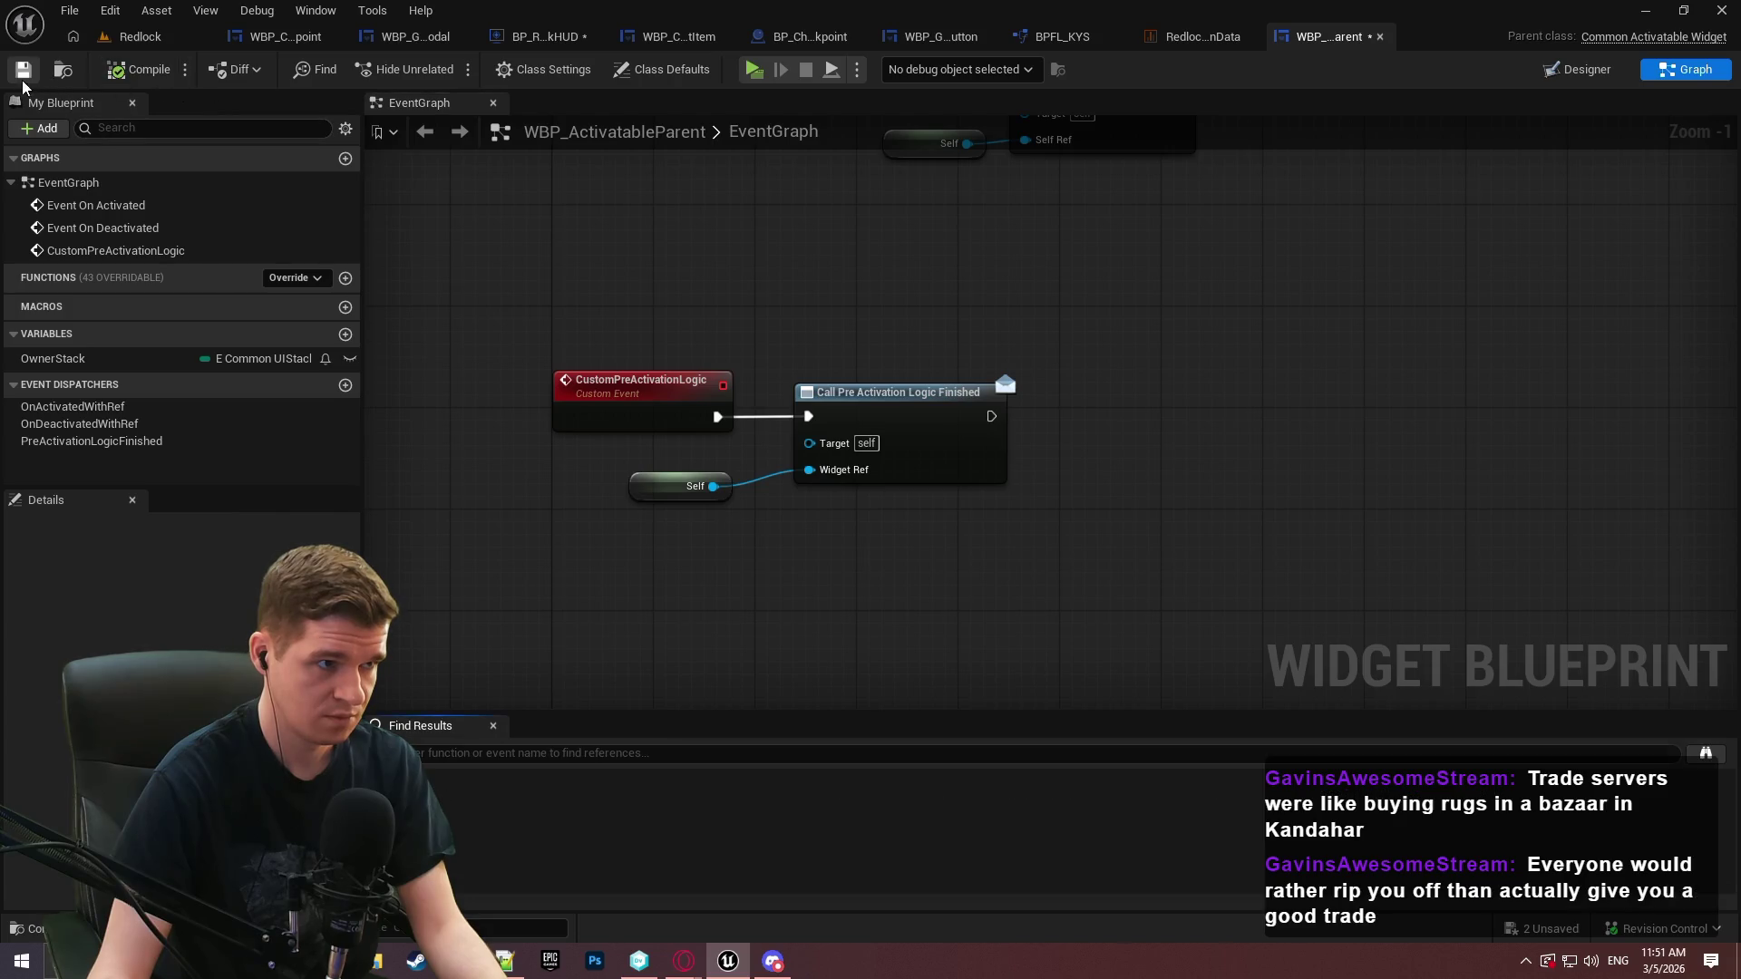
{"action": "left_click", "coordinate": [585, 36]}
{"action": "left_click", "coordinate": [140, 69]}
Run the Pre Activation bind after the On Deactivated bind and delete Activate Widget with its Widget Instance
{"action": "left_click", "coordinate": [22, 69]}
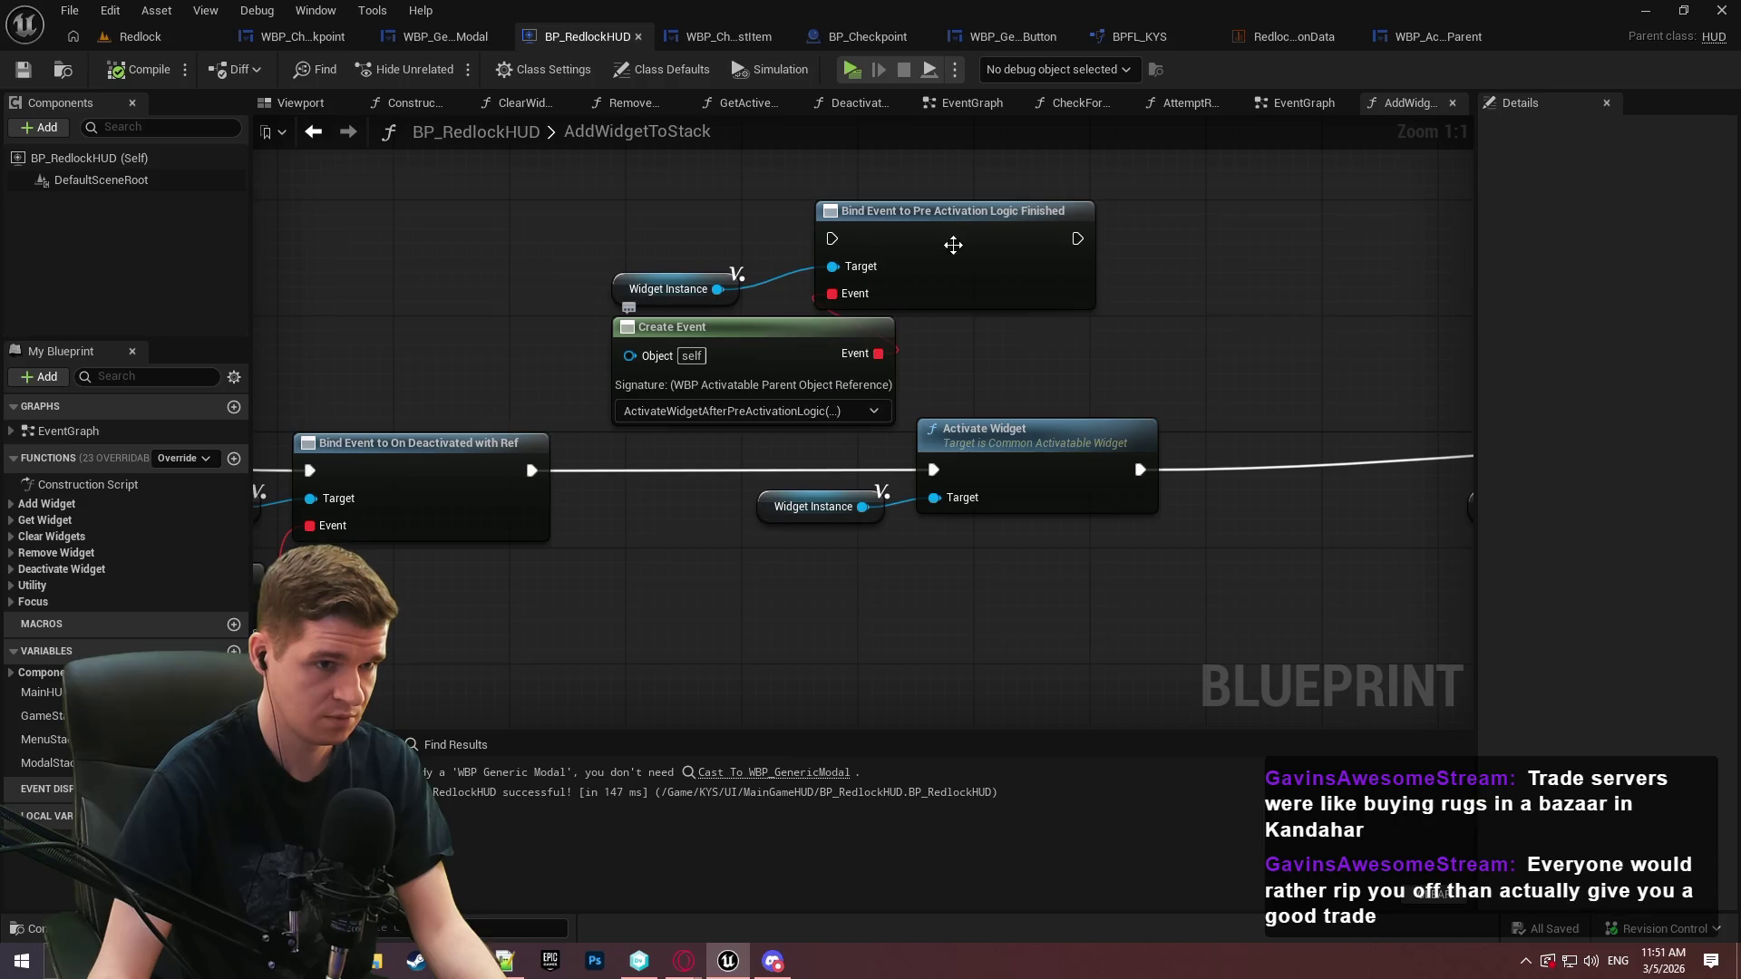
{"action": "left_click_drag", "start_coordinate": [832, 238], "coordinate": [531, 469]}
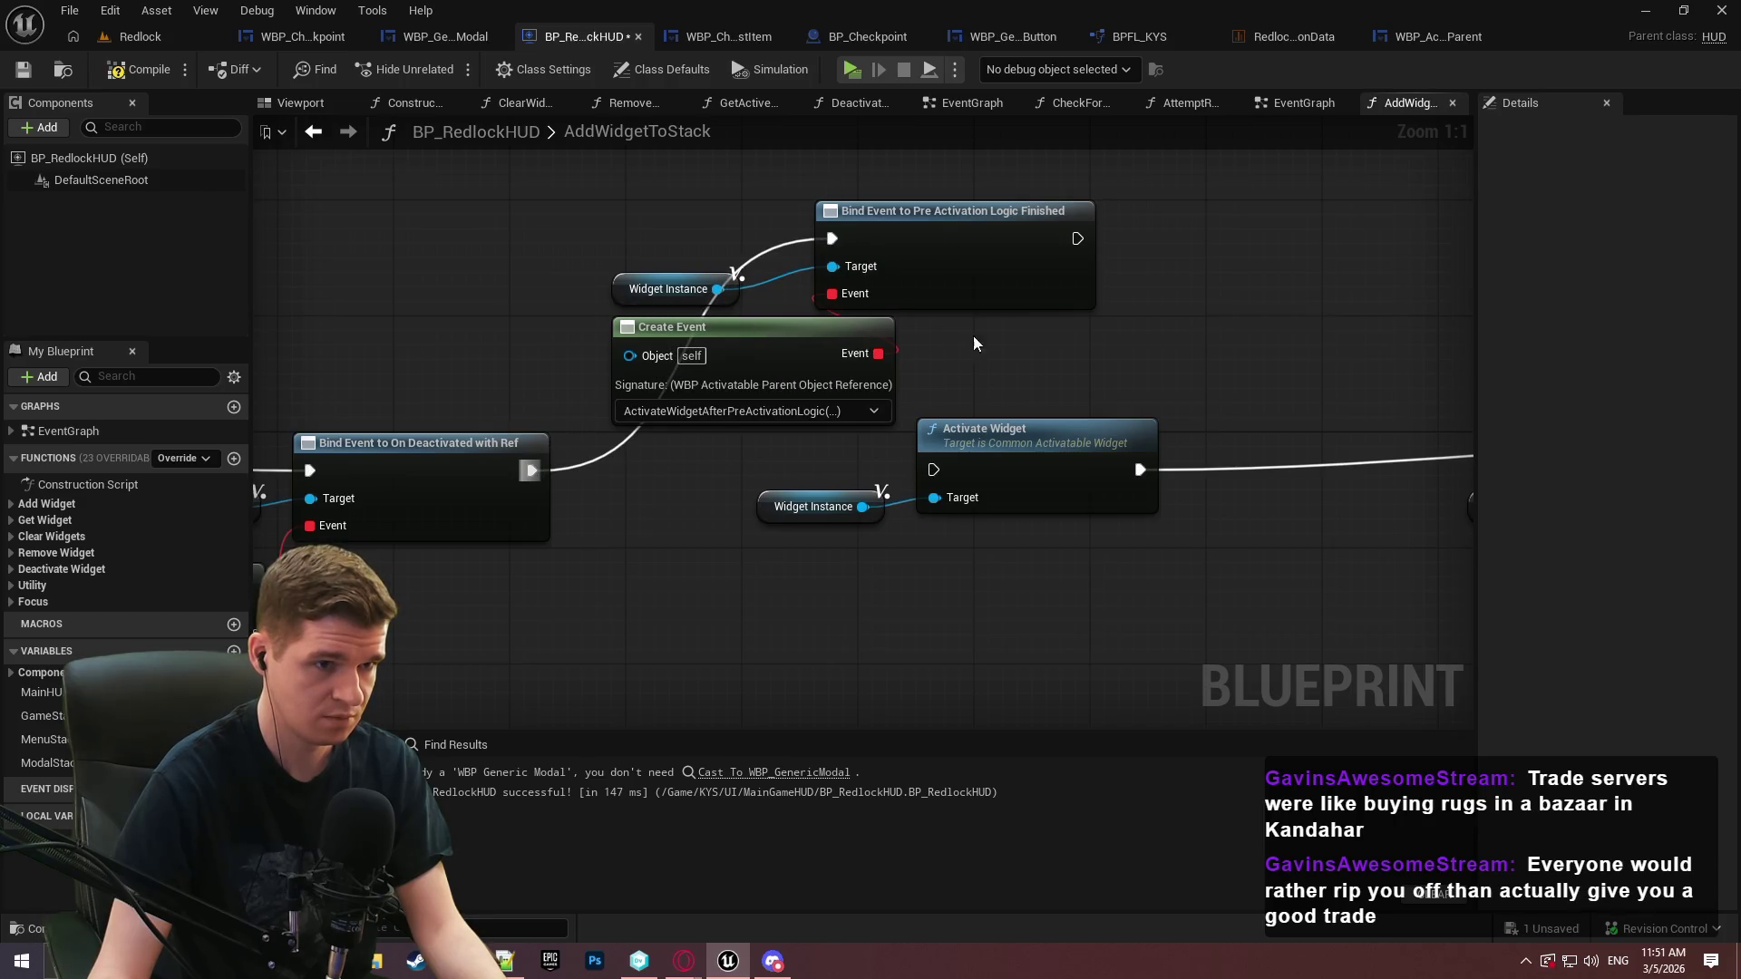
{"action": "left_click_drag", "start_coordinate": [1141, 554], "coordinate": [544, 454]}
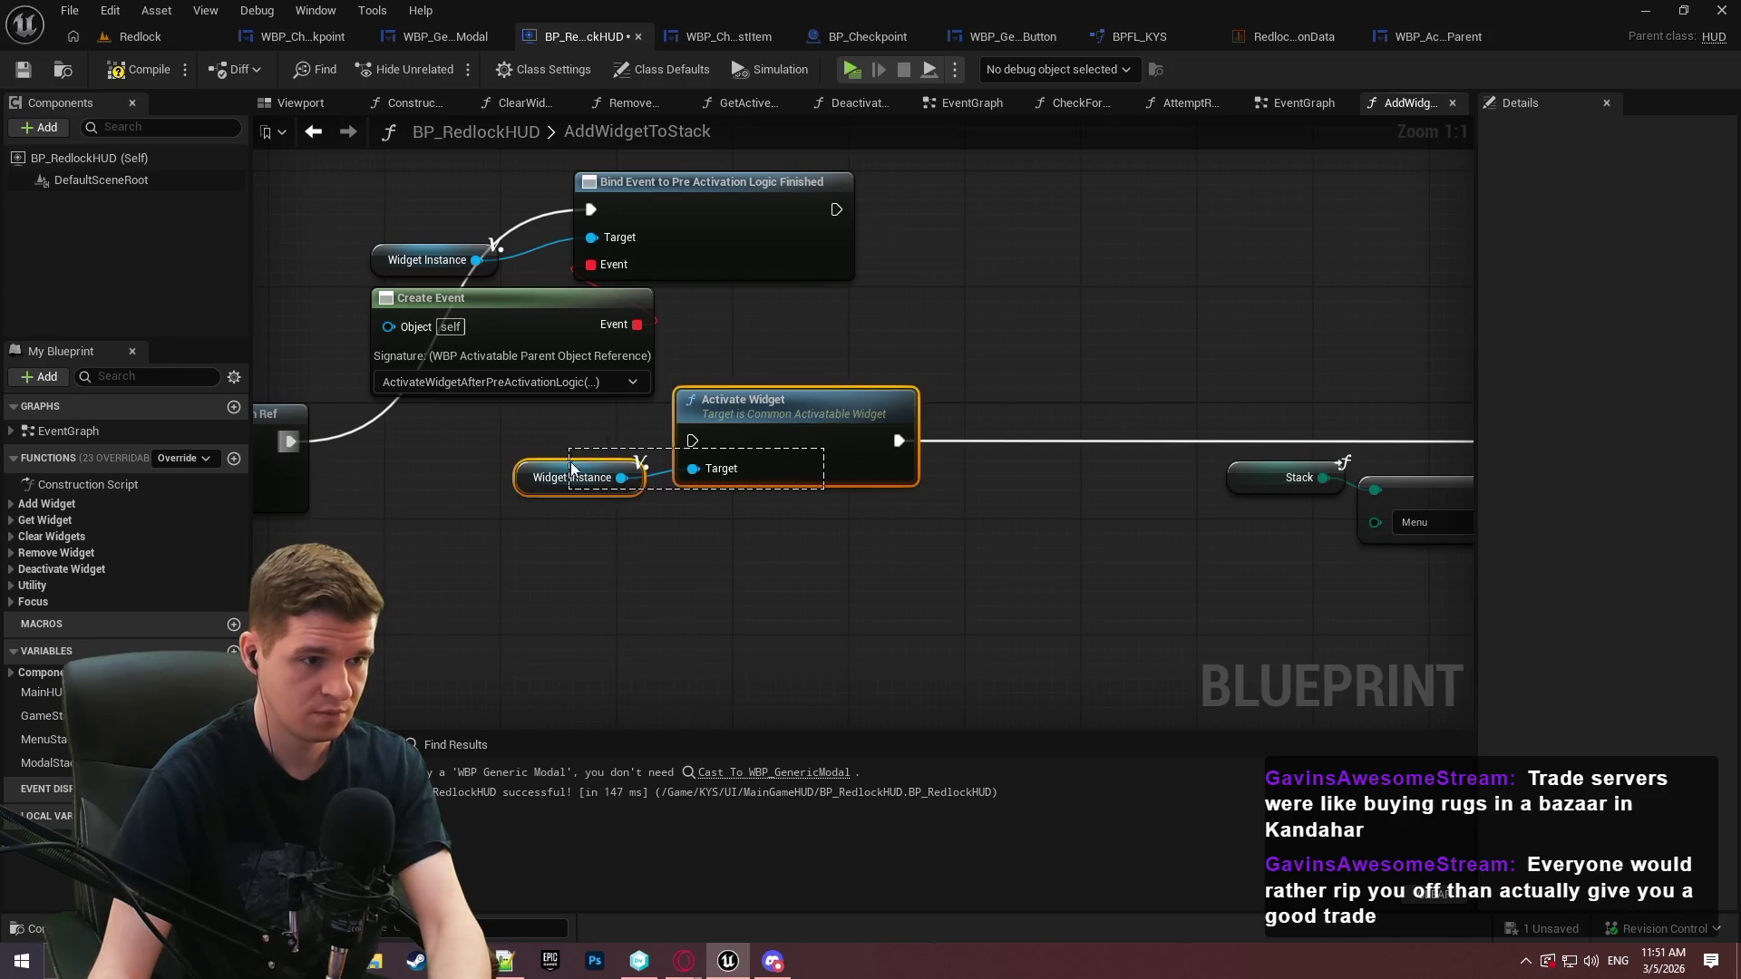
{"action": "key", "text": "Delete"}
Line up the Pre Activation bind, Create Event and Widget Instance nodes along the execution path
{"action": "left_click_drag", "start_coordinate": [1095, 477], "coordinate": [1012, 464]}
{"action": "mouse_move", "coordinate": [635, 210]}
{"action": "left_mouse_down"}
{"action": "mouse_move", "coordinate": [705, 233]}
{"action": "mouse_move", "coordinate": [802, 410]}
{"action": "mouse_move", "coordinate": [807, 455]}
{"action": "mouse_move", "coordinate": [805, 431]}
{"action": "mouse_move", "coordinate": [1100, 420]}
{"action": "left_mouse_up"}
{"action": "left_click_drag", "start_coordinate": [802, 299], "coordinate": [863, 468]}
{"action": "mouse_move", "coordinate": [701, 243]}
{"action": "left_mouse_down"}
{"action": "mouse_move", "coordinate": [907, 398]}
{"action": "mouse_move", "coordinate": [919, 432]}
{"action": "left_mouse_up"}
{"action": "mouse_move", "coordinate": [720, 368]}
{"action": "left_mouse_down"}
{"action": "mouse_move", "coordinate": [853, 483]}
{"action": "mouse_move", "coordinate": [830, 531]}
{"action": "mouse_move", "coordinate": [846, 508]}
{"action": "left_mouse_up"}
{"action": "scroll", "coordinate": [846, 509], "scroll_direction": "down", "scroll_amount": 3}
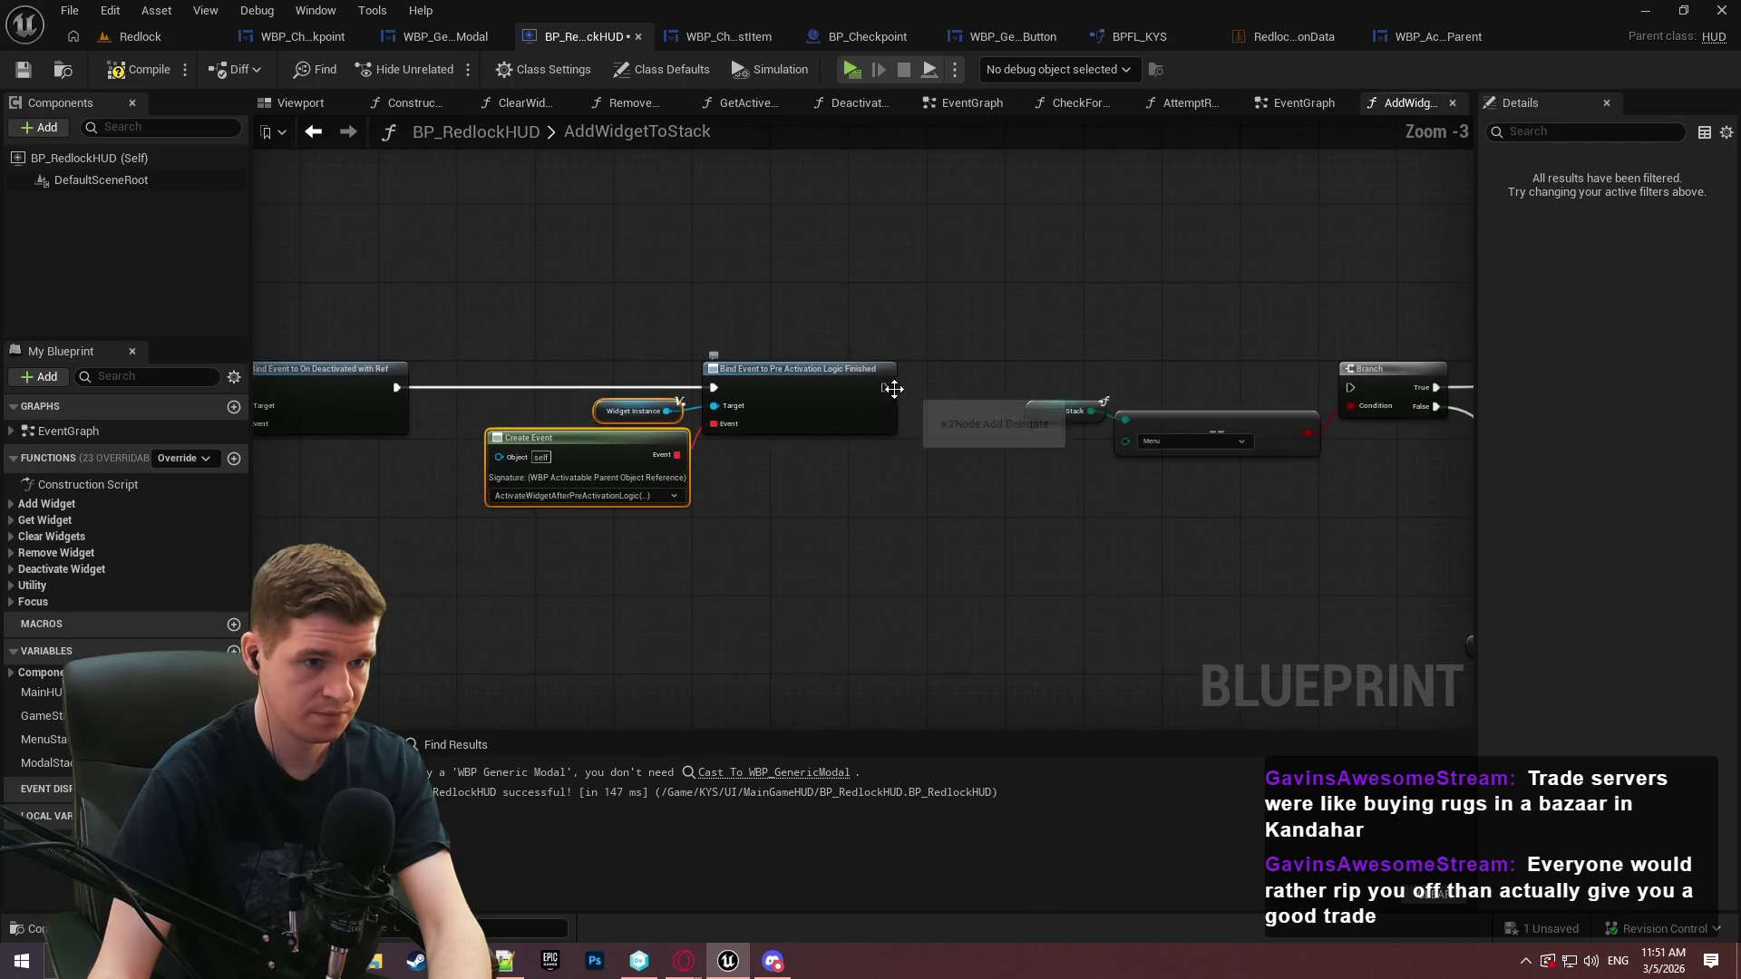
Cut the Menu-stack Branch and input-focus nodes out of AddWidgetToStack
{"action": "left_click_drag", "start_coordinate": [890, 390], "coordinate": [1349, 388]}
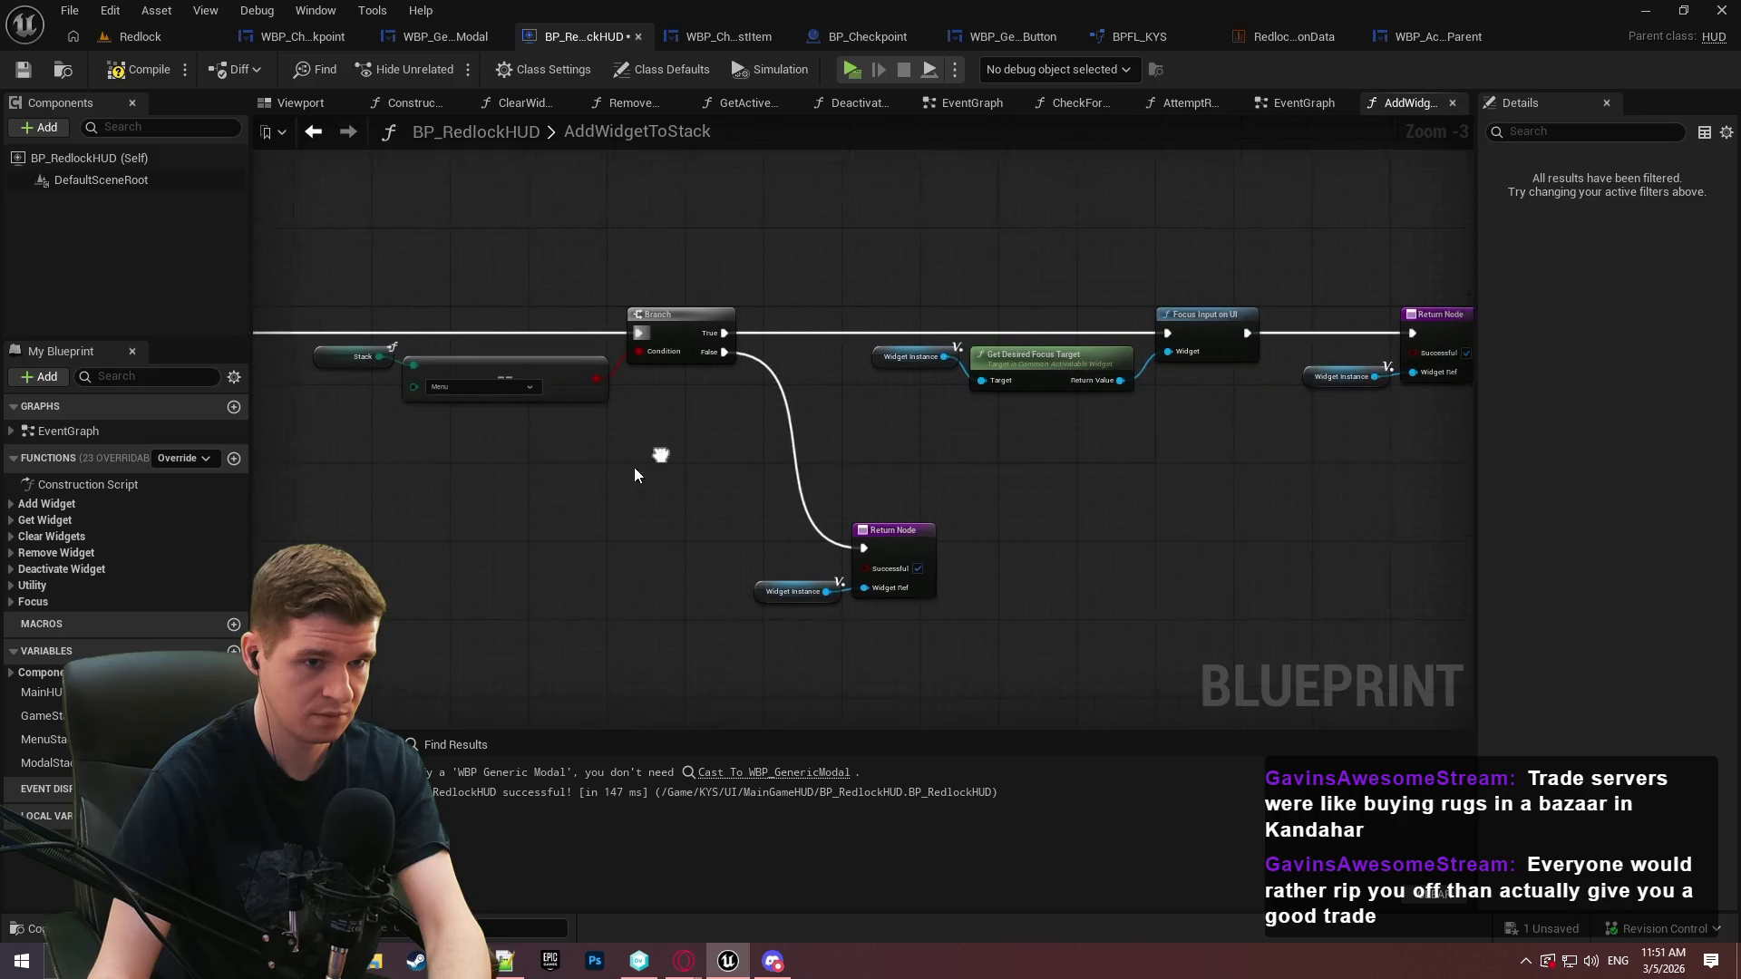
{"action": "left_click_drag", "start_coordinate": [691, 435], "coordinate": [808, 349]}
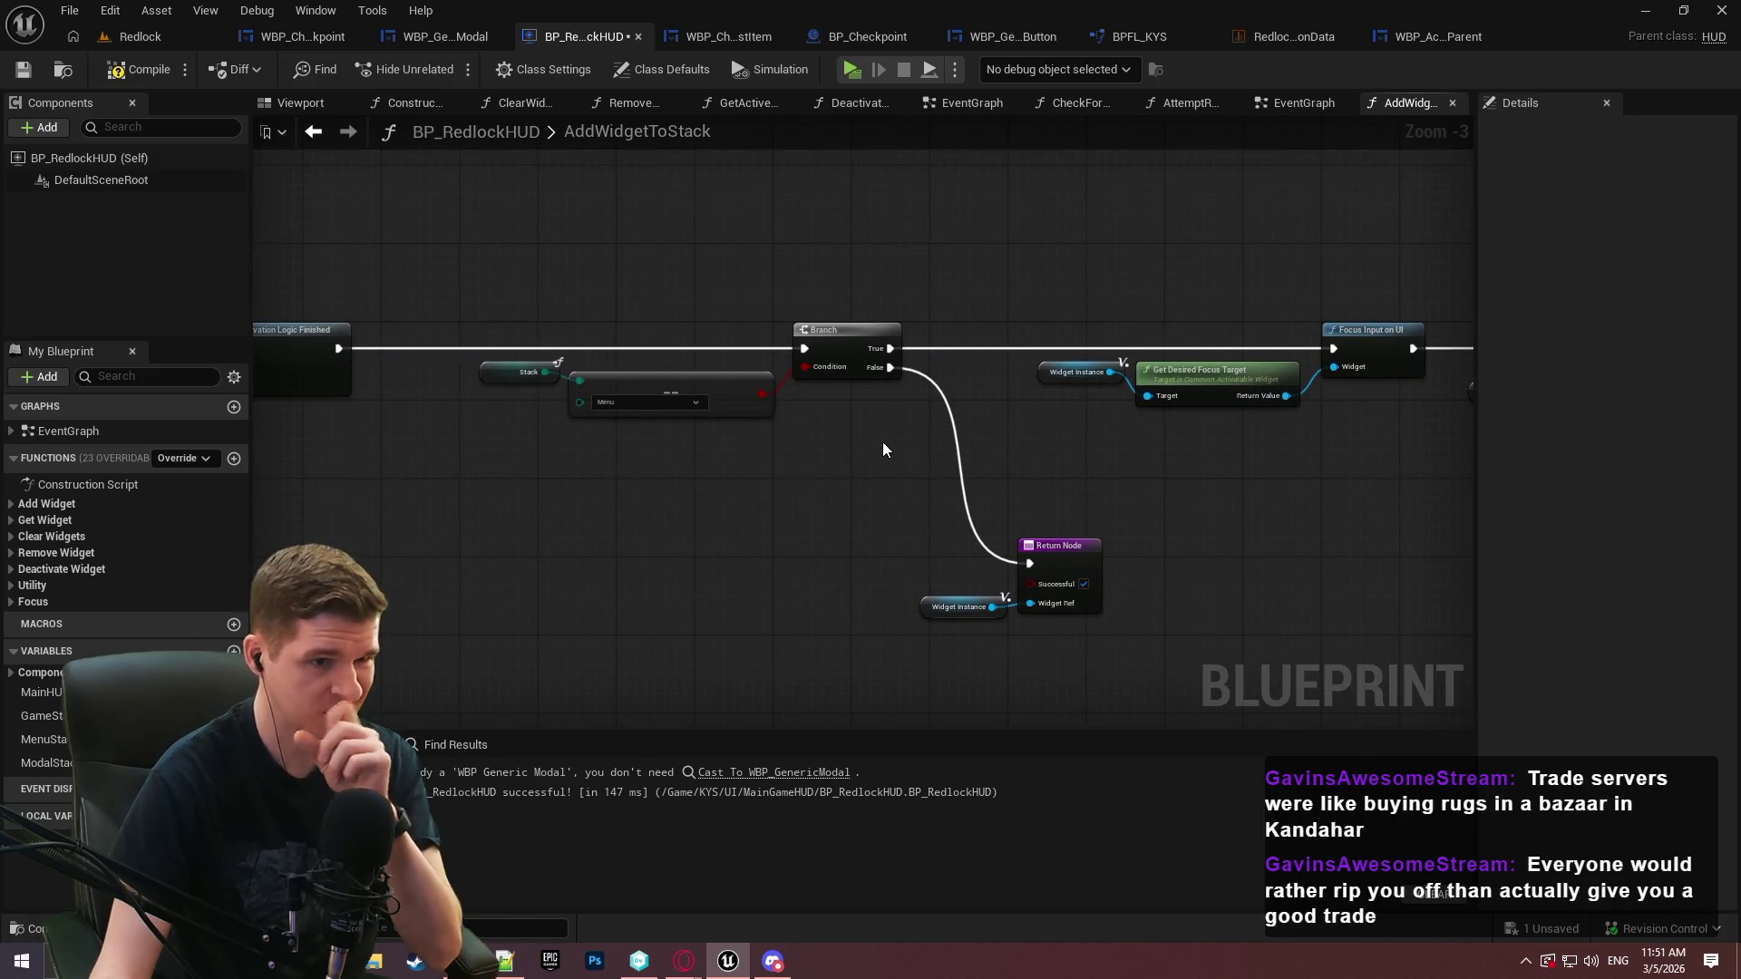
{"action": "mouse_move", "coordinate": [1418, 502]}
{"action": "left_mouse_down"}
{"action": "mouse_move", "coordinate": [945, 323]}
{"action": "mouse_move", "coordinate": [556, 265]}
{"action": "mouse_move", "coordinate": [666, 285]}
{"action": "left_mouse_up"}
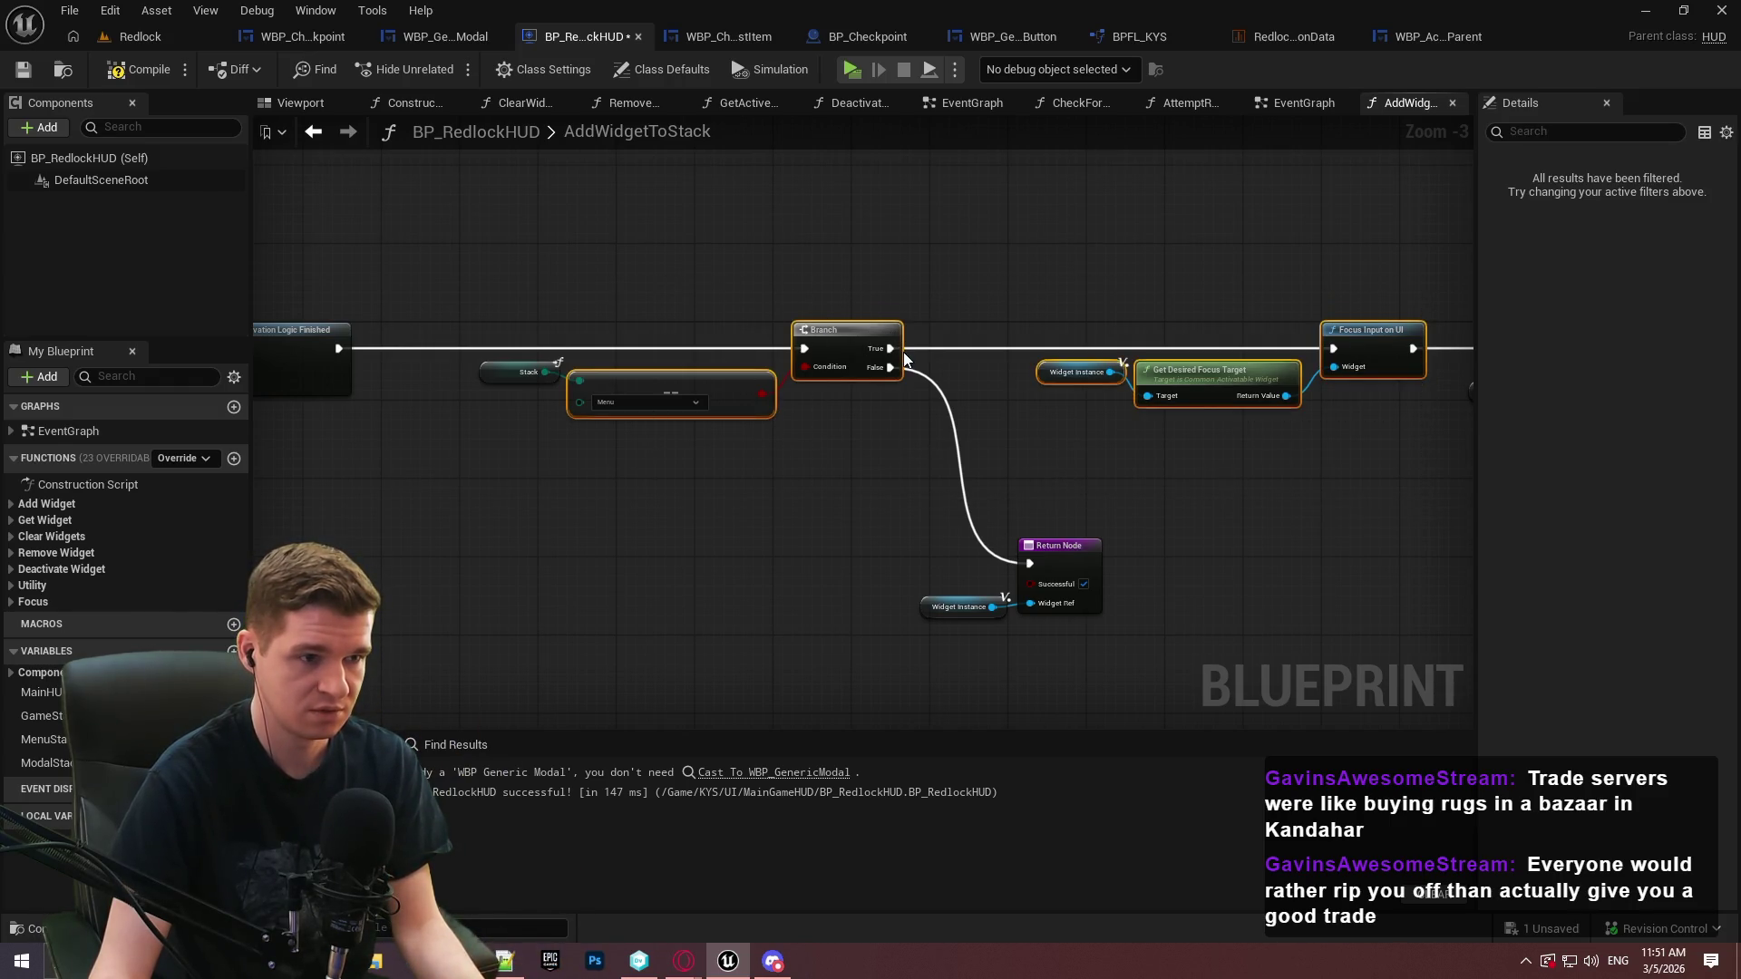
{"action": "key", "text": "Delete"}
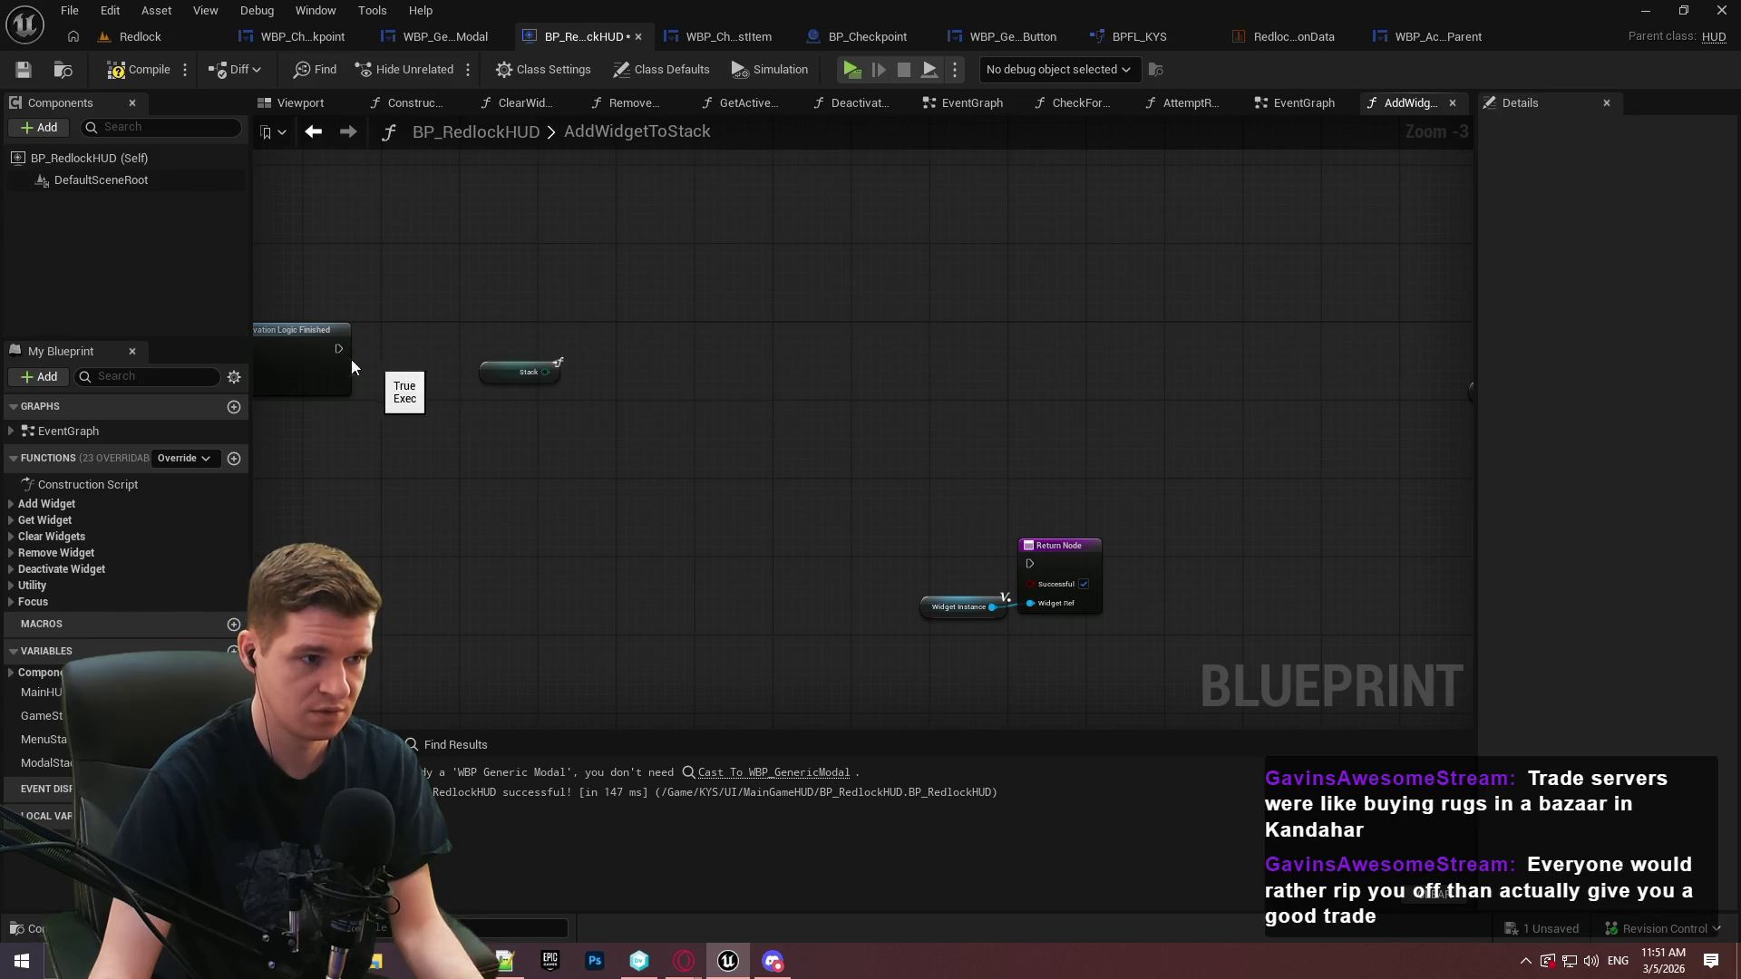
Wire the Pre Activation bind node into the Return Node, place it alongside, and save
{"action": "mouse_move", "coordinate": [339, 349]}
{"action": "left_mouse_down"}
{"action": "mouse_move", "coordinate": [1391, 348]}
{"action": "mouse_move", "coordinate": [1109, 350]}
{"action": "mouse_move", "coordinate": [1126, 351]}
{"action": "left_mouse_up"}
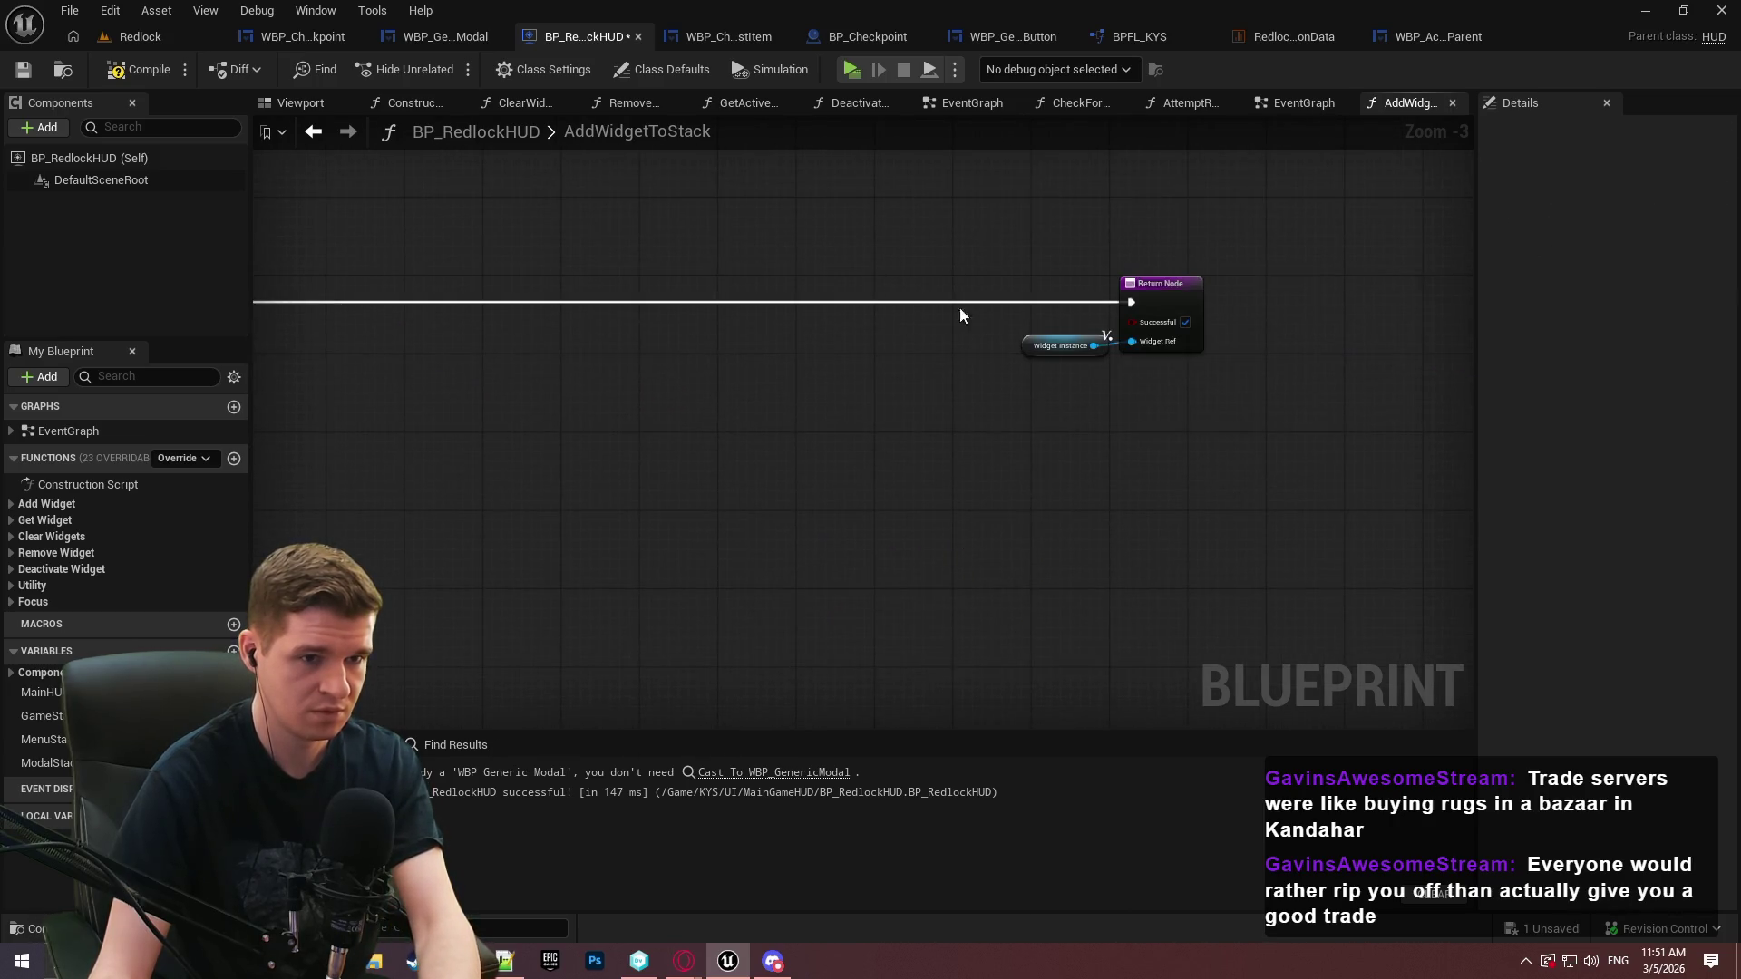
{"action": "left_click", "coordinate": [1194, 299]}
{"action": "mouse_move", "coordinate": [1194, 299]}
{"action": "left_mouse_down"}
{"action": "mouse_move", "coordinate": [127, 275]}
{"action": "mouse_move", "coordinate": [927, 299]}
{"action": "left_mouse_up"}
{"action": "left_click", "coordinate": [23, 70]}
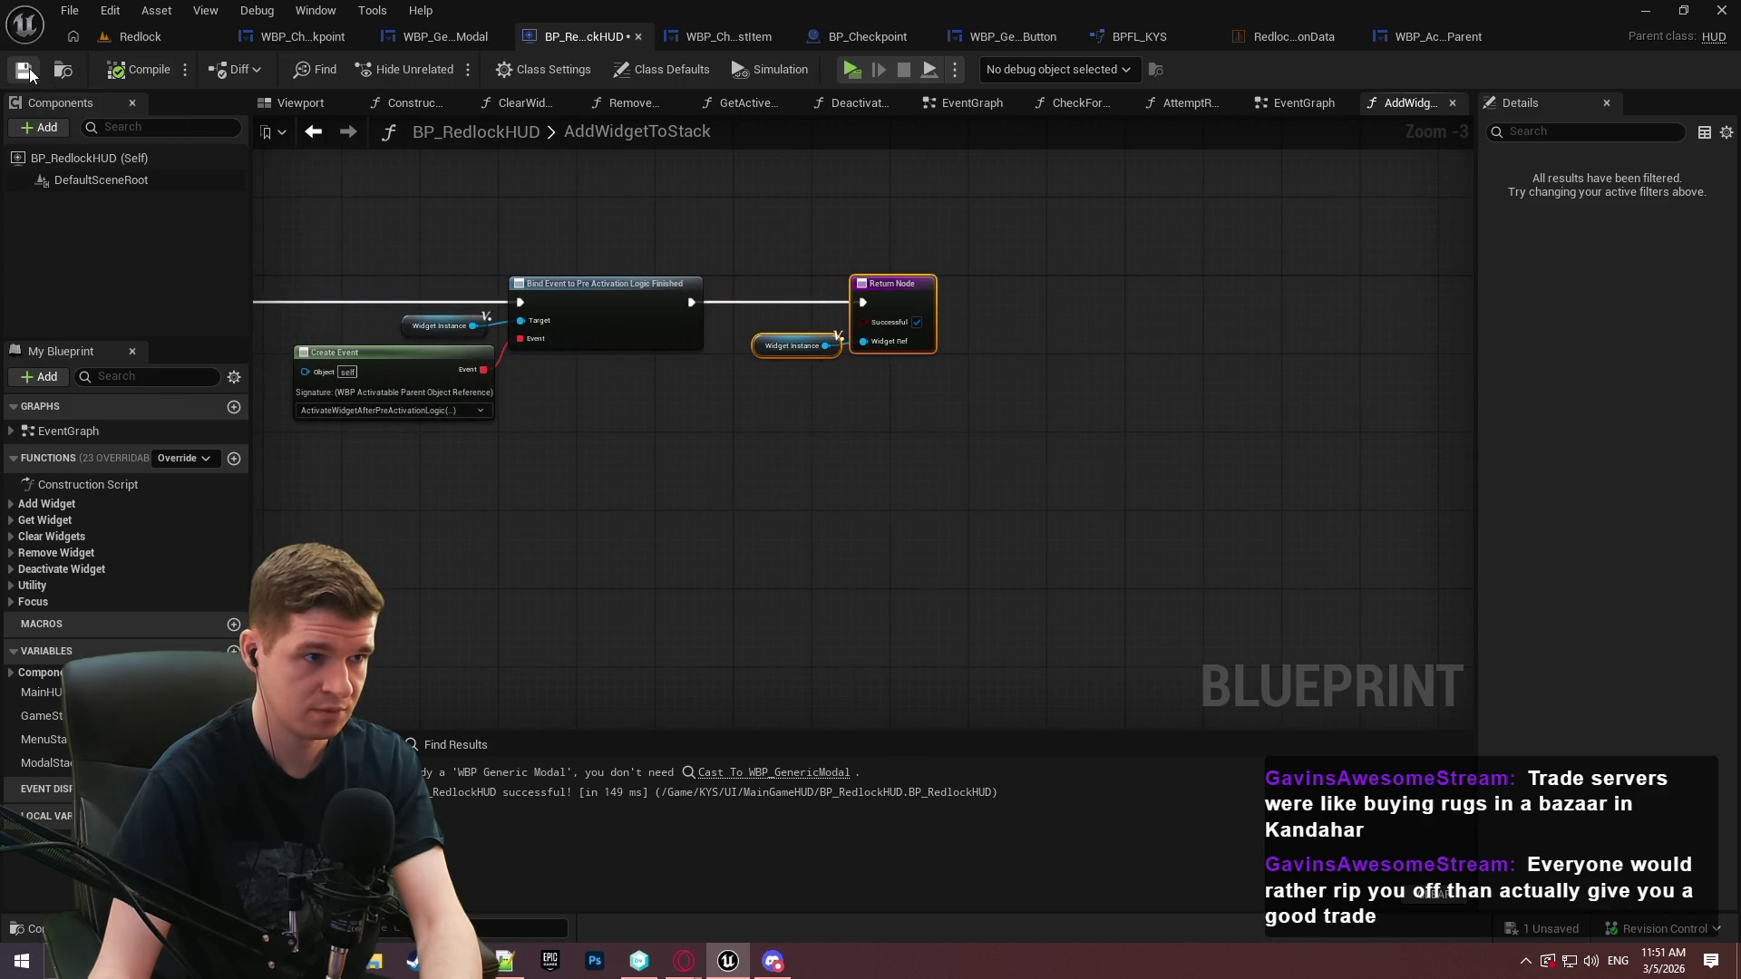
Paste the Branch and focus nodes into the HUD's EventGraph
{"action": "left_click", "coordinate": [1297, 103]}
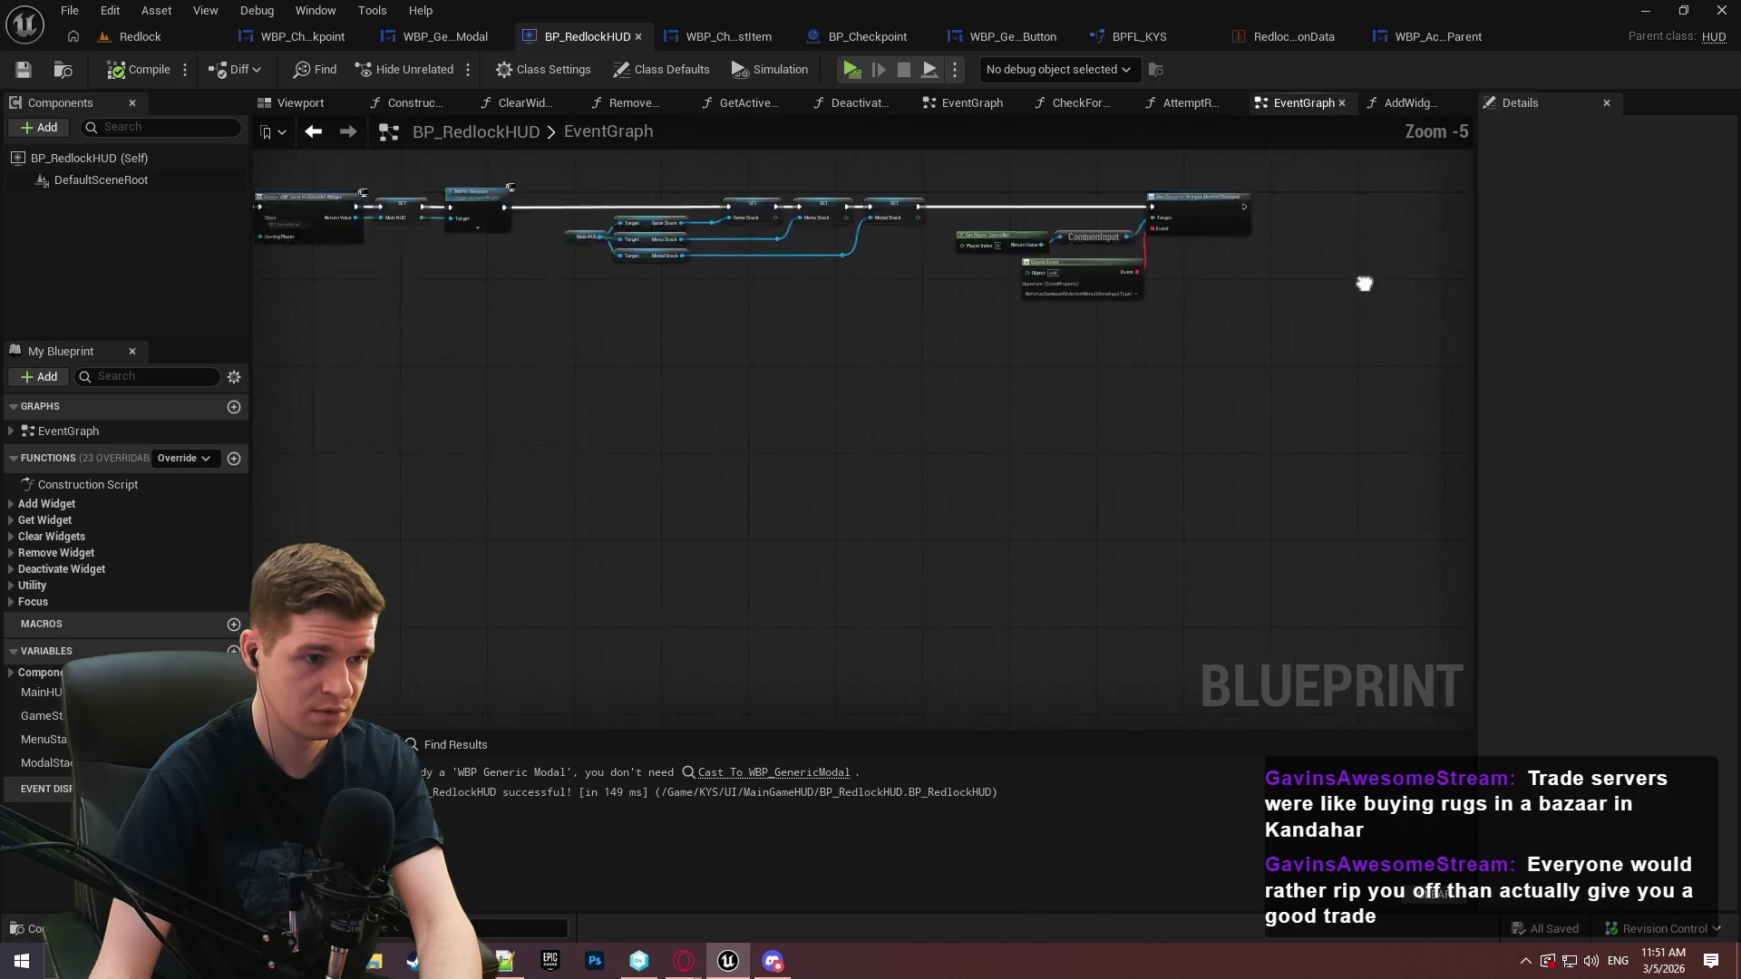
{"action": "scroll", "coordinate": [1156, 139], "scroll_direction": "up", "scroll_amount": 1}
{"action": "scroll", "coordinate": [968, 440], "scroll_direction": "up", "scroll_amount": 2}
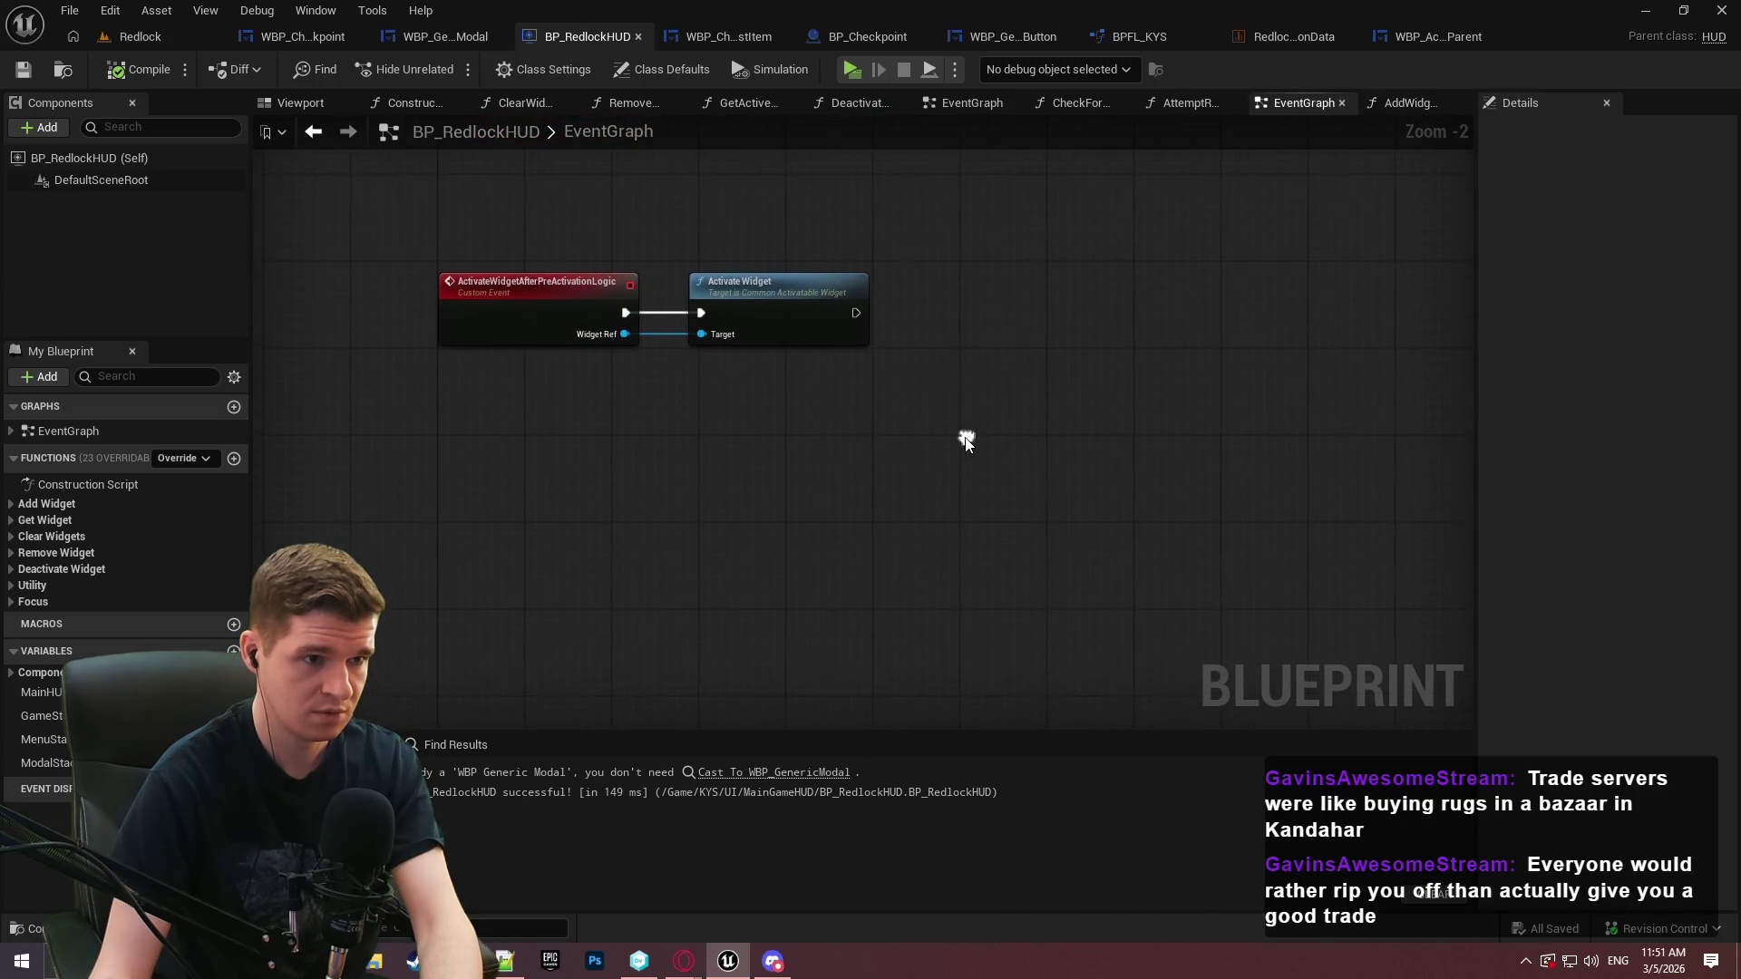
{"action": "key", "text": "ctrl+v"}
{"action": "scroll", "coordinate": [1057, 504], "scroll_direction": "down", "scroll_amount": 2}
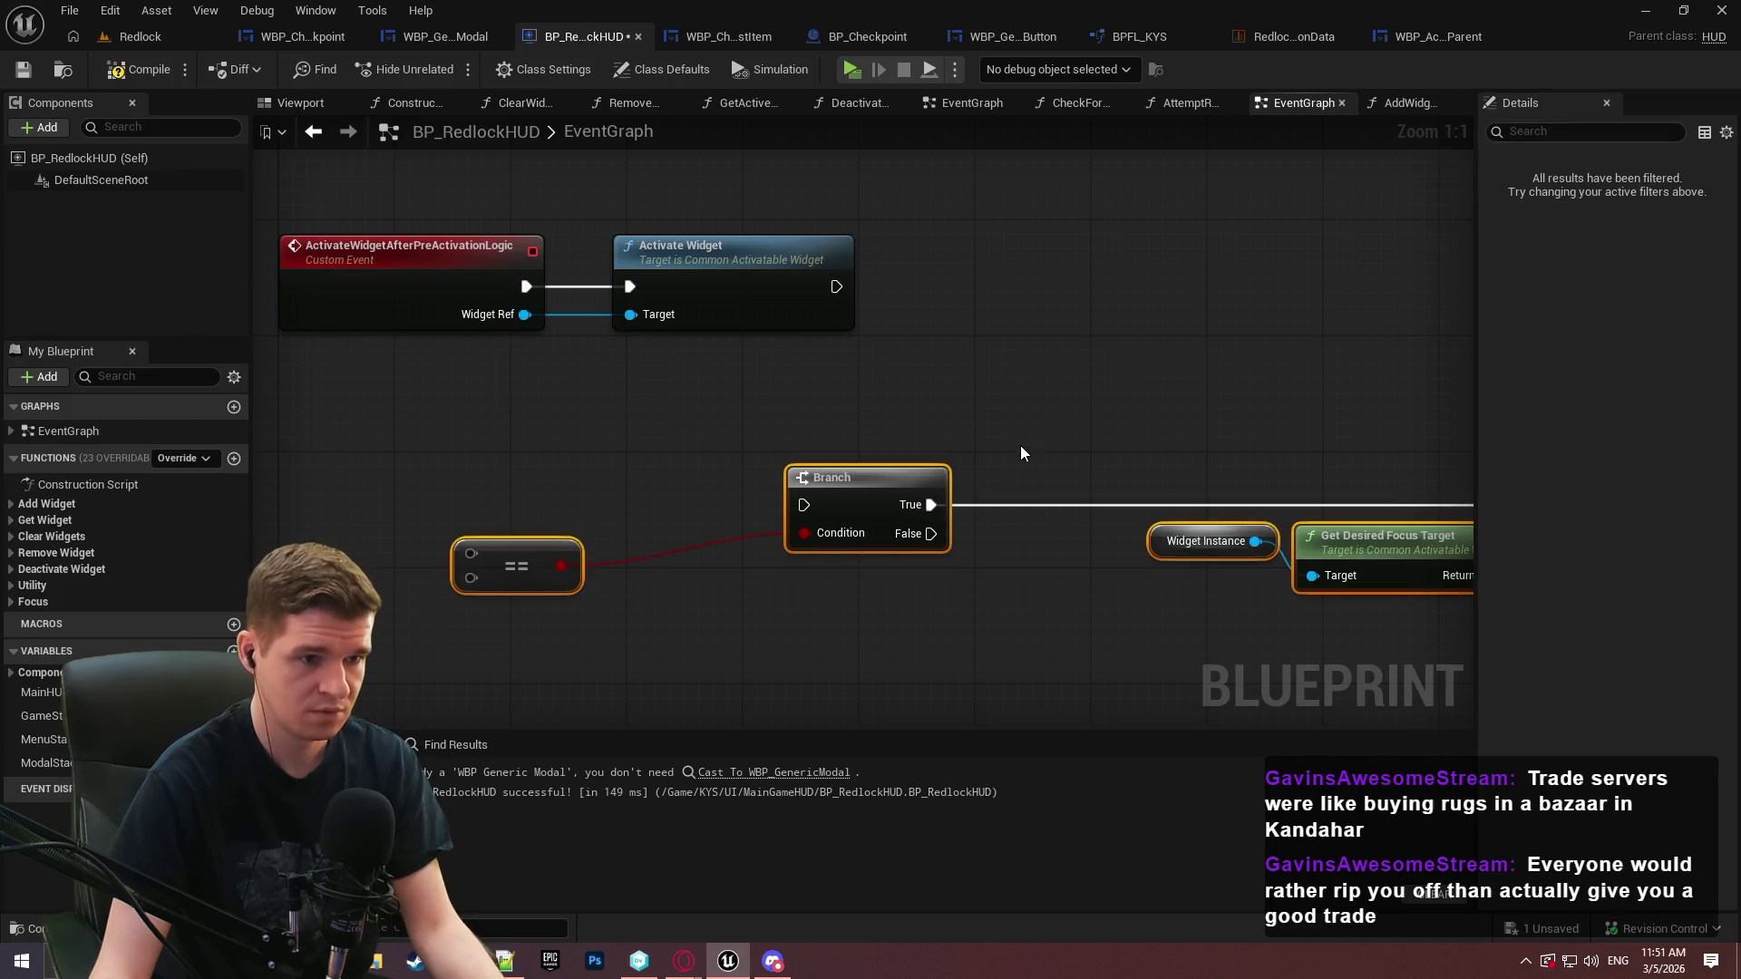
Place the pasted Branch group after Activate Widget in the ActivateWidgetAfterPreActivationLogic event
{"action": "left_click", "coordinate": [1016, 406]}
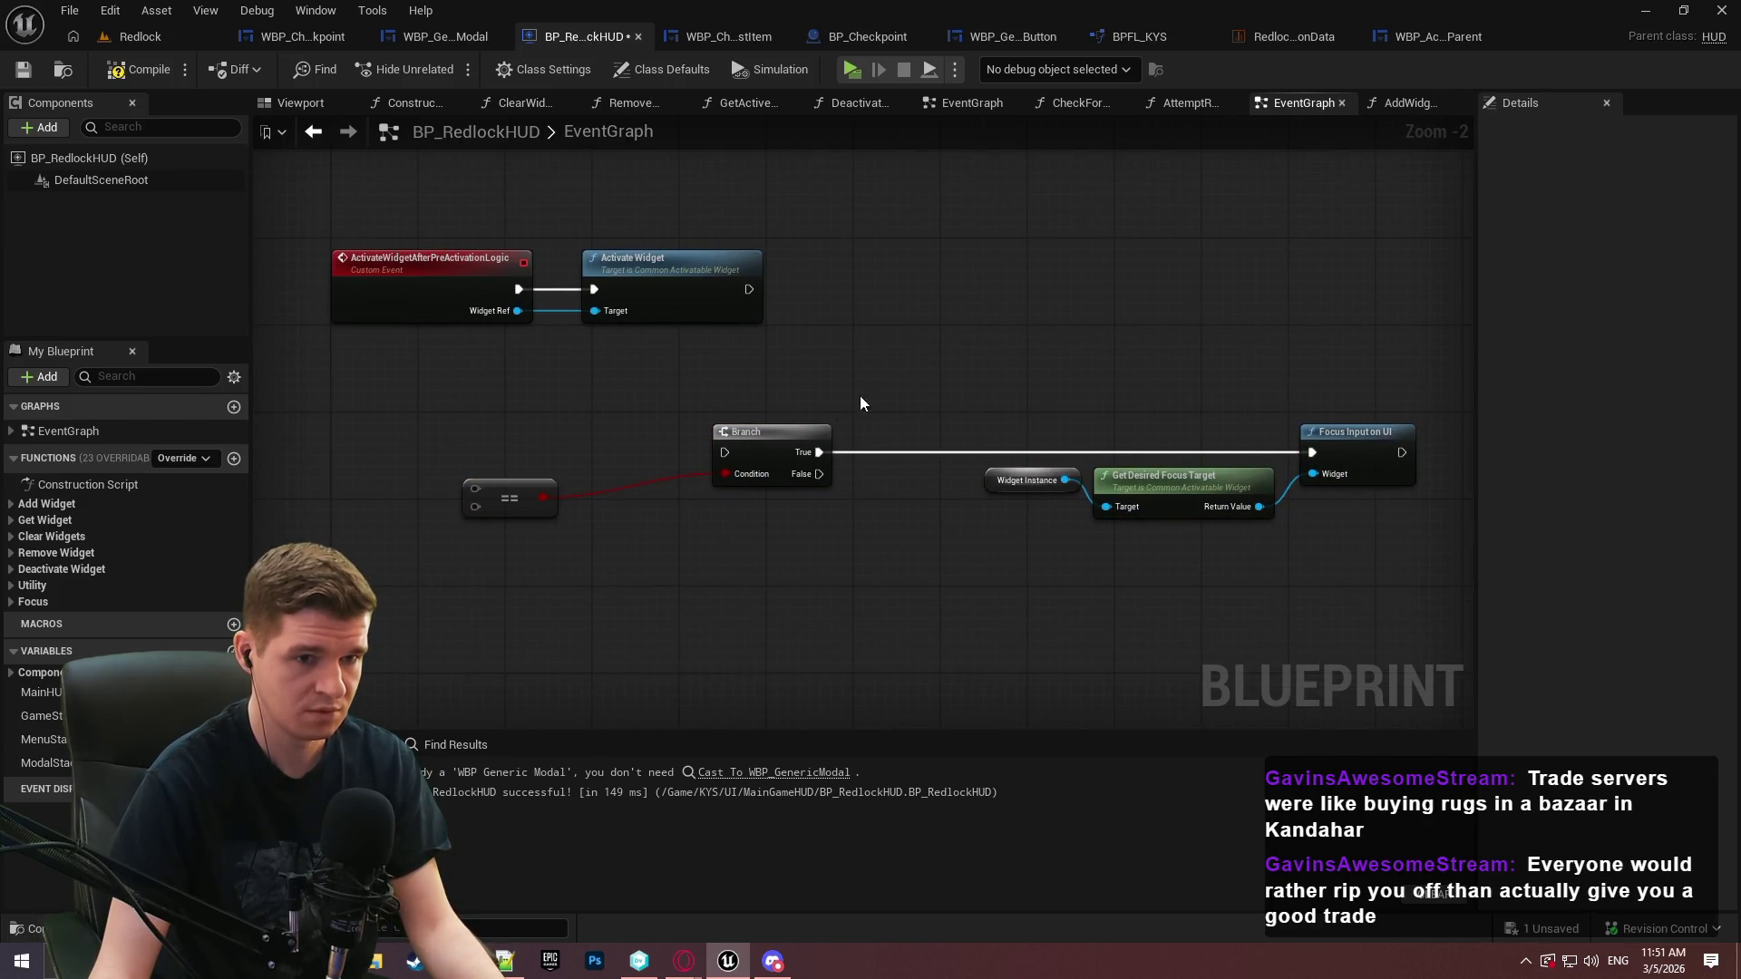
{"action": "mouse_move", "coordinate": [723, 451]}
{"action": "left_mouse_down"}
{"action": "mouse_move", "coordinate": [515, 292]}
{"action": "mouse_move", "coordinate": [747, 289]}
{"action": "left_mouse_up"}
{"action": "mouse_move", "coordinate": [1306, 574]}
{"action": "left_mouse_down"}
{"action": "mouse_move", "coordinate": [907, 449]}
{"action": "mouse_move", "coordinate": [752, 428]}
{"action": "mouse_move", "coordinate": [859, 282]}
{"action": "mouse_move", "coordinate": [884, 291]}
{"action": "left_mouse_up"}
{"action": "left_click", "coordinate": [708, 408]}
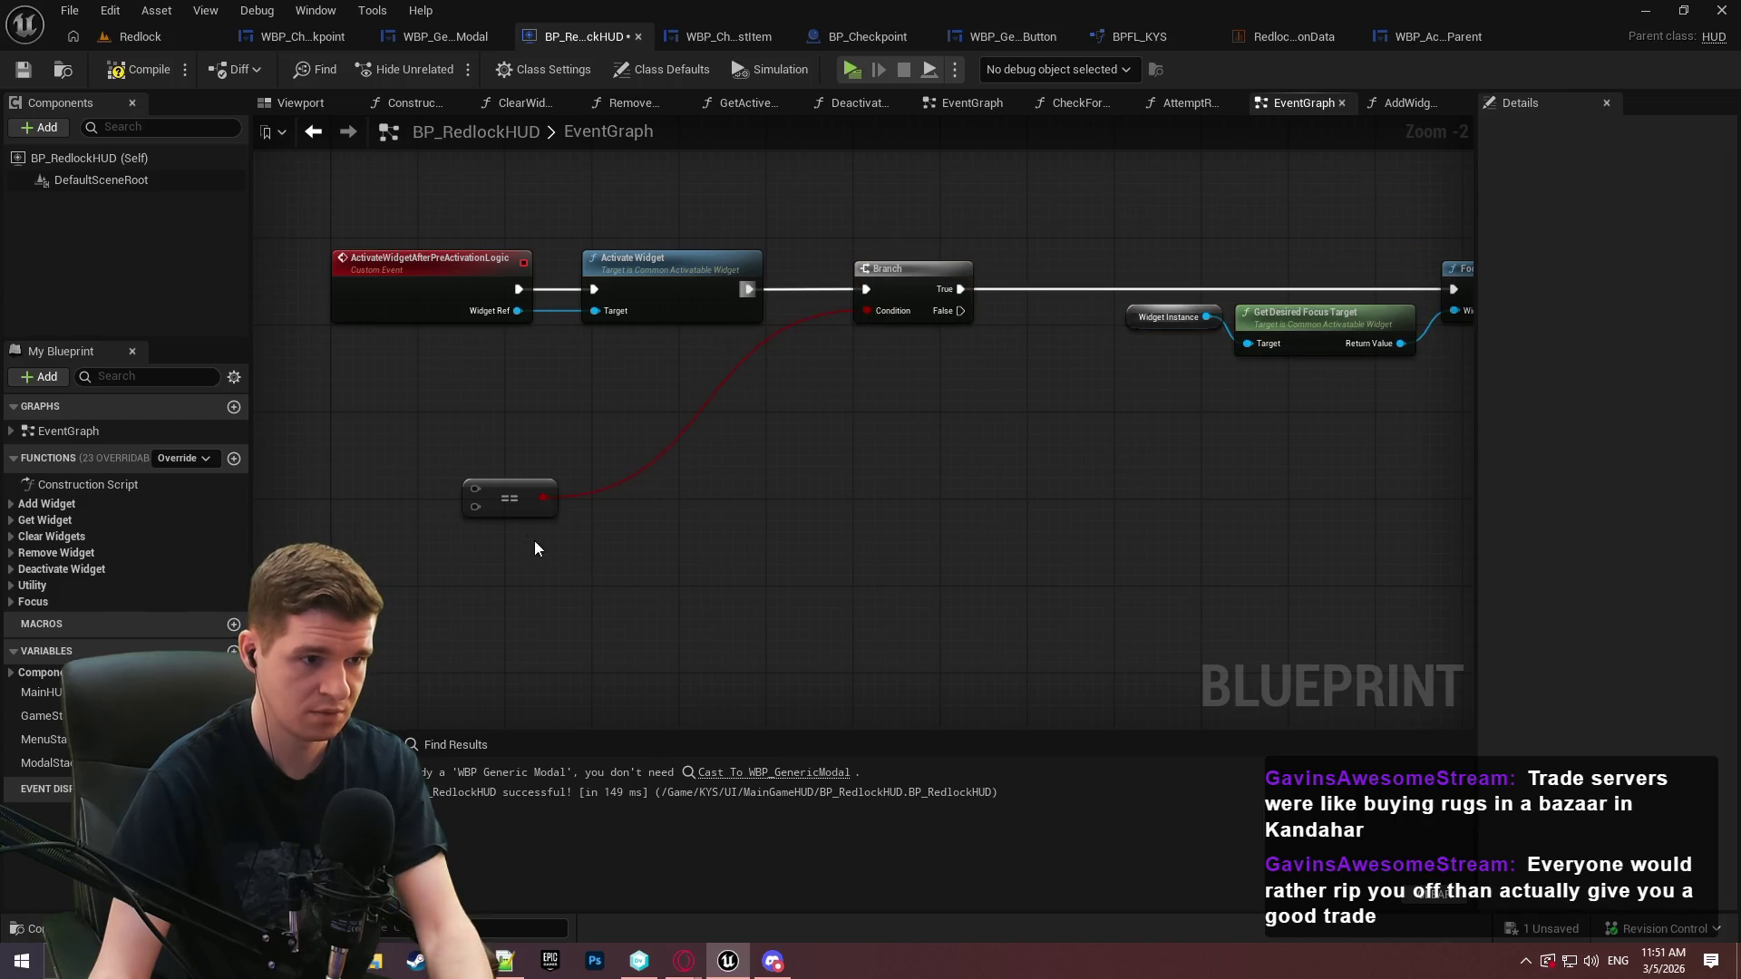
Add Get Owner Stack from Widget Ref and check that it equals Menu
{"action": "left_click_drag", "start_coordinate": [517, 310], "coordinate": [585, 449]}
{"action": "type", "text": "stack"}
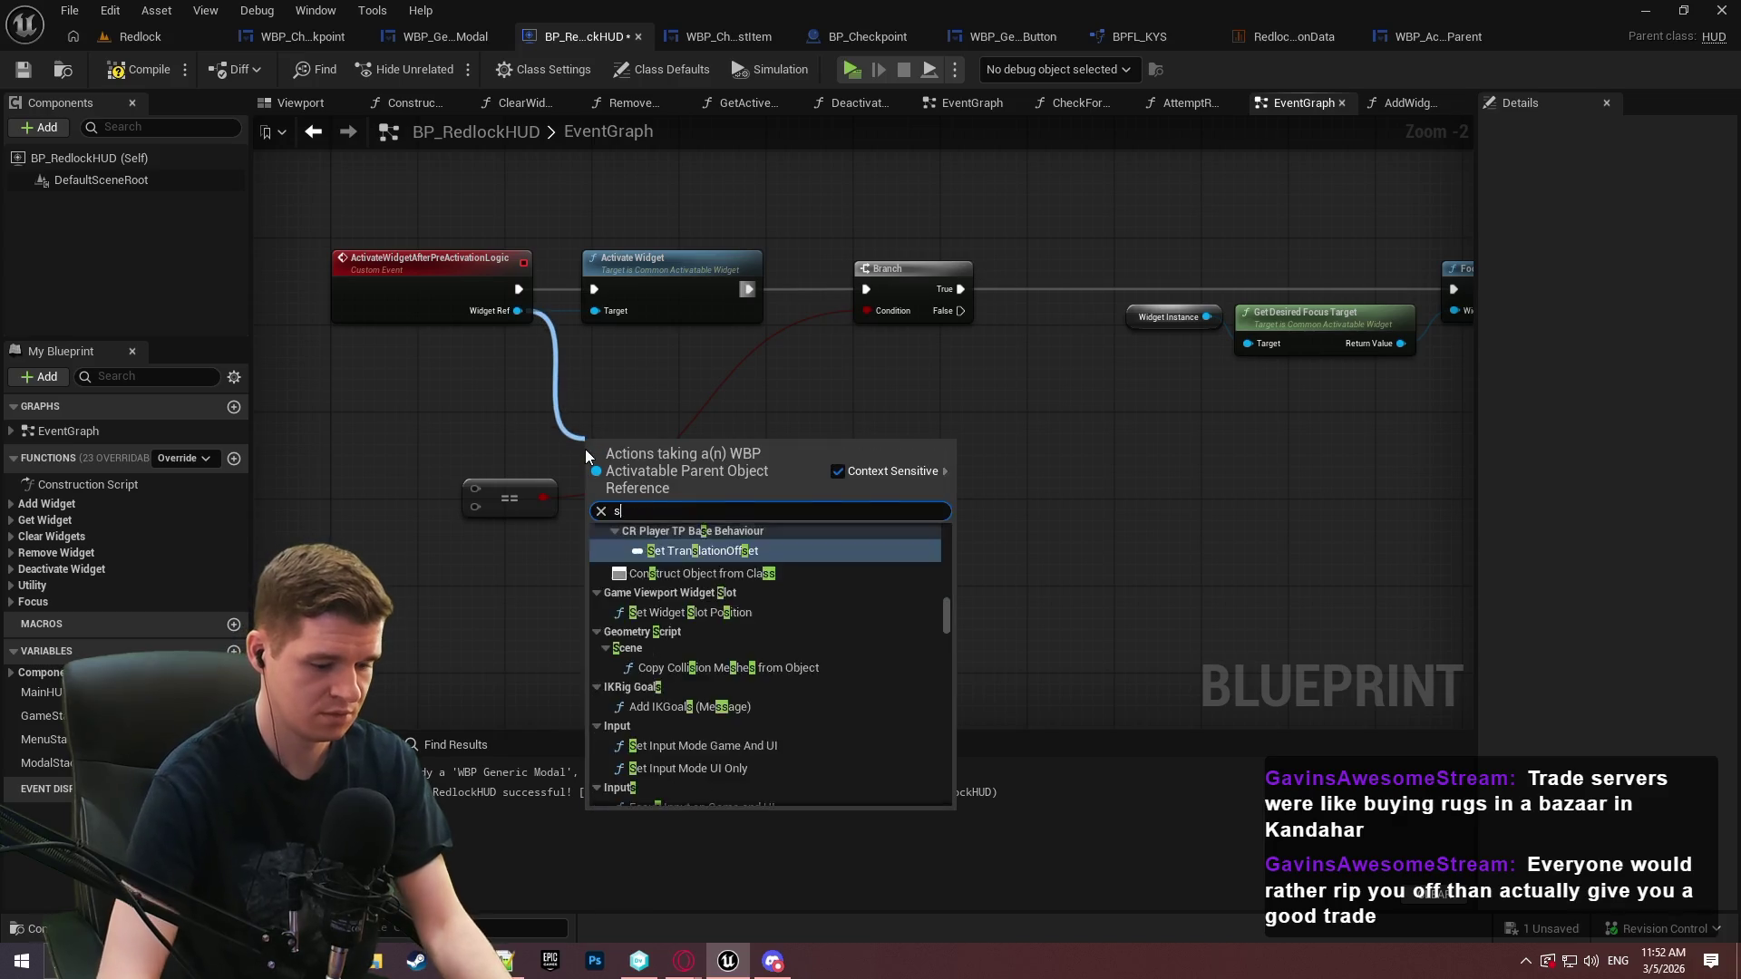
{"action": "key", "text": "Return"}
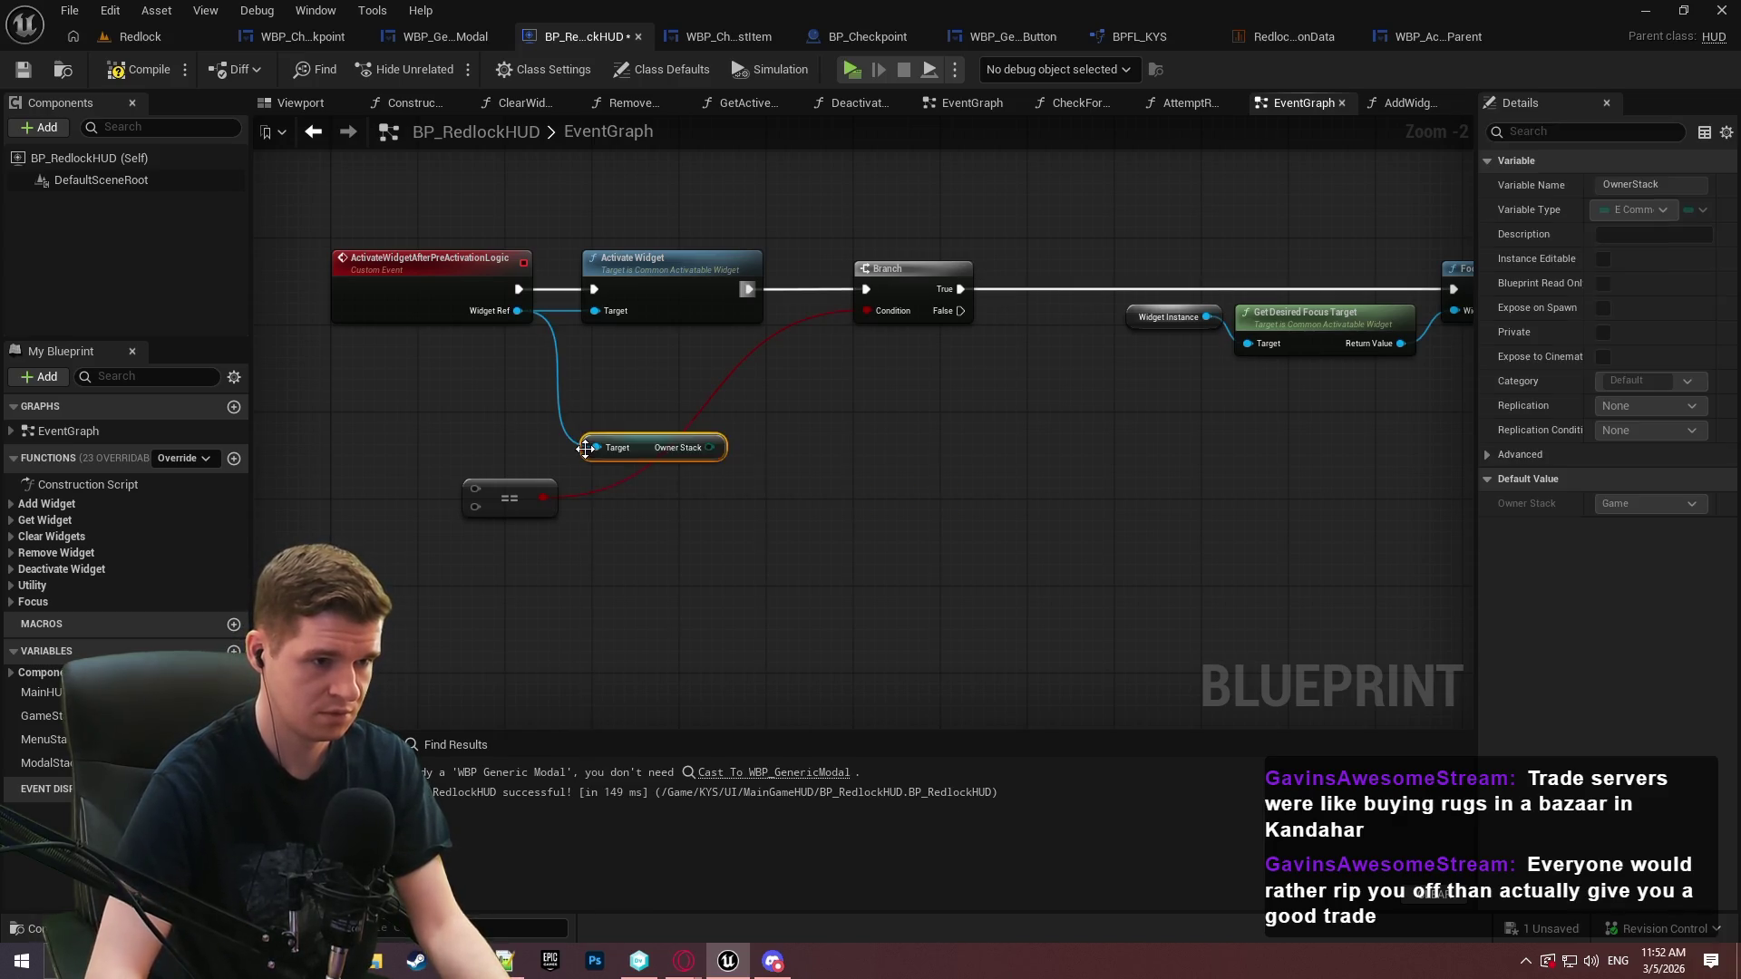
{"action": "mouse_move", "coordinate": [711, 447]}
{"action": "left_mouse_down"}
{"action": "mouse_move", "coordinate": [515, 502]}
{"action": "mouse_move", "coordinate": [473, 489]}
{"action": "left_mouse_up"}
{"action": "left_click", "coordinate": [514, 515]}
{"action": "left_click", "coordinate": [531, 552]}
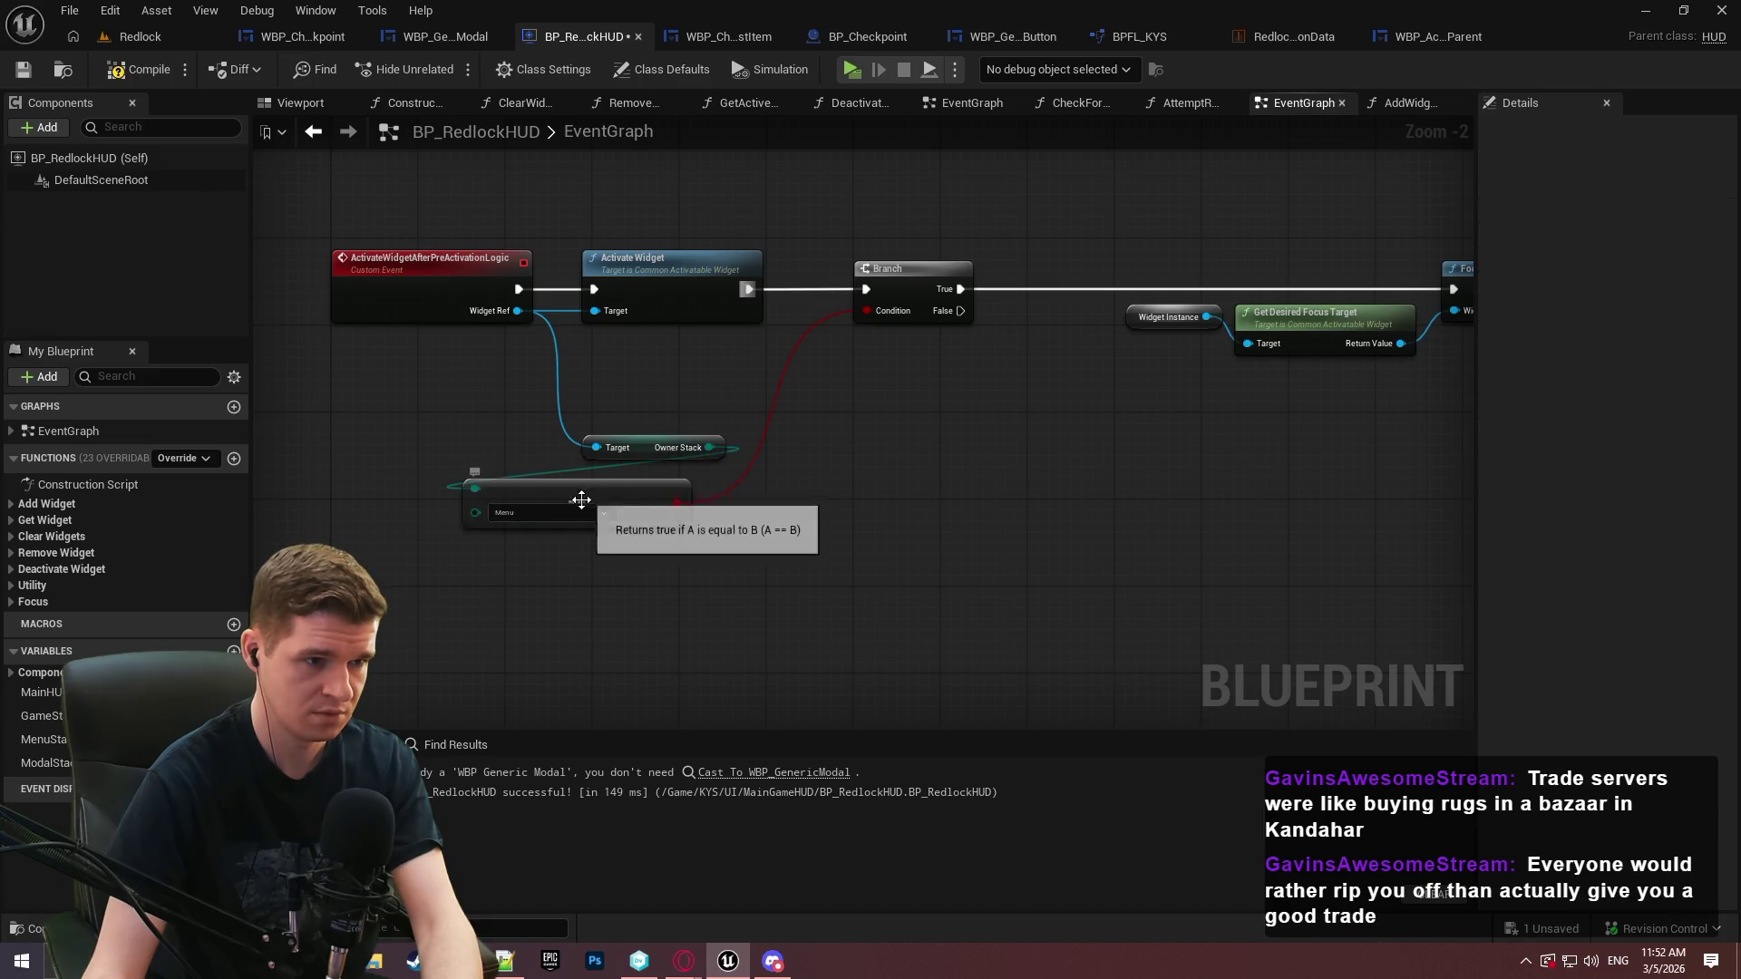
{"action": "left_click_drag", "start_coordinate": [585, 505], "coordinate": [869, 459]}
{"action": "mouse_move", "coordinate": [843, 546]}
{"action": "left_mouse_down"}
{"action": "mouse_move", "coordinate": [651, 443]}
{"action": "mouse_move", "coordinate": [666, 372]}
{"action": "mouse_move", "coordinate": [651, 368]}
{"action": "left_mouse_up"}
Shift the Branch right and delete the unused old Widget Instance node
{"action": "left_click", "coordinate": [1173, 474]}
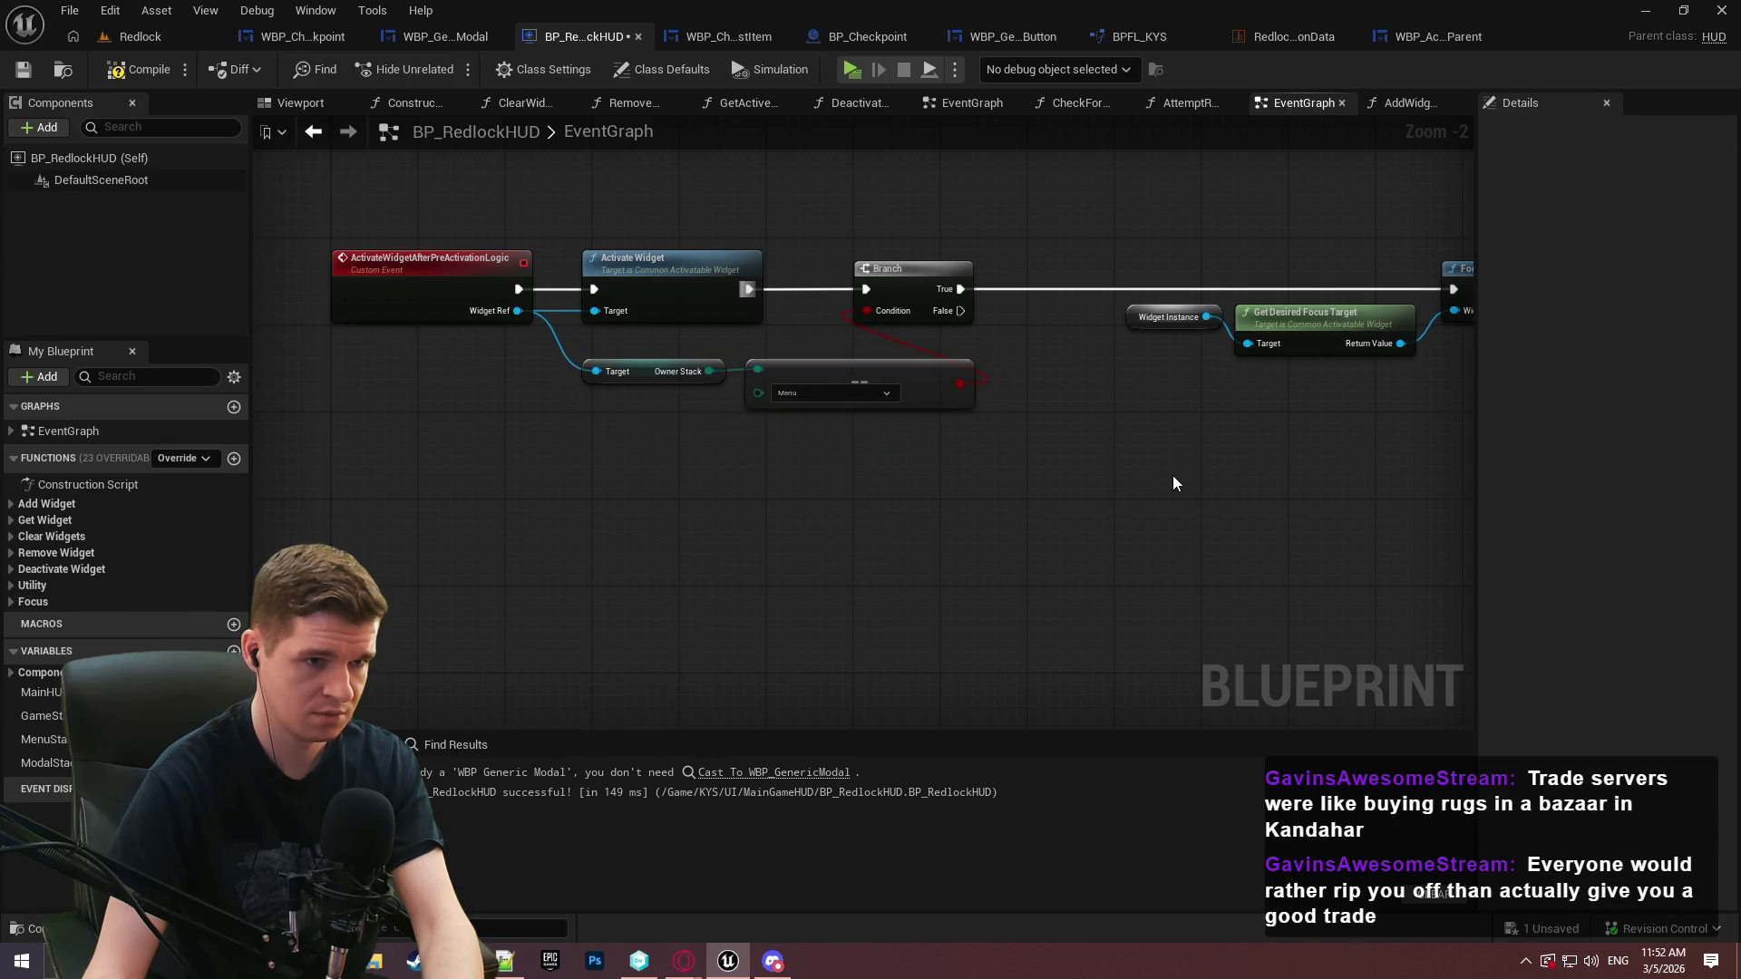
{"action": "mouse_move", "coordinate": [809, 276]}
{"action": "left_mouse_down"}
{"action": "mouse_move", "coordinate": [1063, 285]}
{"action": "mouse_move", "coordinate": [1020, 284]}
{"action": "left_mouse_up"}
{"action": "left_click_drag", "start_coordinate": [1270, 454], "coordinate": [805, 339]}
{"action": "left_click", "coordinate": [903, 393]}
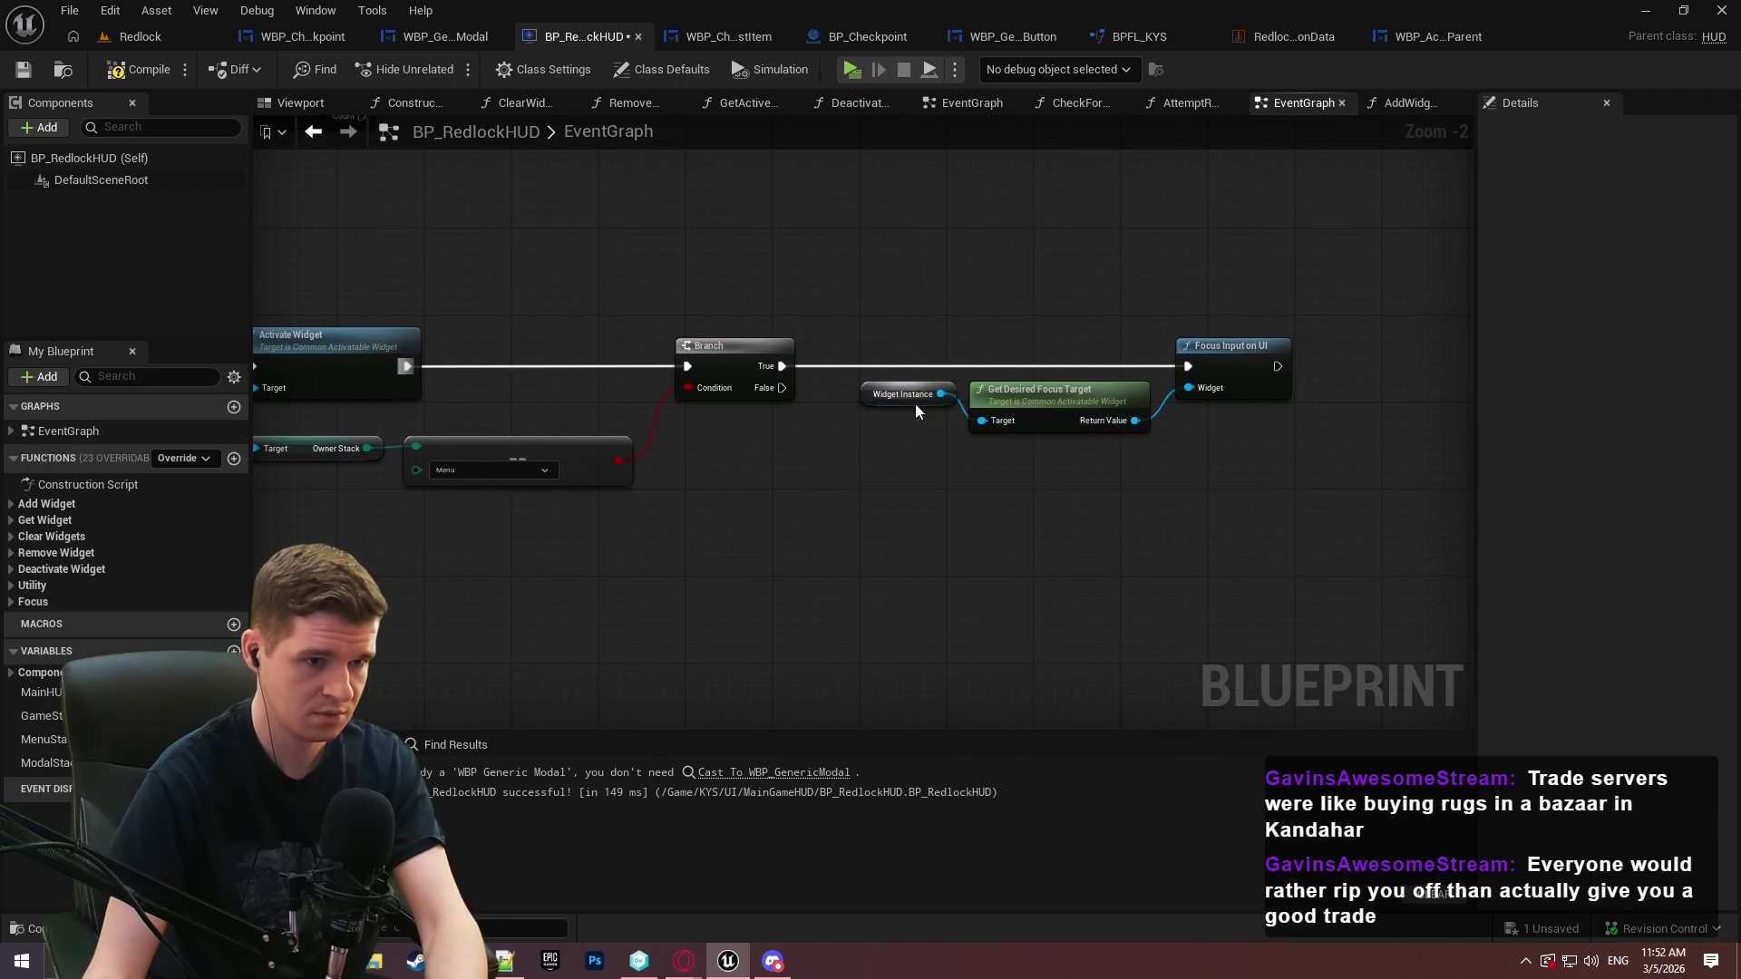
{"action": "key", "text": "Delete"}
Feed Widget Ref into Get Desired Focus Target through two tidy reroute points
{"action": "mouse_move", "coordinate": [1124, 390]}
{"action": "left_mouse_down"}
{"action": "mouse_move", "coordinate": [381, 353]}
{"action": "mouse_move", "coordinate": [468, 339]}
{"action": "mouse_move", "coordinate": [390, 356]}
{"action": "left_mouse_up"}
{"action": "double_click", "coordinate": [1023, 380]}
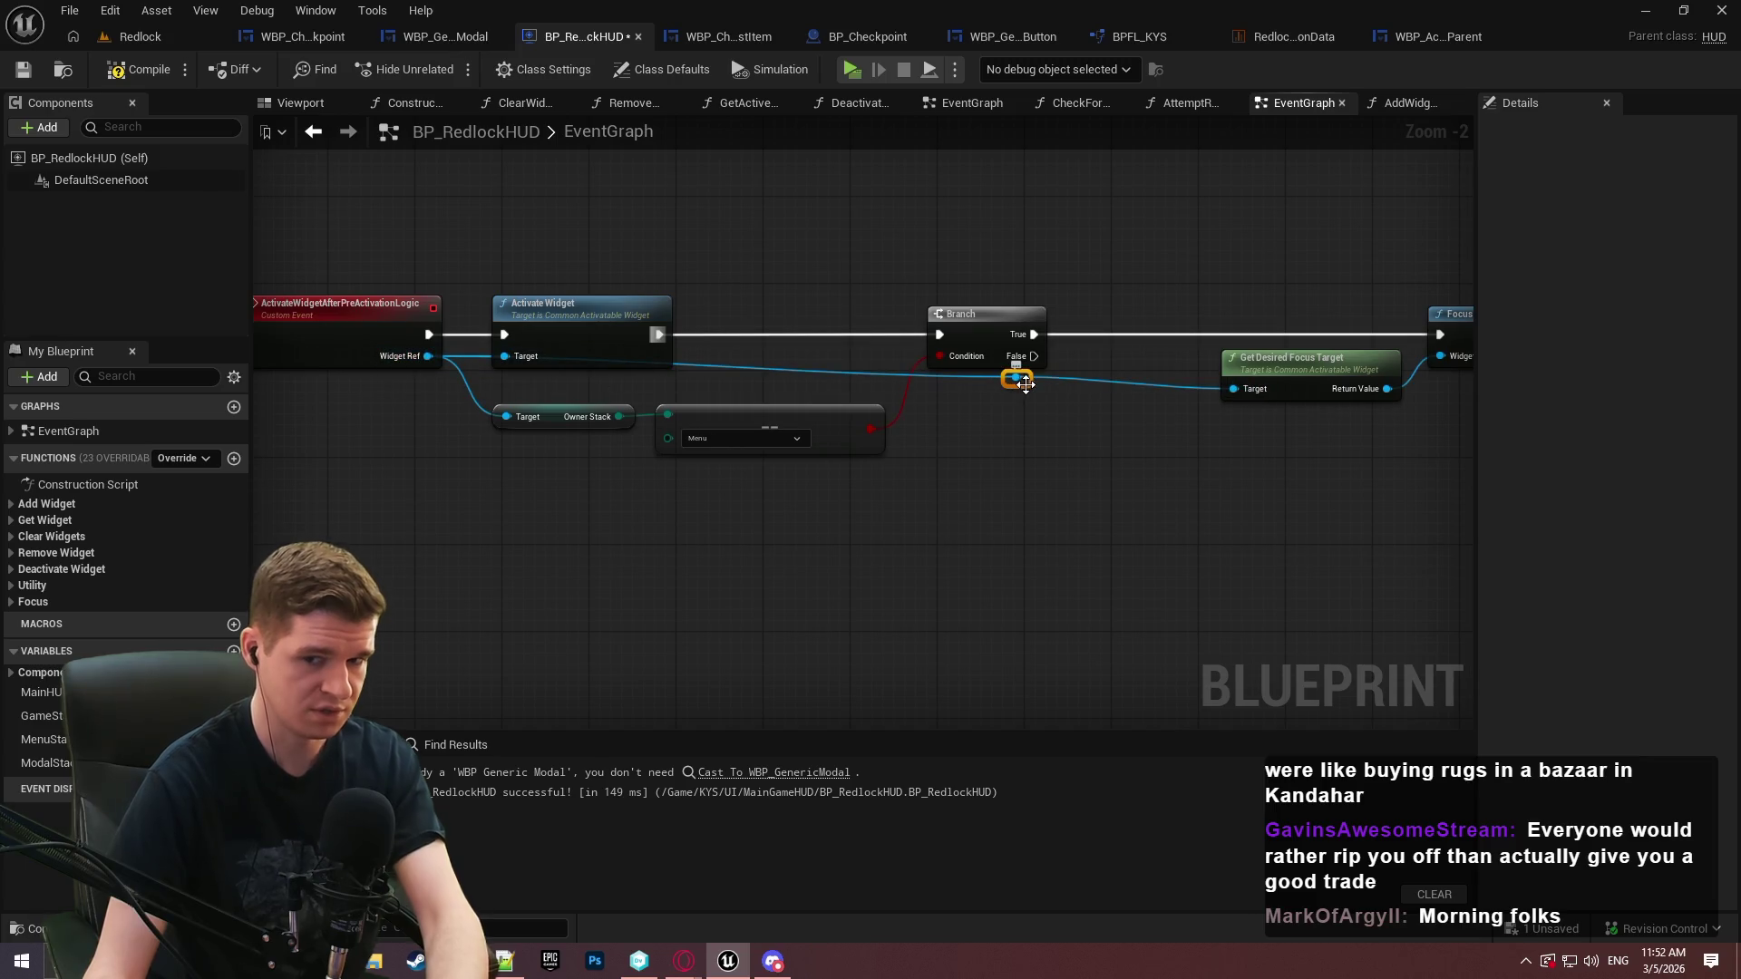
{"action": "left_click_drag", "start_coordinate": [1016, 378], "coordinate": [418, 476]}
{"action": "mouse_move", "coordinate": [550, 468]}
{"action": "left_mouse_down"}
{"action": "mouse_move", "coordinate": [515, 490]}
{"action": "mouse_move", "coordinate": [1117, 490]}
{"action": "left_mouse_up"}
{"action": "double_click", "coordinate": [554, 485]}
{"action": "key", "text": "q"}
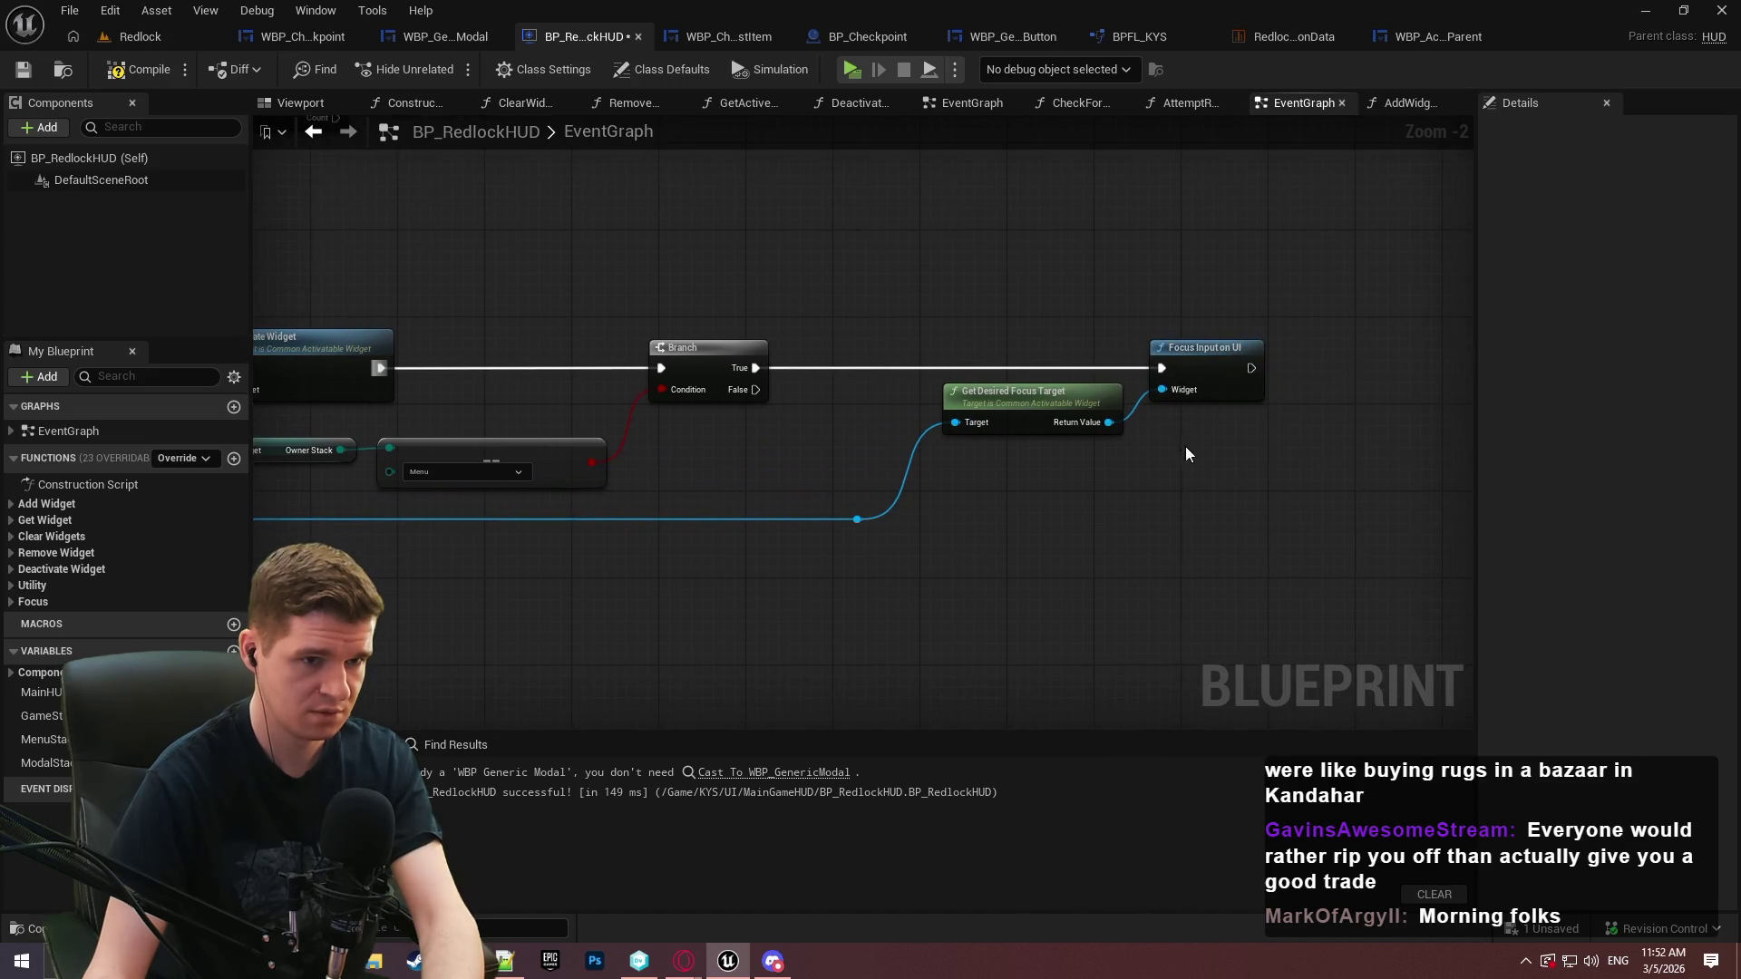
{"action": "scroll", "coordinate": [1205, 413], "scroll_direction": "down", "scroll_amount": 1}
Compile and save BP_RedlockHUD
{"action": "mouse_move", "coordinate": [1341, 558]}
{"action": "left_mouse_down"}
{"action": "mouse_move", "coordinate": [309, 301]}
{"action": "mouse_move", "coordinate": [366, 355]}
{"action": "left_mouse_up"}
{"action": "left_click", "coordinate": [366, 355]}
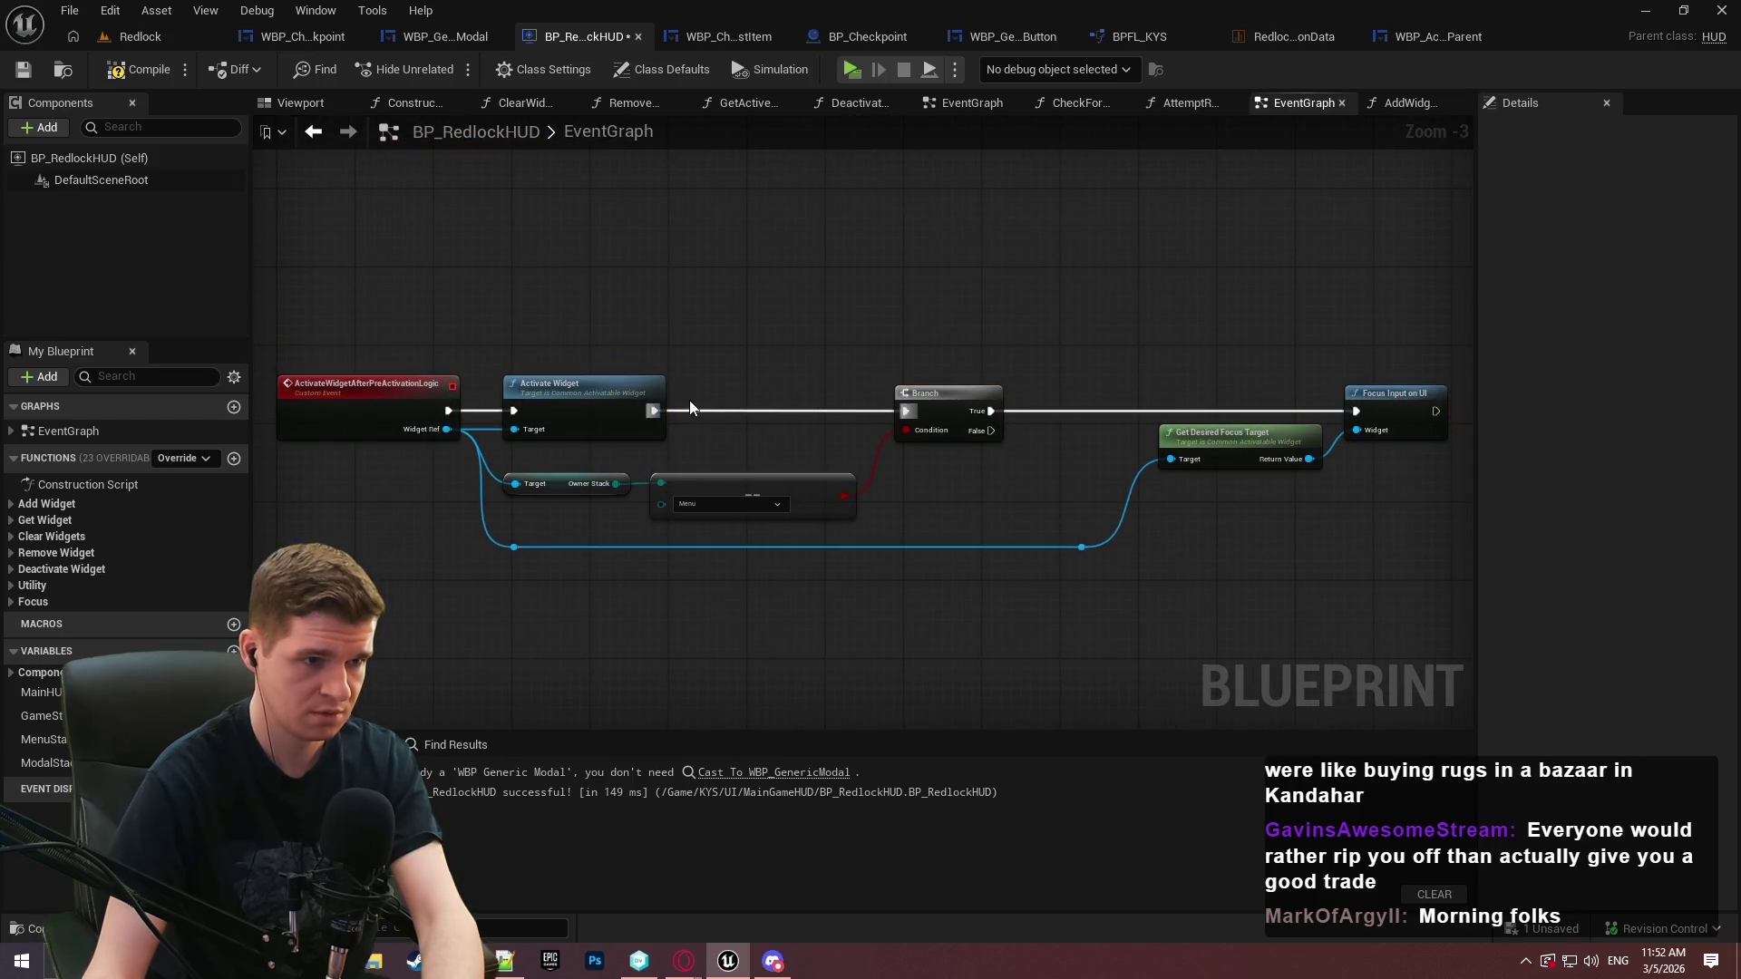
{"action": "left_click", "coordinate": [116, 78]}
{"action": "key", "text": "ctrl+s"}
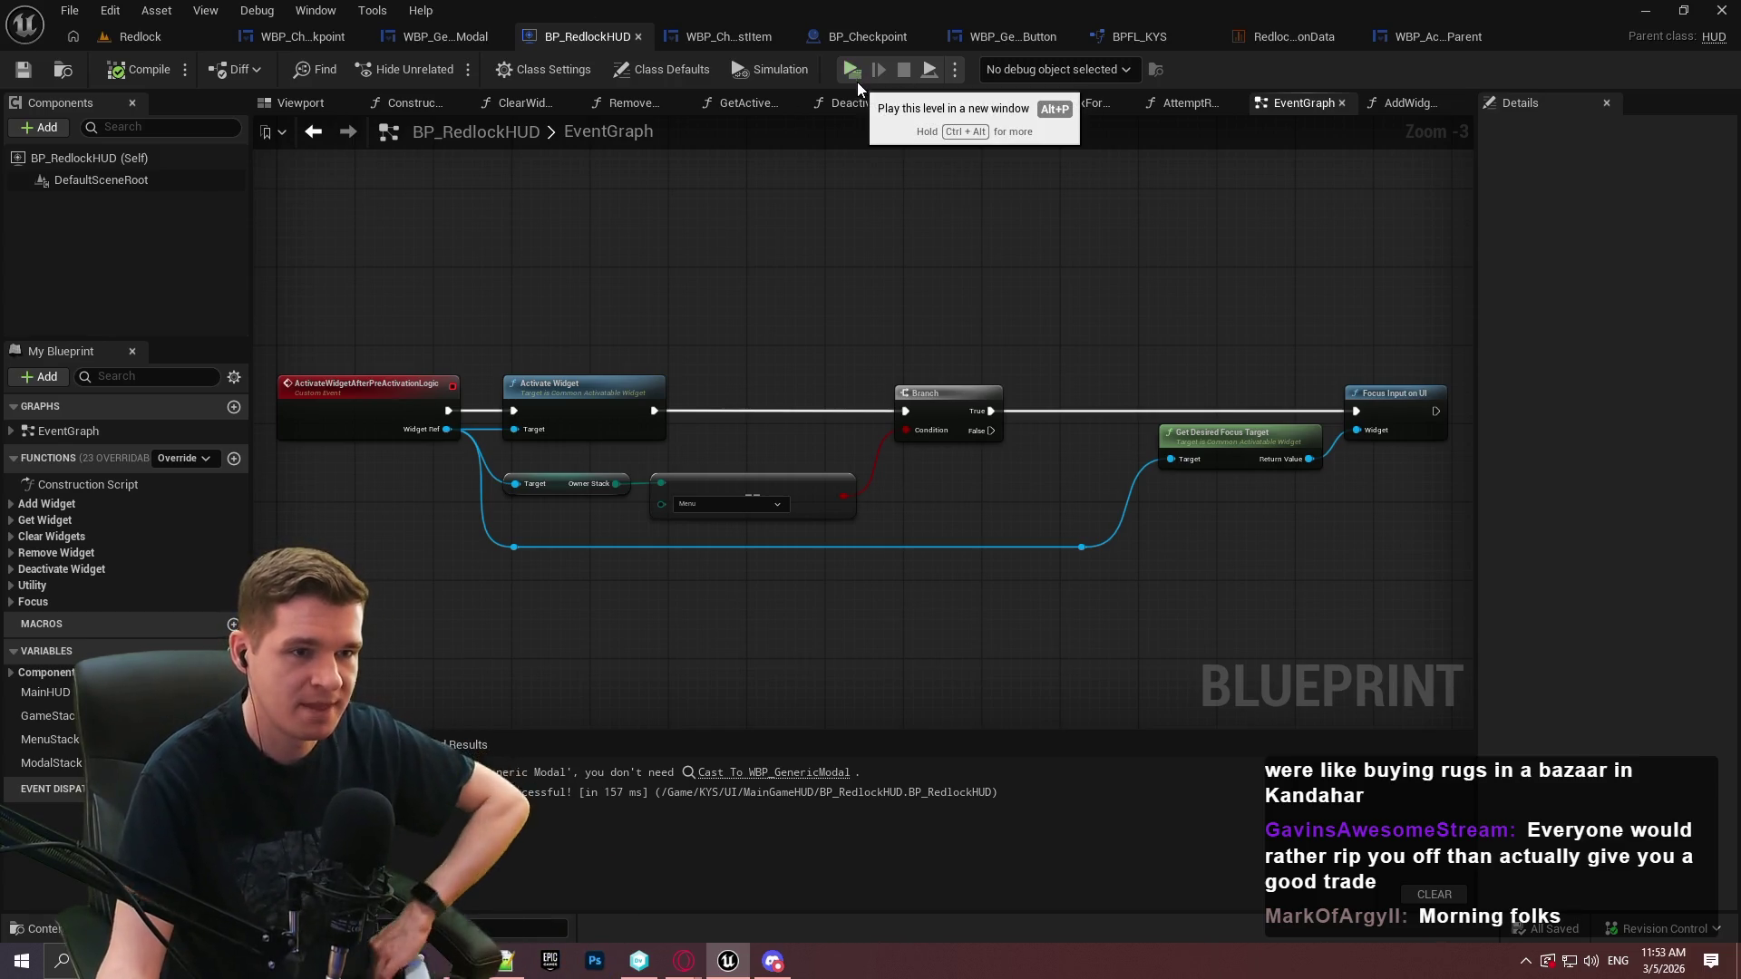
Review WBP_Checkpoint's event graph, bringing the close-button event chain into view
{"action": "left_click", "coordinate": [254, 38]}
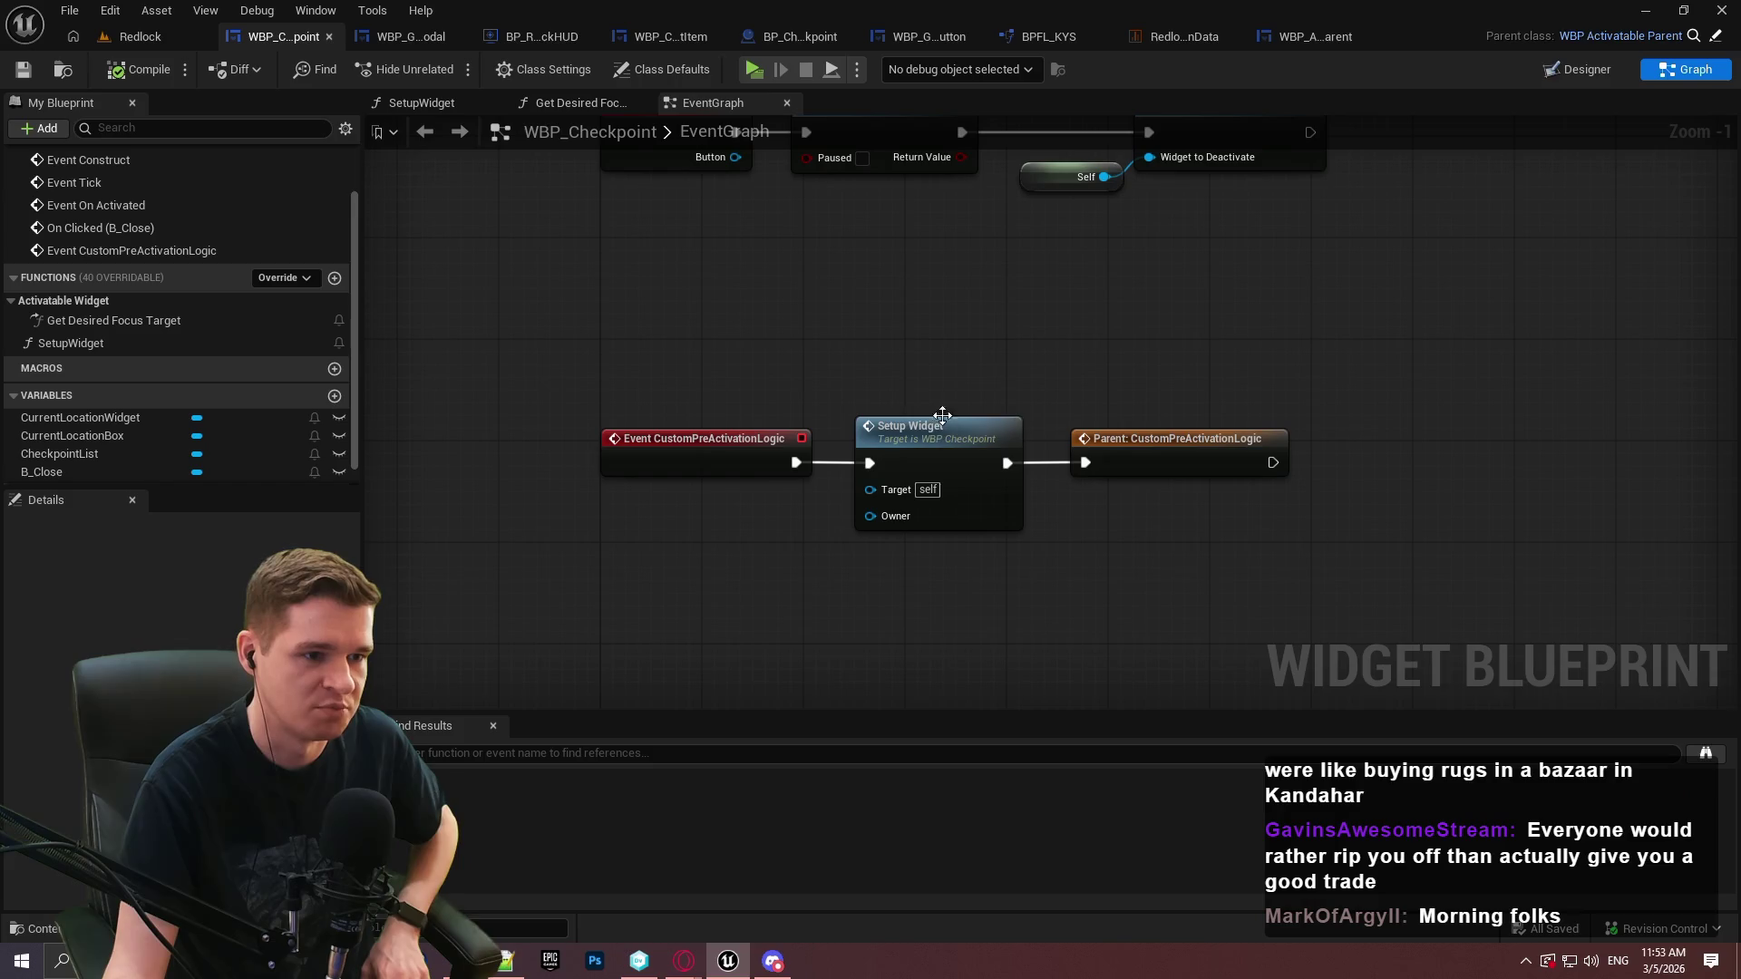
{"action": "mouse_move", "coordinate": [868, 329]}
{"action": "left_mouse_down"}
{"action": "mouse_move", "coordinate": [960, 574]}
{"action": "mouse_move", "coordinate": [906, 392]}
{"action": "left_mouse_up"}
{"action": "scroll", "coordinate": [150, 403], "scroll_direction": "down", "scroll_amount": 1}
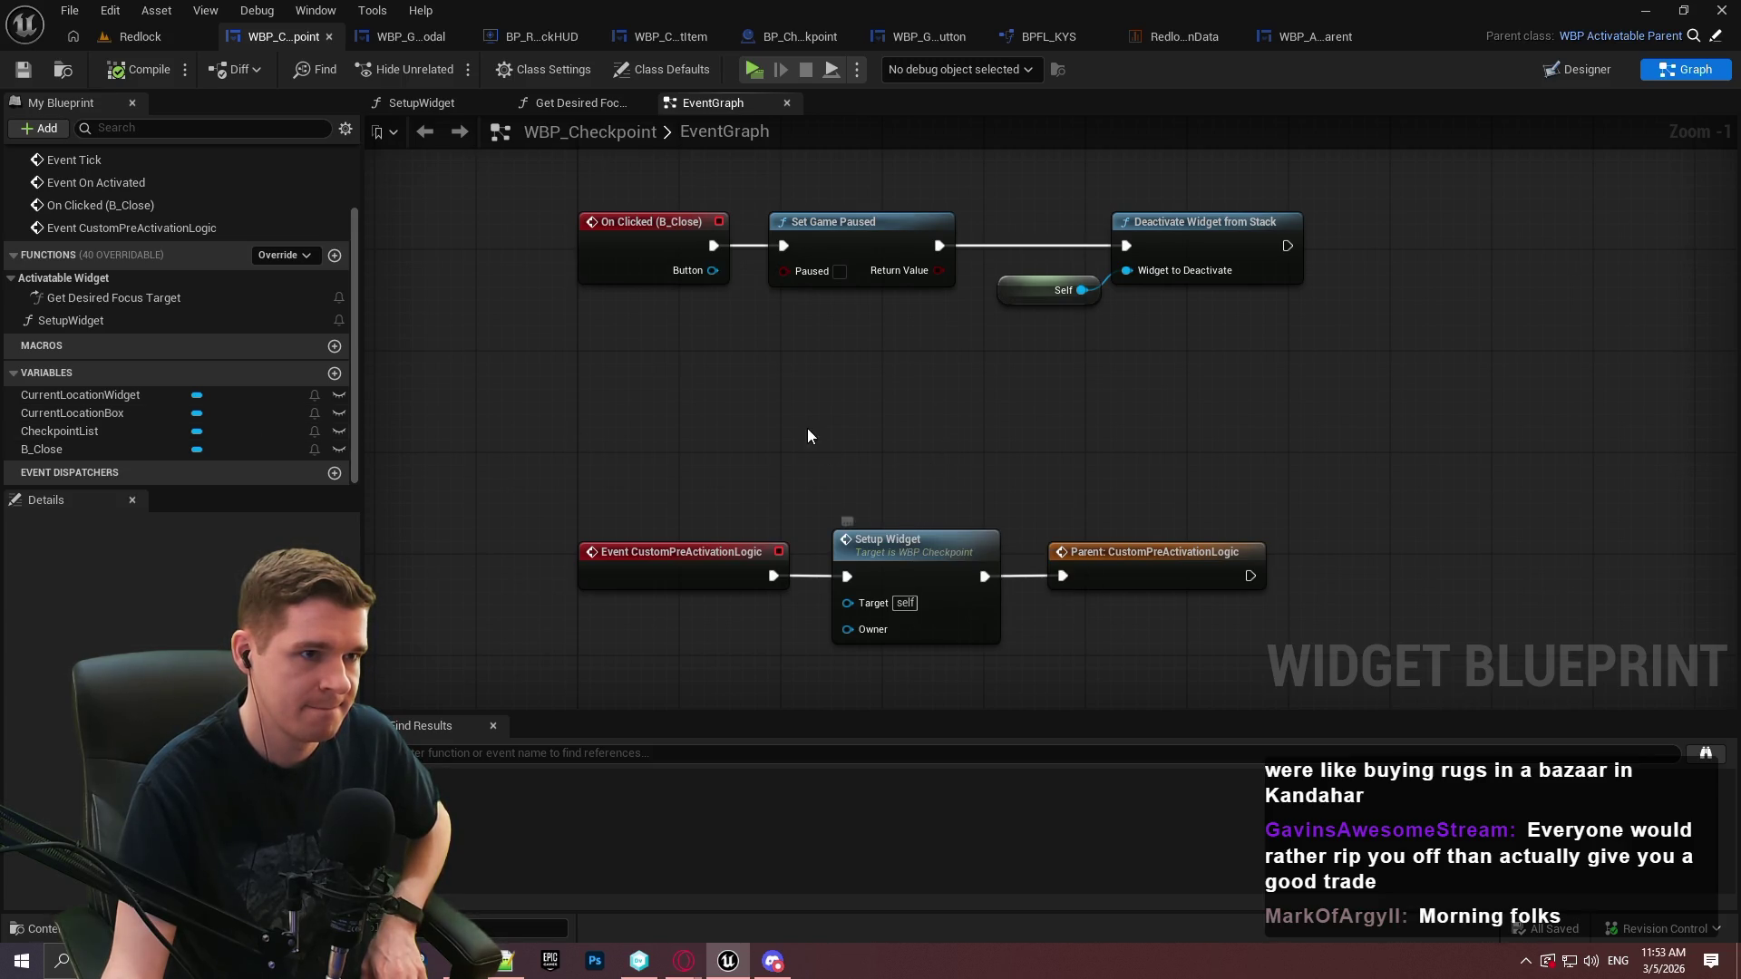
{"action": "mouse_move", "coordinate": [991, 318]}
{"action": "left_mouse_down"}
{"action": "mouse_move", "coordinate": [1012, 384]}
{"action": "mouse_move", "coordinate": [1002, 678]}
{"action": "mouse_move", "coordinate": [983, 716]}
{"action": "mouse_move", "coordinate": [943, 547]}
{"action": "mouse_move", "coordinate": [943, 427]}
{"action": "left_mouse_up"}
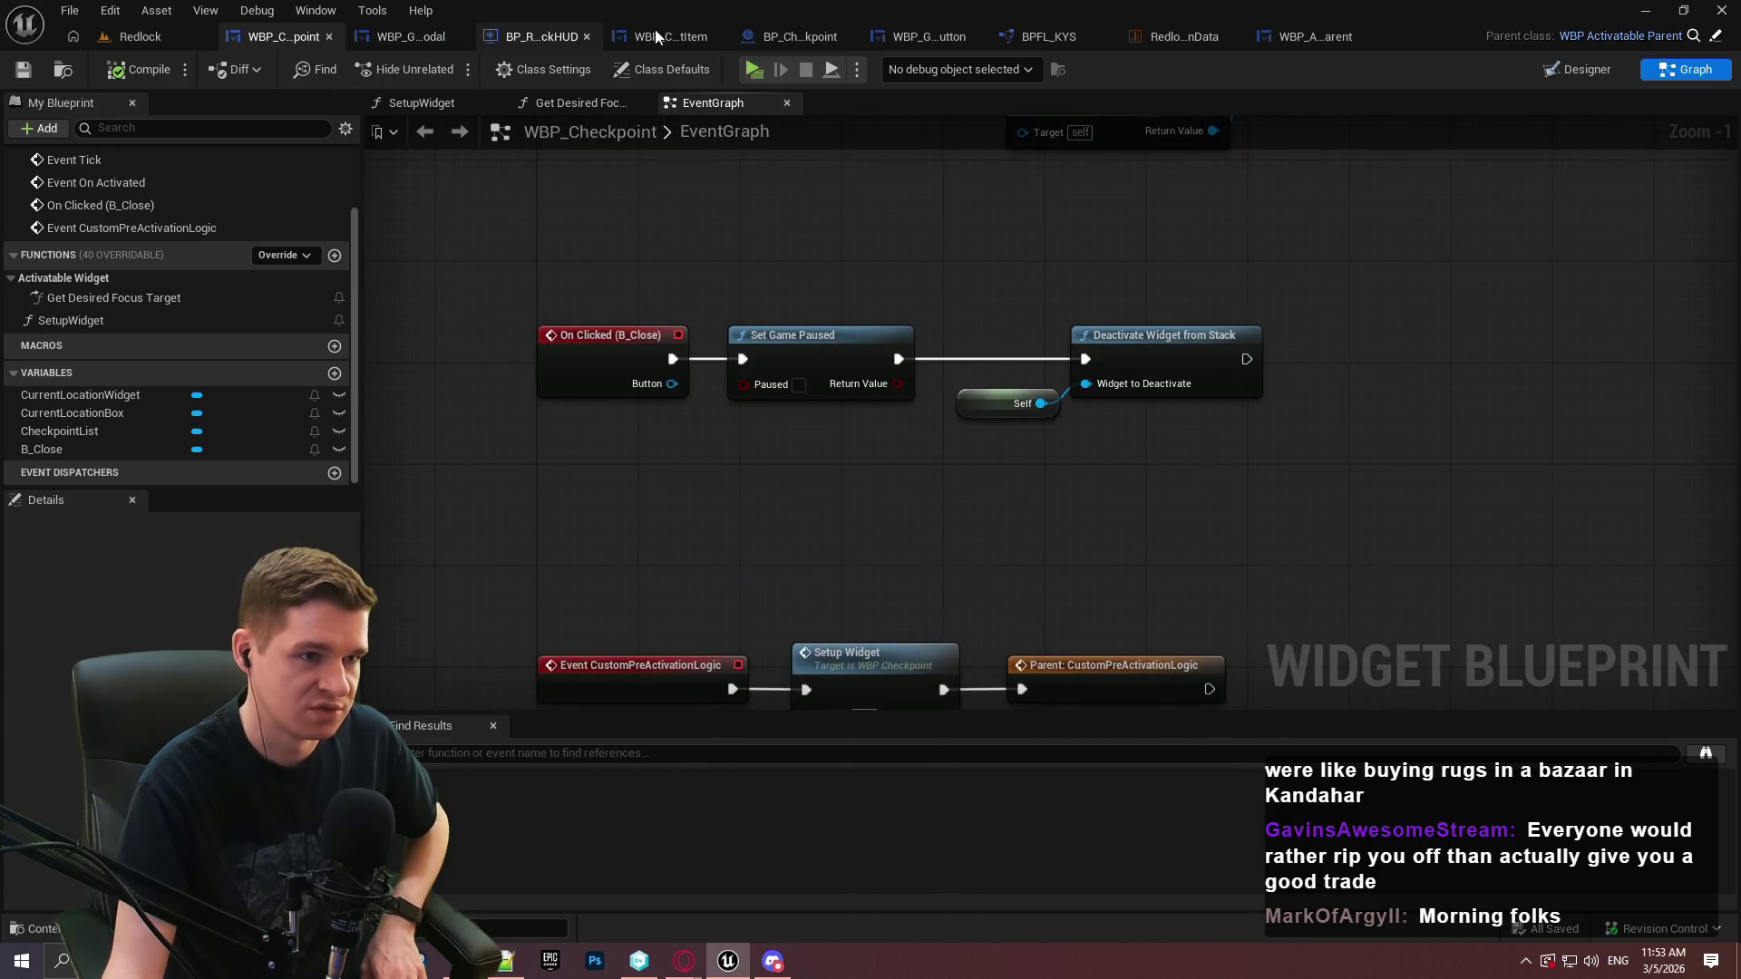
Bring up BP_Checkpoint's event graph where Add Widget to Stack chains into Setup Widget
{"action": "left_click", "coordinate": [766, 37]}
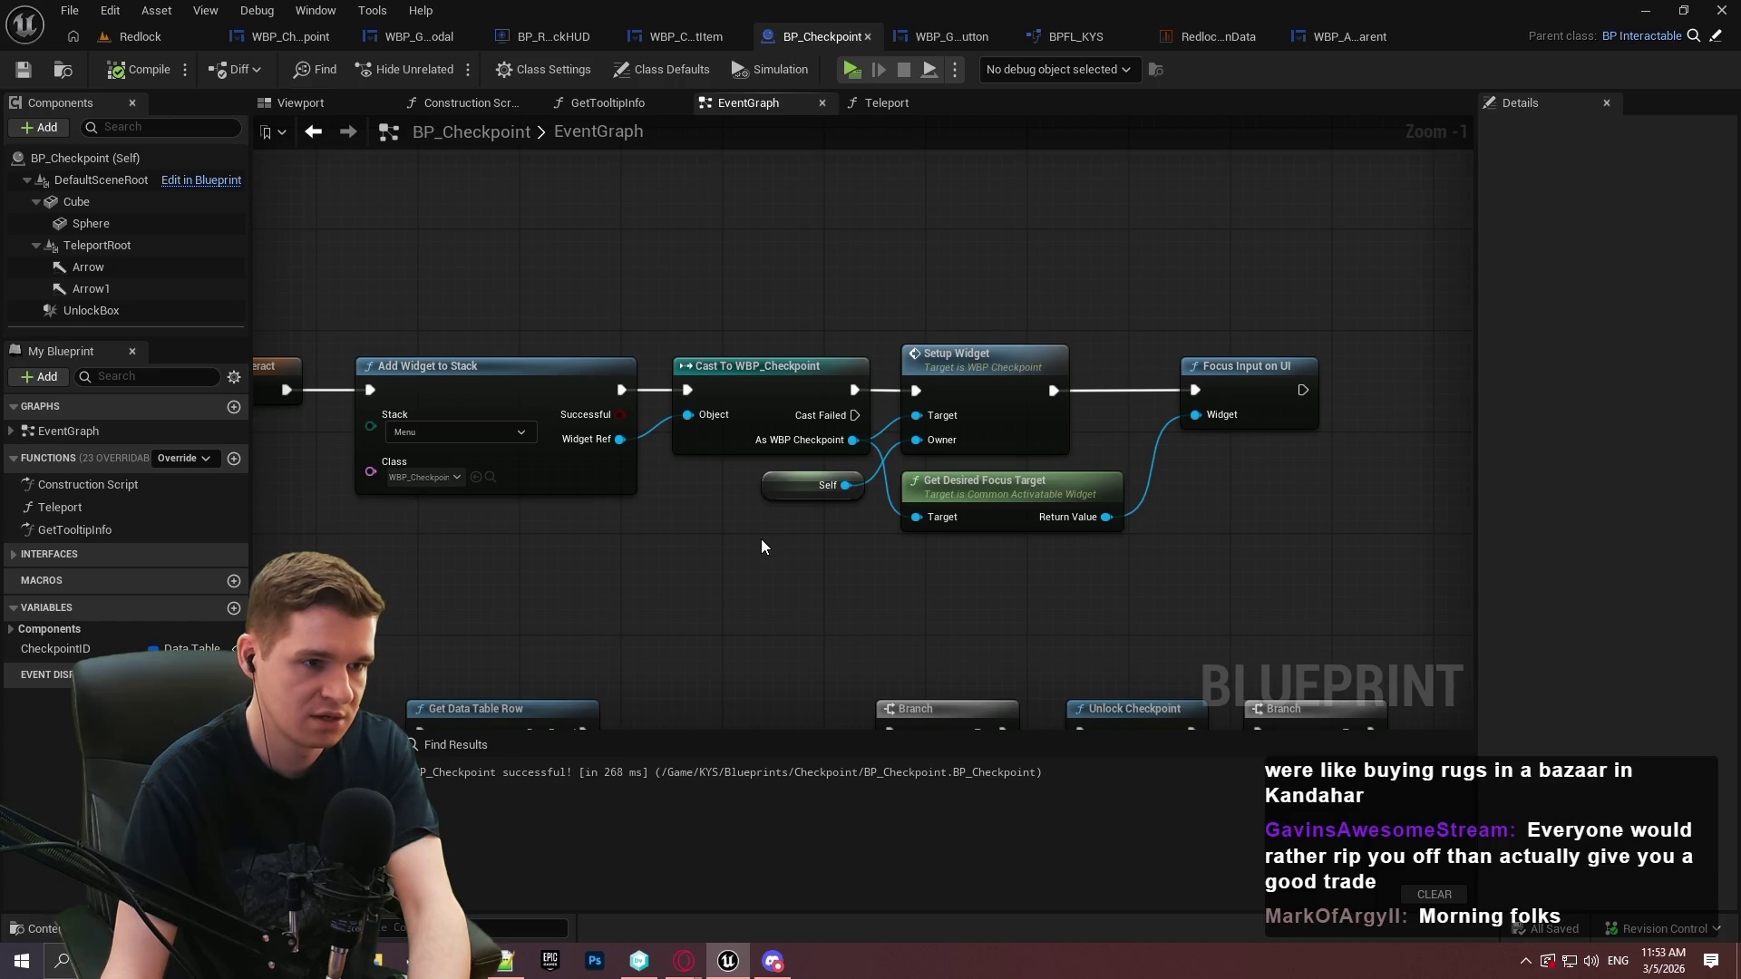
{"action": "mouse_move", "coordinate": [1480, 605]}
{"action": "left_mouse_down"}
{"action": "mouse_move", "coordinate": [1073, 529]}
{"action": "mouse_move", "coordinate": [1714, 562]}
{"action": "mouse_move", "coordinate": [1494, 580]}
{"action": "left_mouse_up"}
{"action": "left_click_drag", "start_coordinate": [1161, 524], "coordinate": [1146, 526]}
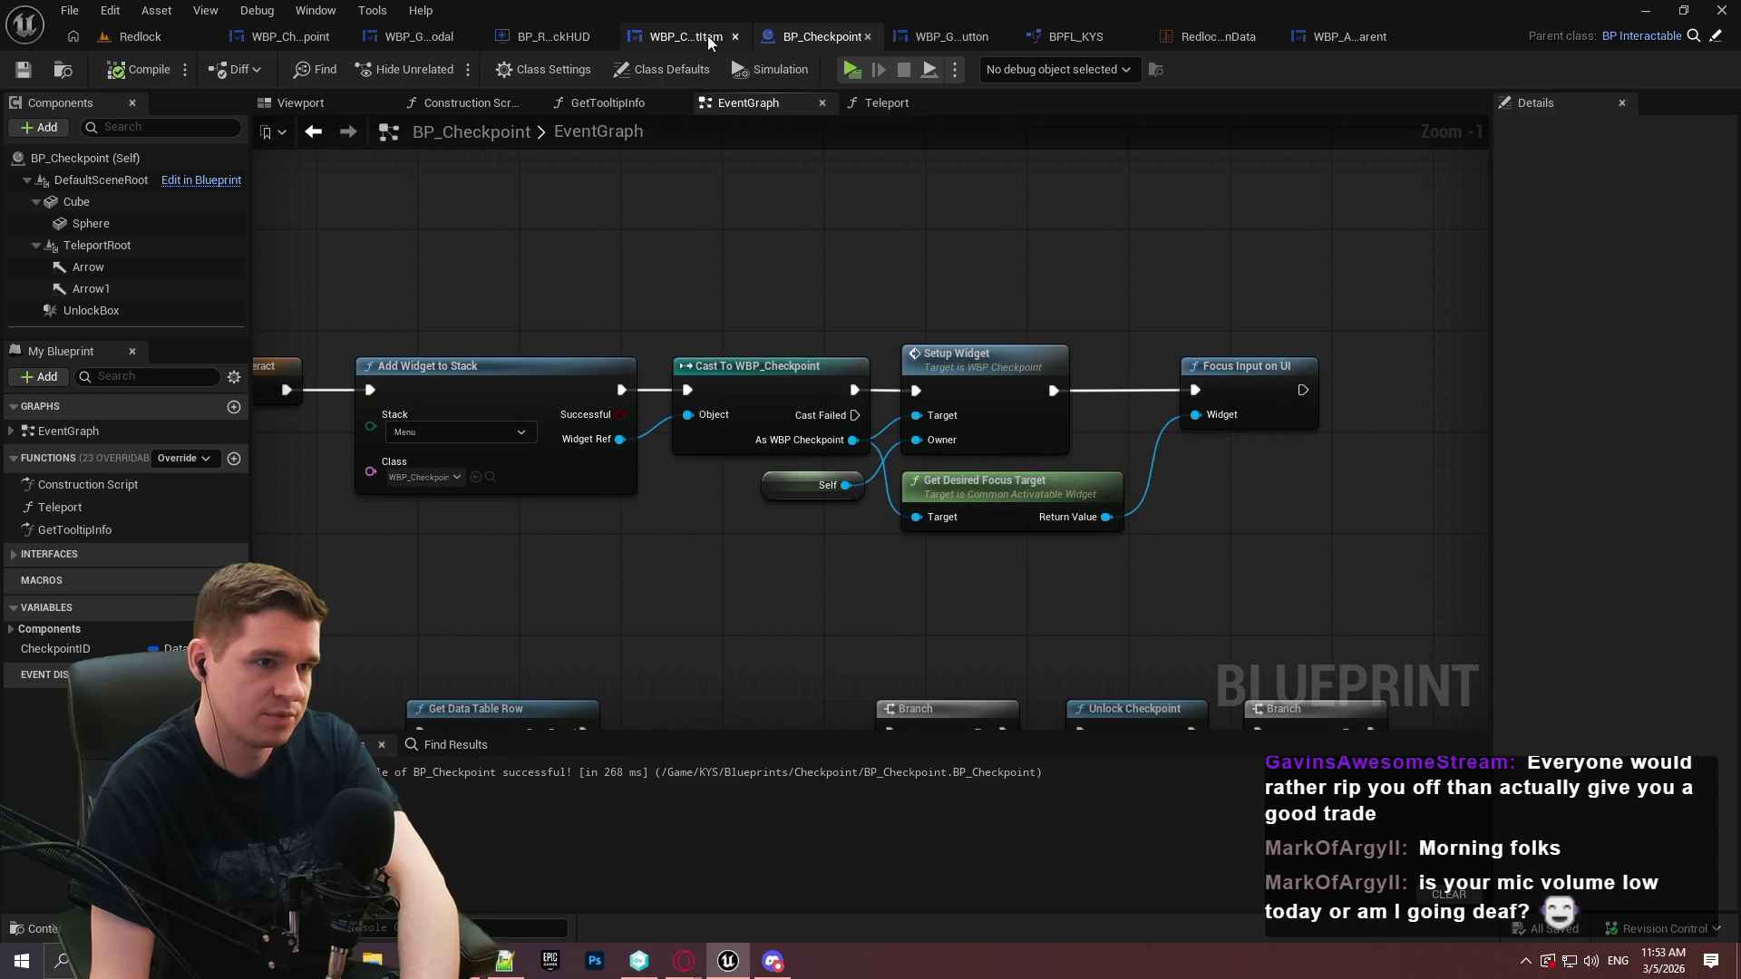
Inspect WBP_ActivatableParent's activated, deactivated and CustomPreActivationLogic rows, then return to WBP_Checkpoint
{"action": "left_click", "coordinate": [1317, 38]}
{"action": "mouse_move", "coordinate": [1119, 239]}
{"action": "left_mouse_down"}
{"action": "mouse_move", "coordinate": [1063, 721]}
{"action": "mouse_move", "coordinate": [1092, 159]}
{"action": "mouse_move", "coordinate": [1120, 566]}
{"action": "left_mouse_up"}
{"action": "scroll", "coordinate": [1209, 505], "scroll_direction": "down", "scroll_amount": 2}
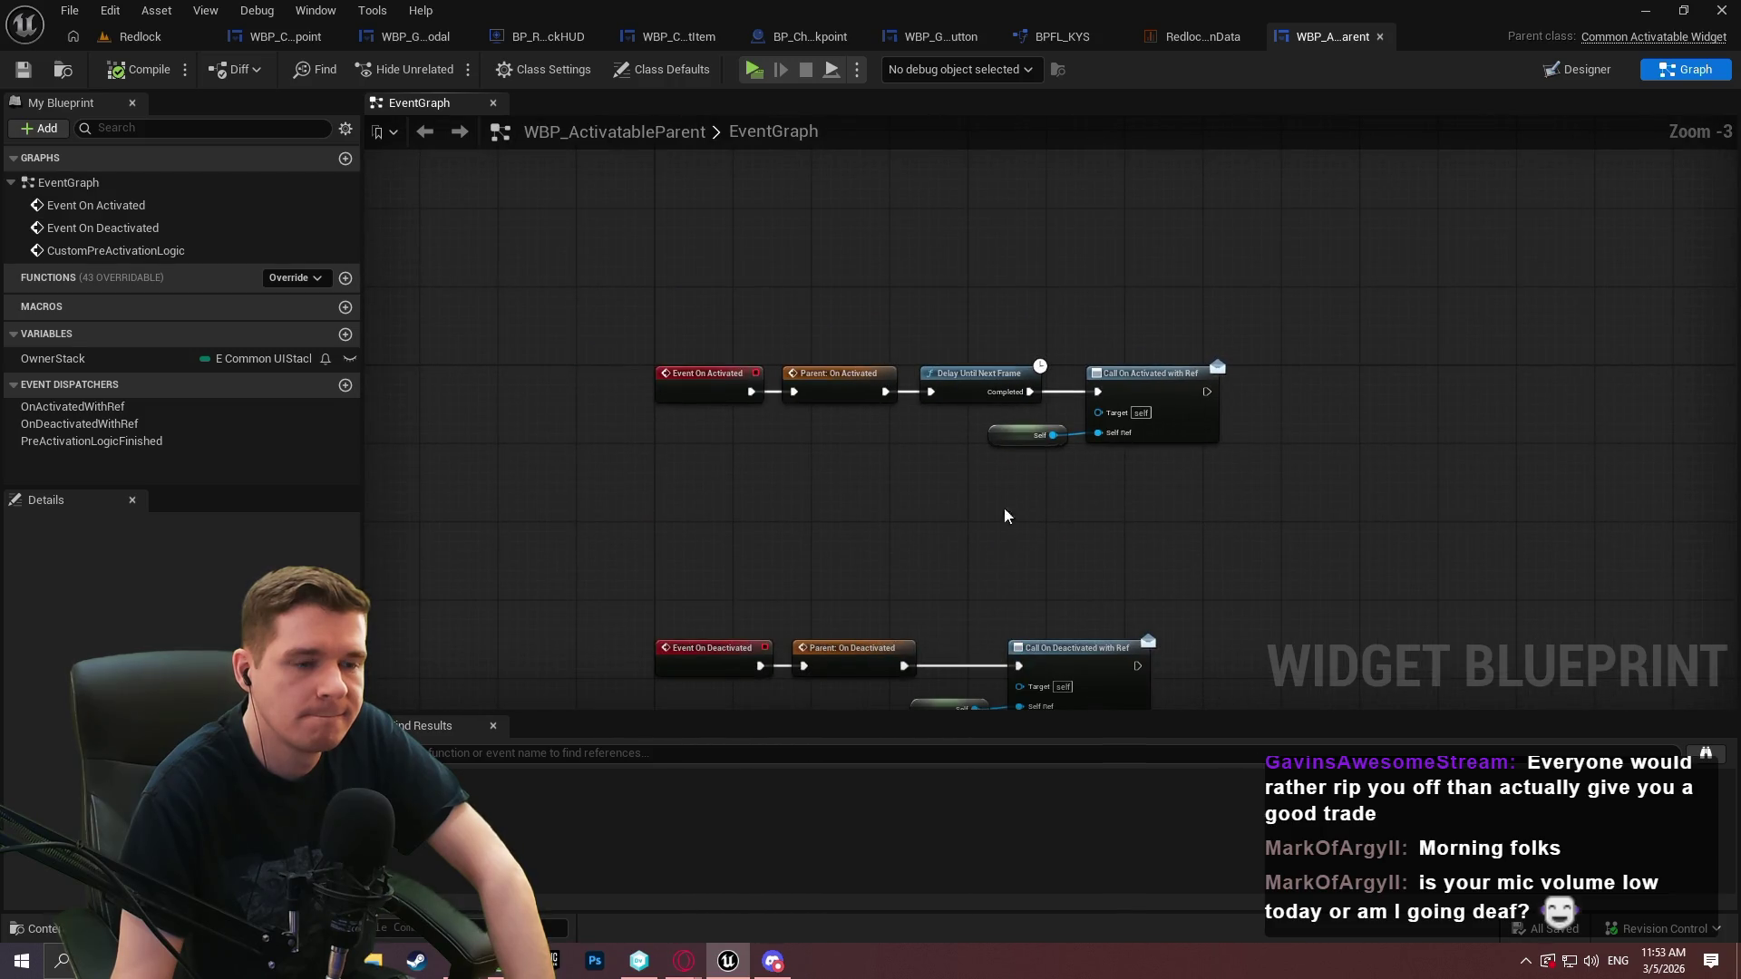
{"action": "scroll", "coordinate": [835, 455], "scroll_direction": "up", "scroll_amount": 2}
{"action": "mouse_move", "coordinate": [835, 456]}
{"action": "left_mouse_down"}
{"action": "mouse_move", "coordinate": [835, 206]}
{"action": "mouse_move", "coordinate": [819, 566]}
{"action": "left_mouse_up"}
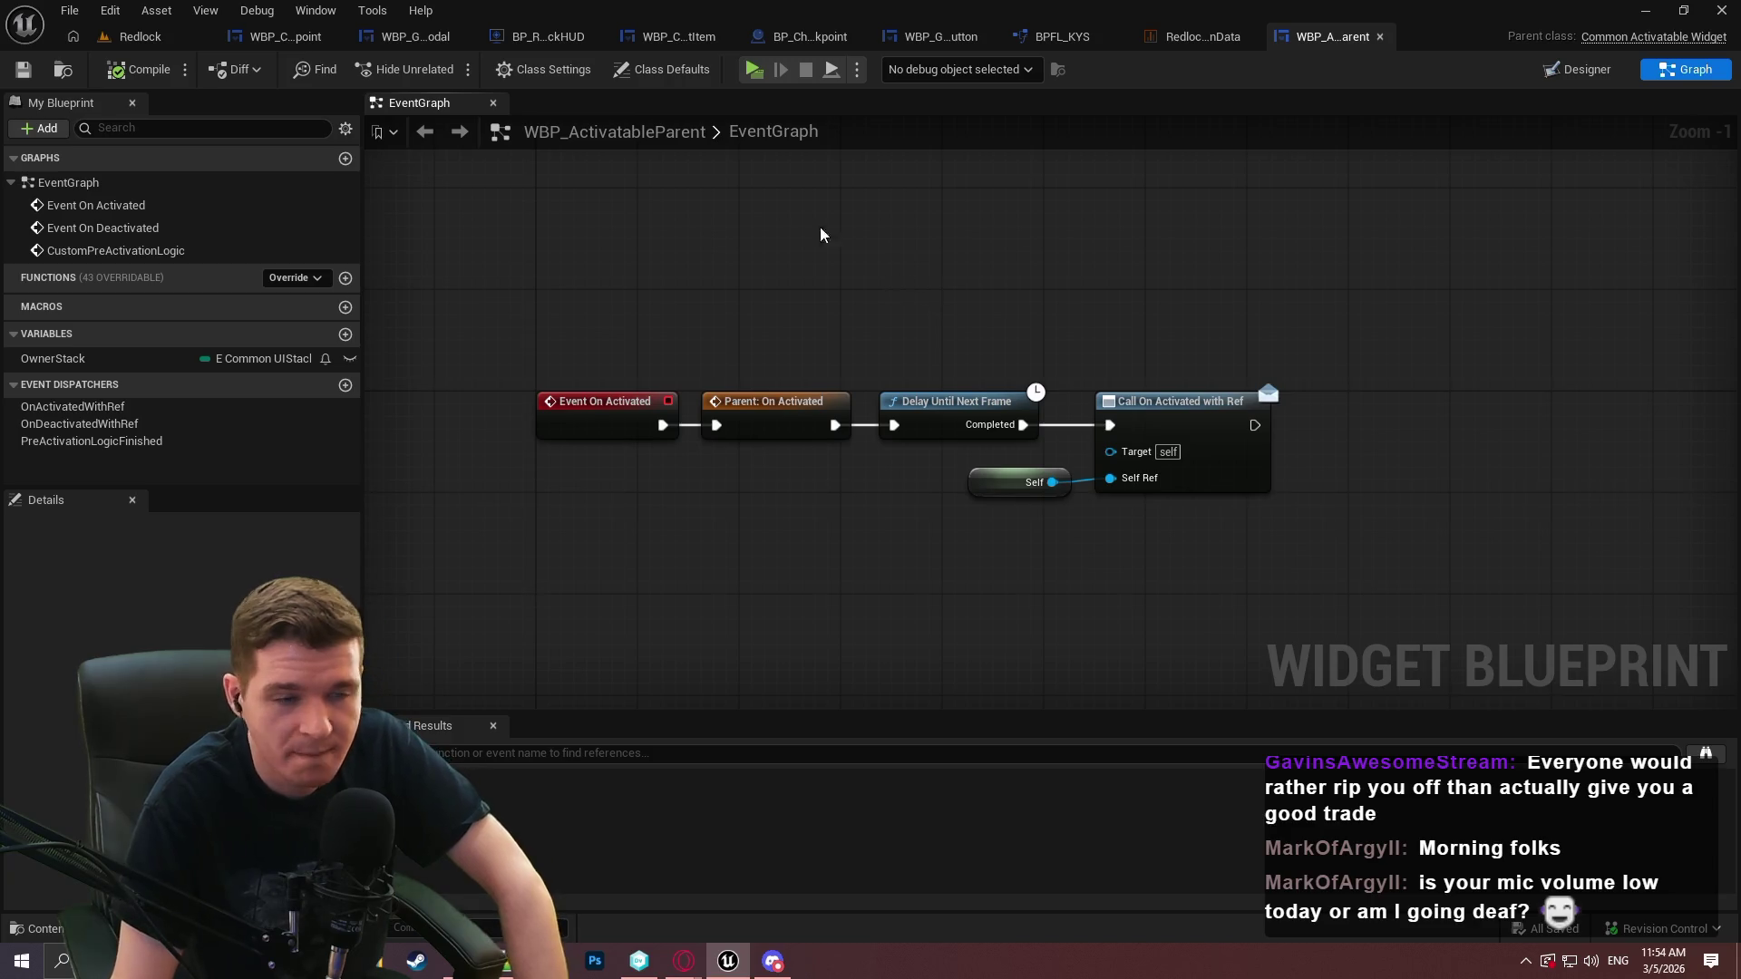
{"action": "left_click", "coordinate": [289, 41]}
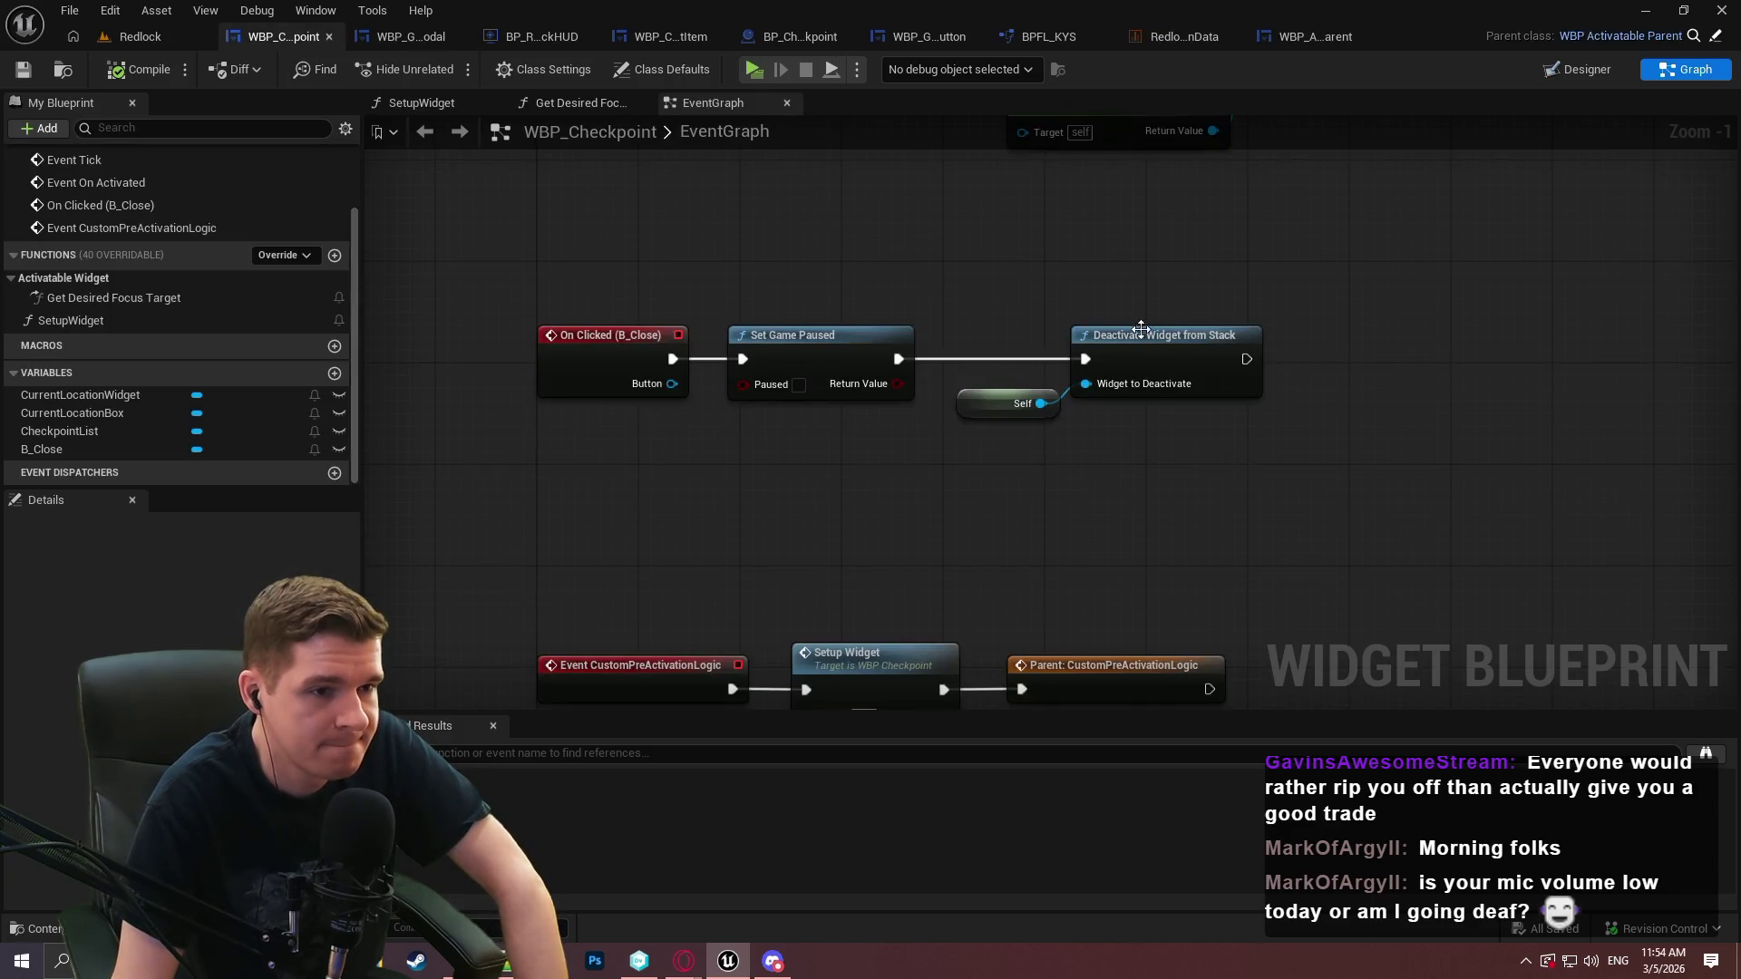
Open BP_RedlockHUD's AddWidgetToStack function graph
{"action": "left_click", "coordinate": [544, 37]}
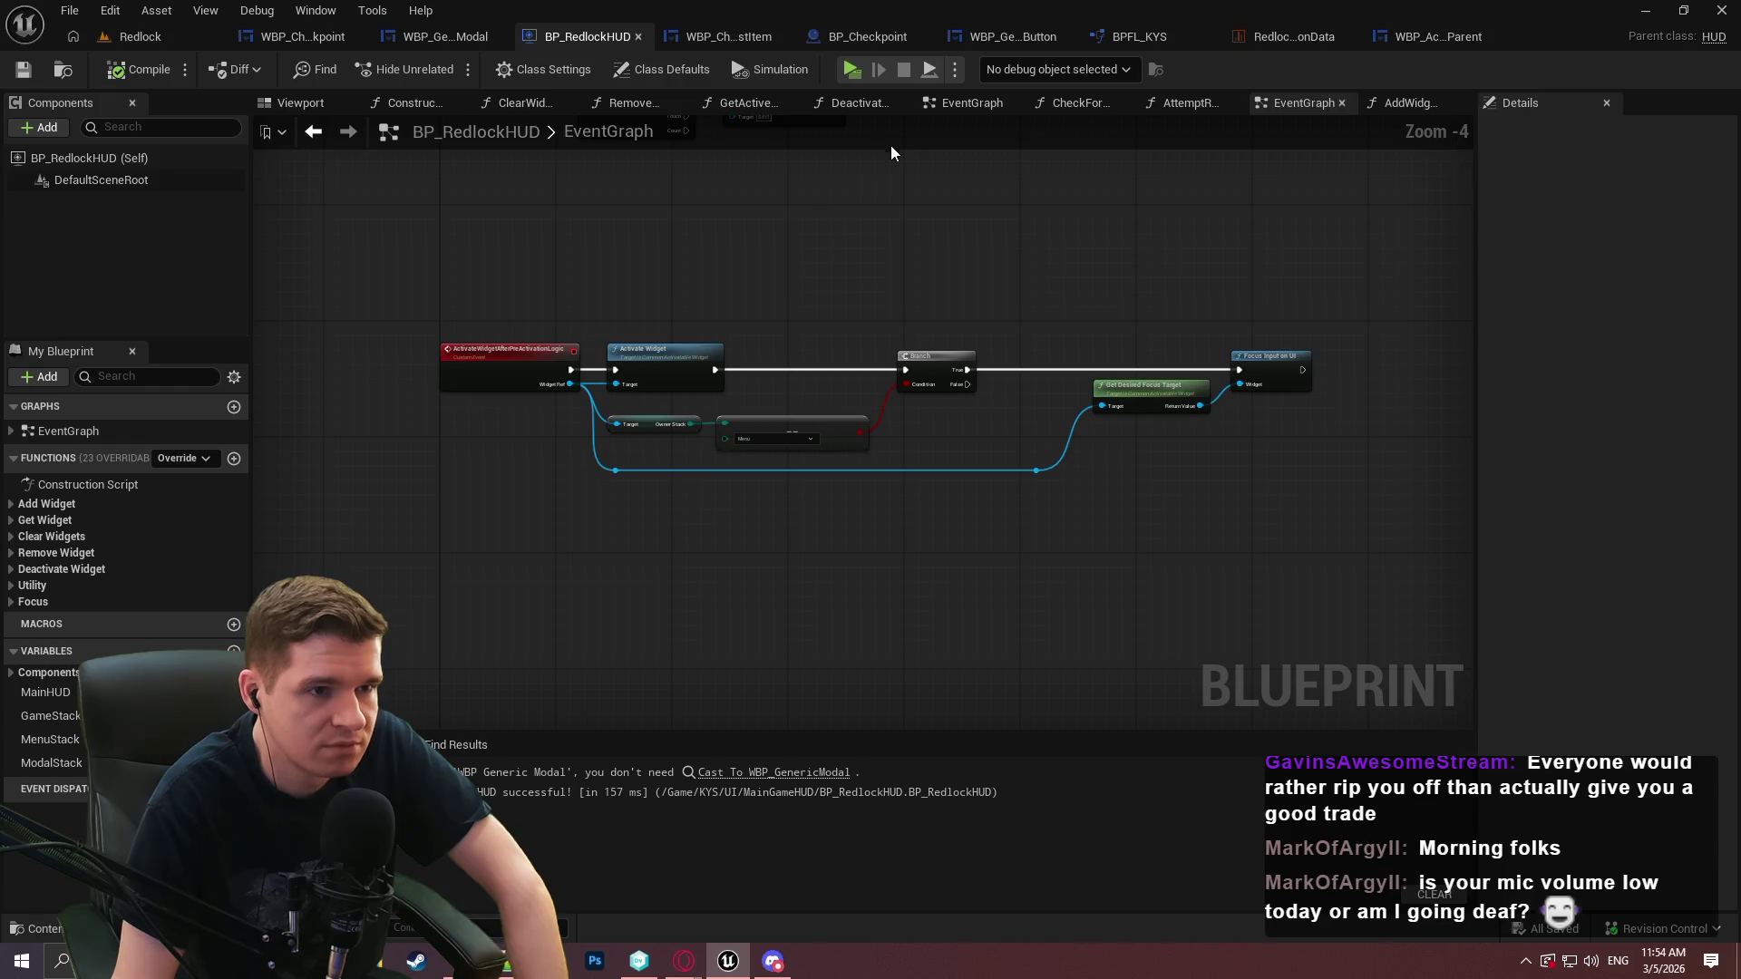
{"action": "mouse_move", "coordinate": [888, 149]}
{"action": "left_mouse_down"}
{"action": "mouse_move", "coordinate": [952, 474]}
{"action": "mouse_move", "coordinate": [804, 416]}
{"action": "mouse_move", "coordinate": [873, 417]}
{"action": "left_mouse_up"}
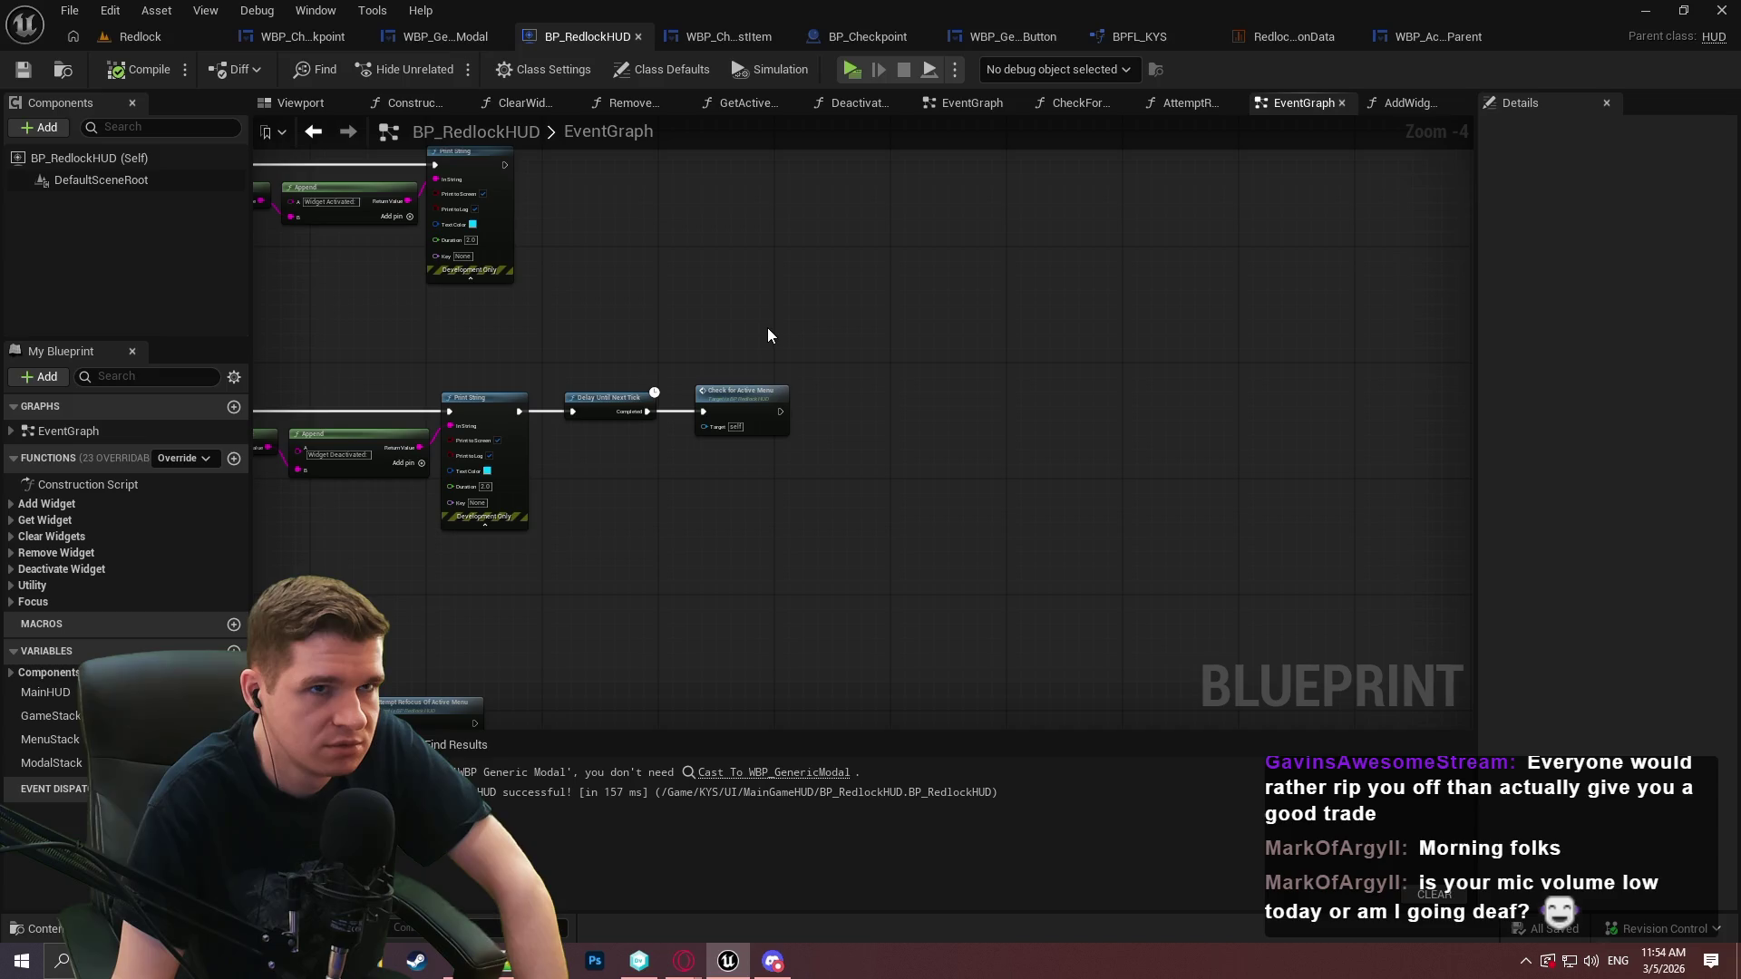
{"action": "left_click_drag", "start_coordinate": [762, 335], "coordinate": [1049, 614]}
{"action": "mouse_move", "coordinate": [898, 462]}
{"action": "left_mouse_down"}
{"action": "mouse_move", "coordinate": [1029, 415]}
{"action": "mouse_move", "coordinate": [1122, 536]}
{"action": "mouse_move", "coordinate": [695, 373]}
{"action": "mouse_move", "coordinate": [717, 390]}
{"action": "left_mouse_up"}
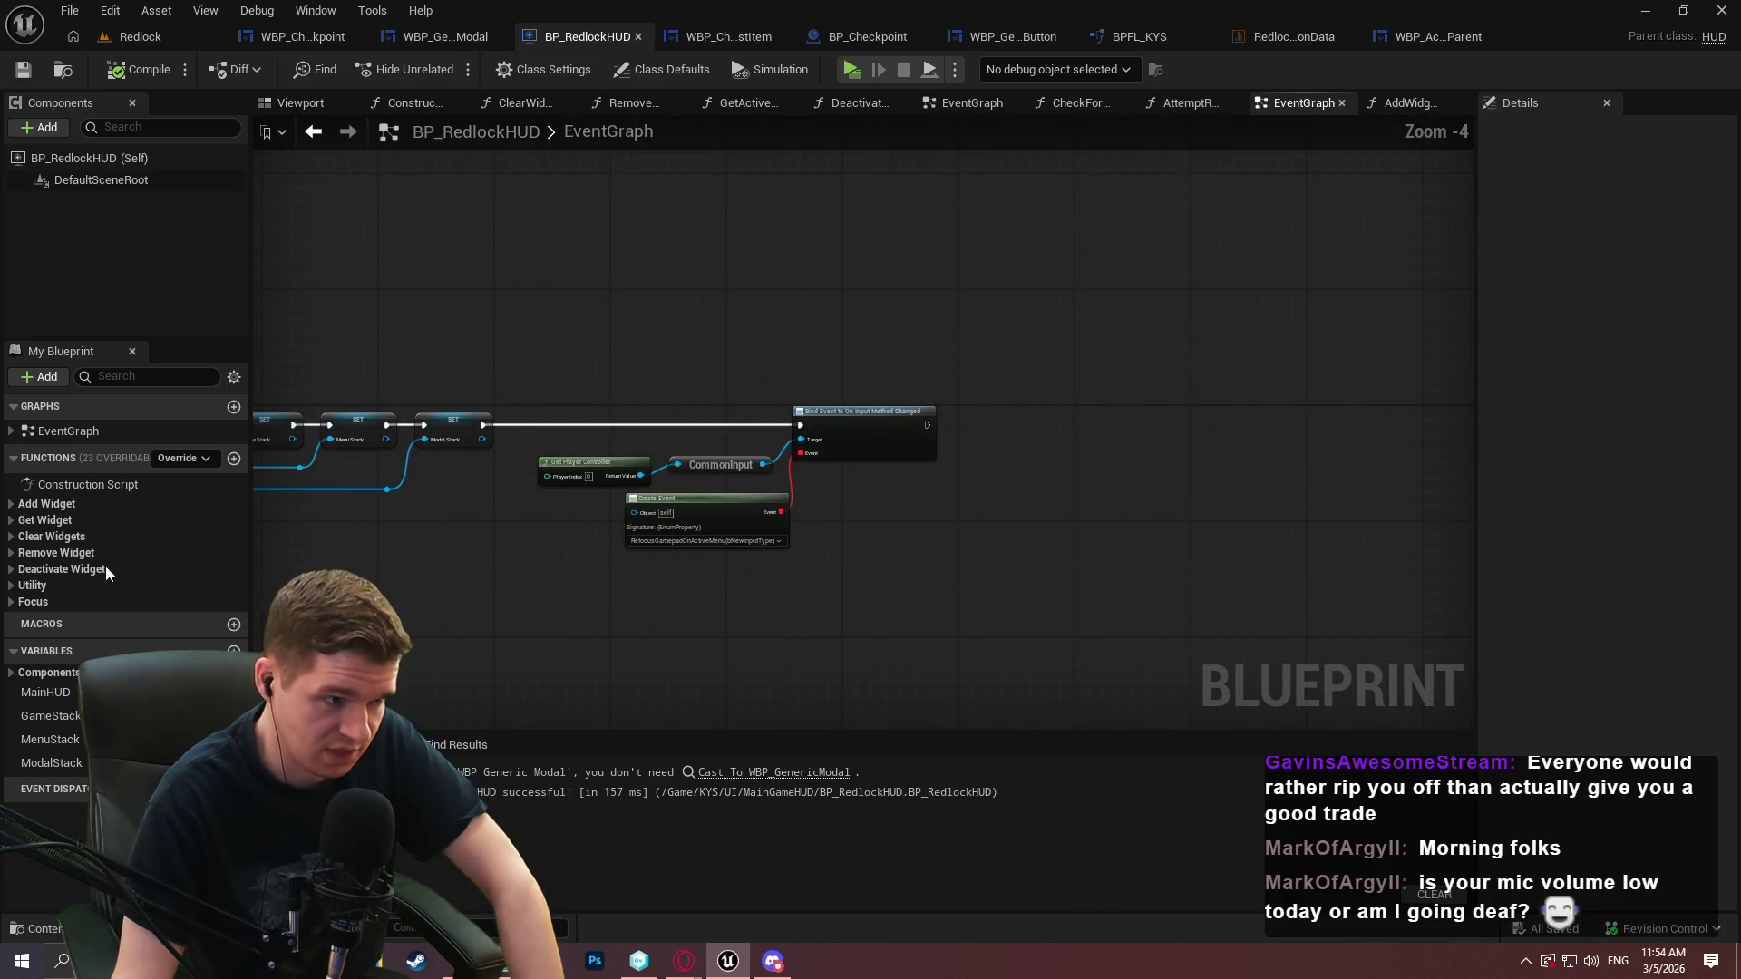
{"action": "left_click", "coordinate": [12, 504]}
{"action": "double_click", "coordinate": [91, 523]}
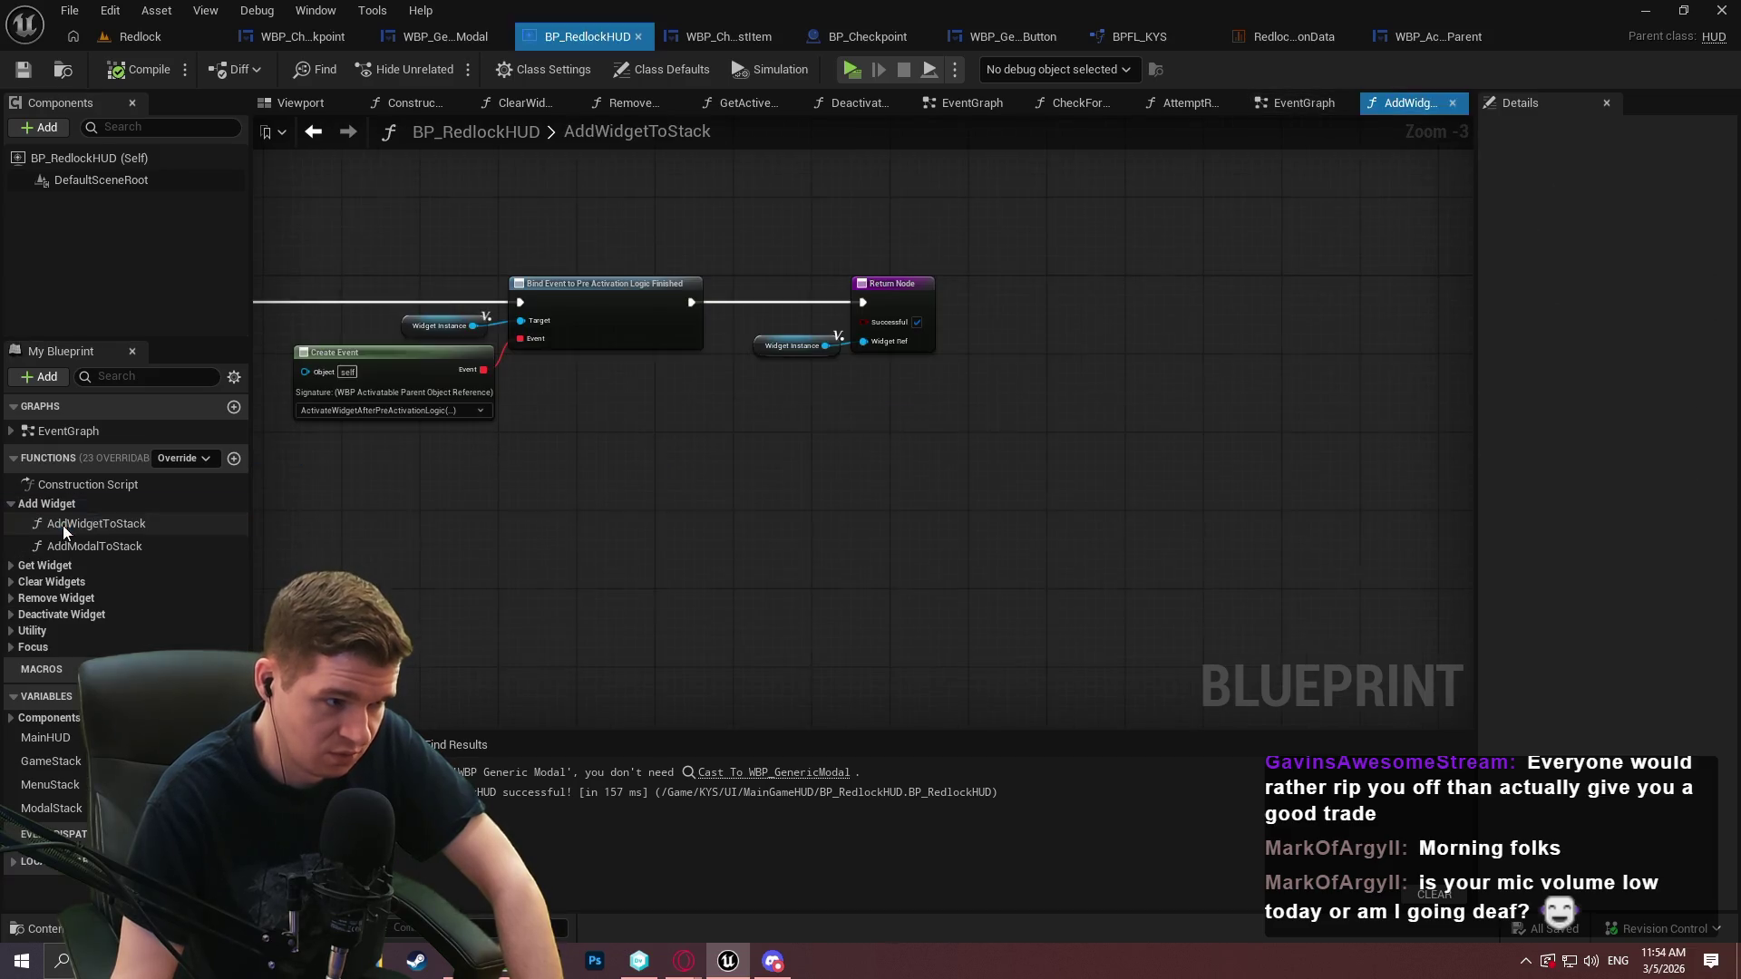
{"action": "left_click", "coordinate": [12, 504]}
{"action": "scroll", "coordinate": [692, 447], "scroll_direction": "up", "scroll_amount": 3}
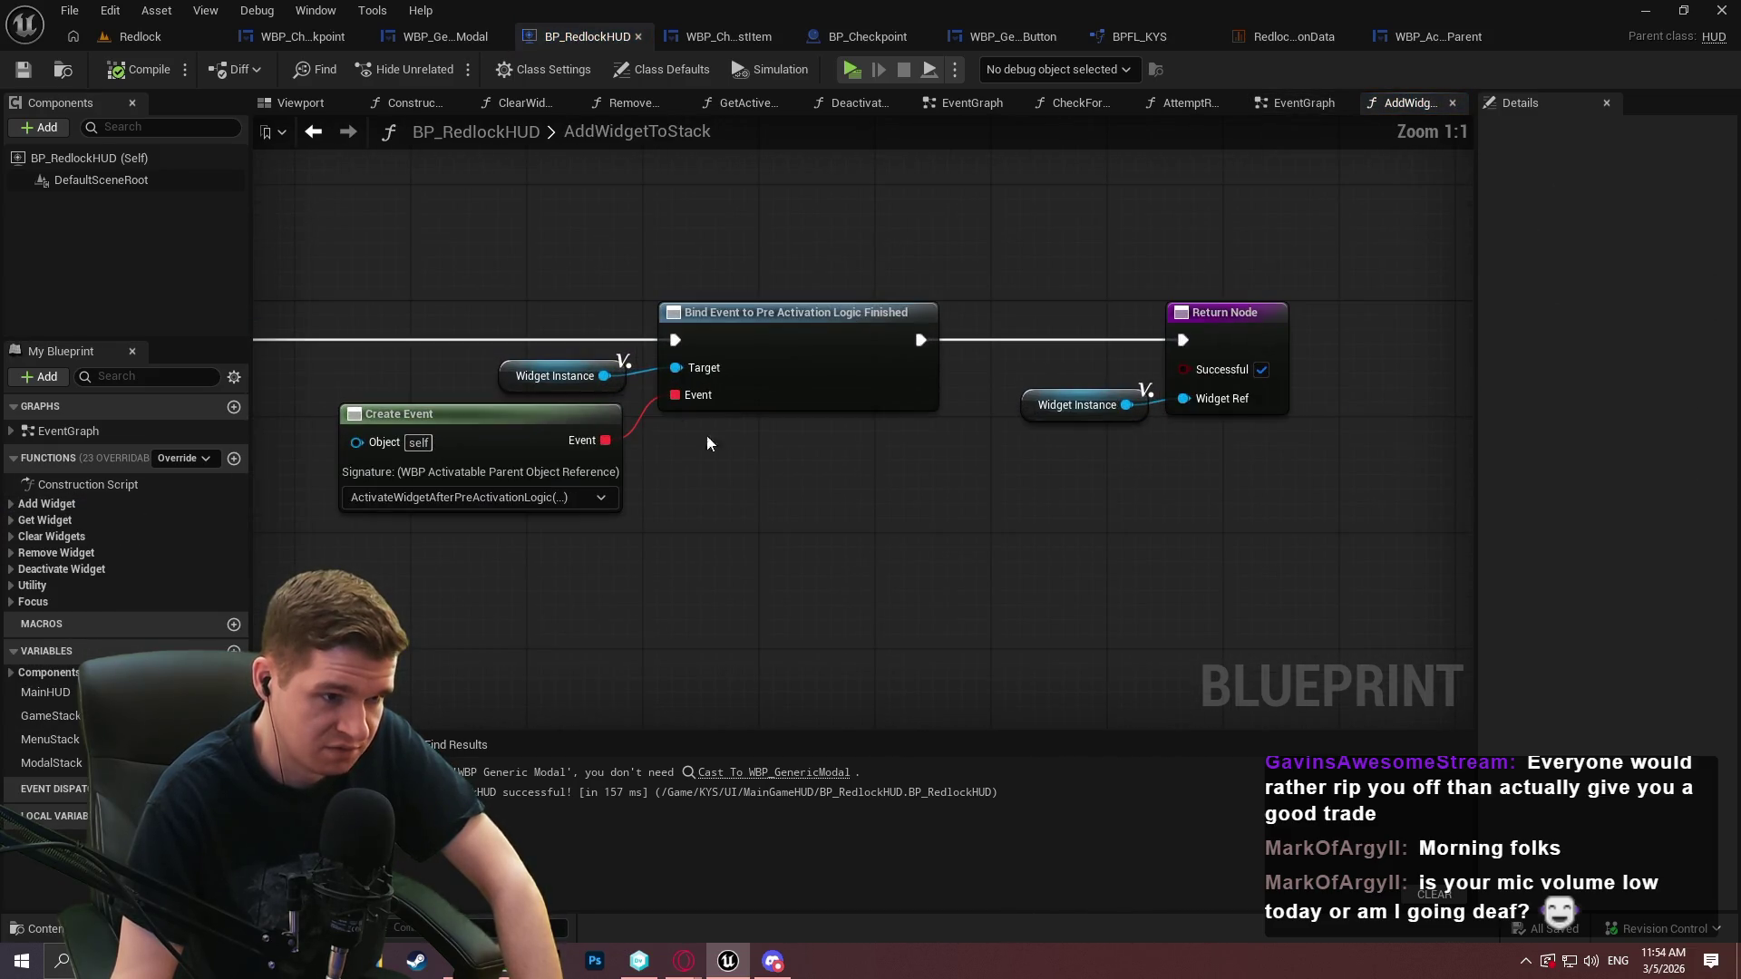
Duplicate the Widget Instance node and add Custom Pre Activation Logic from it
{"action": "left_click", "coordinate": [549, 379]}
{"action": "key", "text": "ctrl+c"}
{"action": "key", "text": "ctrl+v"}
{"action": "left_click_drag", "start_coordinate": [837, 593], "coordinate": [942, 586]}
{"action": "type", "text": "preac"}
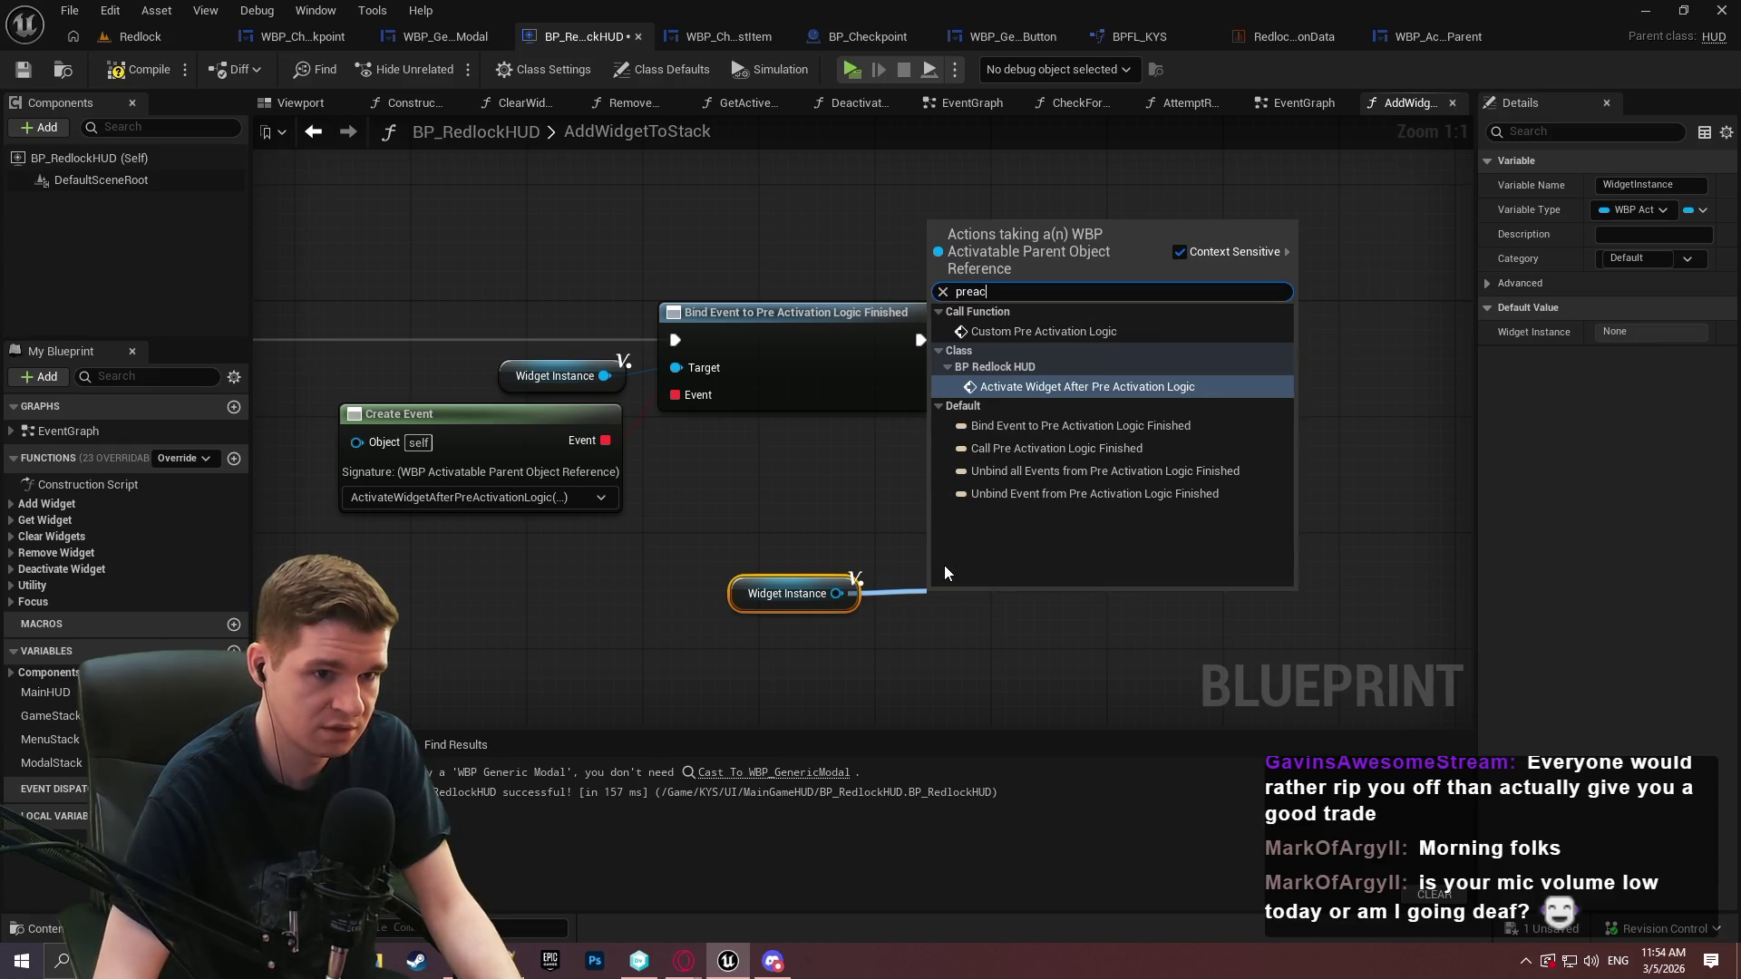
{"action": "key", "text": "Up"}
{"action": "key", "text": "Return"}
Wire Custom Pre Activation Logic between Bind Event and the Return Node, tidying the layout
{"action": "mouse_move", "coordinate": [936, 644]}
{"action": "left_mouse_down"}
{"action": "mouse_move", "coordinate": [970, 375]}
{"action": "mouse_move", "coordinate": [916, 339]}
{"action": "left_mouse_up"}
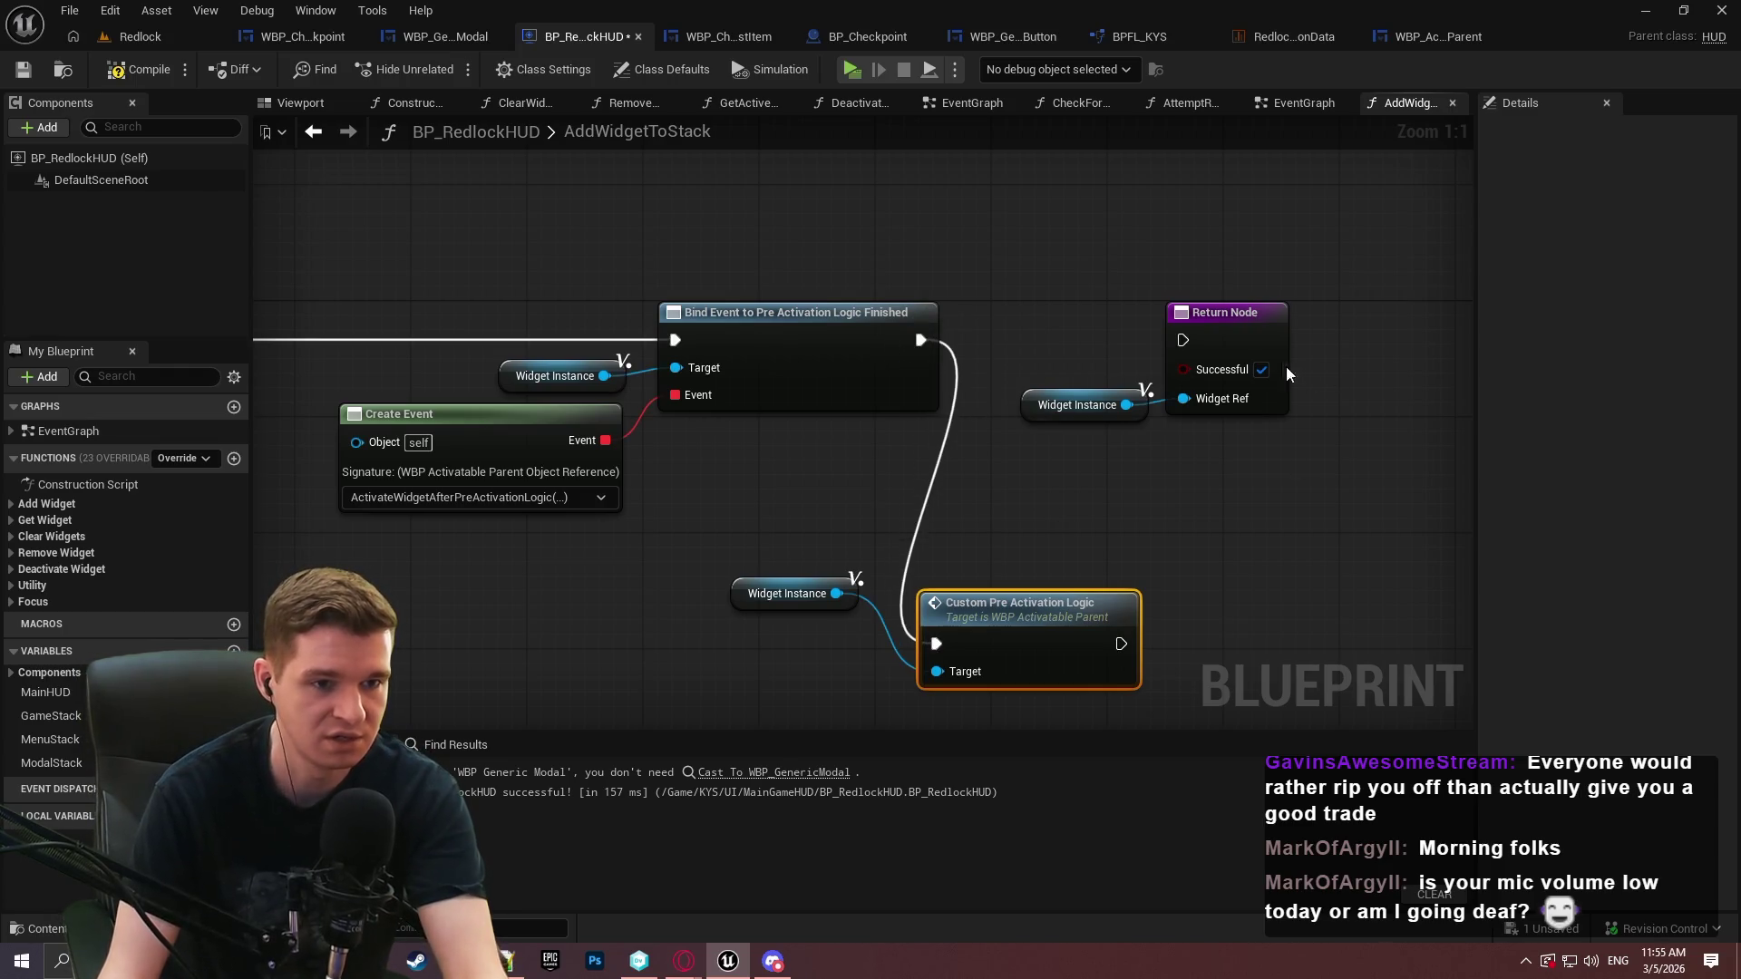
{"action": "mouse_move", "coordinate": [1115, 489]}
{"action": "left_mouse_down"}
{"action": "mouse_move", "coordinate": [1218, 336]}
{"action": "mouse_move", "coordinate": [1458, 350]}
{"action": "mouse_move", "coordinate": [1429, 334]}
{"action": "left_mouse_up"}
{"action": "mouse_move", "coordinate": [848, 606]}
{"action": "left_mouse_down"}
{"action": "mouse_move", "coordinate": [1032, 297]}
{"action": "mouse_move", "coordinate": [928, 335]}
{"action": "mouse_move", "coordinate": [1085, 325]}
{"action": "left_mouse_up"}
{"action": "left_click", "coordinate": [907, 450]}
{"action": "mouse_move", "coordinate": [631, 581]}
{"action": "left_mouse_down"}
{"action": "mouse_move", "coordinate": [1007, 343]}
{"action": "mouse_move", "coordinate": [921, 377]}
{"action": "left_mouse_up"}
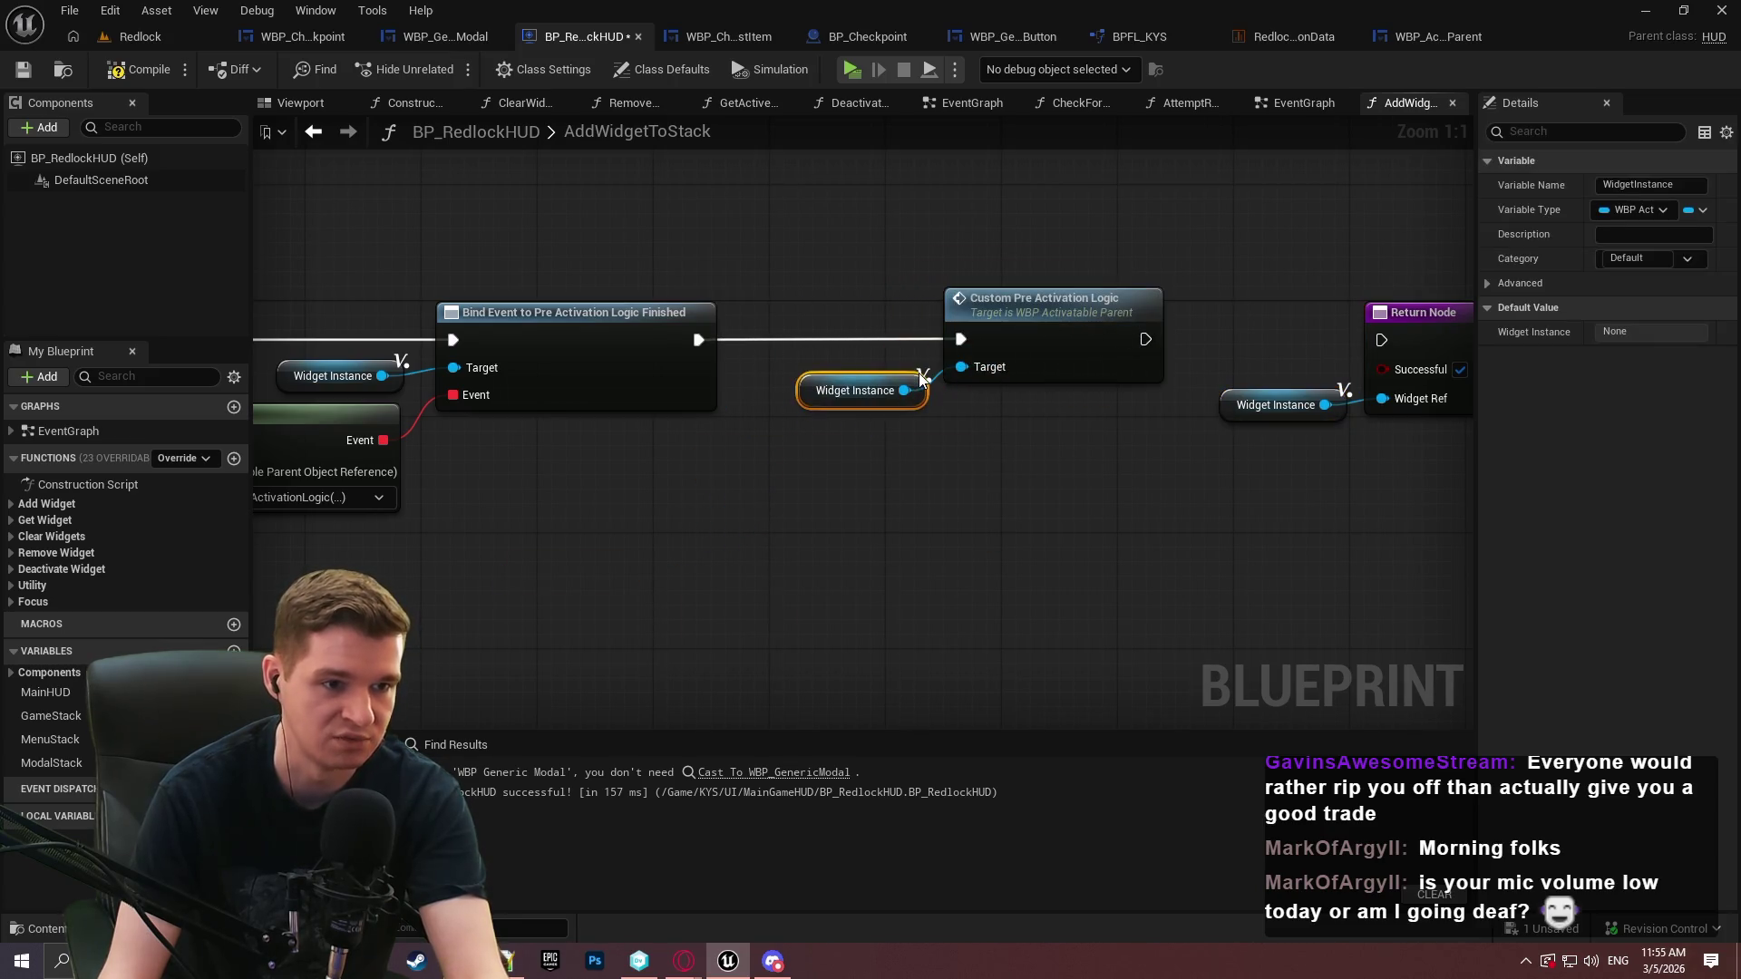
{"action": "left_click_drag", "start_coordinate": [1145, 339], "coordinate": [1381, 339]}
{"action": "mouse_move", "coordinate": [1211, 433]}
{"action": "left_mouse_down"}
{"action": "mouse_move", "coordinate": [1435, 334]}
{"action": "mouse_move", "coordinate": [1421, 333]}
{"action": "left_mouse_up"}
{"action": "left_click", "coordinate": [1325, 540]}
Compile and save the HUD blueprint
{"action": "left_click", "coordinate": [145, 69]}
{"action": "left_click", "coordinate": [22, 69]}
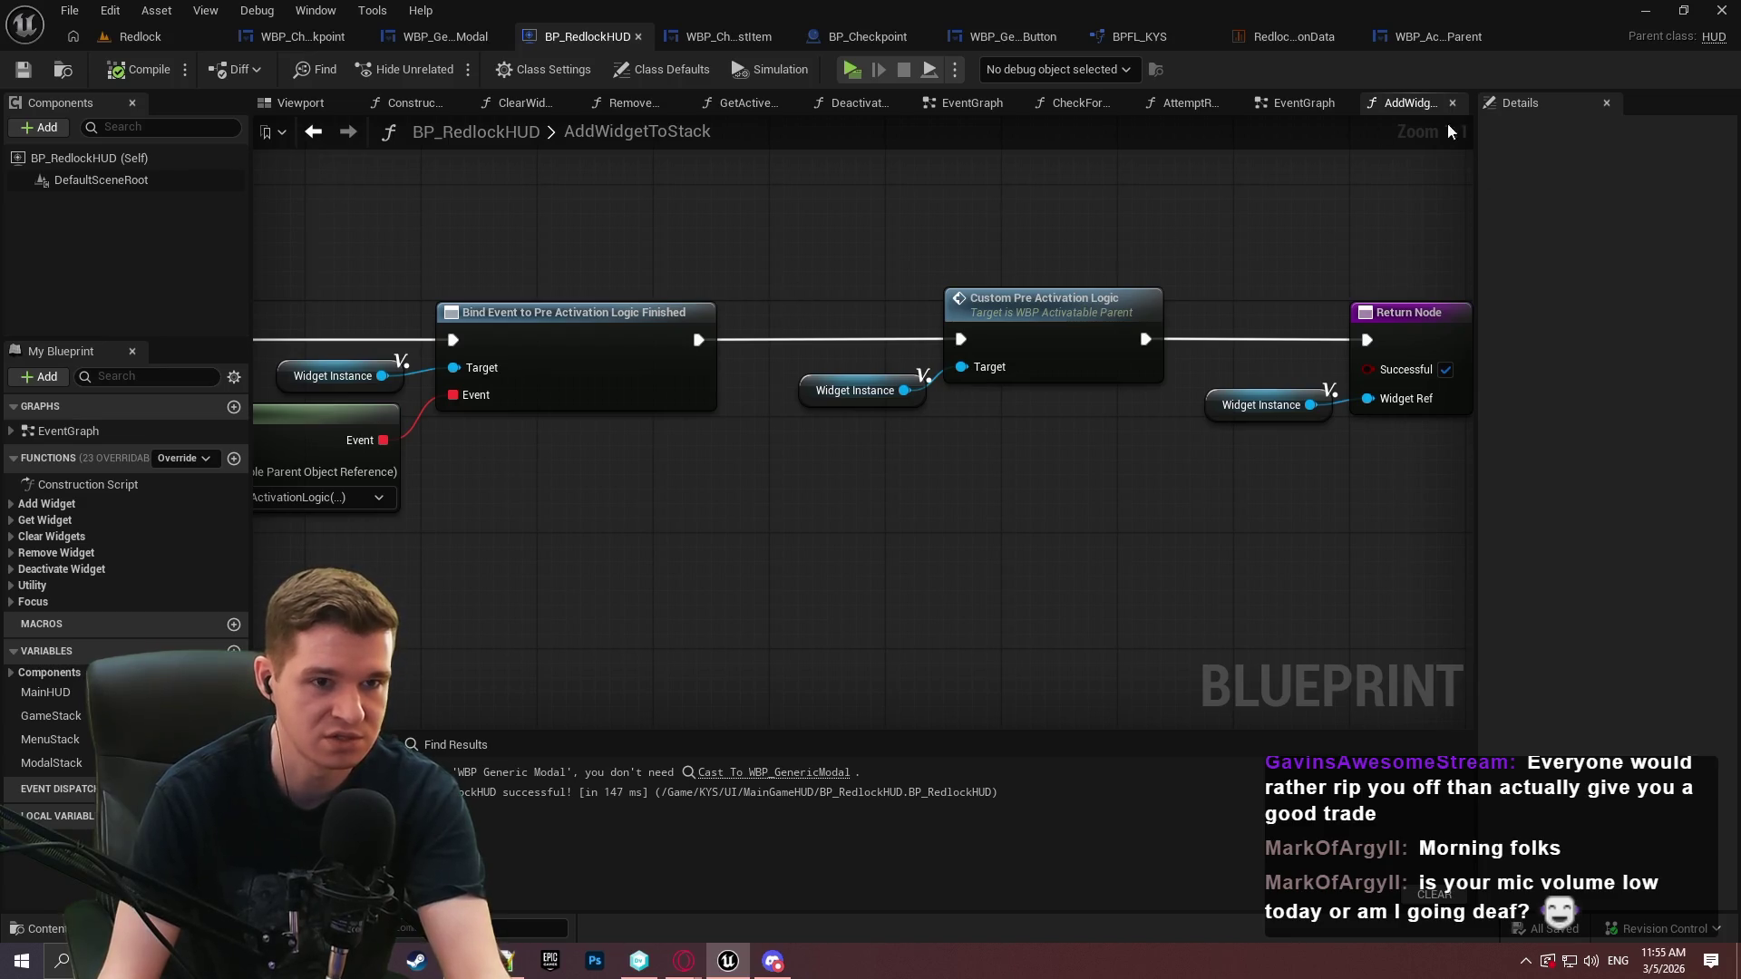
{"action": "left_click", "coordinate": [1281, 106]}
Navigate the HUD EventGraph to the Gamepad input switch into Attempt Refocus Of Active Menu
{"action": "scroll", "coordinate": [914, 567], "scroll_direction": "up", "scroll_amount": 2}
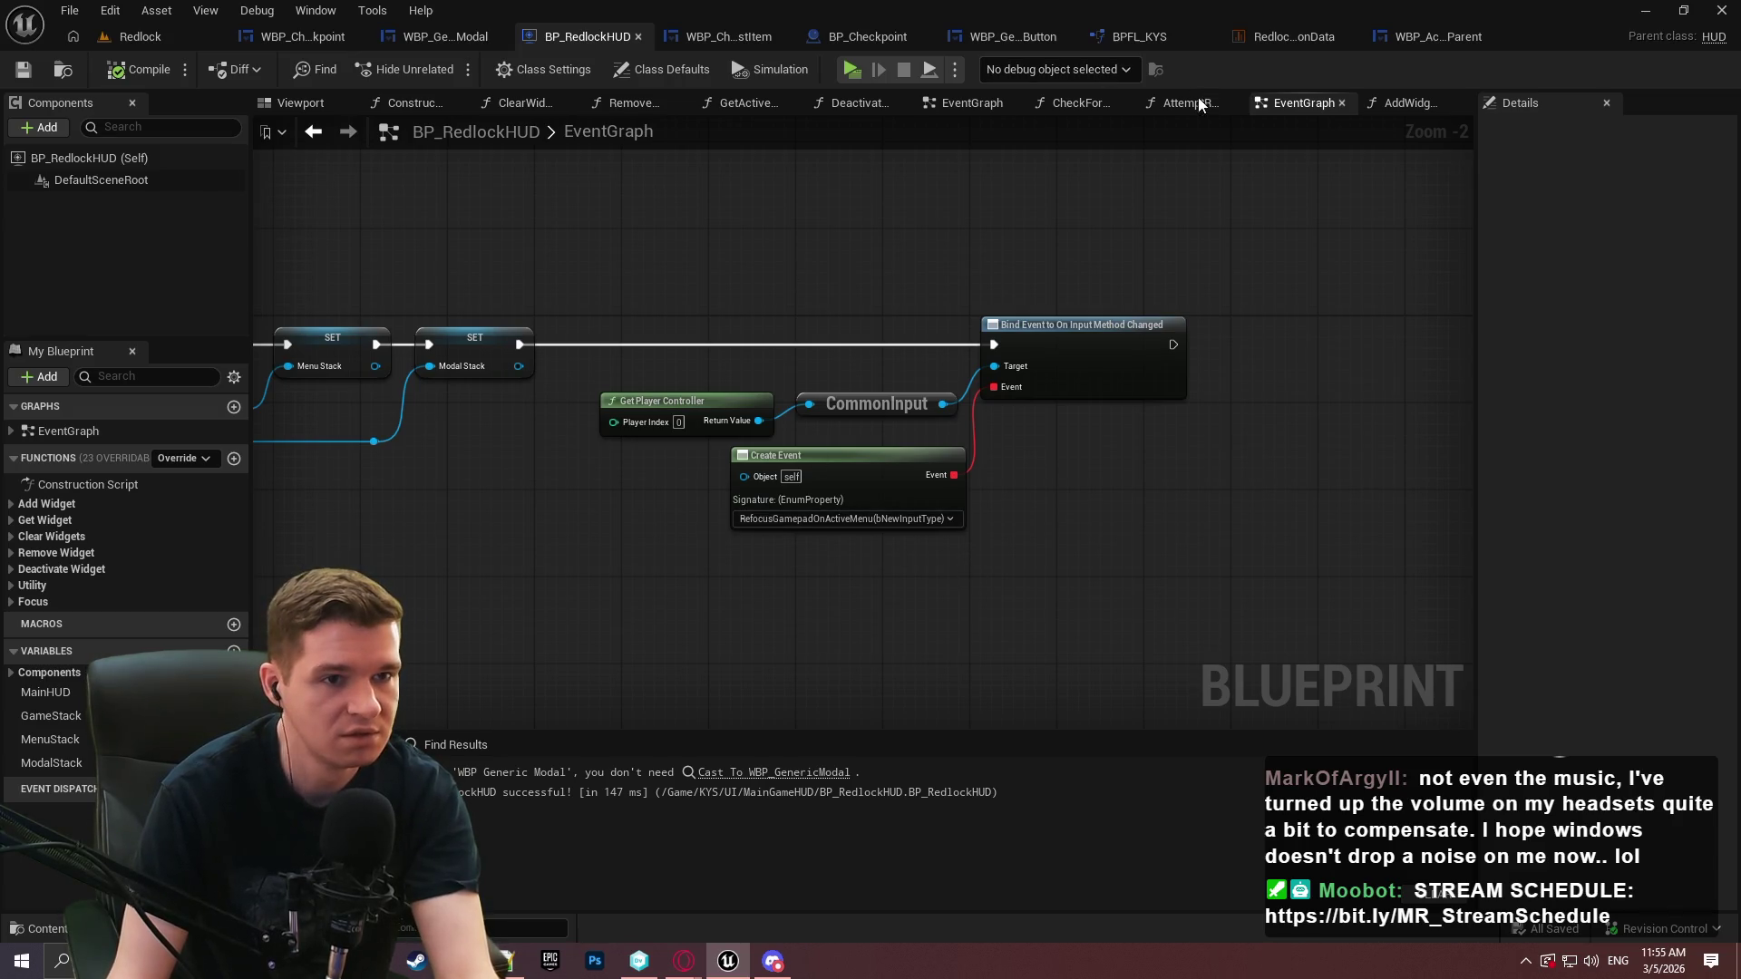
{"action": "left_click", "coordinate": [42, 429]}
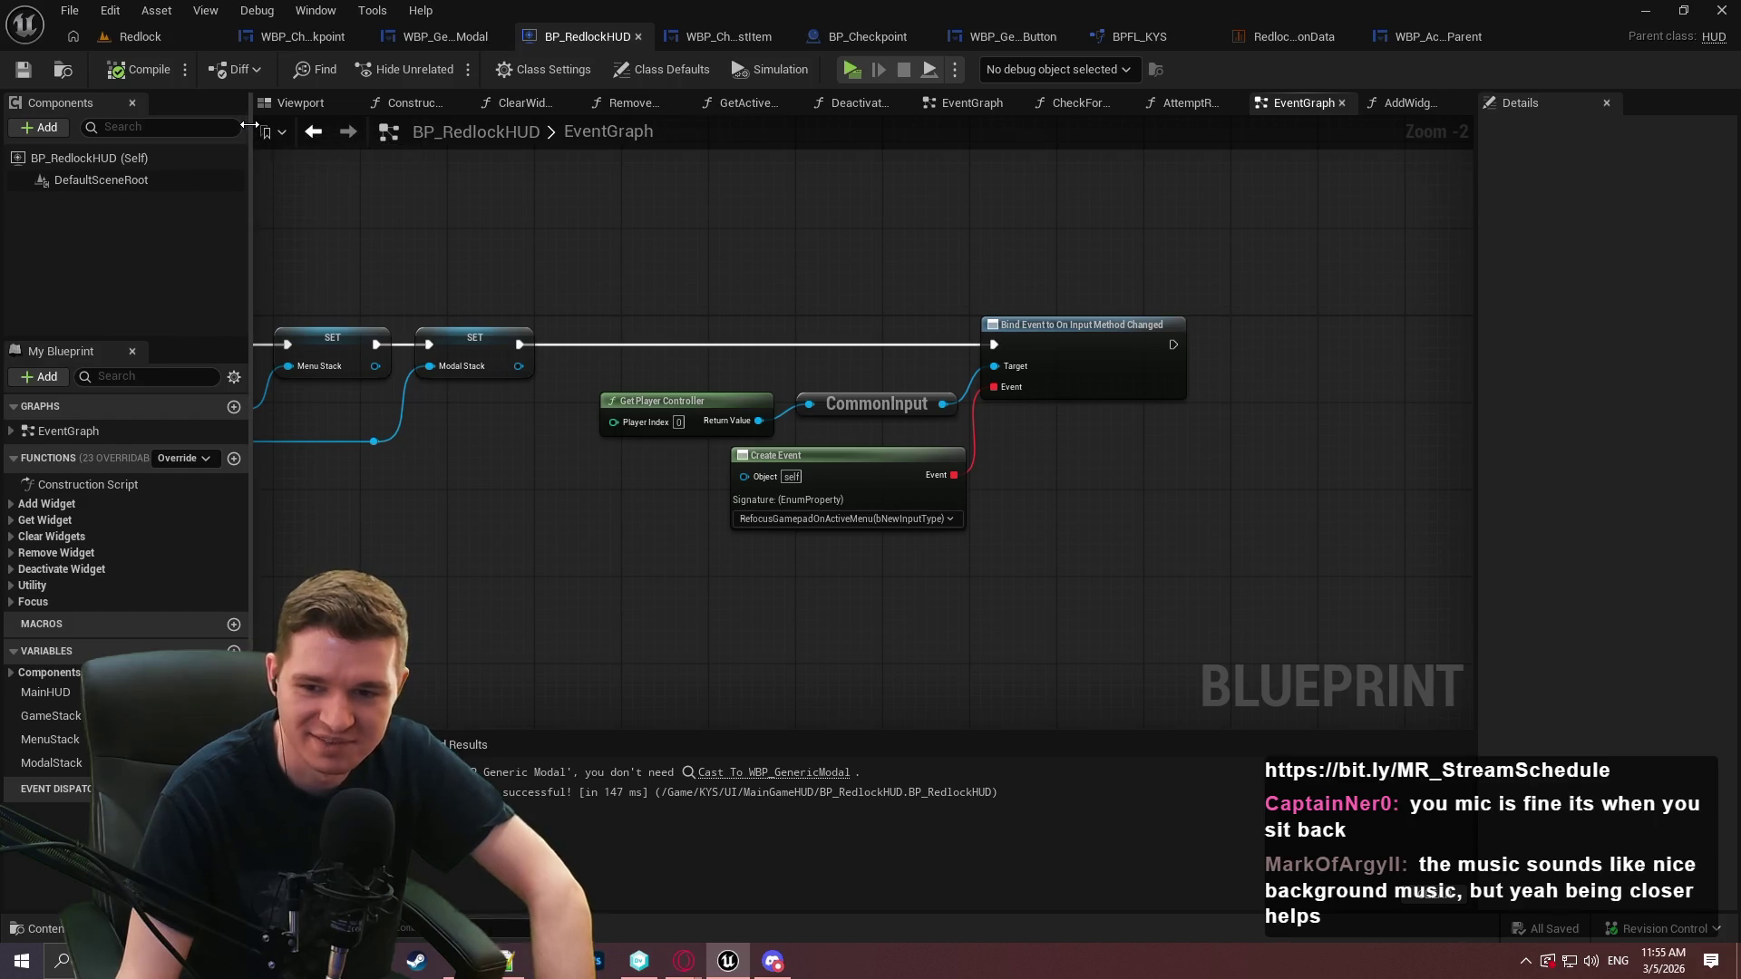
{"action": "mouse_move", "coordinate": [513, 634]}
{"action": "left_mouse_down"}
{"action": "mouse_move", "coordinate": [970, 443]}
{"action": "mouse_move", "coordinate": [1045, 438]}
{"action": "mouse_move", "coordinate": [814, 508]}
{"action": "left_mouse_up"}
{"action": "scroll", "coordinate": [898, 426], "scroll_direction": "down", "scroll_amount": 3}
{"action": "scroll", "coordinate": [770, 438], "scroll_direction": "up", "scroll_amount": 4}
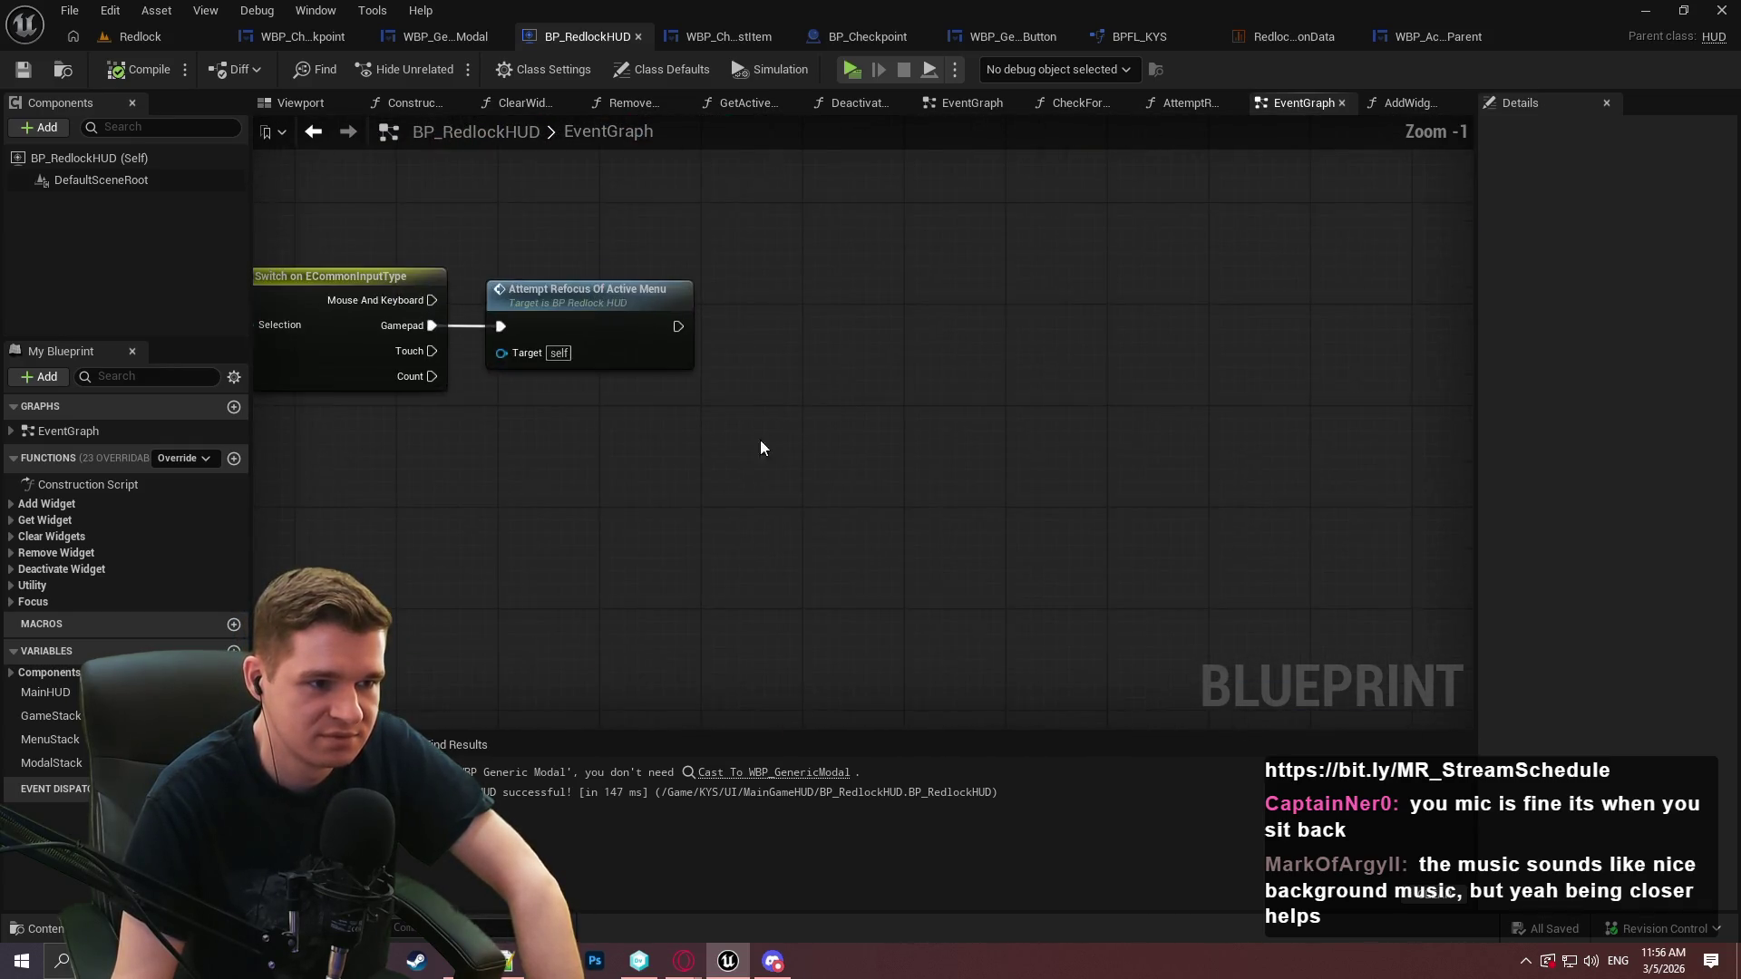
Center the Activate Widget chain and enter the AttemptRefocusOfActiveMenu function graph
{"action": "left_click_drag", "start_coordinate": [769, 438], "coordinate": [1022, 217]}
{"action": "left_click_drag", "start_coordinate": [1042, 493], "coordinate": [987, 214]}
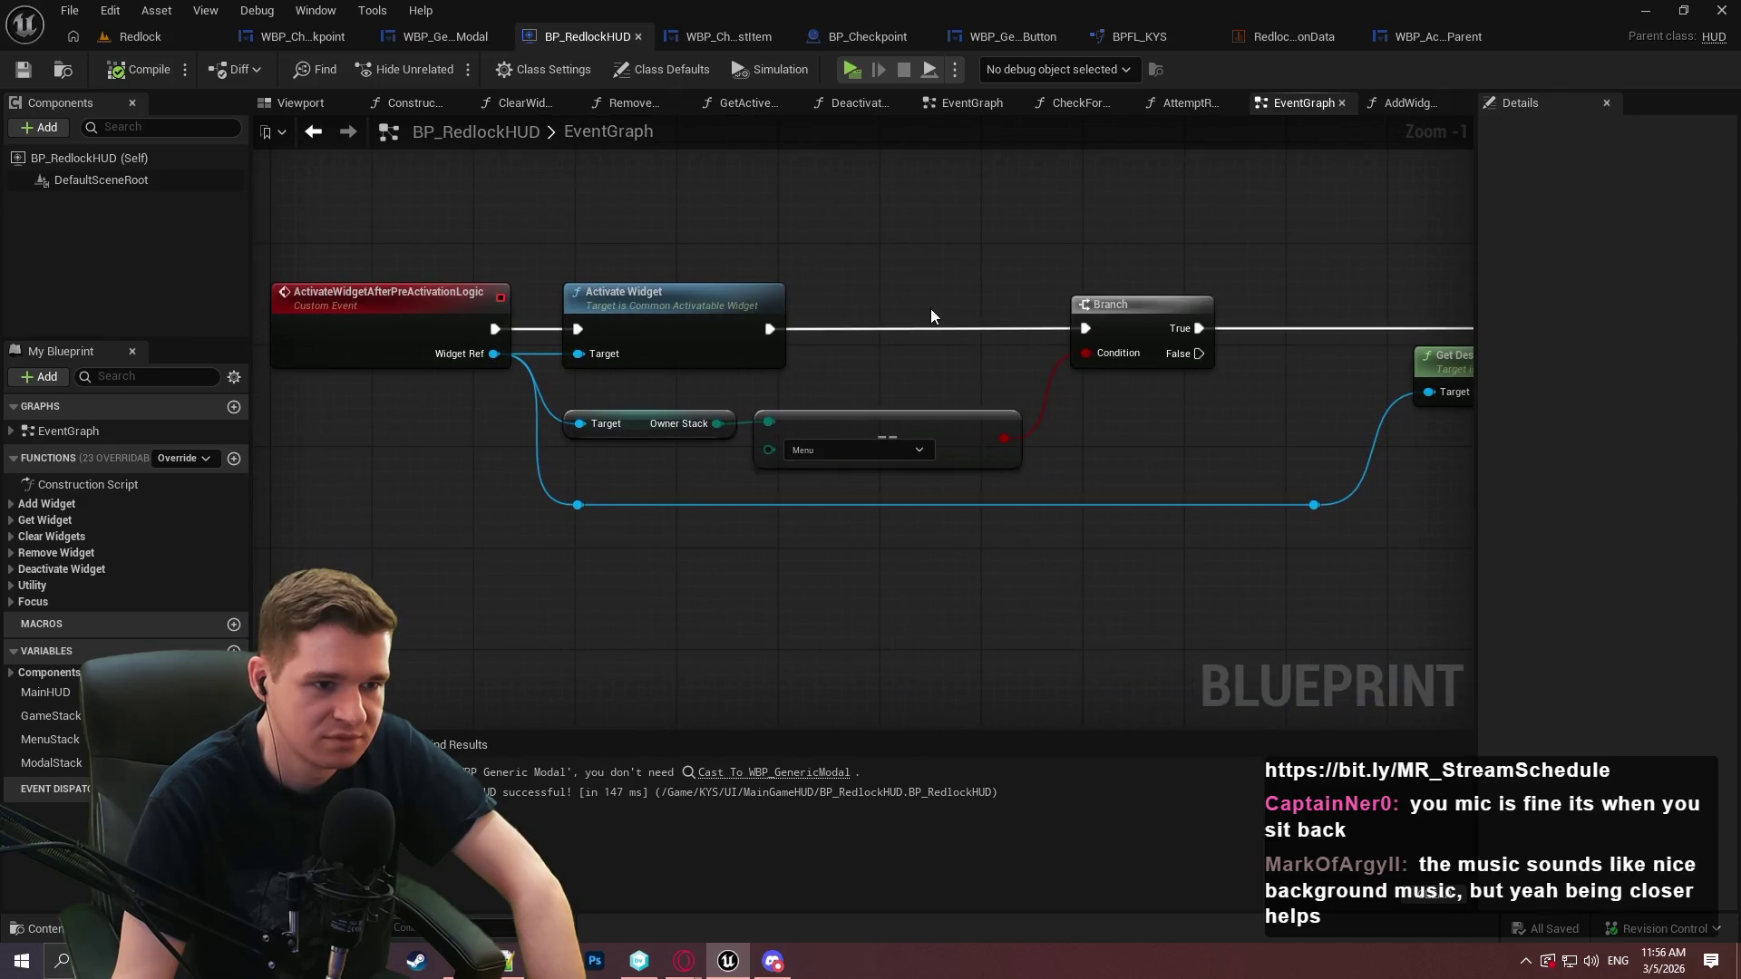
{"action": "left_click_drag", "start_coordinate": [1010, 315], "coordinate": [992, 280]}
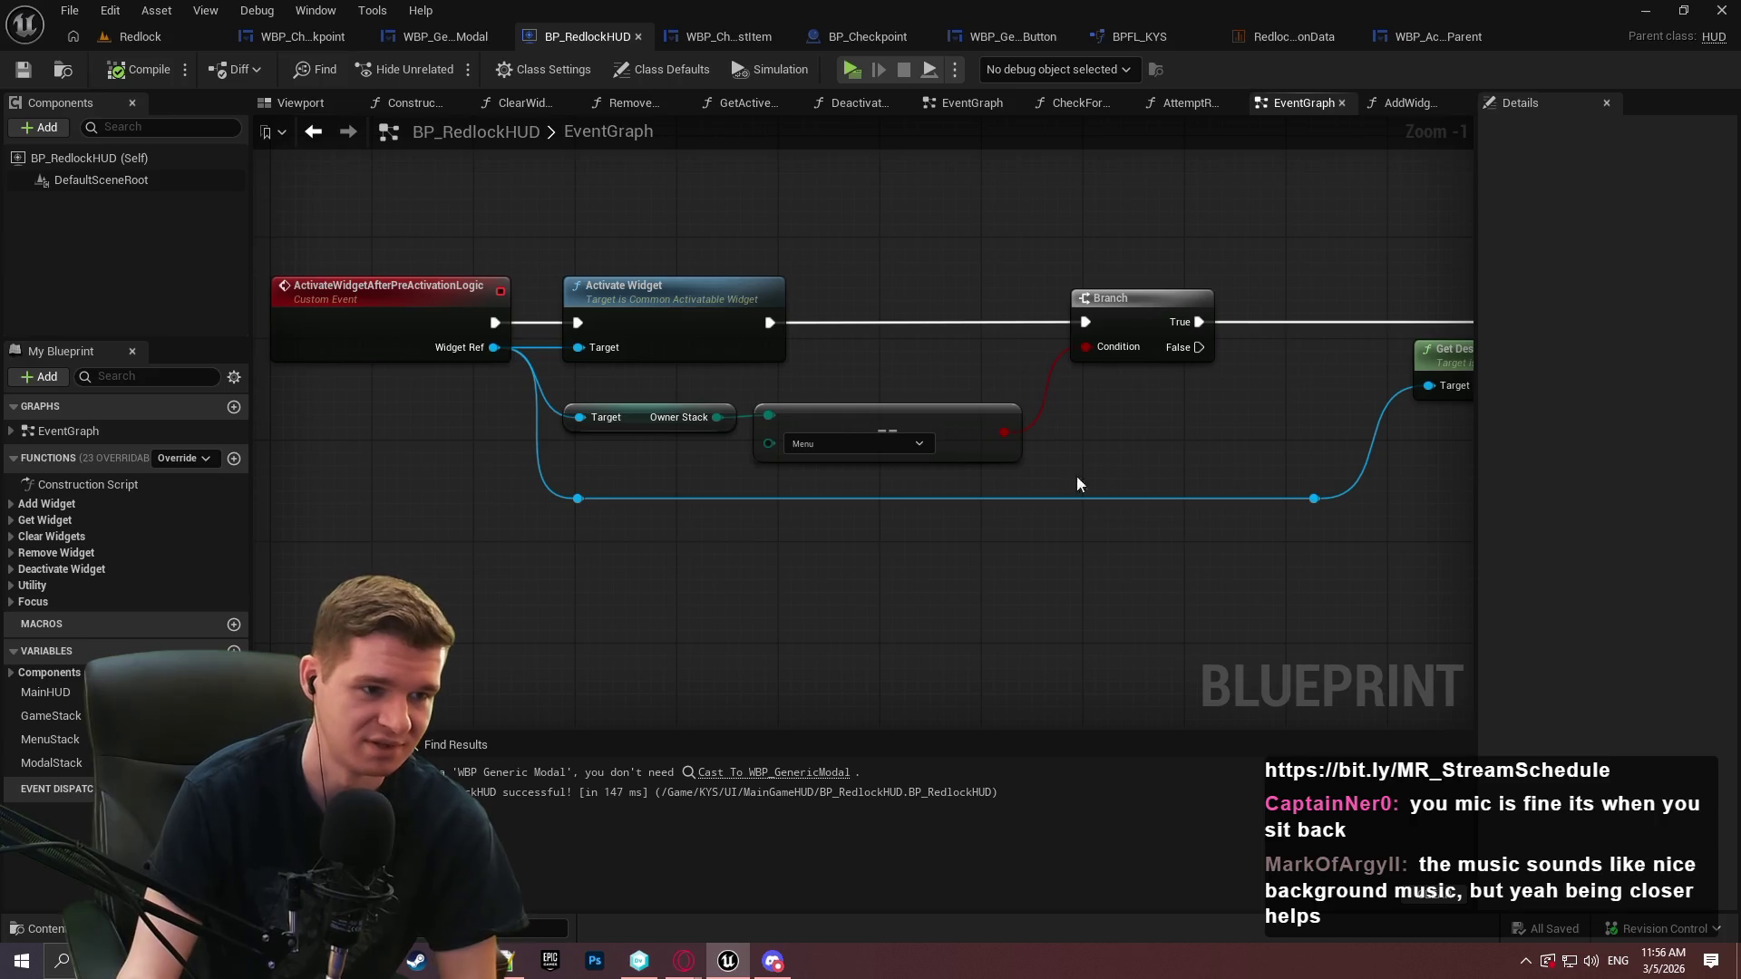
{"action": "left_click_drag", "start_coordinate": [1104, 487], "coordinate": [778, 439]}
{"action": "mouse_move", "coordinate": [1198, 401]}
{"action": "left_mouse_down"}
{"action": "mouse_move", "coordinate": [1124, 405]}
{"action": "mouse_move", "coordinate": [1468, 432]}
{"action": "mouse_move", "coordinate": [1379, 480]}
{"action": "mouse_move", "coordinate": [839, 466]}
{"action": "mouse_move", "coordinate": [1423, 492]}
{"action": "mouse_move", "coordinate": [1261, 502]}
{"action": "mouse_move", "coordinate": [1220, 481]}
{"action": "mouse_move", "coordinate": [1556, 437]}
{"action": "mouse_move", "coordinate": [1530, 464]}
{"action": "mouse_move", "coordinate": [1458, 882]}
{"action": "mouse_move", "coordinate": [1404, 370]}
{"action": "mouse_move", "coordinate": [1351, 784]}
{"action": "mouse_move", "coordinate": [1438, 833]}
{"action": "mouse_move", "coordinate": [1496, 435]}
{"action": "mouse_move", "coordinate": [1500, 971]}
{"action": "mouse_move", "coordinate": [1436, 828]}
{"action": "left_mouse_up"}
{"action": "double_click", "coordinate": [865, 294]}
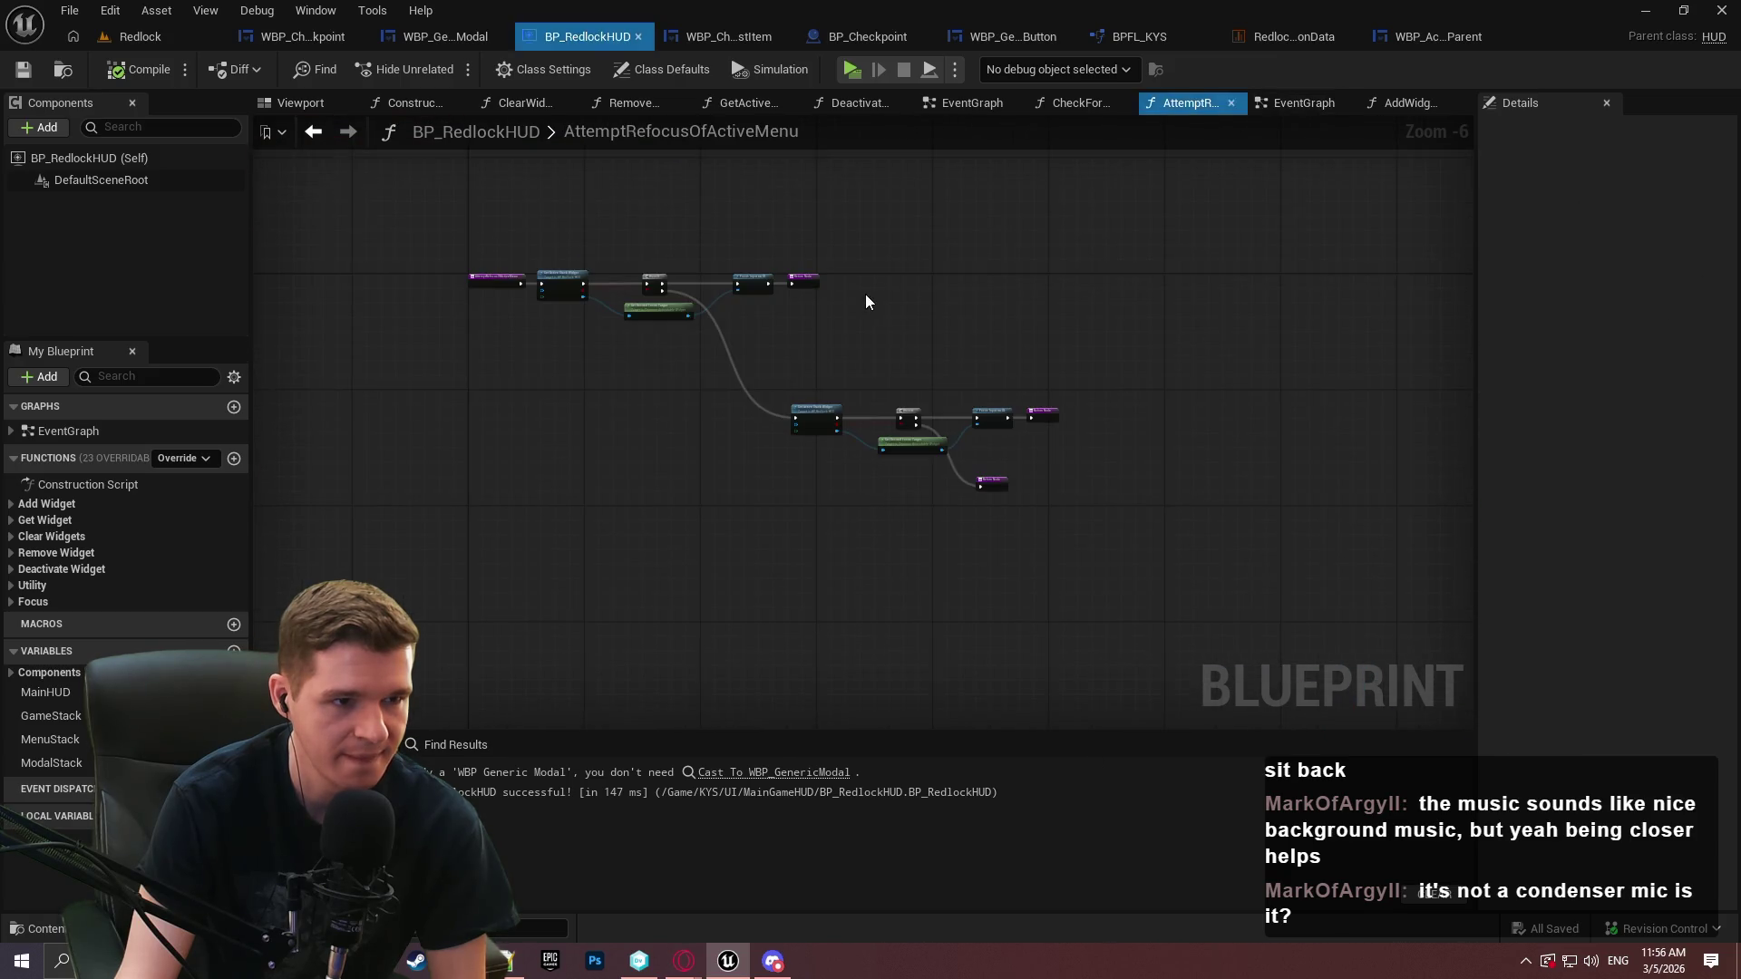
{"action": "scroll", "coordinate": [884, 361], "scroll_direction": "up", "scroll_amount": 4}
{"action": "scroll", "coordinate": [827, 358], "scroll_direction": "down", "scroll_amount": 3}
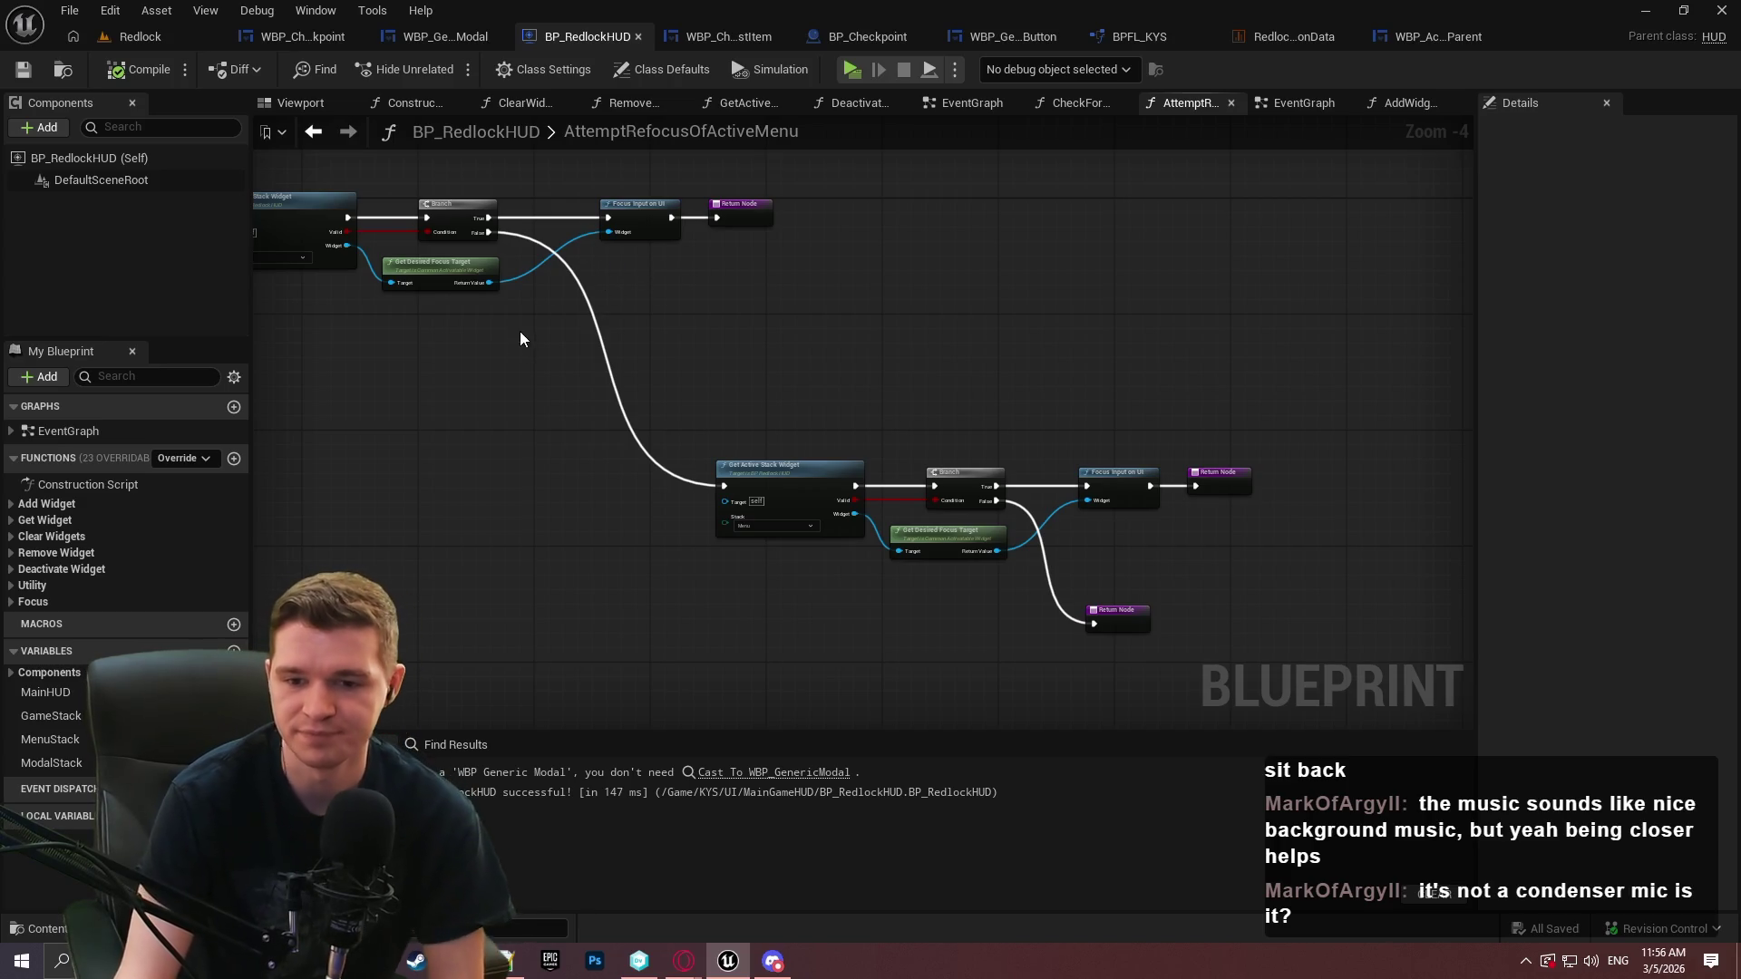
{"action": "left_click_drag", "start_coordinate": [544, 291], "coordinate": [1148, 362]}
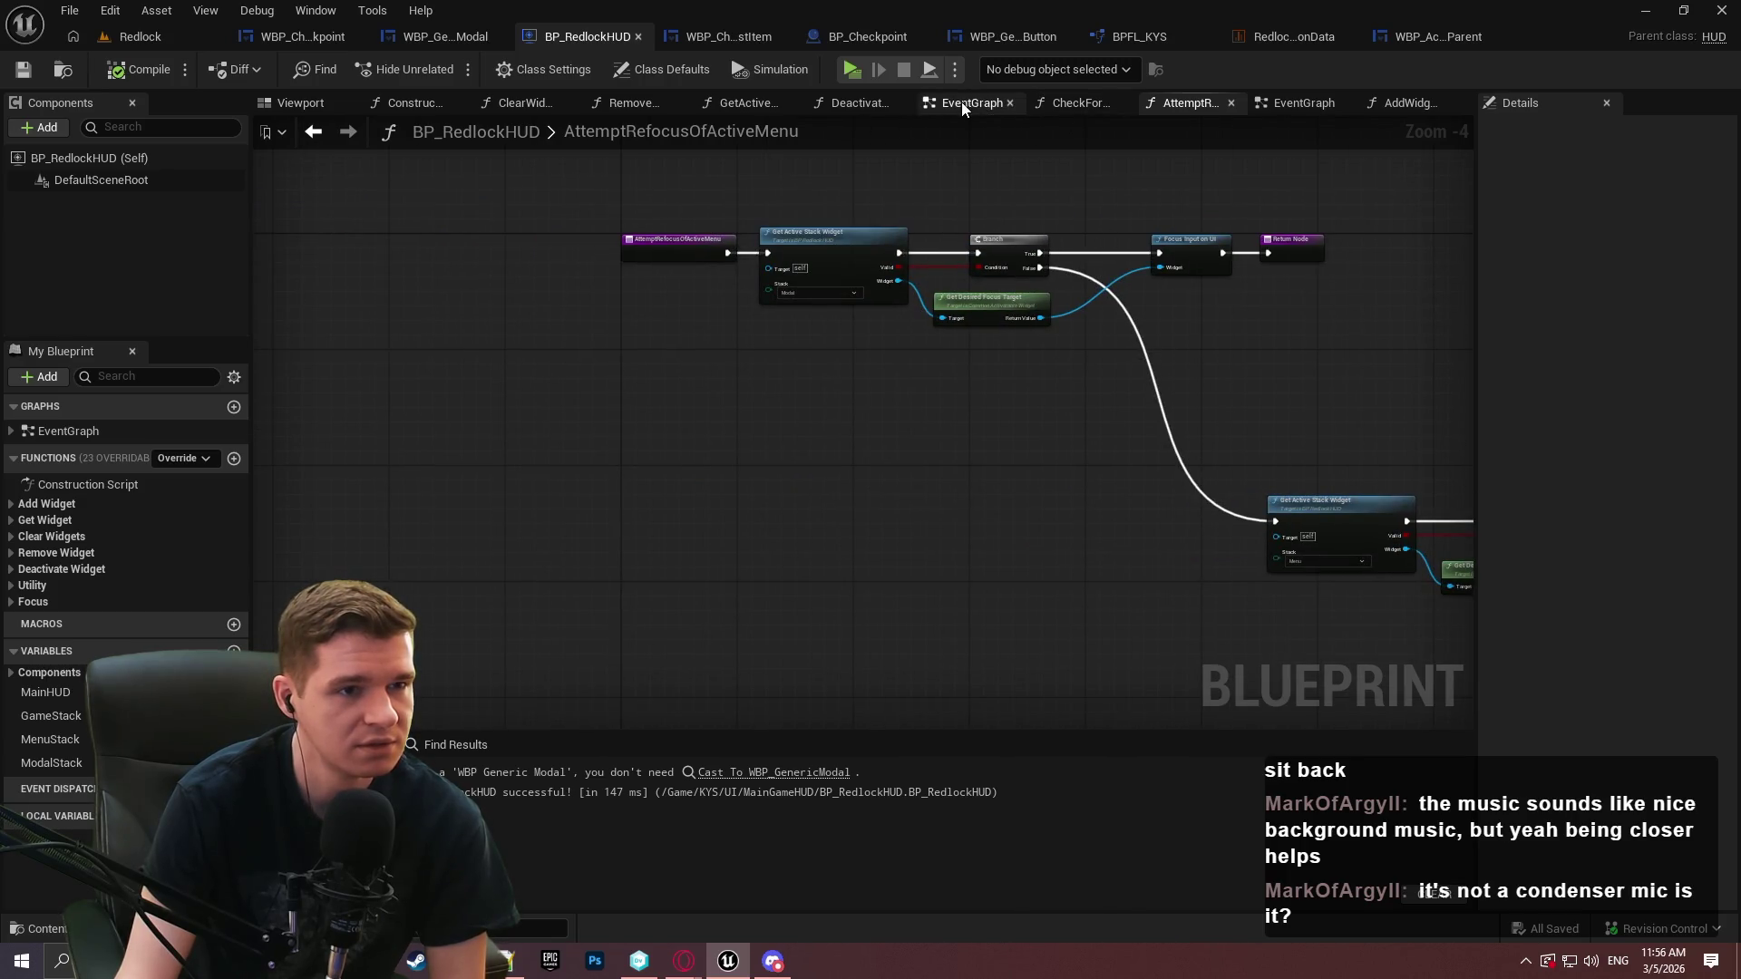
{"action": "left_click", "coordinate": [318, 33]}
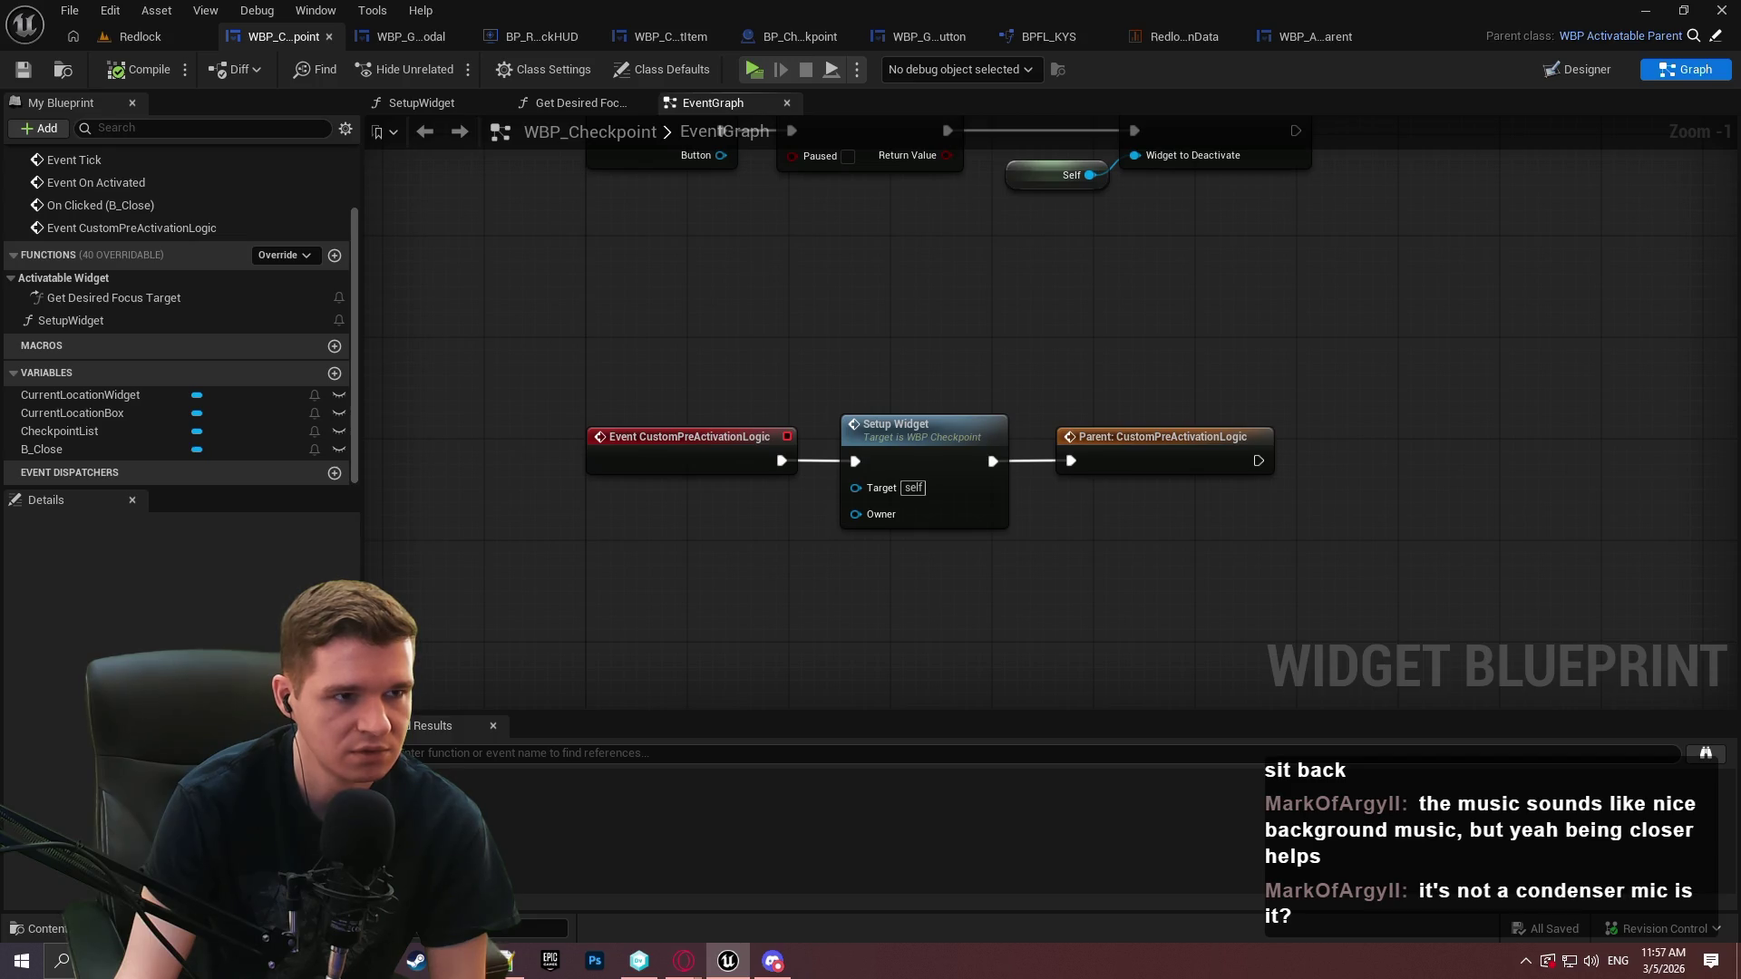
Recentre WBP_Checkpoint's CustomPreActivationLogic chain running Setup Widget then its parent
{"action": "mouse_move", "coordinate": [880, 356]}
{"action": "left_mouse_down"}
{"action": "mouse_move", "coordinate": [819, 295]}
{"action": "mouse_move", "coordinate": [748, 372]}
{"action": "left_mouse_up"}
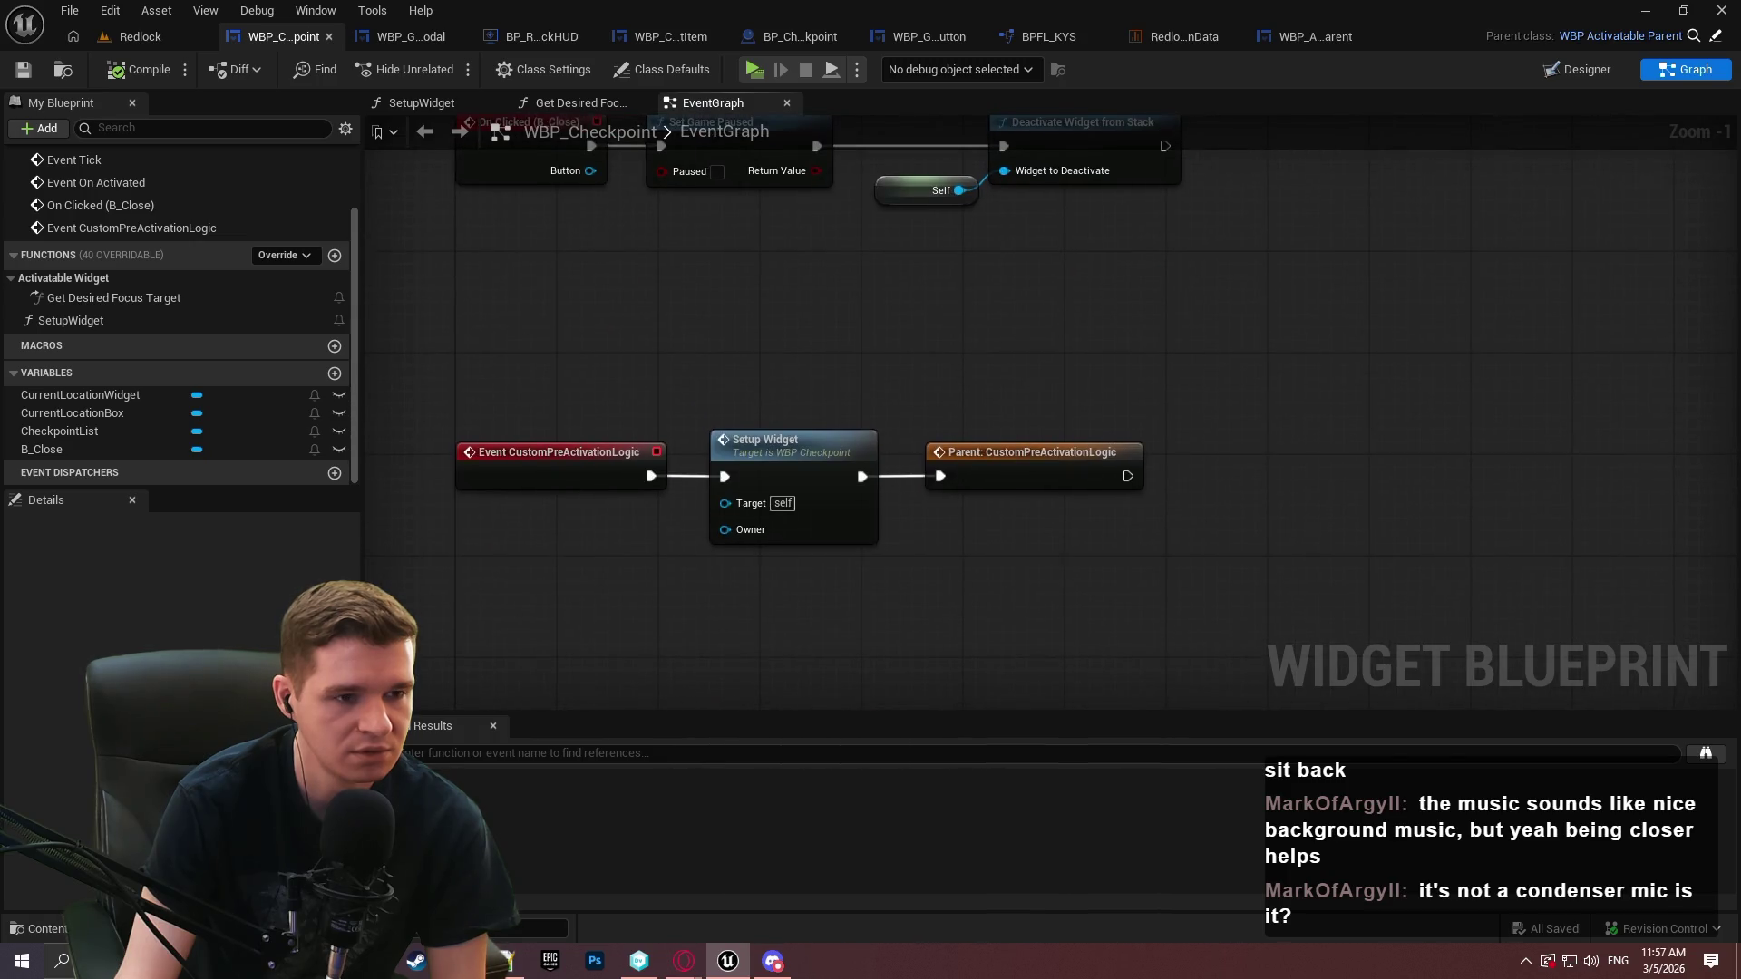